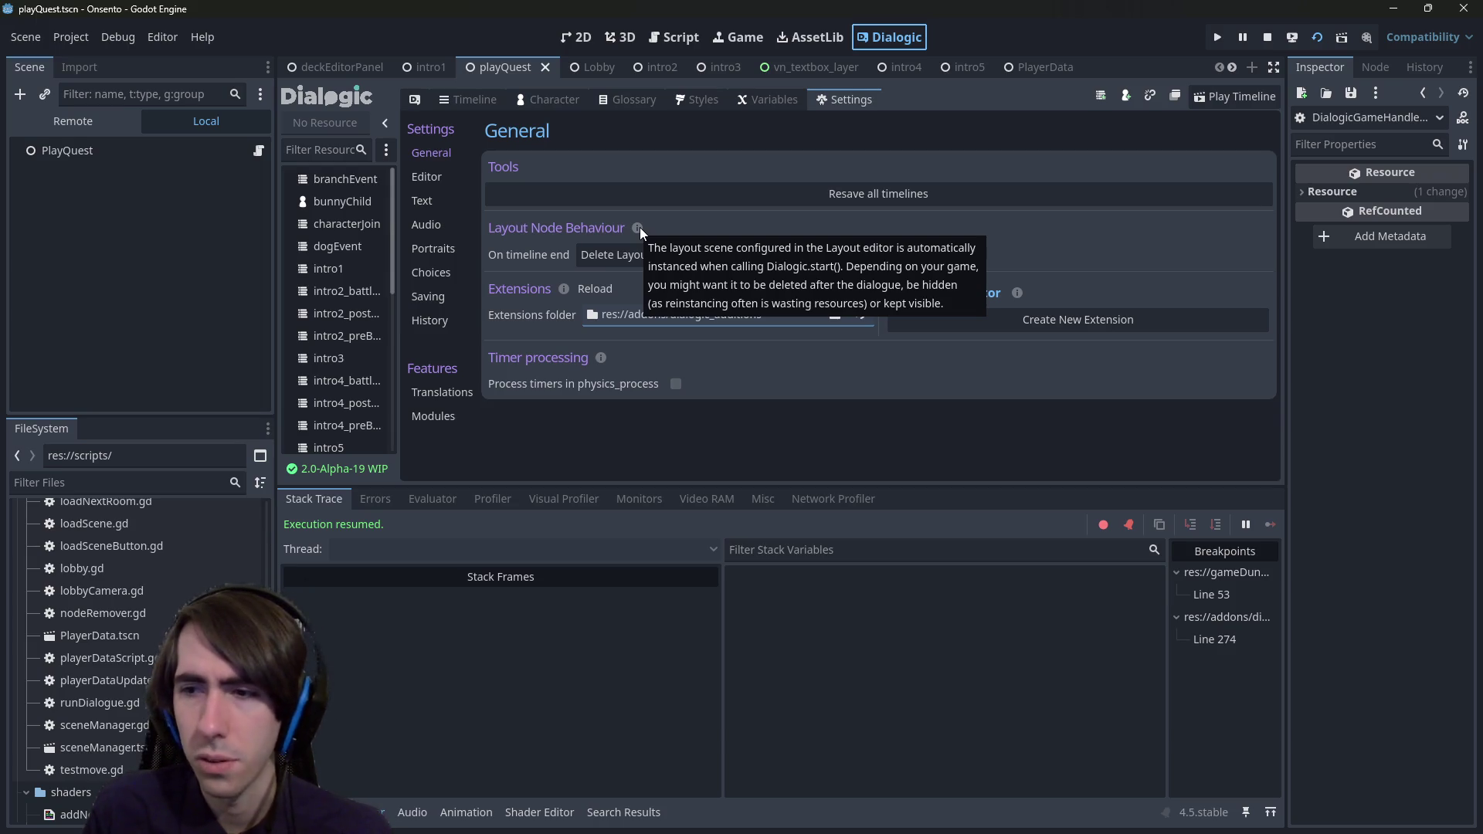
# Remove the breakpoint on line 274 of the Dialogic game handler script.
pyautogui.click(578, 37)
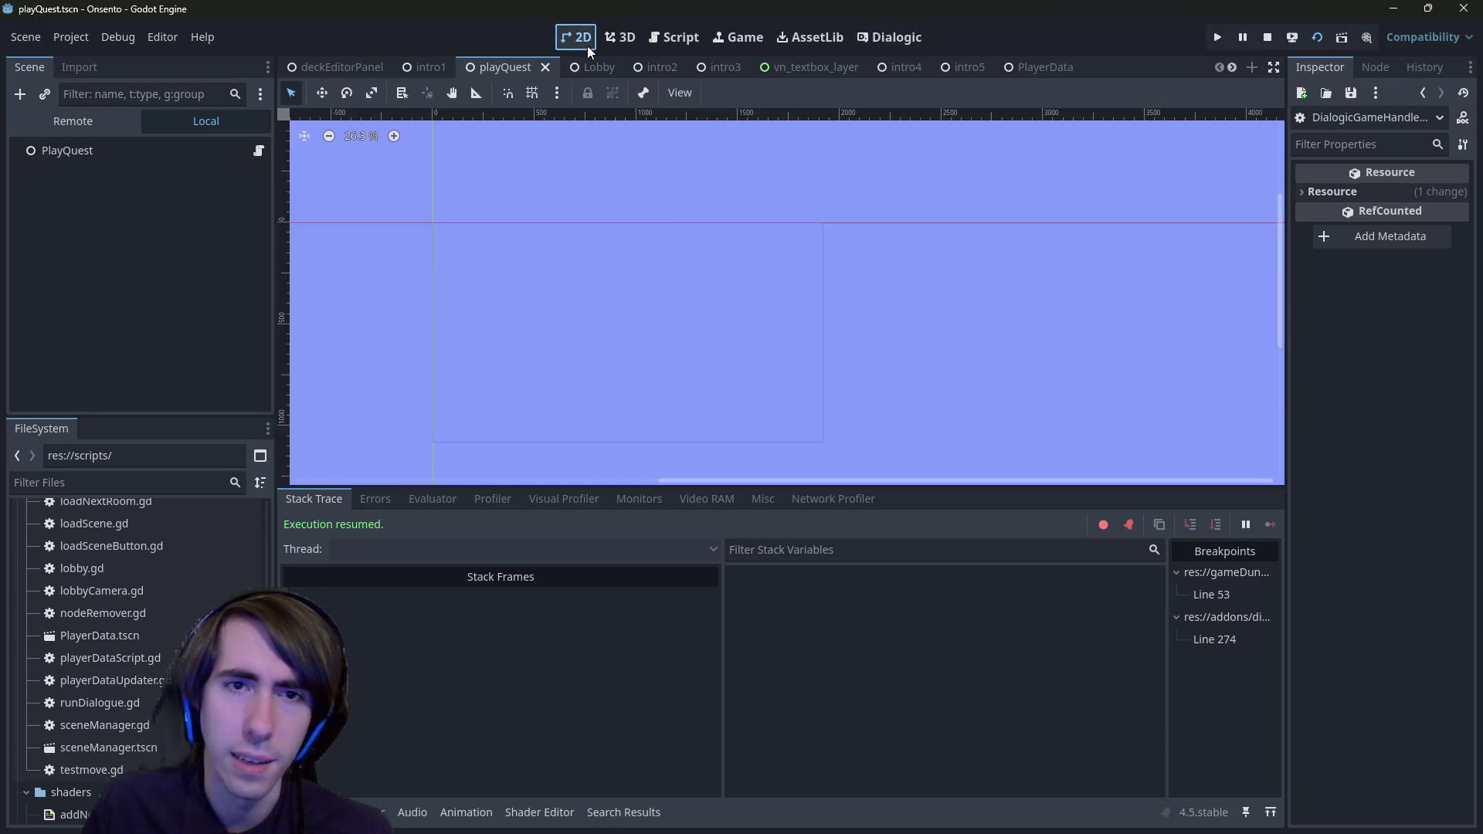
pyautogui.click(674, 37)
pyautogui.click(755, 276)
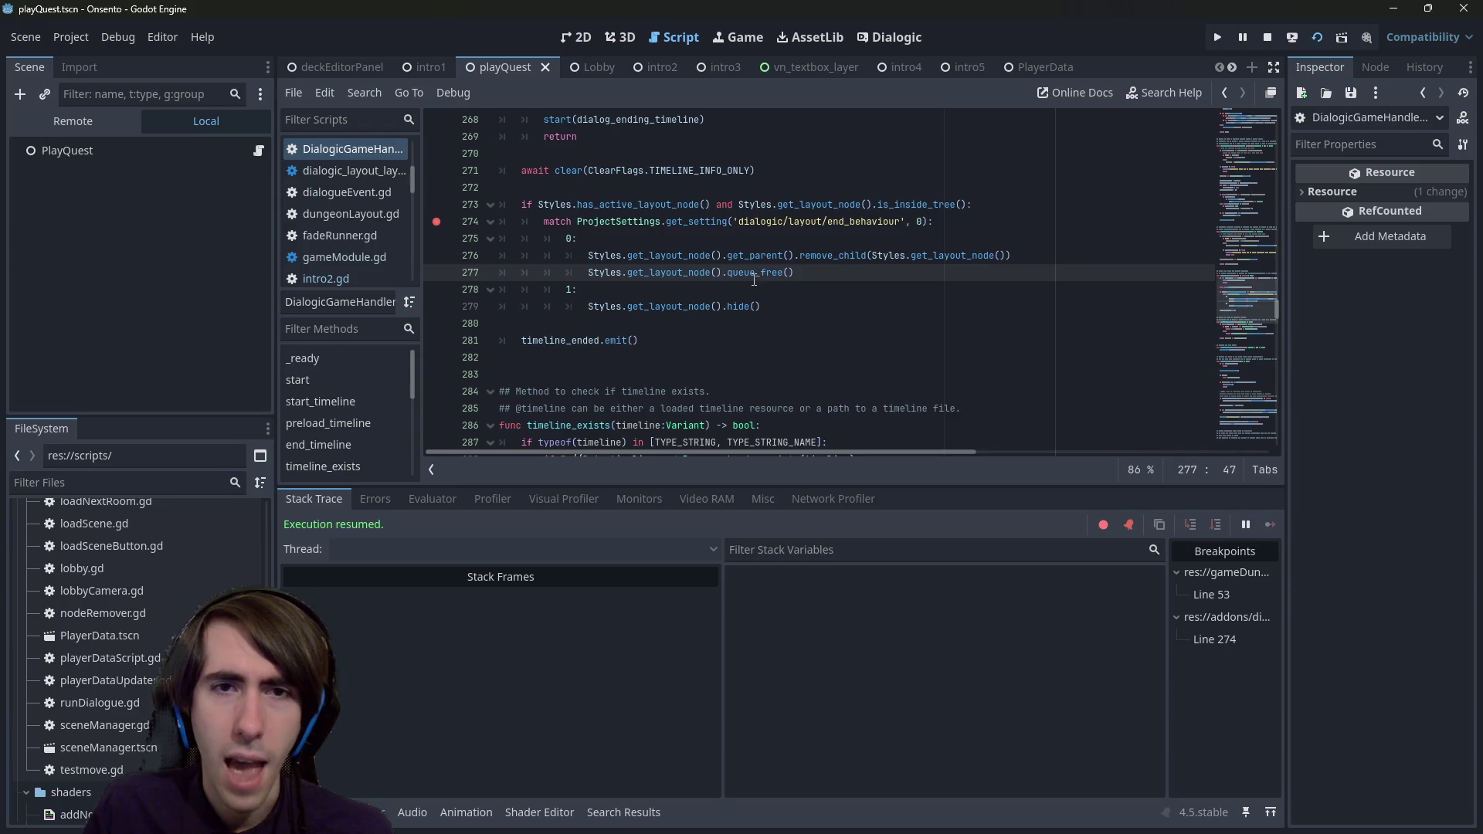
pyautogui.click(445, 228)
pyautogui.scroll(1, 642, 208)
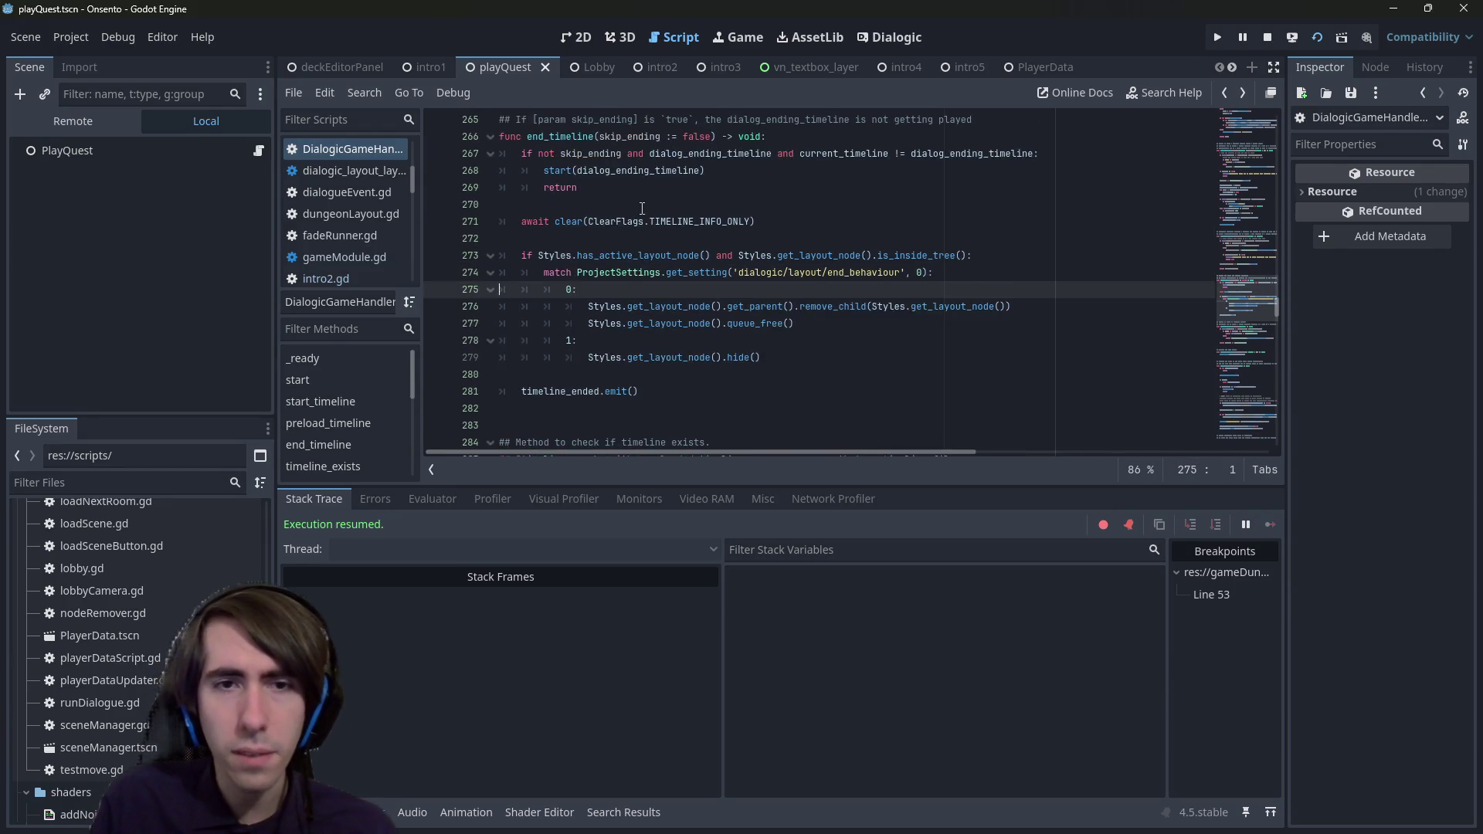
pyautogui.scroll(1, 641, 208)
# Switch back to the intro2.gd script and place the caret on line 66.
pyautogui.hotkey('alt', 'Left')
pyautogui.hotkey('alt', 'Right')
pyautogui.hotkey('alt', 'Left')
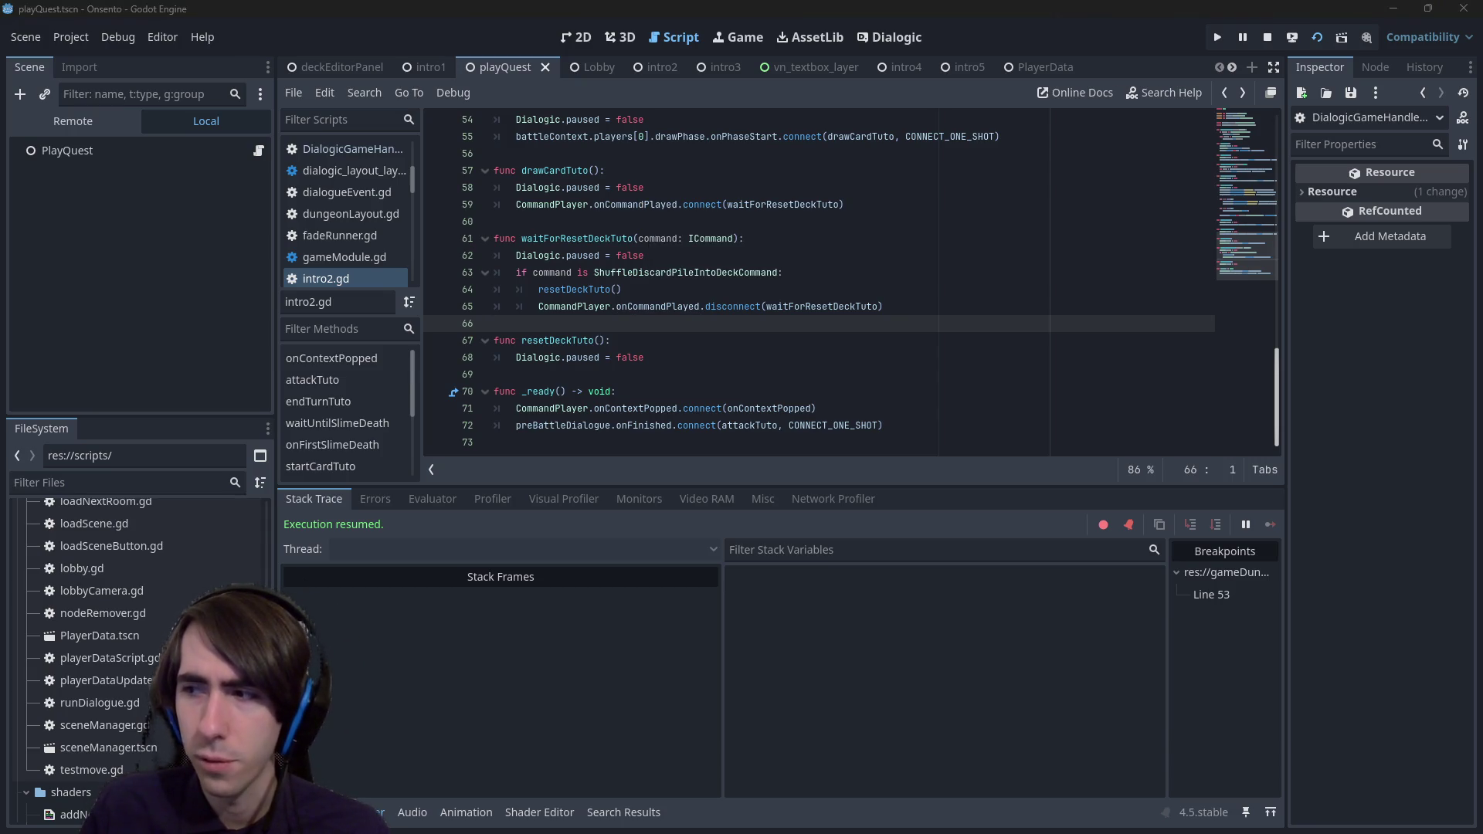
pyautogui.click(681, 321)
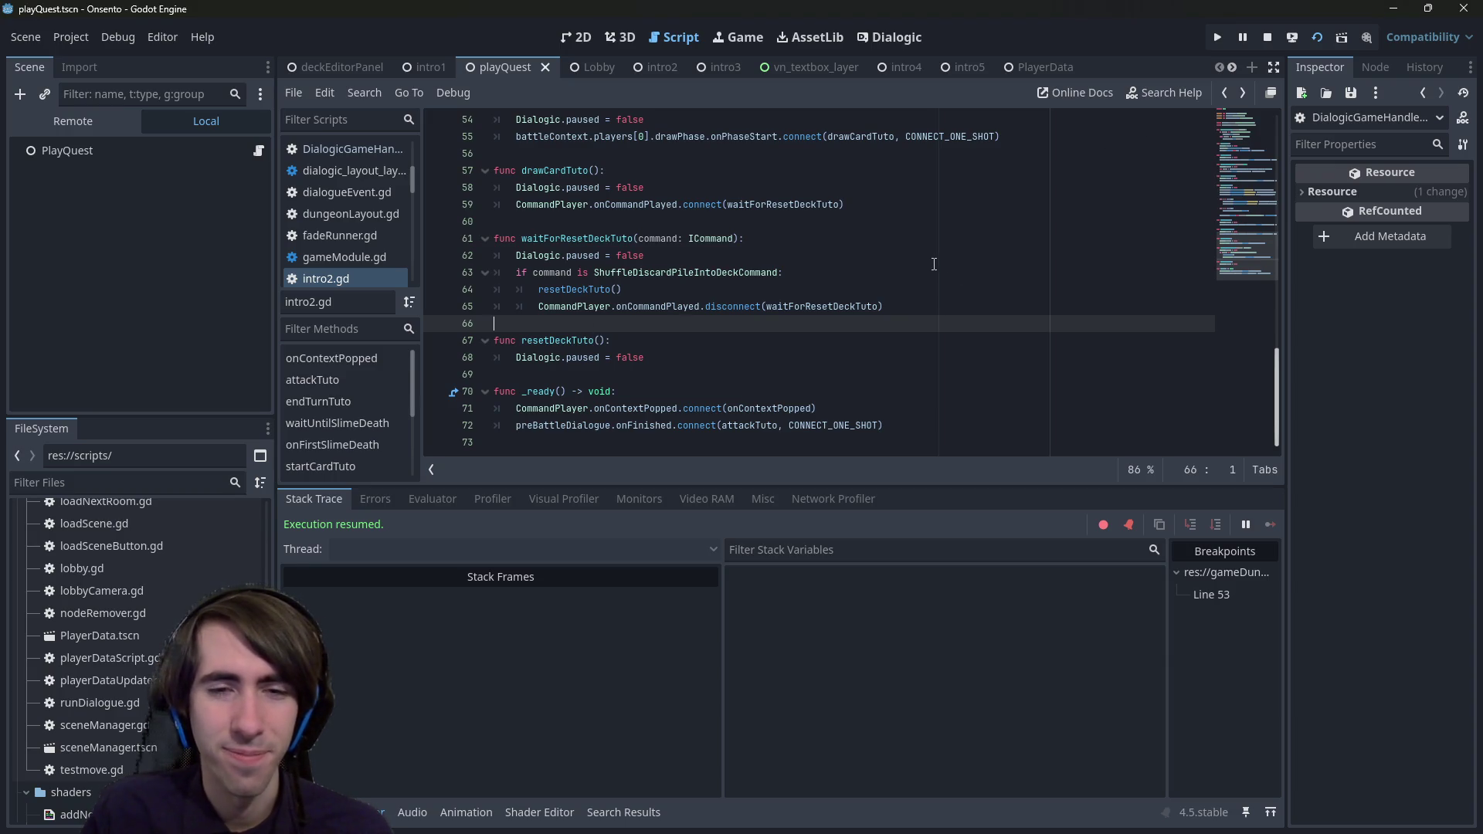
# Search the whole project for set_setting (82 matches) and open the cheatManager.gd result.
pyautogui.hotkey('ctrl', 'shift', 'f')
pyautogui.write('SetSetting')
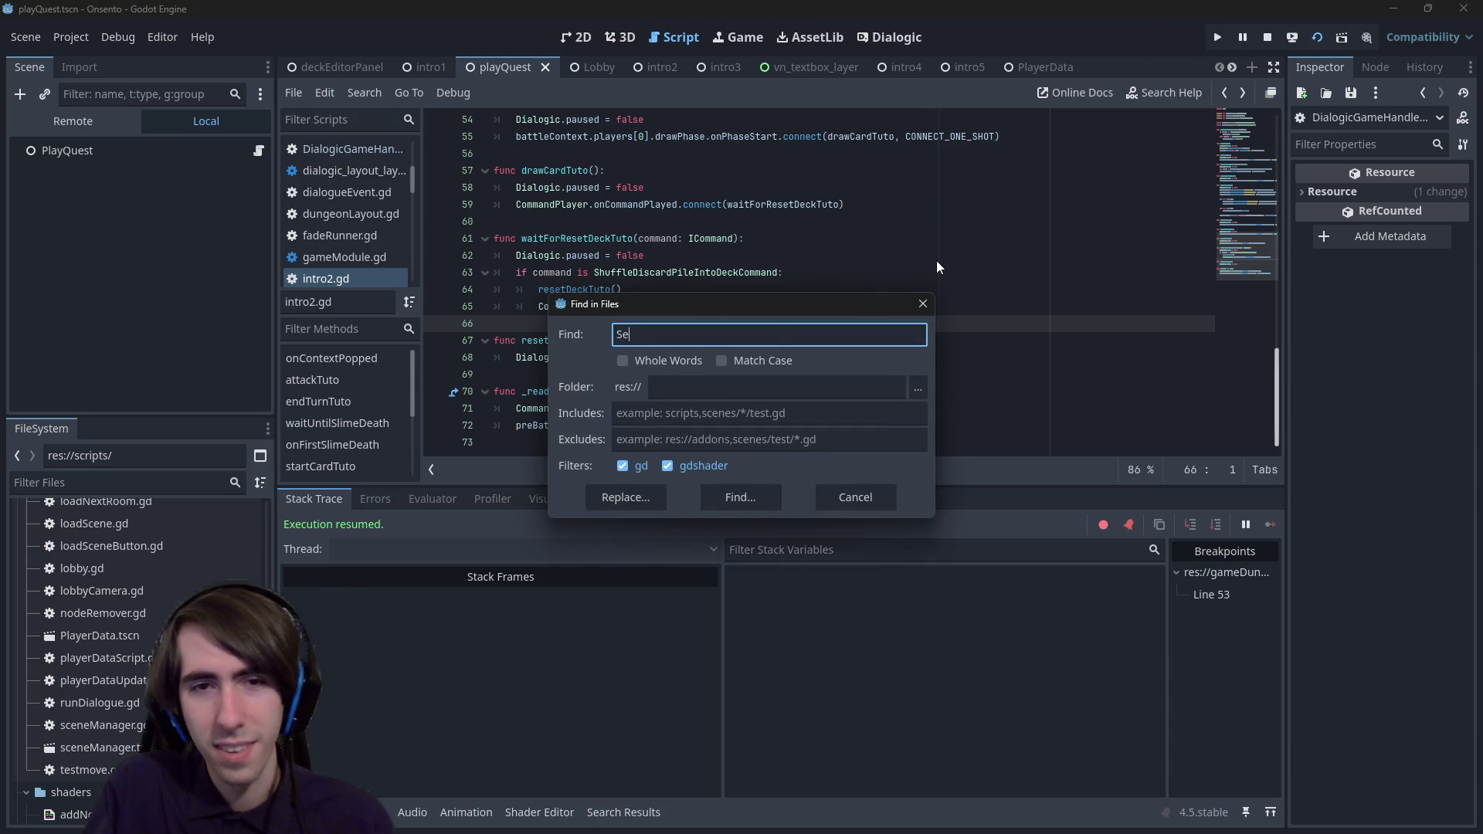
pyautogui.press('Return')
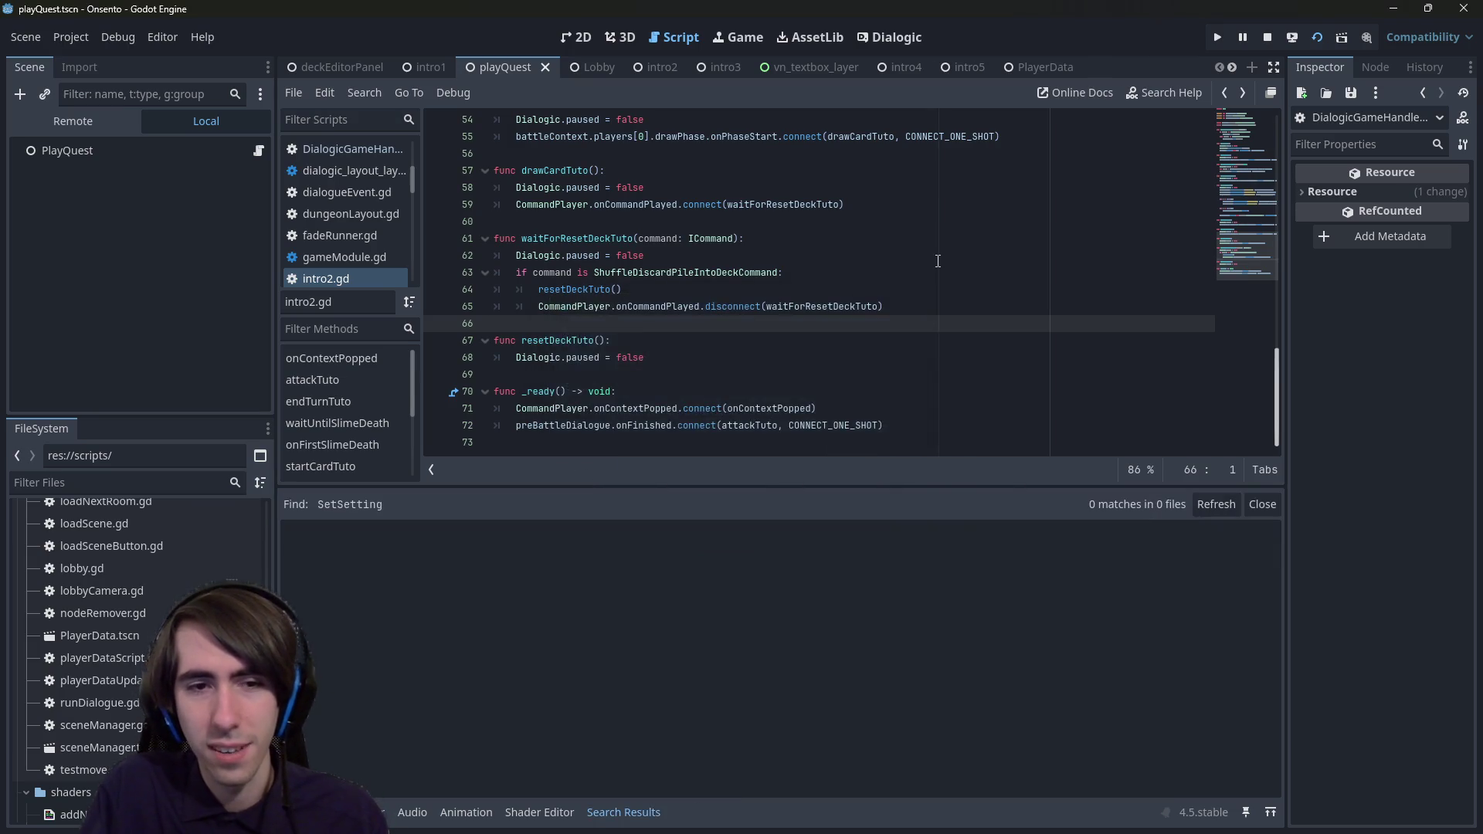
pyautogui.hotkey('ctrl', 'shift', 'f')
pyautogui.write('set_setting')
pyautogui.press('Return')
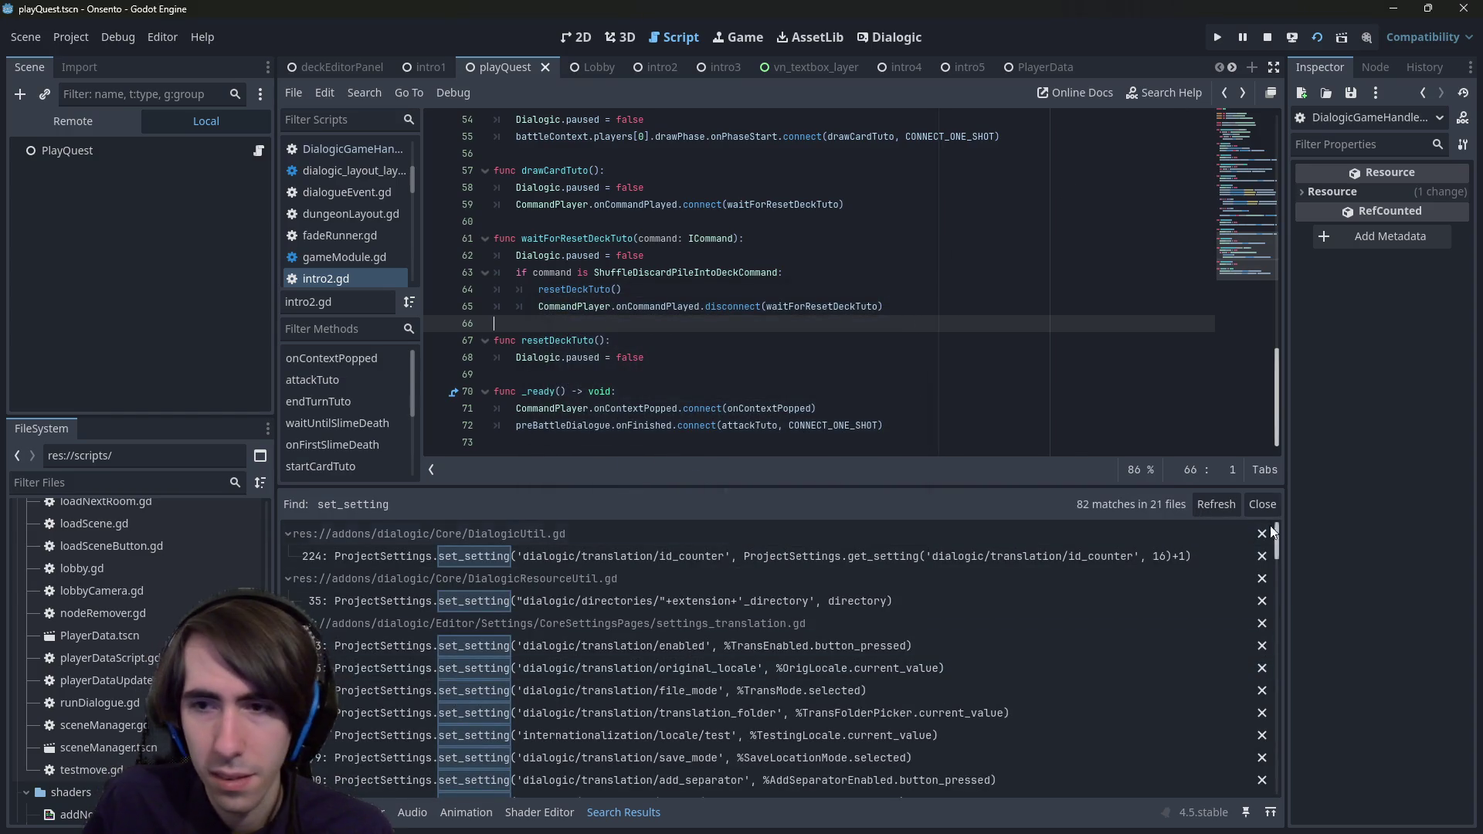
pyautogui.moveTo(1276, 545)
pyautogui.mouseDown()
pyautogui.moveTo(1271, 711)
pyautogui.moveTo(1240, 766)
pyautogui.moveTo(1244, 794)
pyautogui.mouseUp()
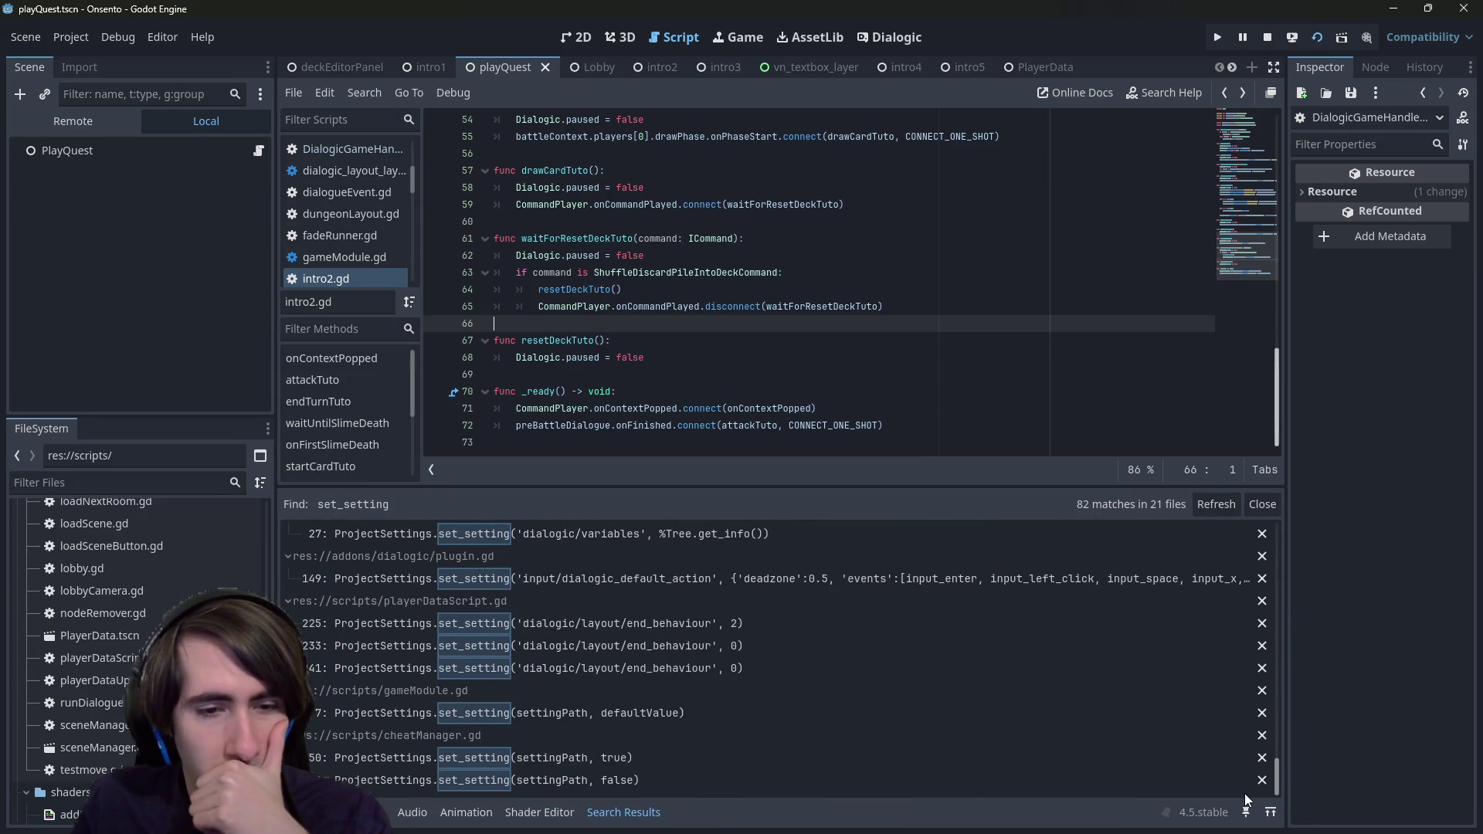
pyautogui.click(531, 763)
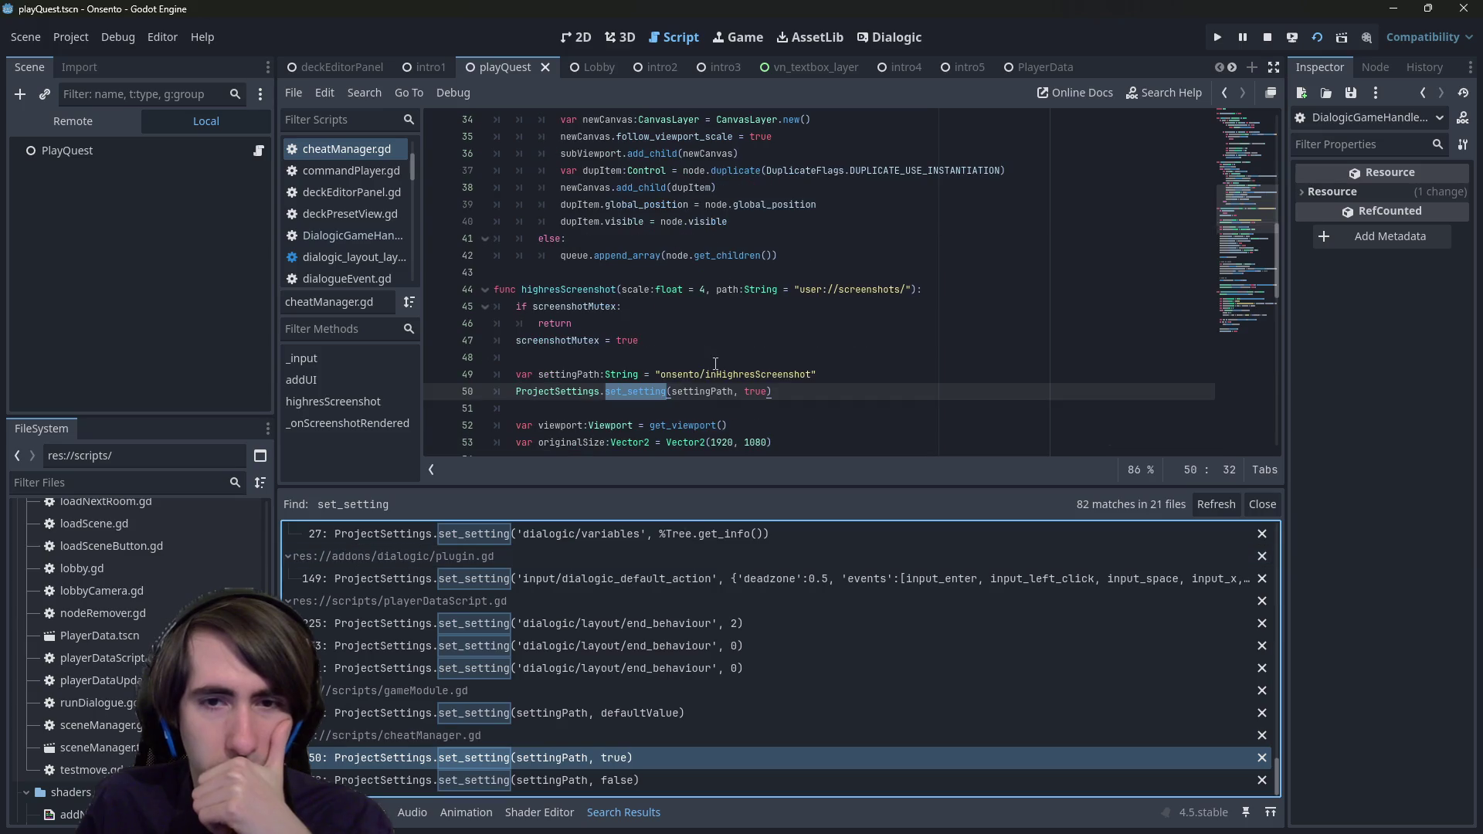
# Inspect the settingPath variable on line 50 of cheatManager.gd.
pyautogui.moveTo(706, 390)
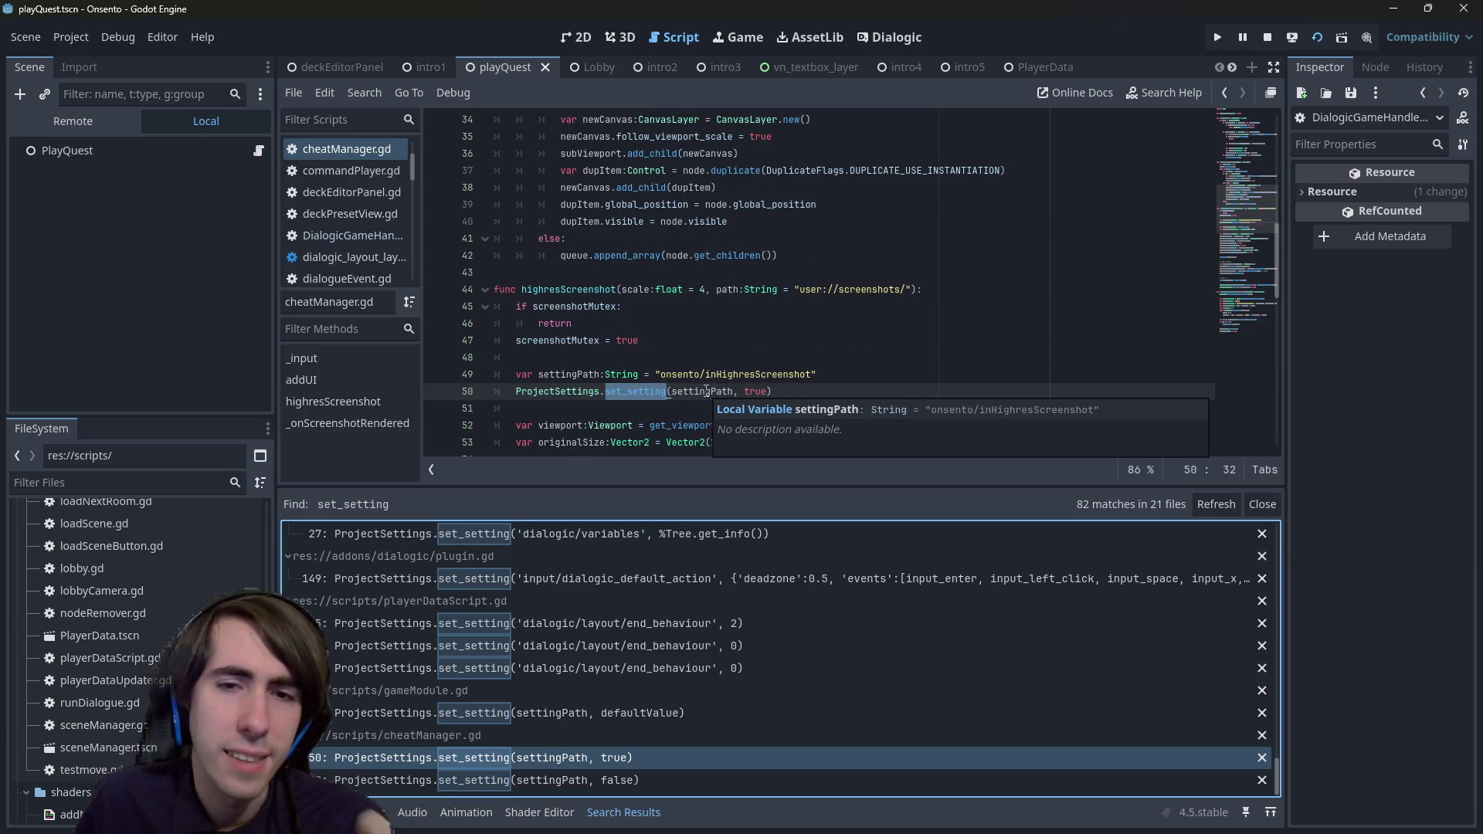
pyautogui.click(703, 392)
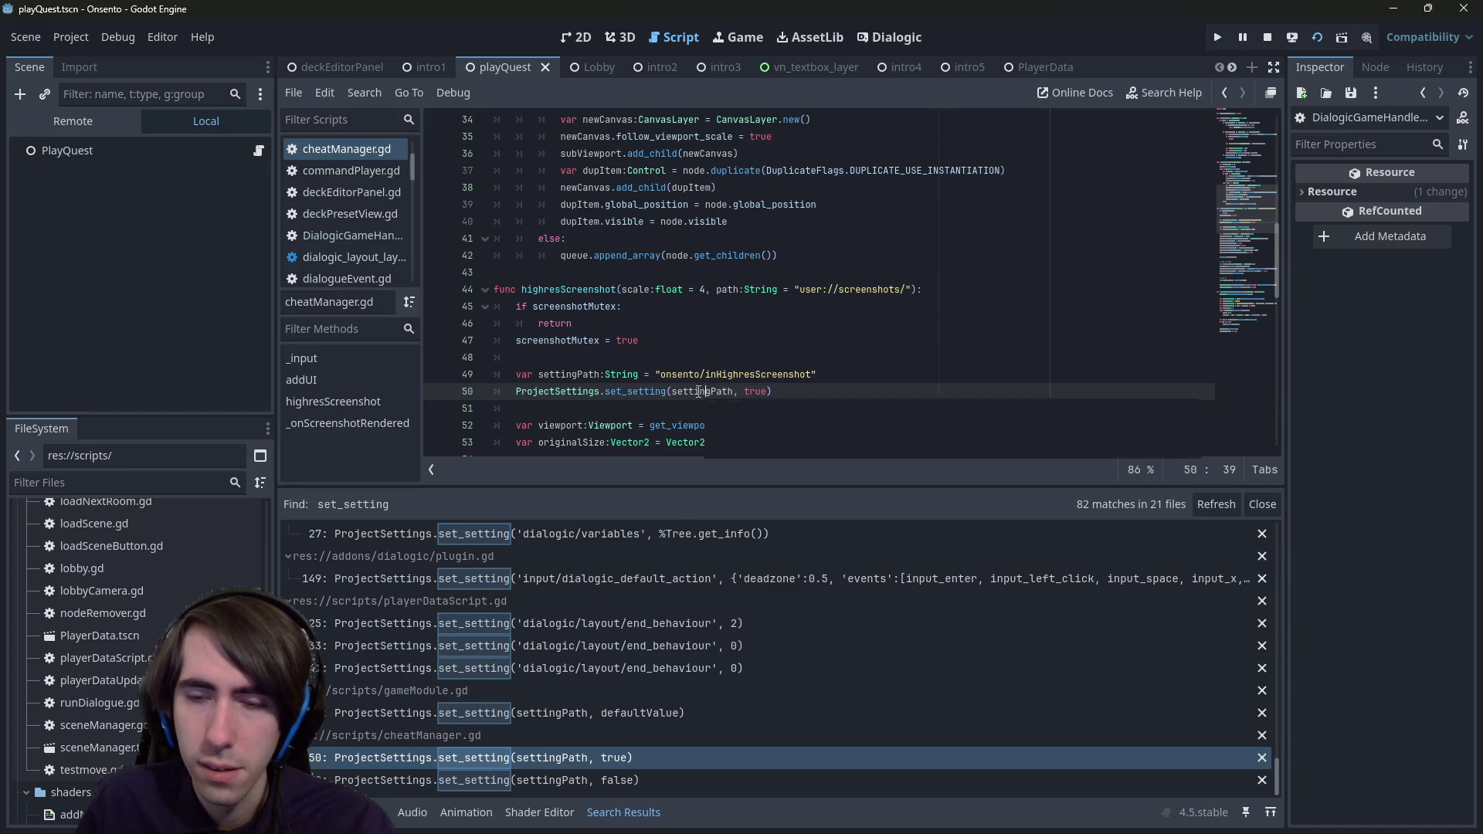
pyautogui.moveTo(698, 392)
pyautogui.scroll(10, 678, 700)
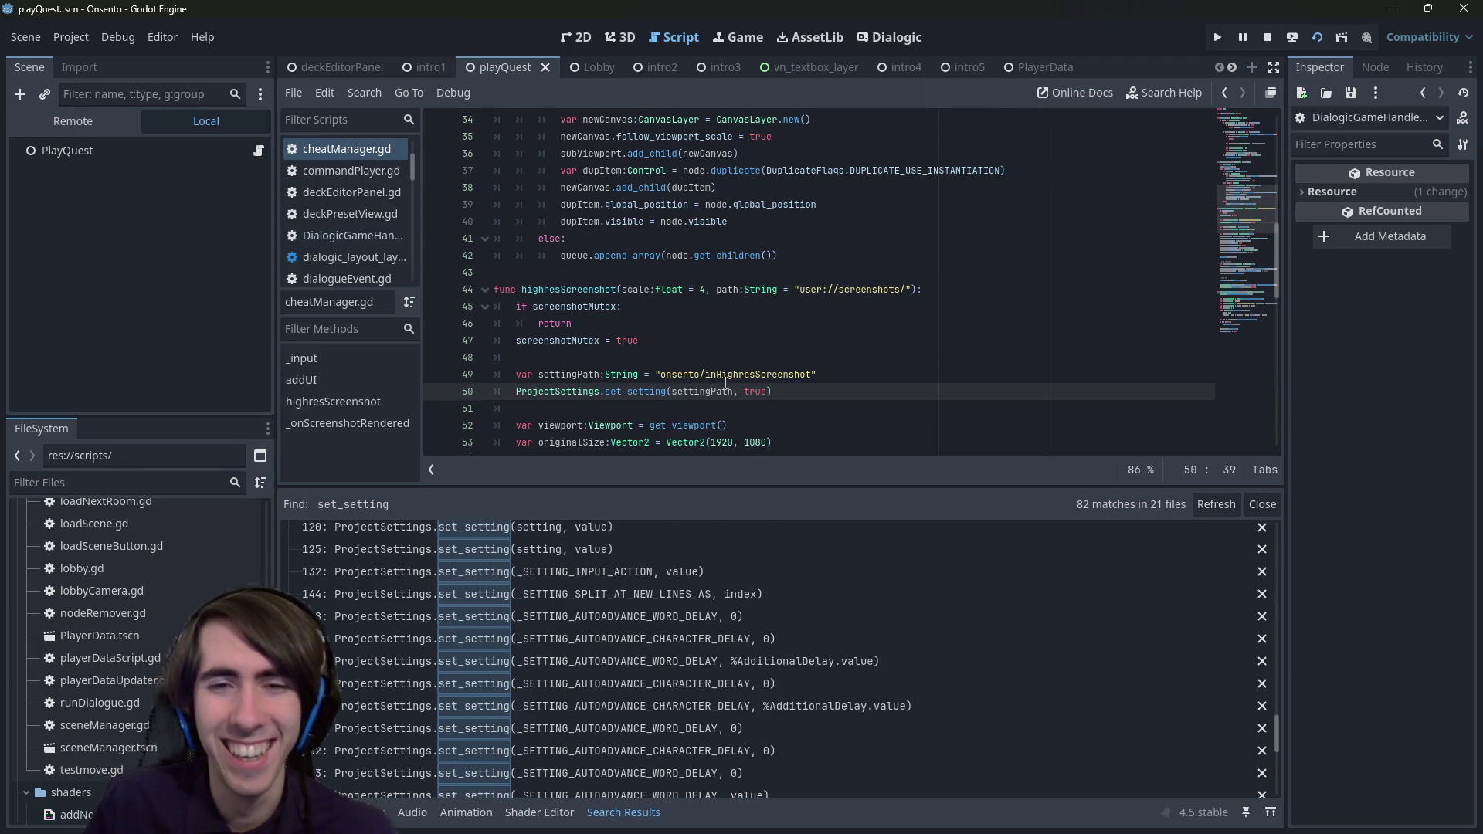
# Select lines 49–50 that set the screenshot flag, then switch to the PlayerData scene.
pyautogui.click(830, 390)
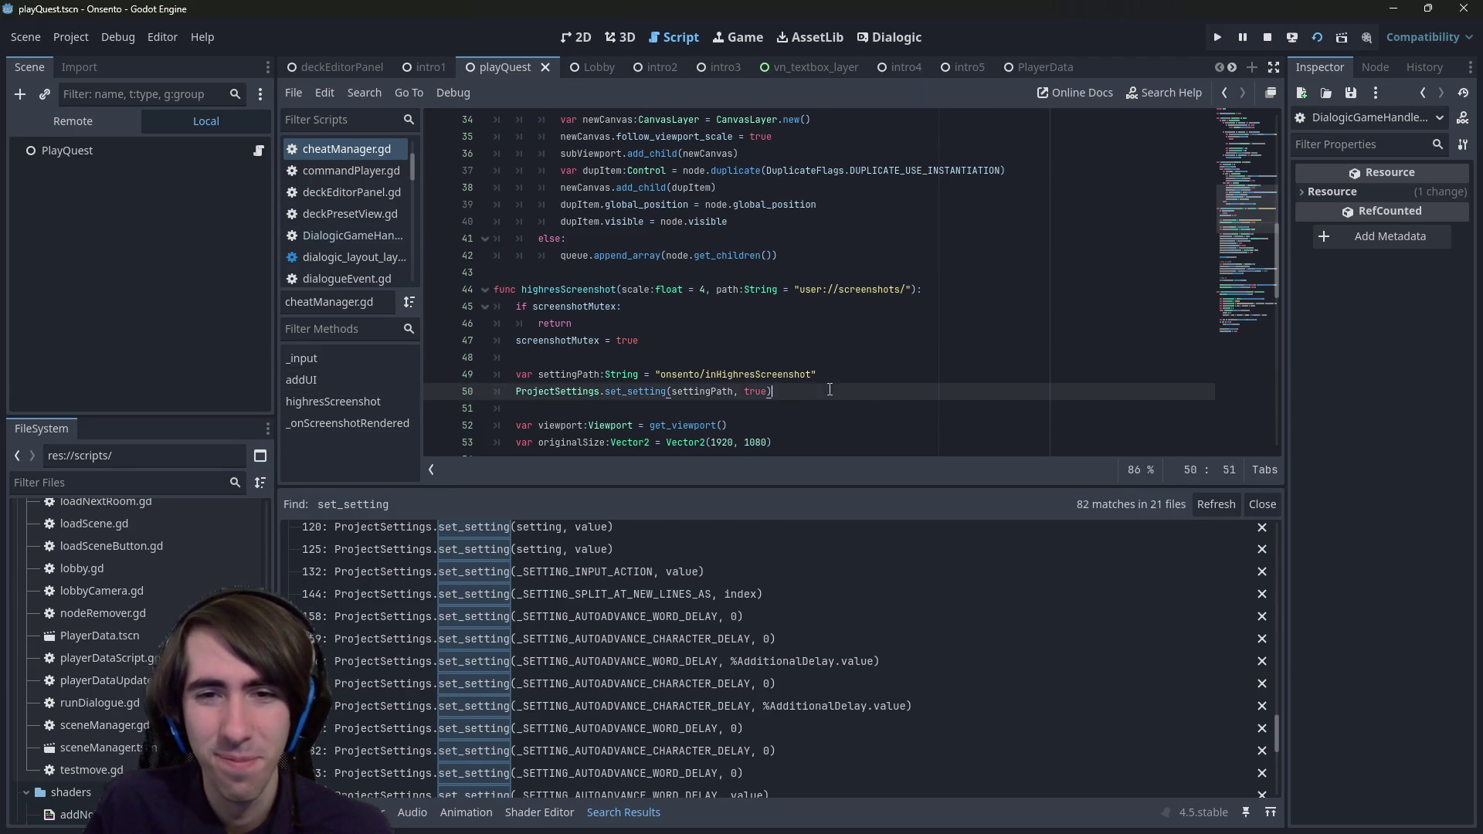
pyautogui.moveTo(830, 390); pyautogui.dragTo(486, 375)
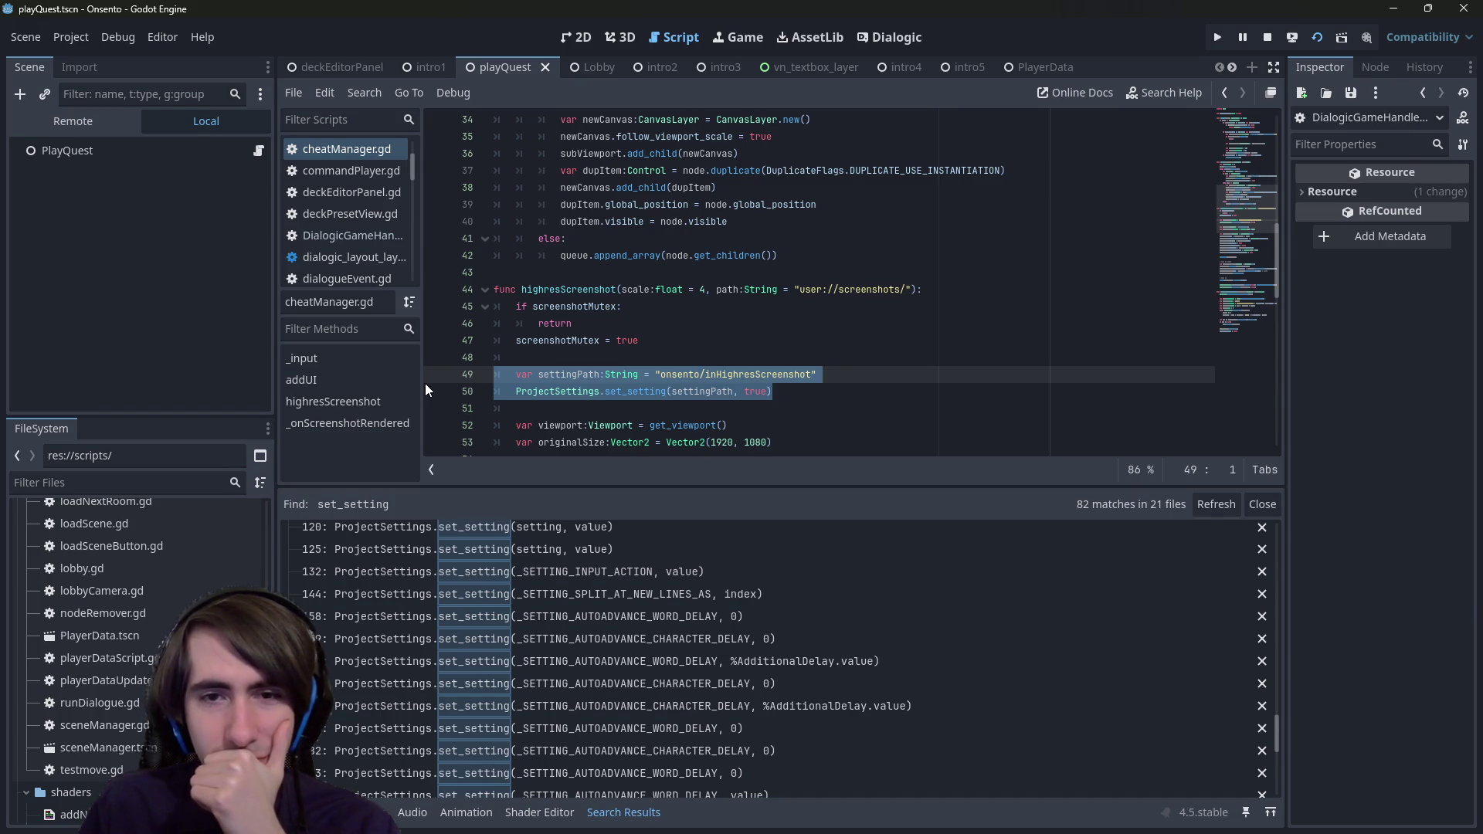
pyautogui.scroll(-2, 661, 405)
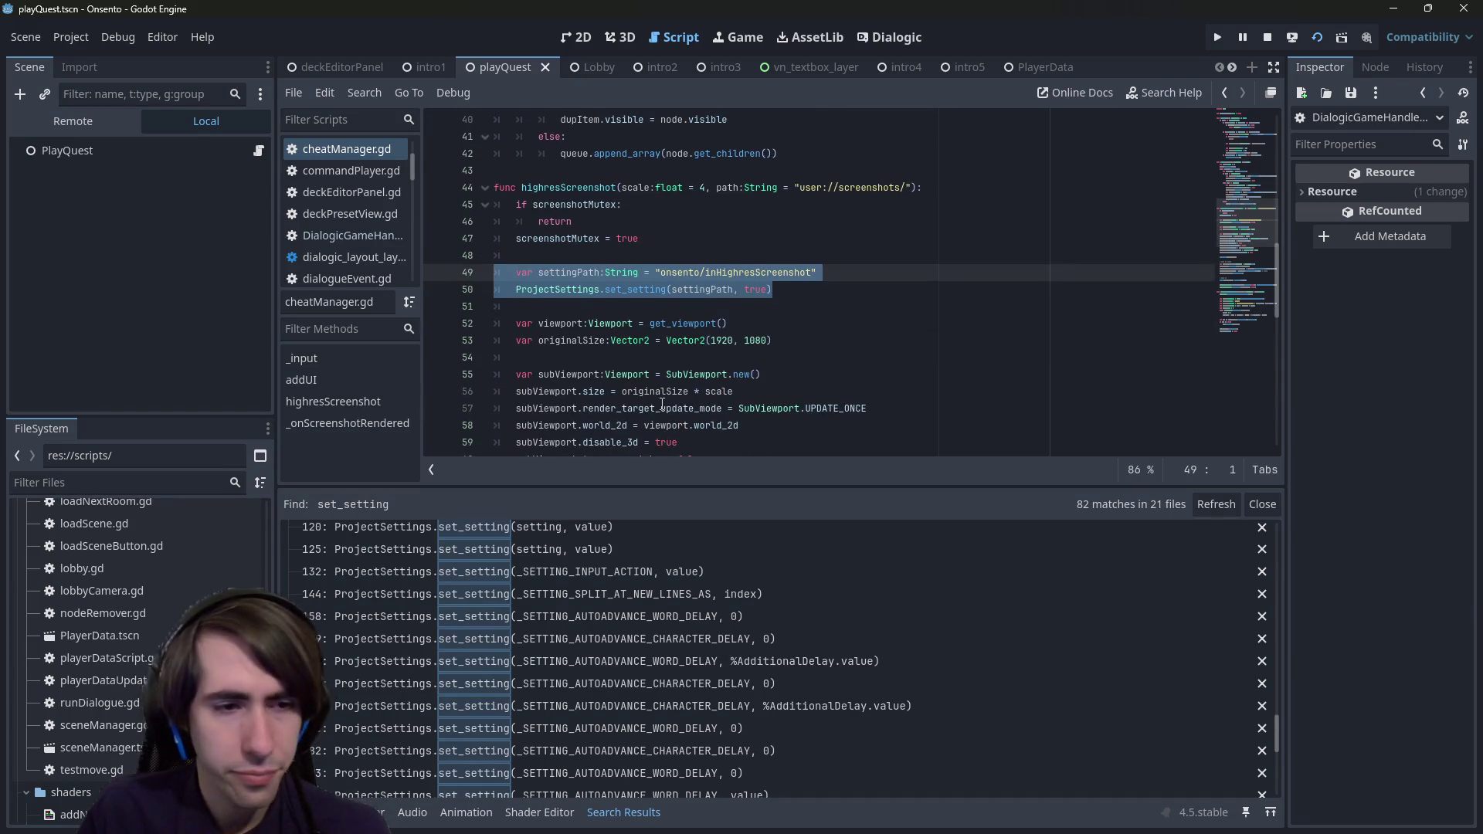
pyautogui.scroll(1, 662, 405)
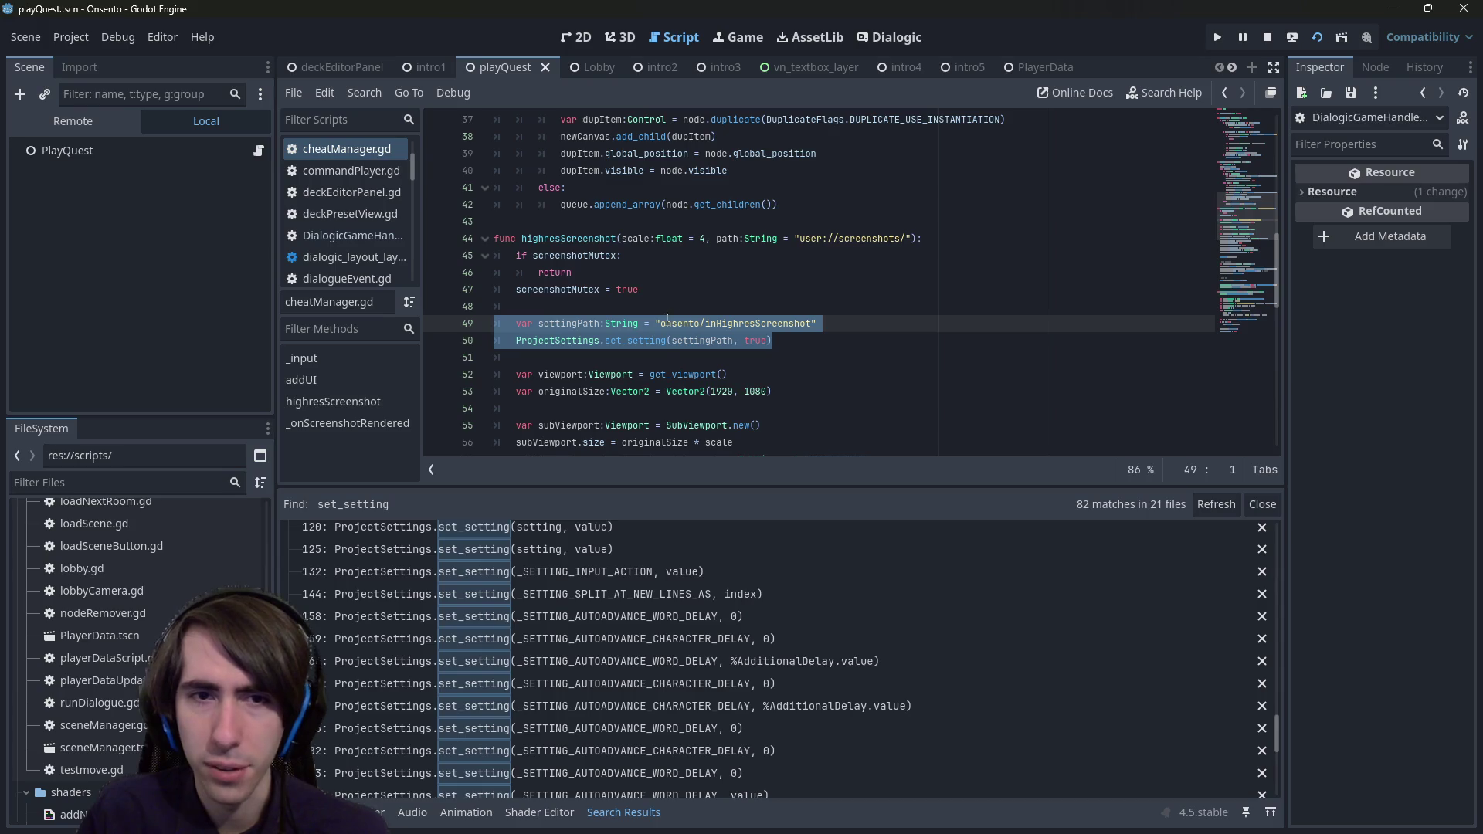
pyautogui.click(663, 340)
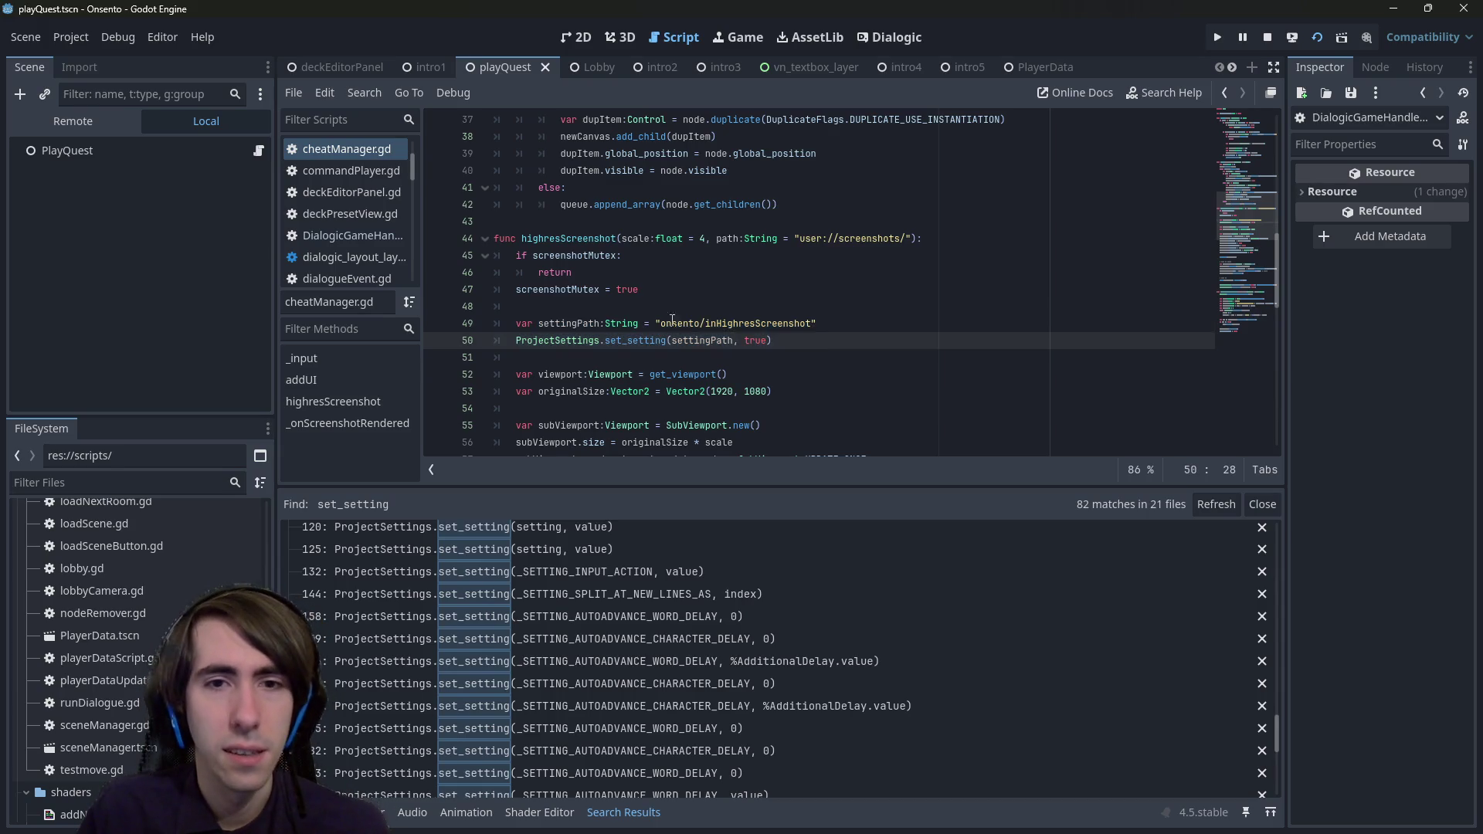
pyautogui.click(684, 309)
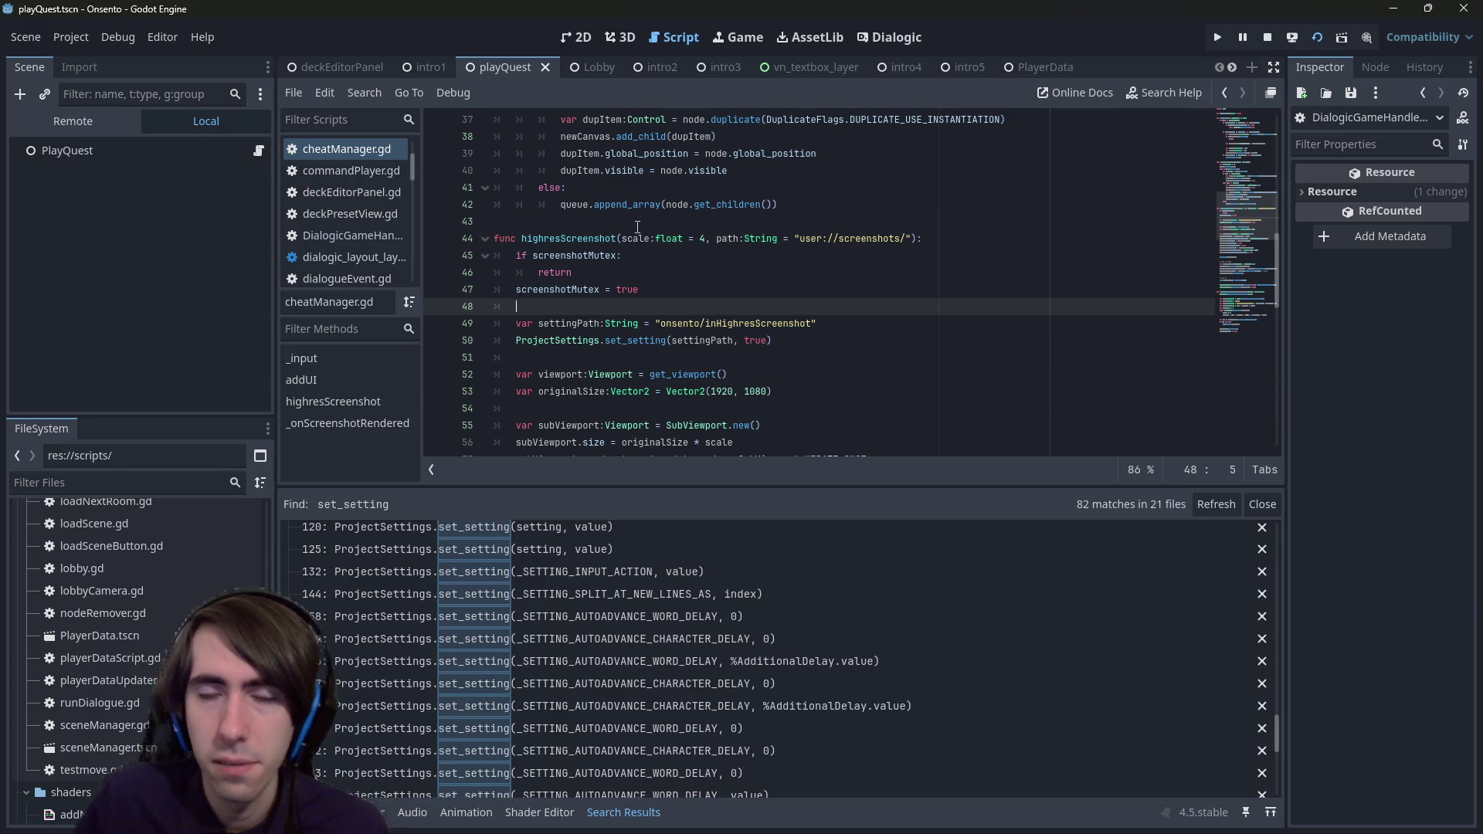
pyautogui.click(1040, 66)
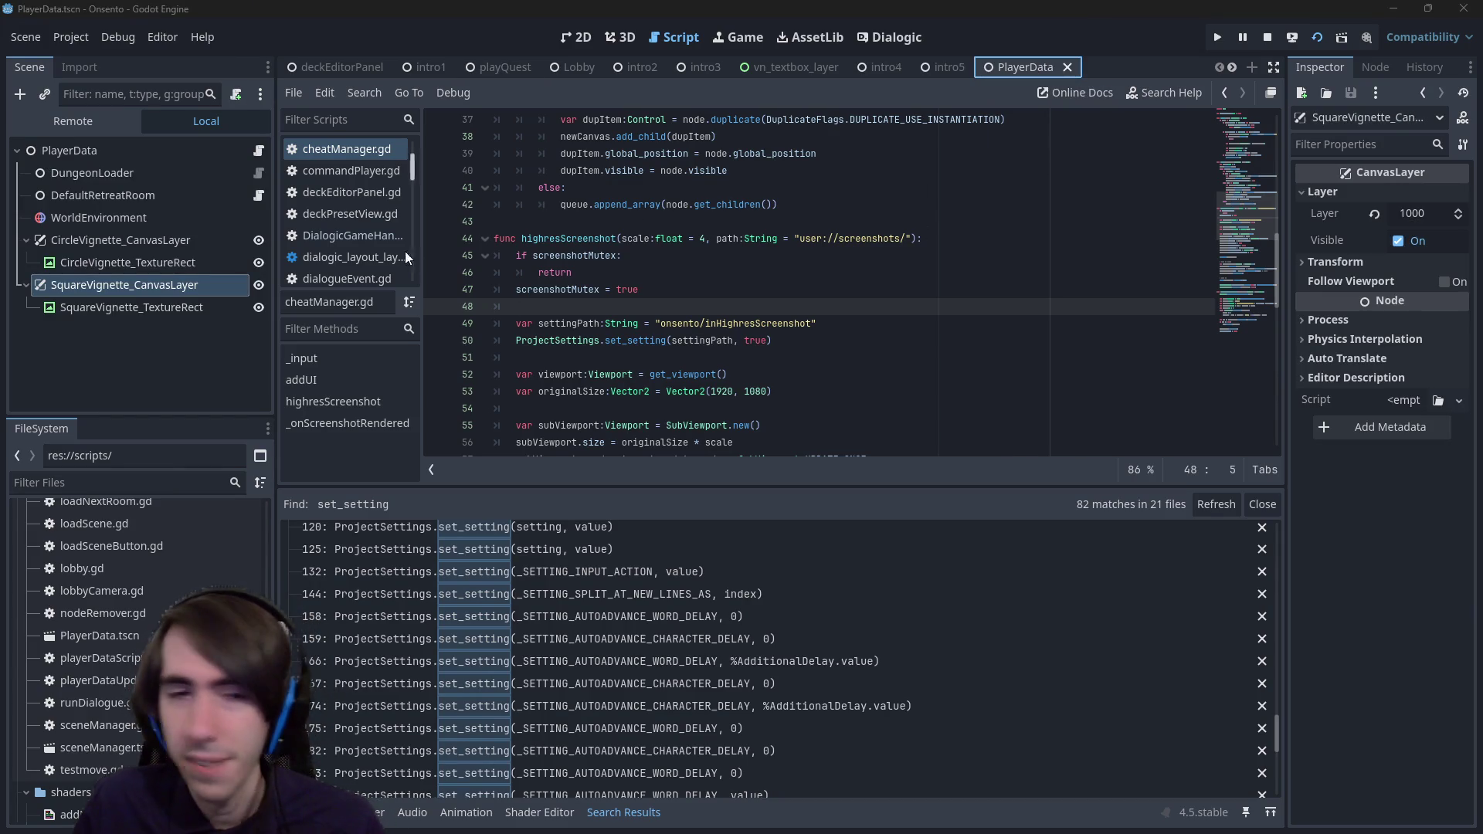
# Enlarge the code editor area and re-select lines 49–50 in cheatManager.gd.
pyautogui.scroll(-2, 587, 324)
pyautogui.scroll(3, 696, 417)
pyautogui.moveTo(749, 486); pyautogui.dragTo(749, 624)
pyautogui.moveTo(770, 392); pyautogui.dragTo(399, 374)
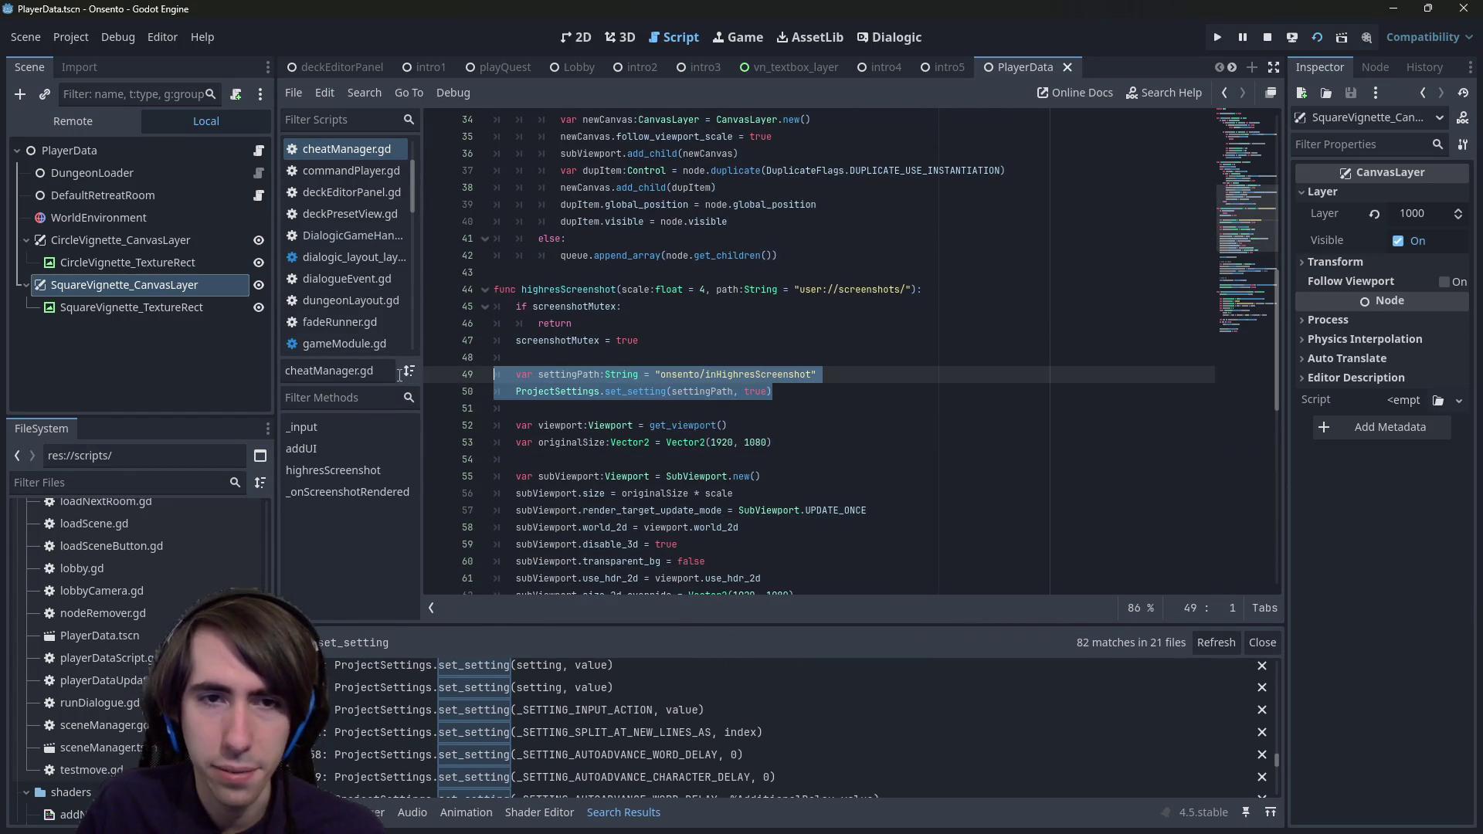
pyautogui.scroll(-2, 840, 324)
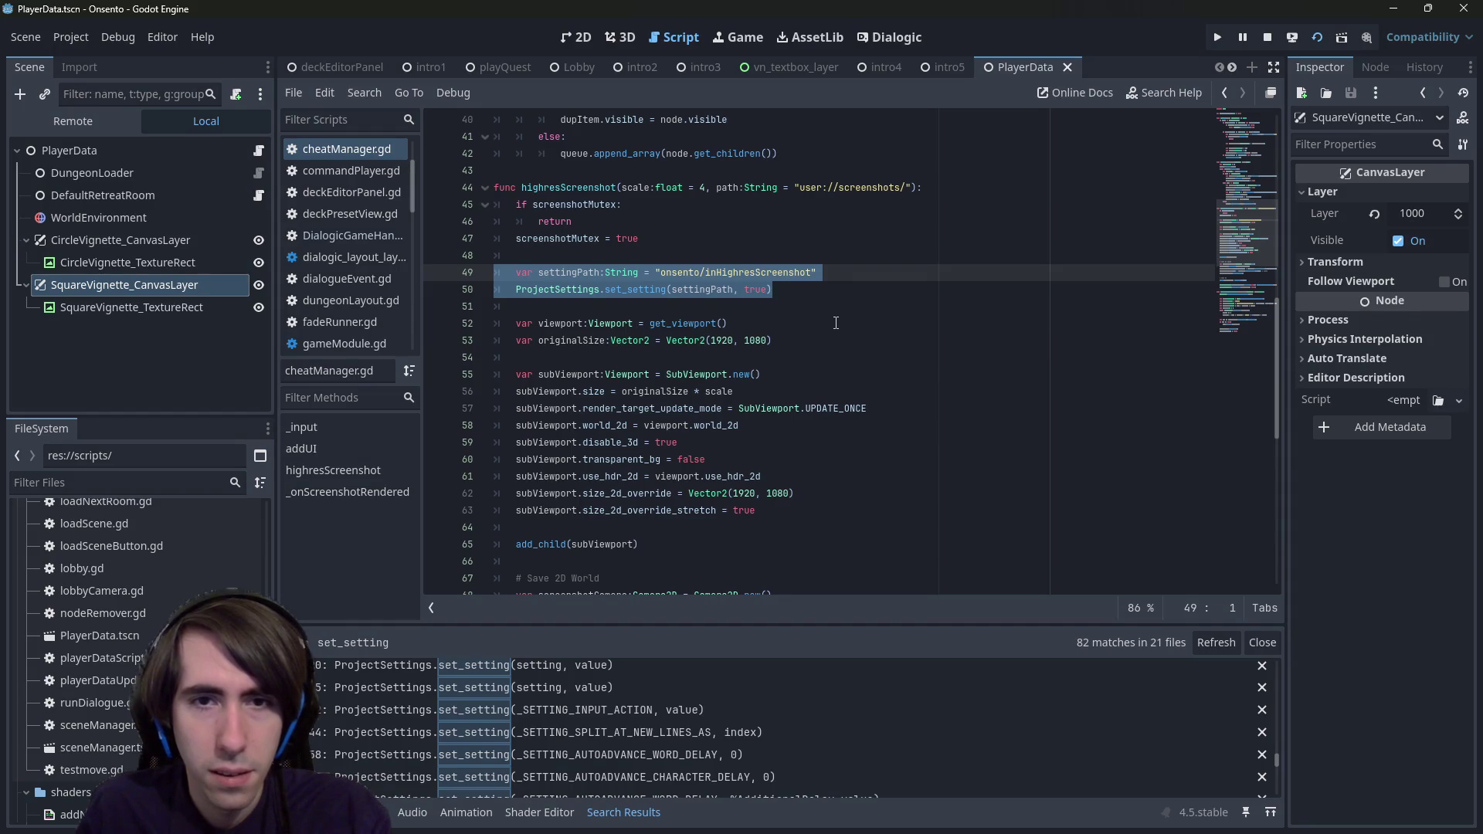
pyautogui.click(722, 408)
pyautogui.scroll(-10, 605, 423)
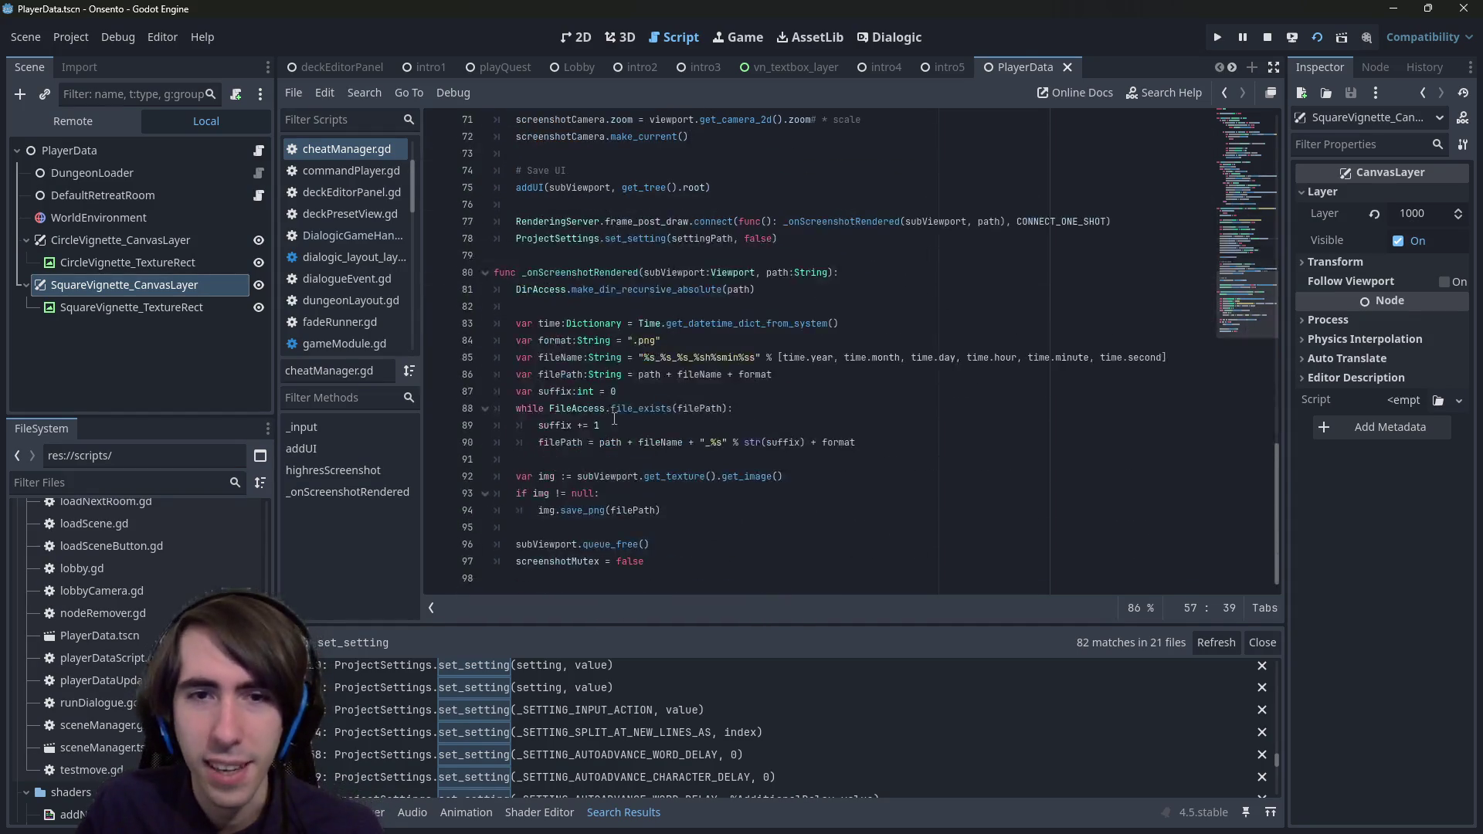
# Open playerDataScript.gd through the quick finder, searching 'playerdata'.
pyautogui.hotkey('shift', 'alt', 'o')
pyautogui.write('playerdata')
pyautogui.press('Down')
pyautogui.press('Return')
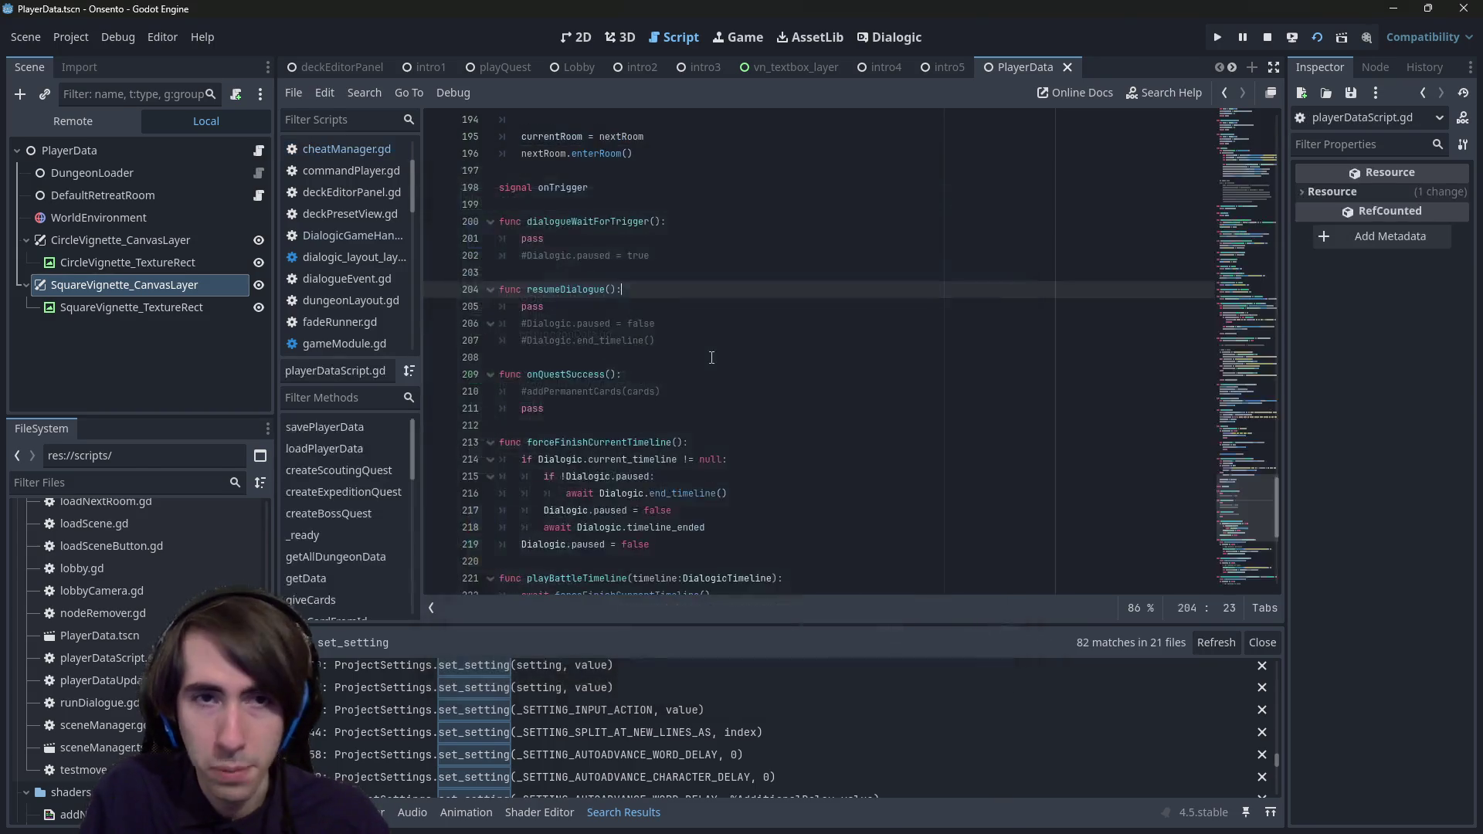
# Review playBattleTimeline's end_behaviour and layoutNode lines, and add a blank line after line 226.
pyautogui.scroll(-2, 659, 431)
pyautogui.click(803, 375)
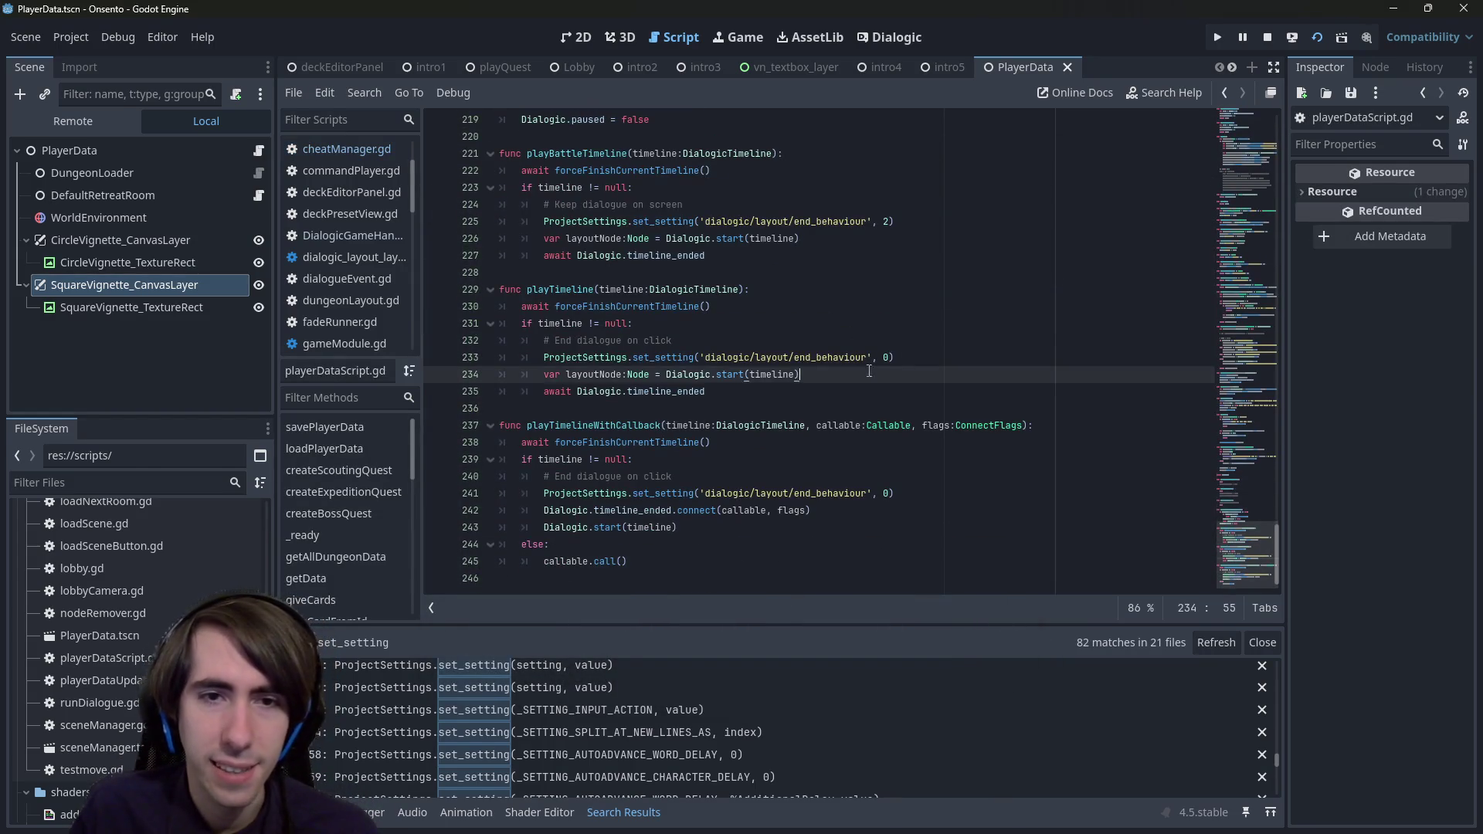
pyautogui.moveTo(953, 359); pyautogui.dragTo(334, 344)
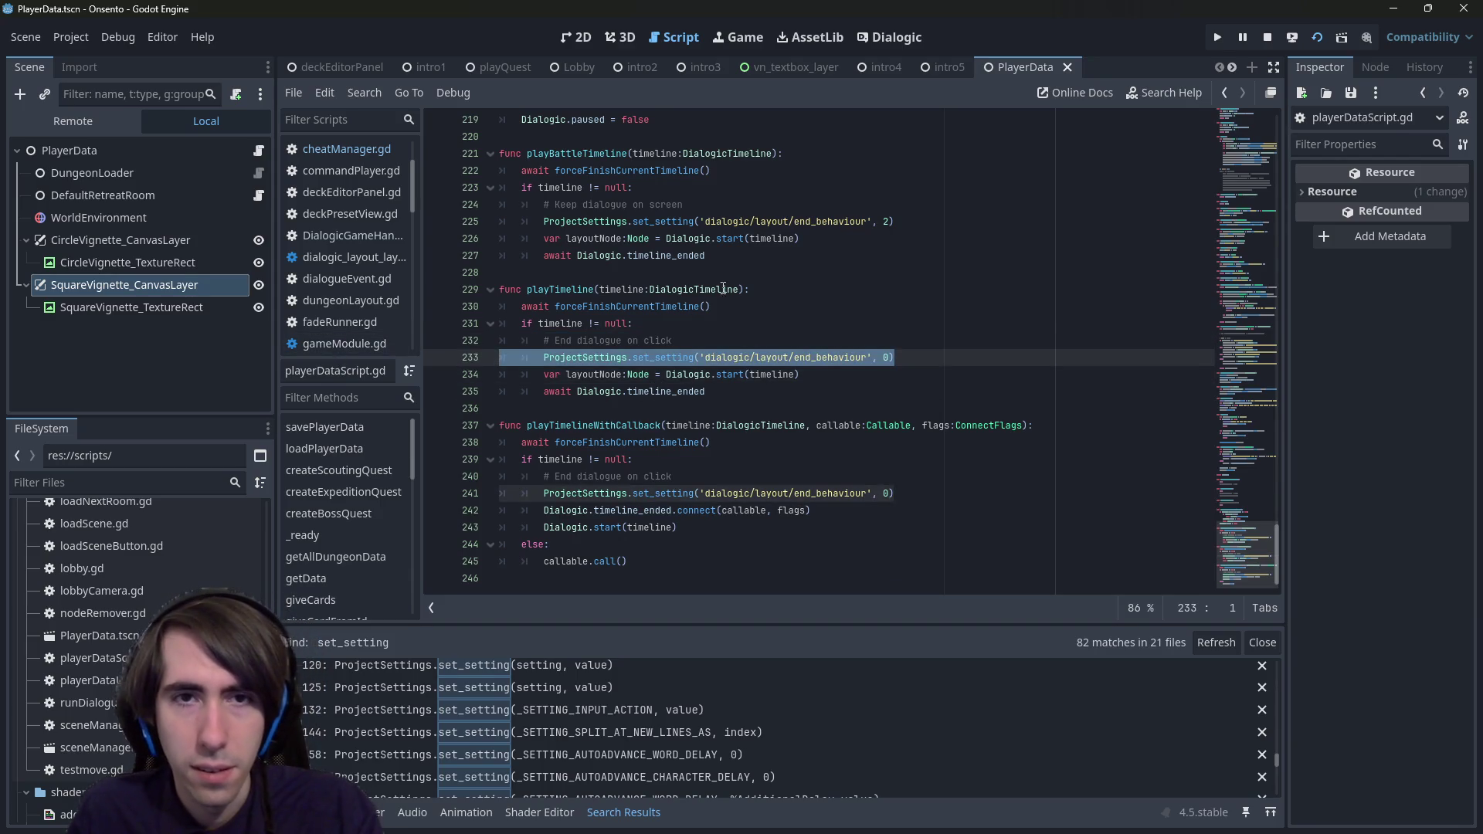
pyautogui.scroll(1, 688, 292)
pyautogui.doubleClick(602, 290)
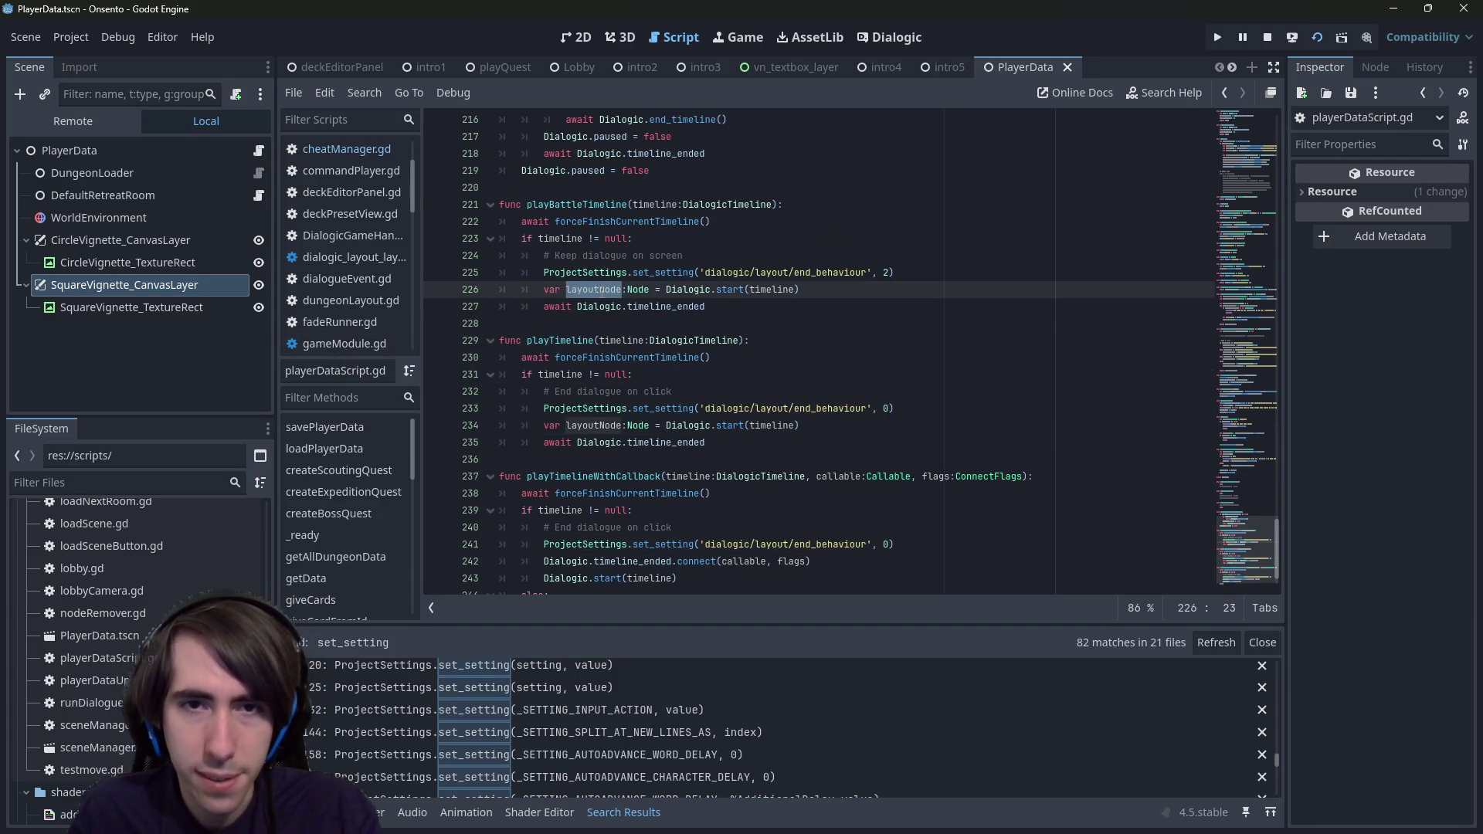
pyautogui.click(824, 290)
pyautogui.press('Return')
# Write an 'if (layoutNode is Control):' check on the new line 227.
pyautogui.doubleClick(585, 290)
pyautogui.hotkey('ctrl', 'c')
pyautogui.click(625, 307)
pyautogui.hotkey('ctrl', 'v')
pyautogui.write('.')
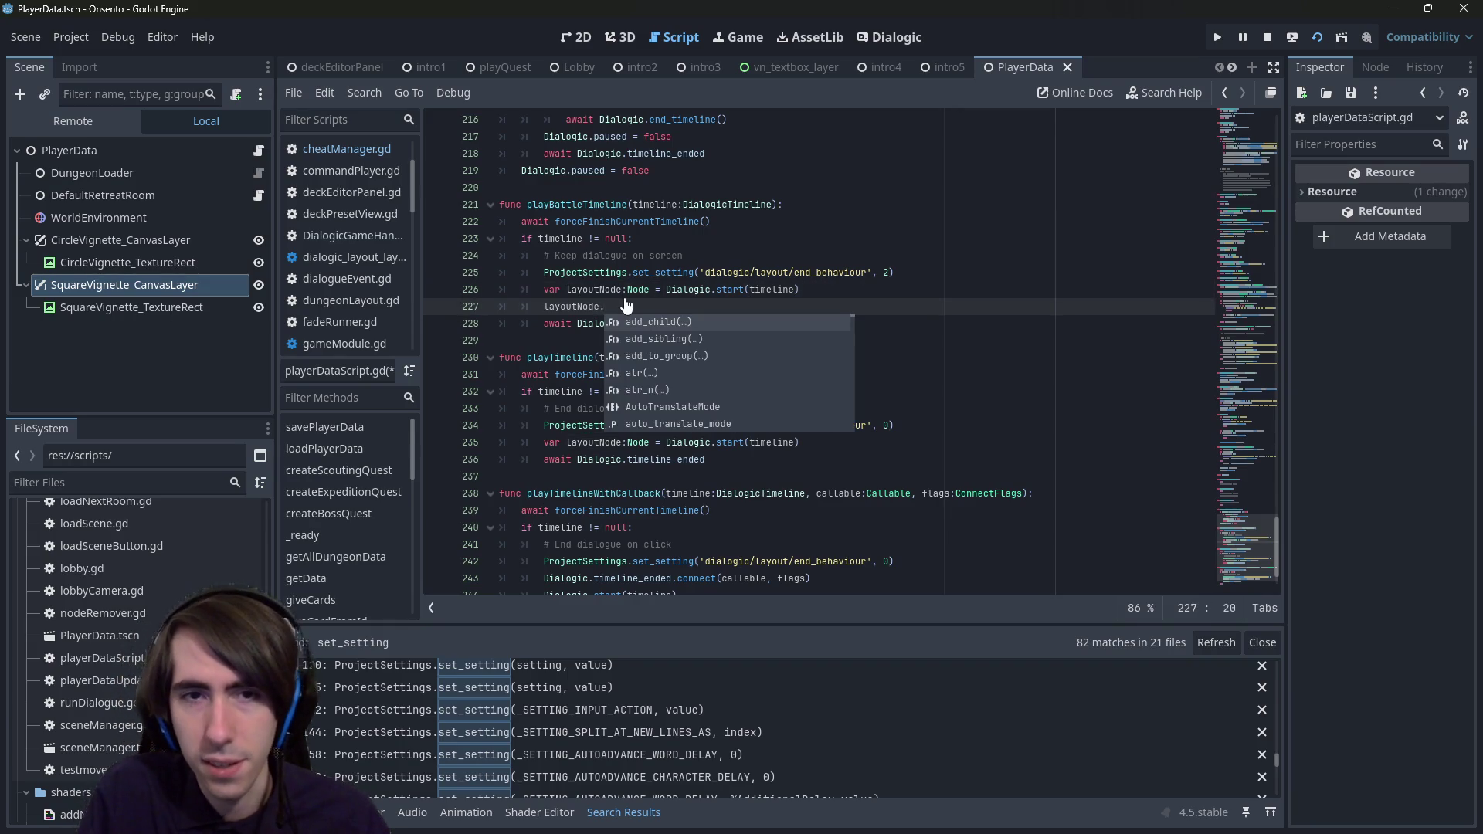
pyautogui.write('v')
pyautogui.press('BackSpace')
pyautogui.press('BackSpace')
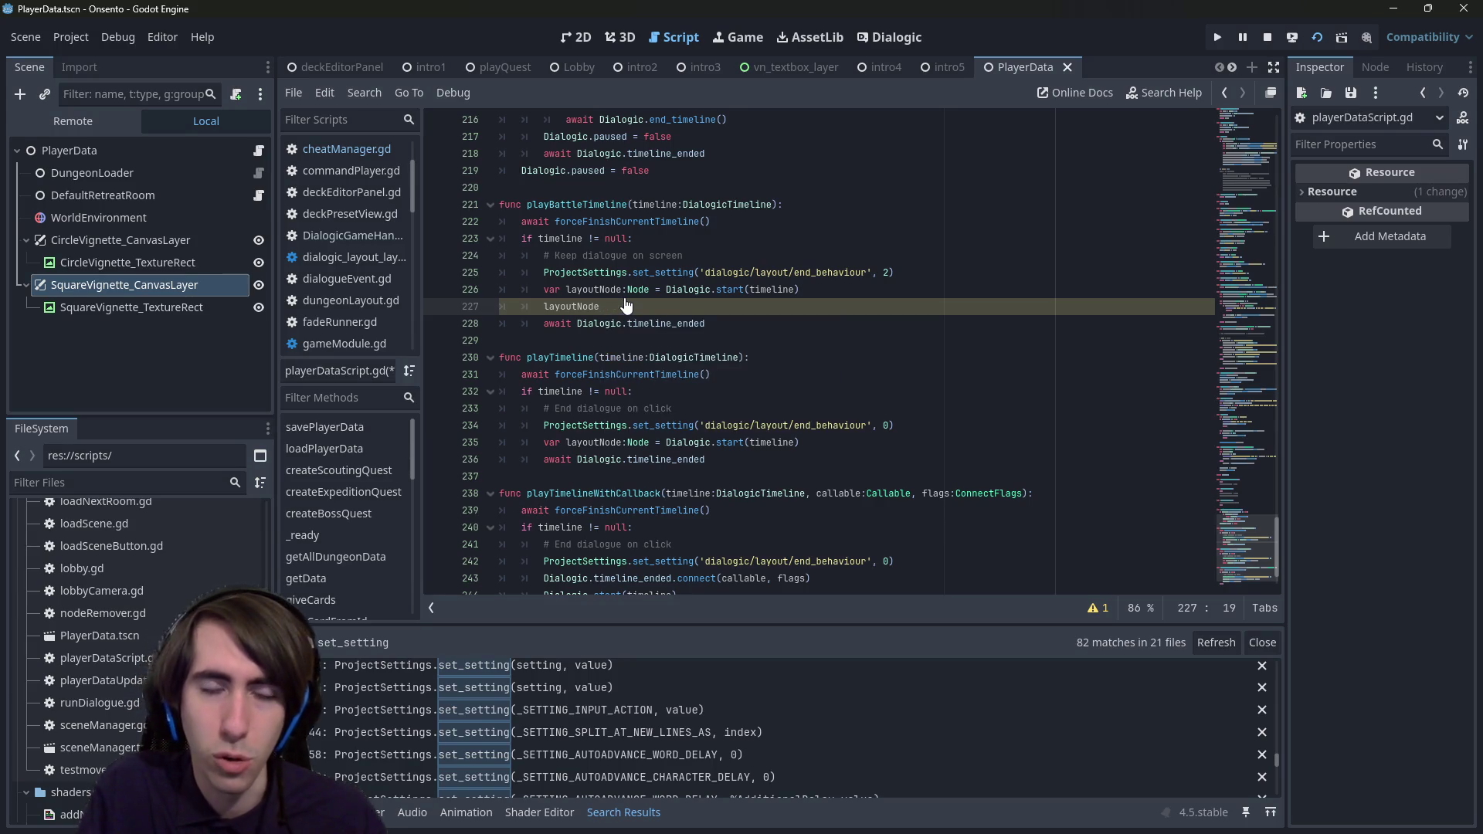
pyautogui.write('if (')
pyautogui.press('End')
pyautogui.write(')')
pyautogui.write('is Control')
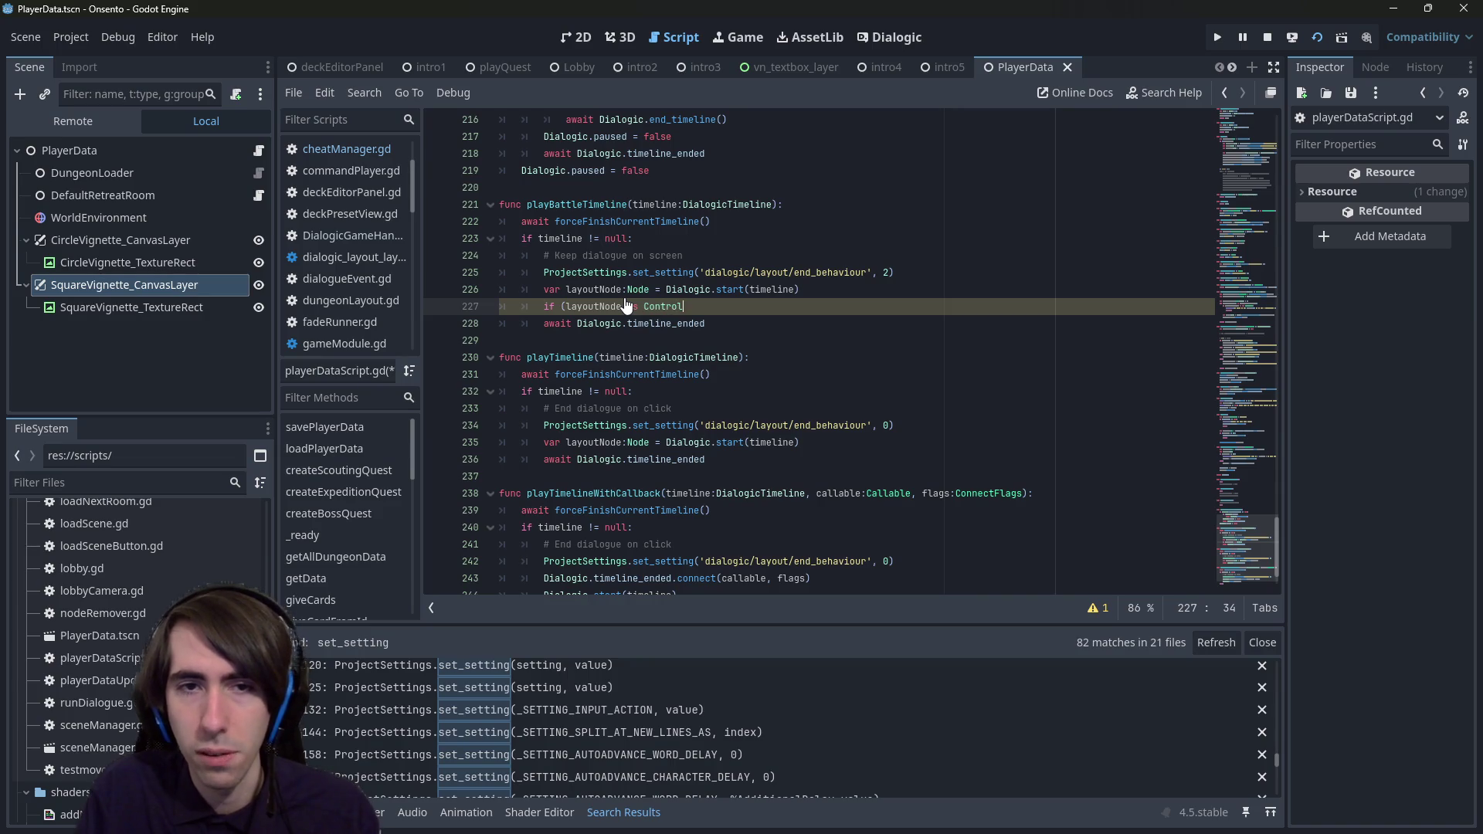
pyautogui.press('Left')
pyautogui.write(')')
pyautogui.press('End')
# Inside the if, set layoutNode.mouse_filter = Control.MOUSE_FILTER_IGNORE, then open the Dialogic editor.
pyautogui.press('Return')
pyautogui.write('layout')
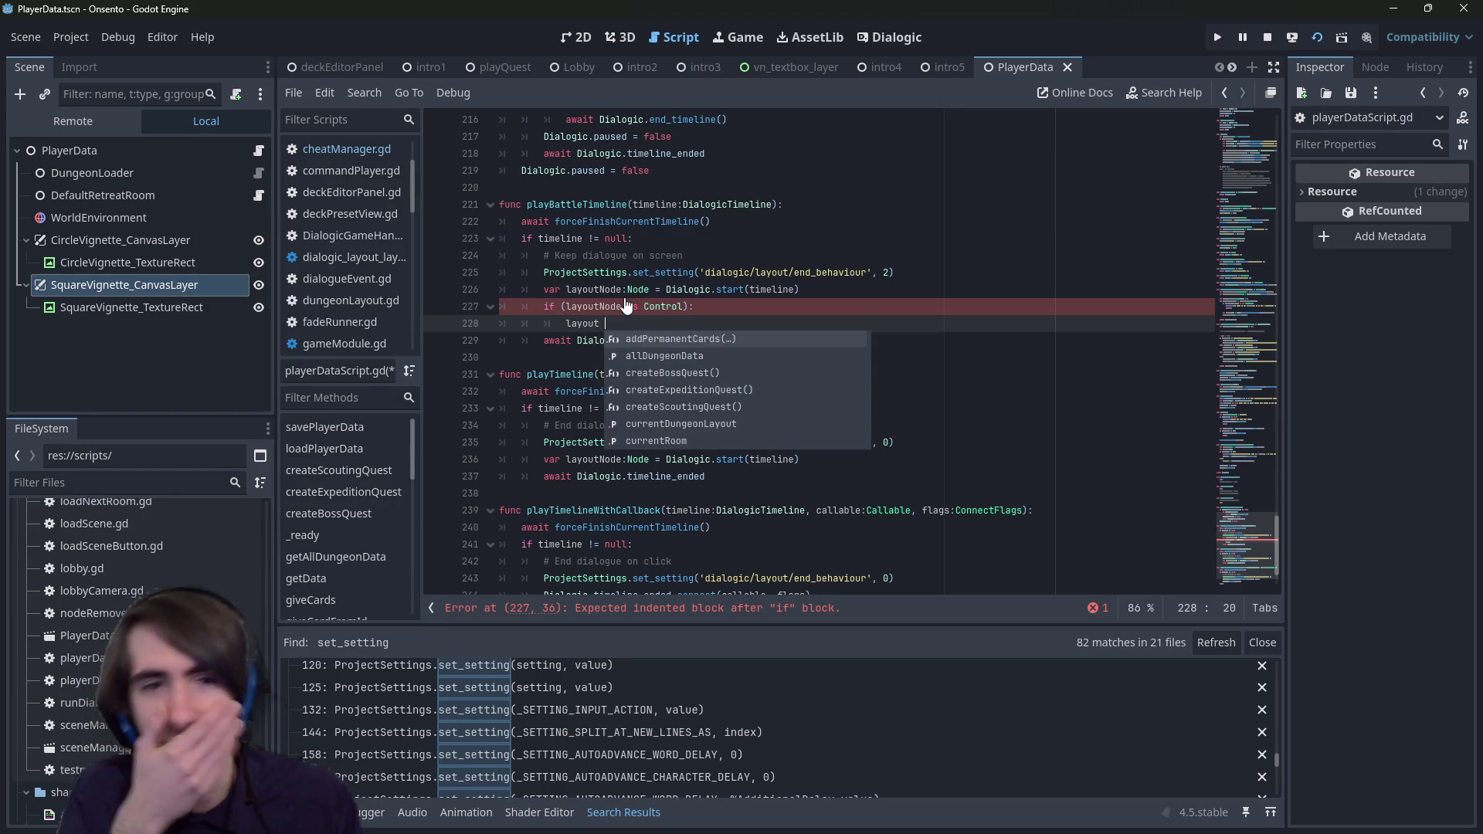
pyautogui.write('Node.')
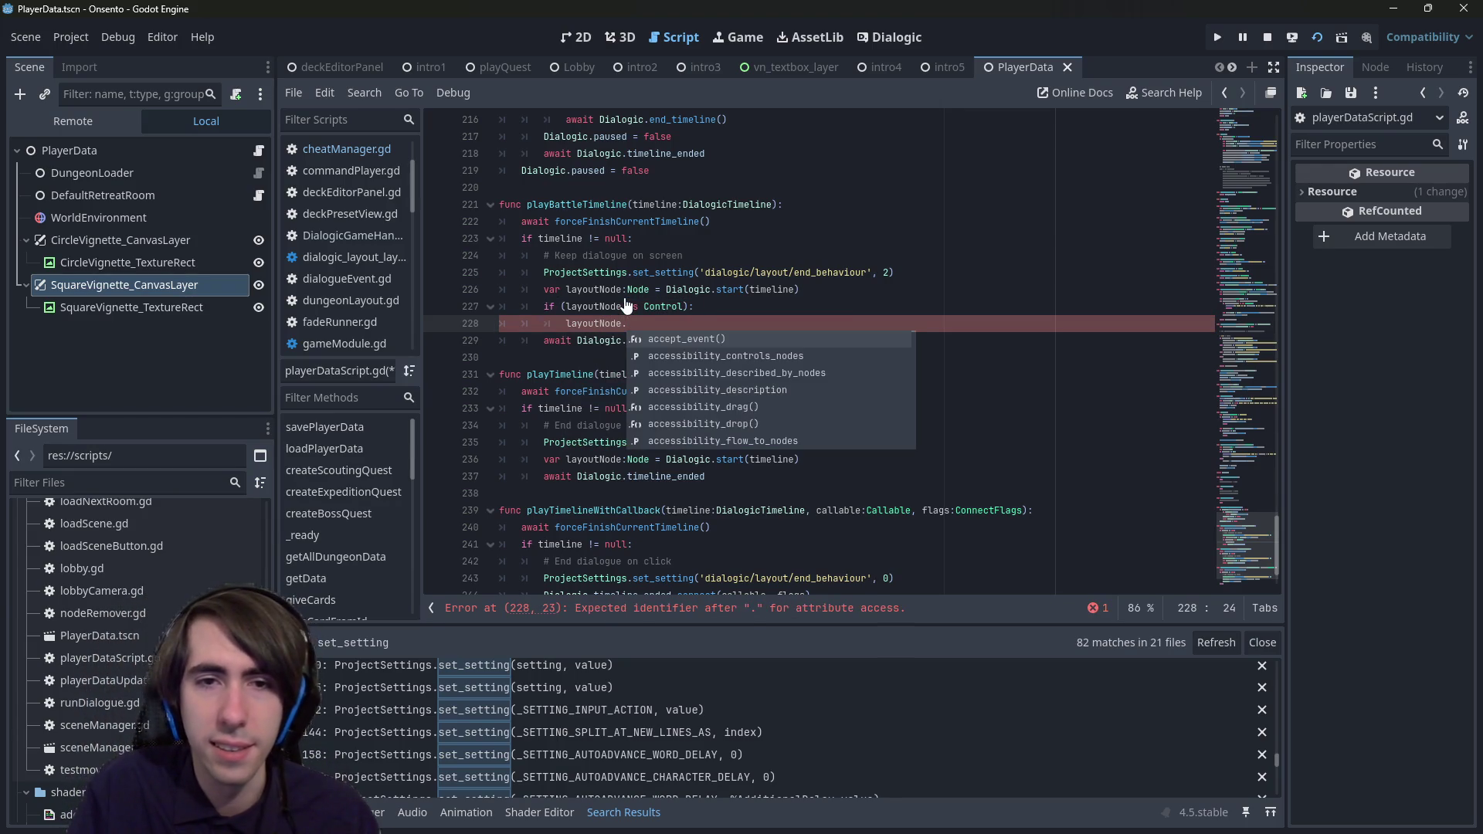
pyautogui.write('mouse_')
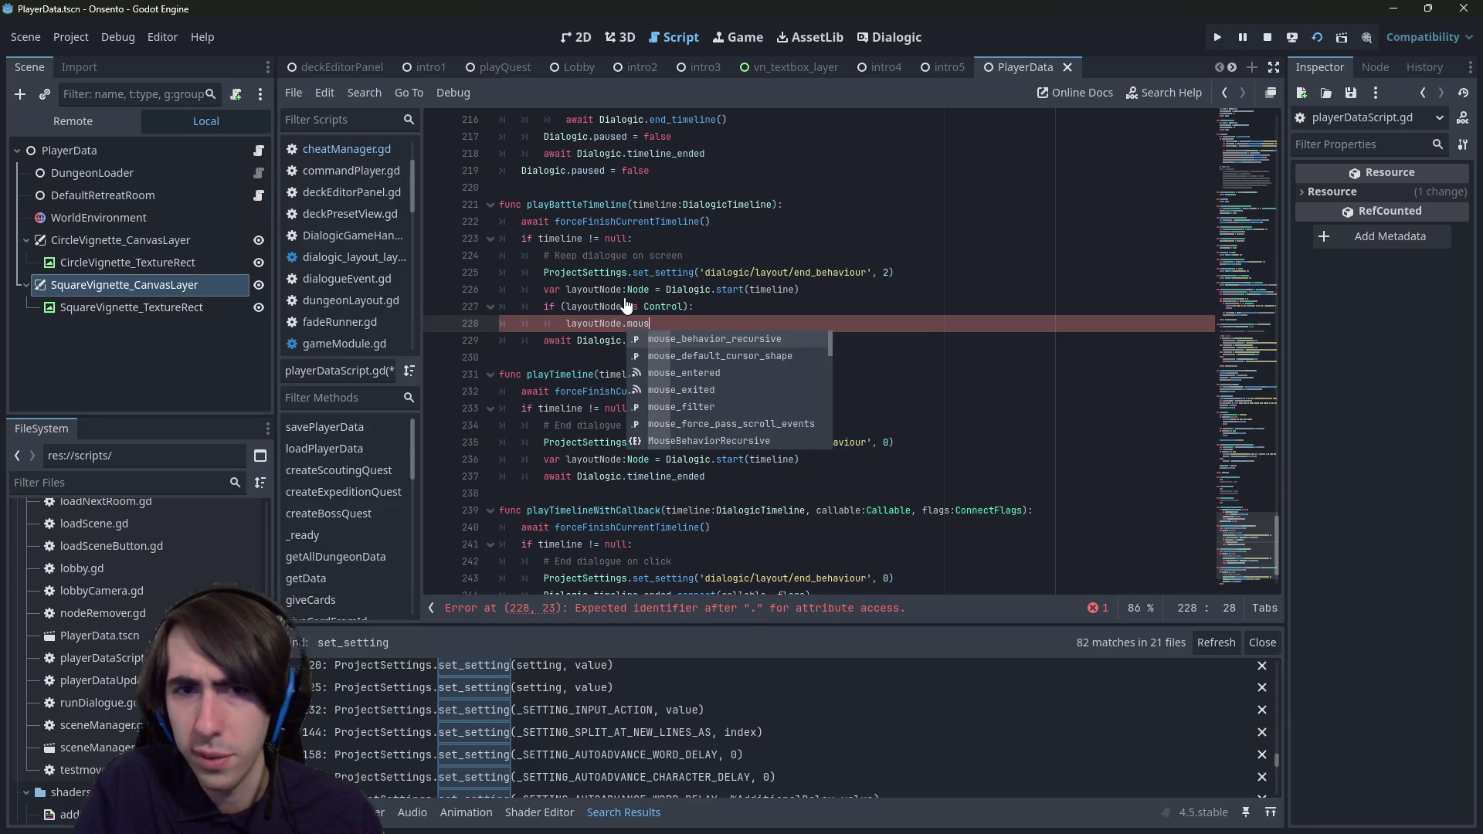
pyautogui.write('fil')
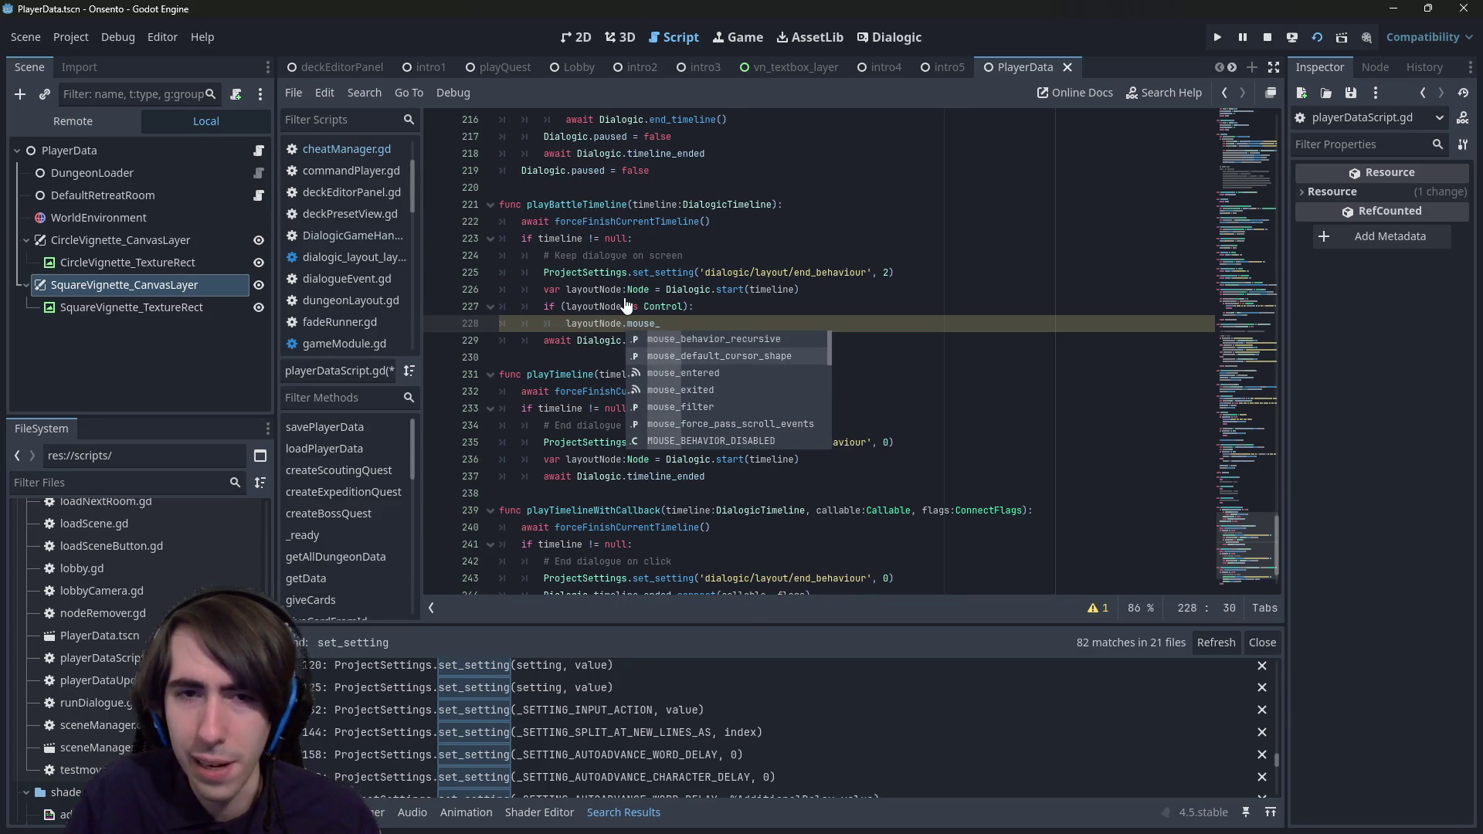
pyautogui.press('Return')
pyautogui.write('=')
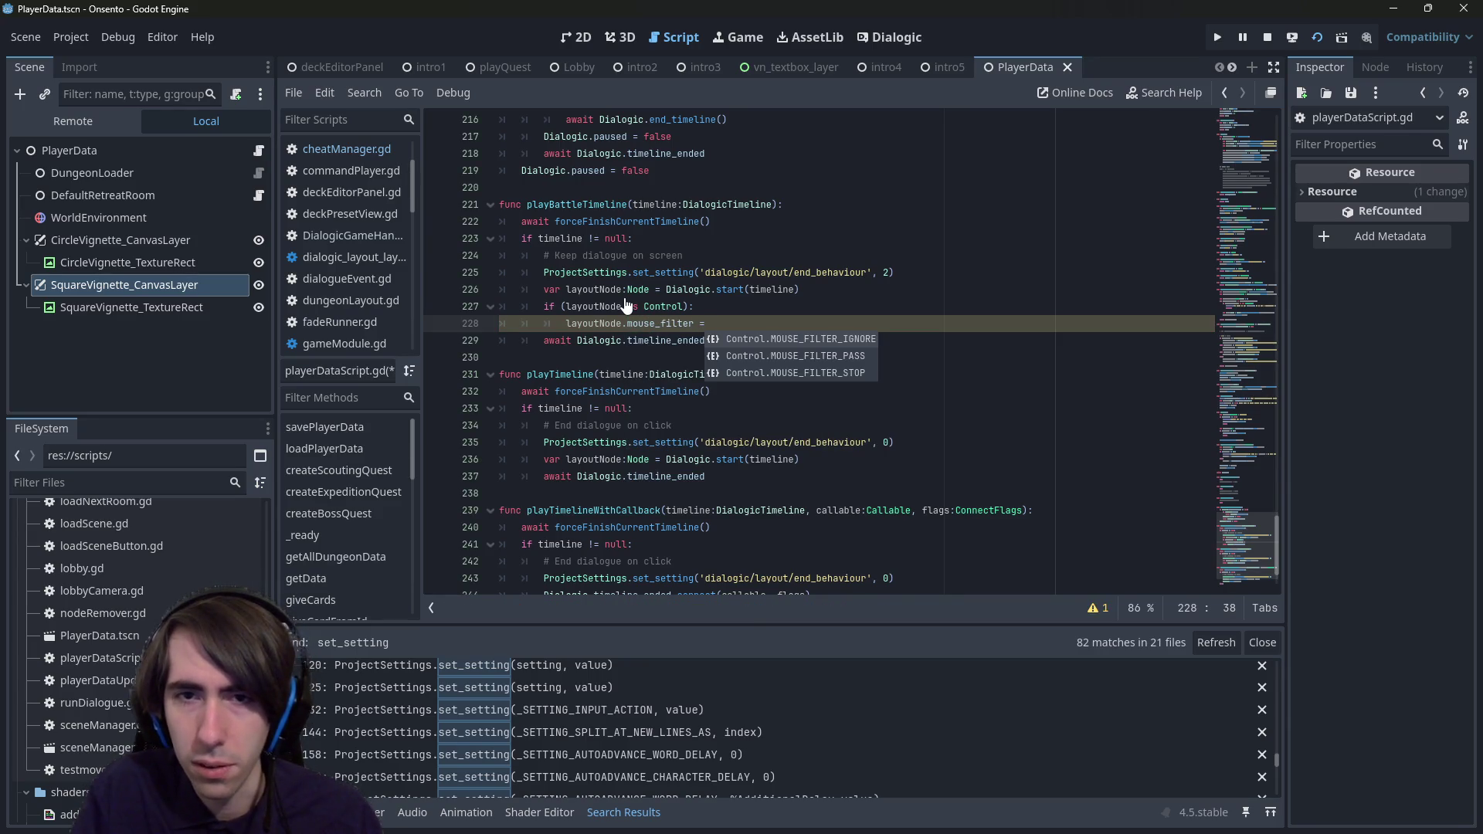
pyautogui.press('Return')
pyautogui.hotkey('ctrl', 'Left')
pyautogui.hotkey('ctrl', 'Left')
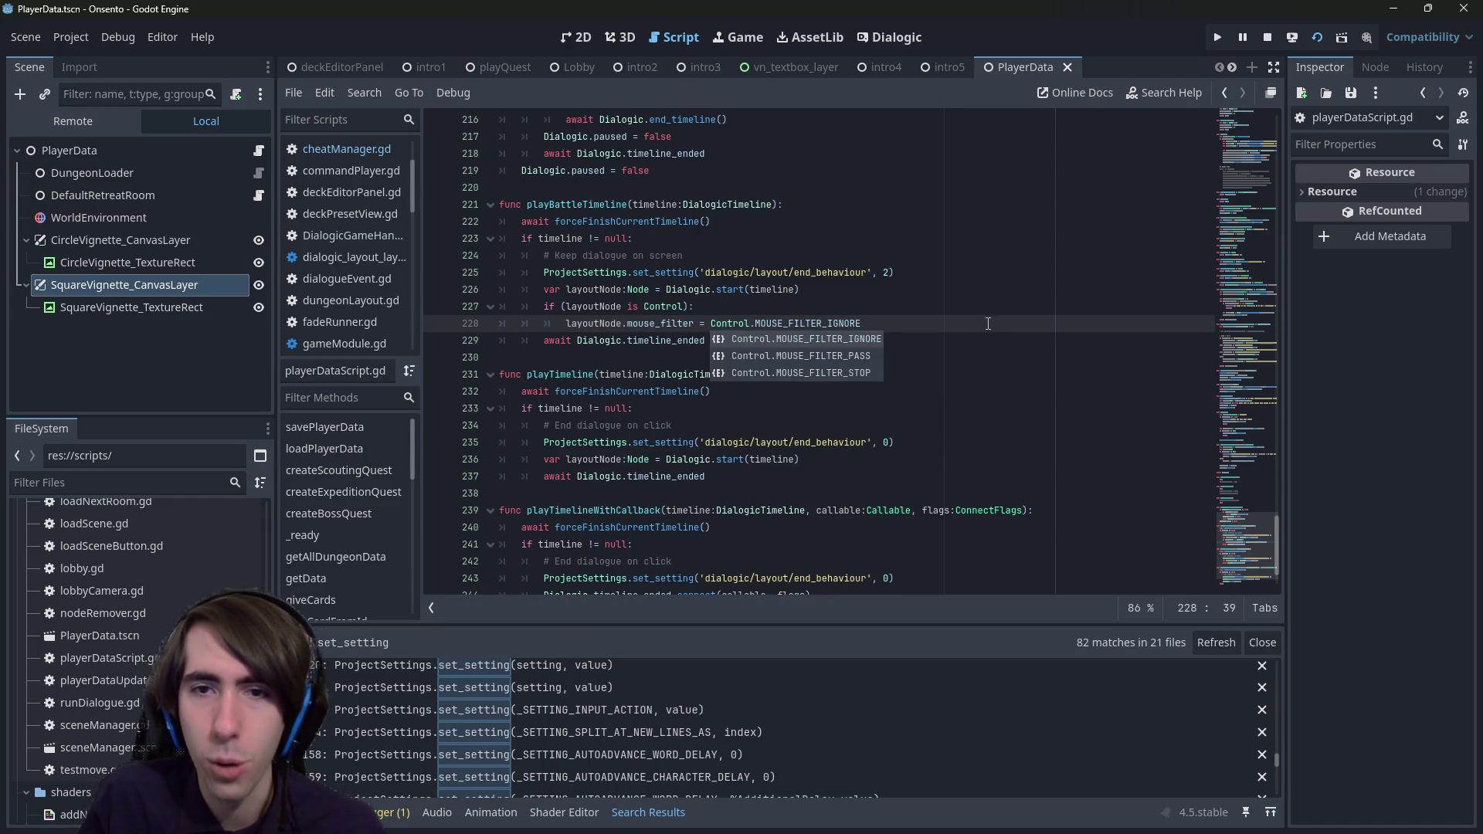
pyautogui.press('Tab')
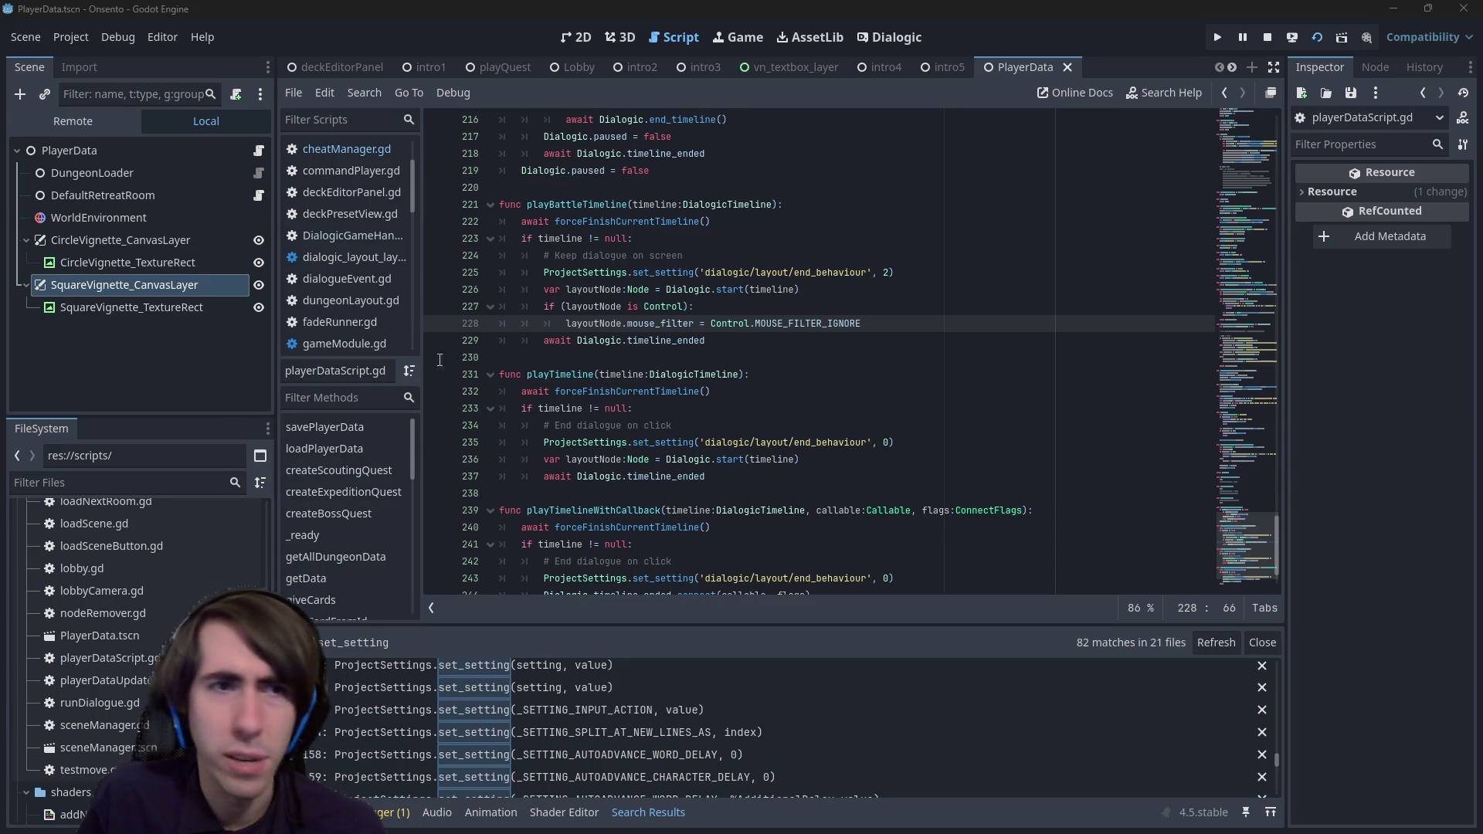
pyautogui.click(882, 42)
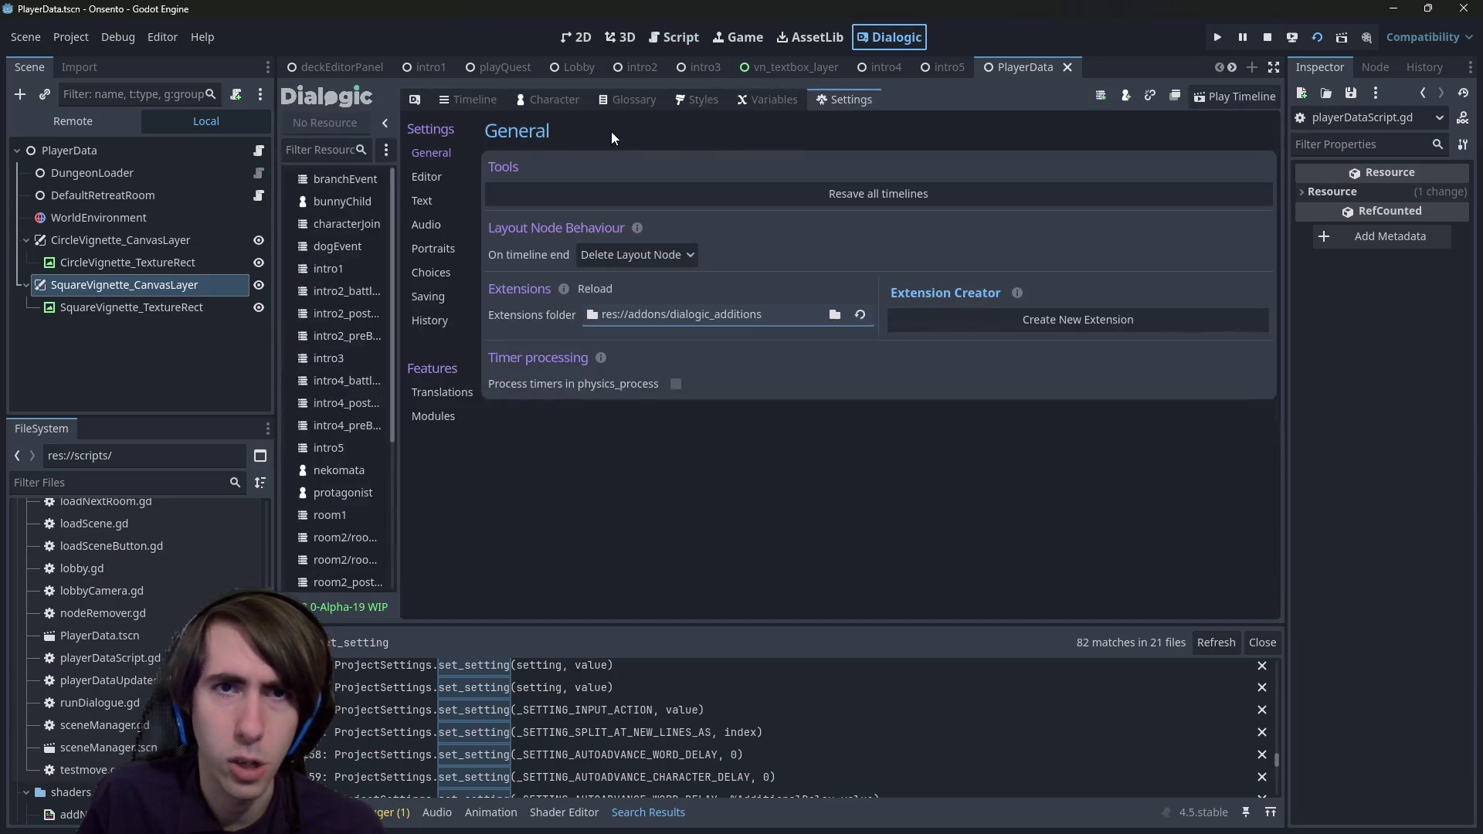
# Check textboxStyle's Input Catcher, Full Background, Textbox with Portrait and Simple Text Input Box layers, then return to scripts.
pyautogui.click(685, 98)
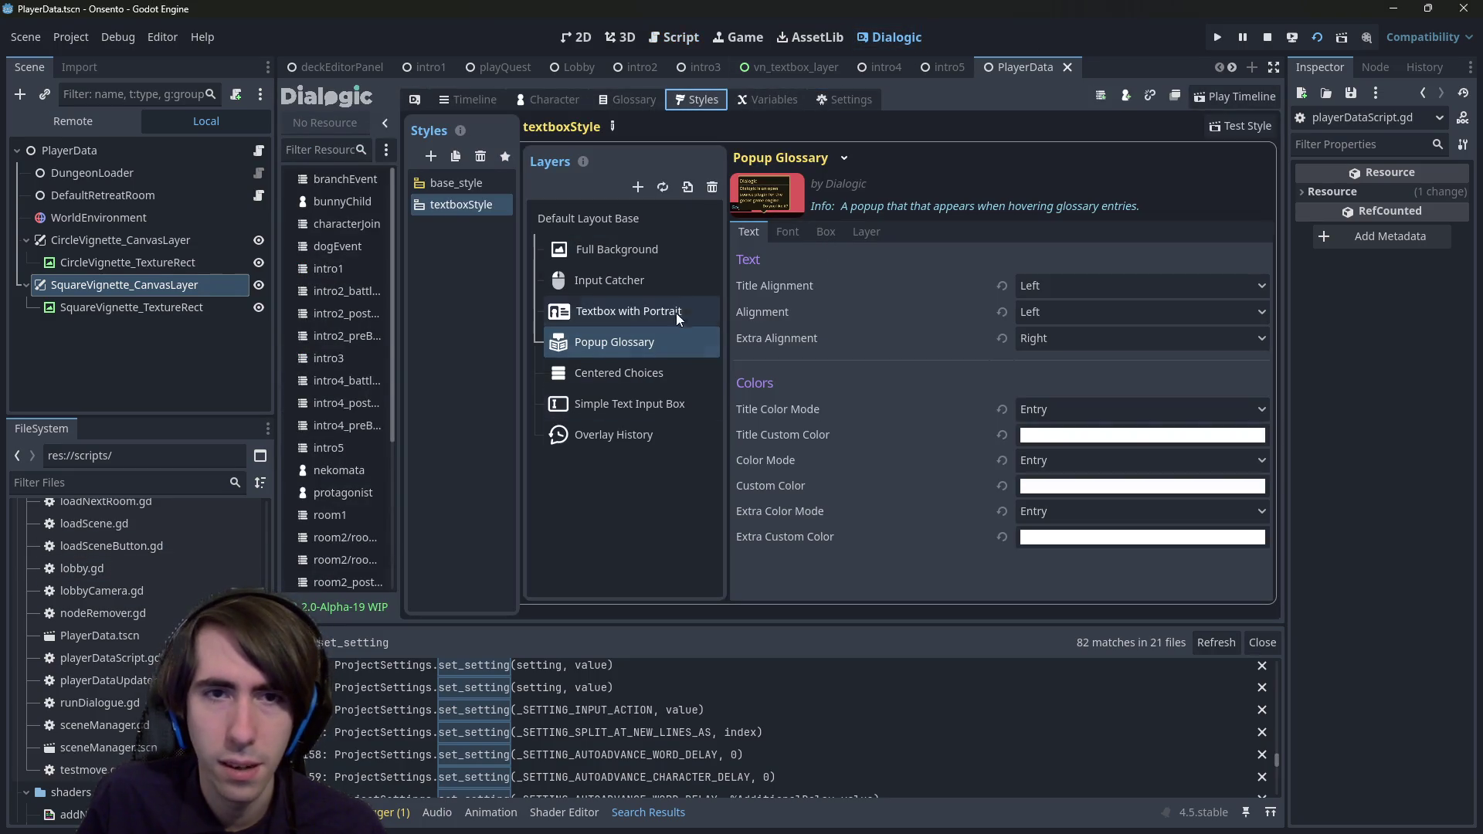
pyautogui.click(643, 282)
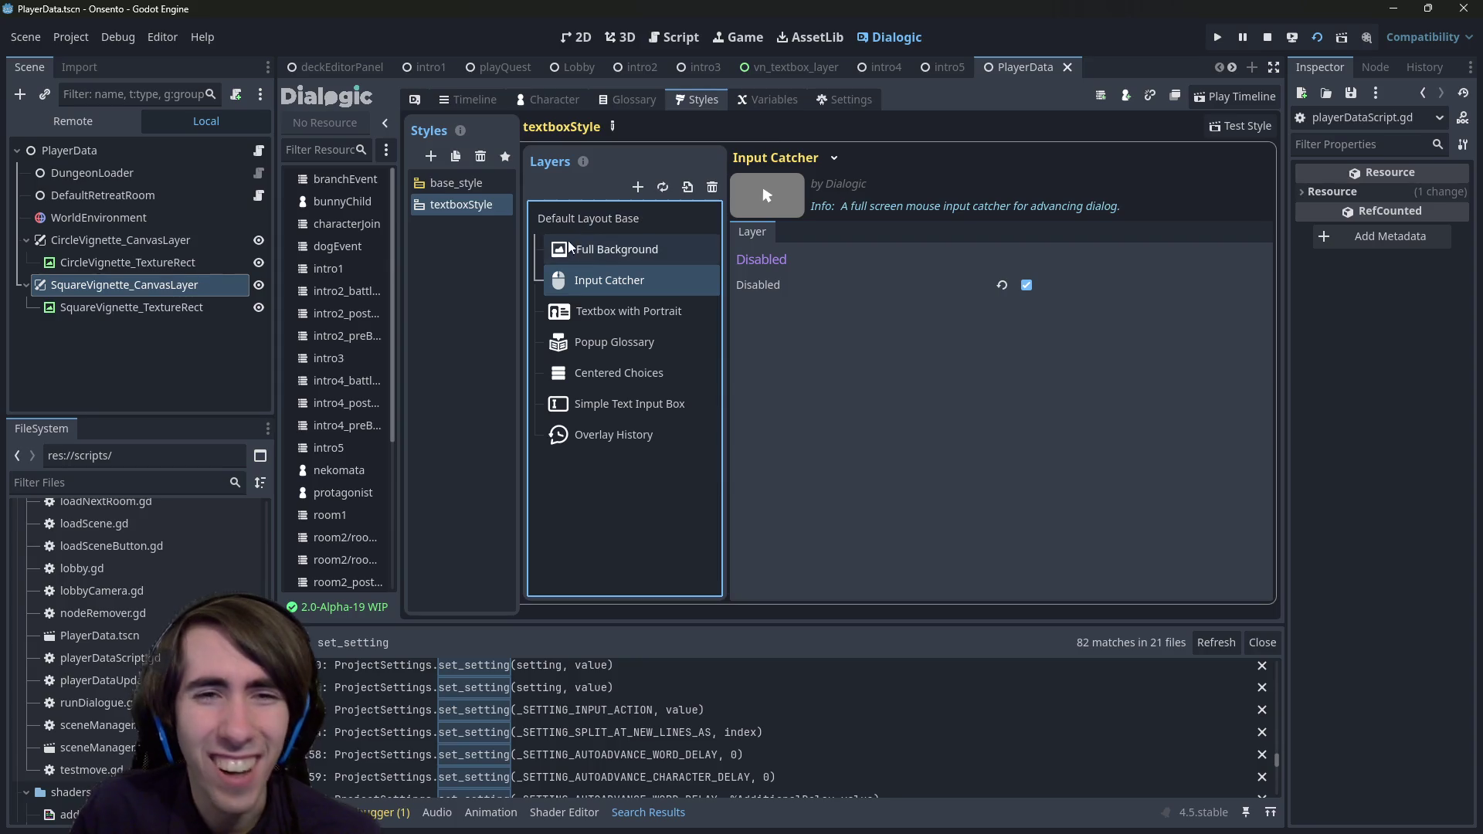
pyautogui.click(600, 256)
pyautogui.click(606, 282)
pyautogui.click(611, 312)
pyautogui.click(614, 410)
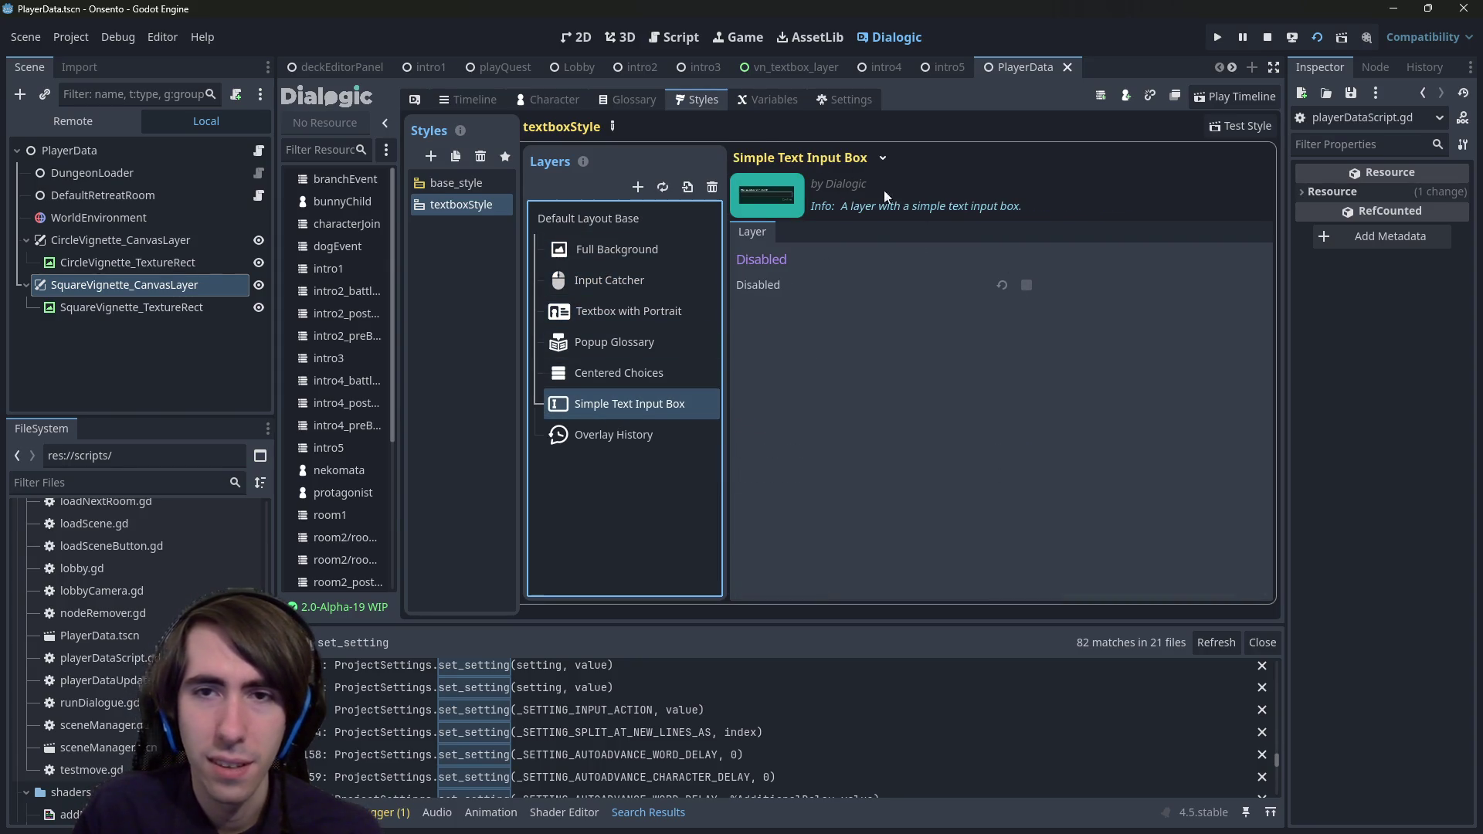
pyautogui.click(677, 38)
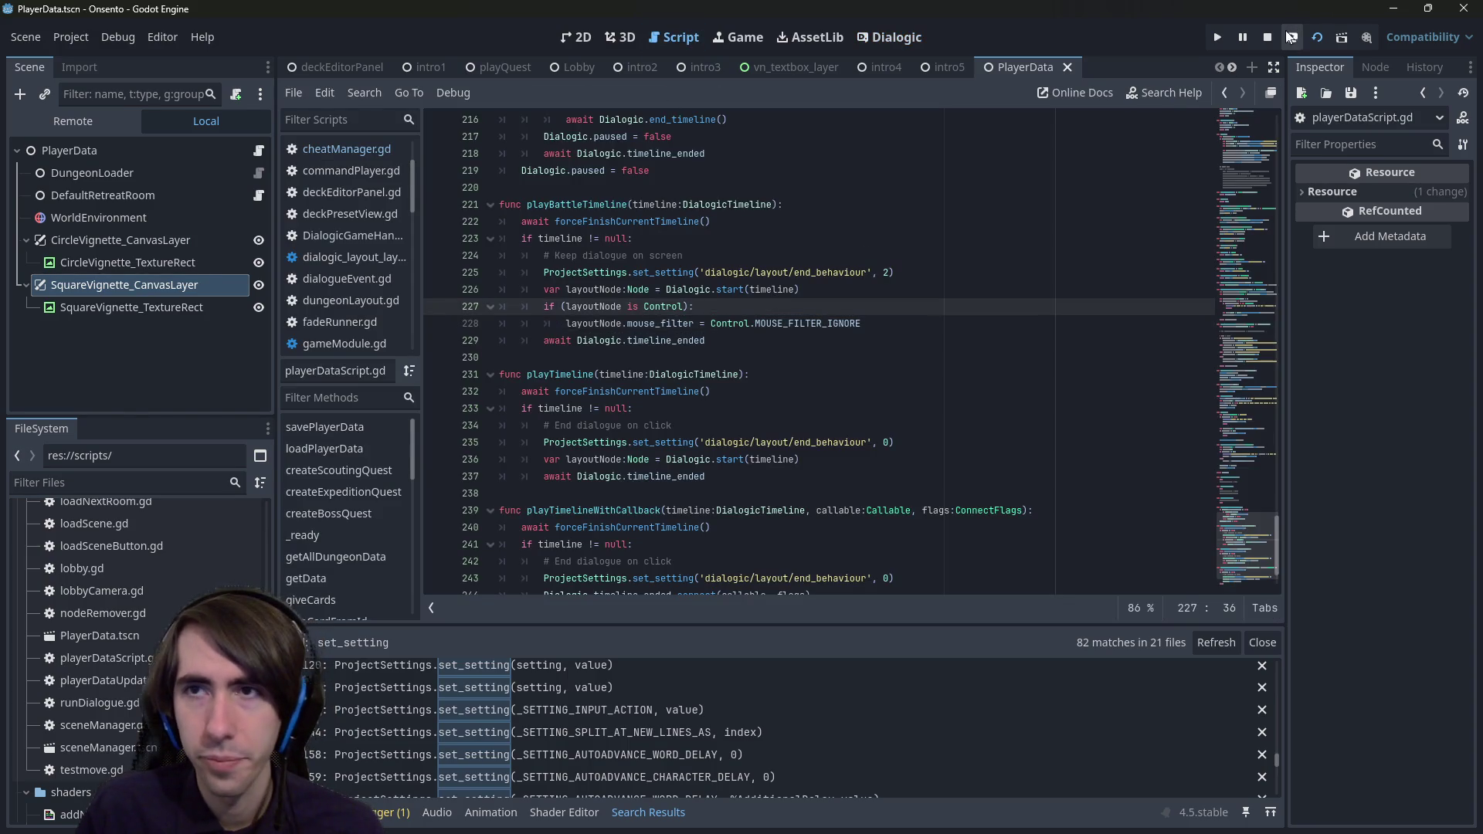
# Set breakpoints on lines 227–228, run playQuest and advance the dialogue until they hit.
pyautogui.click(1267, 36)
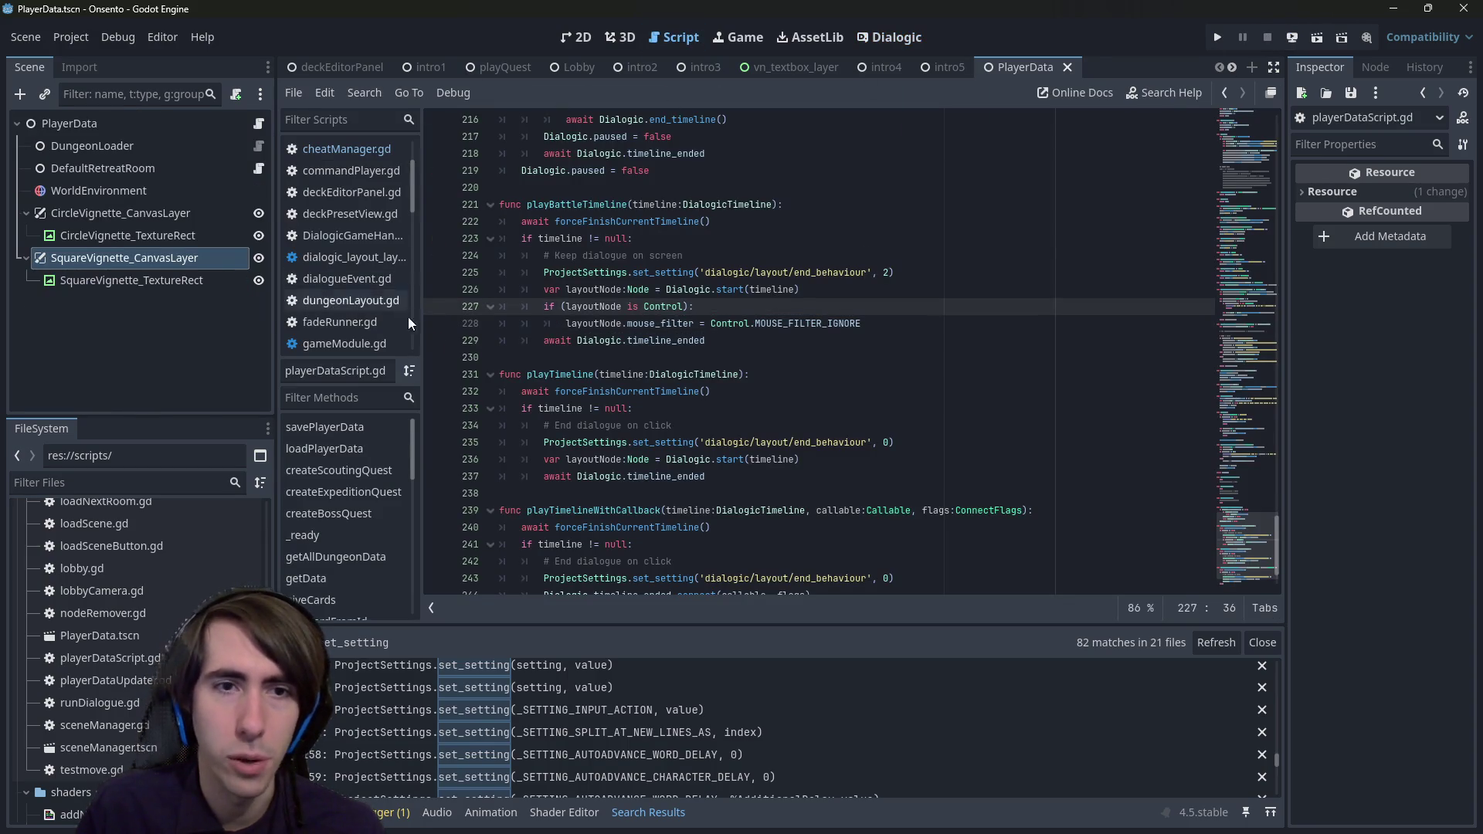
pyautogui.click(436, 324)
pyautogui.click(436, 307)
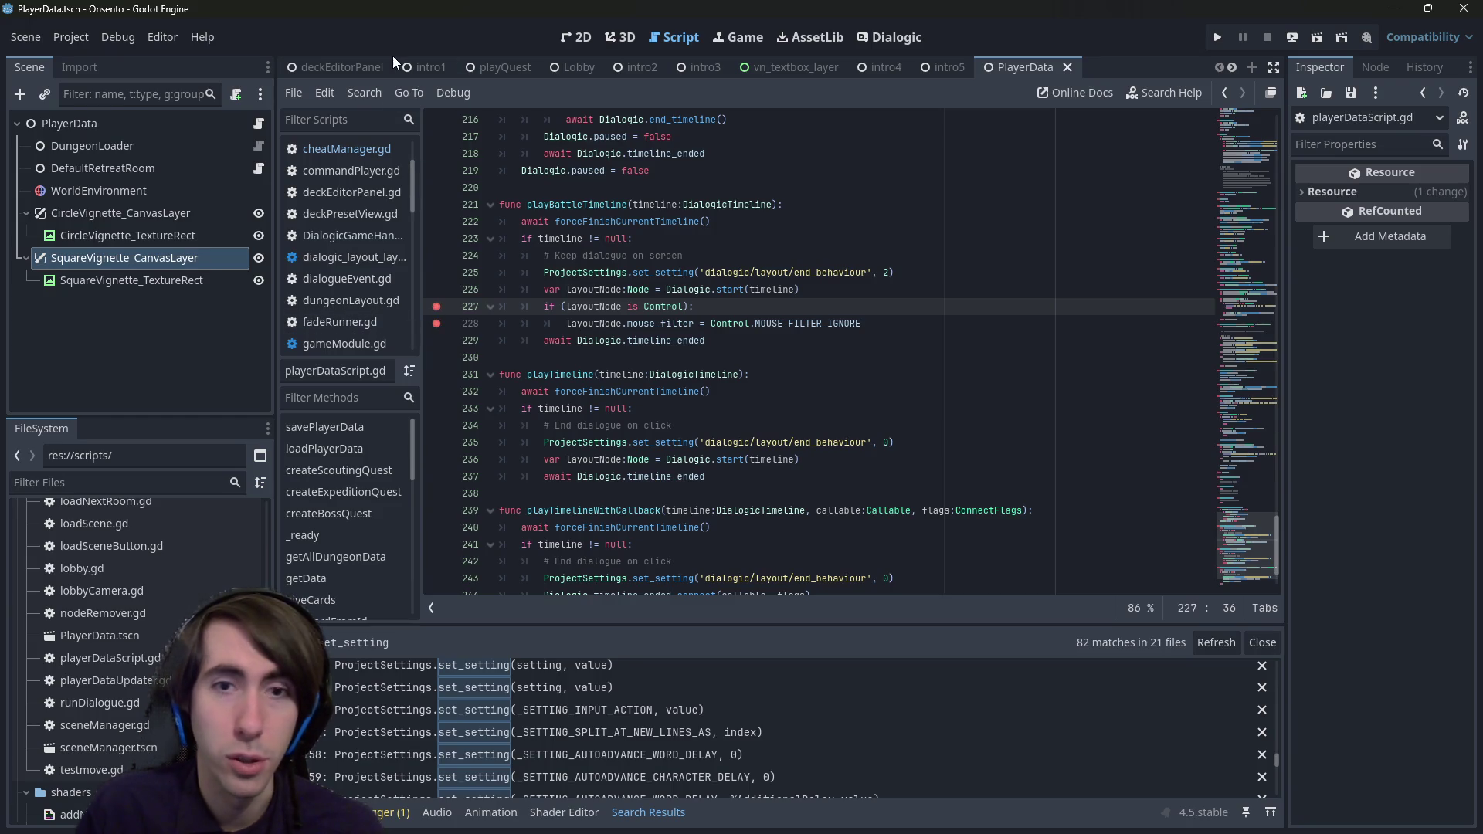
pyautogui.click(502, 67)
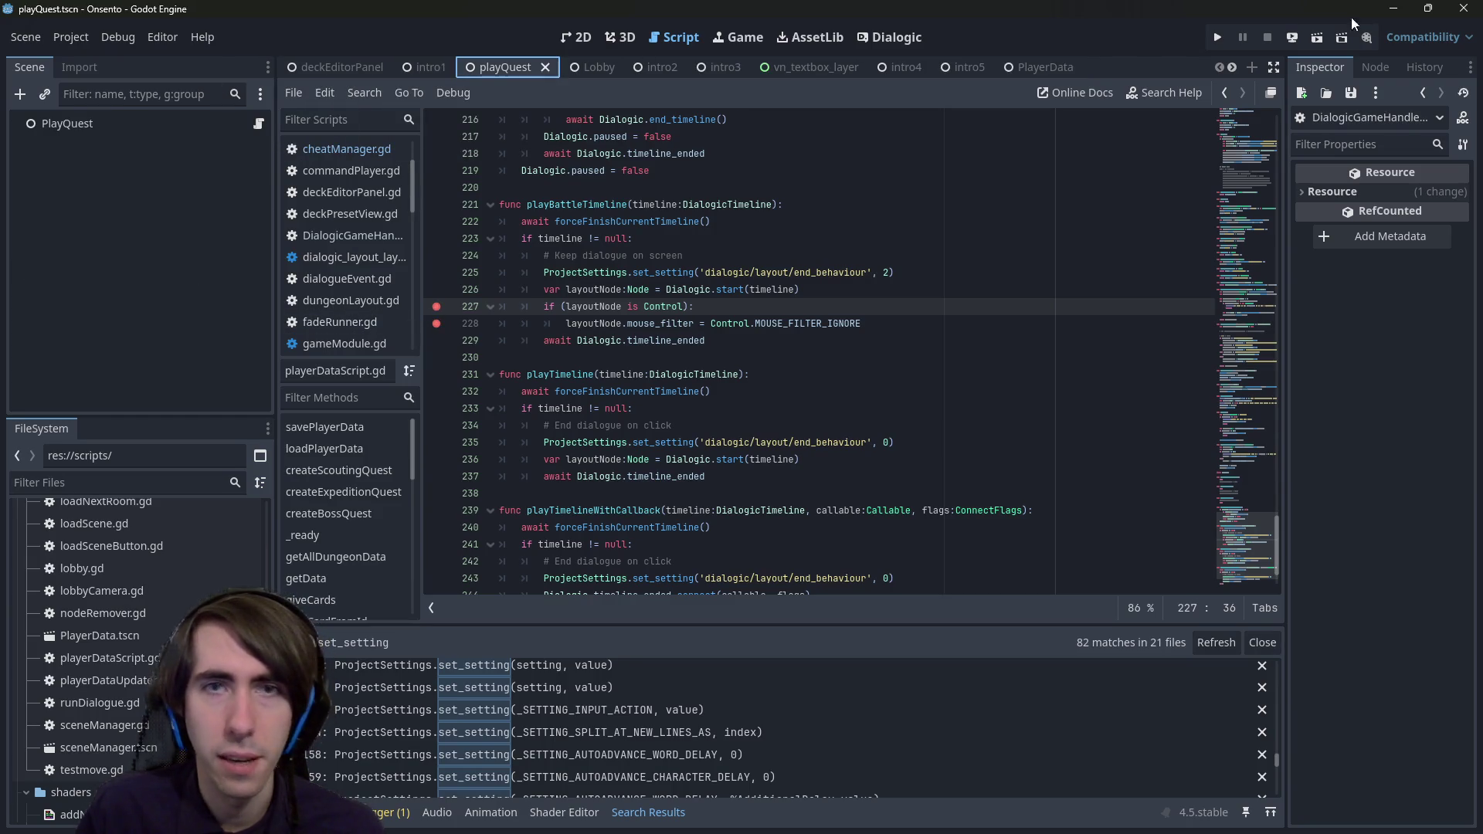
pyautogui.click(1314, 35)
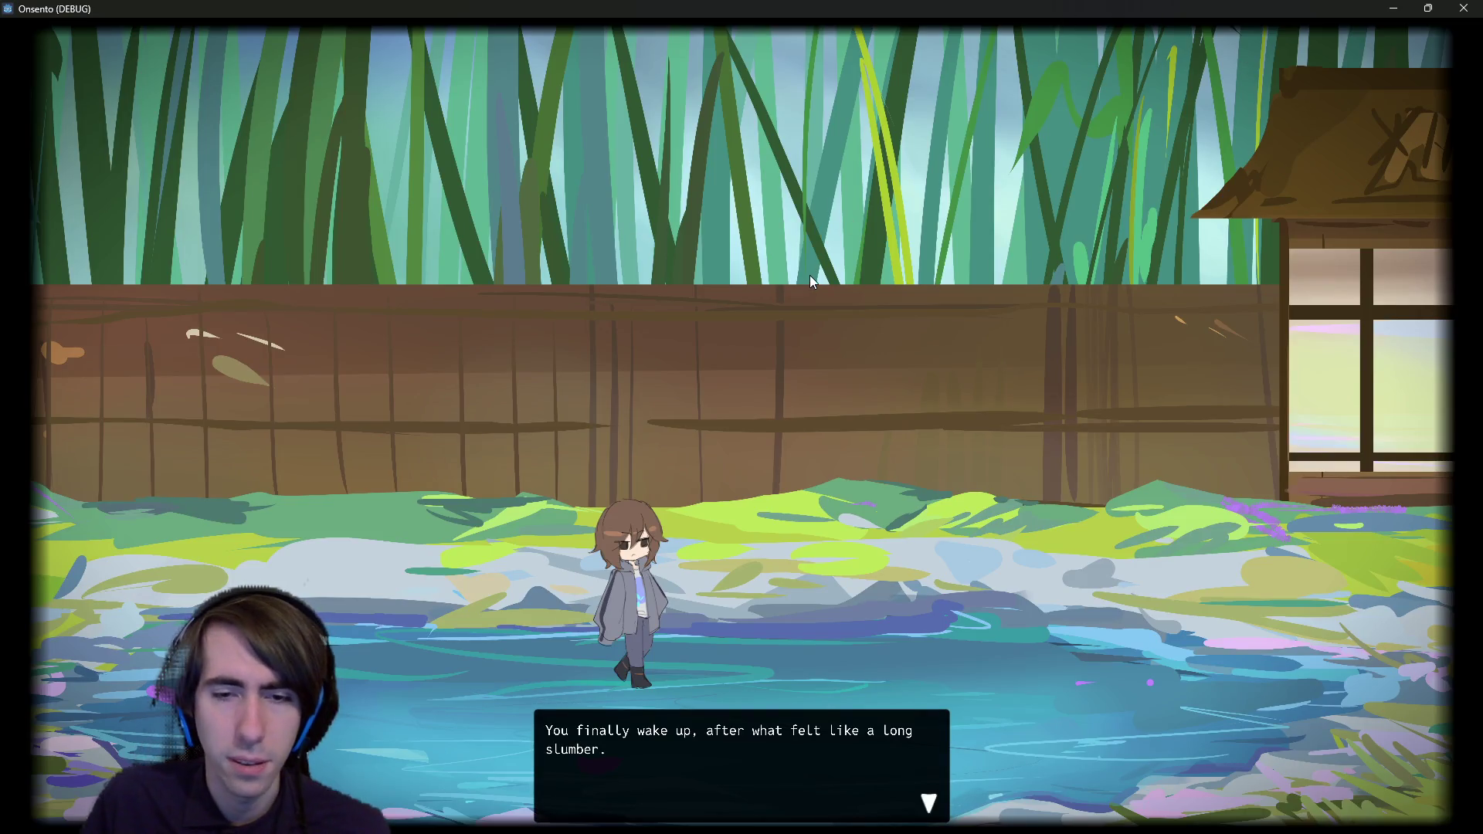
pyautogui.click(807, 279)
pyautogui.click(754, 224)
pyautogui.click(753, 224)
pyautogui.click(754, 224)
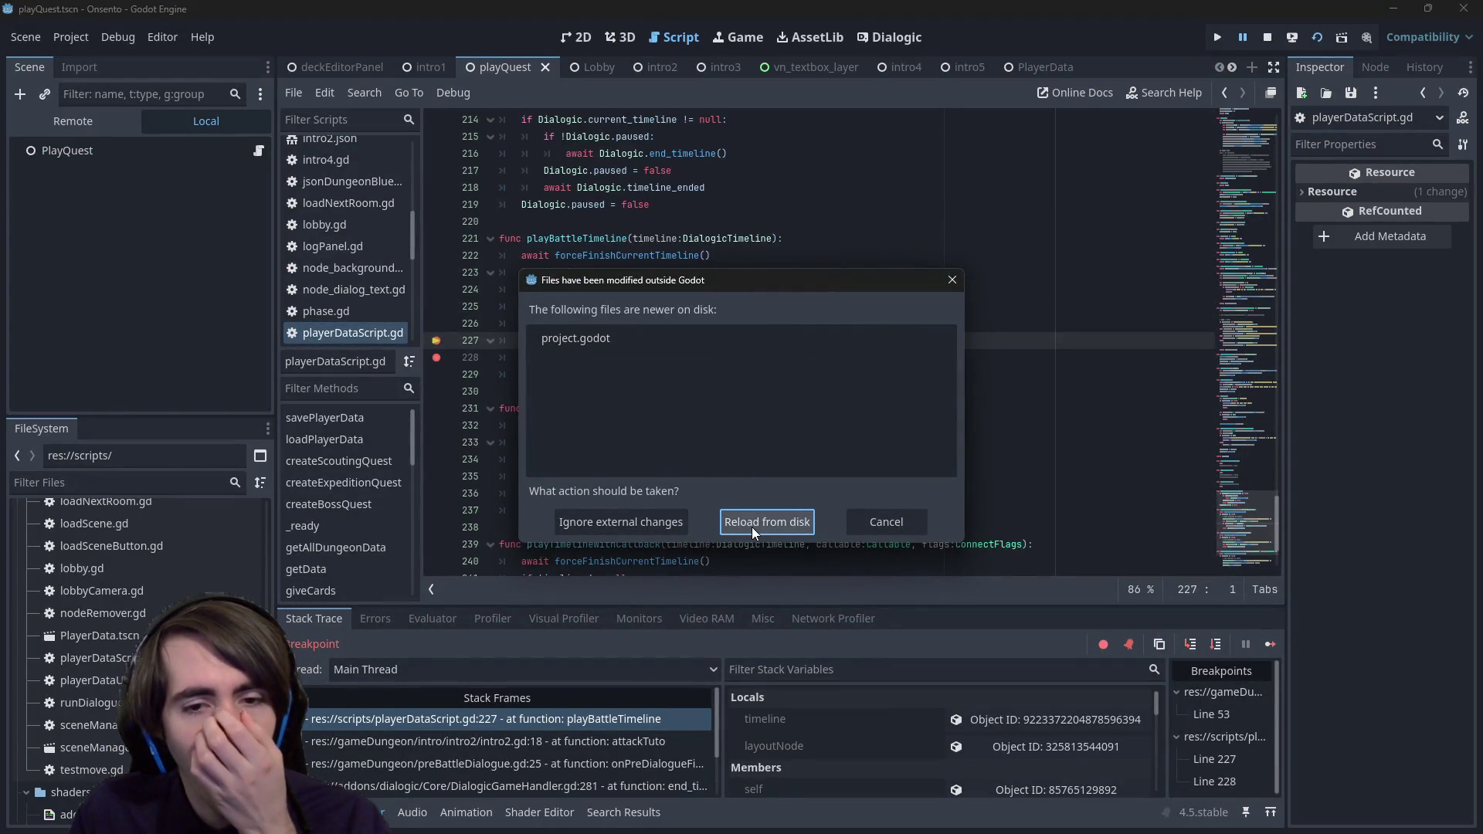
pyautogui.click(871, 524)
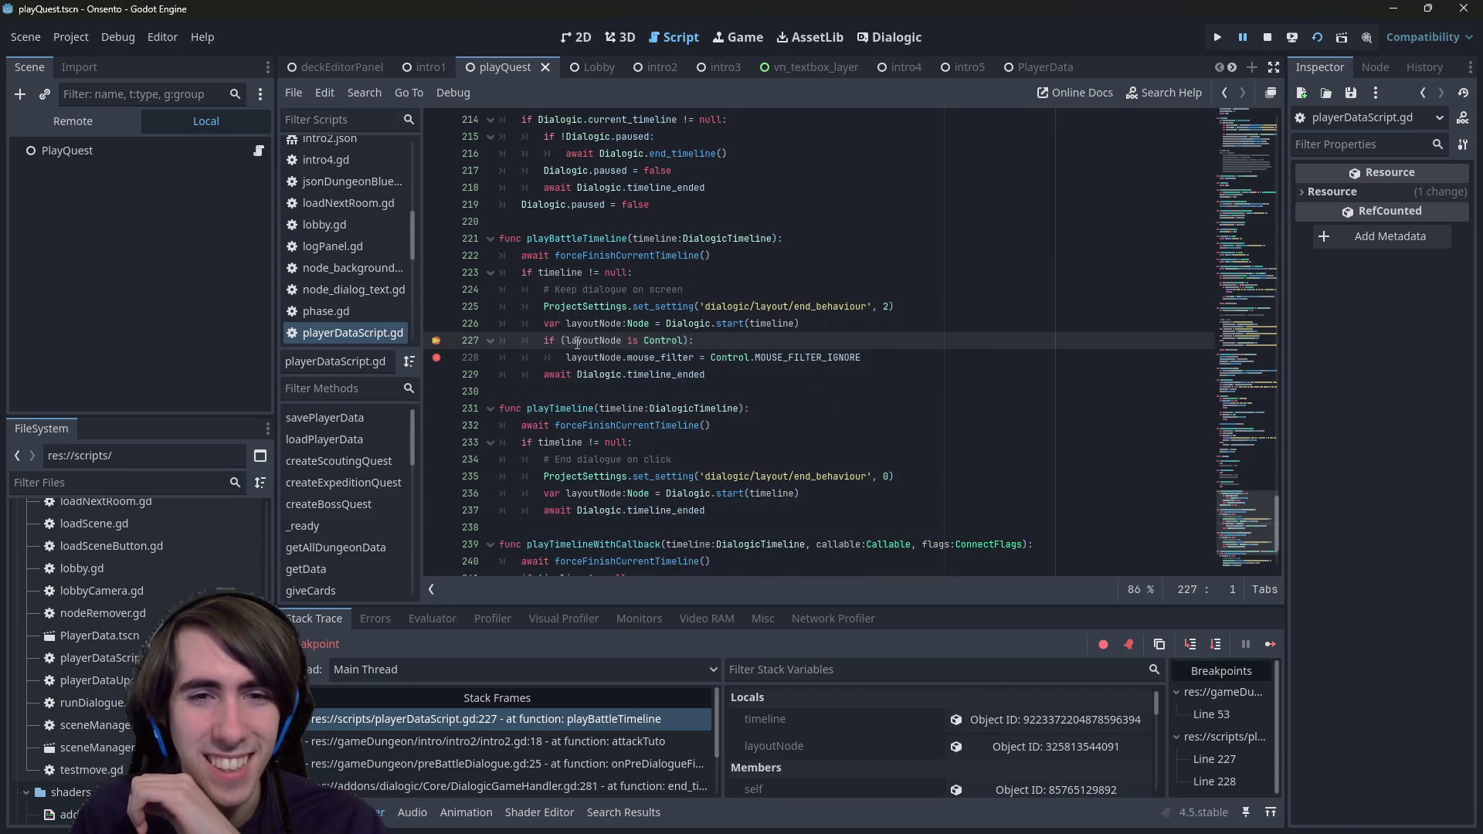
# Inspect layoutNode in the debugger Locals, finding it is a CanvasLayer, and step past the Control check.
pyautogui.moveTo(577, 343)
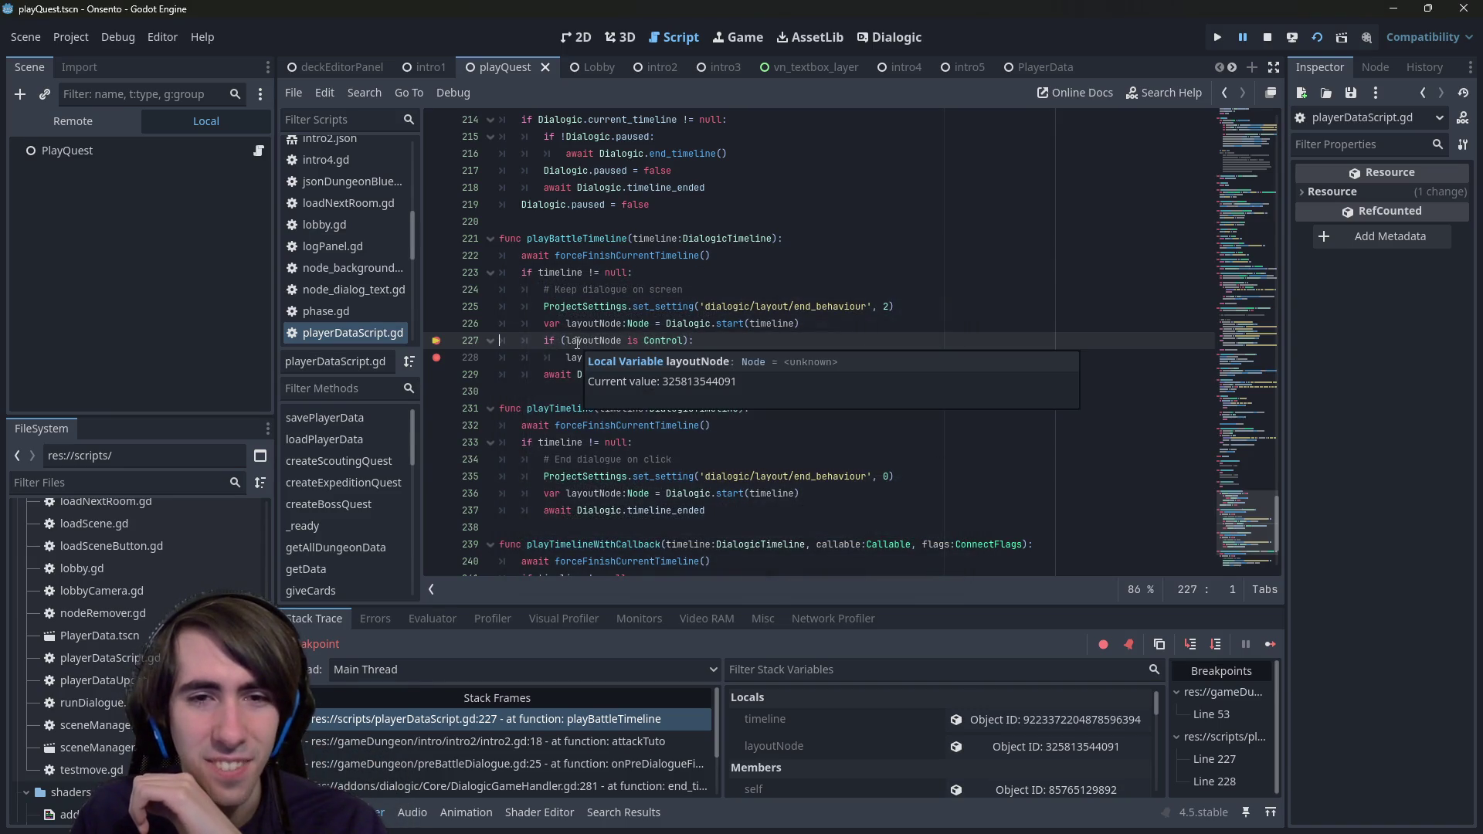
pyautogui.click(1036, 747)
pyautogui.moveTo(1284, 313); pyautogui.dragTo(1071, 319)
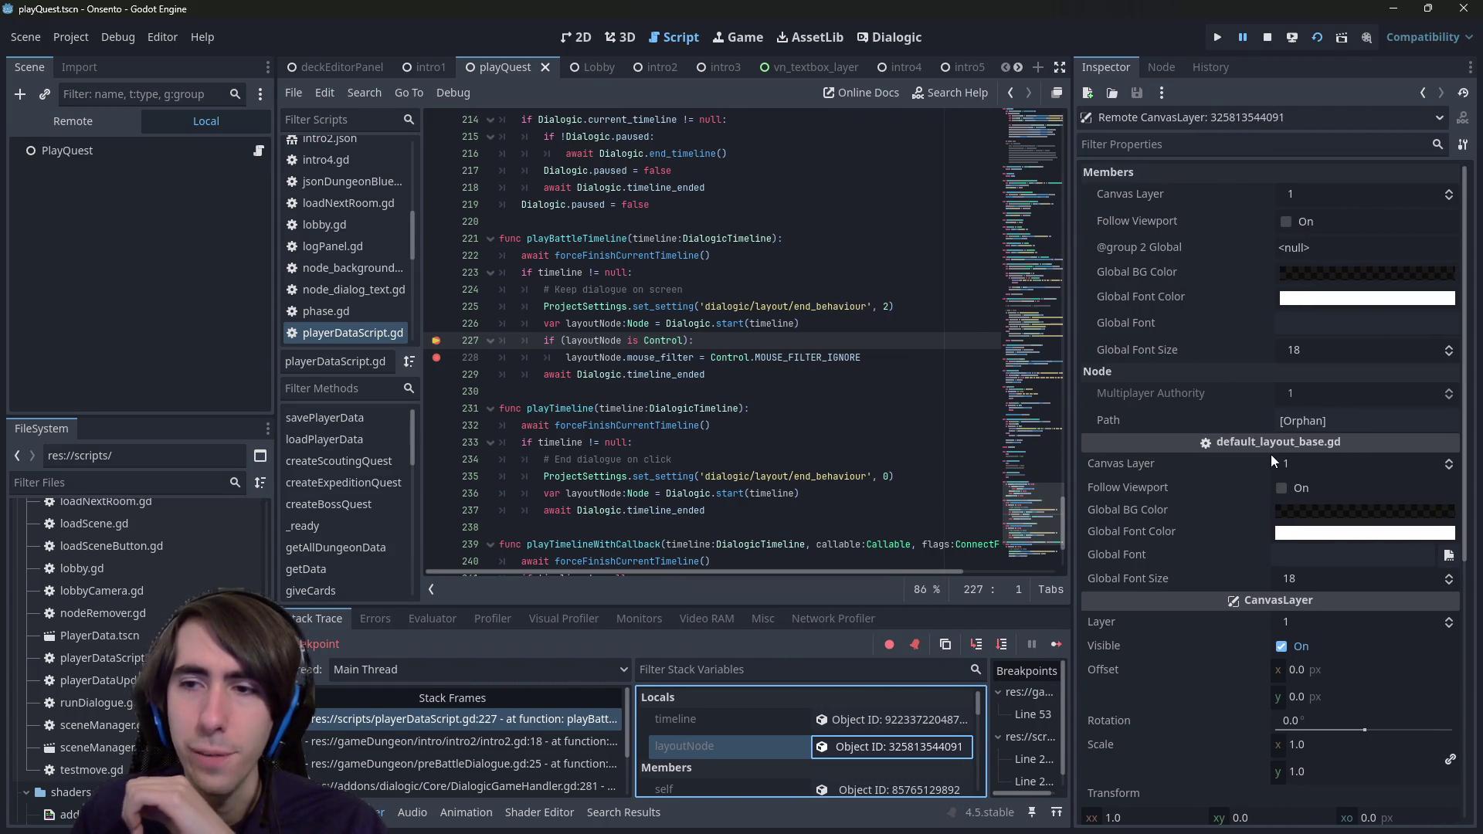
pyautogui.scroll(-5, 1276, 479)
pyautogui.scroll(3, 1273, 514)
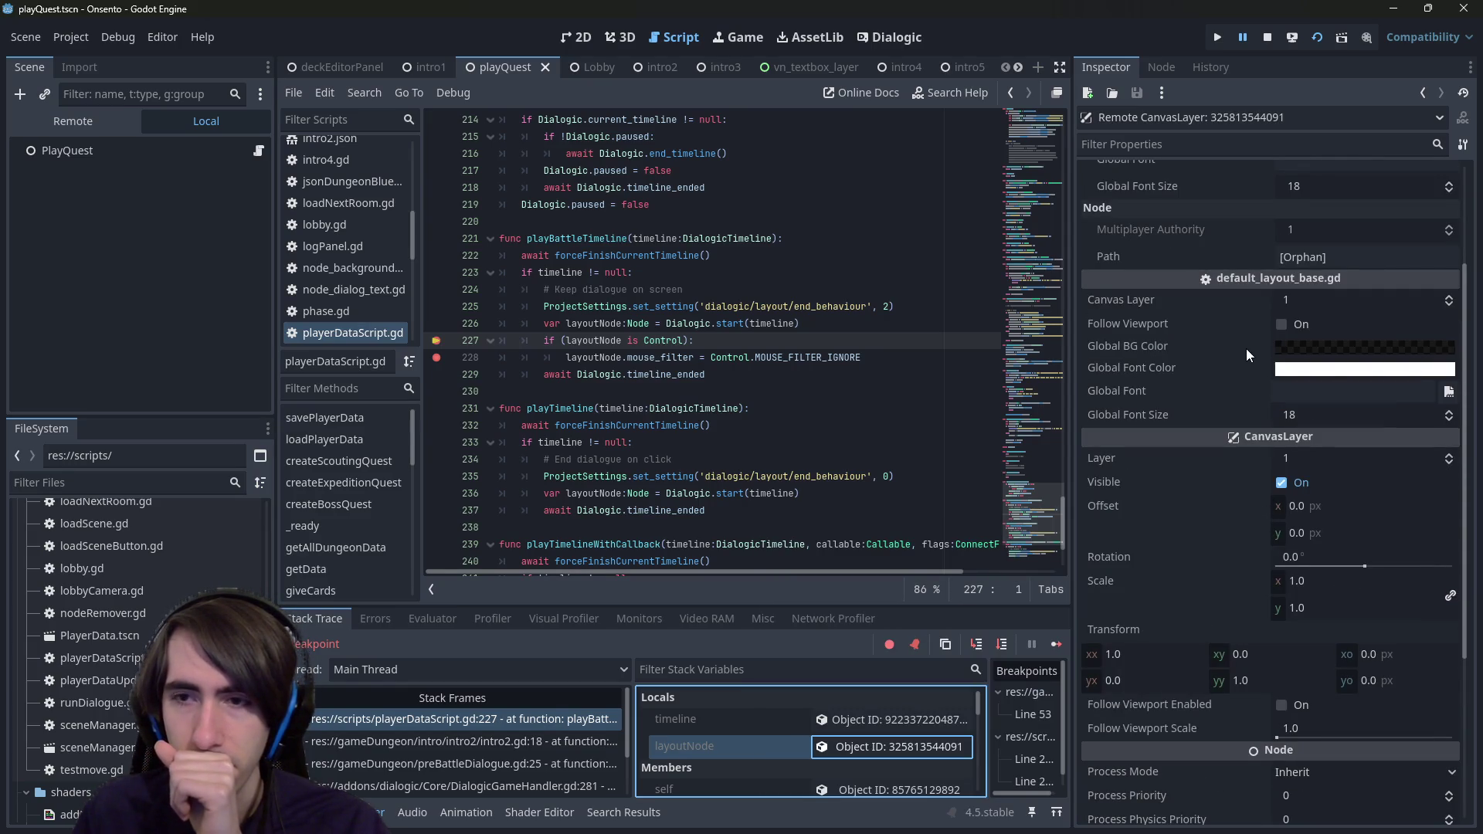
pyautogui.scroll(-1, 1245, 355)
pyautogui.click(73, 121)
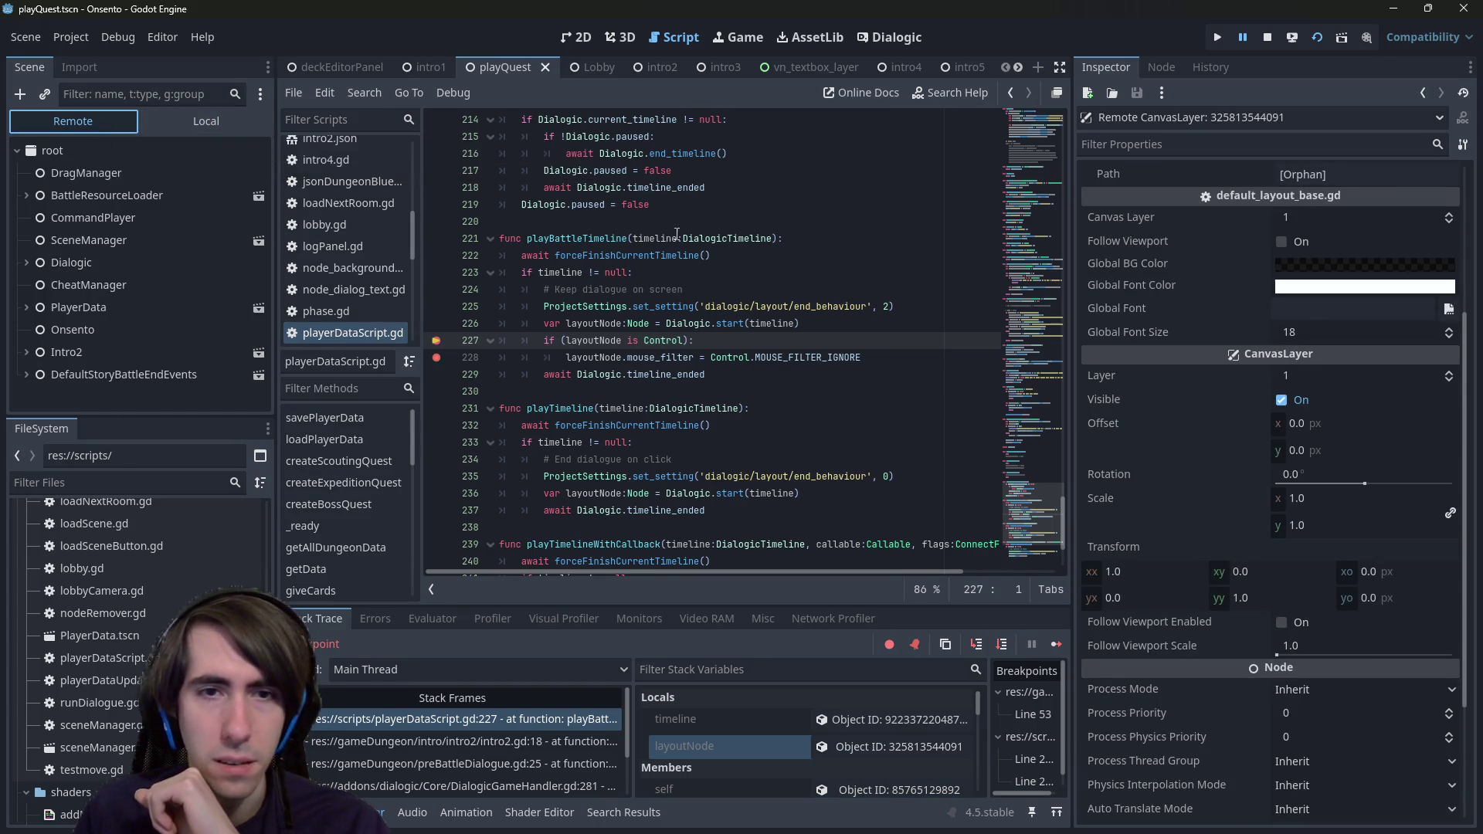
pyautogui.click(1001, 645)
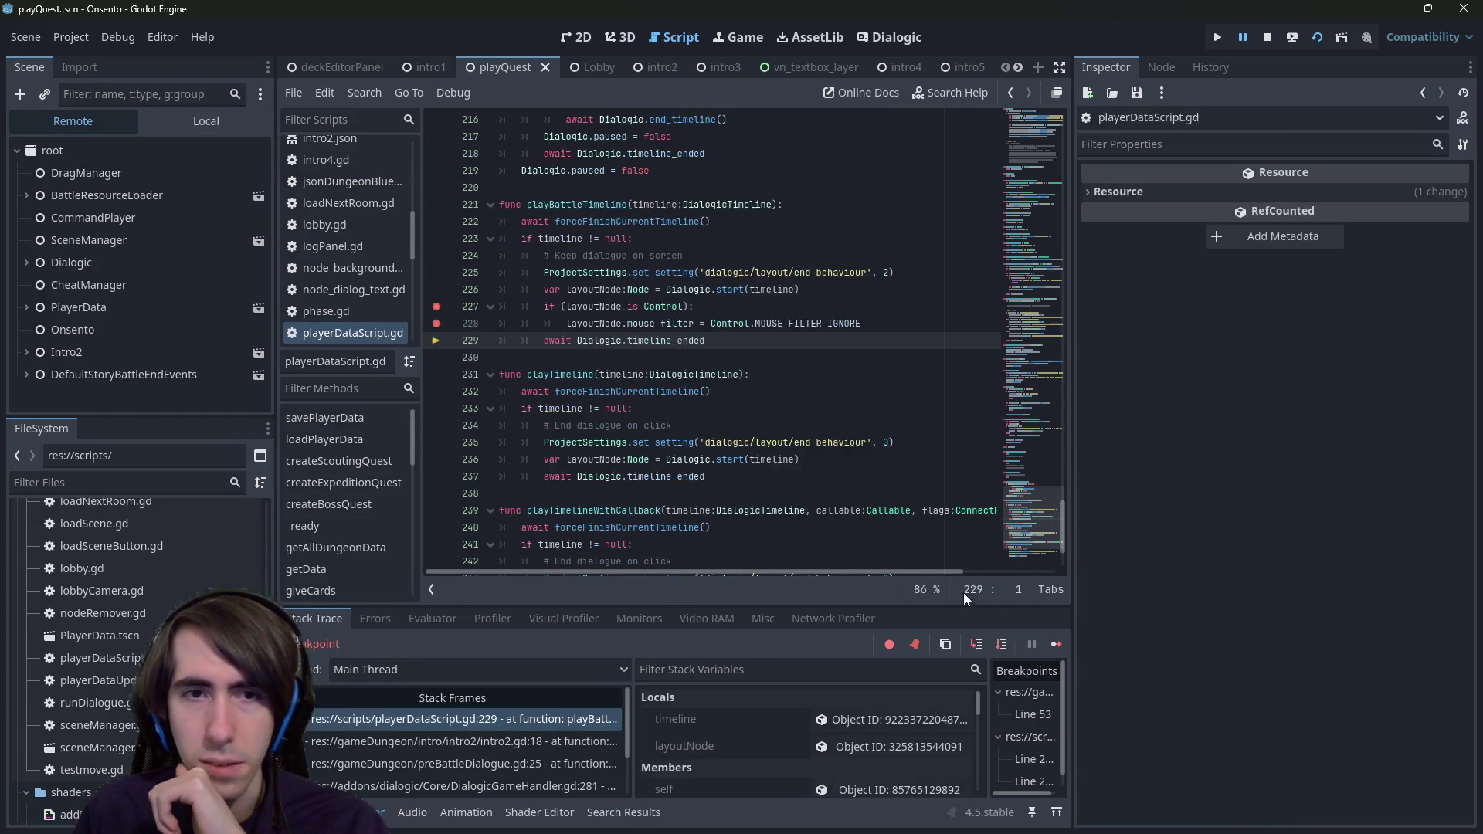
pyautogui.doubleClick(668, 307)
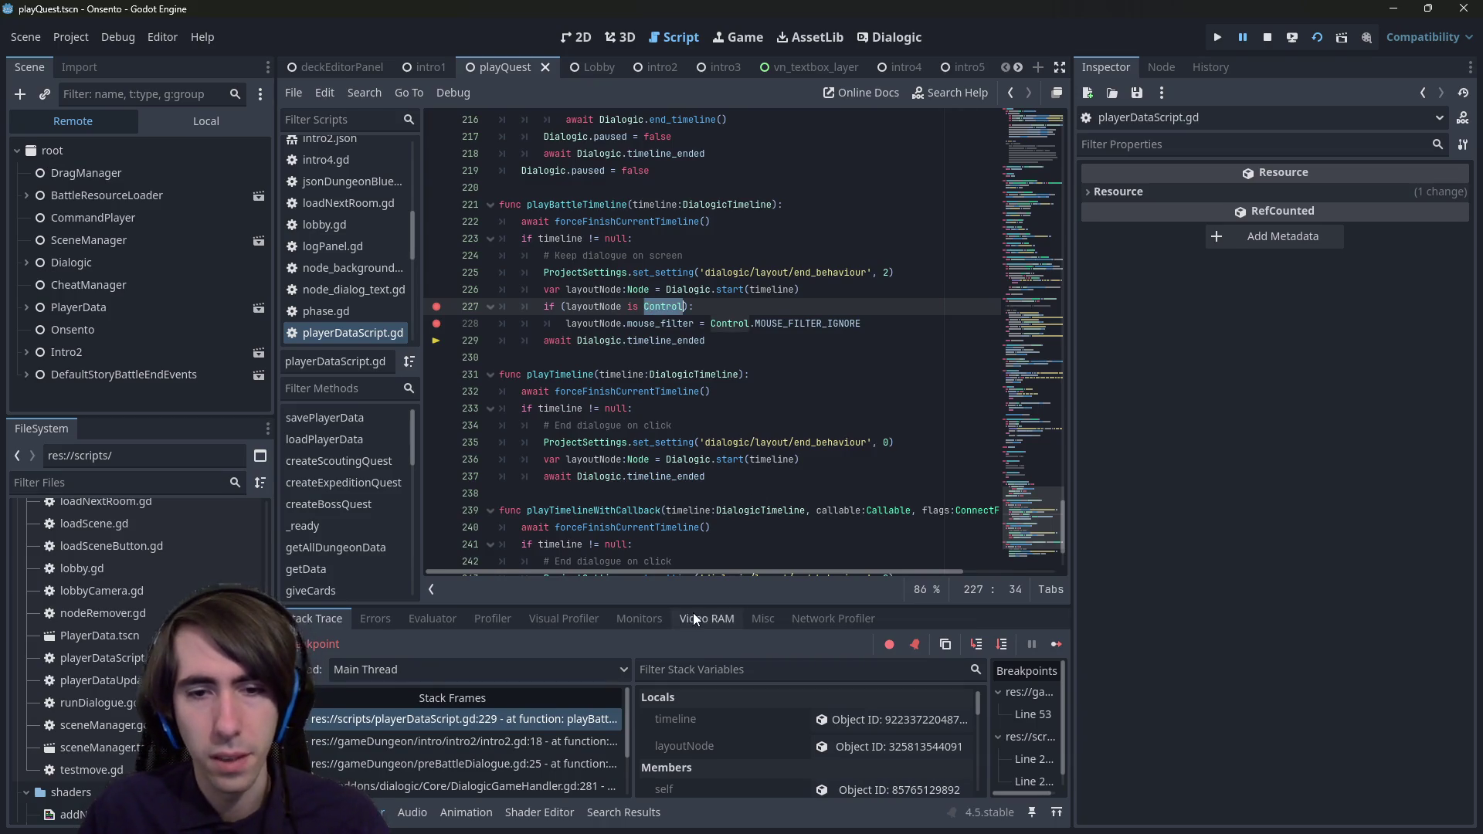
pyautogui.click(888, 747)
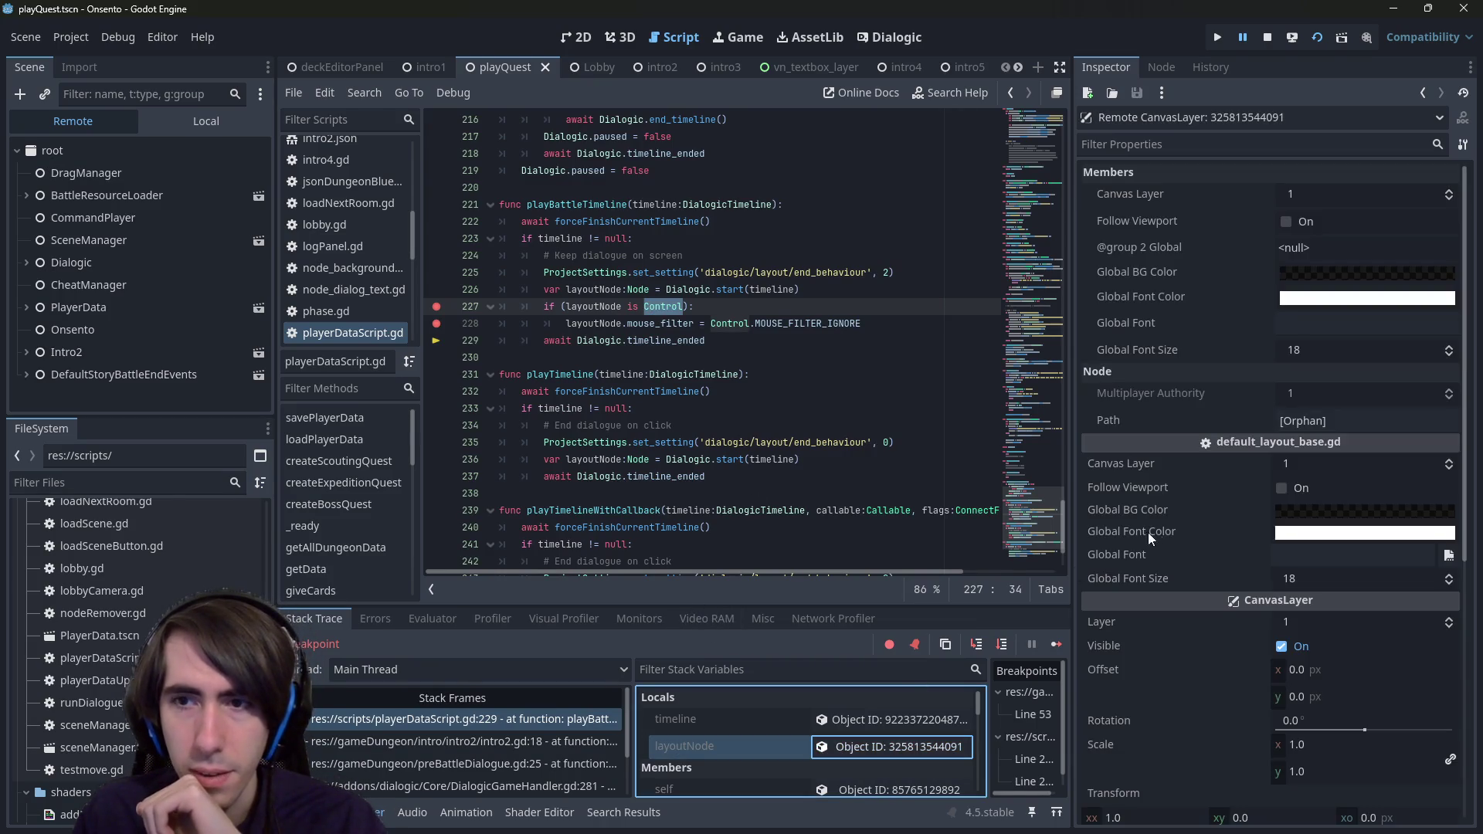
pyautogui.click(760, 367)
# Open default_layout_base.tscn through the quick finder, searching 'default layout base'.
pyautogui.hotkey('shift', 'alt', 'o')
pyautogui.write('default l')
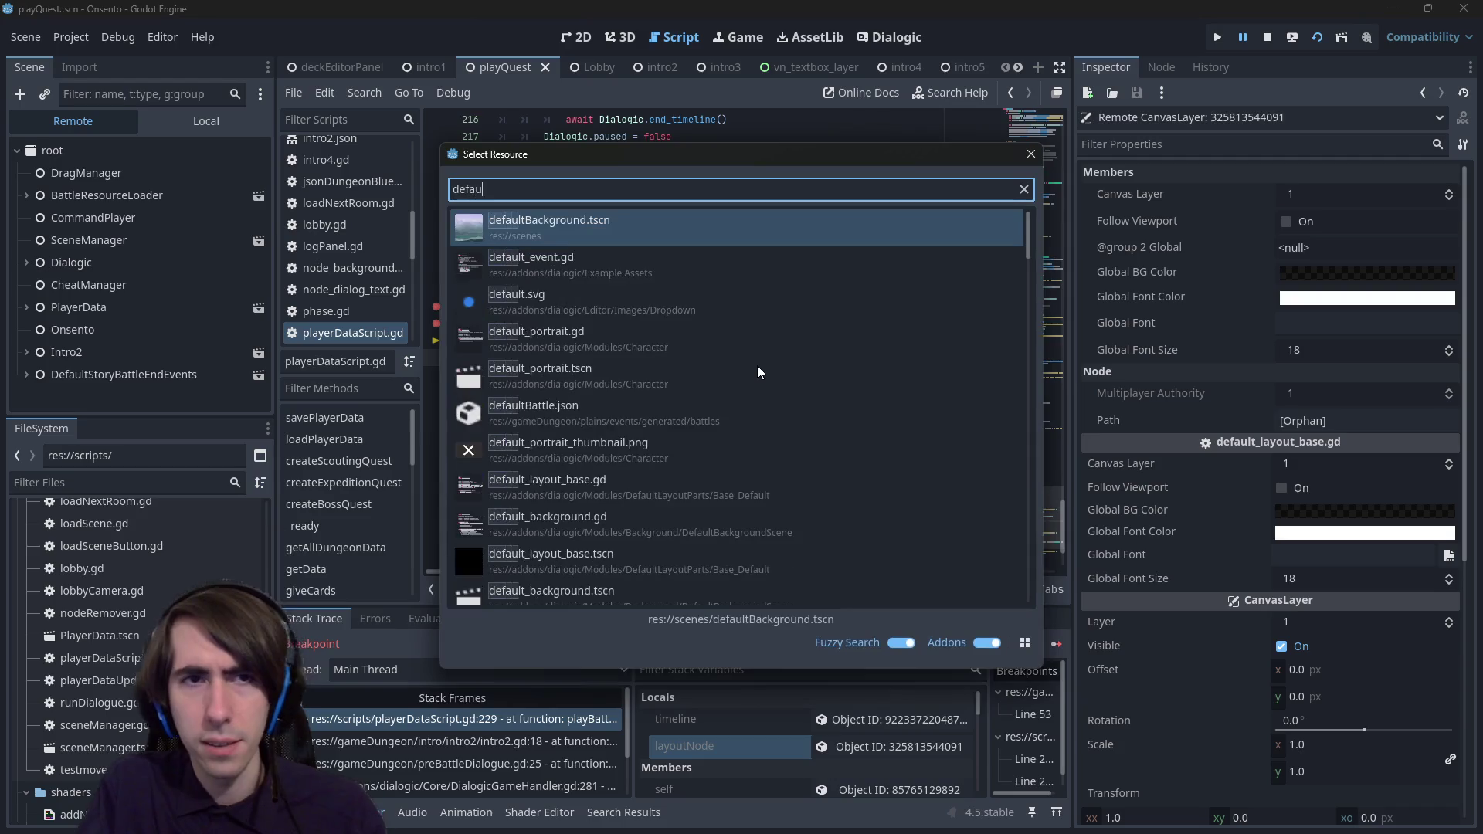
pyautogui.write('ayout base')
pyautogui.press('Down')
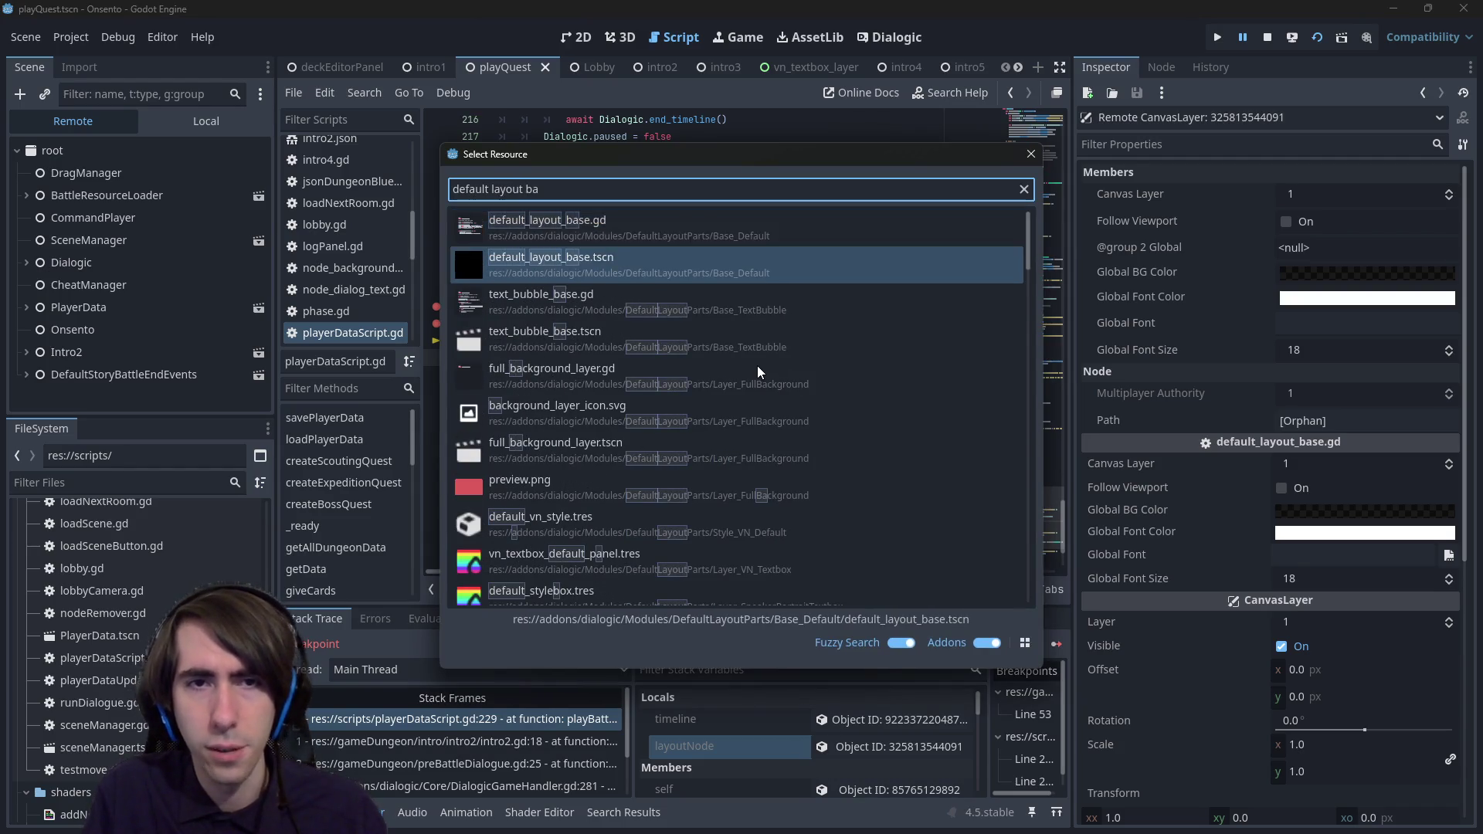
pyautogui.press('Return')
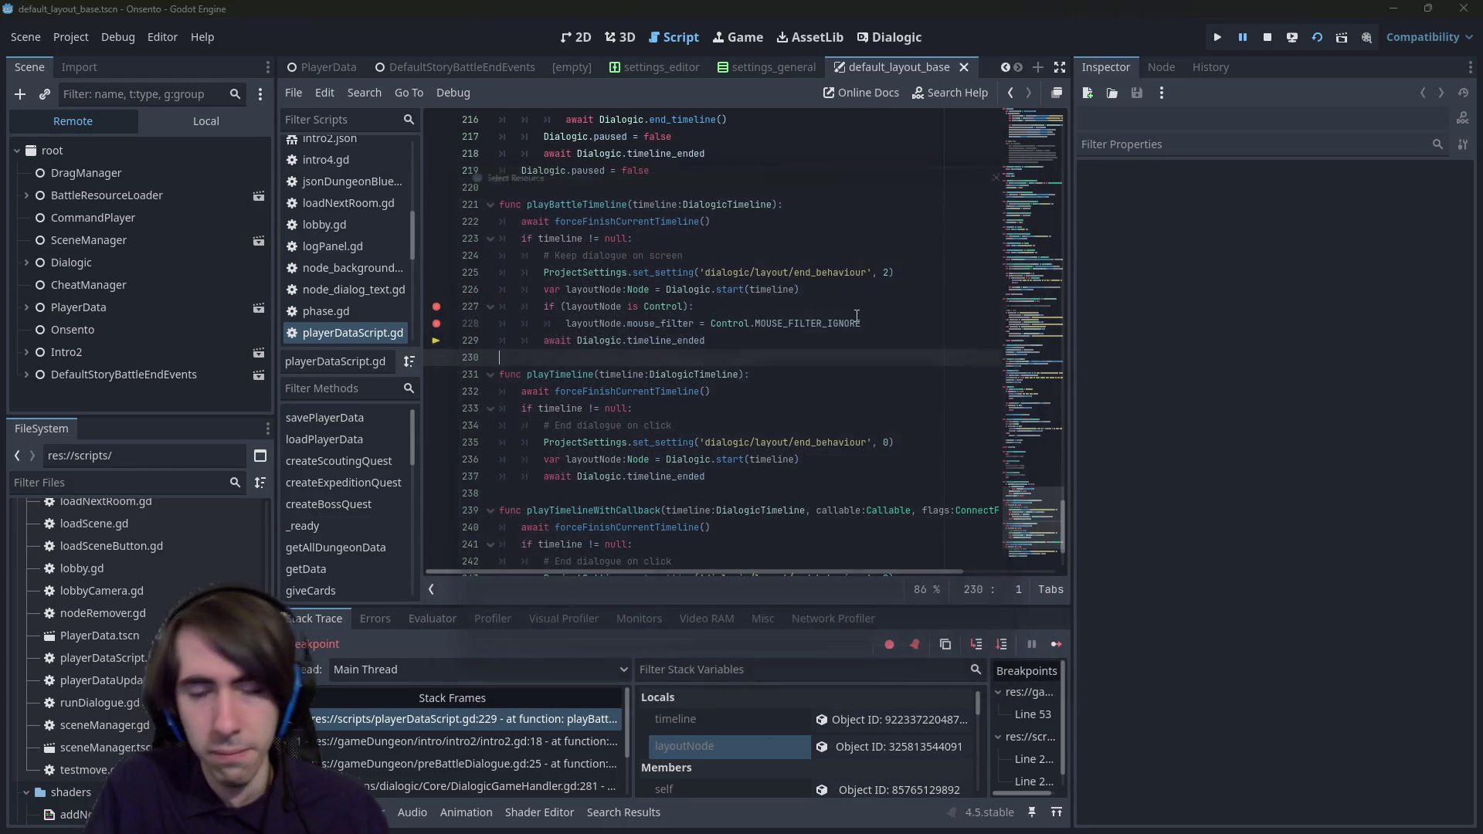
pyautogui.hotkey('shift', 'alt', 'o')
pyautogui.write('default l')
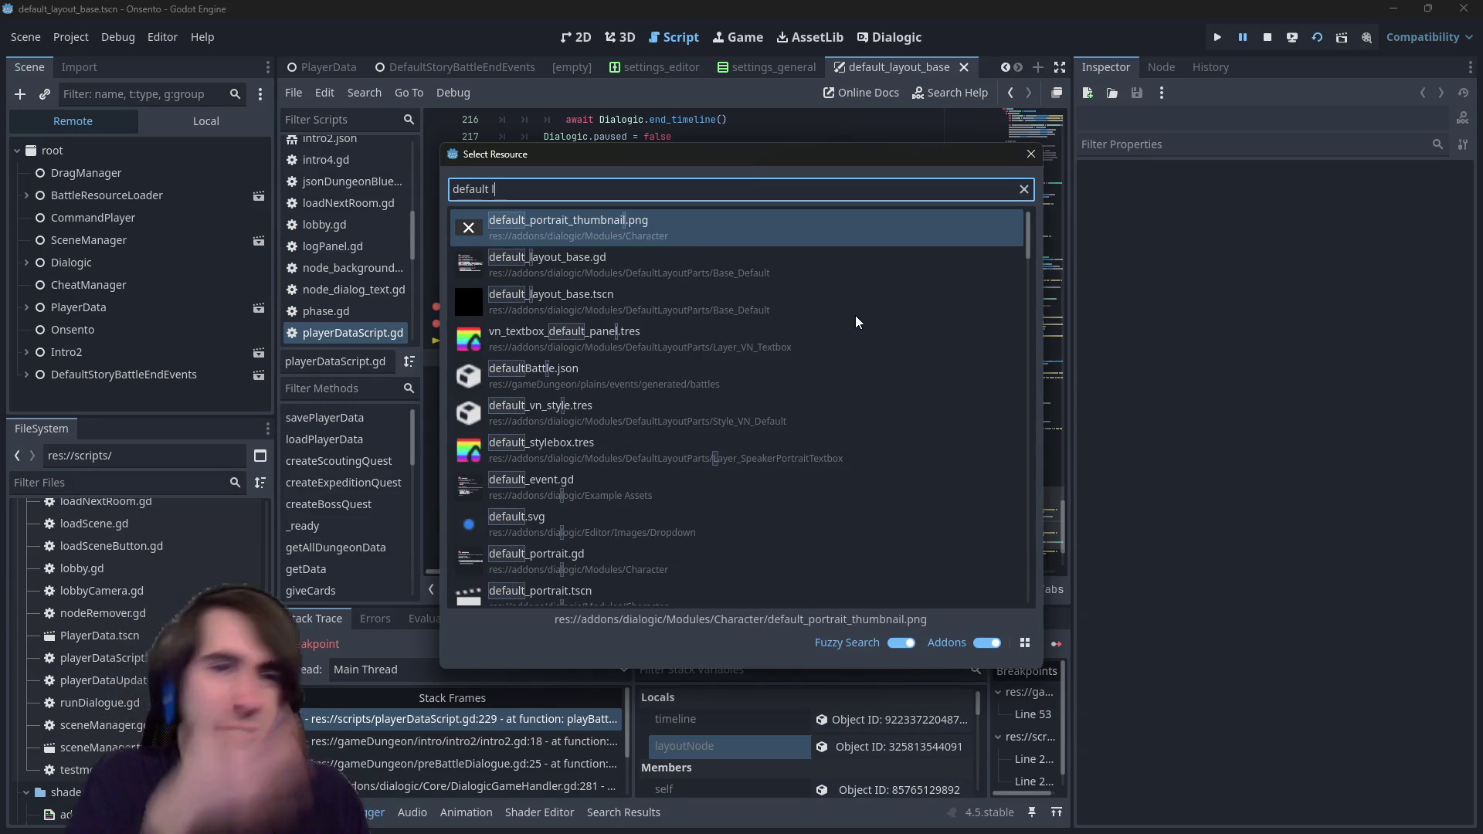
pyautogui.write('a')
pyautogui.press('Down')
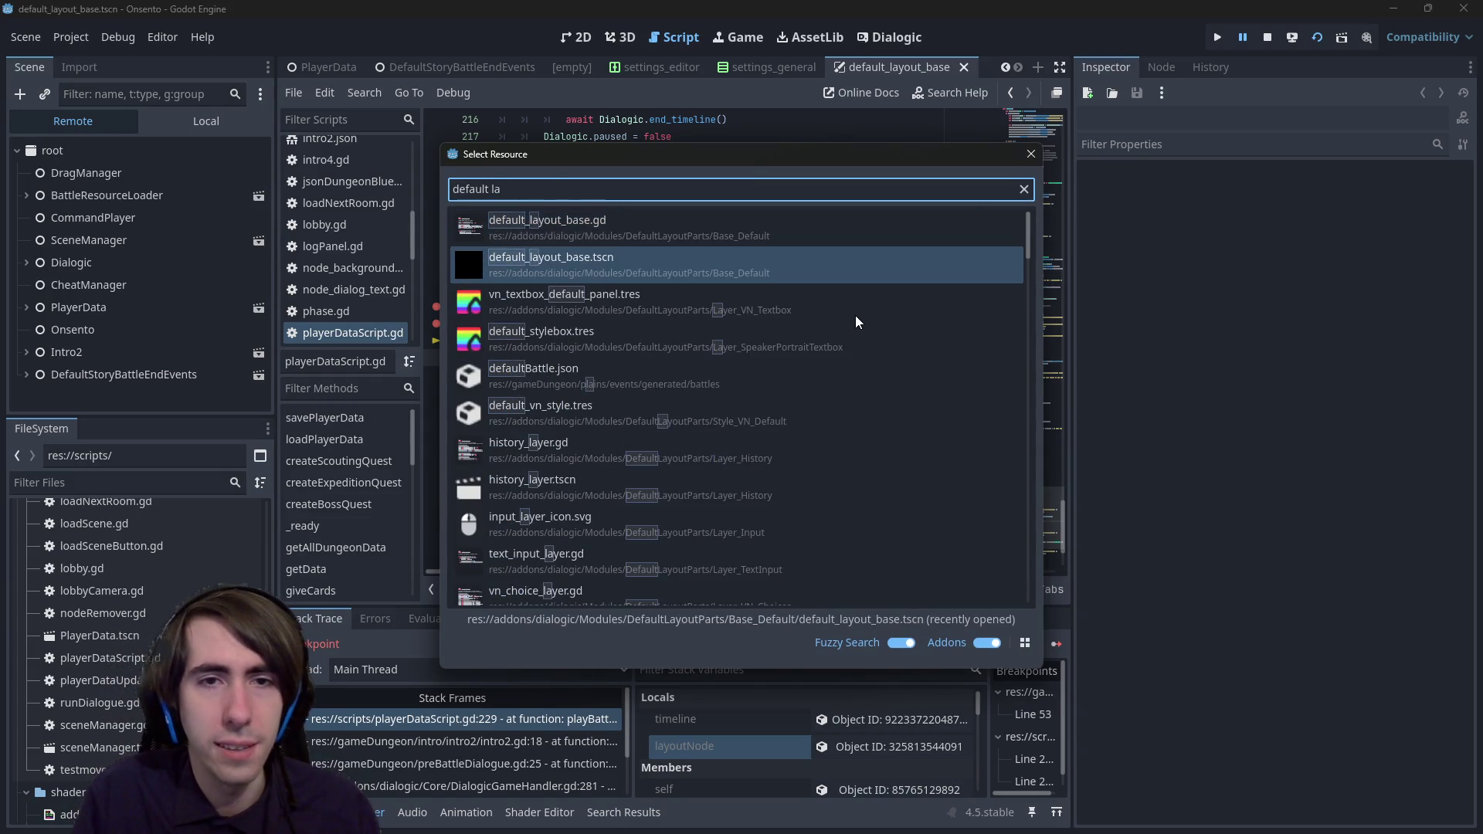
pyautogui.press('Return')
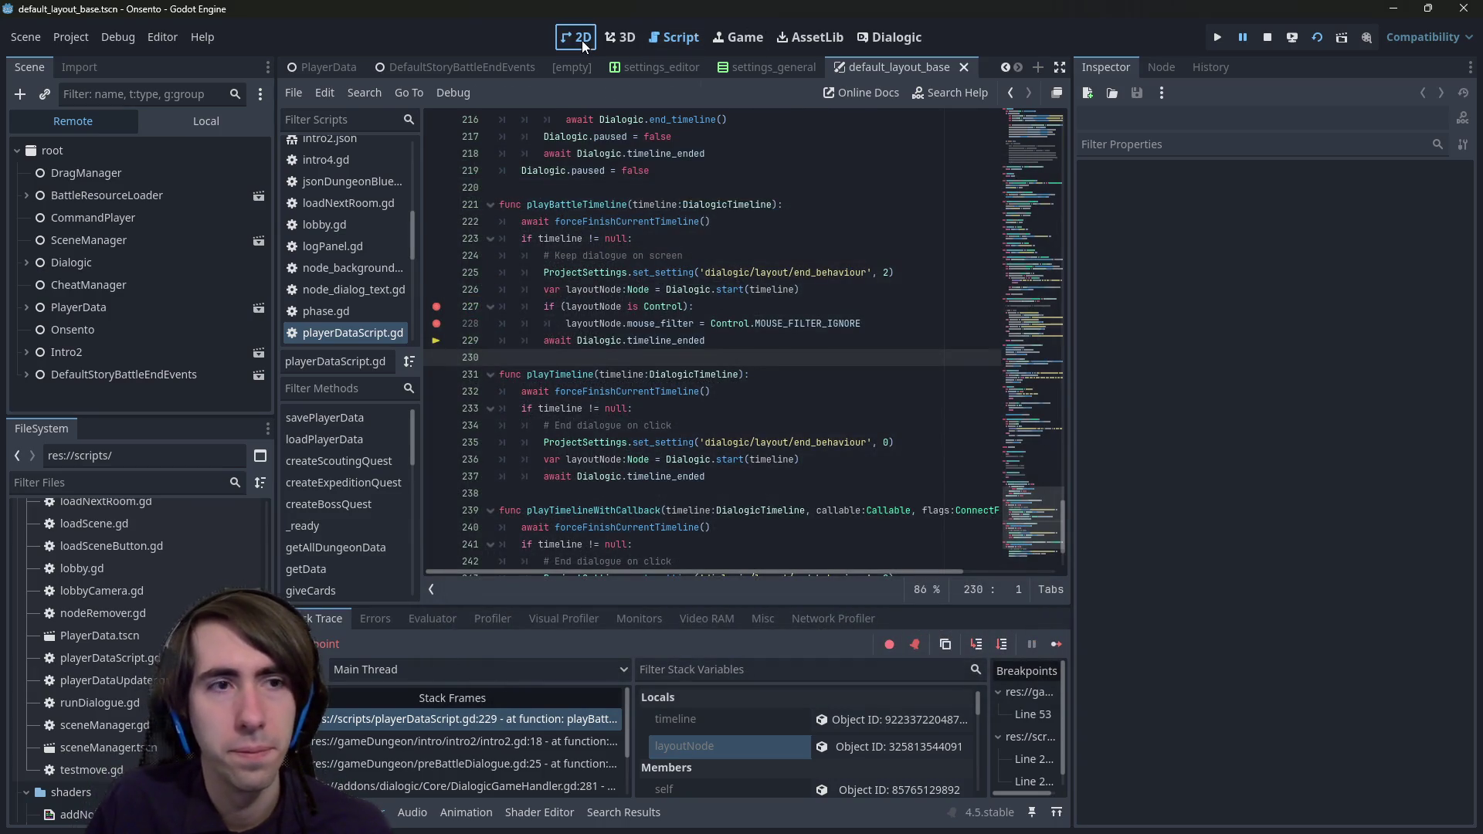
# Inspect Intro2 in the remote tree, then select the local DefaultLayoutBase root node.
pyautogui.click(582, 40)
pyautogui.scroll(-5, 735, 504)
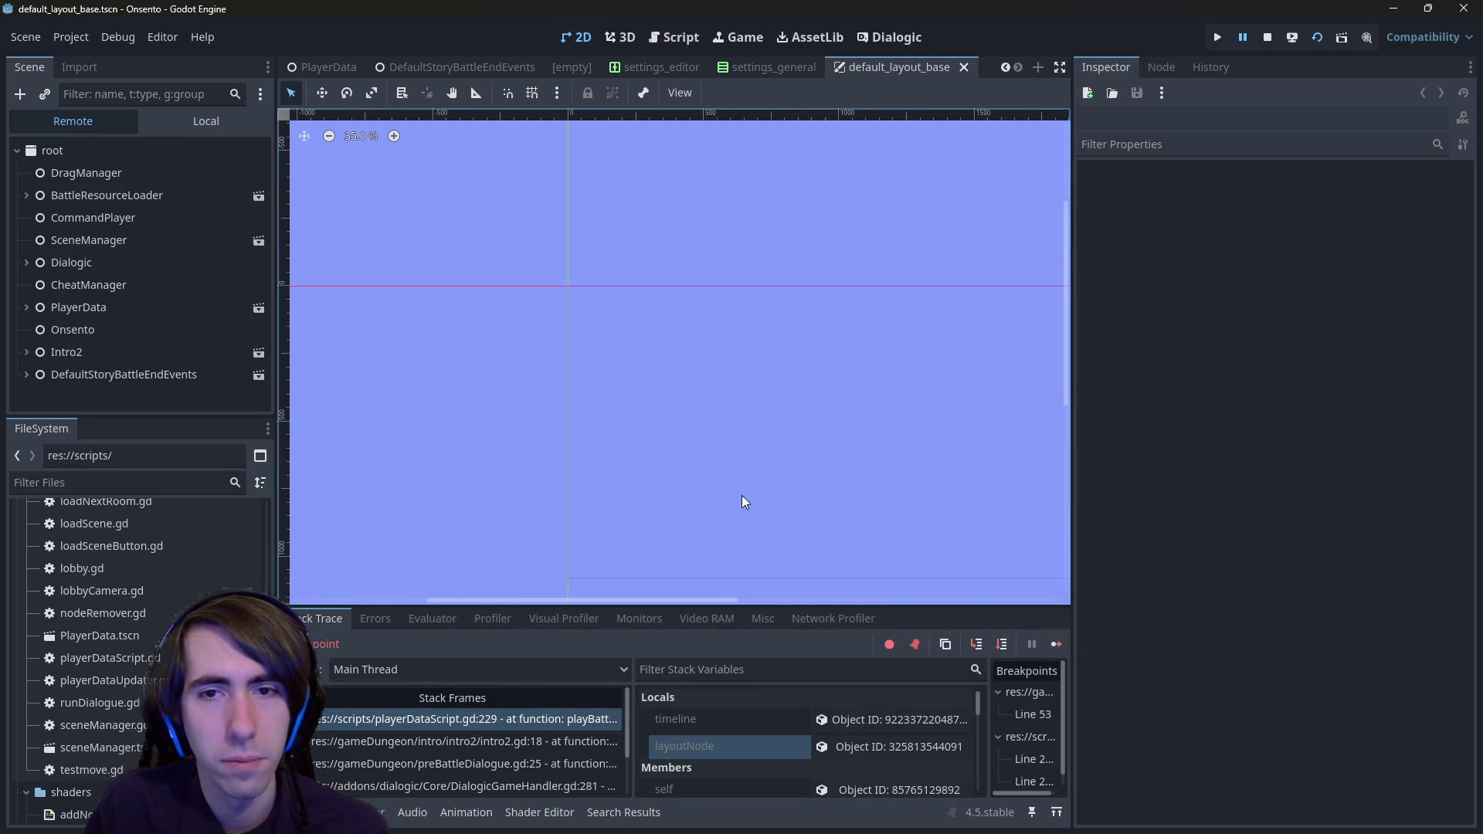
pyautogui.scroll(2, 655, 331)
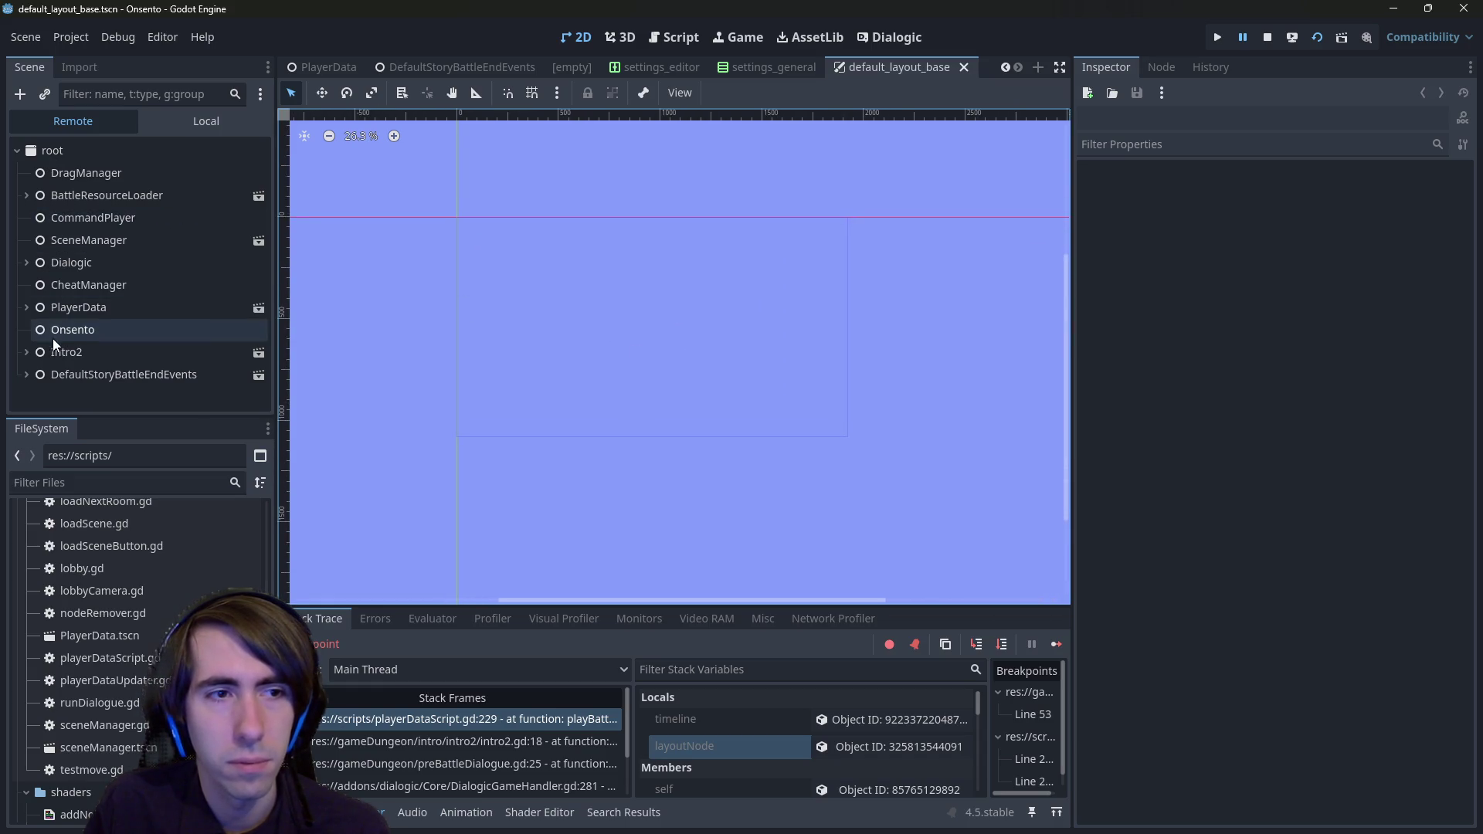
pyautogui.click(28, 351)
pyautogui.click(28, 351)
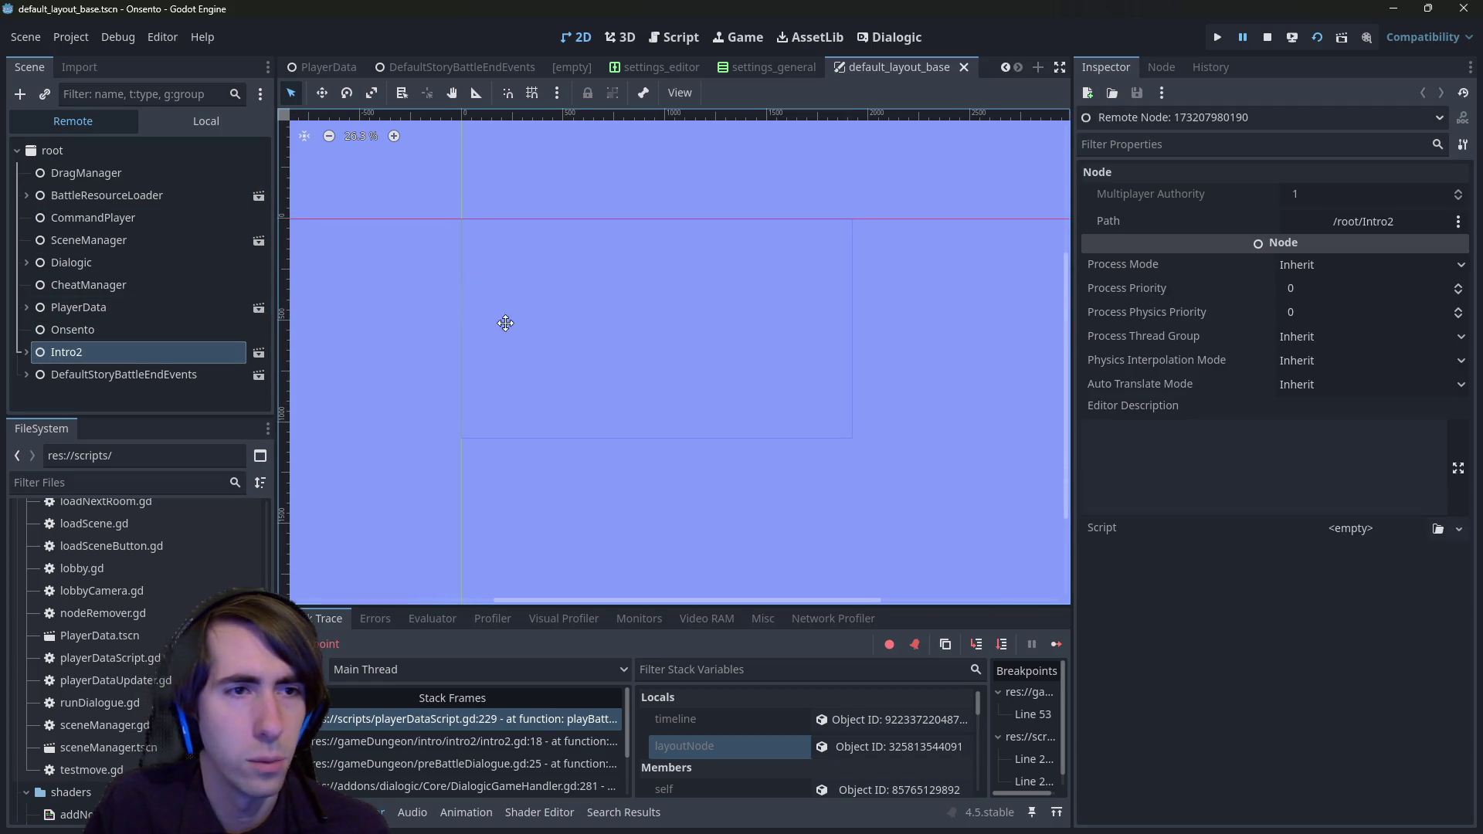
pyautogui.click(189, 123)
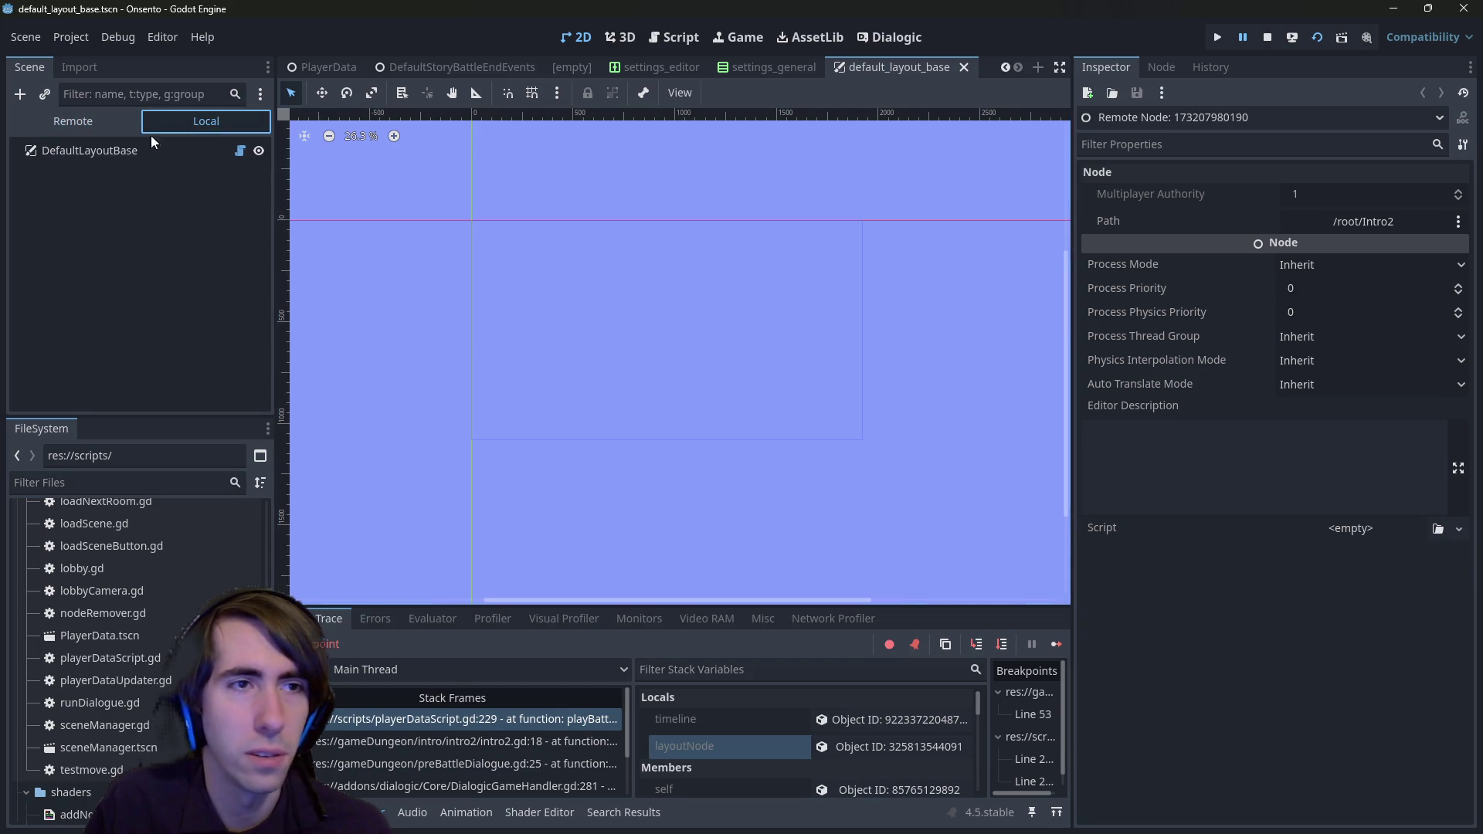
pyautogui.click(54, 151)
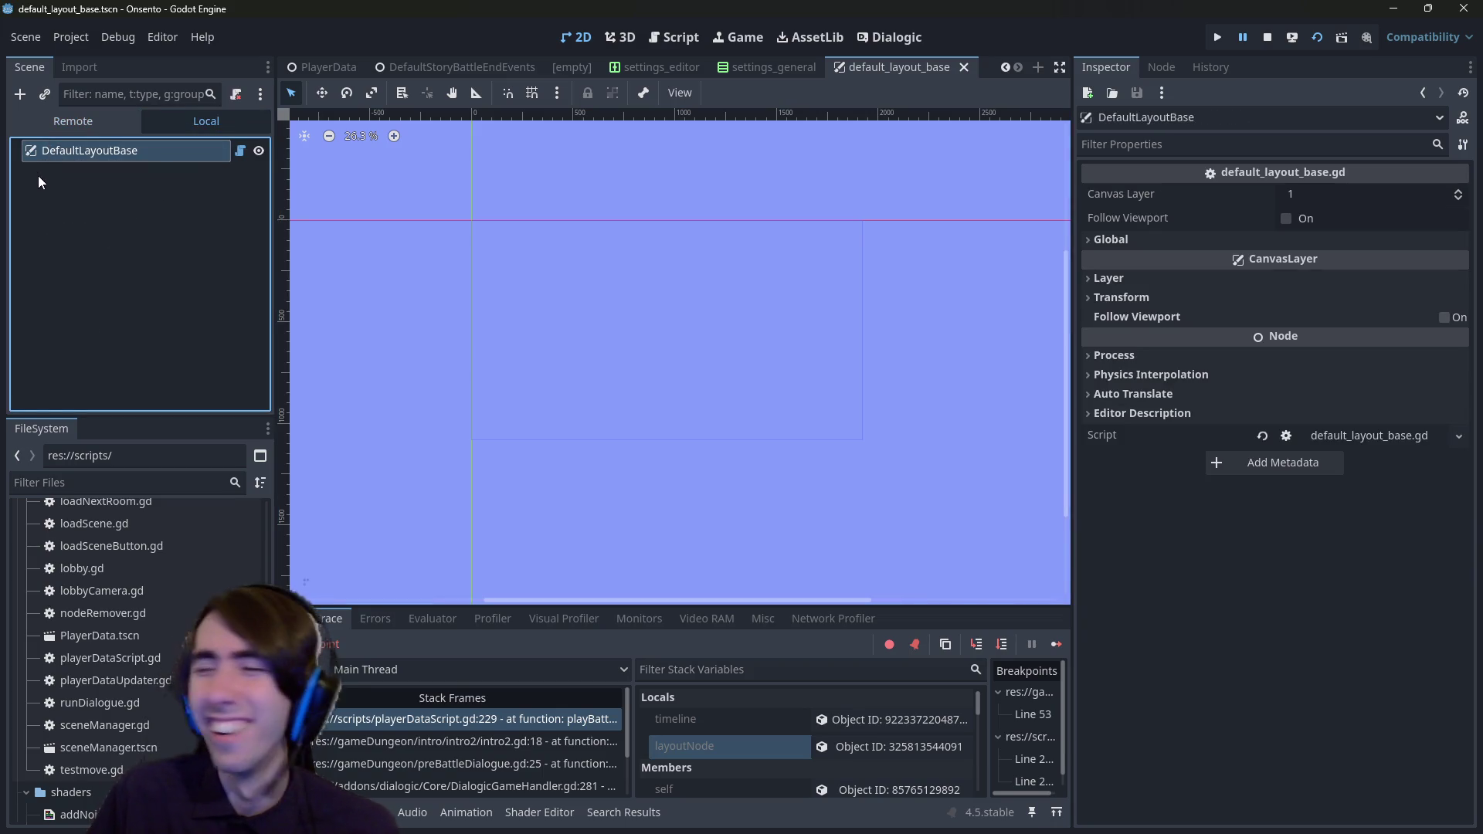
# Open default_layout_base.gd and highlight its canvas_layer and follow_viewport uses.
pyautogui.click(241, 151)
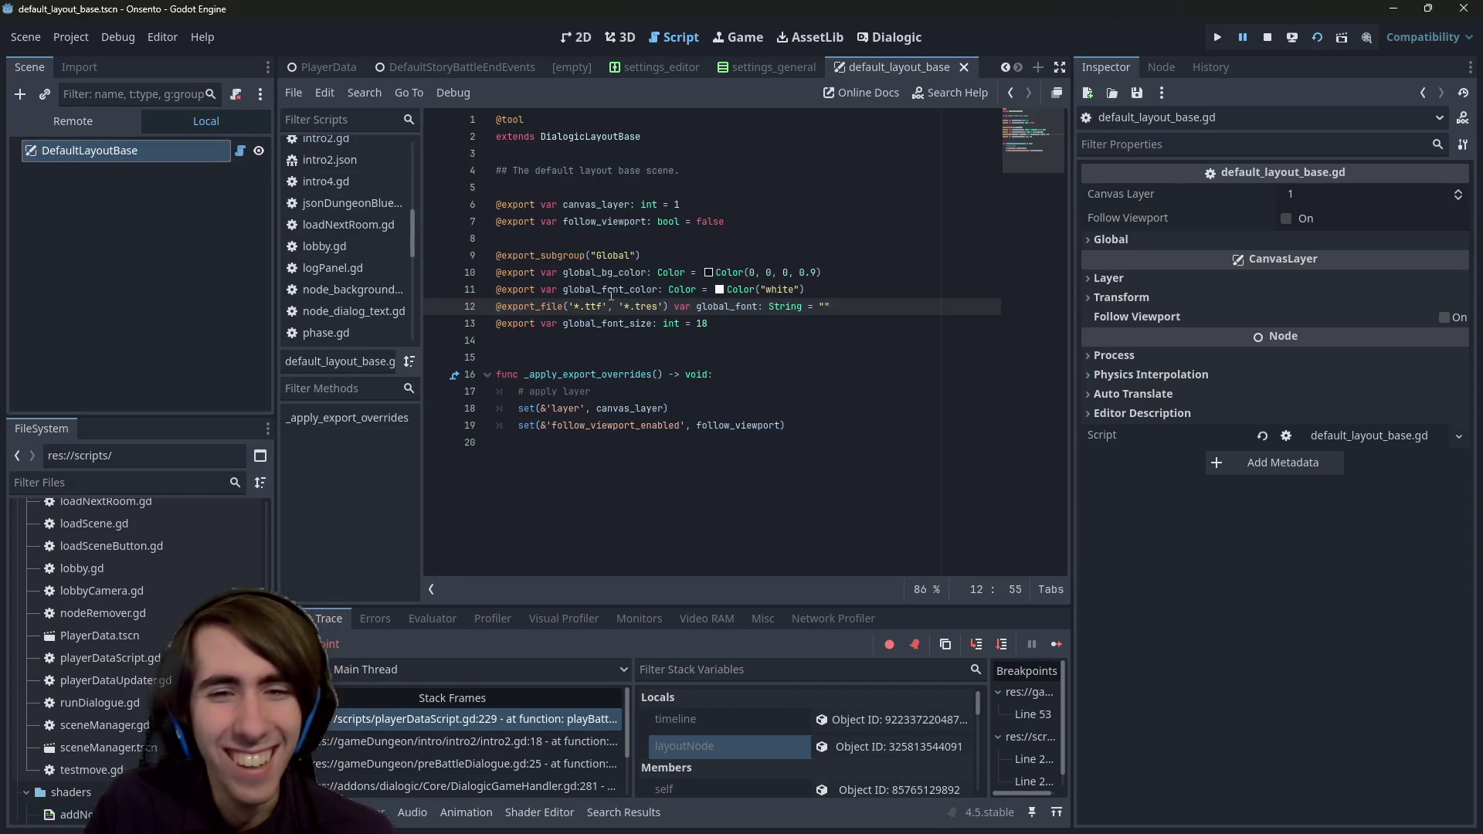
pyautogui.doubleClick(627, 409)
pyautogui.doubleClick(725, 426)
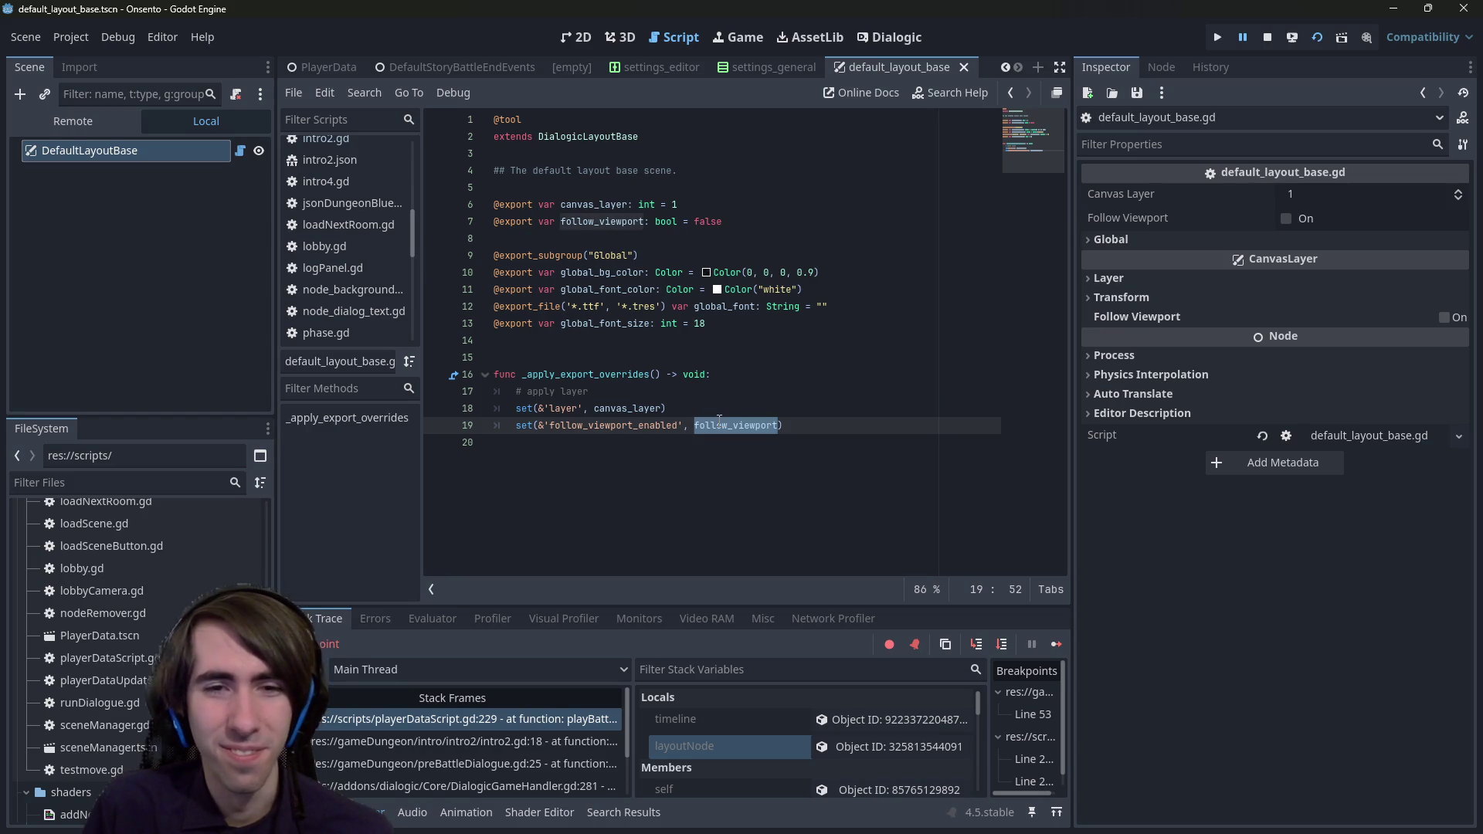
pyautogui.click(684, 341)
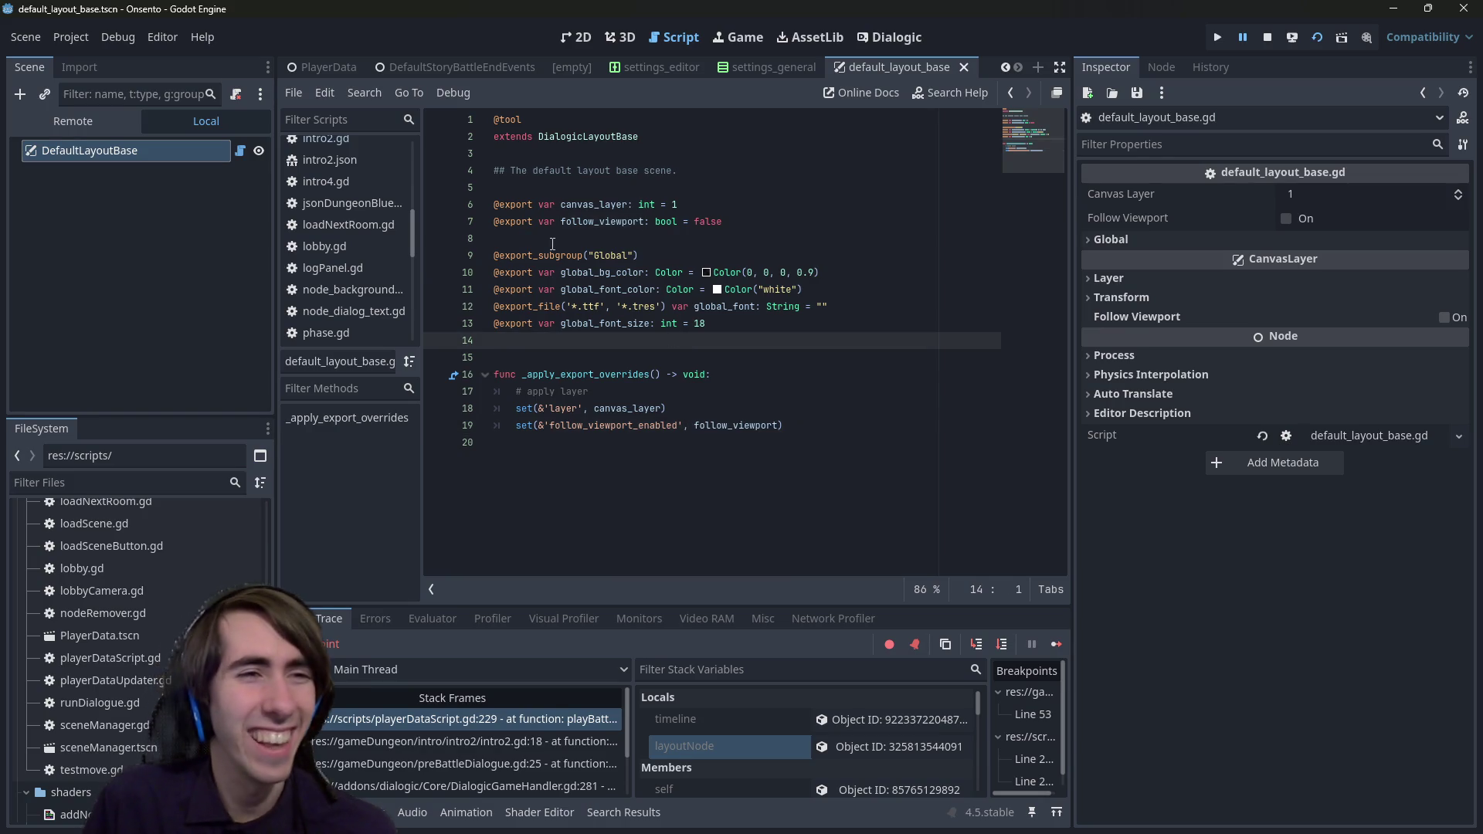
# Peek at the layout's Global properties group in 2D, then go back to the layout script.
pyautogui.click(572, 40)
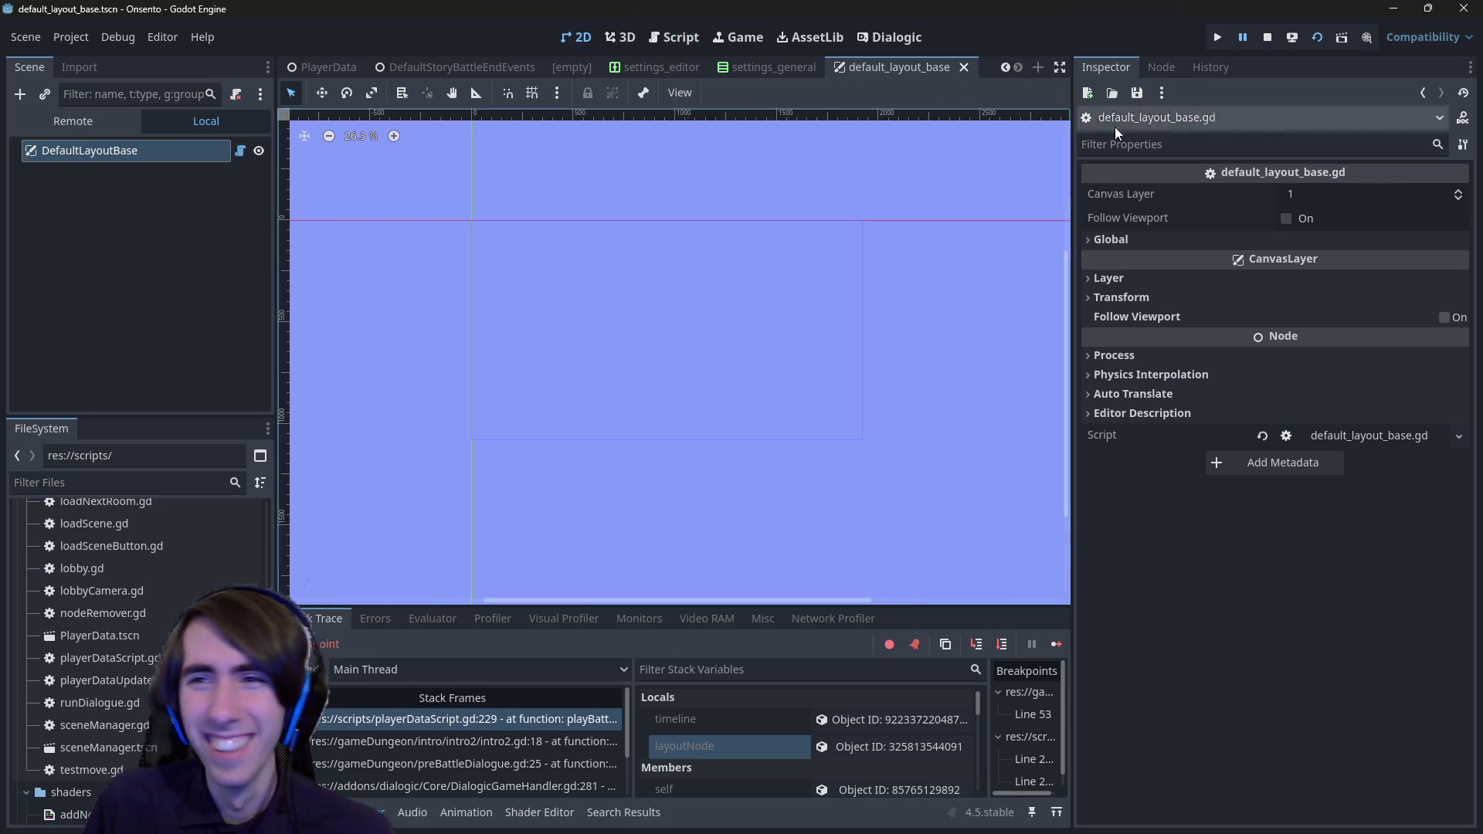
pyautogui.click(1165, 238)
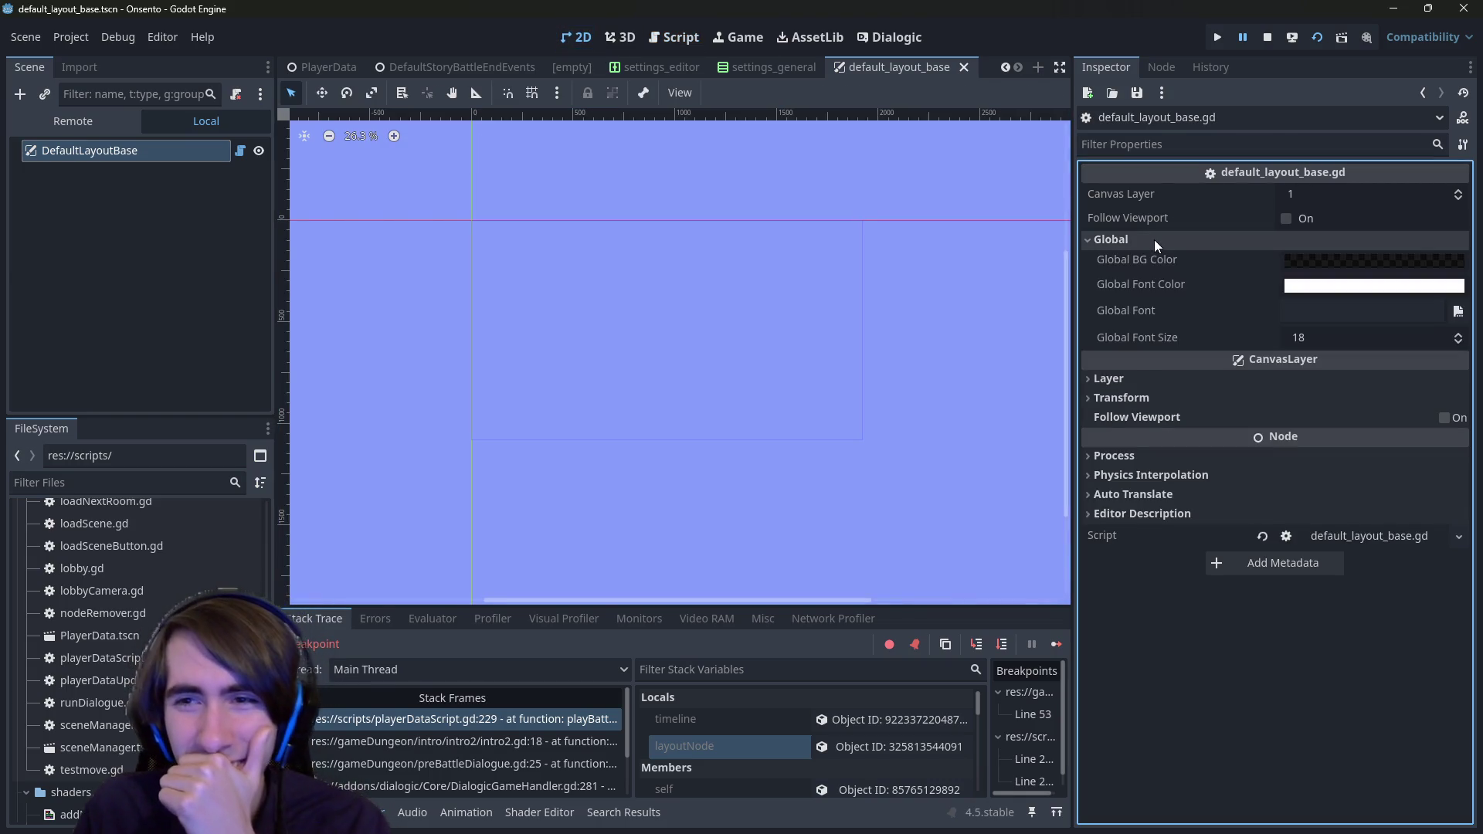
pyautogui.click(1085, 240)
pyautogui.click(703, 34)
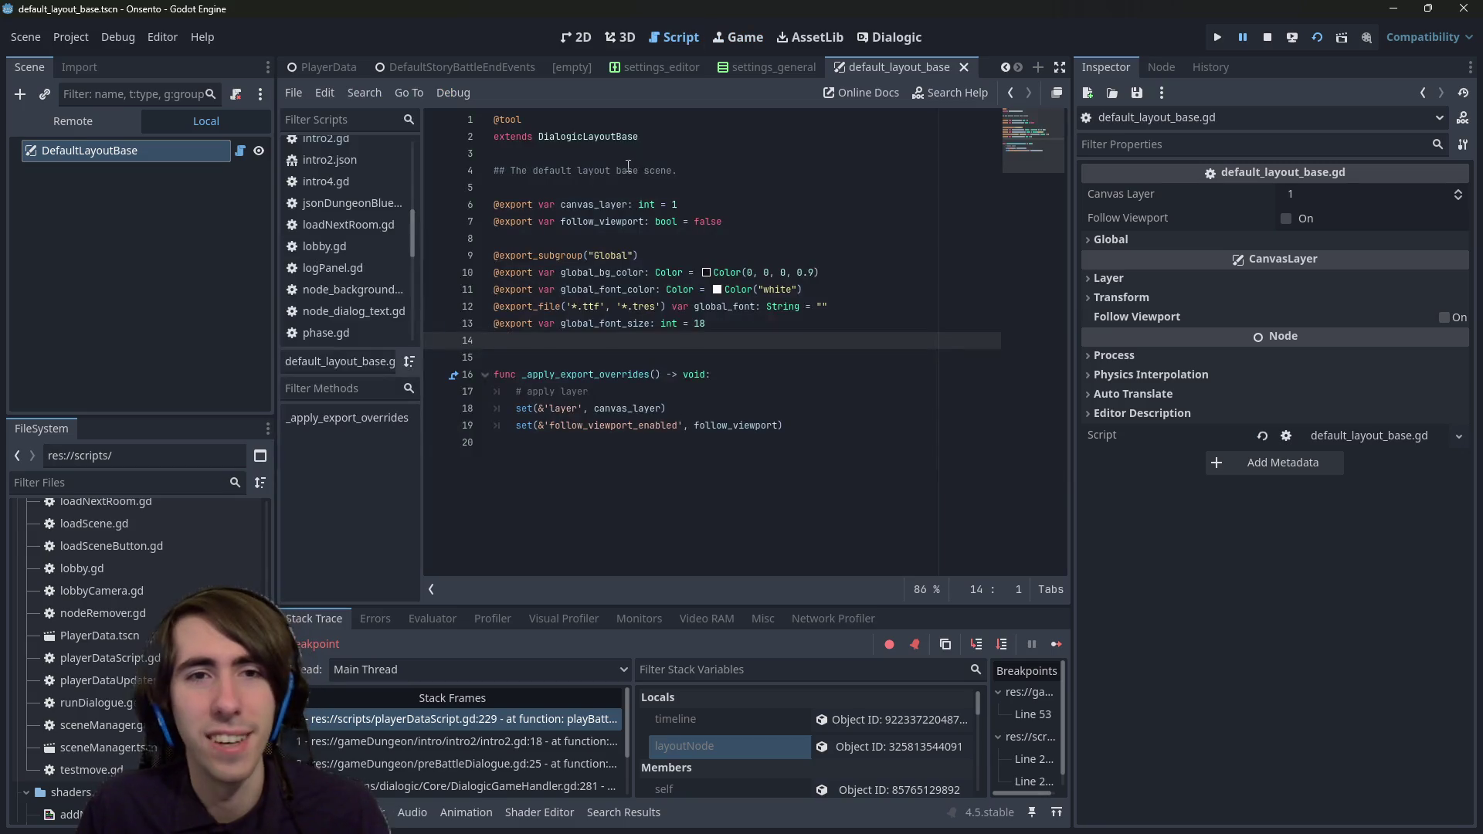
pyautogui.click(241, 150)
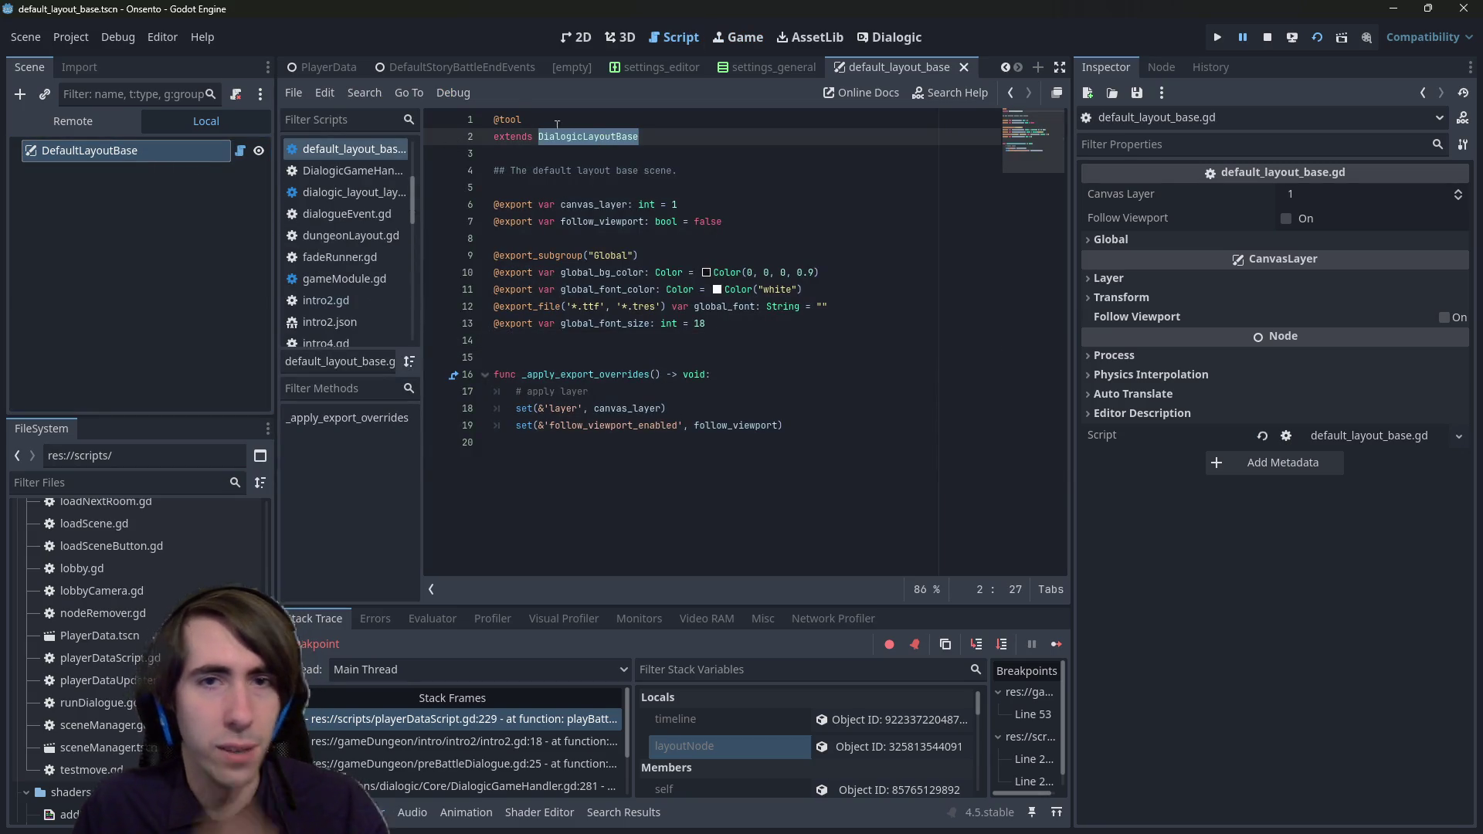
# Run a project-wide search for DialogicLayoutBase, listing 6 matches in 4 files.
pyautogui.hotkey('ctrl', 'shift', 'f')
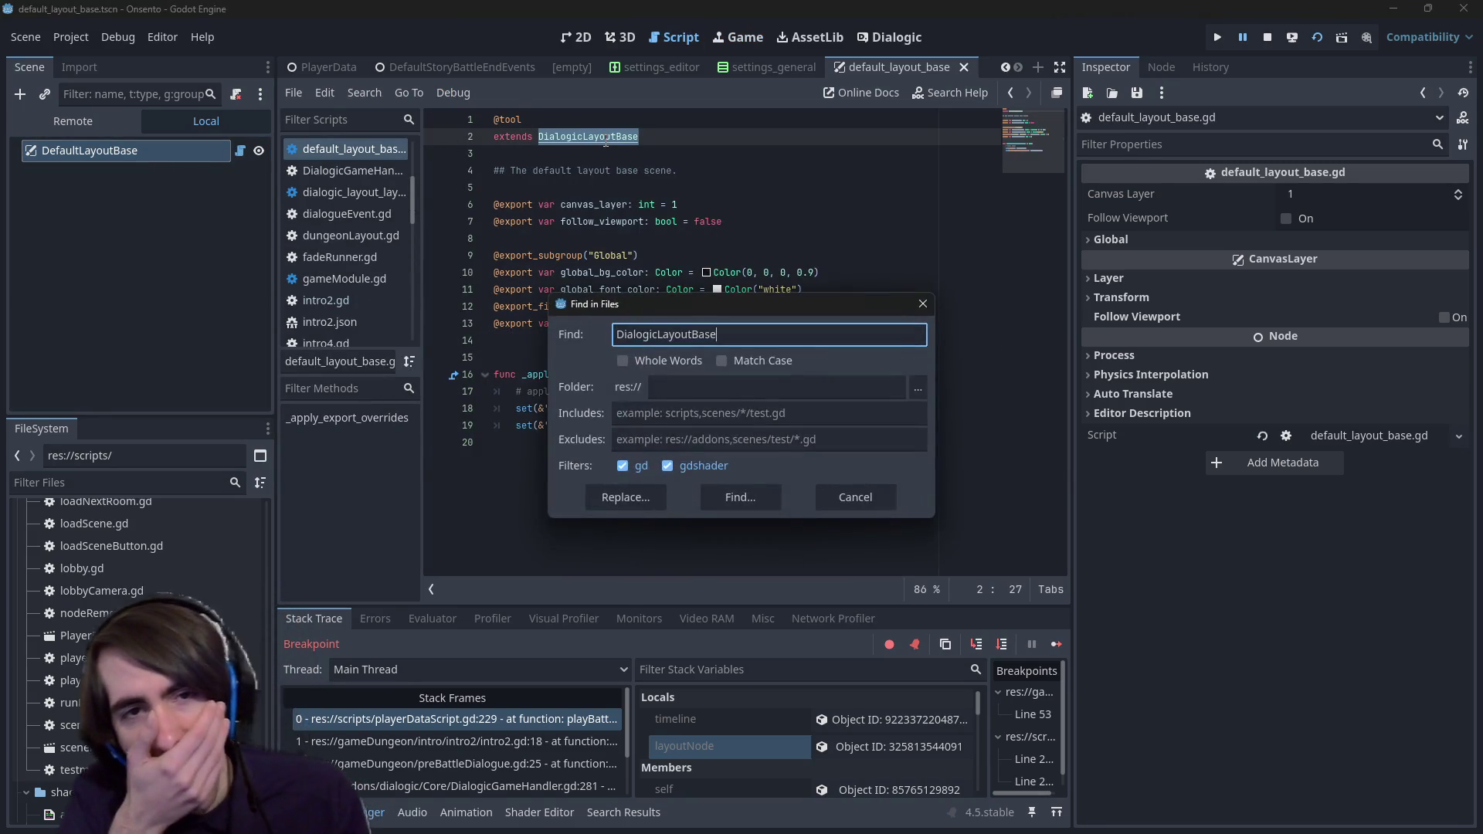
pyautogui.press('Return')
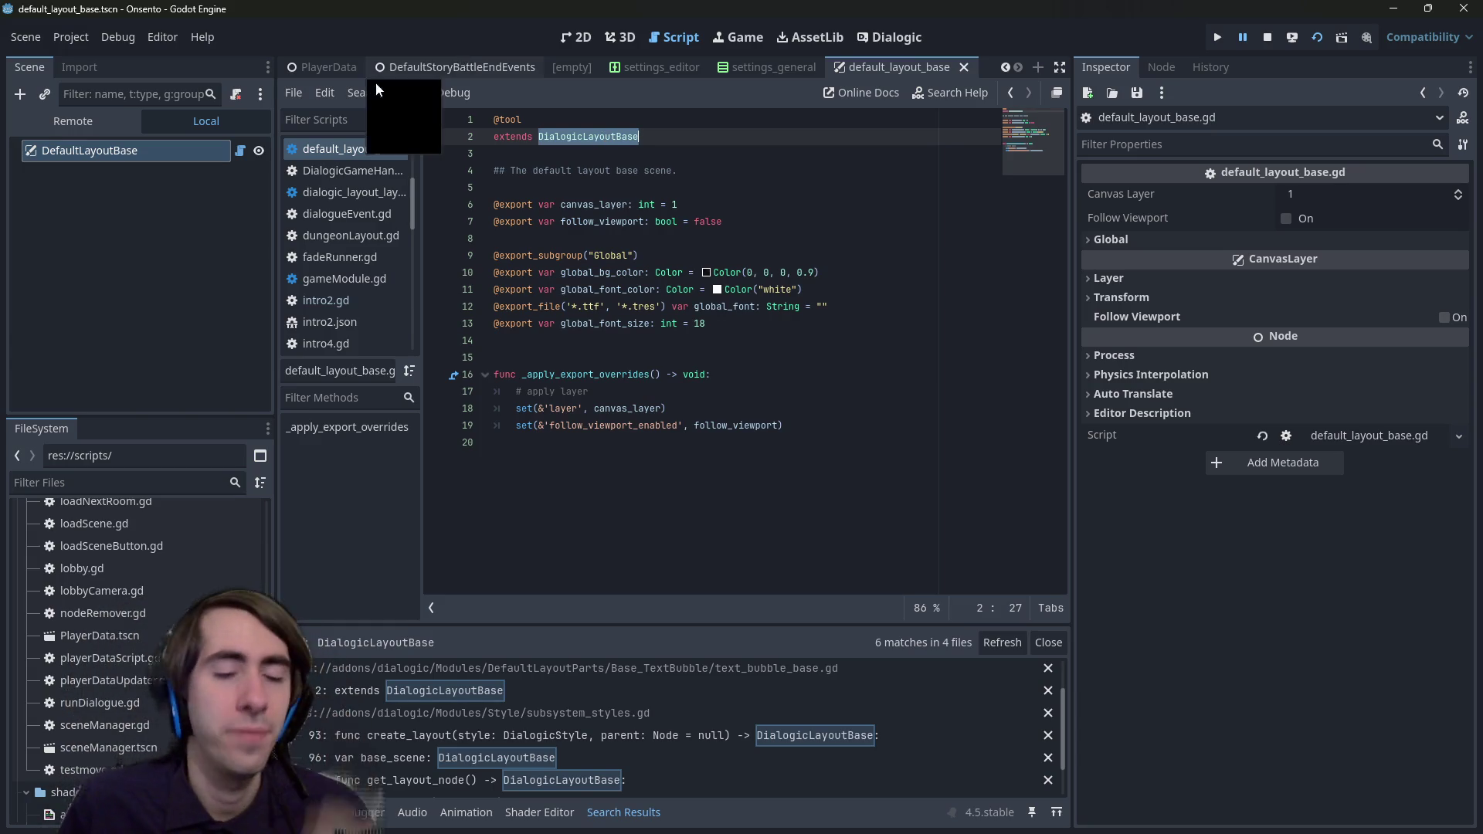
pyautogui.scroll(-2, 695, 693)
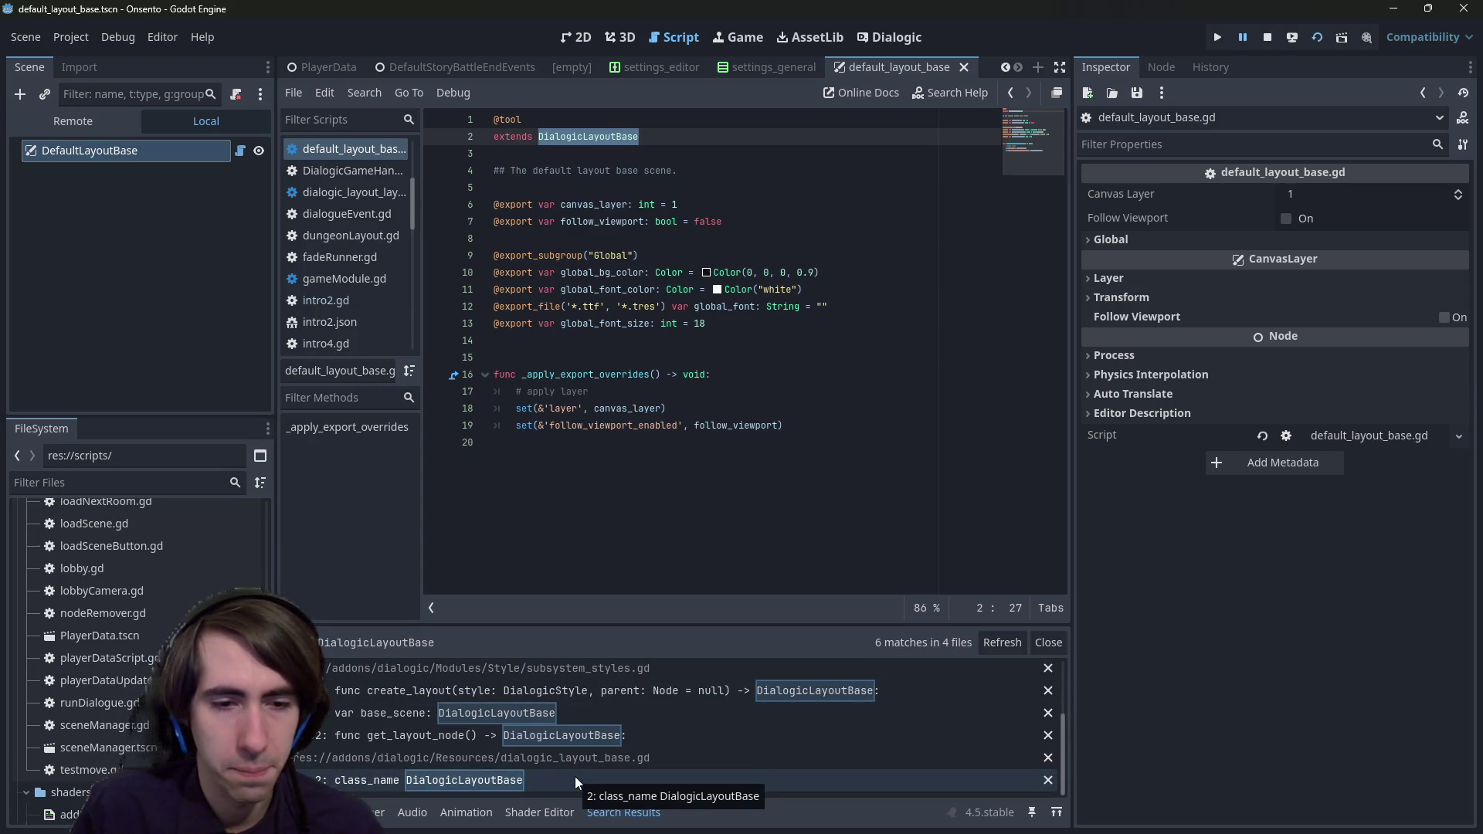
# Visit the subsystem_styles.gd create_layout match and return, then search resources for 'default layout base'.
pyautogui.click(595, 693)
pyautogui.scroll(4, 545, 726)
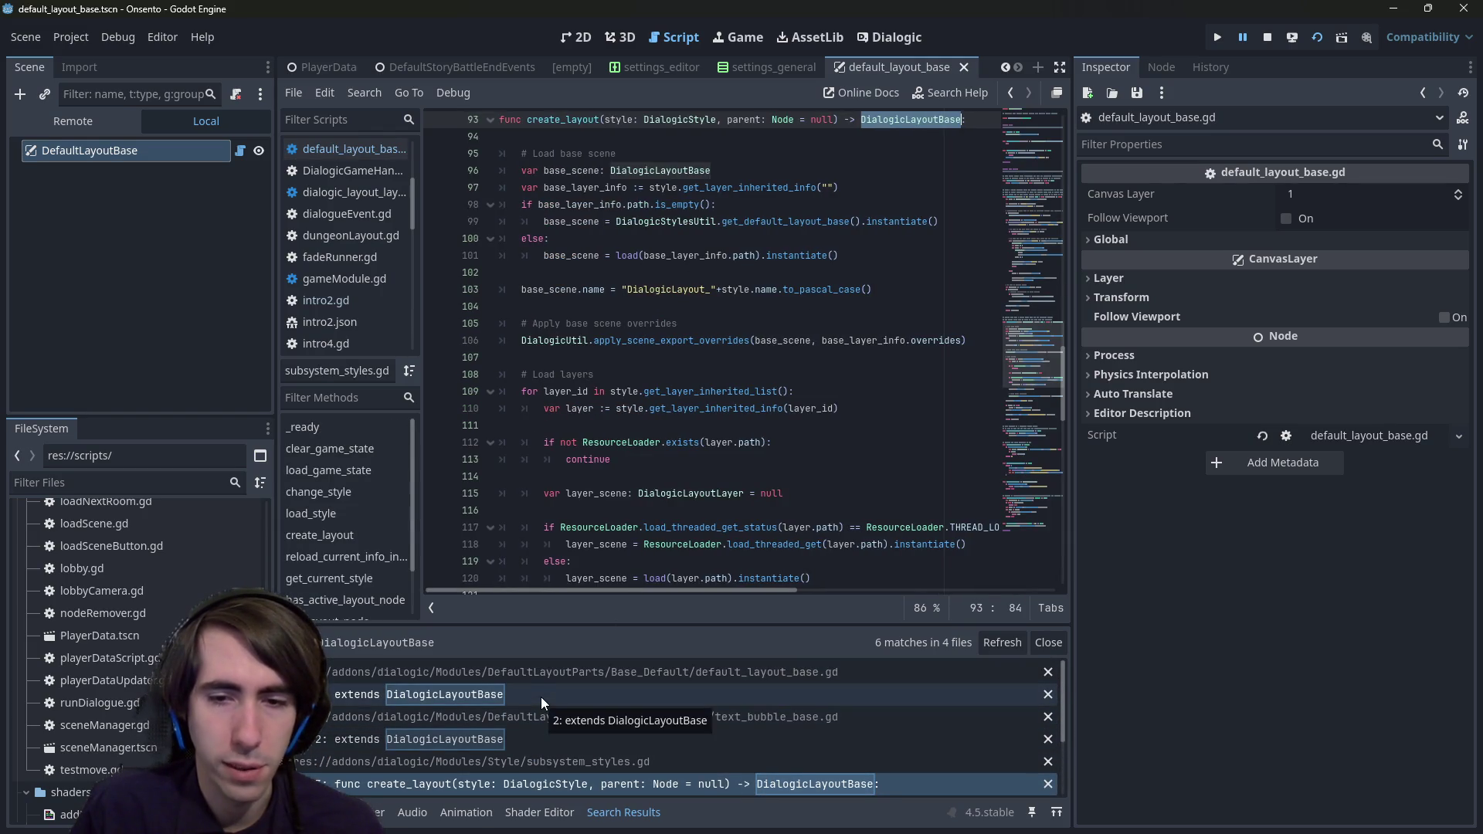
pyautogui.click(539, 701)
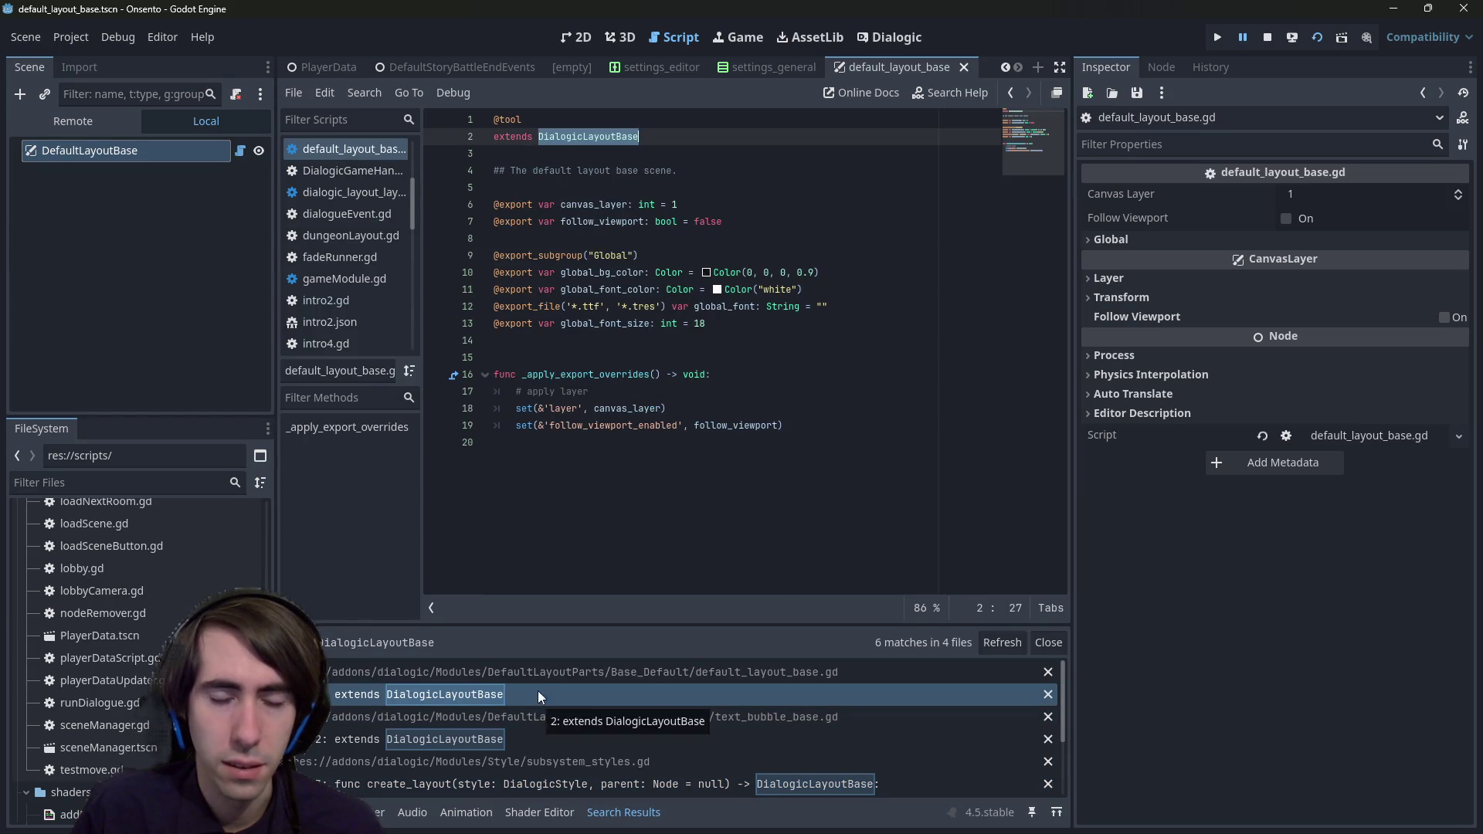
pyautogui.click(638, 342)
pyautogui.hotkey('alt', 'shift', 'o')
pyautogui.write('default layout ')
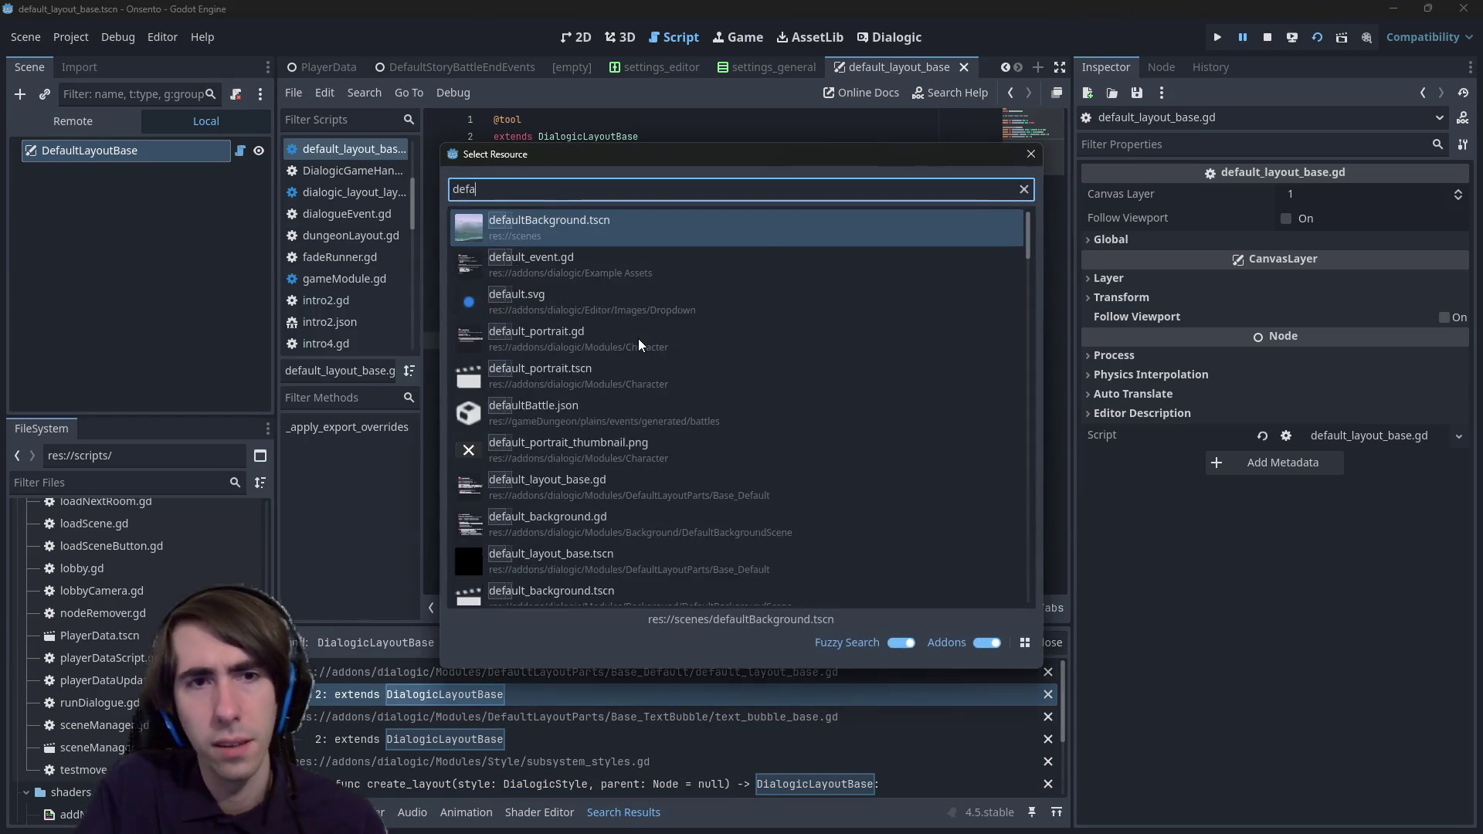
pyautogui.write('base')
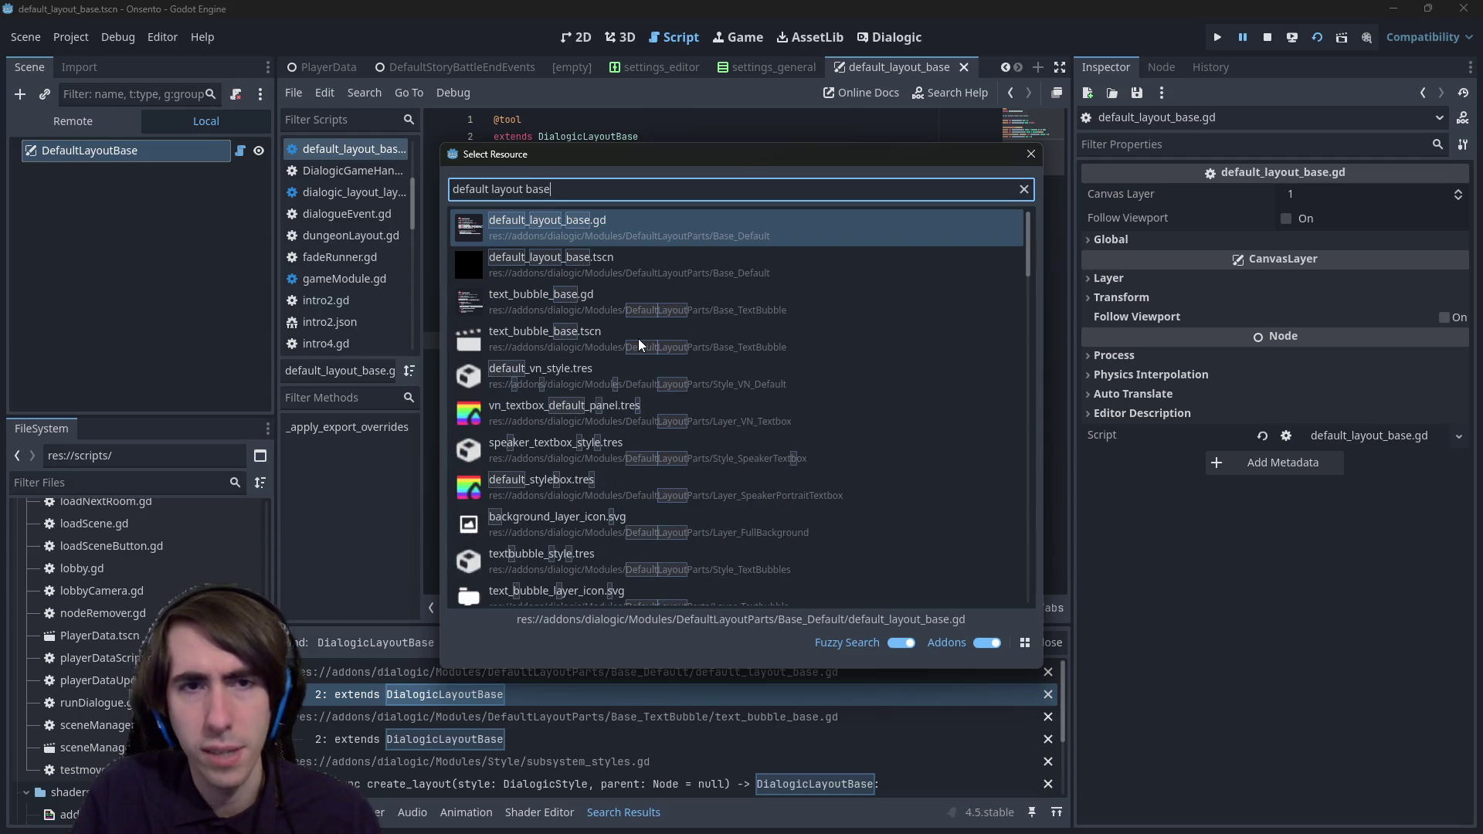
# Open default_layout_base.gd from the quick-open matches and look it over, toggling to the 2D view and back.
pyautogui.press('Return')
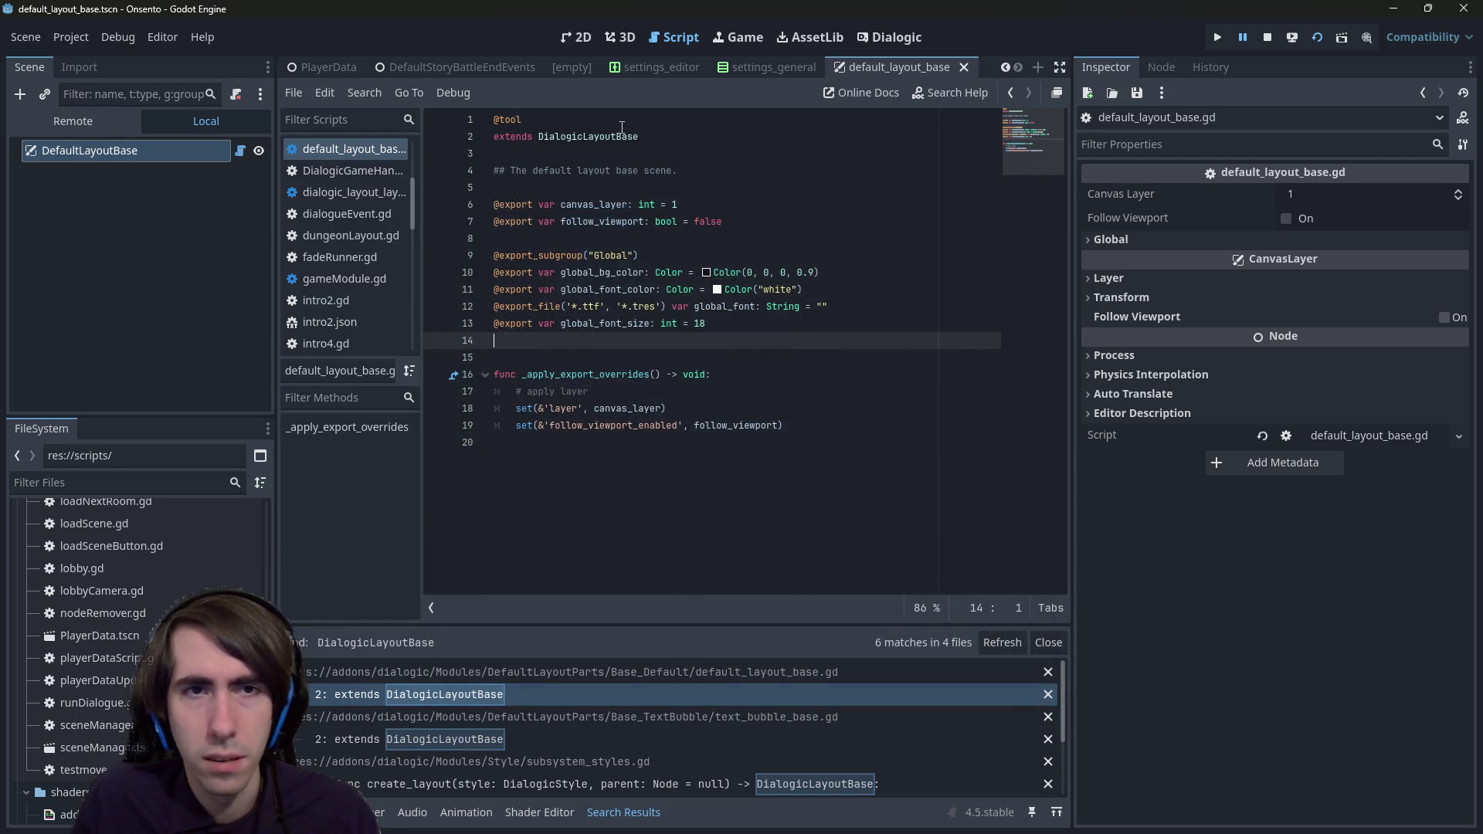
pyautogui.click(492, 187)
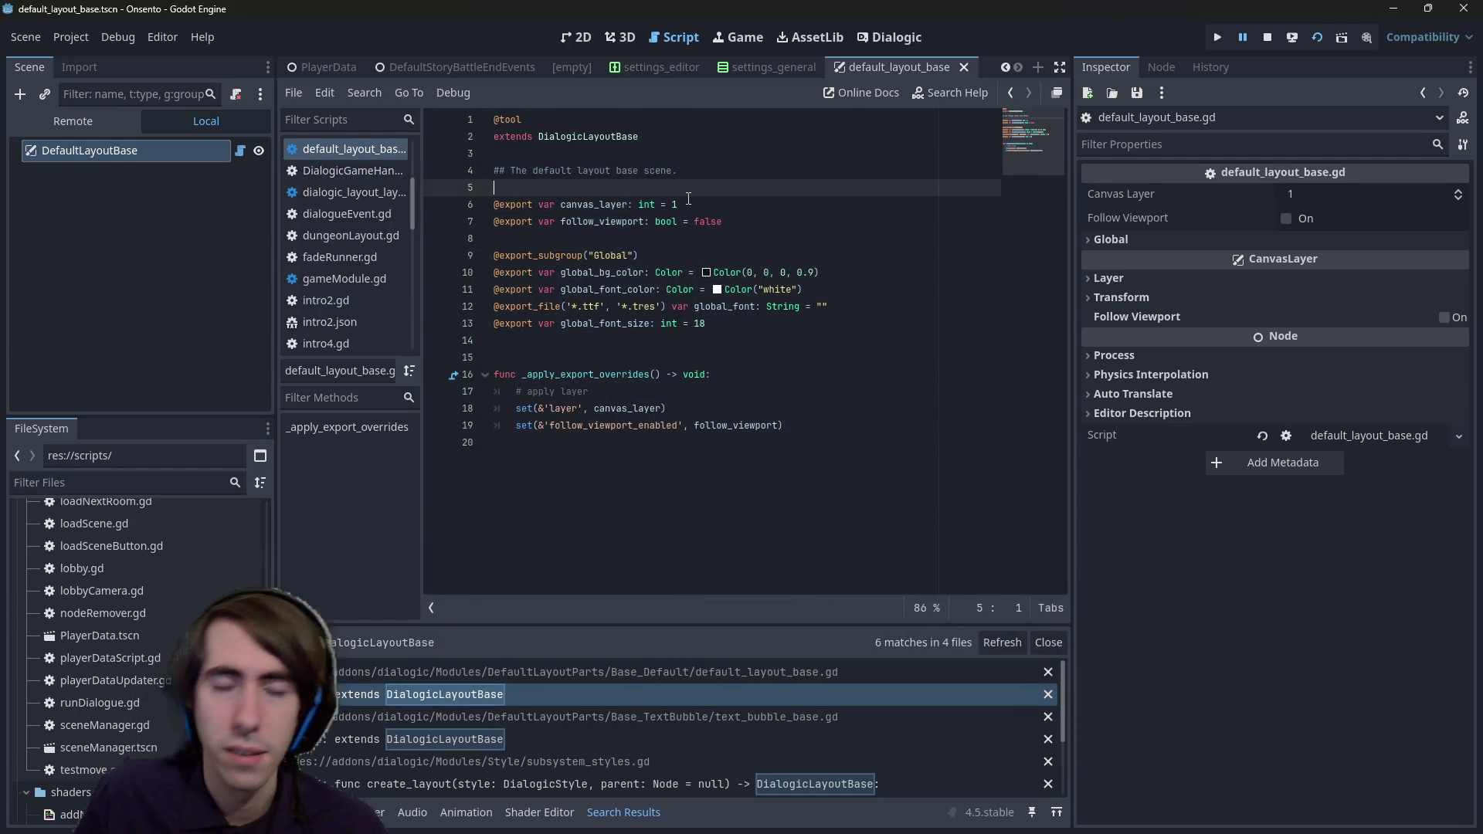
pyautogui.click(648, 31)
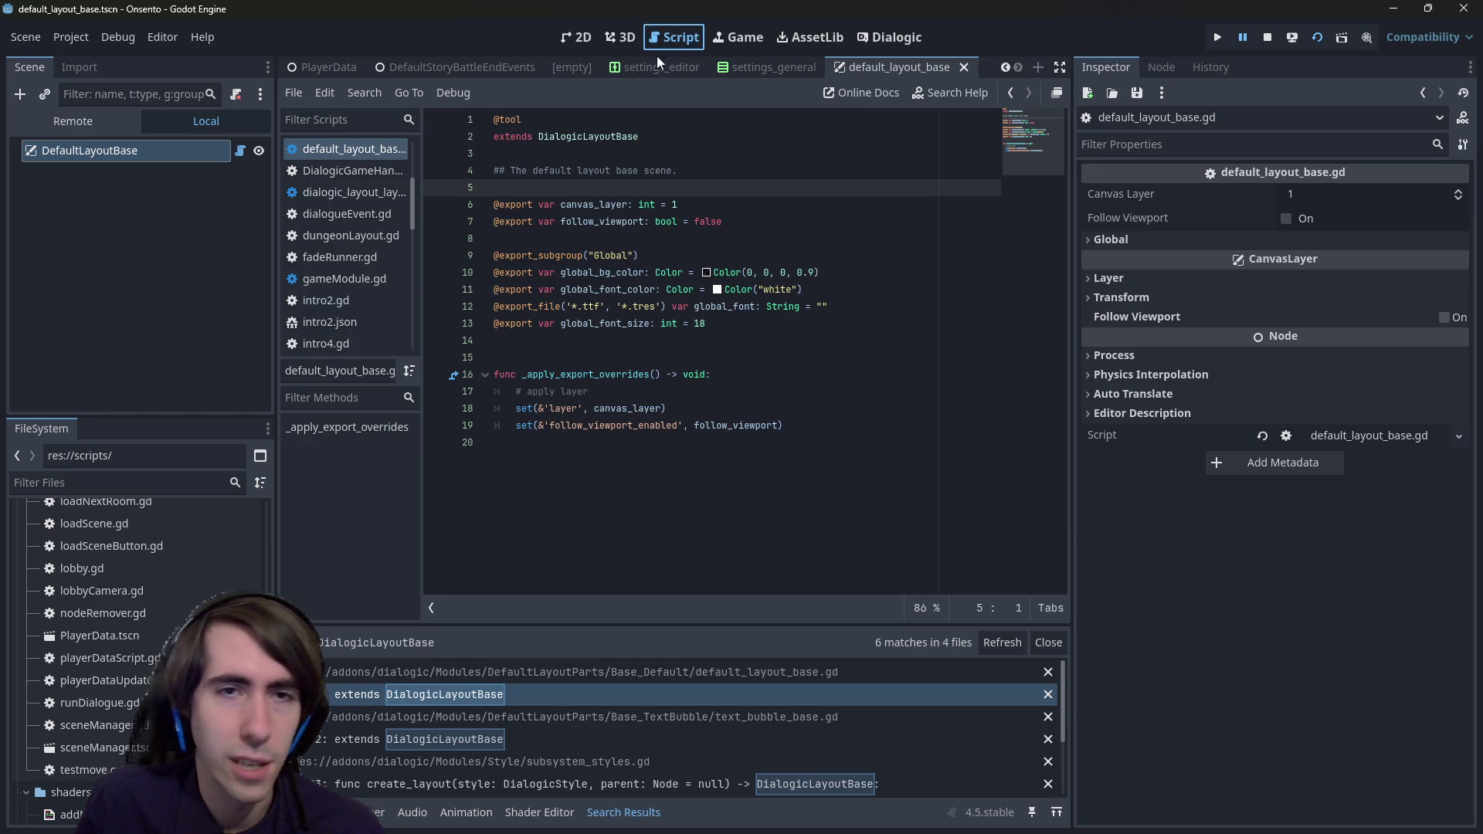
pyautogui.click(568, 42)
pyautogui.click(670, 37)
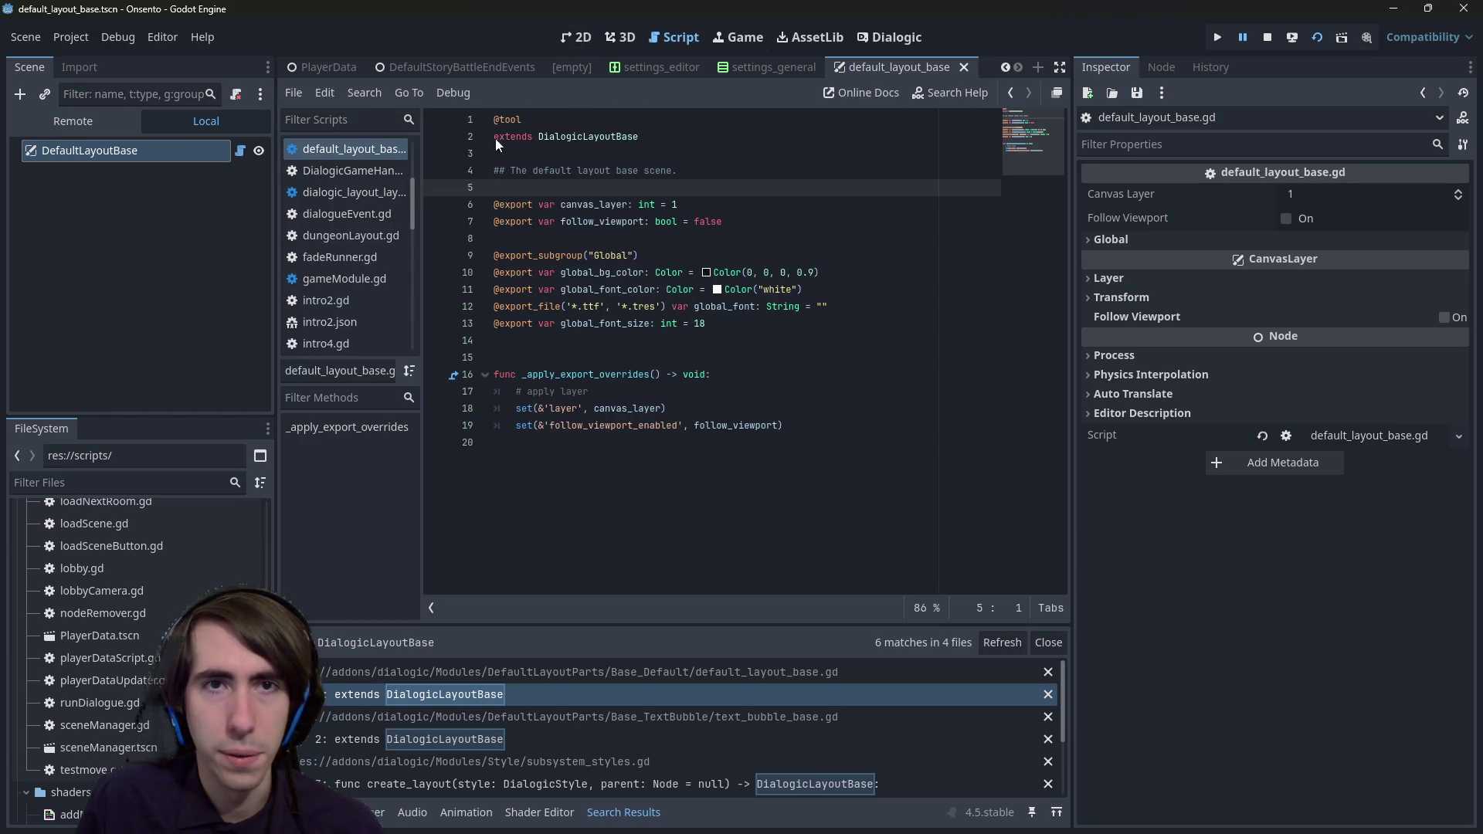
pyautogui.click(576, 37)
pyautogui.click(684, 34)
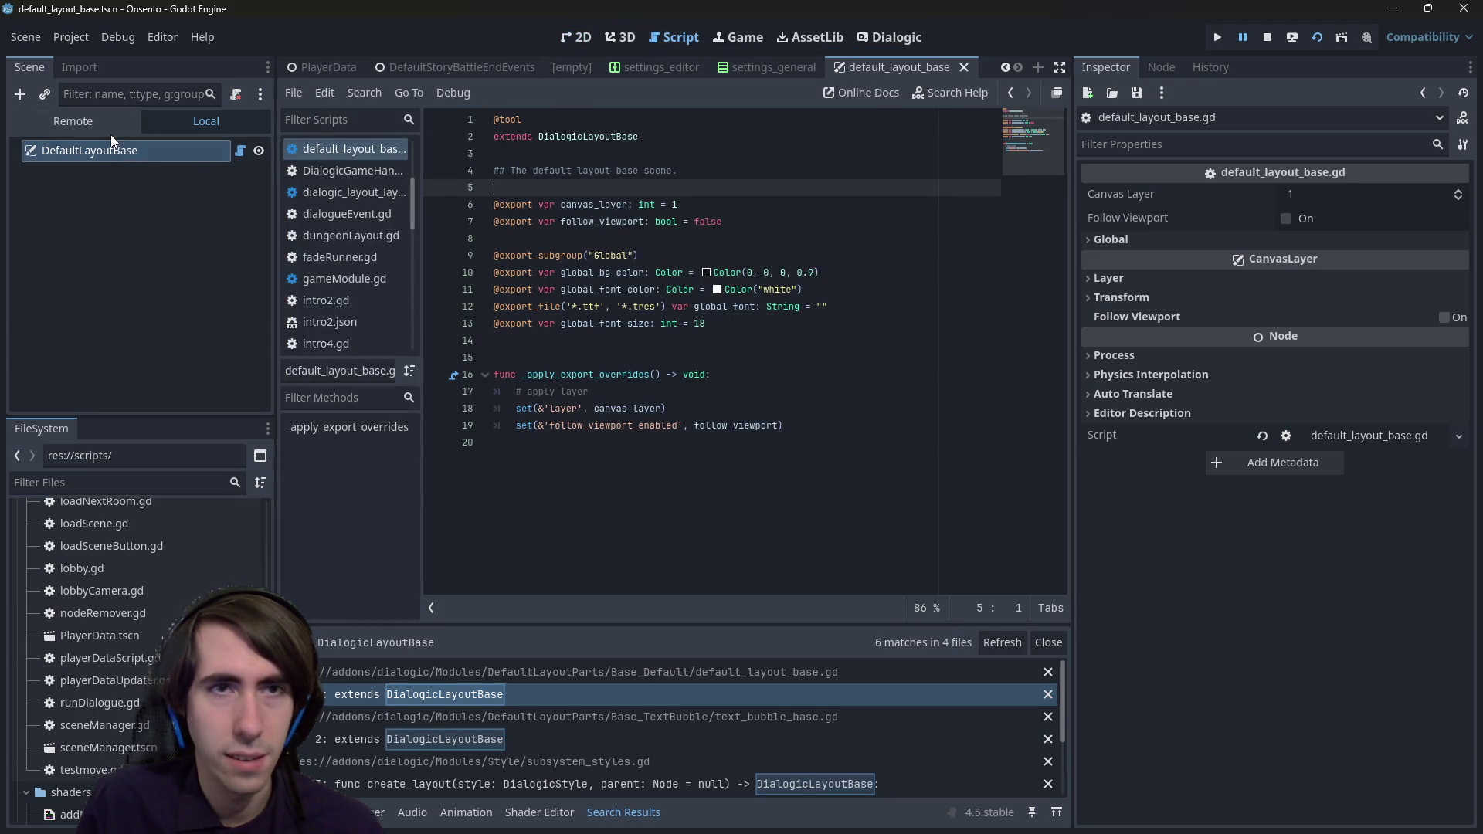
pyautogui.click(542, 236)
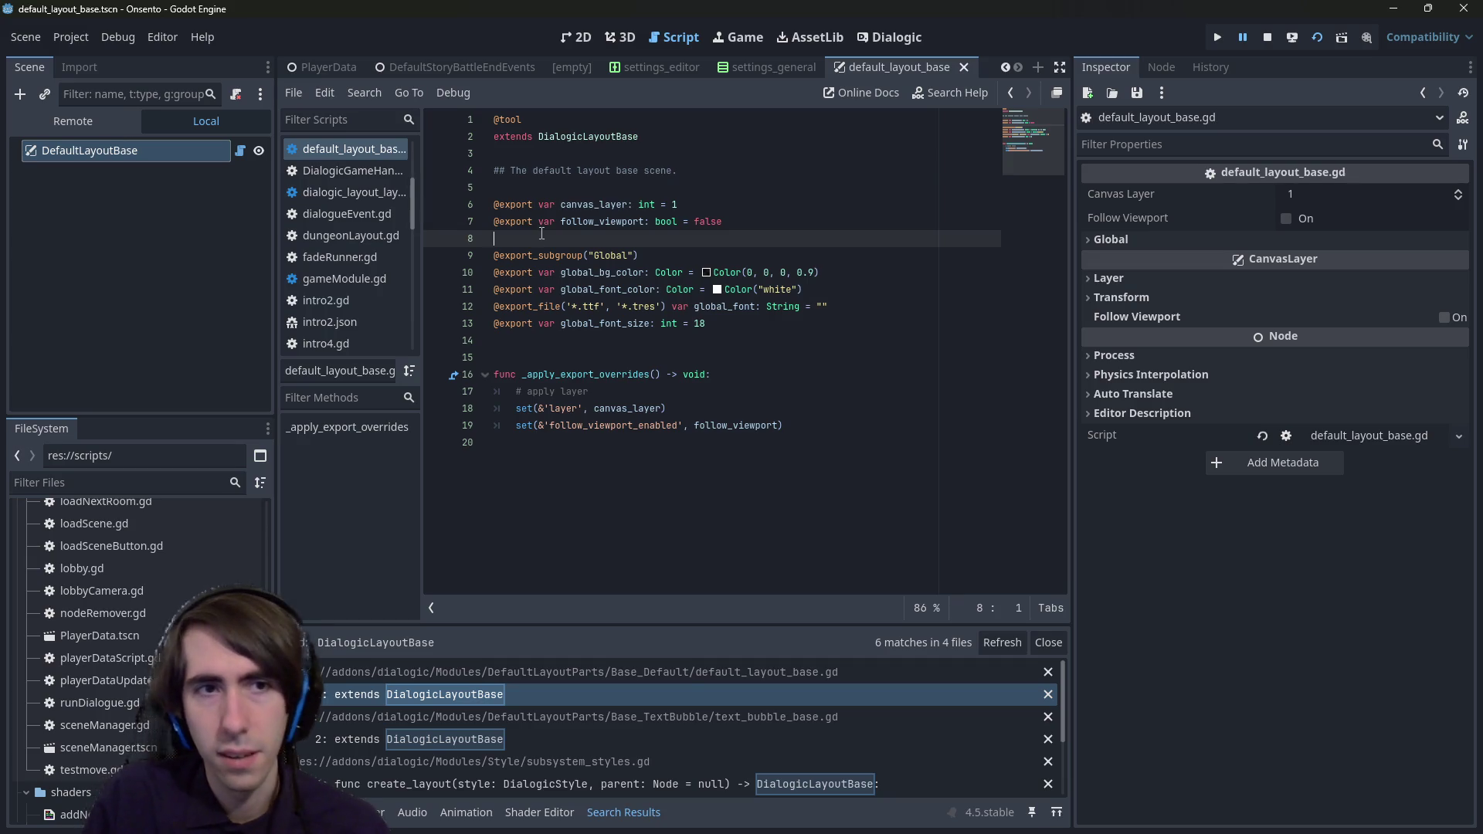
# Close default_layout_base.gd and scroll up to playBattleTimeline in playerDataScript.gd.
pyautogui.middleClick(343, 148)
pyautogui.scroll(1, 347, 173)
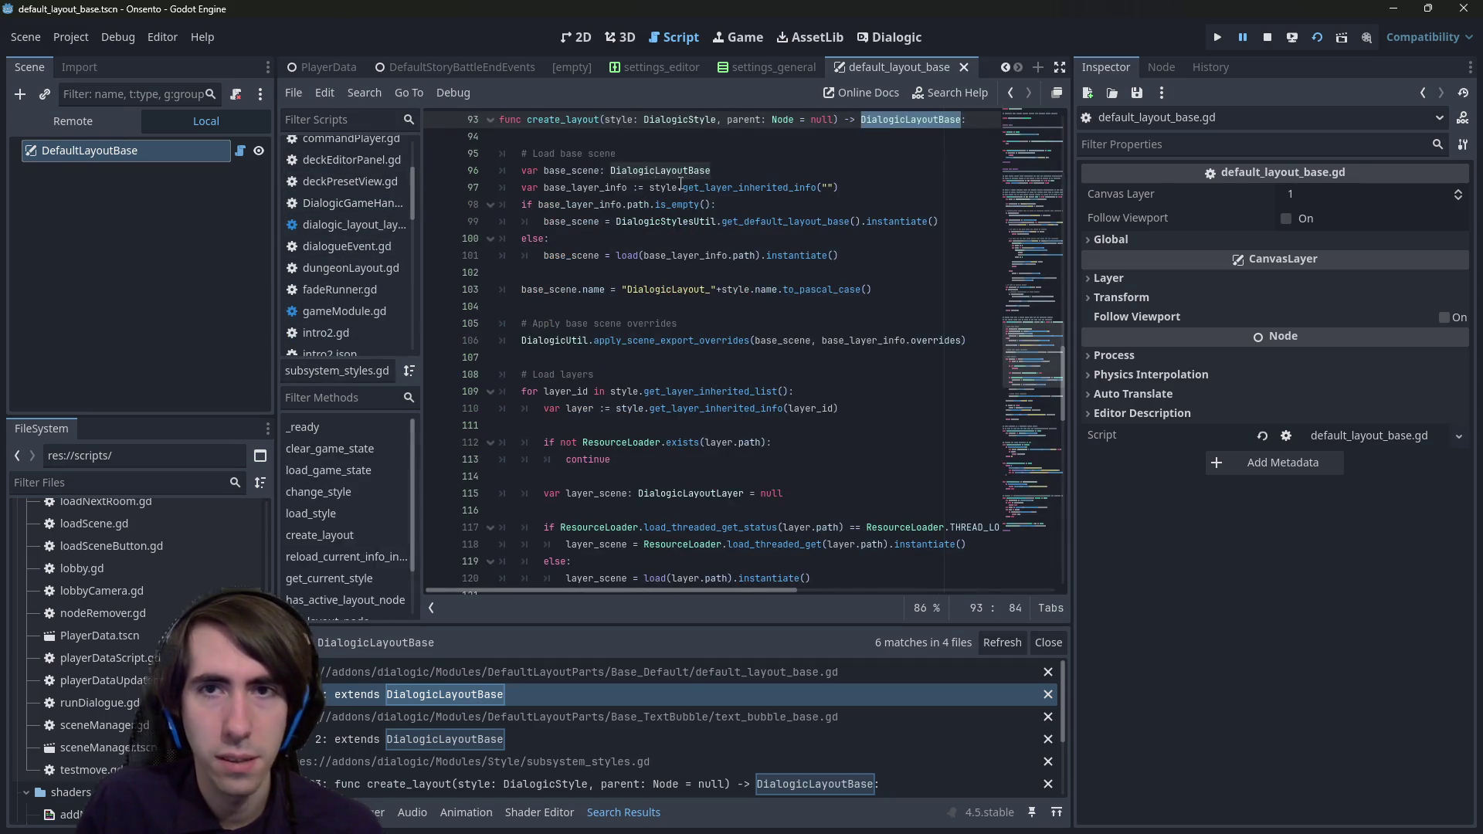
pyautogui.scroll(3, 603, 242)
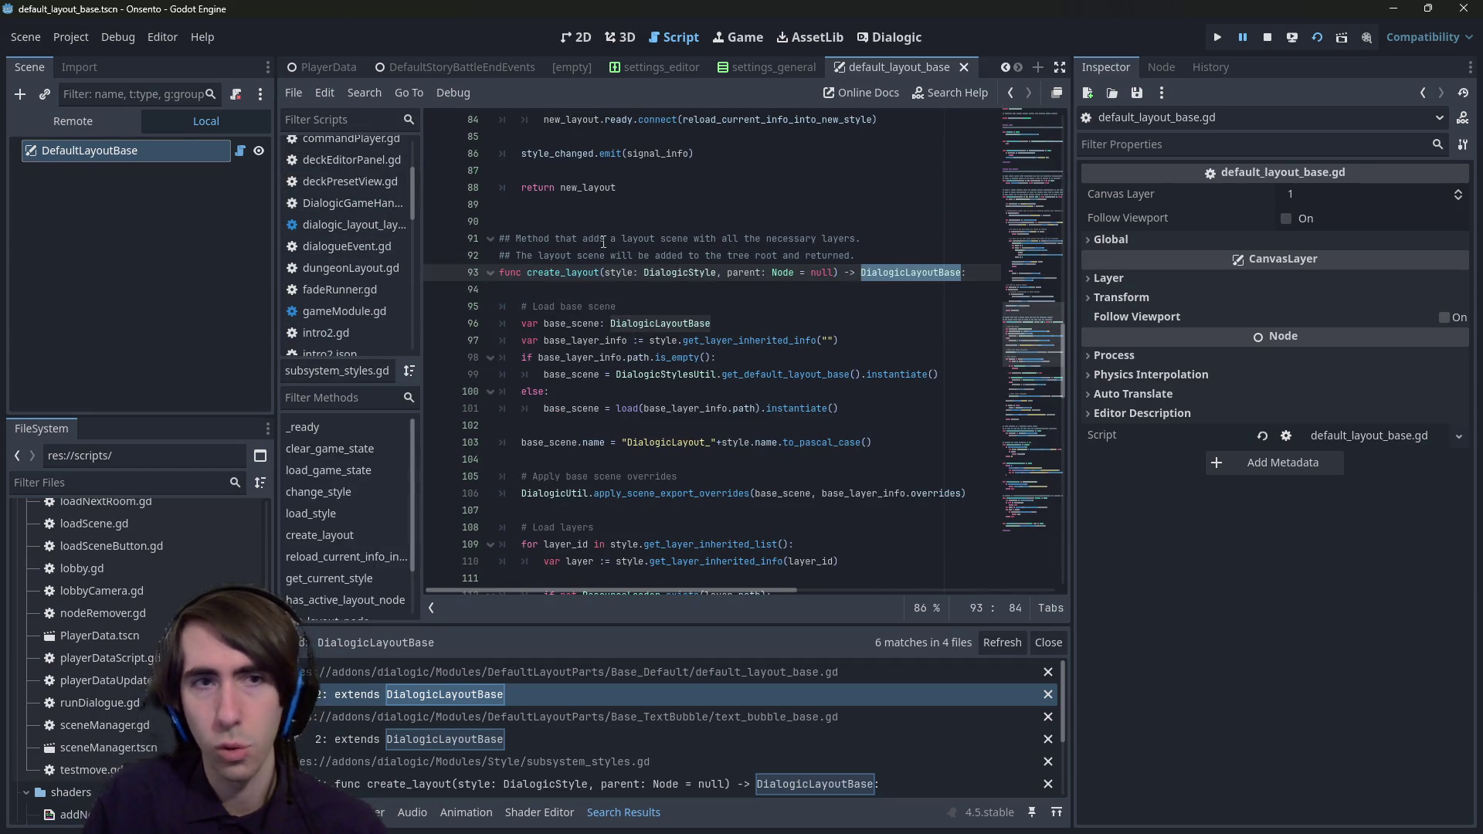
pyautogui.scroll(20, 647, 255)
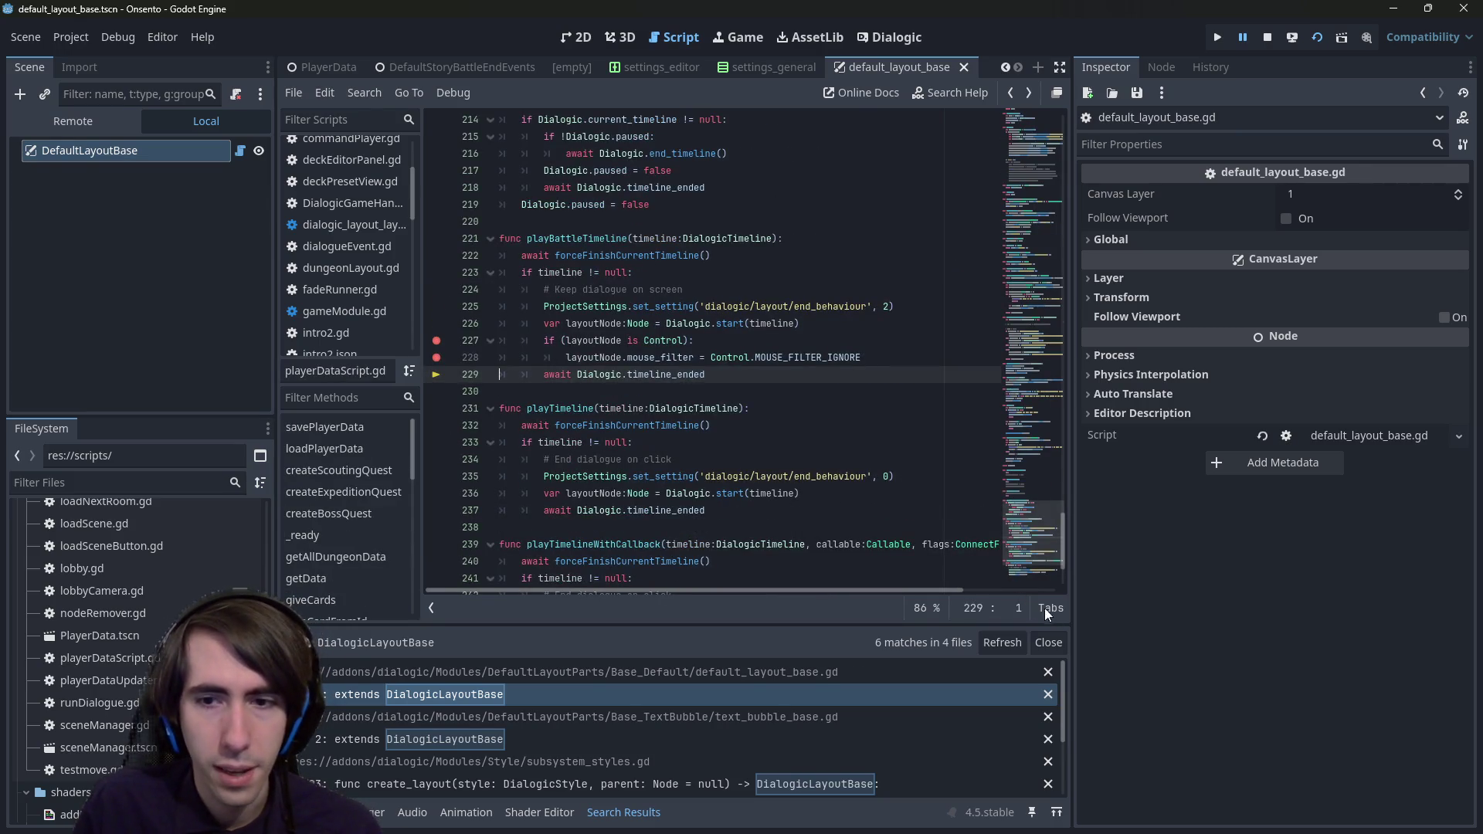
# Resume the game from the line-229 breakpoint and return to the editor, dismissing the files-modified warning.
pyautogui.click(373, 812)
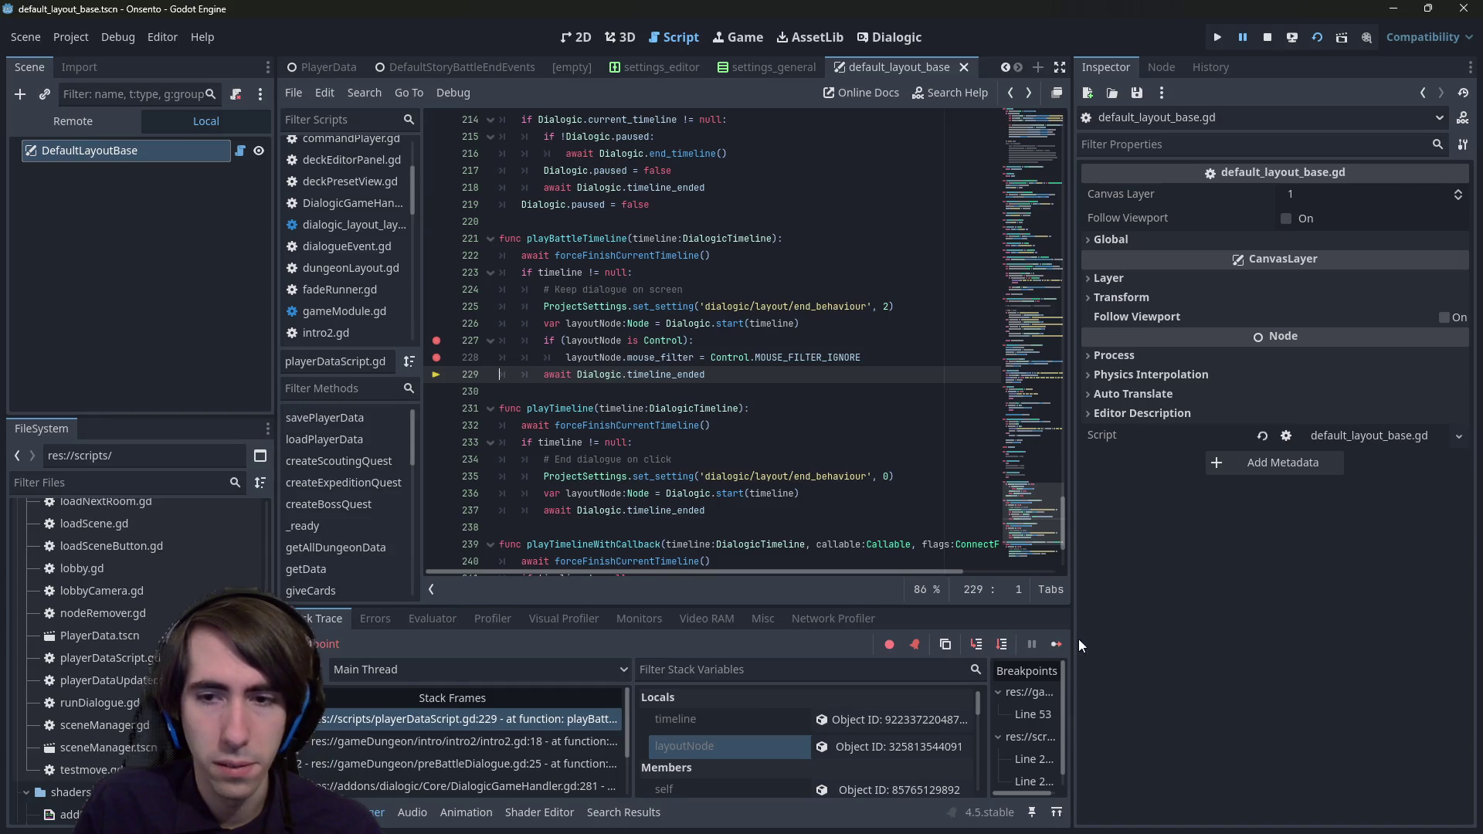
pyautogui.click(1056, 643)
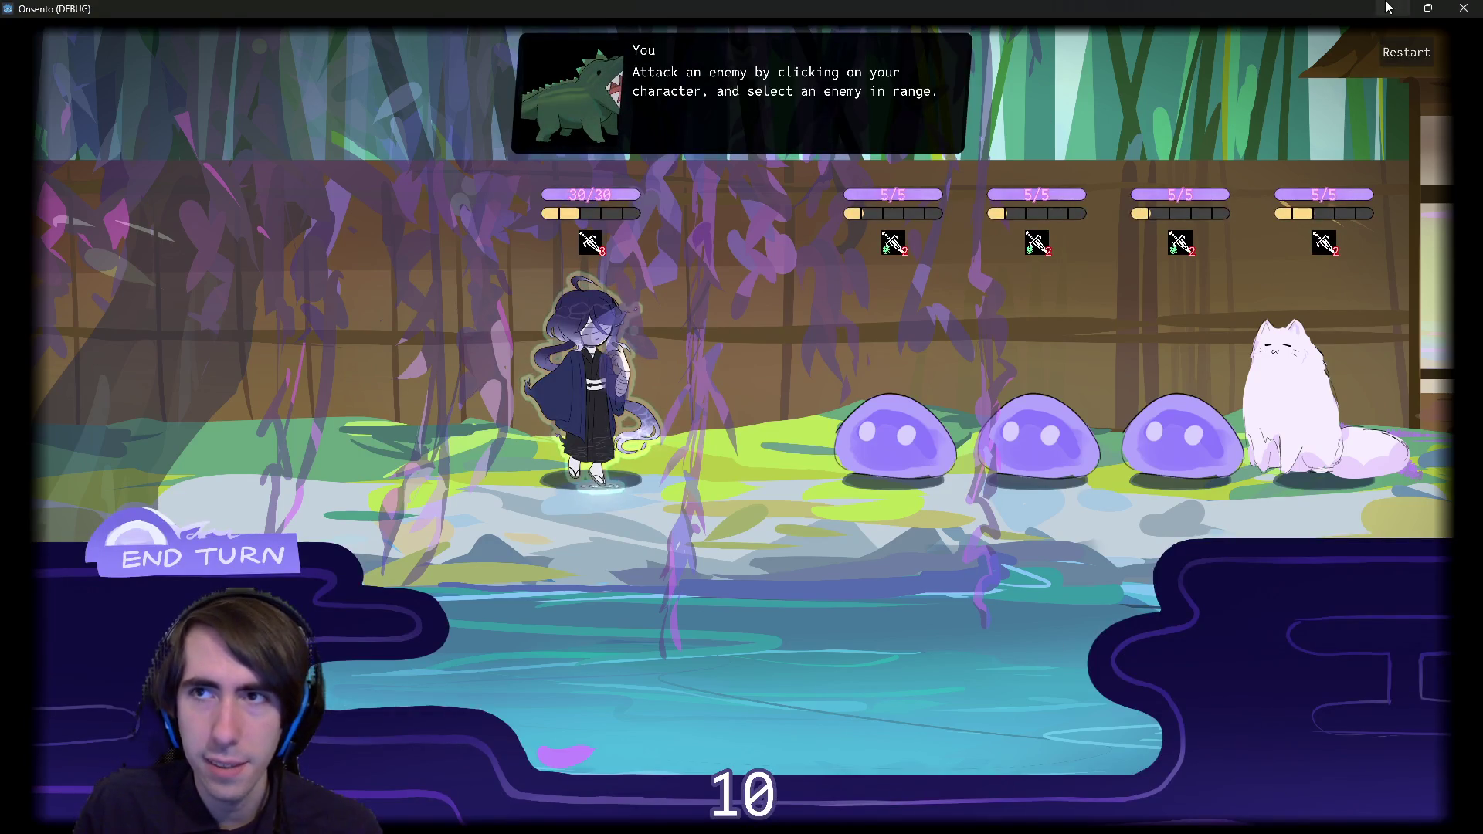
pyautogui.hotkey('alt', 'Tab')
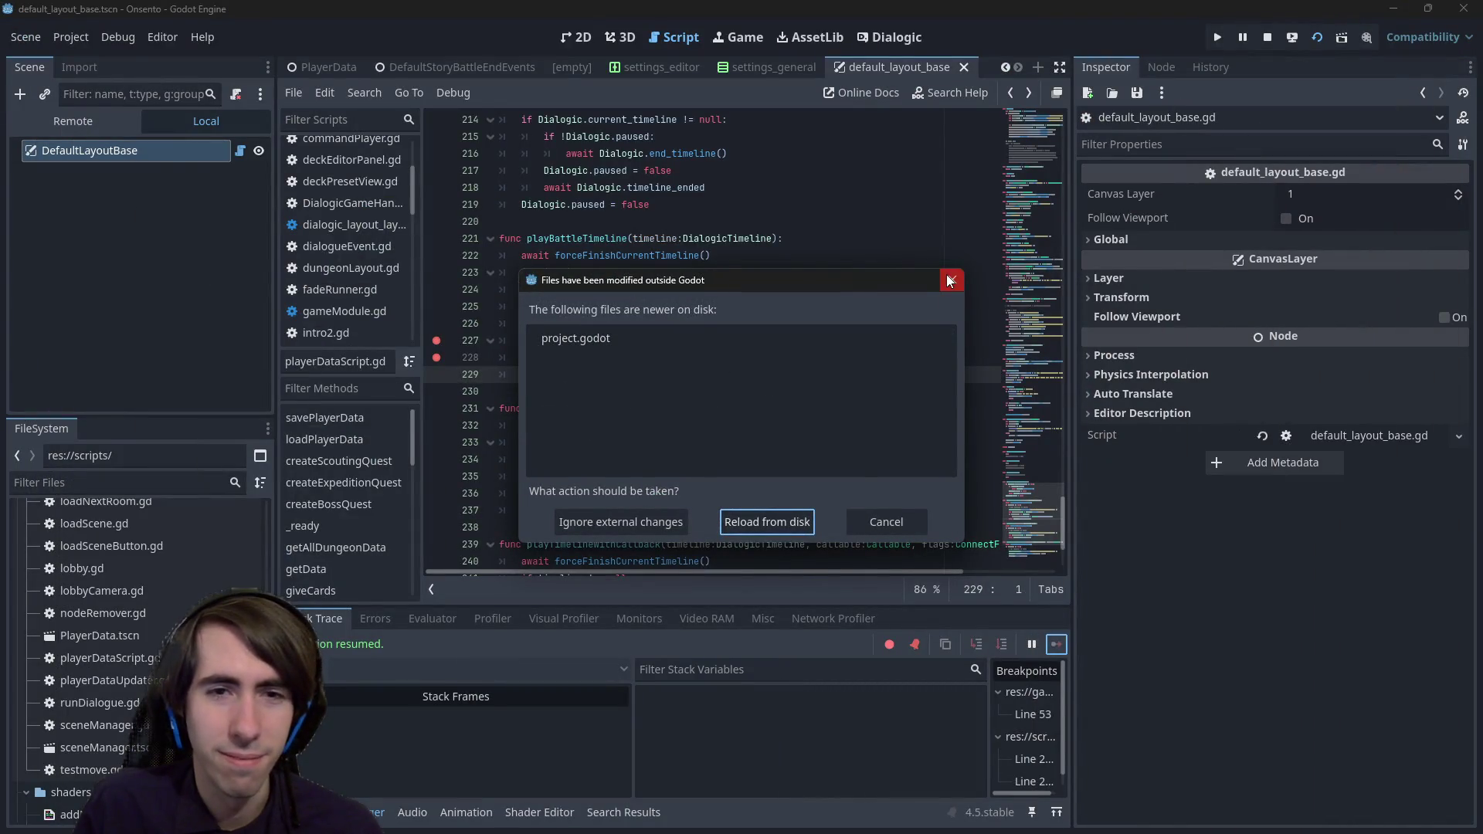
pyautogui.press('Return')
# Show the running game's Remote scene tree with DialogicLayout_TextboxStyle's children expanded.
pyautogui.click(81, 116)
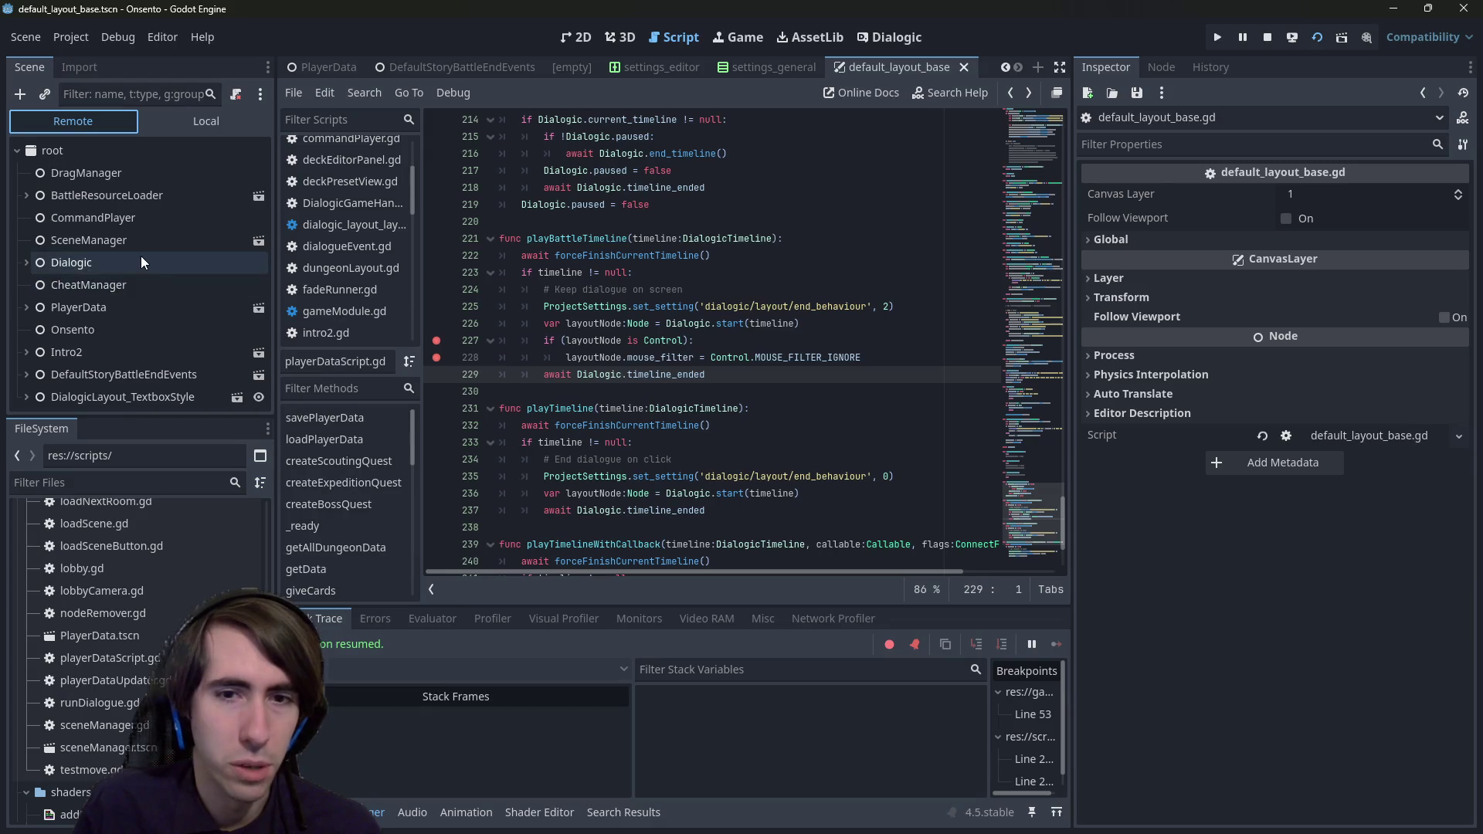
pyautogui.click(26, 394)
pyautogui.scroll(-3, 27, 394)
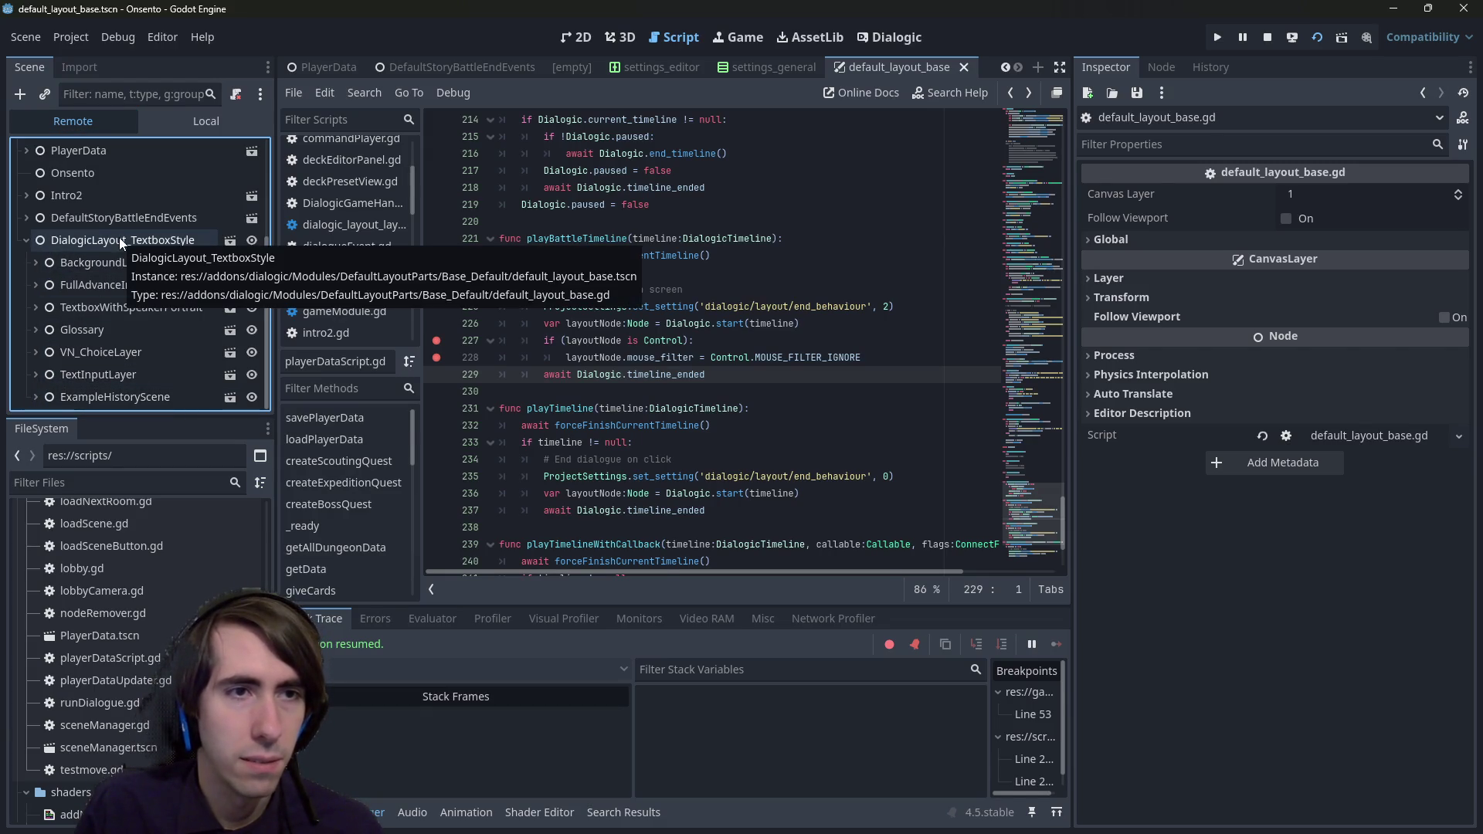
pyautogui.scroll(1, 120, 241)
pyautogui.scroll(2, 119, 238)
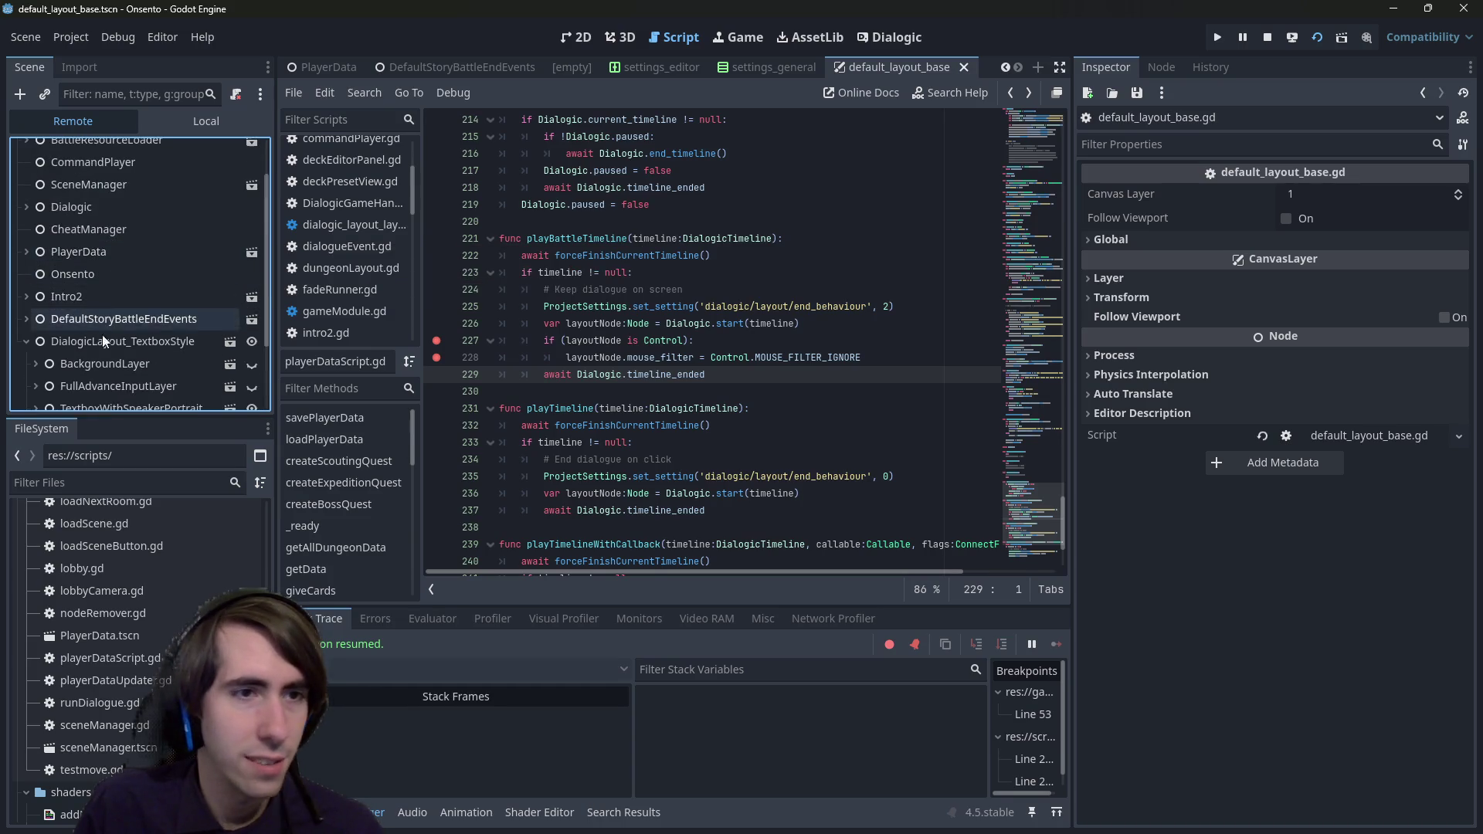
pyautogui.click(222, 341)
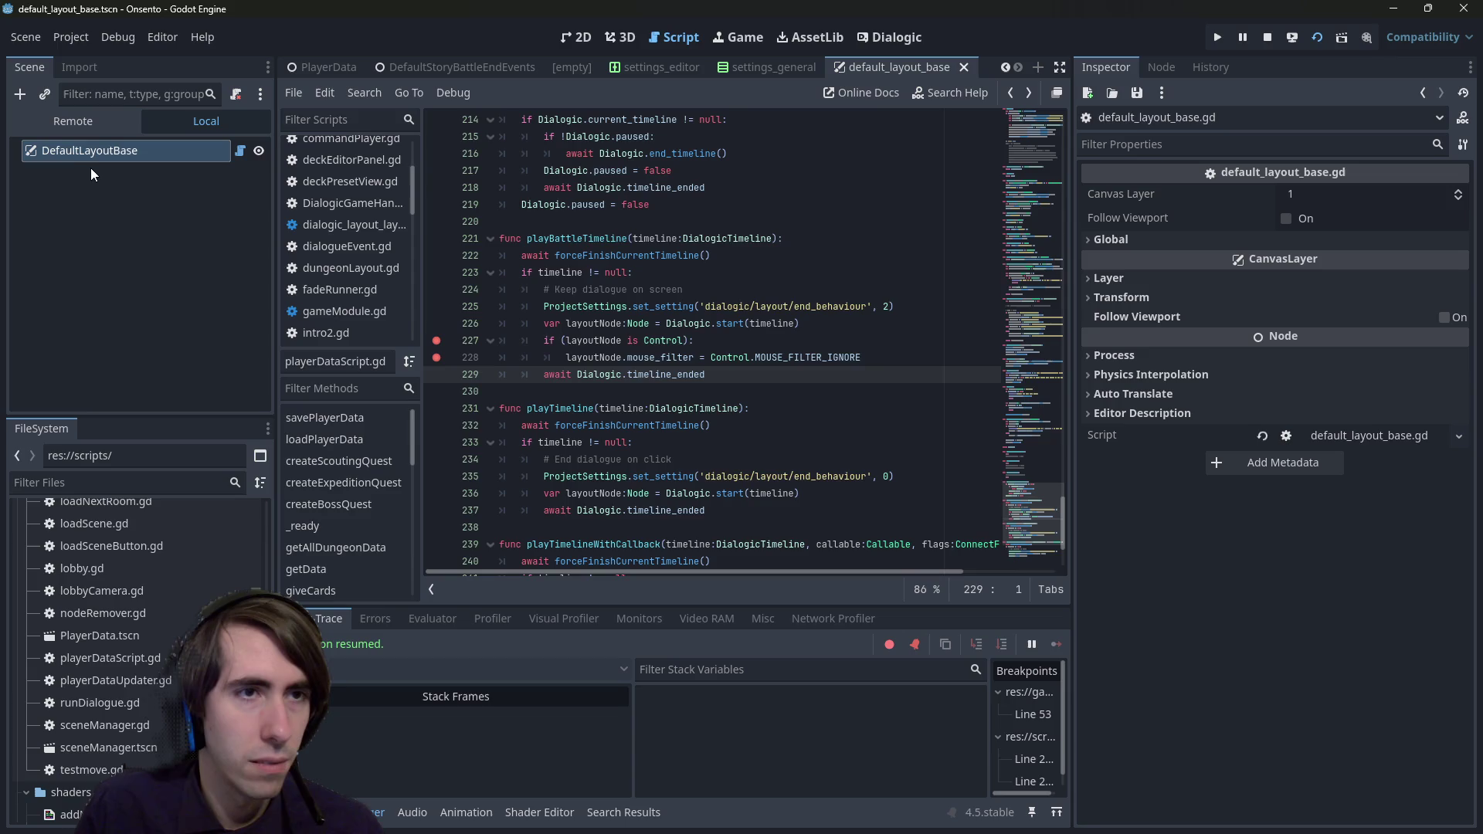
pyautogui.click(109, 116)
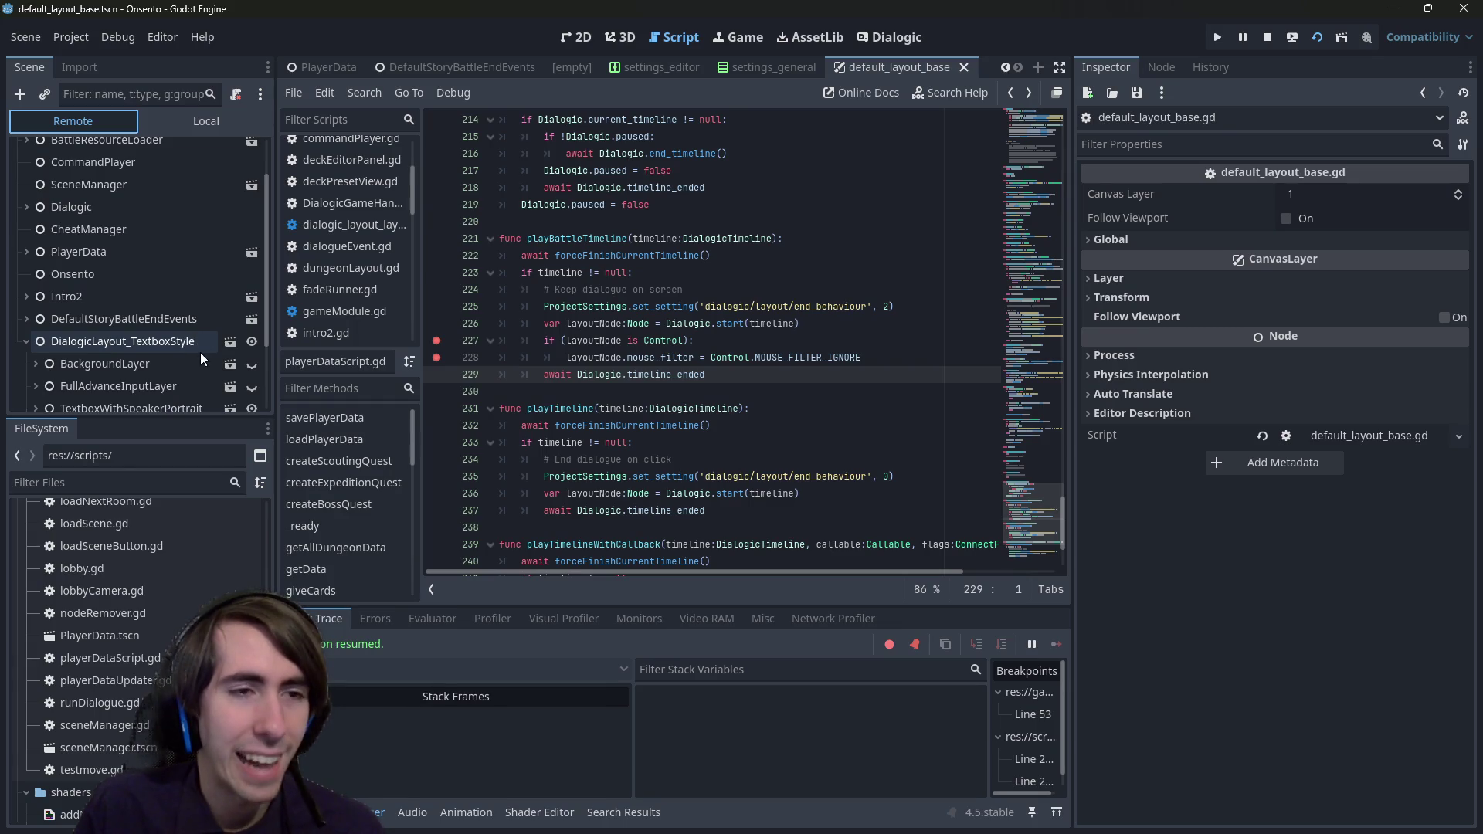
# Unhide the TextInputLayer, ExampleHistoryScene, VN_ChoiceLayer and TextboxWithSpeakerPortrait layers, then check the game.
pyautogui.scroll(-1, 193, 350)
pyautogui.scroll(-2, 169, 282)
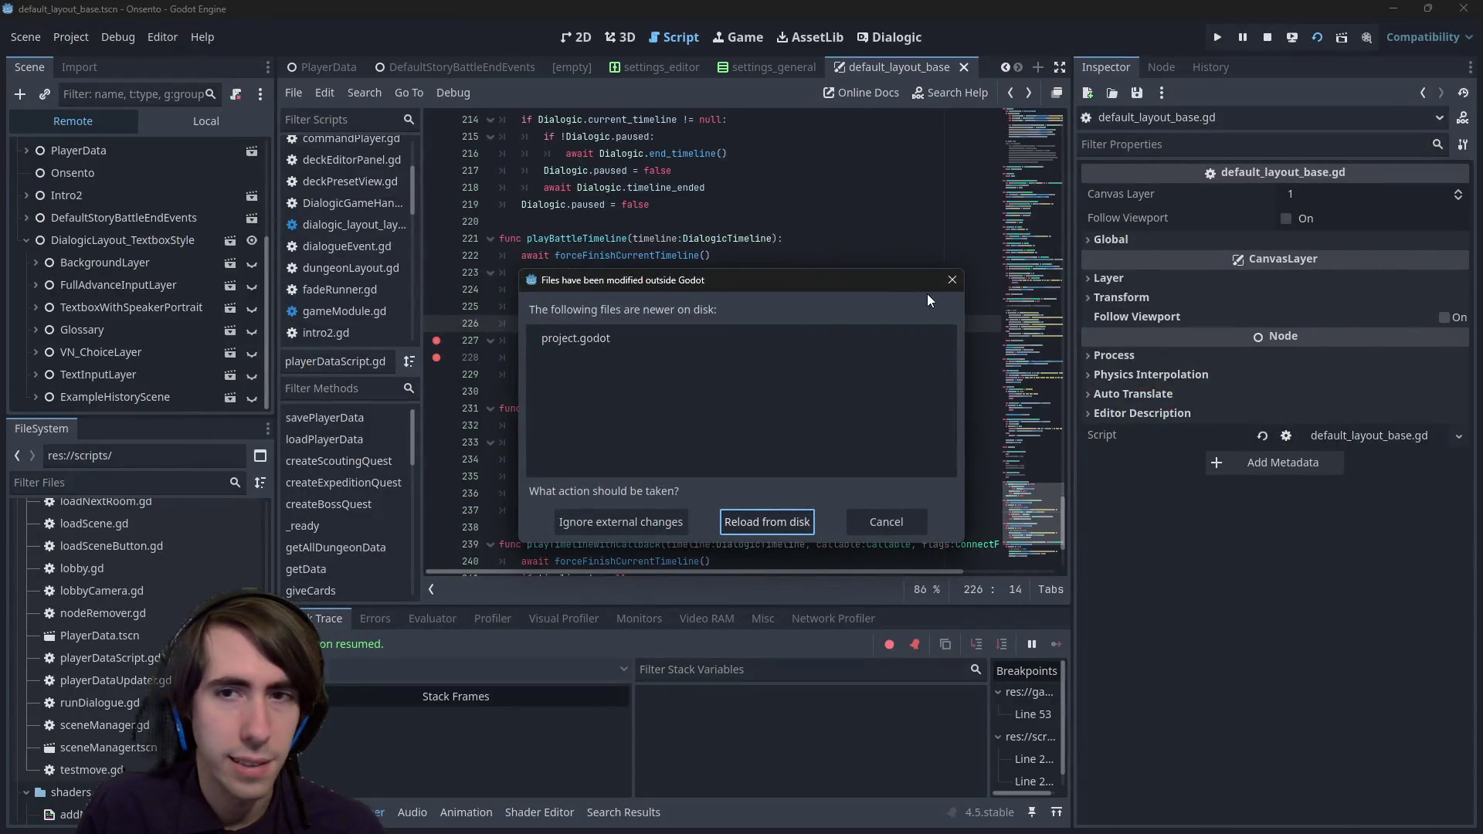
pyautogui.click(951, 280)
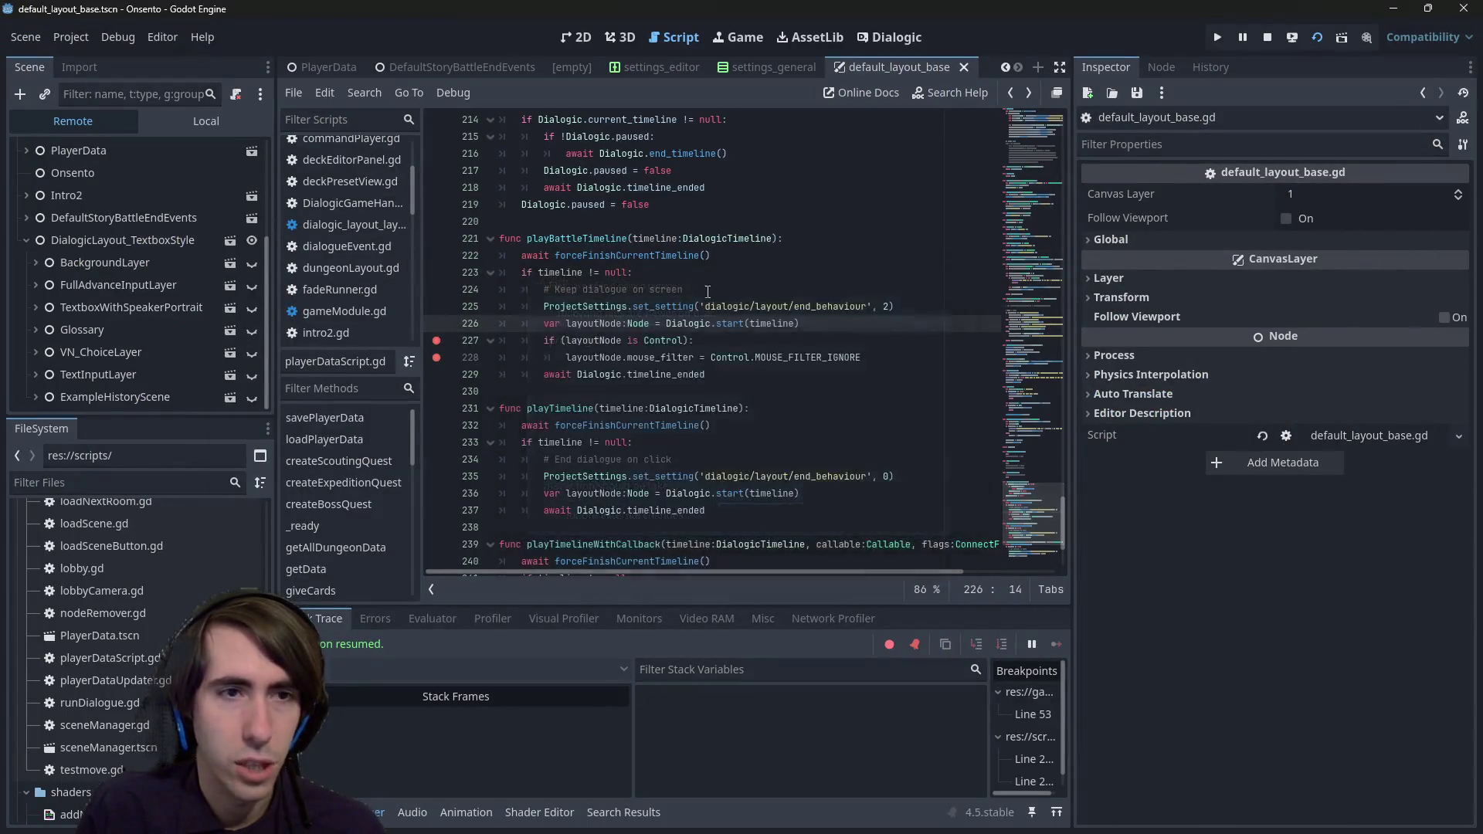
pyautogui.click(255, 390)
pyautogui.click(255, 350)
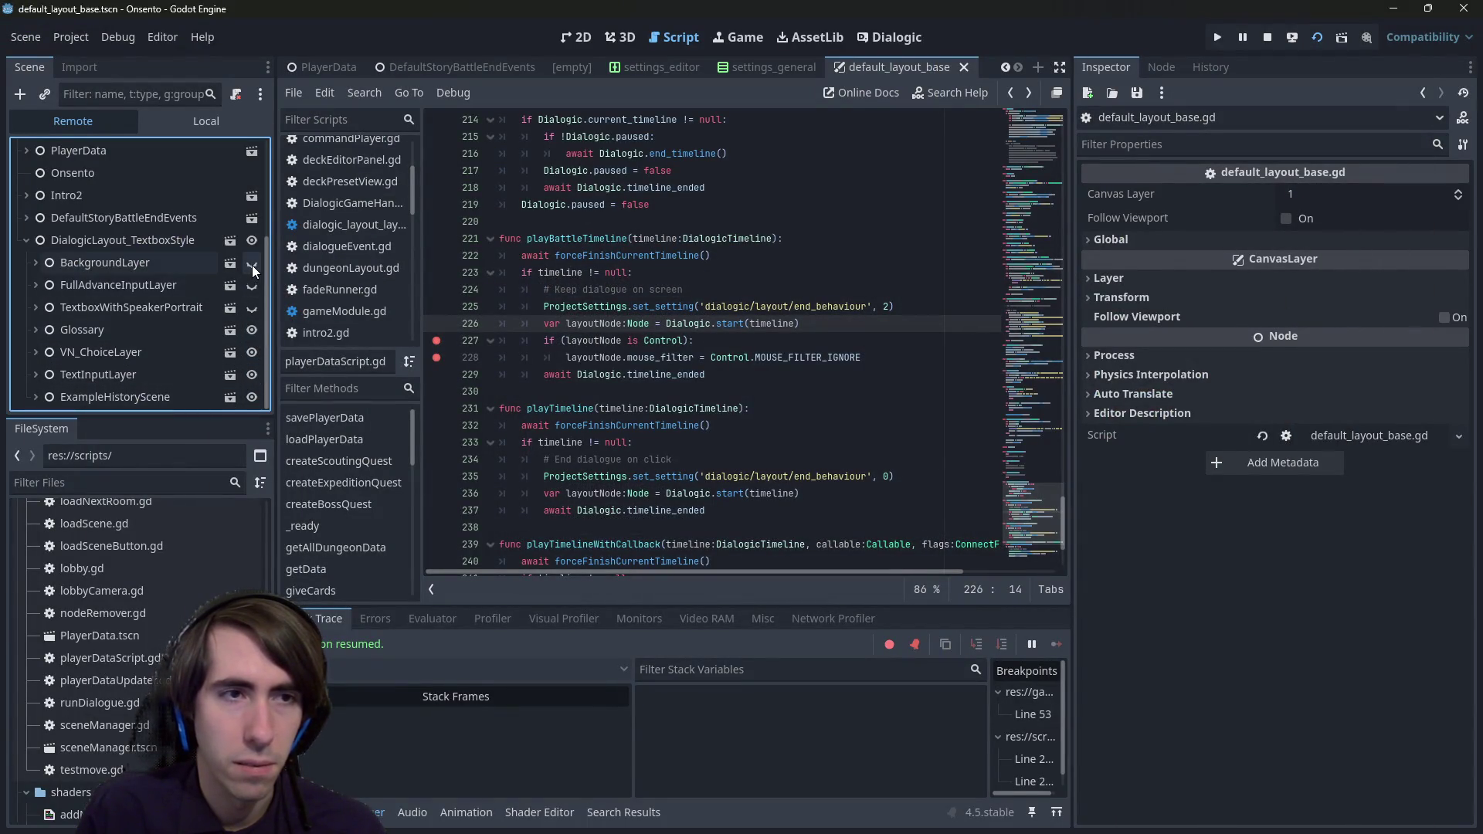
pyautogui.click(250, 308)
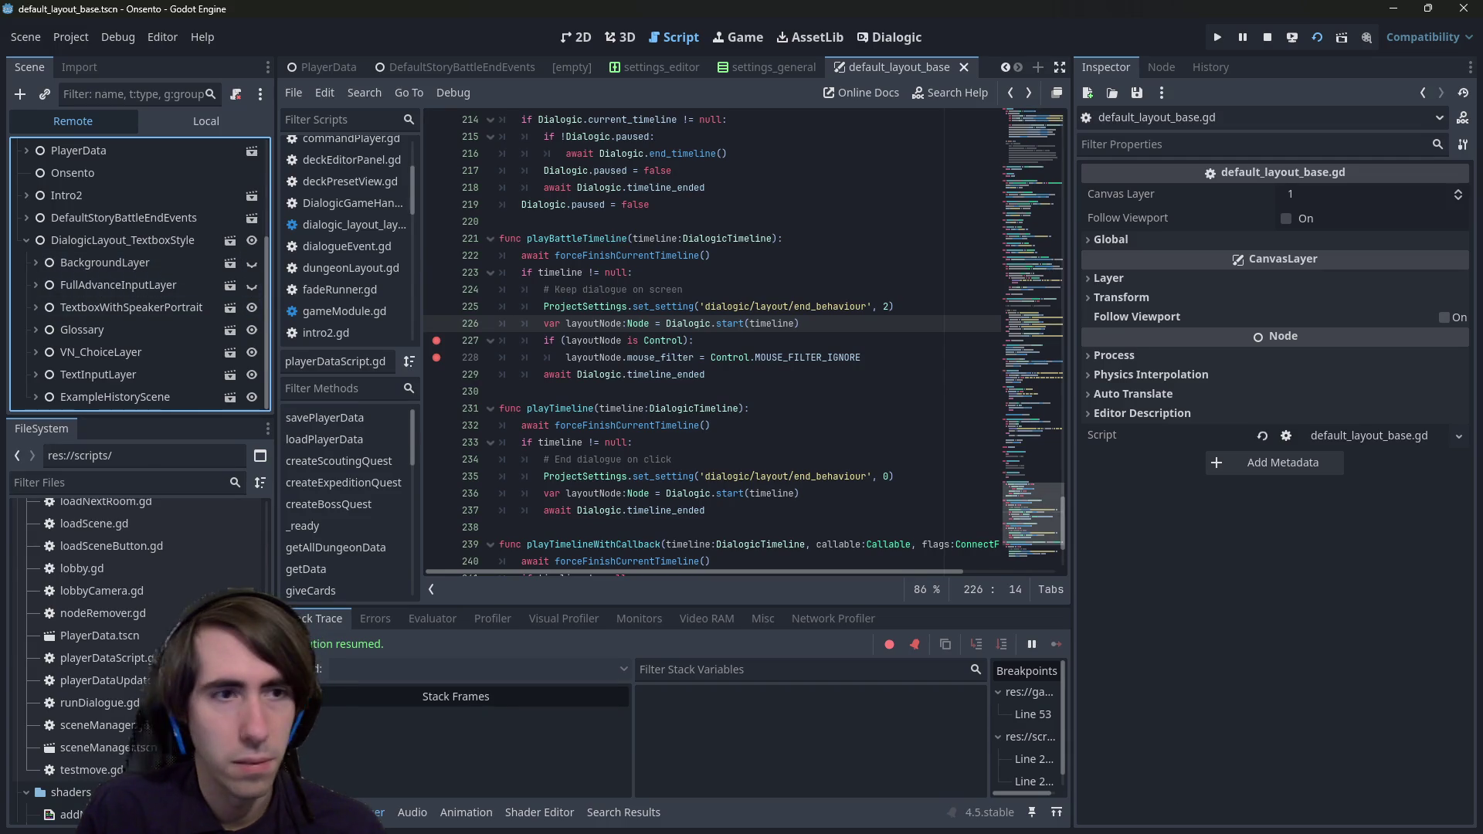
pyautogui.hotkey('alt', 'Tab')
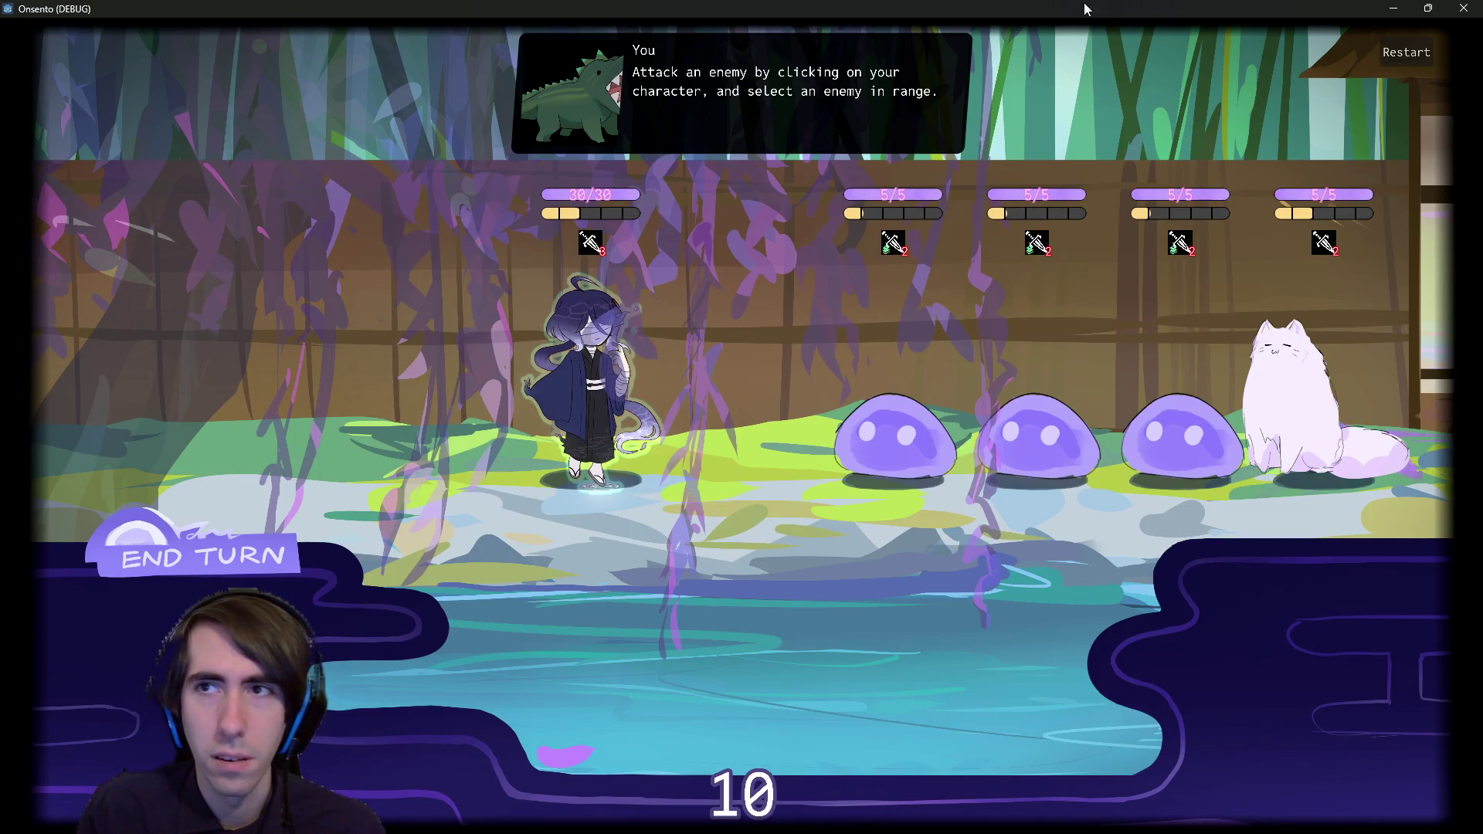
# Hide the TextboxWithSpeakerPortrait, Glossary, VN_ChoiceLayer, TextInputLayer and ExampleHistoryScene layers, then check the game.
pyautogui.click(1394, 8)
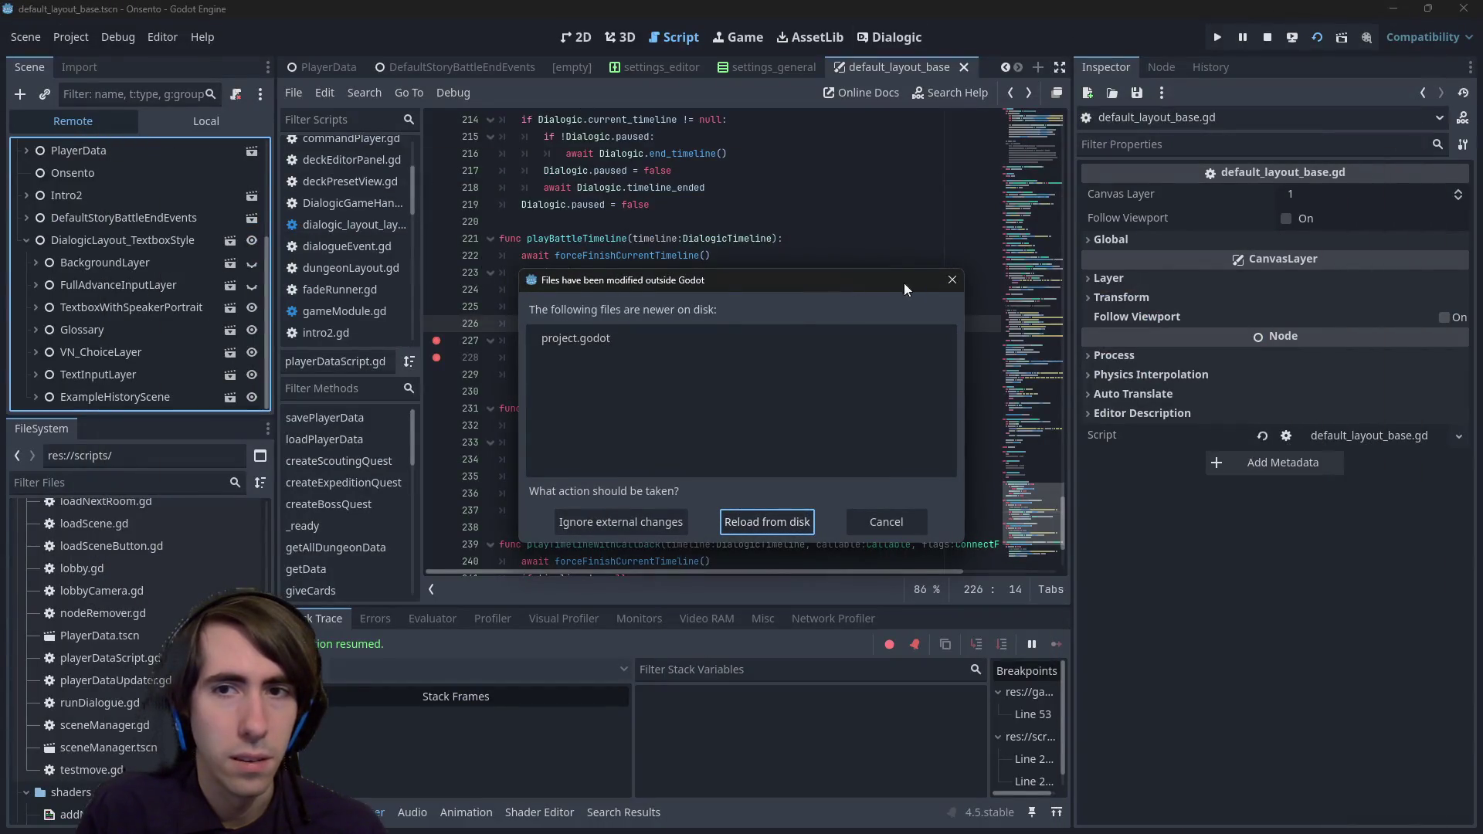
pyautogui.click(767, 522)
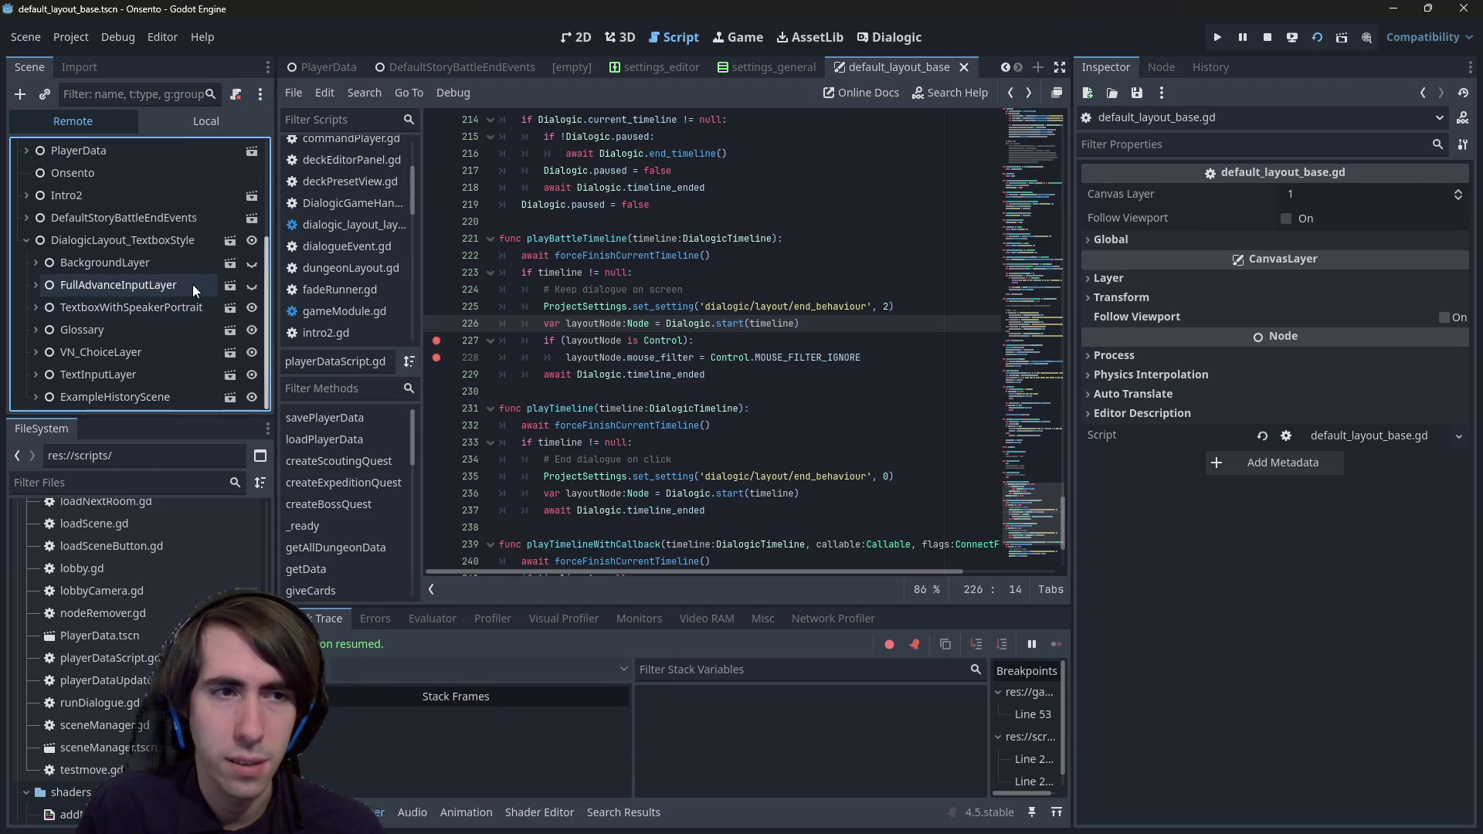
pyautogui.click(253, 307)
pyautogui.click(254, 329)
pyautogui.click(251, 352)
pyautogui.click(252, 375)
pyautogui.click(252, 397)
pyautogui.click(255, 239)
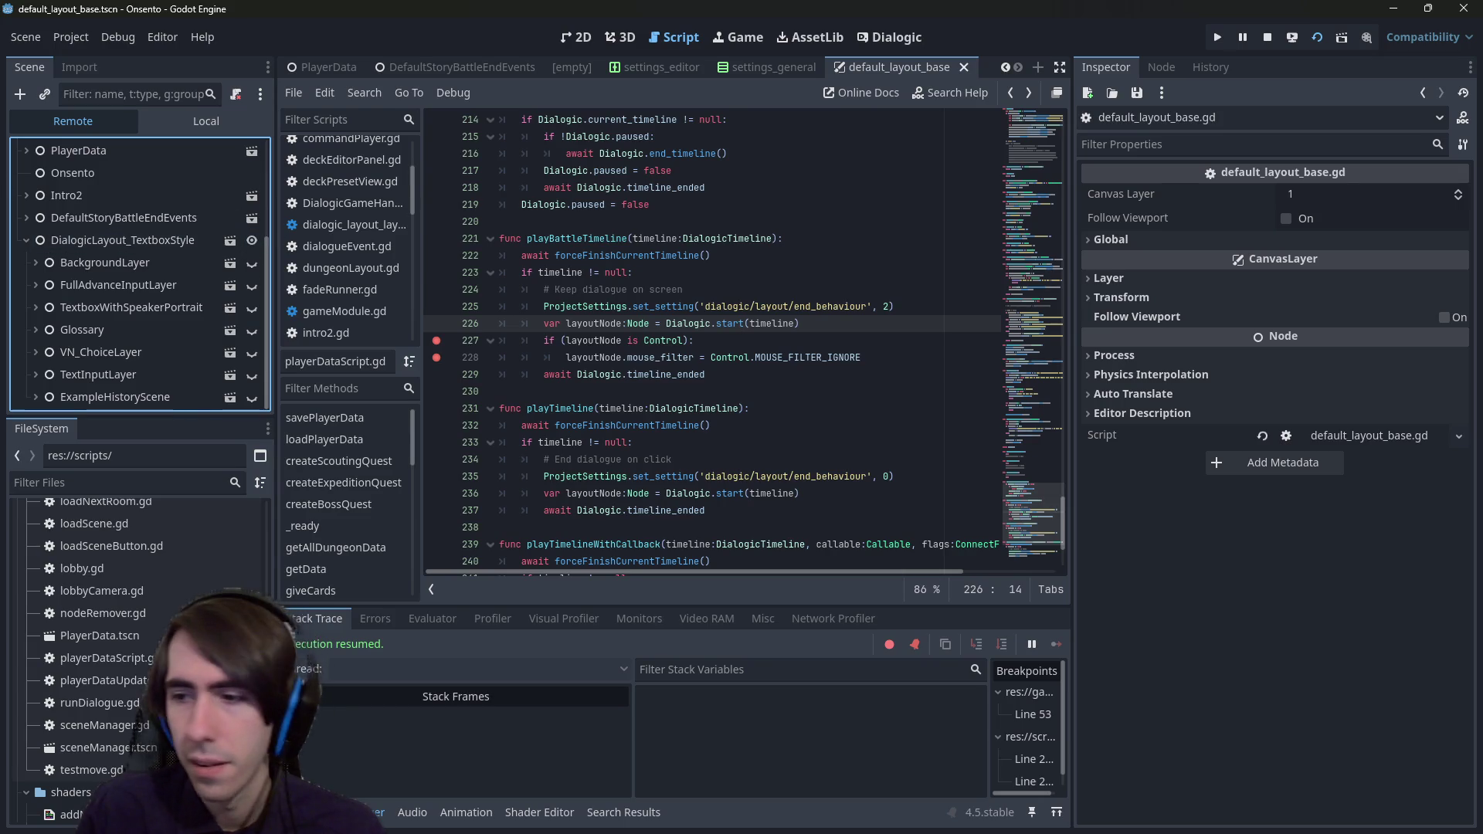
pyautogui.hotkey('alt', 'Tab')
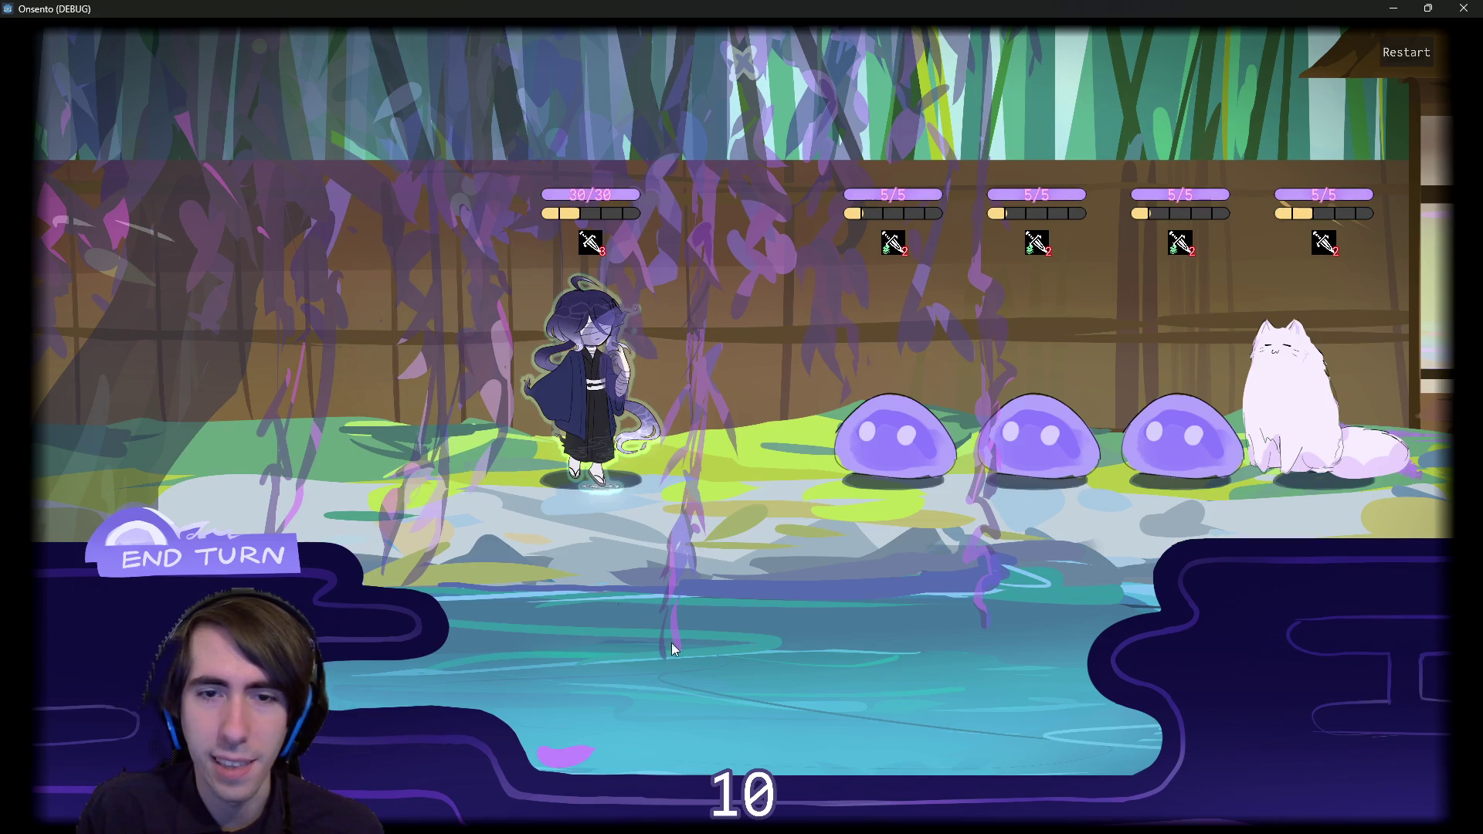
# Re-enable only the TextboxWithSpeakerPortrait layer, leaving FullAdvanceInputLayer hidden, and bring the game forward.
pyautogui.click(1438, 7)
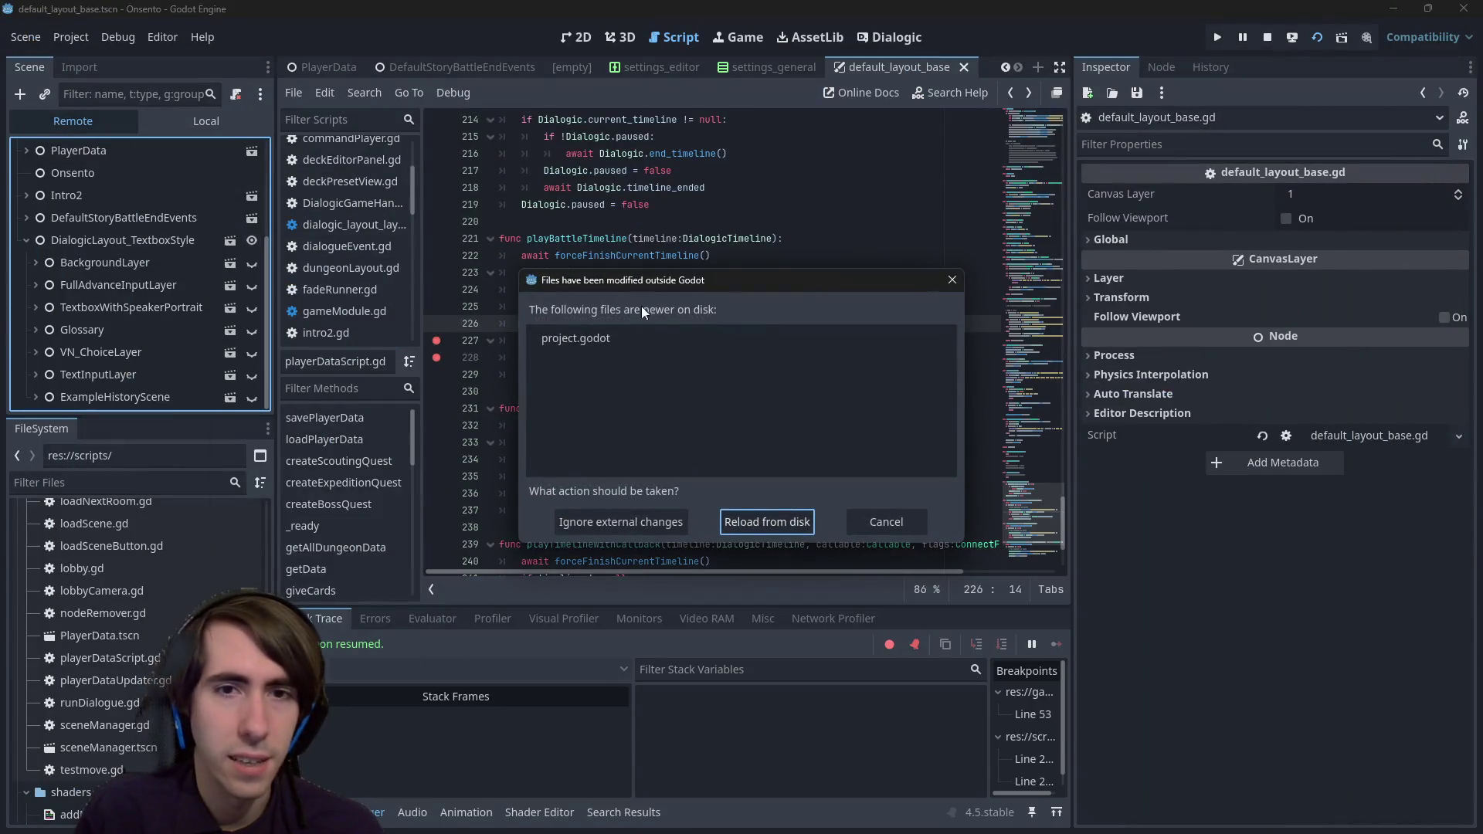
pyautogui.click(943, 286)
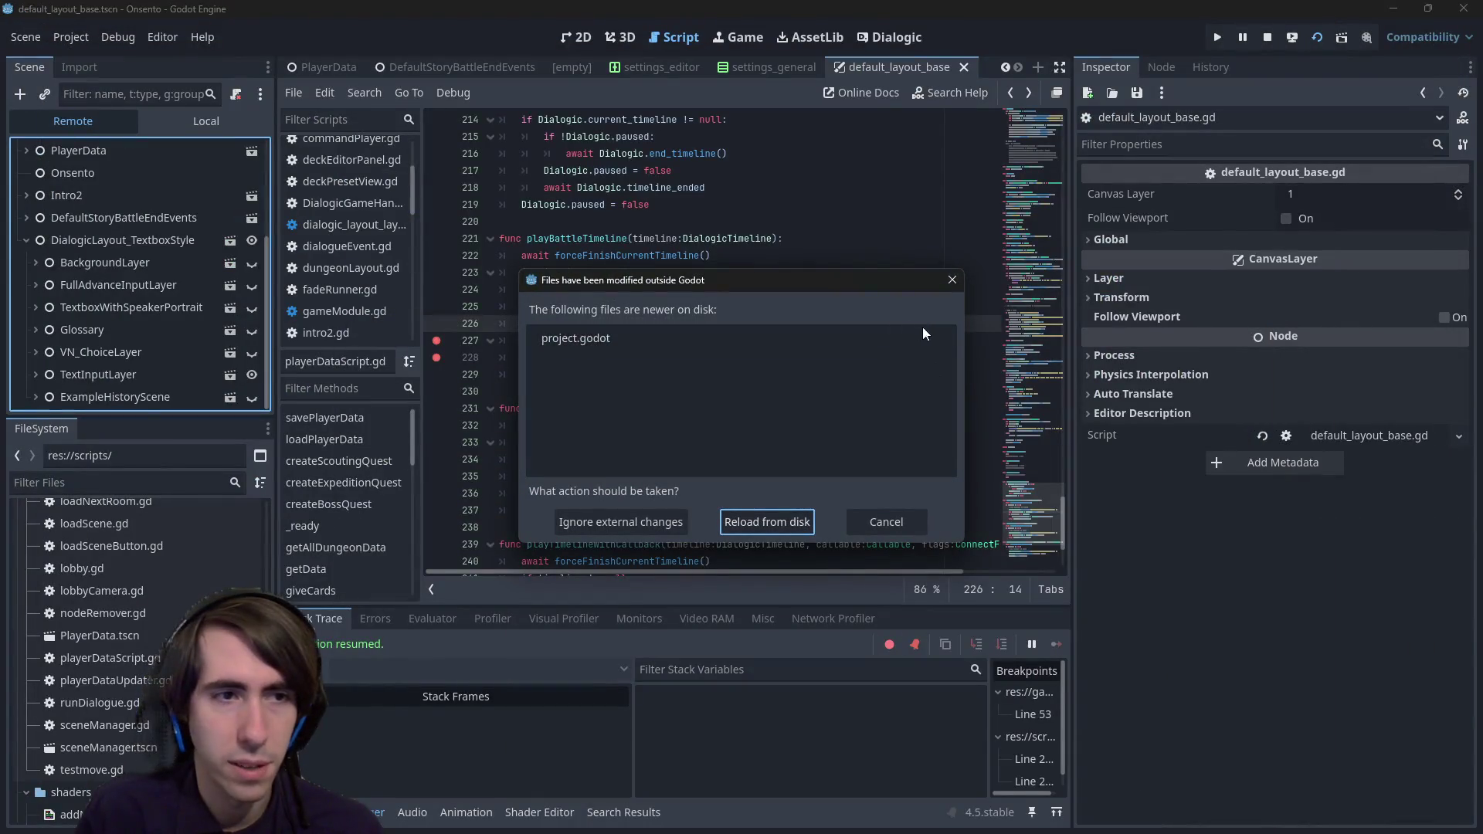
pyautogui.click(952, 280)
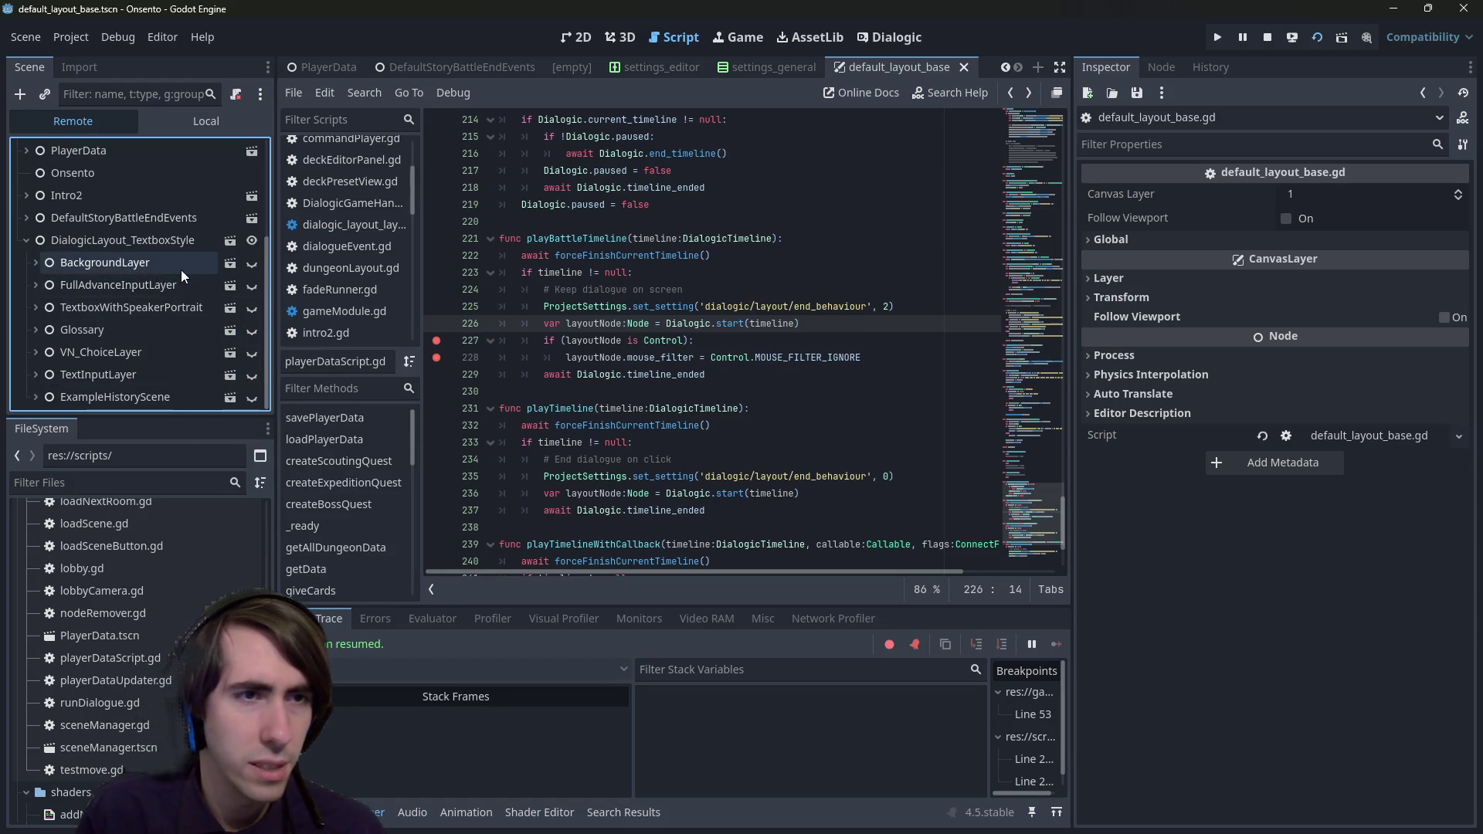
pyautogui.click(251, 287)
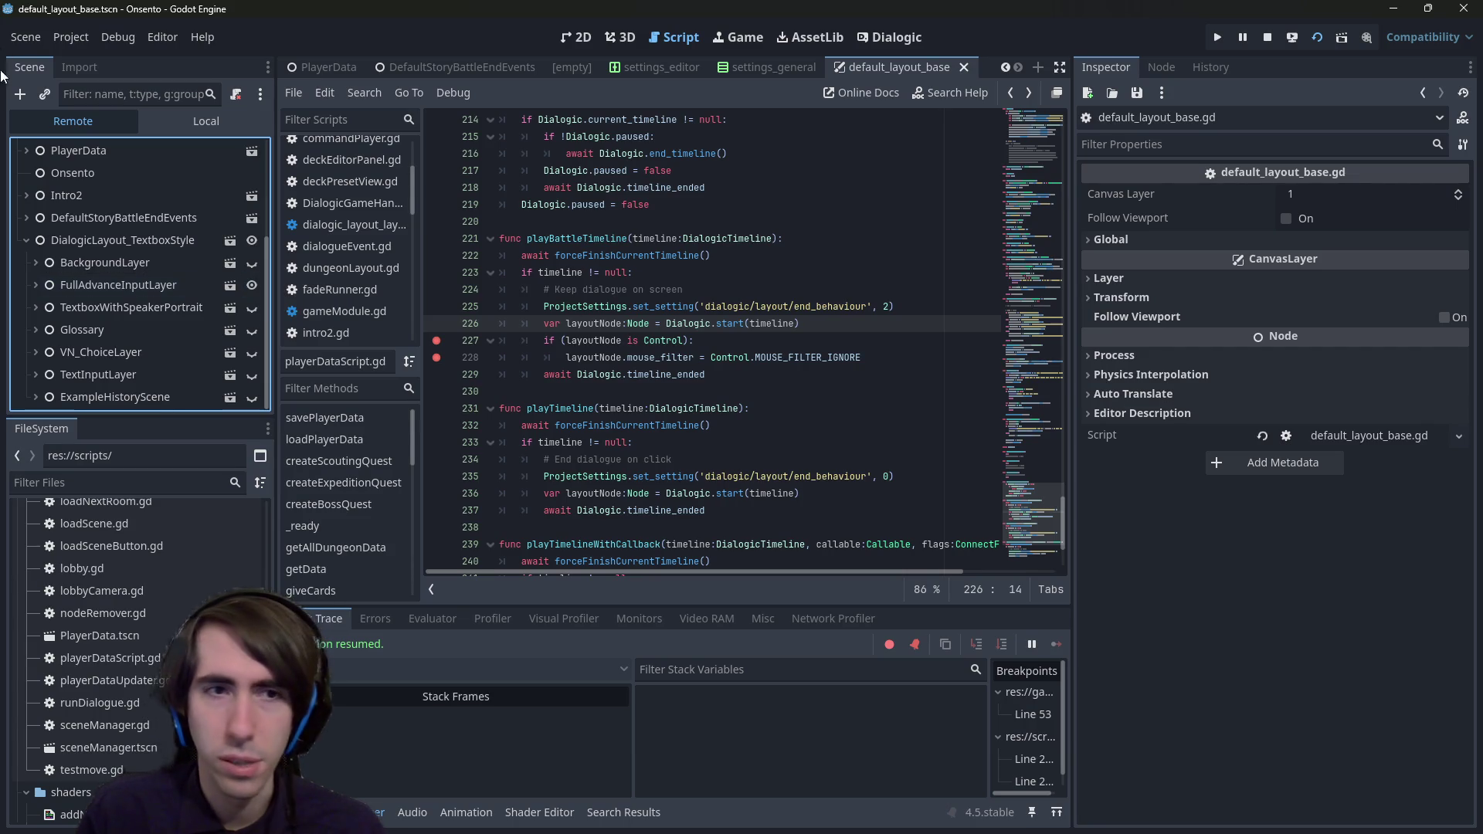
pyautogui.click(249, 279)
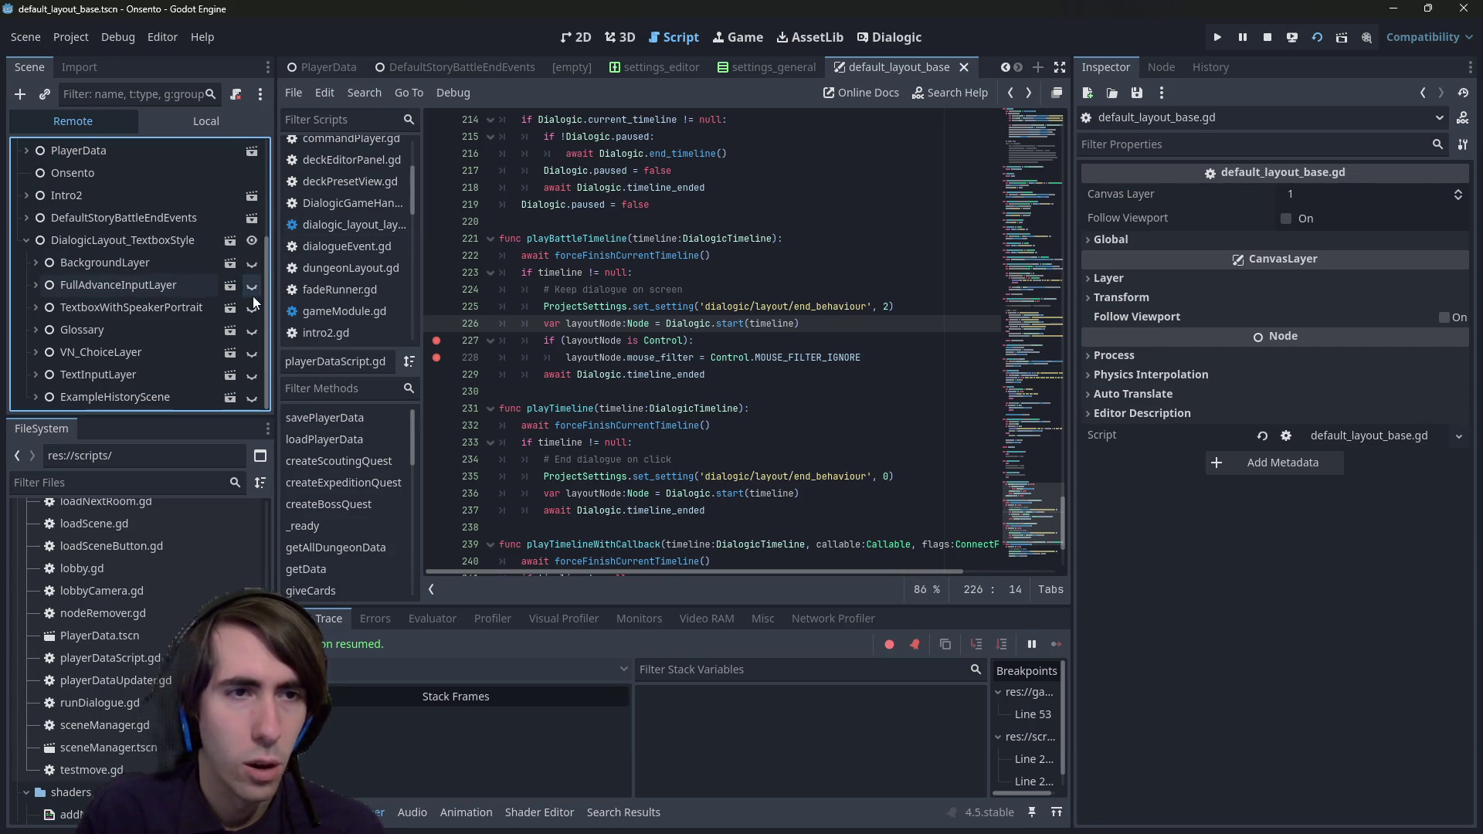
pyautogui.click(251, 306)
pyautogui.press('F5')
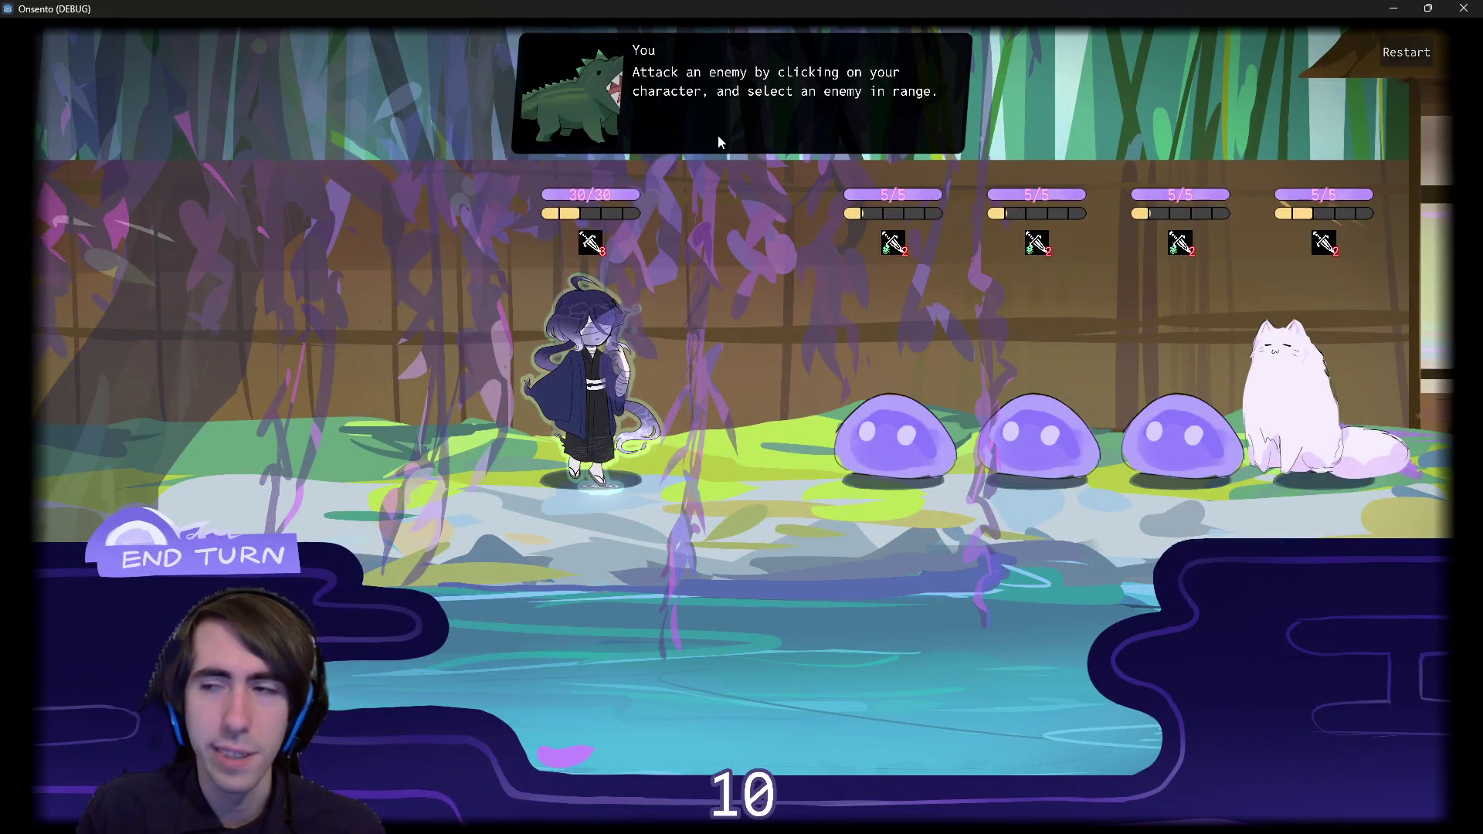
# Click through the tutorial dialogue in the game, then open the TextboxWithSpeakerPortrait scene.
pyautogui.click(760, 182)
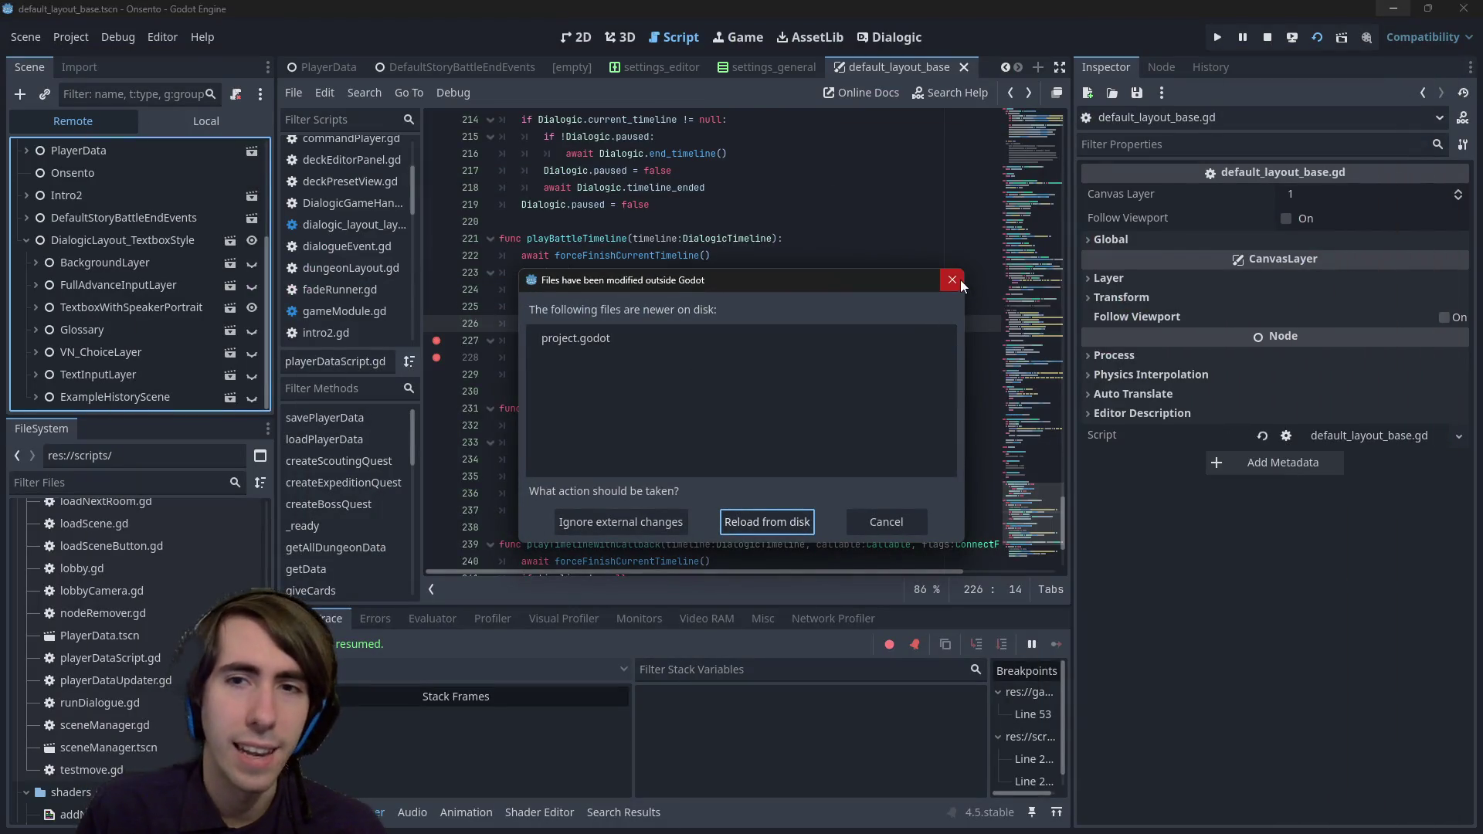
pyautogui.click(958, 280)
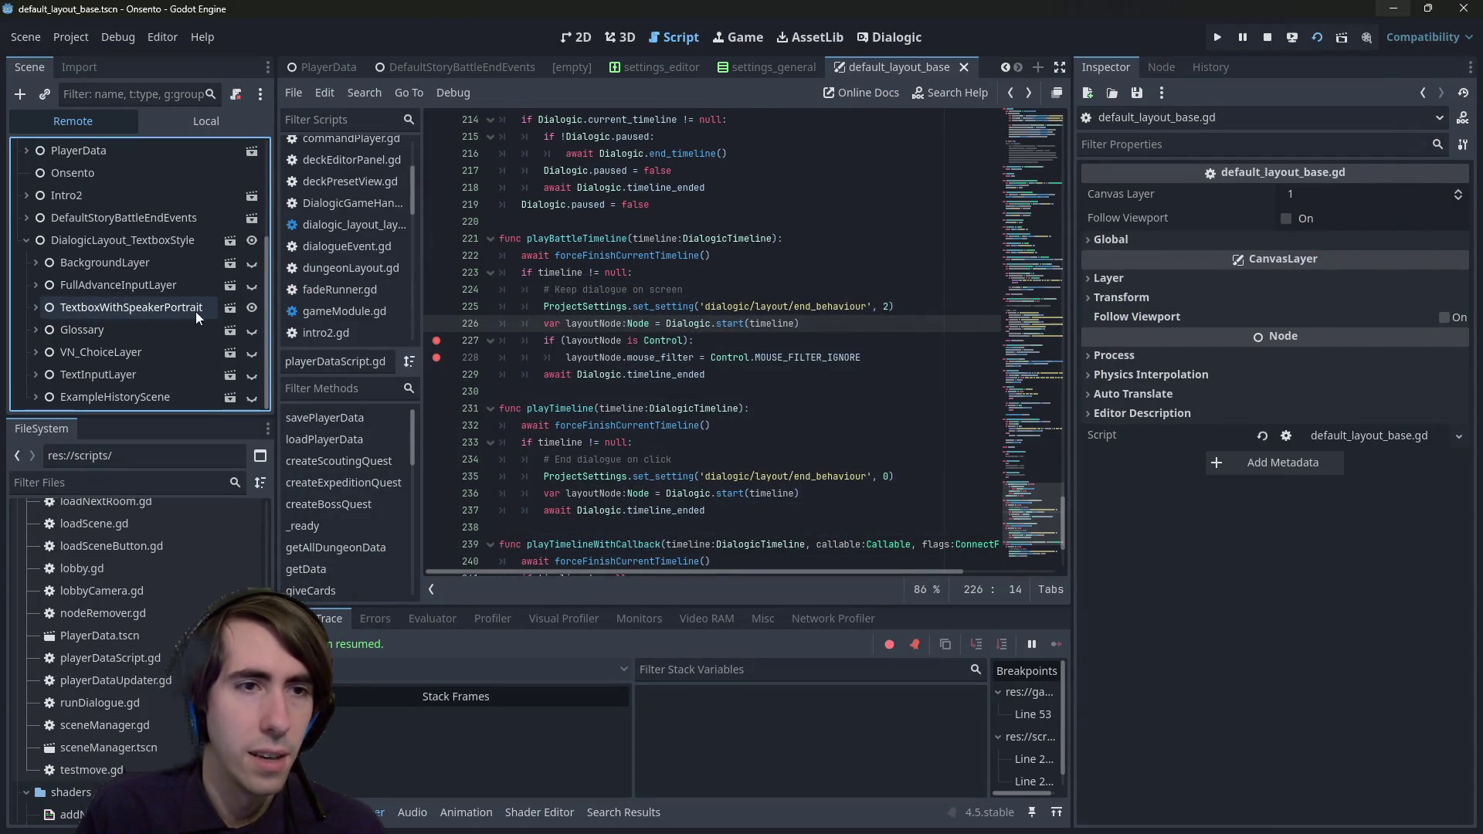
pyautogui.click(231, 306)
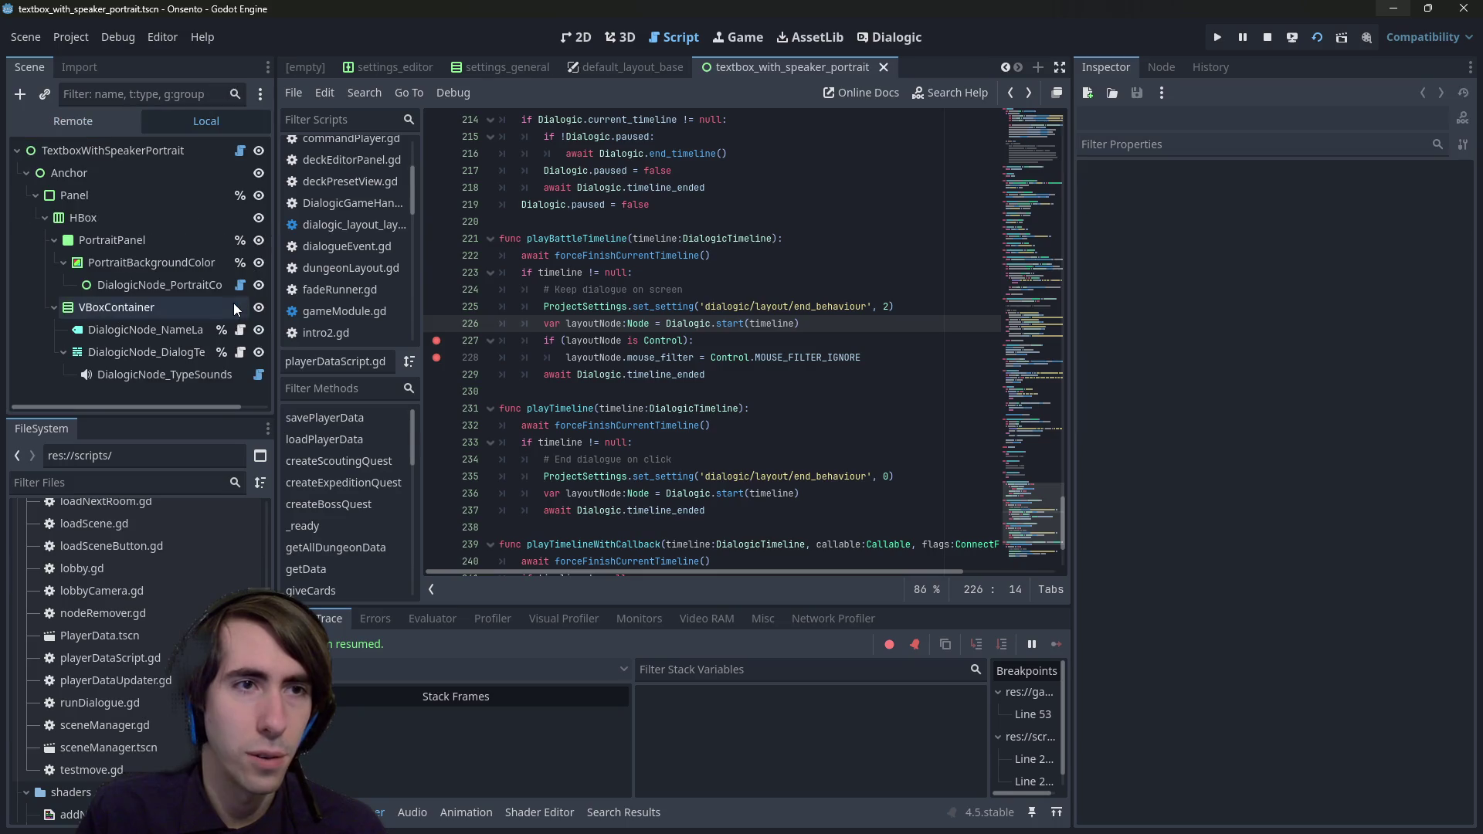
# Select the TextboxWithSpeakerPortrait root and inspect its Box settings, including the Box Panel resource.
pyautogui.click(172, 152)
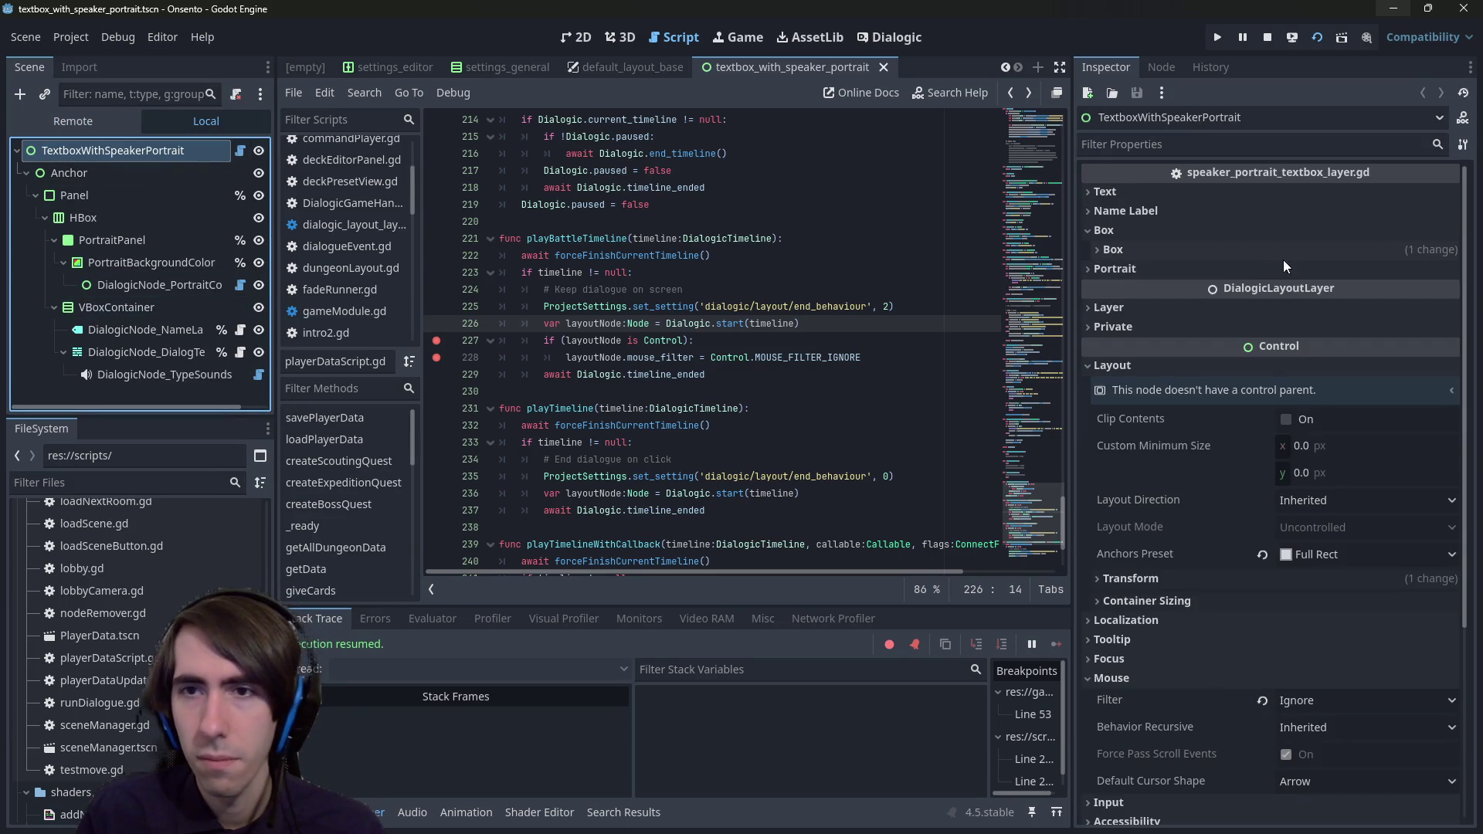
pyautogui.click(1276, 255)
pyautogui.click(1297, 270)
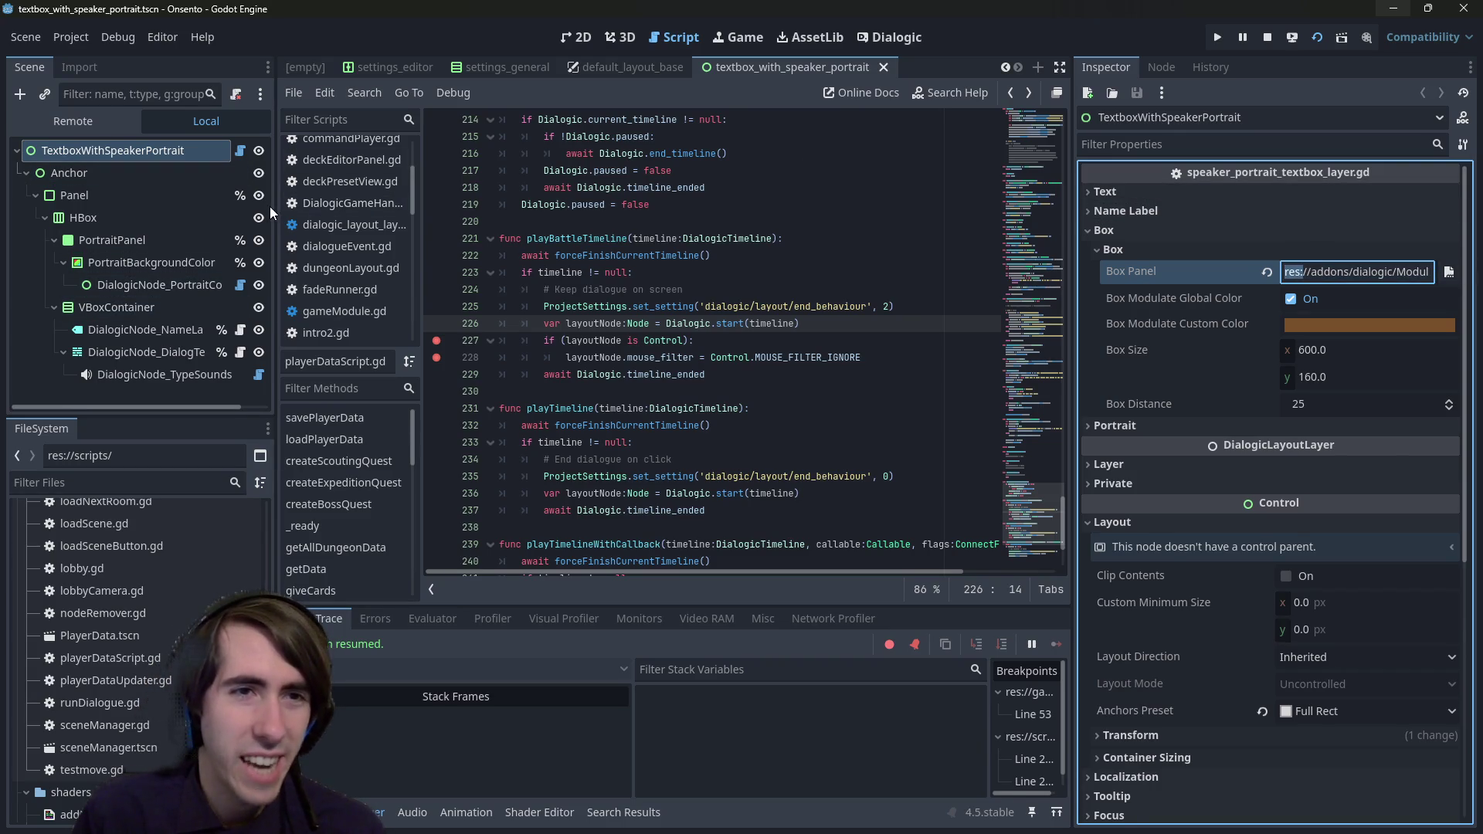
pyautogui.moveTo(274, 206); pyautogui.dragTo(305, 162)
# Read through speaker_portrait_textbox_layer.gd, then open the DialogText node's script, node_dialog_text.gd.
pyautogui.click(270, 152)
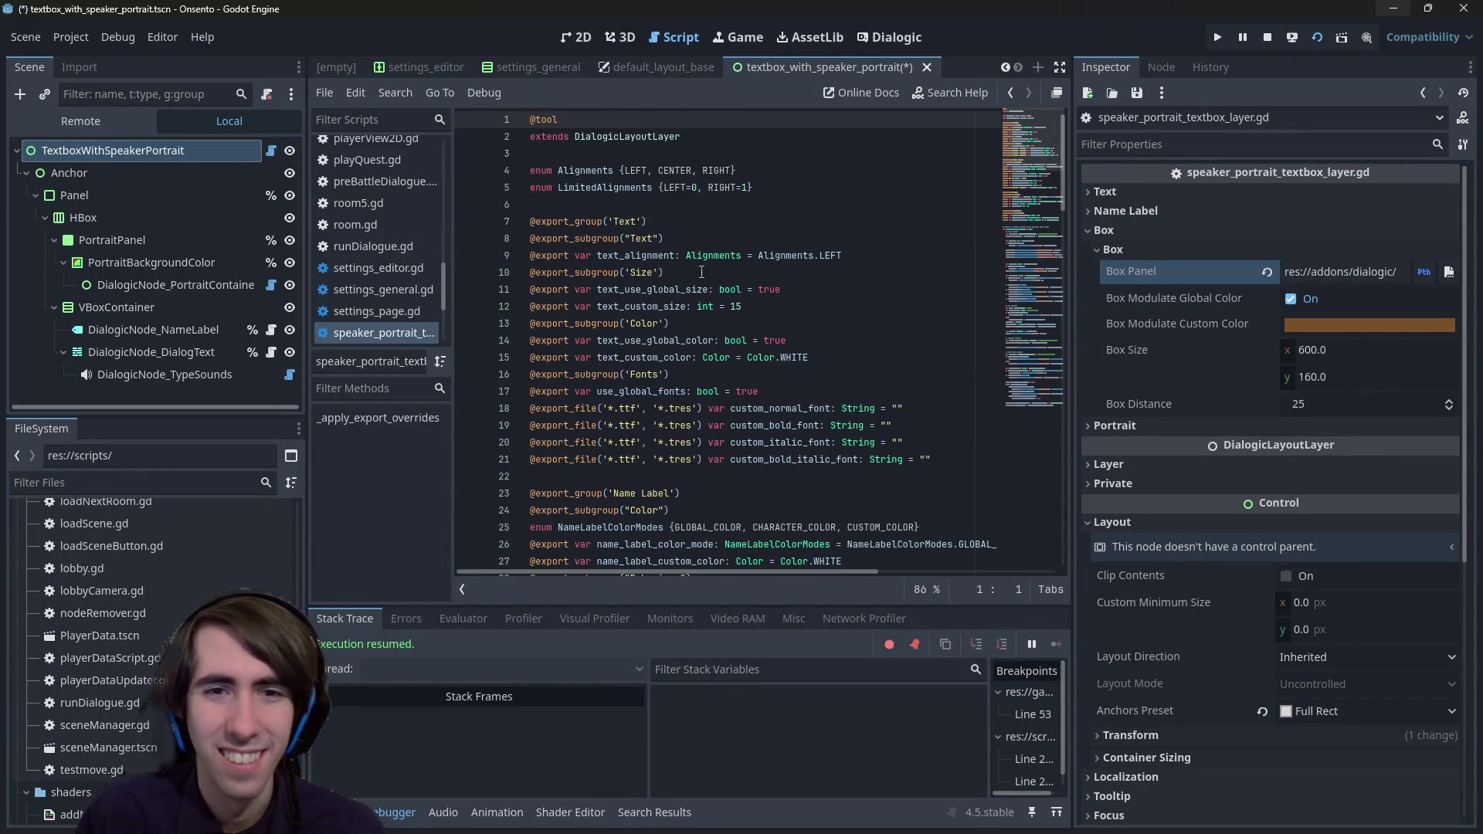
pyautogui.scroll(-7, 735, 336)
pyautogui.scroll(-8, 735, 337)
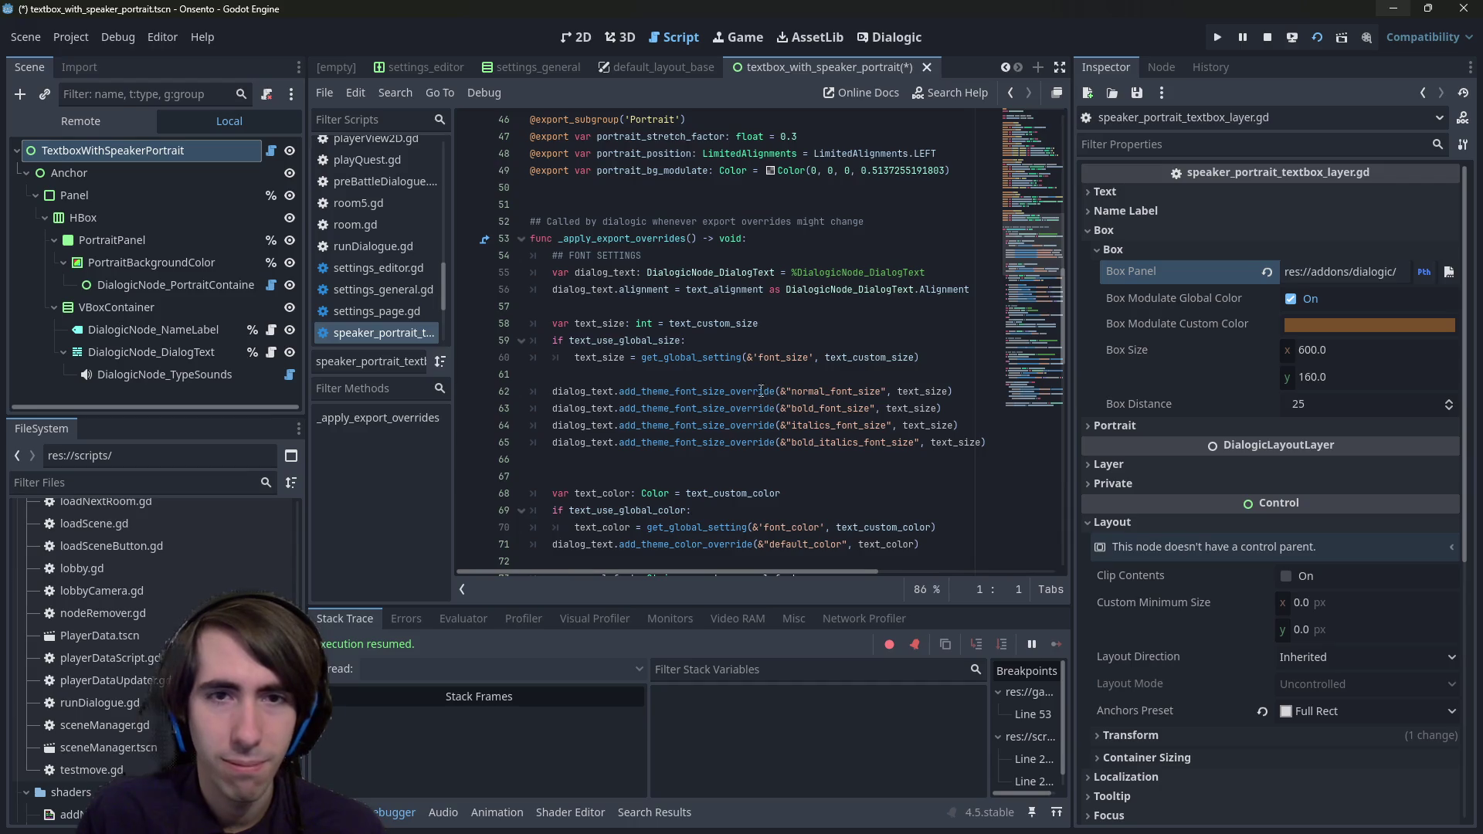
pyautogui.scroll(-2, 676, 319)
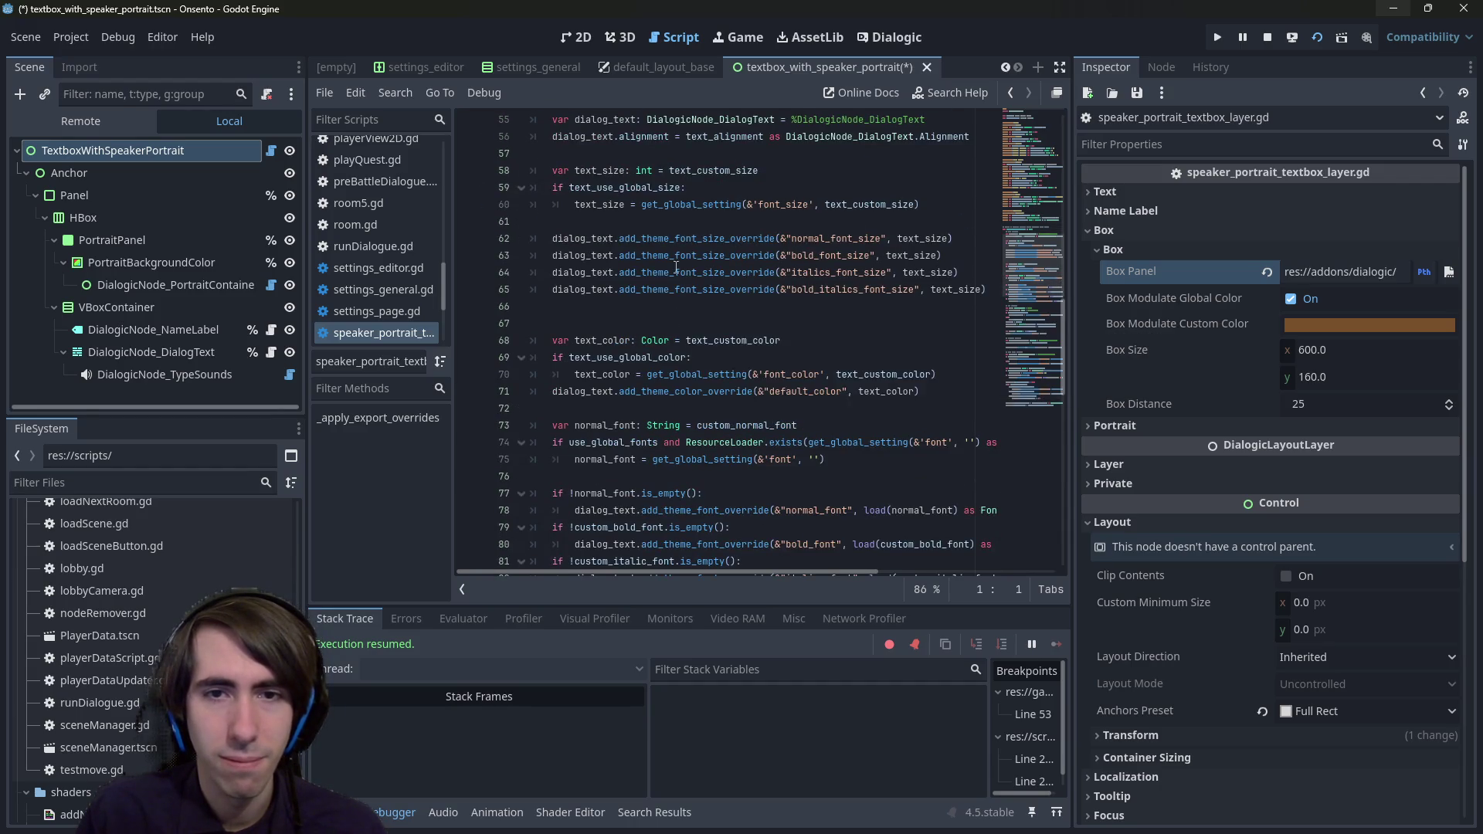
pyautogui.scroll(-5, 679, 303)
pyautogui.scroll(-12, 679, 305)
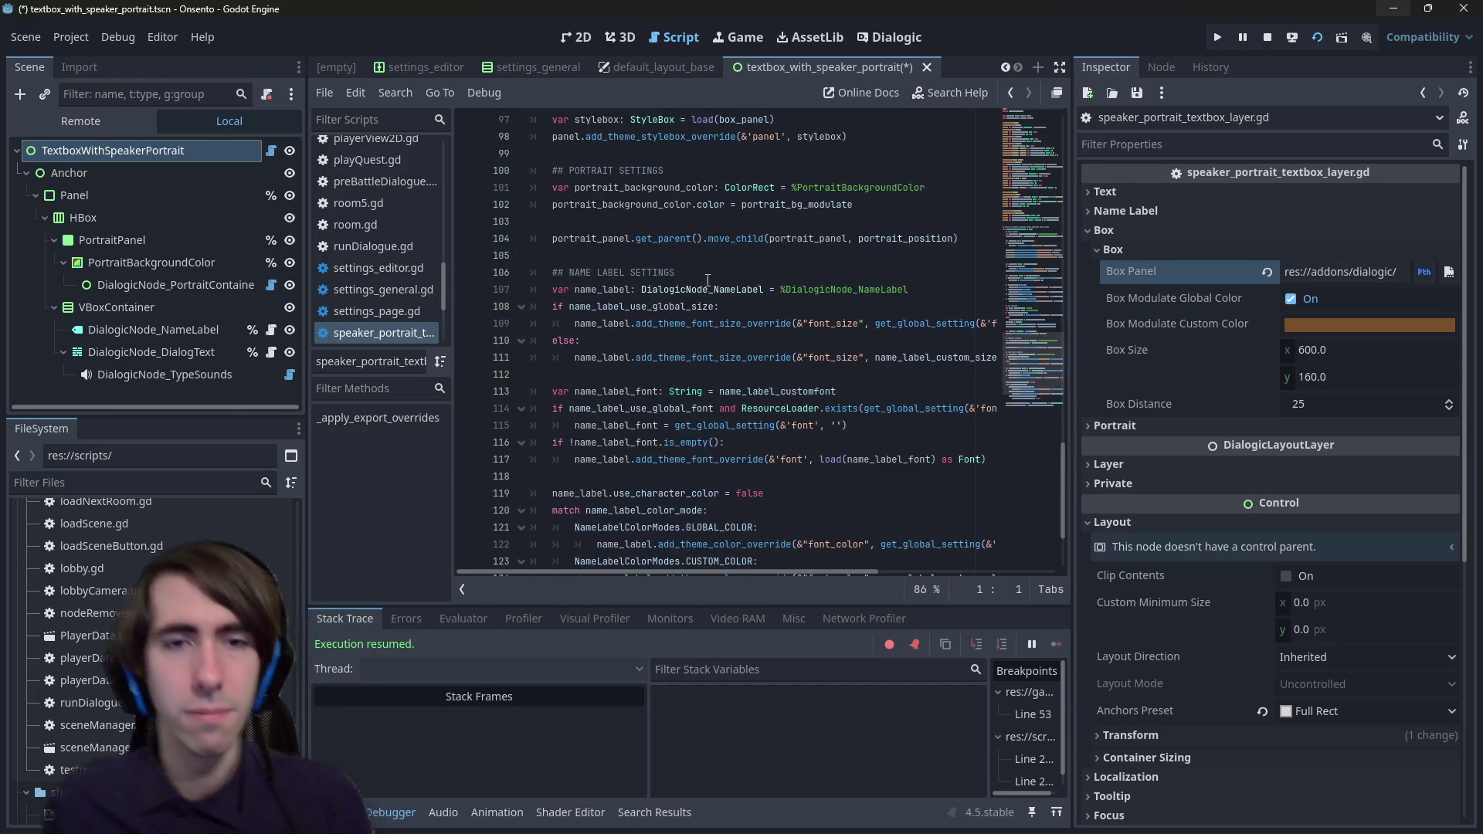
pyautogui.scroll(17, 757, 378)
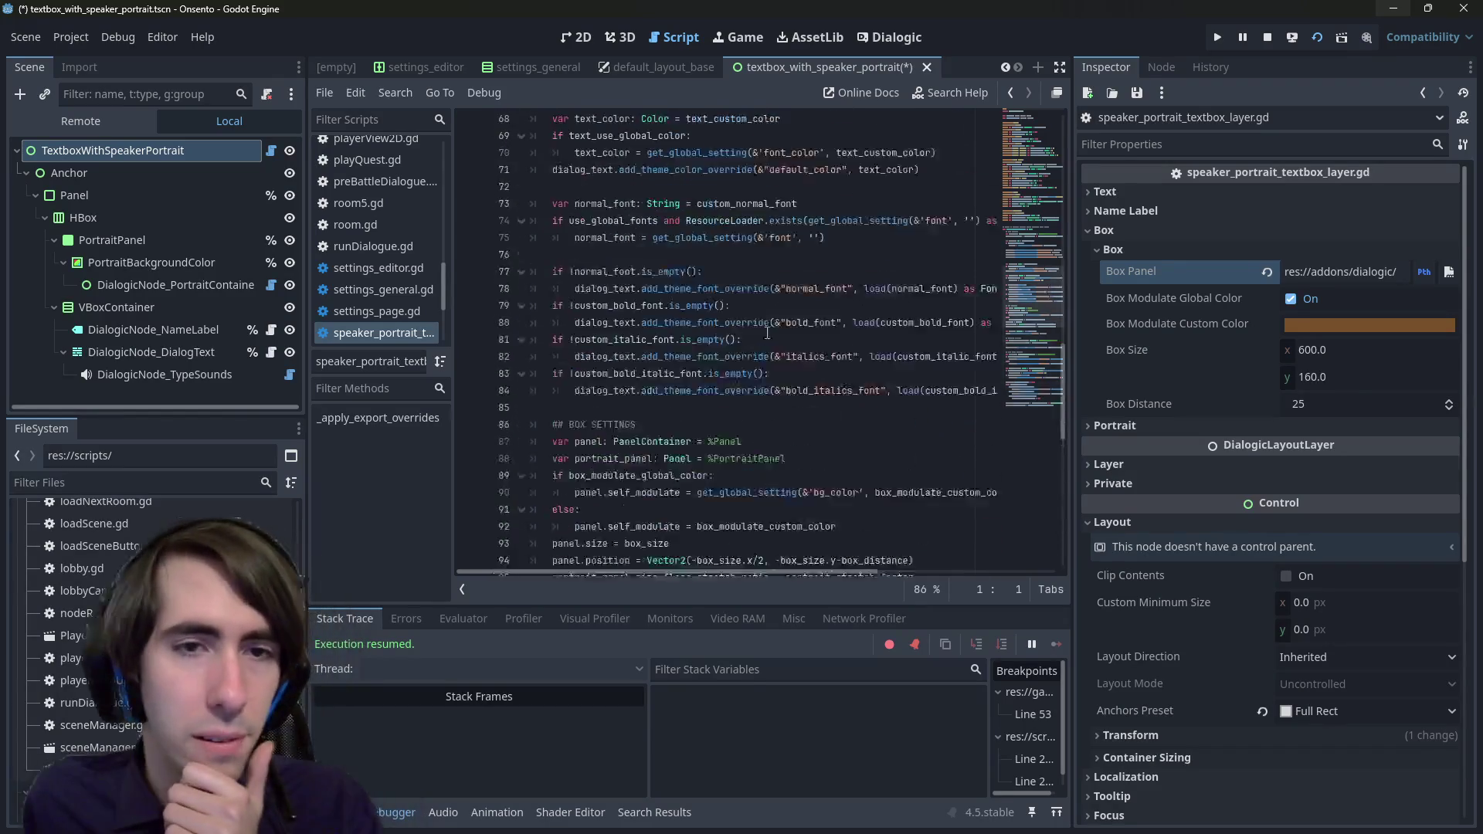
pyautogui.scroll(5, 761, 361)
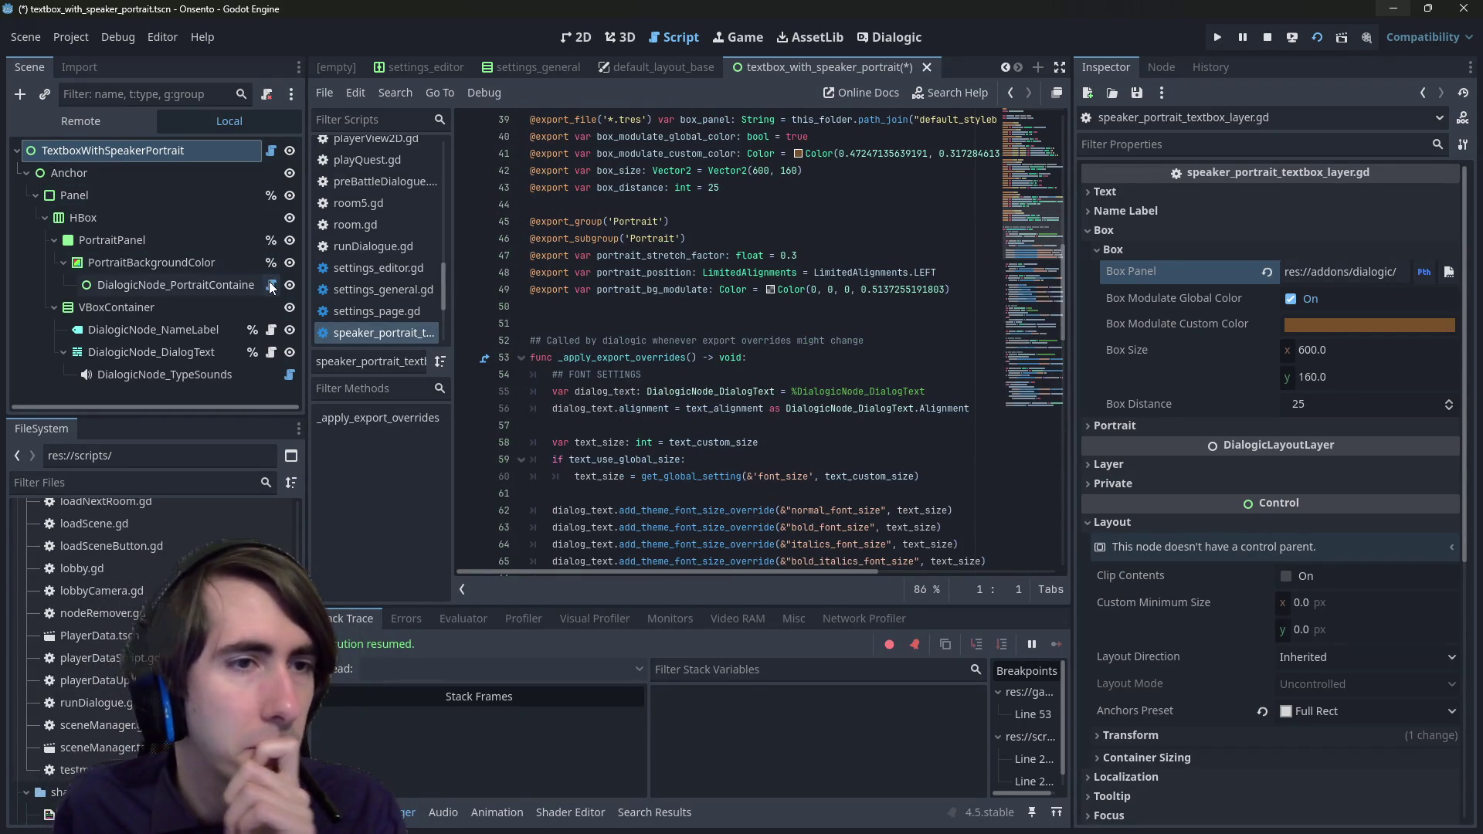
pyautogui.click(271, 352)
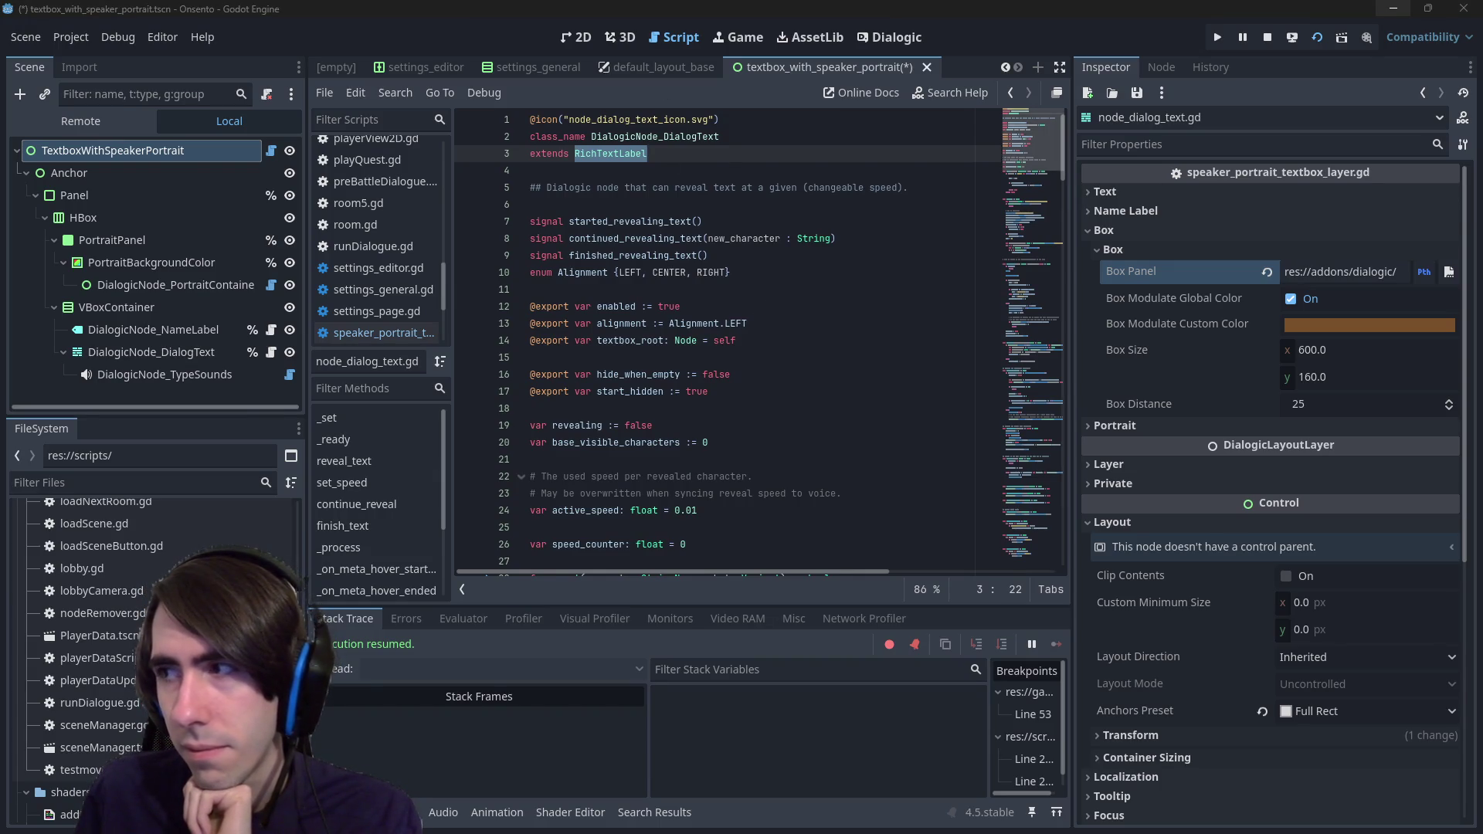
# Dismiss the files-changed notice and locate node_dialog_text.gd in the script list.
pyautogui.click(951, 280)
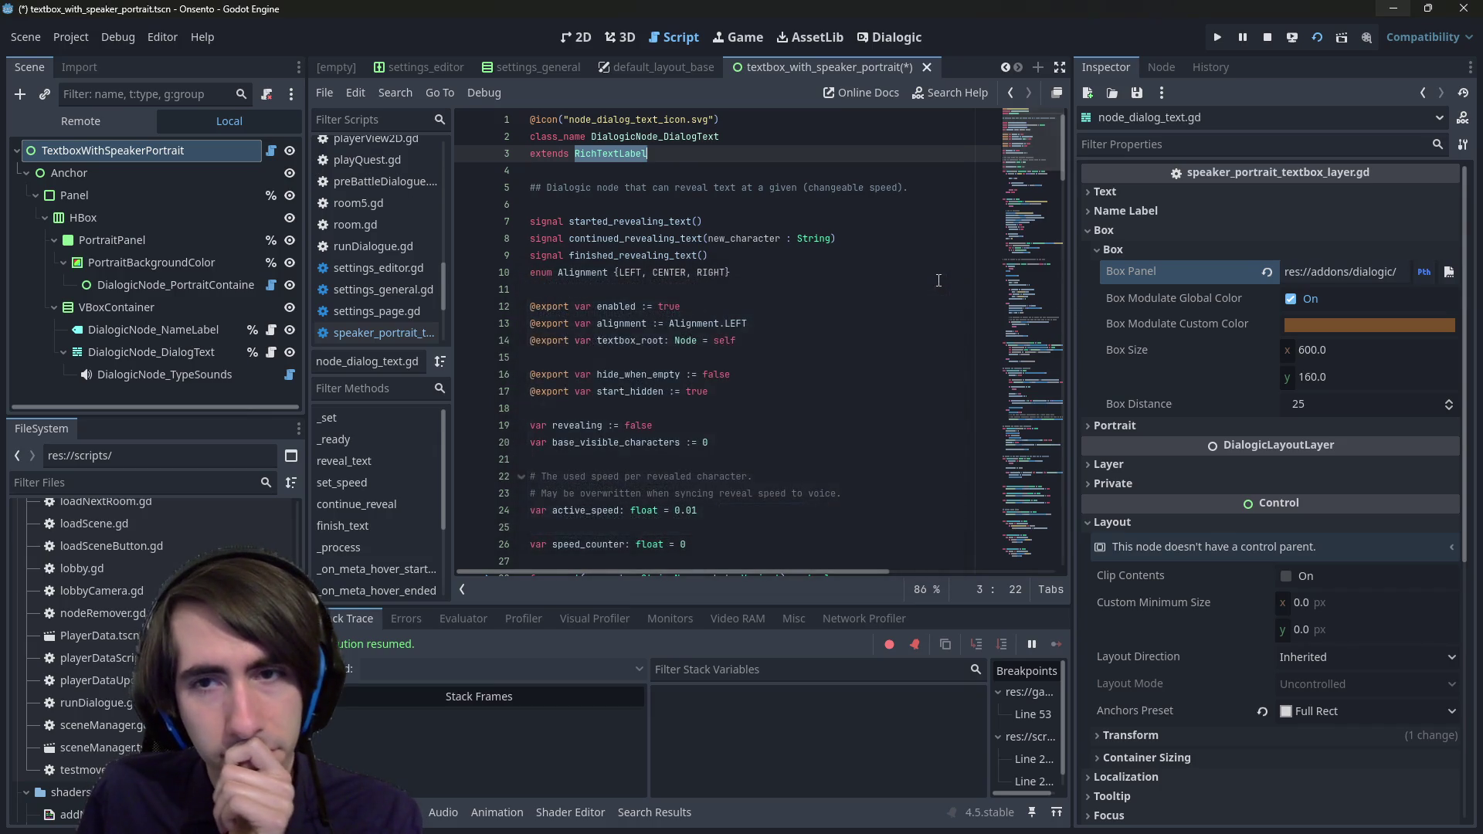
pyautogui.click(730, 166)
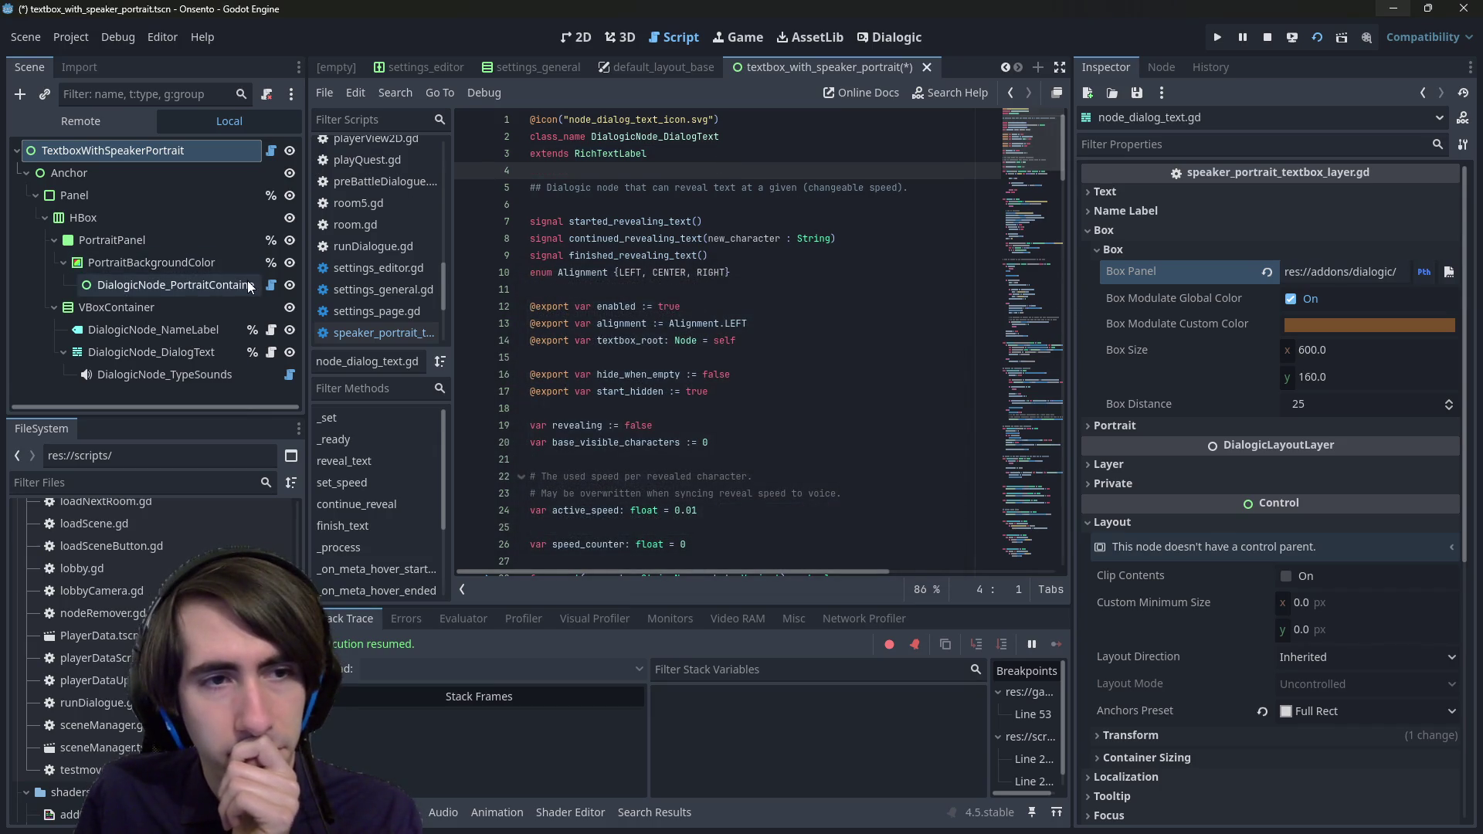
pyautogui.click(270, 356)
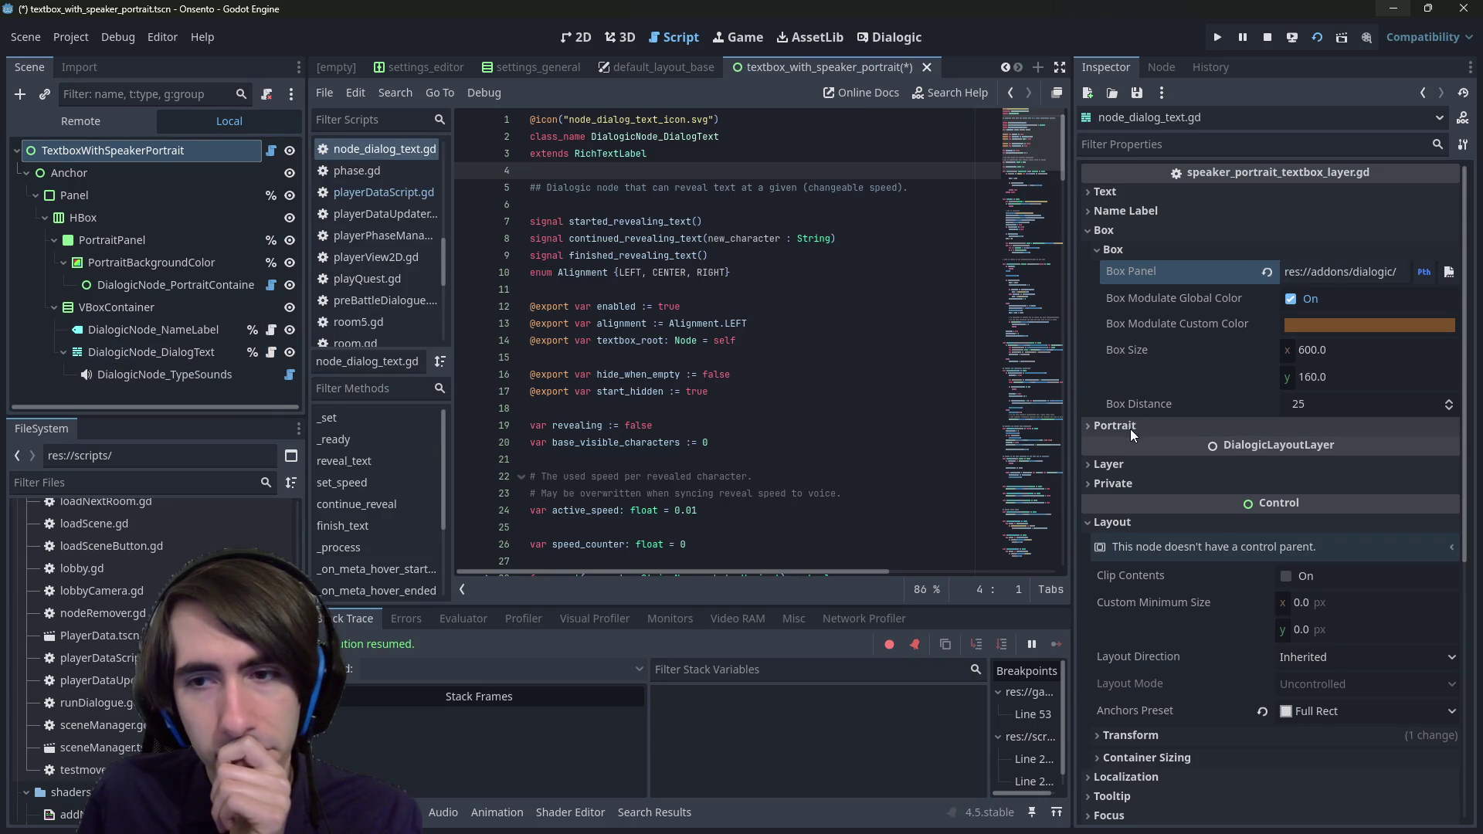
# Expand and collapse the Inspector's Layout, Mouse, Box and Portrait property groups to check them.
pyautogui.click(1113, 517)
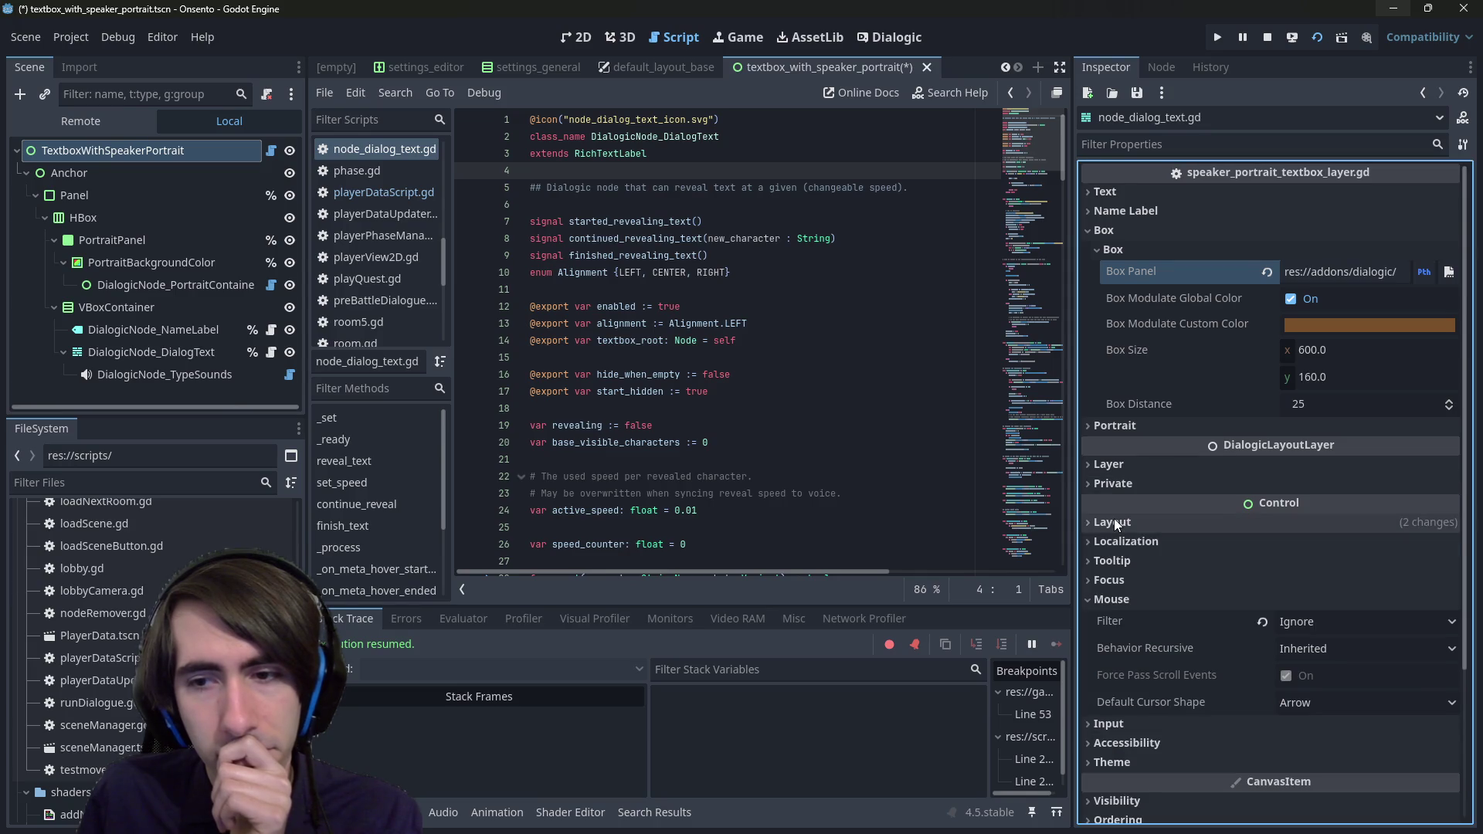
pyautogui.click(1120, 600)
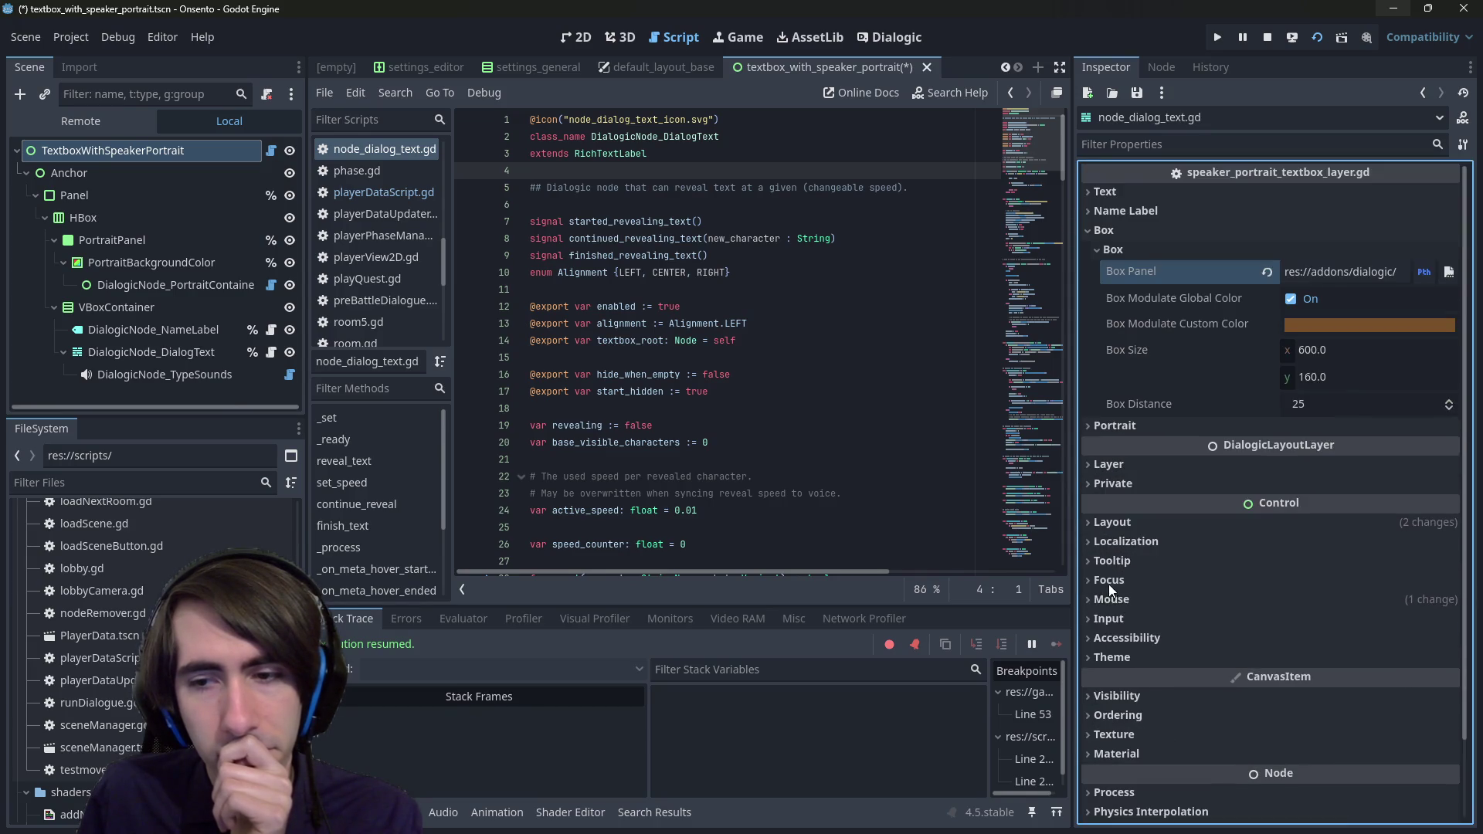
pyautogui.click(1119, 230)
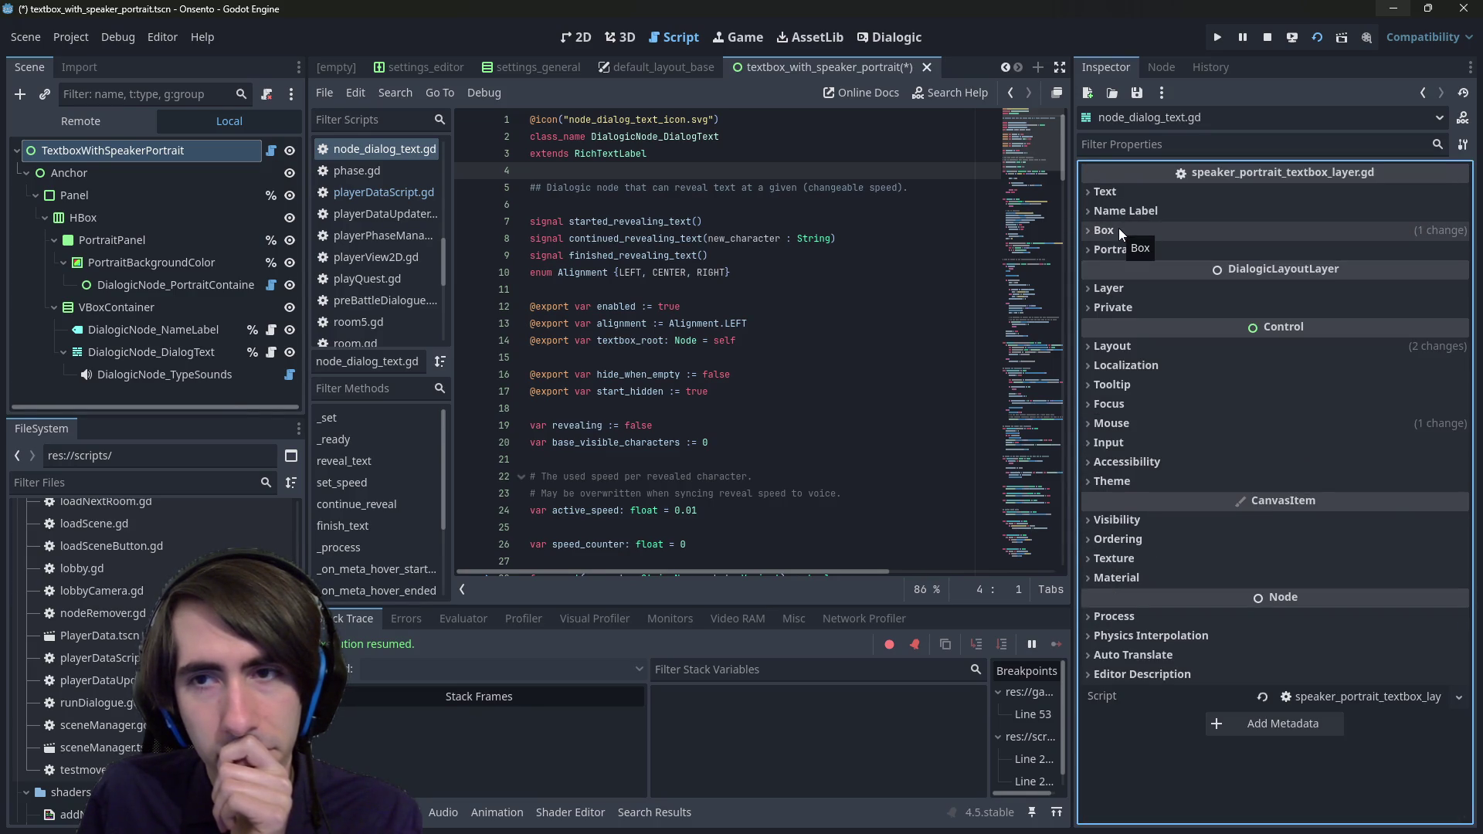
pyautogui.click(1129, 428)
pyautogui.click(1129, 427)
pyautogui.click(1142, 346)
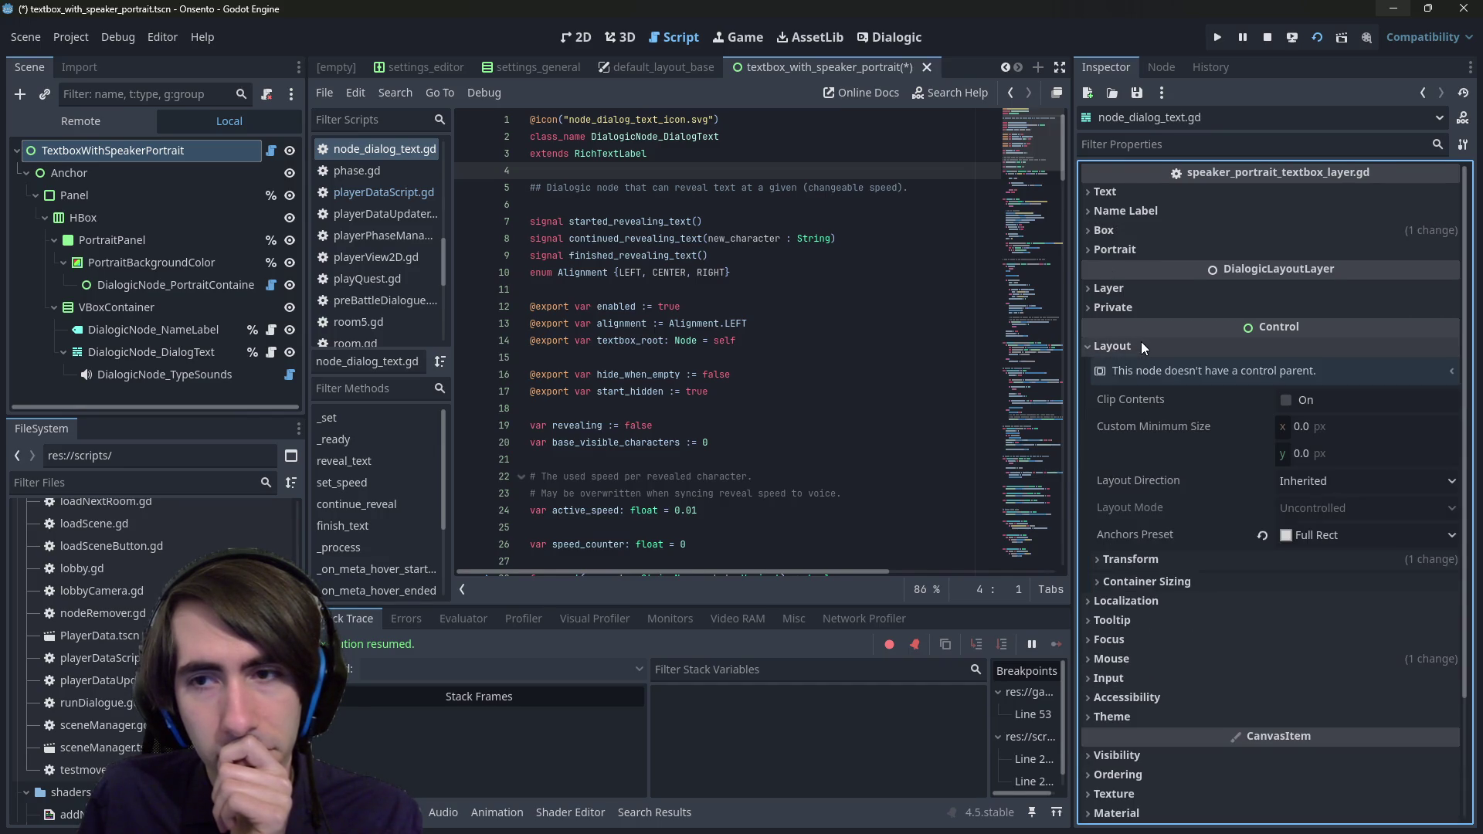
pyautogui.click(1141, 345)
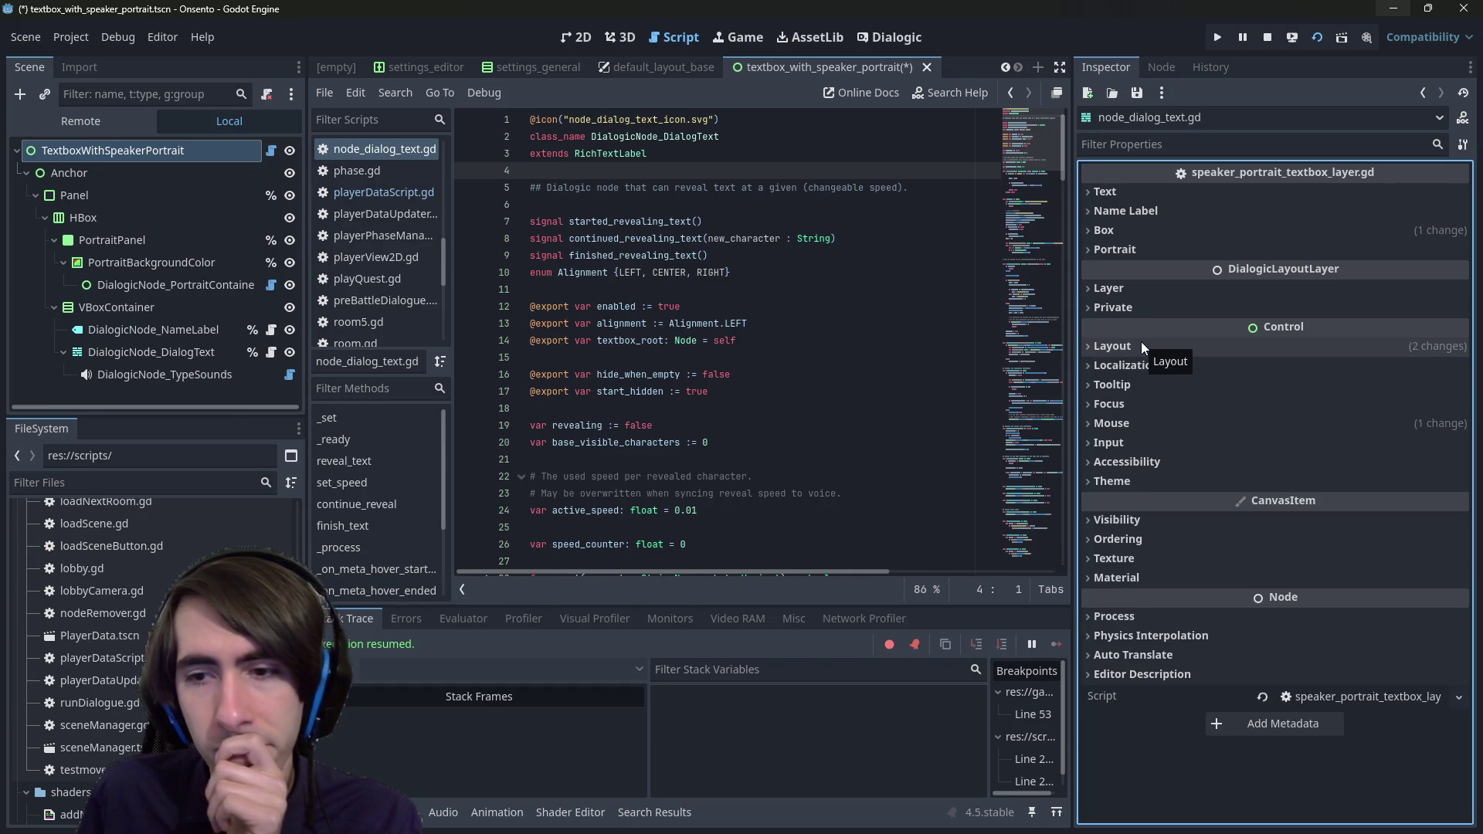
pyautogui.click(1128, 250)
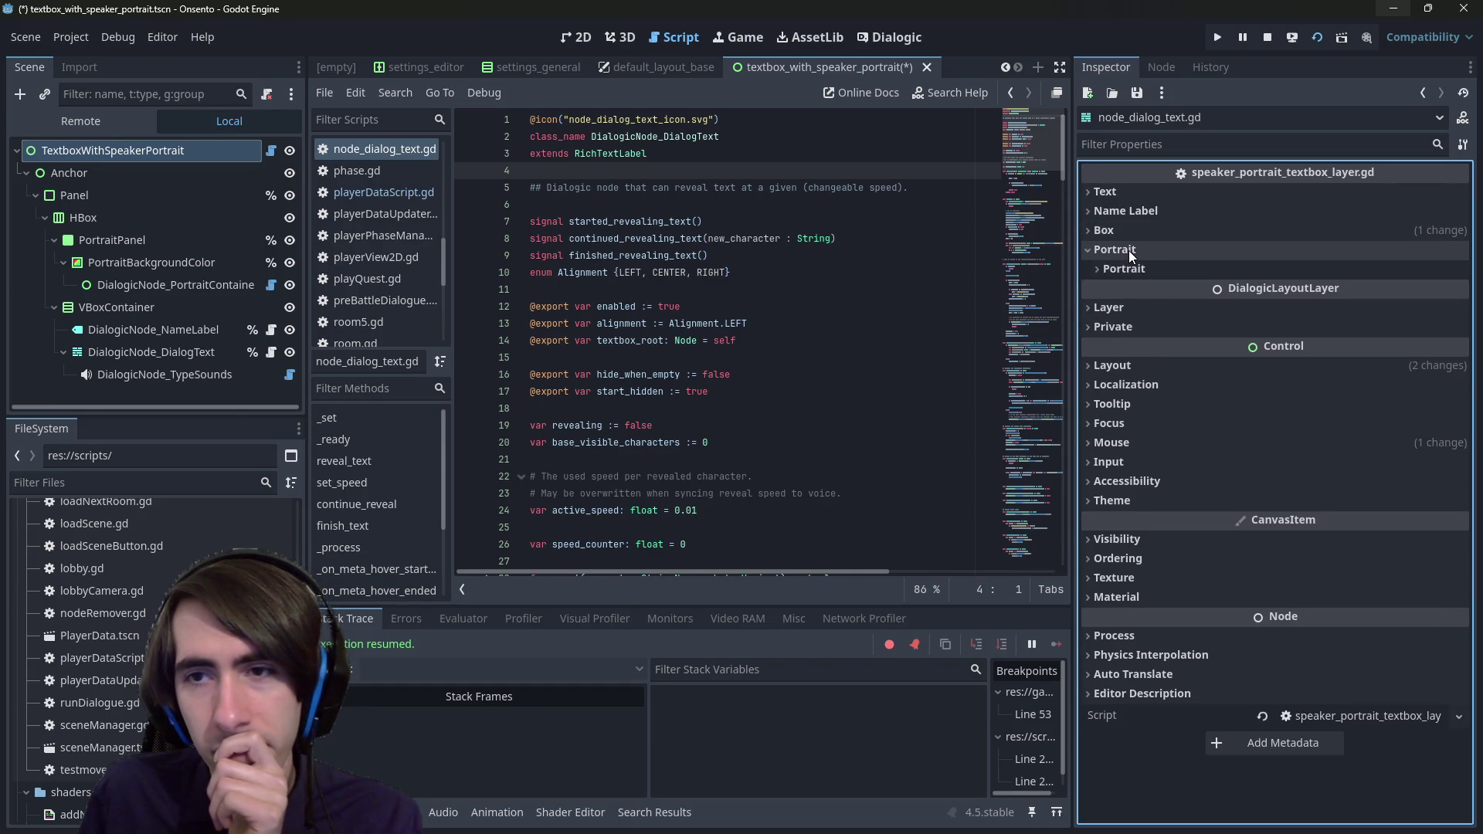
pyautogui.click(1141, 265)
pyautogui.click(1142, 266)
pyautogui.click(1138, 253)
pyautogui.click(1135, 232)
pyautogui.click(1136, 230)
pyautogui.click(1139, 229)
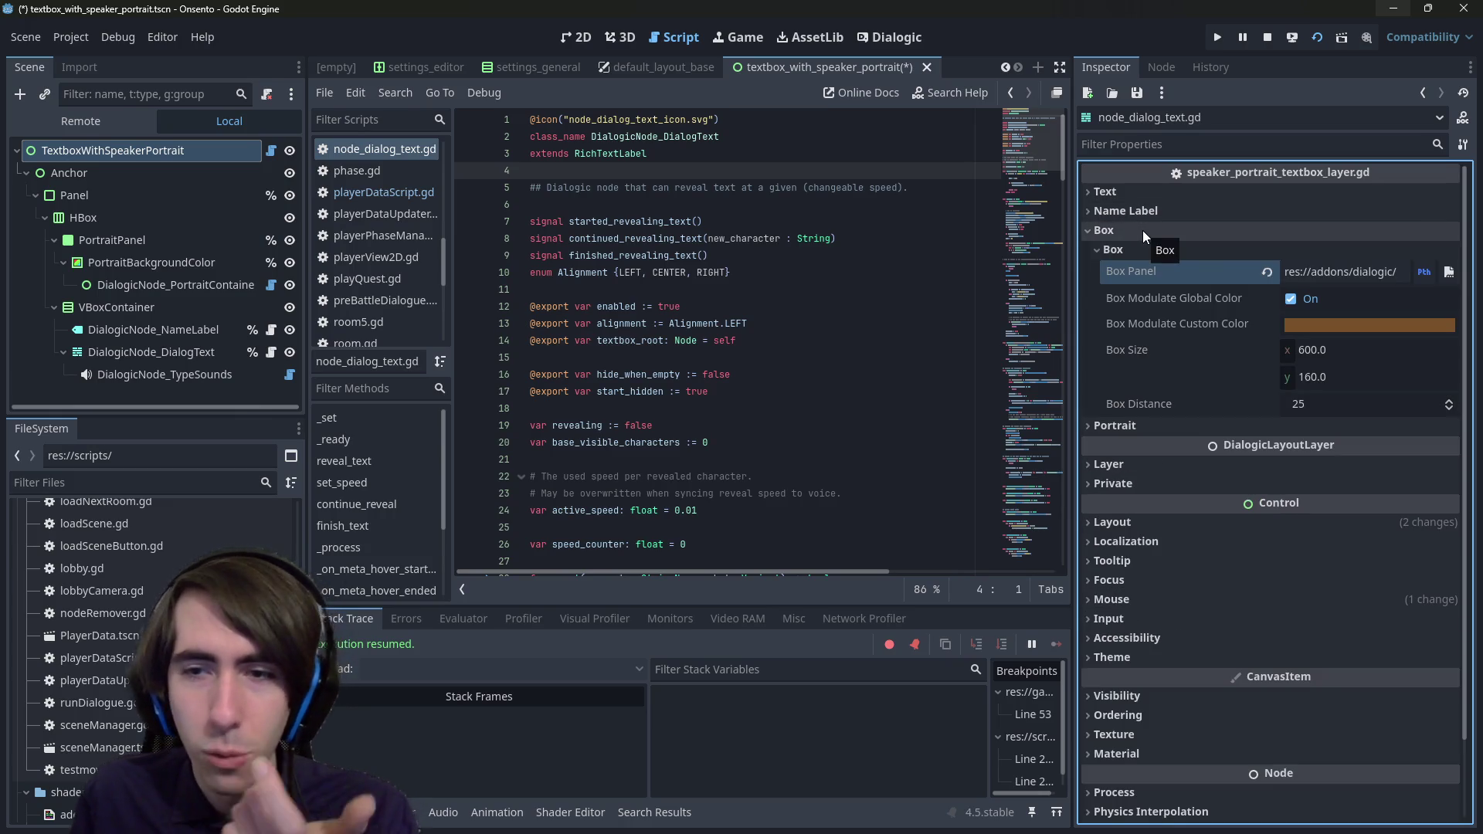
pyautogui.click(1142, 229)
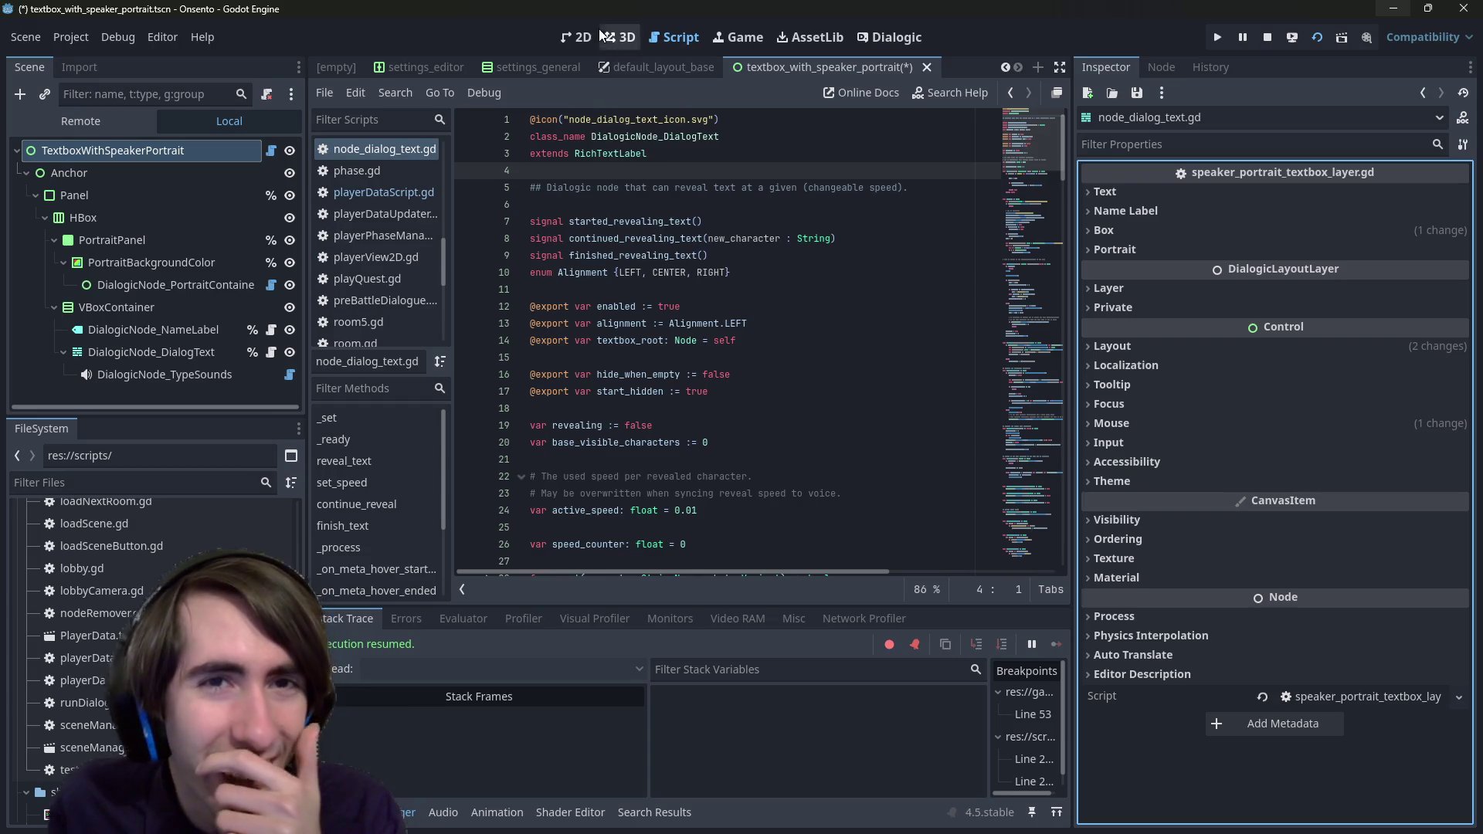
# Show default_layout_base.gd in the script editor and the running game's Remote scene tree.
pyautogui.click(624, 66)
pyautogui.click(780, 67)
pyautogui.click(87, 123)
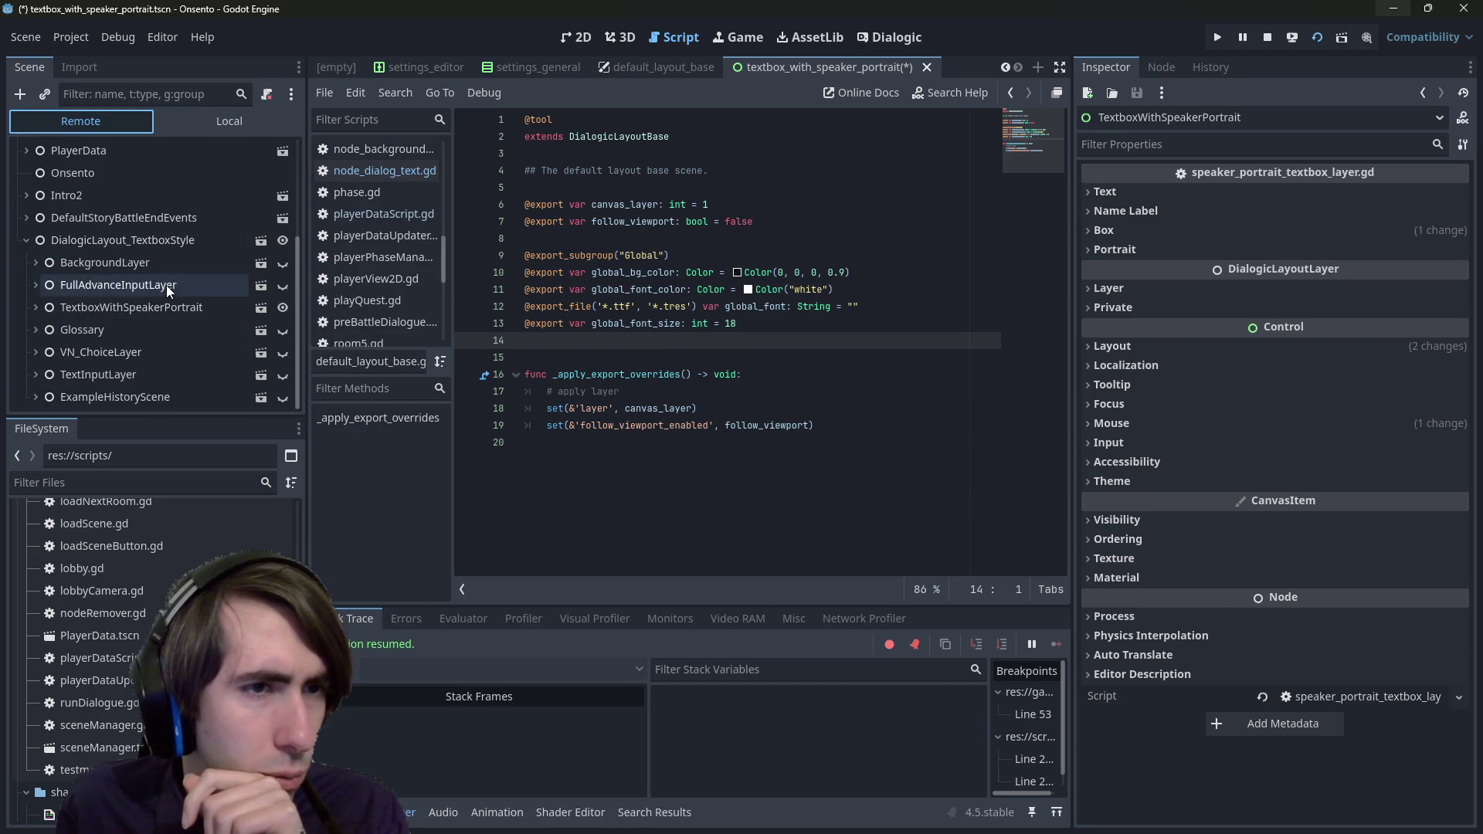
# Check the live TextboxWithSpeakerPortrait node, return to the local textbox tree and the script editor.
pyautogui.click(207, 304)
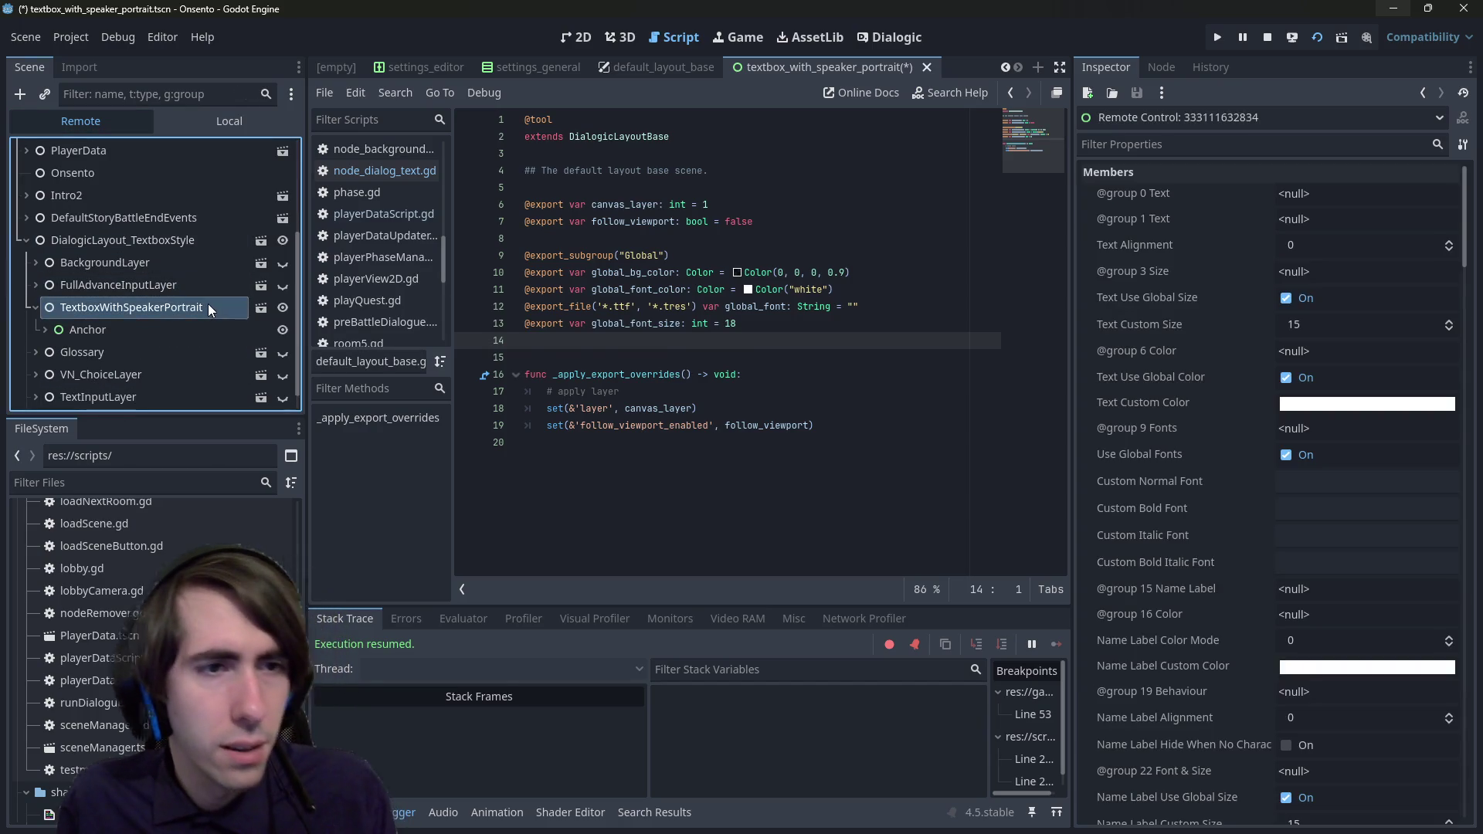
pyautogui.click(263, 308)
pyautogui.click(137, 159)
pyautogui.click(138, 159)
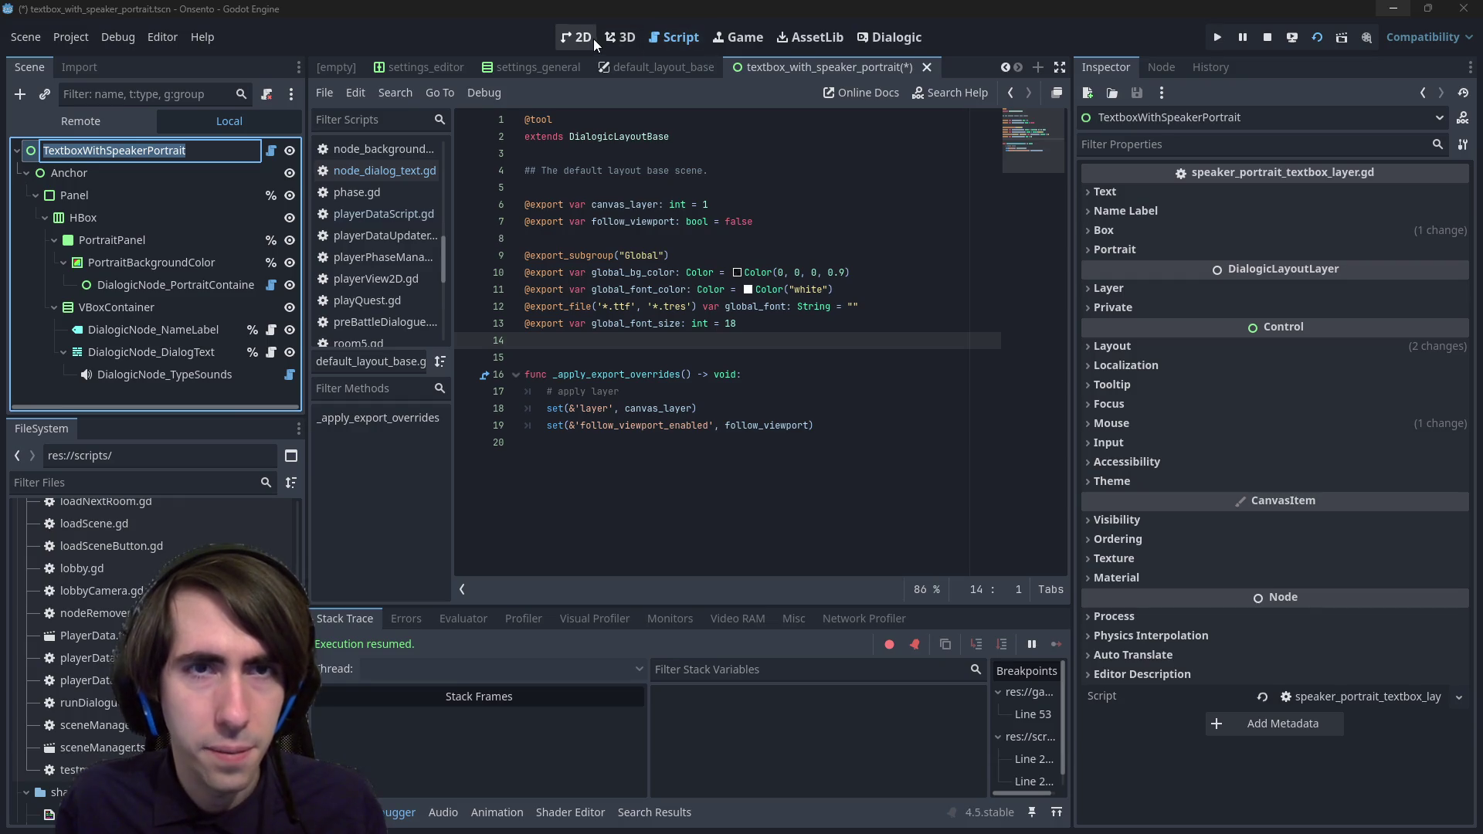
pyautogui.press('Escape')
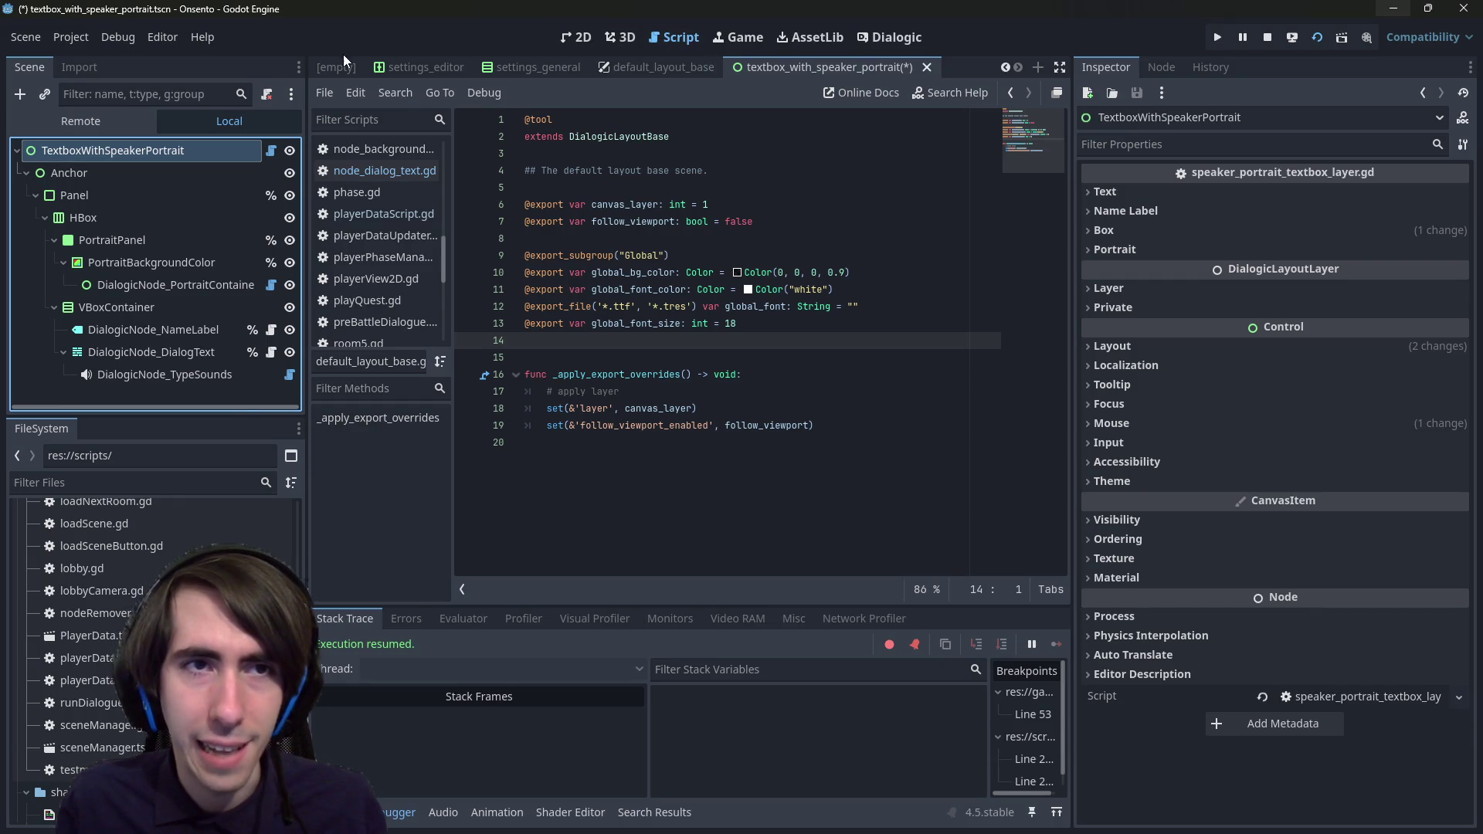
pyautogui.scroll(3, 340, 67)
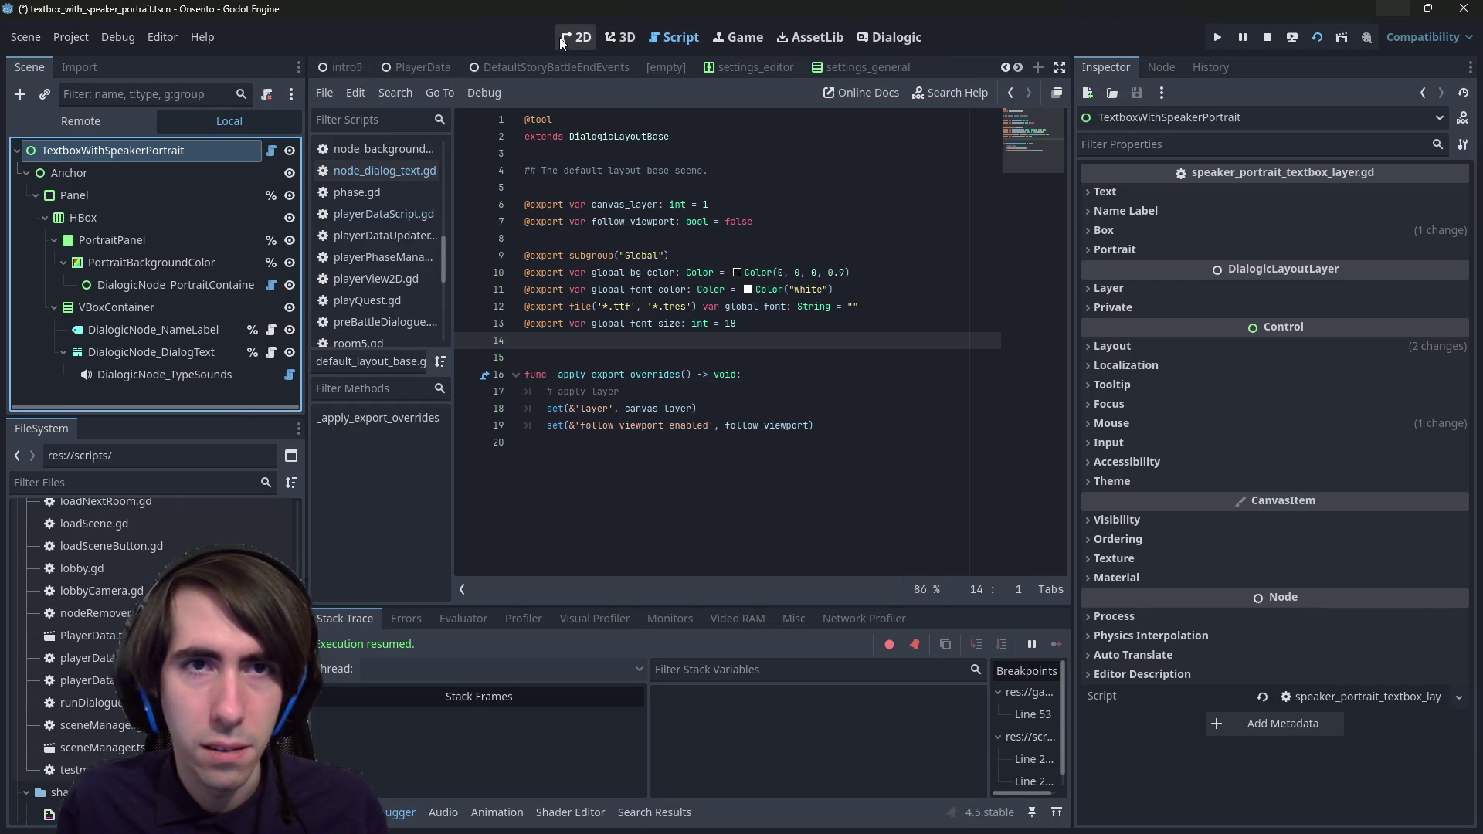
pyautogui.click(573, 37)
pyautogui.click(743, 39)
pyautogui.click(700, 39)
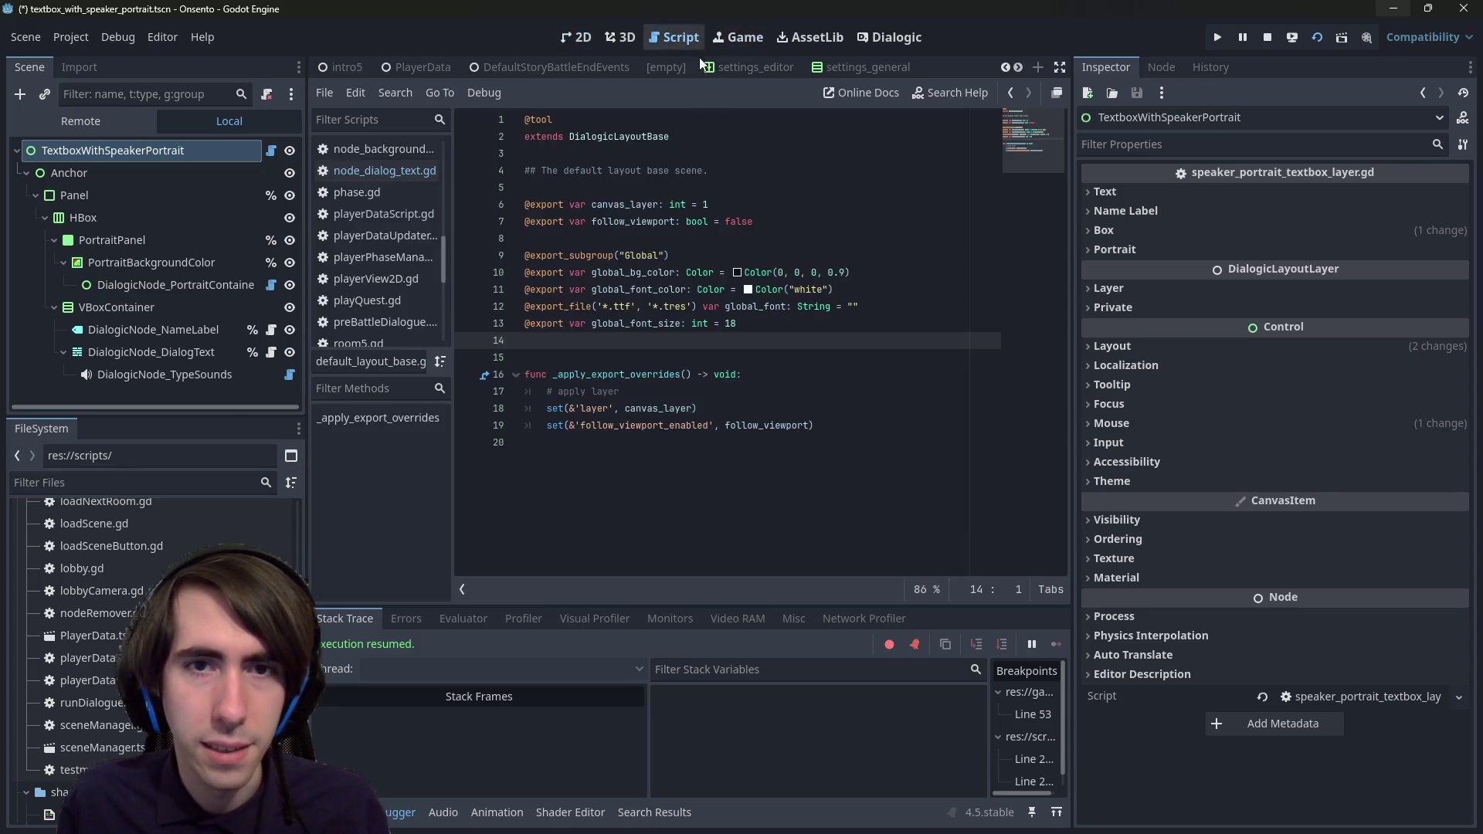
pyautogui.click(727, 271)
# Quick-open playerDataScript.gd by searching 'playerdata' and remove the breakpoints on lines 227 and 228.
pyautogui.hotkey('alt', 'shift', 'o')
pyautogui.write('playerdata')
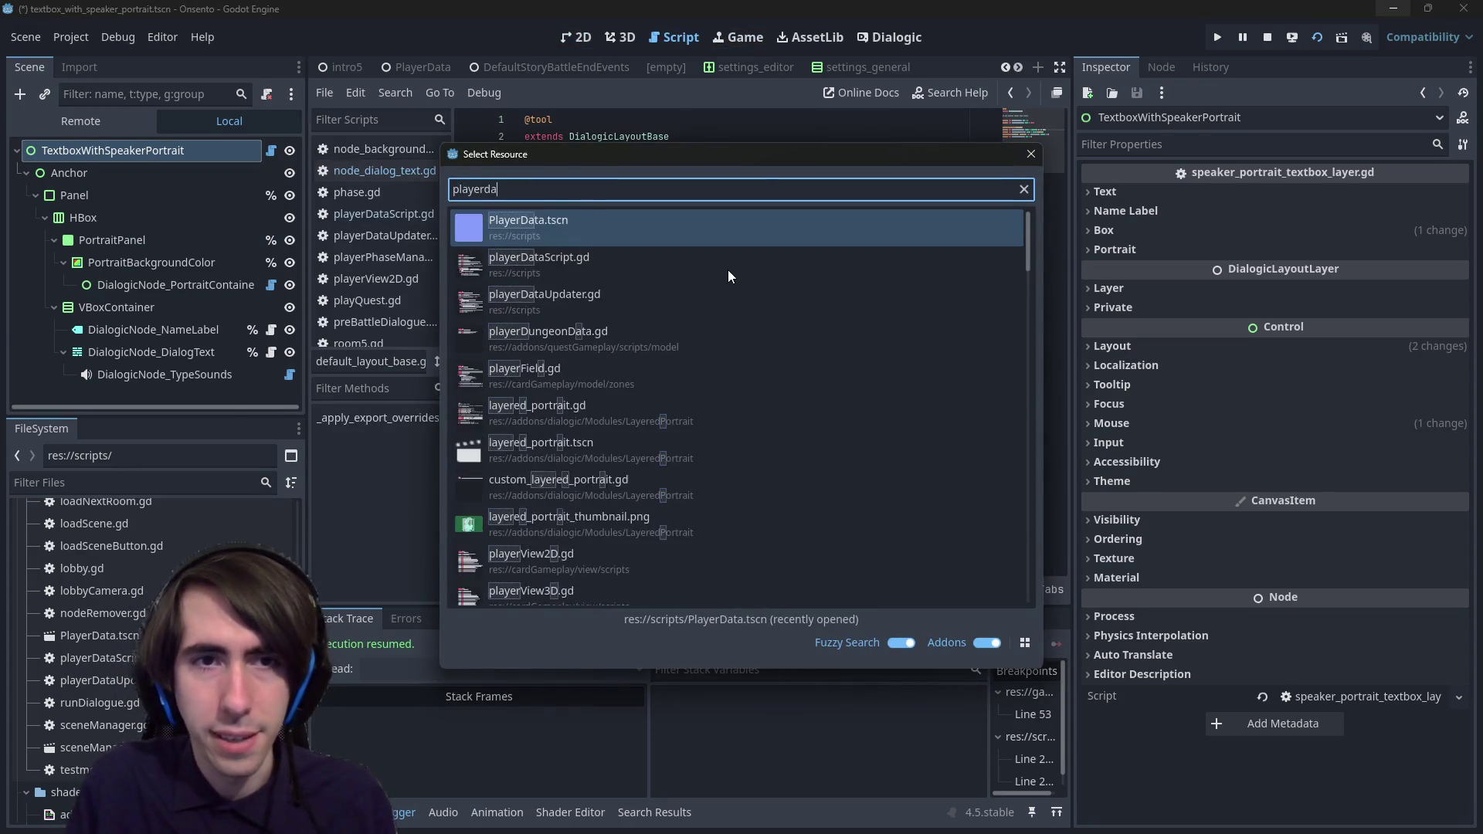
pyautogui.press('Return')
pyautogui.click(466, 340)
pyautogui.click(466, 356)
pyautogui.click(715, 340)
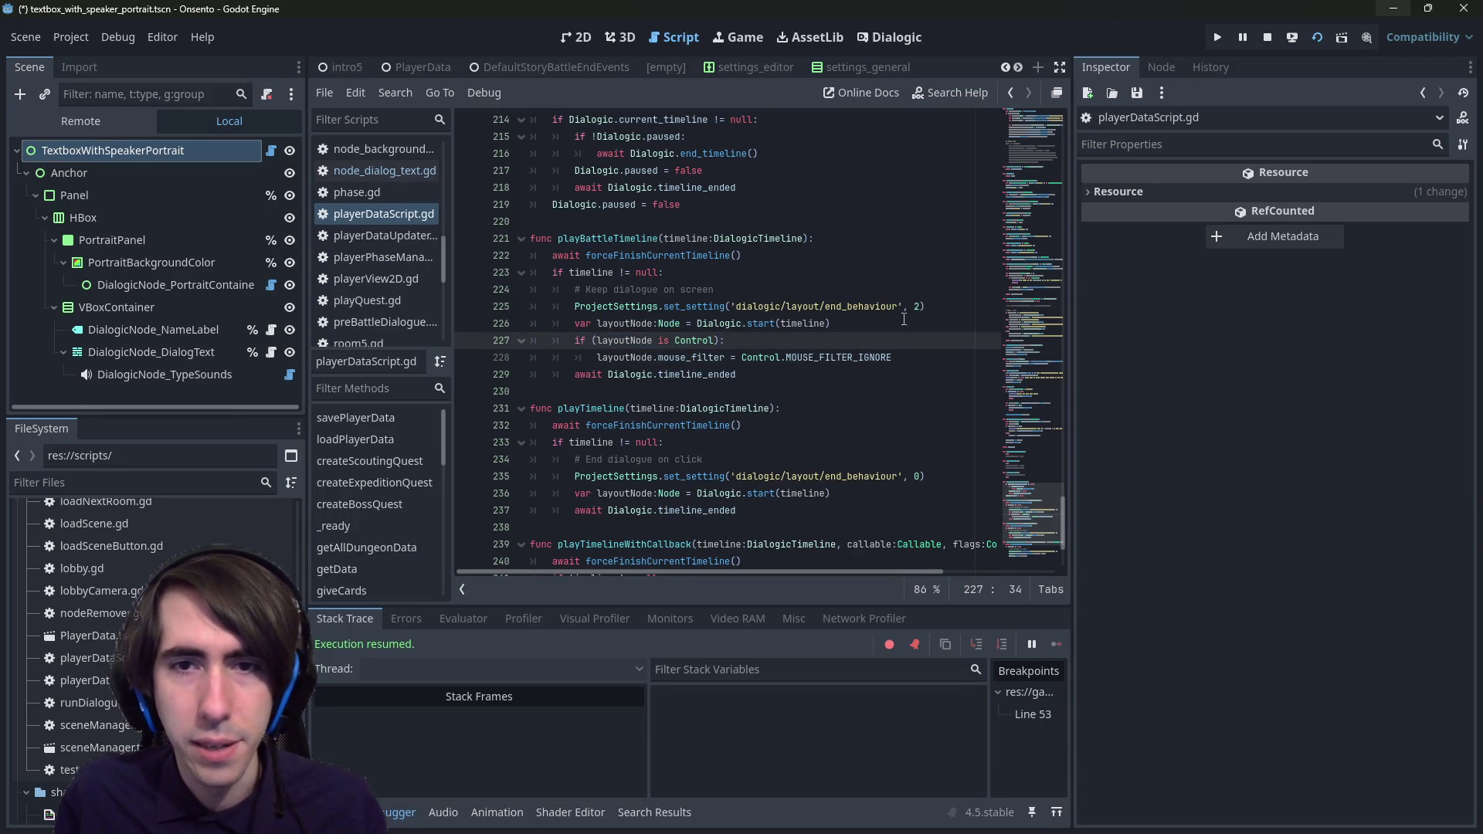
pyautogui.tripleClick(775, 306)
pyautogui.click(775, 306)
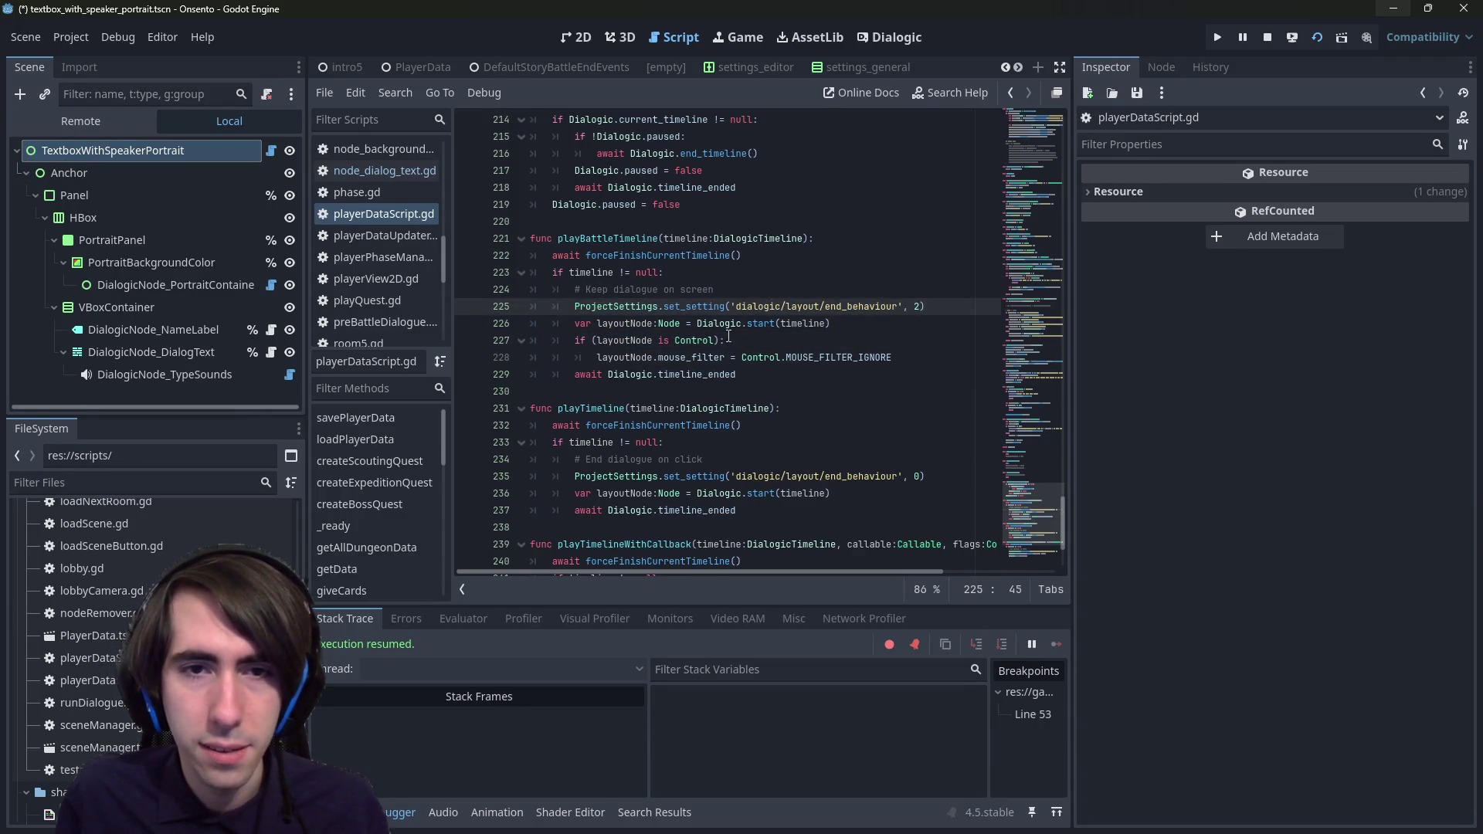
# Add a line after line 226 calling layoutNode.find_child("TextboxWithSpeakerPortrait").
pyautogui.doubleClick(618, 323)
pyautogui.click(854, 323)
pyautogui.press('Return')
pyautogui.write('layoutNo')
pyautogui.write('TextboxWithSpeakerPortrait')
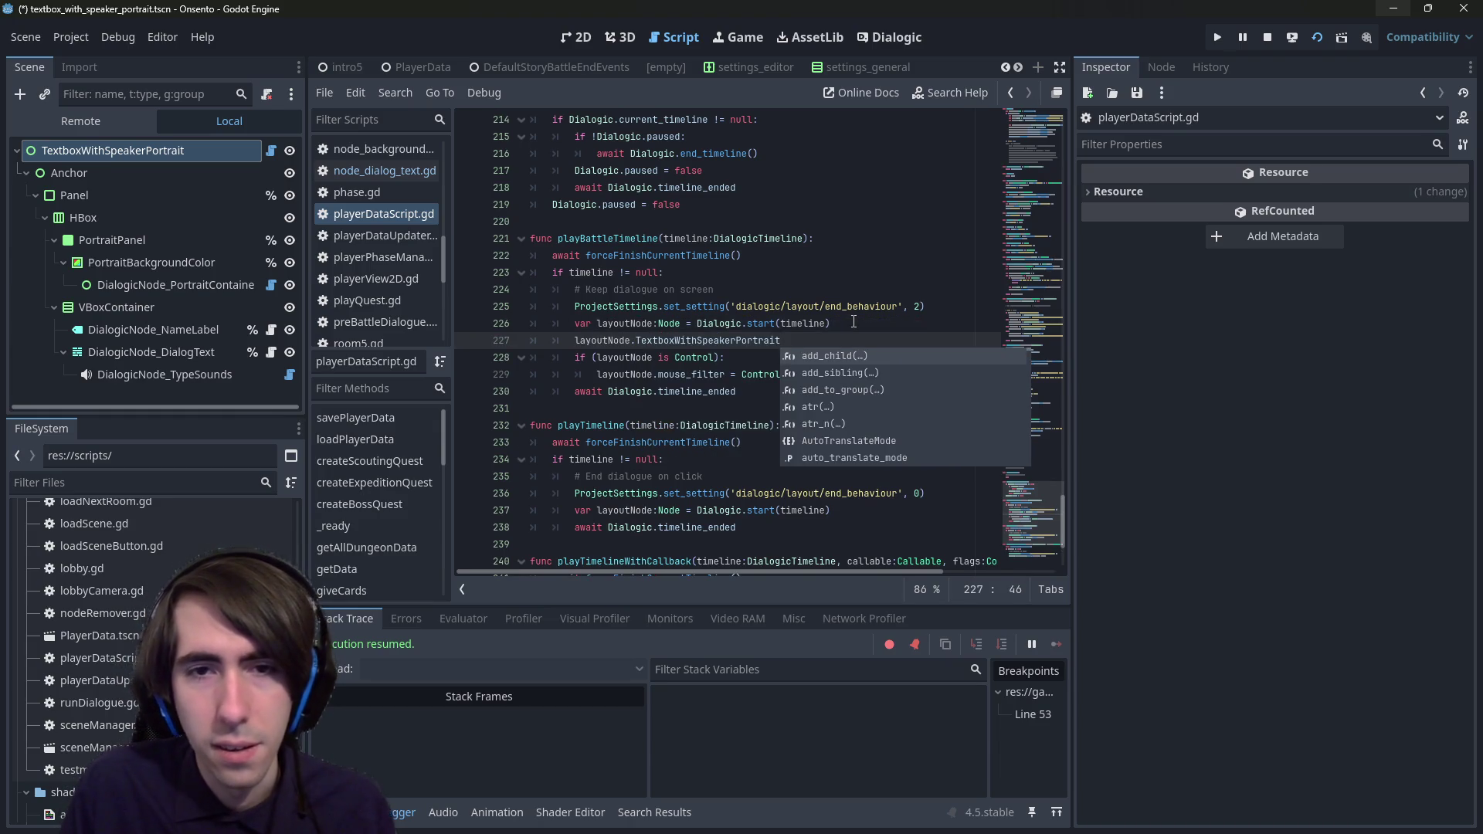
pyautogui.hotkey('ctrl', 'z')
pyautogui.write('find')
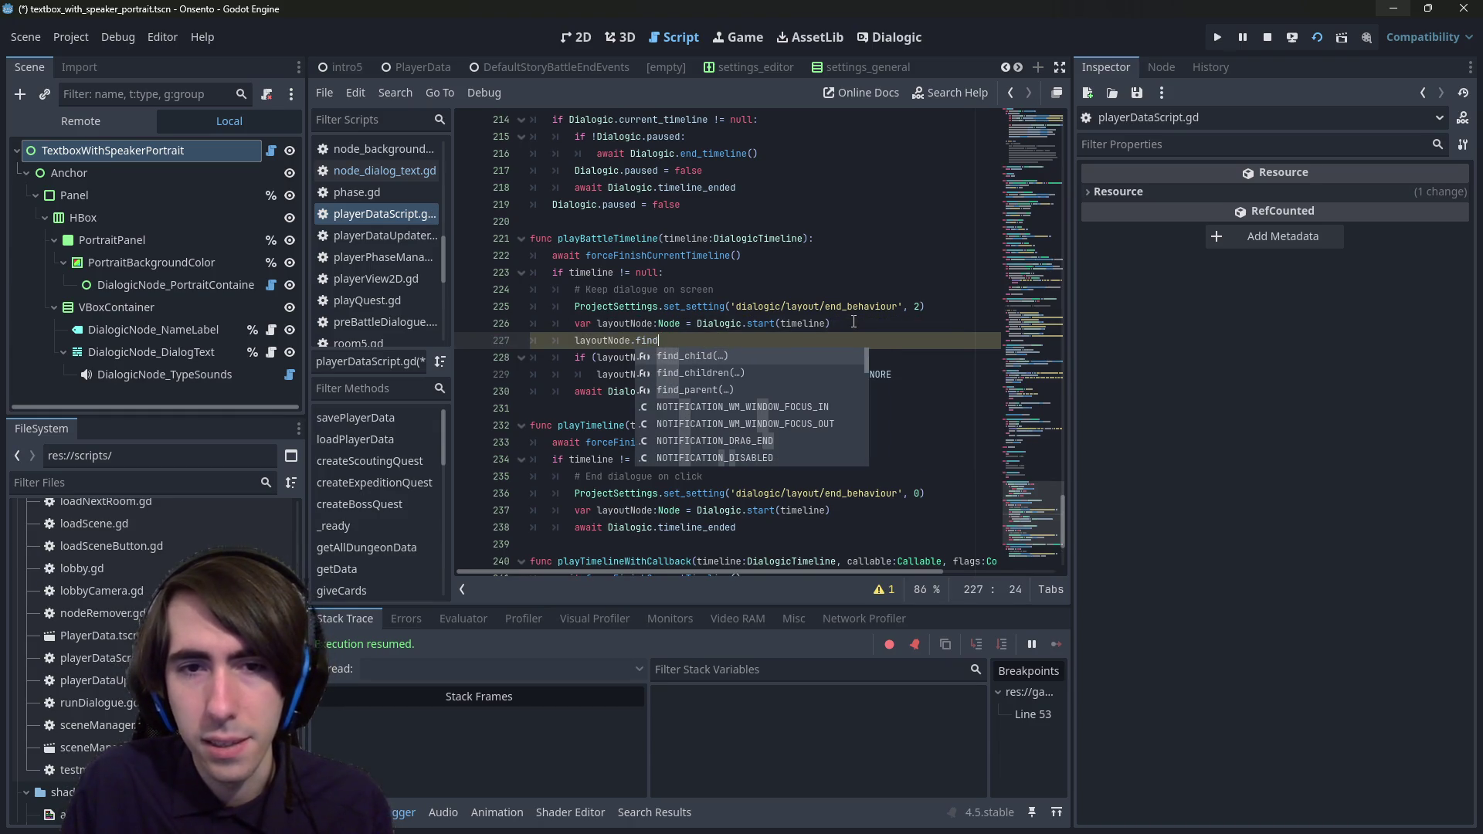
pyautogui.press('Return')
pyautogui.write('TextboxWithSpeakerPortrait')
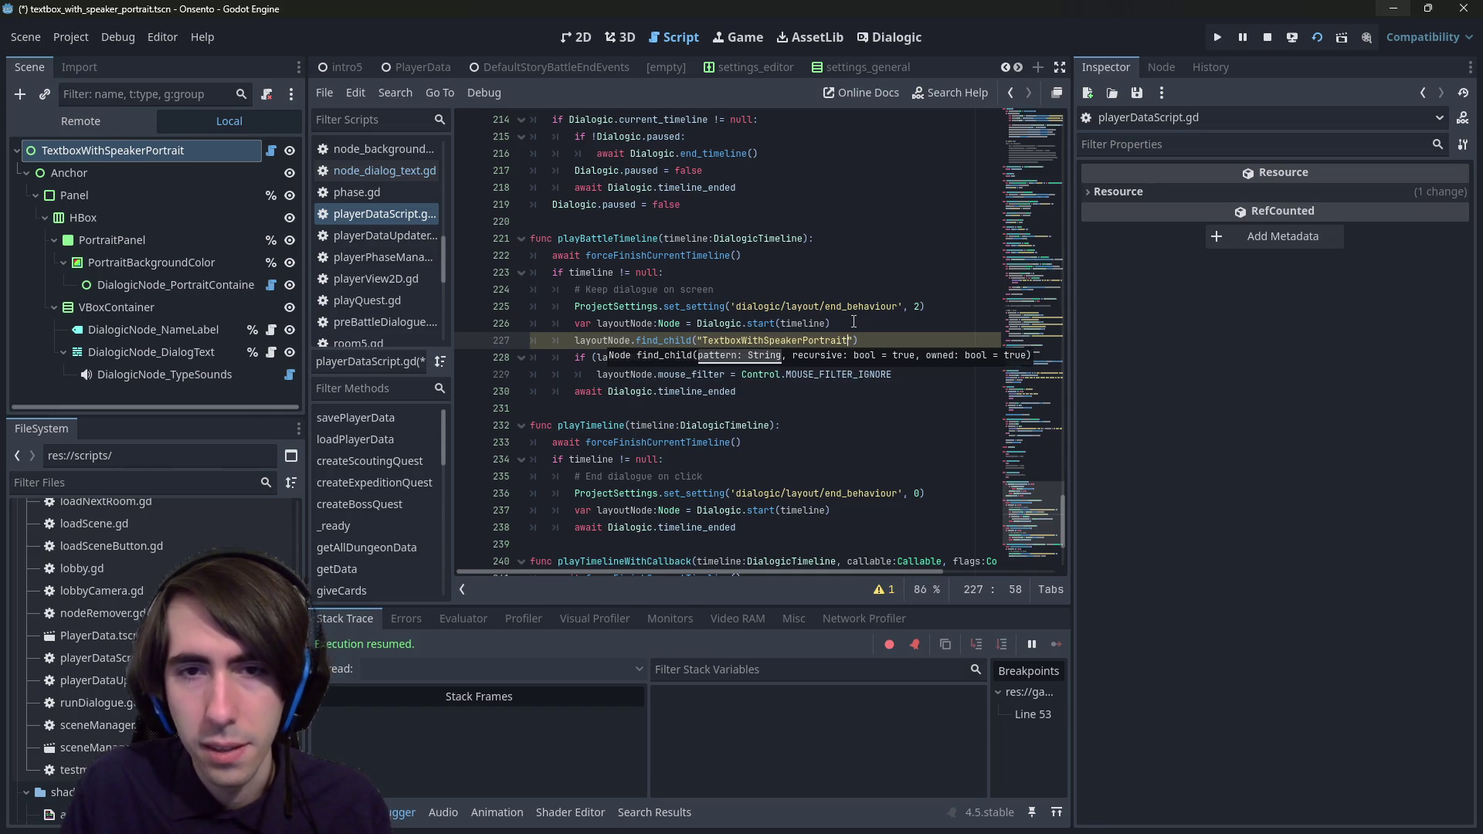
pyautogui.press('End')
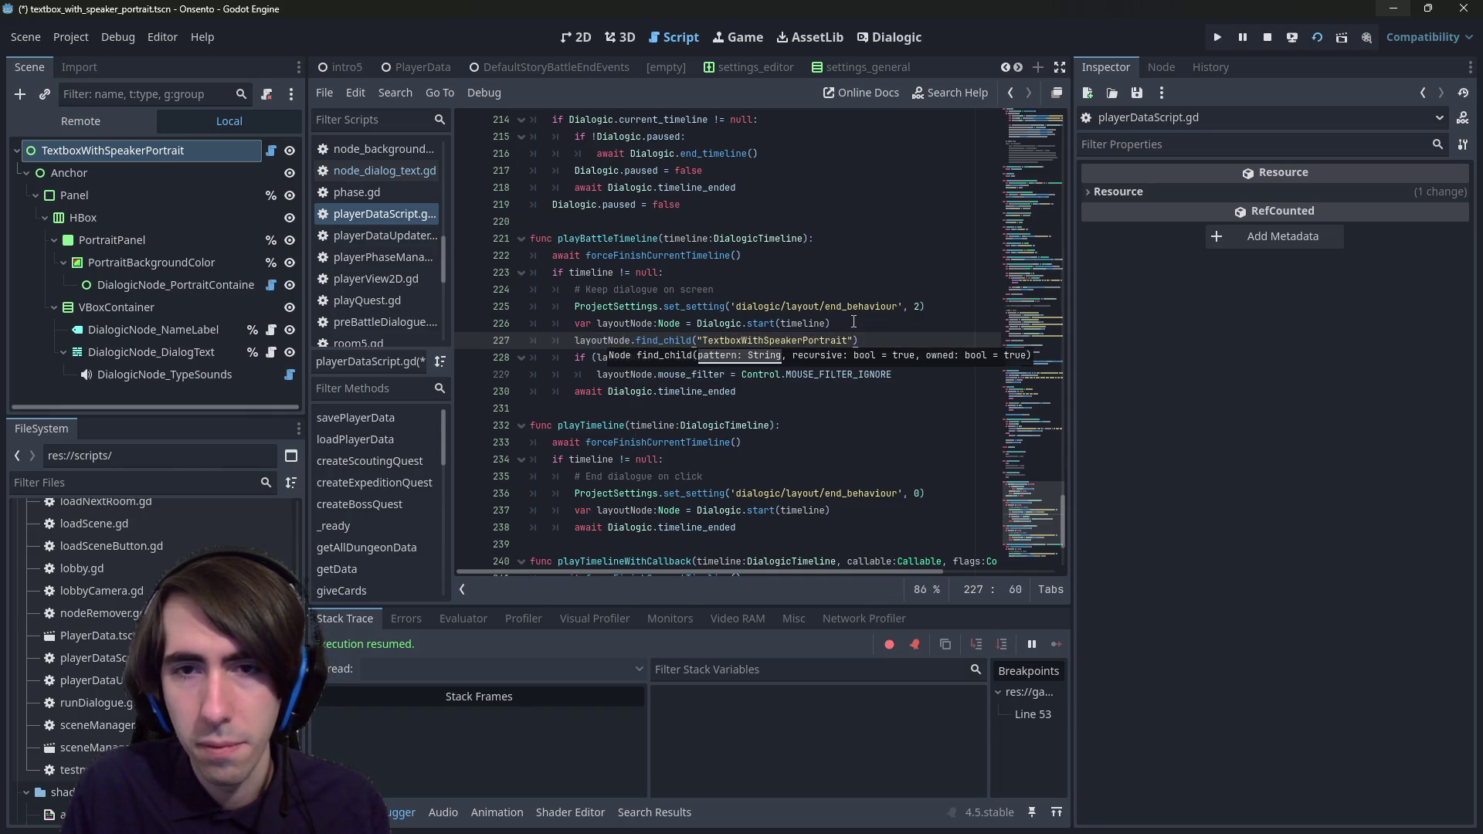
# Store the result in 'var textbox:Control' and save the script.
pyautogui.press('Up')
pyautogui.press('Home')
pyautogui.press('Home')
pyautogui.press('Down')
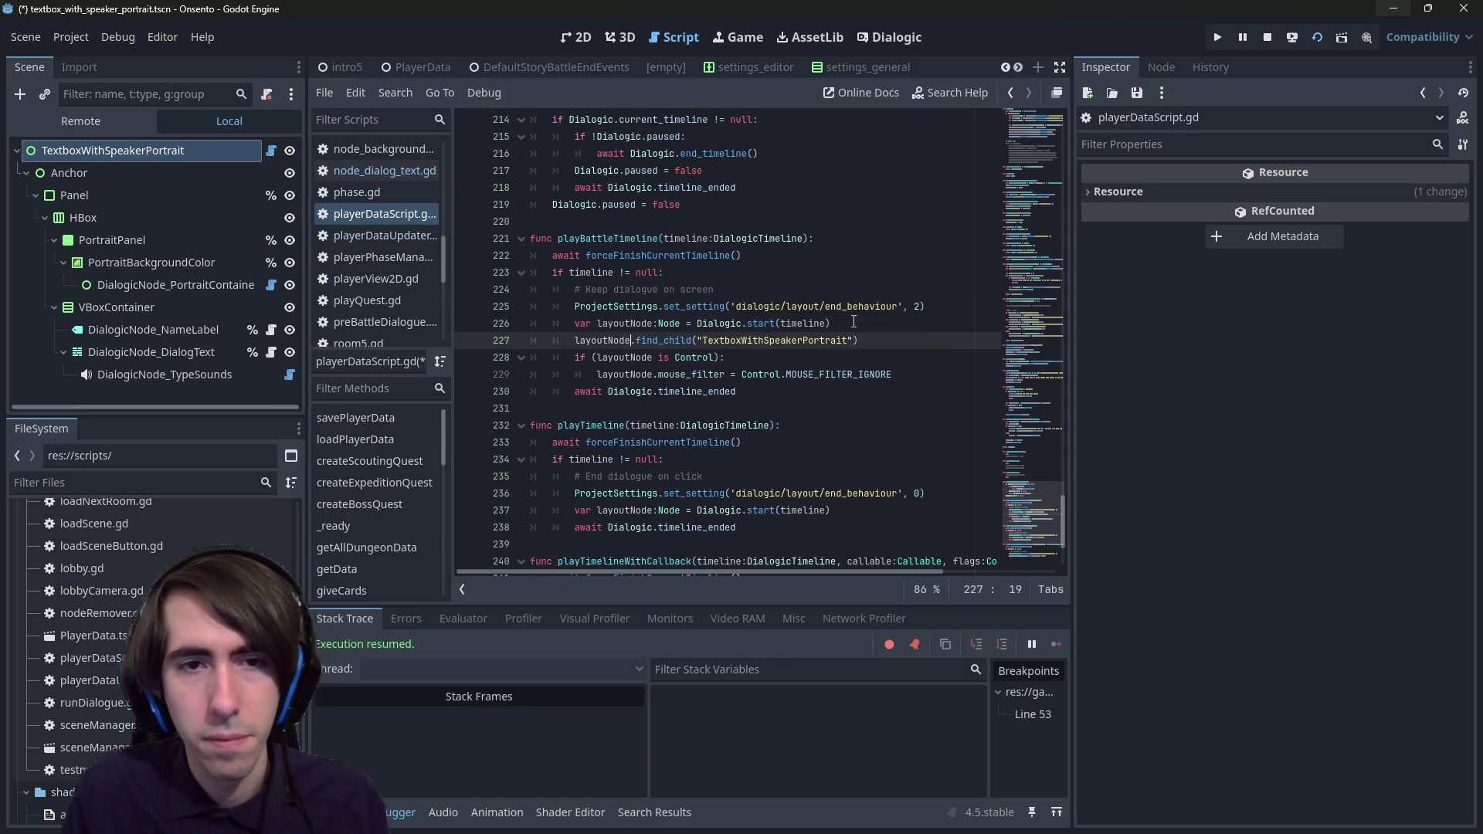
pyautogui.write('var ')
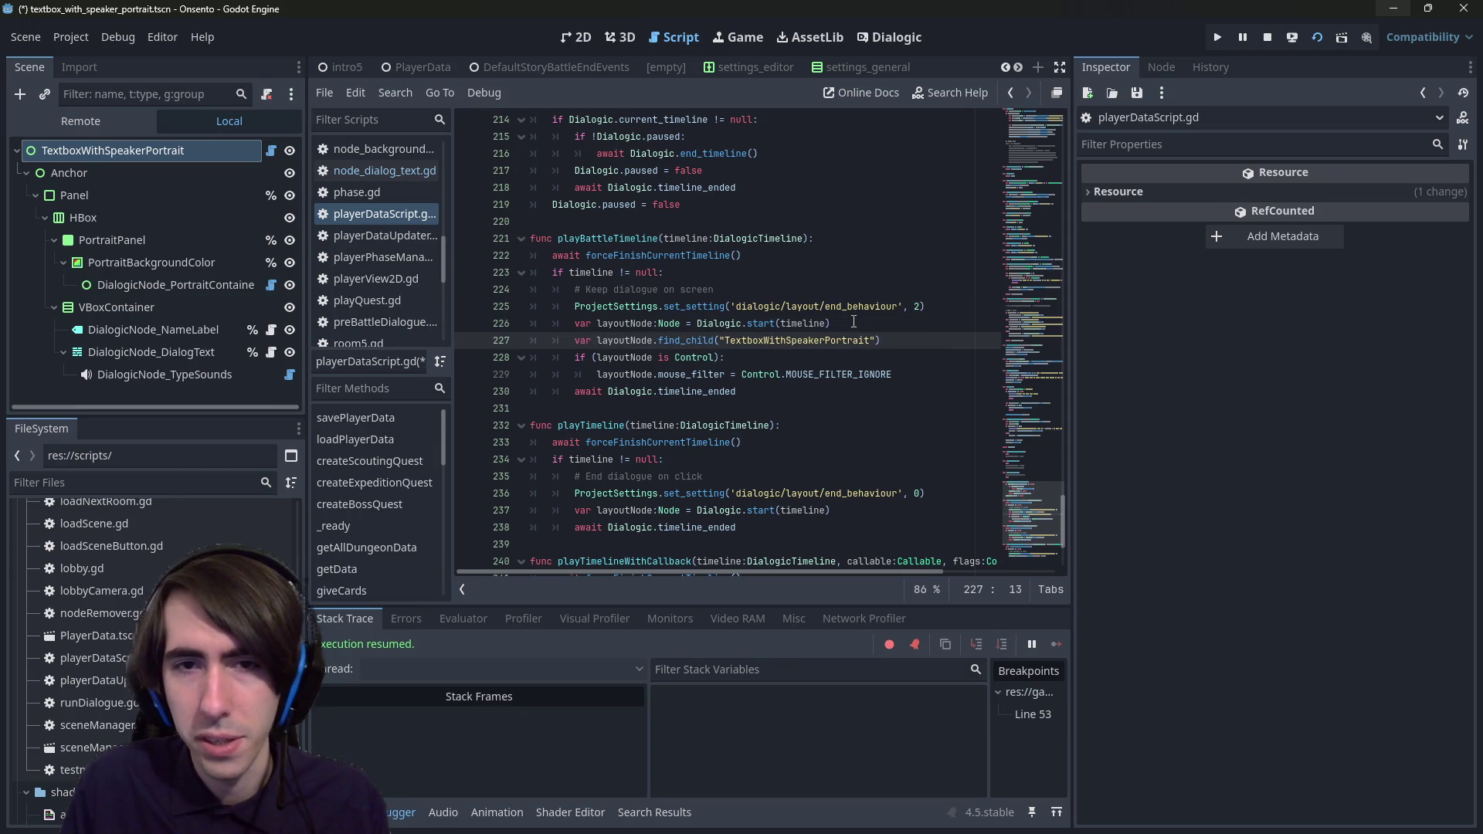
pyautogui.write('text')
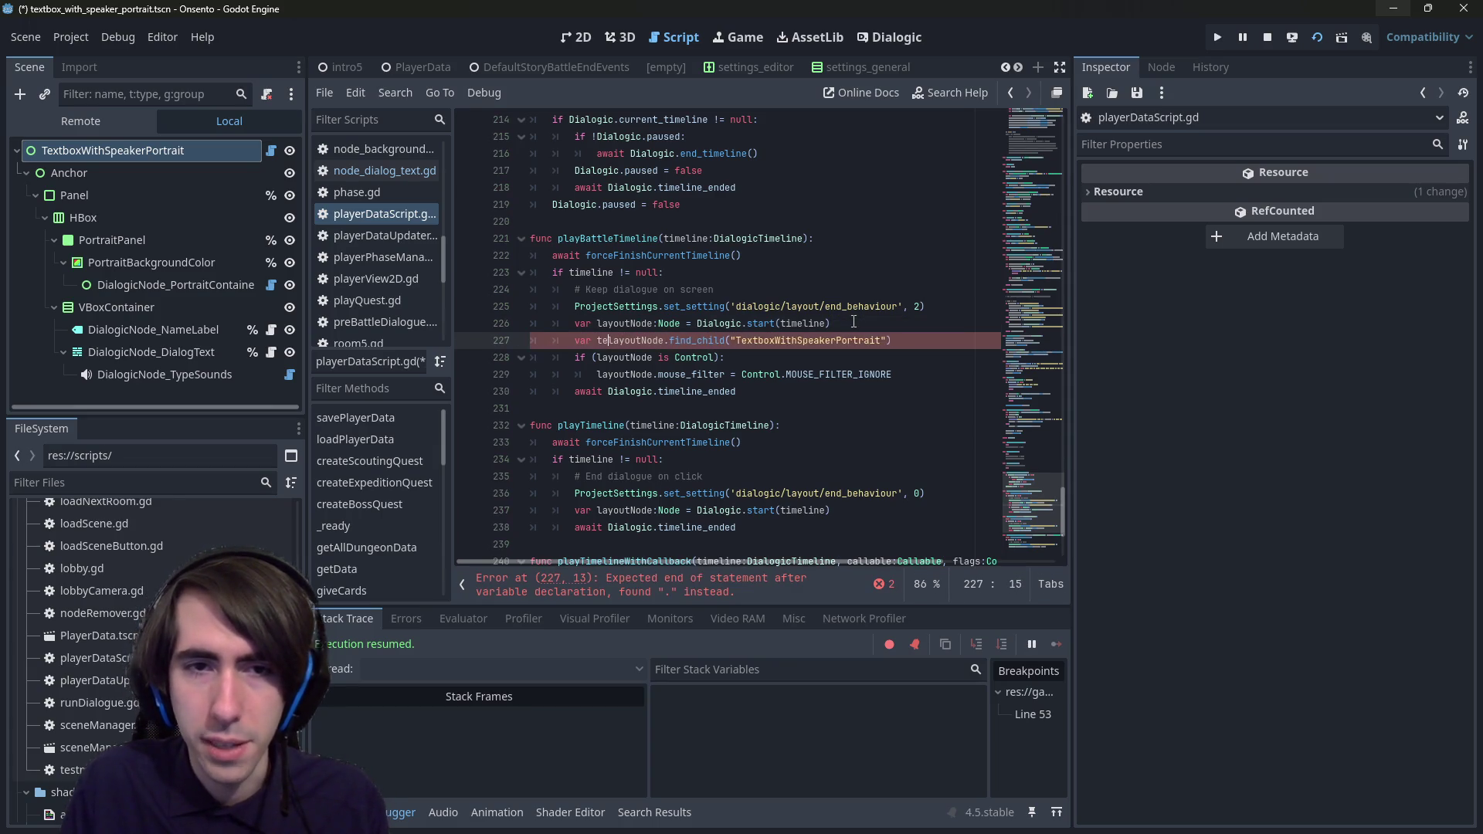
pyautogui.write('box:')
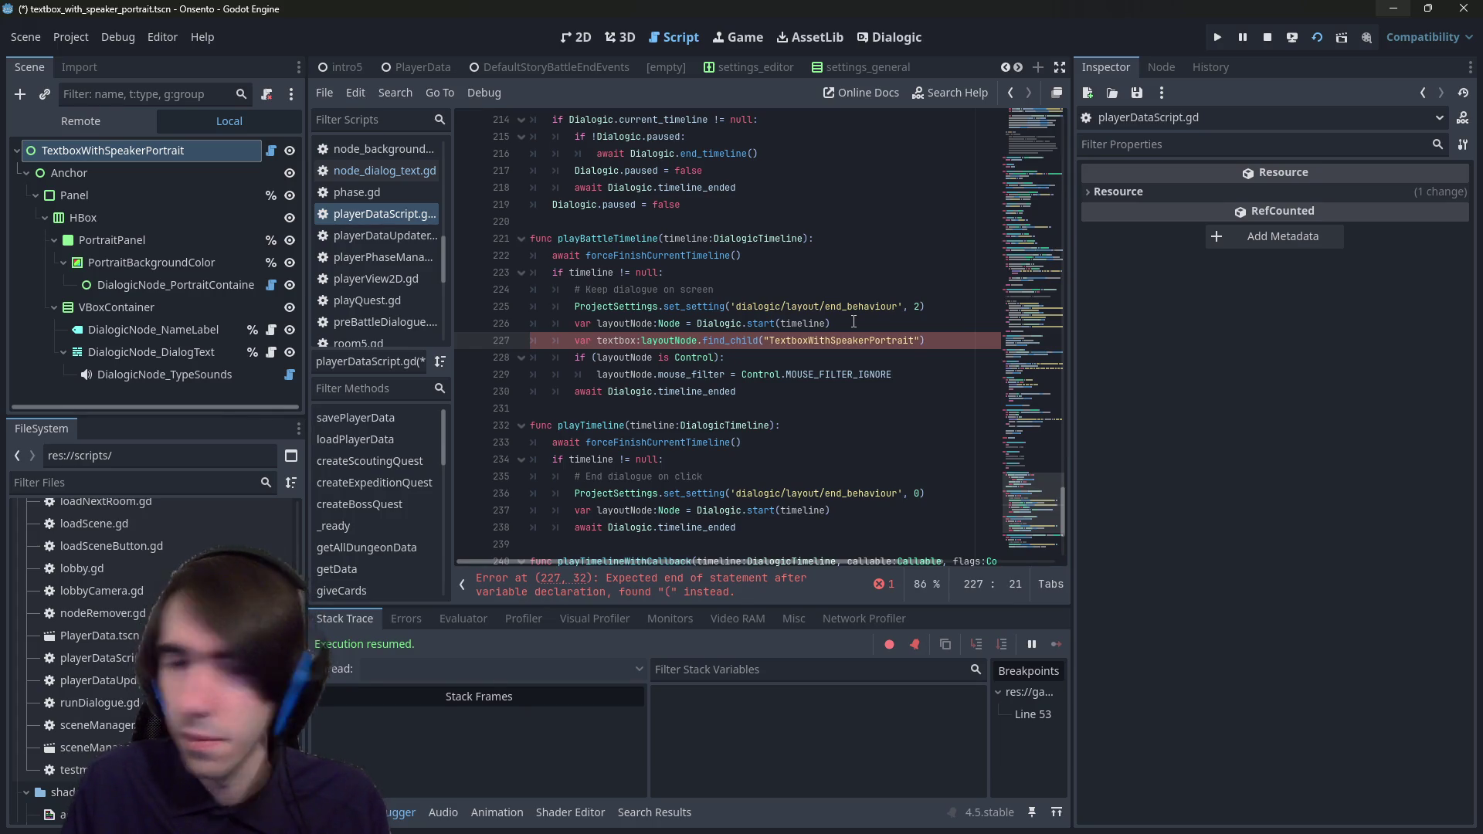
pyautogui.write('Control')
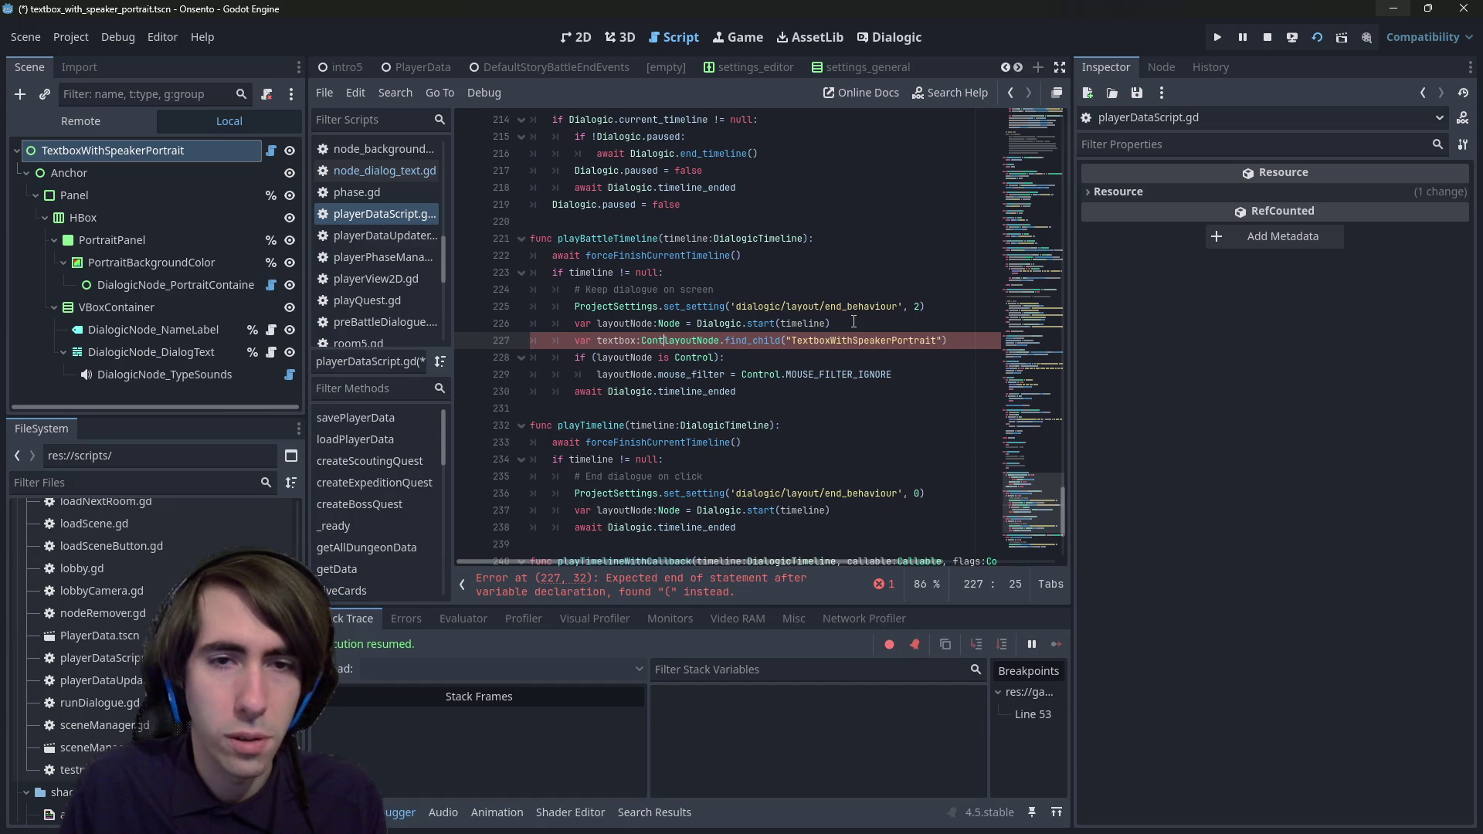
pyautogui.hotkey('ctrl', 'z')
pyautogui.hotkey('ctrl', 'z')
pyautogui.hotkey('ctrl', 's')
# Add 'textbox.mouse_filter = Control.MOUSE_FILTER_IGNORE' above the if-statement and save.
pyautogui.press('Down')
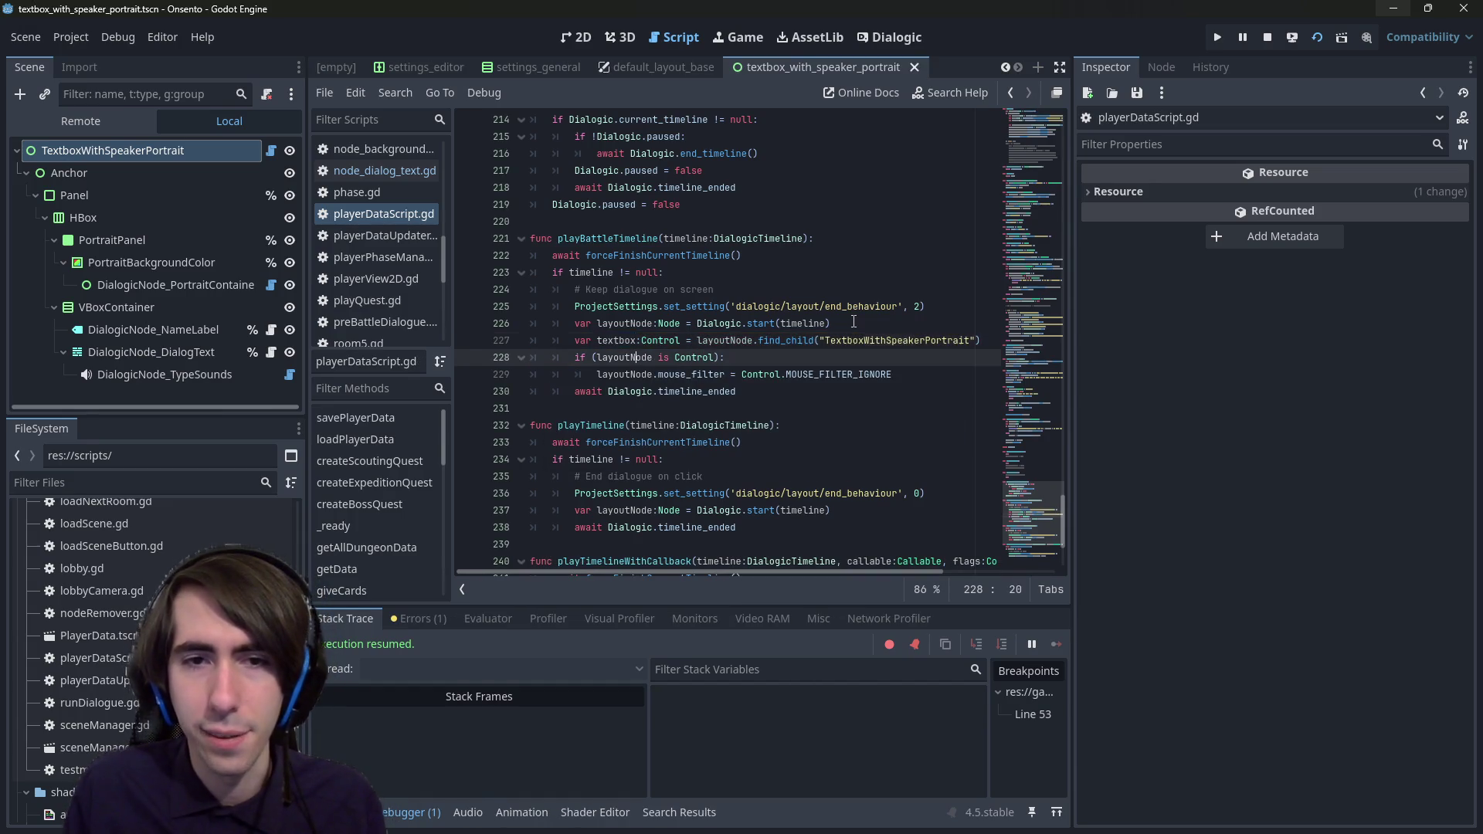
pyautogui.press('Up')
pyautogui.press('End')
pyautogui.press('Return')
pyautogui.write('textbox.')
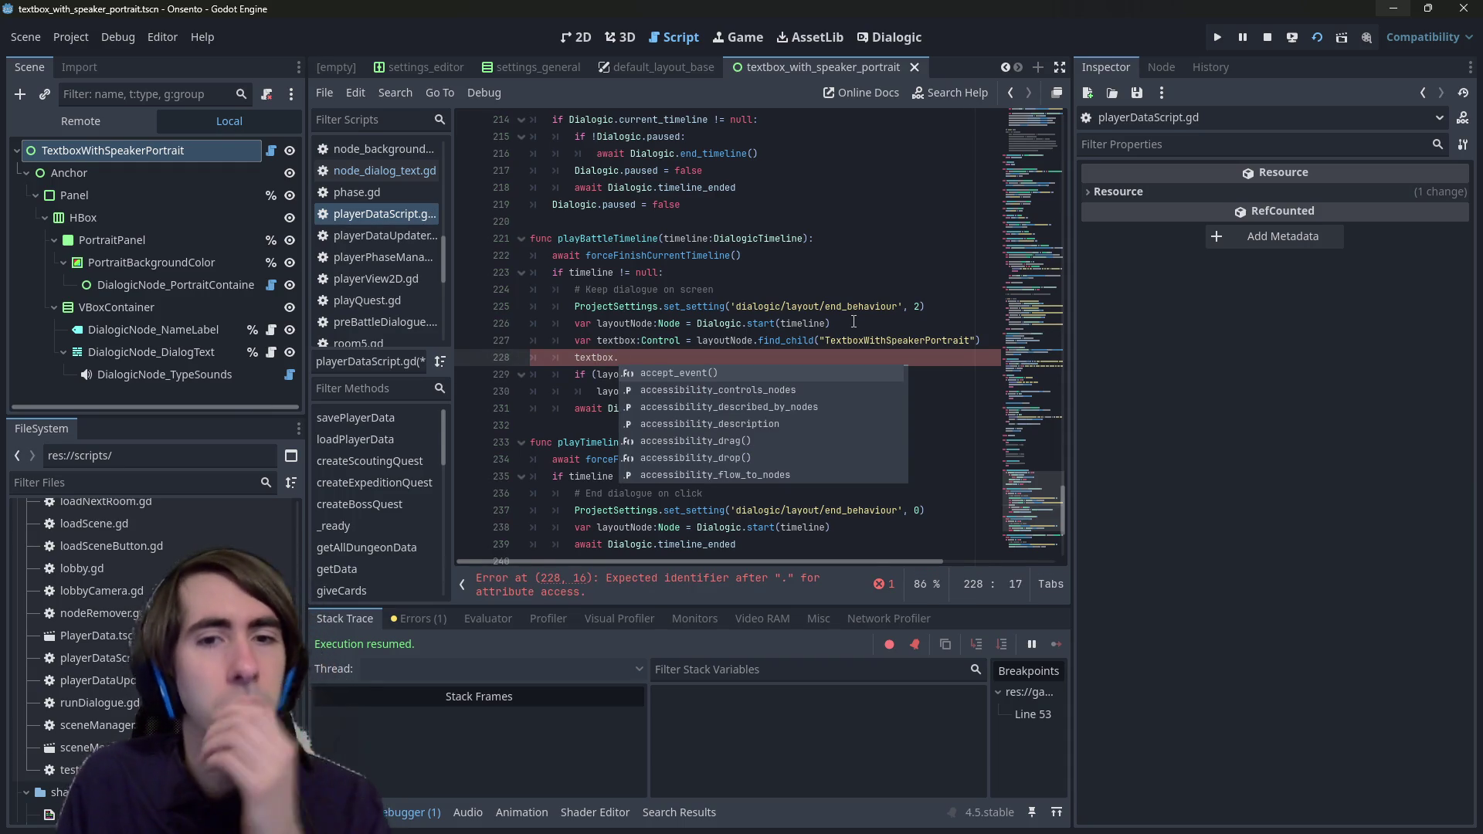
pyautogui.write('mouse')
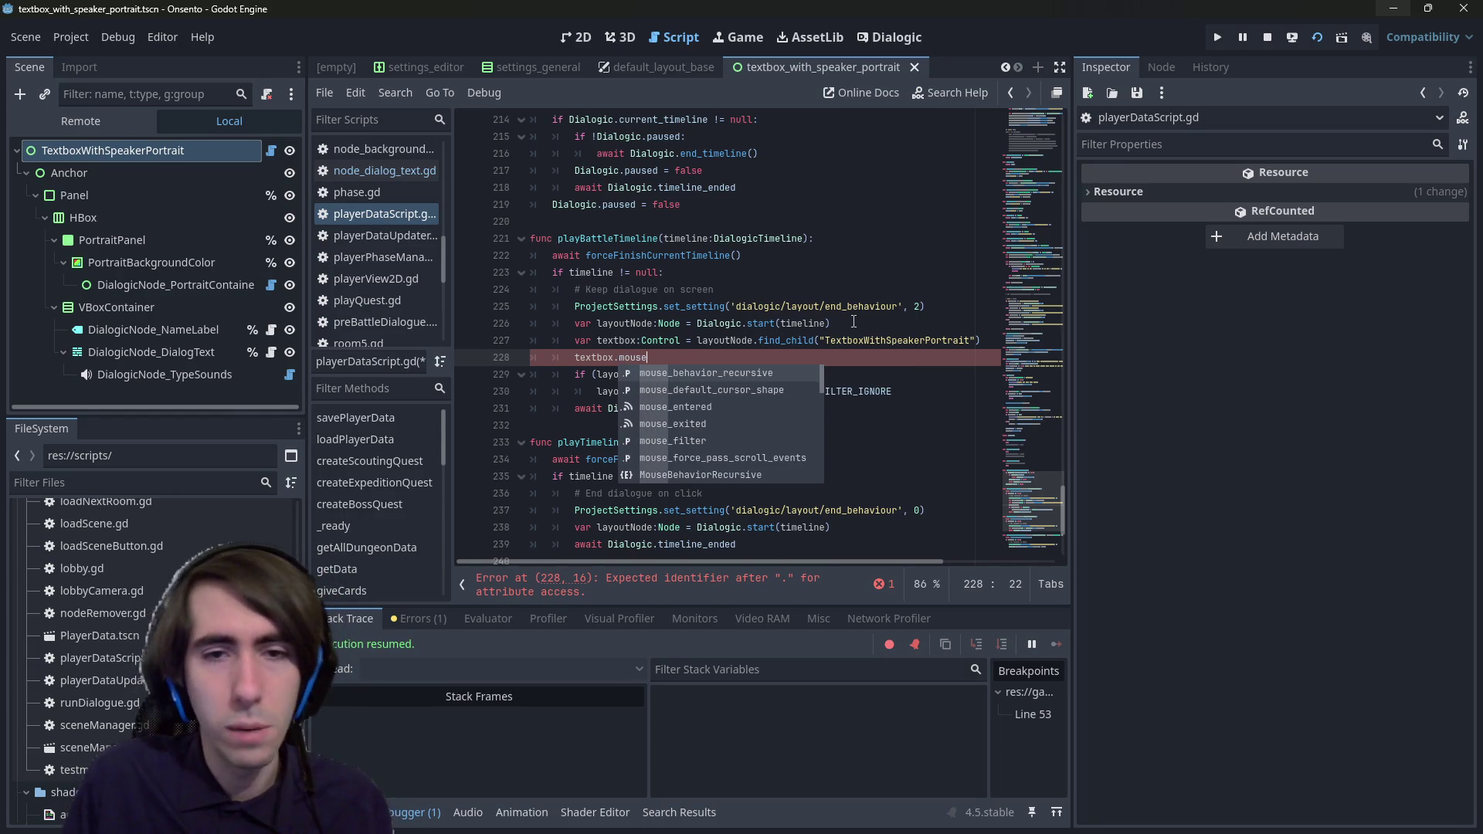
pyautogui.press('Down')
pyautogui.press('Down')
pyautogui.press('Return')
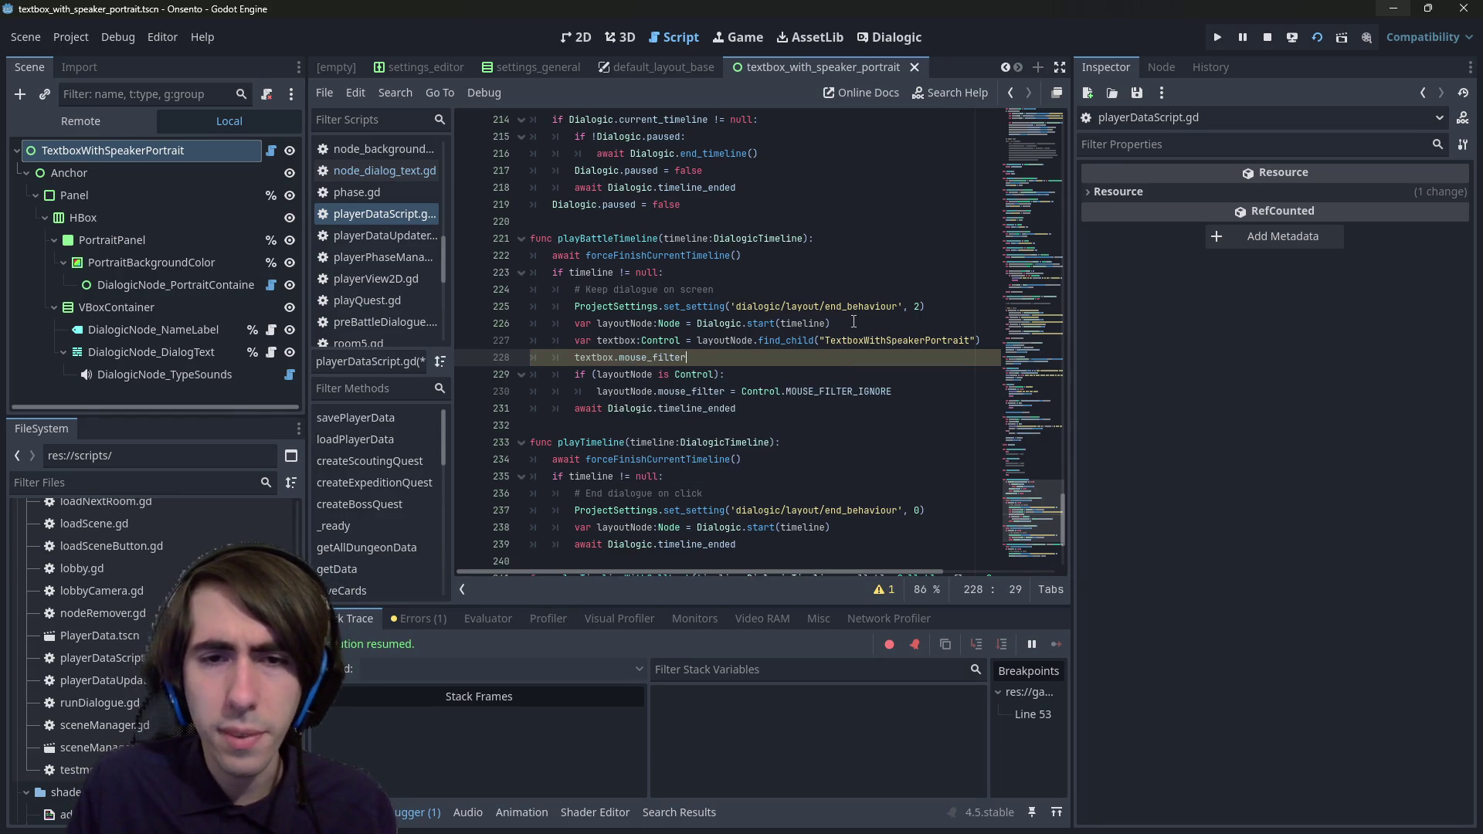
pyautogui.press('Return')
pyautogui.hotkey('ctrl', 's')
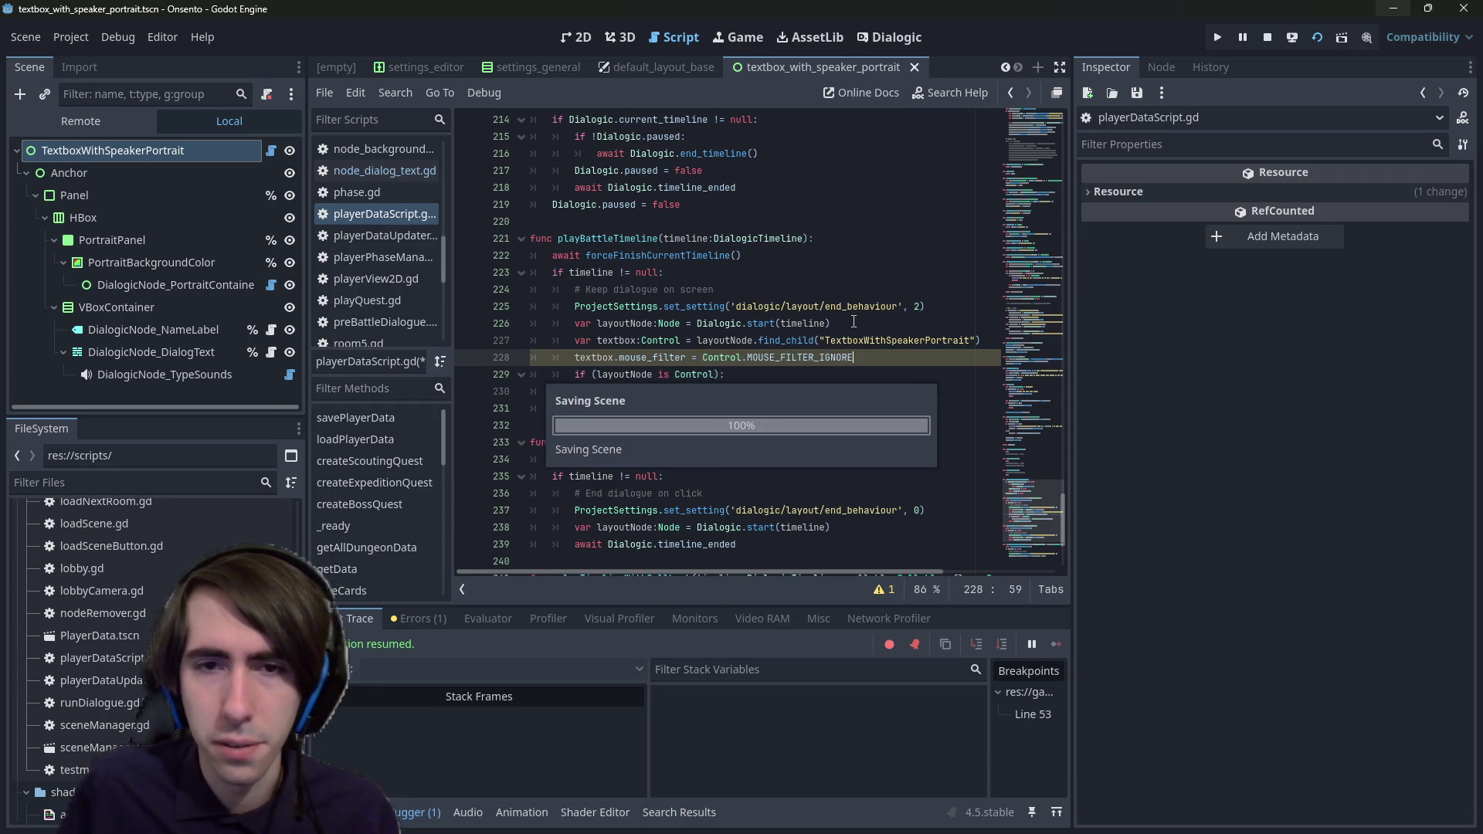
# Delete the old if-block on lines 229–230 and save, keeping textbox lines 227–228 active.
pyautogui.moveTo(892, 392); pyautogui.dragTo(503, 377)
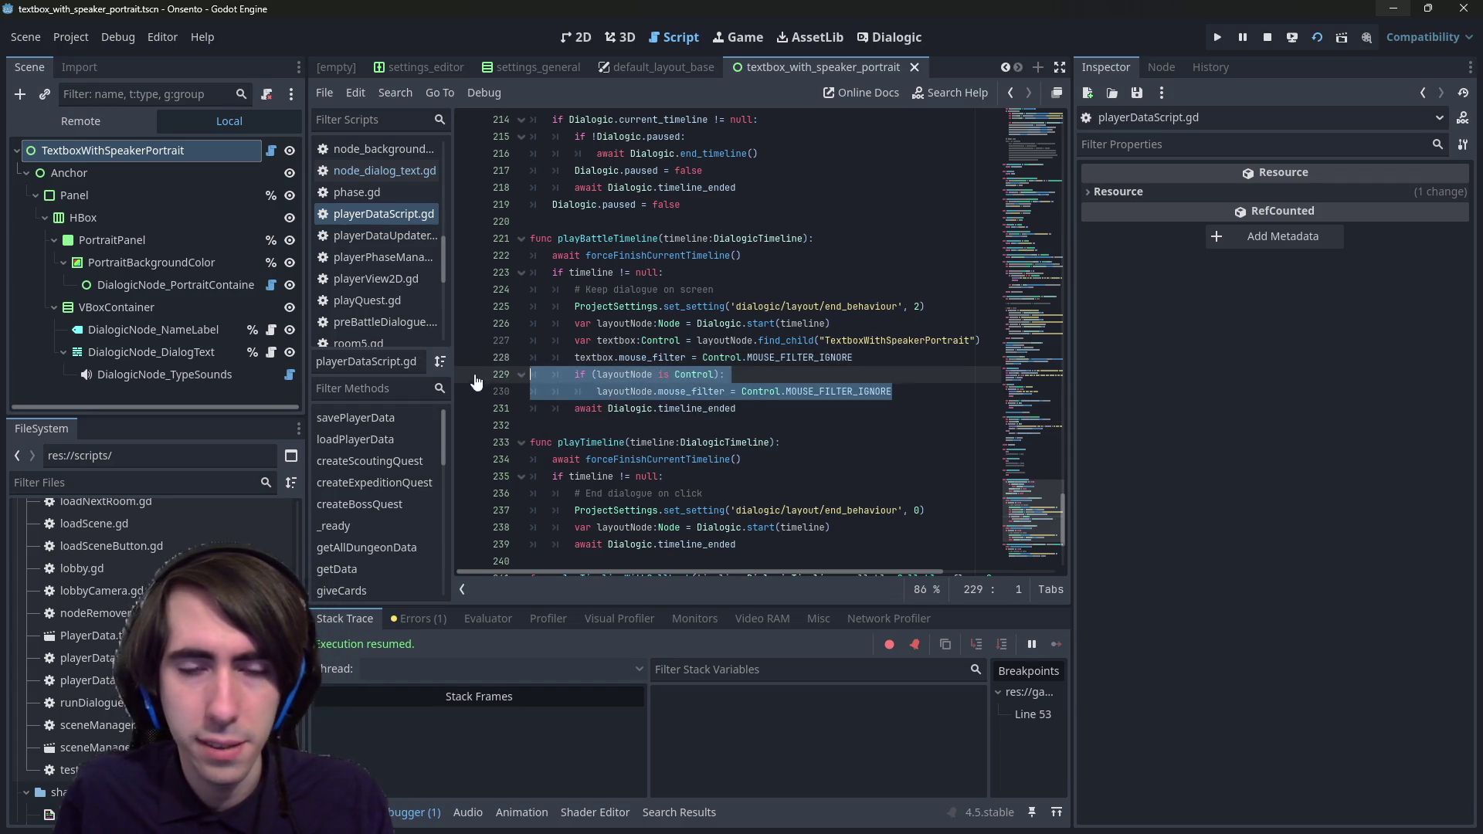
pyautogui.press('BackSpace')
pyautogui.press('BackSpace')
pyautogui.hotkey('ctrl', 's')
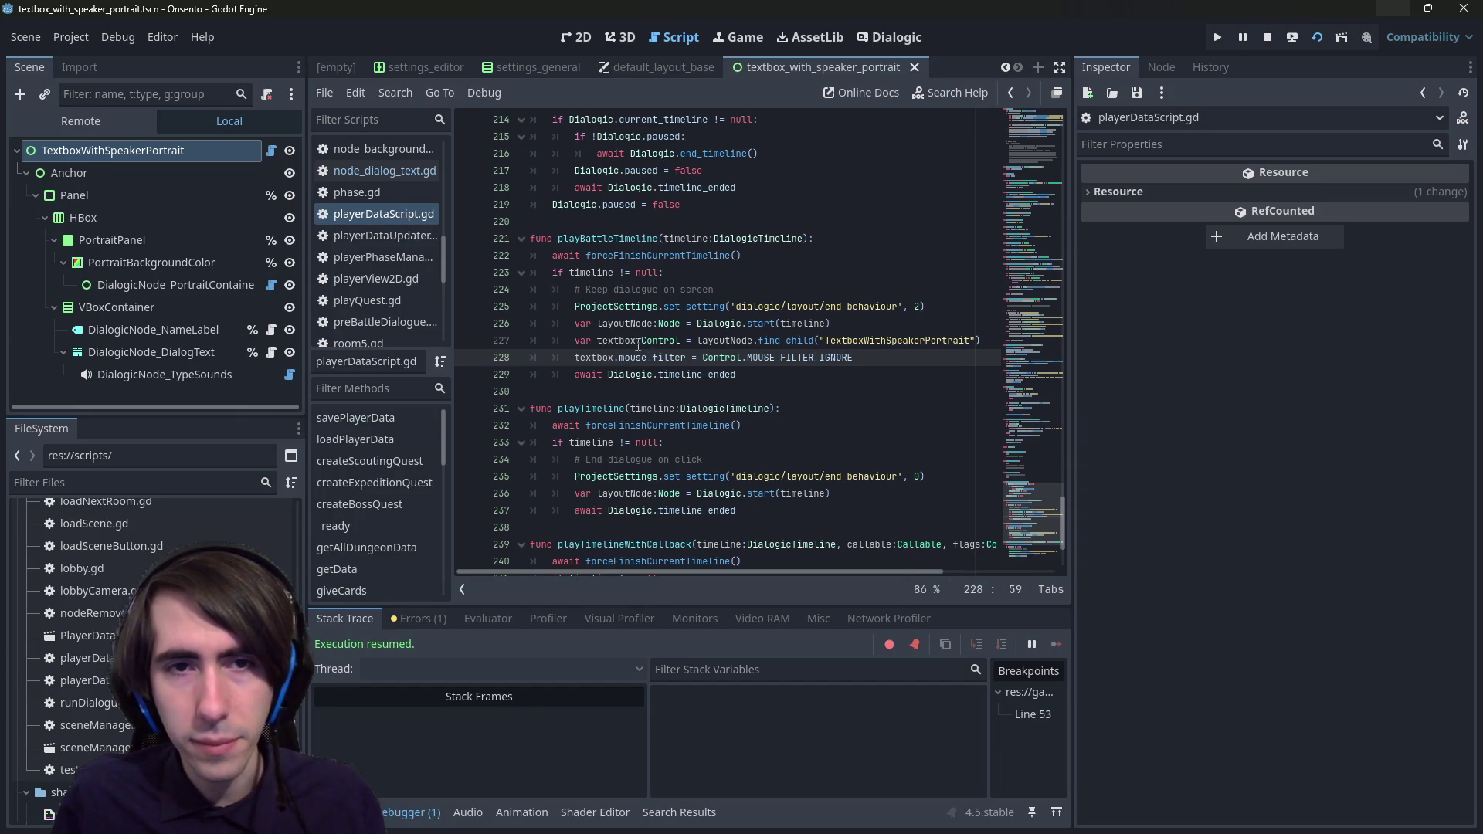
pyautogui.scroll(-2, 635, 342)
pyautogui.moveTo(896, 249)
pyautogui.mouseDown()
pyautogui.moveTo(525, 255)
pyautogui.moveTo(467, 239)
pyautogui.mouseUp()
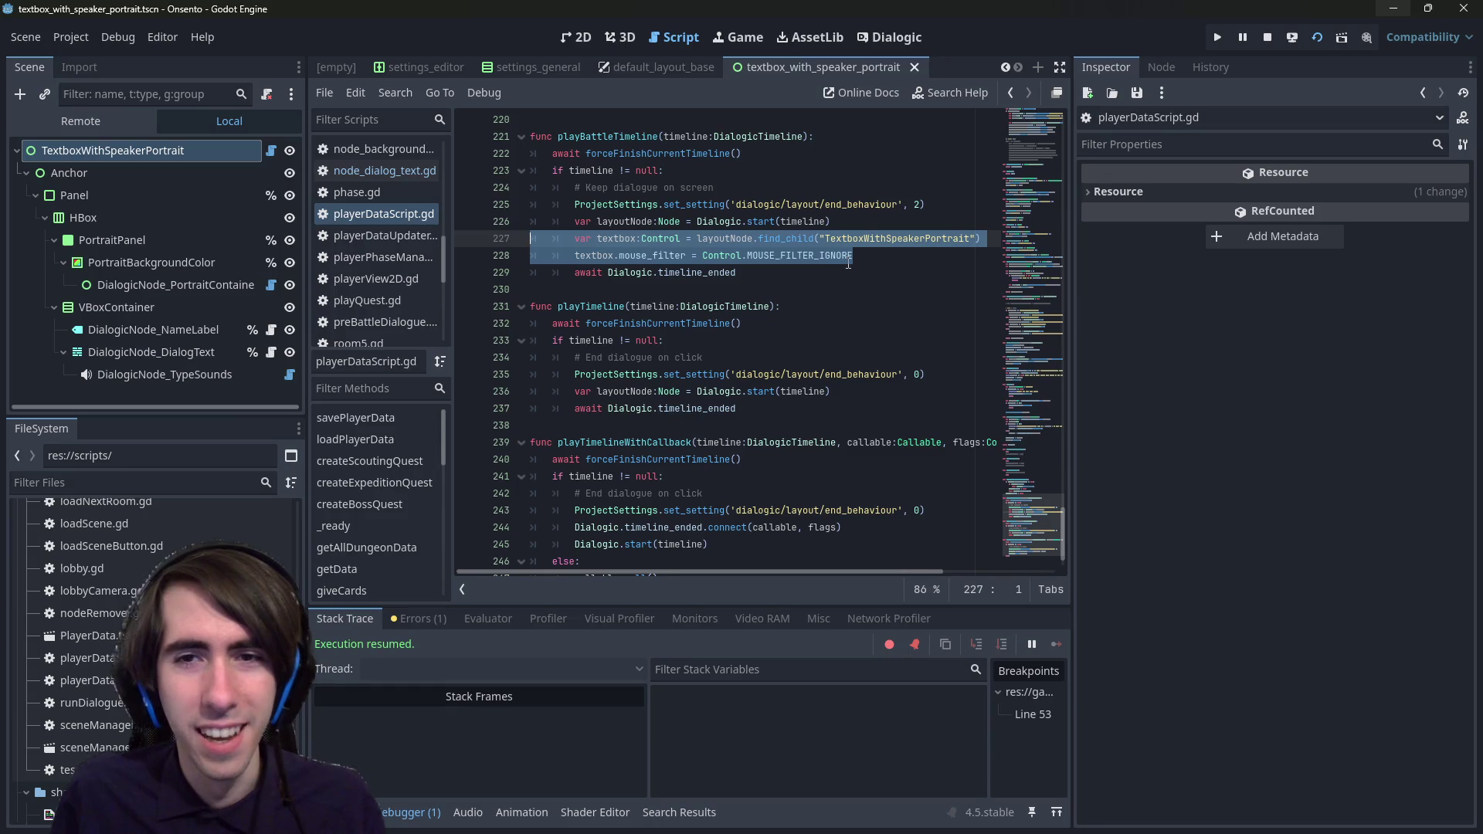
pyautogui.hotkey('ctrl', 'k')
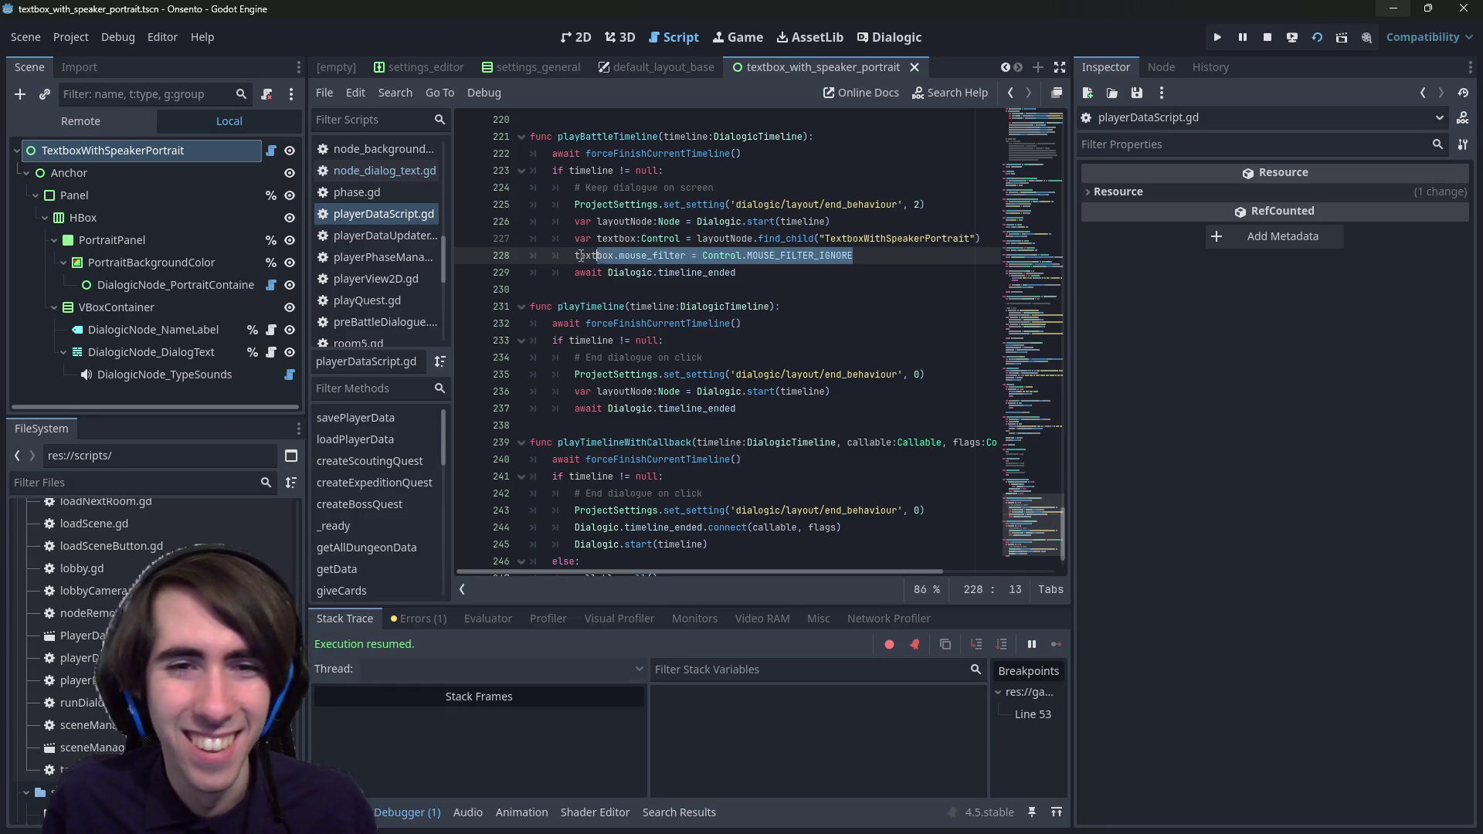
pyautogui.hotkey('ctrl', 'k')
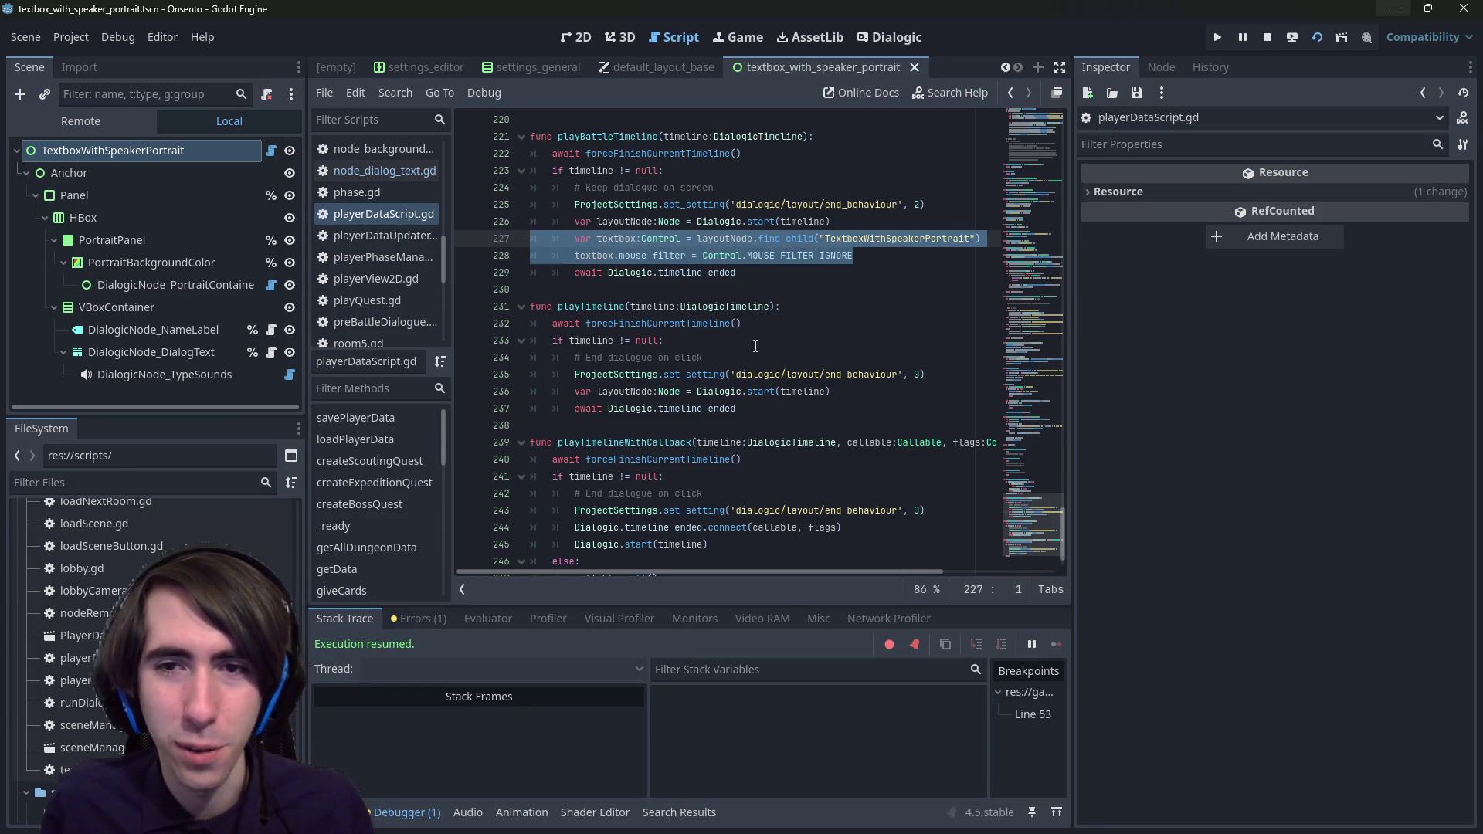
pyautogui.scroll(-1, 773, 349)
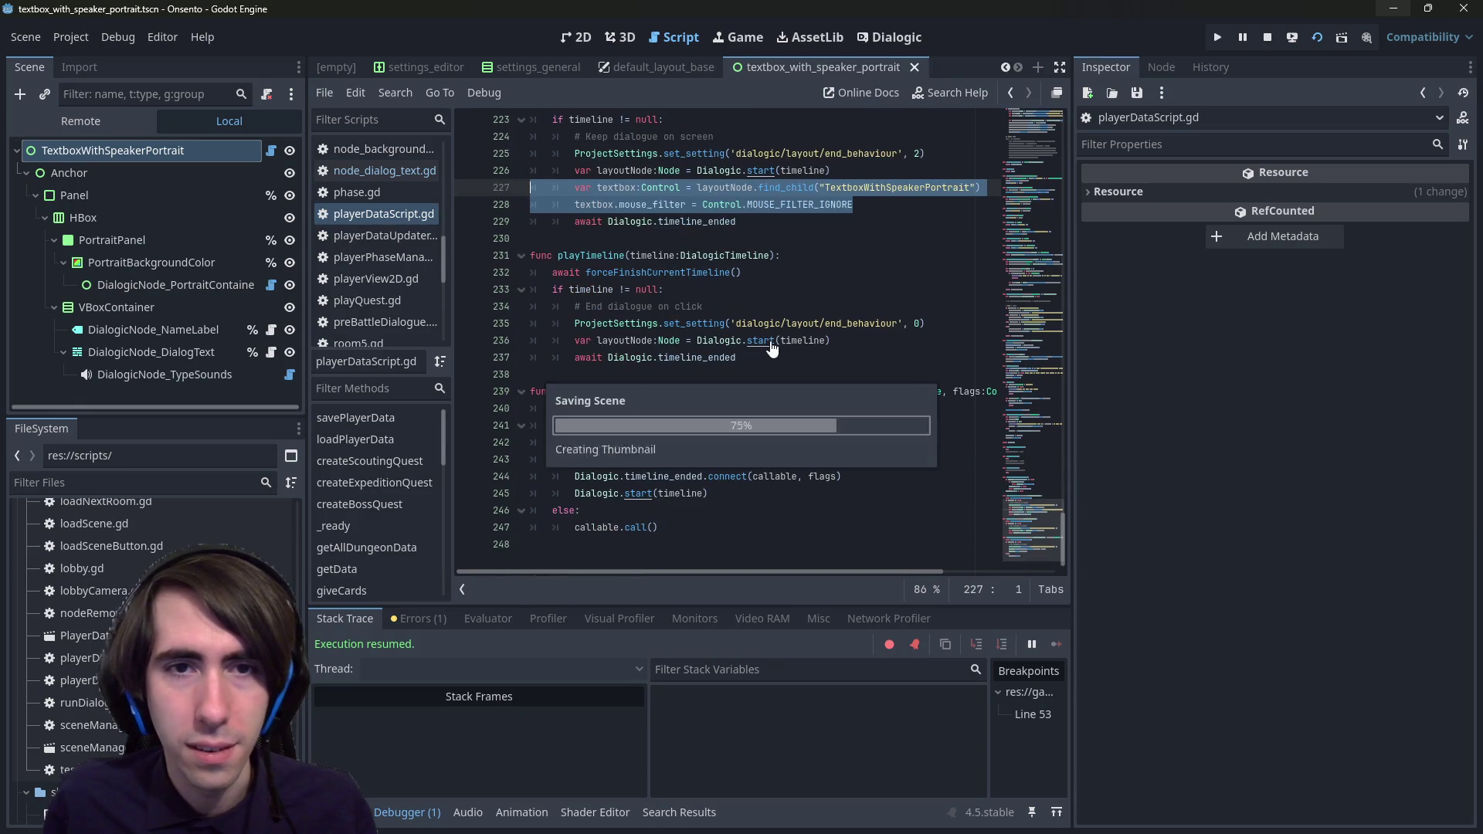
pyautogui.click(761, 271)
# Remove the end_behaviour set_setting calls and their comments from playTimeline and playTimelineWithCallback.
pyautogui.moveTo(925, 324); pyautogui.dragTo(402, 333)
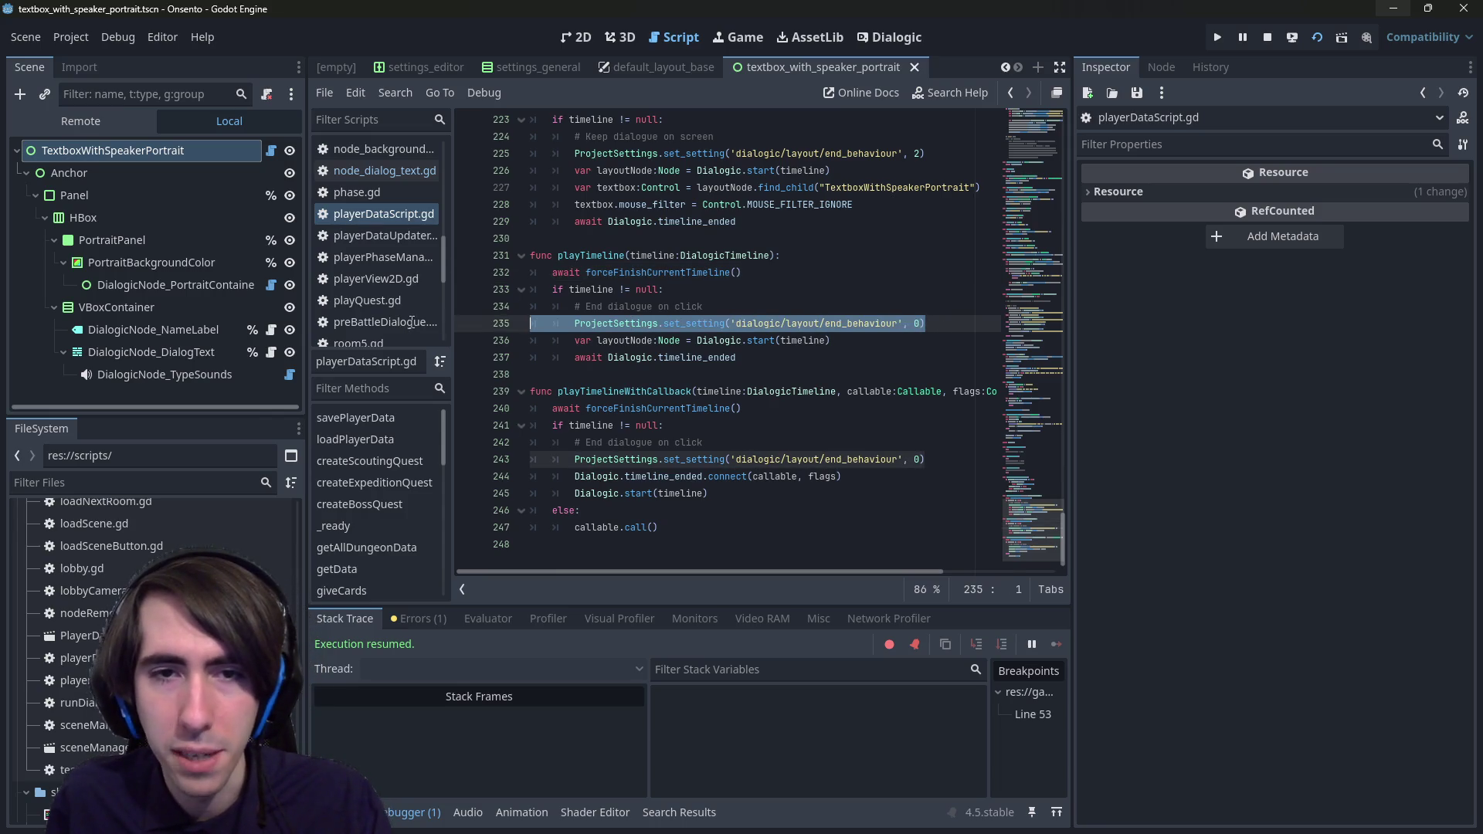
pyautogui.moveTo(695, 331)
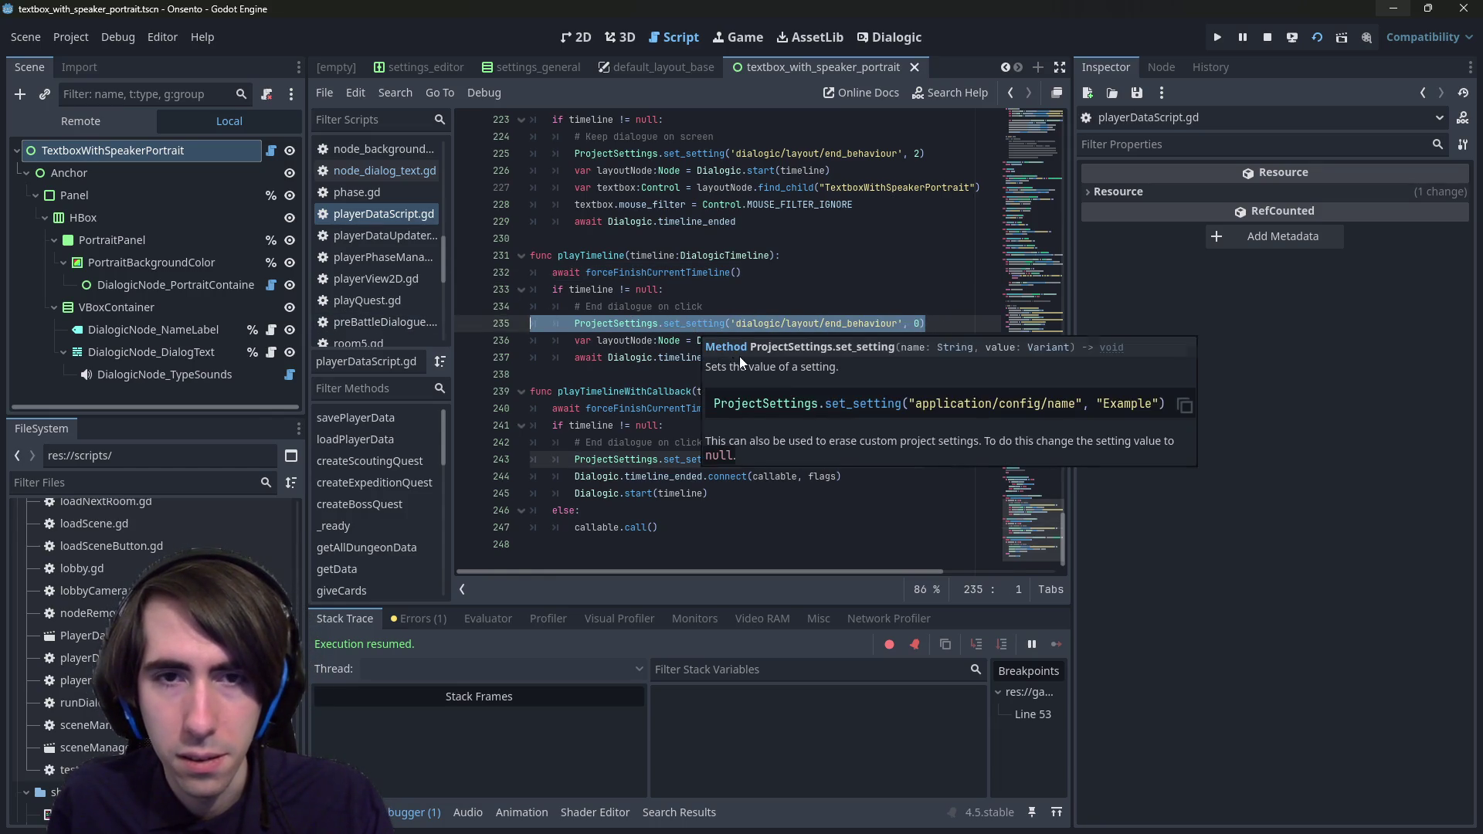
pyautogui.press('BackSpace')
pyautogui.moveTo(742, 307); pyautogui.dragTo(492, 302)
pyautogui.press('Delete')
pyautogui.press('Delete')
pyautogui.press('Delete')
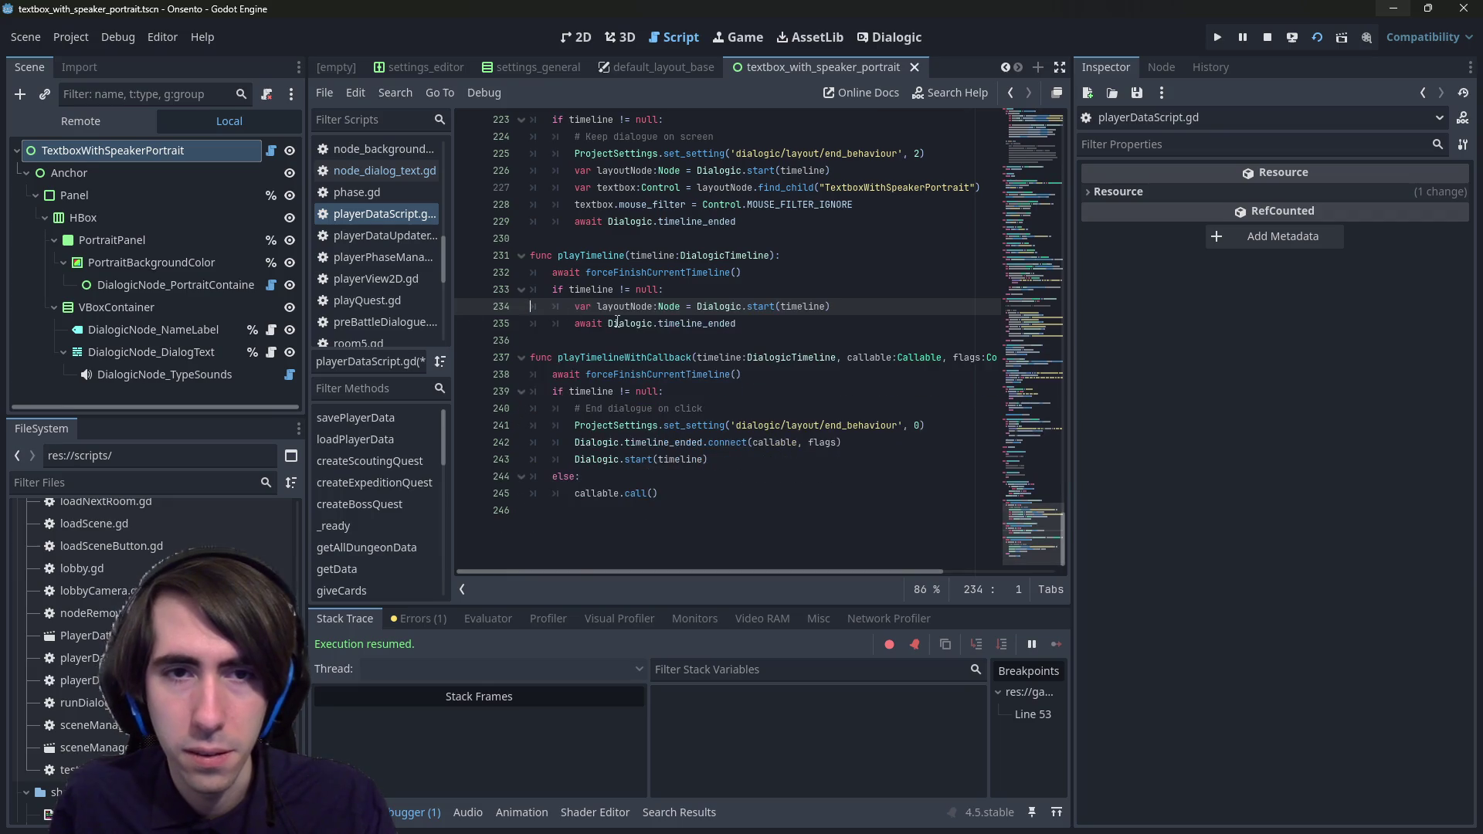
pyautogui.moveTo(936, 417)
pyautogui.mouseDown()
pyautogui.moveTo(539, 401)
pyautogui.moveTo(666, 392)
pyautogui.mouseUp()
pyautogui.press('BackSpace')
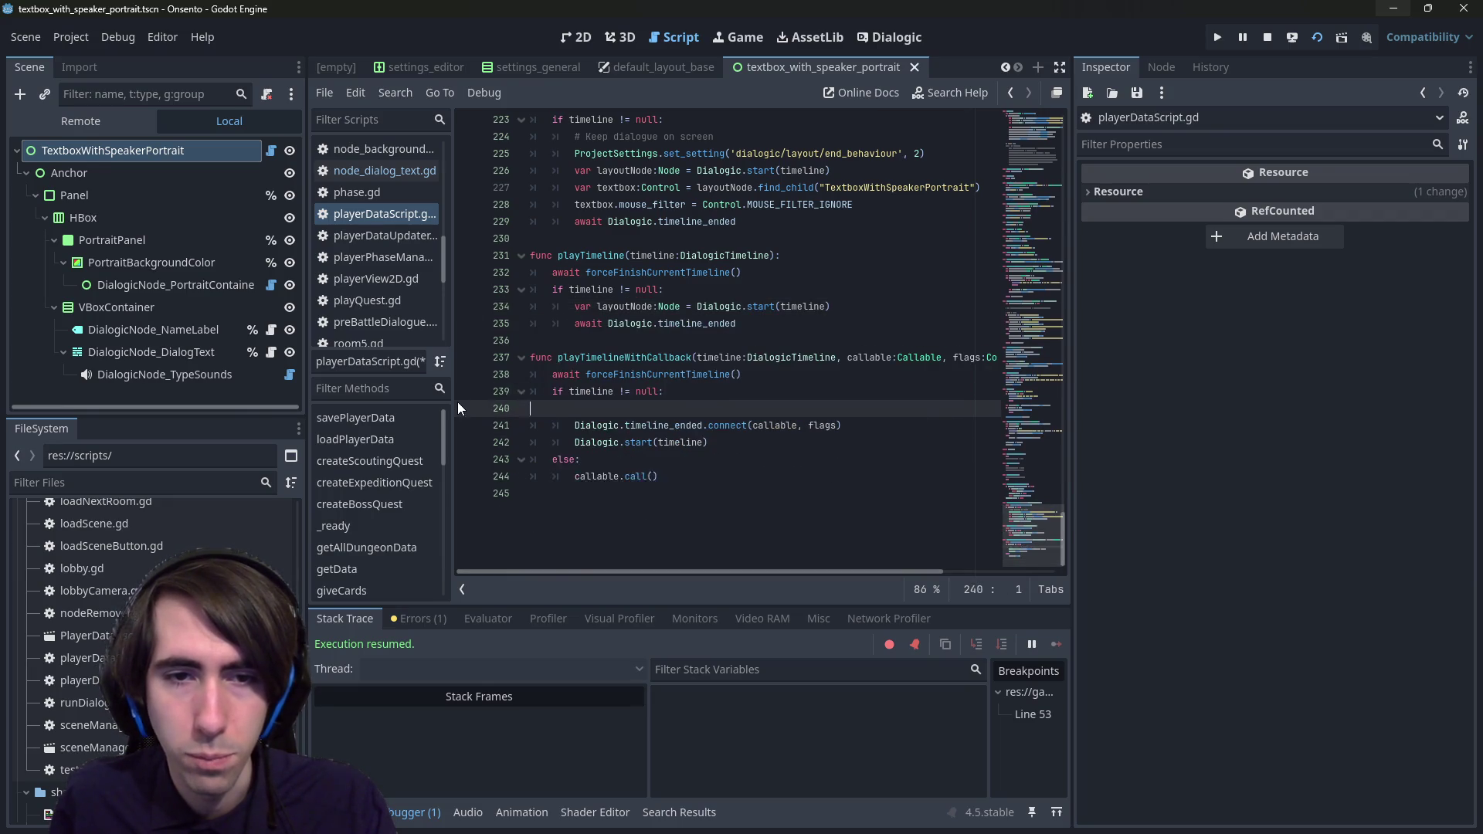
# Save playerDataScript.gd and switch to the playQuest scene.
pyautogui.click(862, 170)
pyautogui.press('Down')
pyautogui.press('Up')
pyautogui.press('Up')
pyautogui.press('Up')
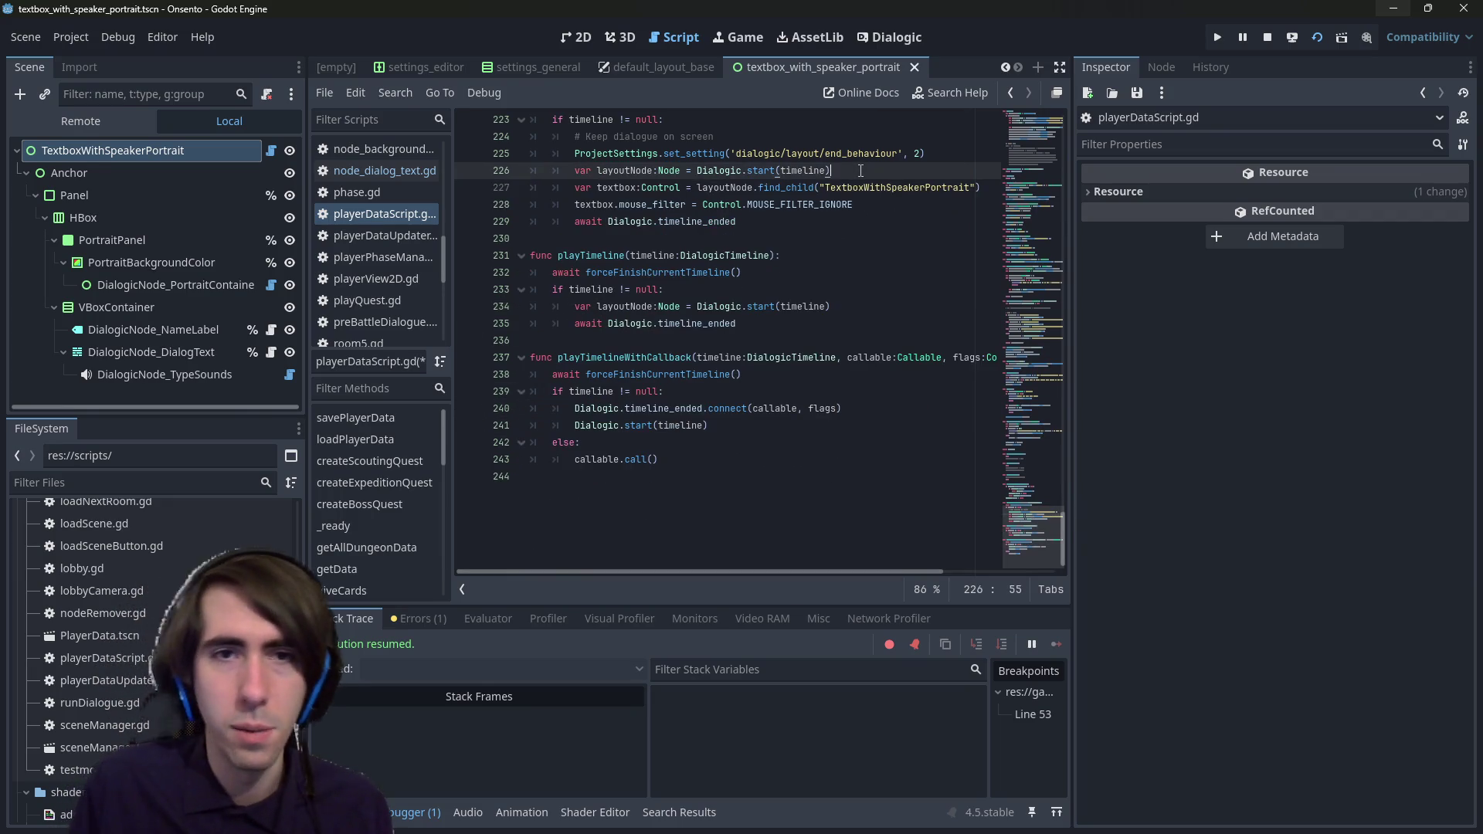
pyautogui.hotkey('ctrl', 's')
pyautogui.doubleClick(596, 136)
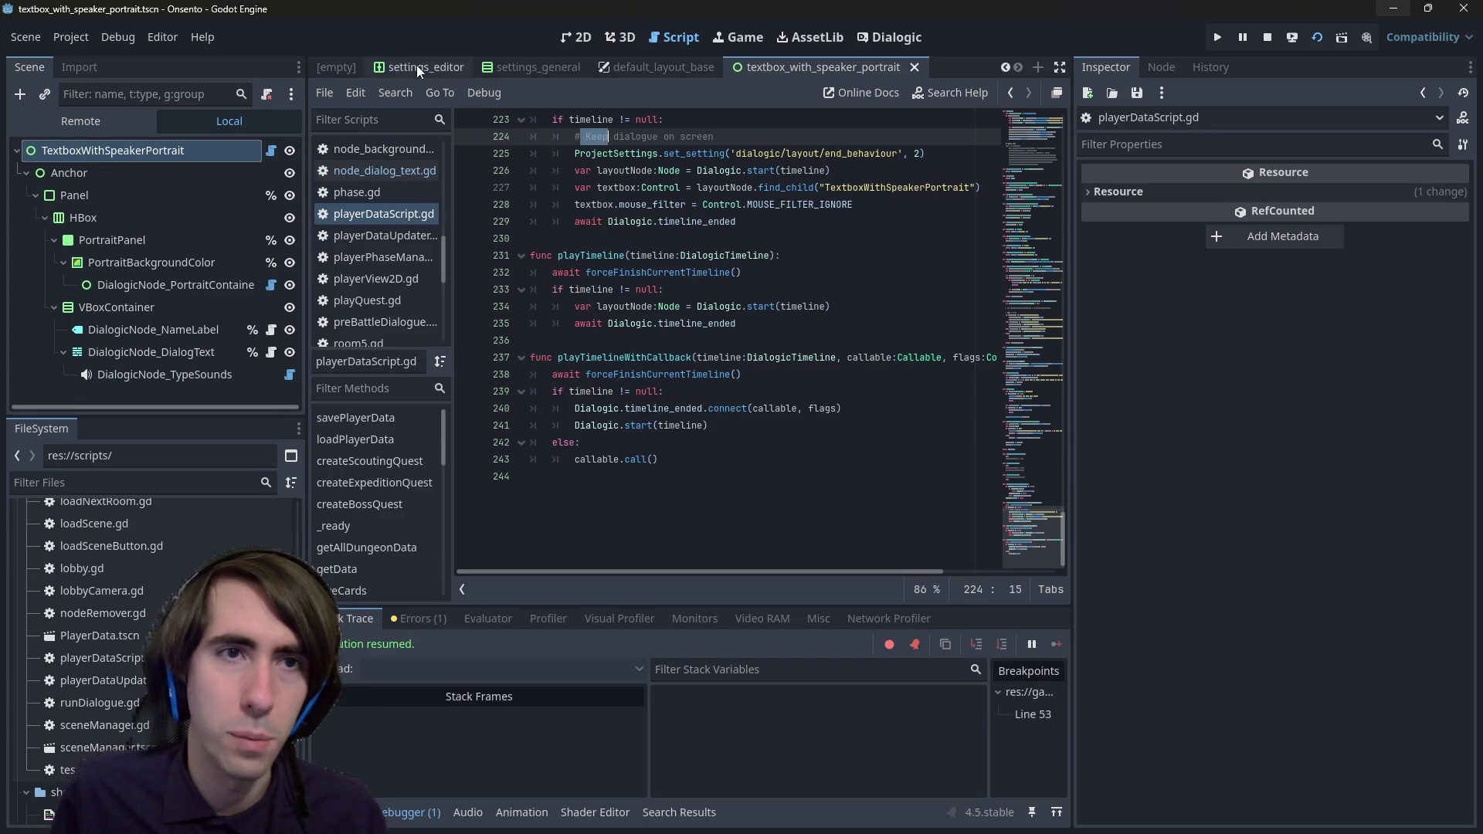
pyautogui.scroll(3, 344, 67)
pyautogui.scroll(5, 550, 66)
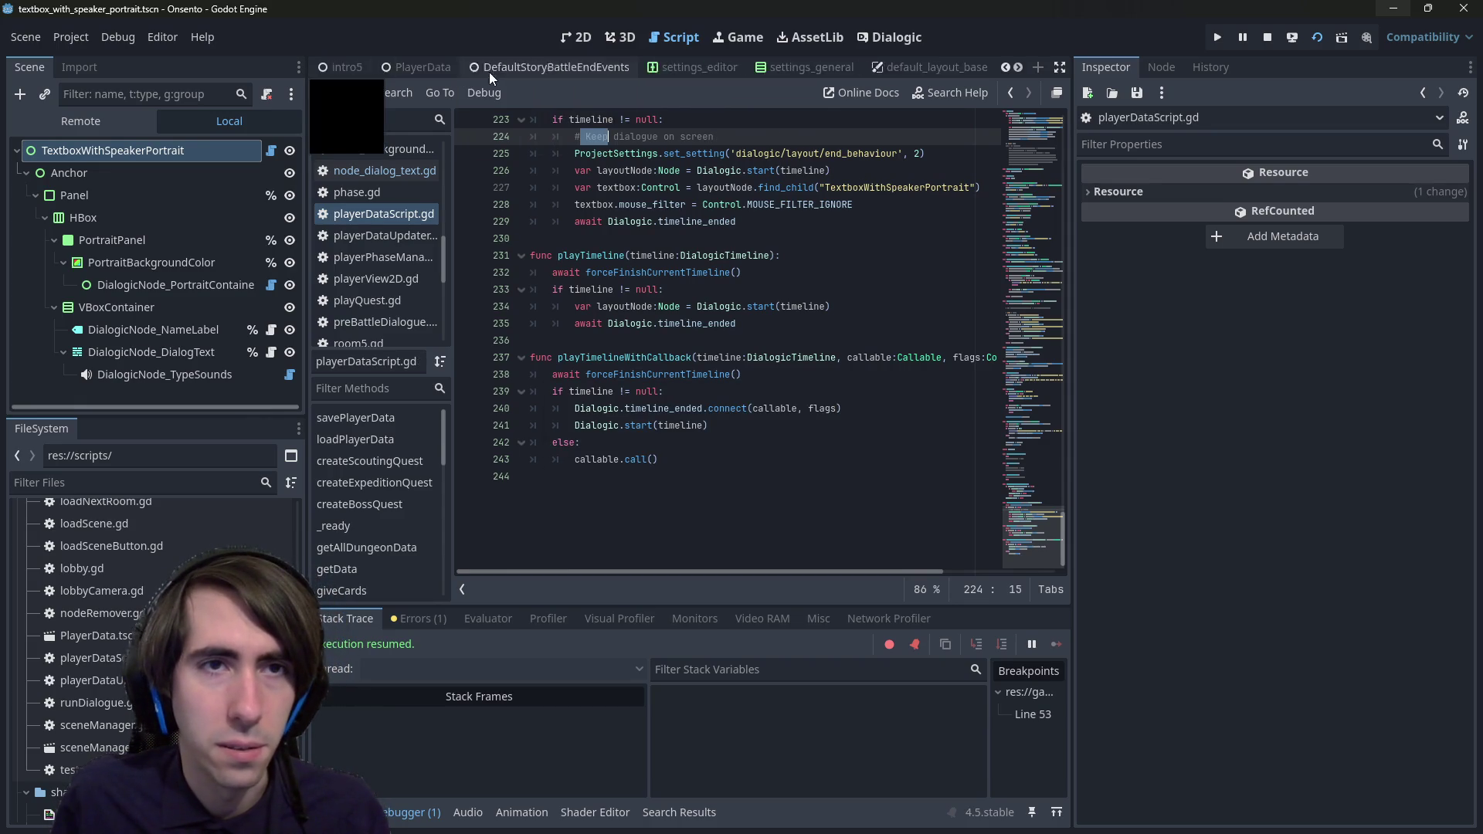
pyautogui.scroll(2, 569, 67)
pyautogui.click(560, 66)
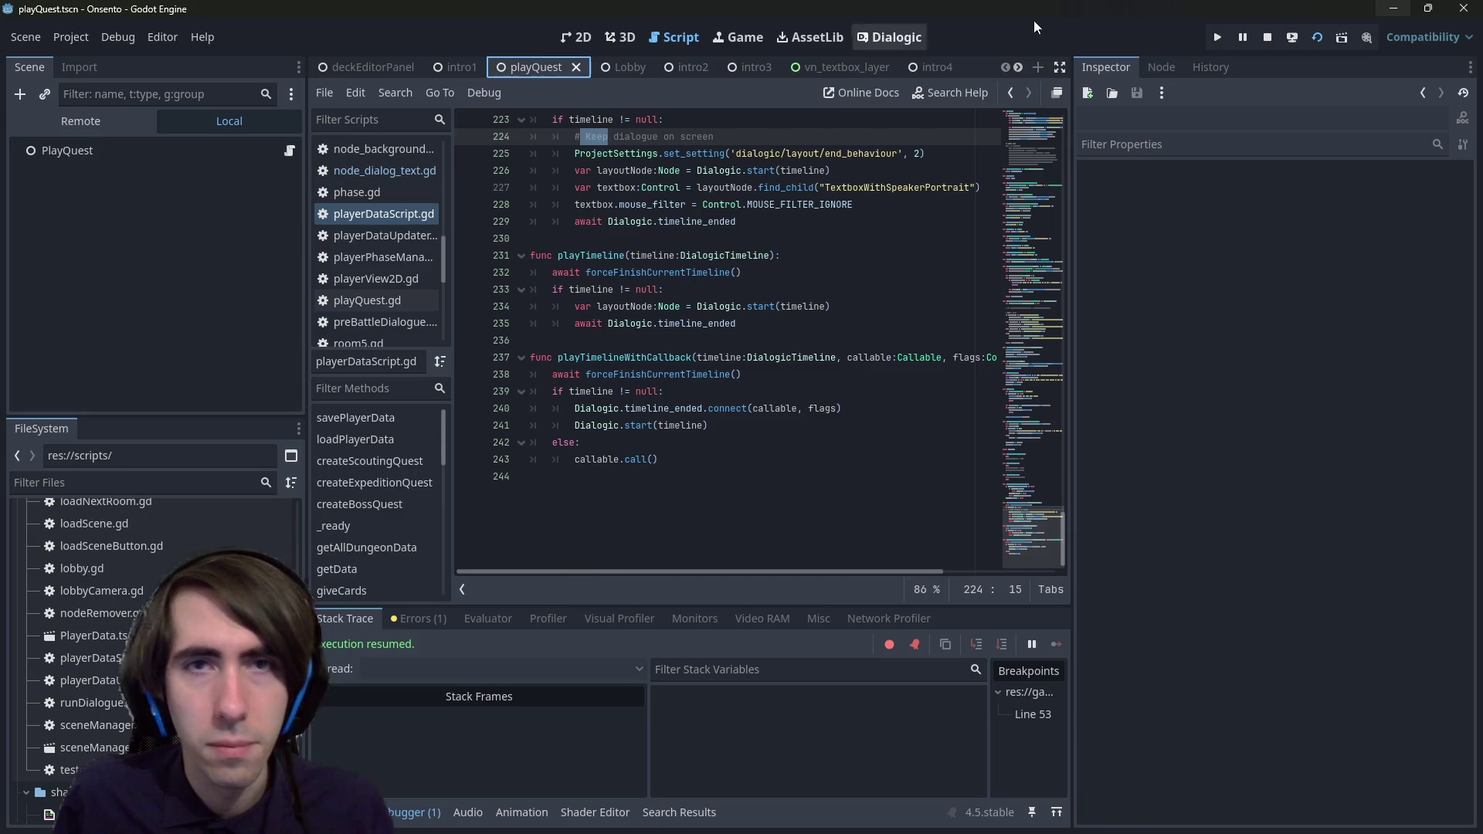
# Restart the game with F5 and advance three dialogue lines until the debugger halts at line 228.
pyautogui.click(1272, 44)
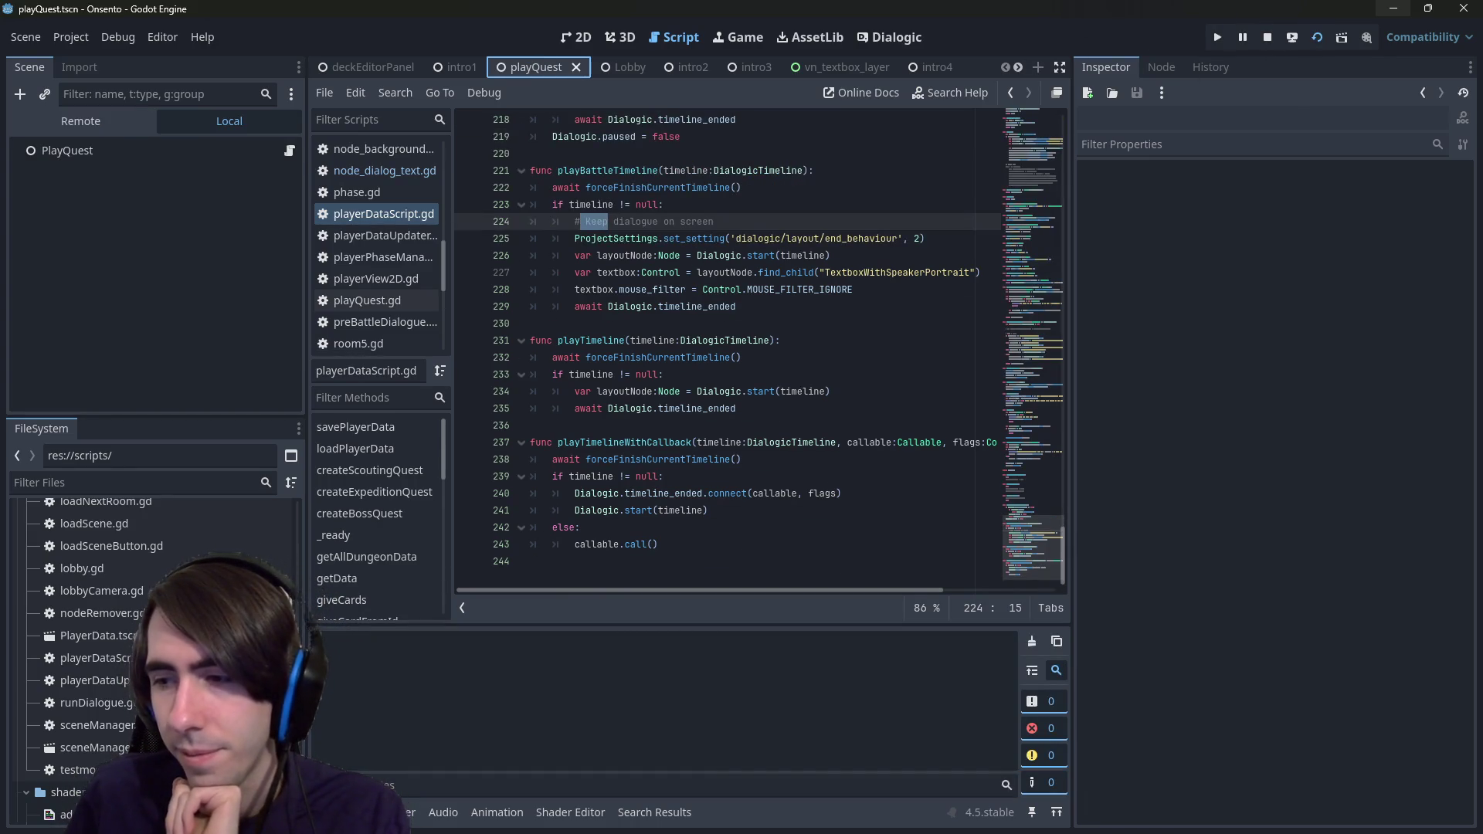
pyautogui.press('F5')
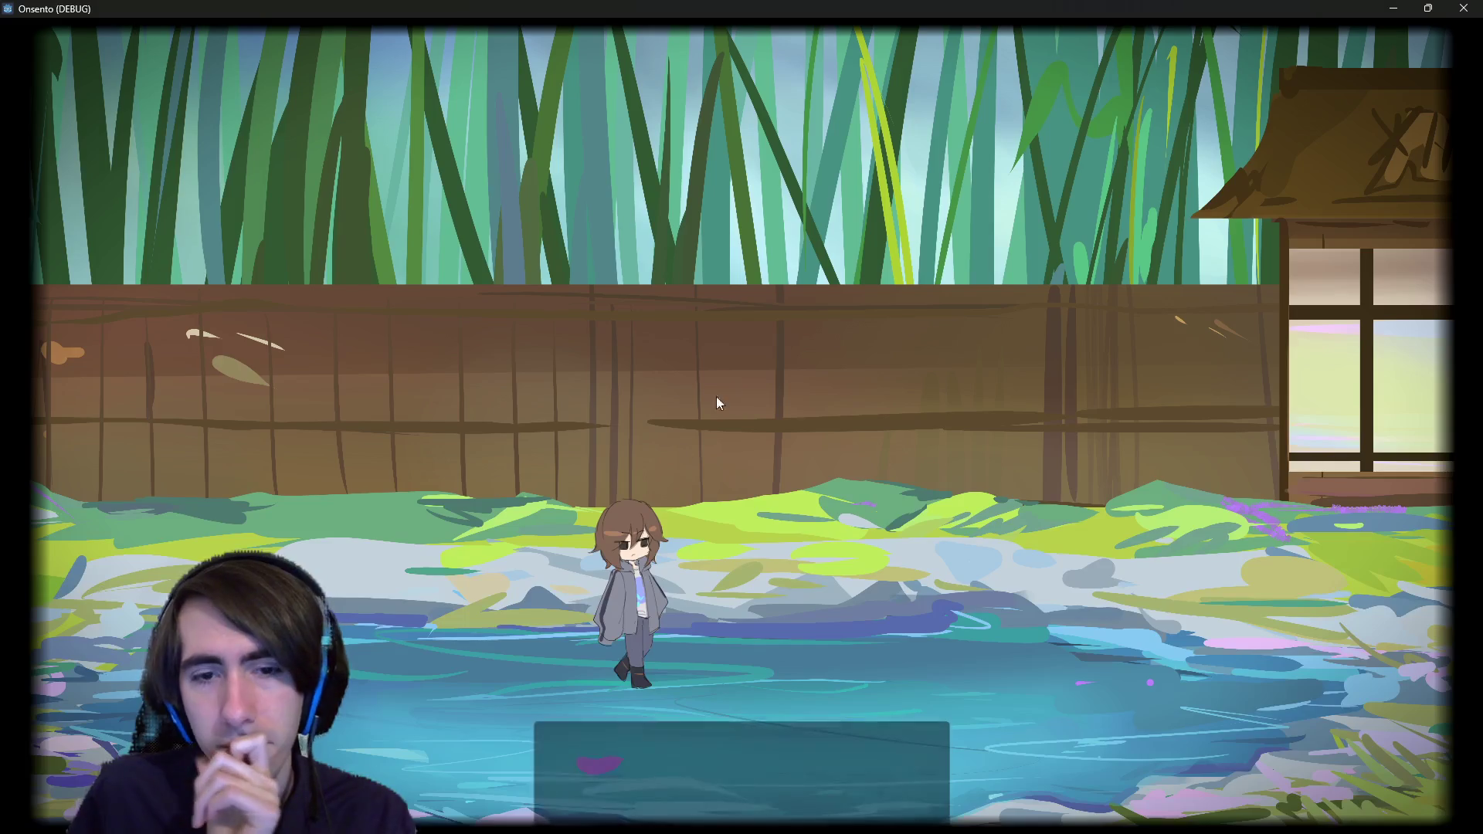
pyautogui.click(671, 441)
pyautogui.click(671, 436)
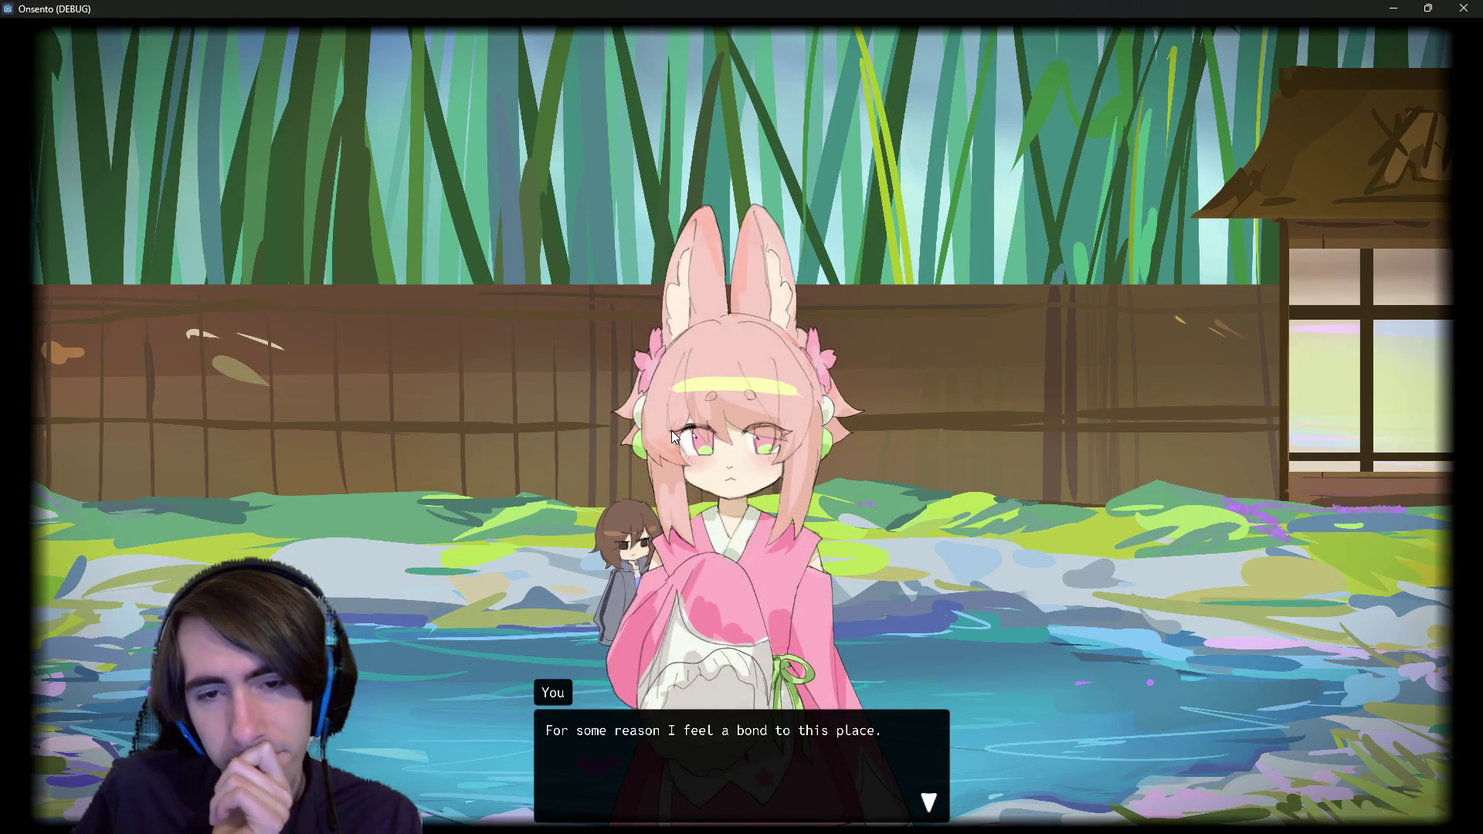
pyautogui.click(669, 426)
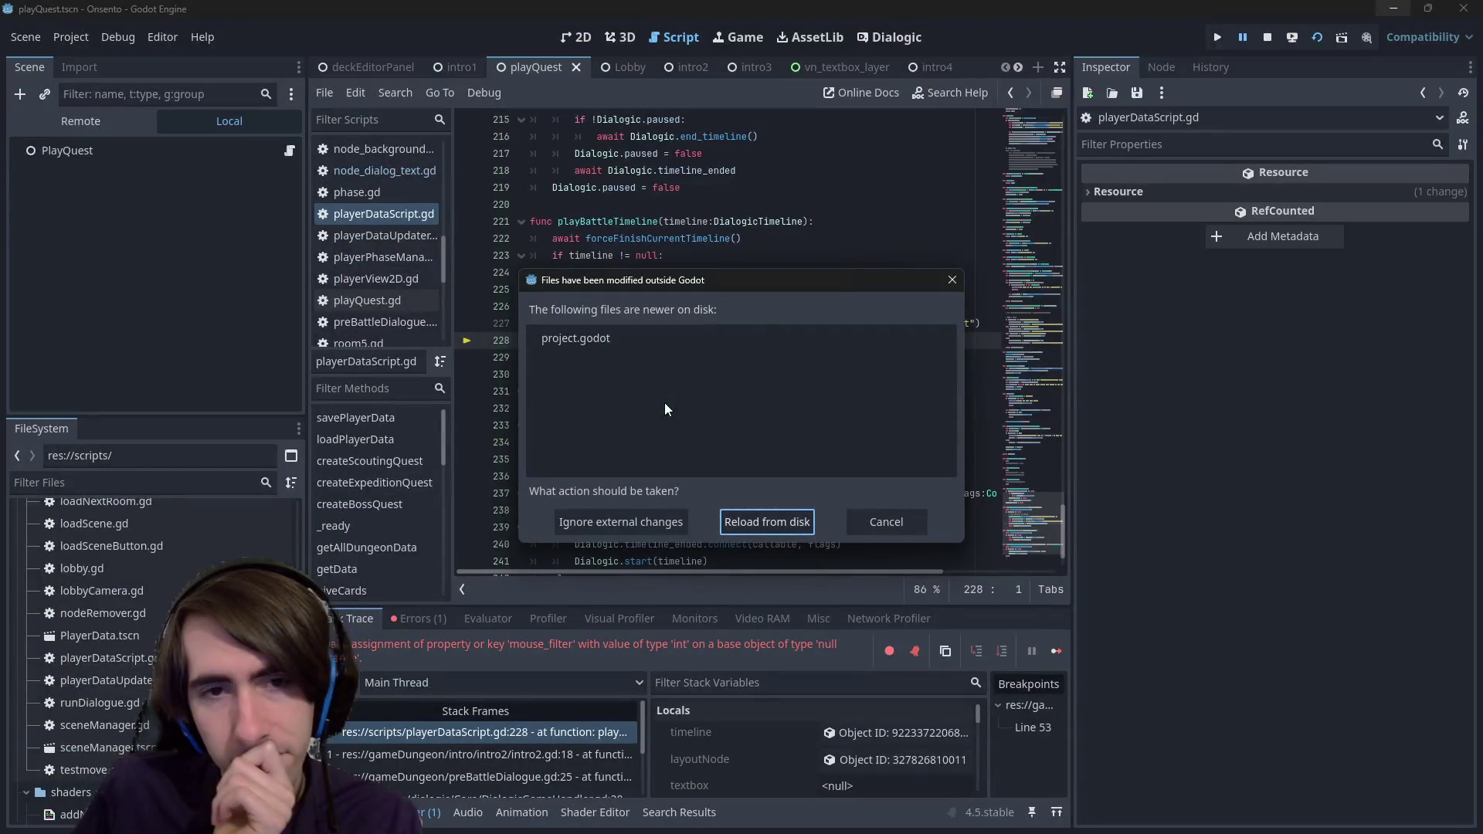
# Delete playBattleTimeline's end_behaviour set_setting line and move the 'Keep dialogue on screen' comment below layoutNode.
pyautogui.click(950, 281)
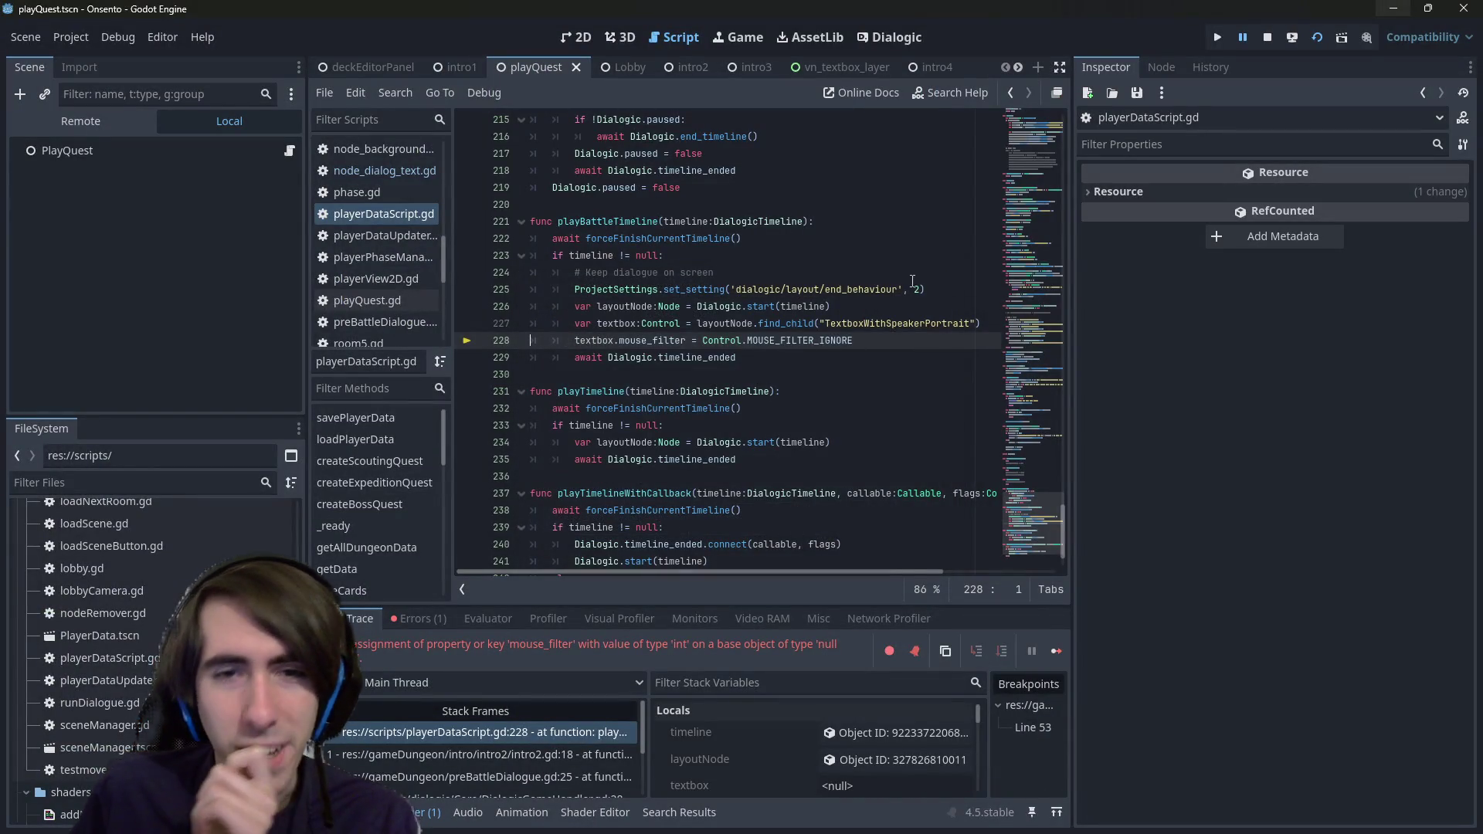
pyautogui.moveTo(716, 272)
pyautogui.mouseDown()
pyautogui.moveTo(880, 289)
pyautogui.moveTo(695, 301)
pyautogui.moveTo(463, 289)
pyautogui.mouseUp()
pyautogui.press('BackSpace')
pyautogui.press('BackSpace')
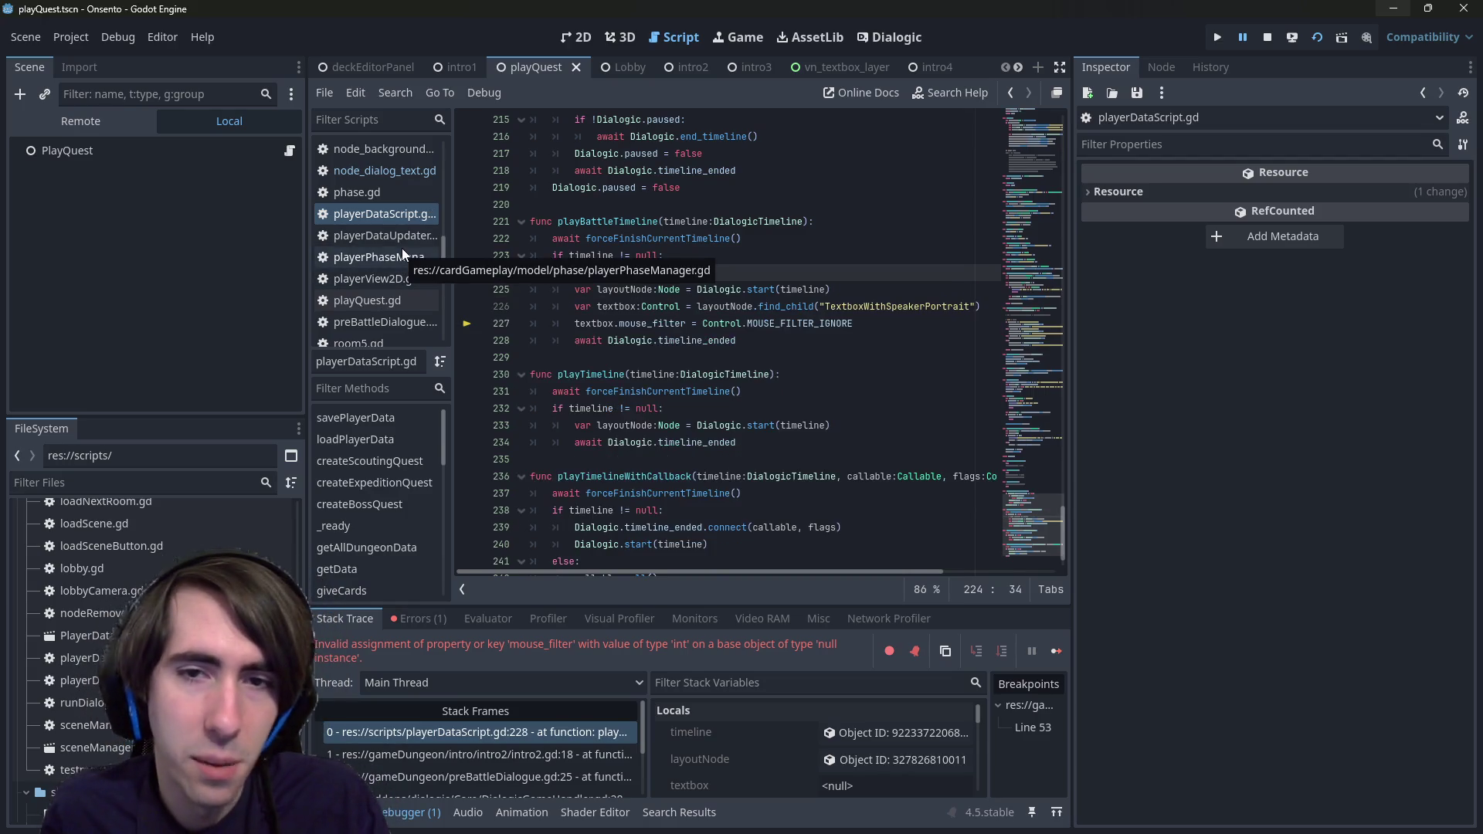
pyautogui.hotkey('alt', 'Down')
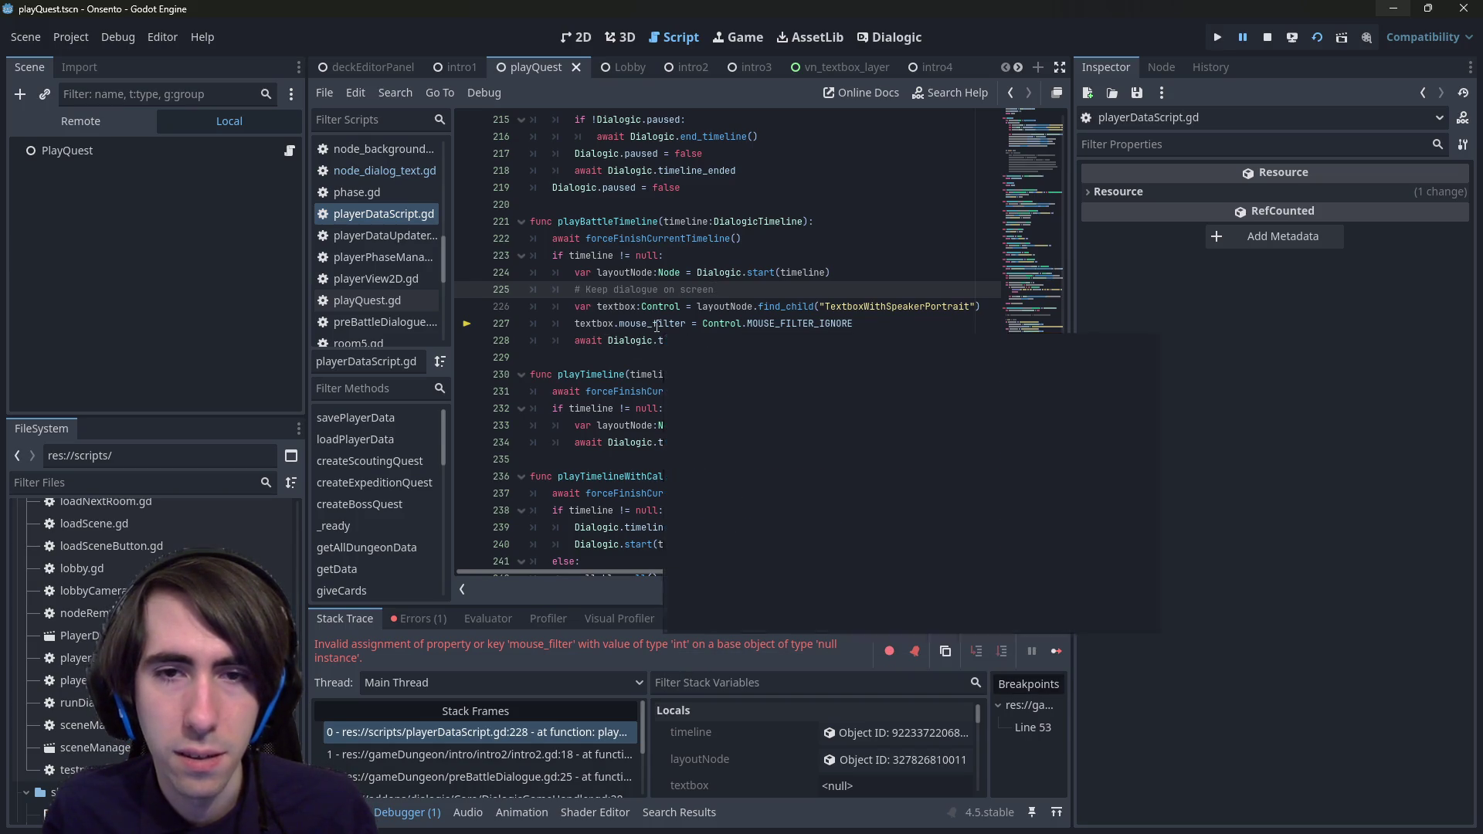
# Select layoutNode among the debugger's local variables.
pyautogui.moveTo(659, 328)
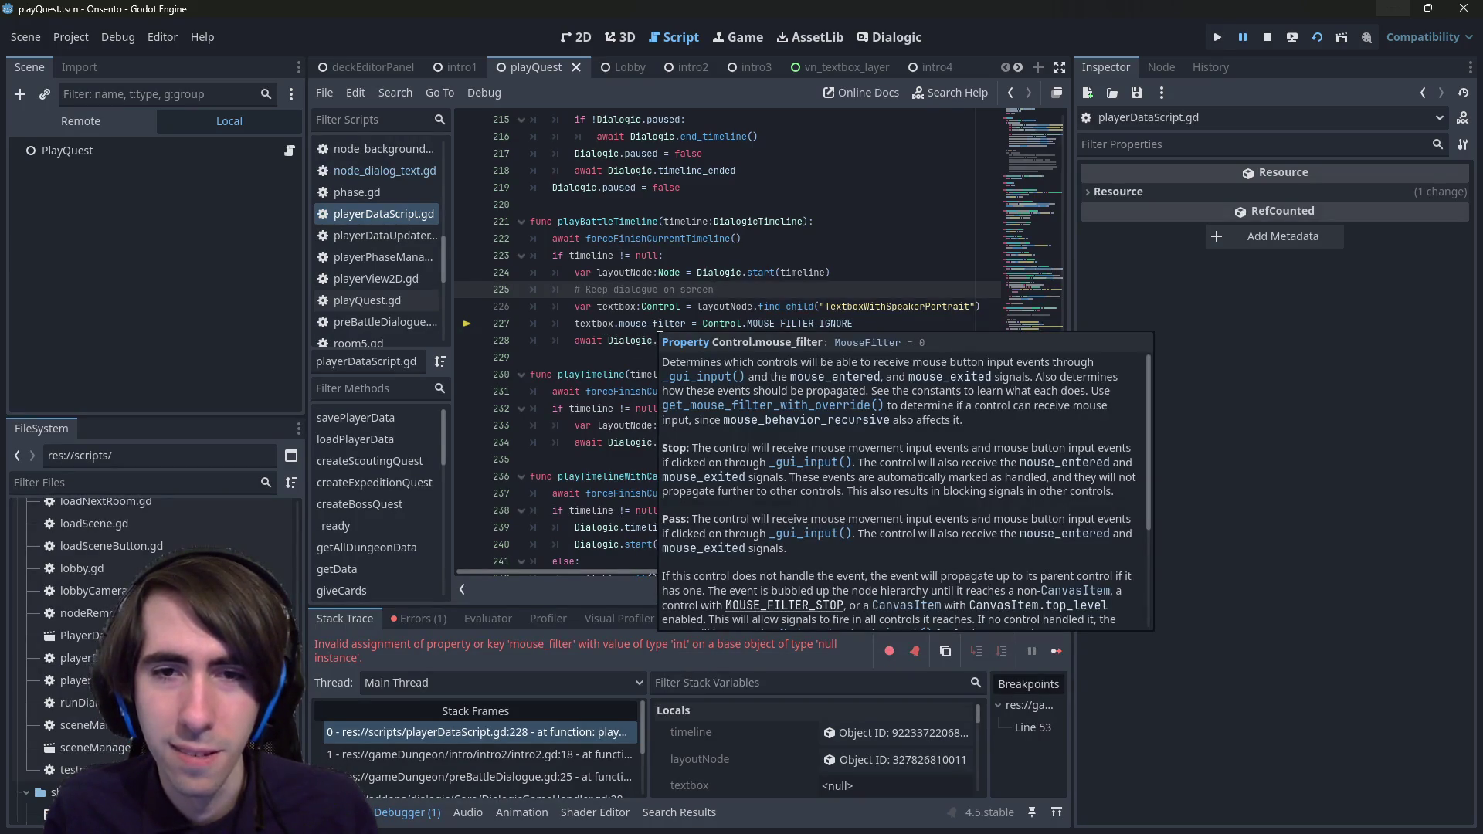
pyautogui.moveTo(596, 323)
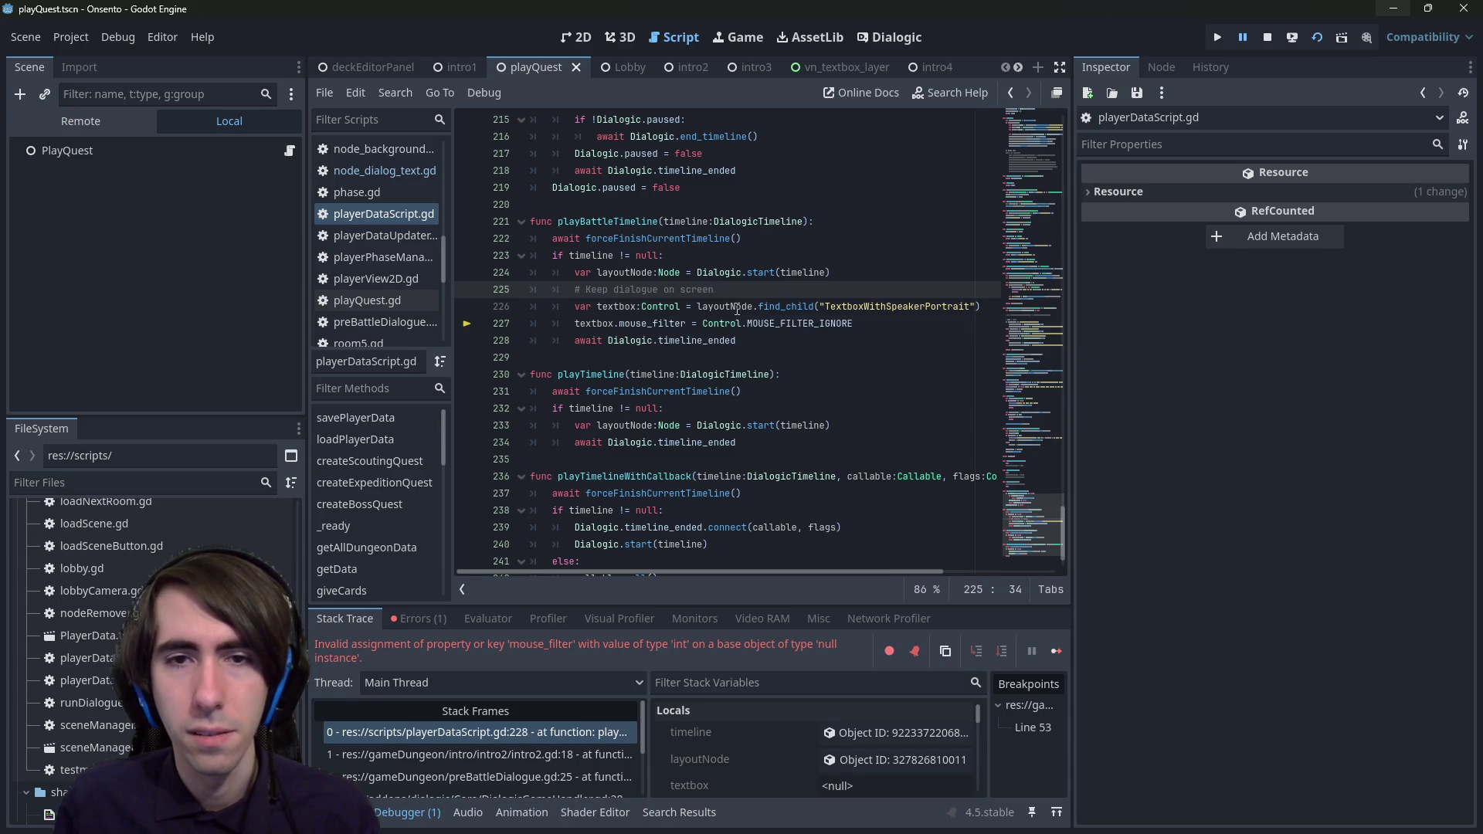
pyautogui.moveTo(736, 307)
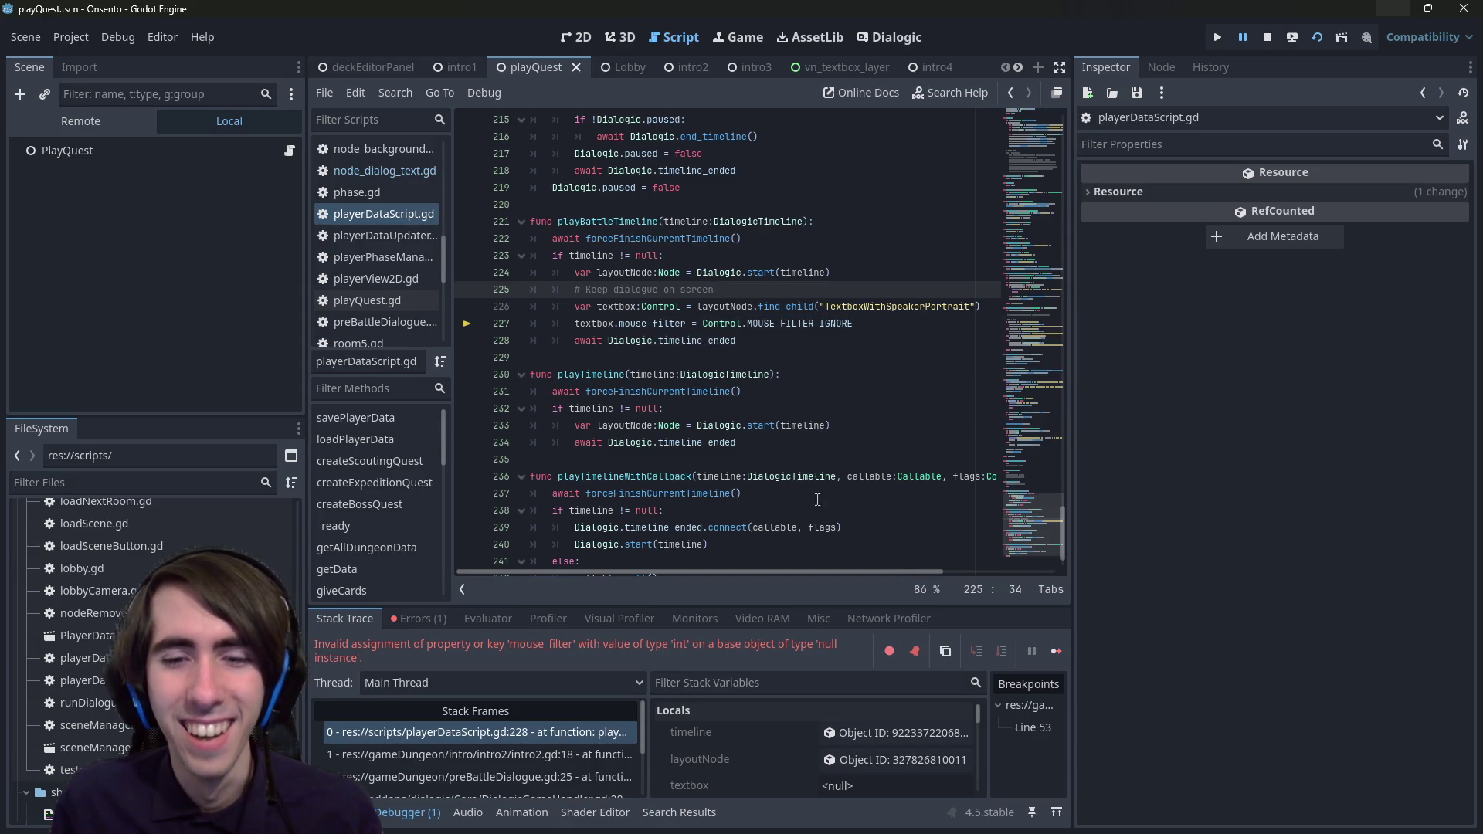
pyautogui.scroll(-1, 735, 309)
pyautogui.click(864, 760)
# Inspect layoutNode as a remote CanvasLayer, briefly filtering its properties for 'chil'.
pyautogui.click(862, 758)
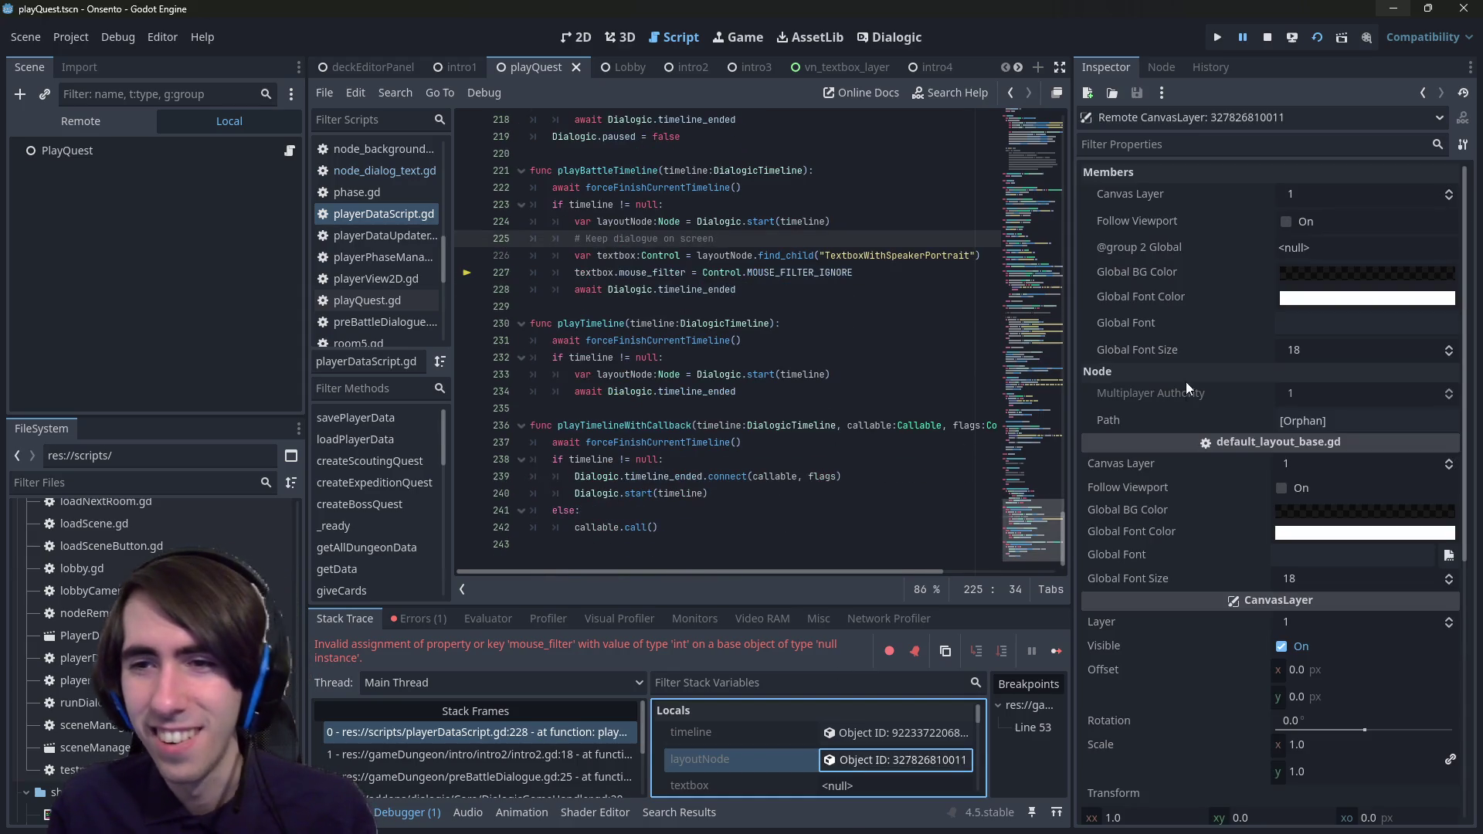
pyautogui.click(1154, 143)
pyautogui.write('chil')
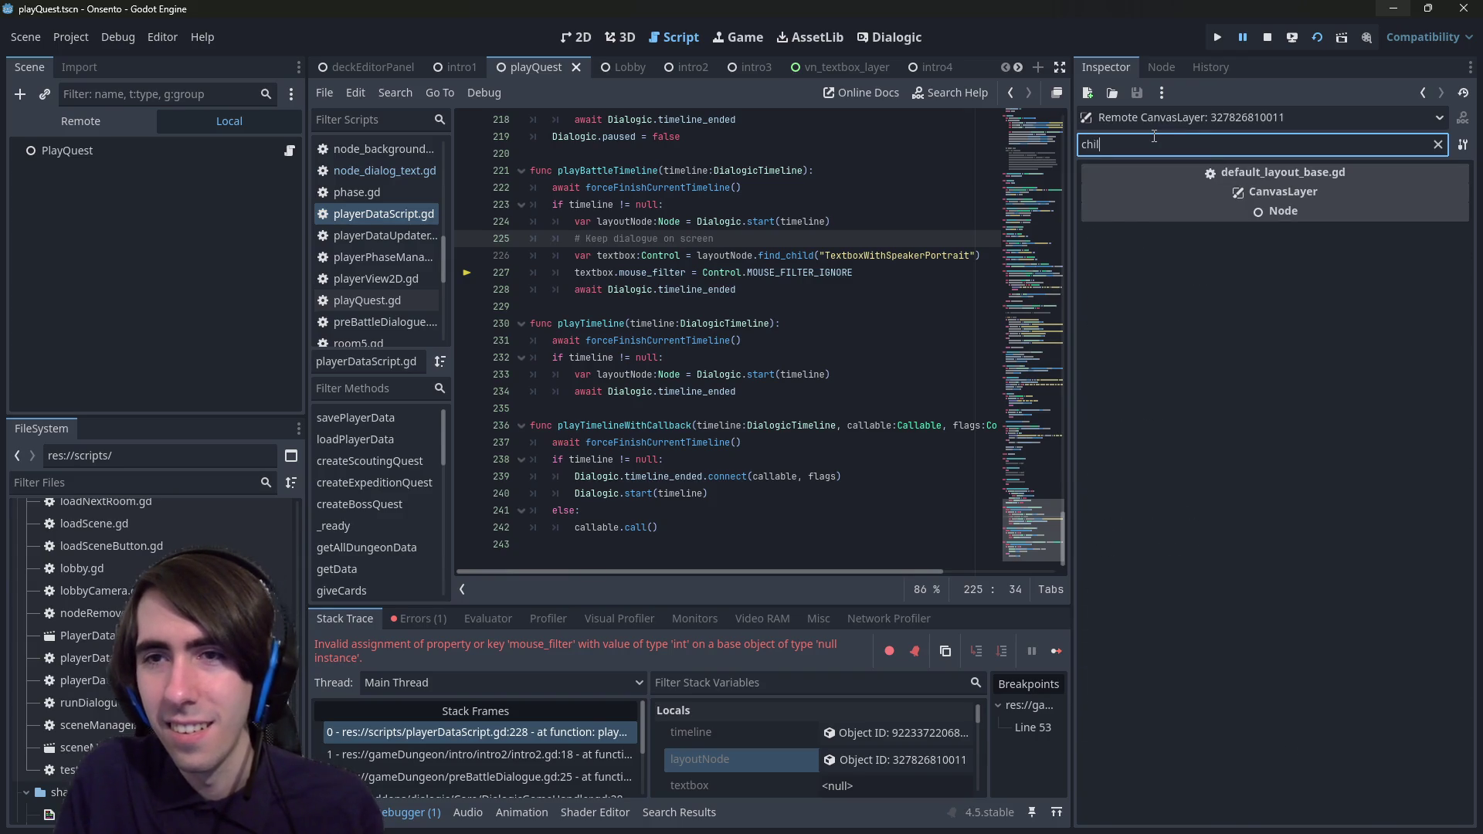
pyautogui.press('BackSpace')
pyautogui.press('BackSpace')
pyautogui.press('BackSpace')
# Show the Remote scene tree and expand and collapse Intro2 to view its live children.
pyautogui.click(58, 118)
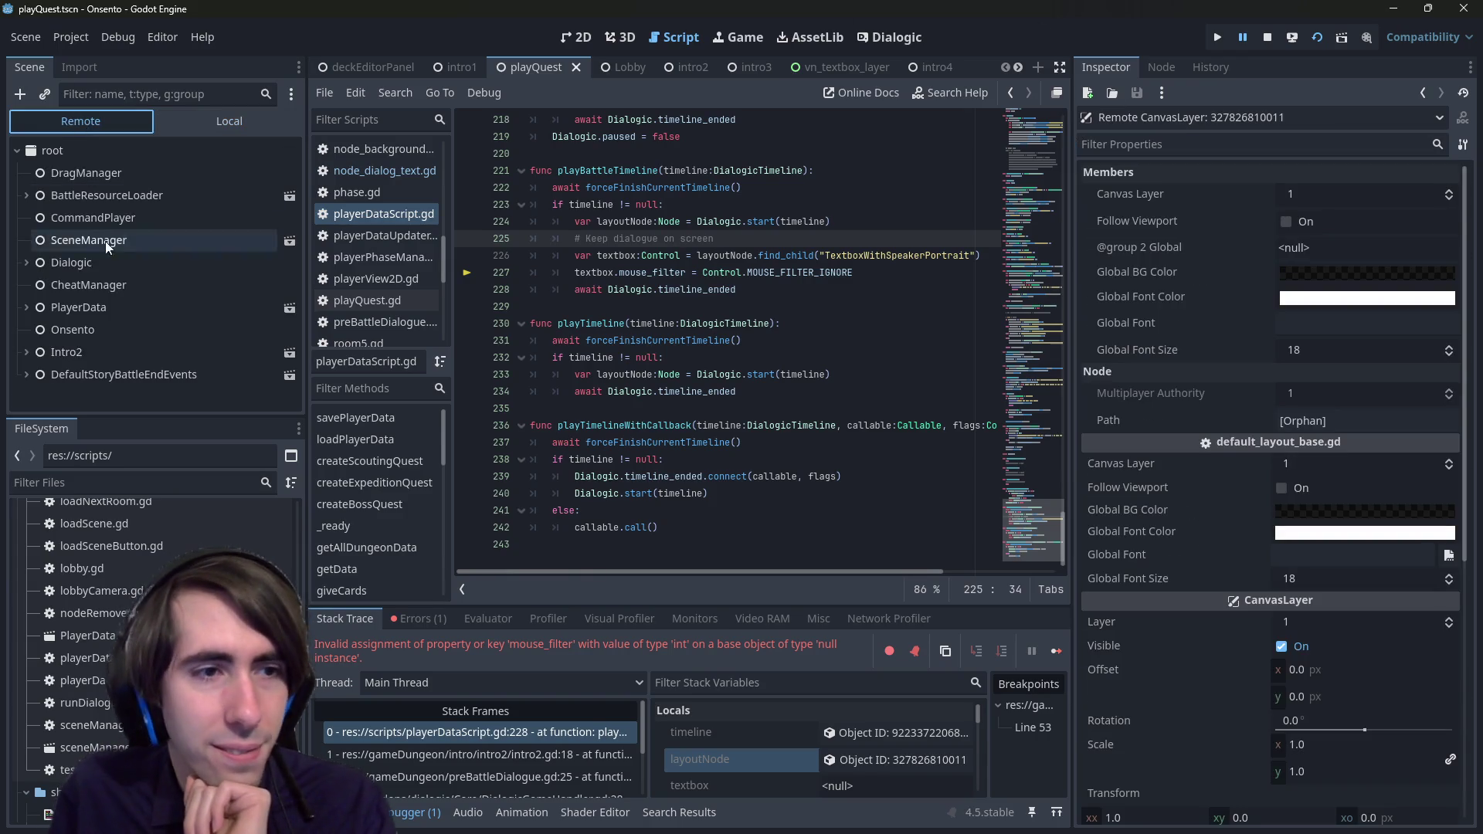
pyautogui.click(28, 352)
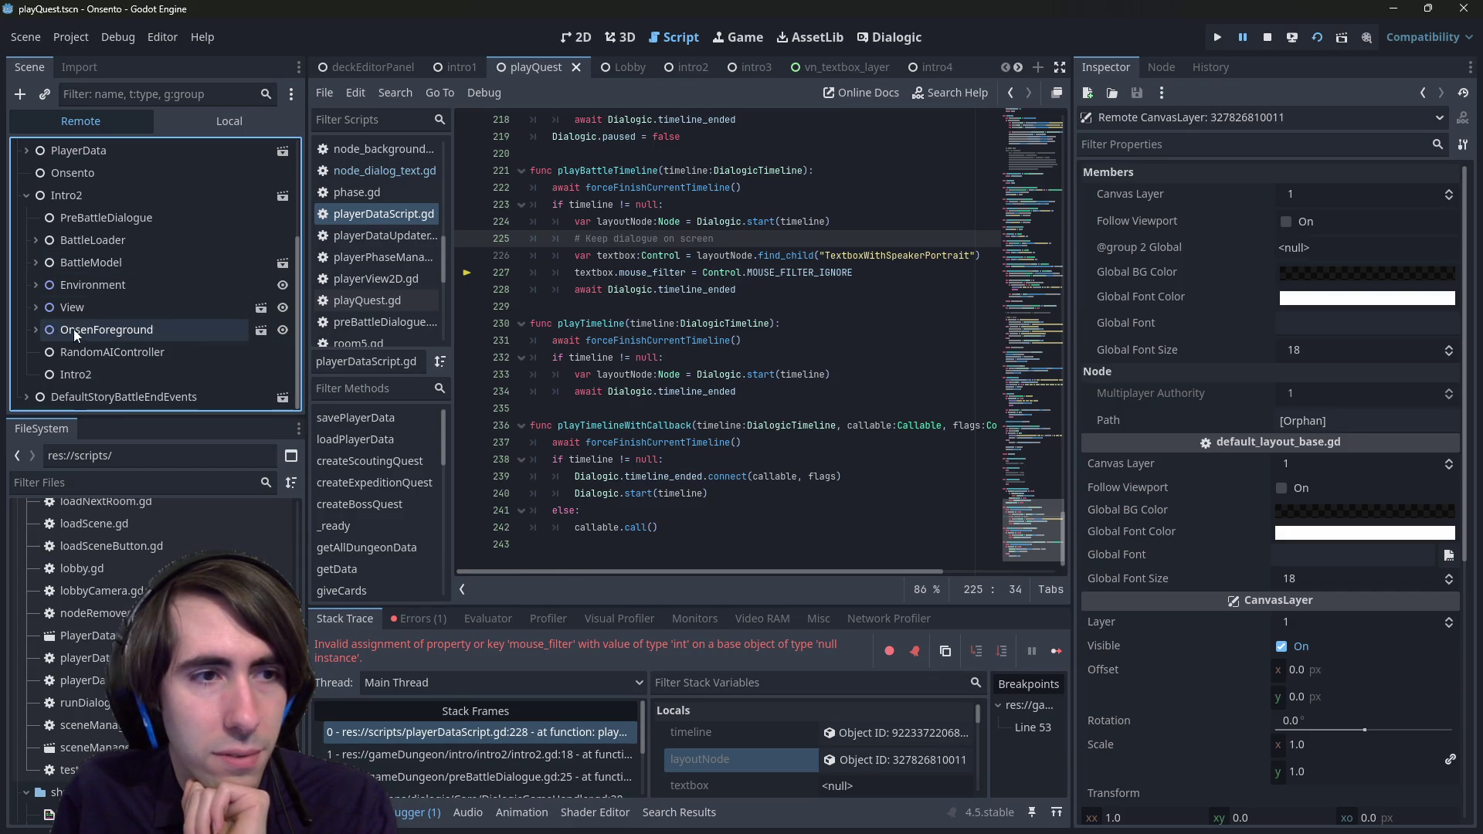
pyautogui.scroll(2, 40, 252)
pyautogui.click(30, 259)
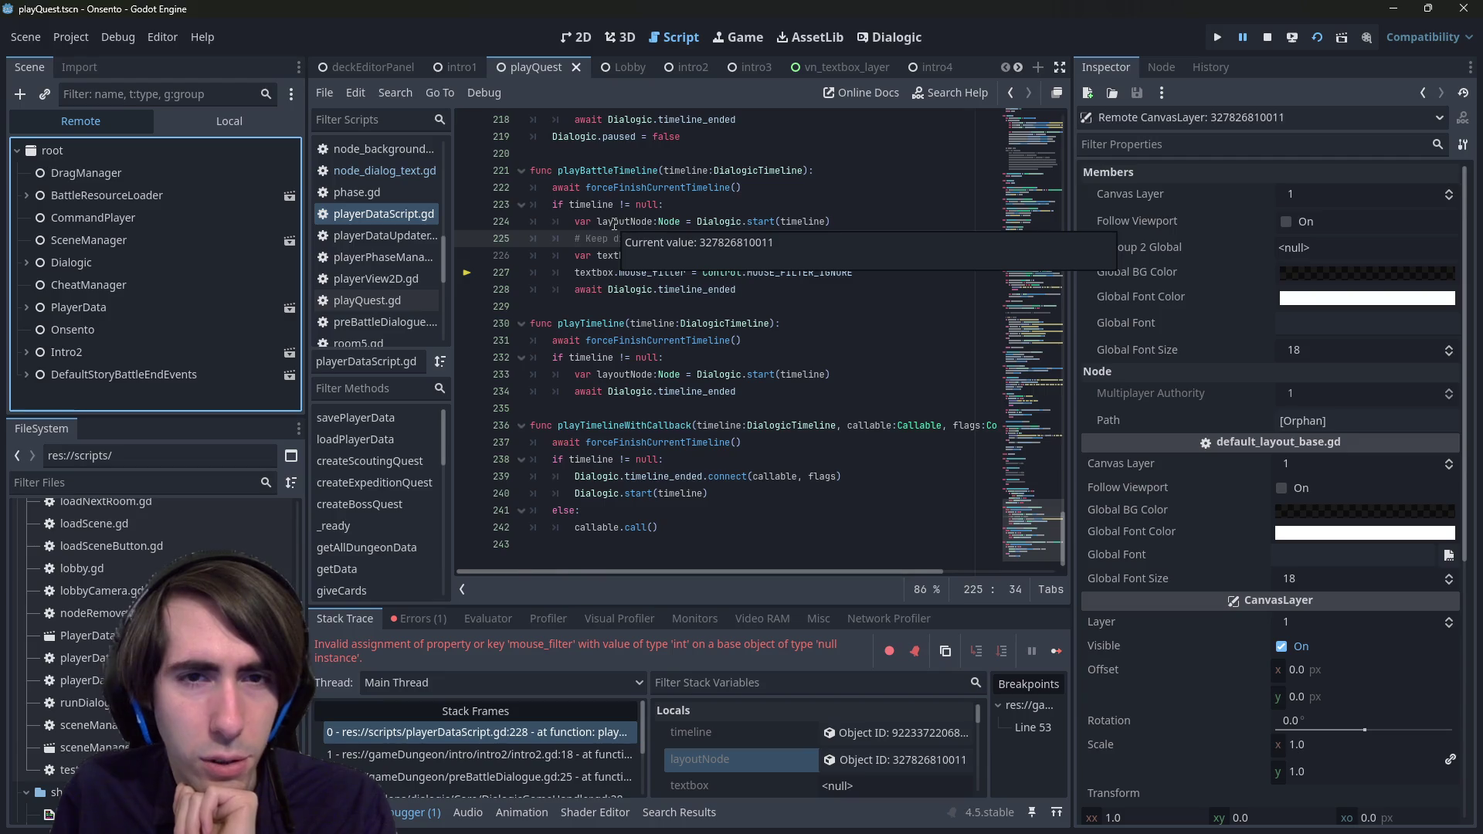
pyautogui.doubleClick(616, 223)
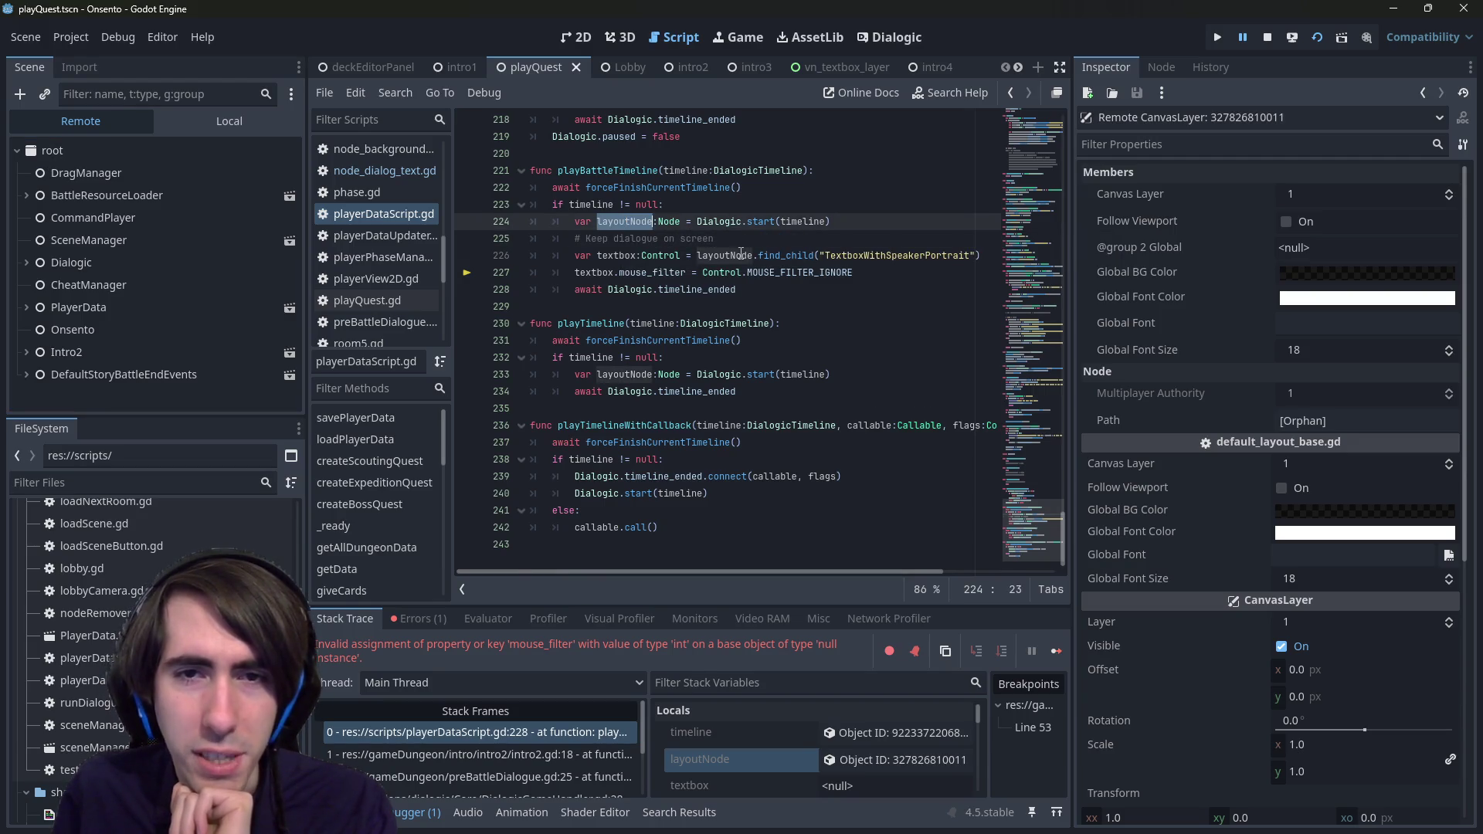
pyautogui.moveTo(741, 255)
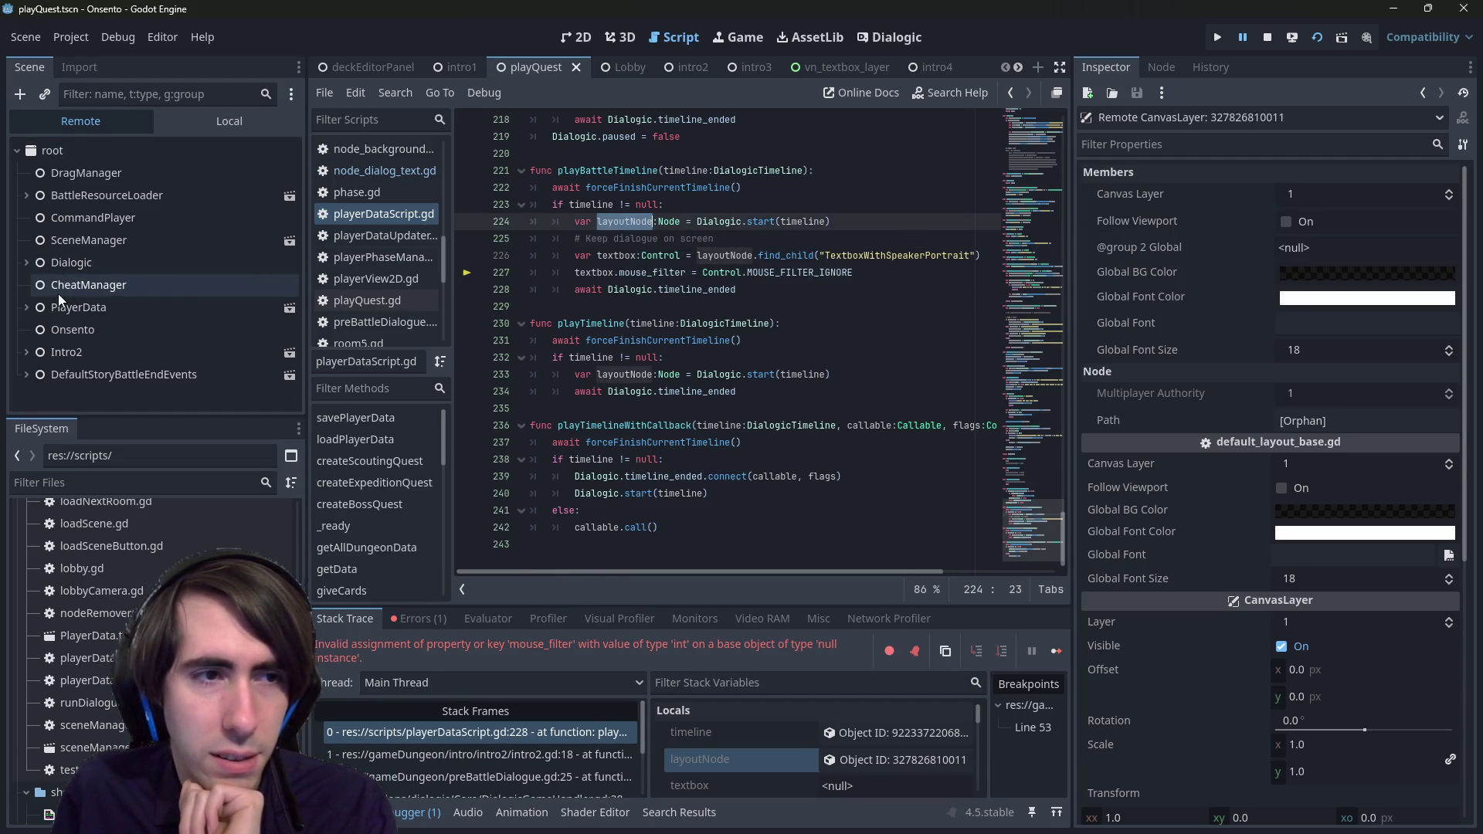
pyautogui.click(25, 357)
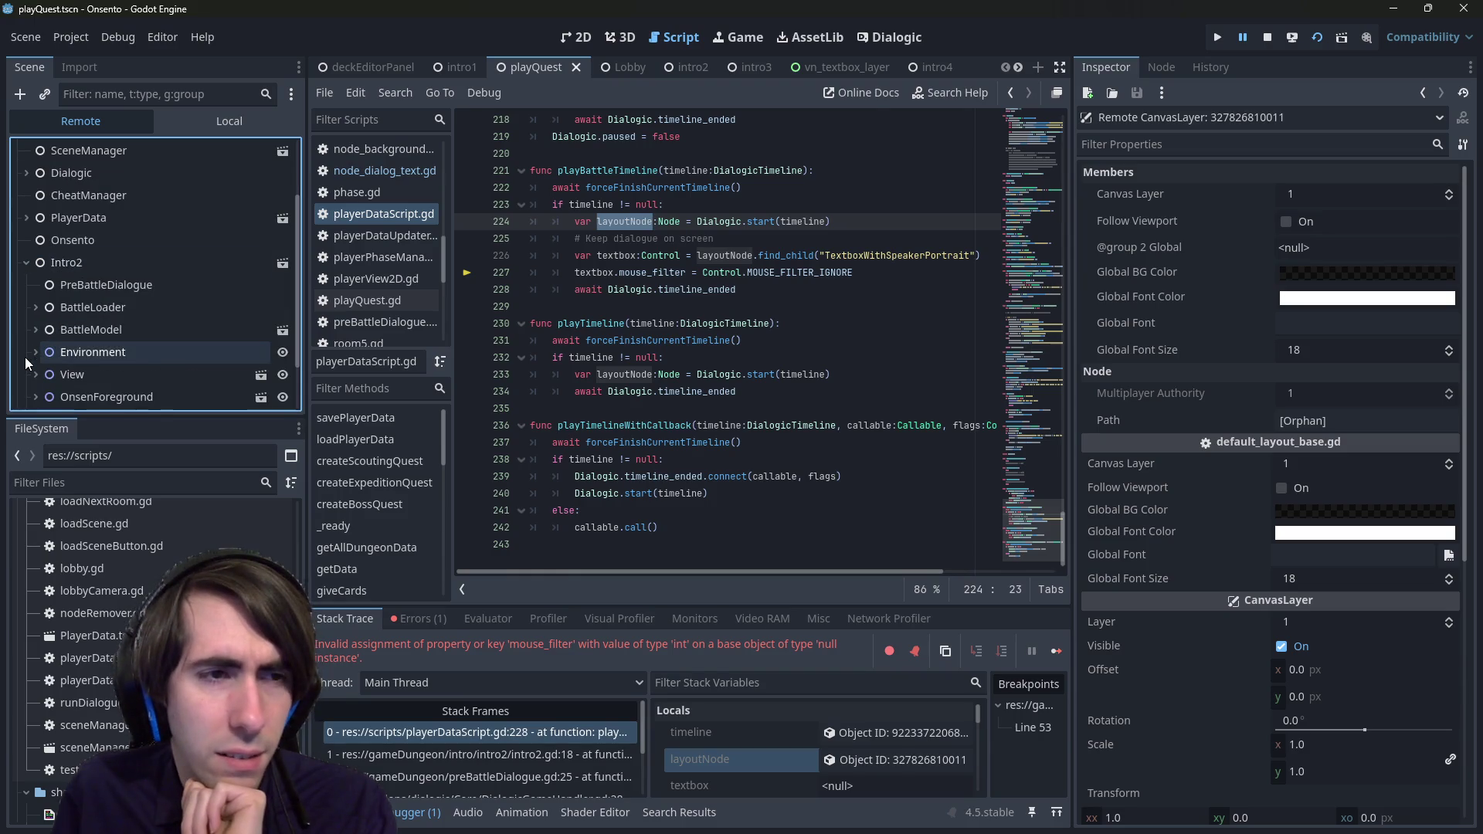
pyautogui.click(27, 263)
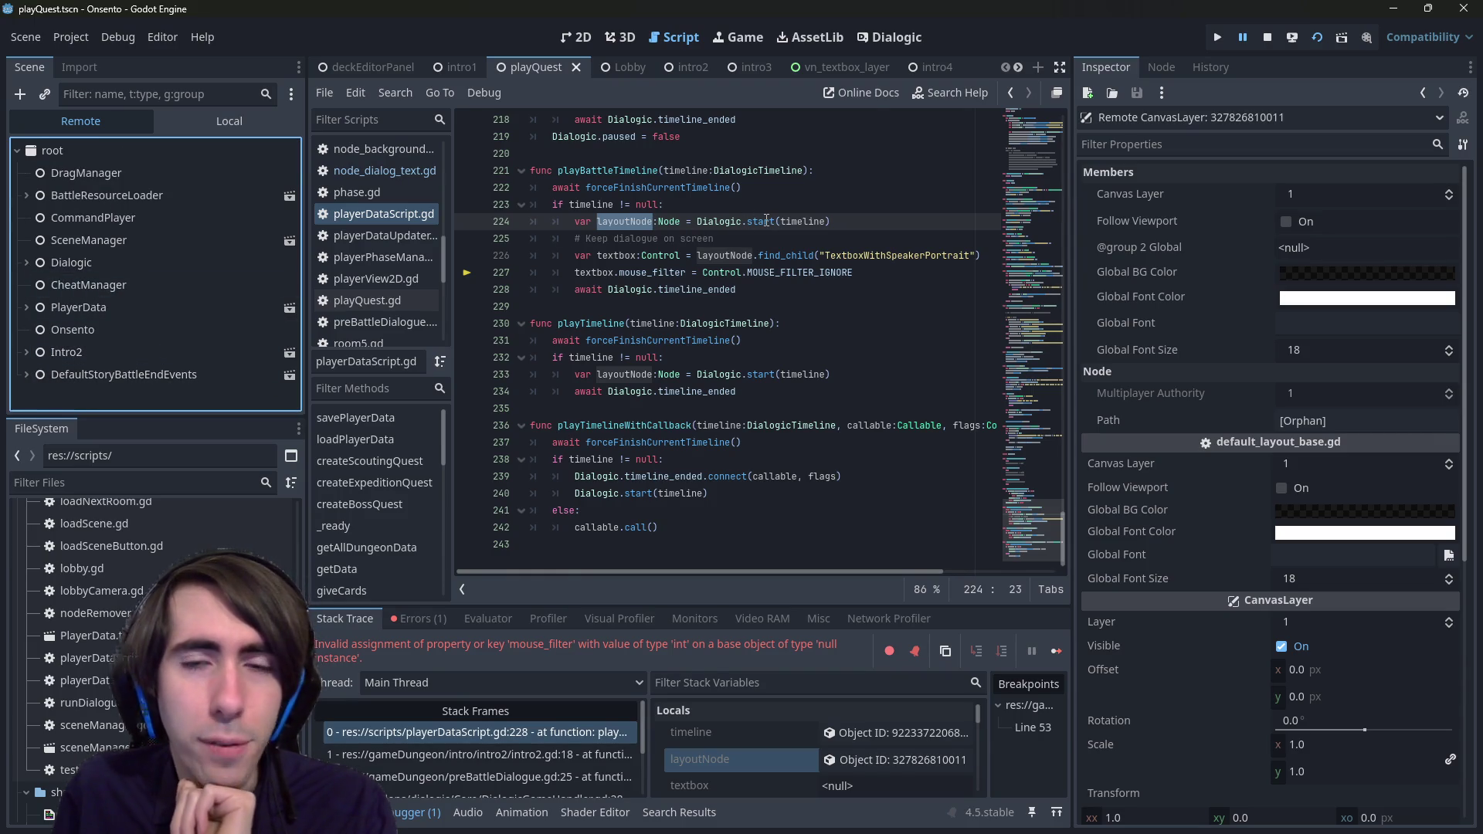
pyautogui.moveTo(766, 221)
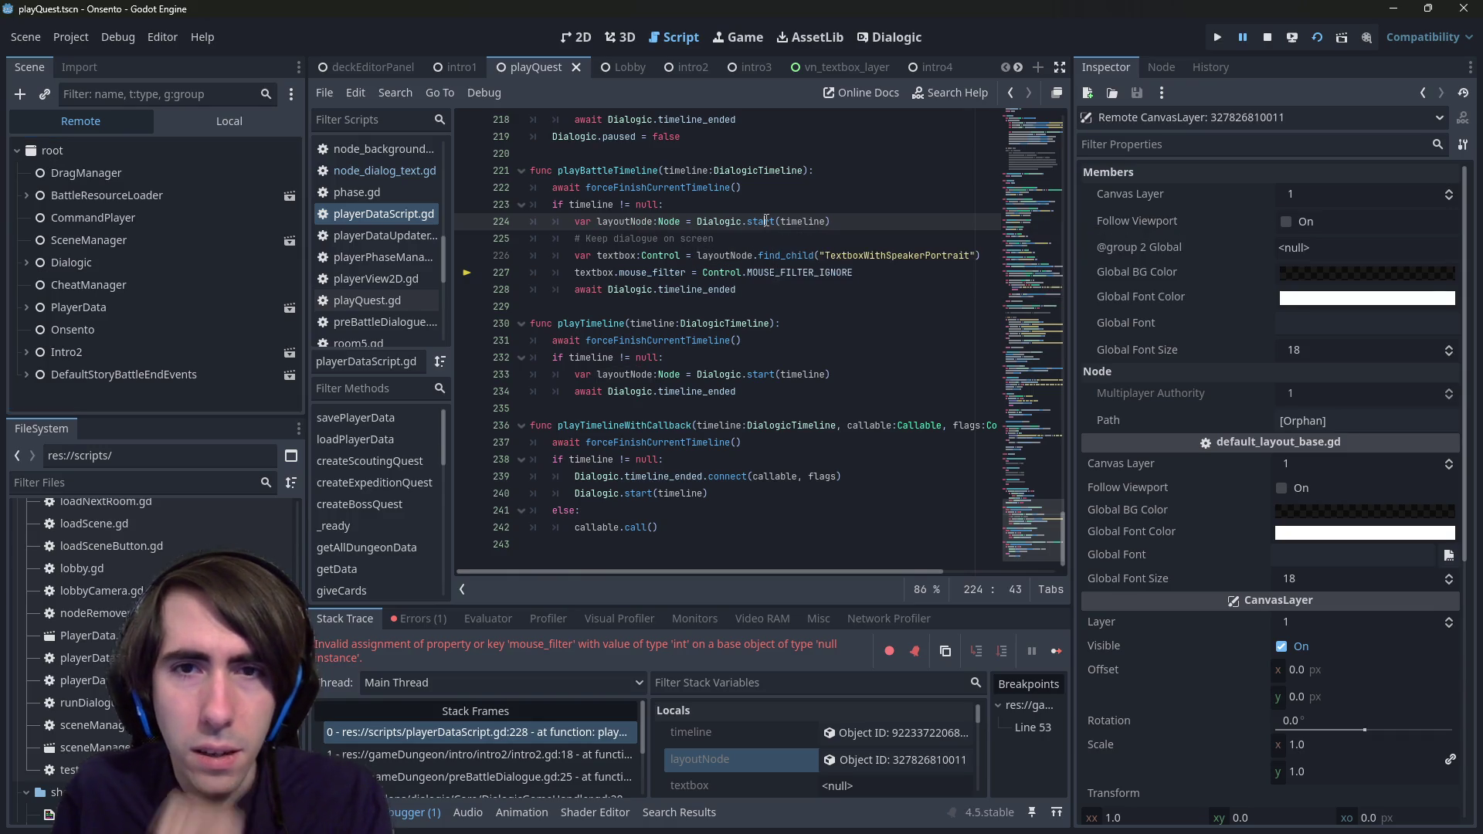
# Jump to Dialogic.start in DialogicGameHandler.gd and review its start_timeline and has_active_layout_node calls.
pyautogui.keyDown('ctrl'); pyautogui.click(766, 220); pyautogui.keyUp('ctrl')
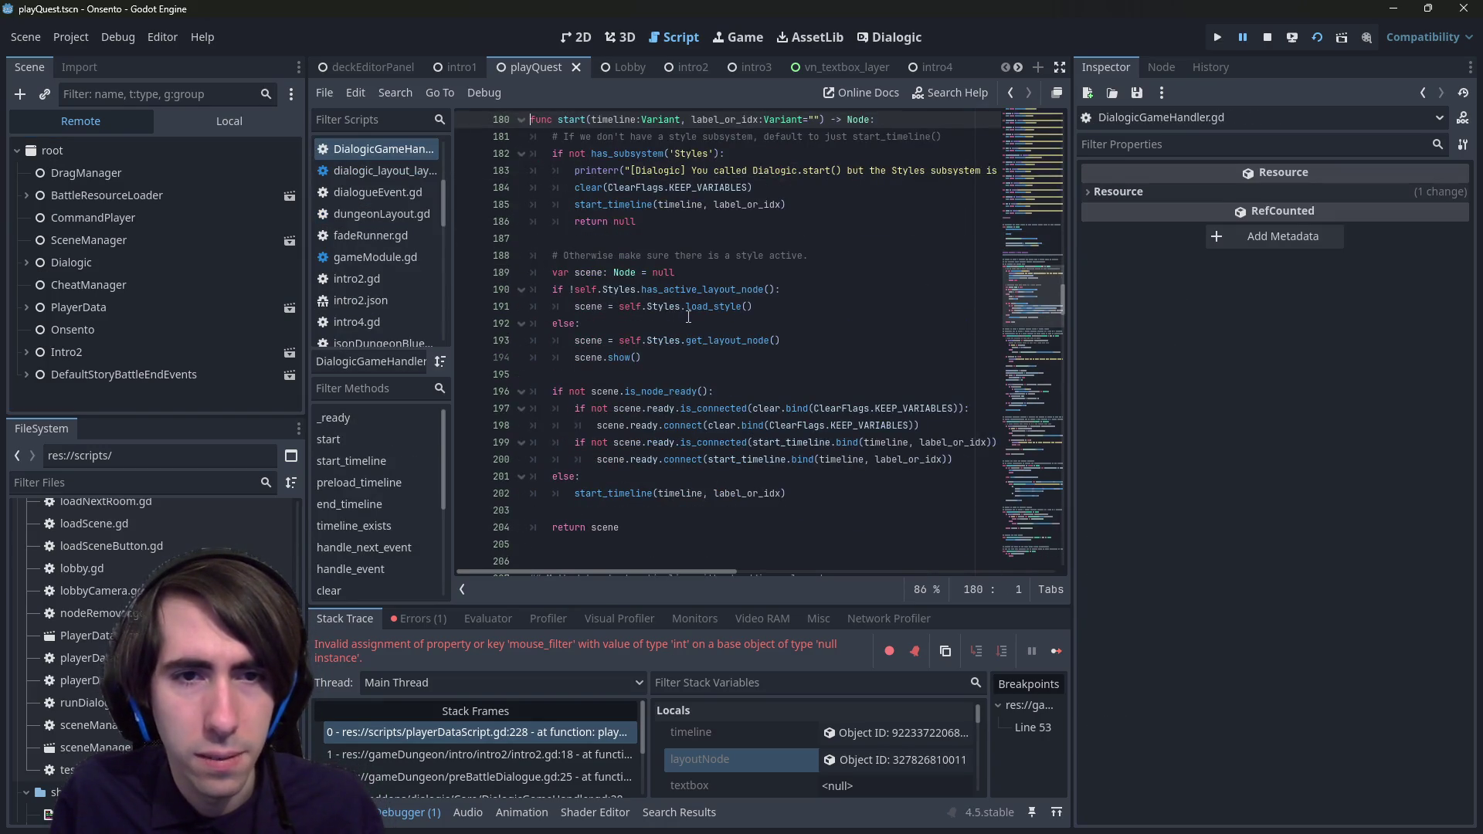
pyautogui.click(628, 495)
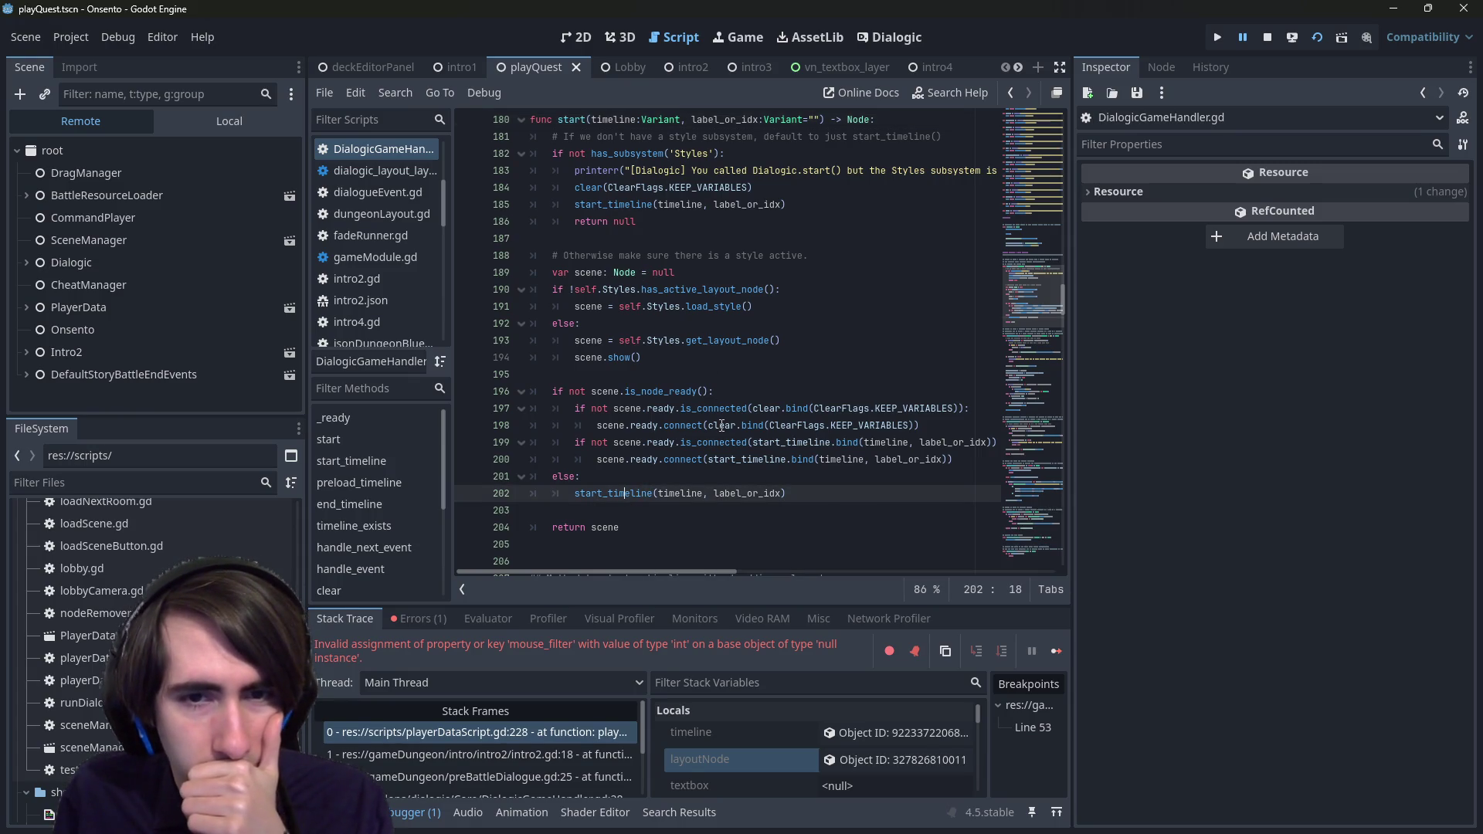
pyautogui.moveTo(721, 425)
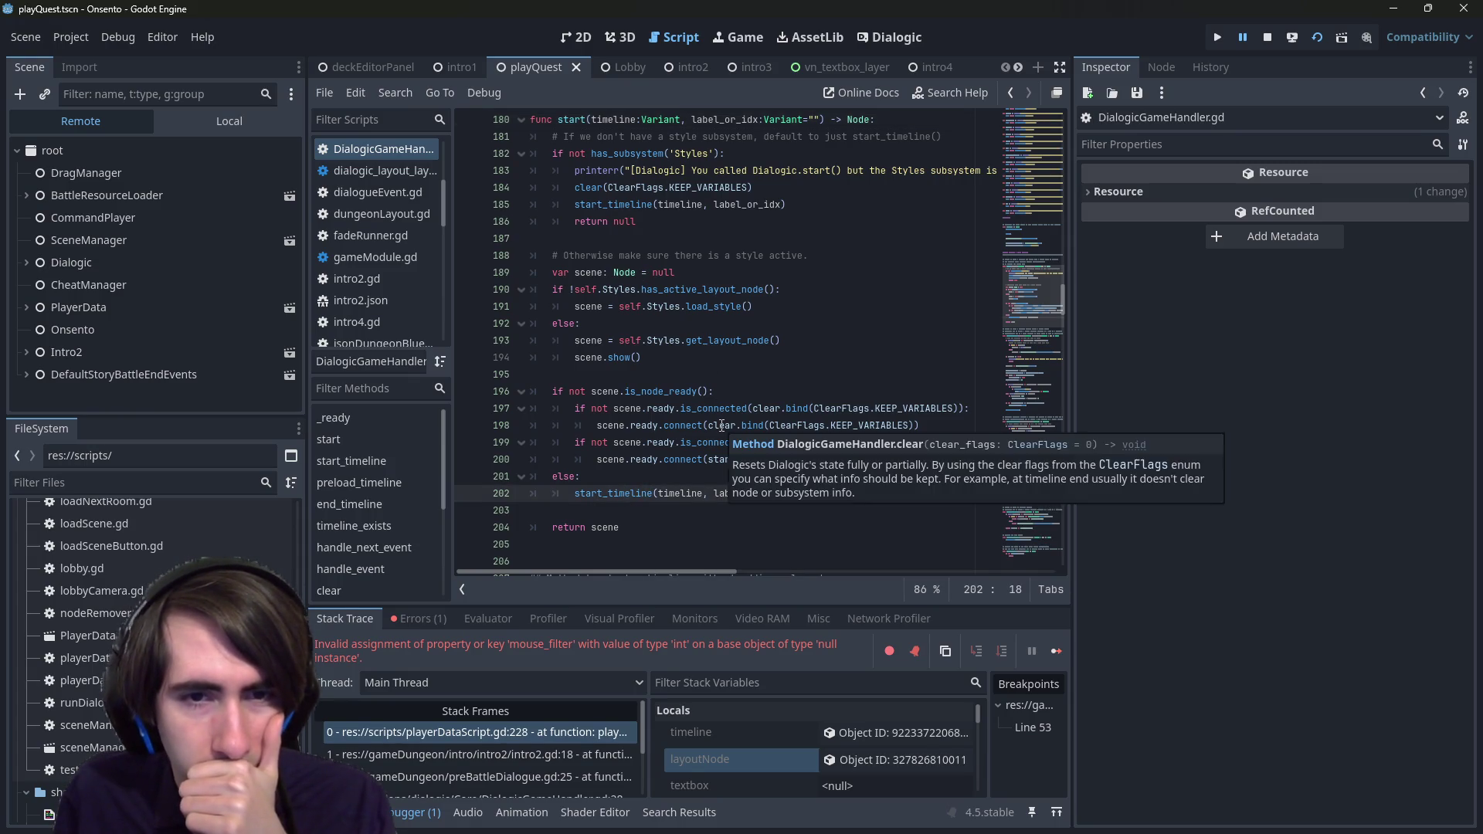
pyautogui.doubleClick(704, 289)
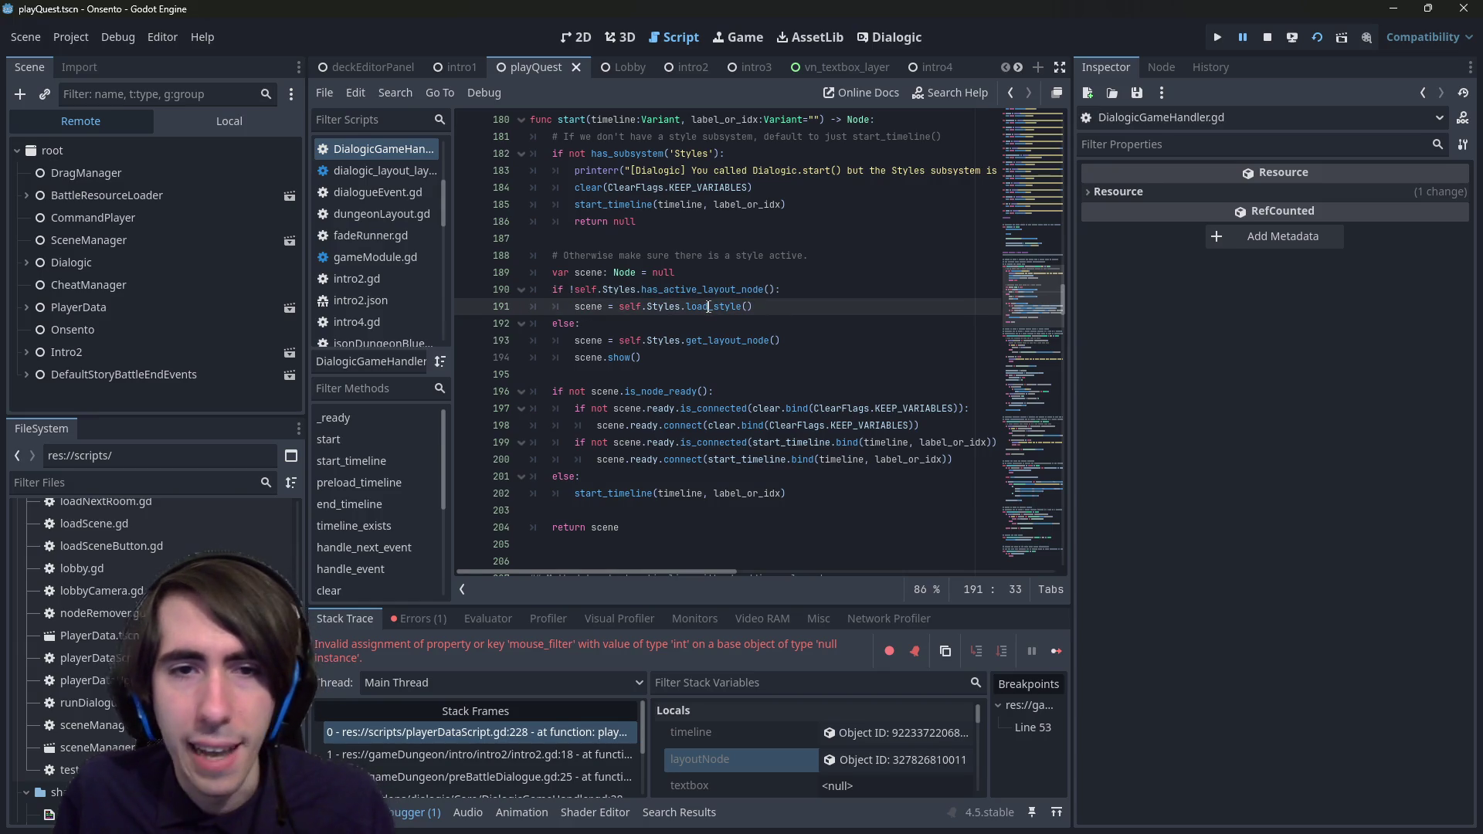
# Follow load_style into subsystem_styles.gd and scroll through its code.
pyautogui.keyDown('ctrl'); pyautogui.click(709, 306); pyautogui.keyUp('ctrl')
pyautogui.scroll(-2, 709, 306)
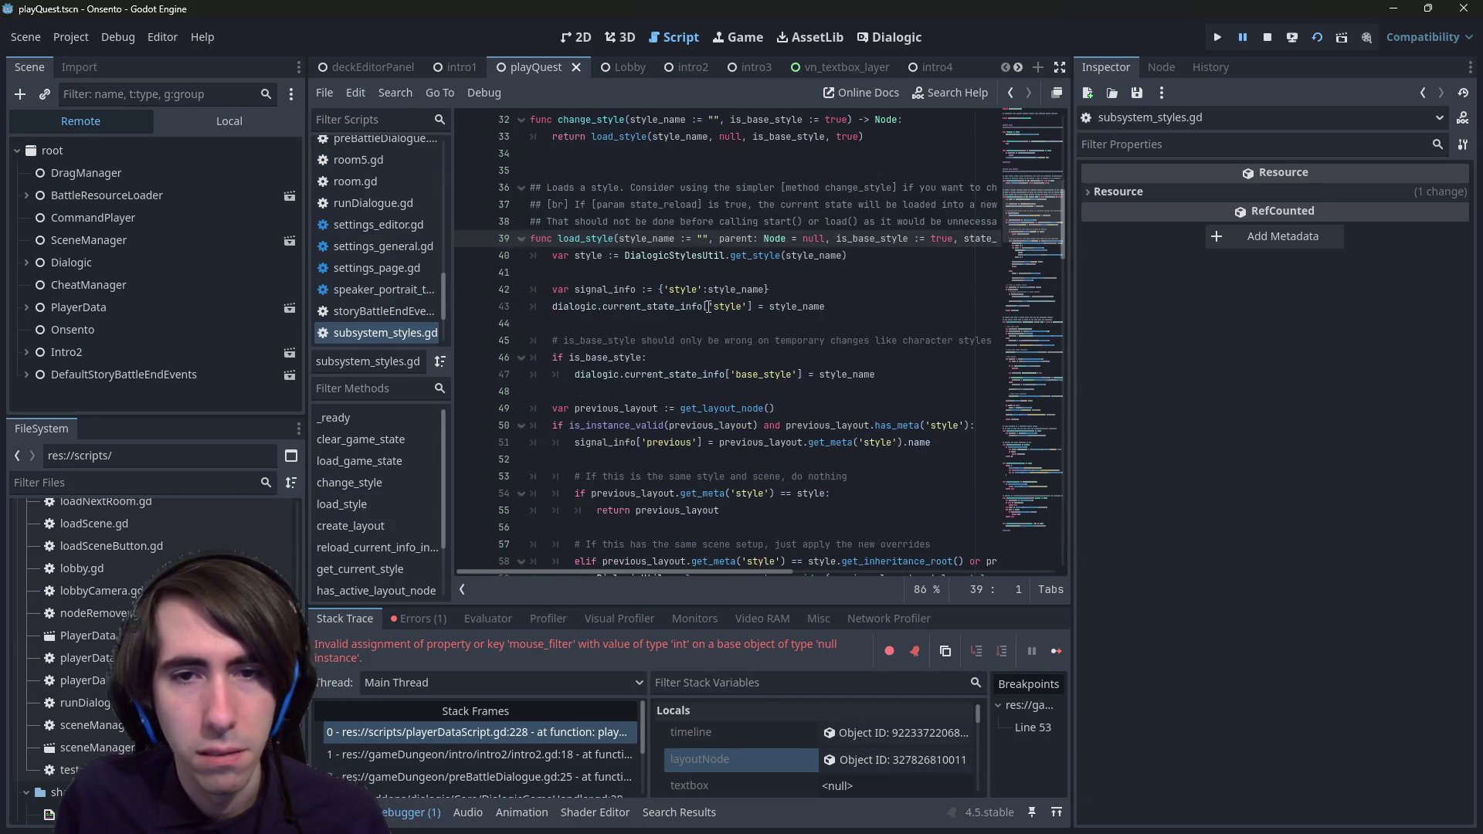
pyautogui.scroll(-7, 709, 306)
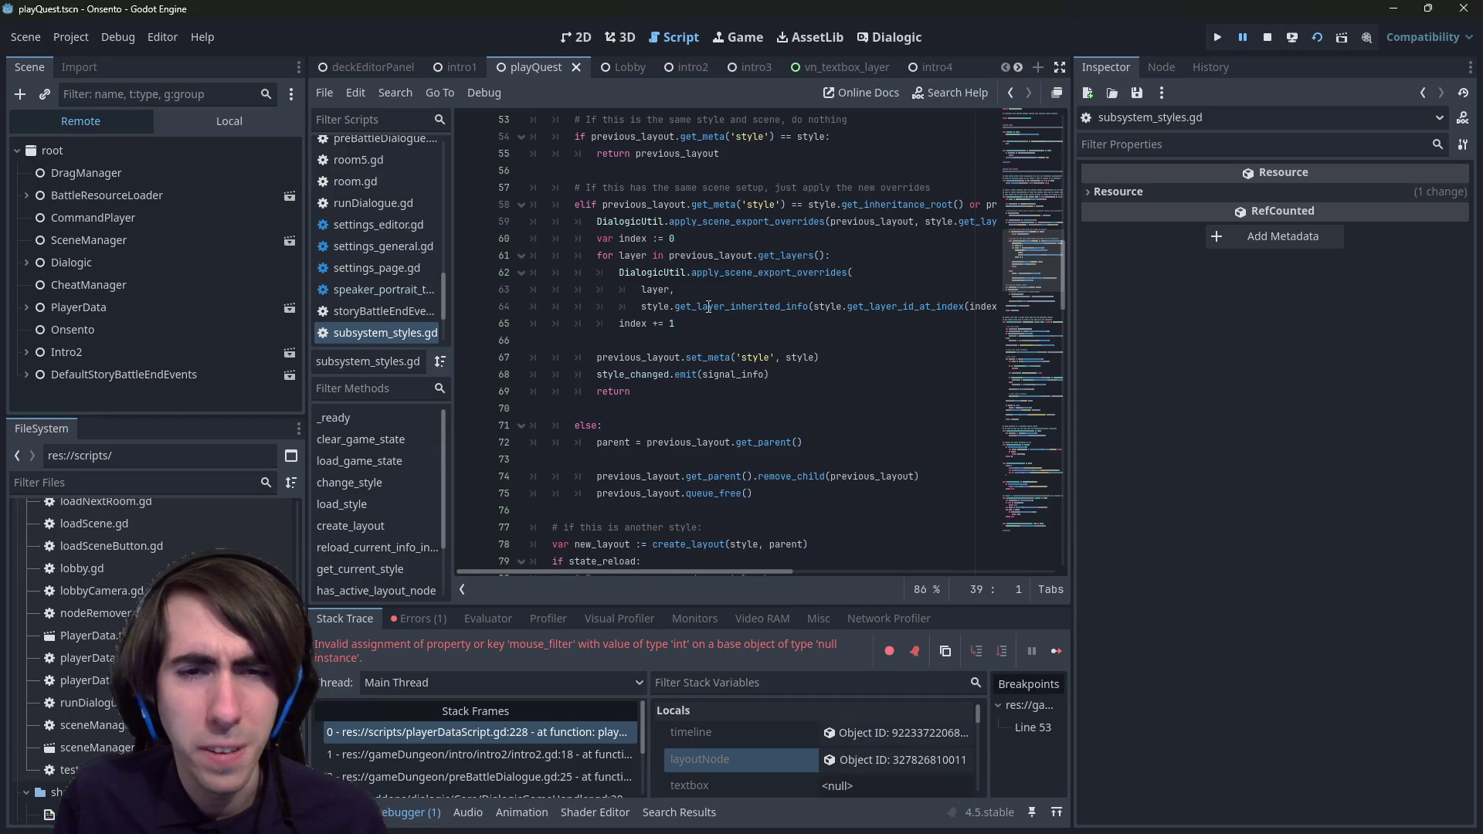
pyautogui.scroll(-6, 707, 309)
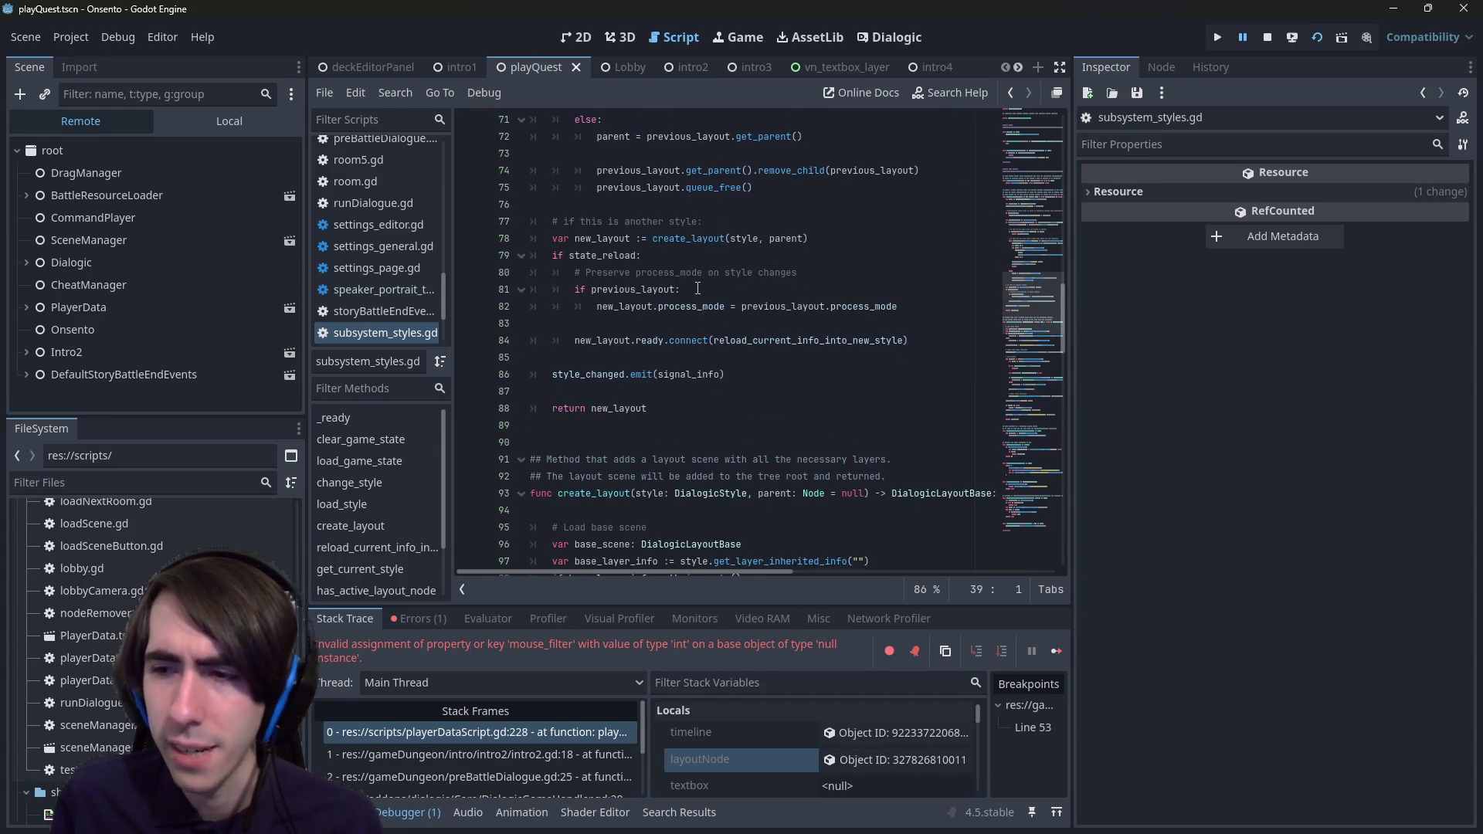
pyautogui.scroll(1, 695, 278)
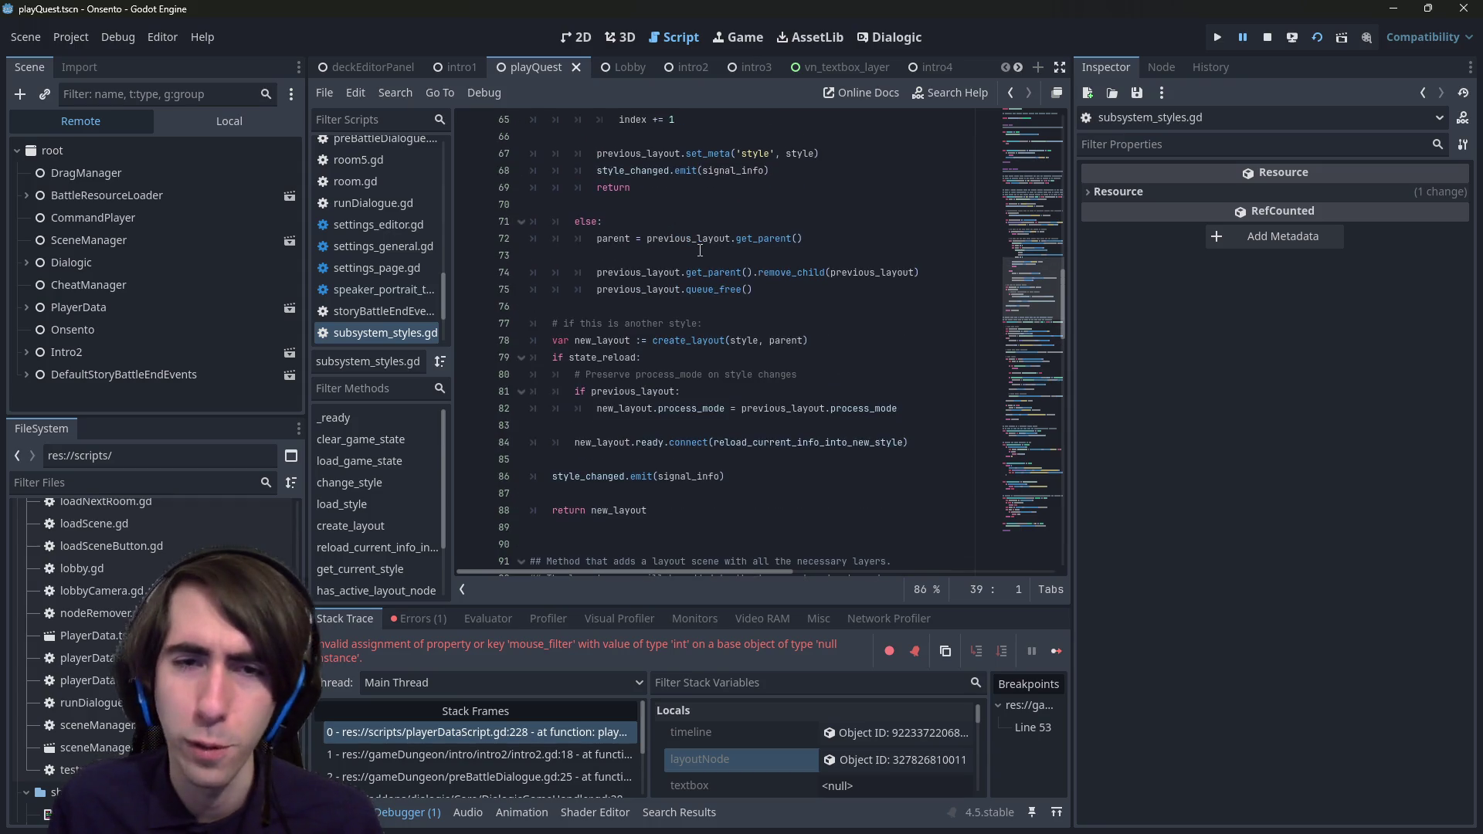
pyautogui.scroll(3, 686, 261)
pyautogui.scroll(4, 686, 261)
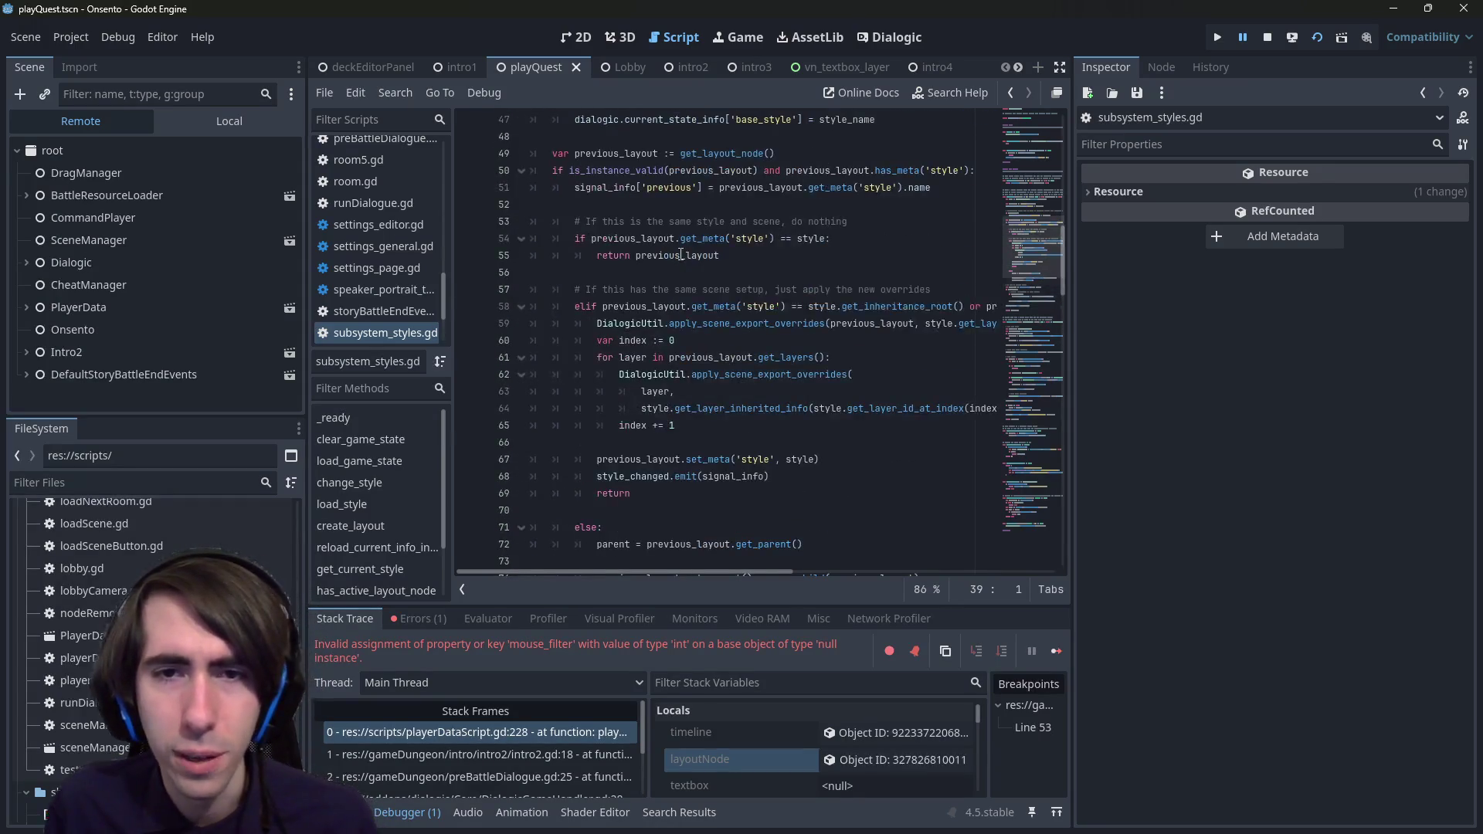
pyautogui.scroll(2, 682, 255)
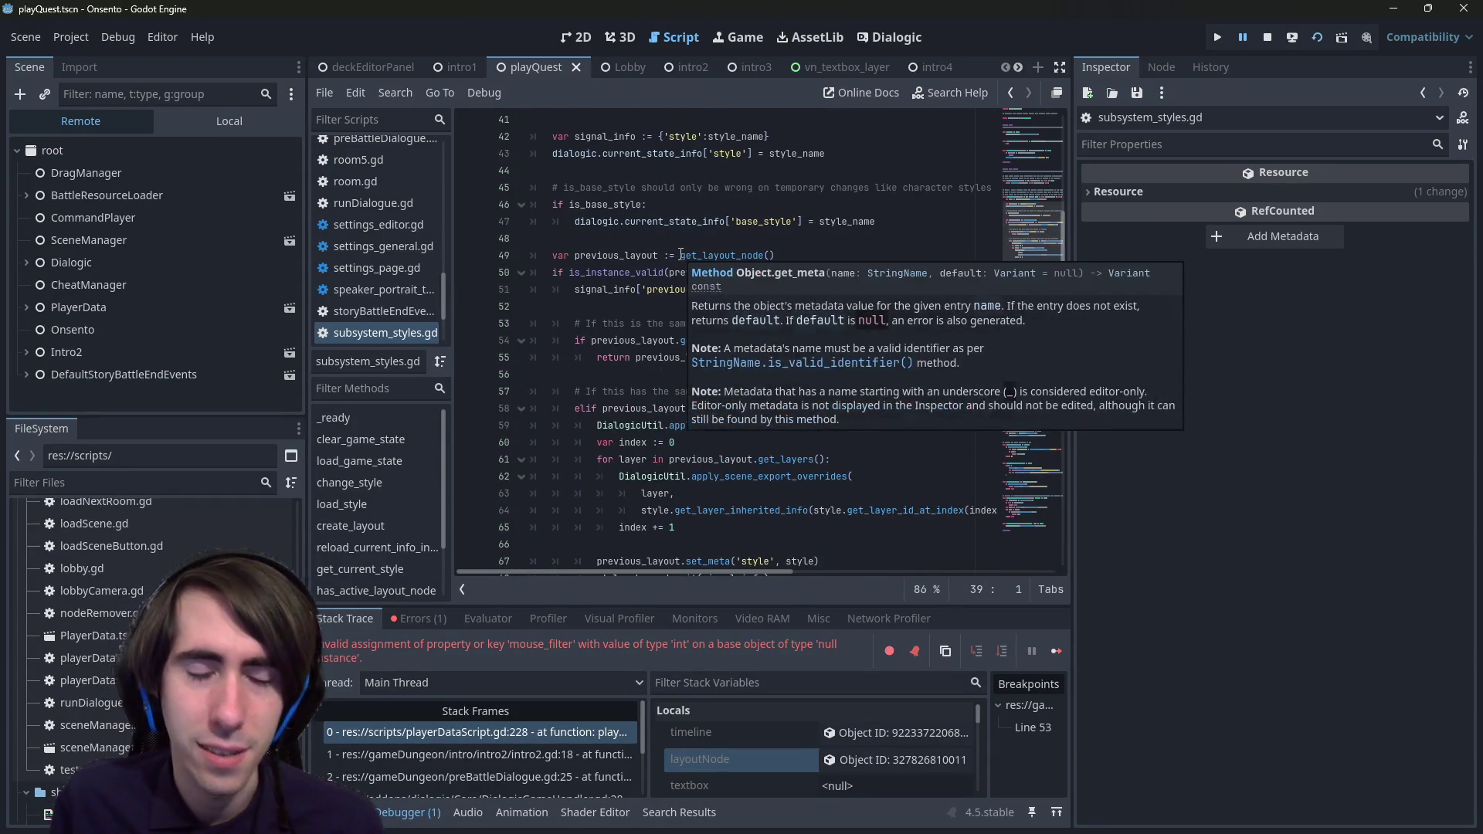
pyautogui.scroll(3, 669, 241)
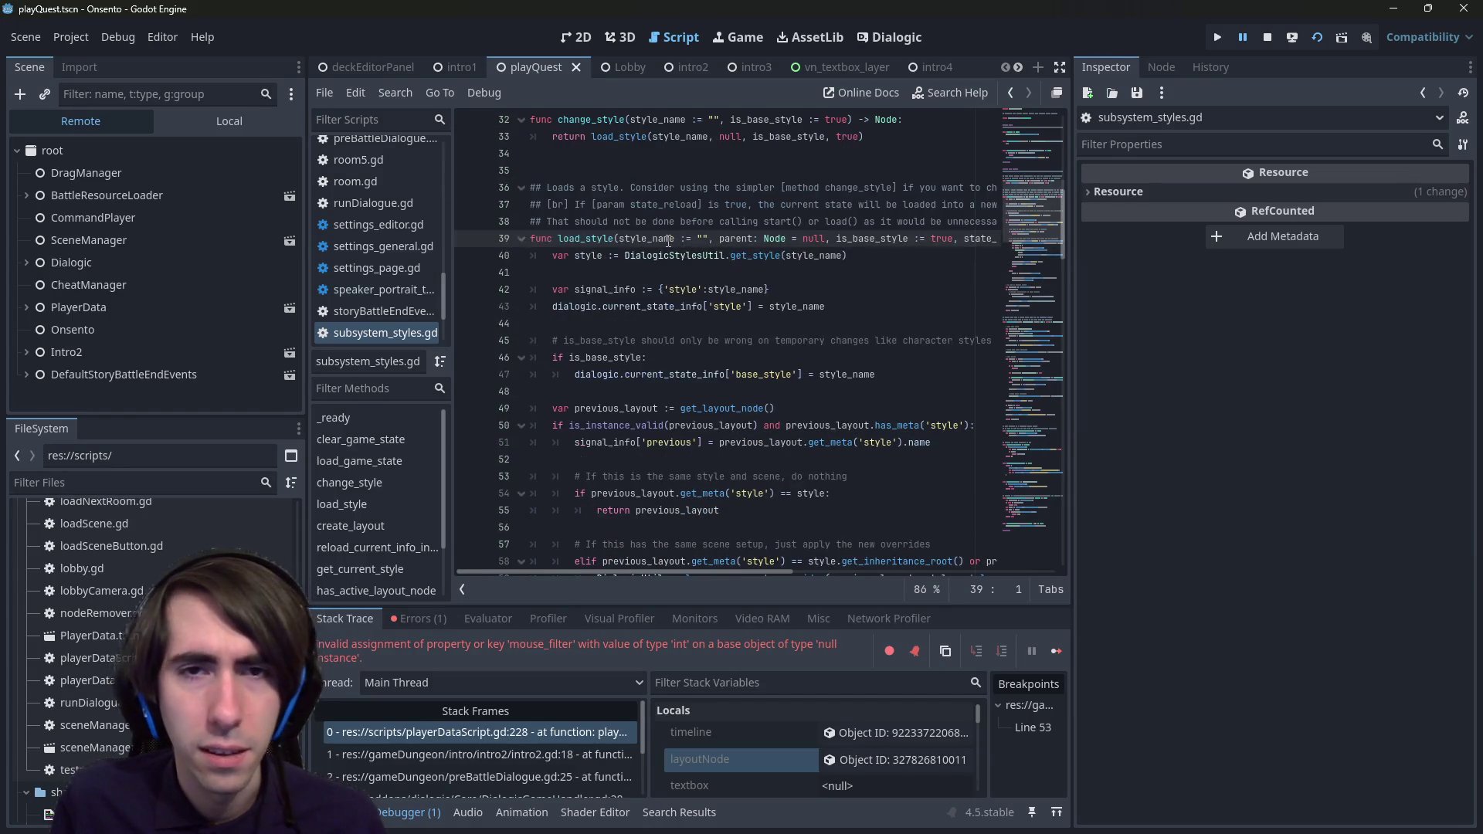
# Examine get_style on line 40 and its comments, then navigate back.
pyautogui.click(748, 255)
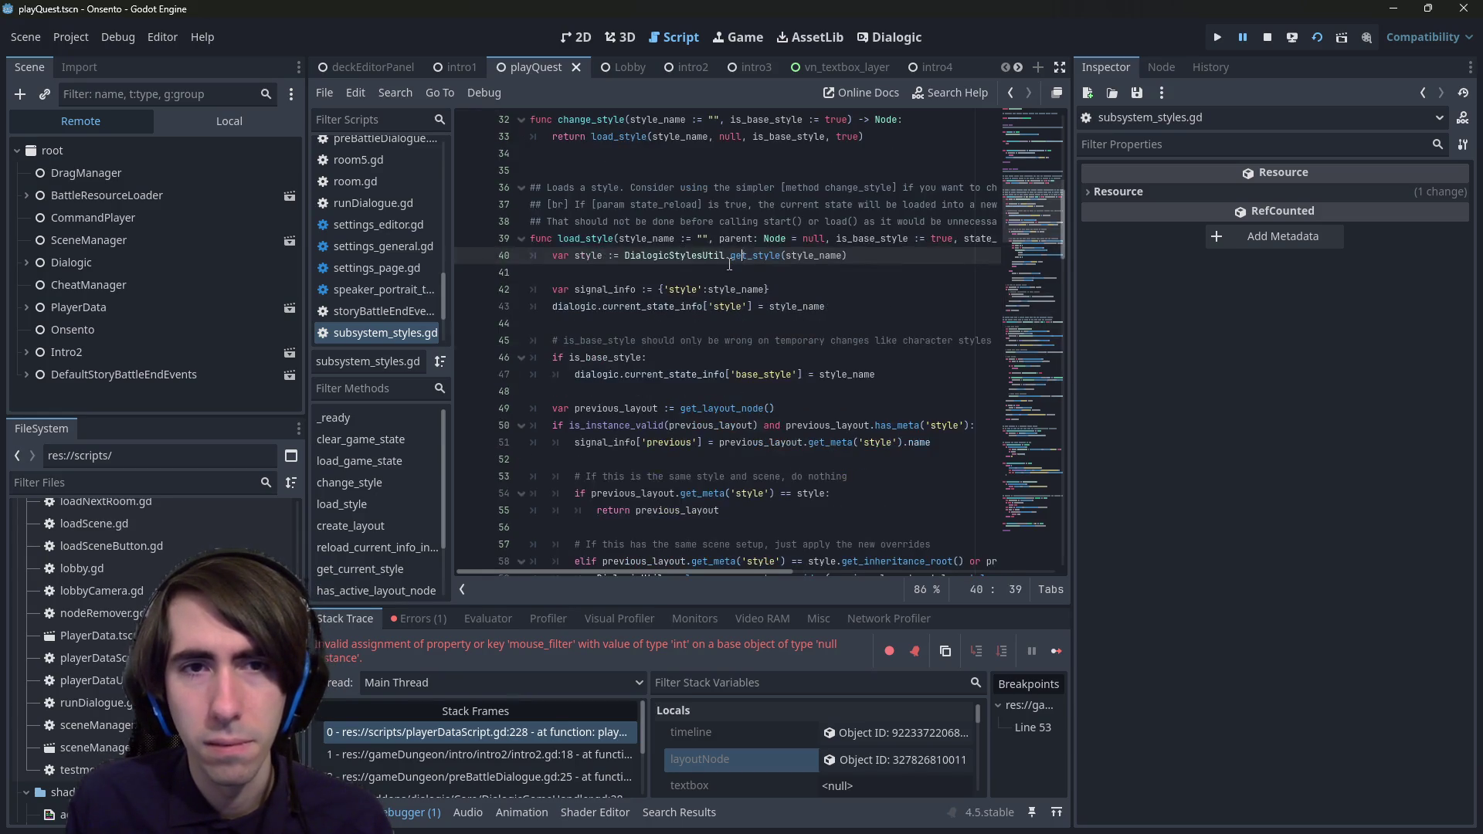
pyautogui.moveTo(687, 204)
pyautogui.mouseDown()
pyautogui.moveTo(1024, 213)
pyautogui.moveTo(996, 228)
pyautogui.mouseUp()
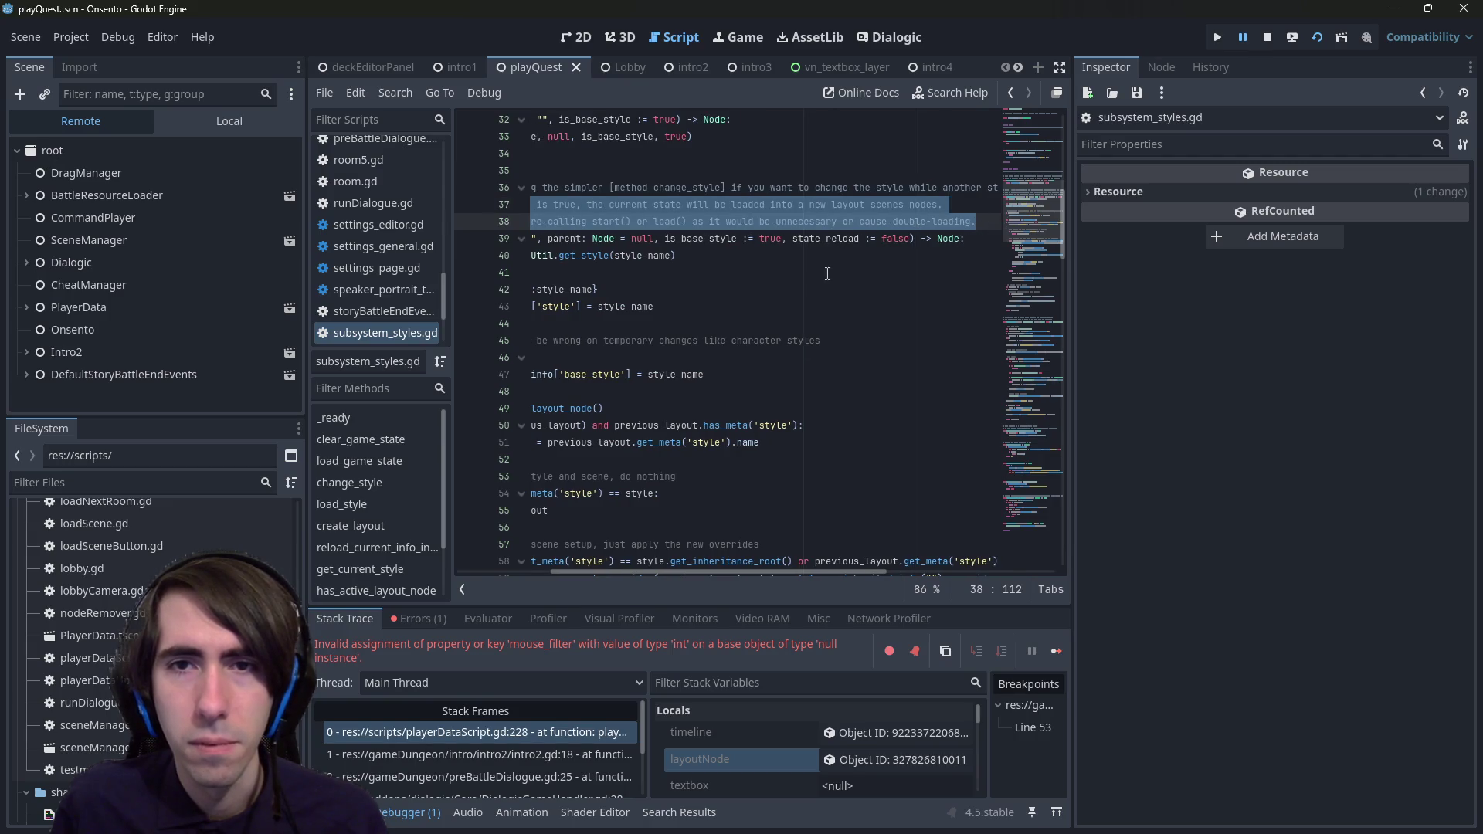
pyautogui.moveTo(771, 572)
pyautogui.mouseDown()
pyautogui.moveTo(897, 592)
pyautogui.moveTo(539, 572)
pyautogui.mouseUp()
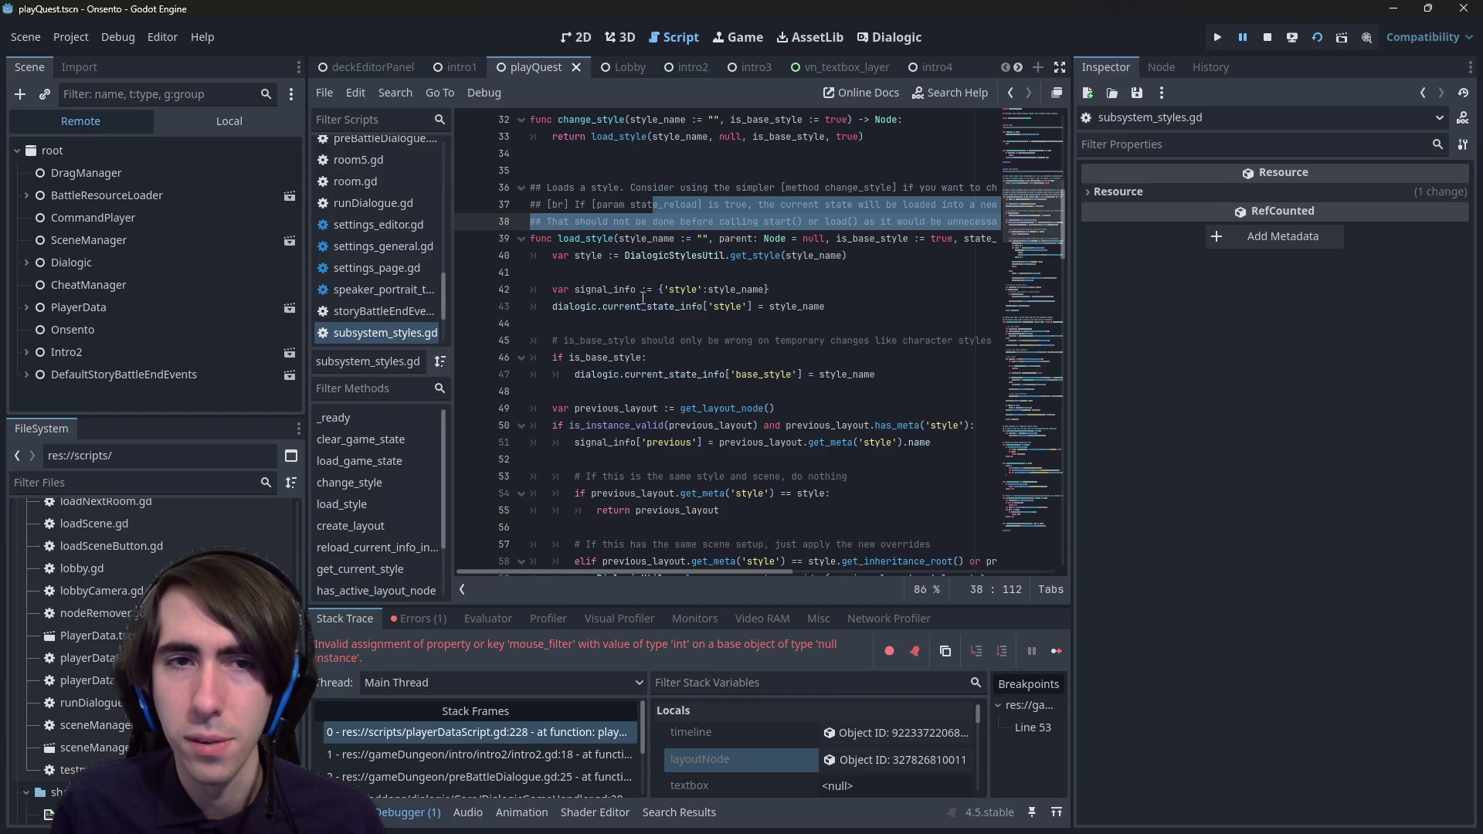
pyautogui.click(677, 239)
pyautogui.hotkey('alt', 'Left')
pyautogui.hotkey('alt', 'Left')
pyautogui.hotkey('alt', 'Left')
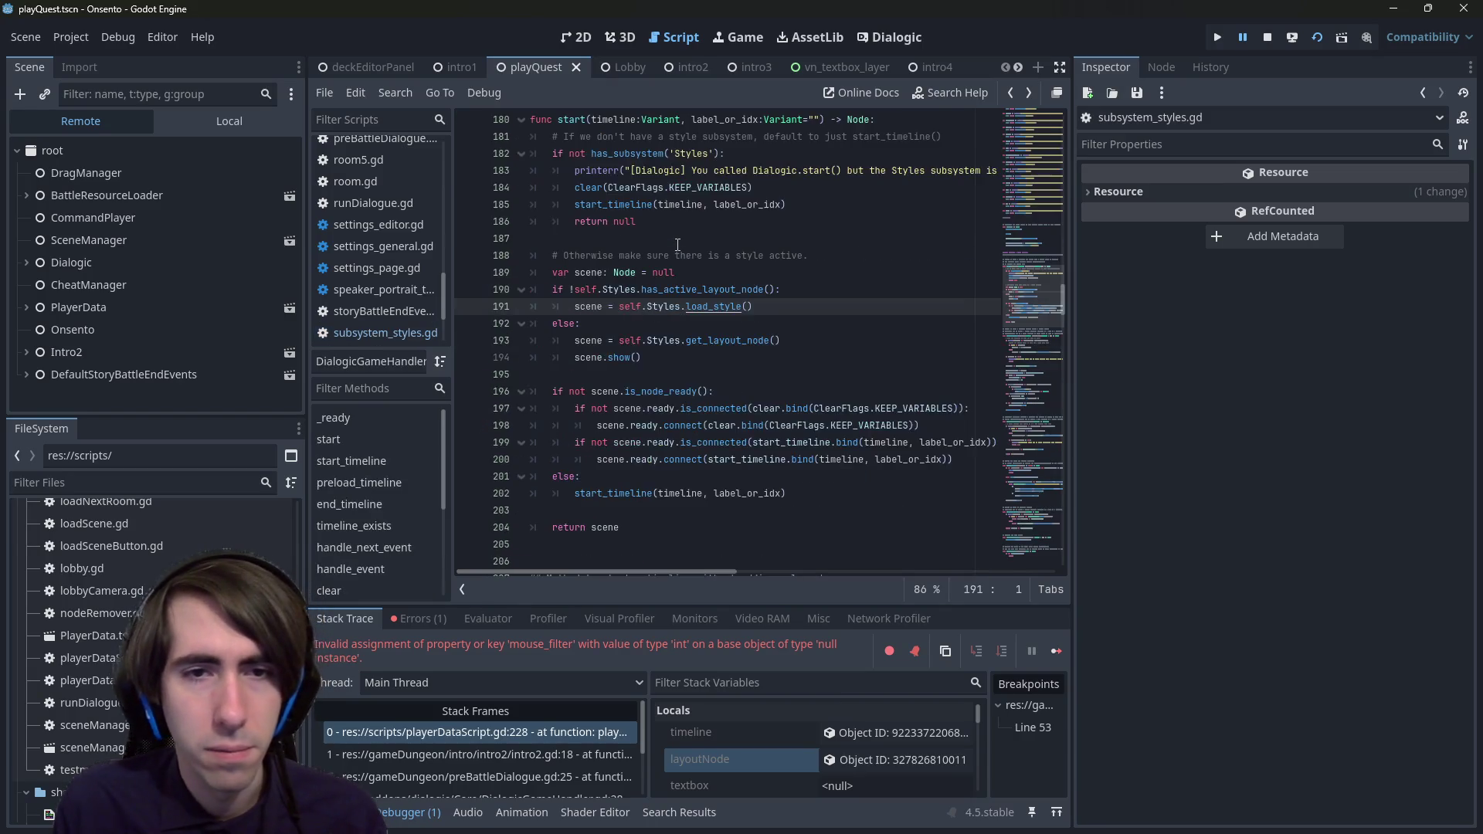
# Navigate back to playBattleTimeline and comment out the find_child TextboxWithSpeakerPortrait line 226.
pyautogui.hotkey('alt', 'Left')
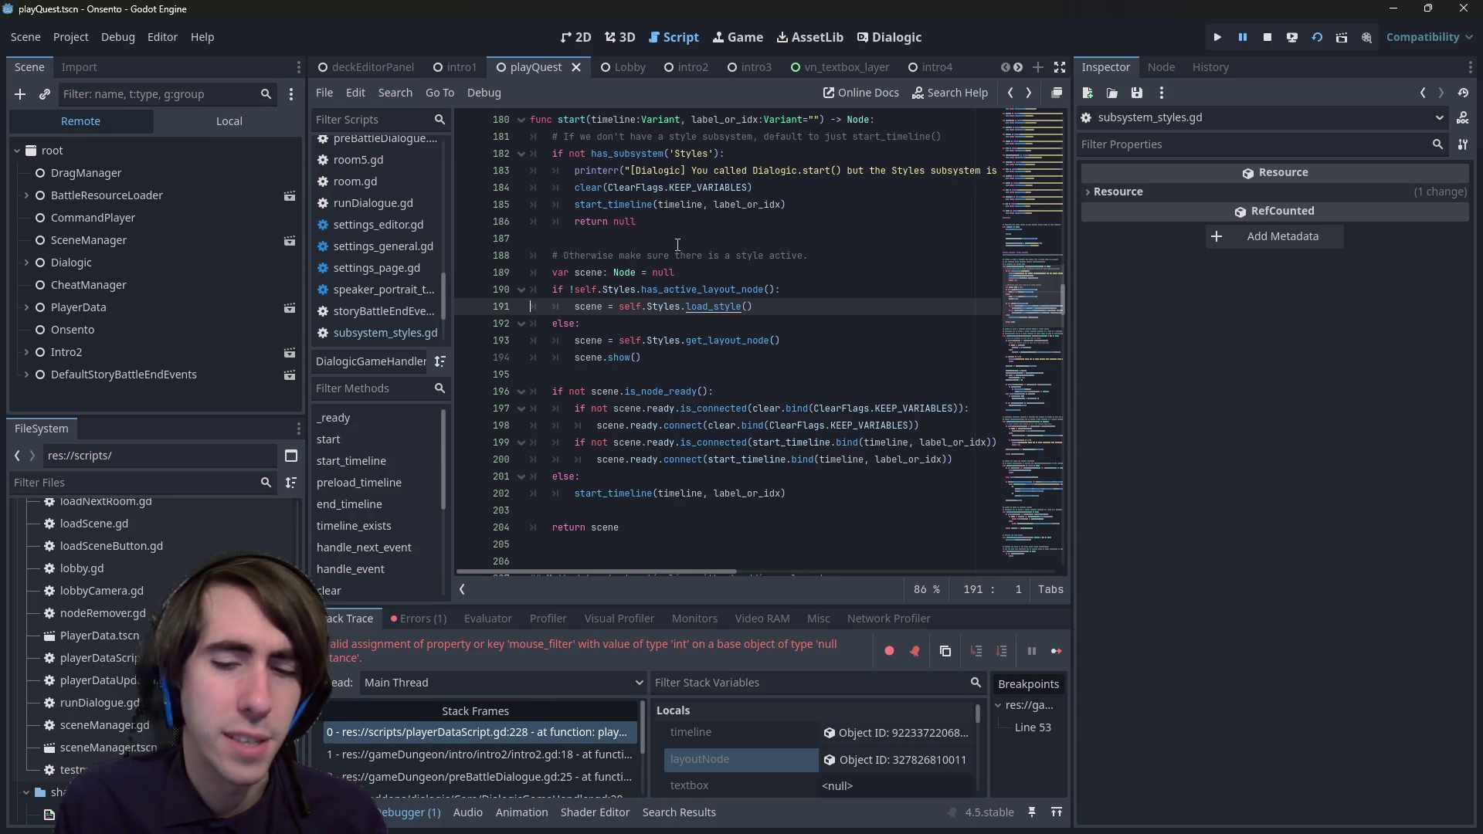
pyautogui.hotkey('alt', 'Left')
pyautogui.hotkey('alt', 'Left')
pyautogui.hotkey('alt', 'Left')
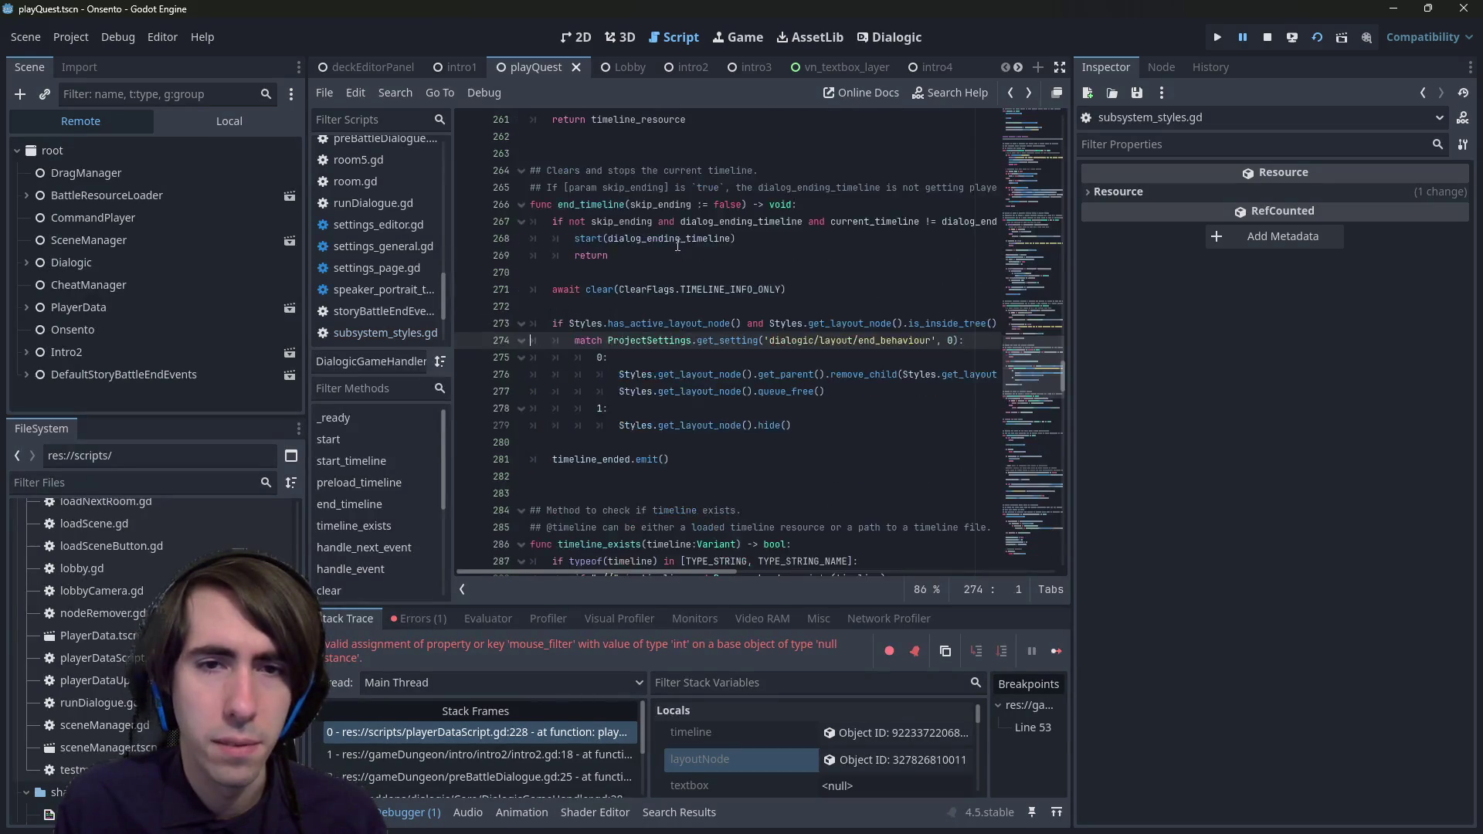
pyautogui.hotkey('alt', 'Left')
pyautogui.hotkey('alt', 'Left')
pyautogui.hotkey('alt', 'Left')
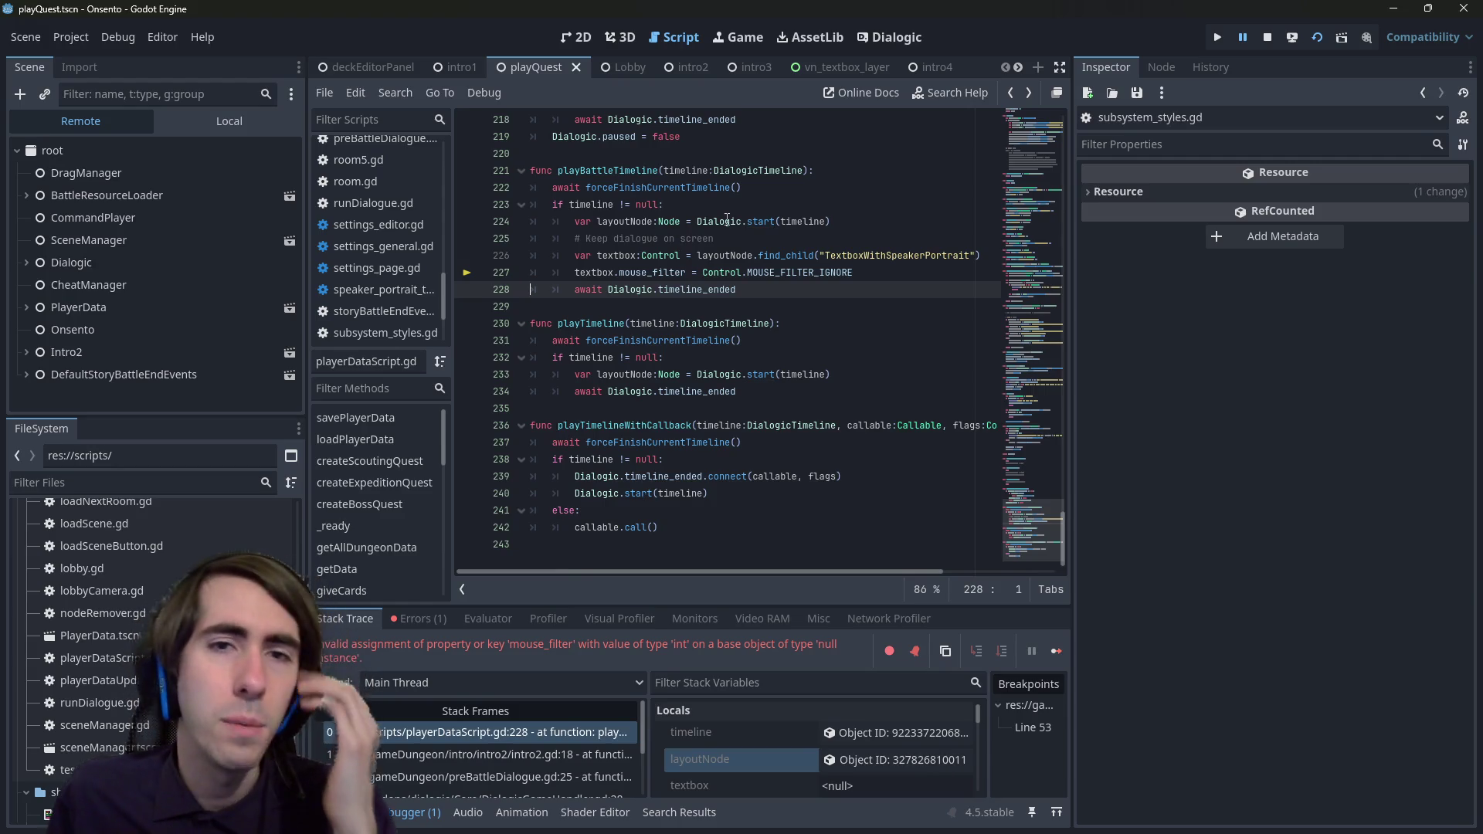
pyautogui.moveTo(737, 222)
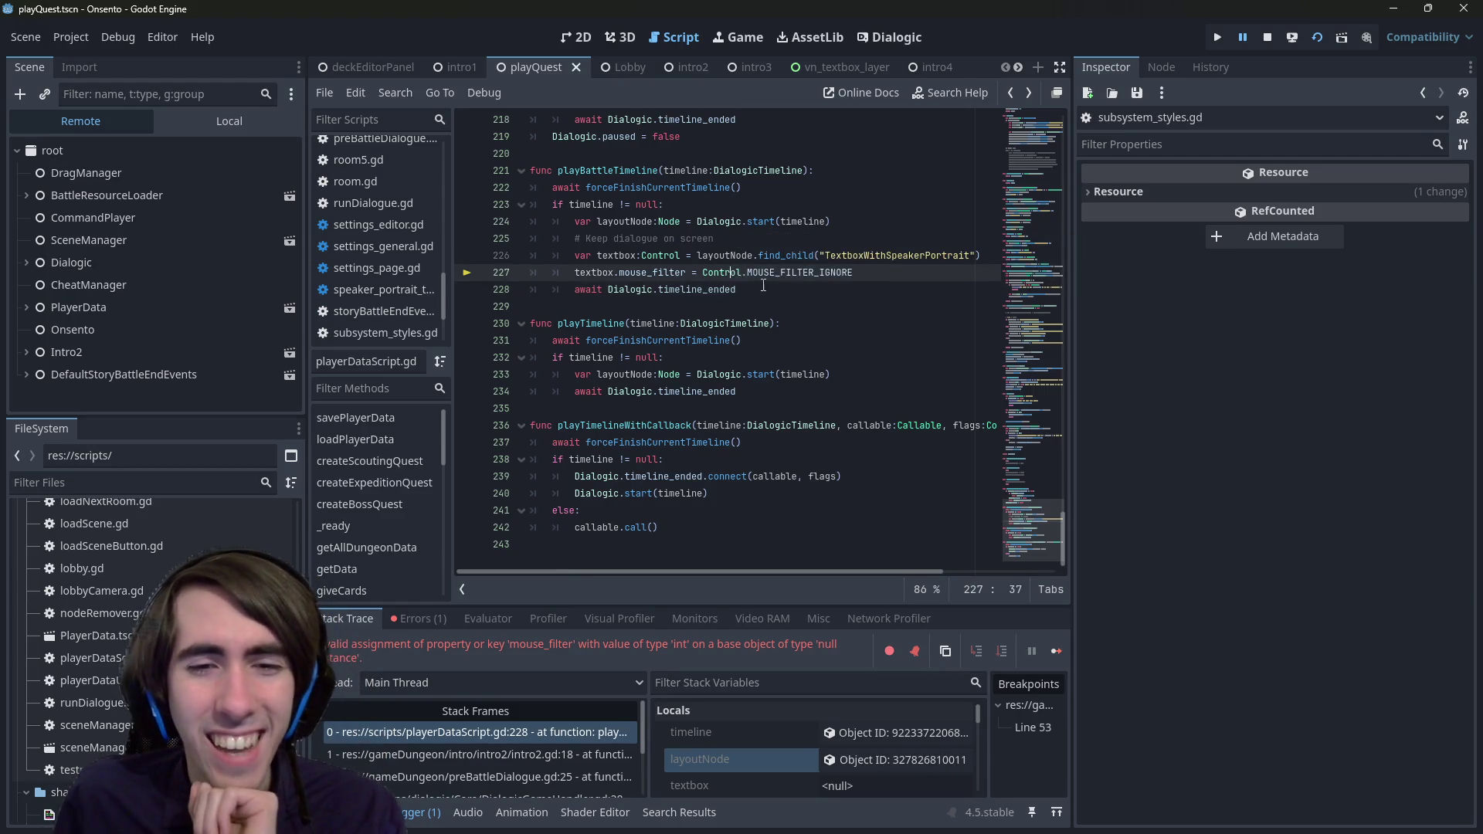
pyautogui.click(876, 280)
pyautogui.click(896, 255)
pyautogui.hotkey('ctrl', 'k')
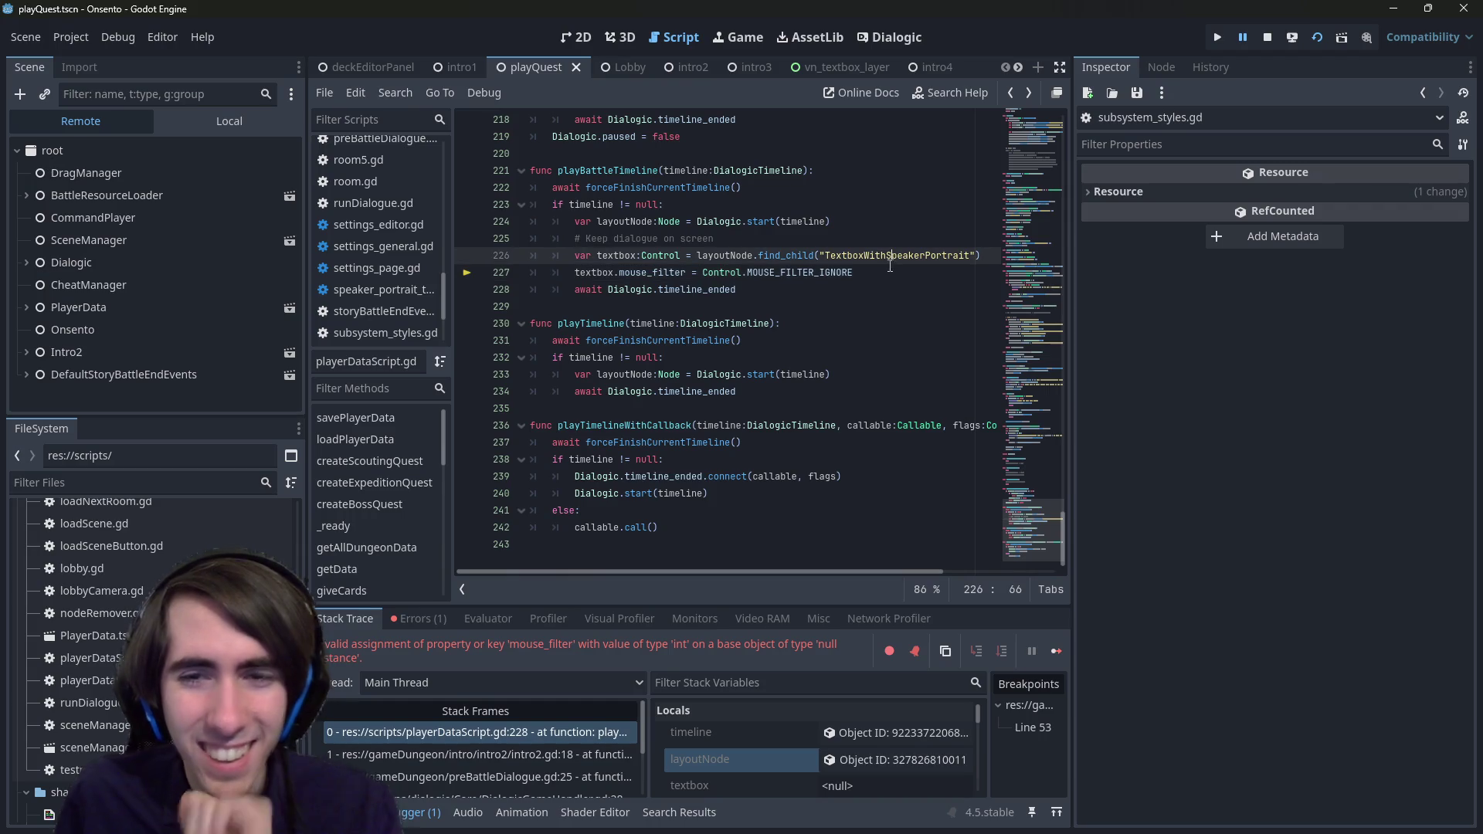
pyautogui.click(836, 63)
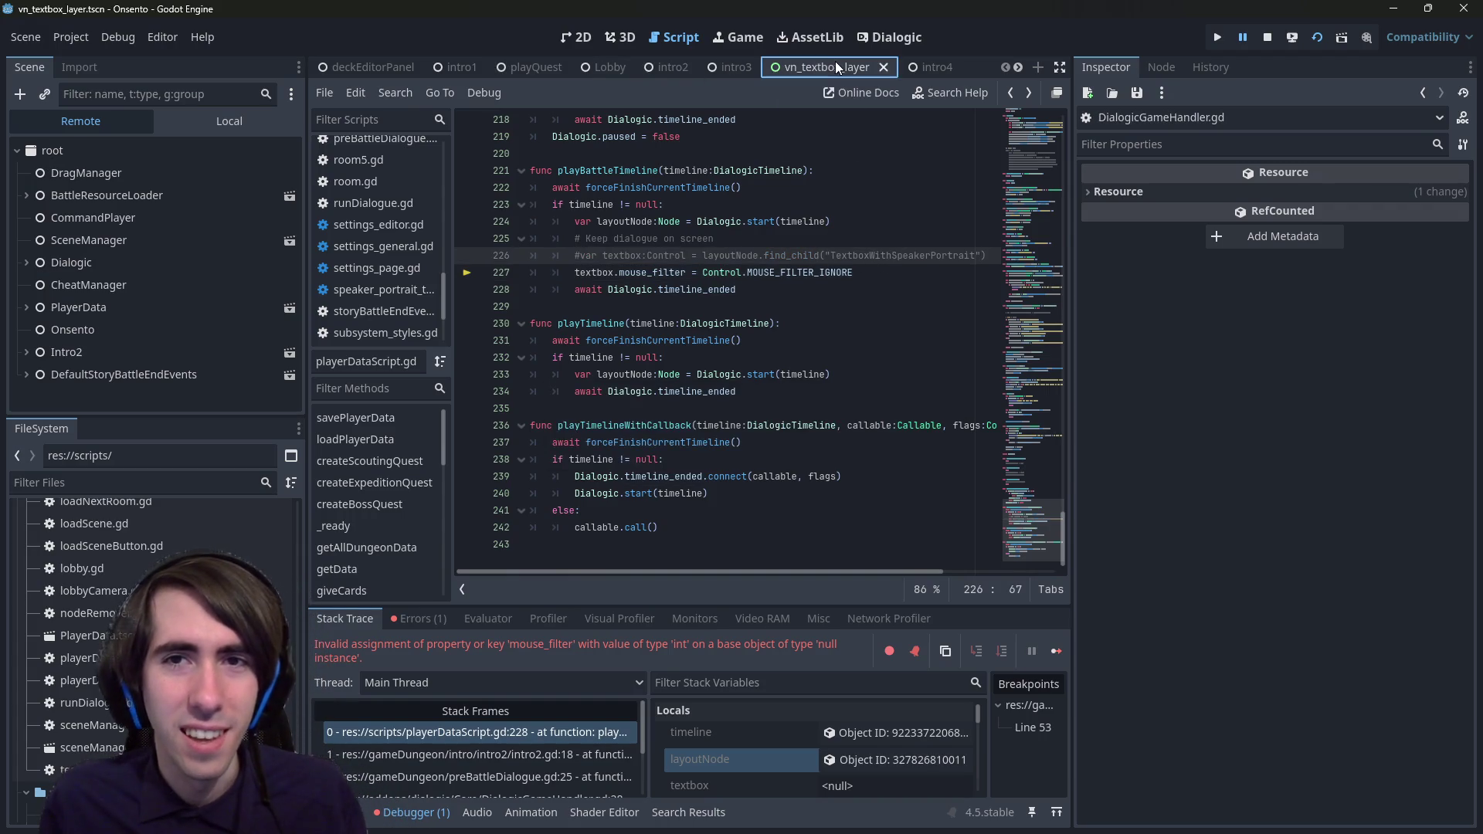
# Open textbox_with_speaker_portrait and view its Local tree, selecting DialogicNode_PortraitContainer and the TextboxWithSpeakerPortrait root.
pyautogui.click(586, 39)
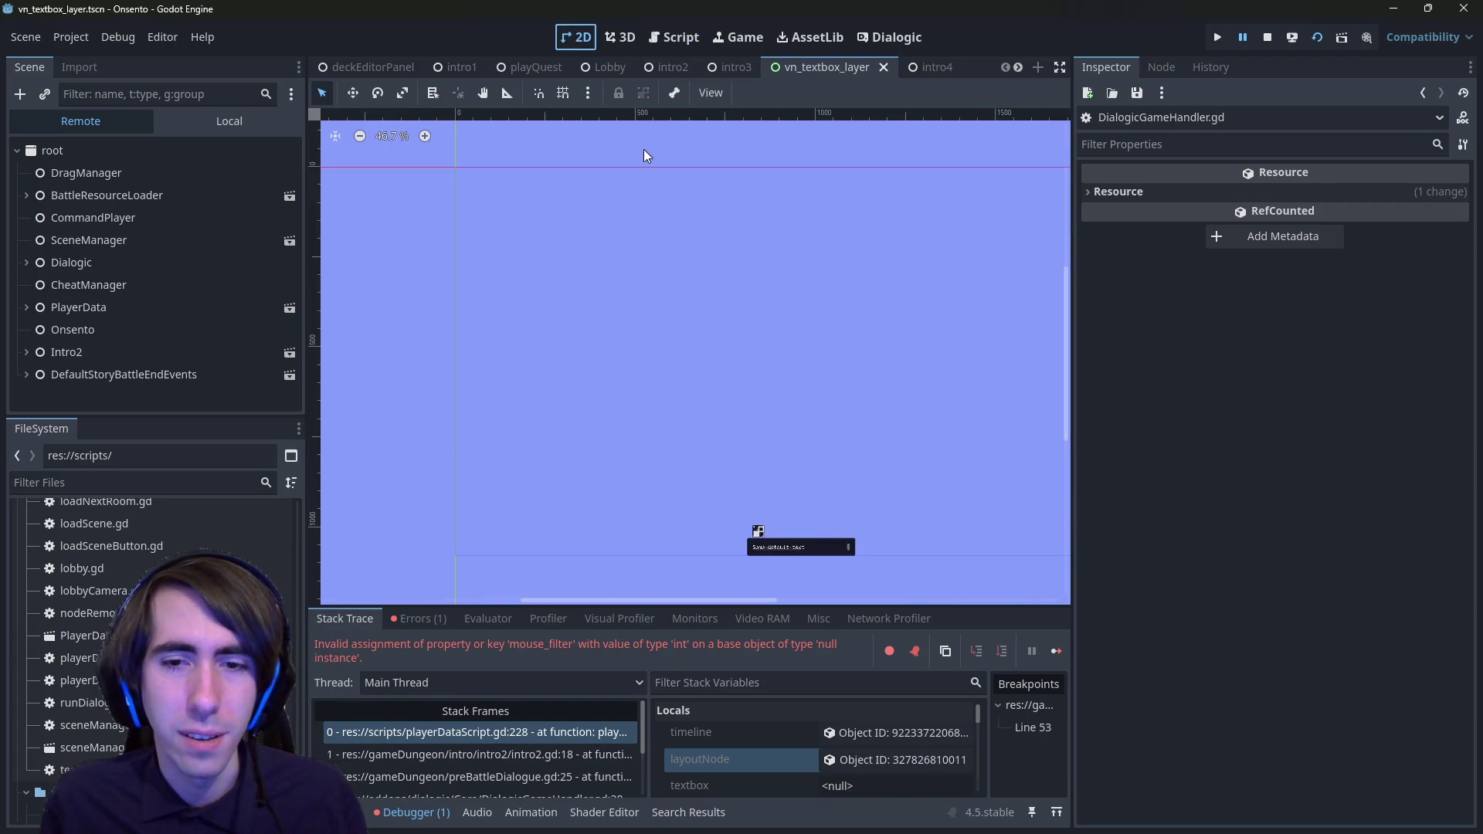
pyautogui.scroll(3, 722, 509)
pyautogui.scroll(2, 722, 510)
pyautogui.scroll(-1, 641, 432)
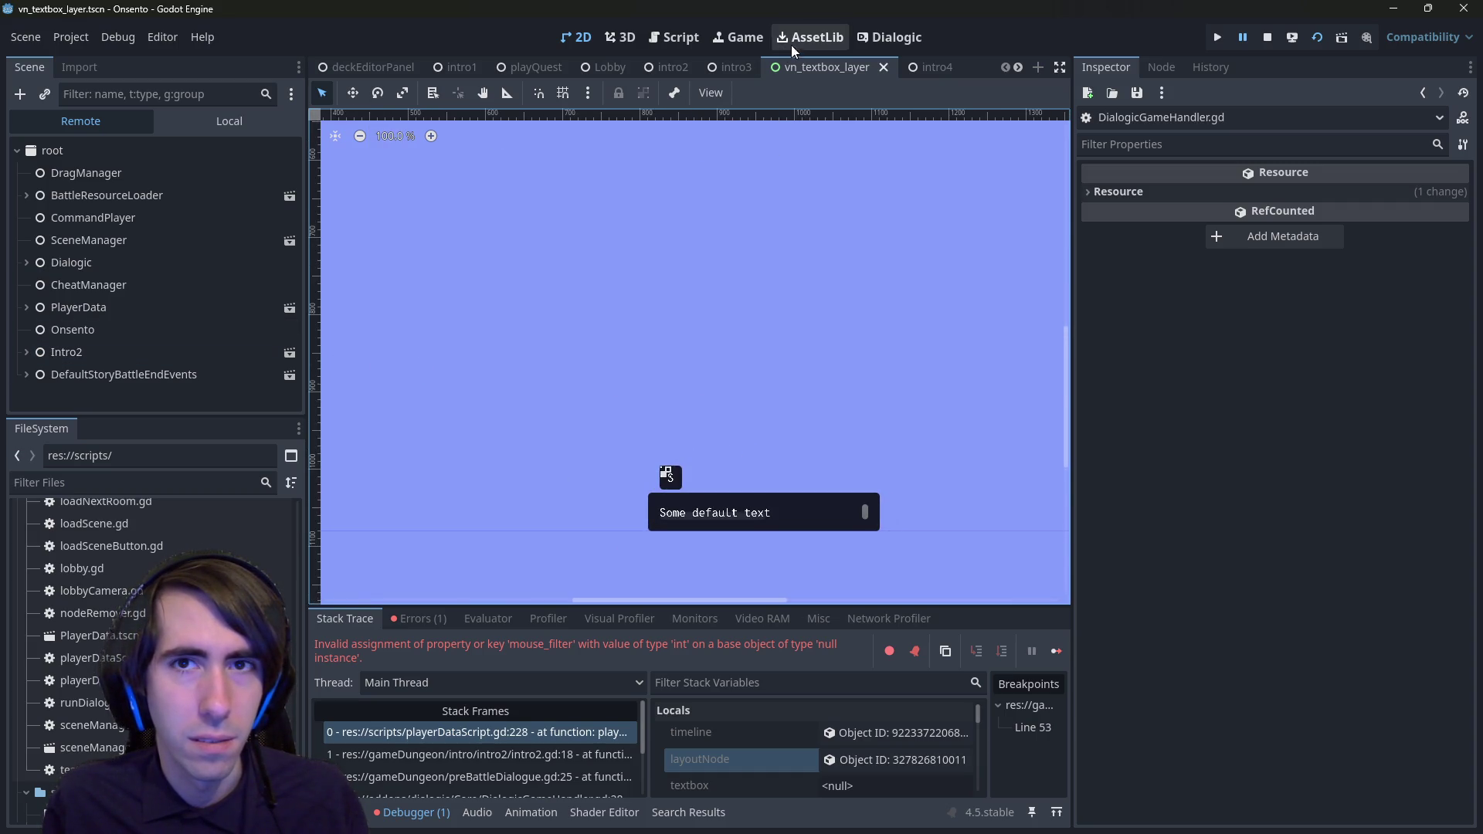
pyautogui.scroll(-7, 836, 74)
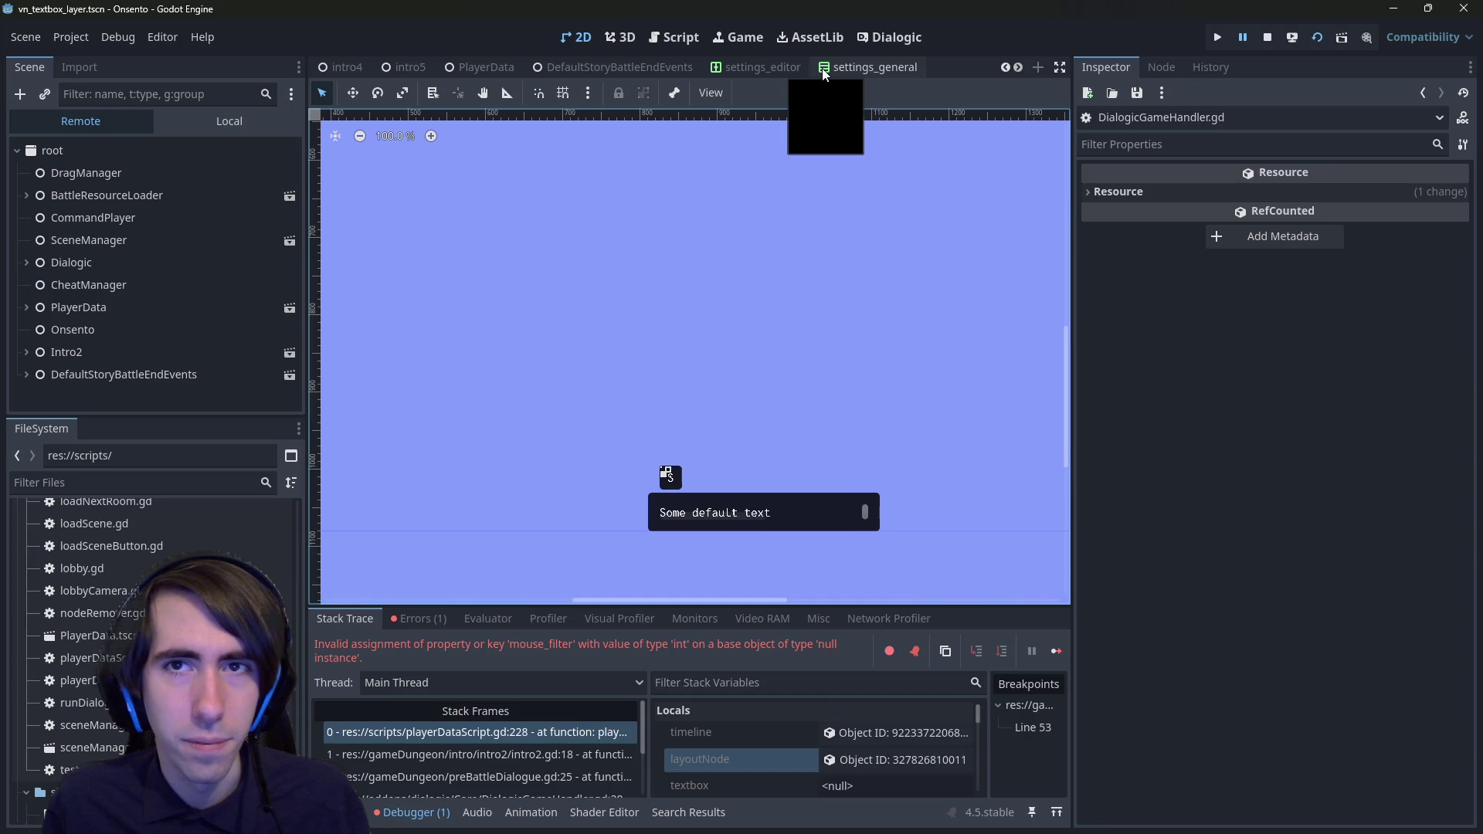
pyautogui.scroll(-4, 824, 73)
pyautogui.click(775, 66)
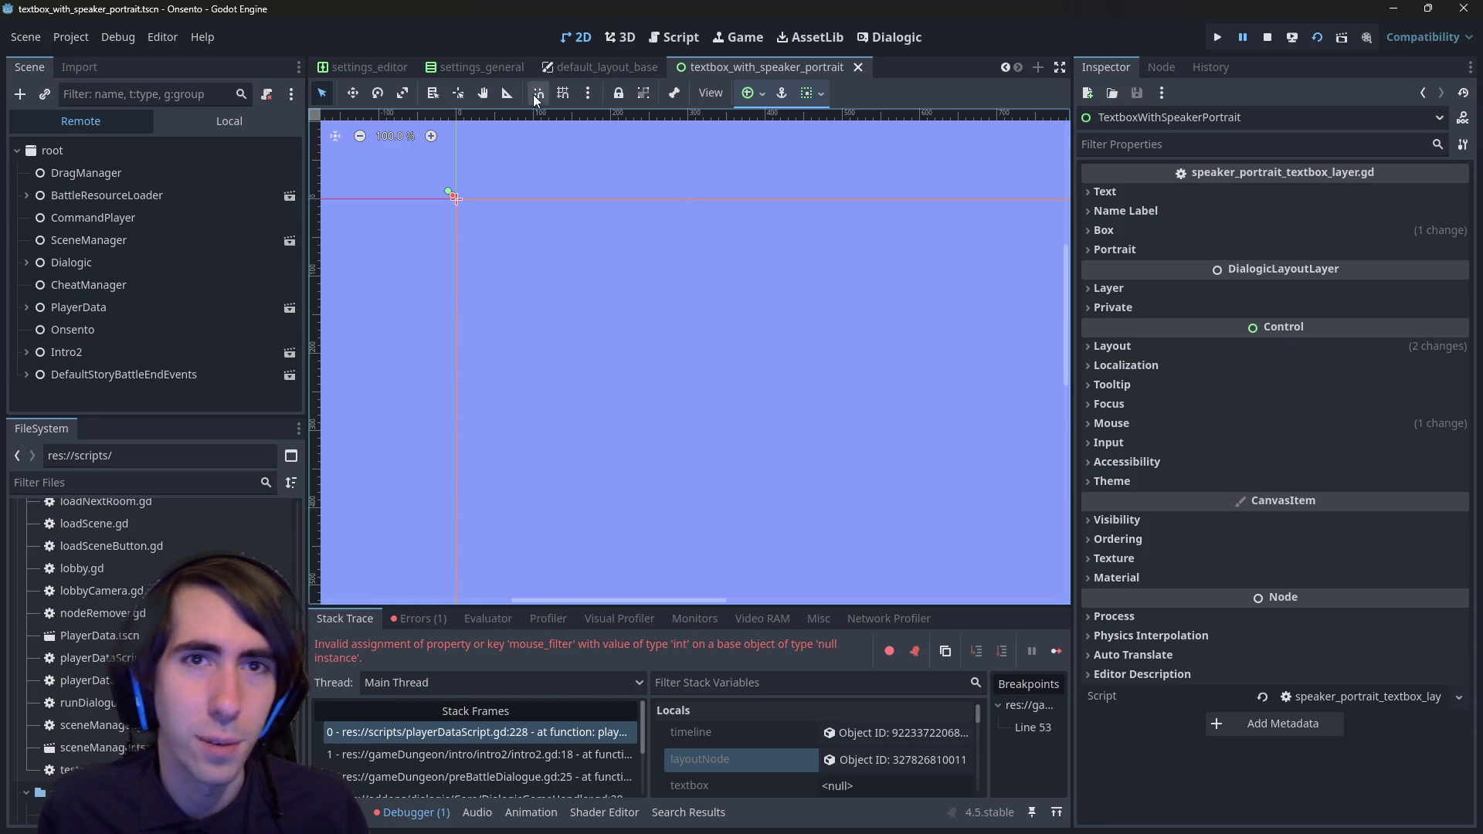
pyautogui.click(186, 123)
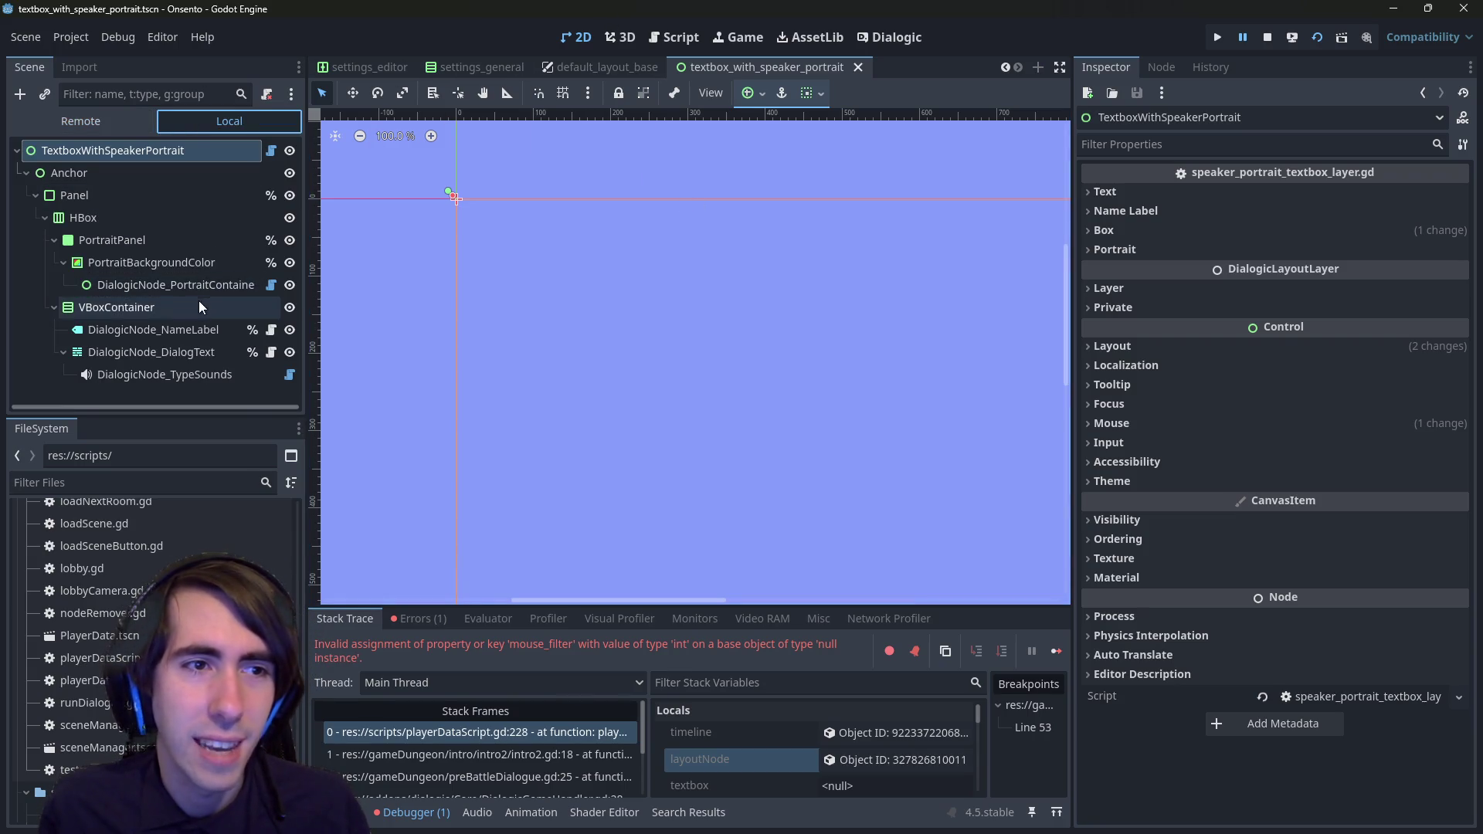
pyautogui.click(182, 286)
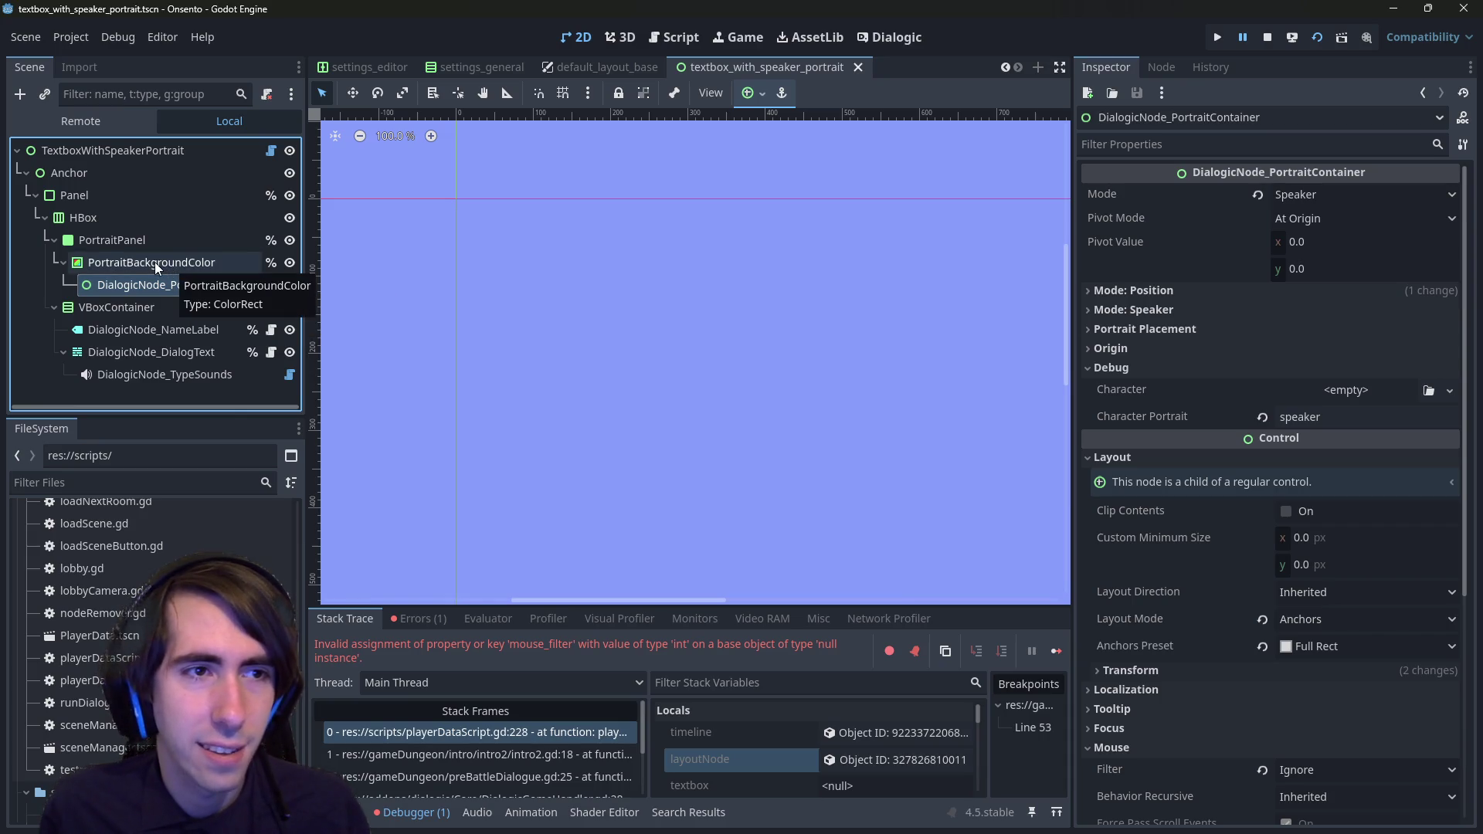
pyautogui.click(91, 153)
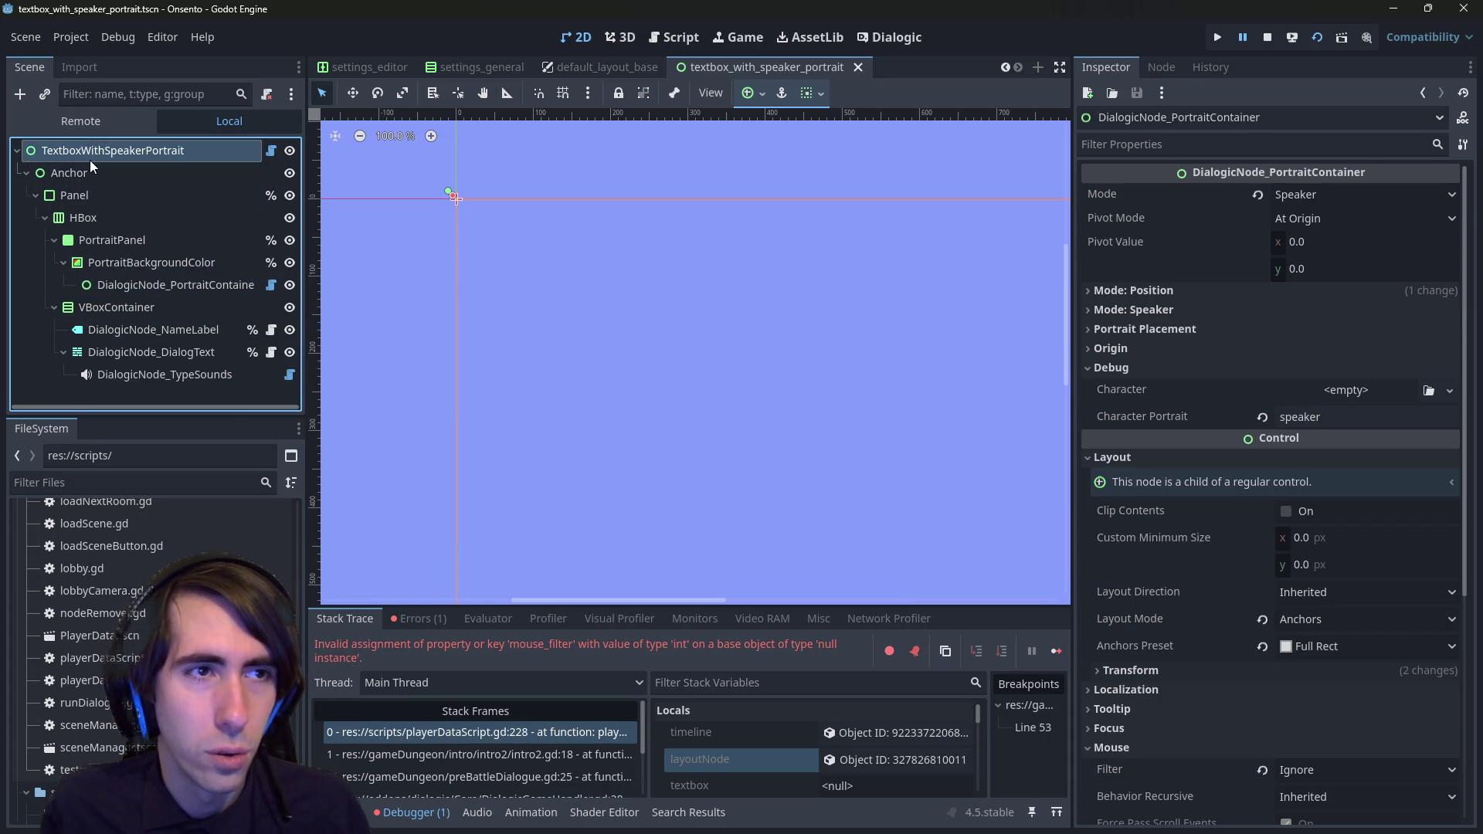
# Filter the root node's Inspector by 'mouse' and expand the Mouse property group.
pyautogui.click(1148, 144)
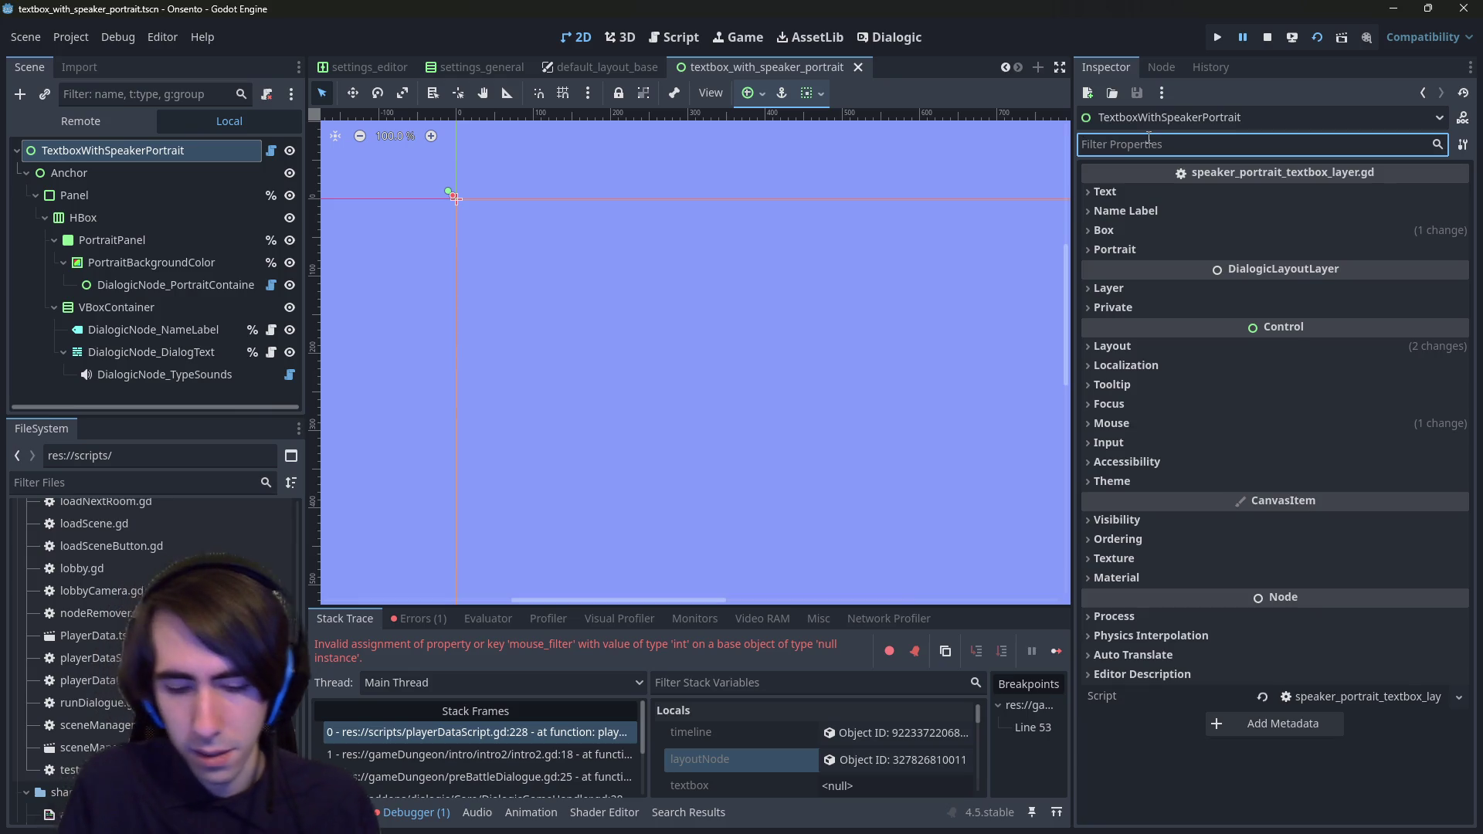
pyautogui.write('mouse')
pyautogui.click(1112, 230)
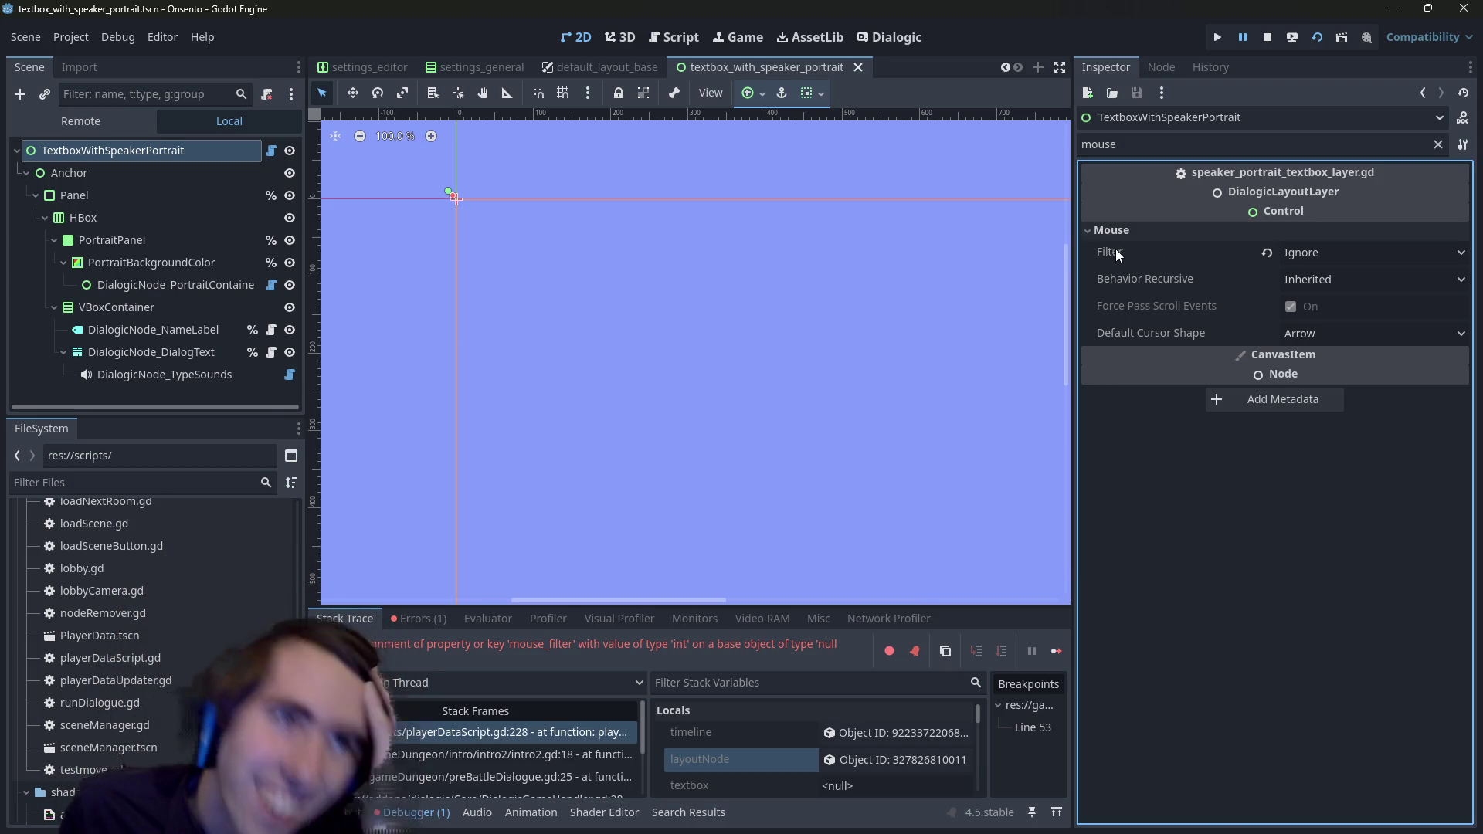
pyautogui.moveTo(1115, 249)
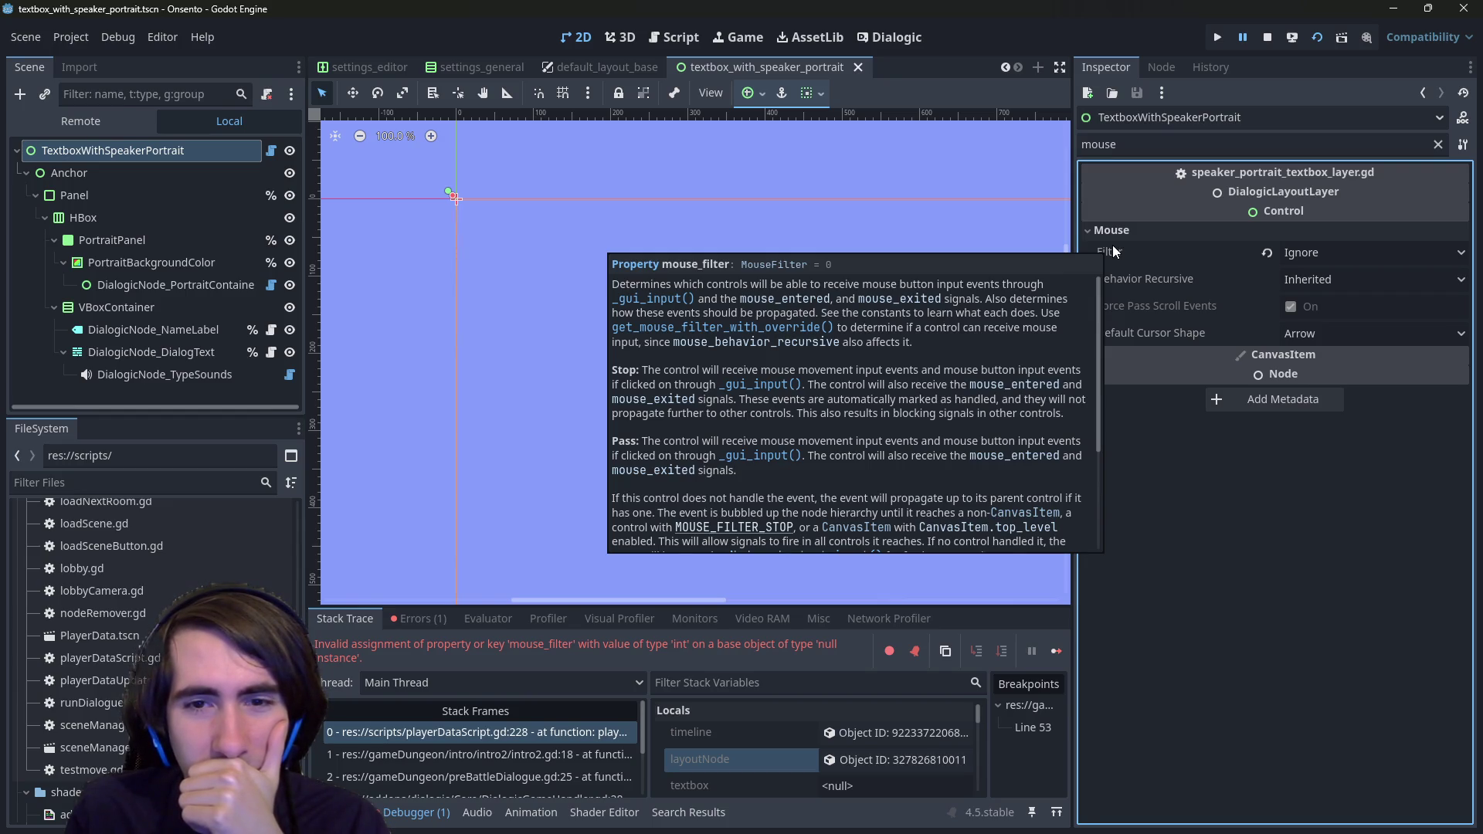
# Check the mouse filter of Anchor, Panel, HBox, PortraitPanel, PortraitBackgroundColor, PortraitContainer and VBoxContainer.
pyautogui.click(108, 171)
pyautogui.click(108, 188)
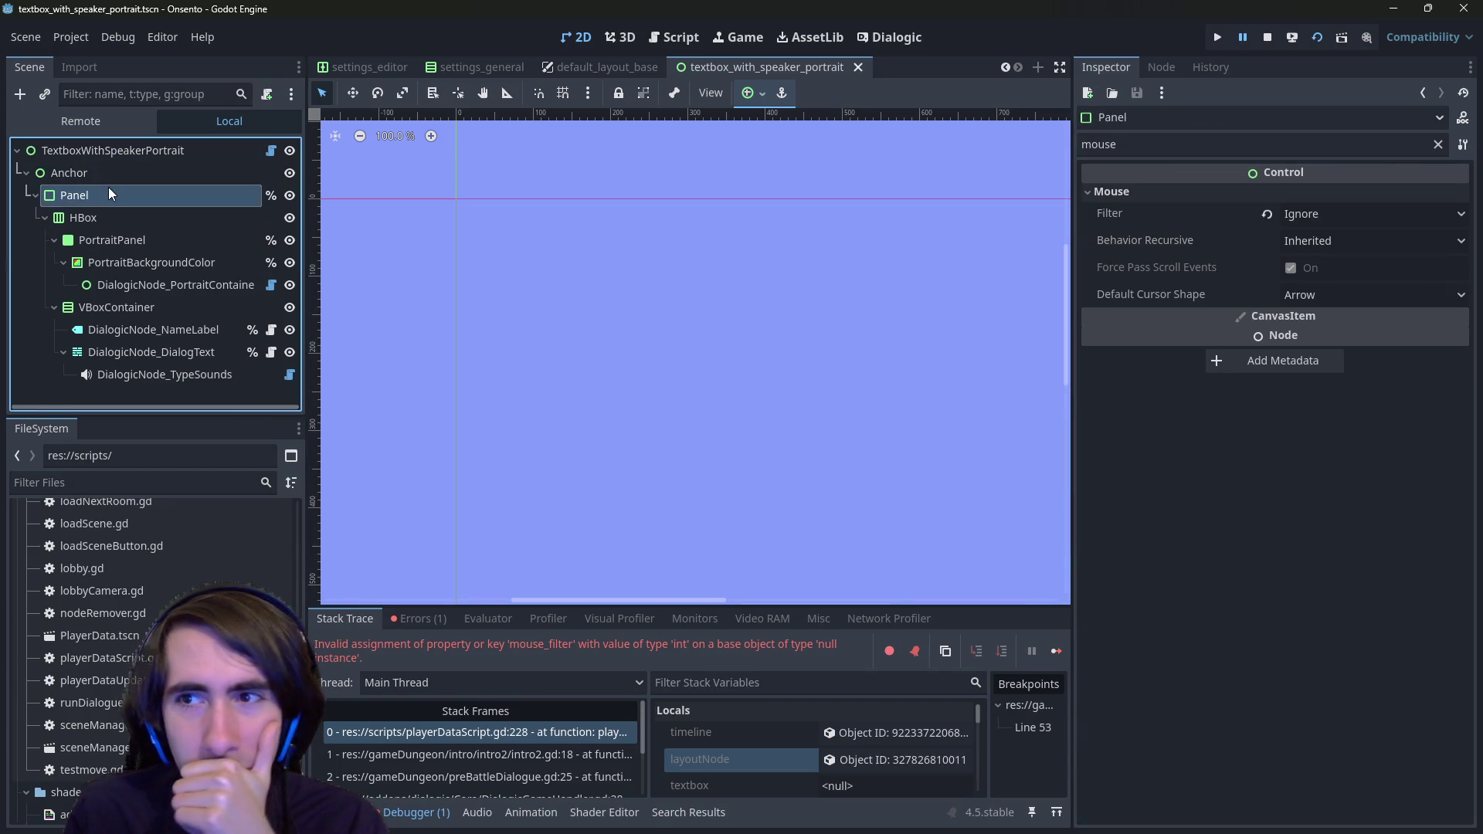
pyautogui.click(105, 213)
pyautogui.click(112, 237)
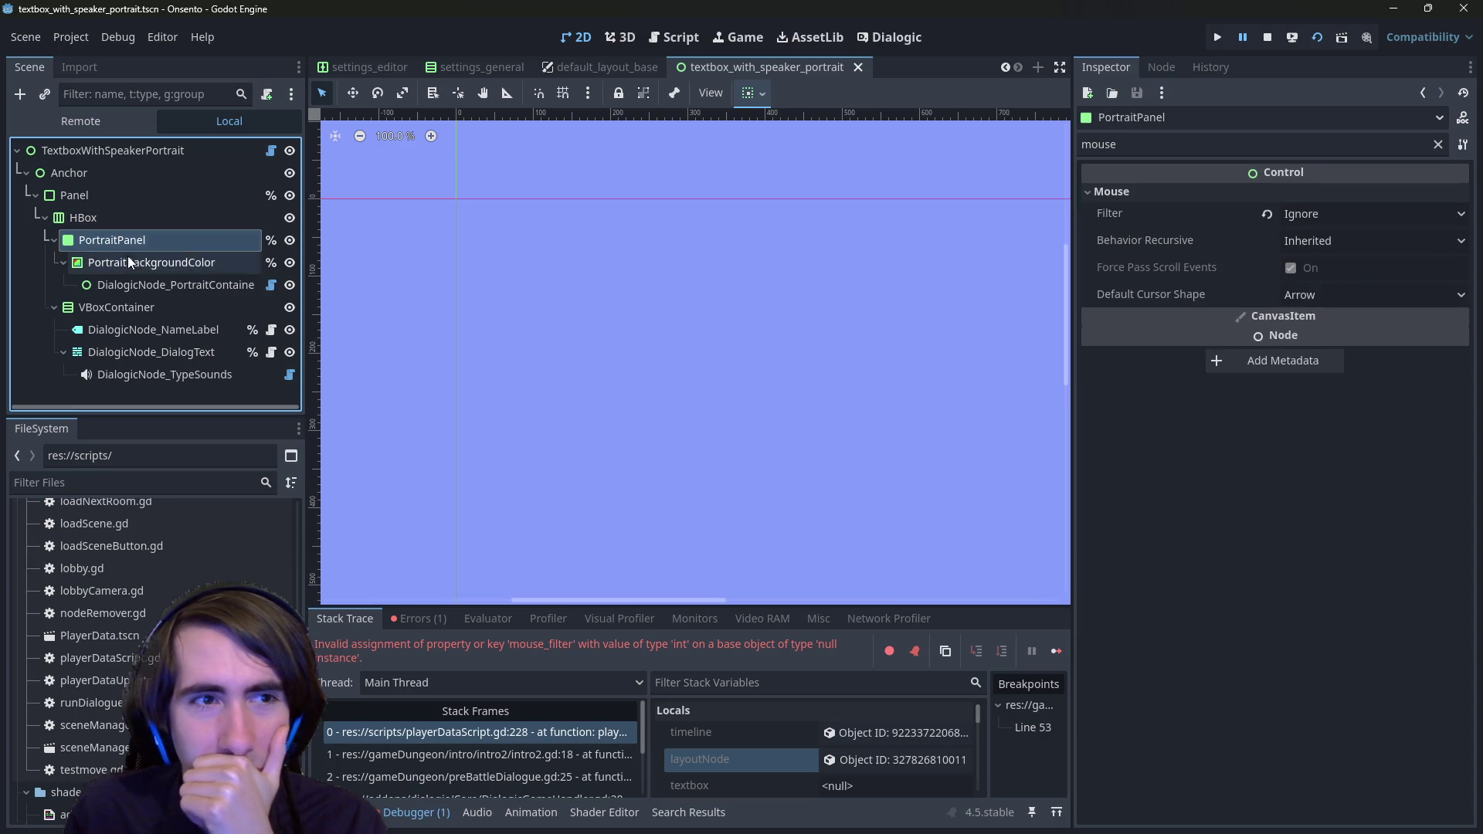
pyautogui.click(130, 259)
pyautogui.click(128, 281)
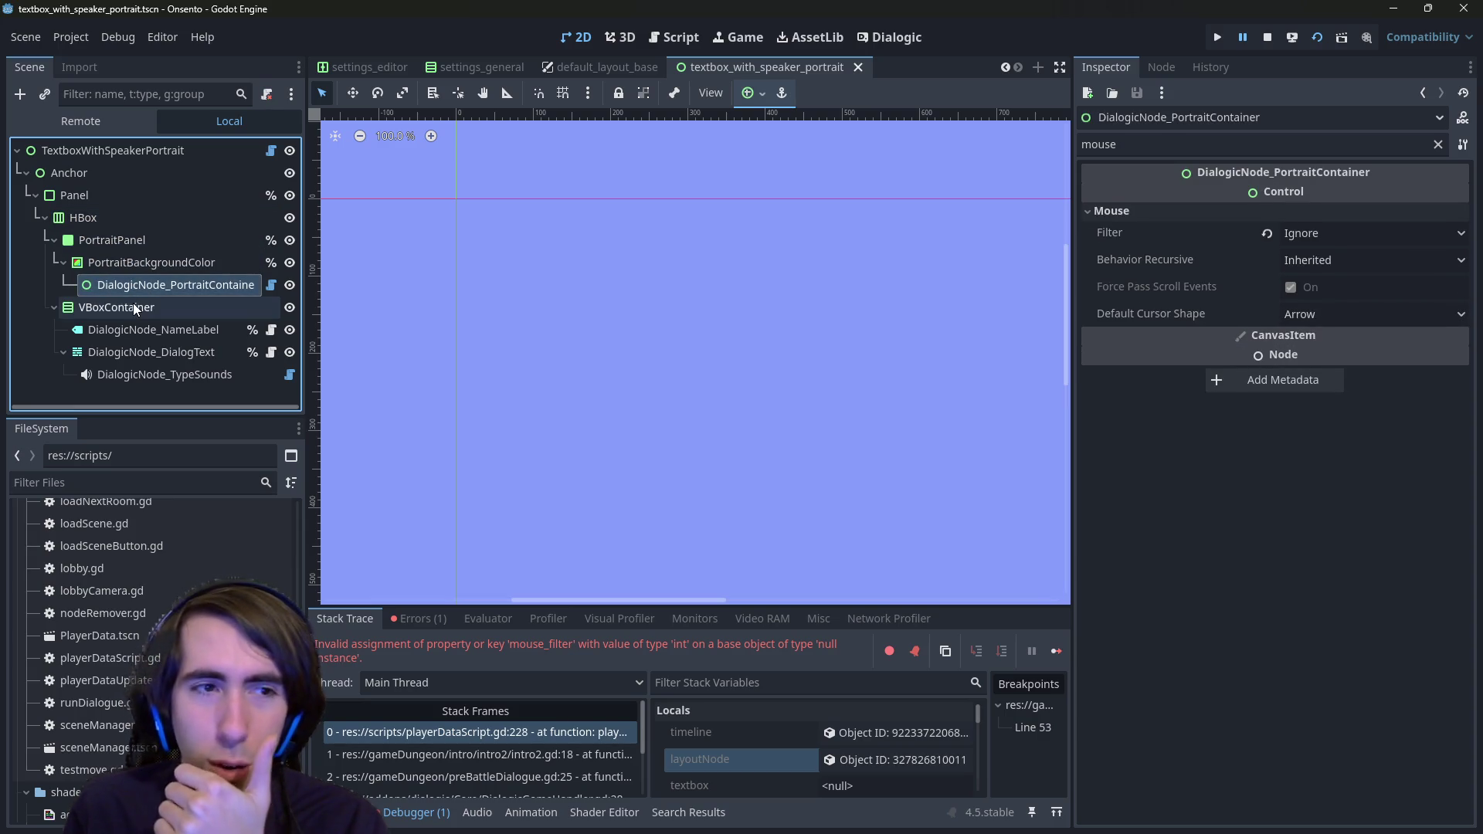
pyautogui.click(133, 305)
# Compare the mouse settings of DialogicNode_NameLabel, DialogicNode_DialogText and DialogicNode_TypeSounds.
pyautogui.click(132, 332)
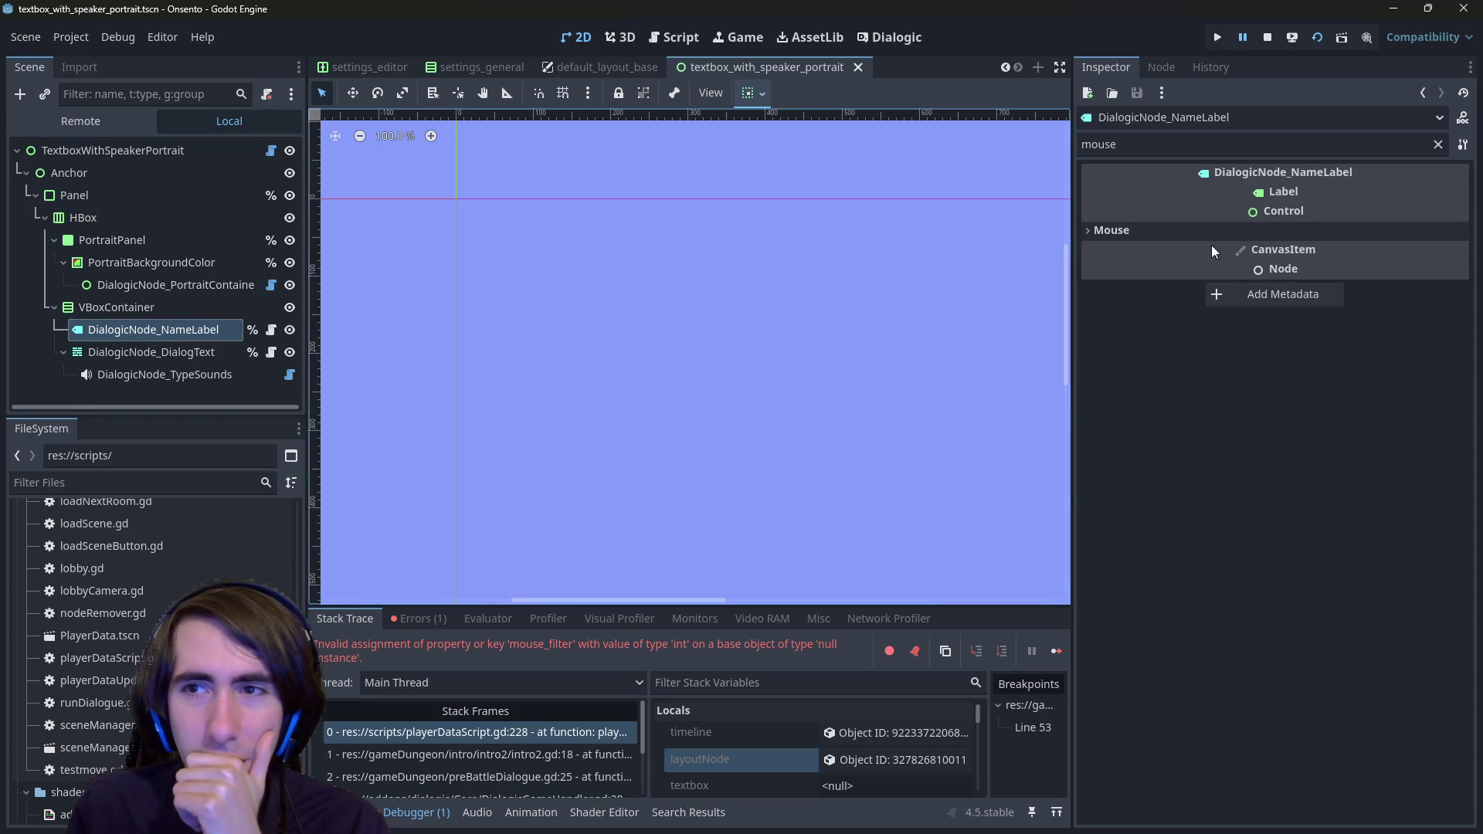
pyautogui.click(1112, 230)
pyautogui.click(170, 357)
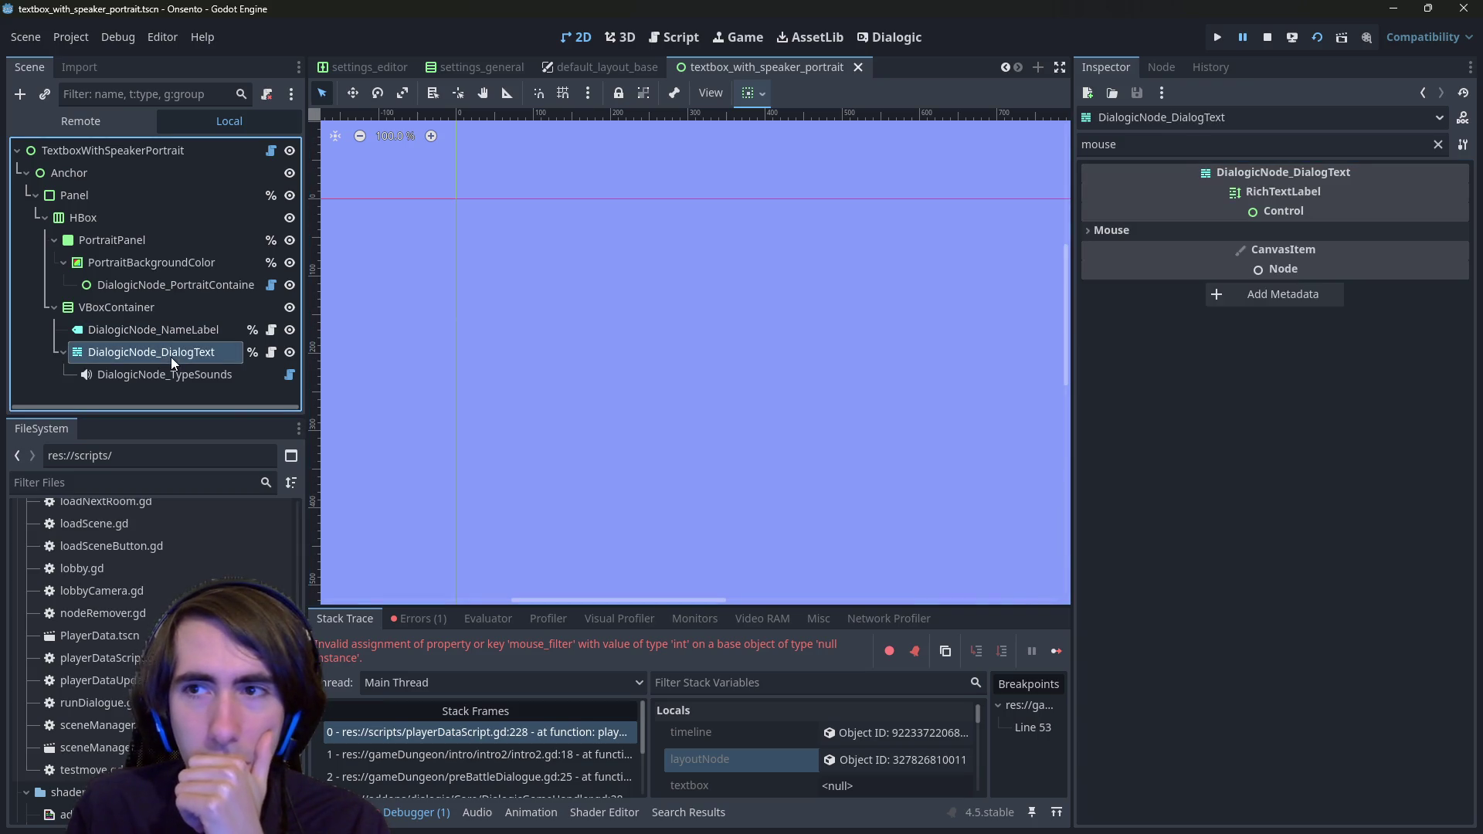
pyautogui.click(182, 377)
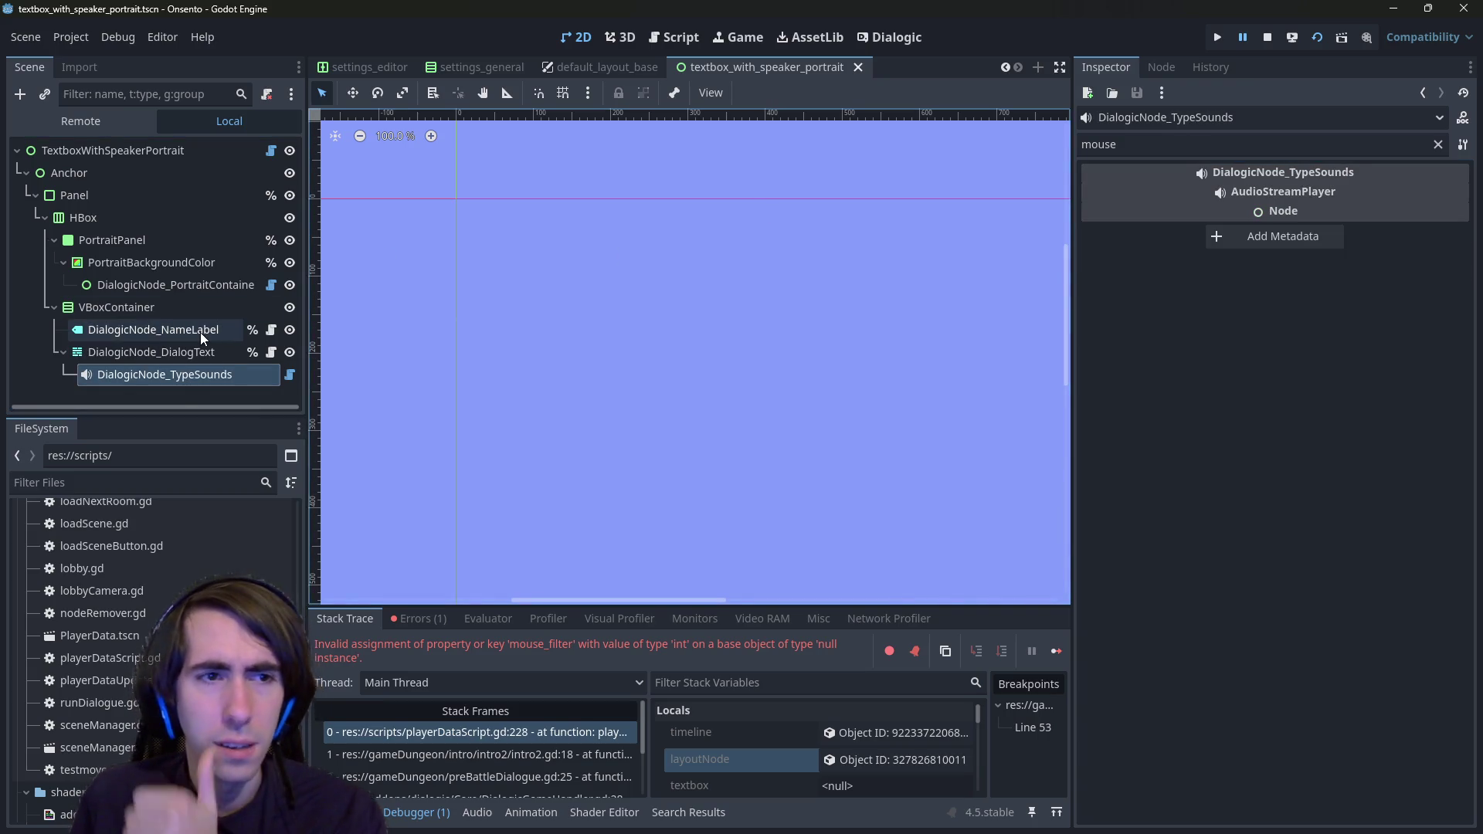
pyautogui.click(149, 349)
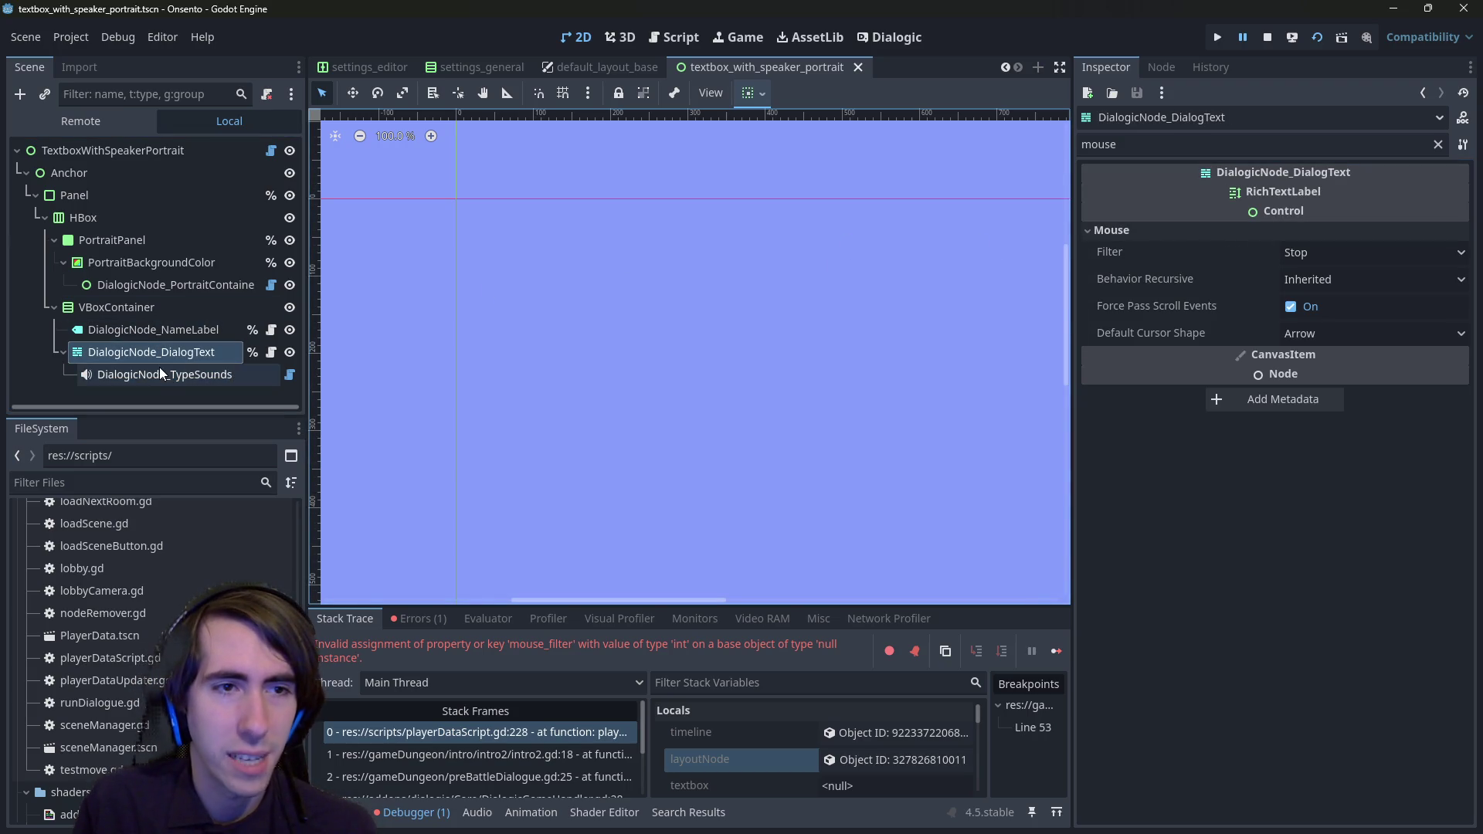
pyautogui.click(179, 330)
pyautogui.click(177, 347)
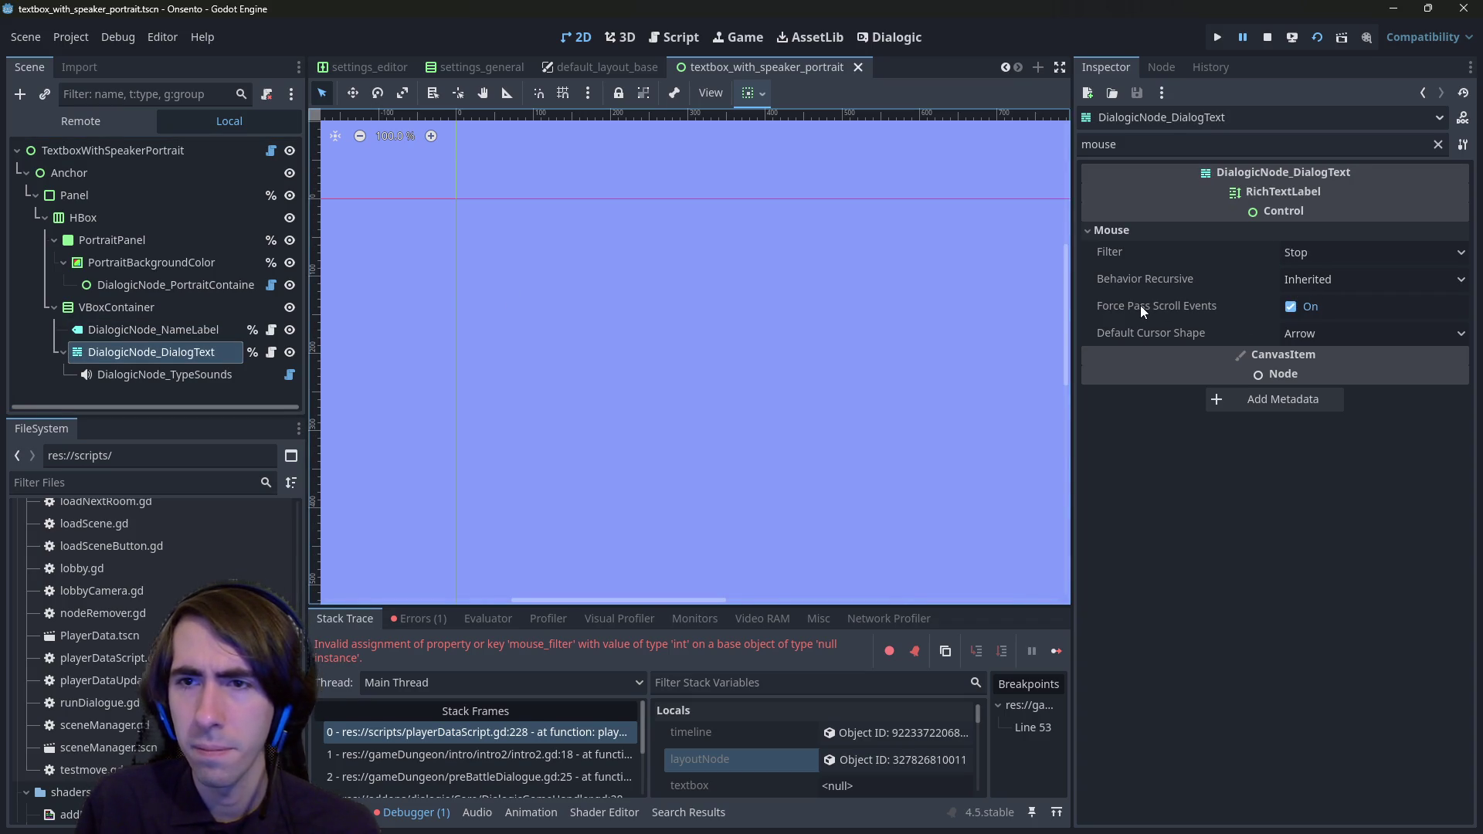
# Set DialogicNode_DialogText's mouse filter to Ignore and save the scene.
pyautogui.moveTo(1135, 306)
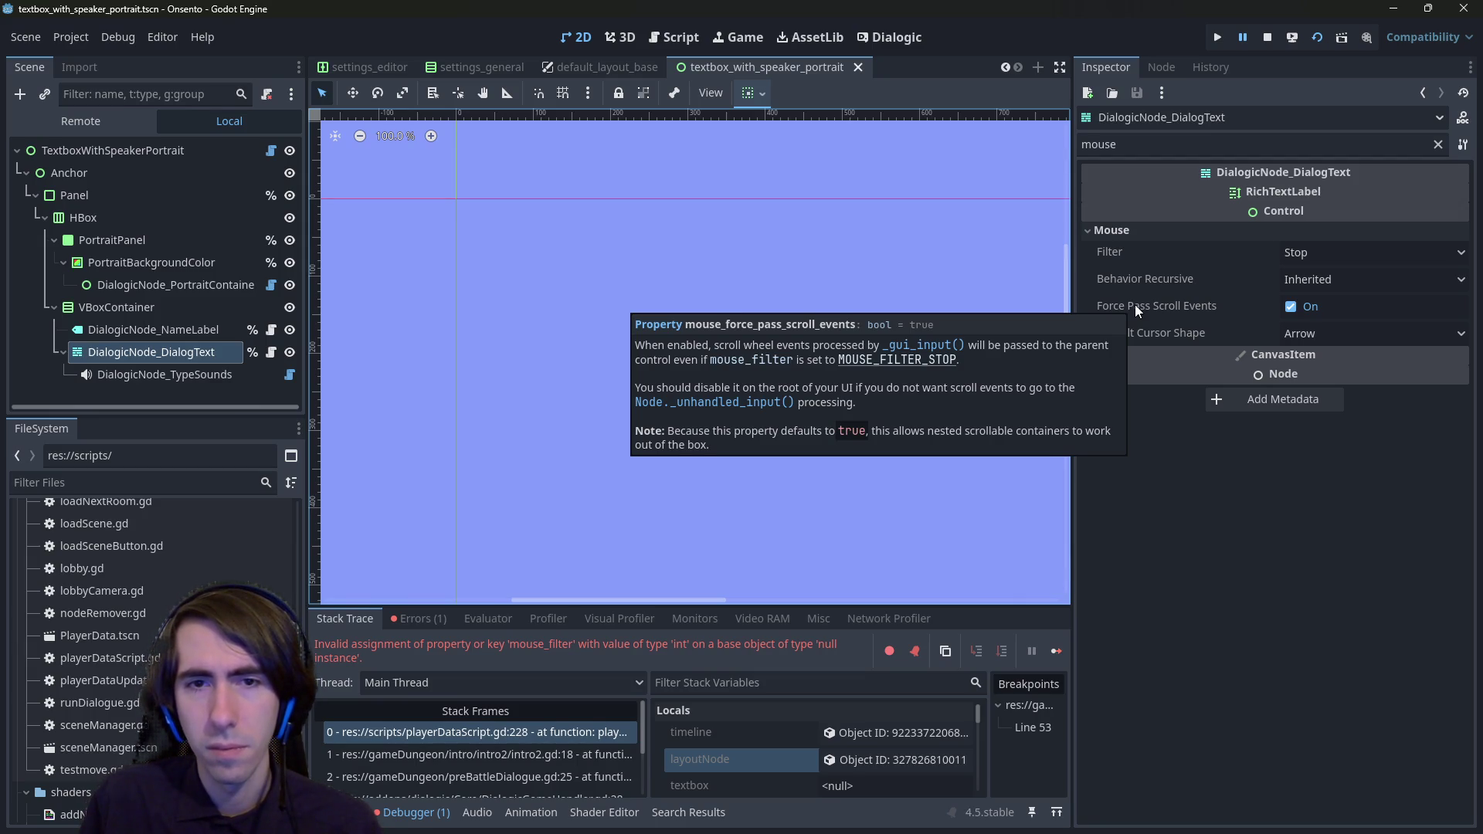
pyautogui.click(1306, 253)
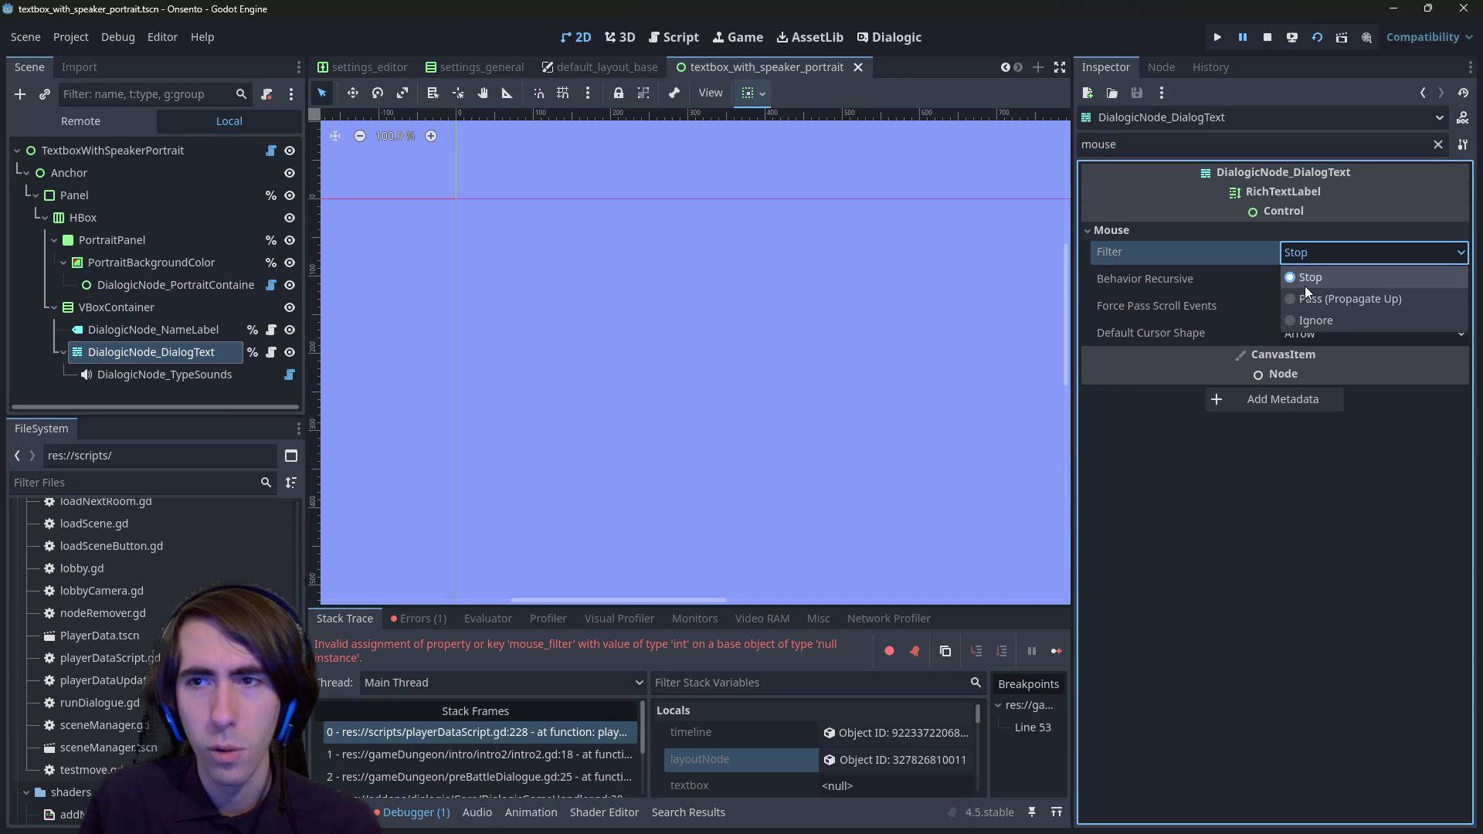
pyautogui.click(1315, 322)
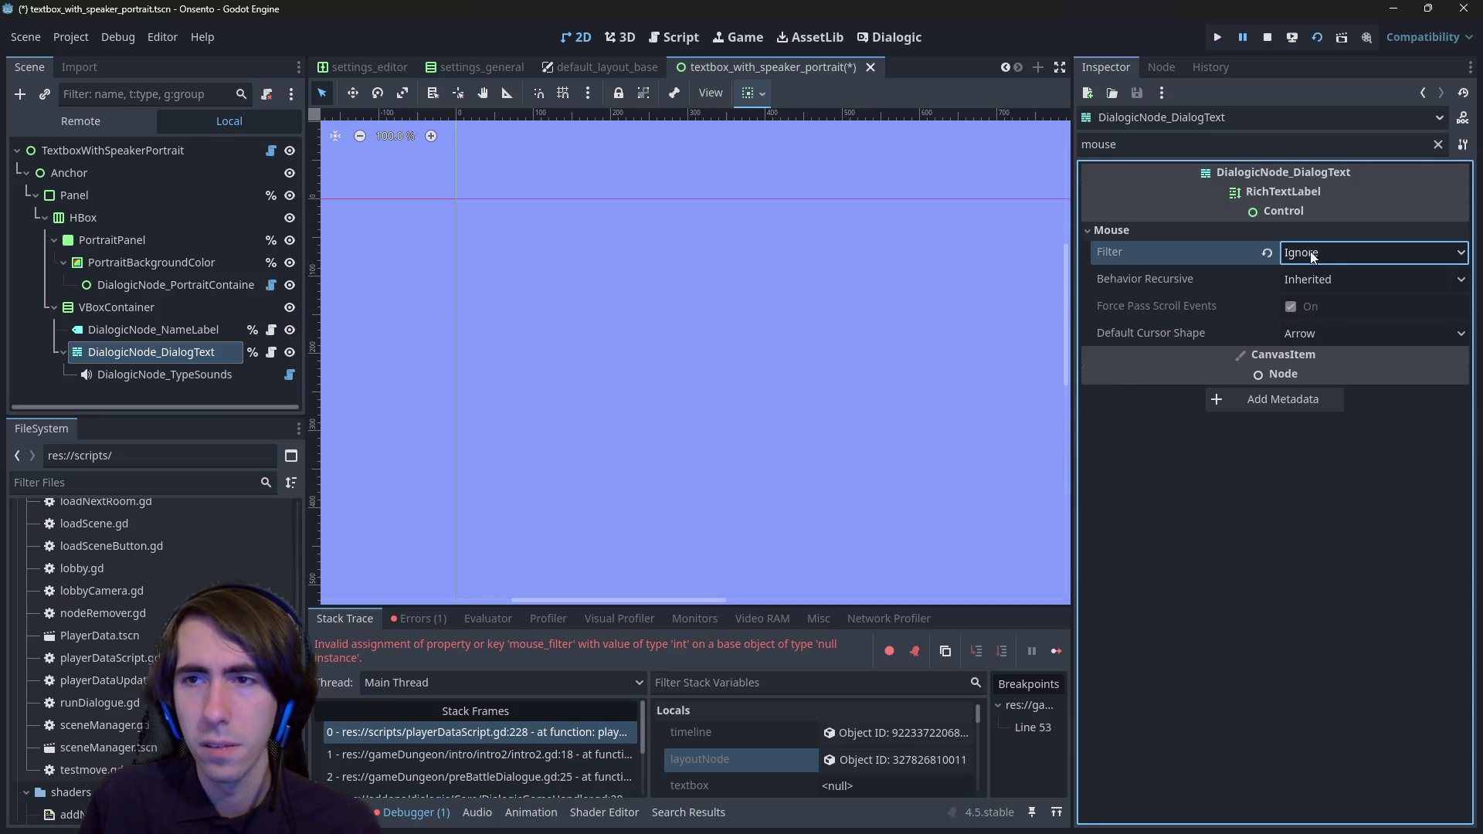
pyautogui.hotkey('ctrl', 's')
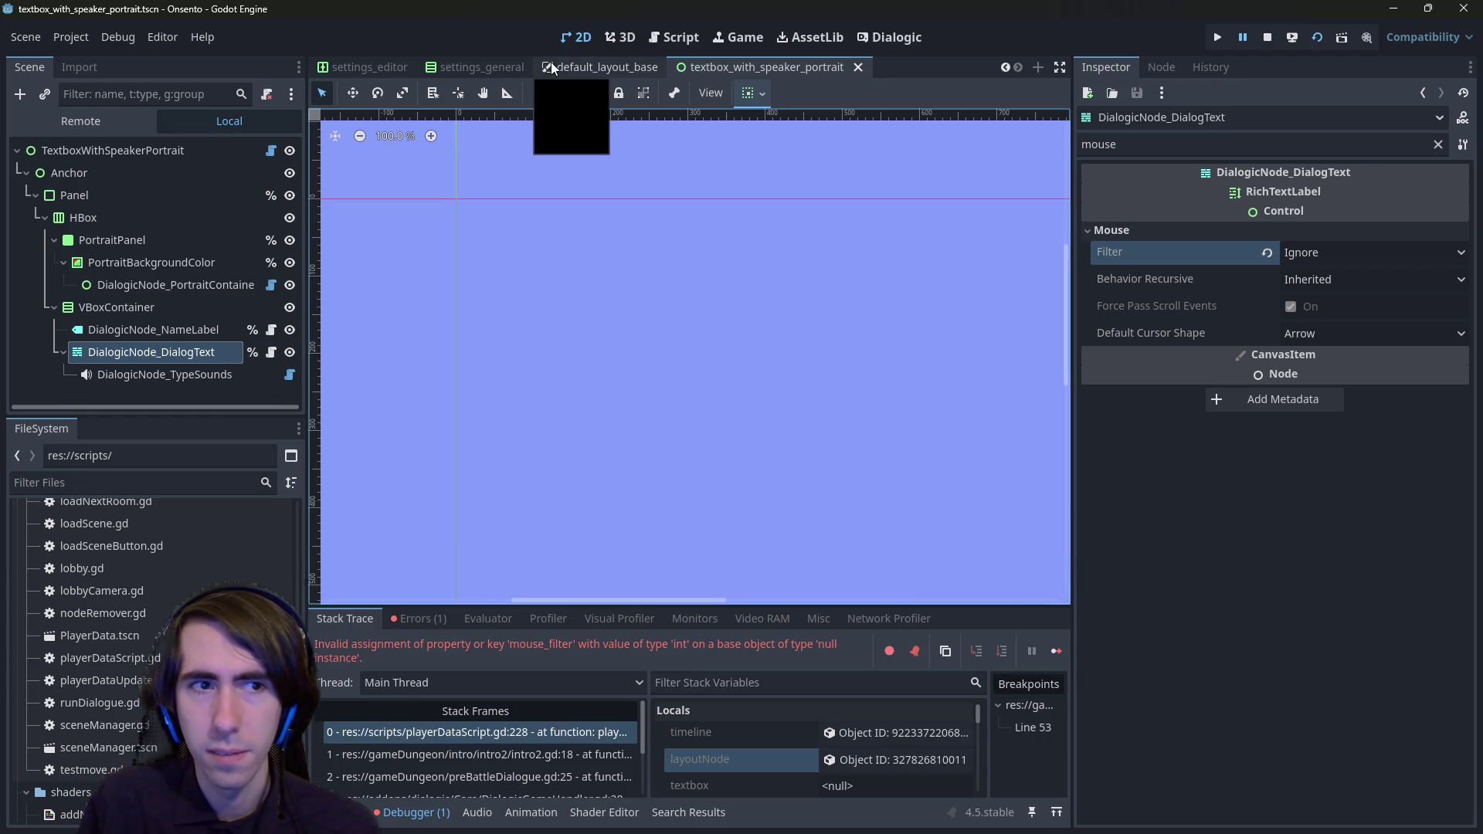
pyautogui.scroll(5, 552, 67)
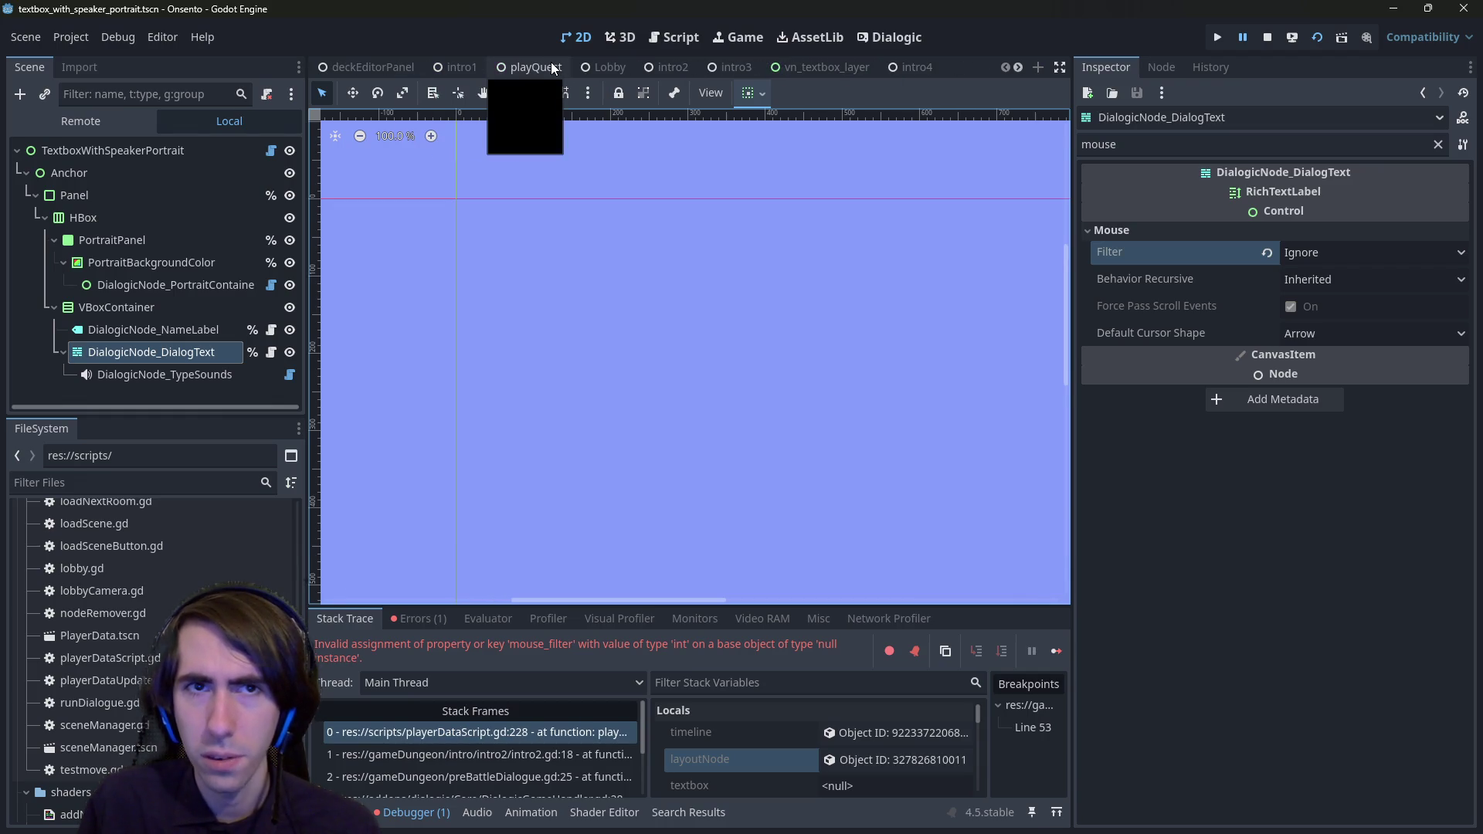
# Comment out the textbox.mouse_filter line 227 in playBattleTimeline, save, and stop the game.
pyautogui.click(551, 67)
pyautogui.click(674, 37)
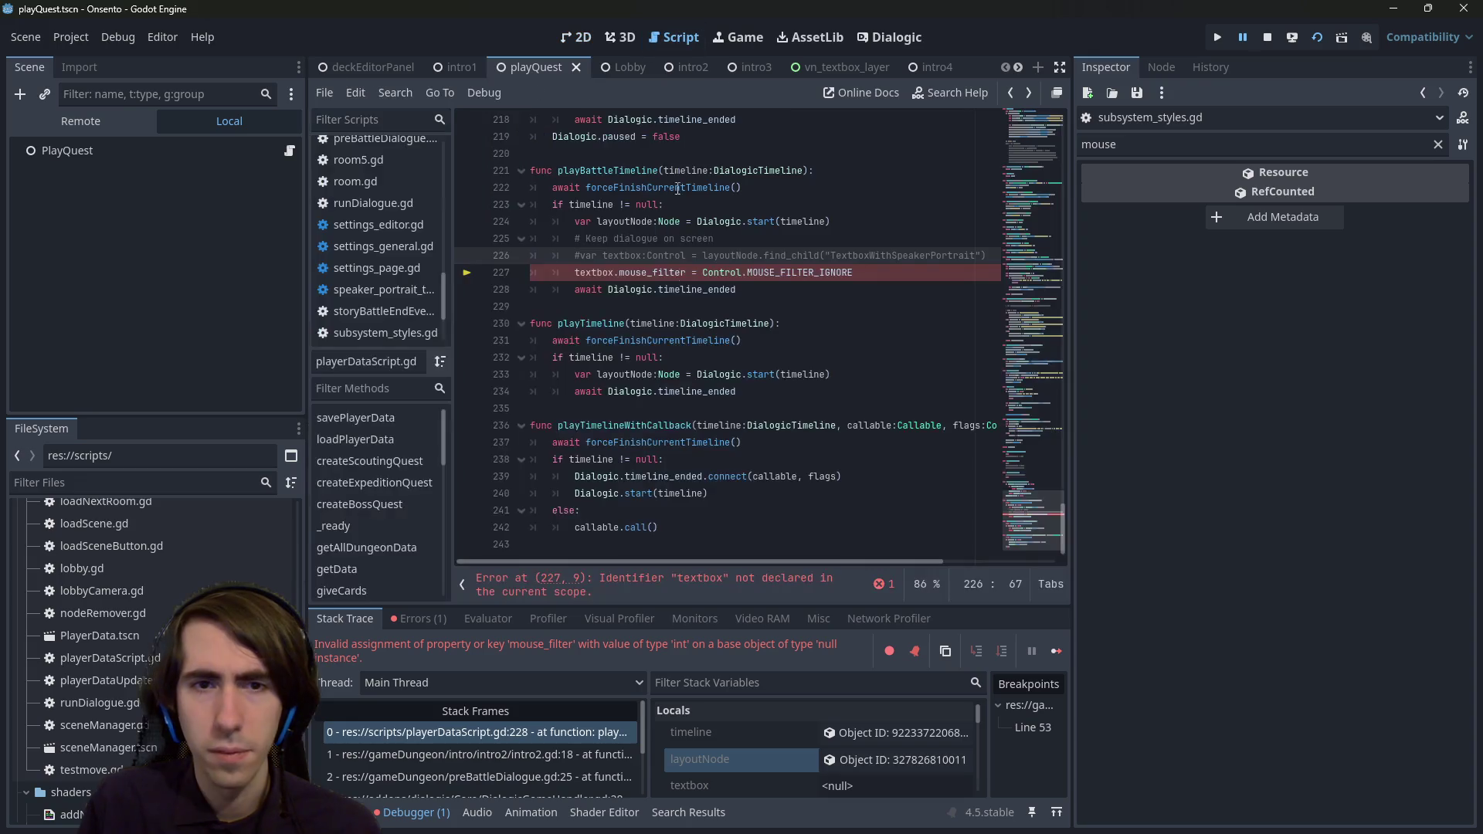
pyautogui.click(849, 271)
pyautogui.click(877, 269)
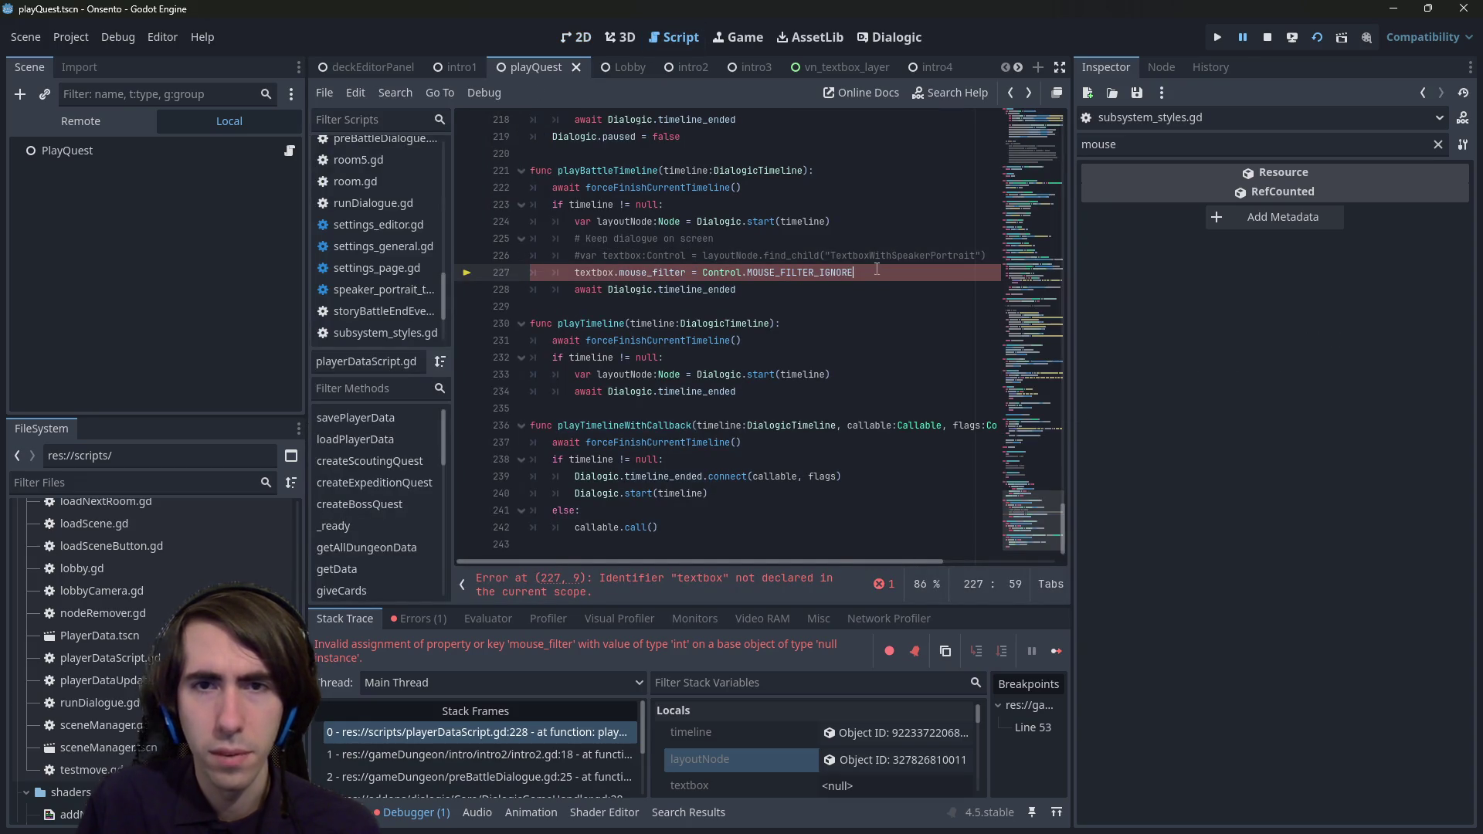
pyautogui.hotkey('ctrl', 'k')
pyautogui.hotkey('ctrl', 's')
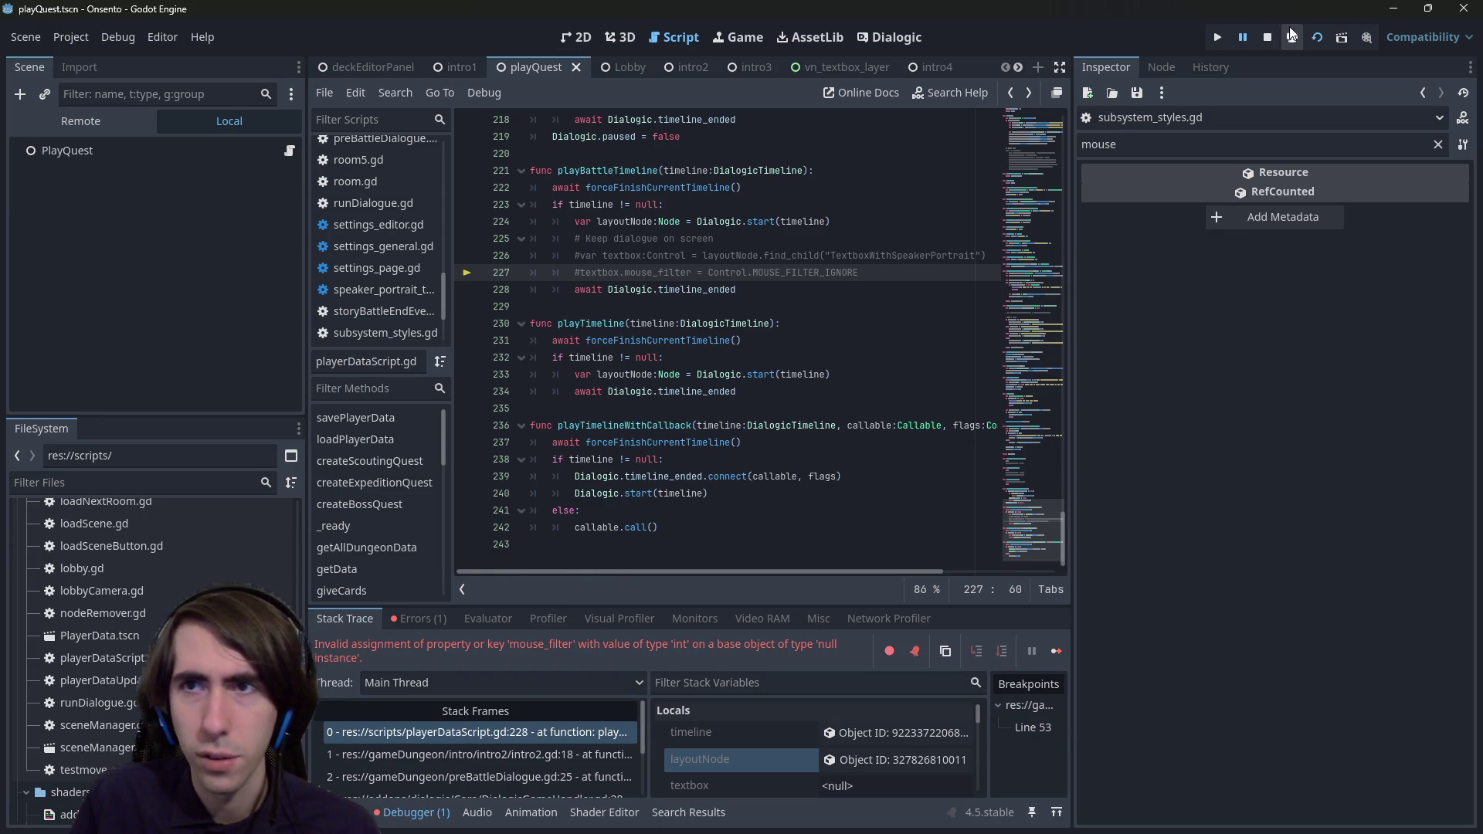
pyautogui.click(1267, 38)
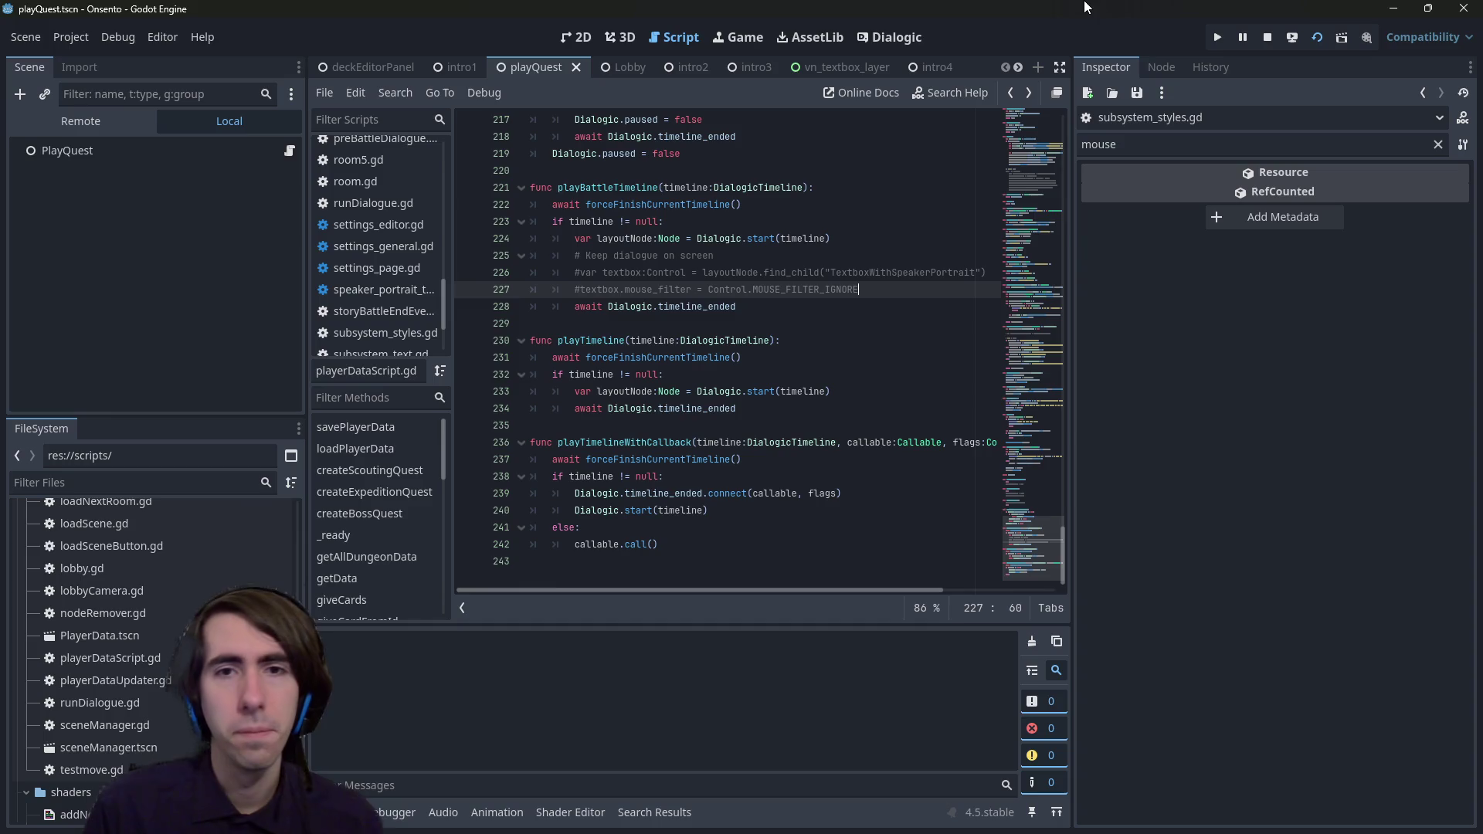
# Run the game with F5, advance through the opening dialogue and End Turn tutorial, then close it.
pyautogui.press('F5')
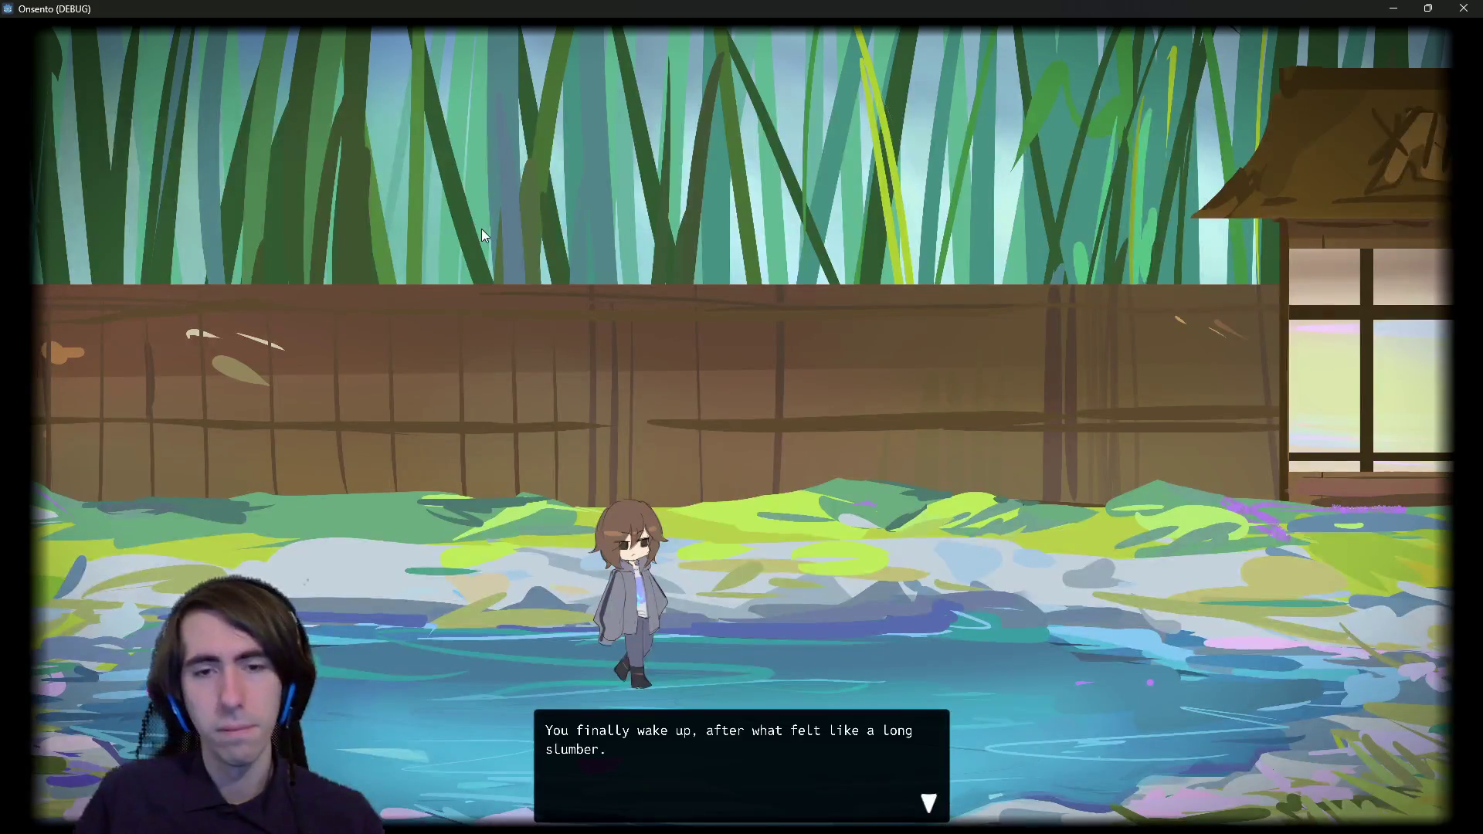
pyautogui.click(447, 194)
pyautogui.click(456, 165)
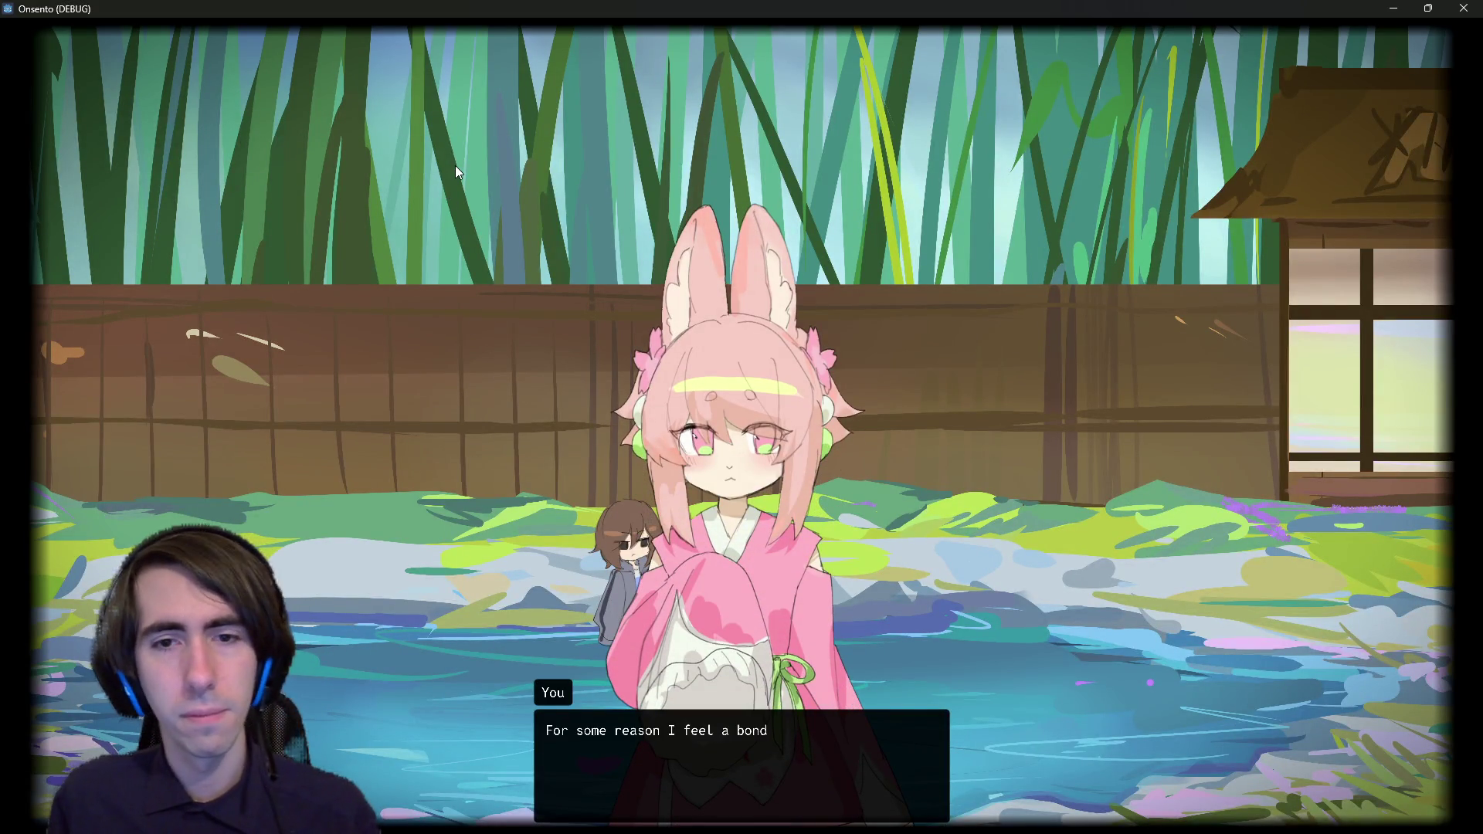
pyautogui.click(456, 165)
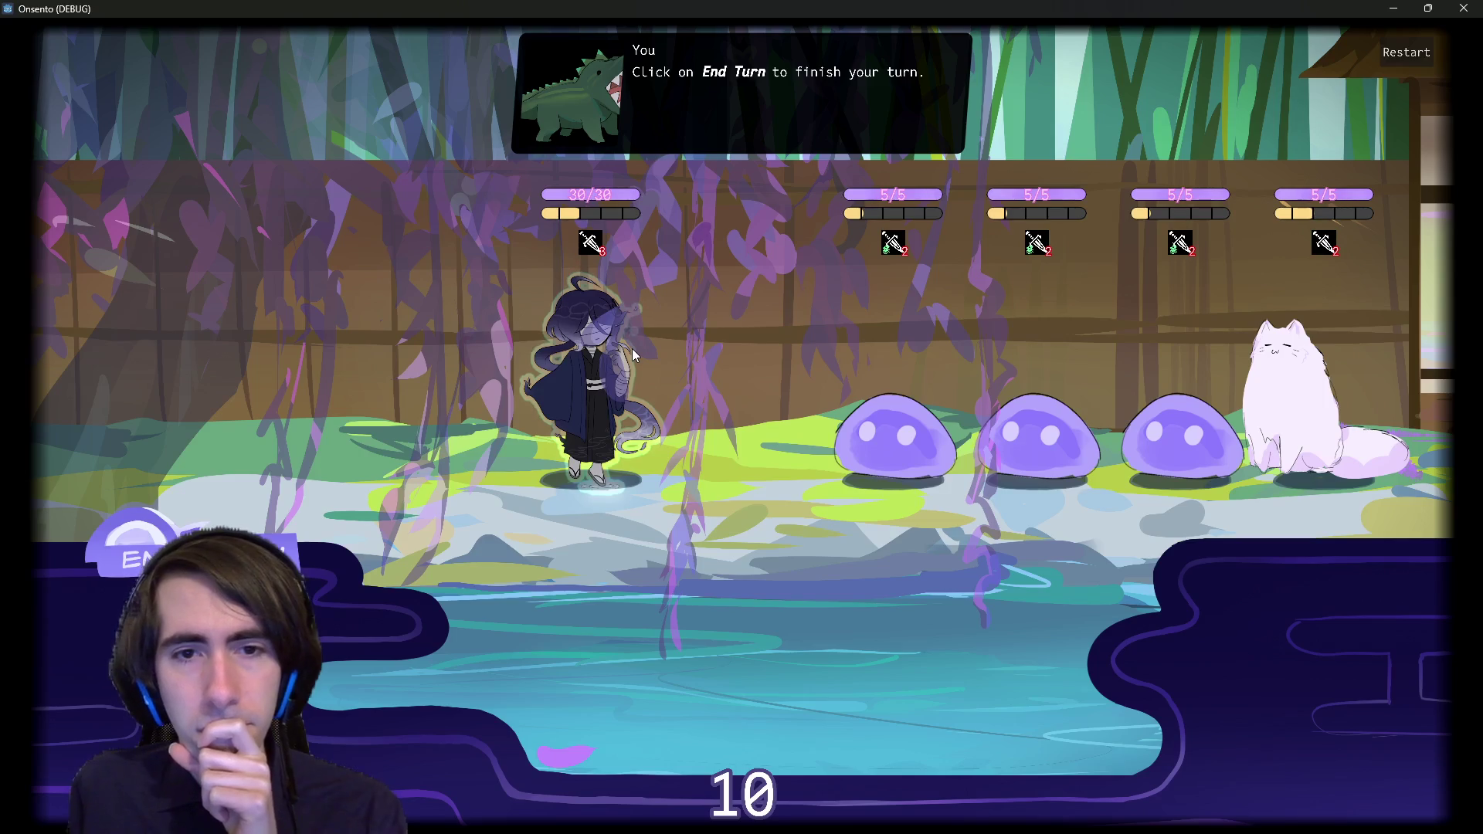
pyautogui.click(770, 298)
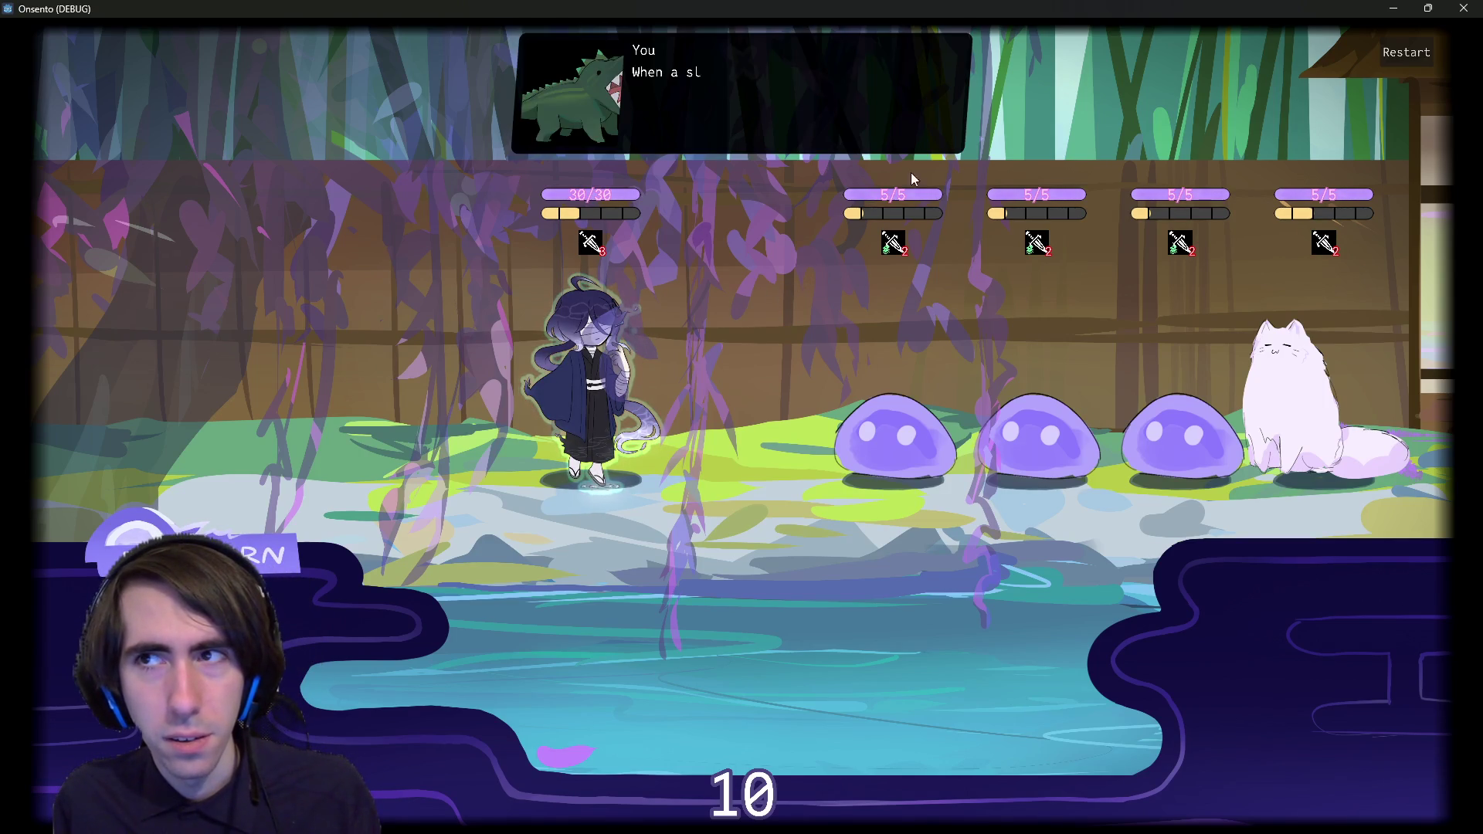
pyautogui.click(813, 317)
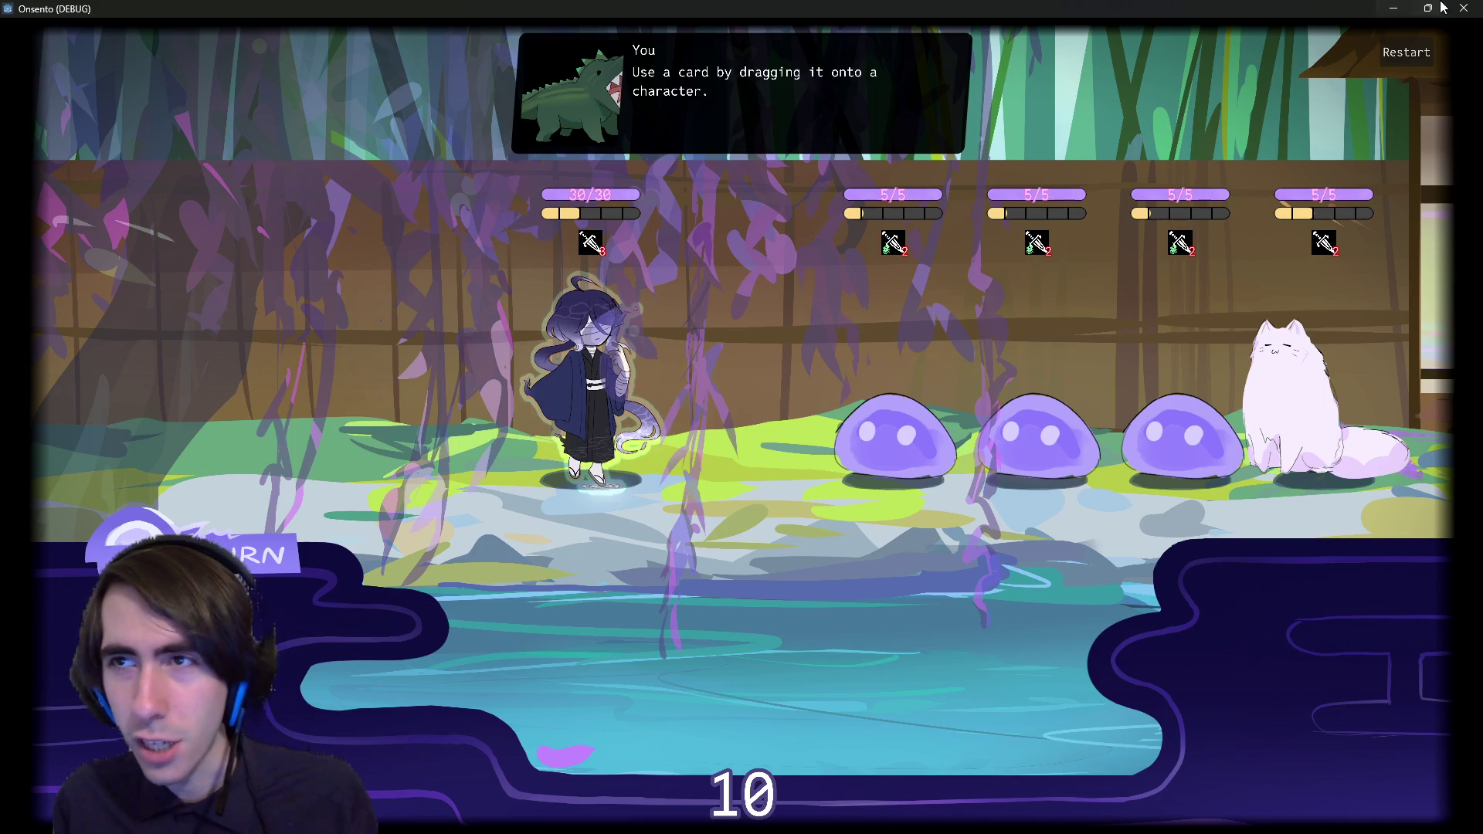
pyautogui.click(1464, 8)
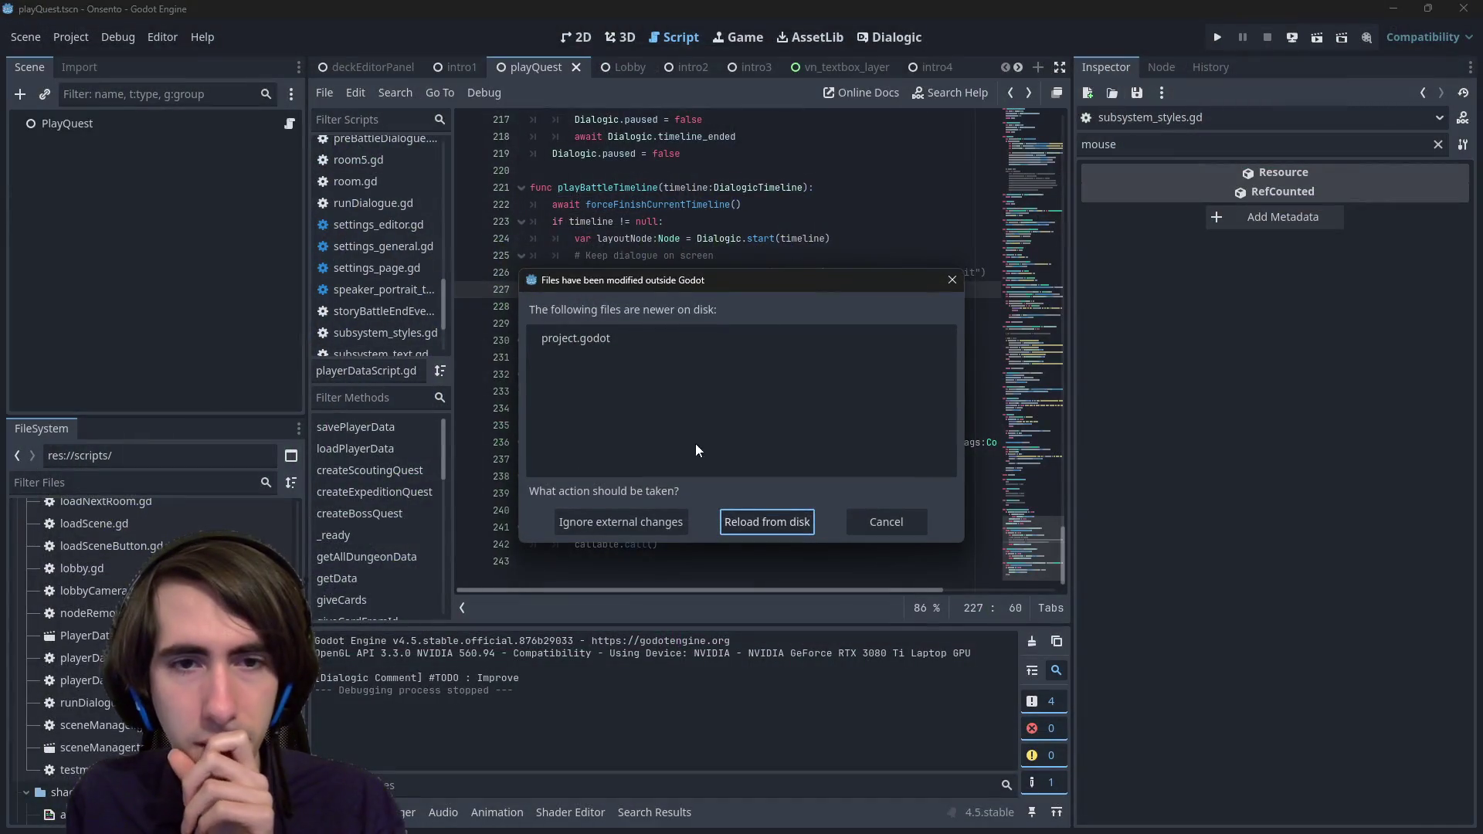
# Dismiss the files-modified notice and open playerDataScript.gd from the PlayerData scene.
pyautogui.click(952, 280)
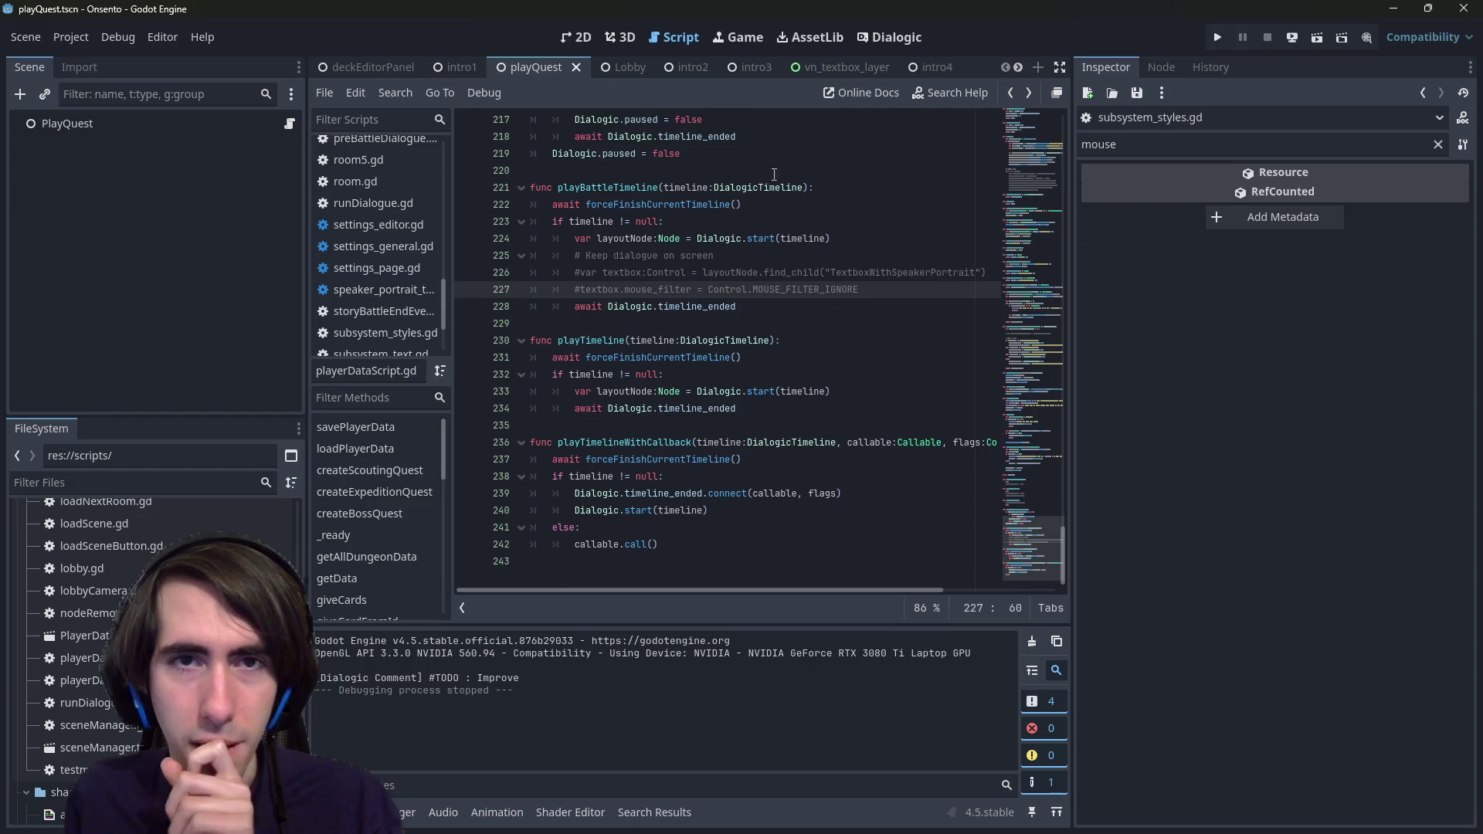
pyautogui.click(904, 38)
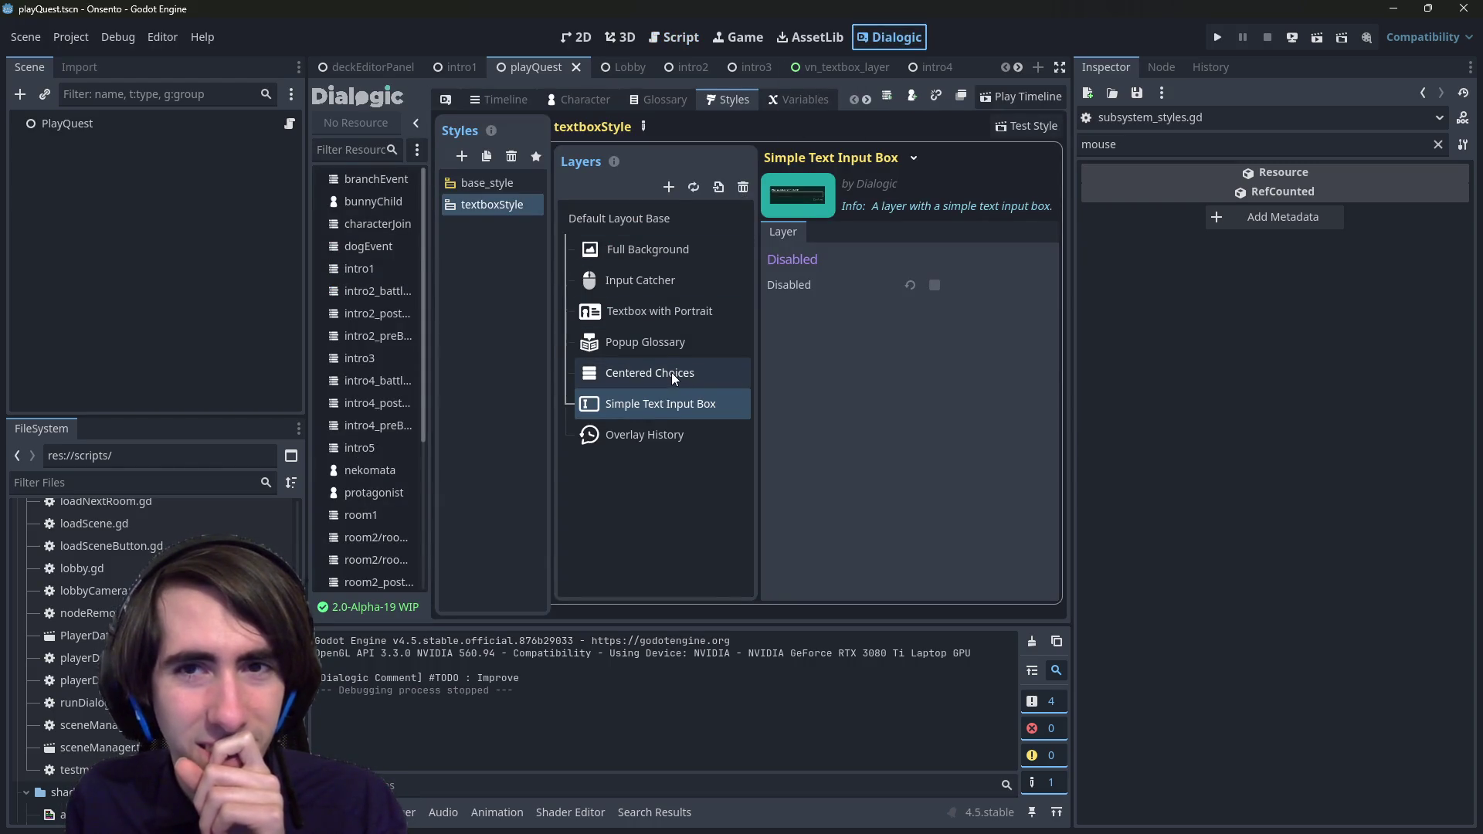
pyautogui.click(675, 35)
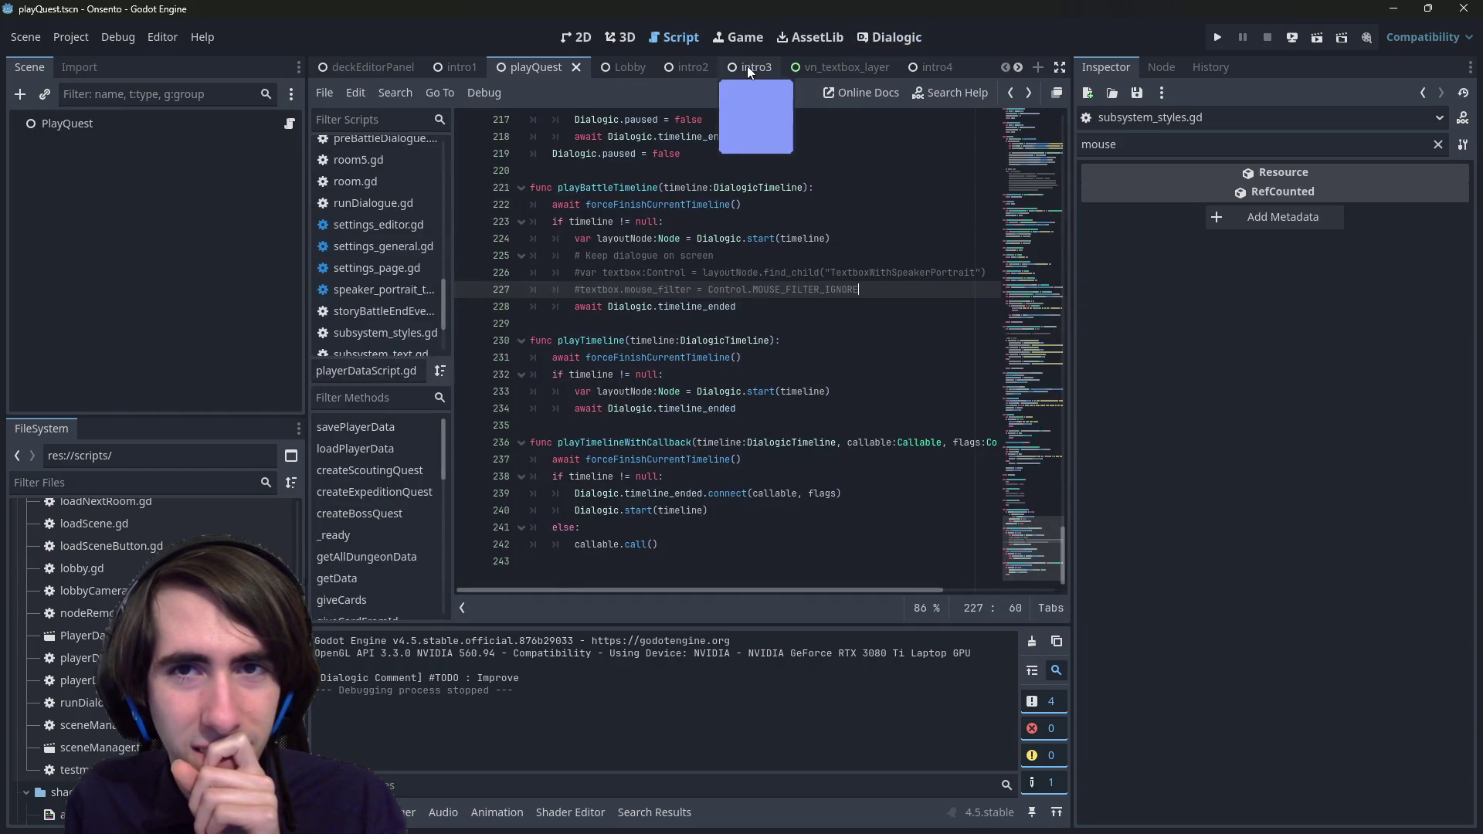
pyautogui.scroll(-3, 748, 67)
pyautogui.click(767, 68)
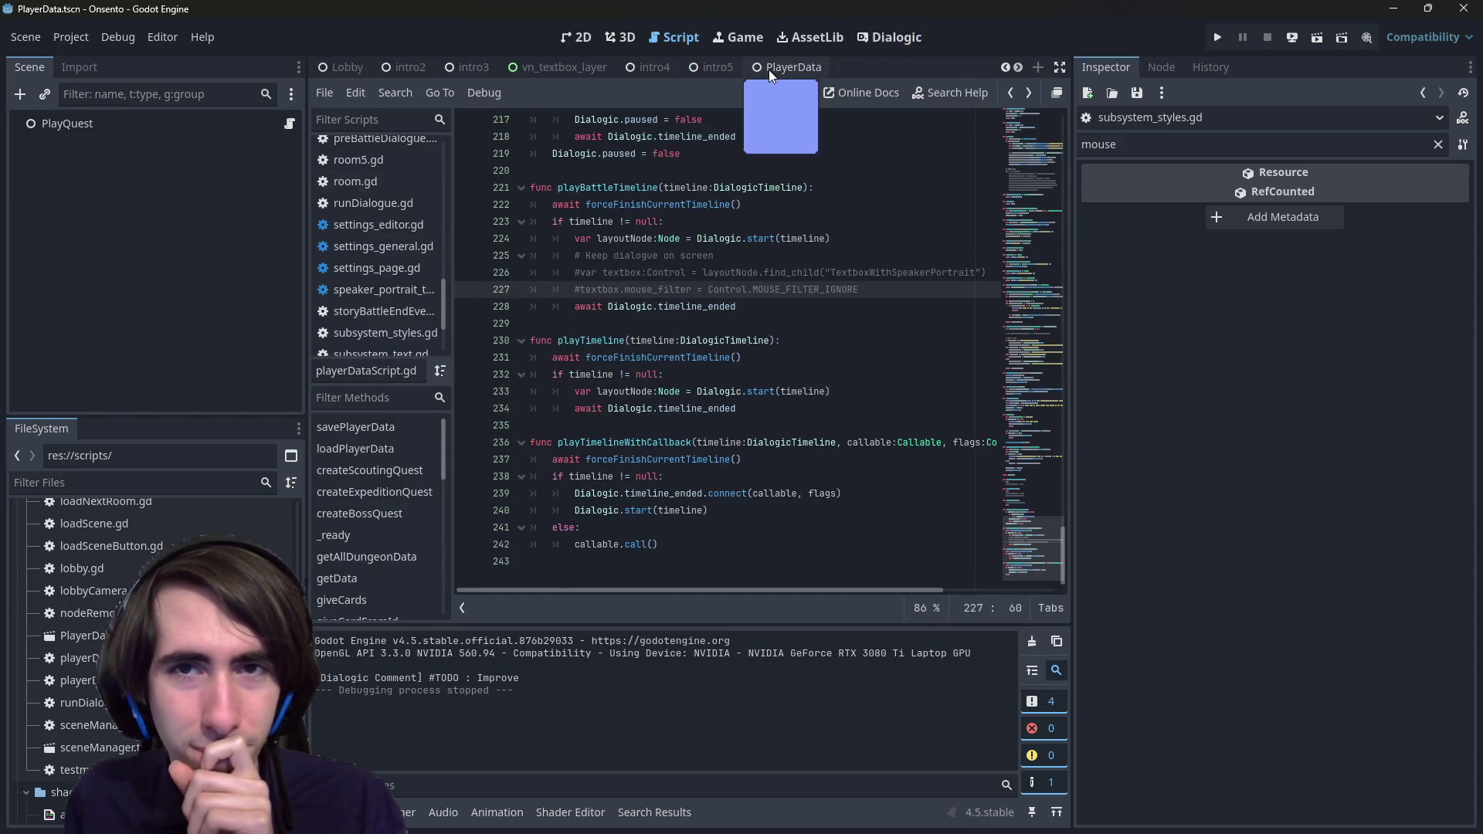
pyautogui.click(287, 125)
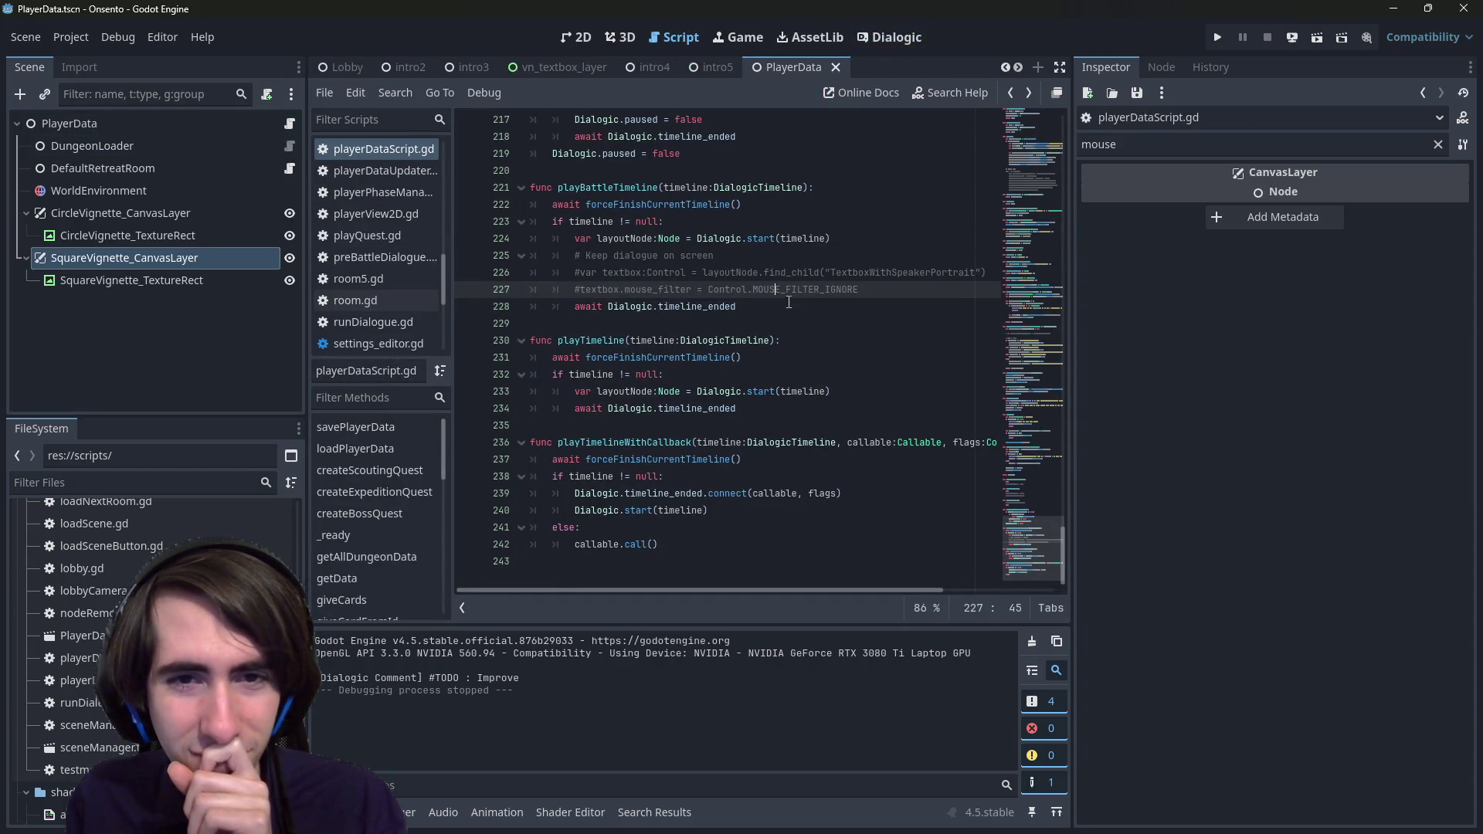
# Check layoutNode's other uses, then put the caret at the end of line 224.
pyautogui.press('Down')
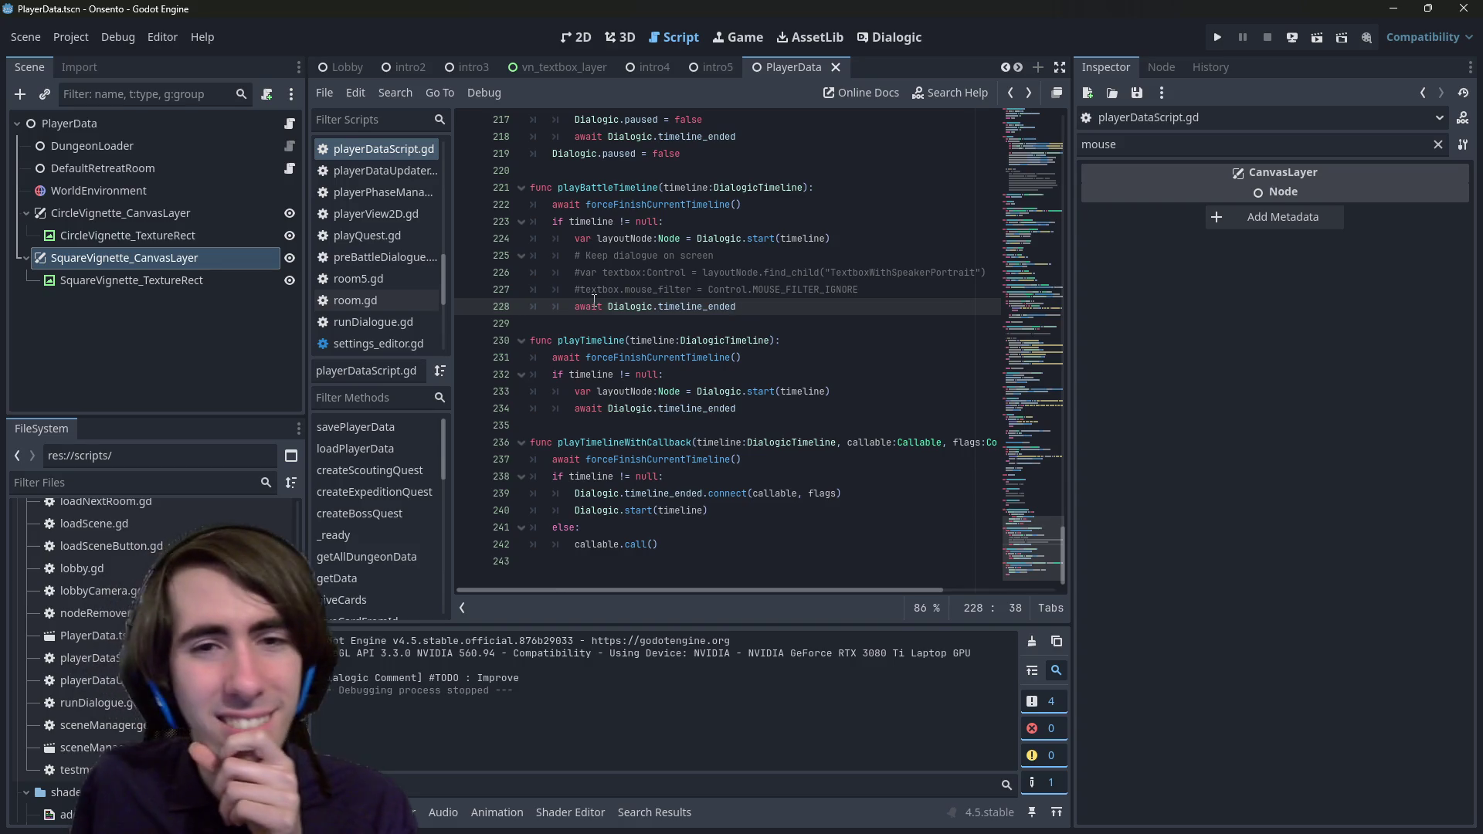
pyautogui.click(632, 237)
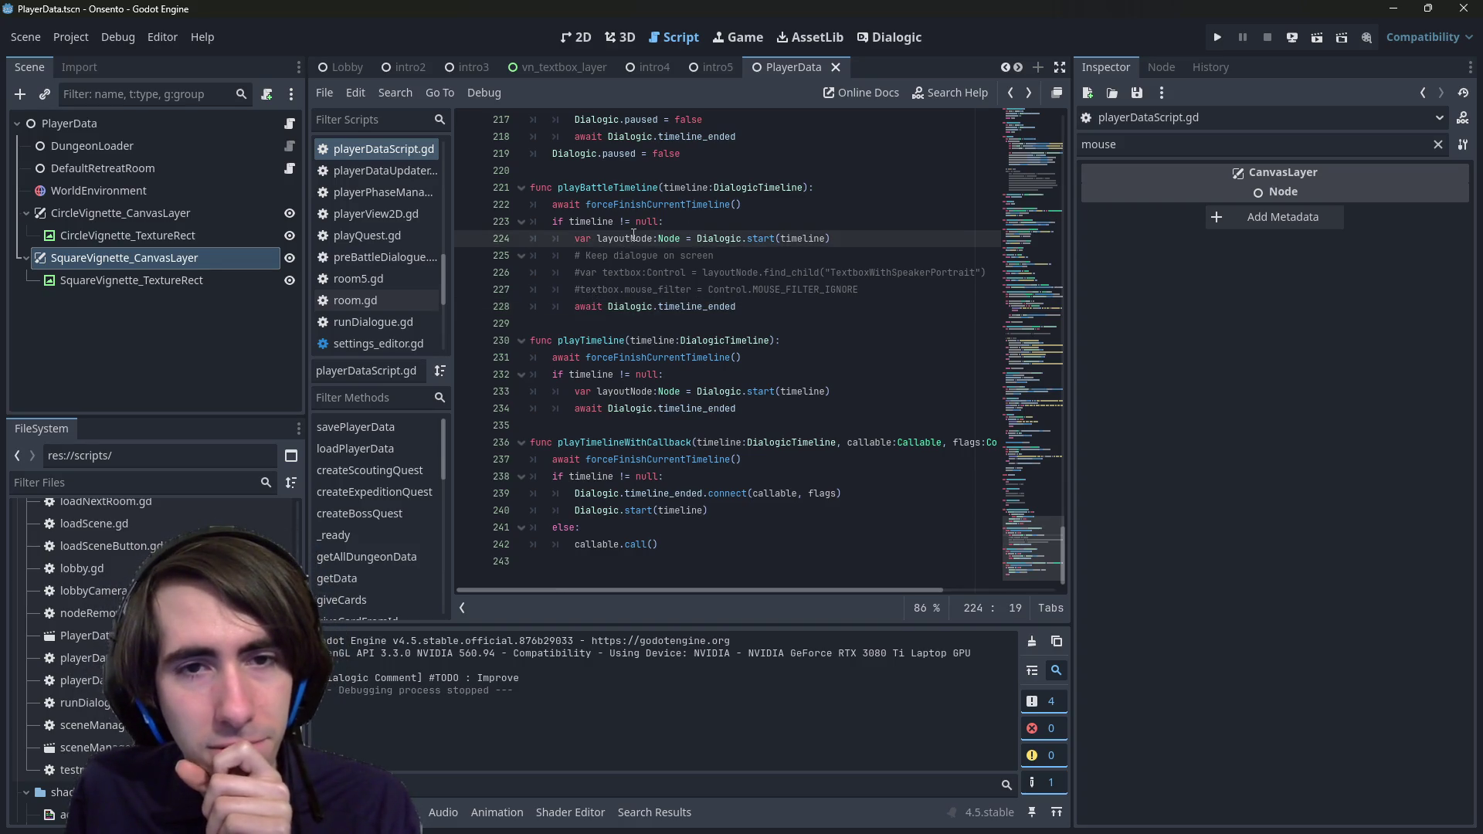
pyautogui.doubleClick(636, 239)
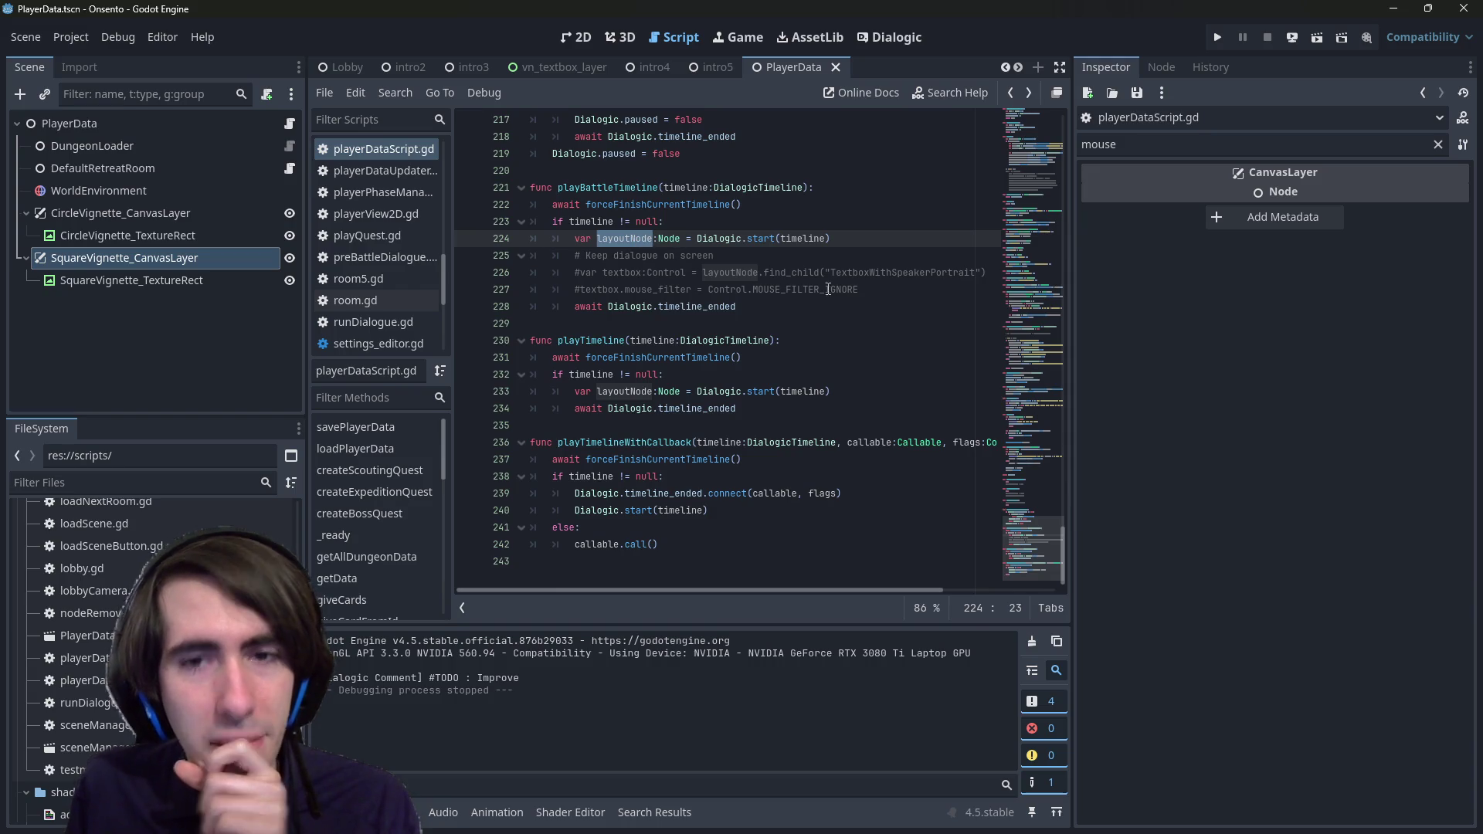
pyautogui.click(862, 287)
pyautogui.click(854, 240)
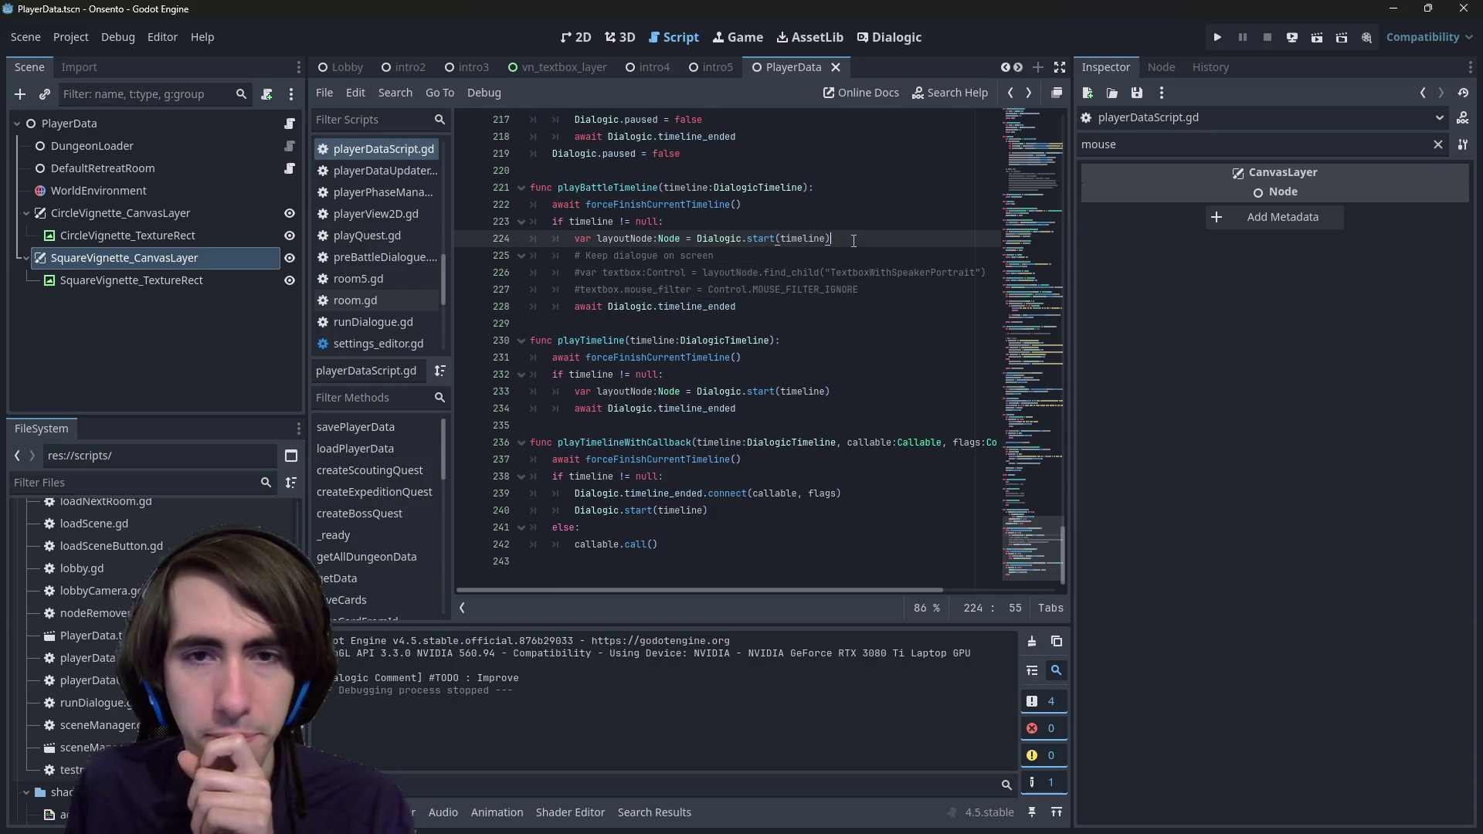
# Add a for loop over layoutNode.get_children() below line 224, with a Control check inside.
pyautogui.press('Return')
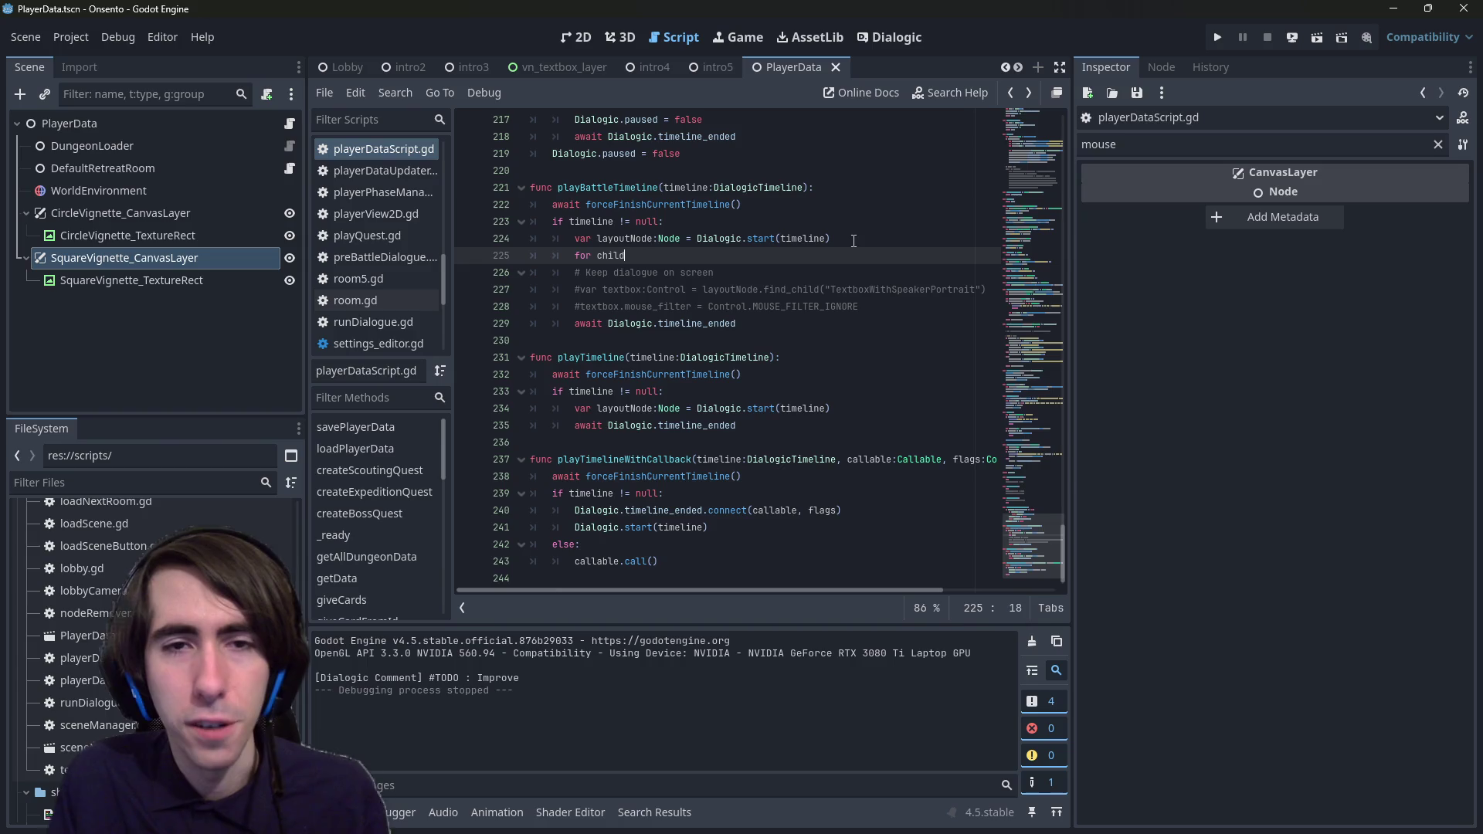
pyautogui.write('Node')
pyautogui.press('Return')
pyautogui.press('BackSpace')
pyautogui.press('BackSpace')
pyautogui.press('BackSpace')
pyautogui.write('.get_chil')
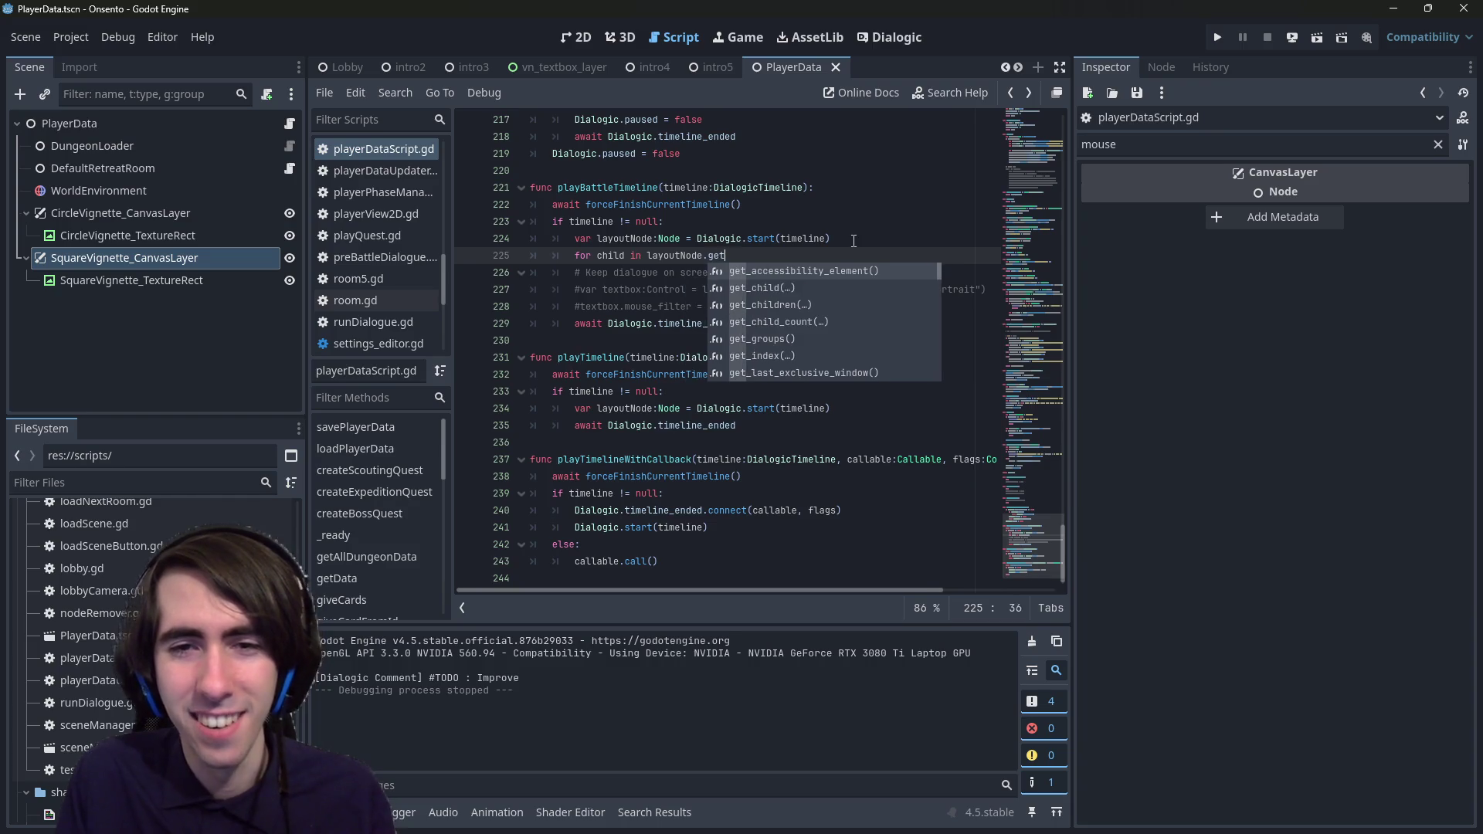
pyautogui.write('dre')
pyautogui.press('Down')
pyautogui.press('Return')
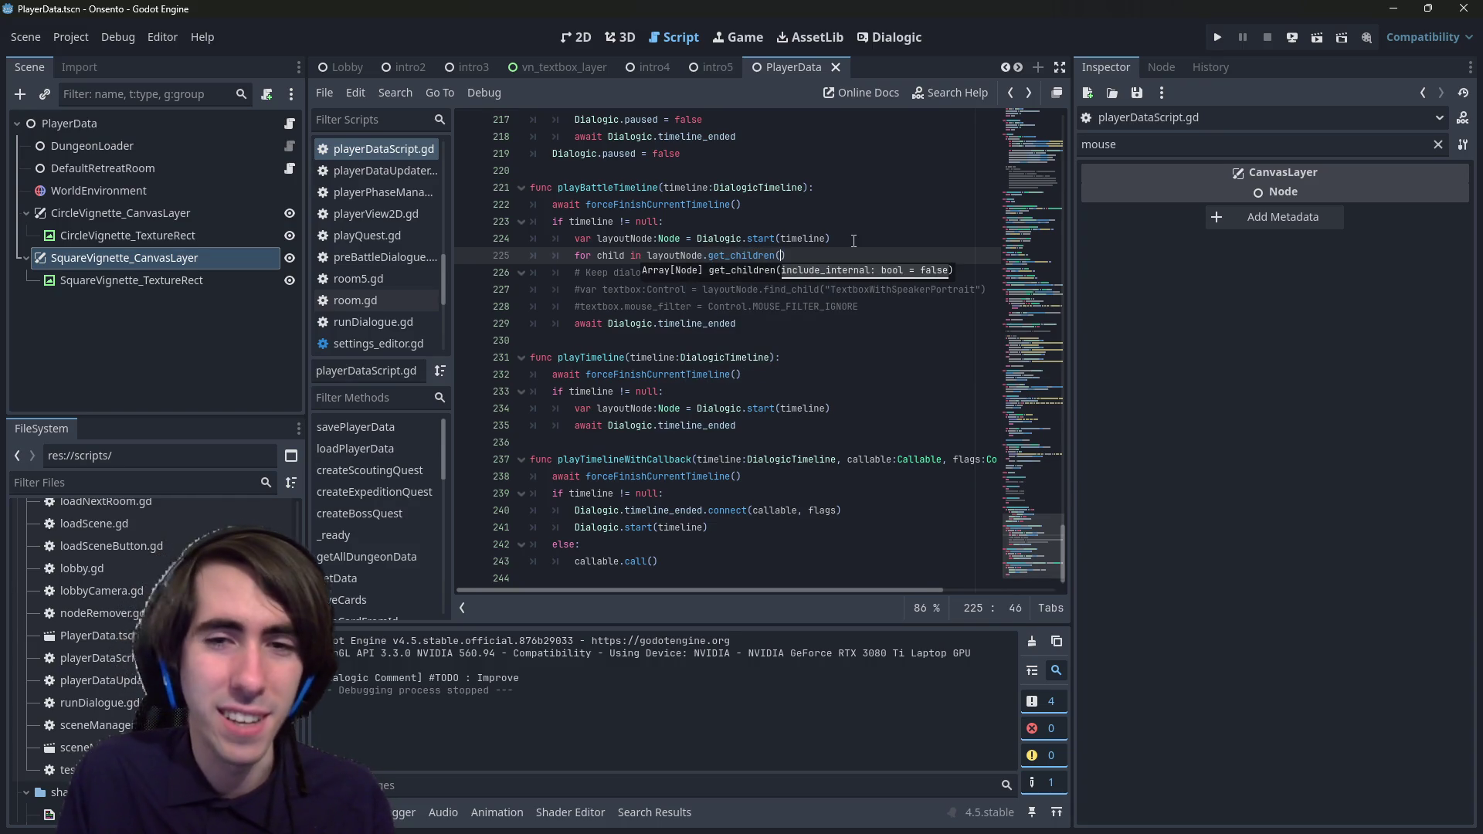
pyautogui.write(':')
pyautogui.press('Return')
pyautogui.press('BackSpace')
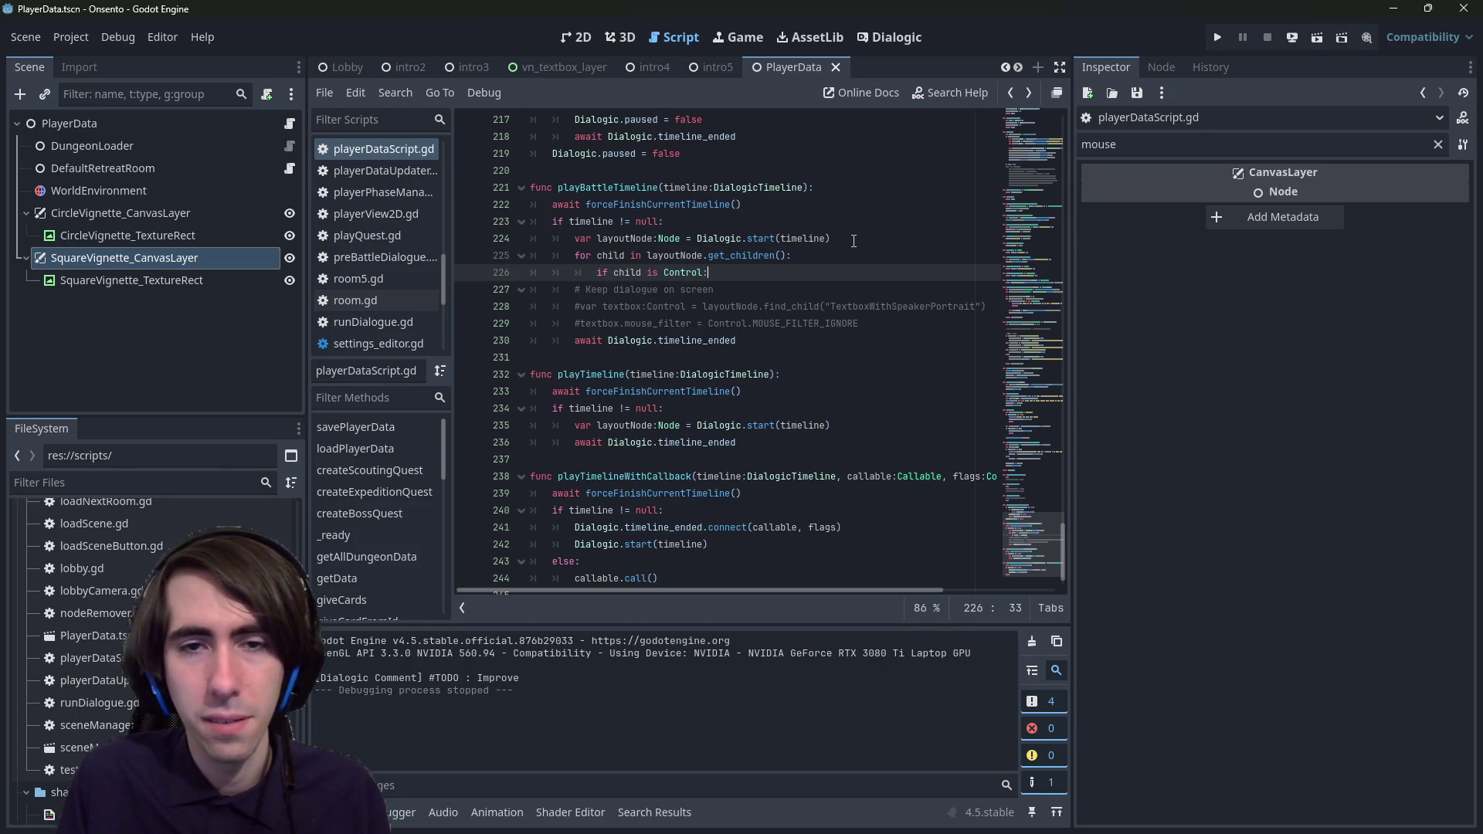
# Put the mouse_filter = MOUSE_FILTER_IGNORE assignment on child inside the loop and save the script.
pyautogui.press('Return')
pyautogui.press('Escape')
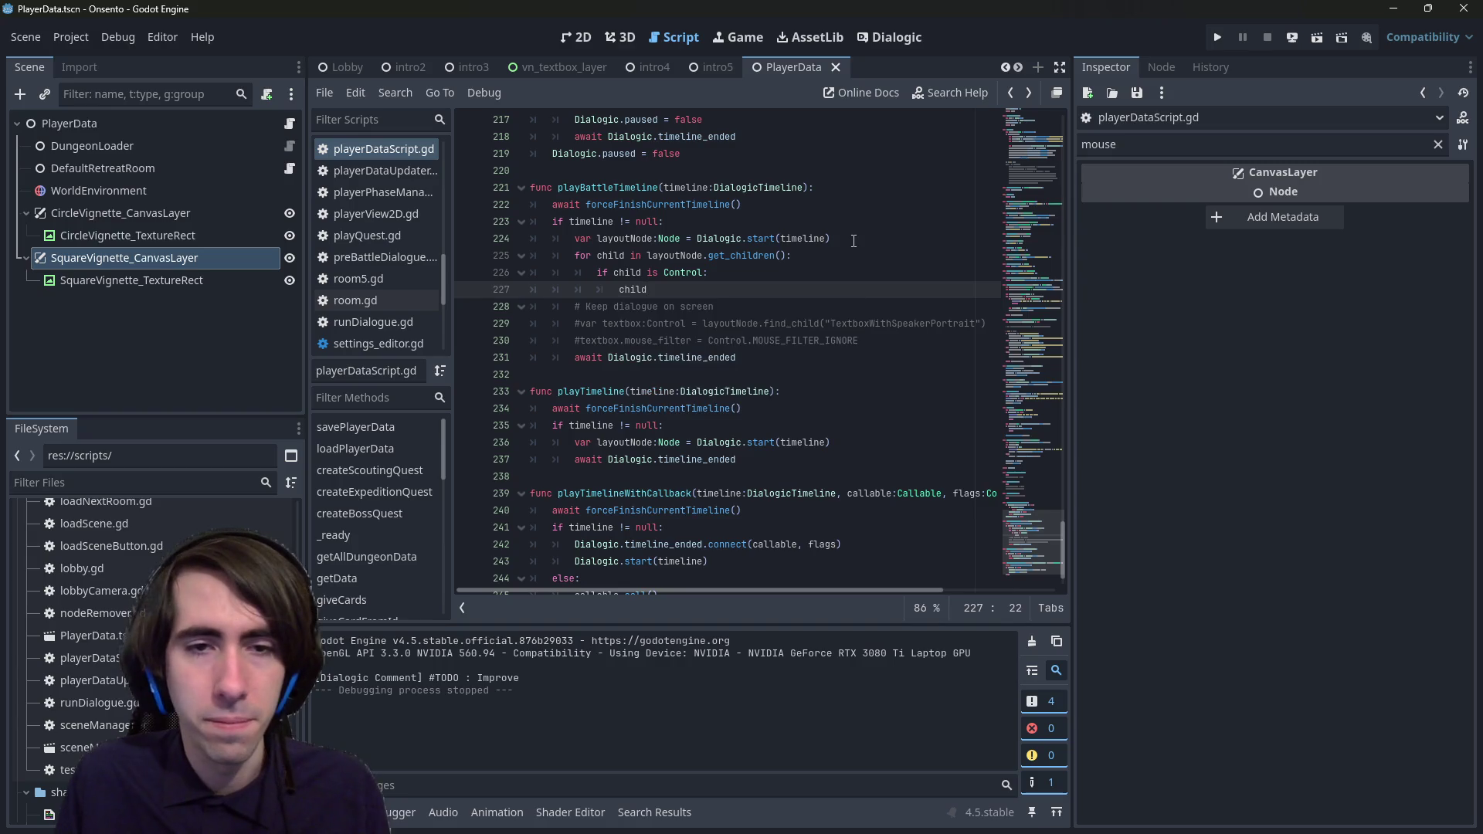
pyautogui.press('Down')
pyautogui.press('Down')
pyautogui.press('Down')
pyautogui.hotkey('ctrl', 'd')
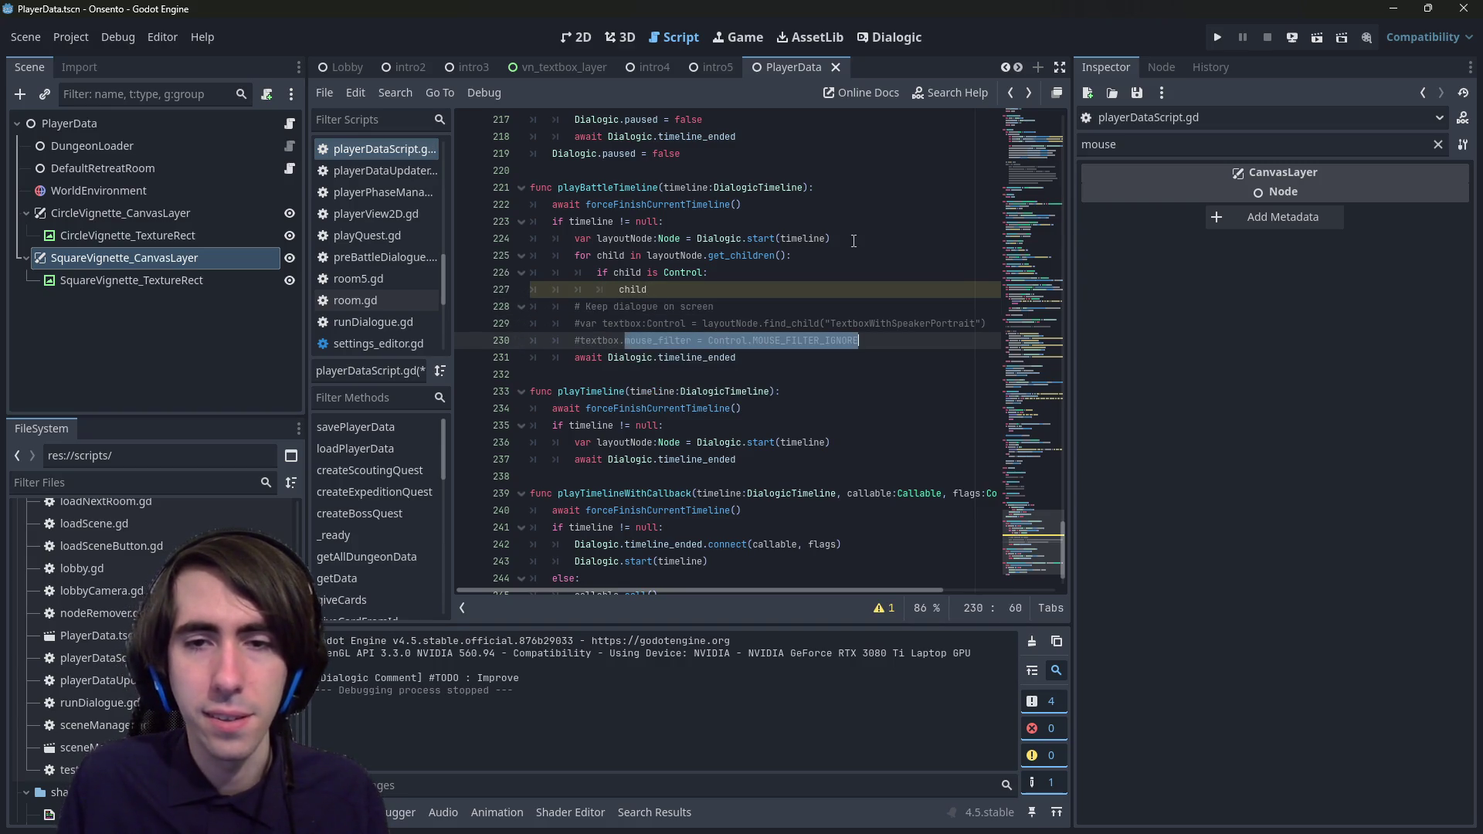
pyautogui.press('Up')
pyautogui.press('Up')
pyautogui.press('Up')
pyautogui.write('mouse_filter = Control.MOUSE_FILTER_IGNORE')
pyautogui.hotkey('ctrl', 's')
pyautogui.hotkey('ctrl', 'z')
pyautogui.write('.')
pyautogui.write('mouse_filter = Control.MOUSE_FILTER_IGNORE')
pyautogui.hotkey('ctrl', 's')
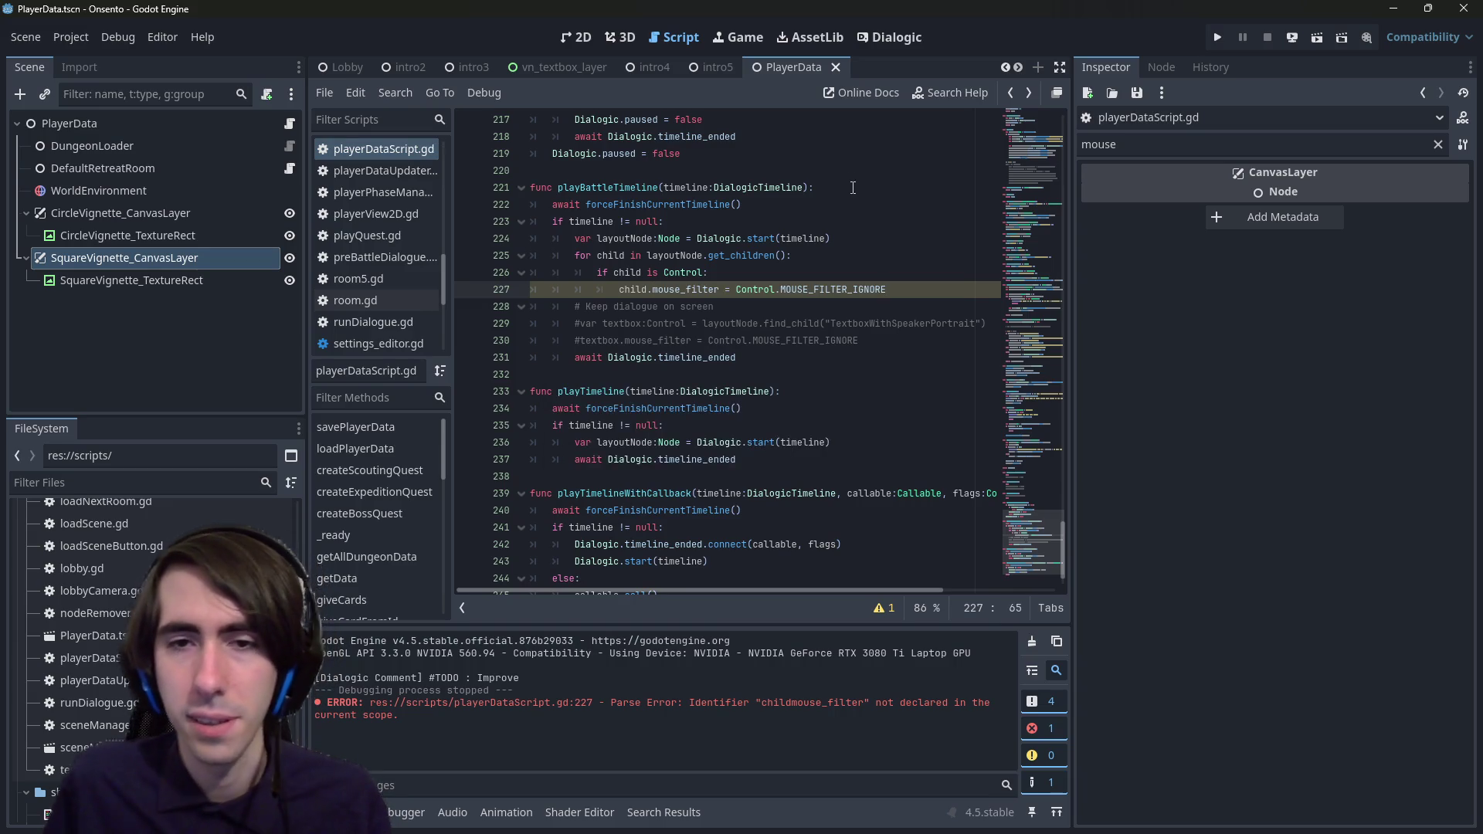
pyautogui.press('Up')
pyautogui.hotkey('ctrl', 's')
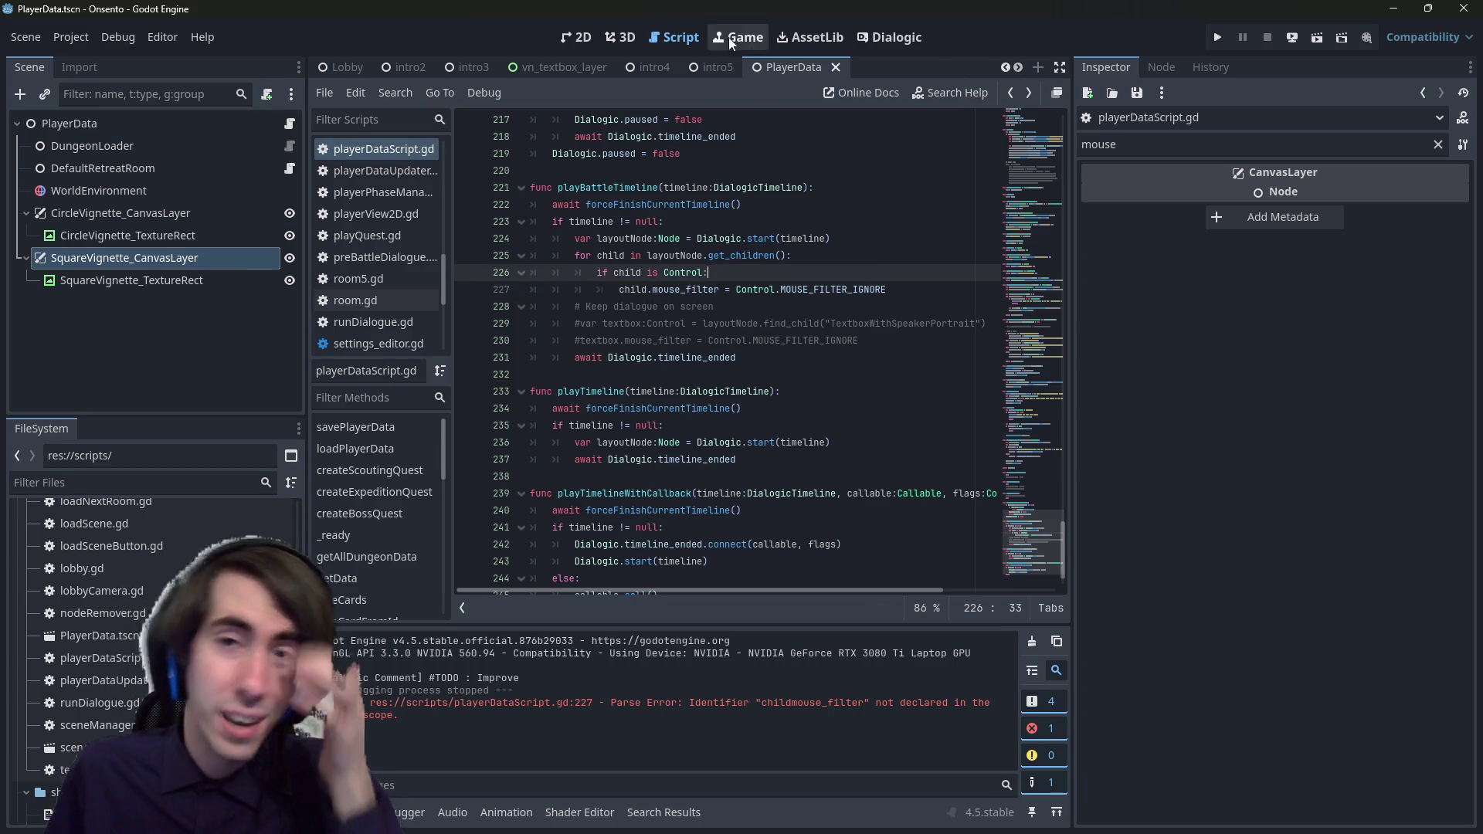
# Switch to the playQuest scene.
pyautogui.moveTo(366, 58)
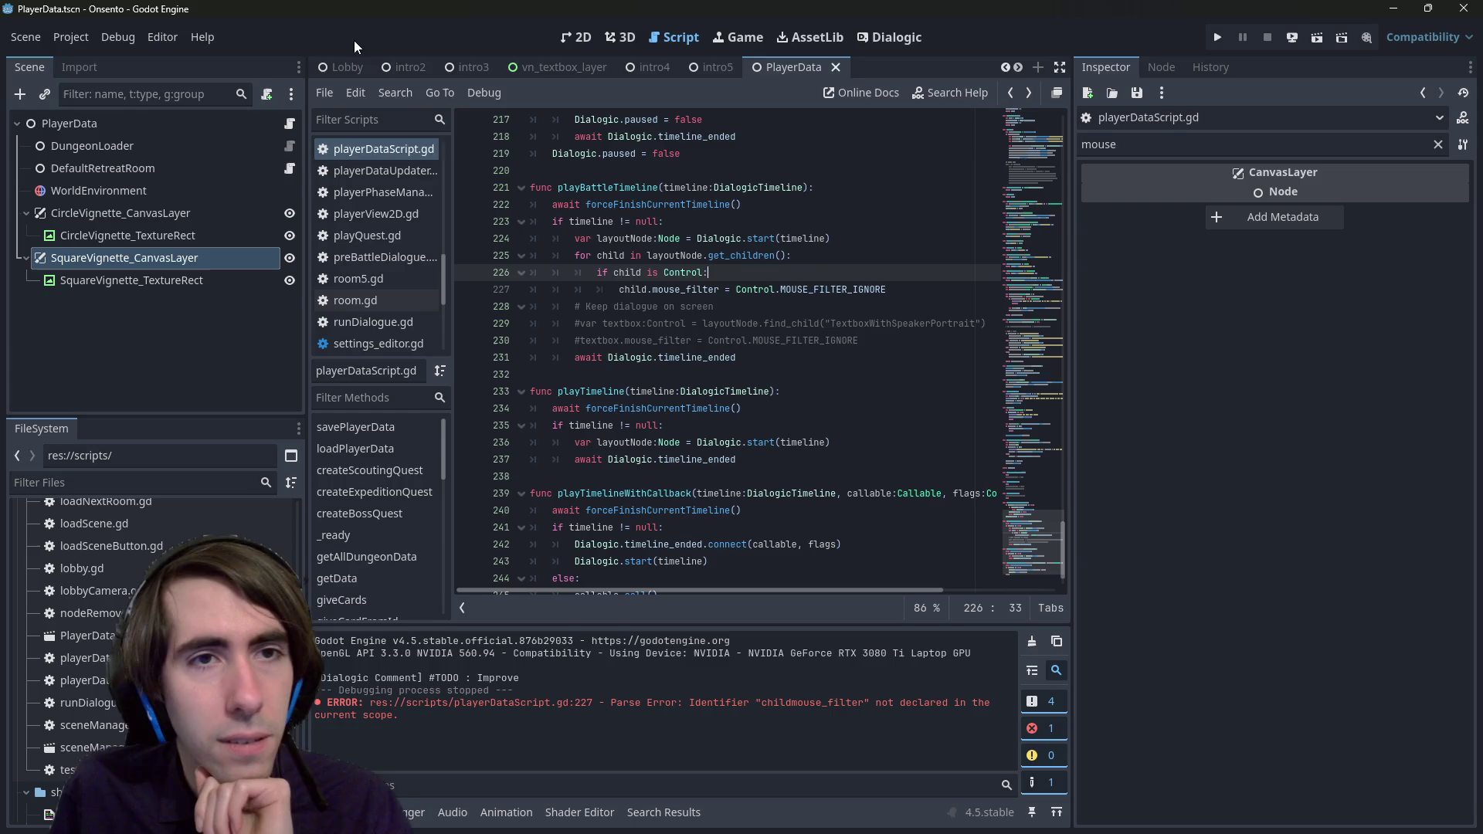
pyautogui.scroll(3, 431, 68)
pyautogui.click(512, 67)
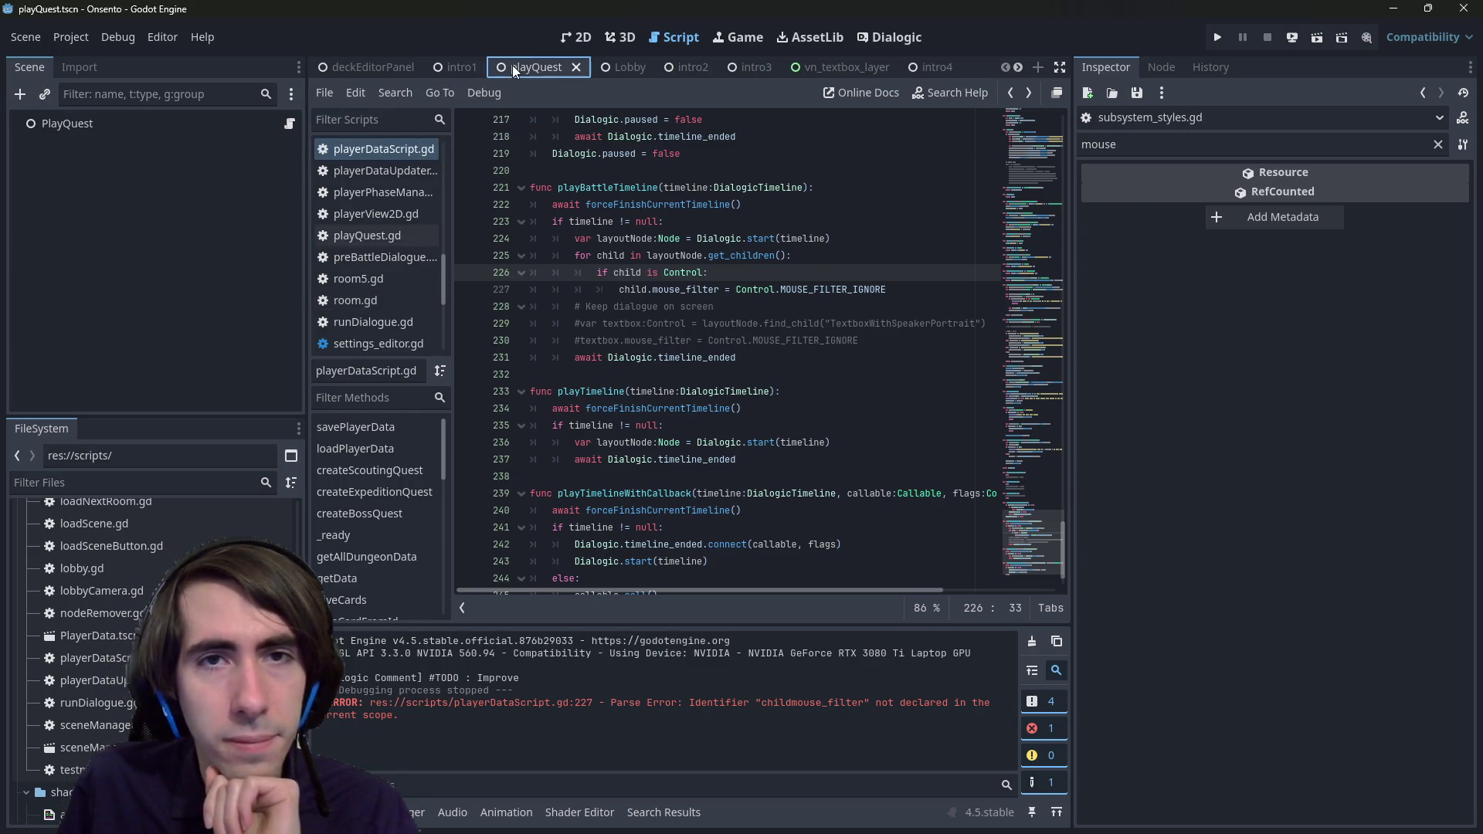
# Run playQuest, advance the opening dialogue into the battle, then minimize the game window.
pyautogui.click(1311, 44)
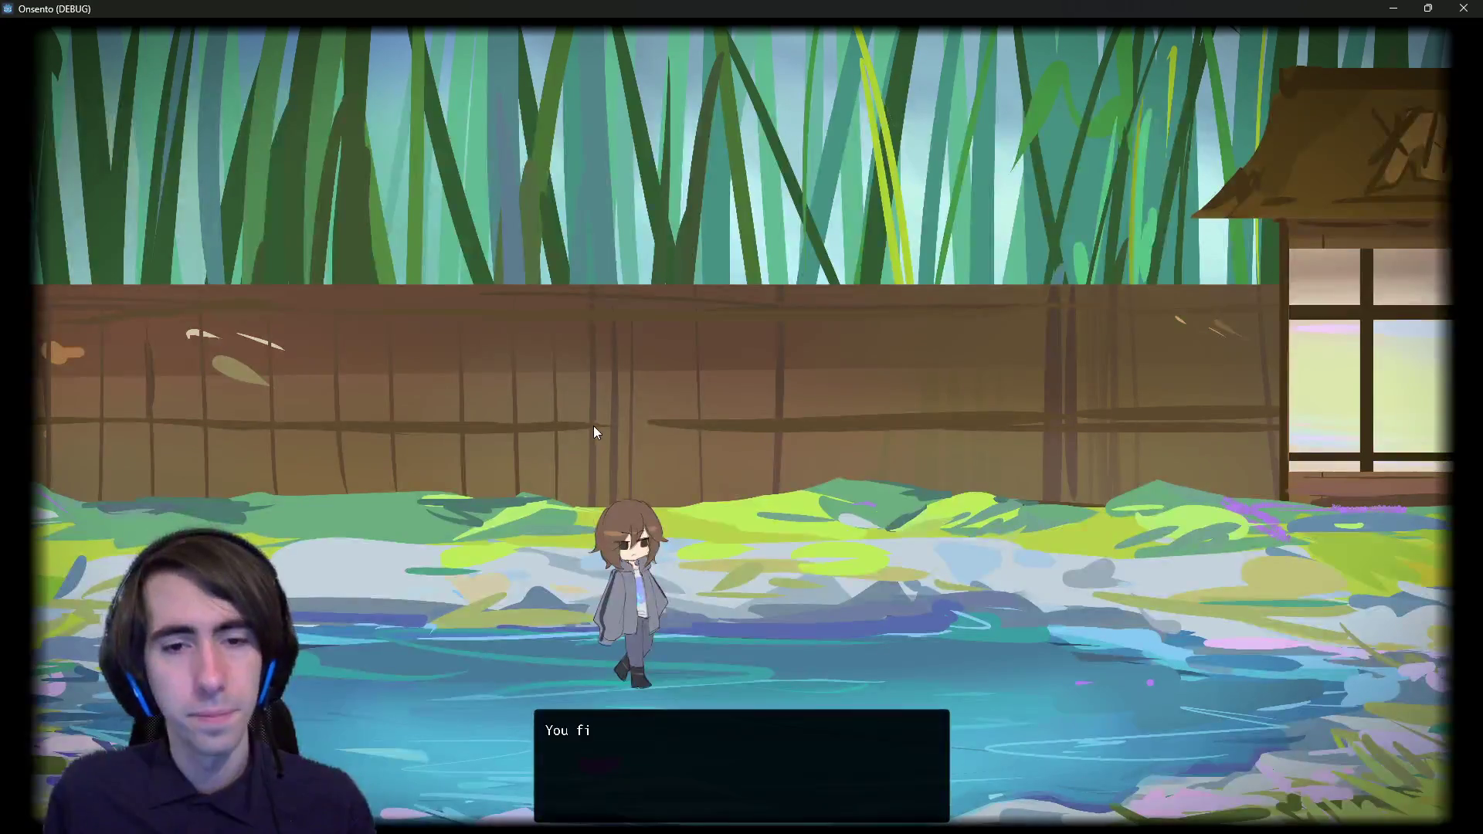
pyautogui.click(584, 415)
pyautogui.click(585, 409)
pyautogui.click(585, 409)
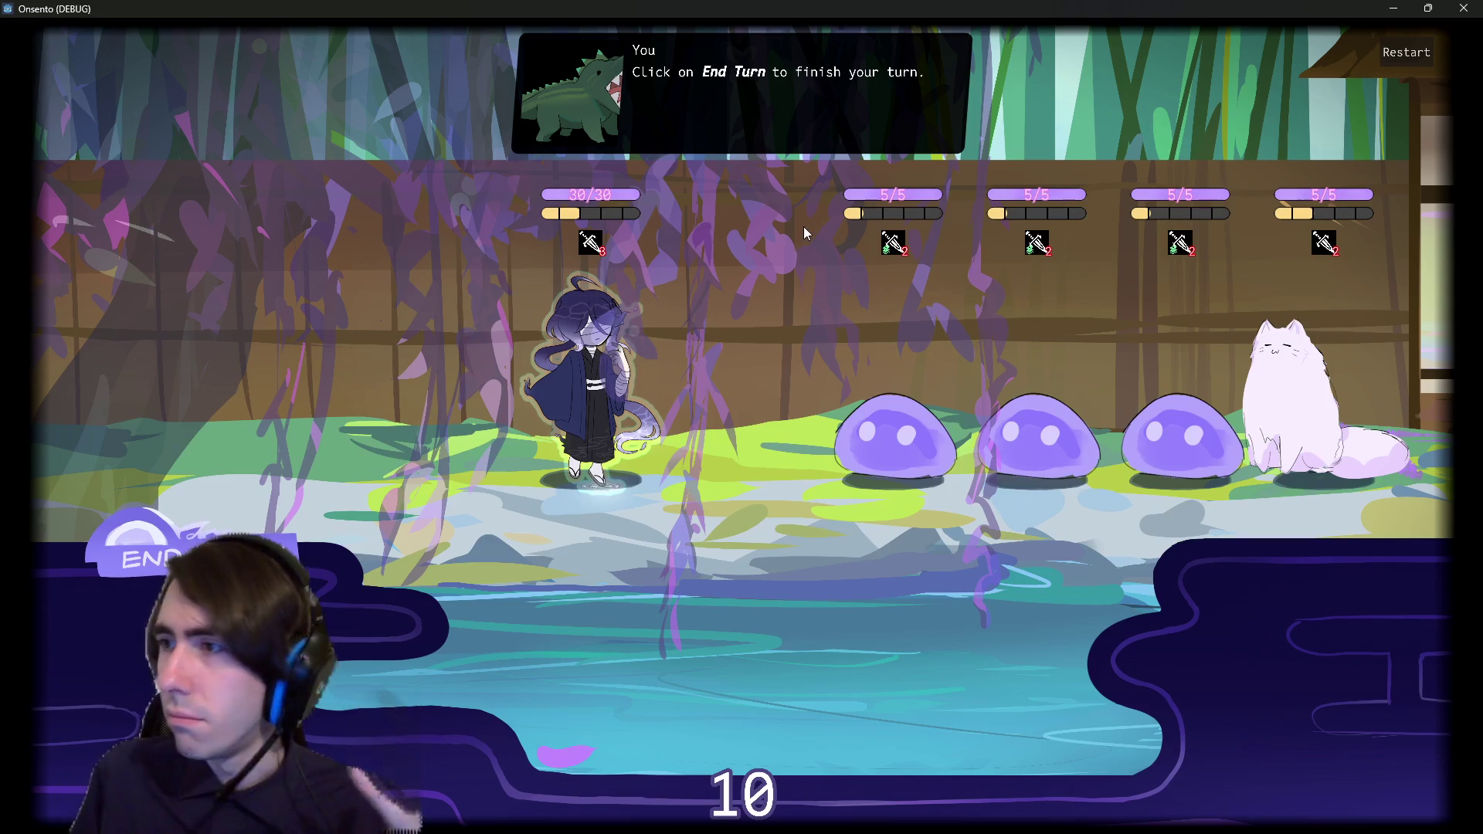
pyautogui.click(1390, 9)
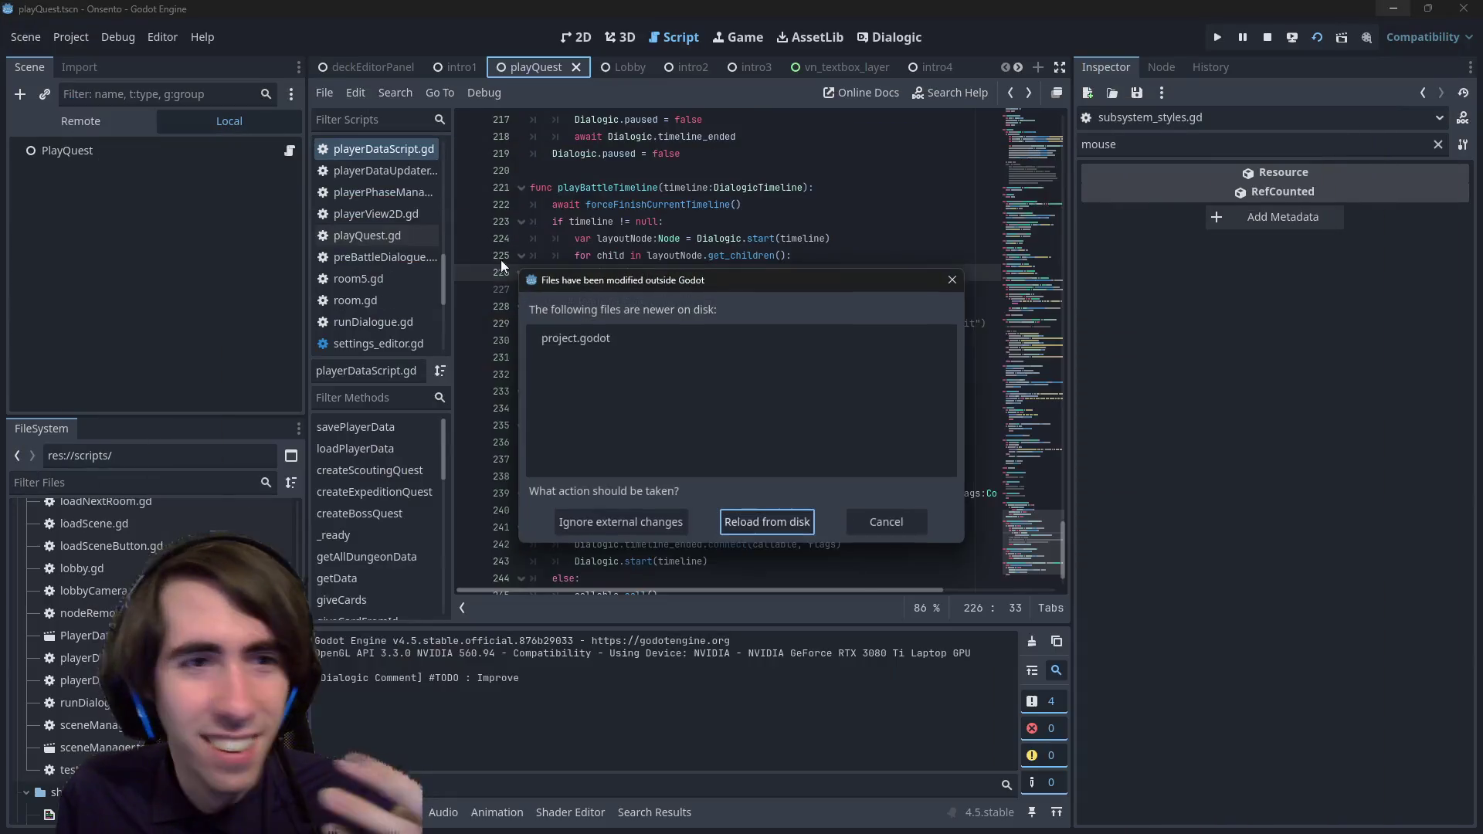
# Close the notice, show the Remote scene tree, and expand DialogicLayout_TextboxStyle and TextboxWithSpeakerPortrait.
pyautogui.click(950, 284)
pyautogui.click(81, 120)
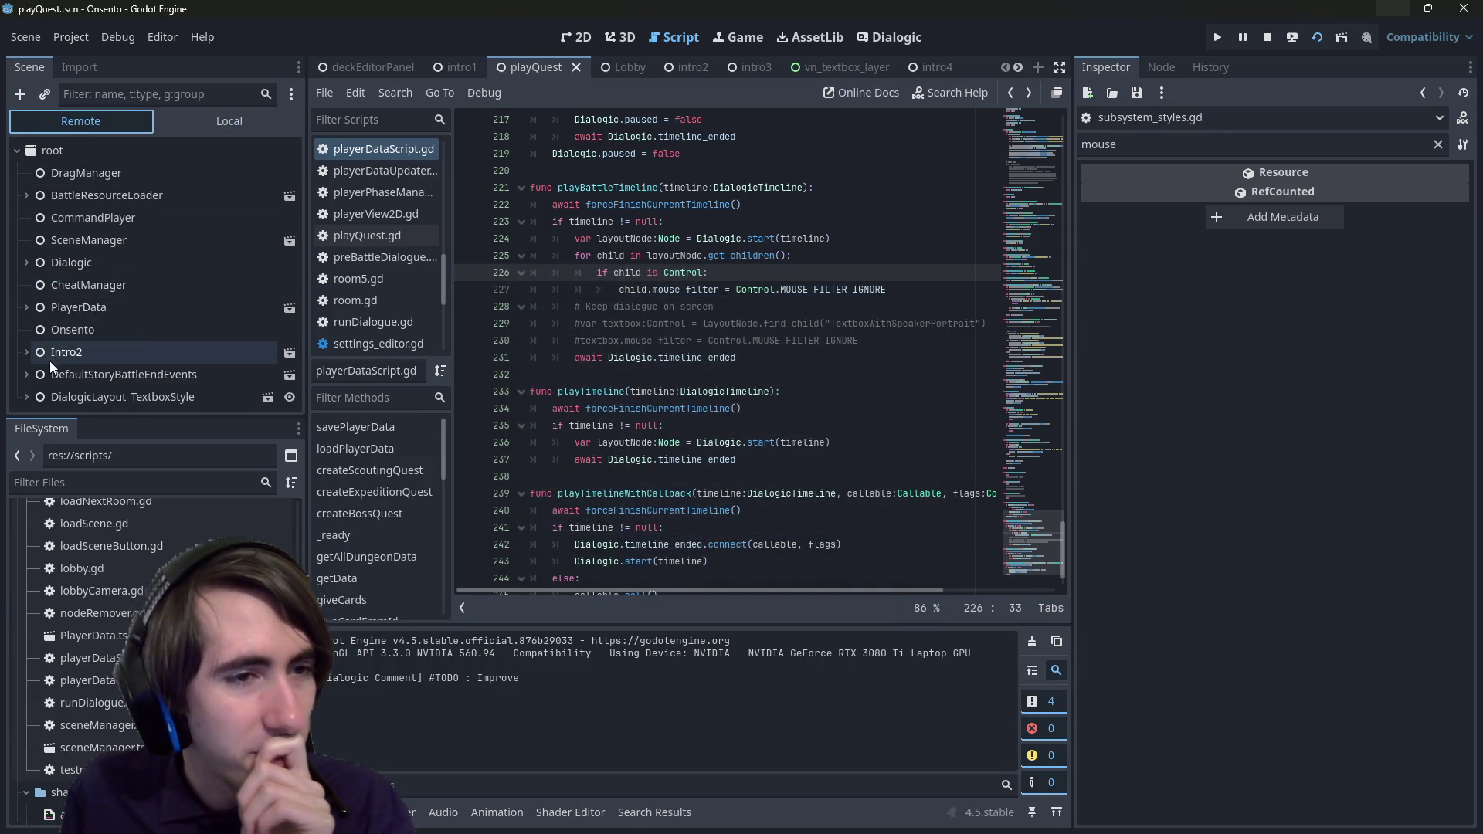
pyautogui.click(27, 396)
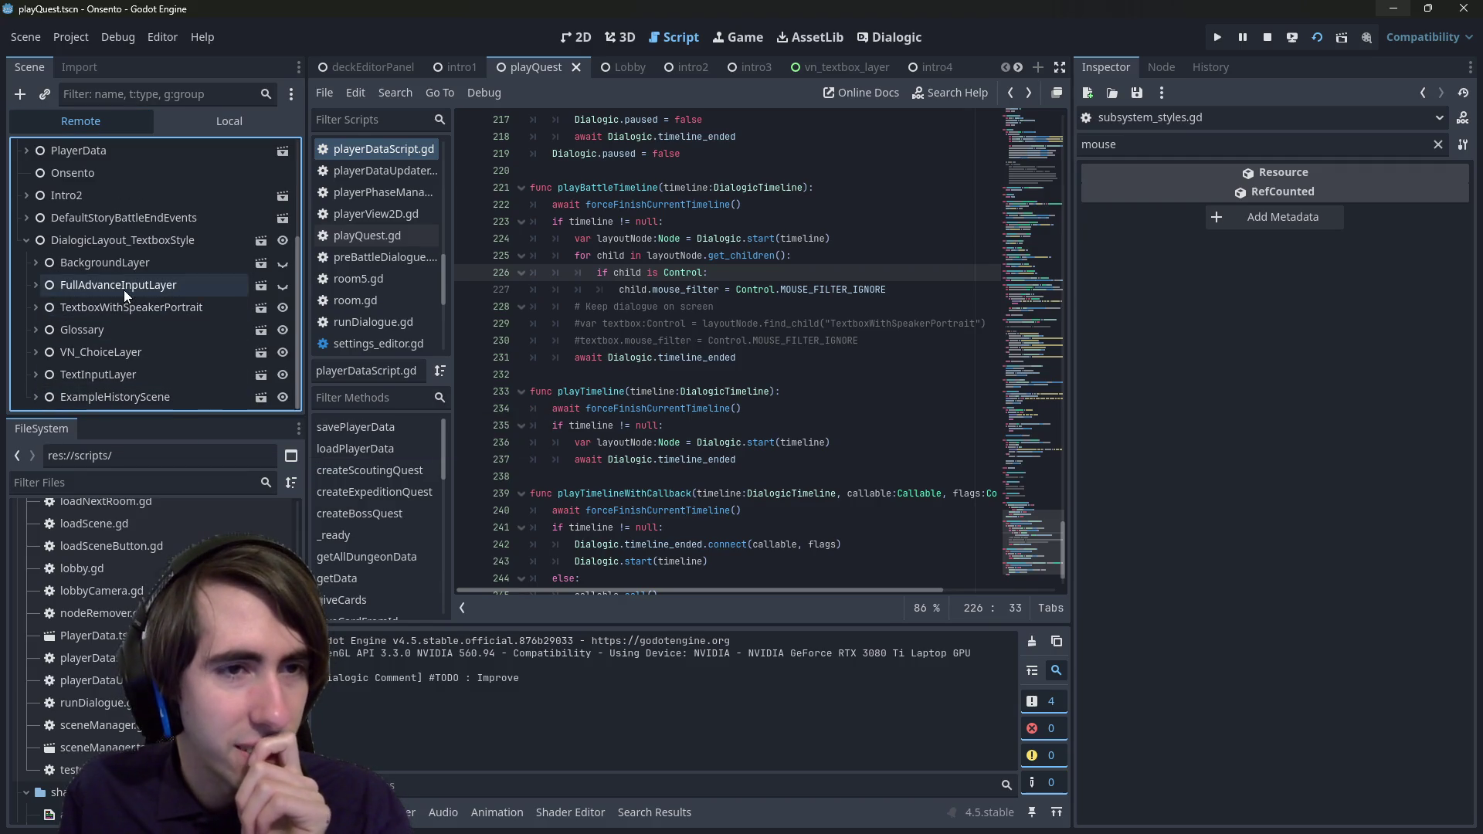
pyautogui.click(34, 305)
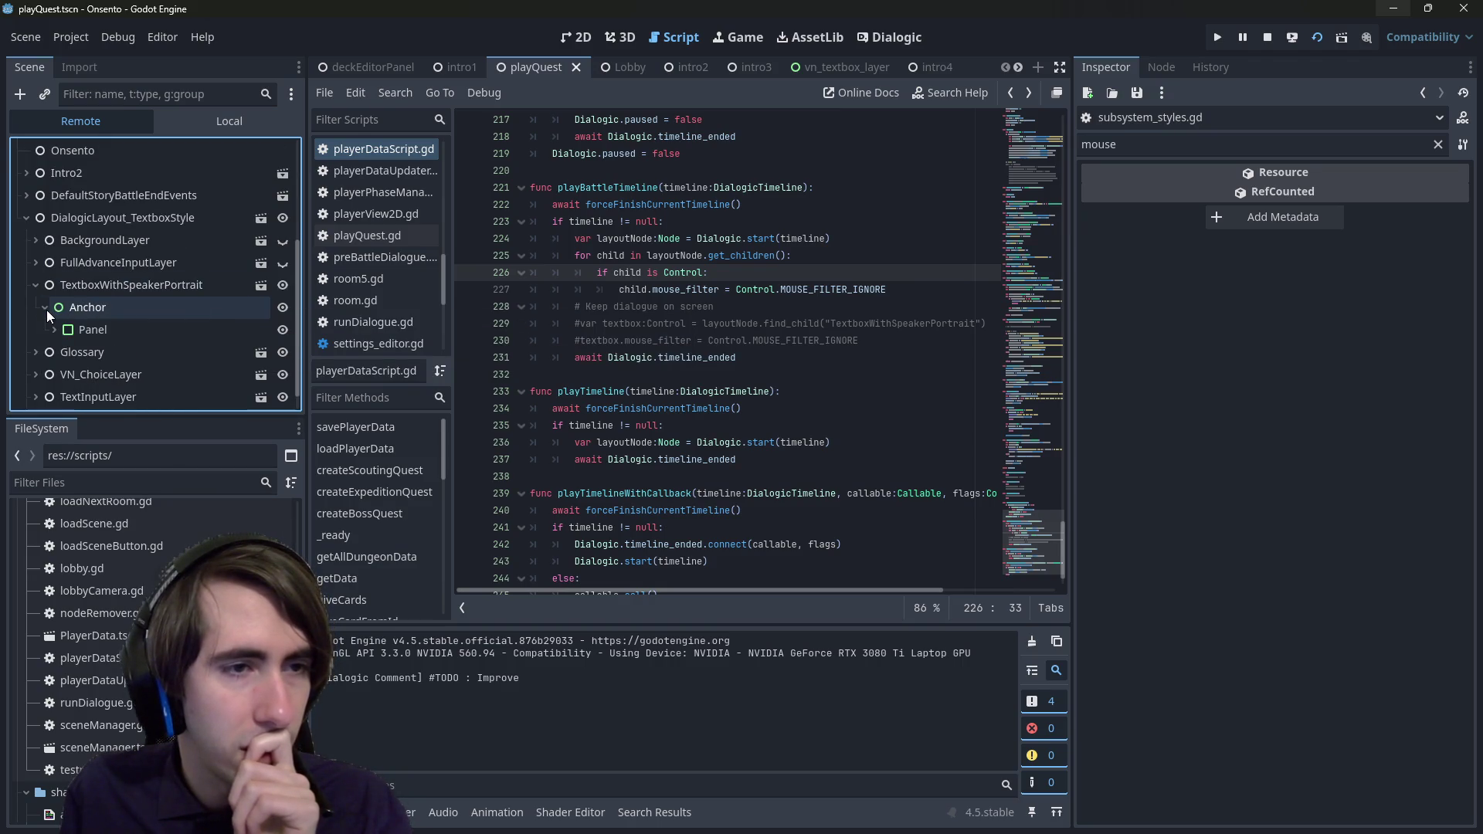
# Expand Anchor, Panel, HBox, PortraitPanel, VBoxContainer, DialogText and the portrait nodes.
pyautogui.click(46, 309)
pyautogui.click(51, 331)
pyautogui.click(60, 354)
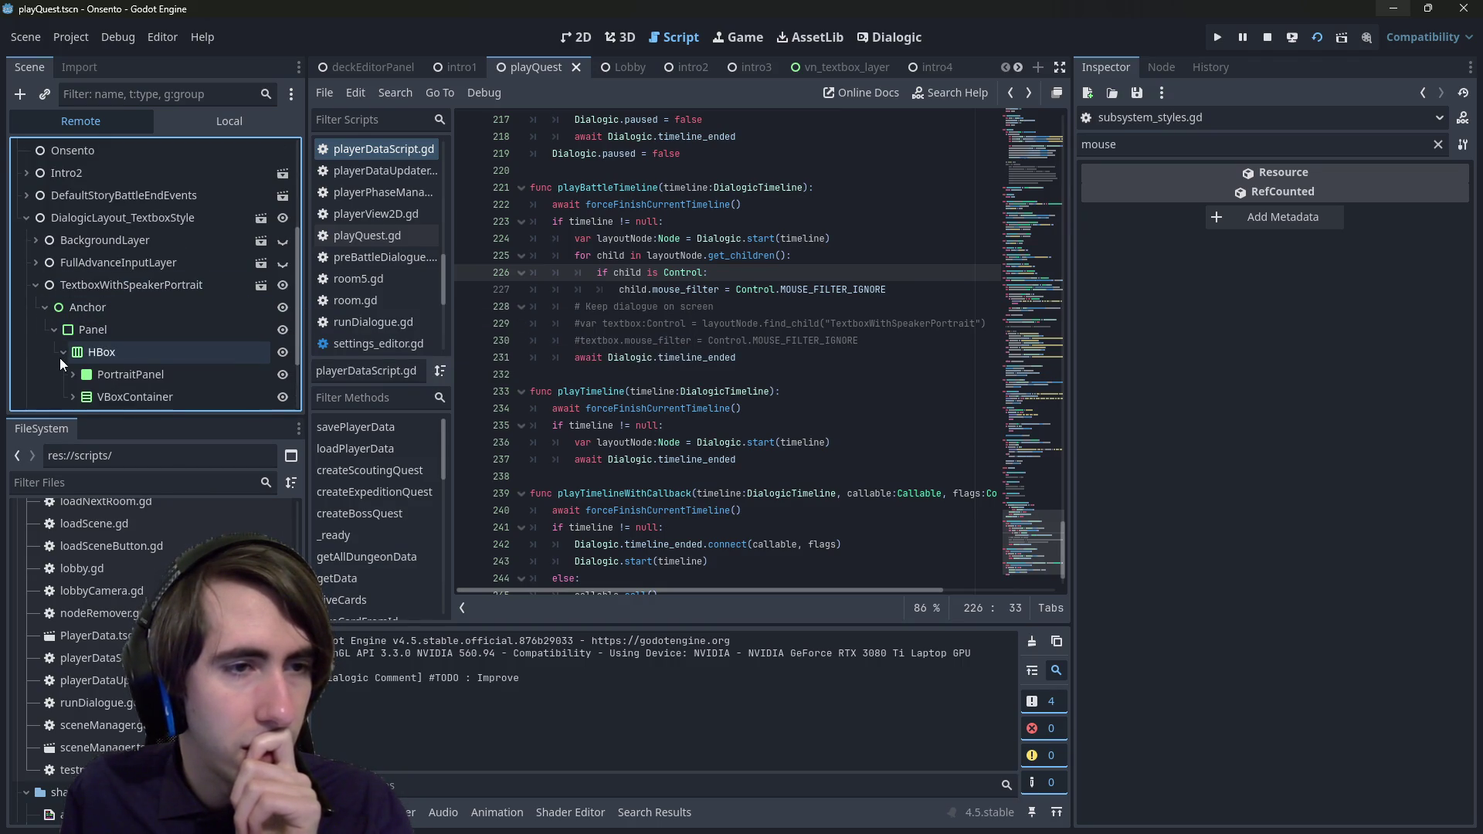
pyautogui.click(74, 314)
pyautogui.click(71, 349)
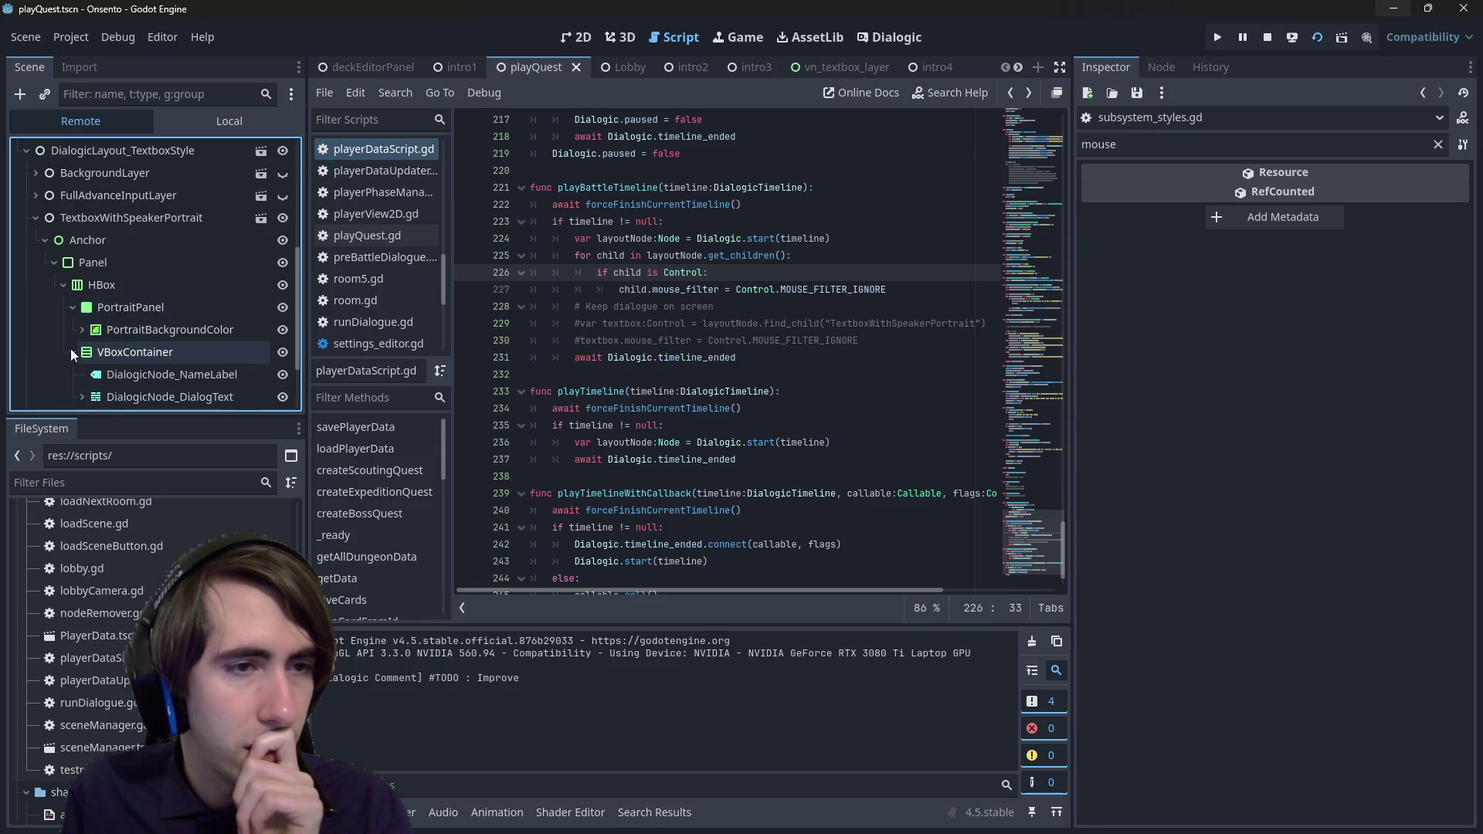
pyautogui.click(81, 329)
pyautogui.click(82, 349)
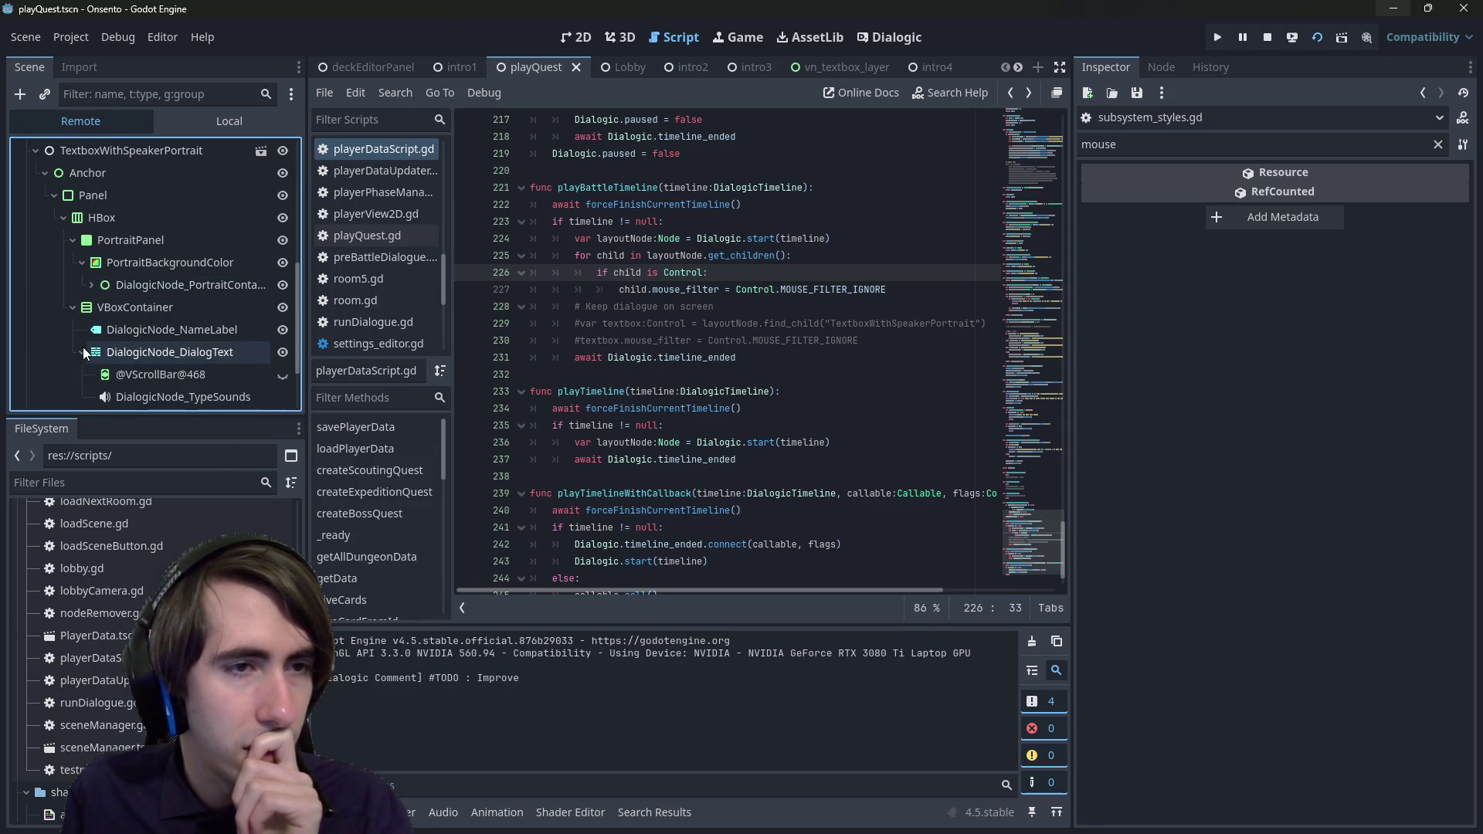
pyautogui.click(91, 284)
pyautogui.click(101, 195)
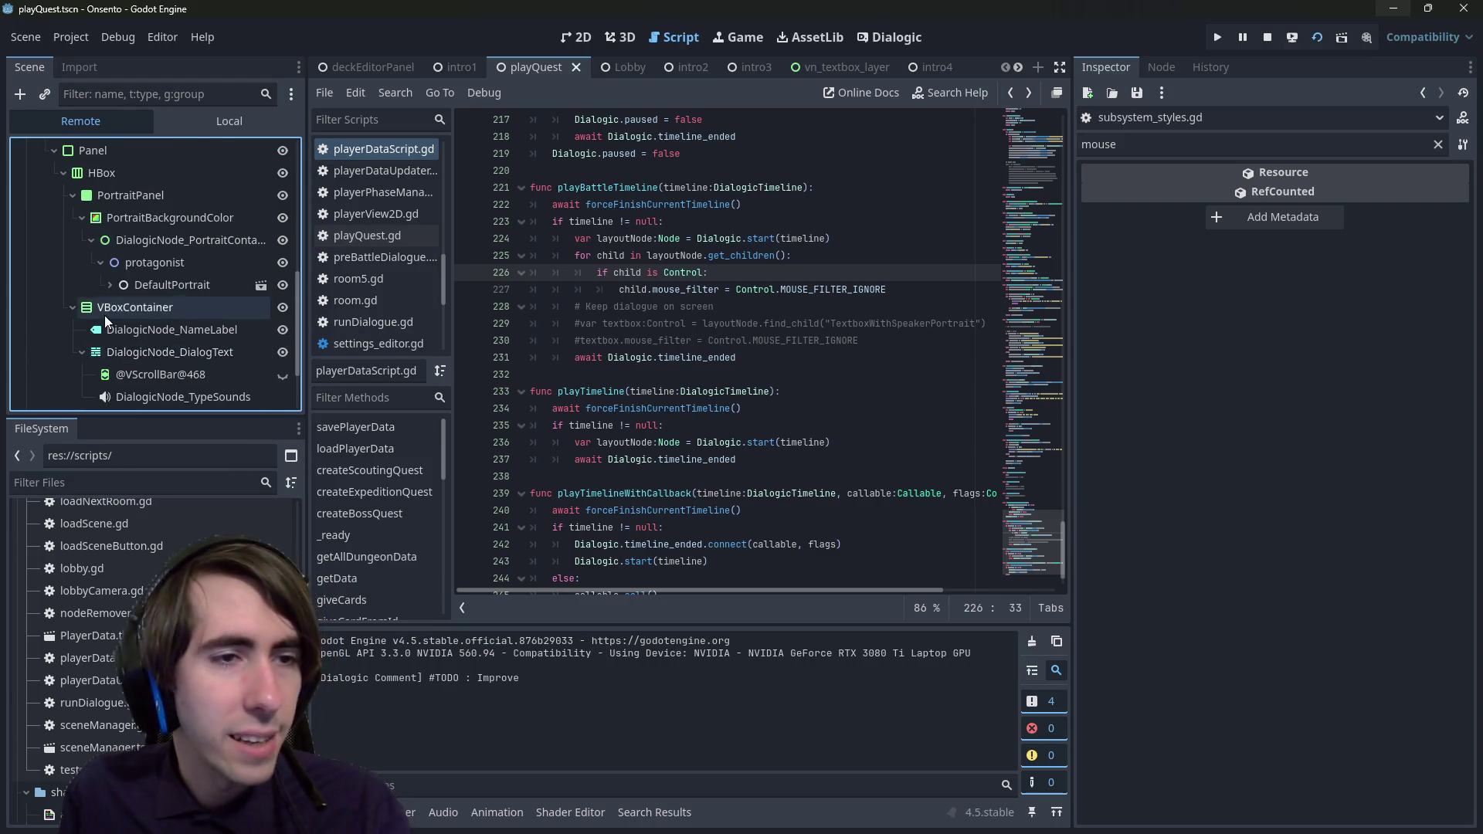
# Open the textbox_with_speaker_portrait source scene from the remote tree.
pyautogui.scroll(3, 104, 315)
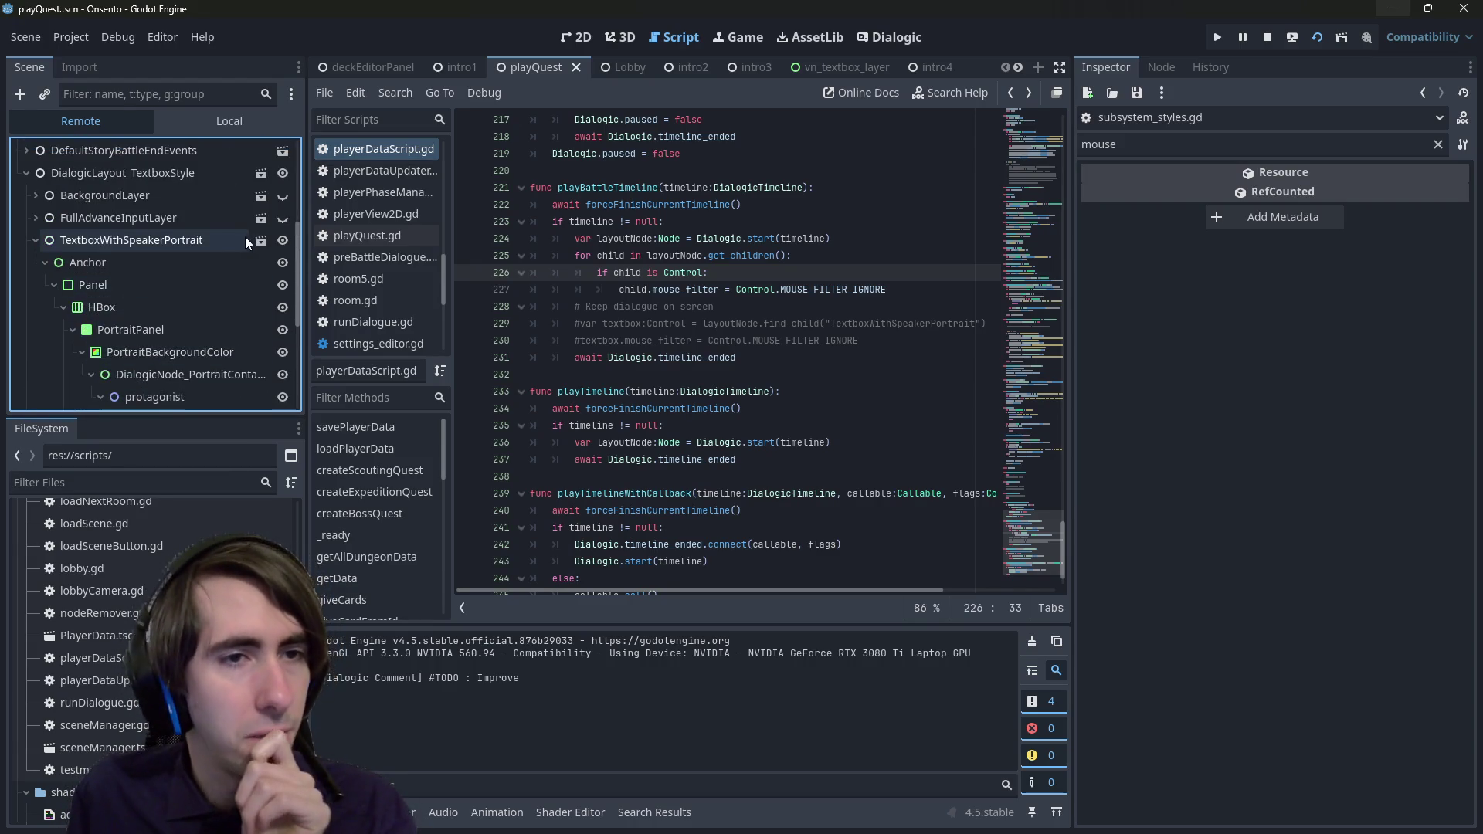
pyautogui.moveTo(261, 242)
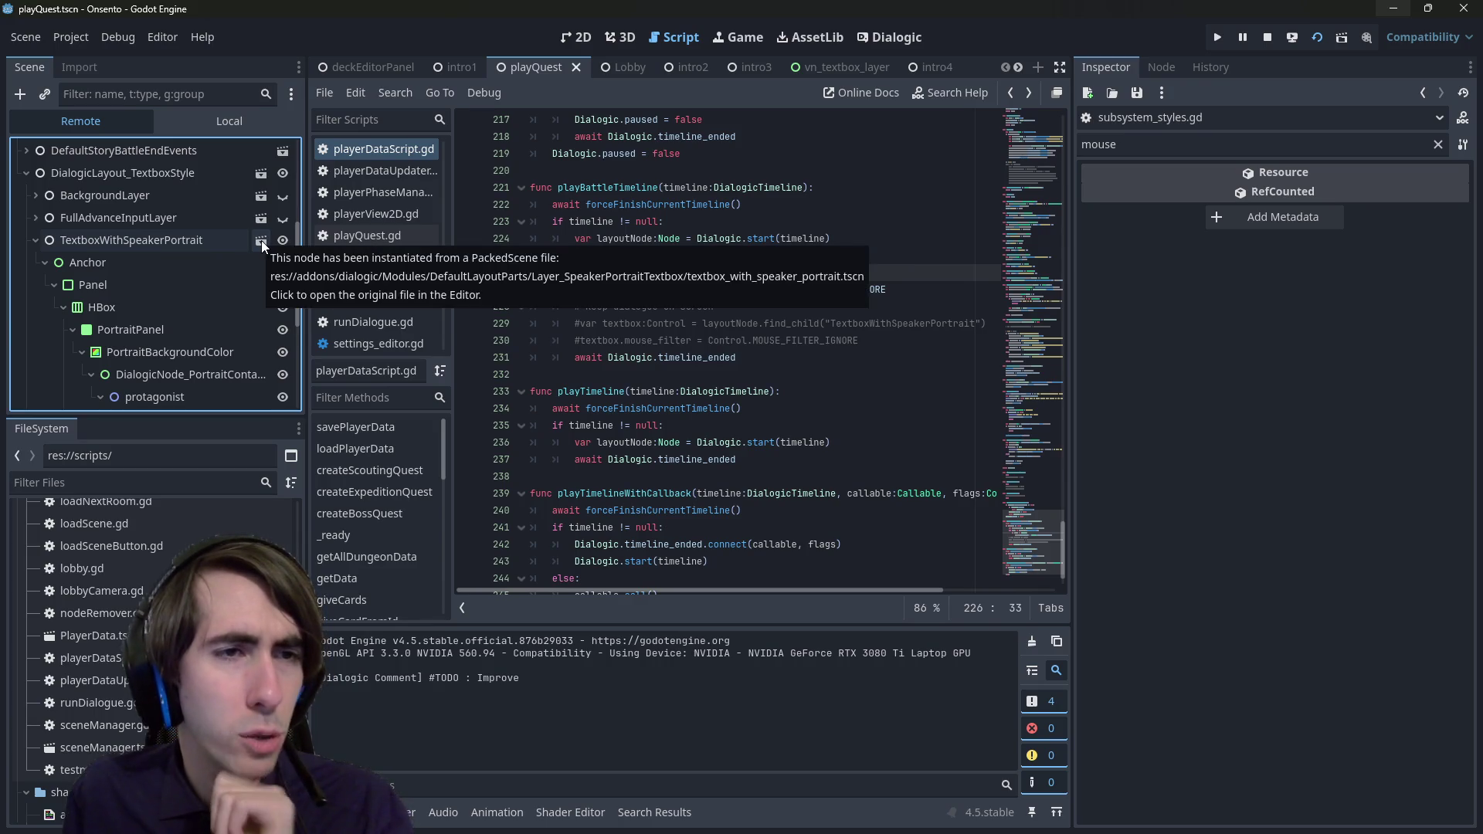
pyautogui.click(261, 240)
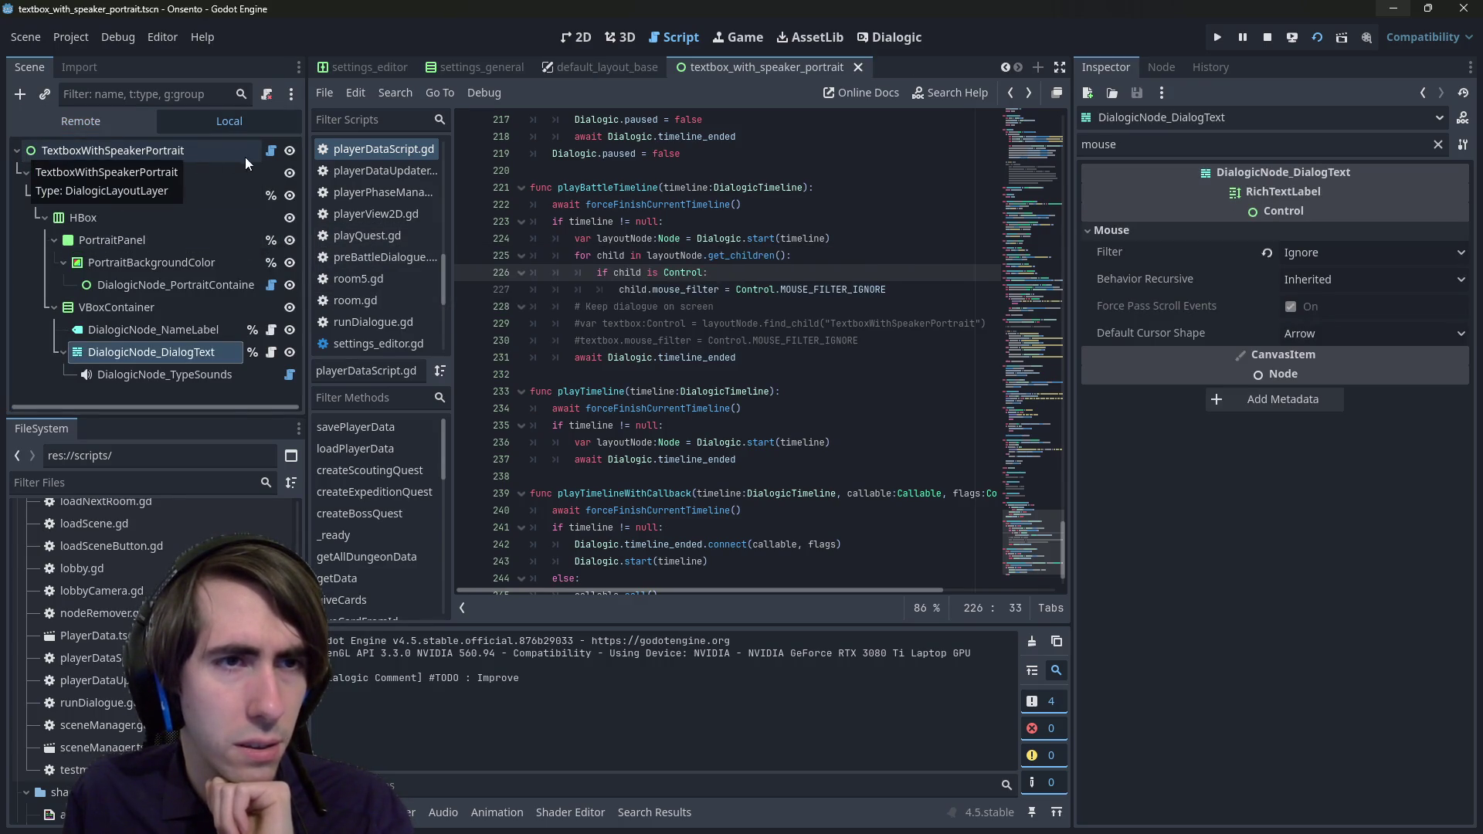
# Open the textbox layer's script, then follow DialogicLayoutLayer to dialogic_layout_layer.gd.
pyautogui.click(270, 150)
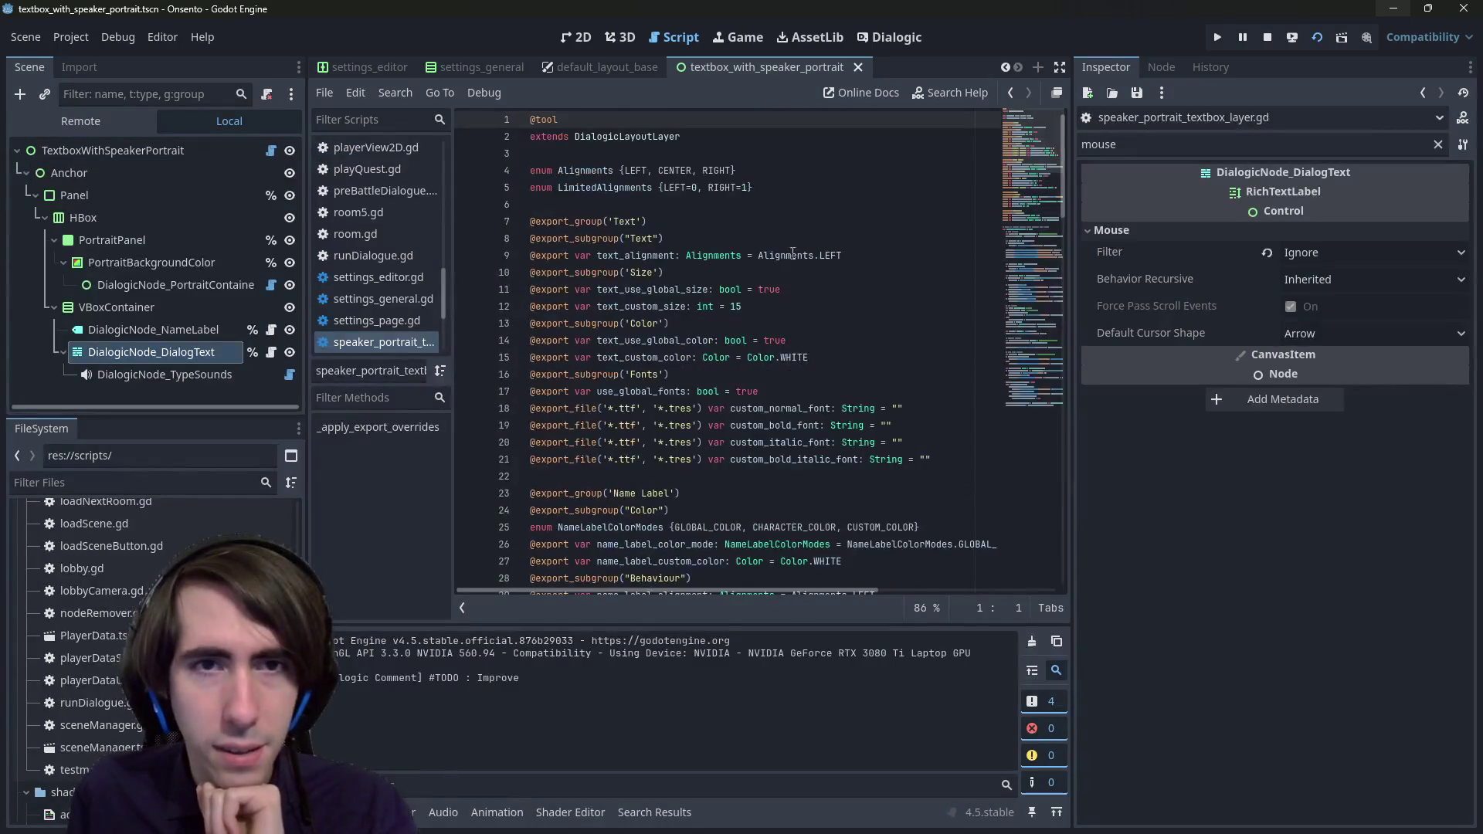
pyautogui.moveTo(727, 146); pyautogui.dragTo(530, 119)
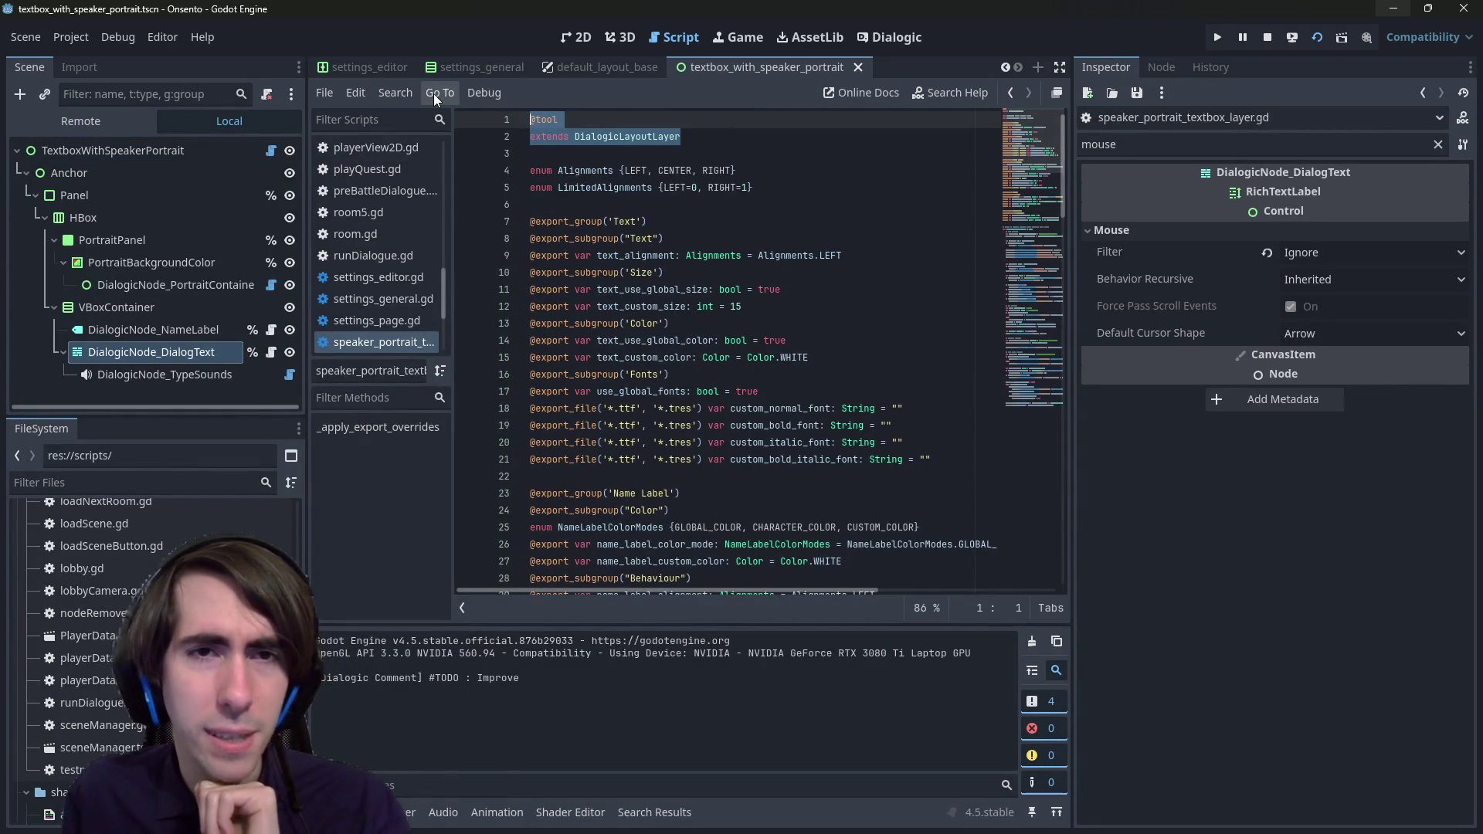
pyautogui.click(599, 137)
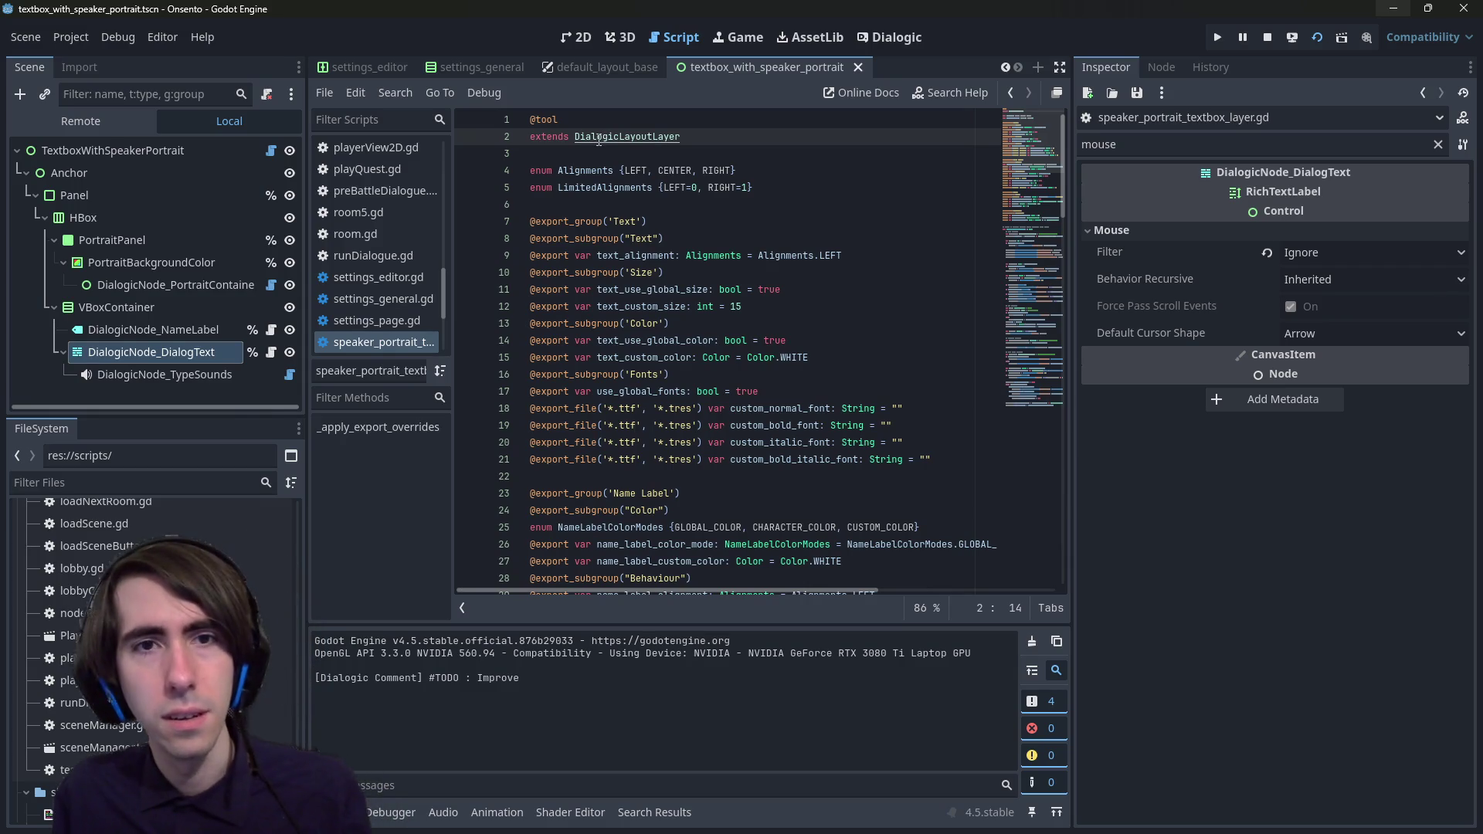
pyautogui.keyDown('ctrl'); pyautogui.click(599, 139); pyautogui.keyUp('ctrl')
# Inspect the Node base class and select the class_name and extends lines.
pyautogui.click(595, 153)
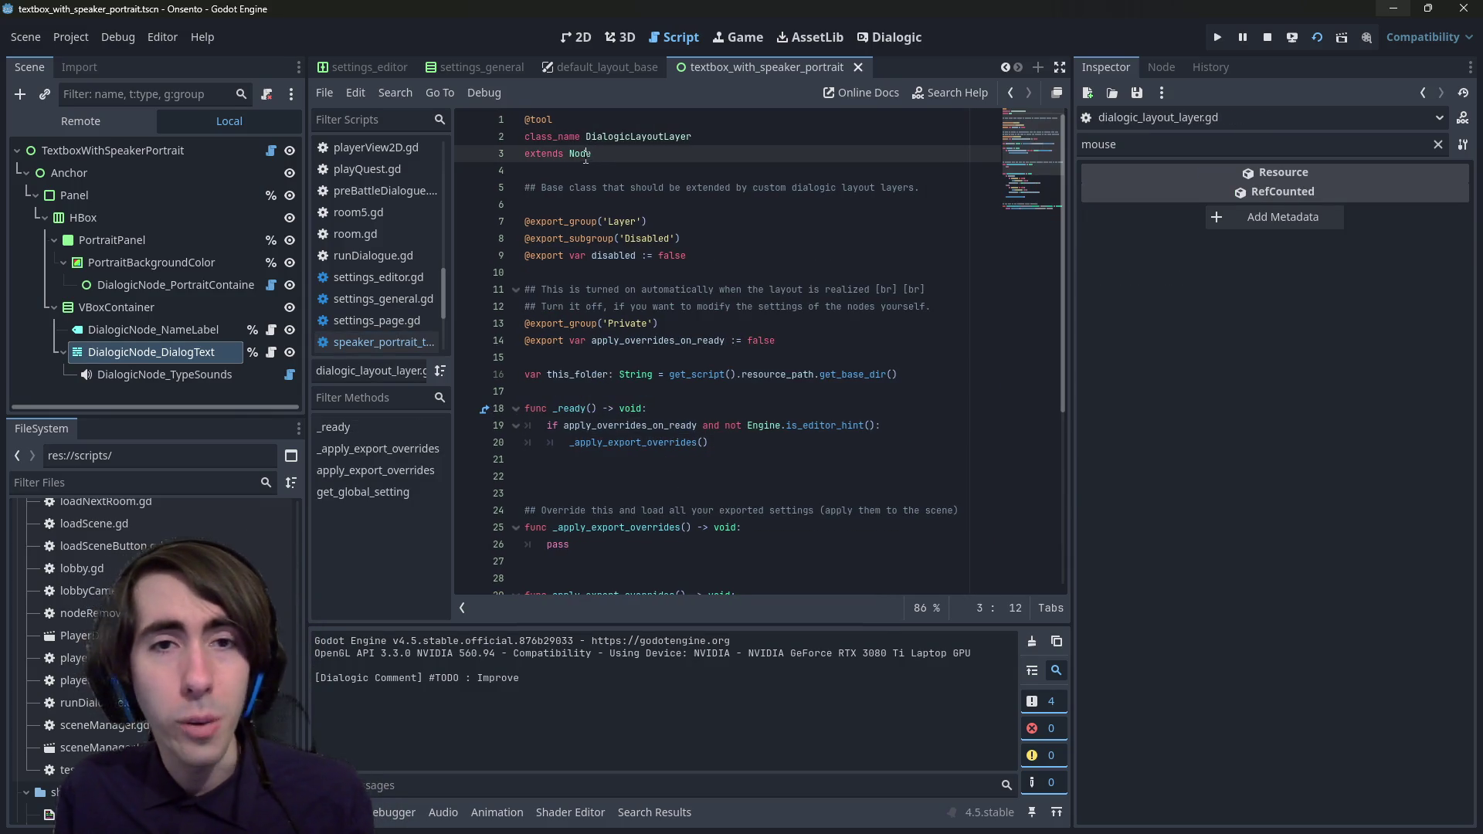
pyautogui.doubleClick(584, 154)
pyautogui.moveTo(584, 158)
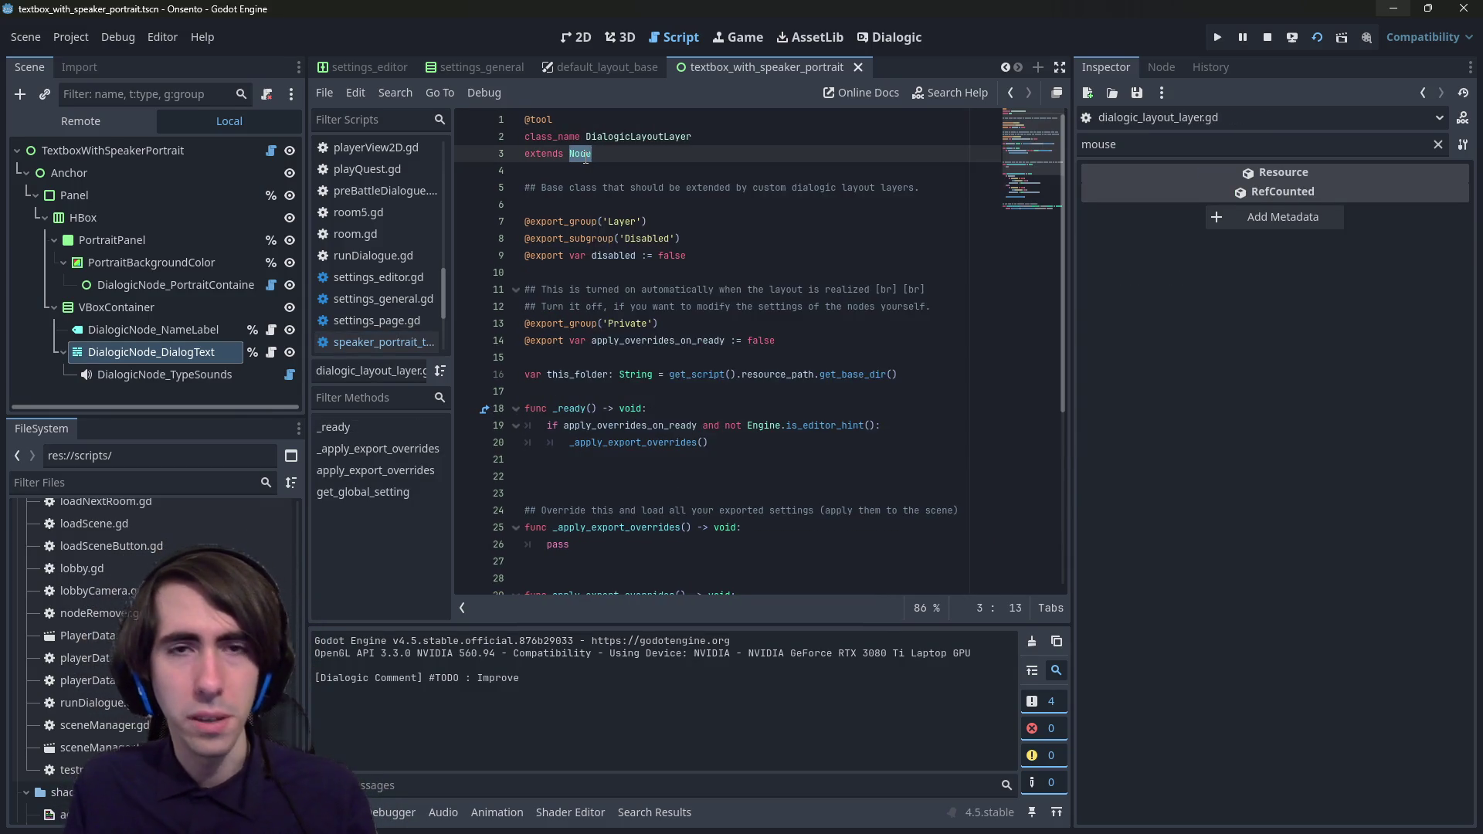
pyautogui.hotkey('alt', 'Left')
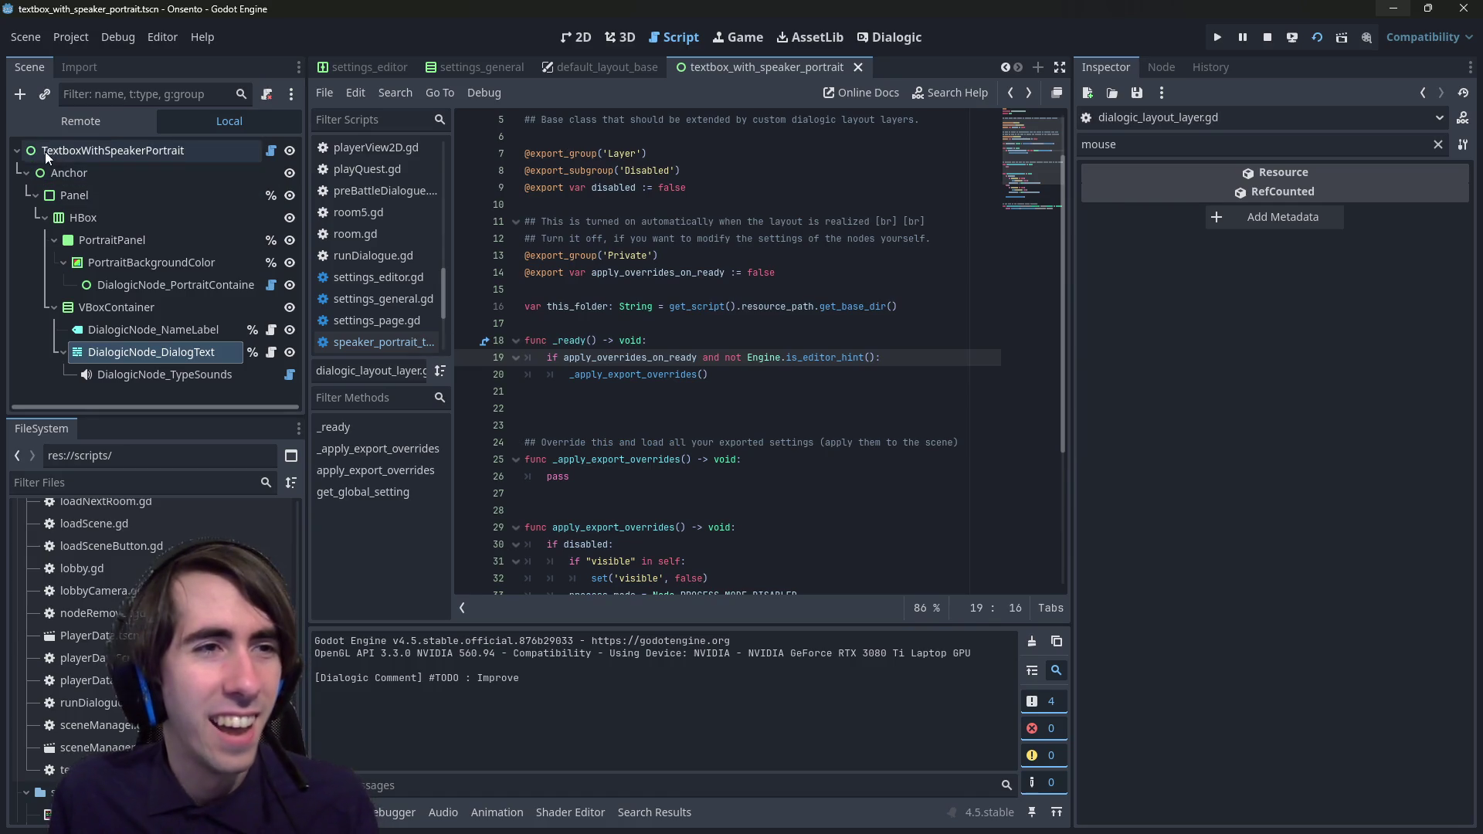
pyautogui.click(32, 151)
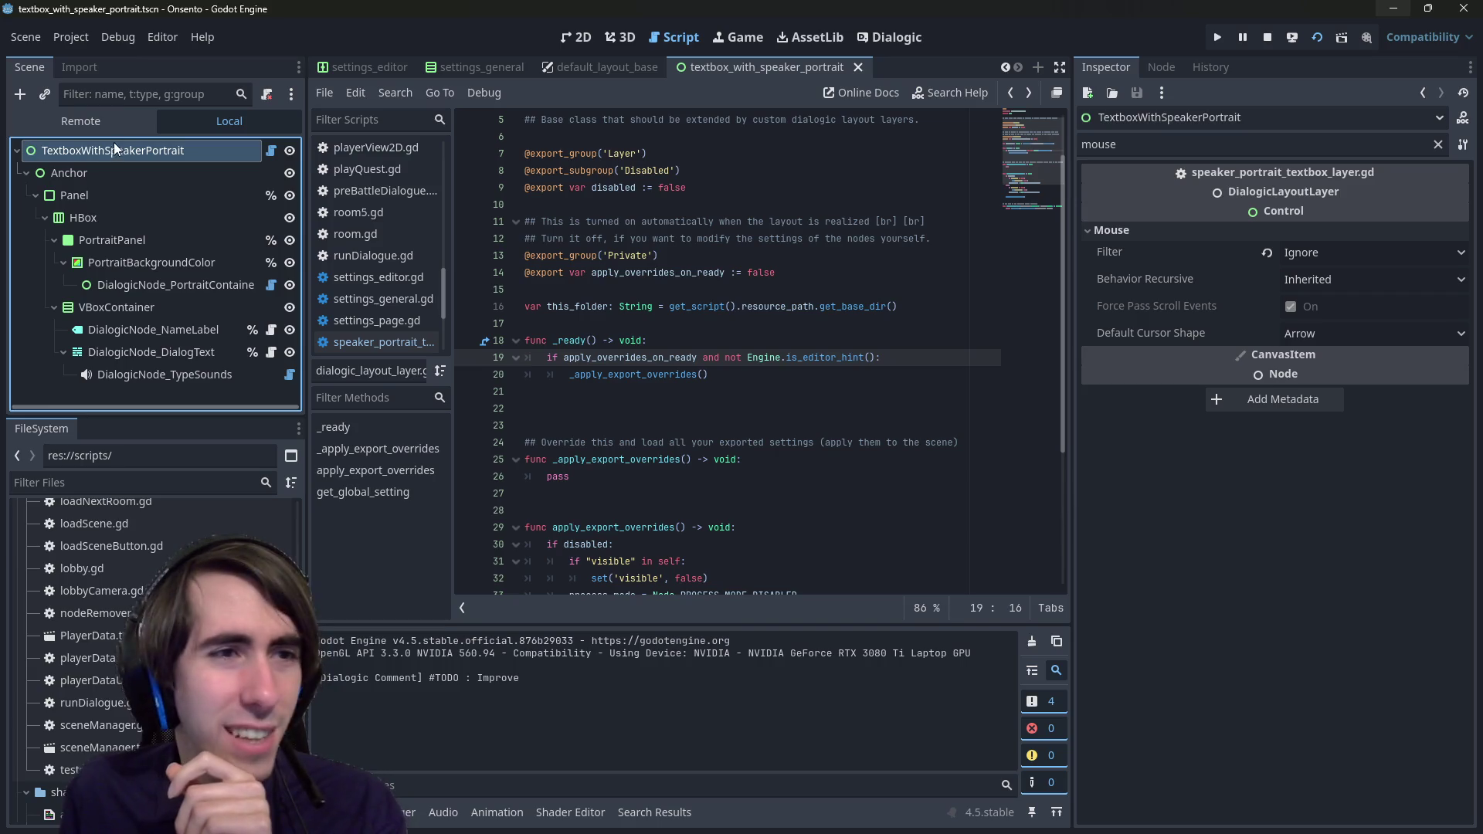
pyautogui.scroll(2, 701, 243)
pyautogui.moveTo(680, 170)
pyautogui.mouseDown()
pyautogui.moveTo(494, 118)
pyautogui.moveTo(437, 137)
pyautogui.mouseUp()
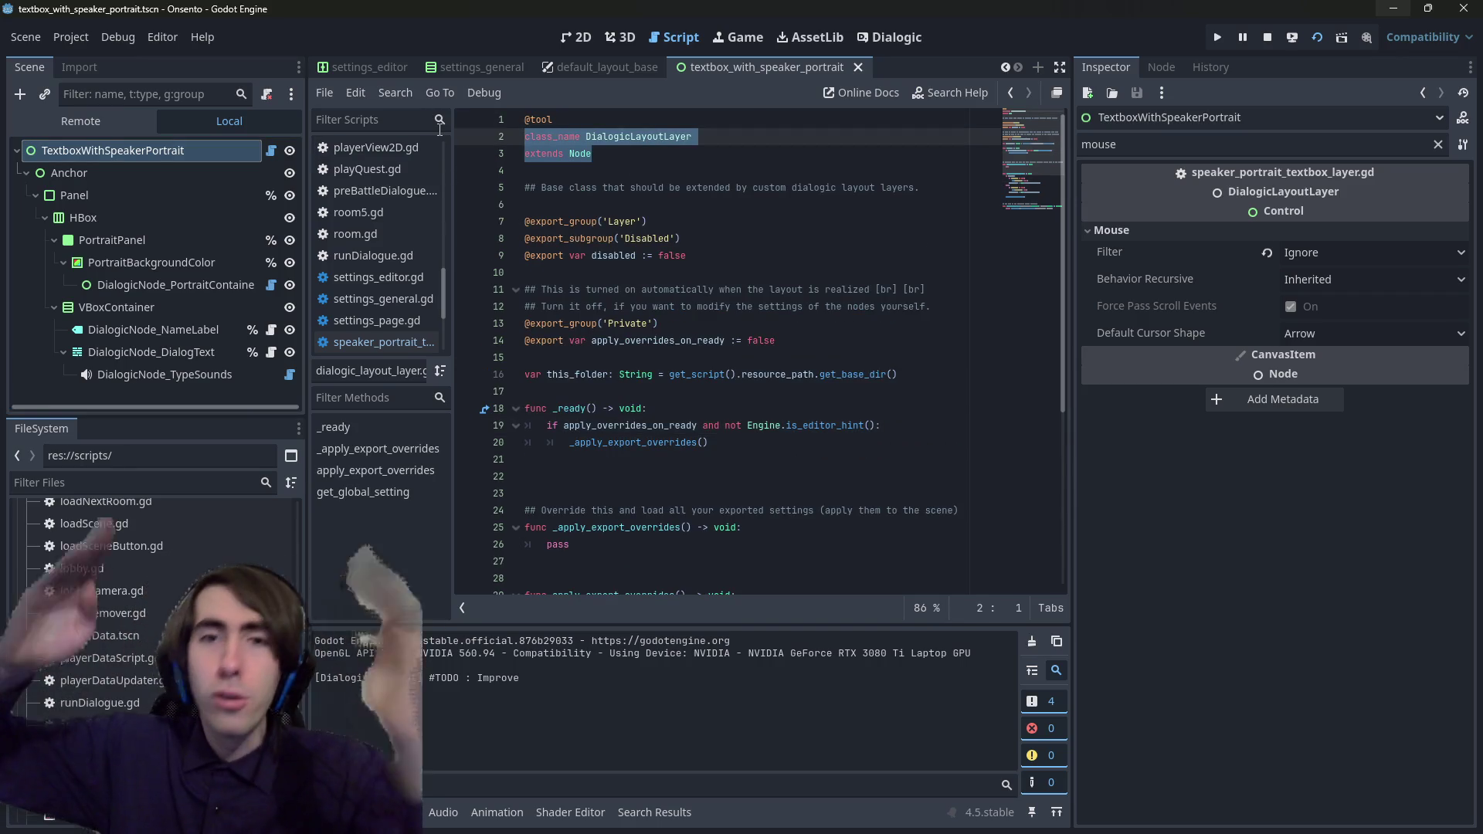
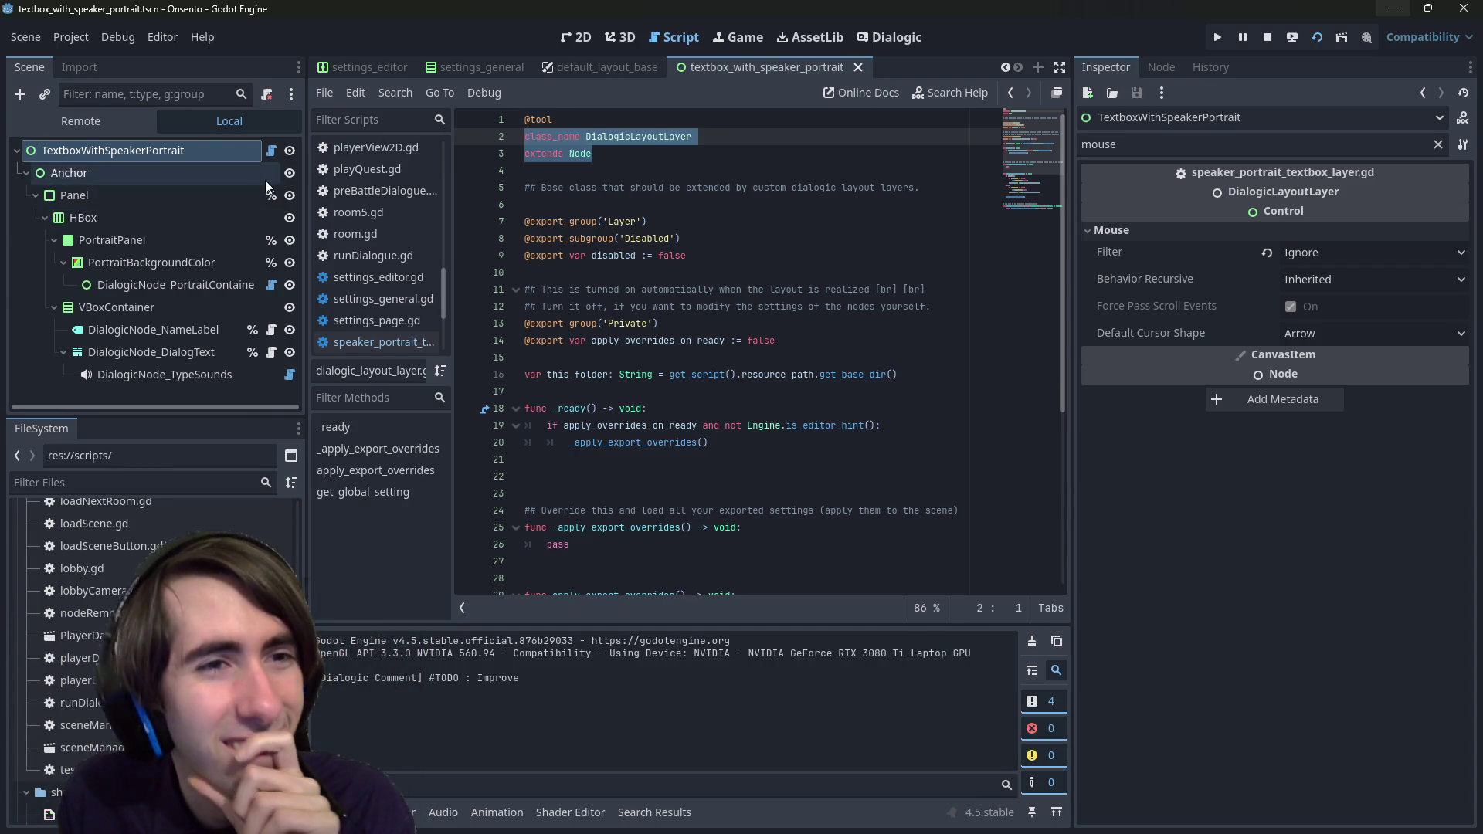
# Open speaker_portrait_textbox_layer.gd and show the running game's remote scene tree.
pyautogui.click(271, 151)
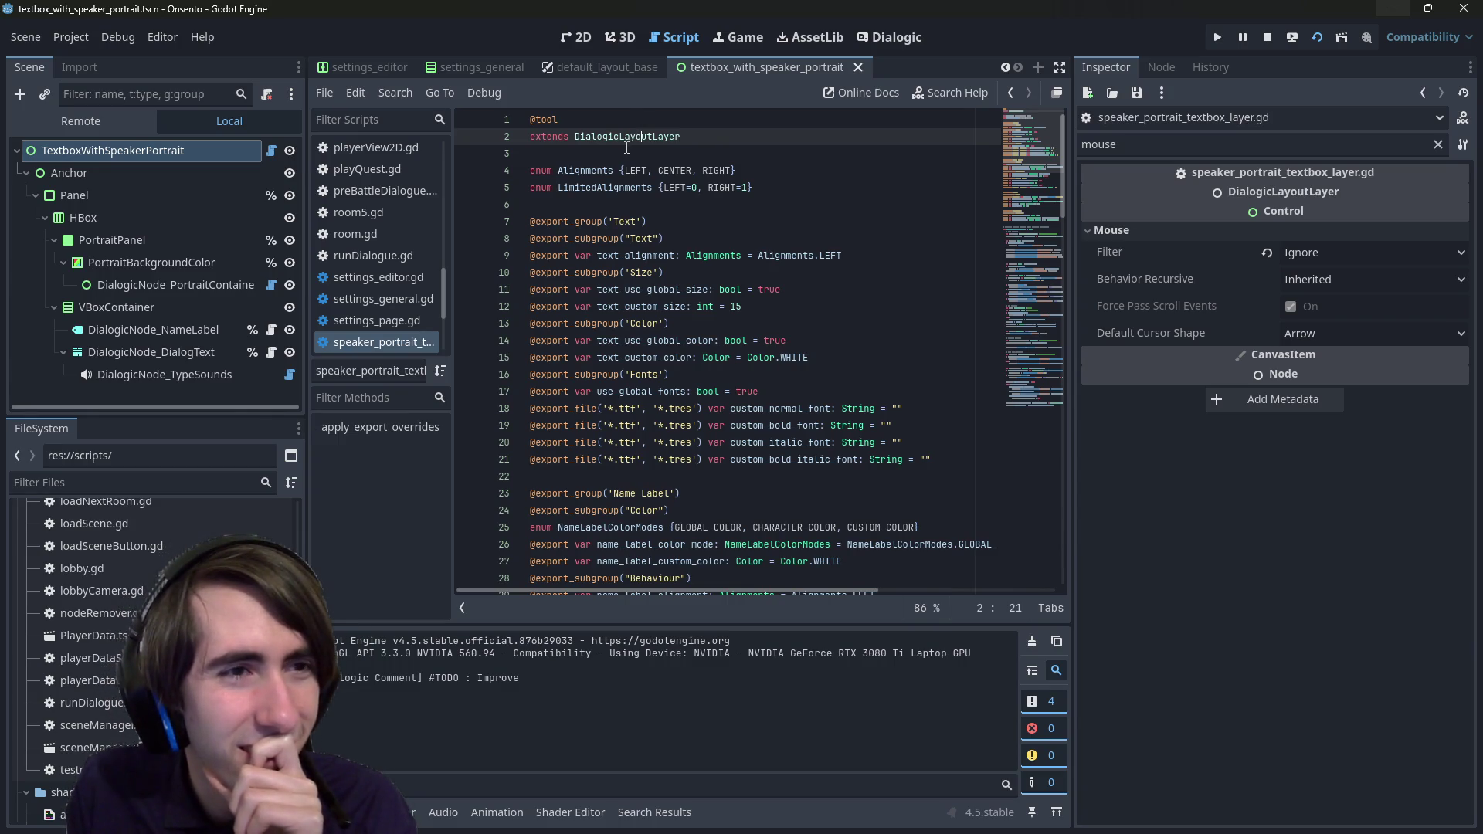
pyautogui.click(585, 33)
pyautogui.click(681, 37)
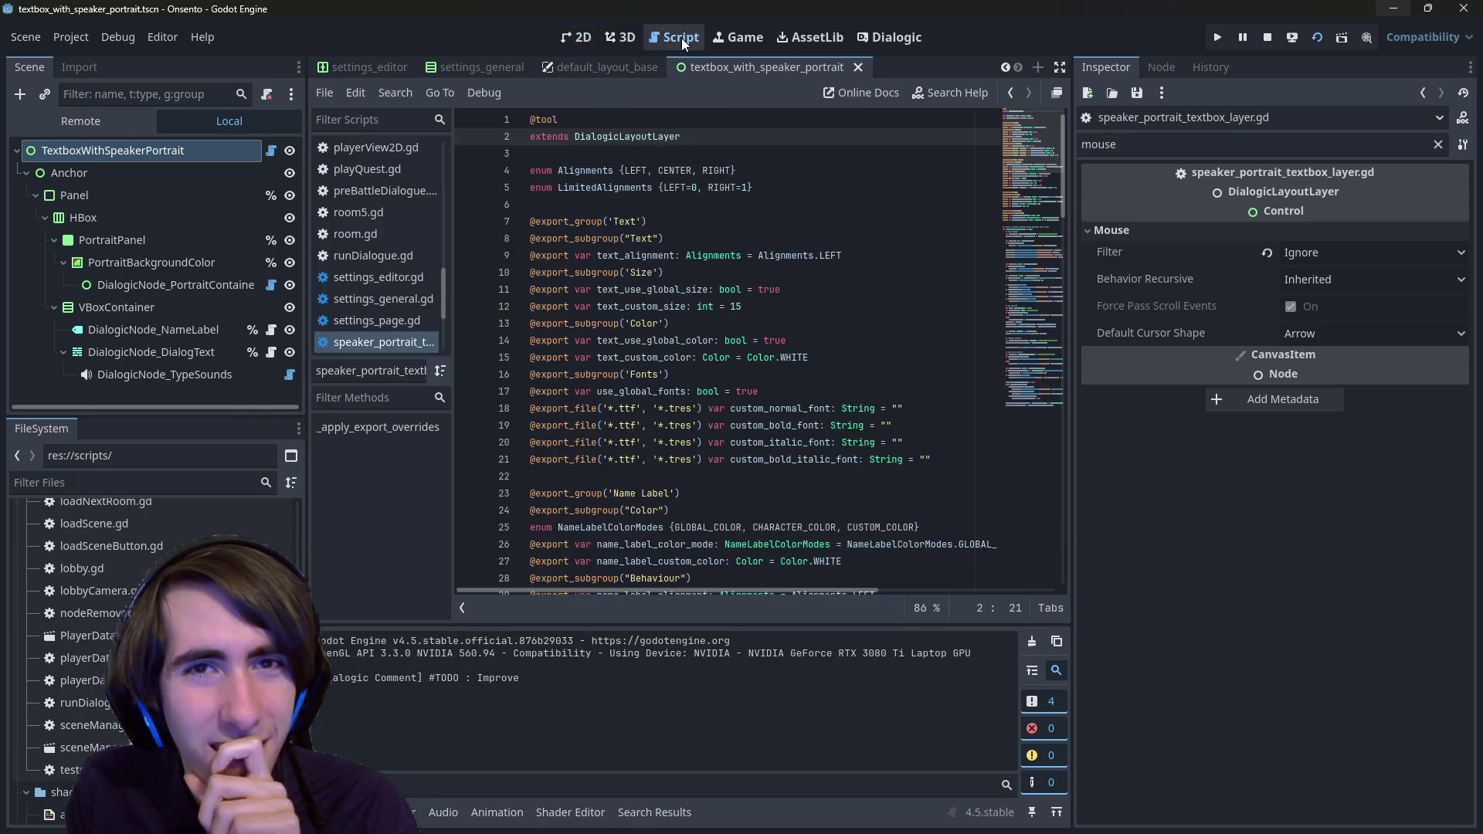
pyautogui.click(128, 114)
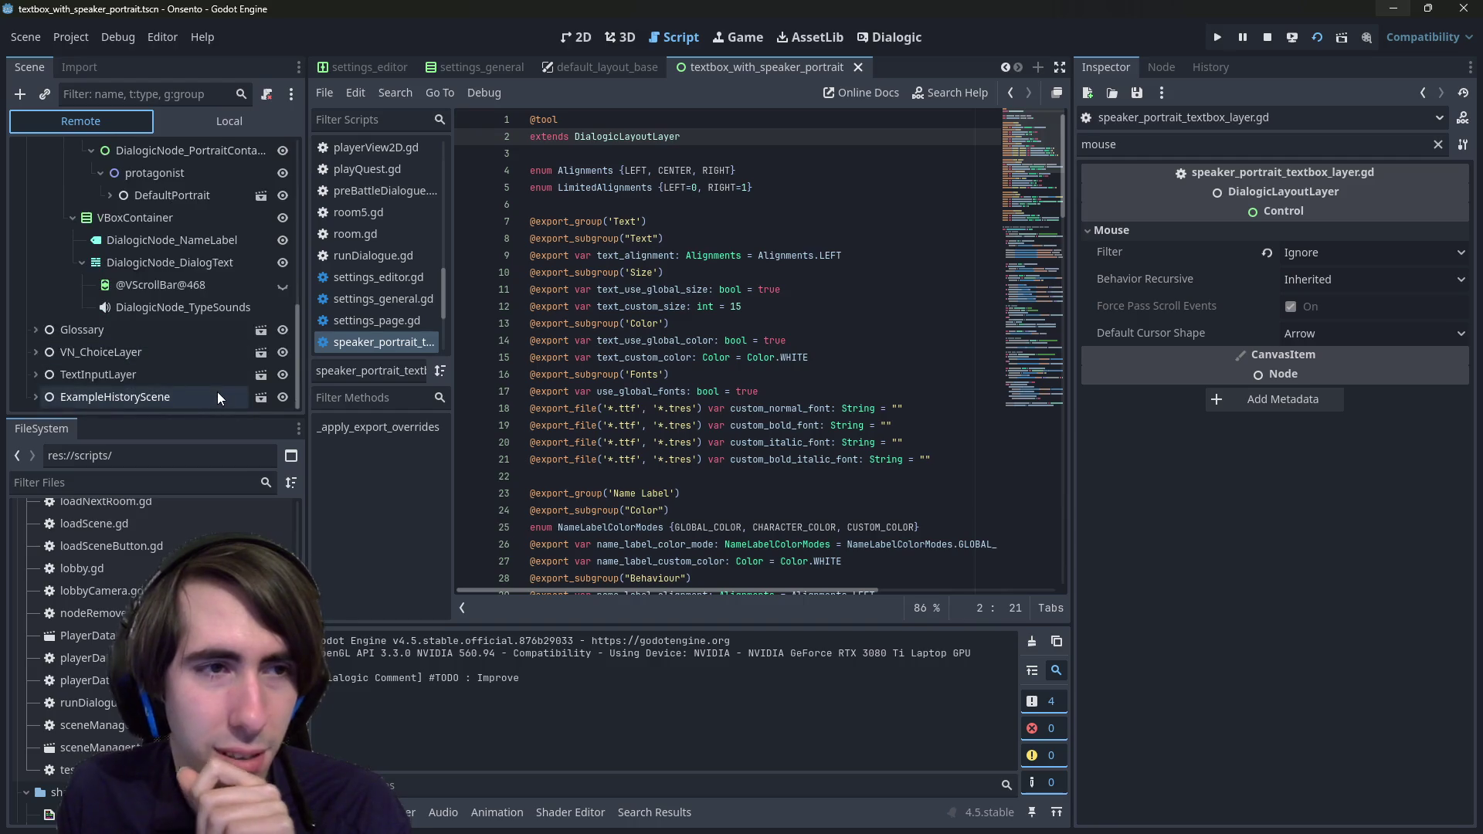
pyautogui.scroll(5, 216, 392)
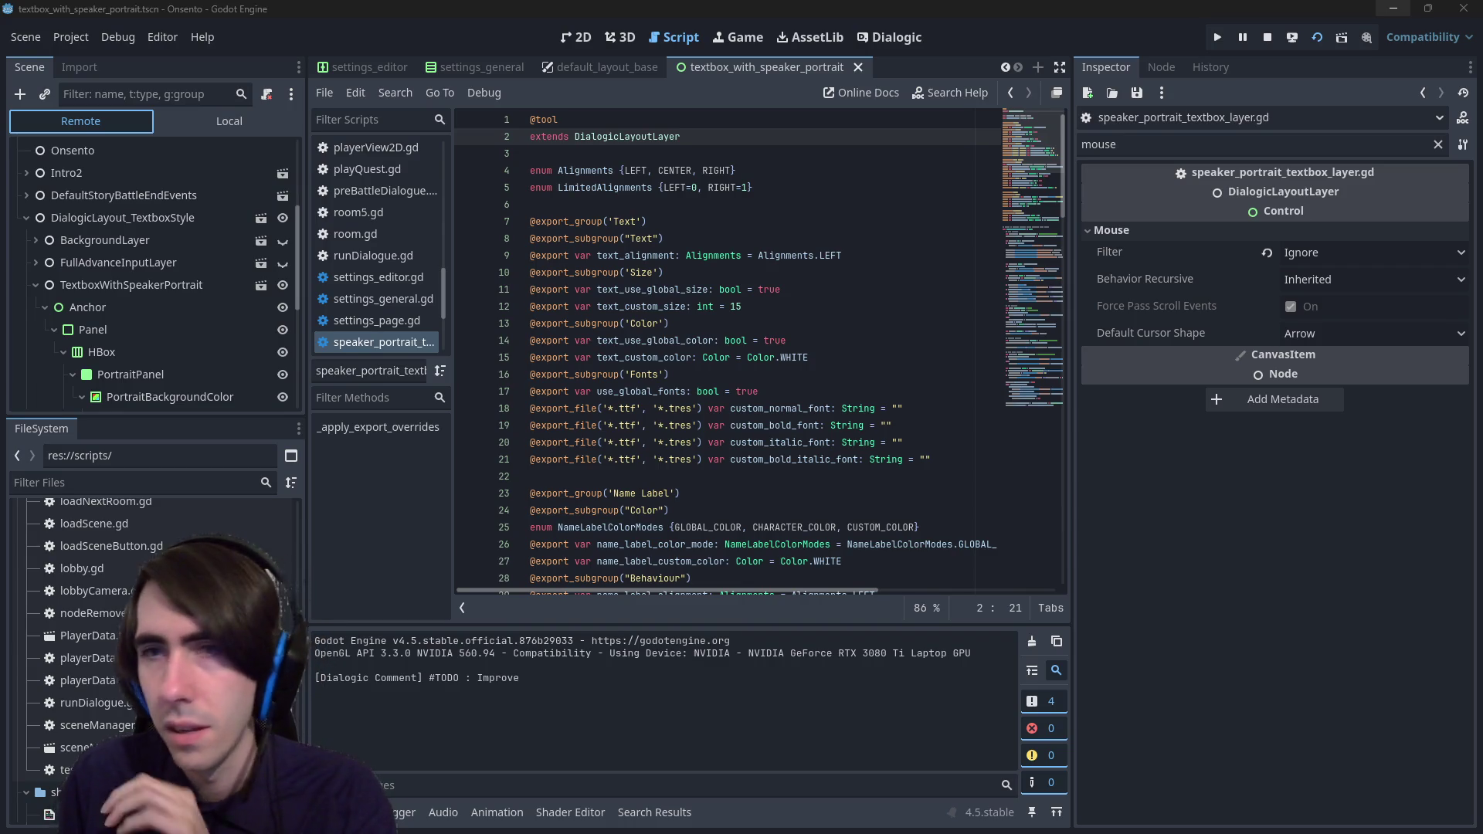
# Reload the externally changed project file from disk and return to the script editor.
pyautogui.click(588, 26)
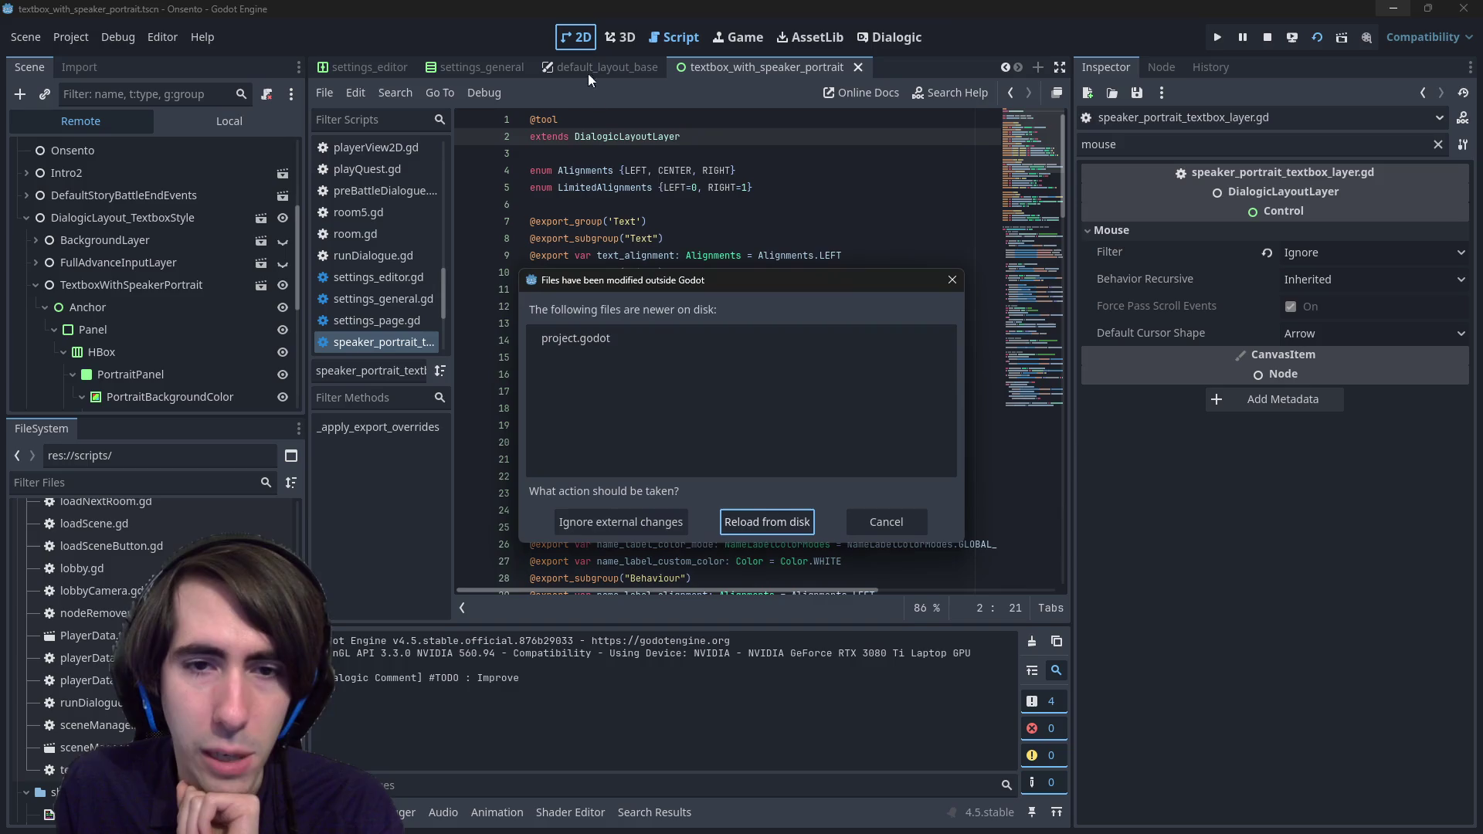
pyautogui.click(785, 511)
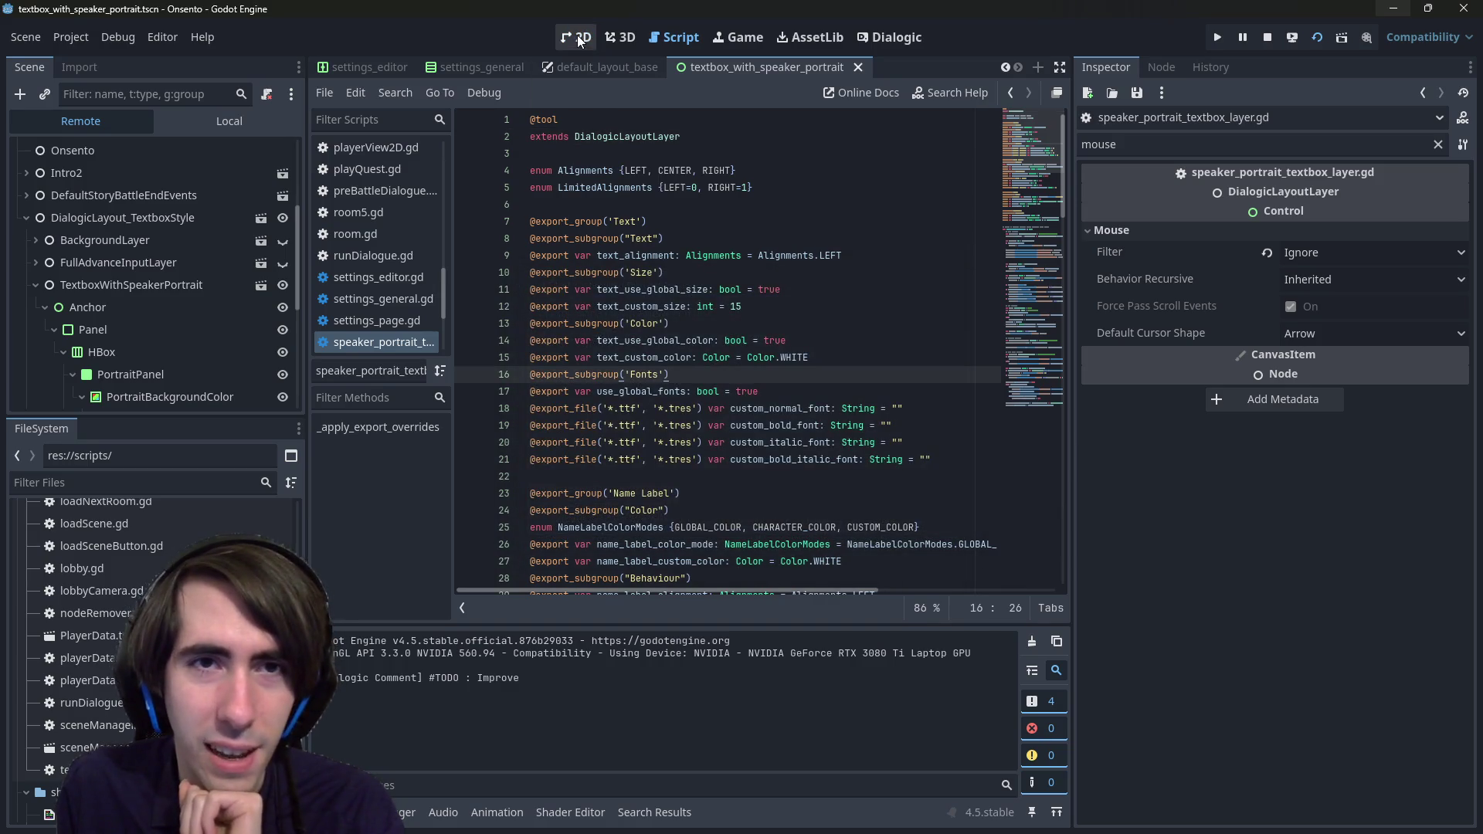
pyautogui.click(577, 37)
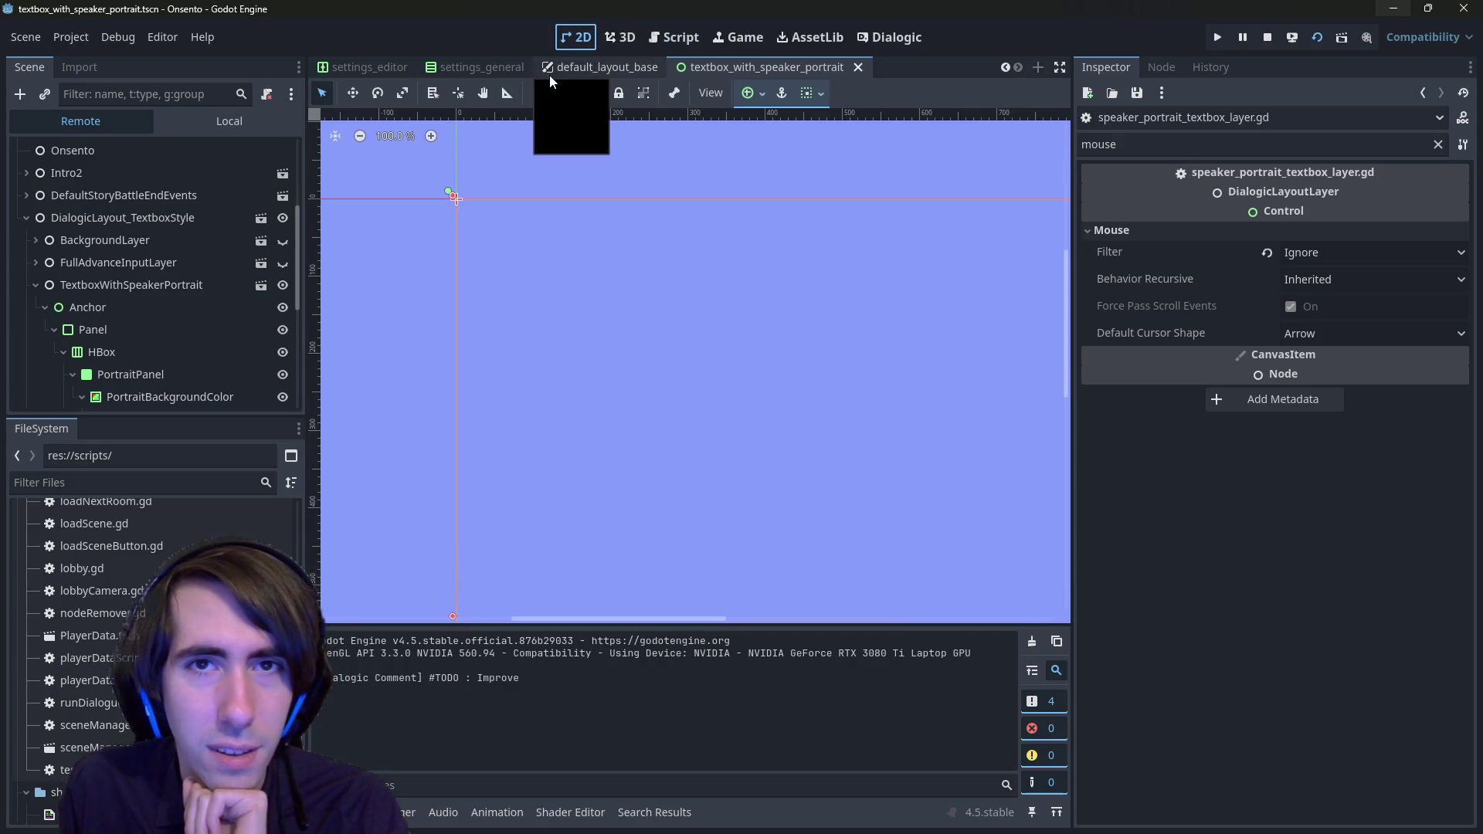
pyautogui.click(670, 40)
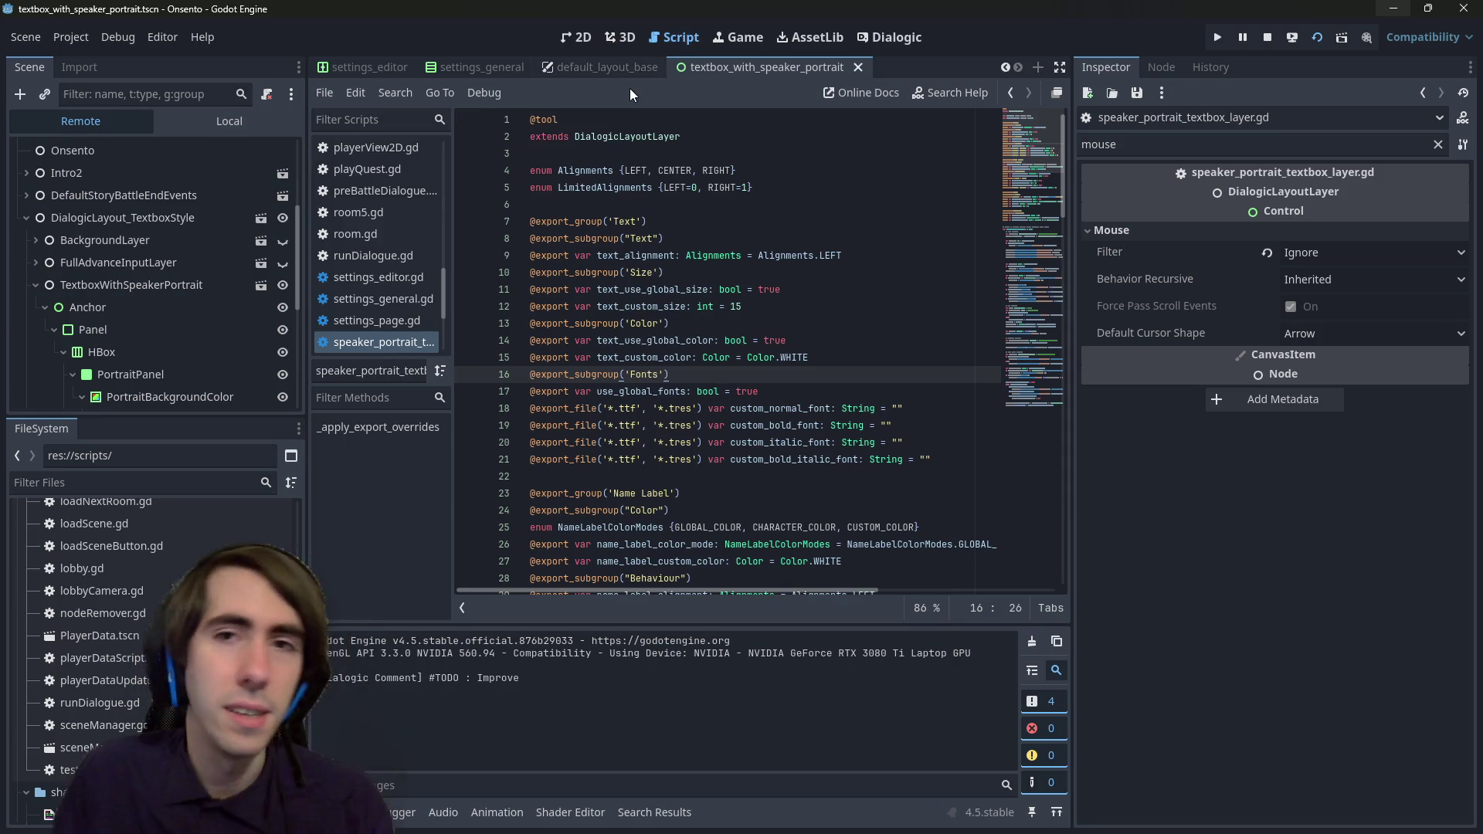
pyautogui.hotkey('shift', 'alt', 'o')
# Quick-open playerDataScript.gd and select the child loop on lines 225–226.
pyautogui.write('playerdata')
pyautogui.press('Down')
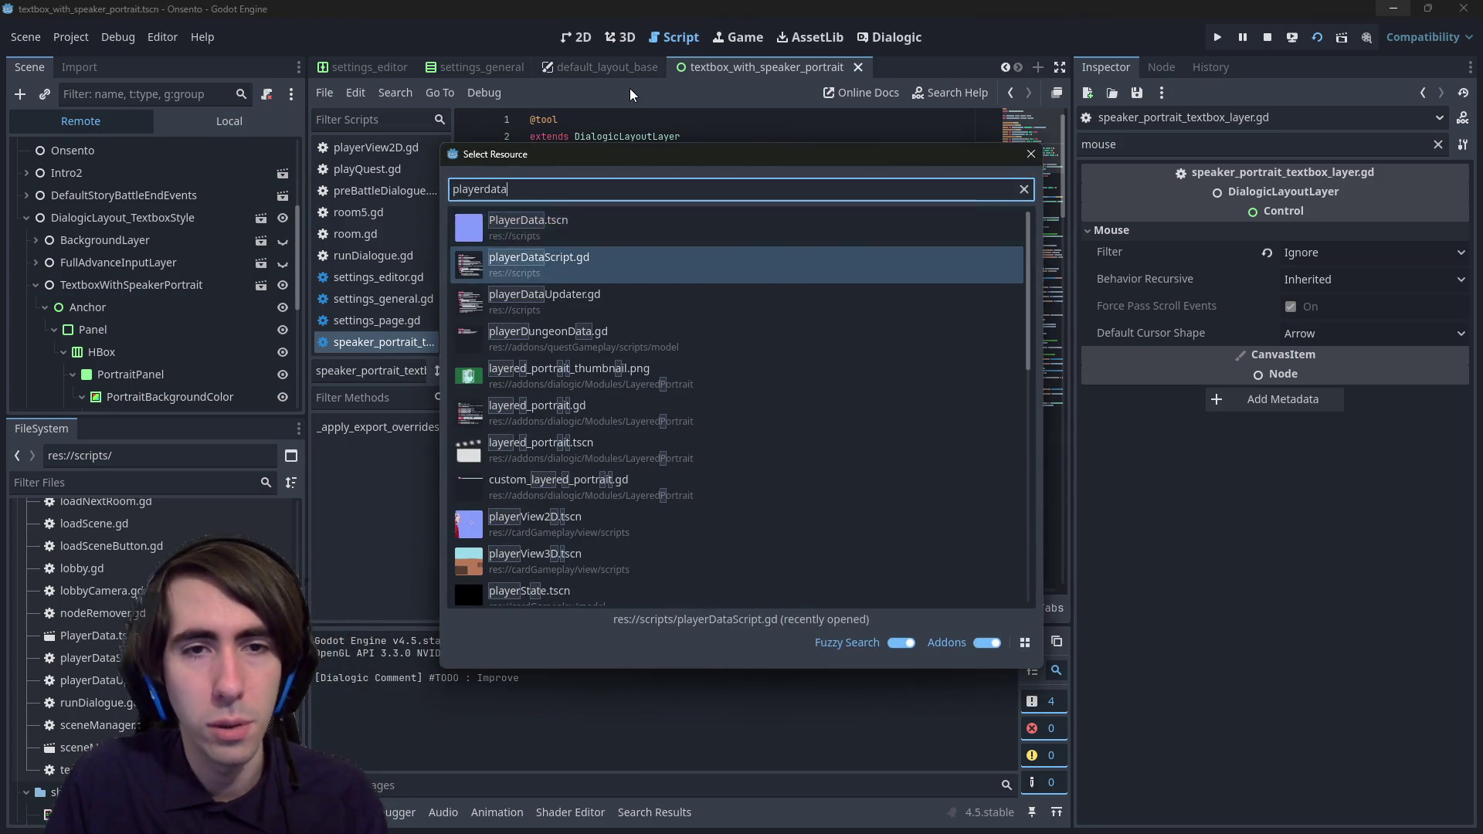
pyautogui.press('Return')
pyautogui.keyDown('shift'); pyautogui.click(481, 255); pyautogui.keyUp('shift')
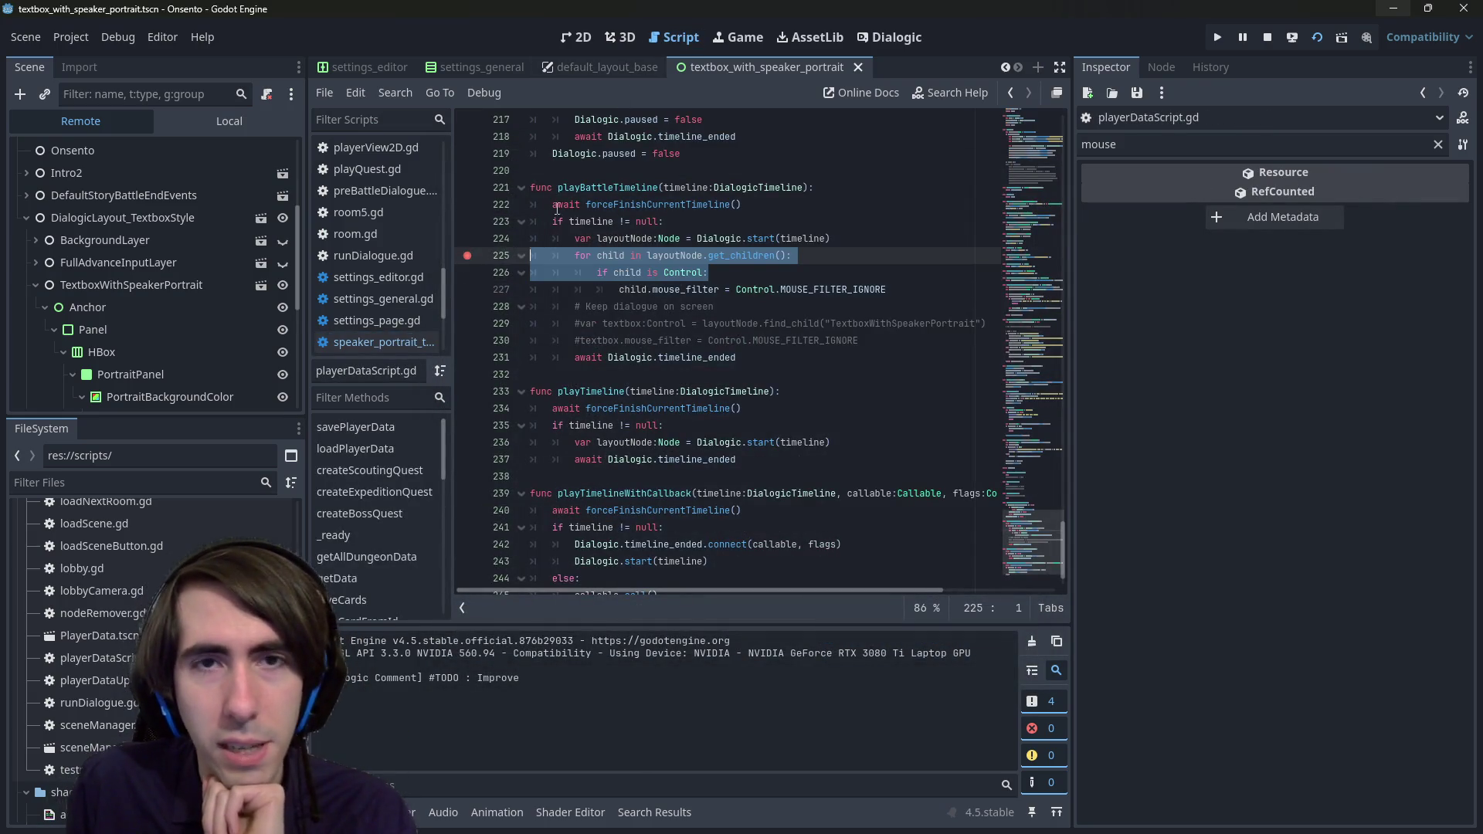
pyautogui.scroll(5, 452, 63)
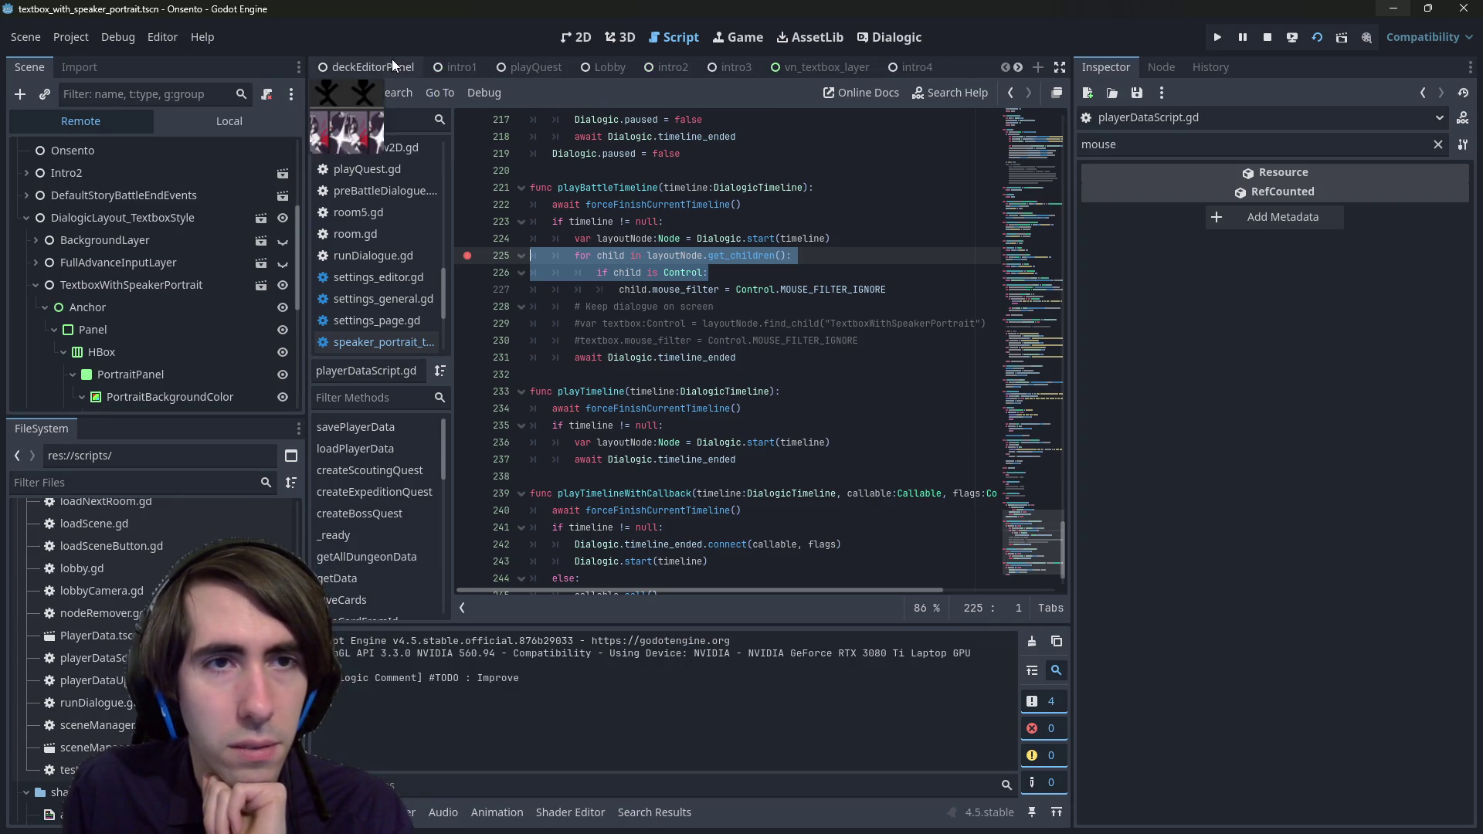
# Stop the current debug session and rerun the playQuest scene.
pyautogui.click(531, 68)
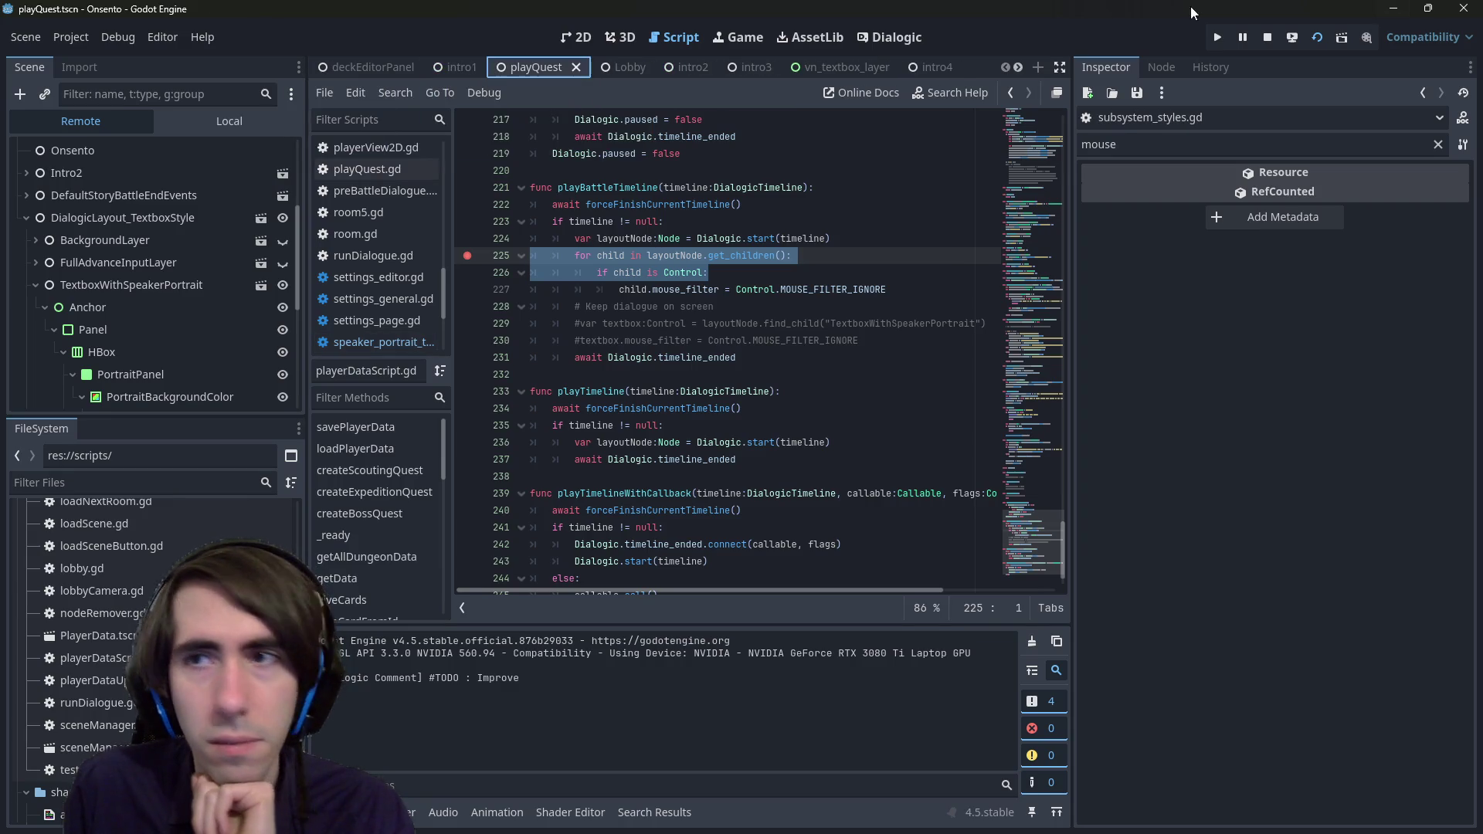
pyautogui.click(1267, 37)
pyautogui.click(1313, 37)
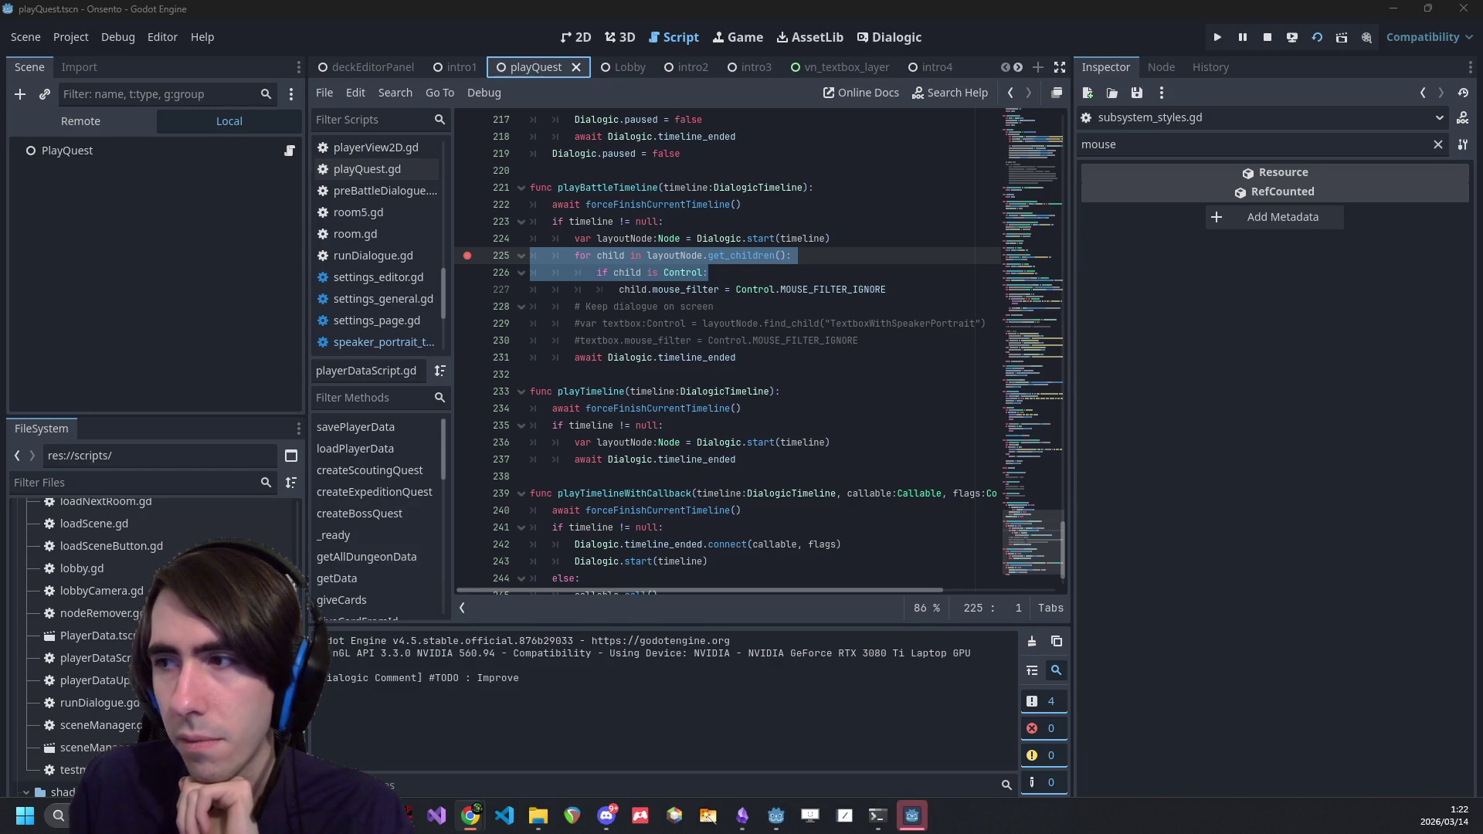
# Advance the game's dialogue until the line 225 breakpoint in playerDataScript.gd pauses execution.
pyautogui.click(903, 823)
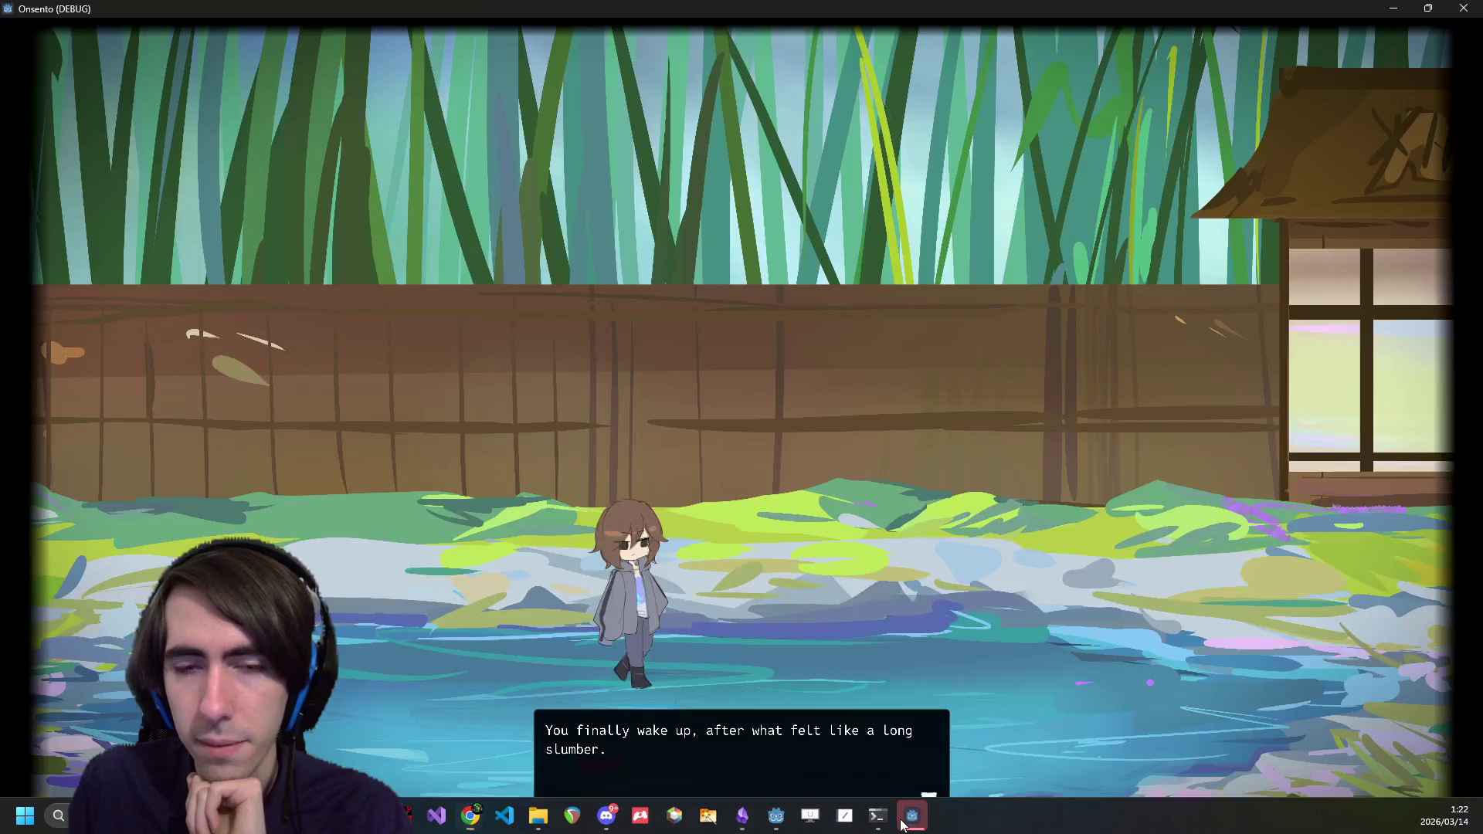
pyautogui.click(693, 434)
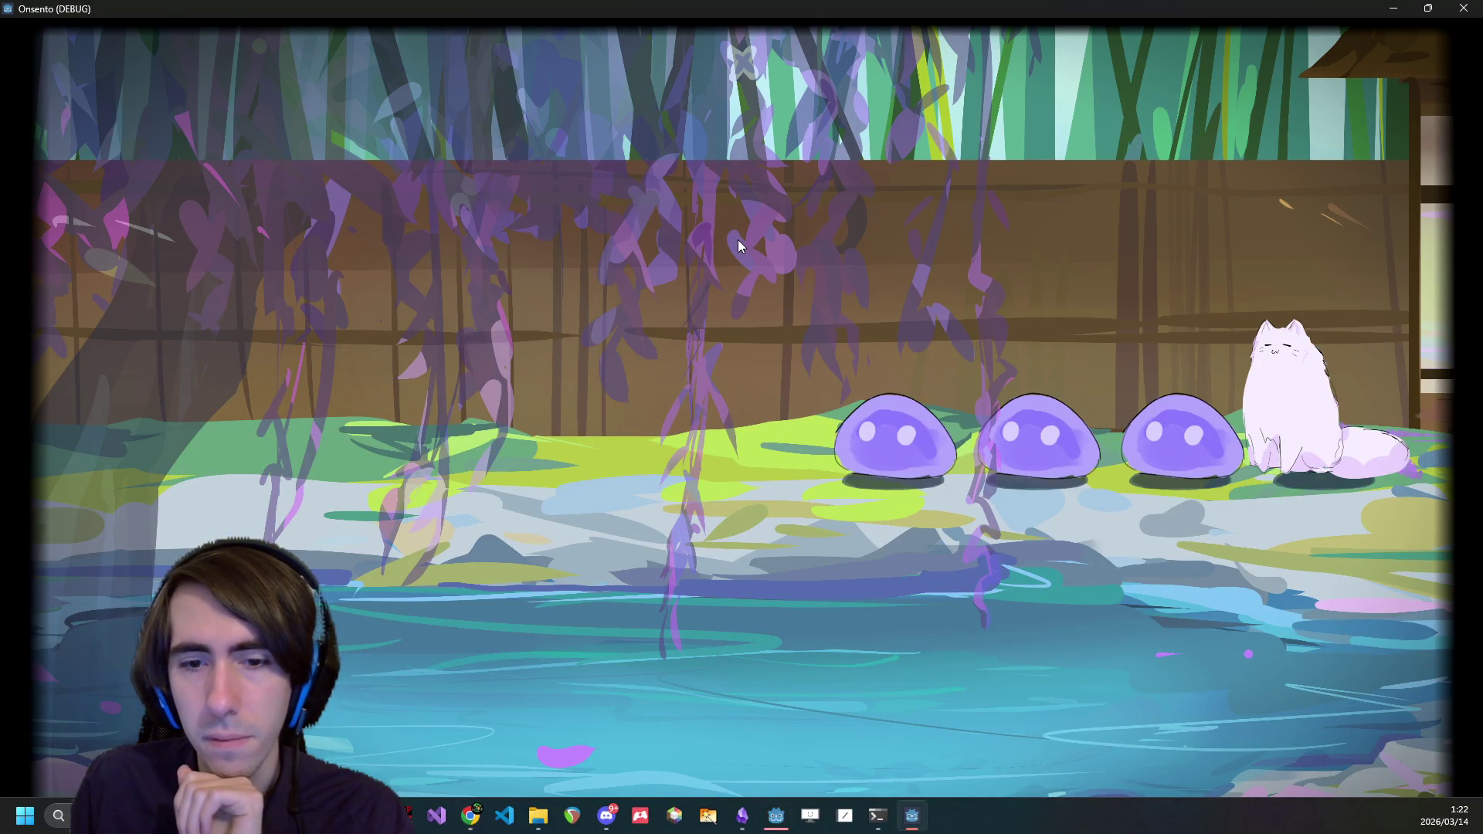
pyautogui.click(777, 817)
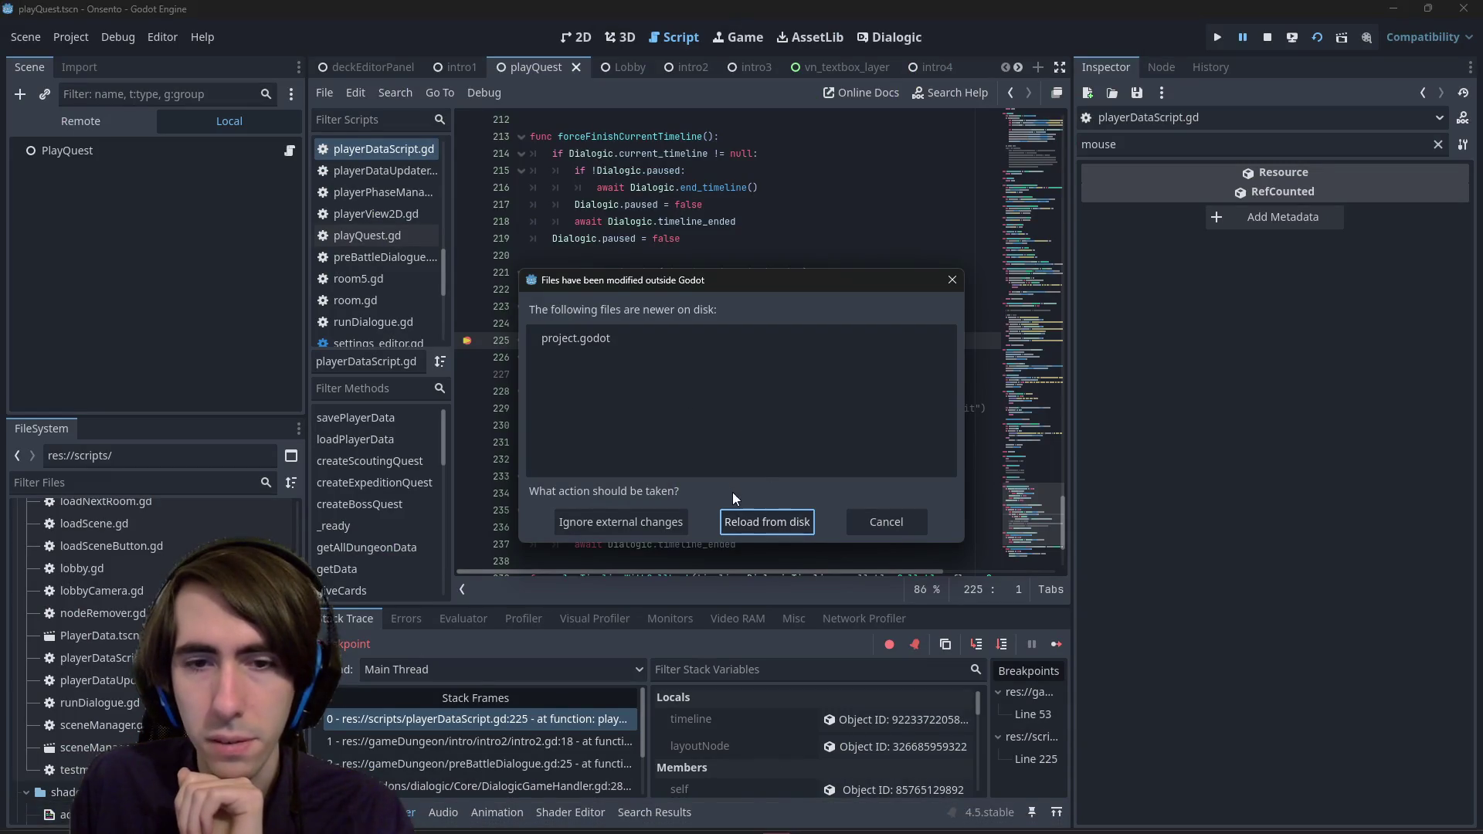
# Dismiss the modified-files notice, step to line 226, and show the child's full property list.
pyautogui.click(944, 284)
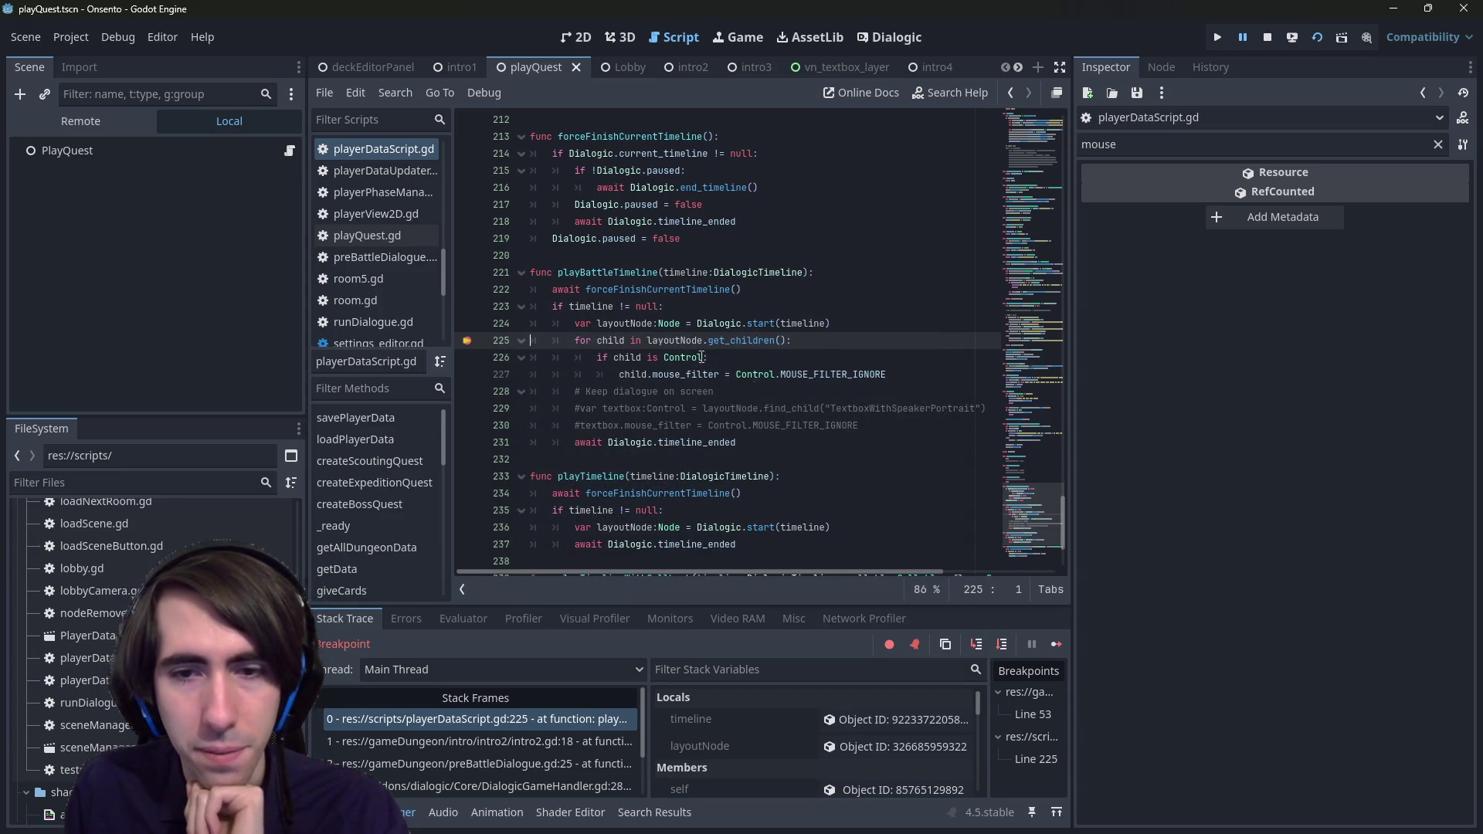
pyautogui.click(1002, 645)
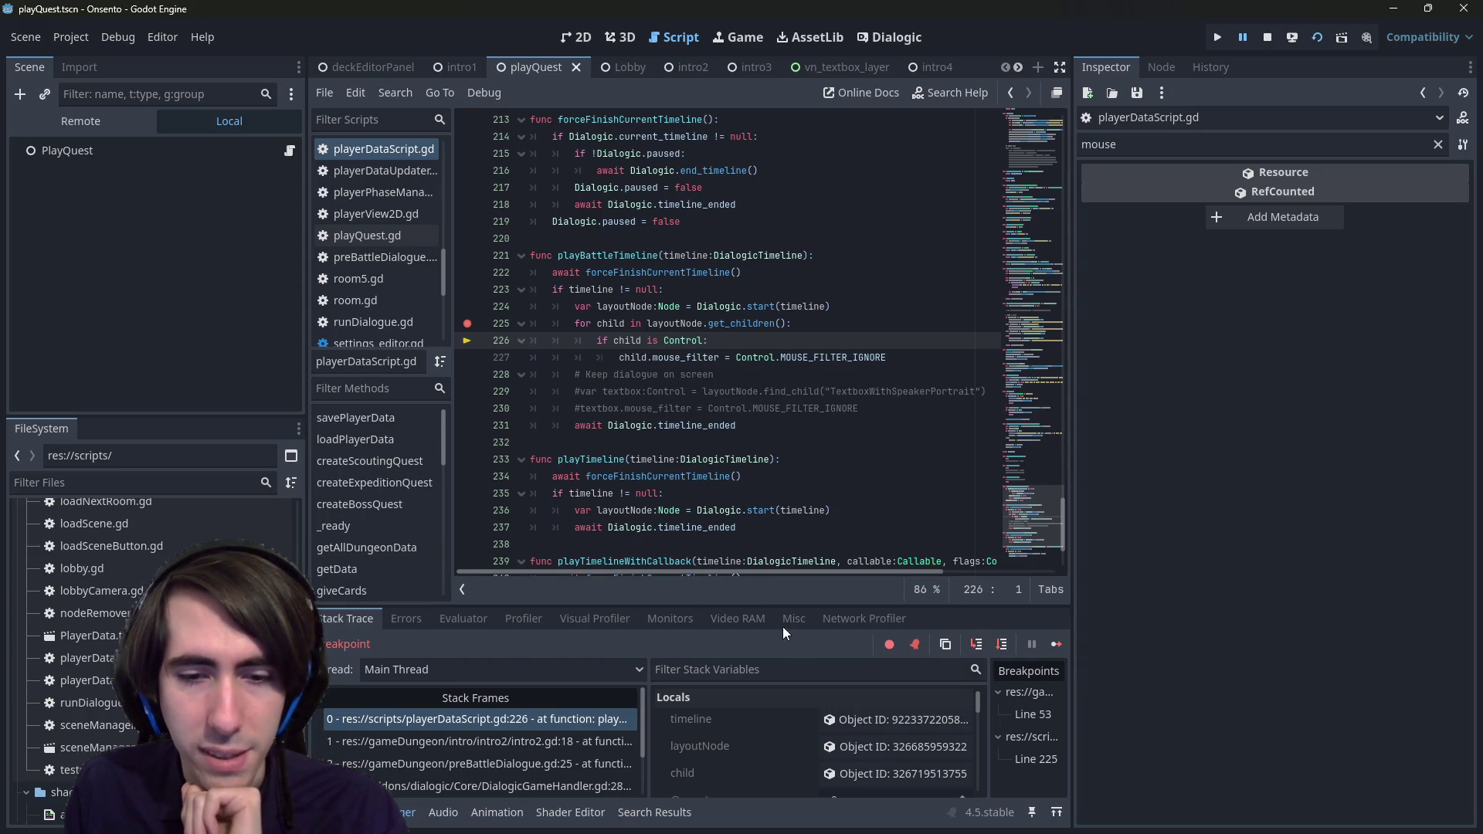
pyautogui.click(859, 774)
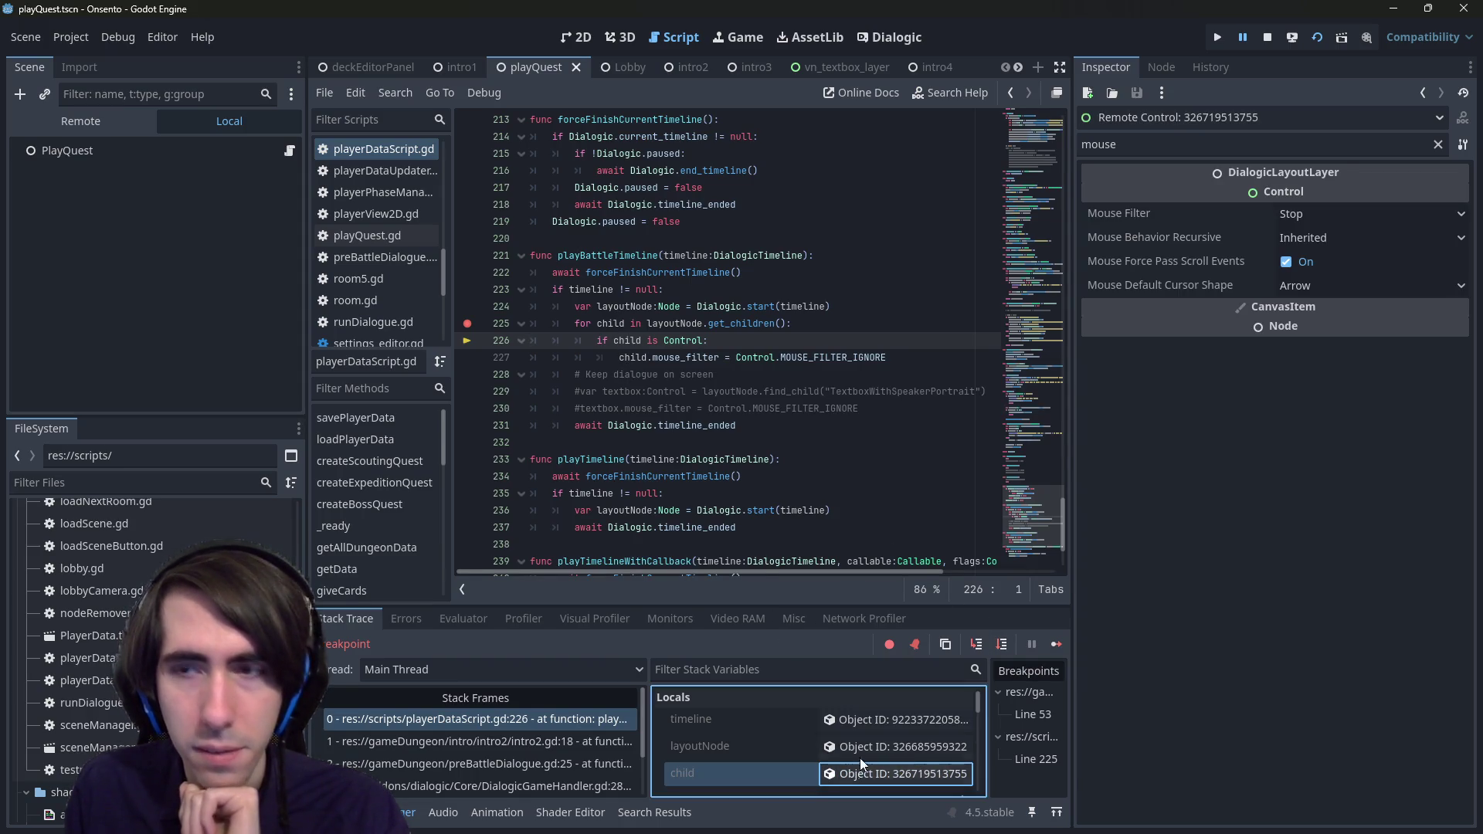
pyautogui.click(1436, 145)
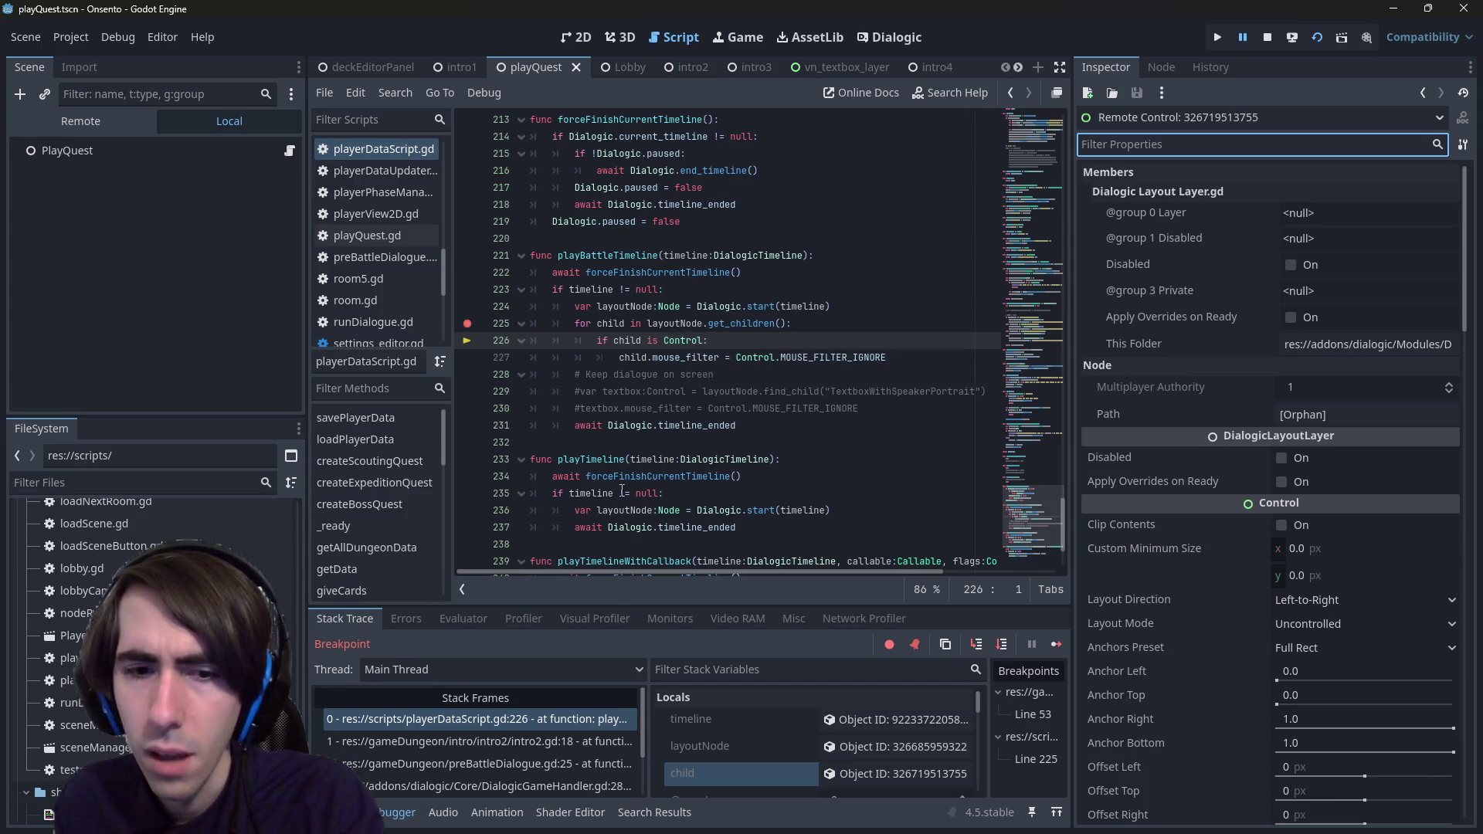
# Step over to line 227, where the child's mouse_filter becomes MOUSE_FILTER_IGNORE.
pyautogui.click(1001, 645)
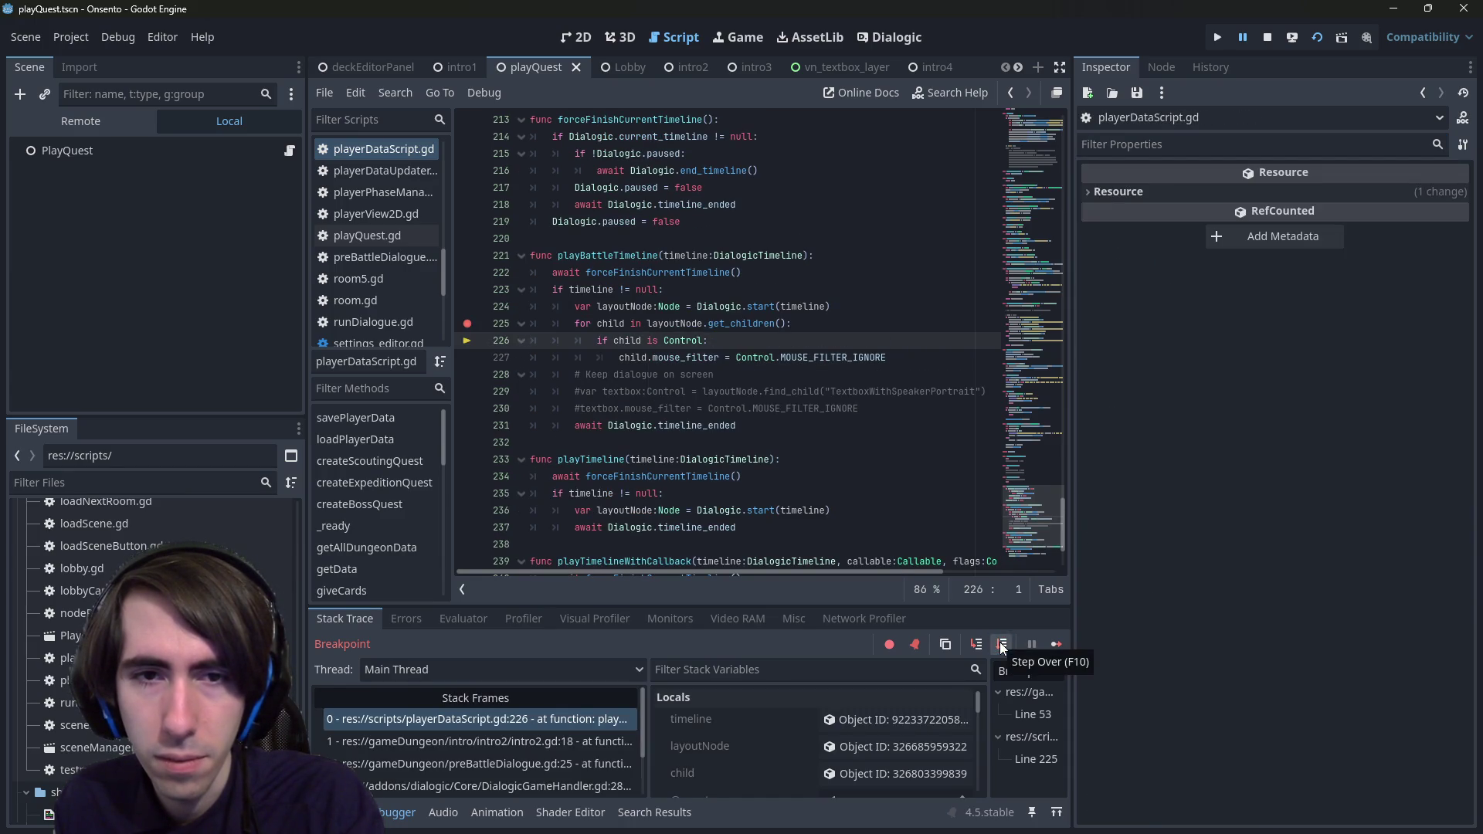
pyautogui.click(1001, 646)
pyautogui.click(826, 774)
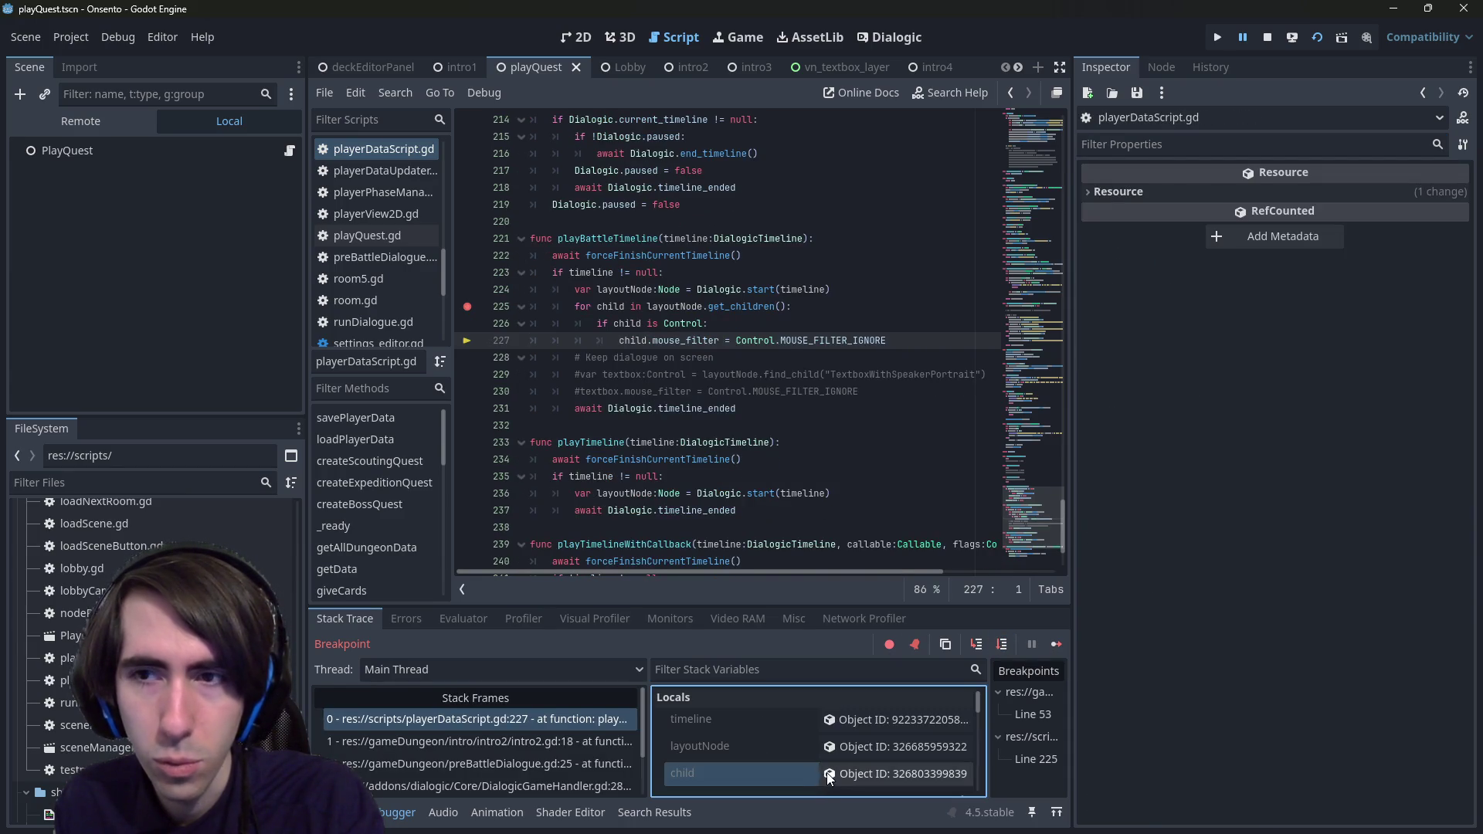
# Inspect the vn_portrait_layer Control child and glance at the Dialogic Styles/Layers editor.
pyautogui.click(828, 772)
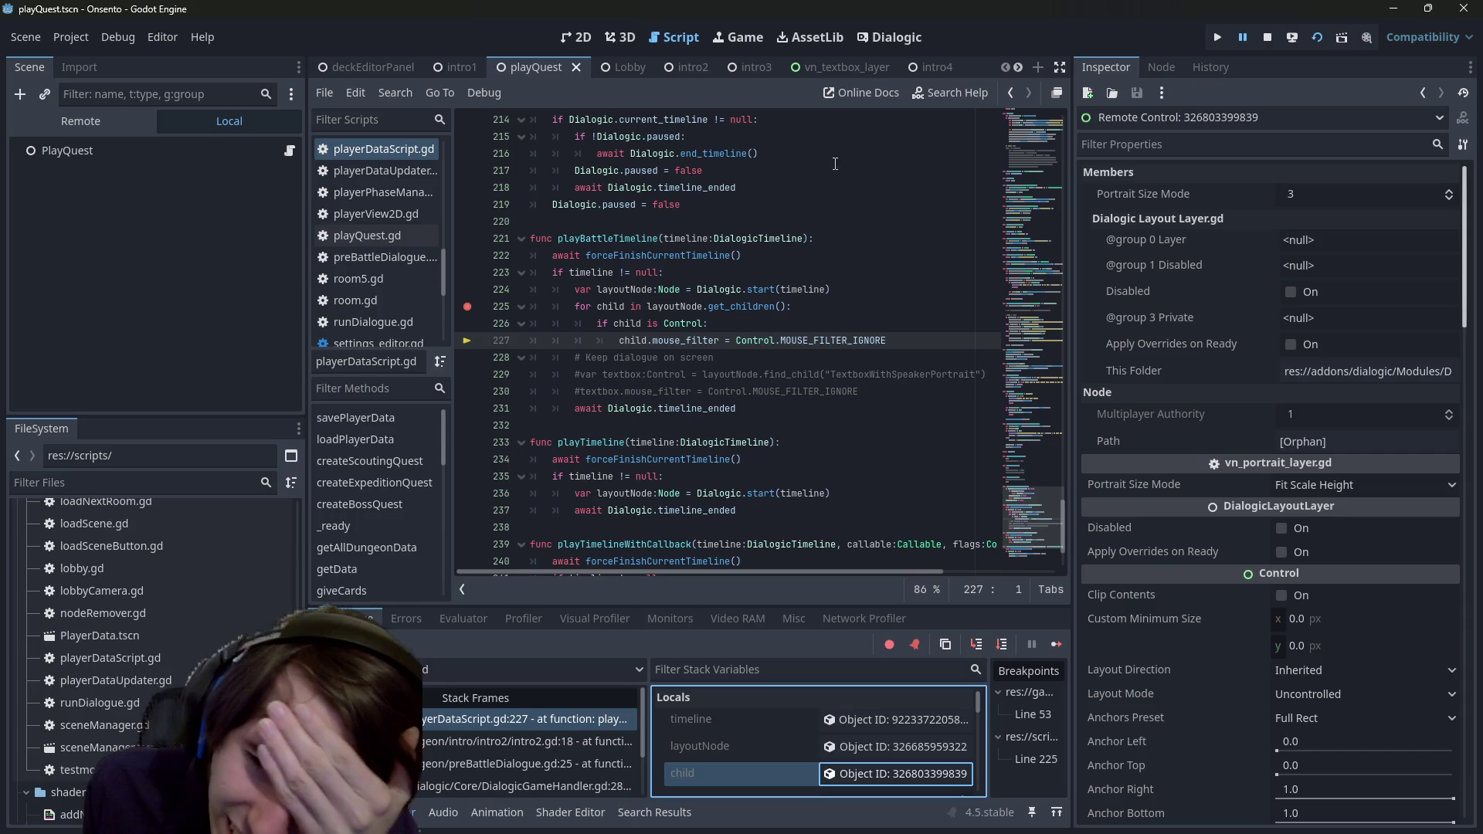
pyautogui.click(868, 48)
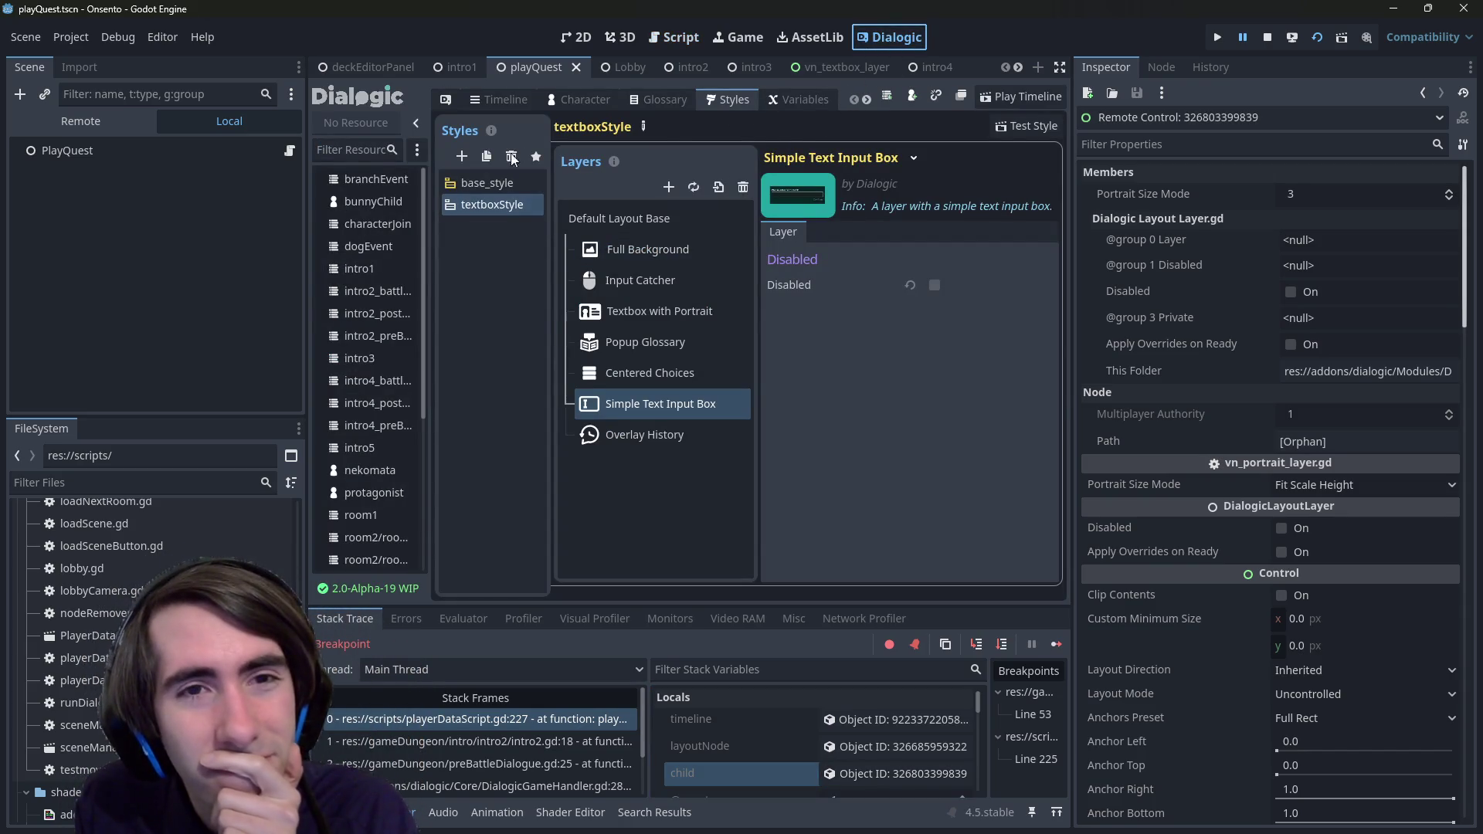
pyautogui.click(674, 37)
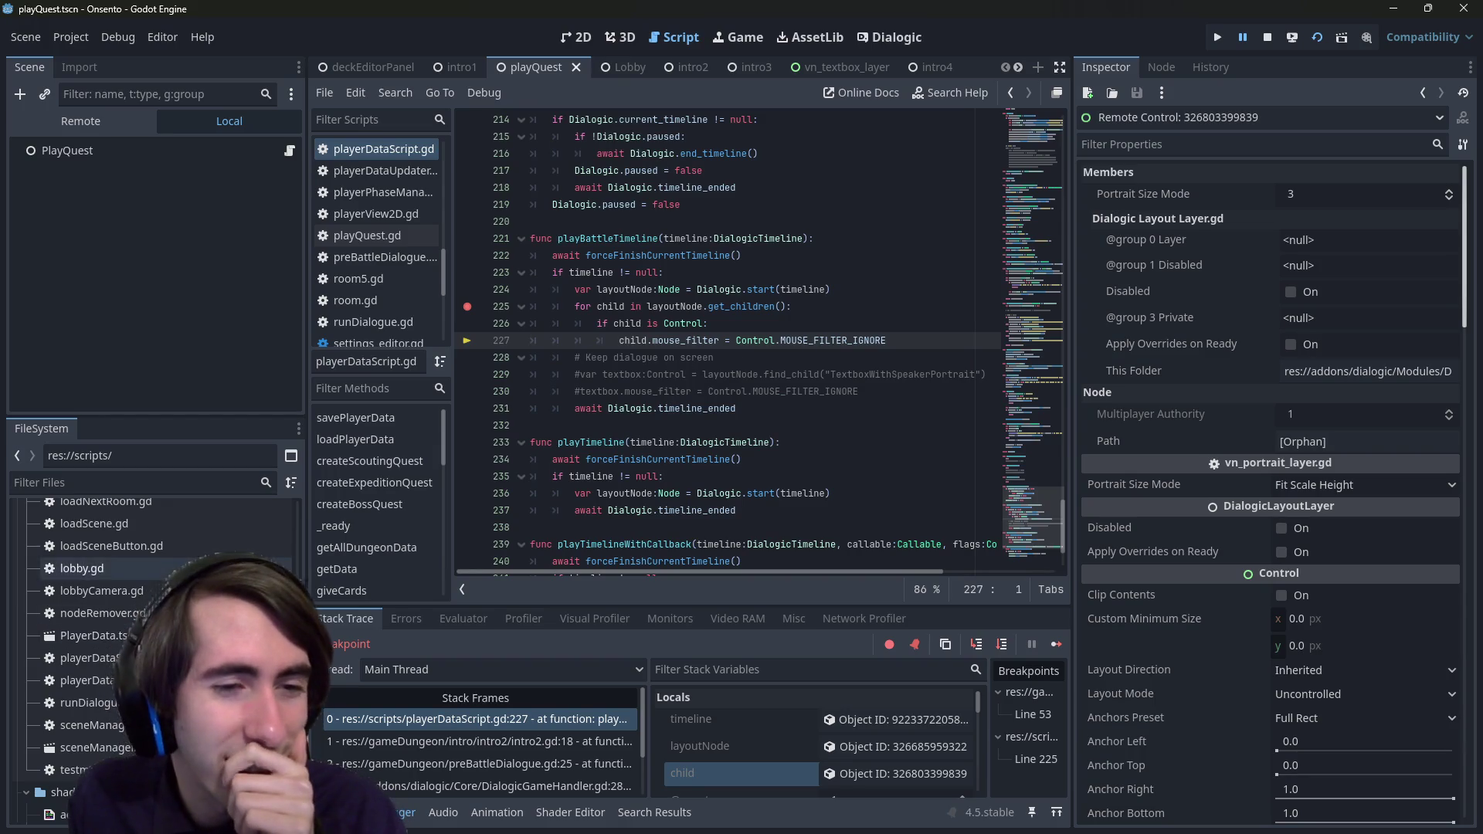
pyautogui.scroll(5, 241, 516)
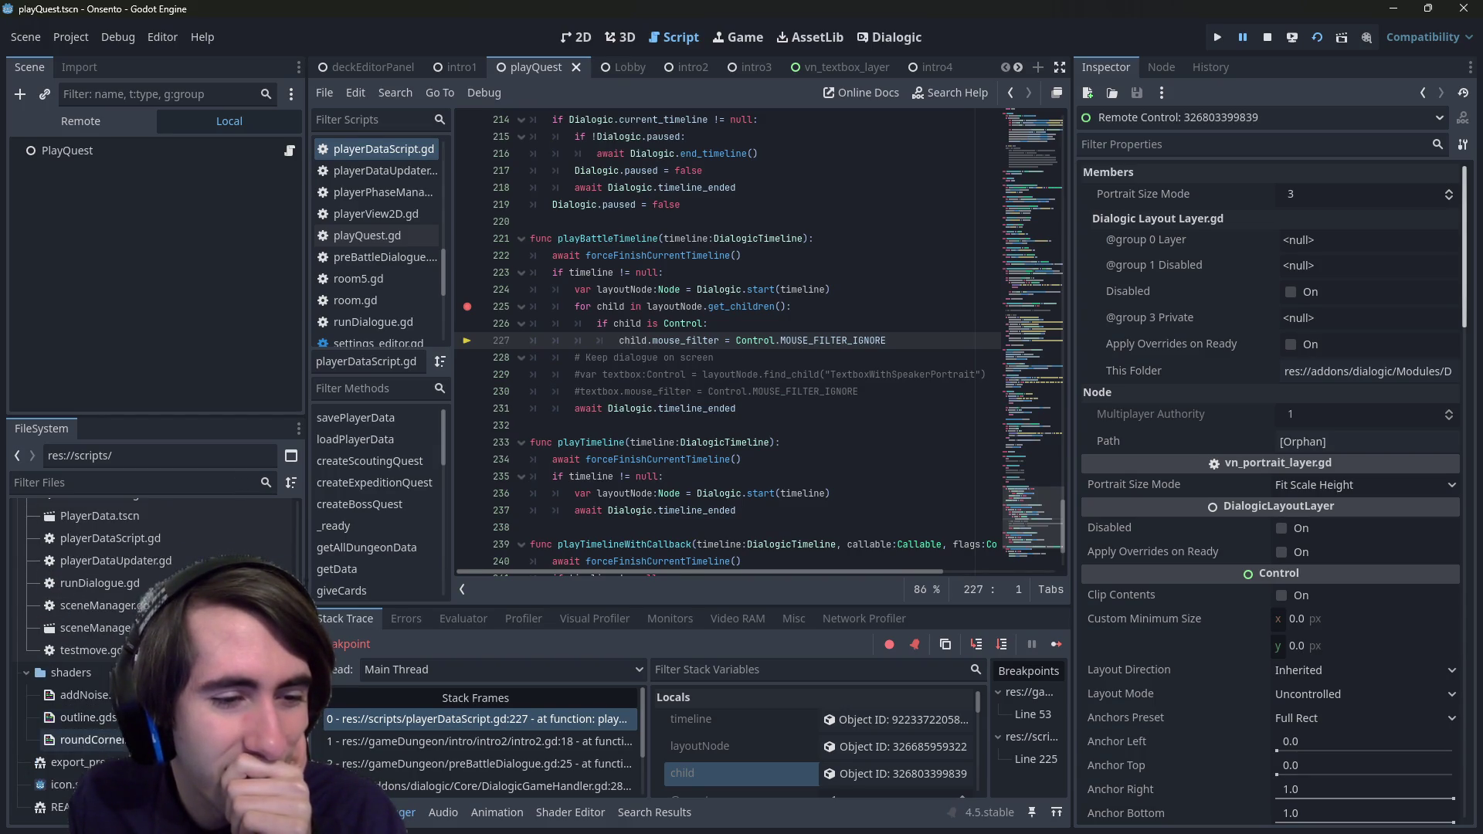
pyautogui.scroll(5, 116, 729)
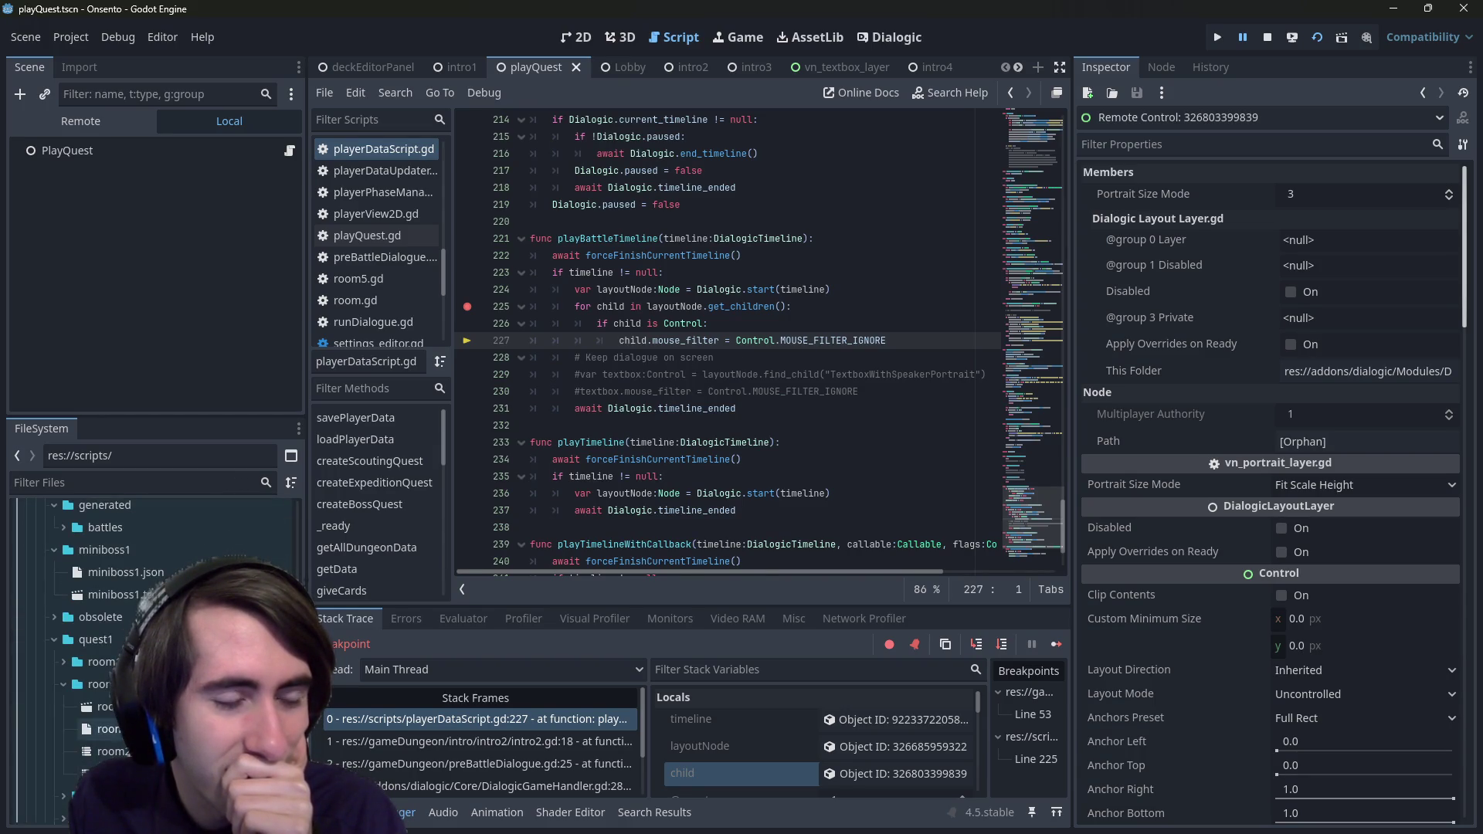
# Open room2Battle.json and the intro2_battleDialogue timeline from the FileSystem dock.
pyautogui.scroll(-3, 155, 618)
pyautogui.click(100, 635)
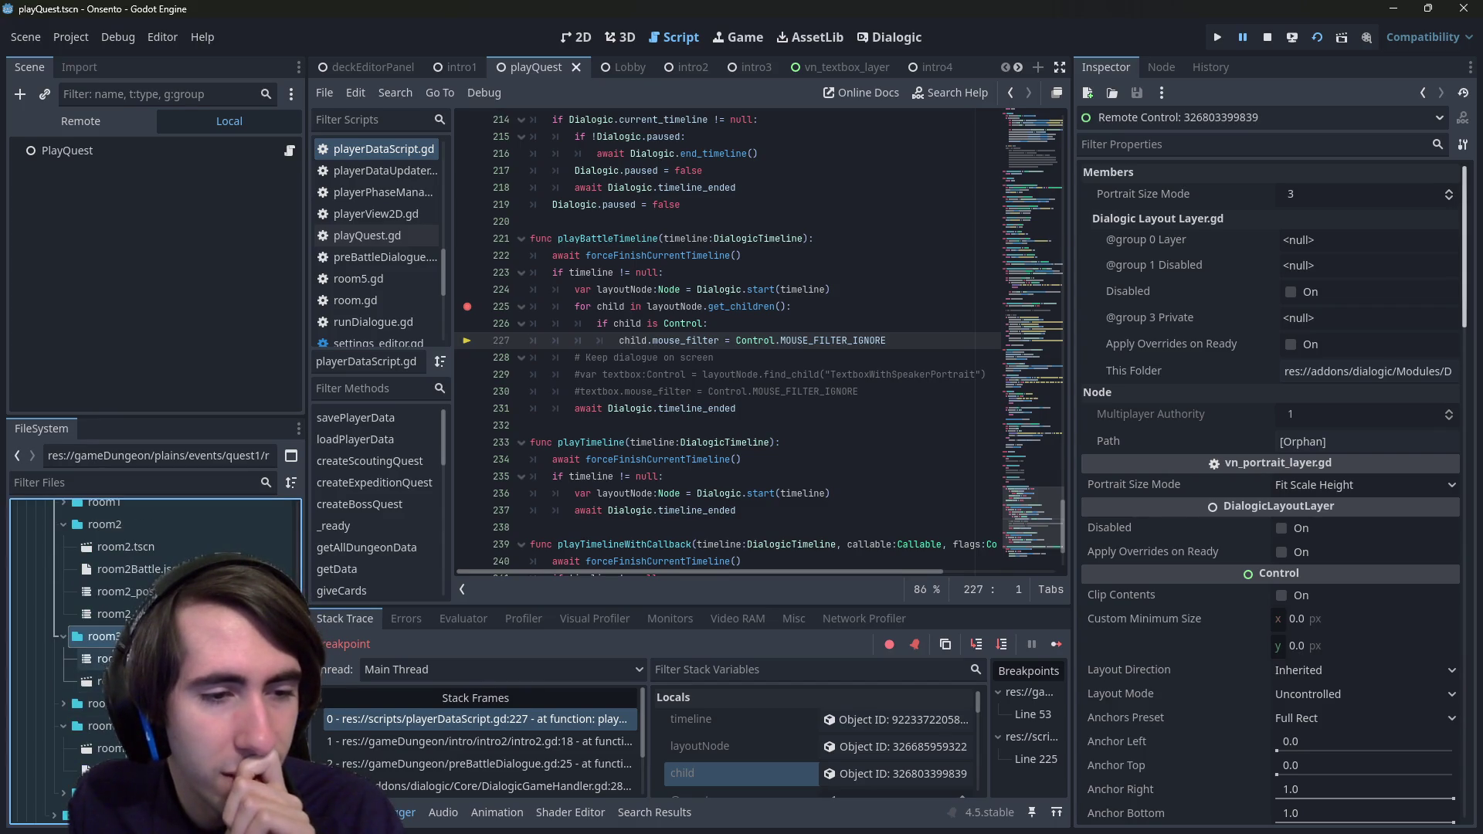
pyautogui.doubleClick(124, 569)
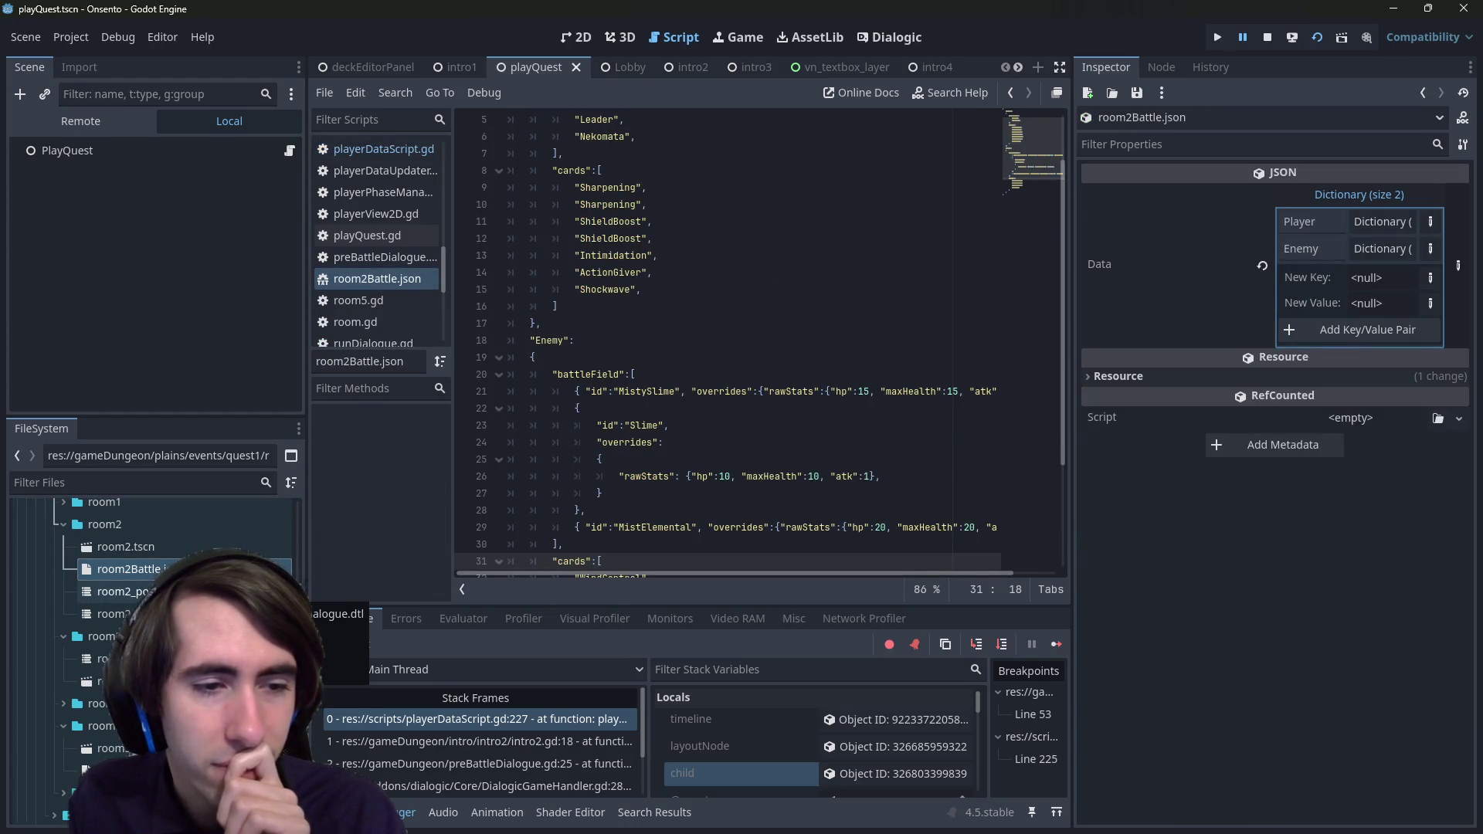
pyautogui.scroll(3, 155, 602)
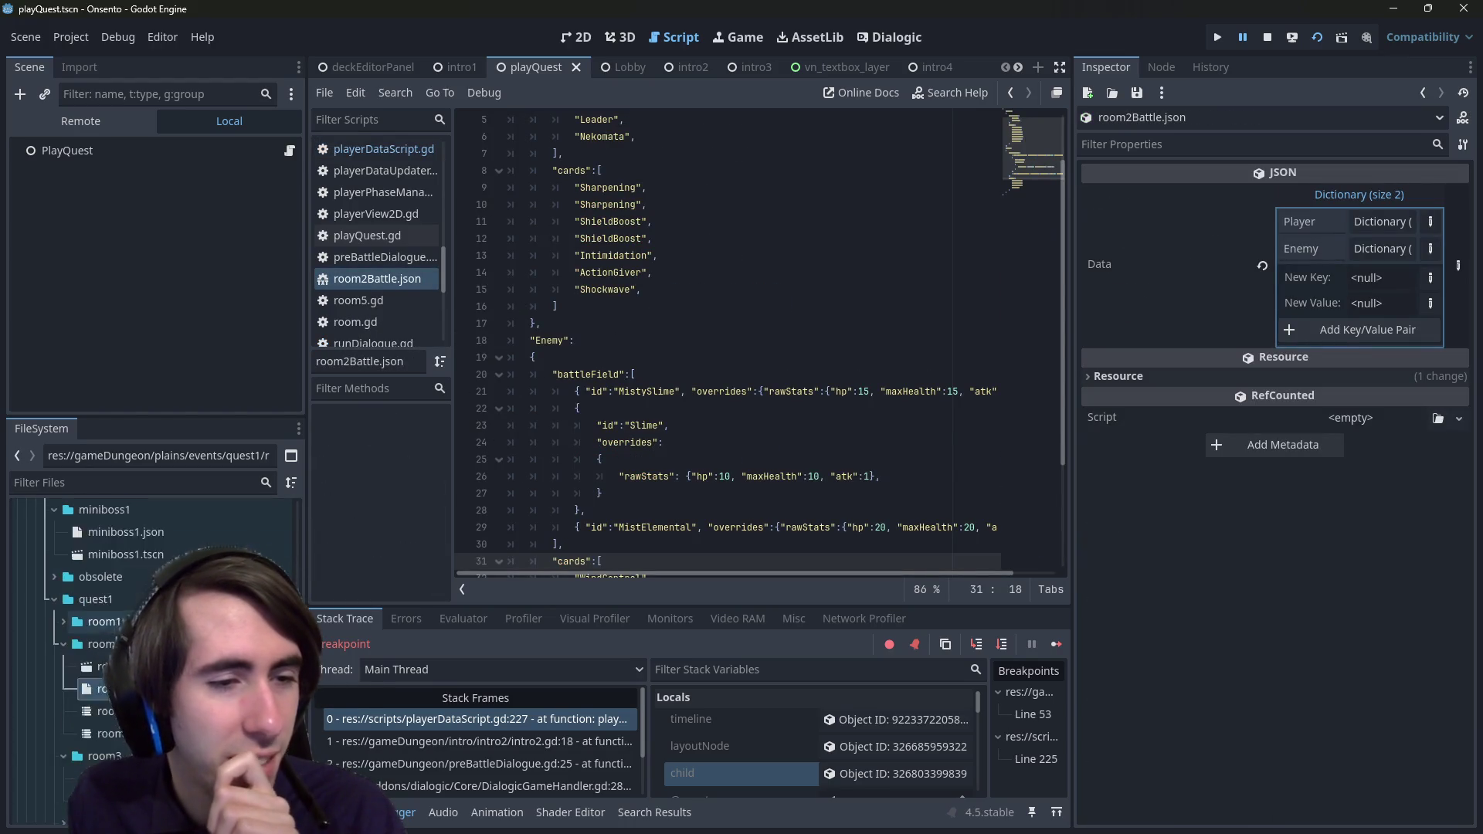
pyautogui.scroll(10, 142, 623)
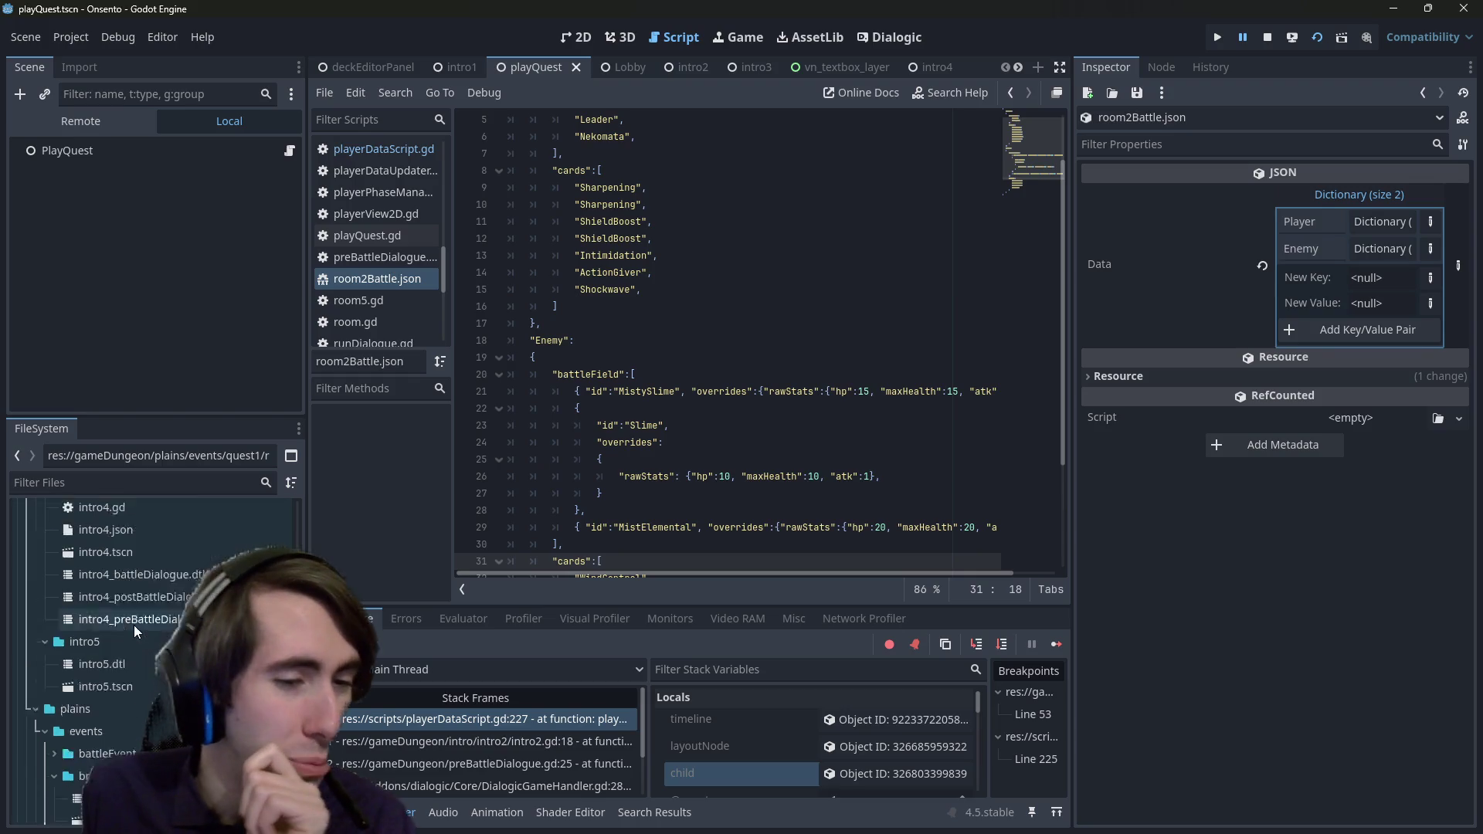
pyautogui.scroll(5, 141, 623)
pyautogui.click(116, 545)
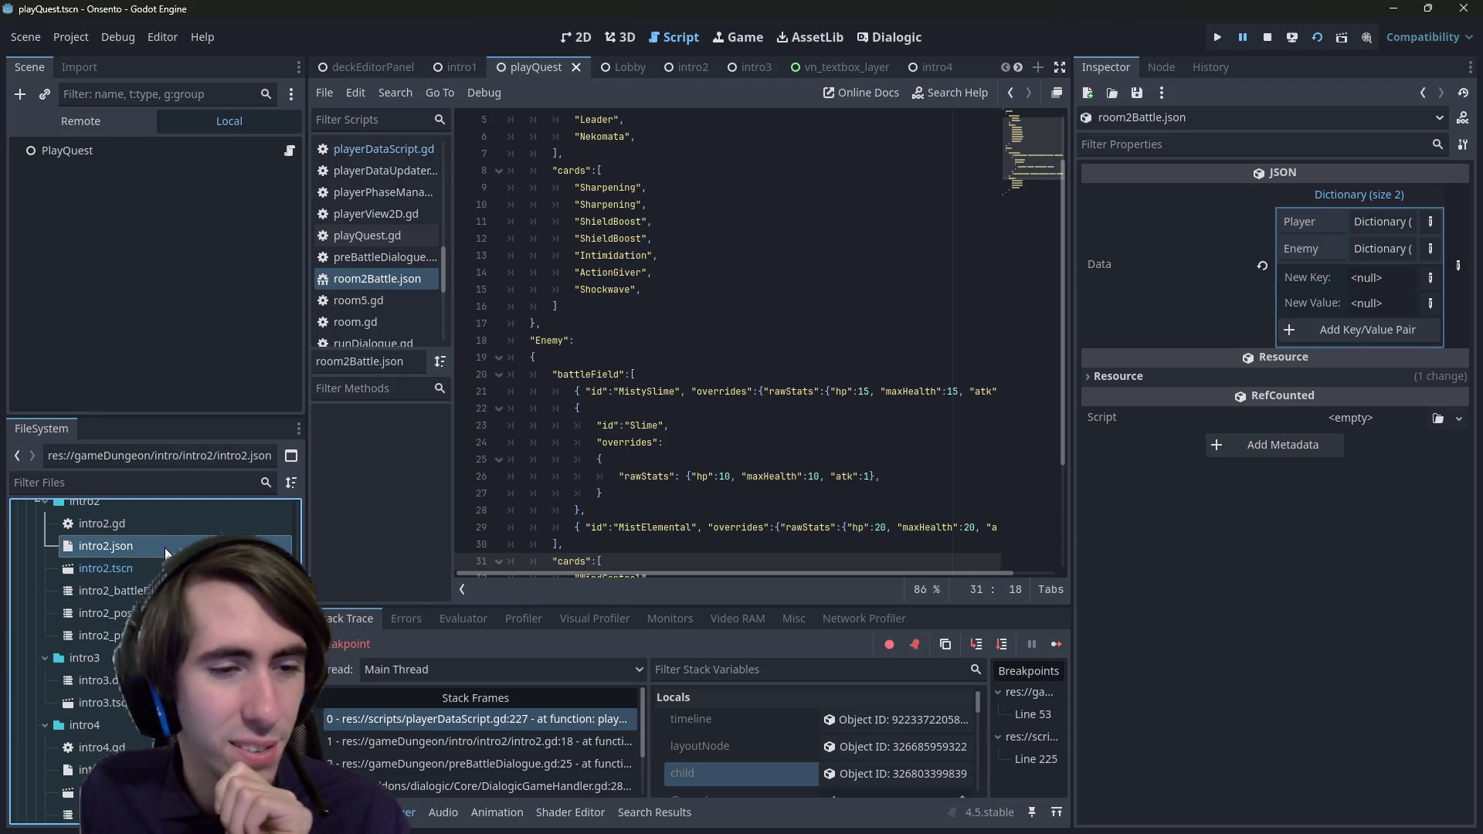
pyautogui.doubleClick(148, 591)
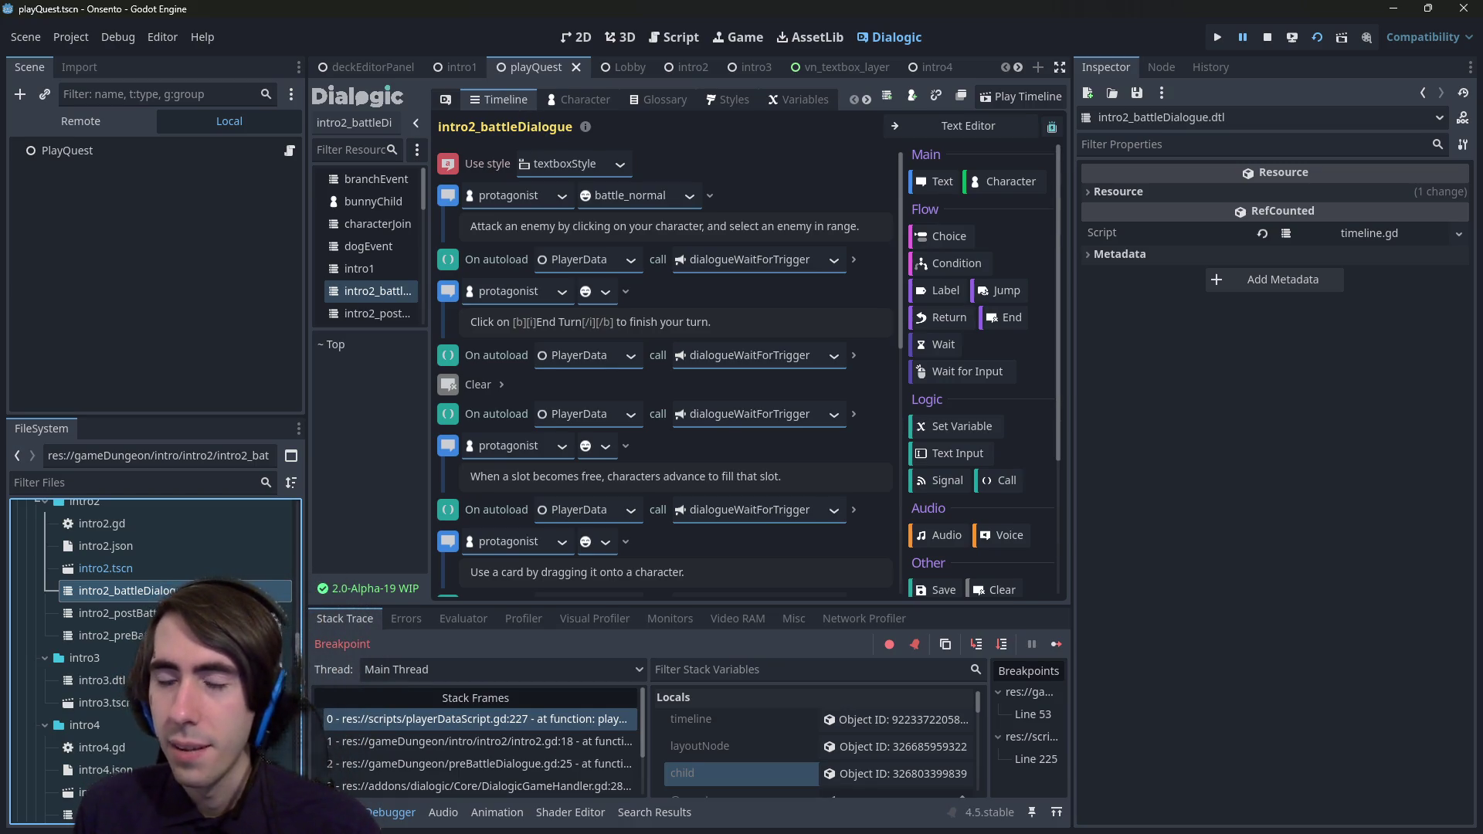
# Compare the timeline with the code, then bring playerDataScript.gd back into view.
pyautogui.click(666, 38)
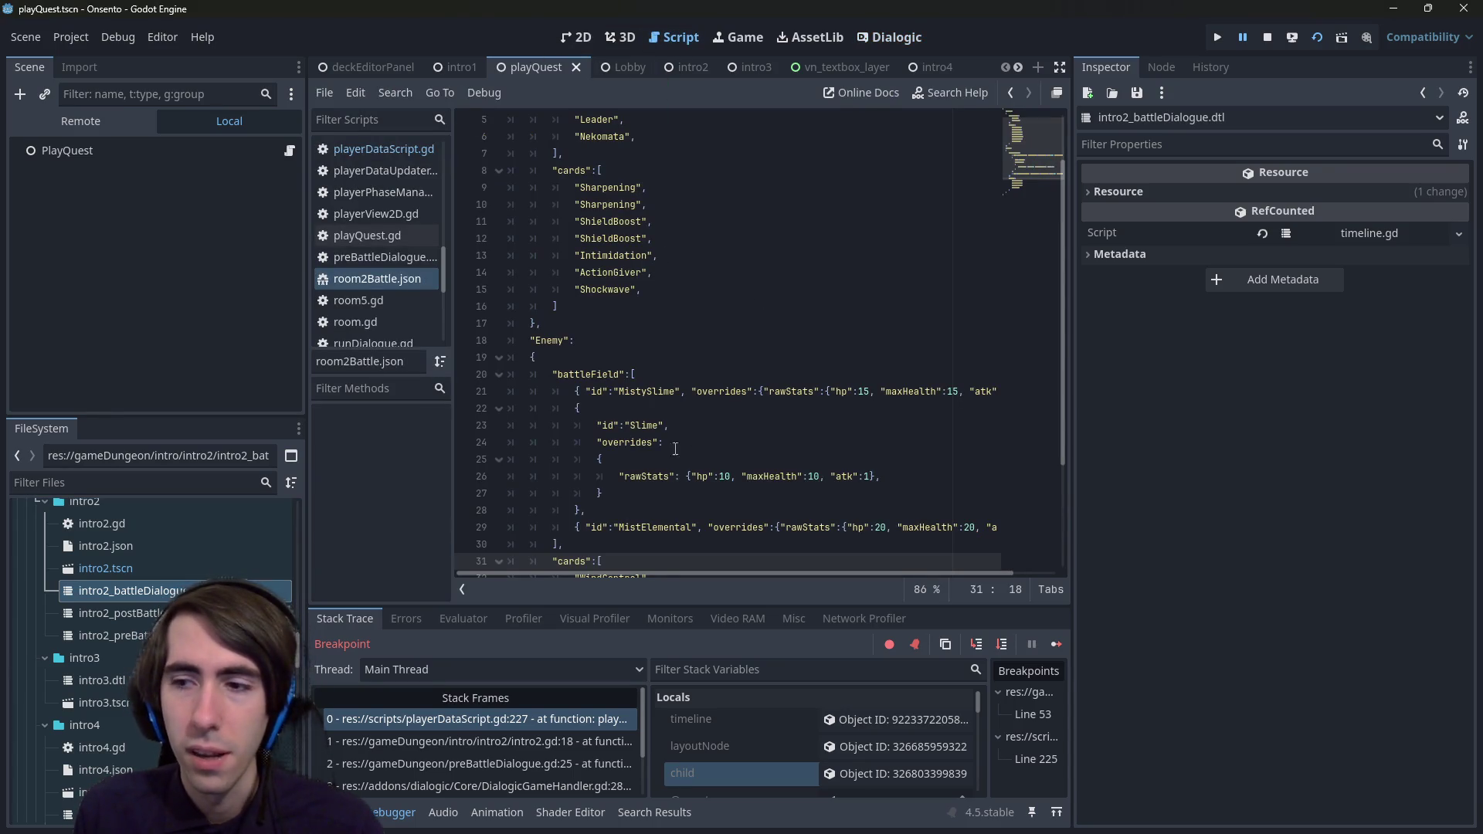
pyautogui.click(565, 42)
pyautogui.click(656, 39)
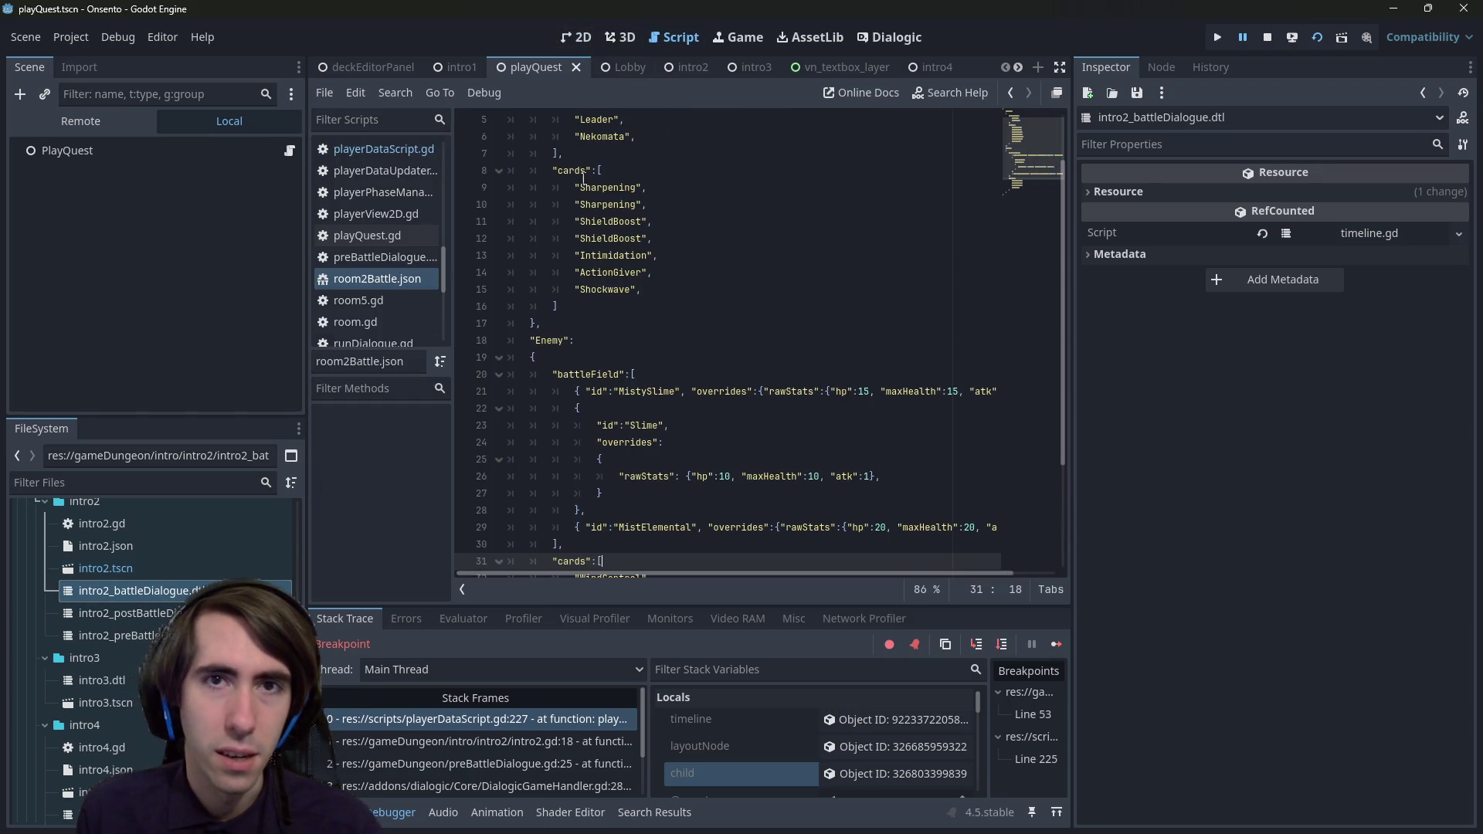
pyautogui.click(878, 39)
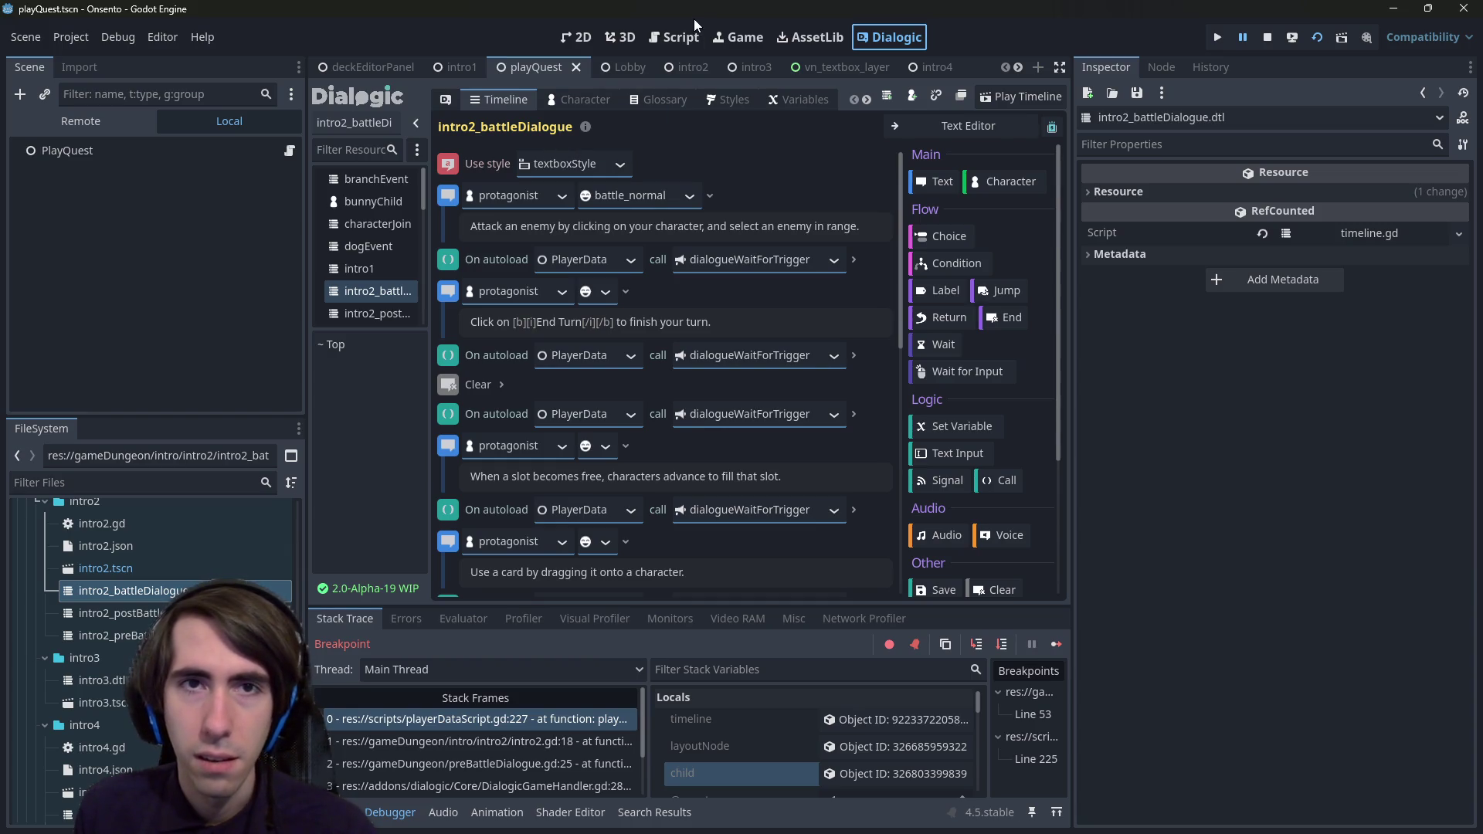
pyautogui.click(674, 39)
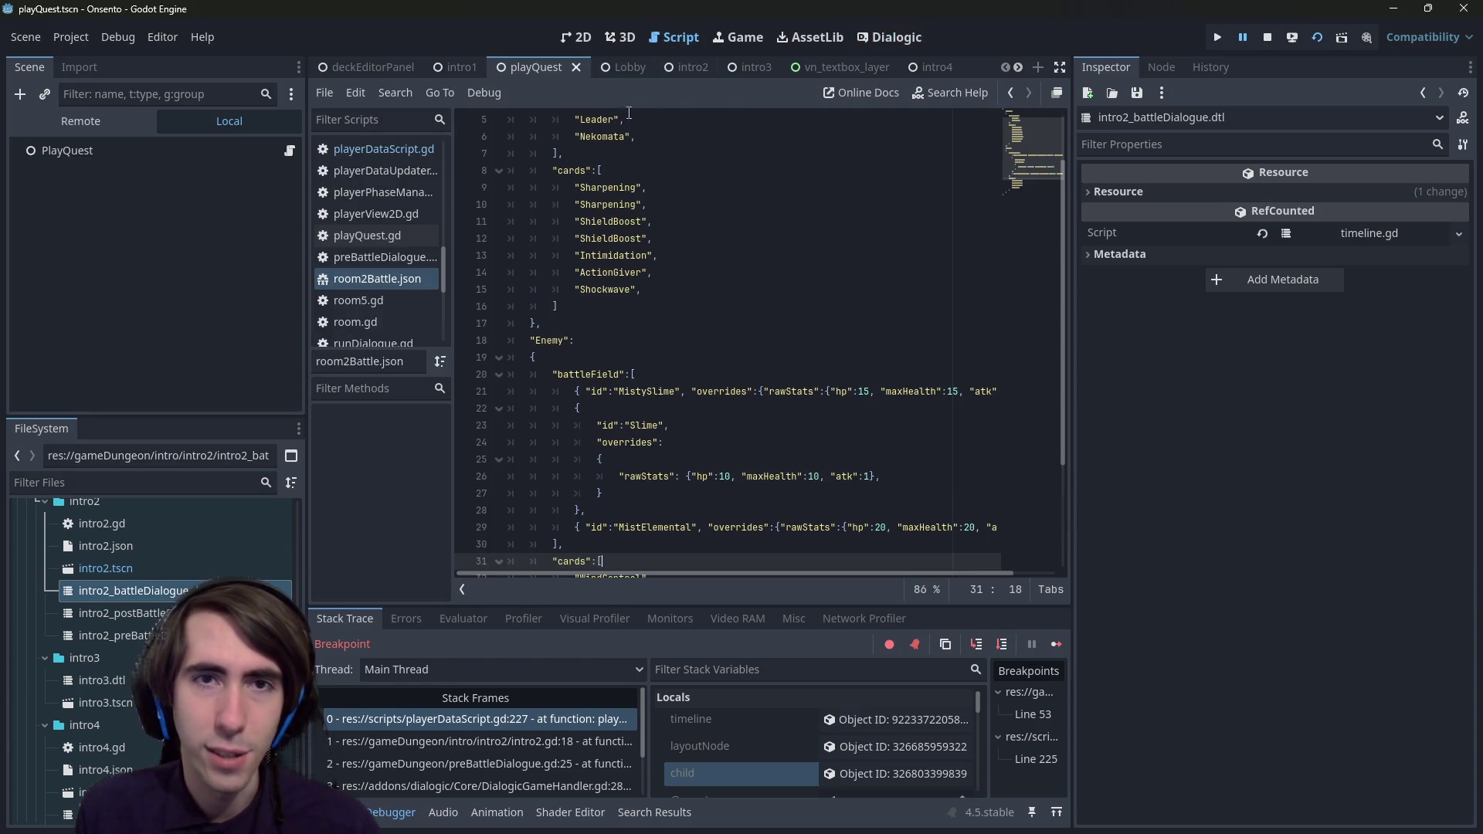
pyautogui.click(387, 148)
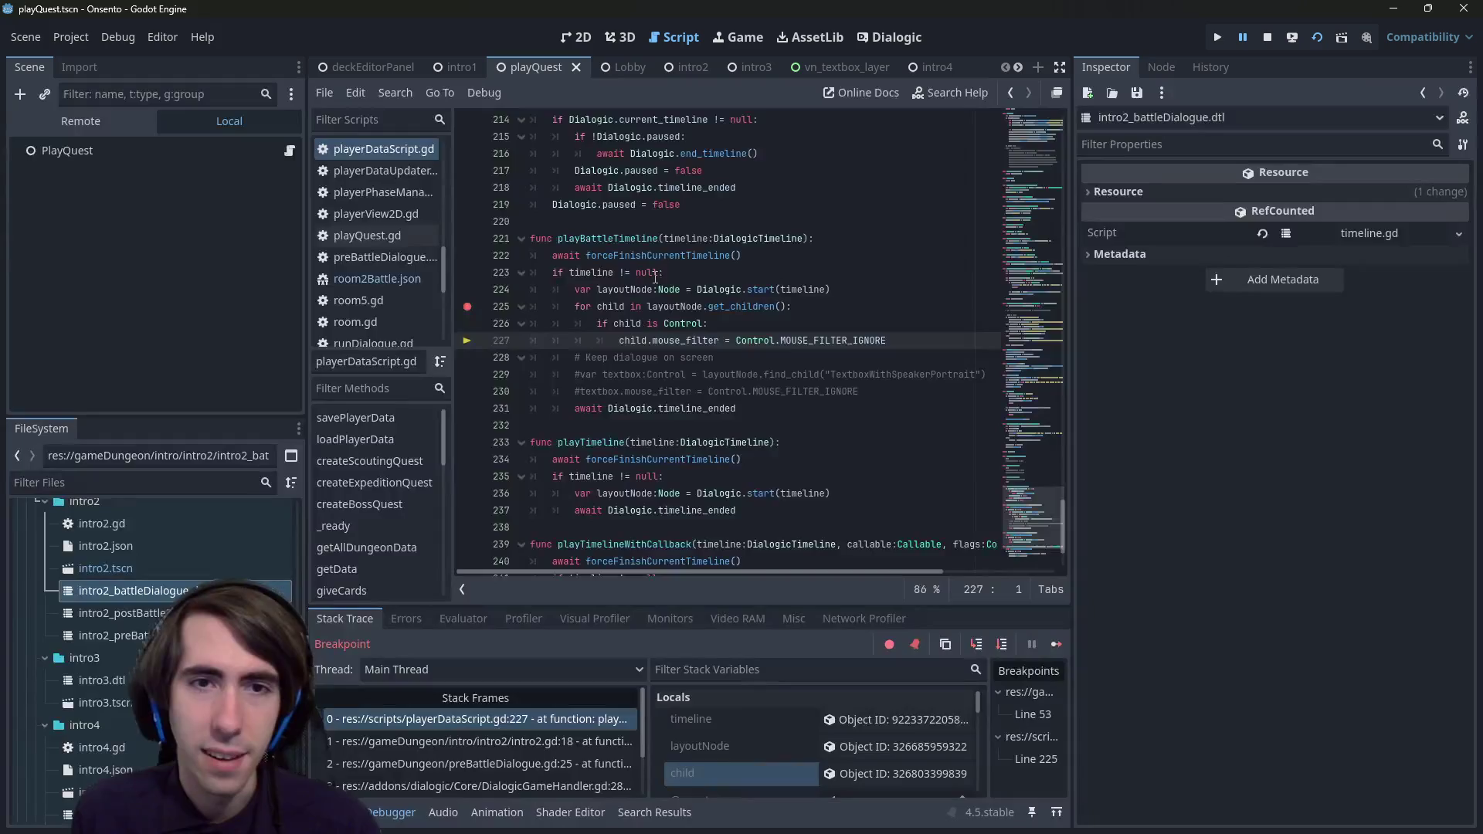
# Insert a new empty line at the top of playBattleTimeline.
pyautogui.click(670, 218)
pyautogui.press('Return')
pyautogui.press('Return')
pyautogui.press('Up')
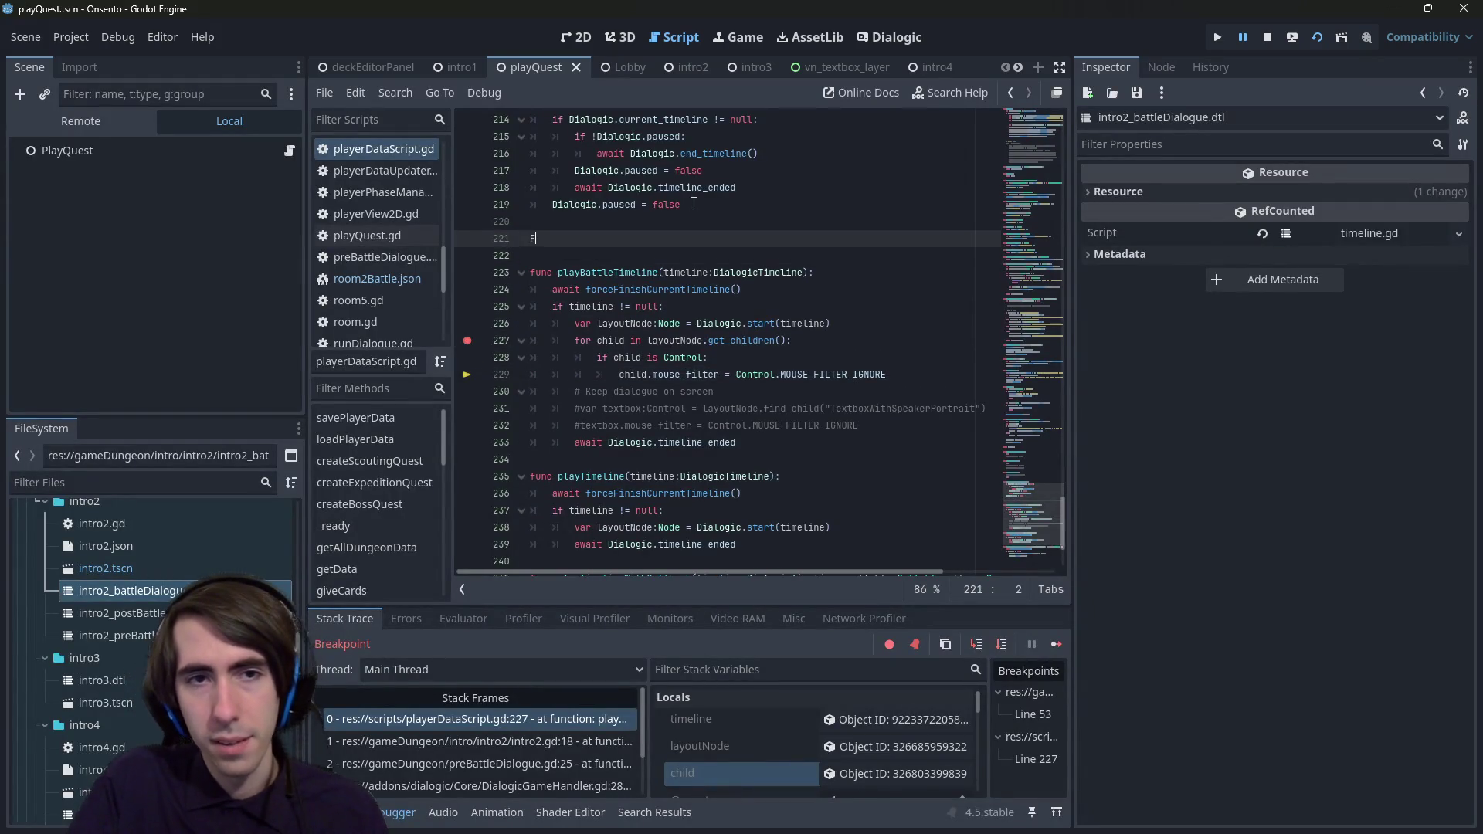
pyautogui.hotkey('ctrl', 'z')
pyautogui.hotkey('ctrl', 'z')
pyautogui.hotkey('ctrl', 'z')
pyautogui.press('Down')
pyautogui.press('Down')
pyautogui.press('Up')
pyautogui.press('Return')
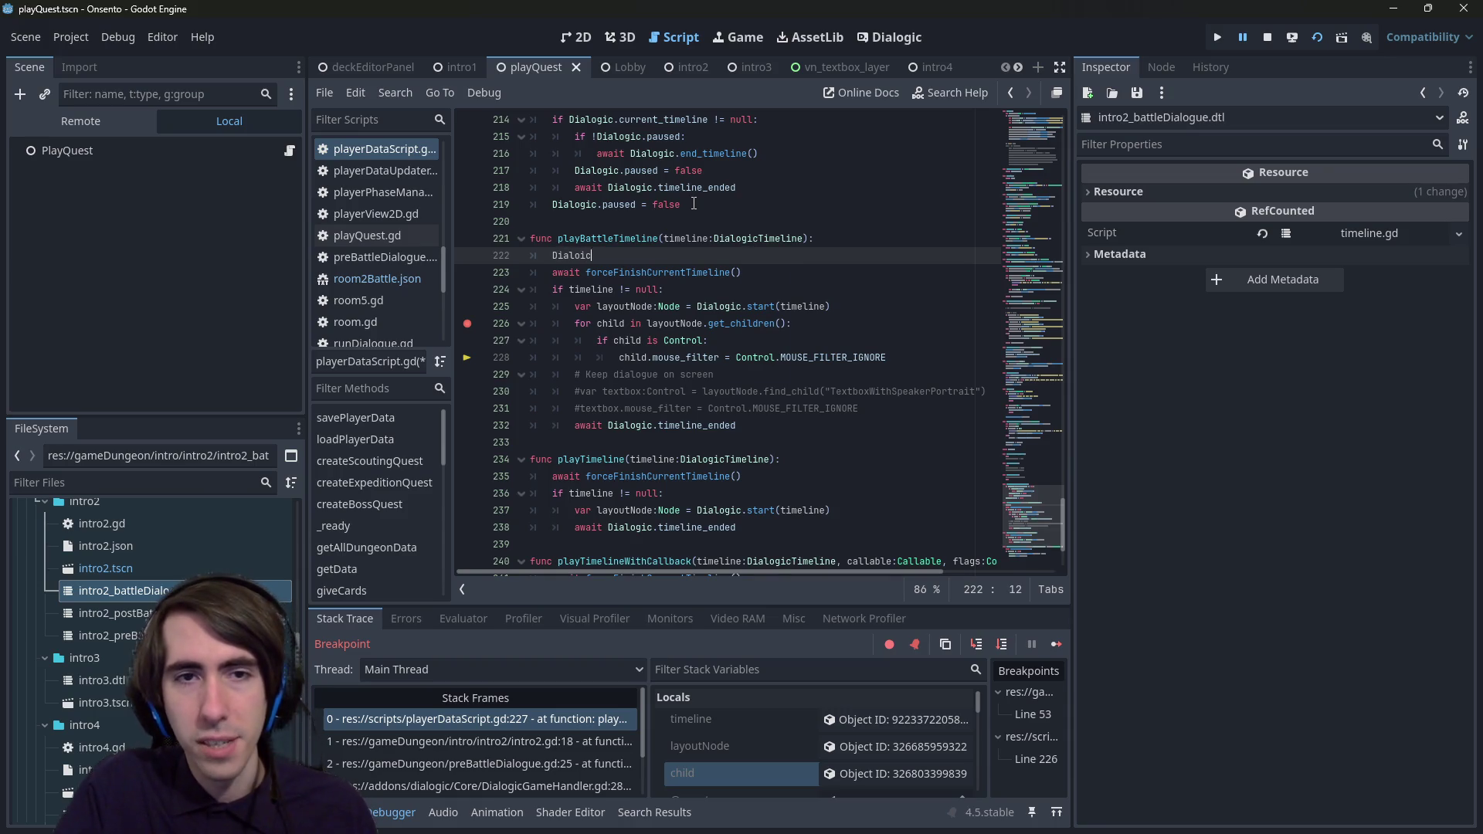
# Type Dialogic.Styles.style_changed using autocomplete and jump to its definition.
pyautogui.press('BackSpace')
pyautogui.press('BackSpace')
pyautogui.write('gic.st')
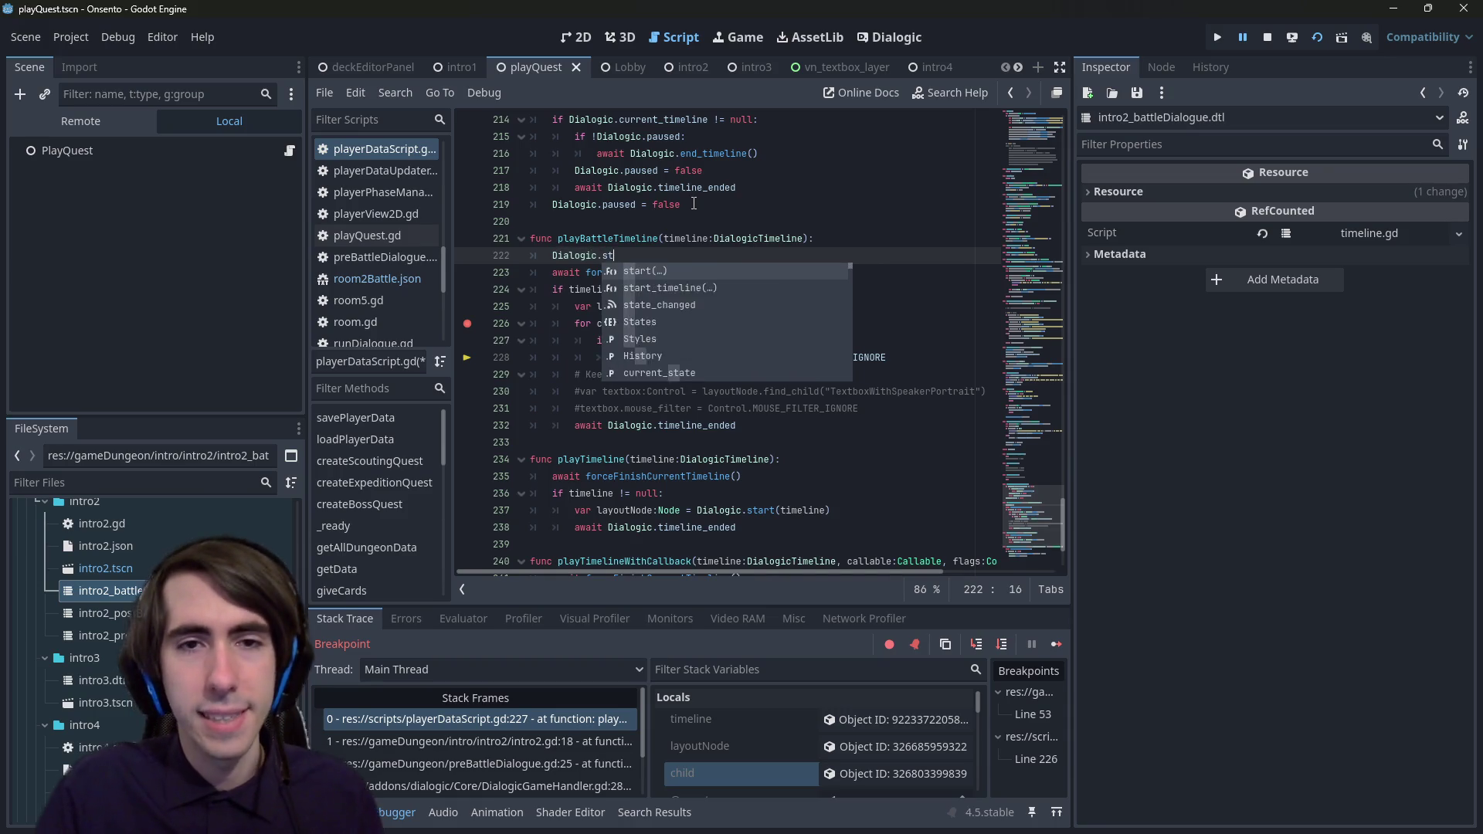
pyautogui.write('y')
pyautogui.press('BackSpace')
pyautogui.press('BackSpace')
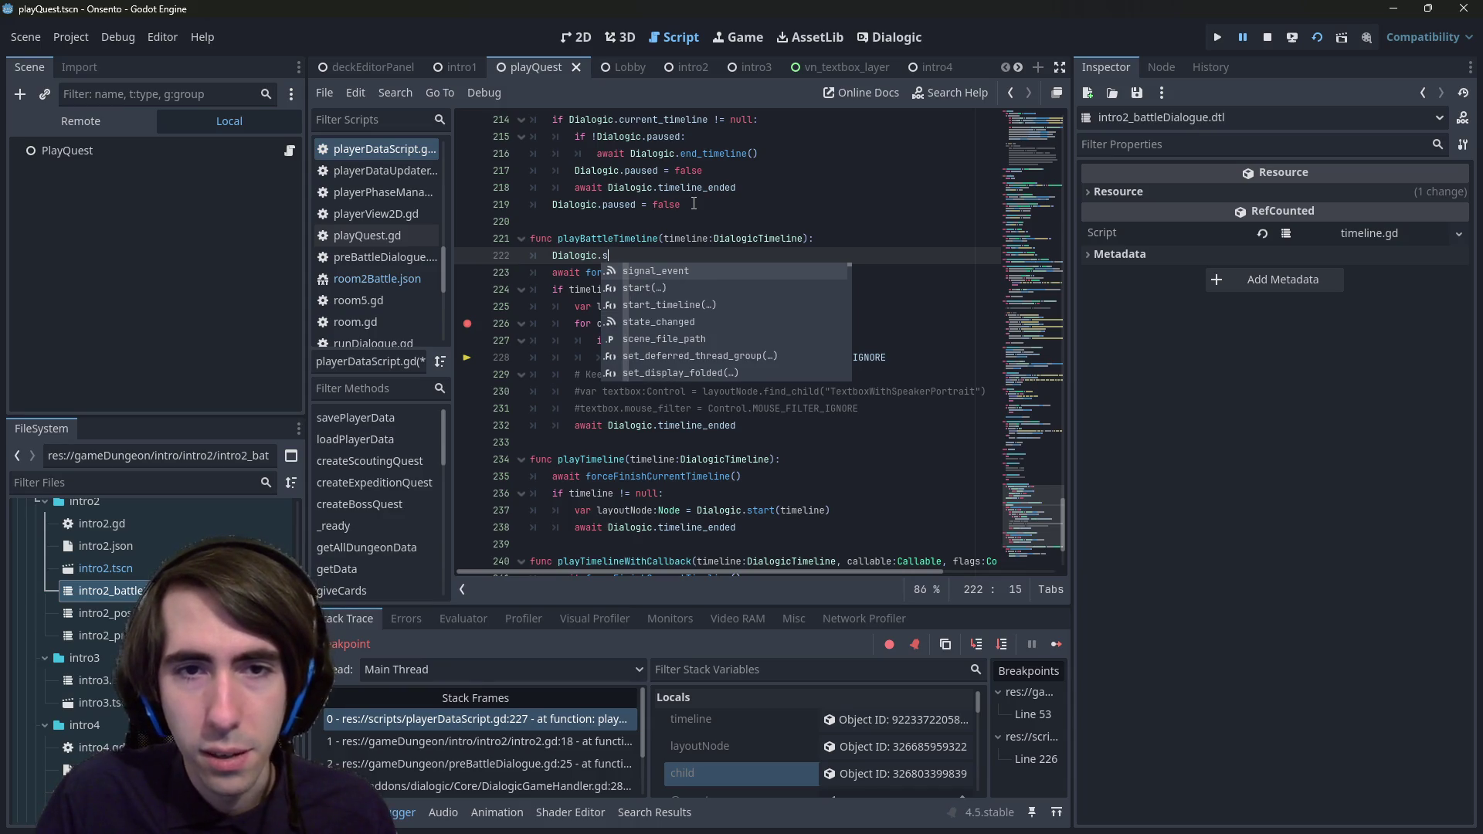
pyautogui.write('ty')
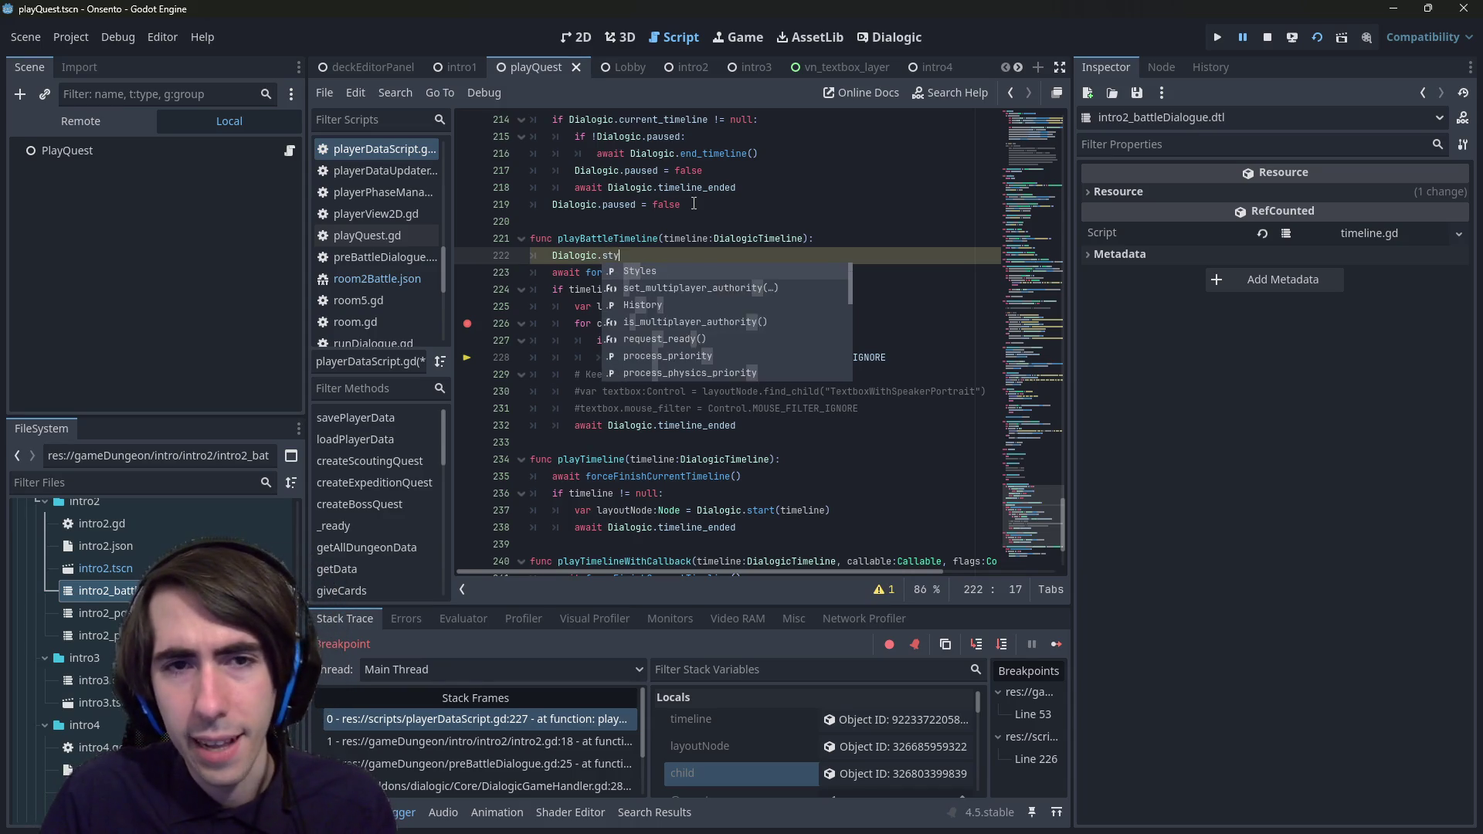
pyautogui.write('le')
pyautogui.press('Return')
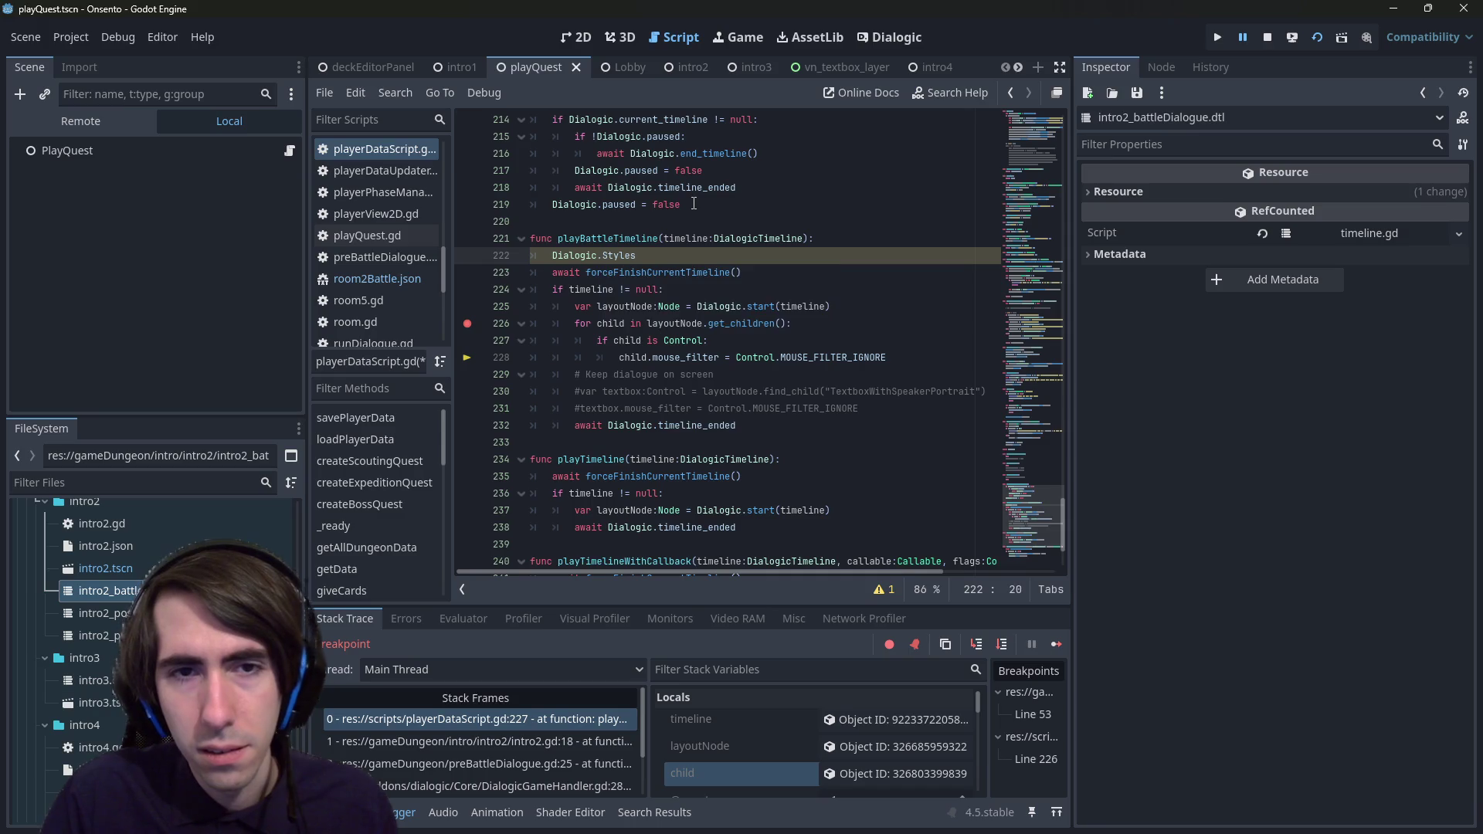
pyautogui.write('.style')
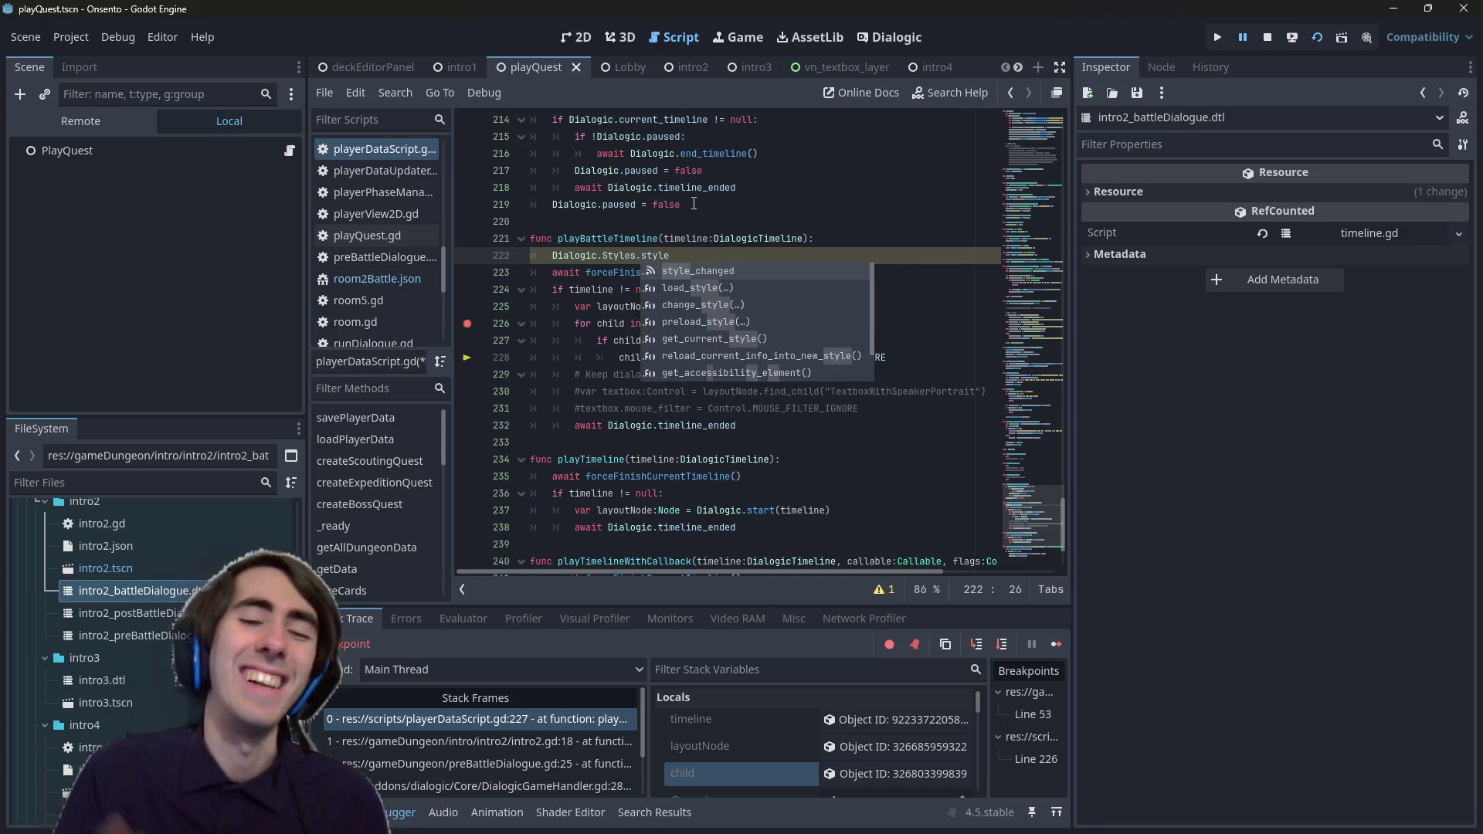
pyautogui.press('Return')
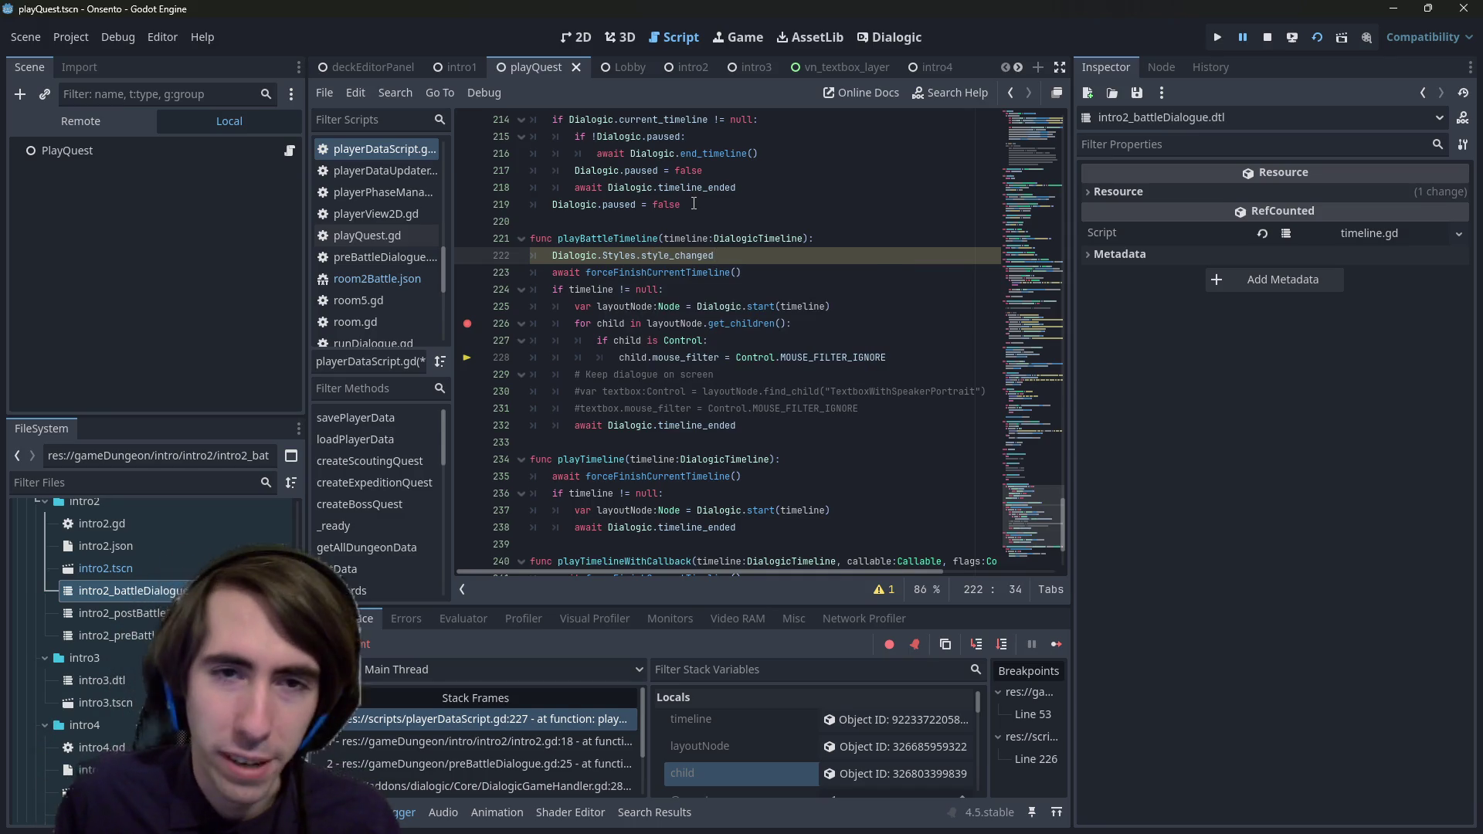
pyautogui.keyDown('ctrl'); pyautogui.click(697, 262); pyautogui.keyUp('ctrl')
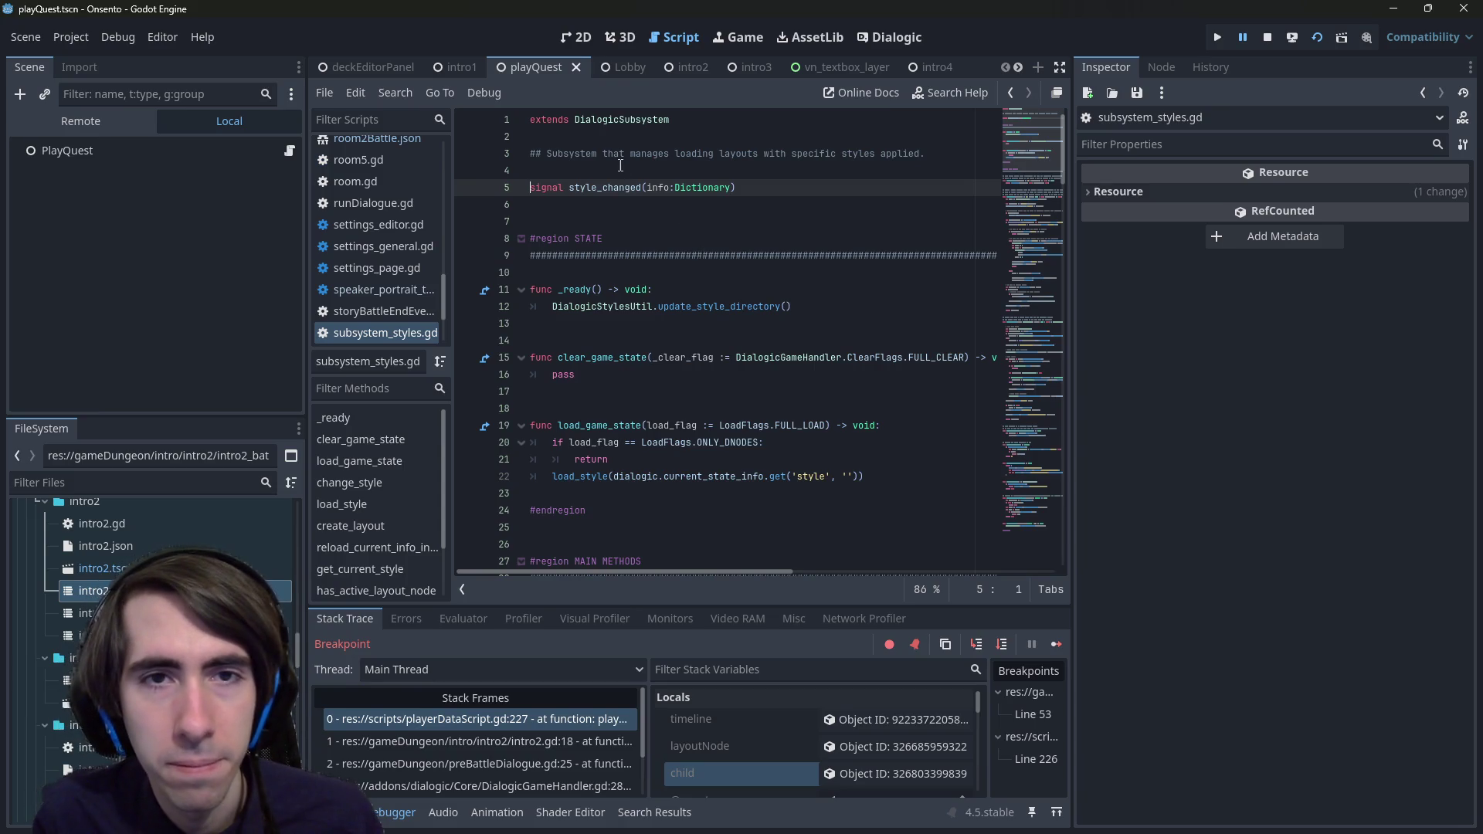
# View the style_changed signal in subsystem_styles.gd, then go back to playerDataScript.gd.
pyautogui.keyDown('shift'); pyautogui.click(491, 196); pyautogui.keyUp('shift')
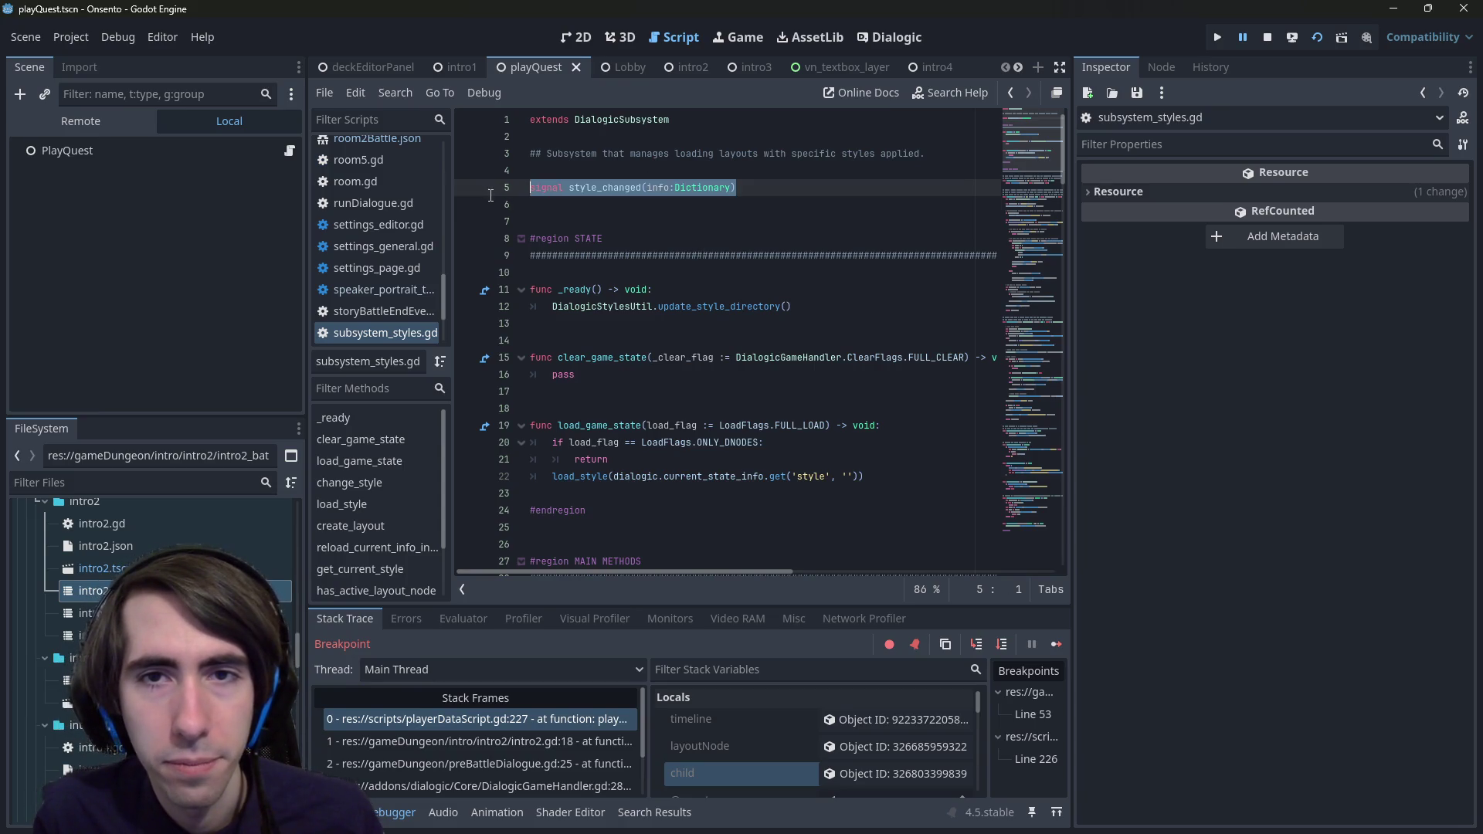
pyautogui.doubleClick(618, 185)
pyautogui.press('Home')
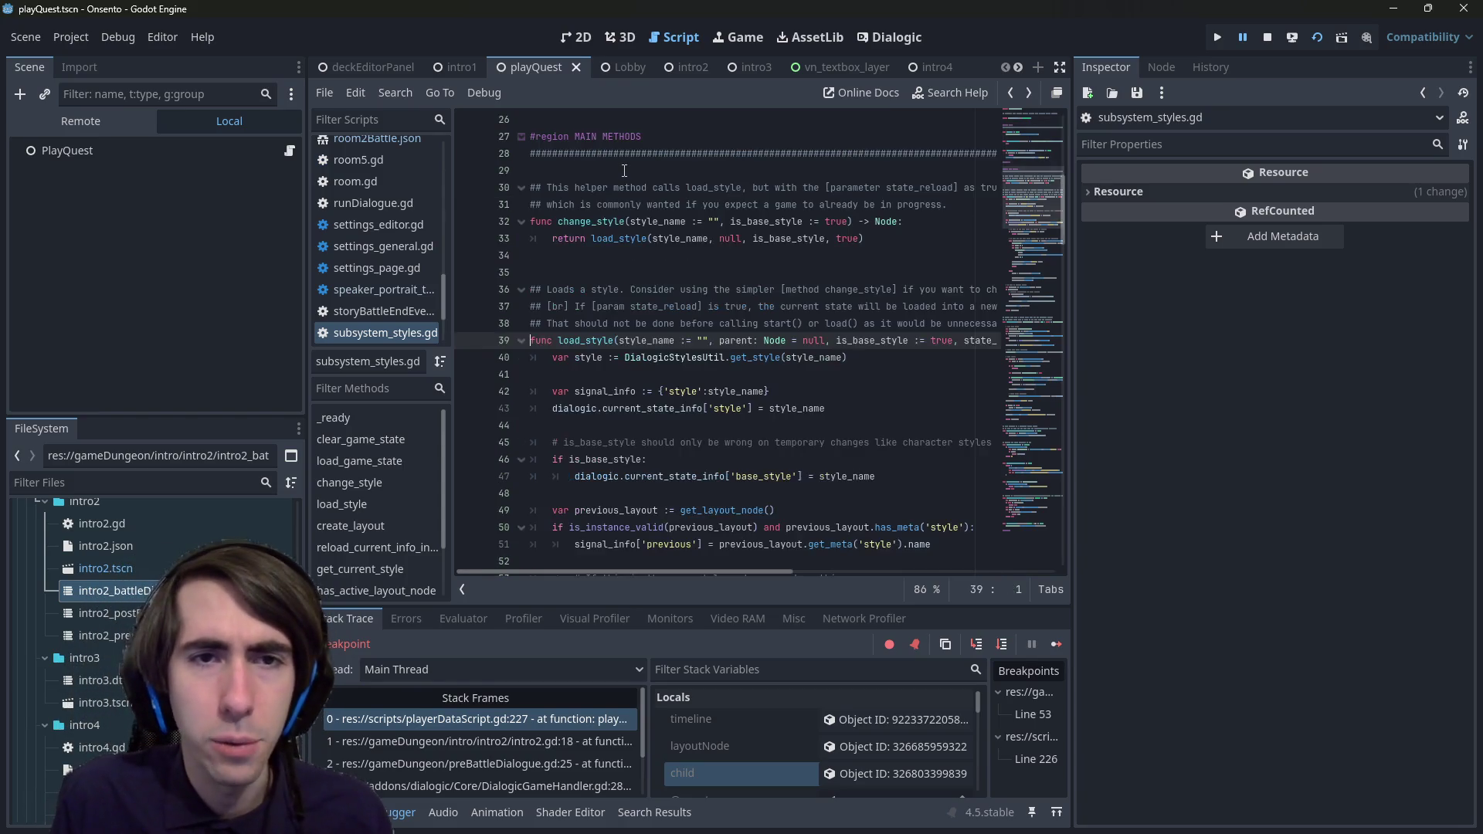
pyautogui.hotkey('alt', 'Left')
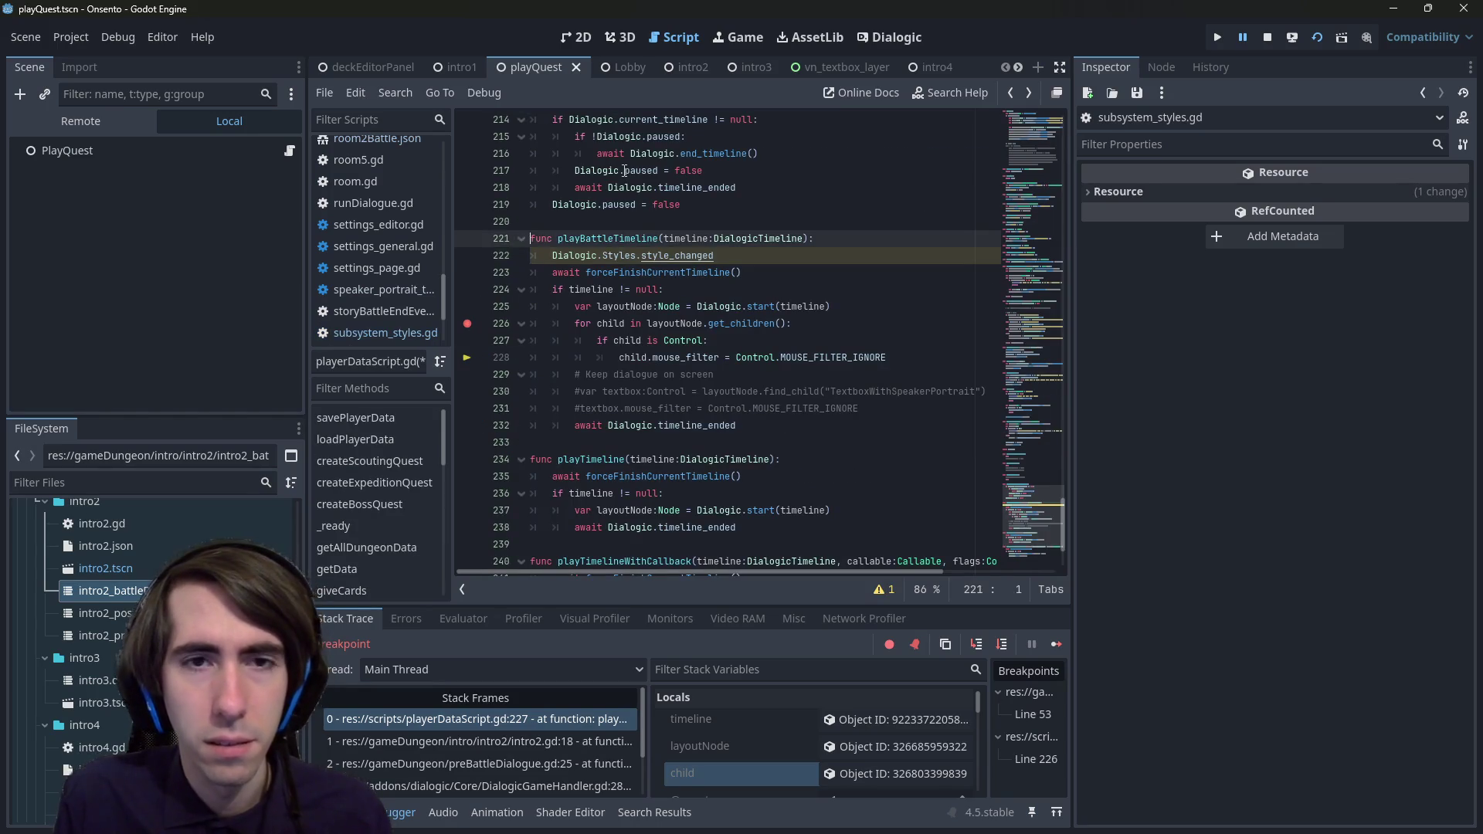
# Add an empty func onLayoutLoaded(): on line 221.
pyautogui.write('func')
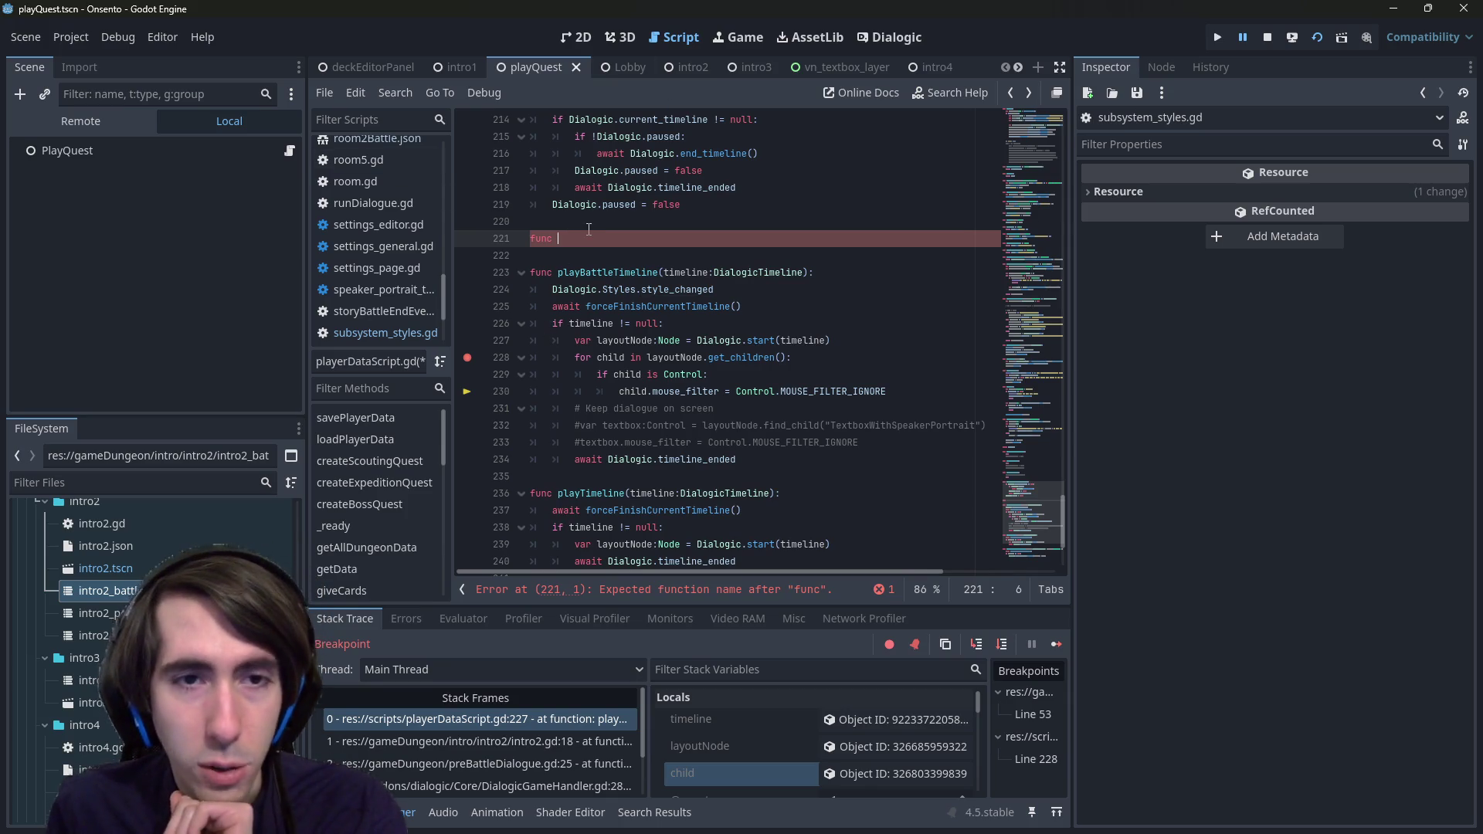
pyautogui.scroll(2, 638, 280)
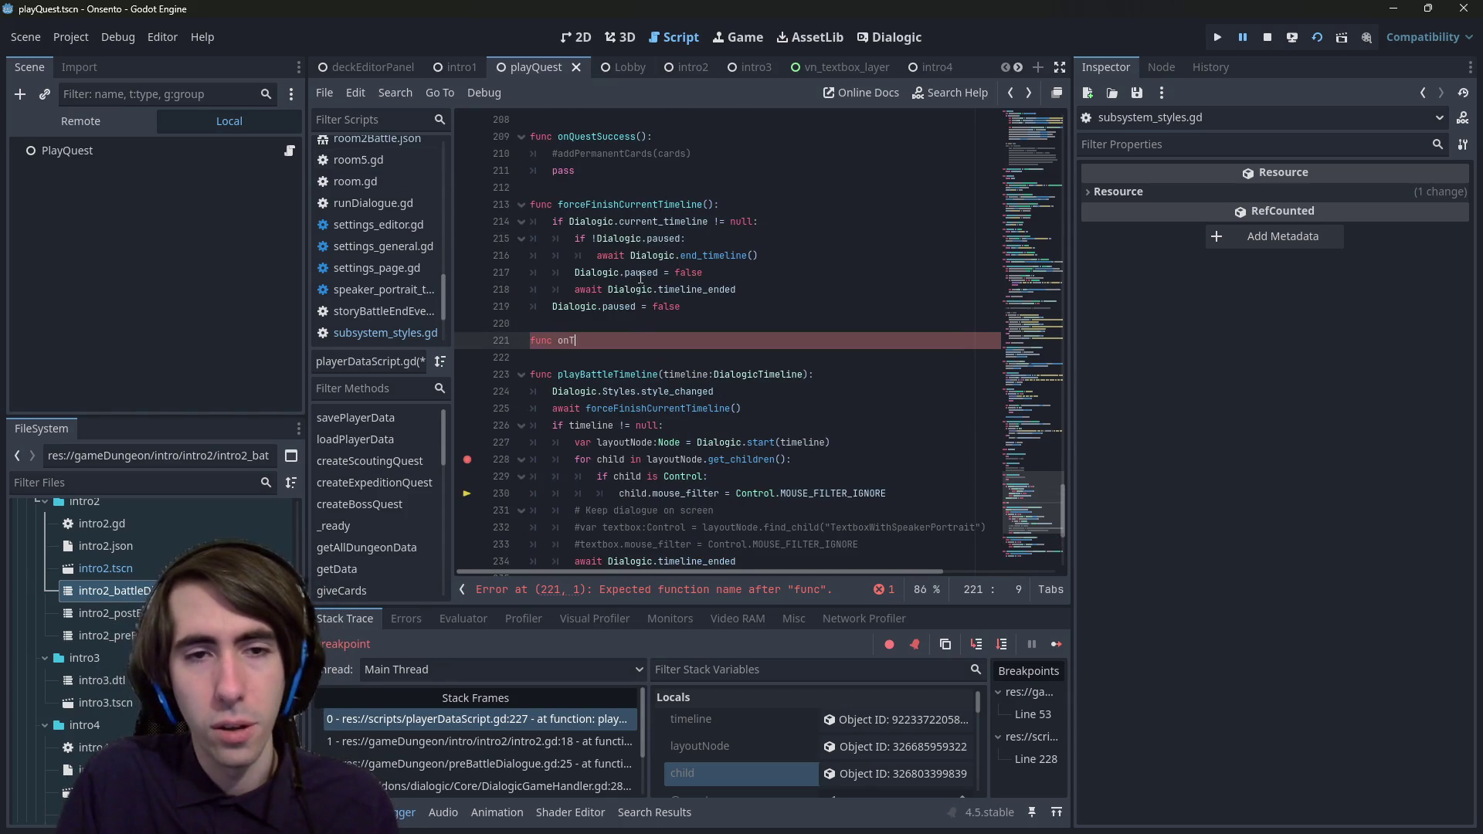
pyautogui.press('BackSpace')
pyautogui.write('LayoutLoaded(')
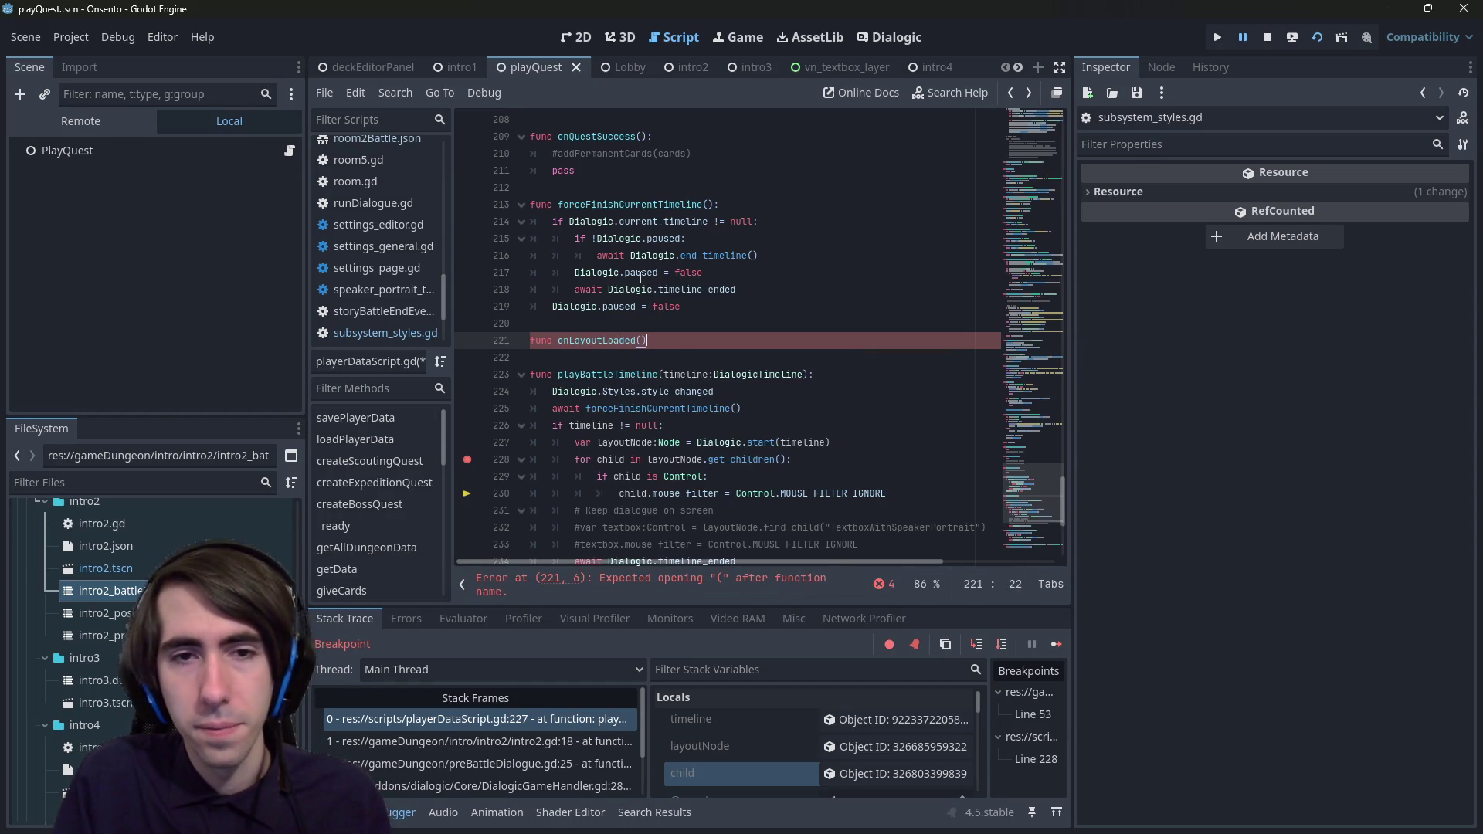
pyautogui.write(':')
pyautogui.press('Return')
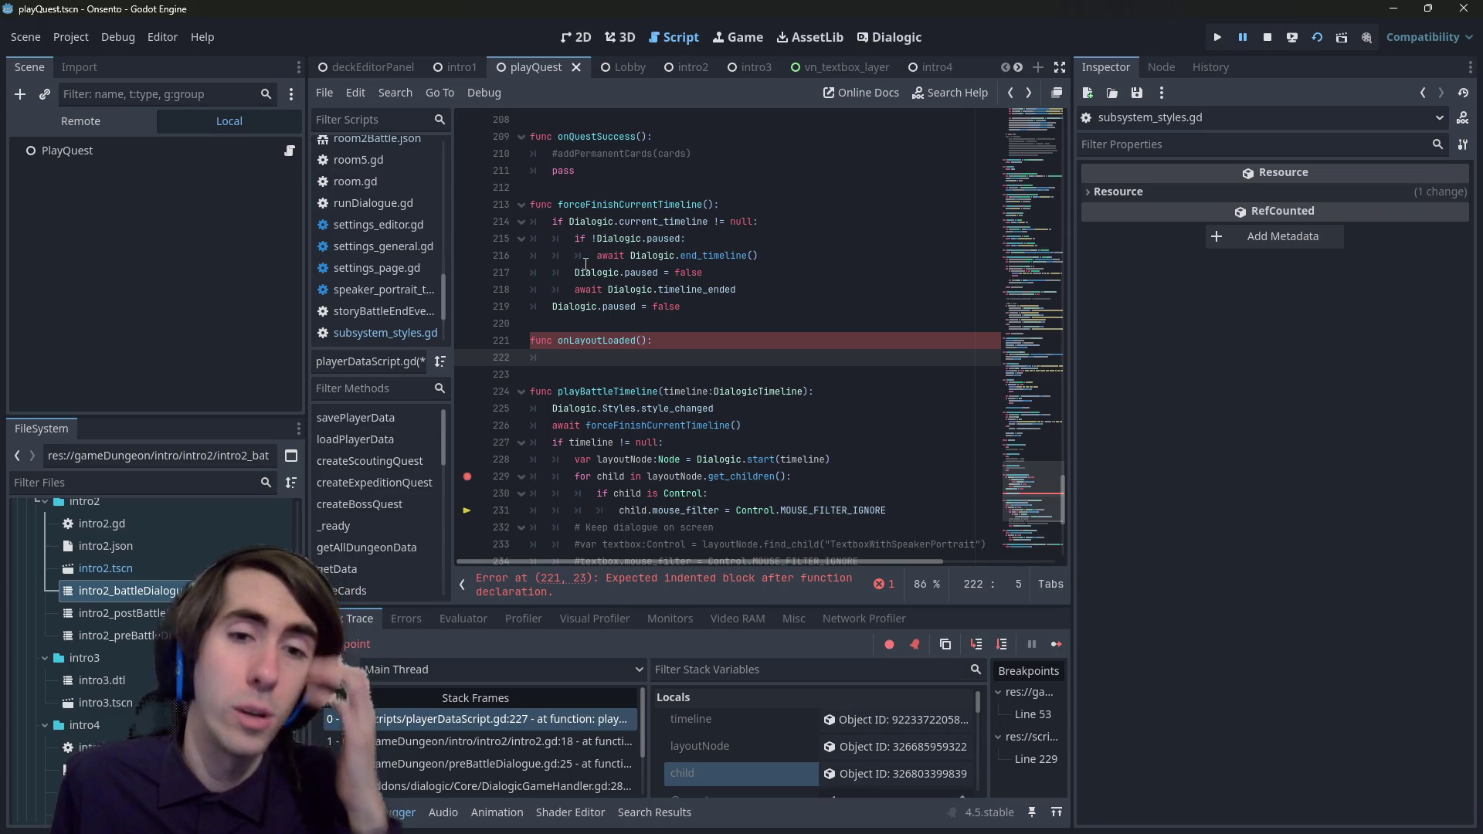
# Cut the Dialogic.Styles.style_changed line out of playBattleTimeline.
pyautogui.moveTo(740, 414); pyautogui.dragTo(543, 410)
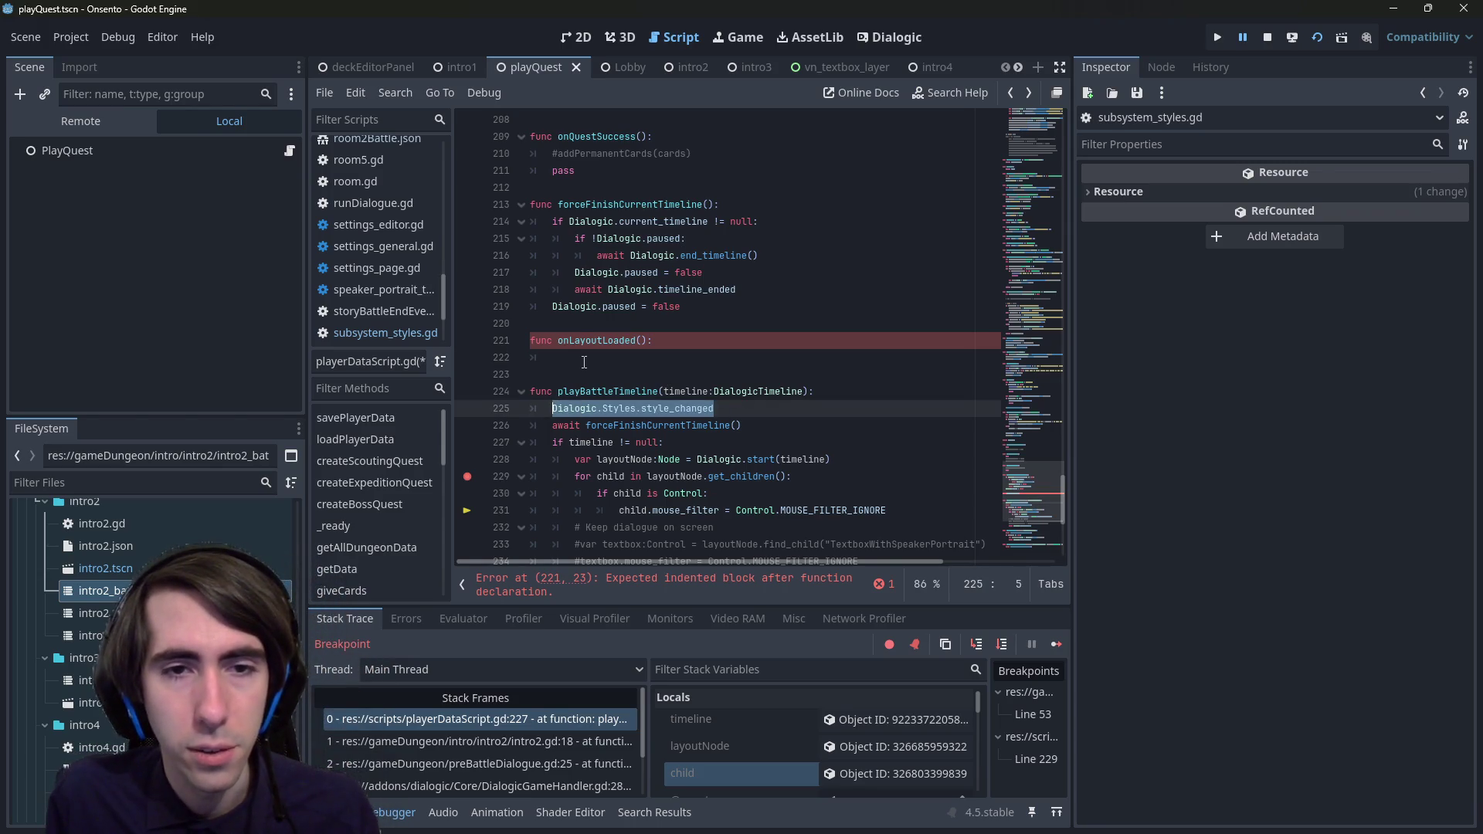
pyautogui.hotkey('ctrl', 'x')
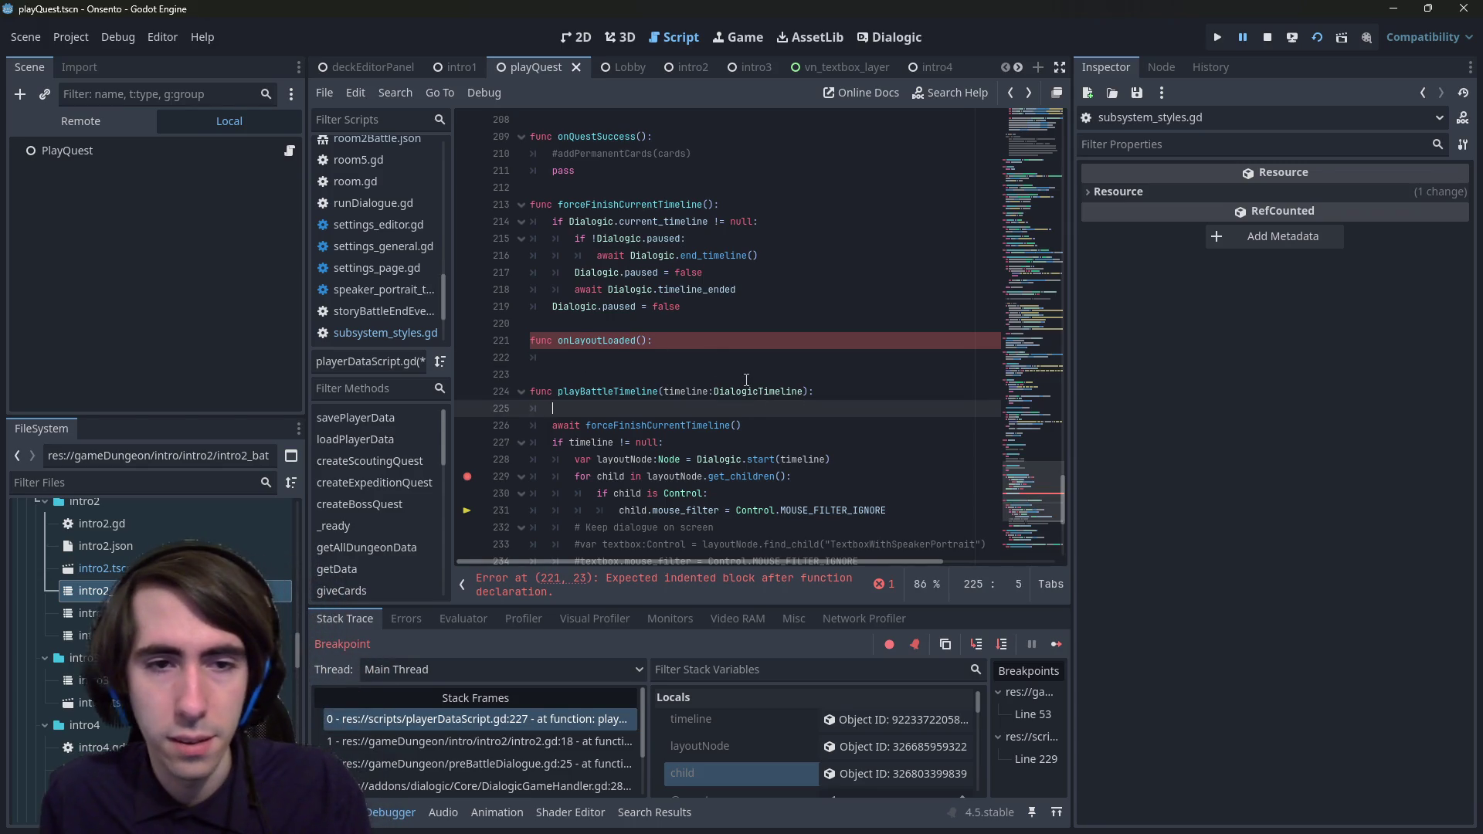
pyautogui.press('BackSpace')
pyautogui.press('BackSpace')
pyautogui.scroll(8, 727, 263)
pyautogui.scroll(10, 728, 263)
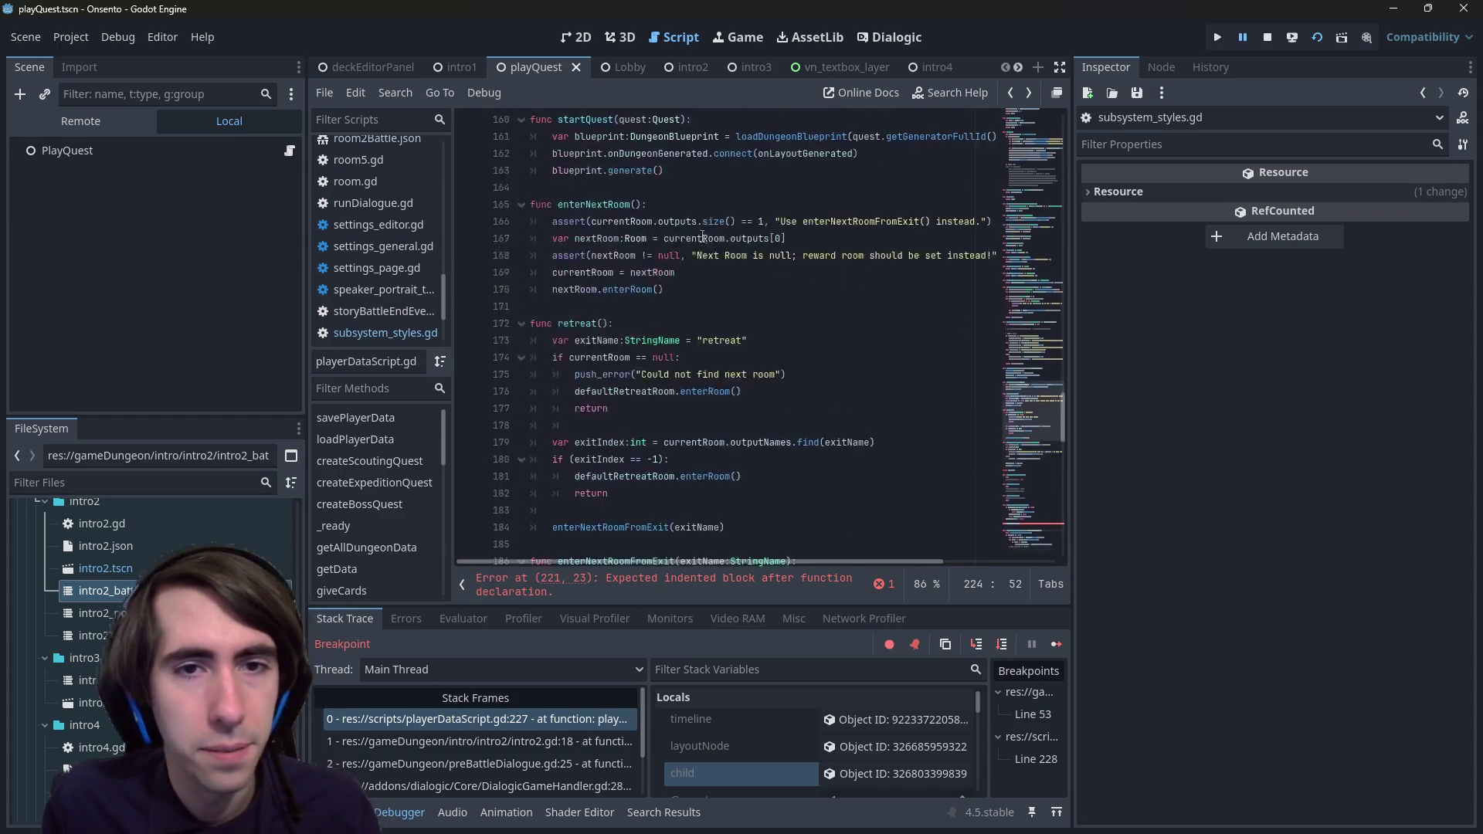
# Find _ready and paste the Dialogic.Styles.style_changed reference on a new line.
pyautogui.hotkey('ctrl', 'f')
pyautogui.write('ready')
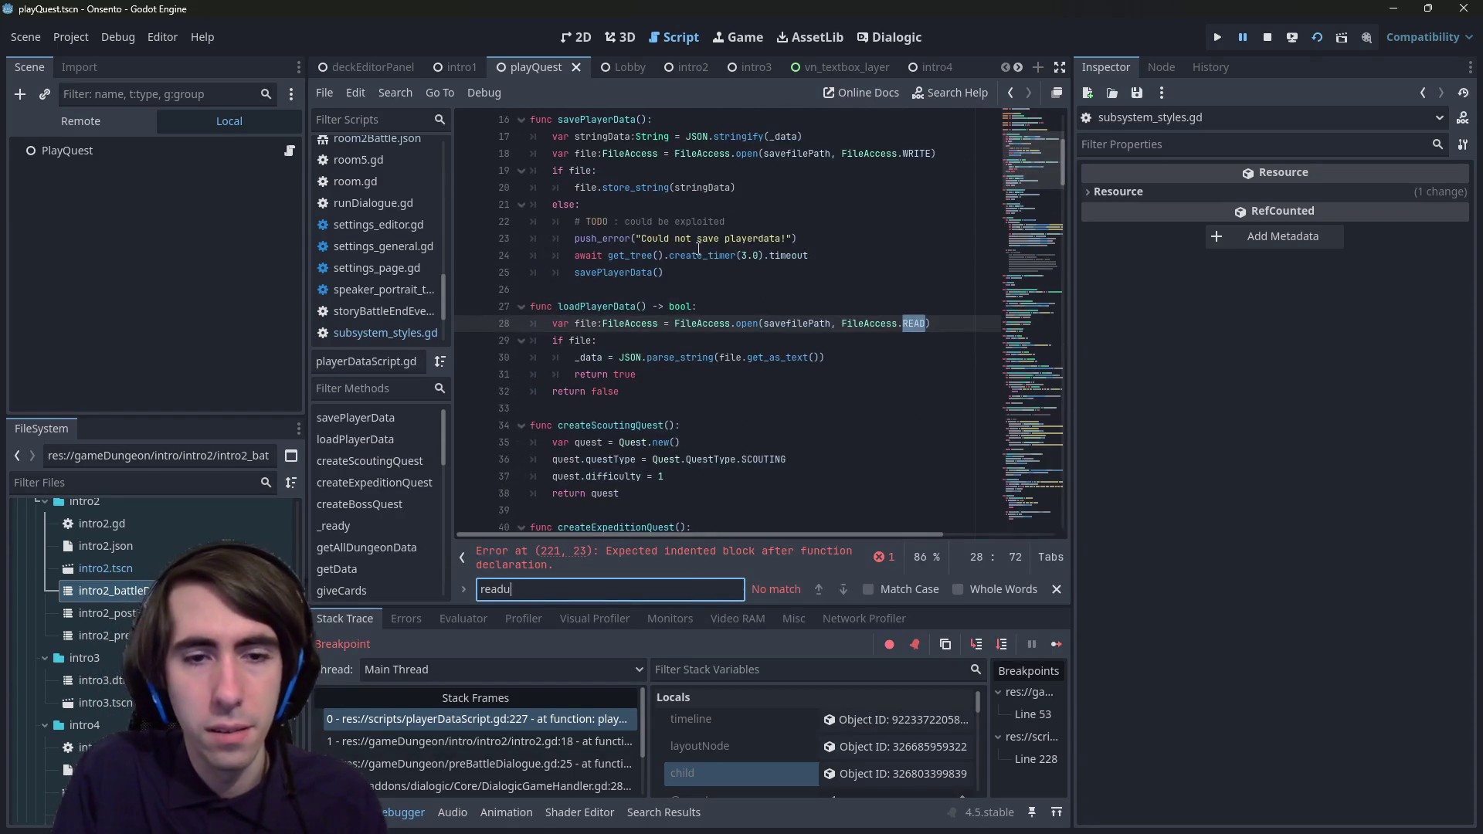
pyautogui.click(696, 323)
pyautogui.press('Return')
pyautogui.hotkey('ctrl', 'v')
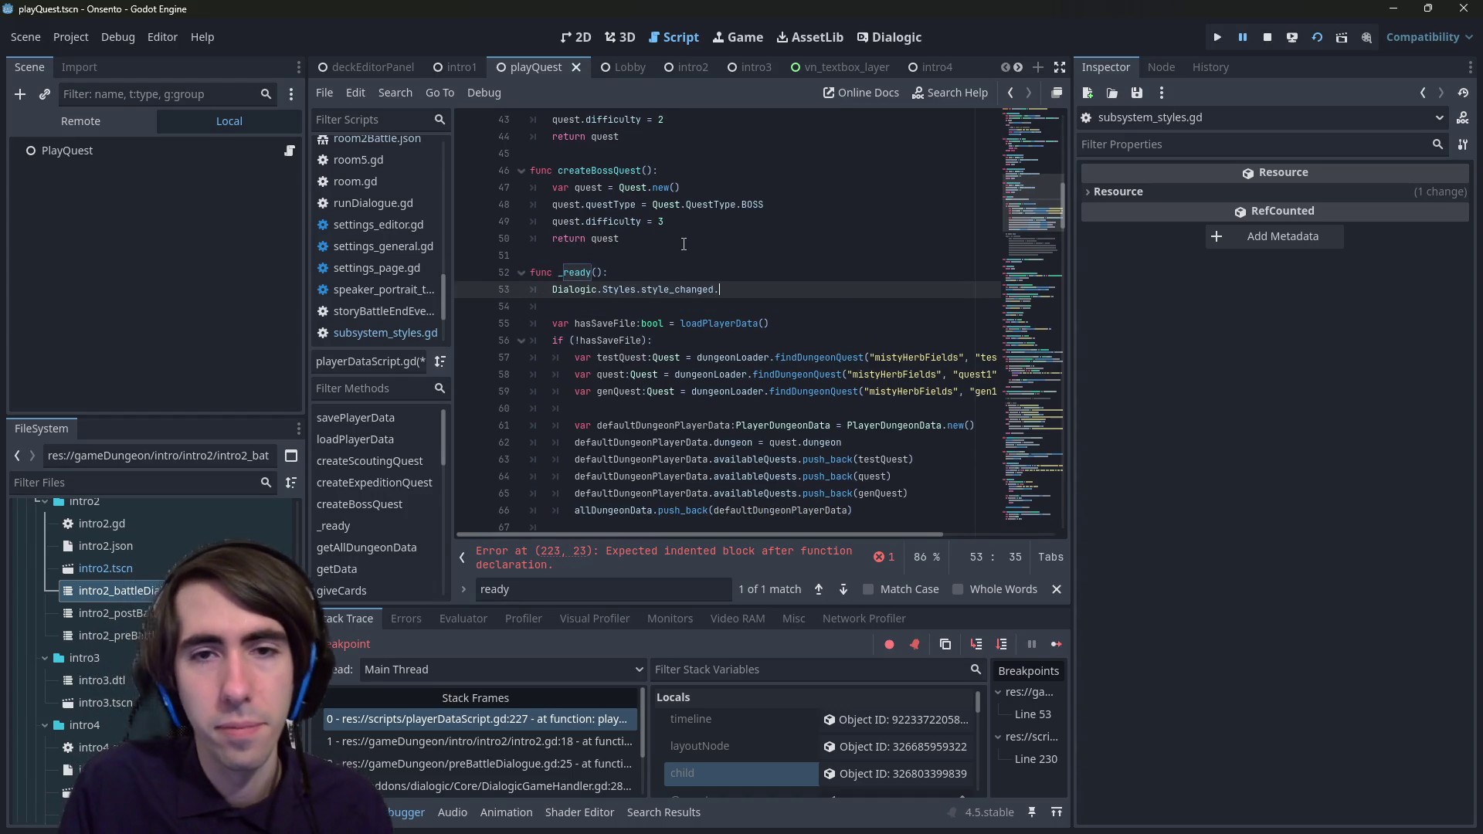
# Complete line 53 as style_changed.connect(onDialogicLayoutLoaded).
pyautogui.write('connect(onLayout')
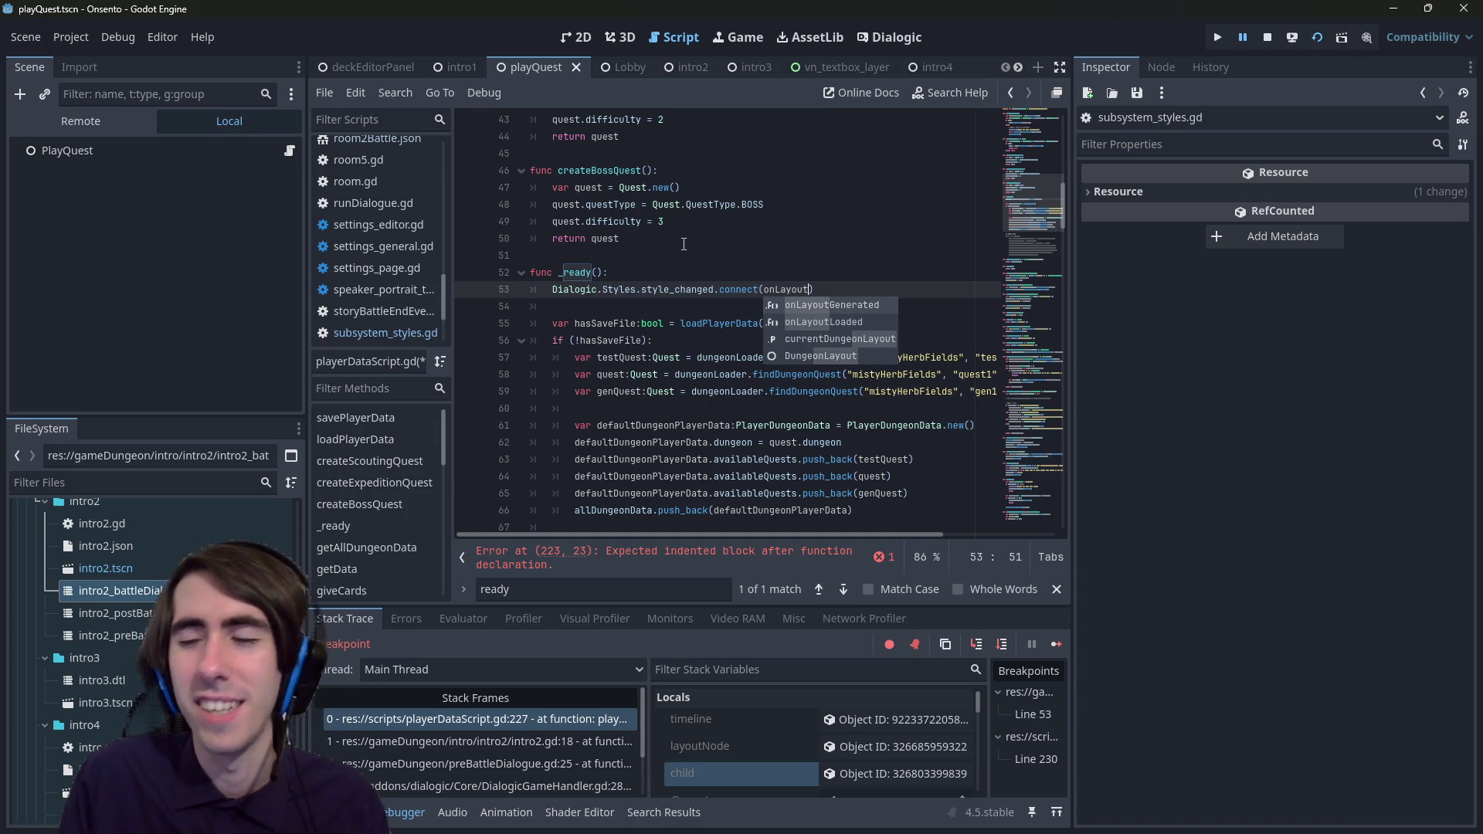
pyautogui.press('Return')
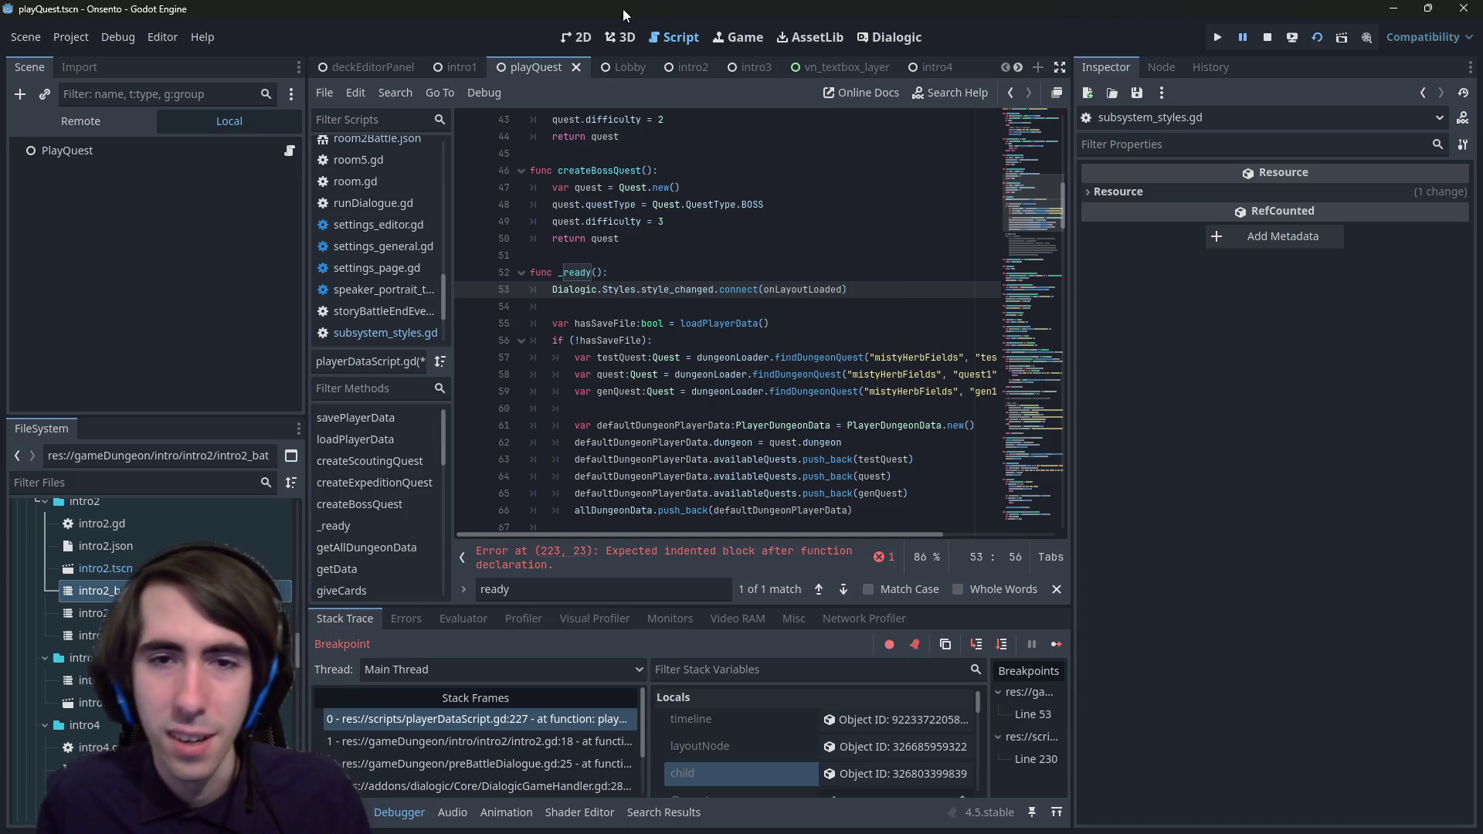
pyautogui.click(797, 289)
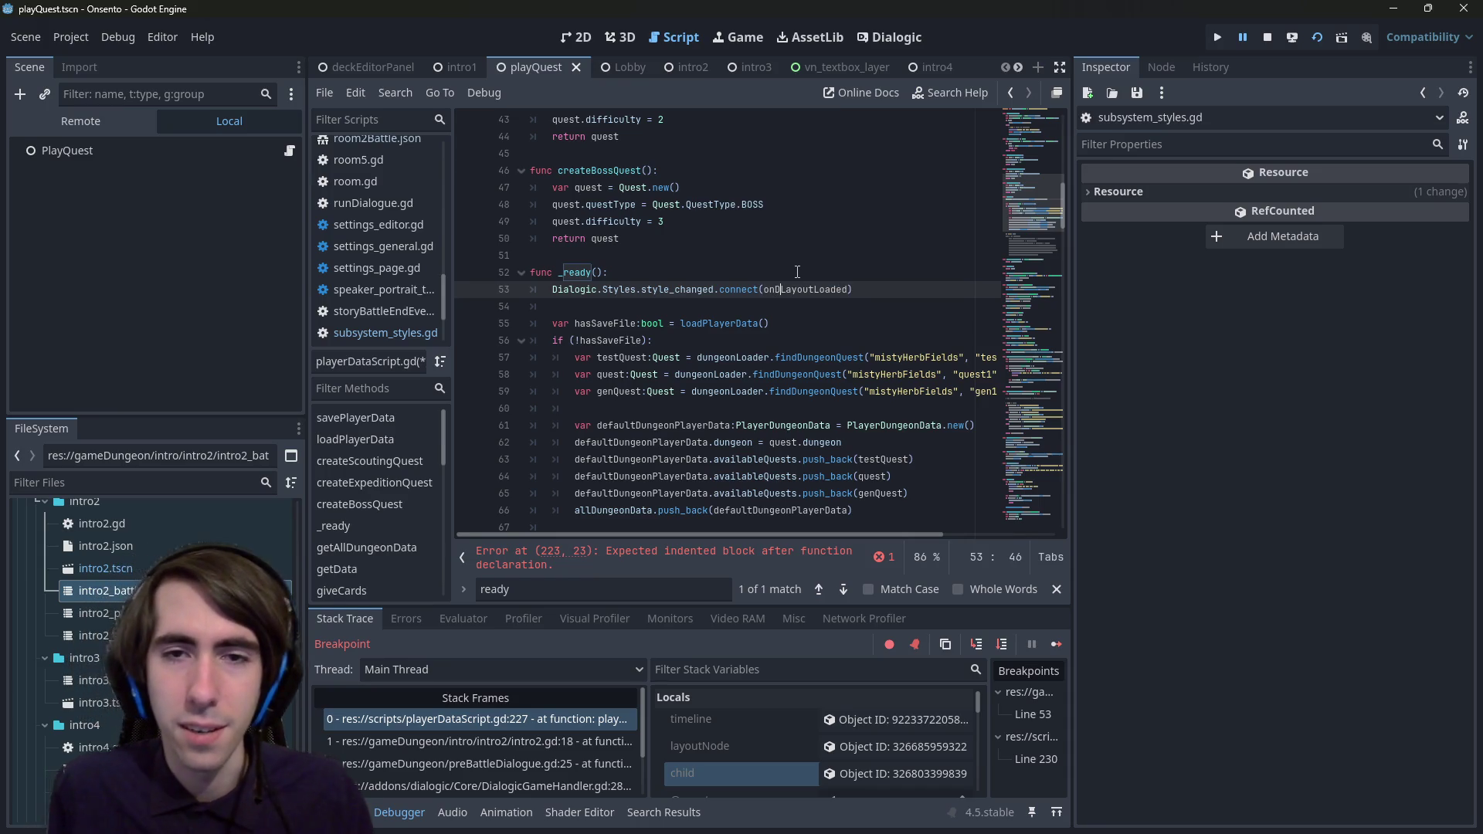
pyautogui.press('BackSpace')
pyautogui.press('Left')
pyautogui.press('Left')
pyautogui.scroll(-3, 796, 272)
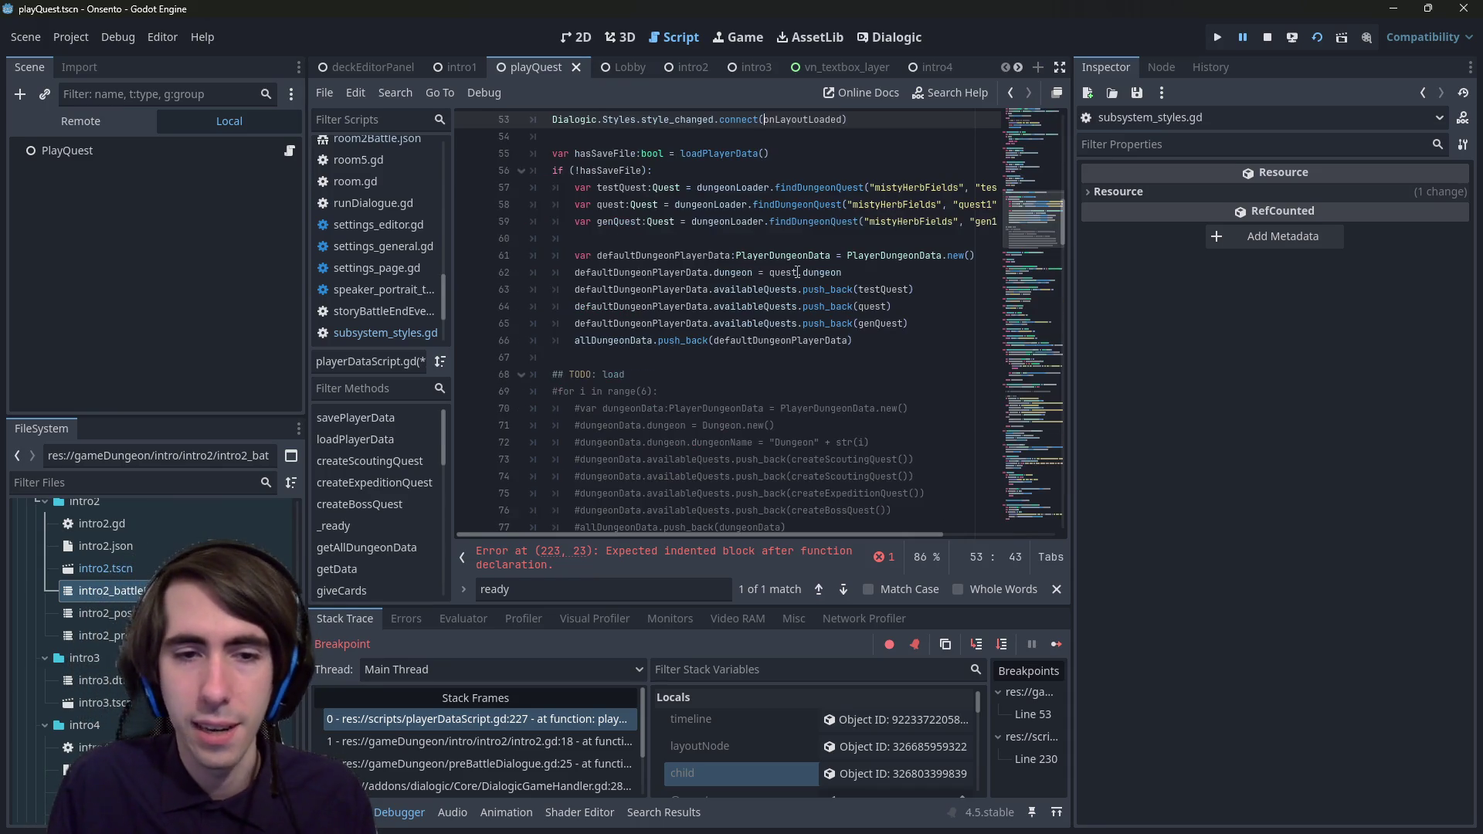
pyautogui.write('gic')
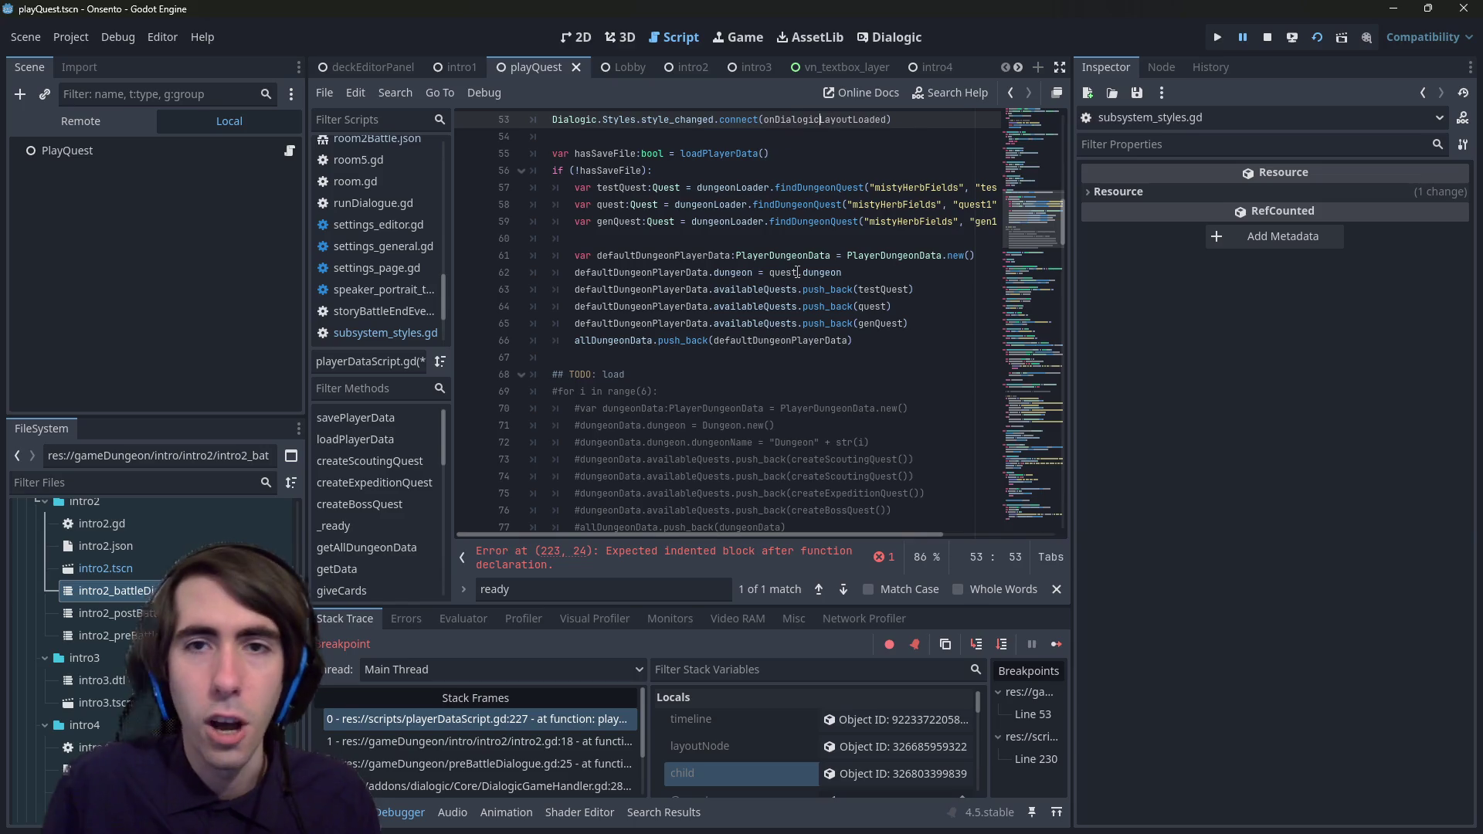
pyautogui.scroll(2, 803, 255)
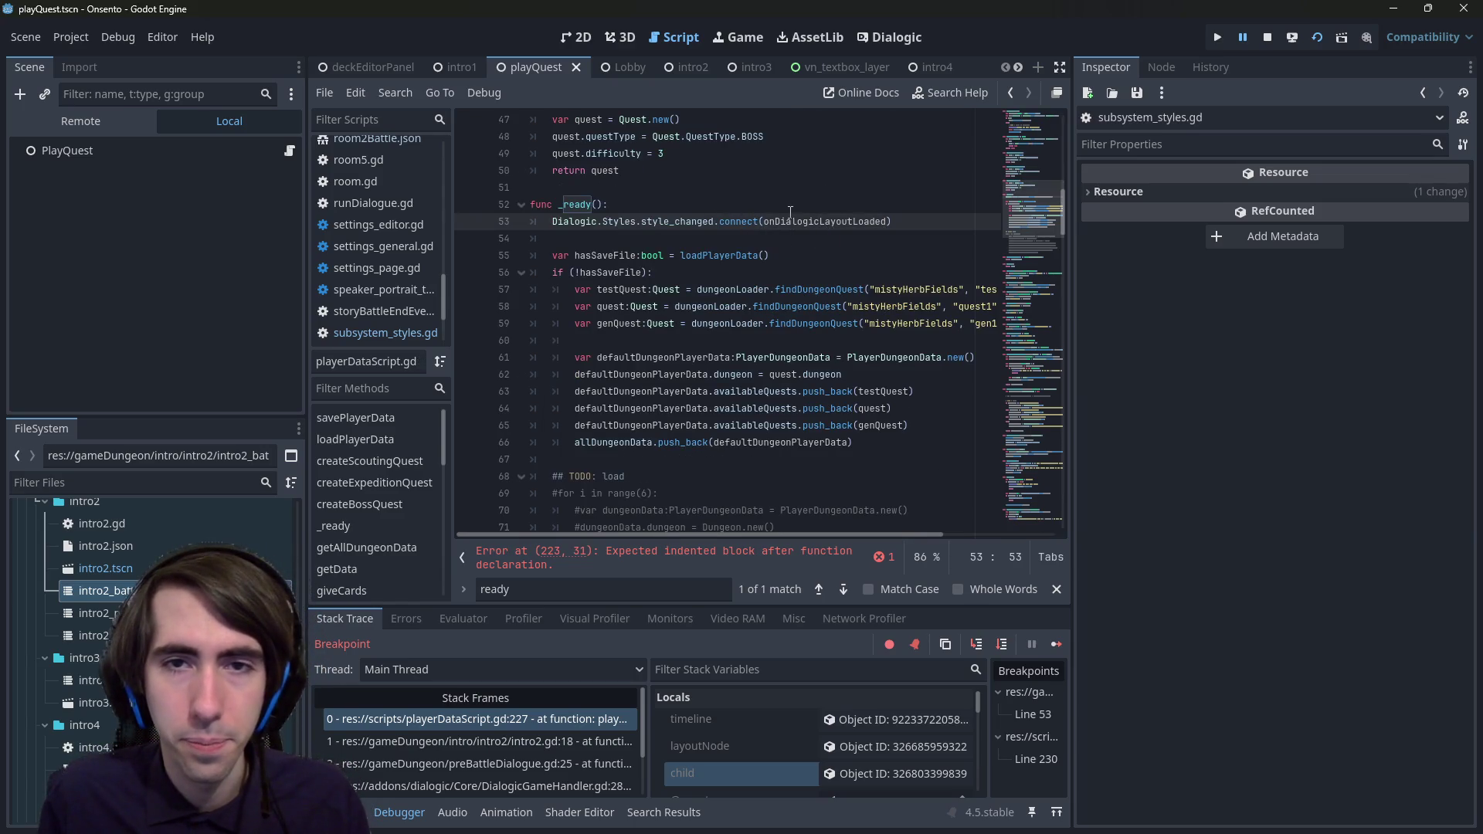
# Give onDialogicLayoutLoaded a data:Dictionary parameter and a pass body with a breakpoint on line 224.
pyautogui.keyDown('ctrl'); pyautogui.click(798, 224); pyautogui.keyUp('ctrl')
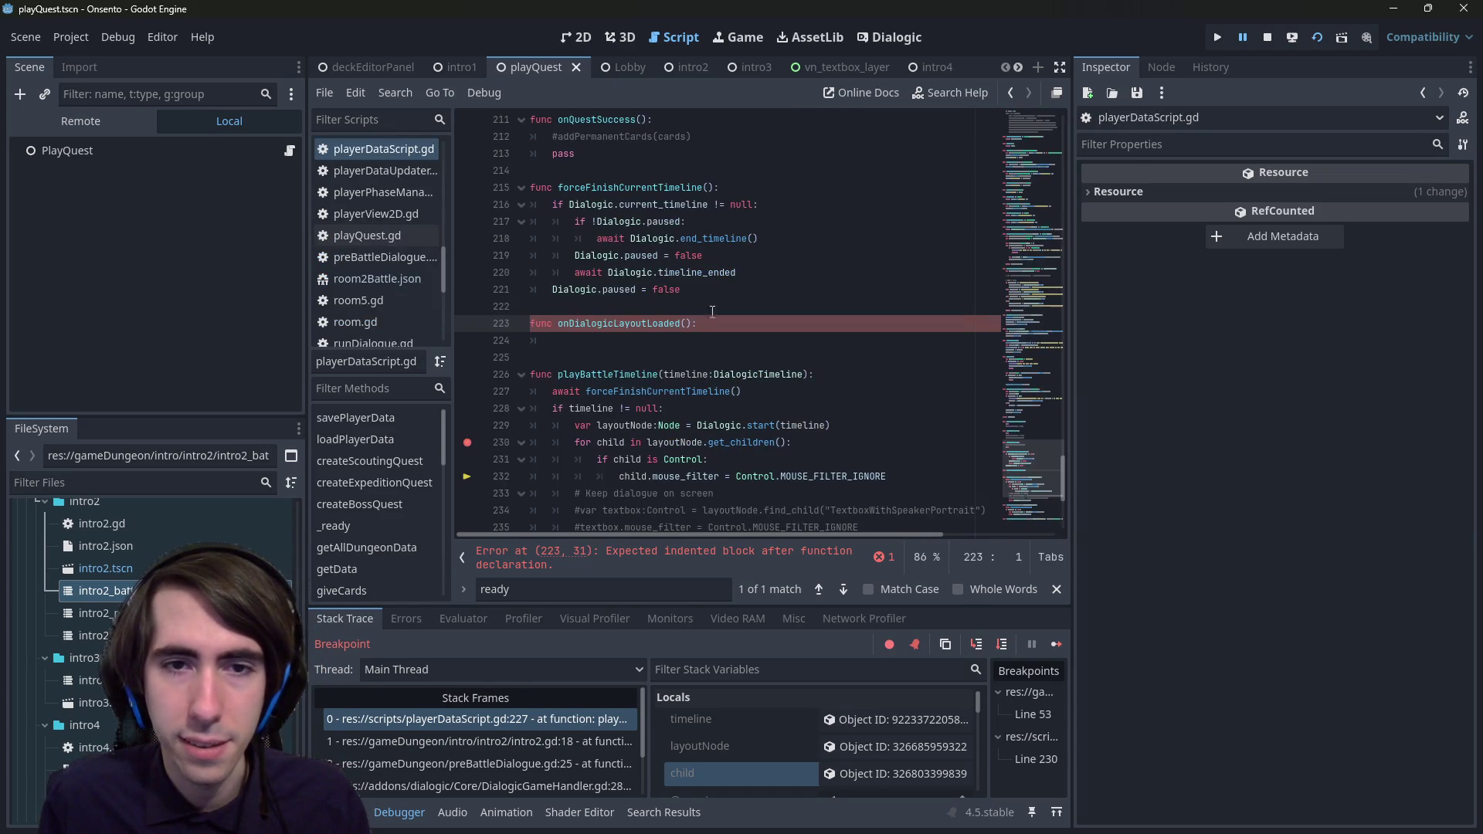
pyautogui.click(689, 323)
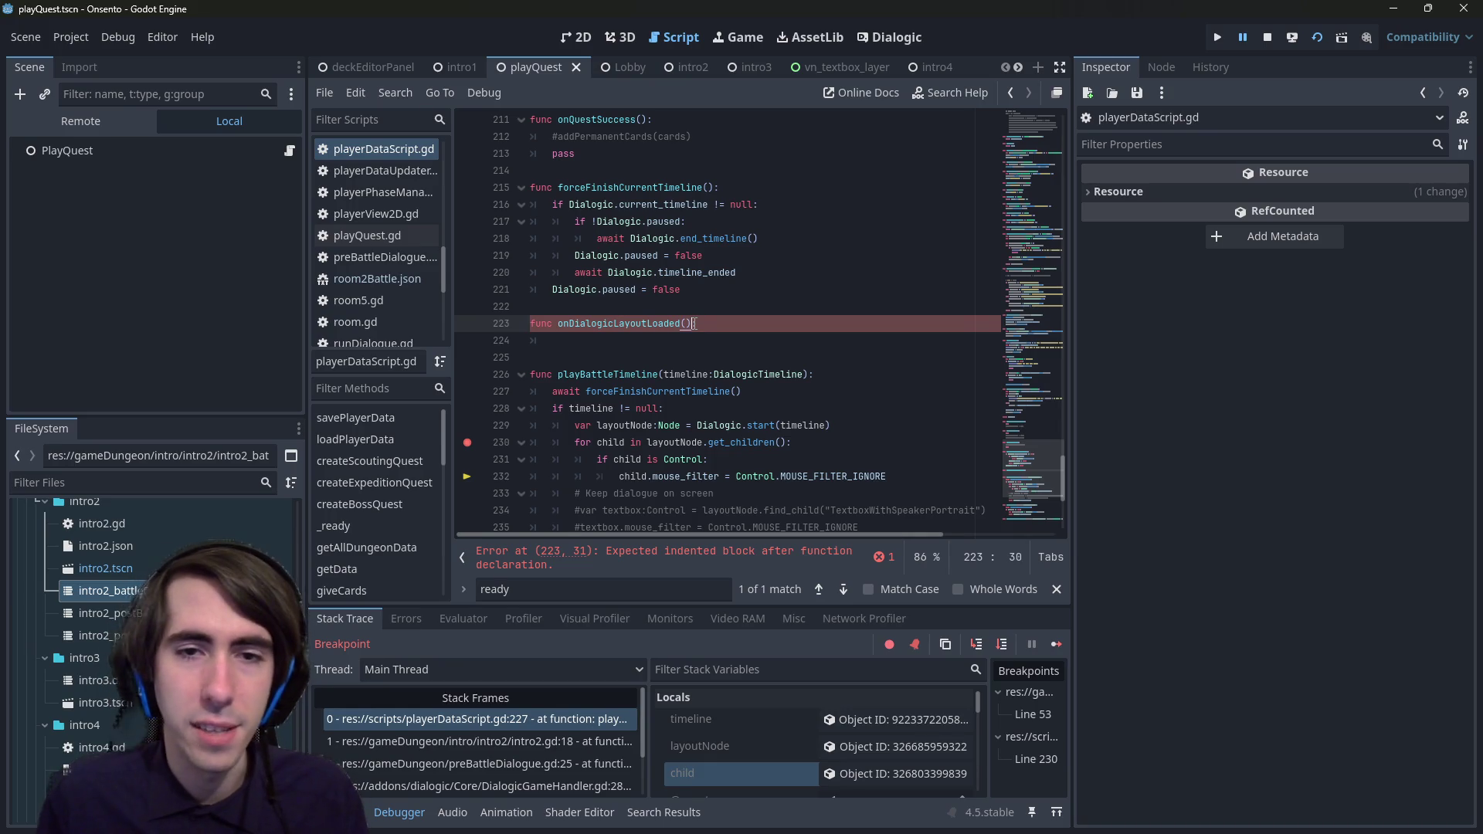
pyautogui.write('data:')
pyautogui.write('Dictionary')
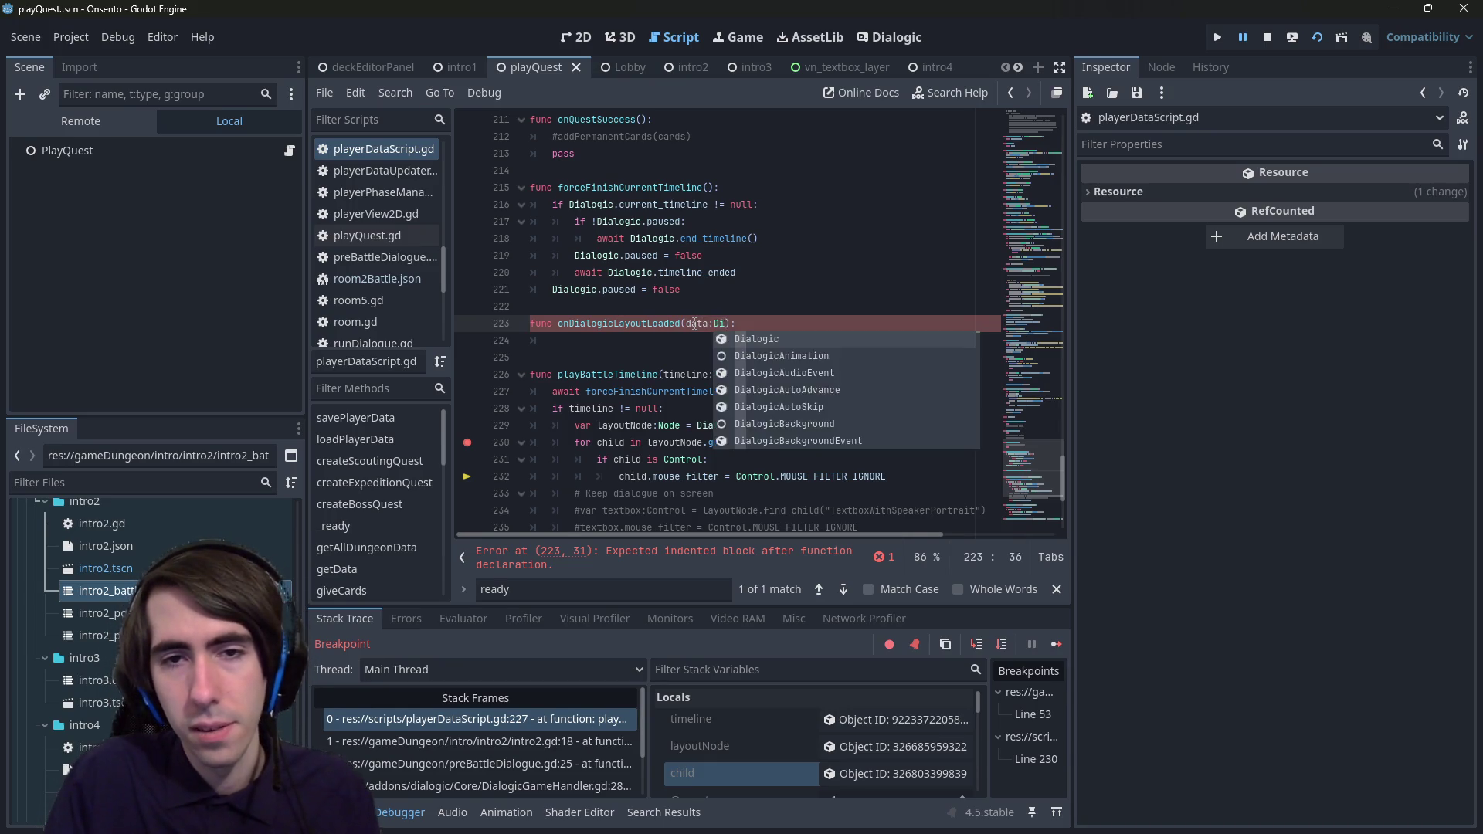
pyautogui.press('Down')
pyautogui.press('Return')
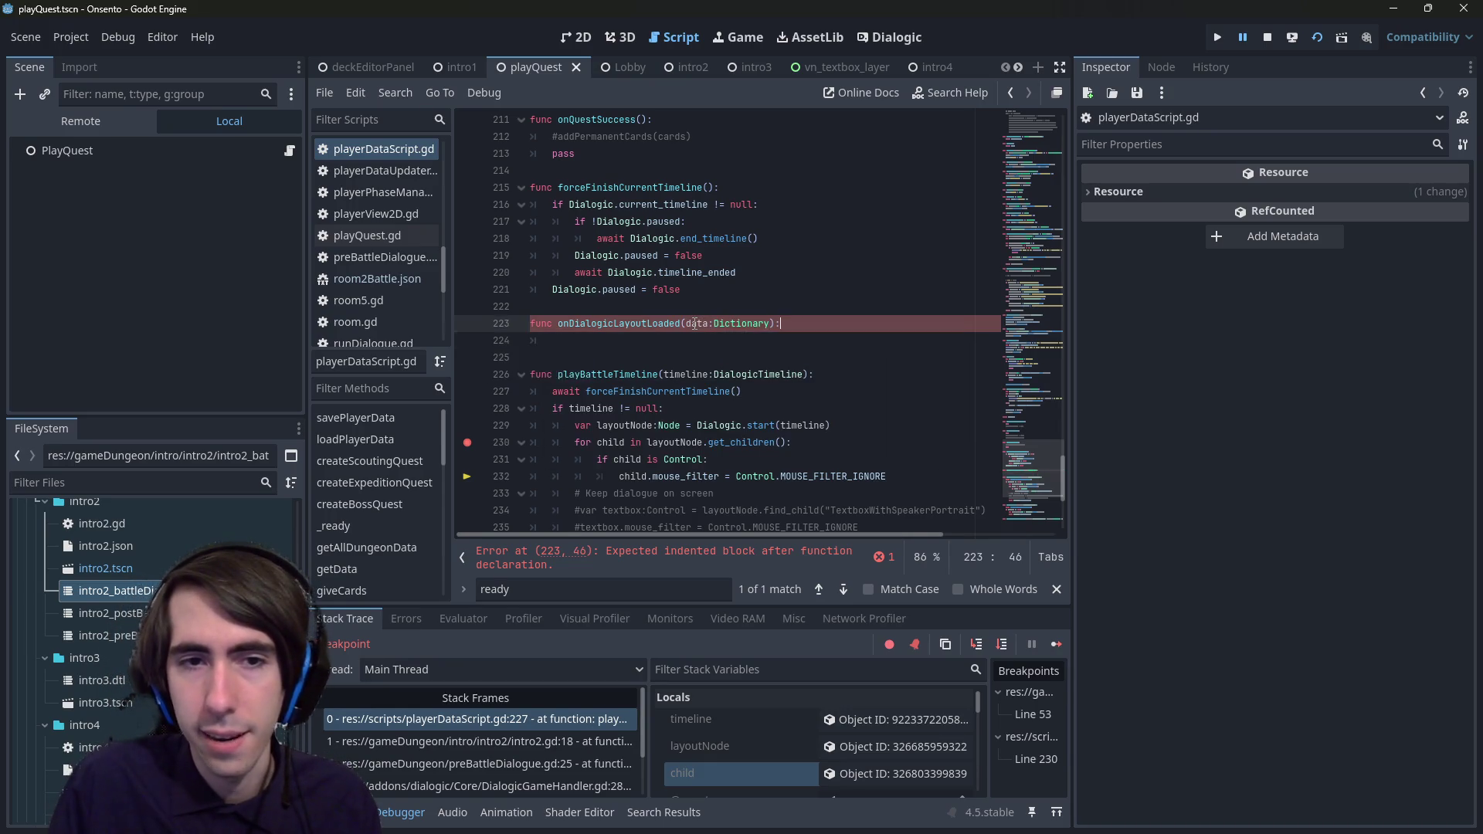
pyautogui.write('pass')
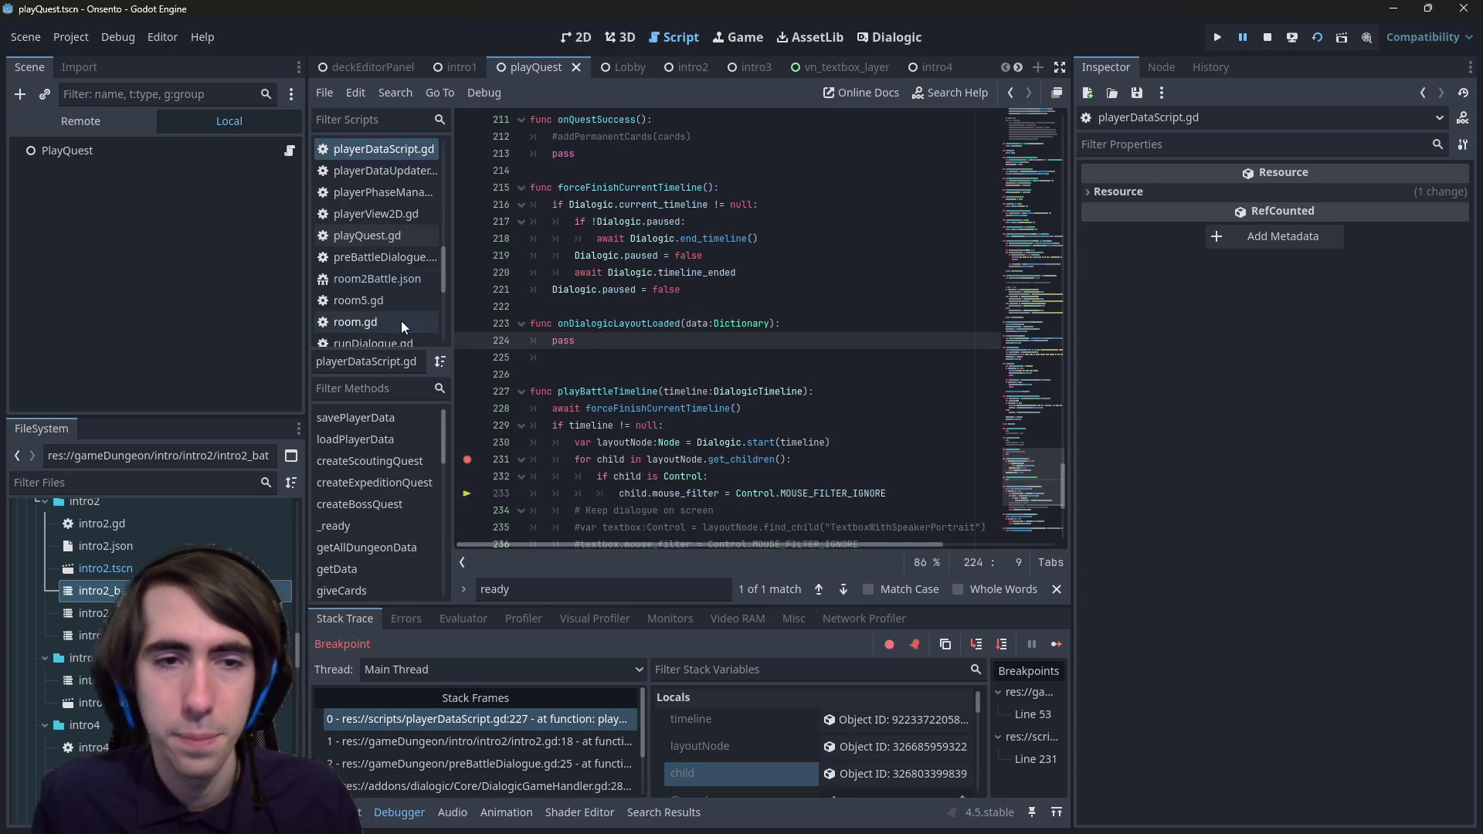
pyautogui.click(467, 340)
# Remove playBattleTimeline's breakpoint, child mouse-filter loop and layoutNode variable prefix, then save.
pyautogui.scroll(-3, 537, 319)
pyautogui.click(468, 306)
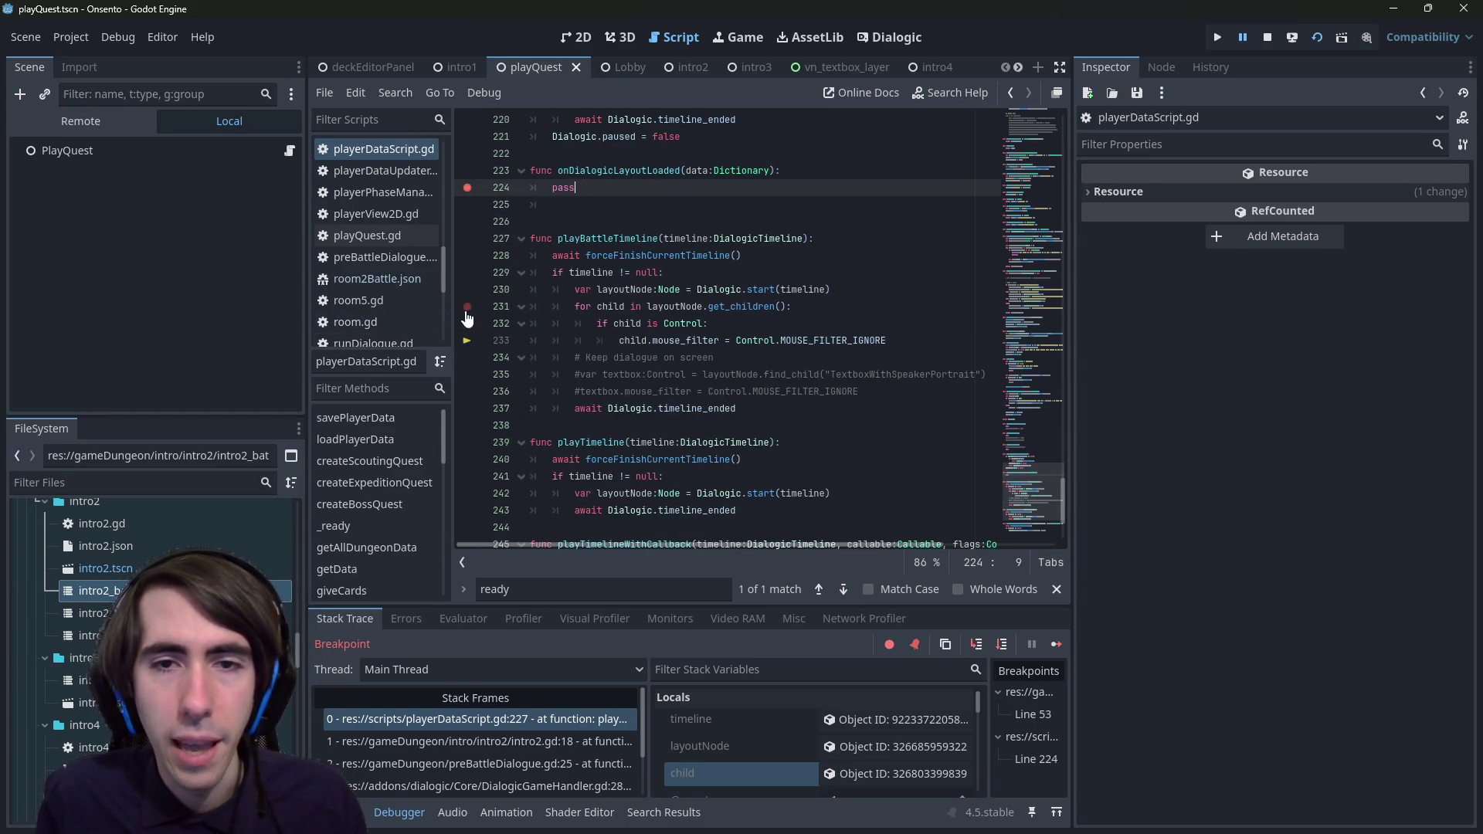
pyautogui.moveTo(886, 340); pyautogui.dragTo(495, 307)
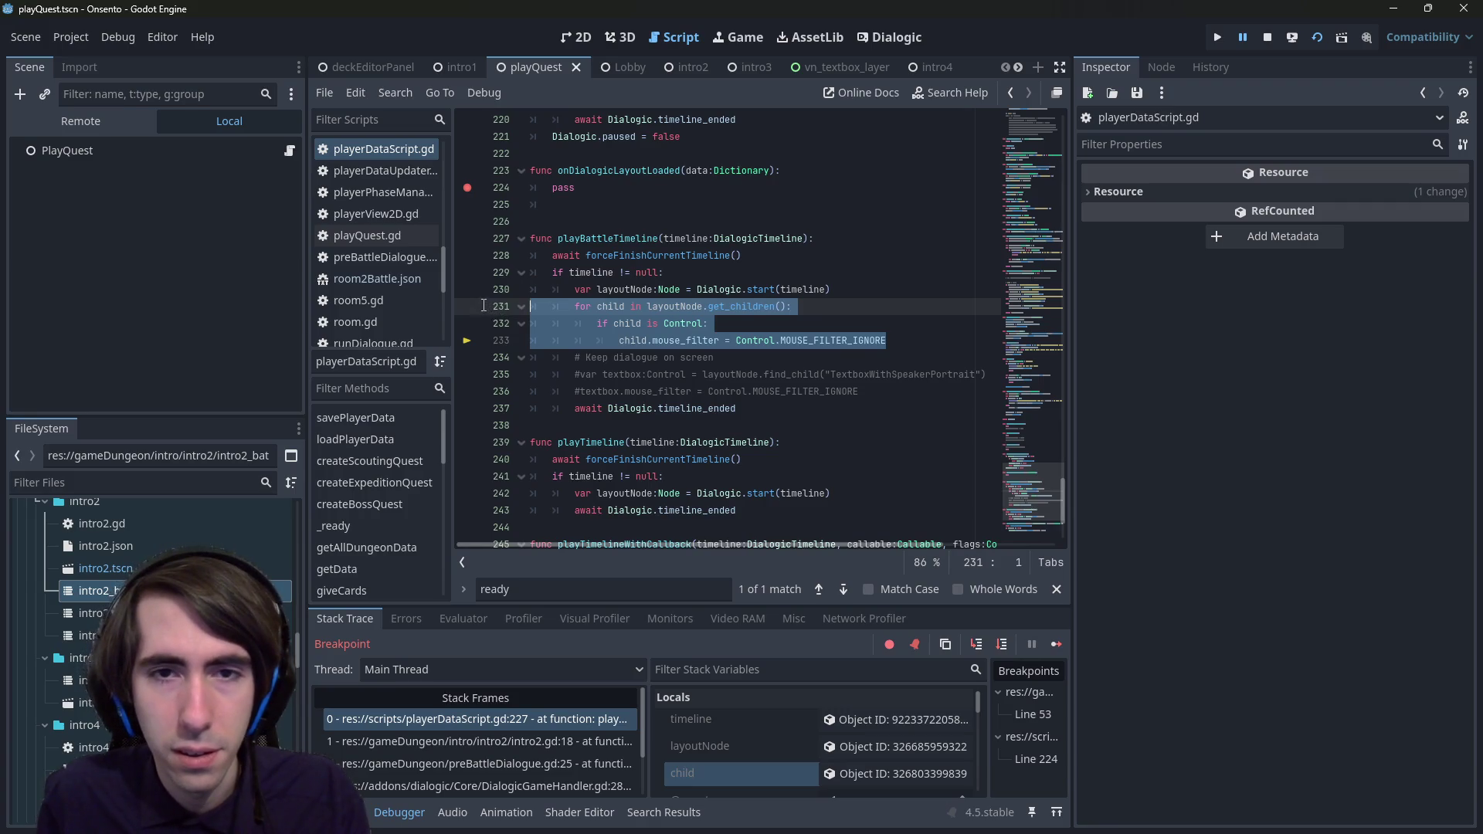
pyautogui.press('BackSpace')
pyautogui.press('BackSpace')
pyautogui.click(695, 291)
pyautogui.moveTo(696, 291); pyautogui.dragTo(574, 291)
pyautogui.press('BackSpace')
pyautogui.click(722, 309)
pyautogui.hotkey('ctrl', 's')
# Delete the commented keep-dialogue lines from playBattleTimeline.
pyautogui.moveTo(858, 340); pyautogui.dragTo(448, 306)
pyautogui.hotkey('ctrl', 'c')
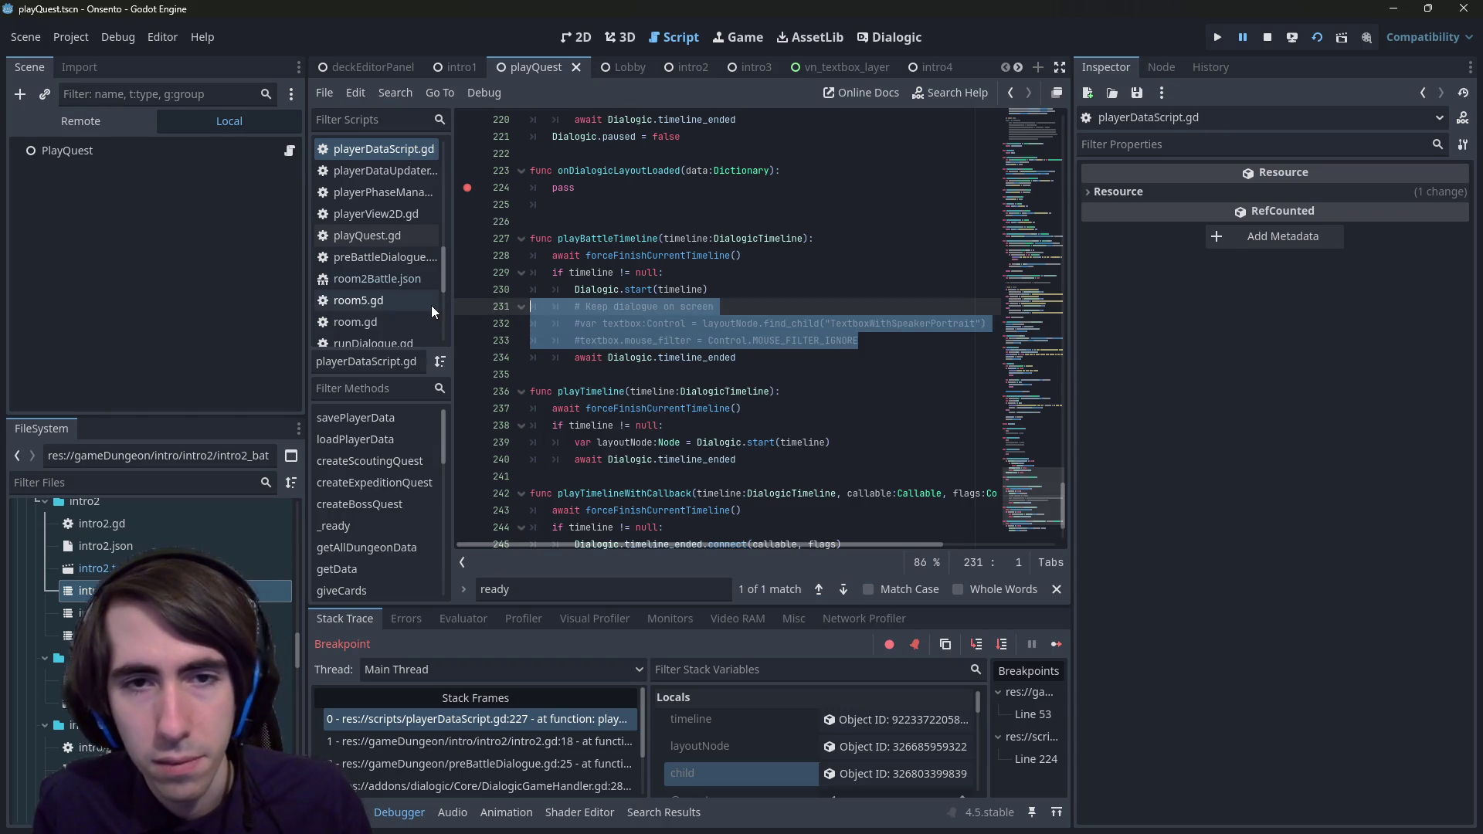
pyautogui.press('BackSpace')
pyautogui.press('BackSpace')
pyautogui.scroll(4, 606, 394)
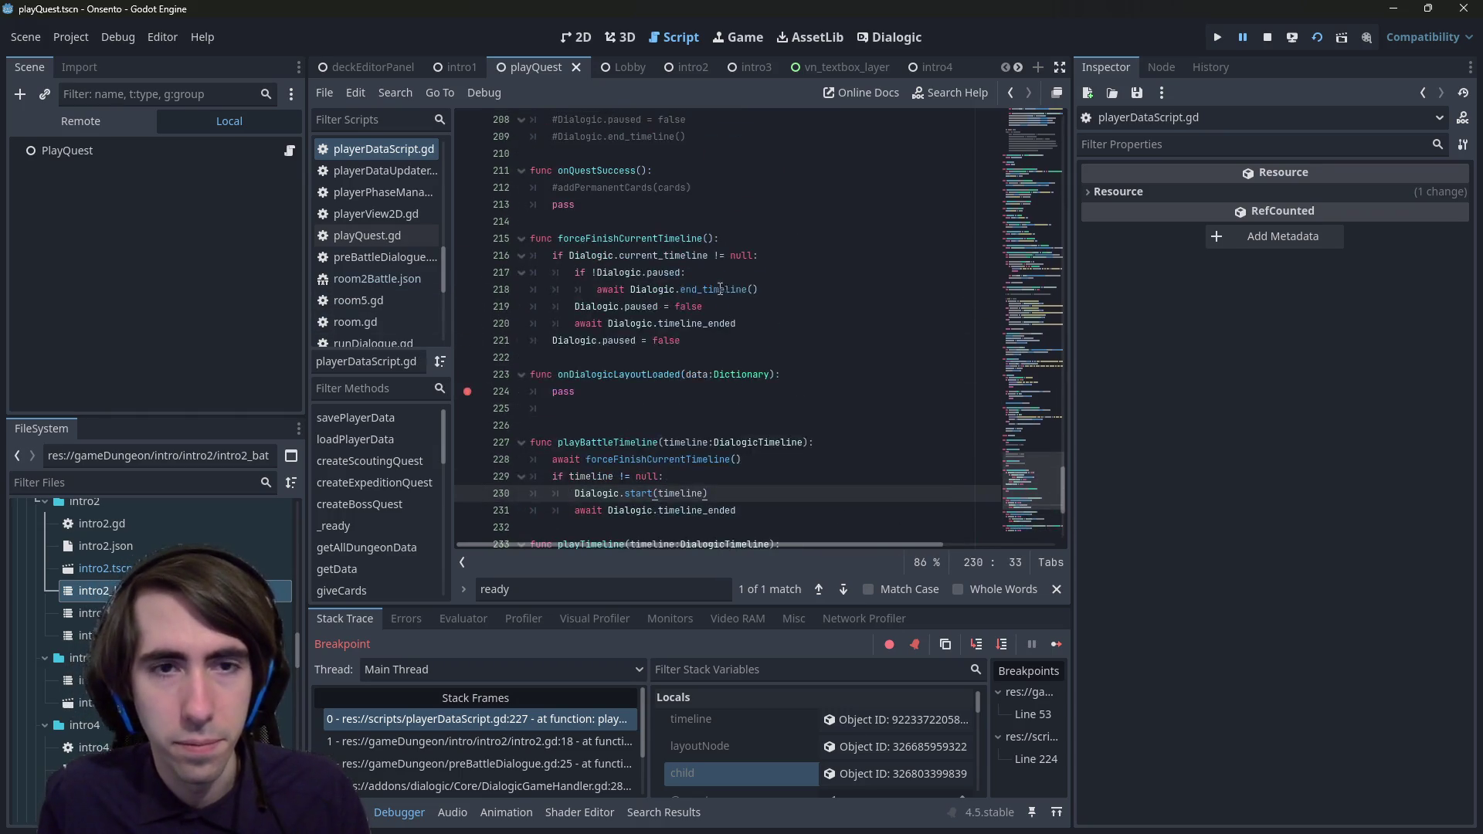
# Replace pass with the pasted comment, dedent it, and extend it with 'for battle dialogue / tutorial'.
pyautogui.doubleClick(606, 394)
pyautogui.hotkey('ctrl', 'v')
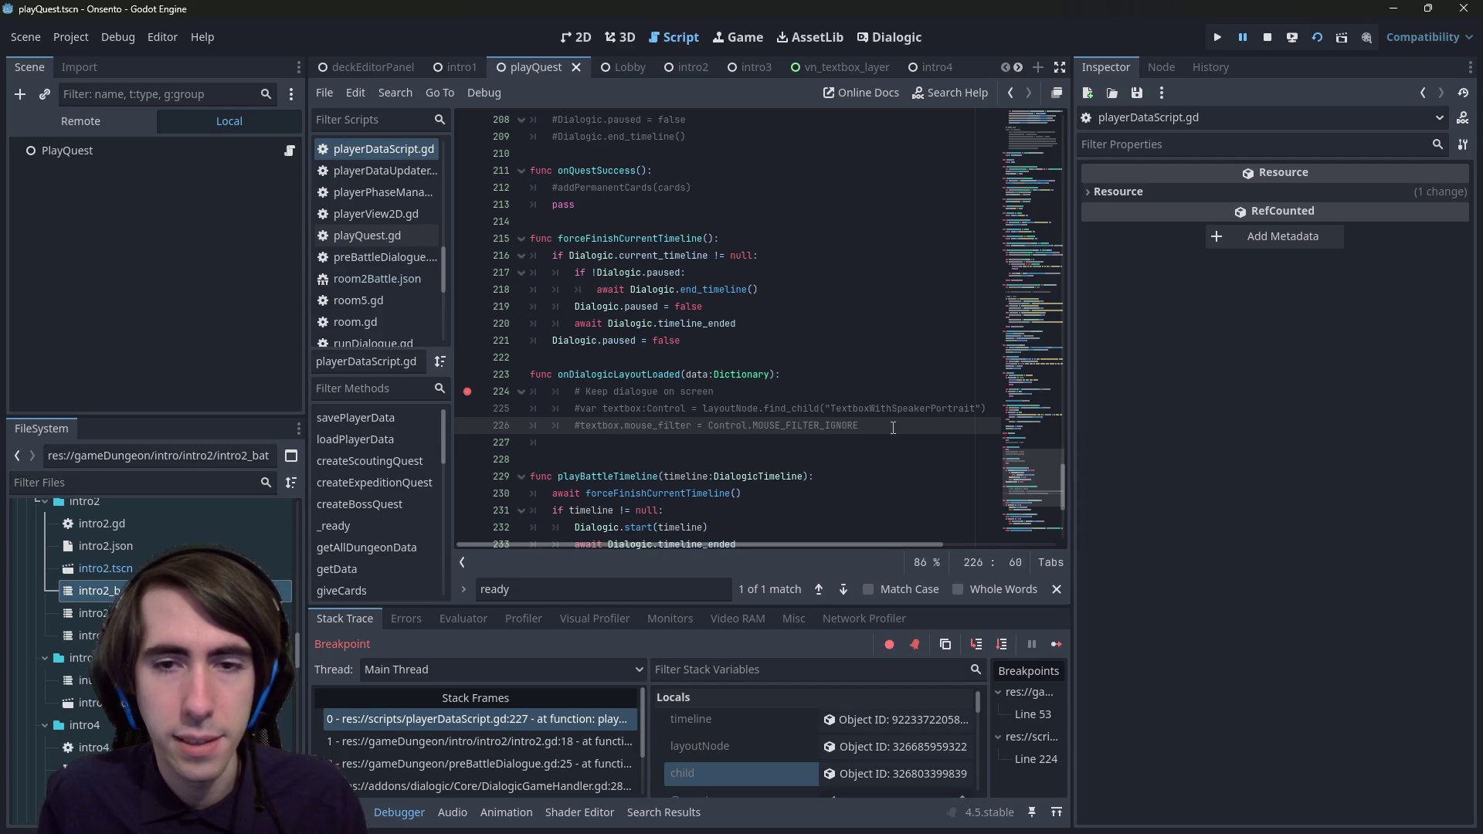
pyautogui.moveTo(893, 428); pyautogui.dragTo(465, 390)
pyautogui.hotkey('shift', 'Tab')
pyautogui.click(806, 390)
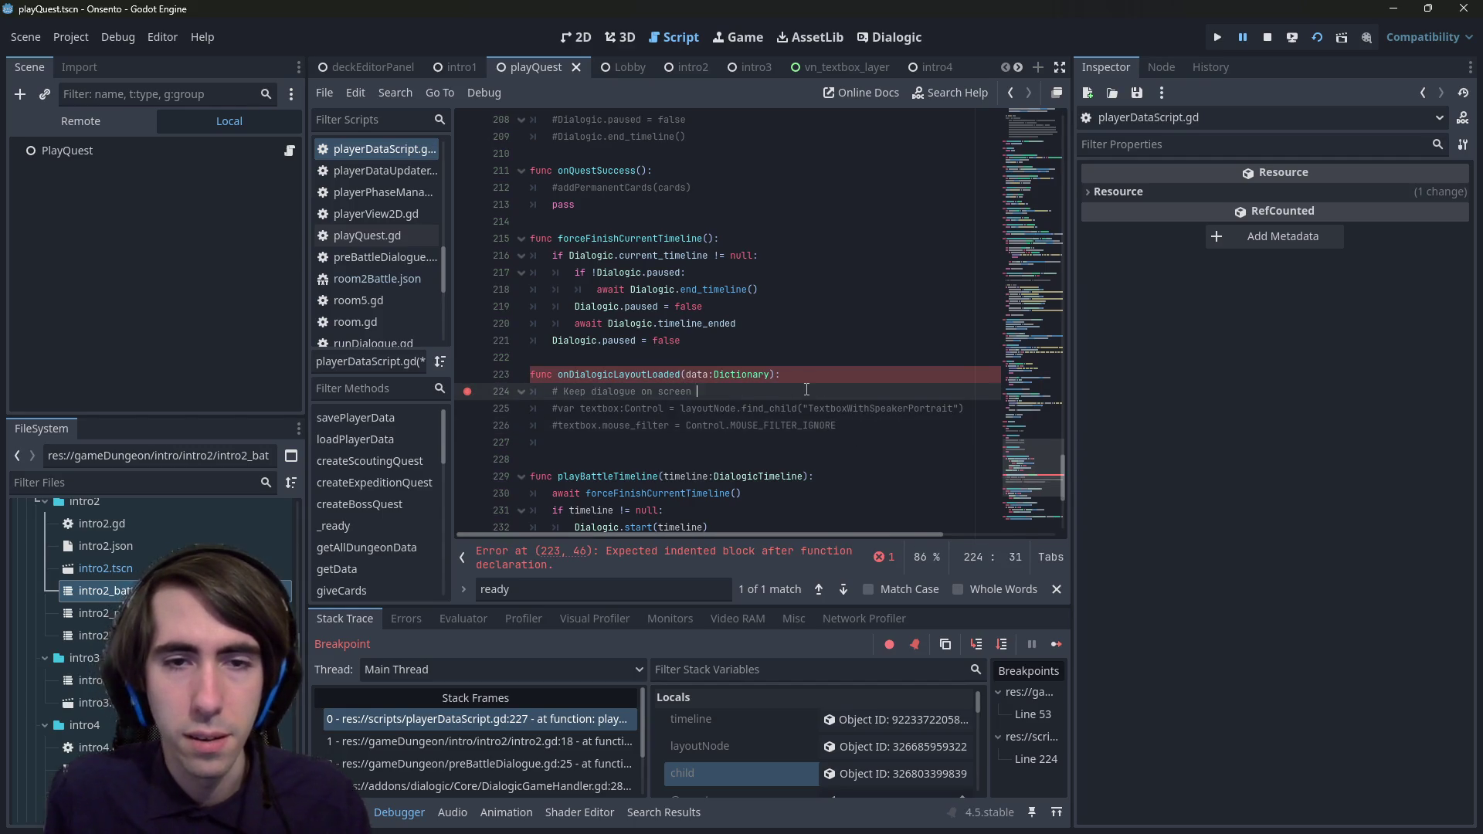
pyautogui.write('for battle')
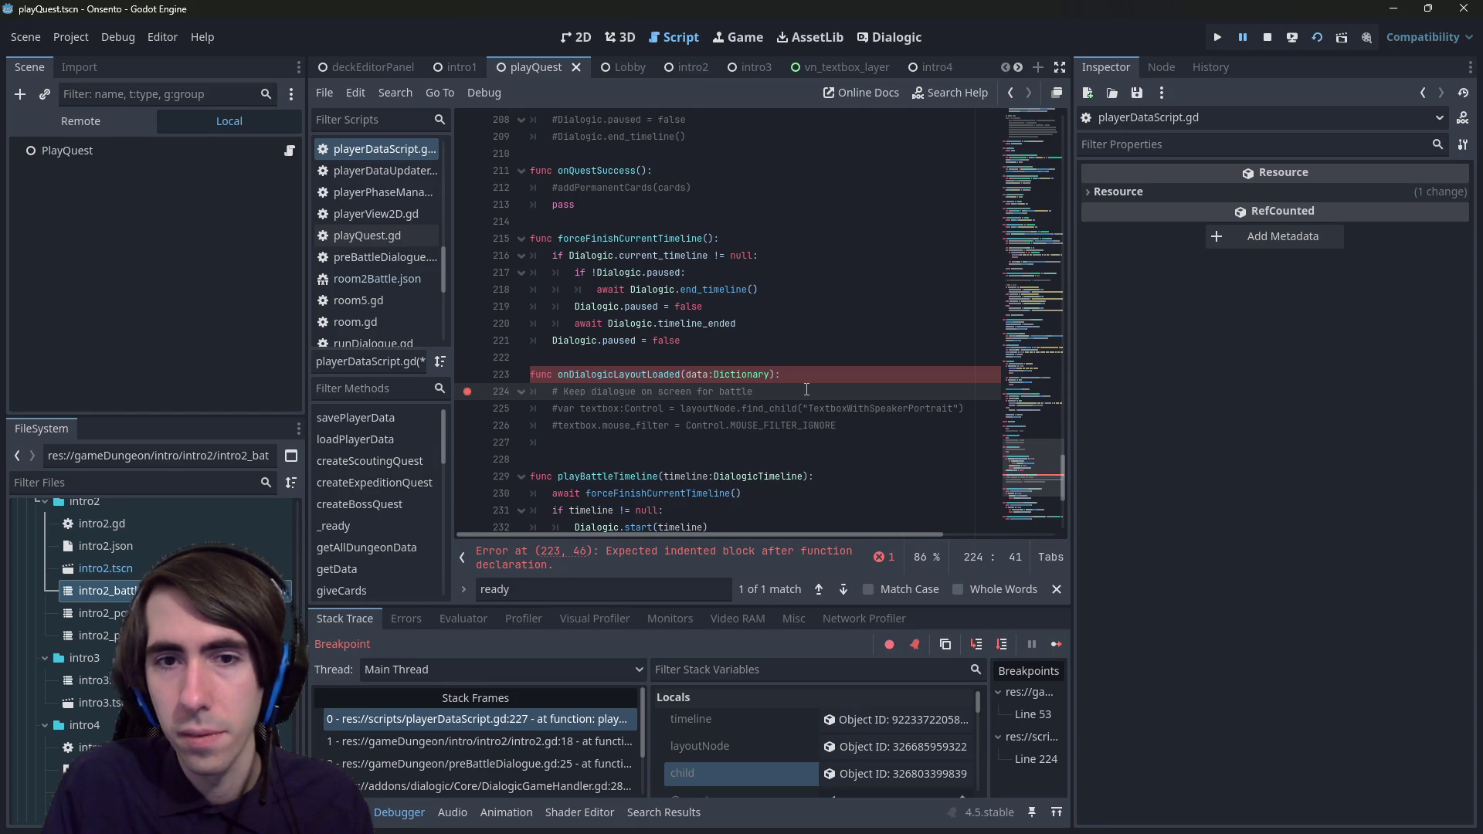
pyautogui.write('s')
pyautogui.write('ialogue.')
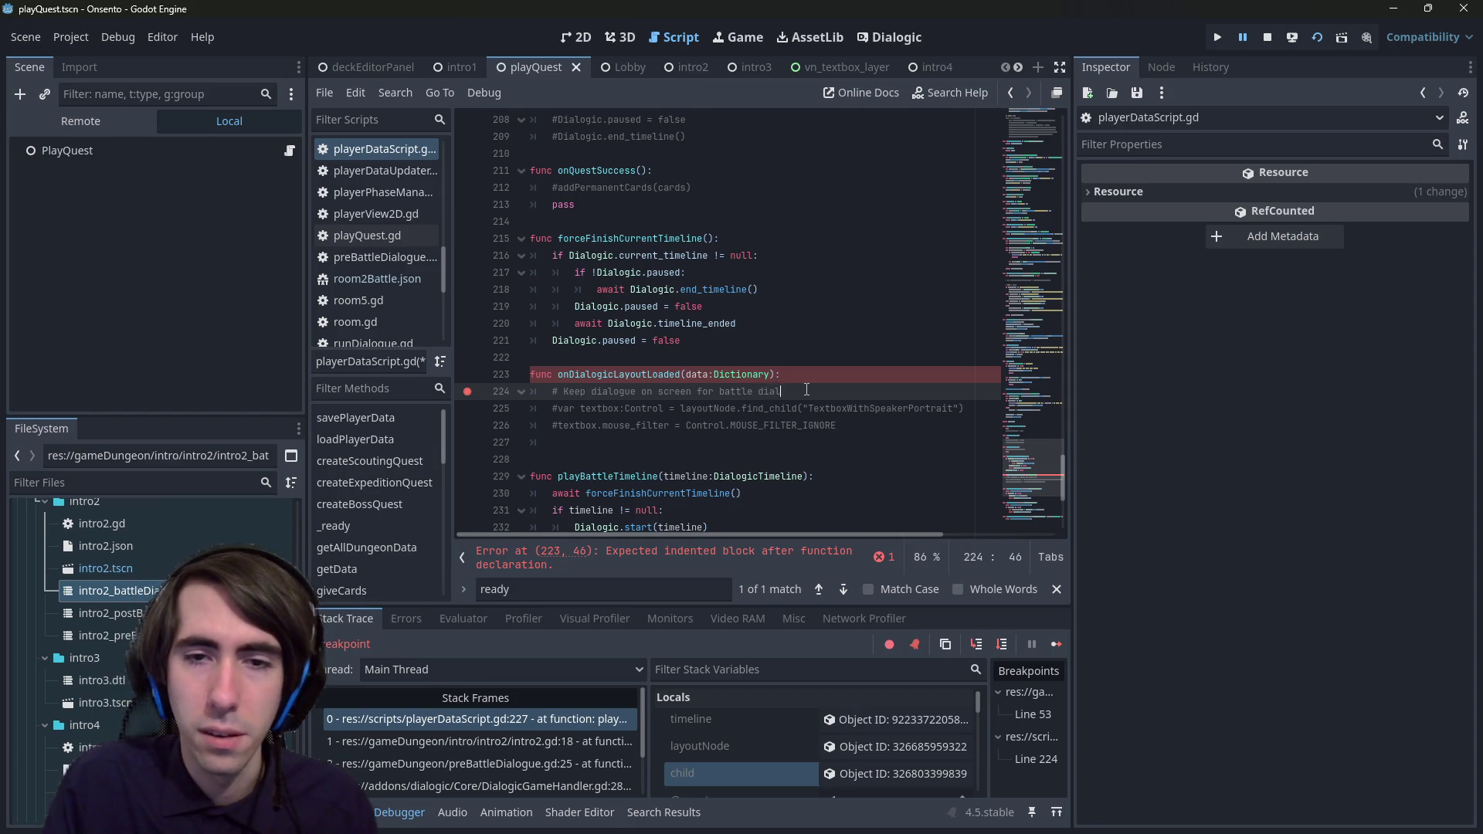
pyautogui.write('tutorial')
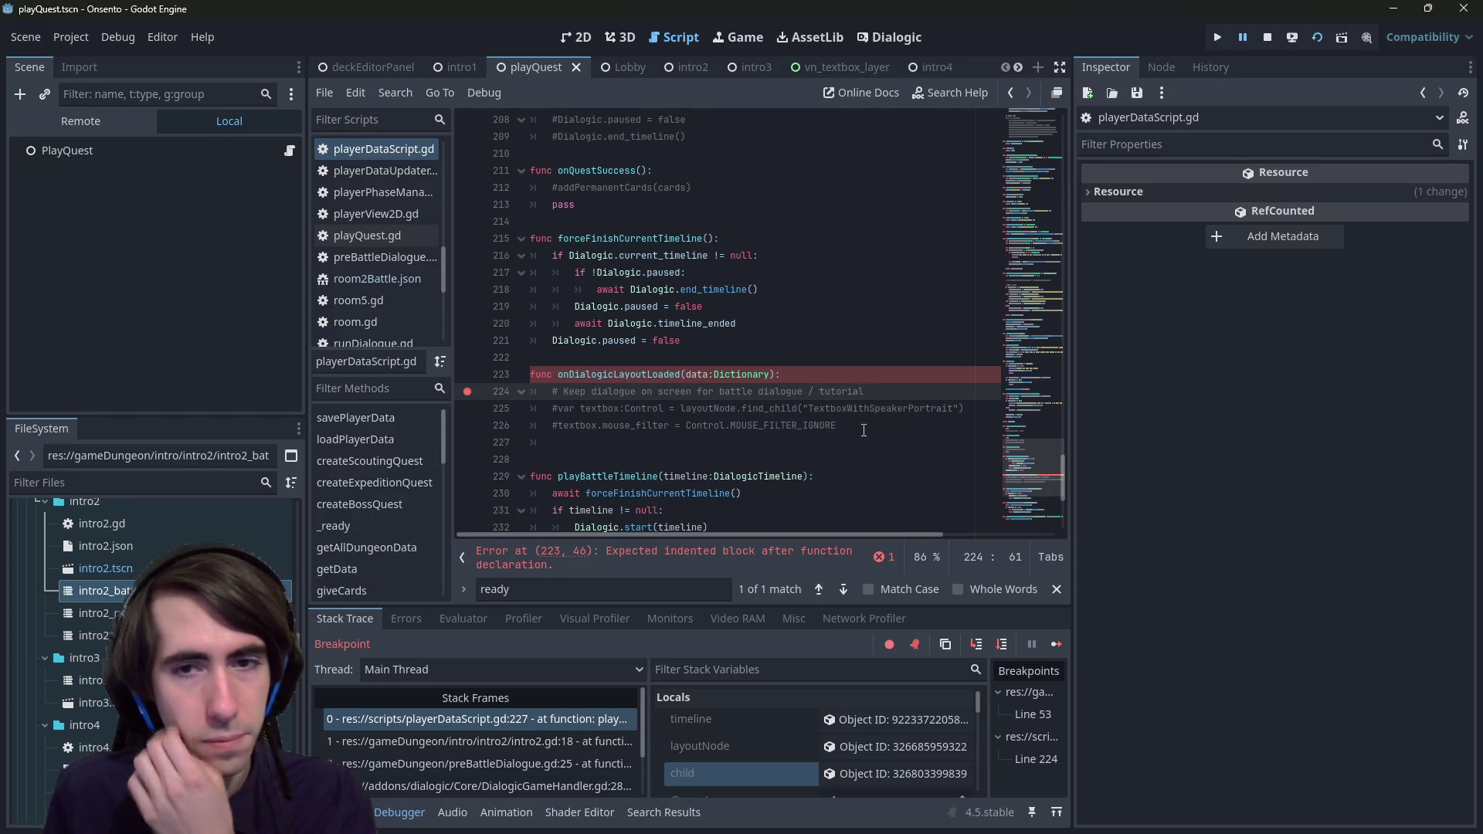
# Delete the two commented-out textbox lines and start a new body line under the comment.
pyautogui.moveTo(864, 430); pyautogui.dragTo(362, 402)
pyautogui.press('BackSpace')
pyautogui.click(749, 418)
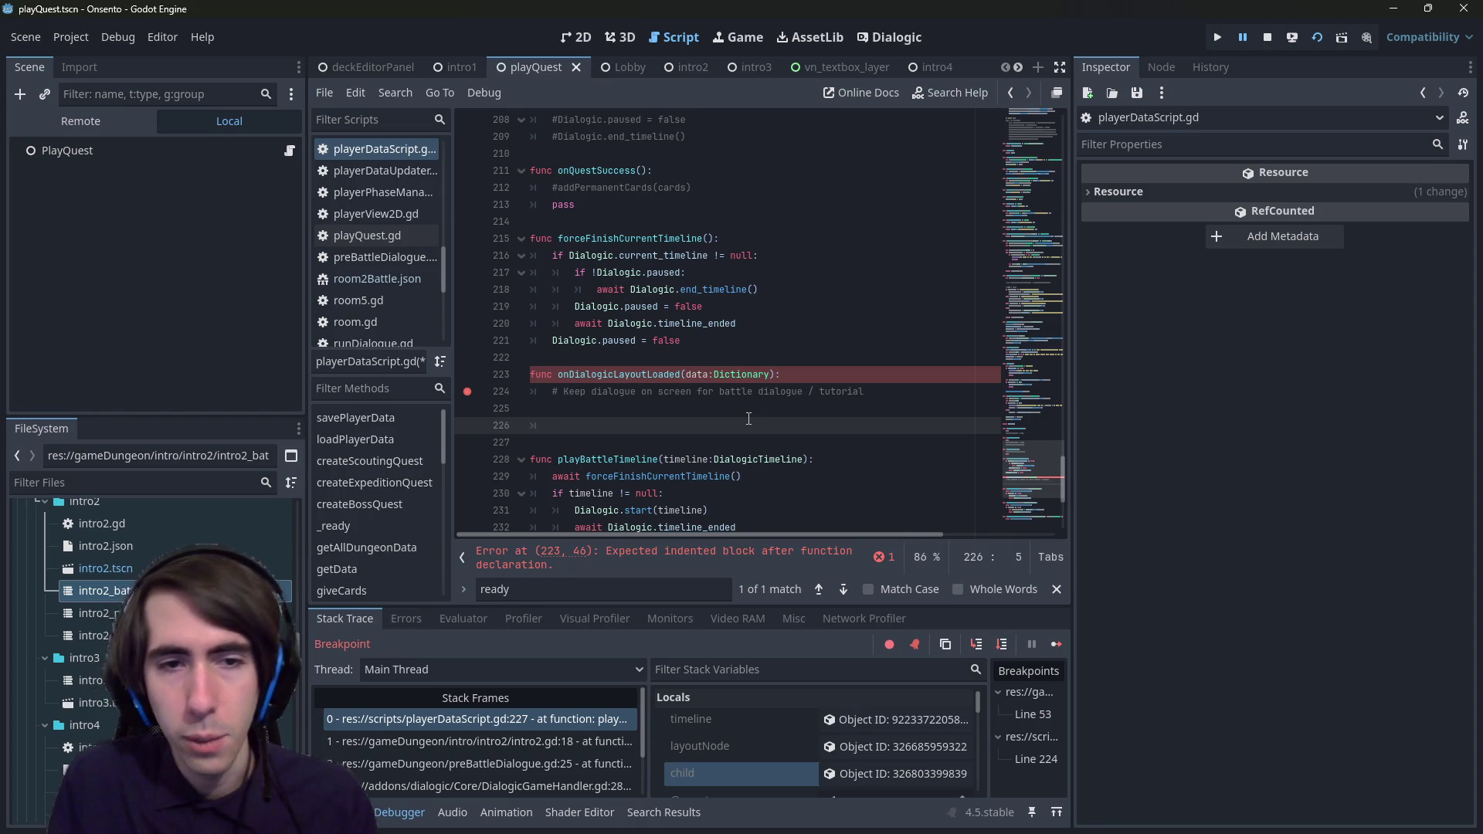
pyautogui.press('BackSpace')
pyautogui.press('BackSpace')
pyautogui.press('BackSpace')
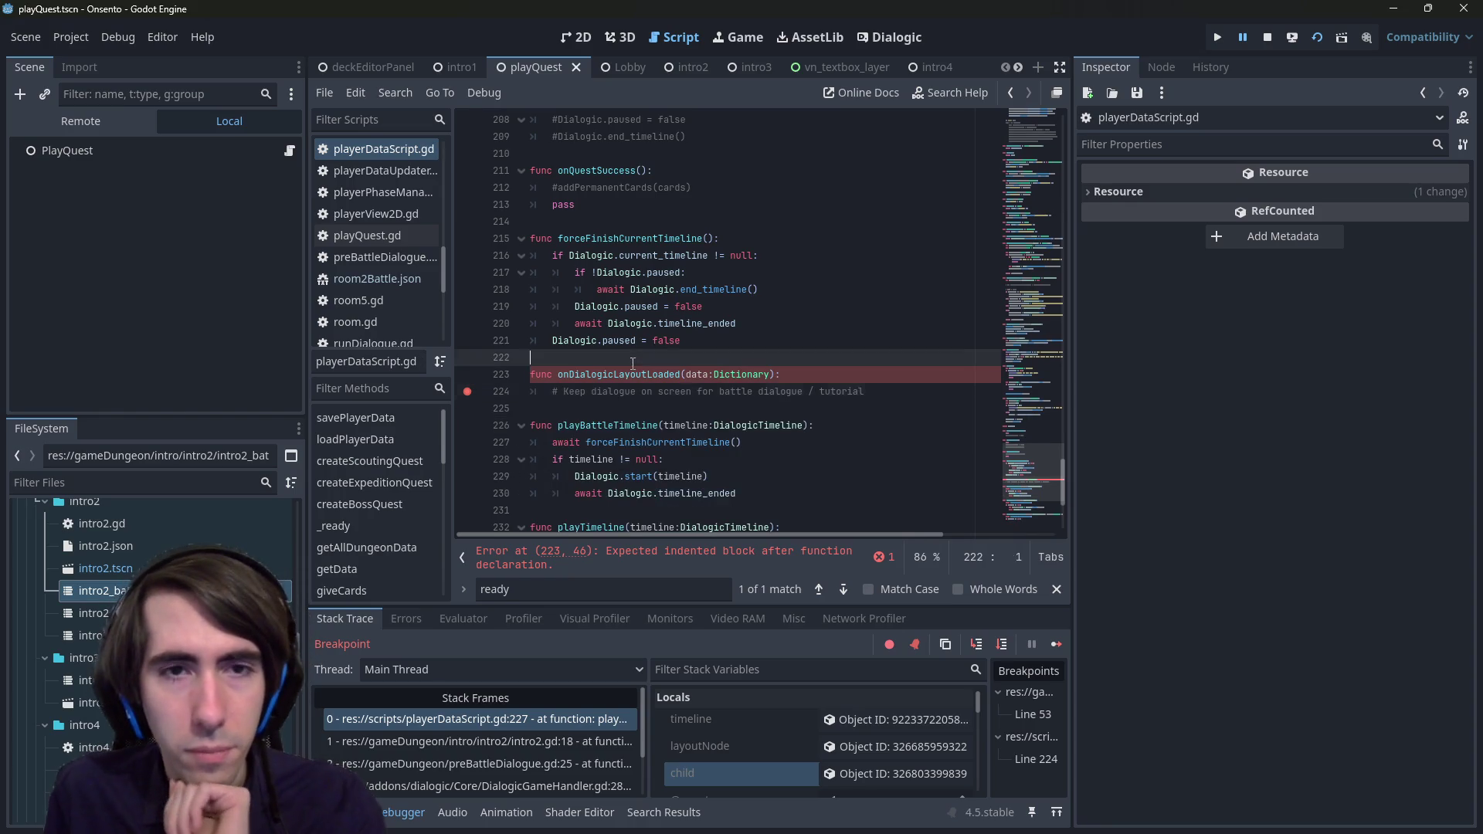
pyautogui.doubleClick(628, 374)
pyautogui.scroll(-2, 628, 379)
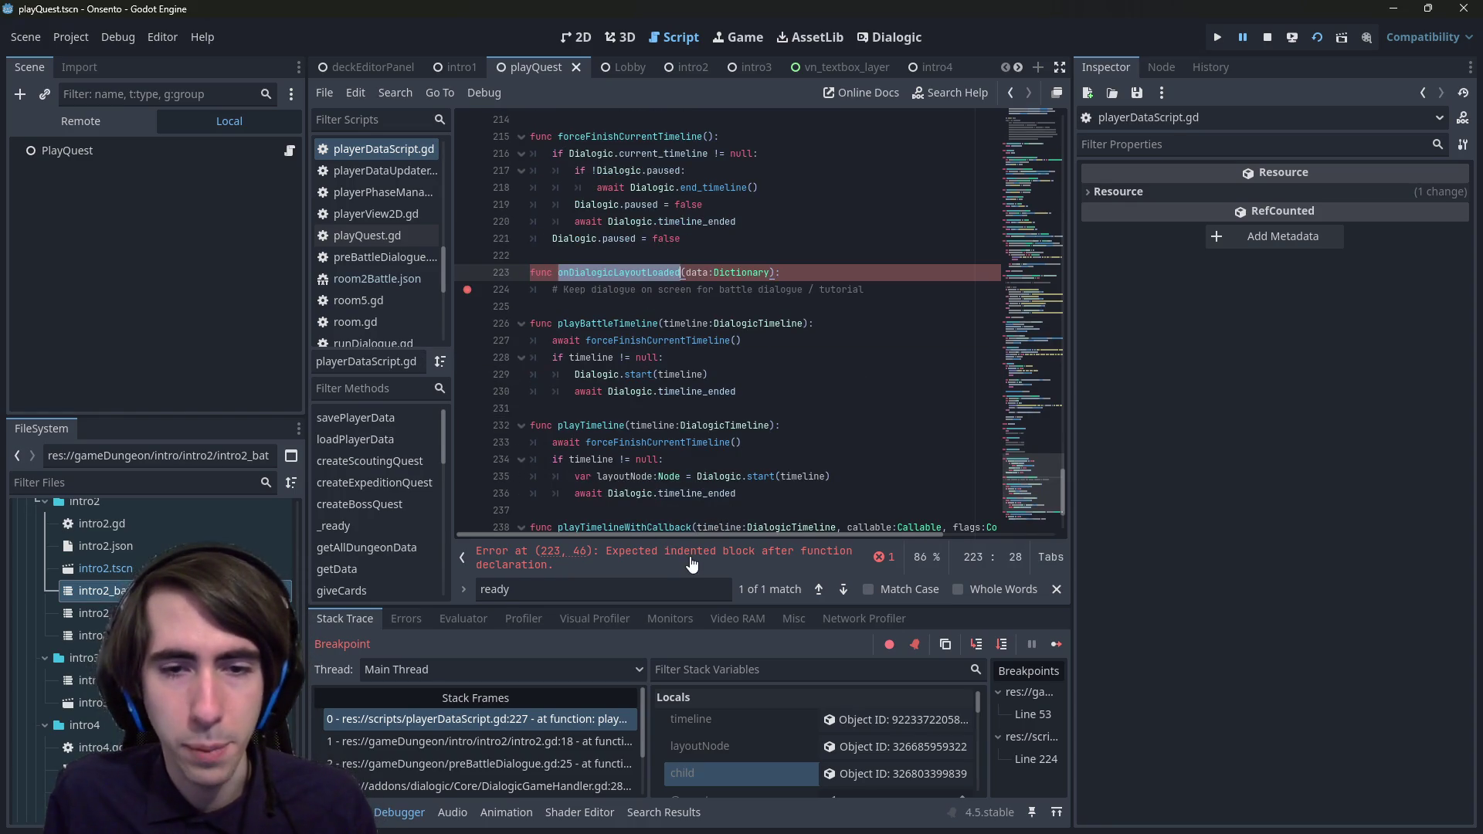
pyautogui.click(796, 267)
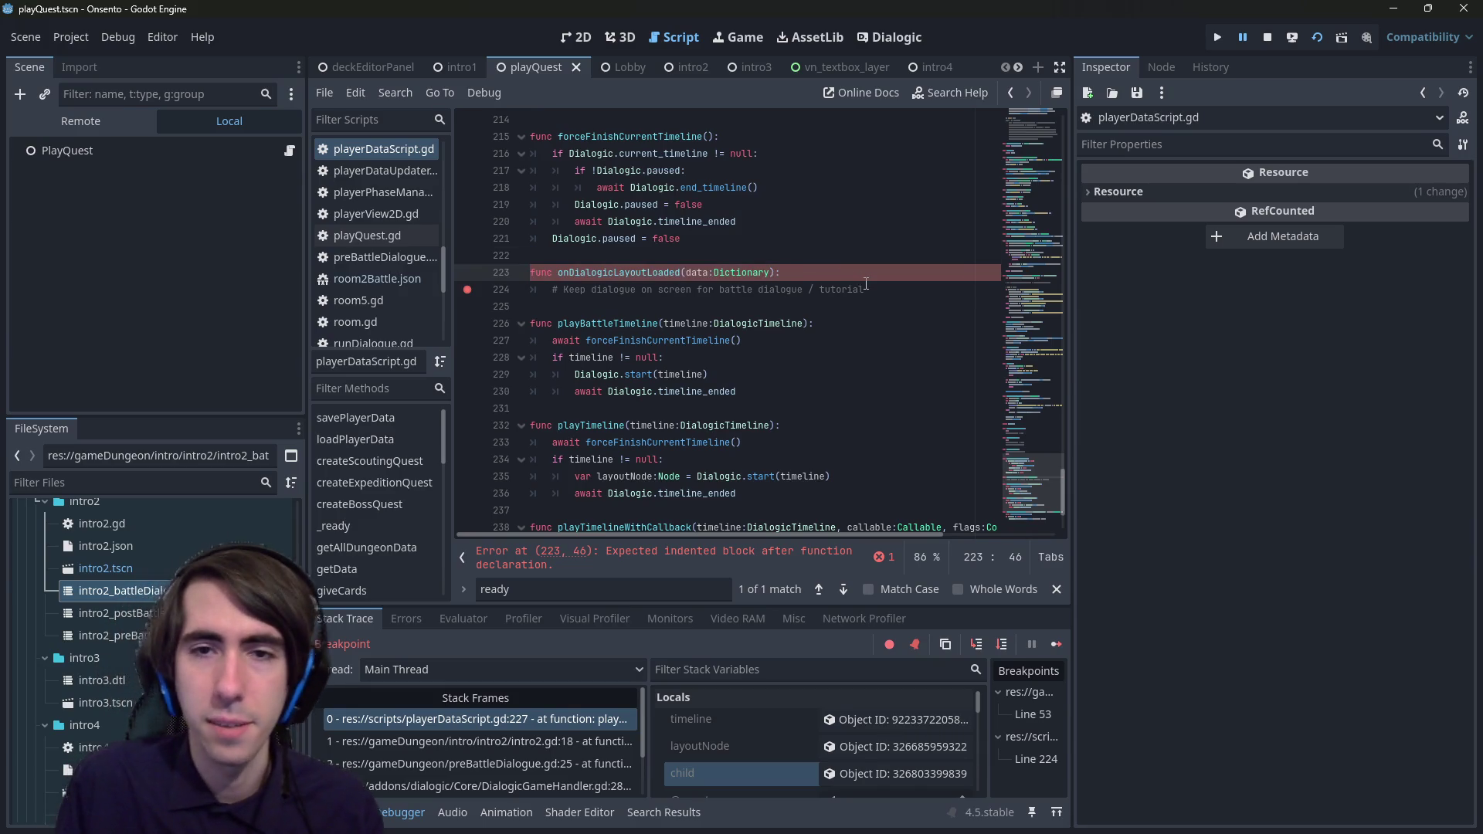
pyautogui.click(866, 289)
pyautogui.press('Return')
# Add pass under the comment and locate the handler's style_changed connection on line 53.
pyautogui.write('pass')
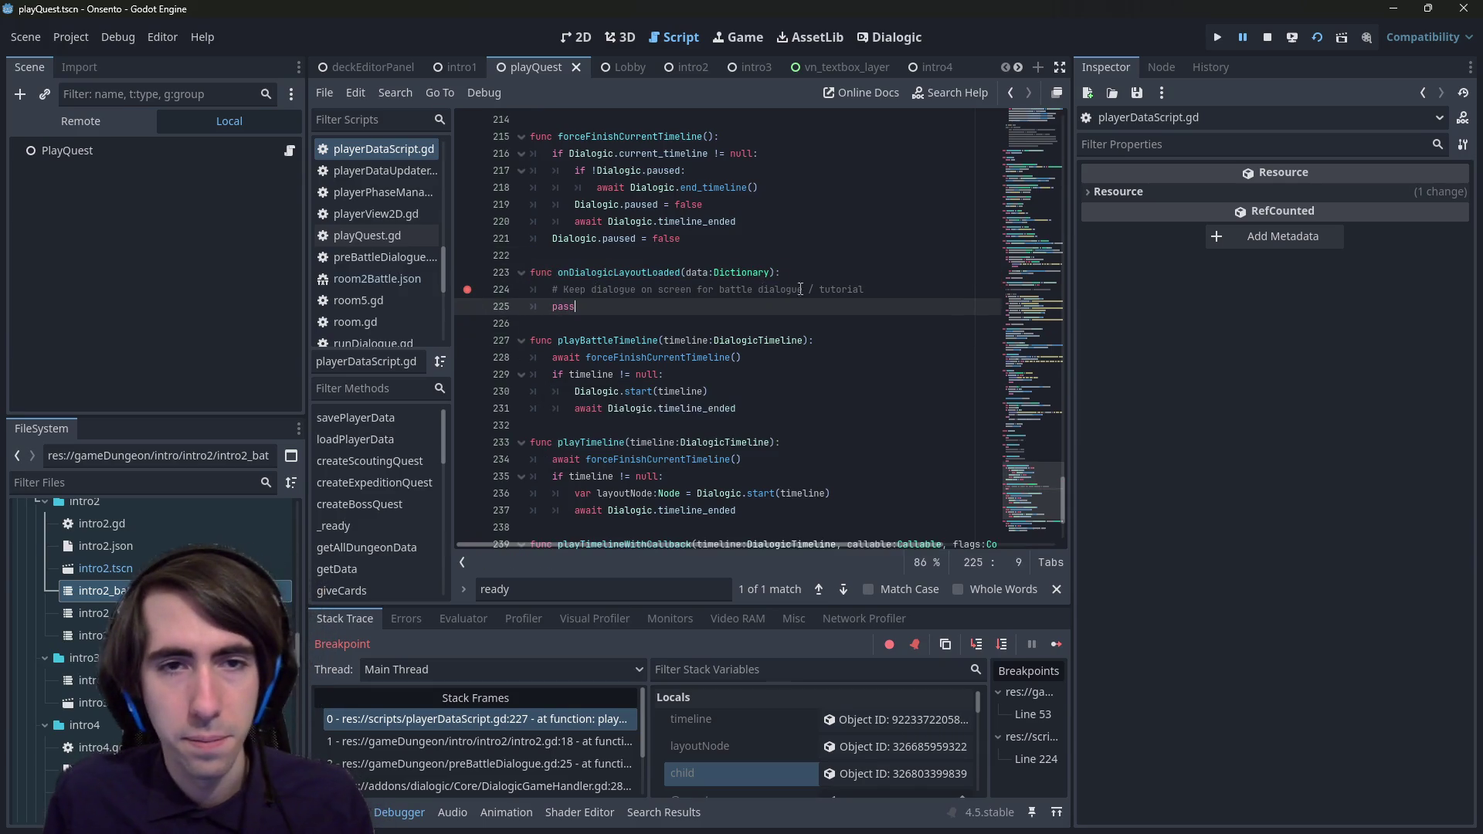
pyautogui.doubleClick(606, 274)
pyautogui.hotkey('ctrl', 'f')
pyautogui.press('Return')
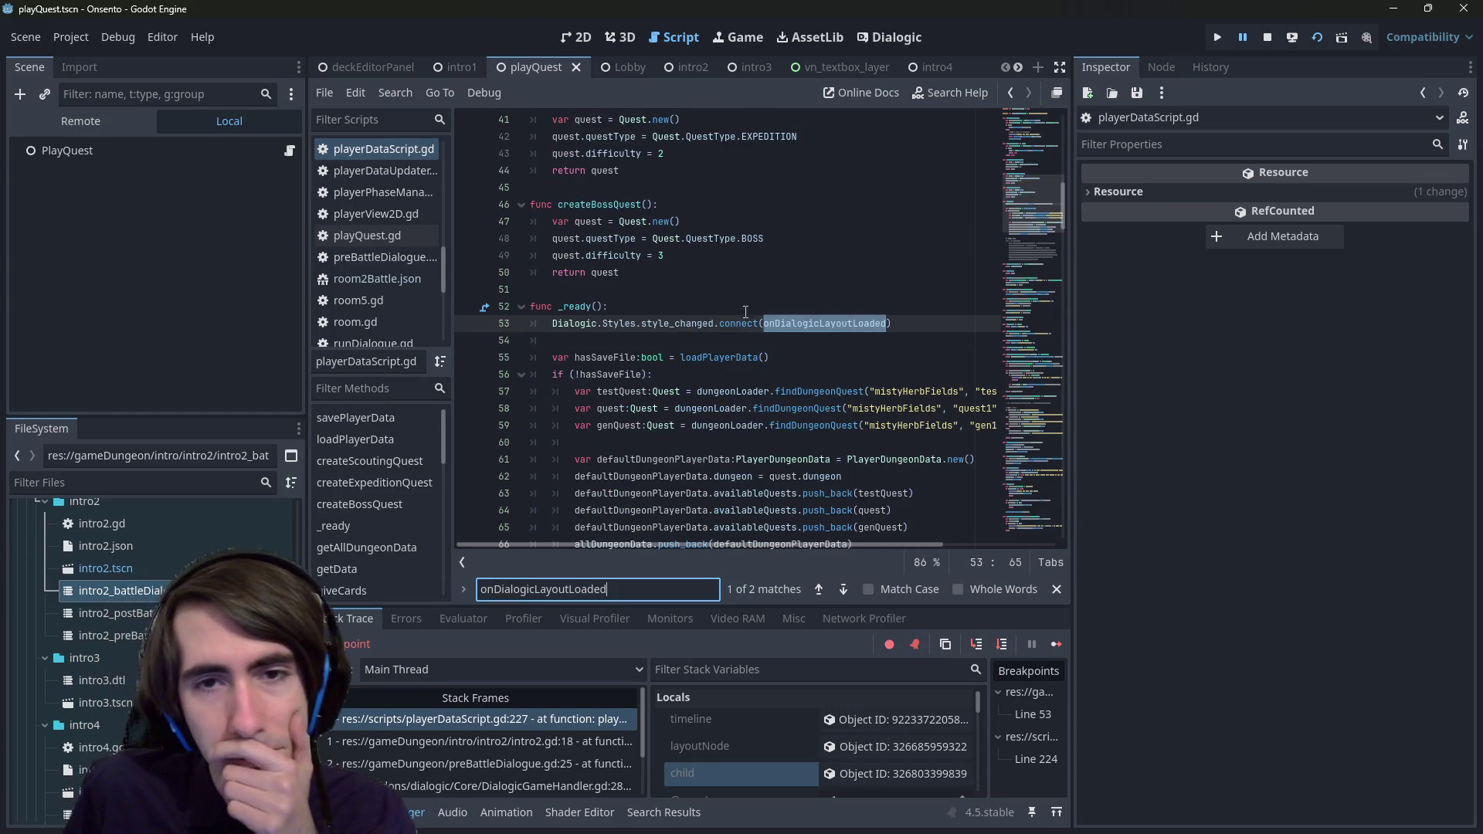
pyautogui.keyDown('ctrl'); pyautogui.click(685, 325); pyautogui.keyUp('ctrl')
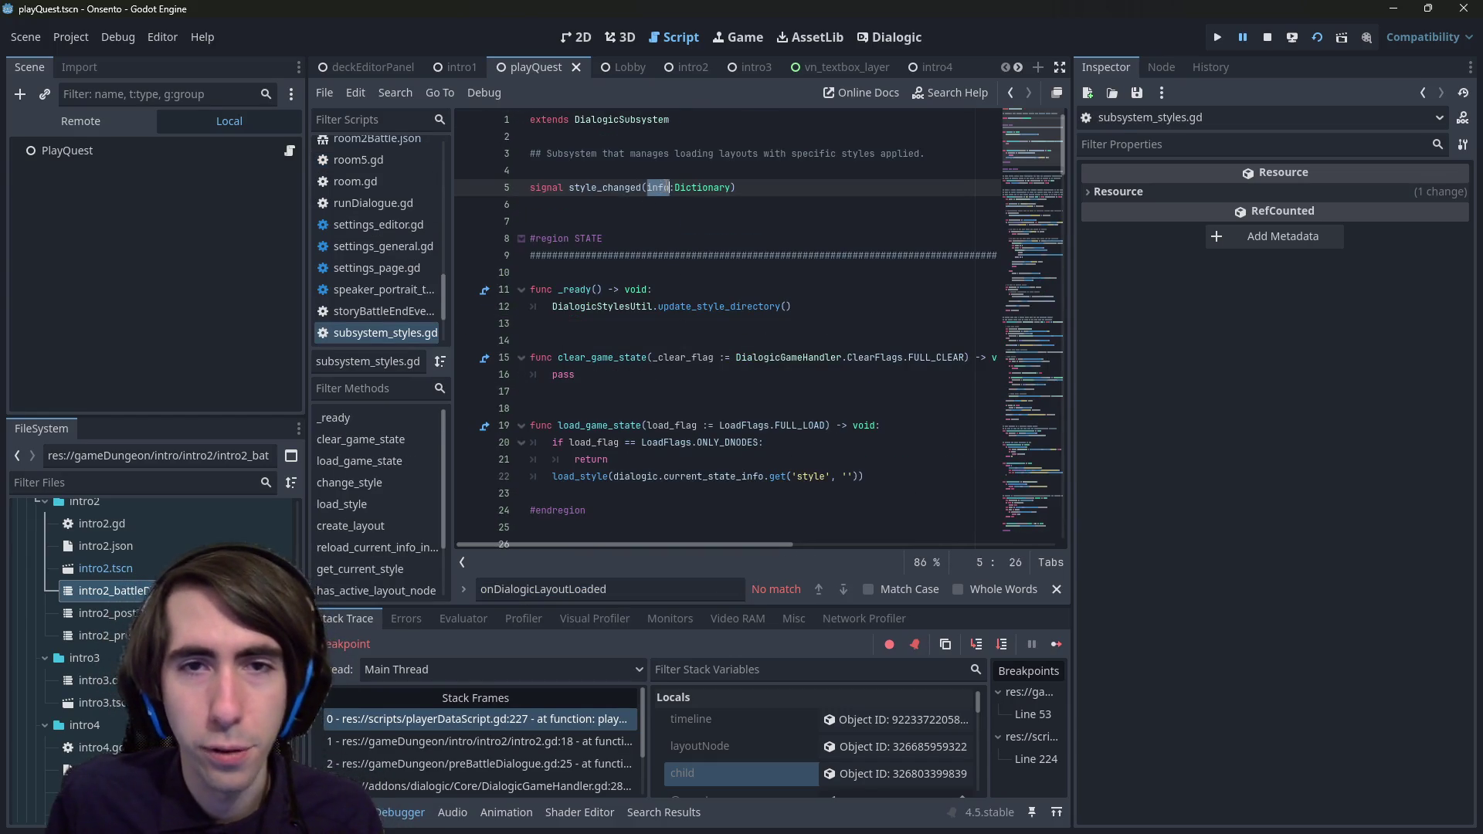
pyautogui.hotkey('alt', 'Left')
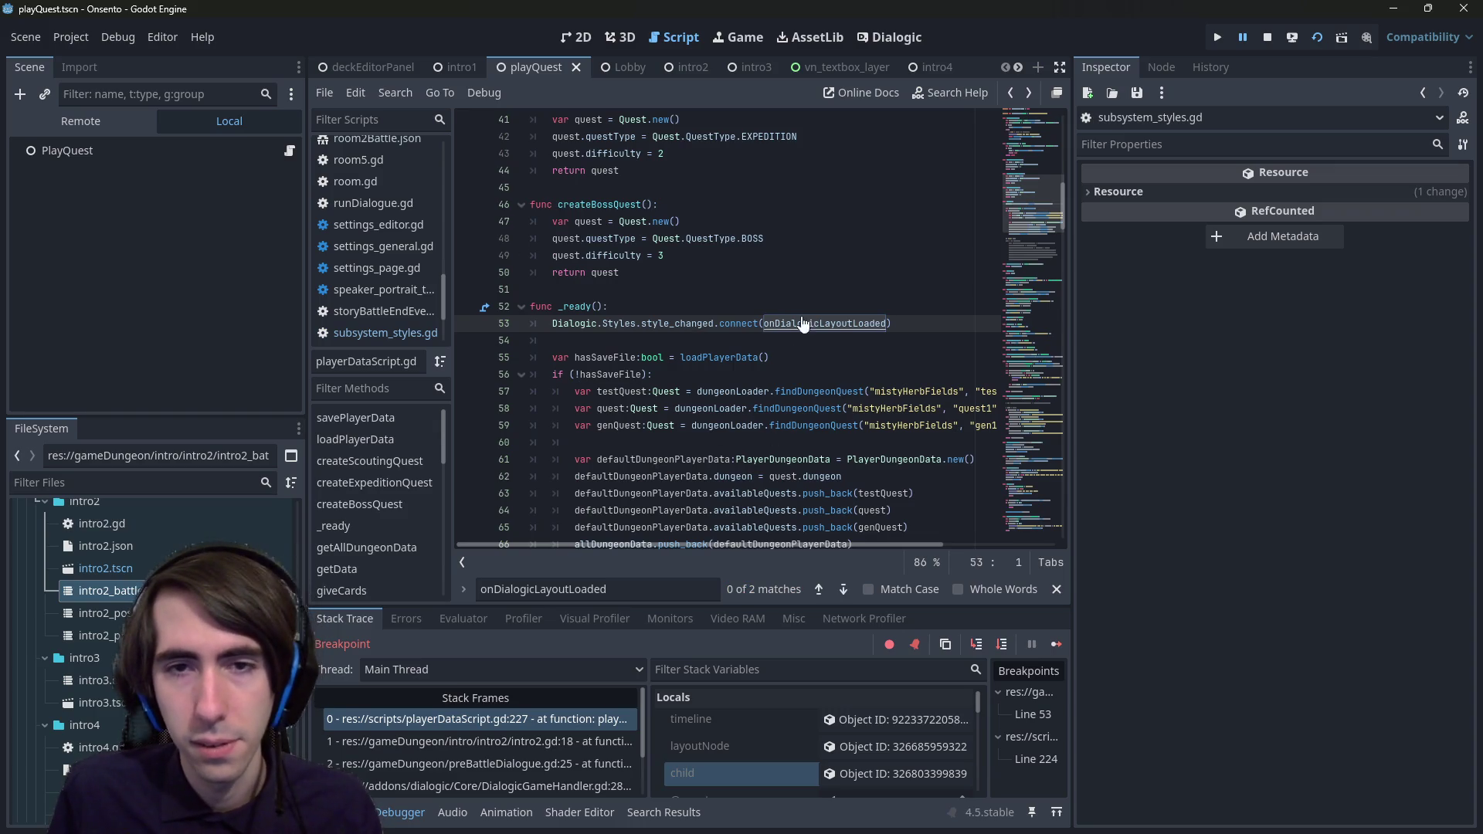
# Rename the handler's data parameter to info and move the breakpoint to the pass line.
pyautogui.keyDown('ctrl'); pyautogui.click(800, 324); pyautogui.keyUp('ctrl')
pyautogui.doubleClick(695, 324)
pyautogui.write('info')
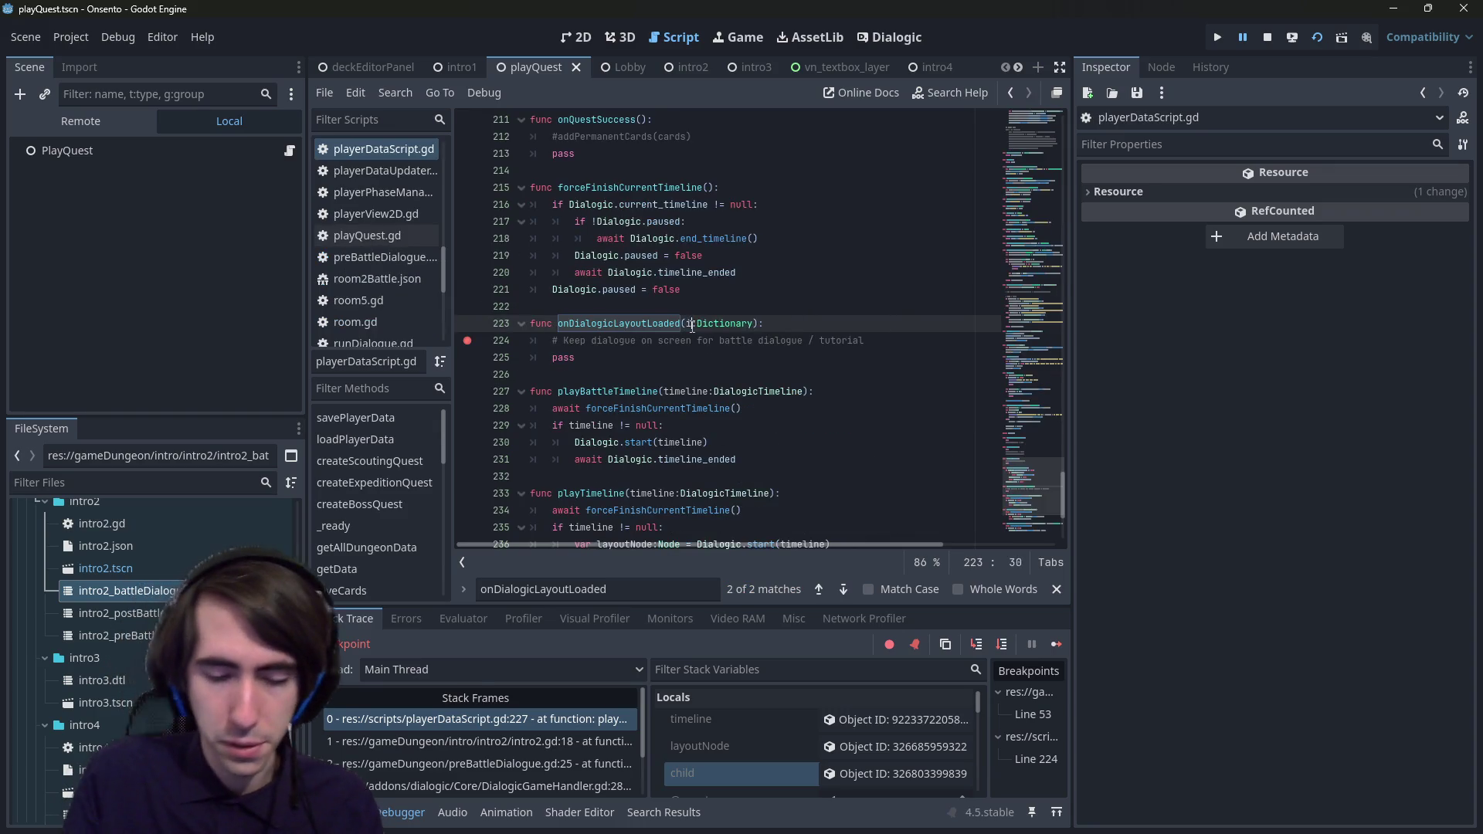
pyautogui.click(488, 340)
pyautogui.click(487, 357)
pyautogui.scroll(-1, 625, 480)
pyautogui.click(602, 425)
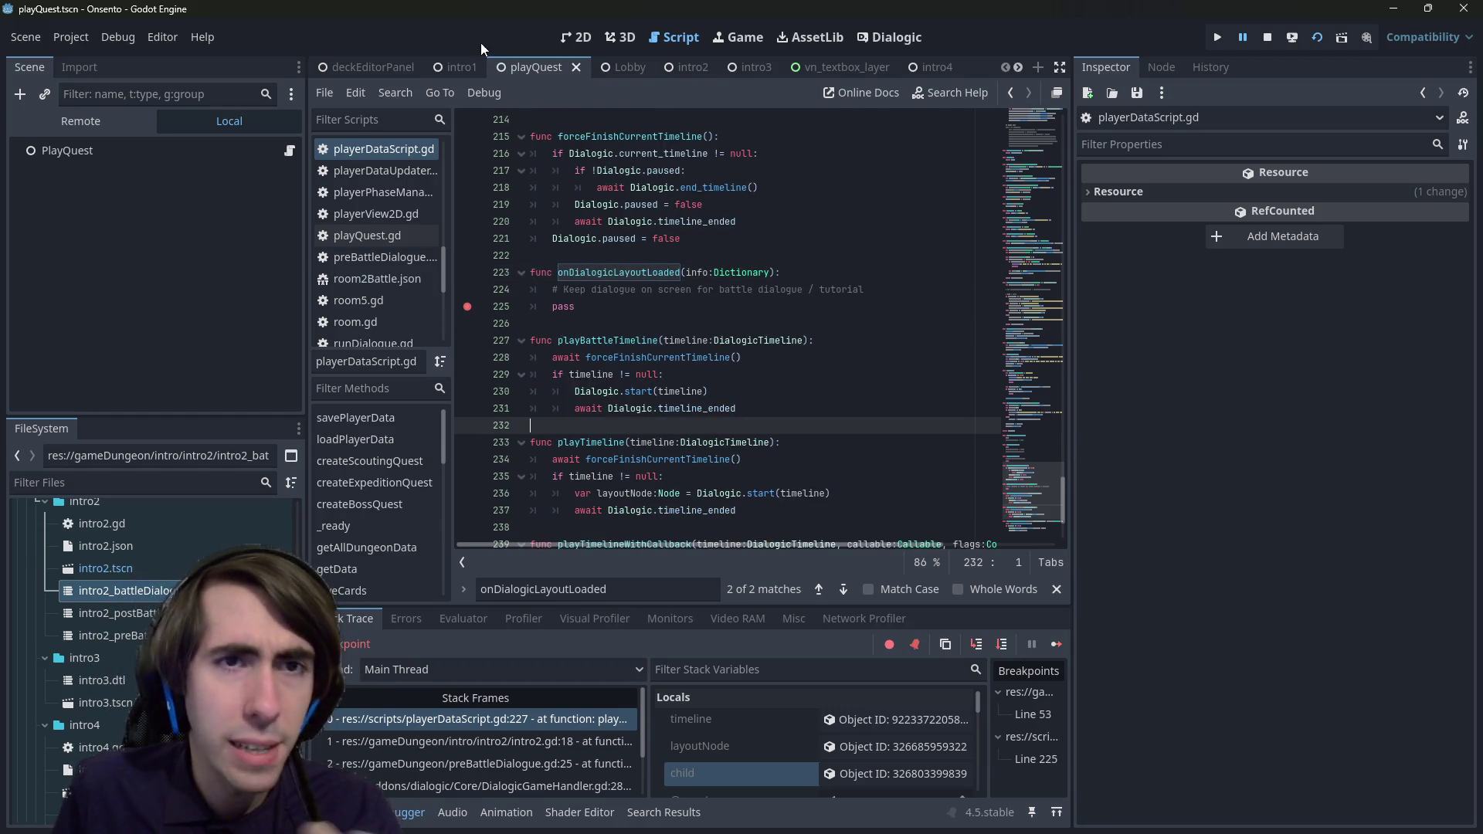
# Stop debugging, run the current scene as a test, then stop the game.
pyautogui.click(1266, 37)
pyautogui.click(1316, 37)
pyautogui.scroll(-2, 810, 343)
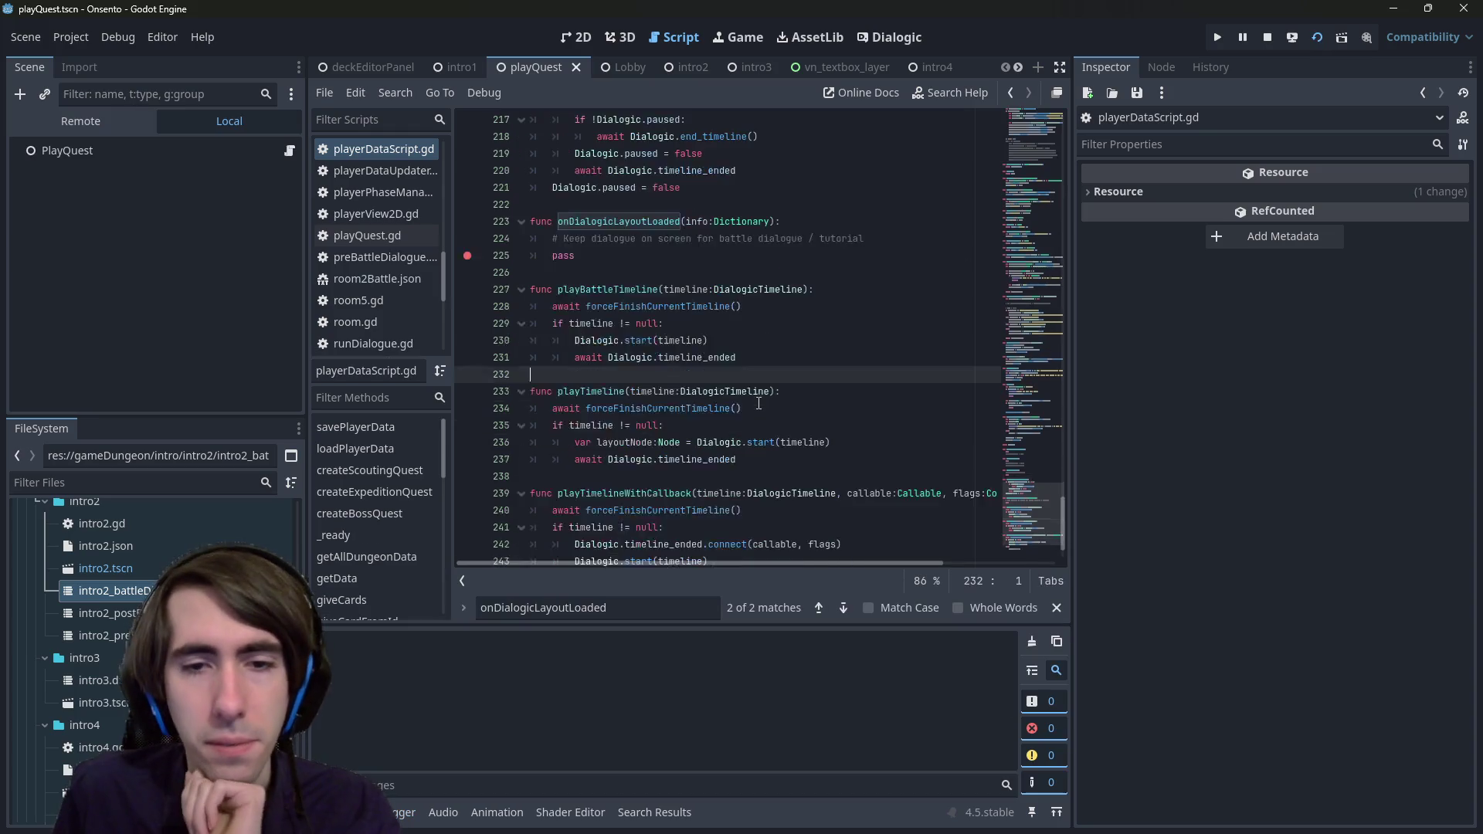
pyautogui.click(898, 224)
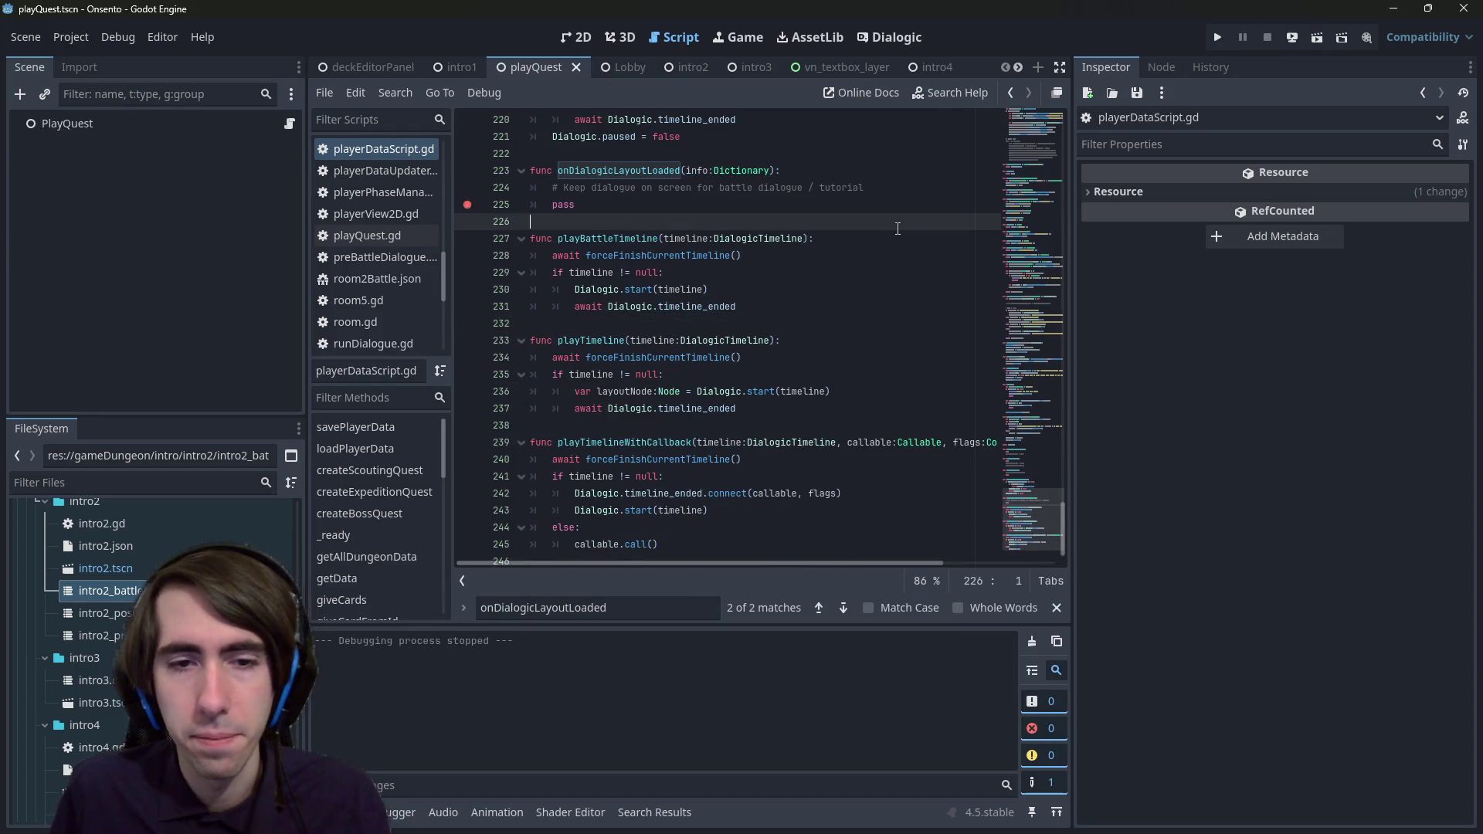
# Search all project files for set_setting( and launch another test run of the game.
pyautogui.hotkey('ctrl', 'shift', 'f')
pyautogui.write('set-')
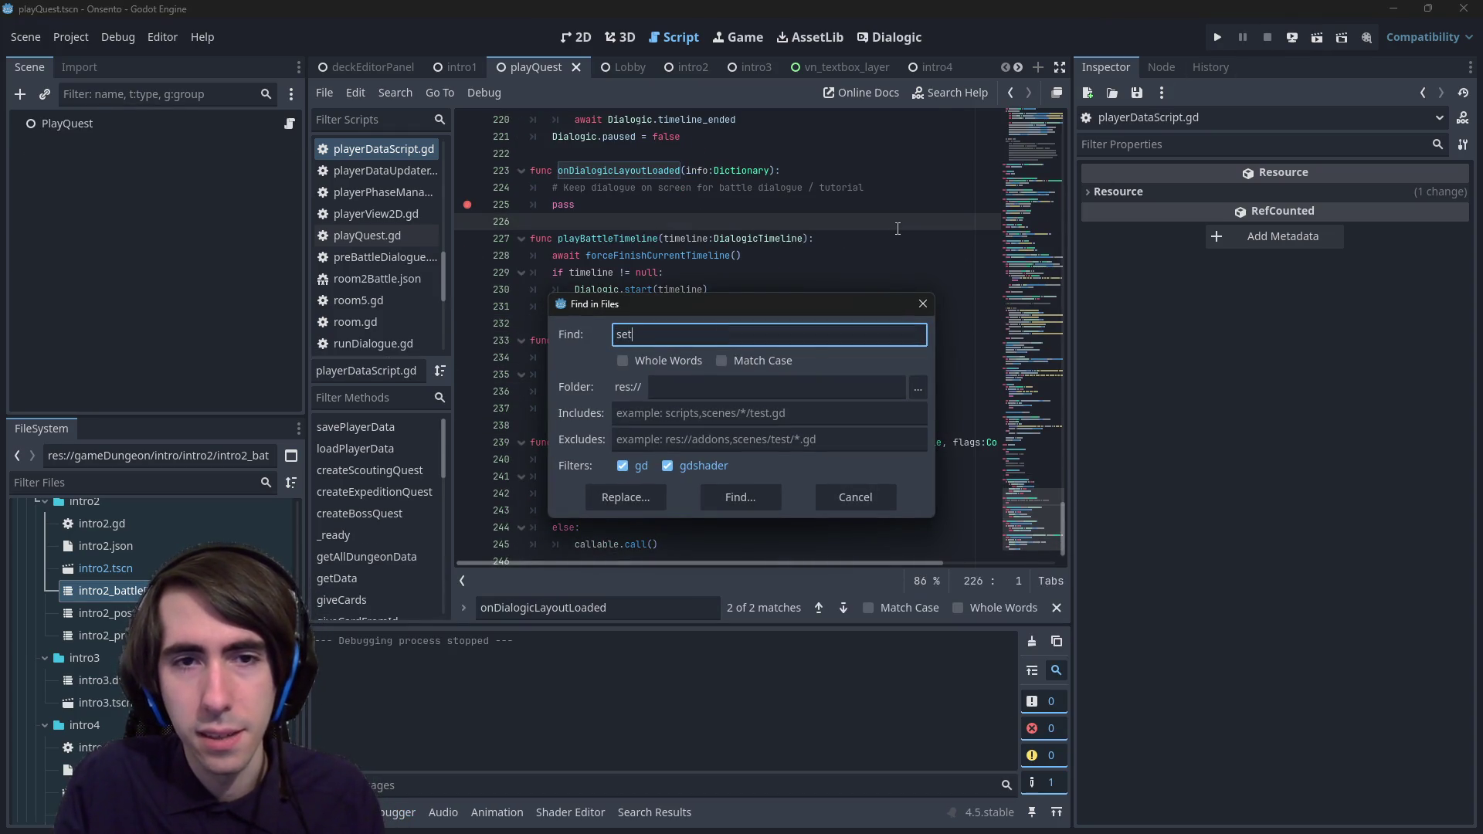
pyautogui.write('etting("')
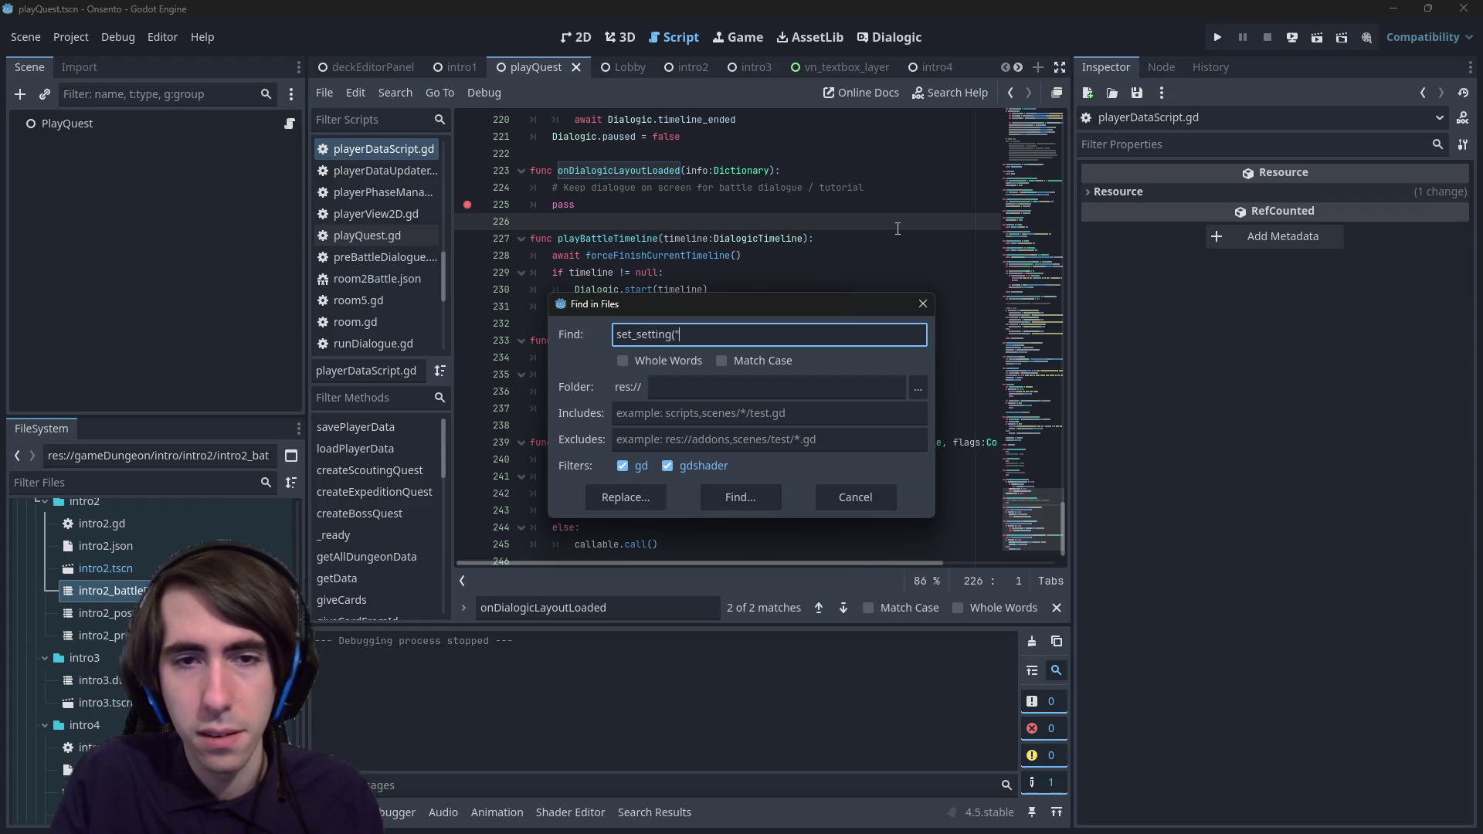
pyautogui.press('Return')
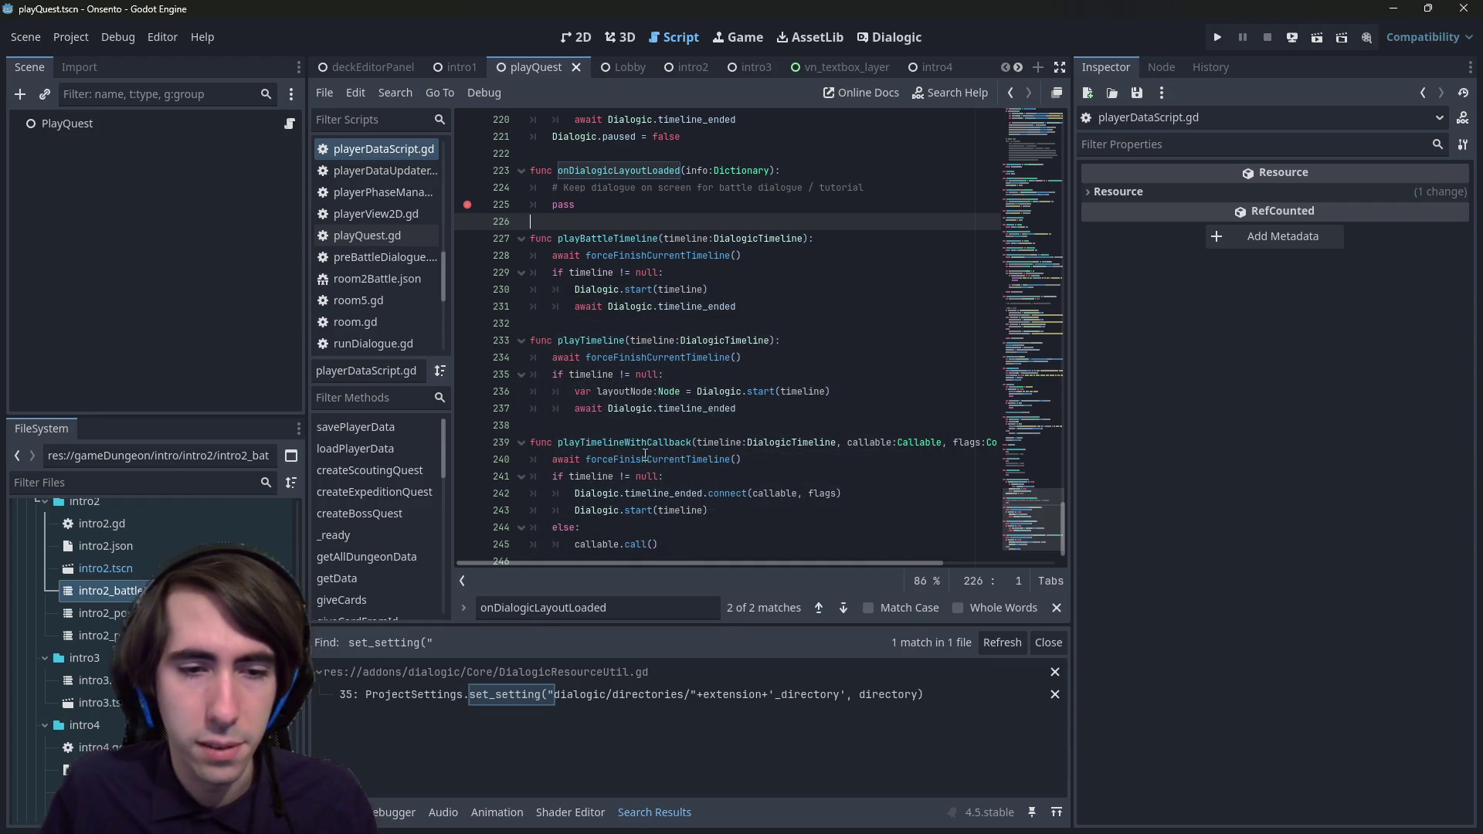
pyautogui.click(683, 425)
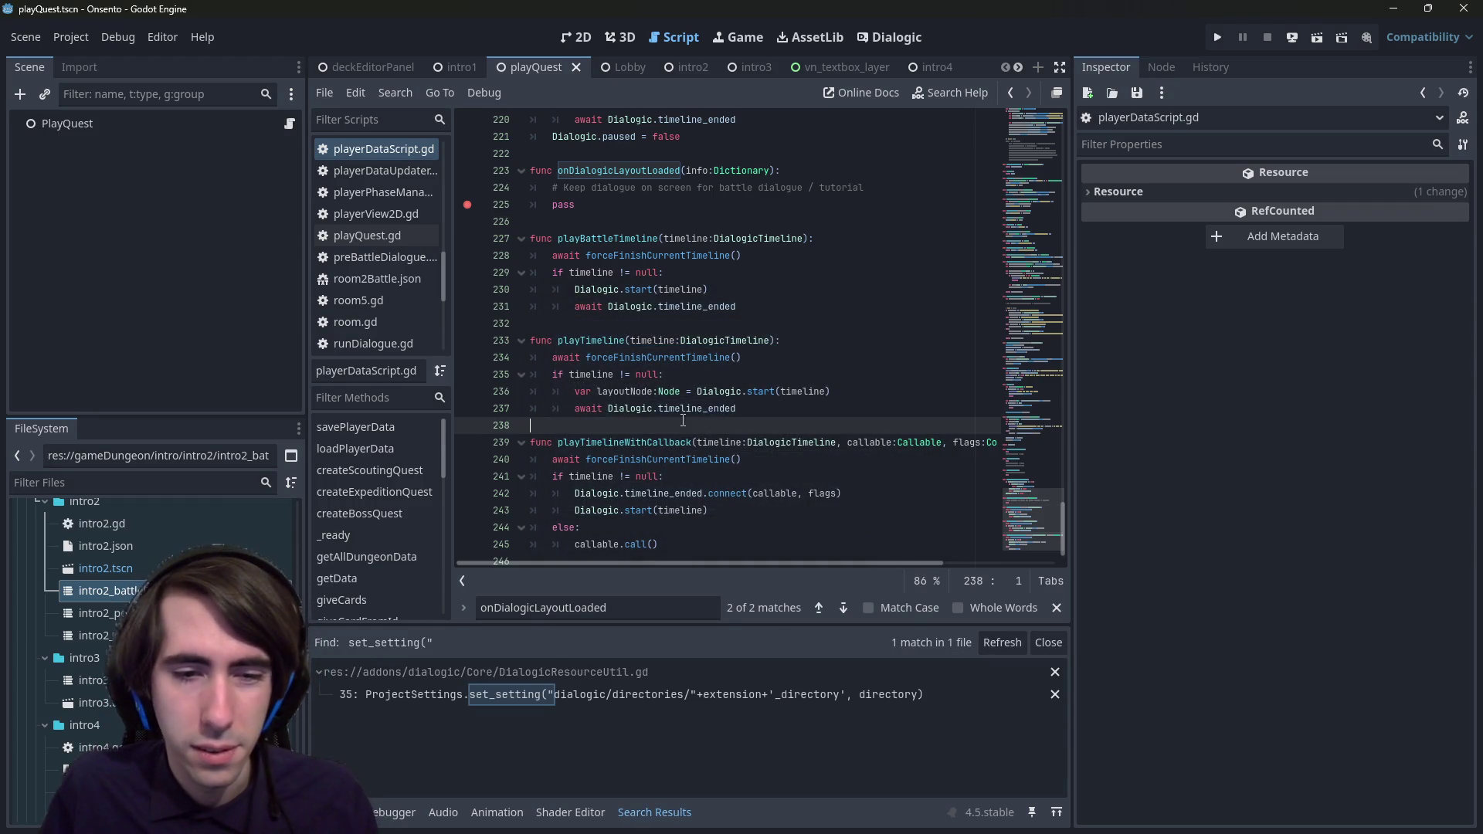
pyautogui.click(1314, 40)
pyautogui.click(818, 172)
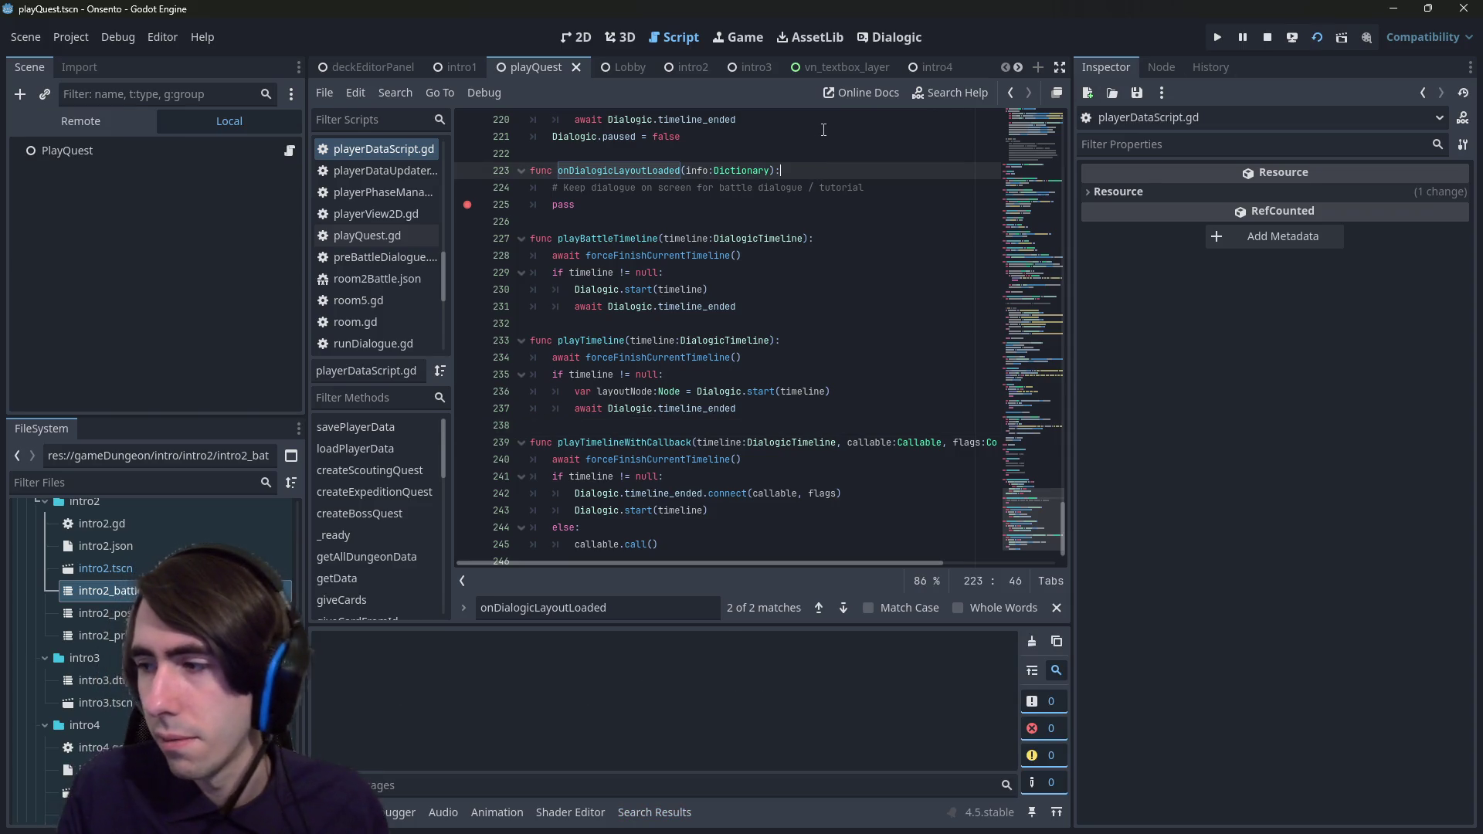
# Rerun the set_setting( search and open gameModule.gd at its line 7 match.
pyautogui.hotkey('ctrl', 'shift', 'f')
pyautogui.press('Return')
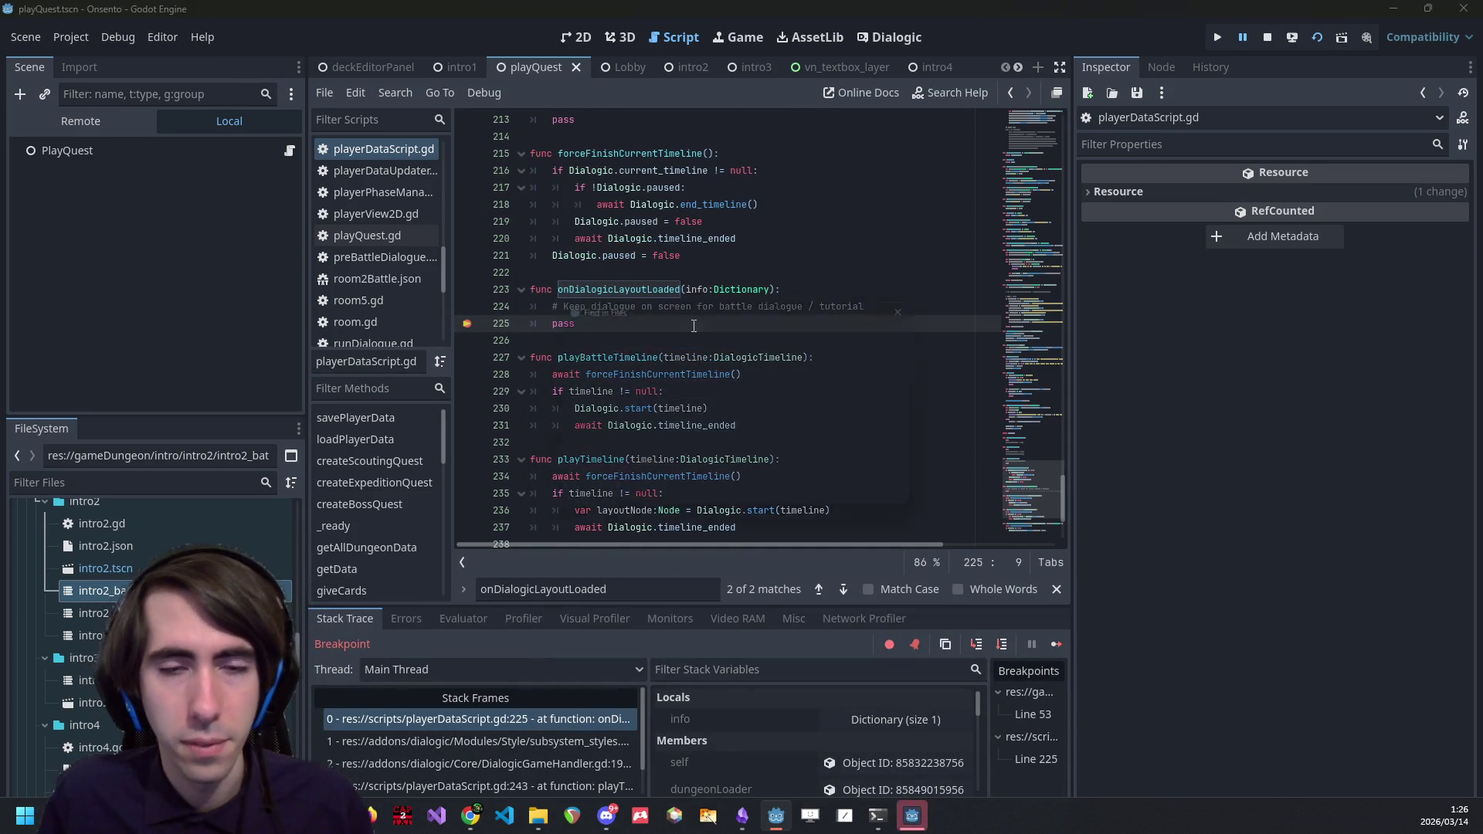
pyautogui.click(1056, 644)
pyautogui.moveTo(1060, 672); pyautogui.dragTo(1053, 795)
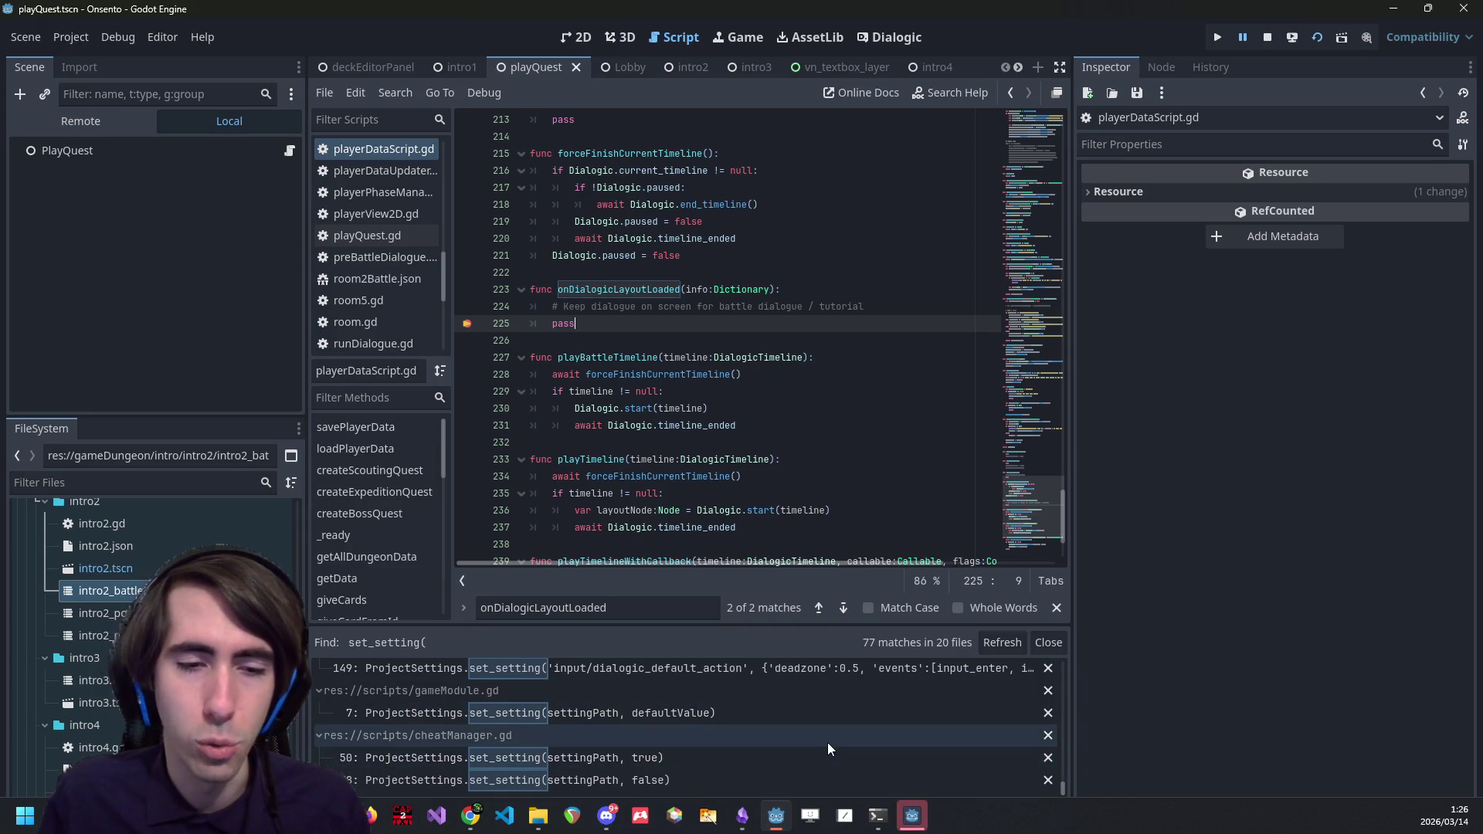
pyautogui.scroll(1, 825, 742)
pyautogui.scroll(2, 591, 707)
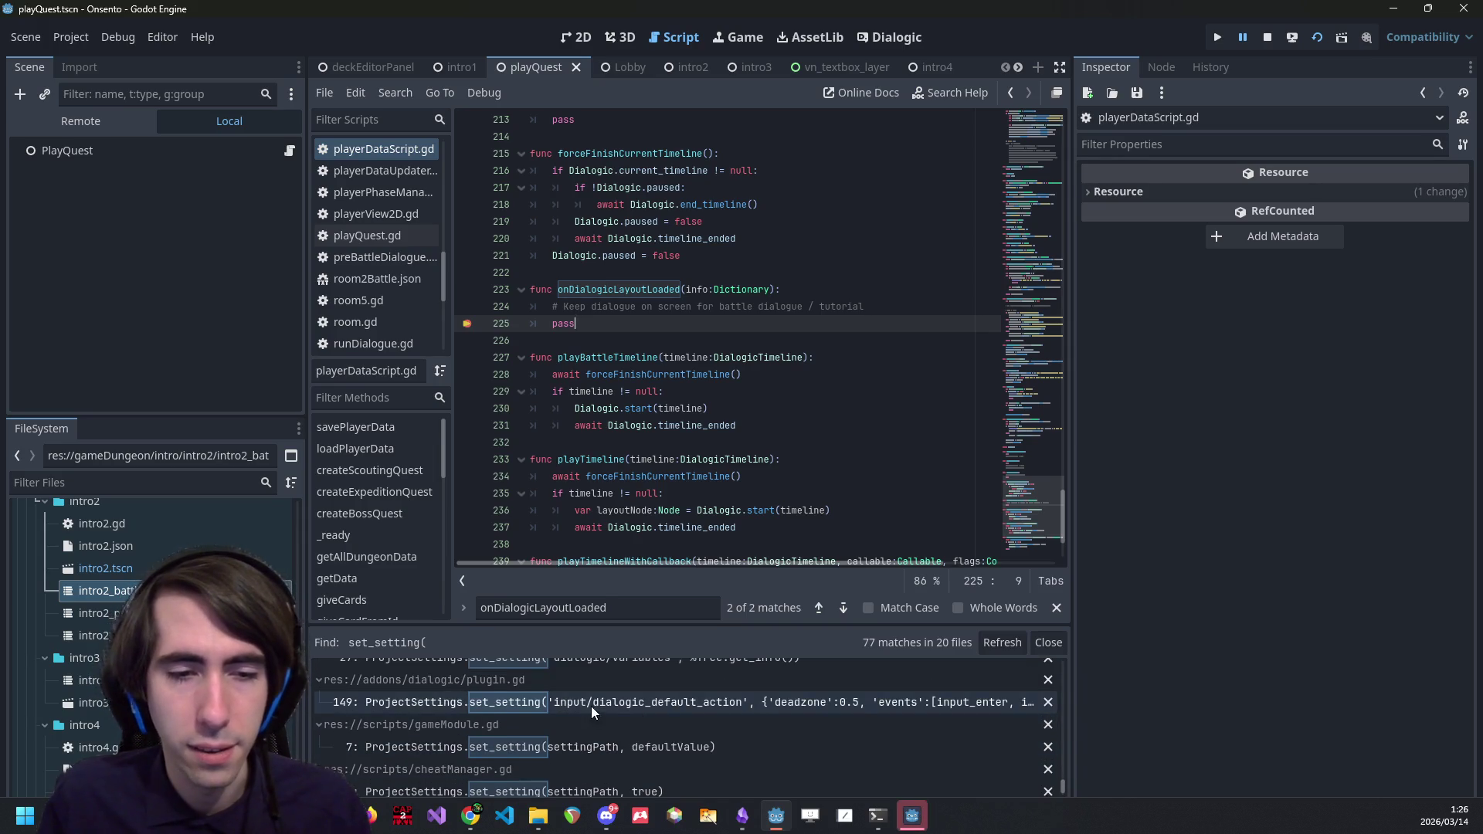
pyautogui.scroll(2, 546, 723)
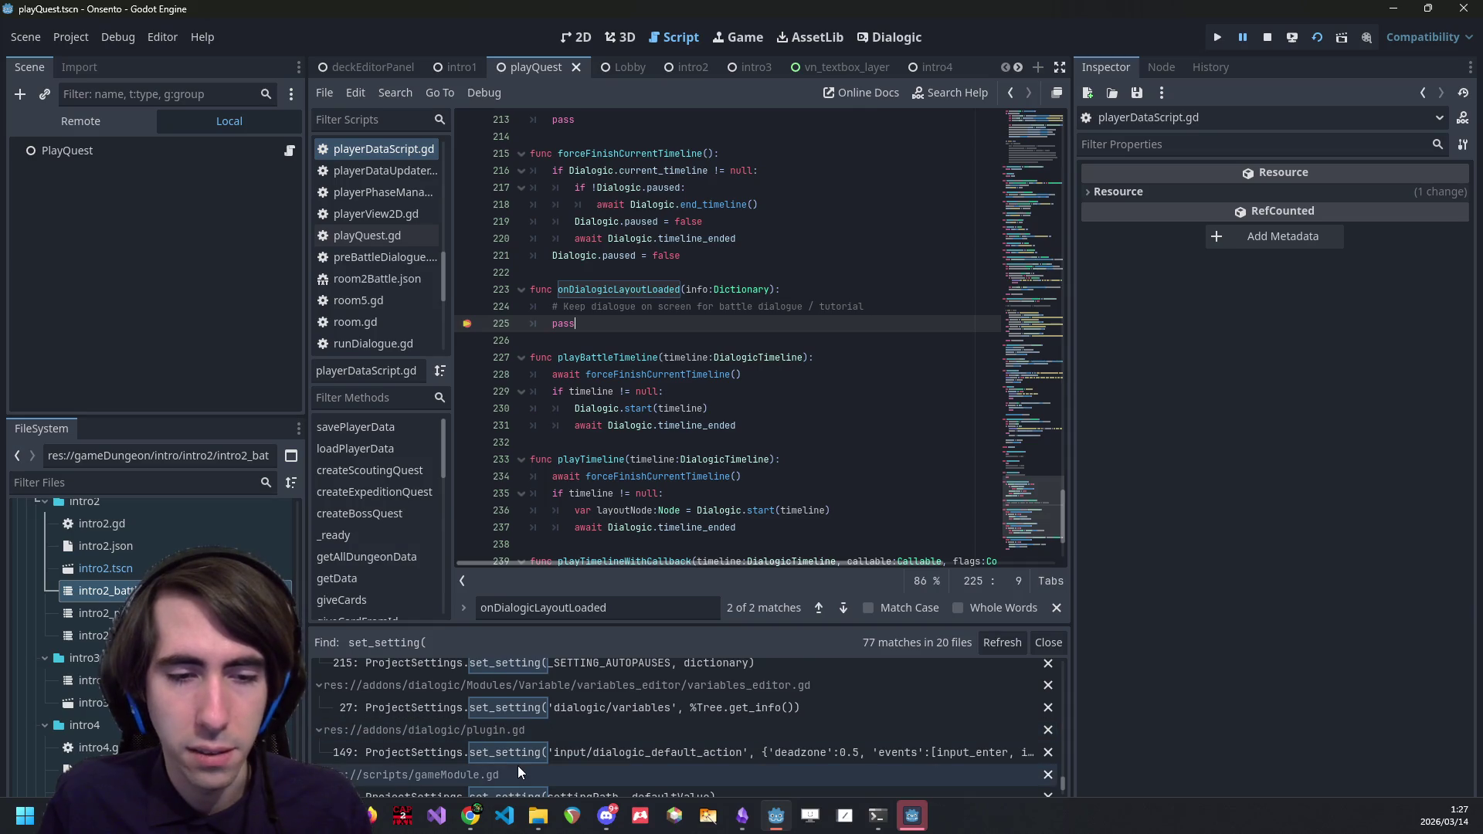
pyautogui.scroll(-1, 517, 766)
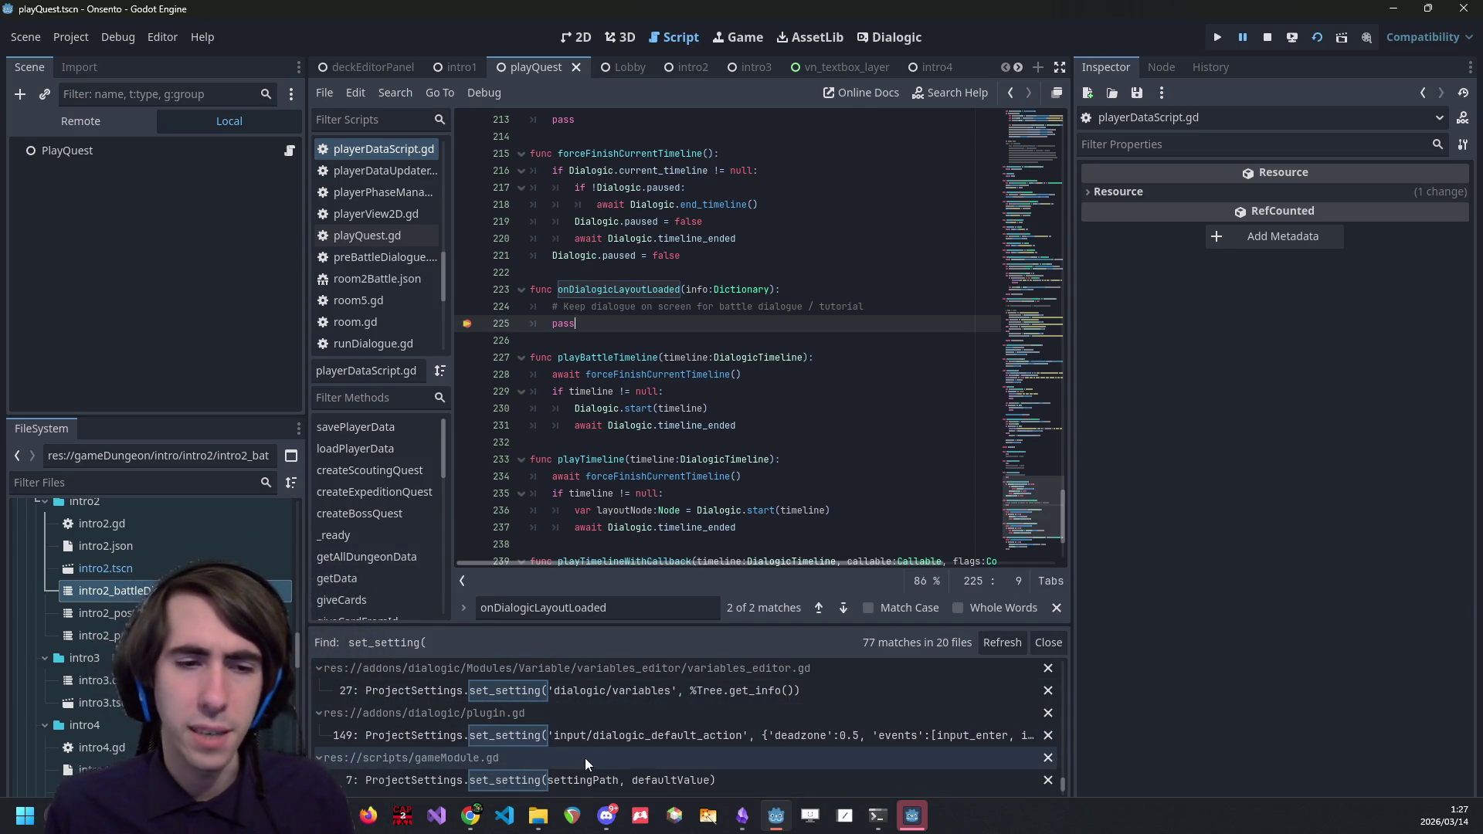
pyautogui.click(549, 776)
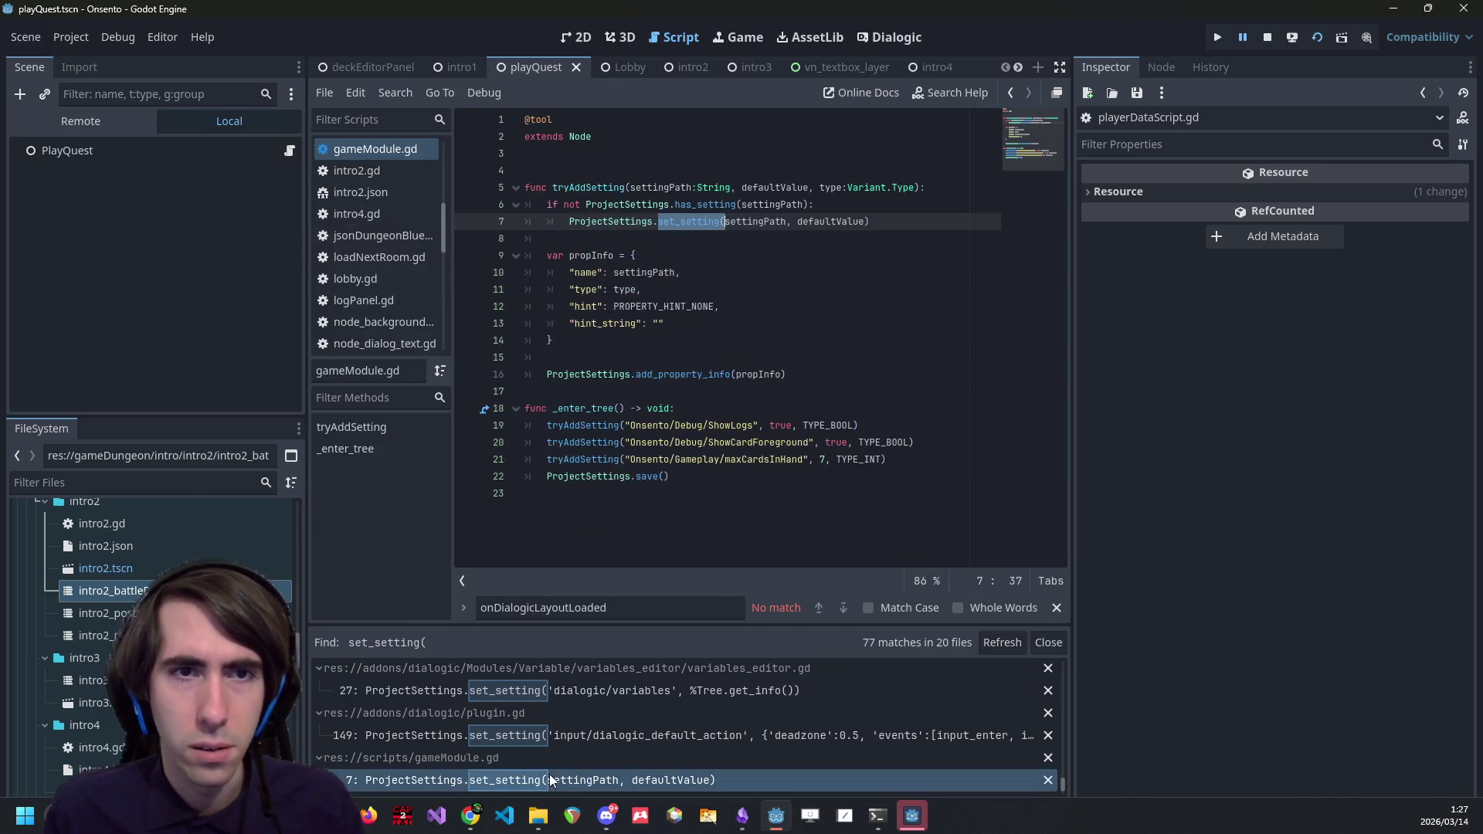
# Review the Globals > Autoload singletons in Project Settings, close it, and run the project with F5.
pyautogui.click(71, 36)
pyautogui.click(78, 57)
pyautogui.click(330, 224)
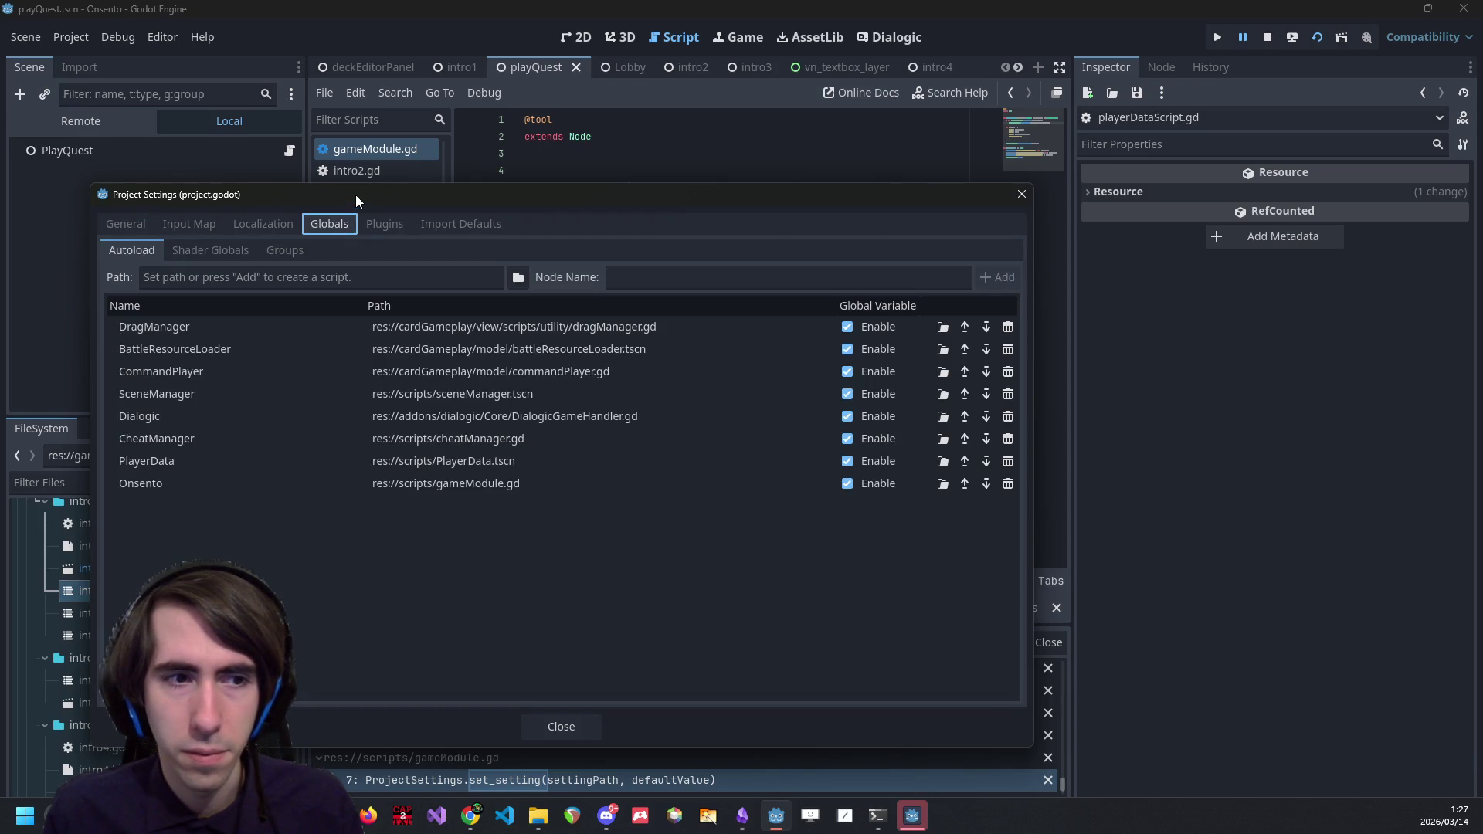
pyautogui.moveTo(355, 195); pyautogui.dragTo(478, 183)
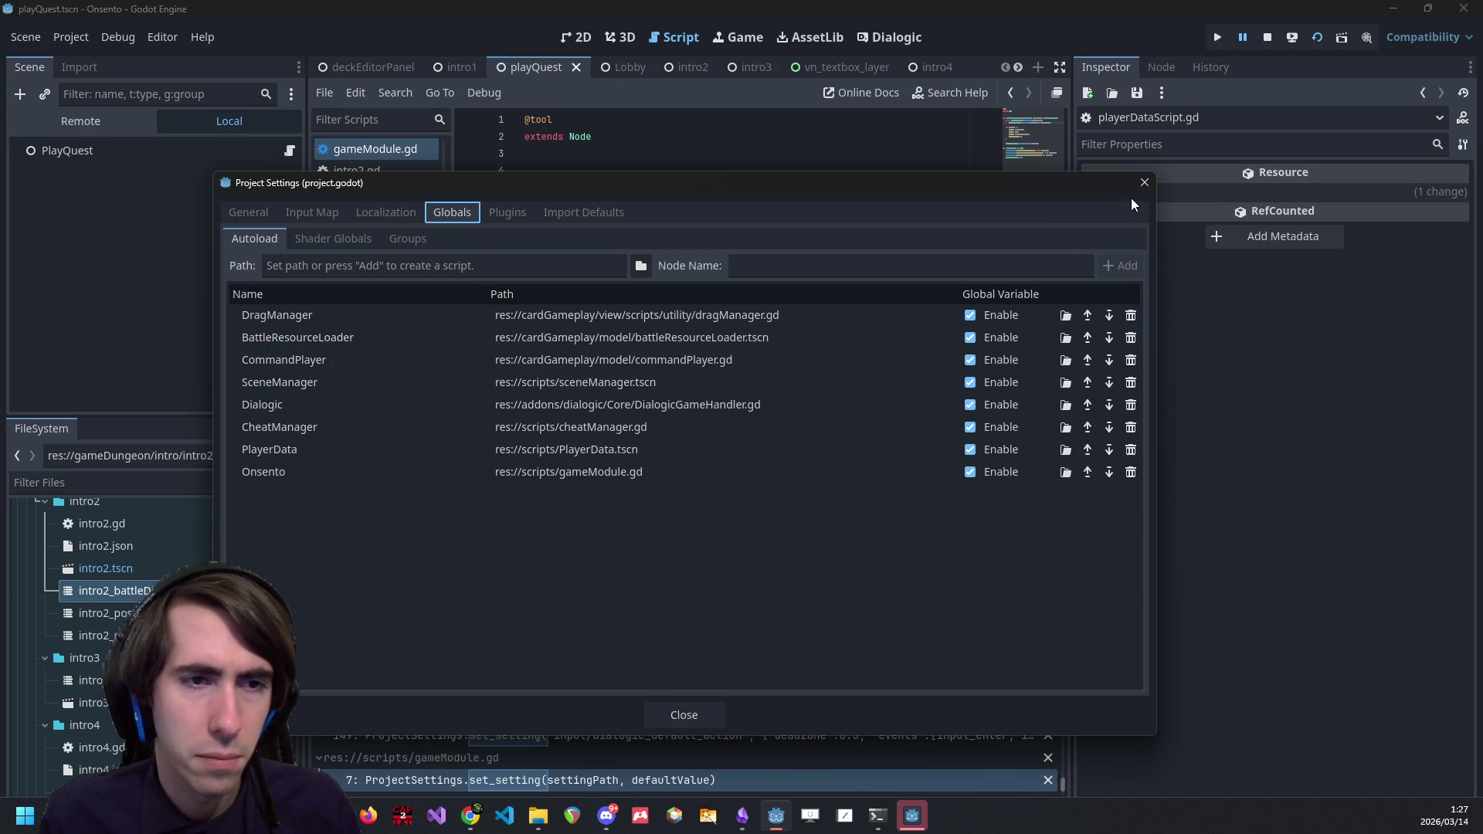
pyautogui.click(1144, 182)
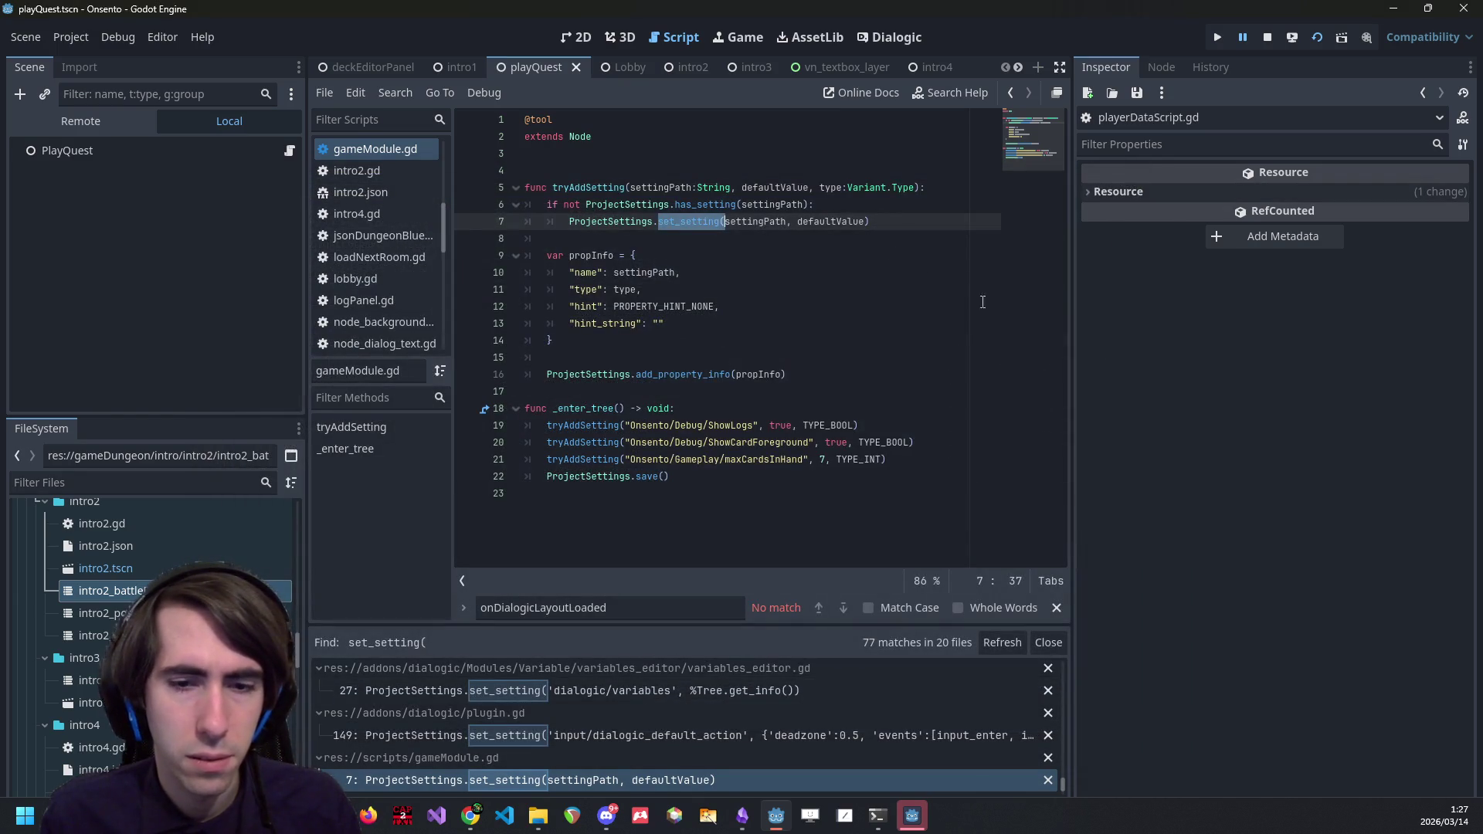
pyautogui.press('F5')
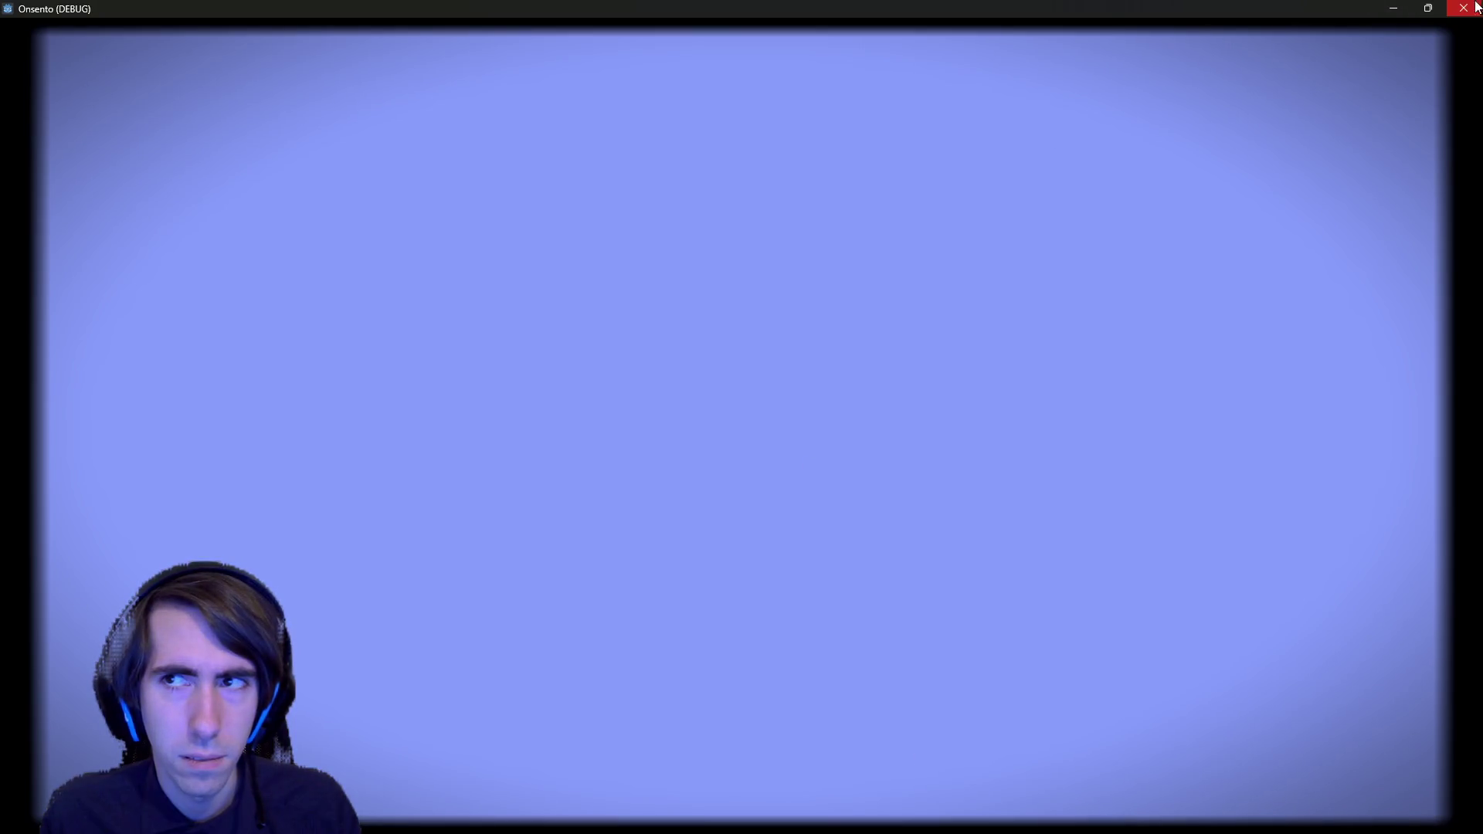
# Close the game, open the debugger's top stack frame, resume, and advance the in-game dialogue.
pyautogui.click(1464, 7)
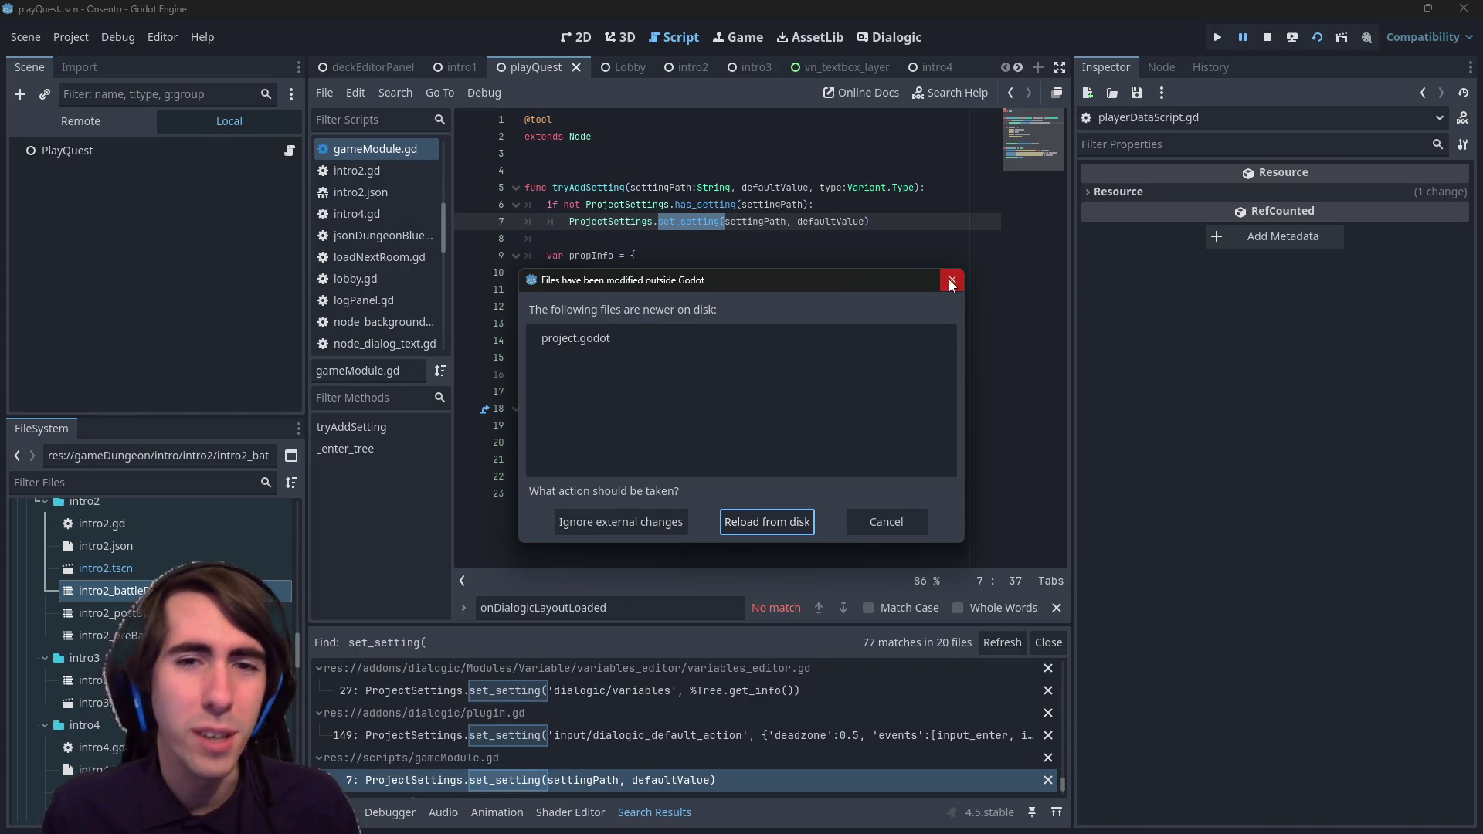
pyautogui.click(952, 279)
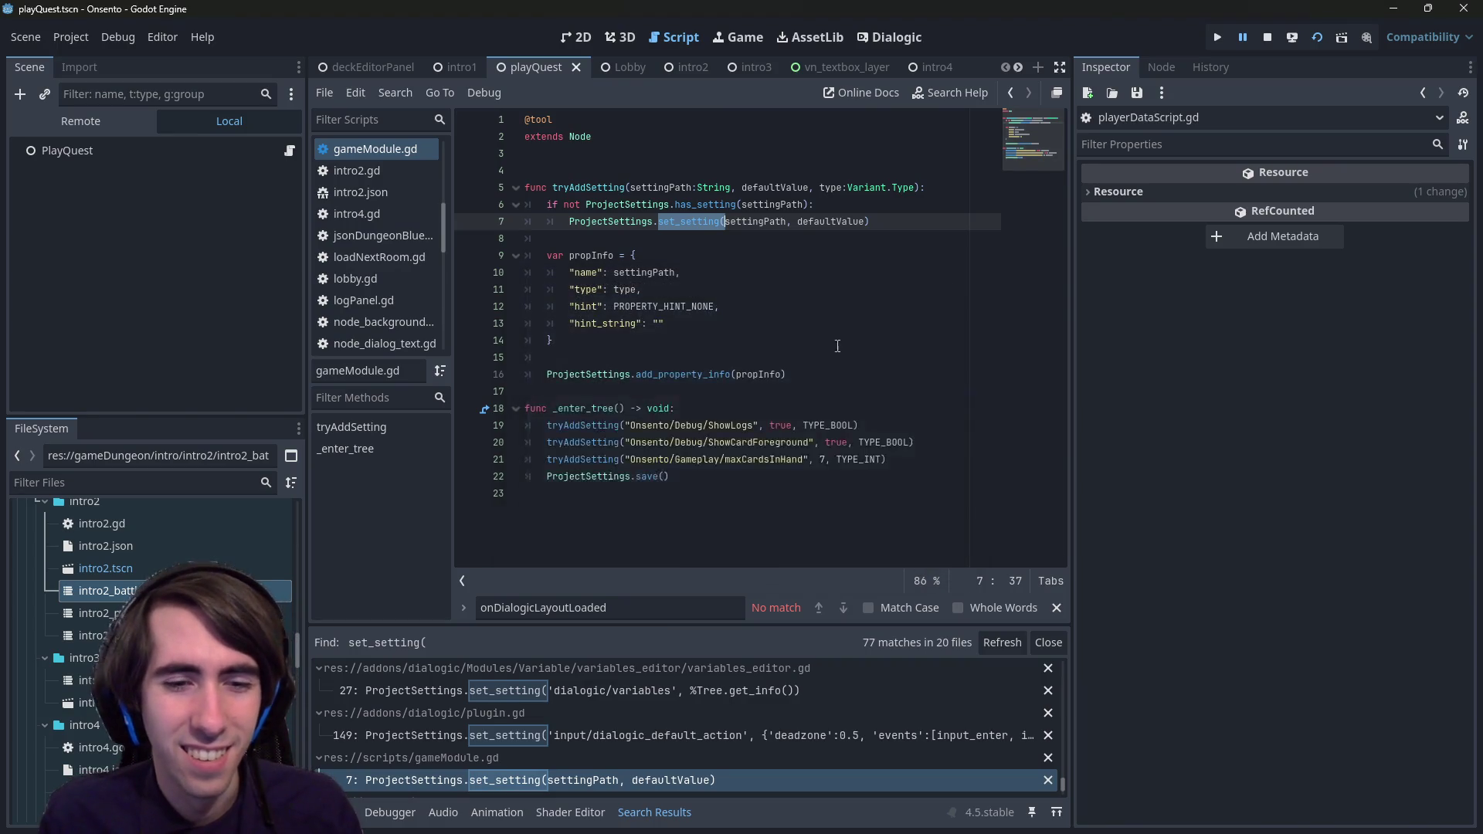
pyautogui.click(390, 812)
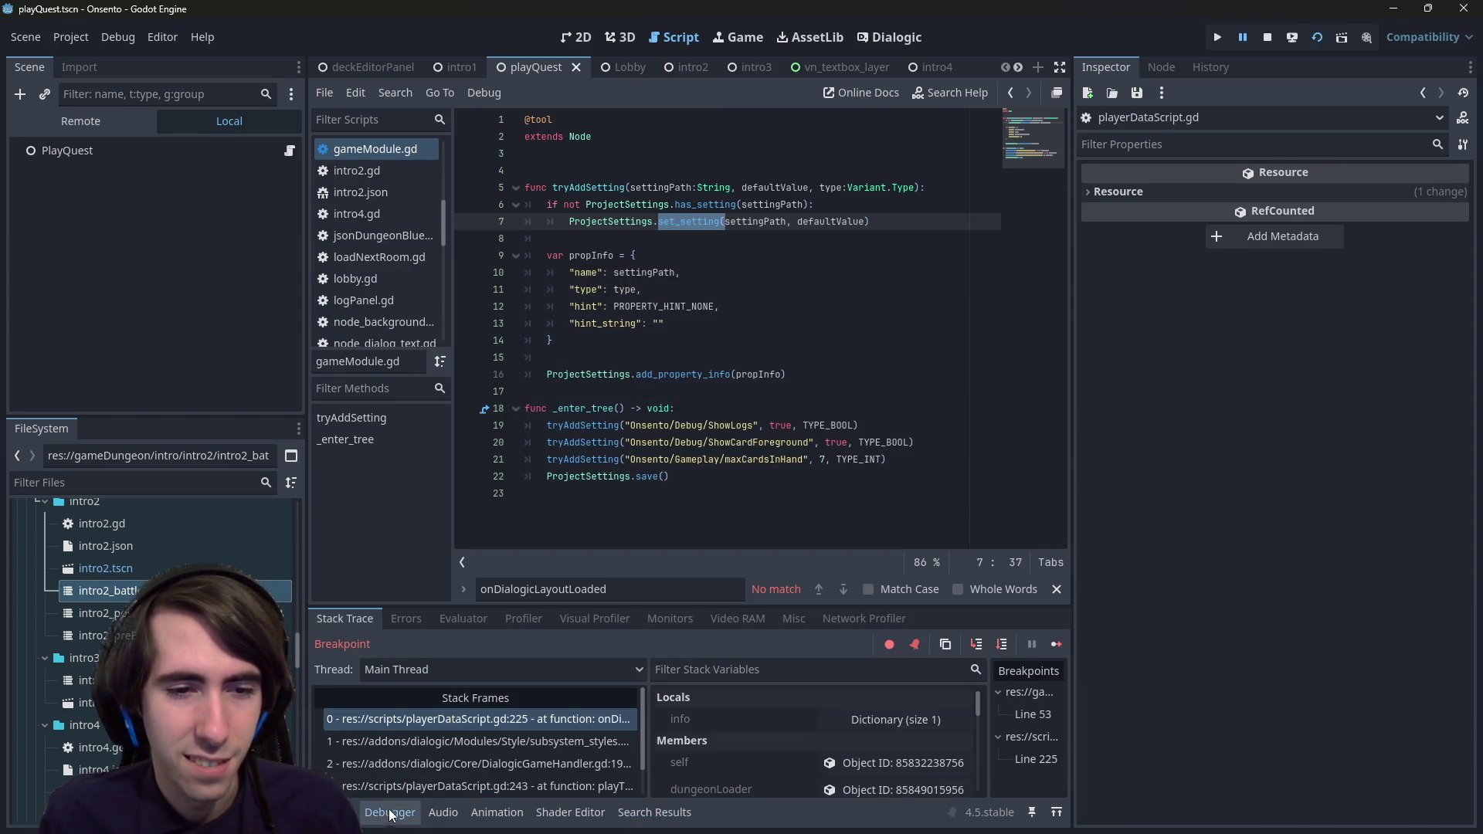
pyautogui.click(415, 720)
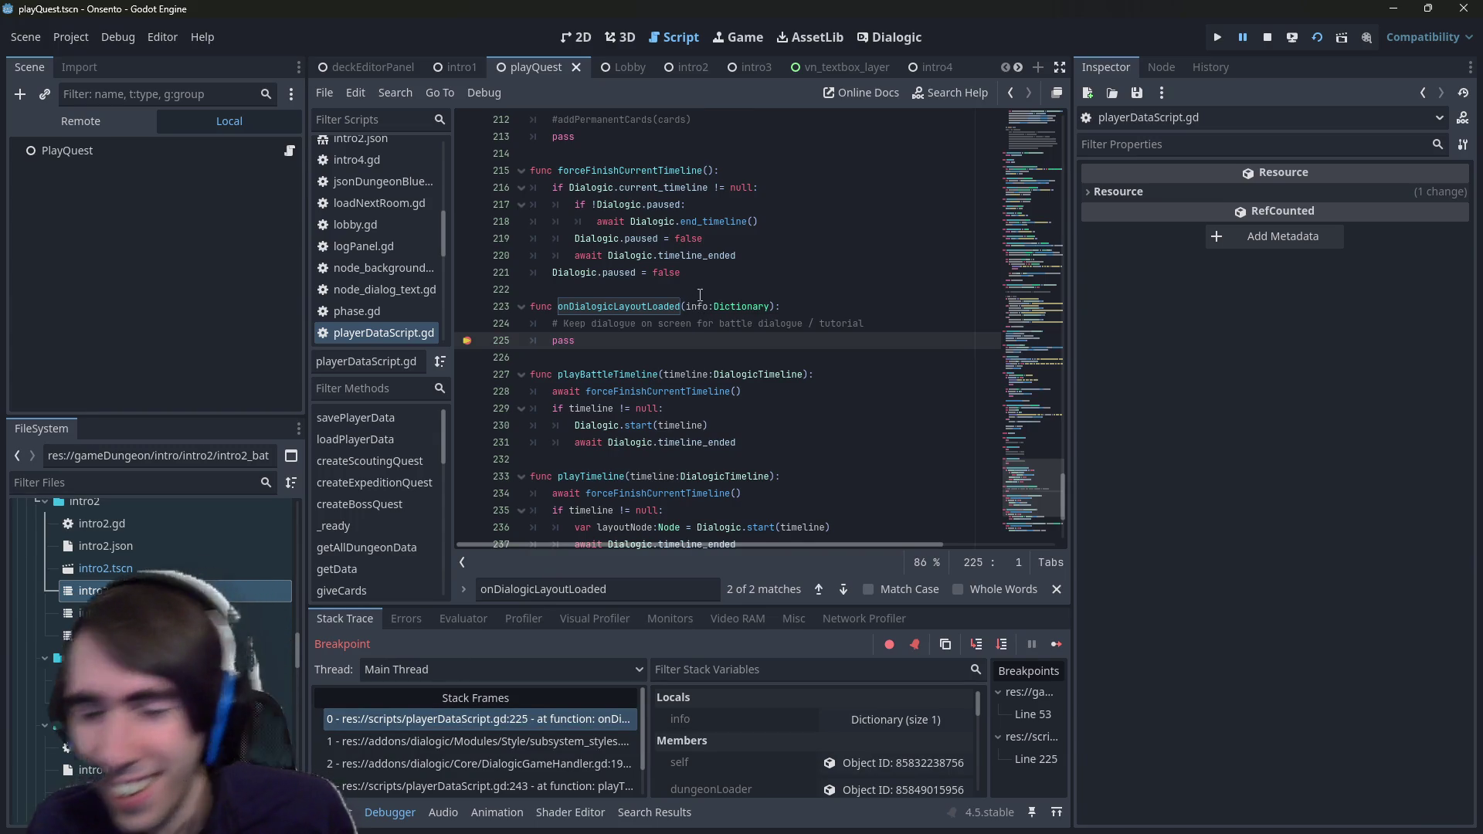
pyautogui.click(1056, 644)
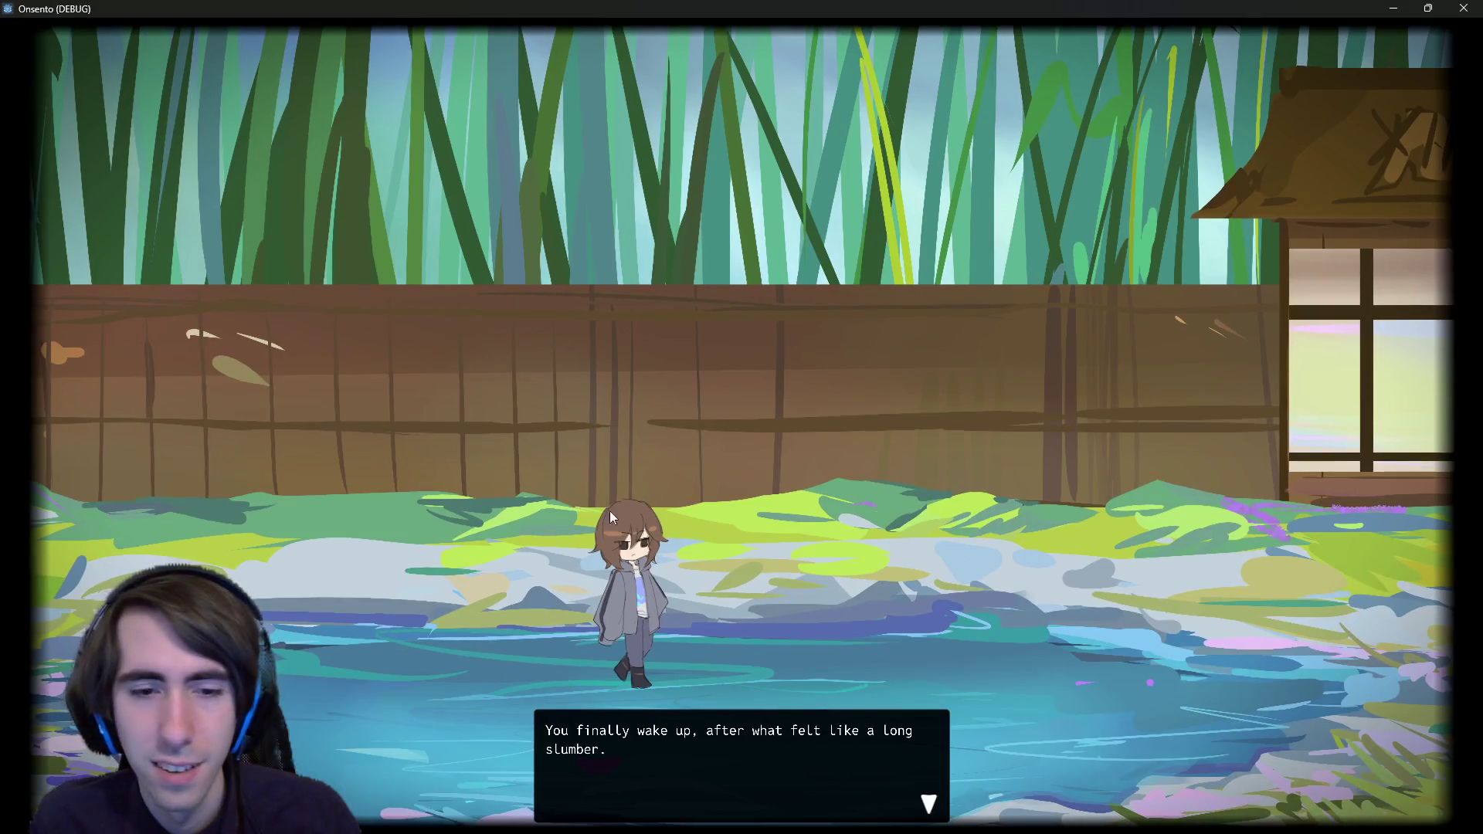
pyautogui.click(610, 512)
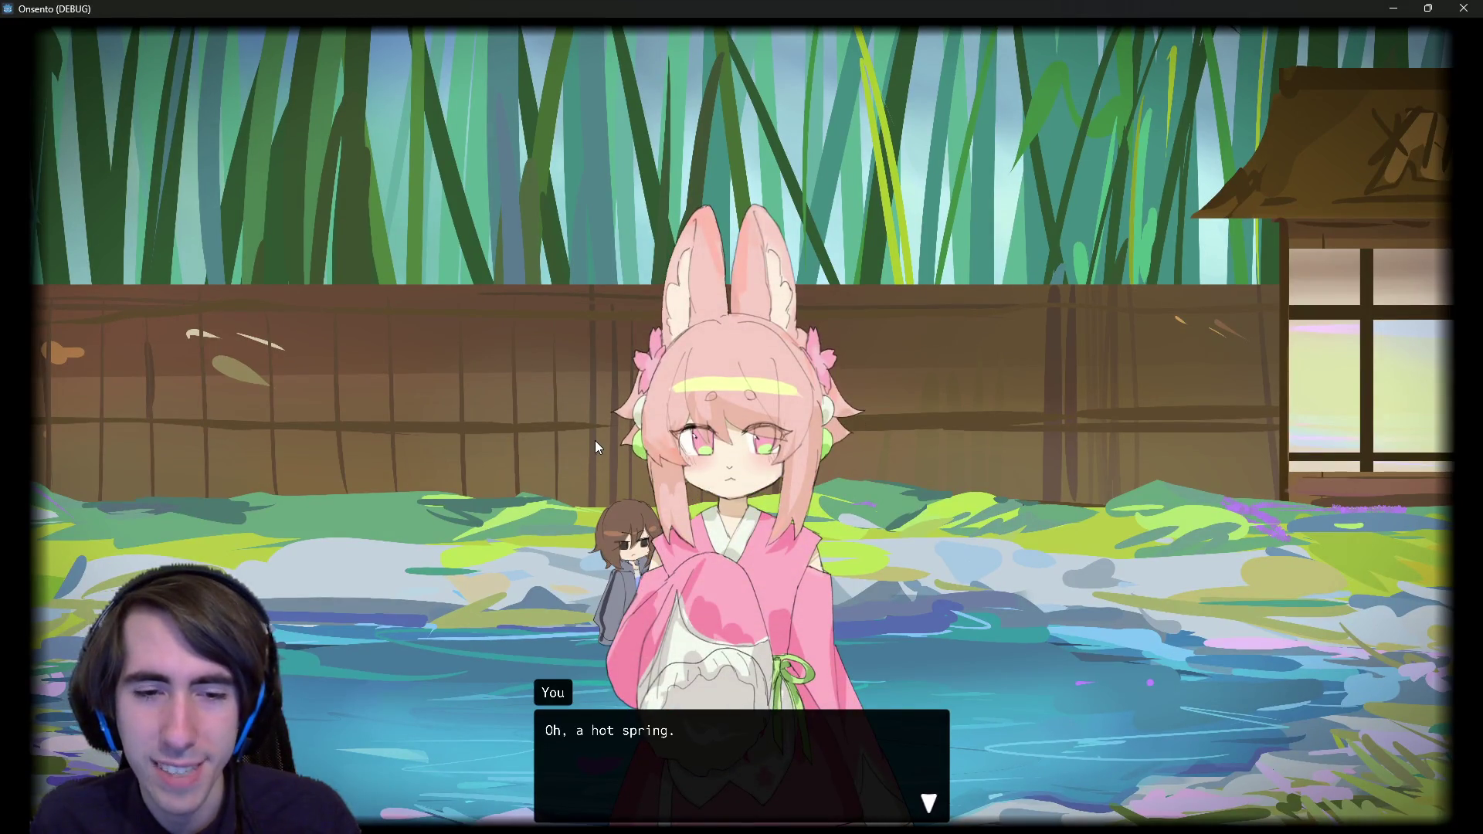
pyautogui.click(596, 442)
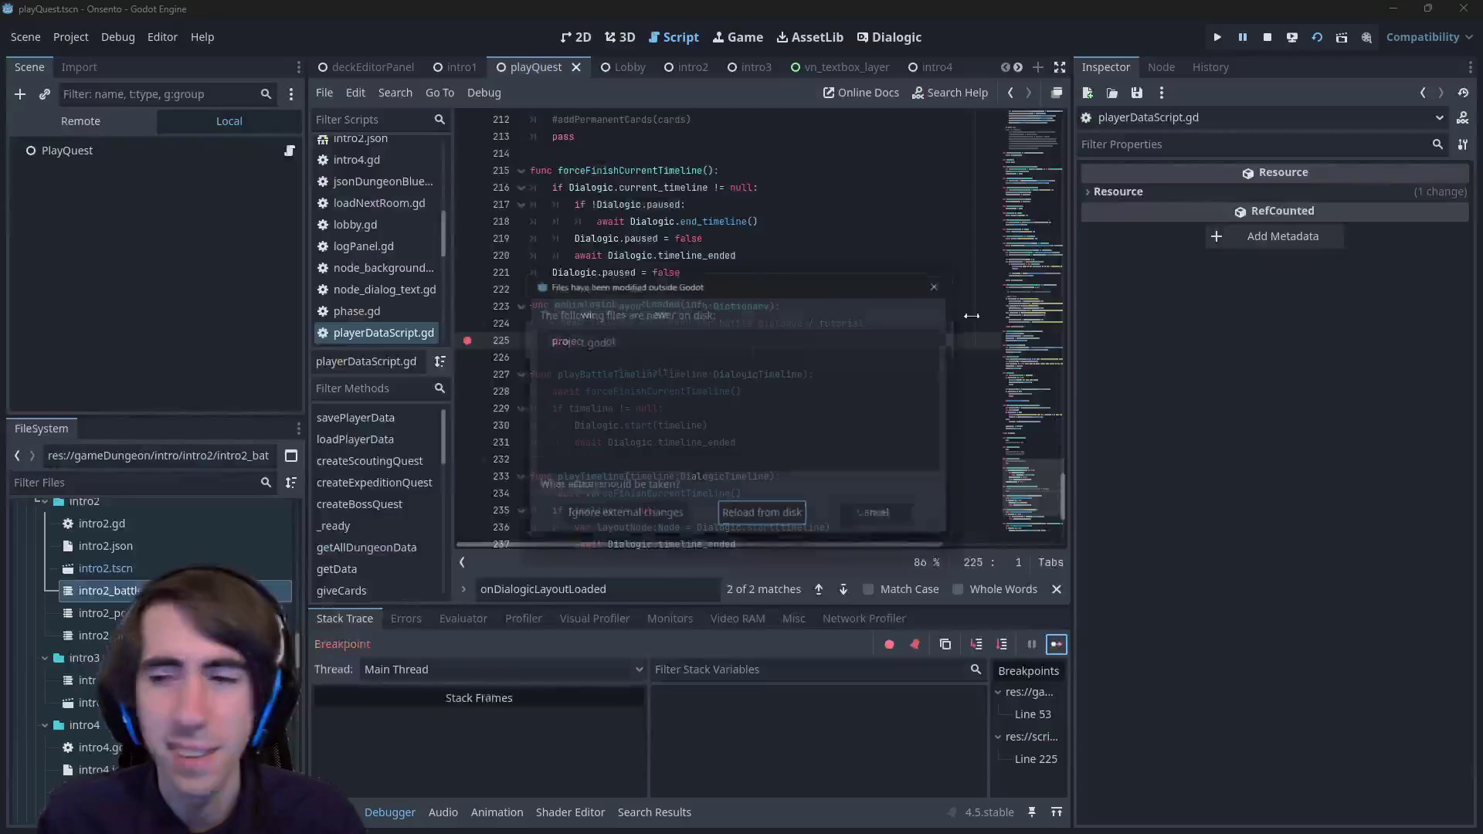
# Inspect the info dictionary at the breakpoint, then resume until it hits again.
pyautogui.press('Return')
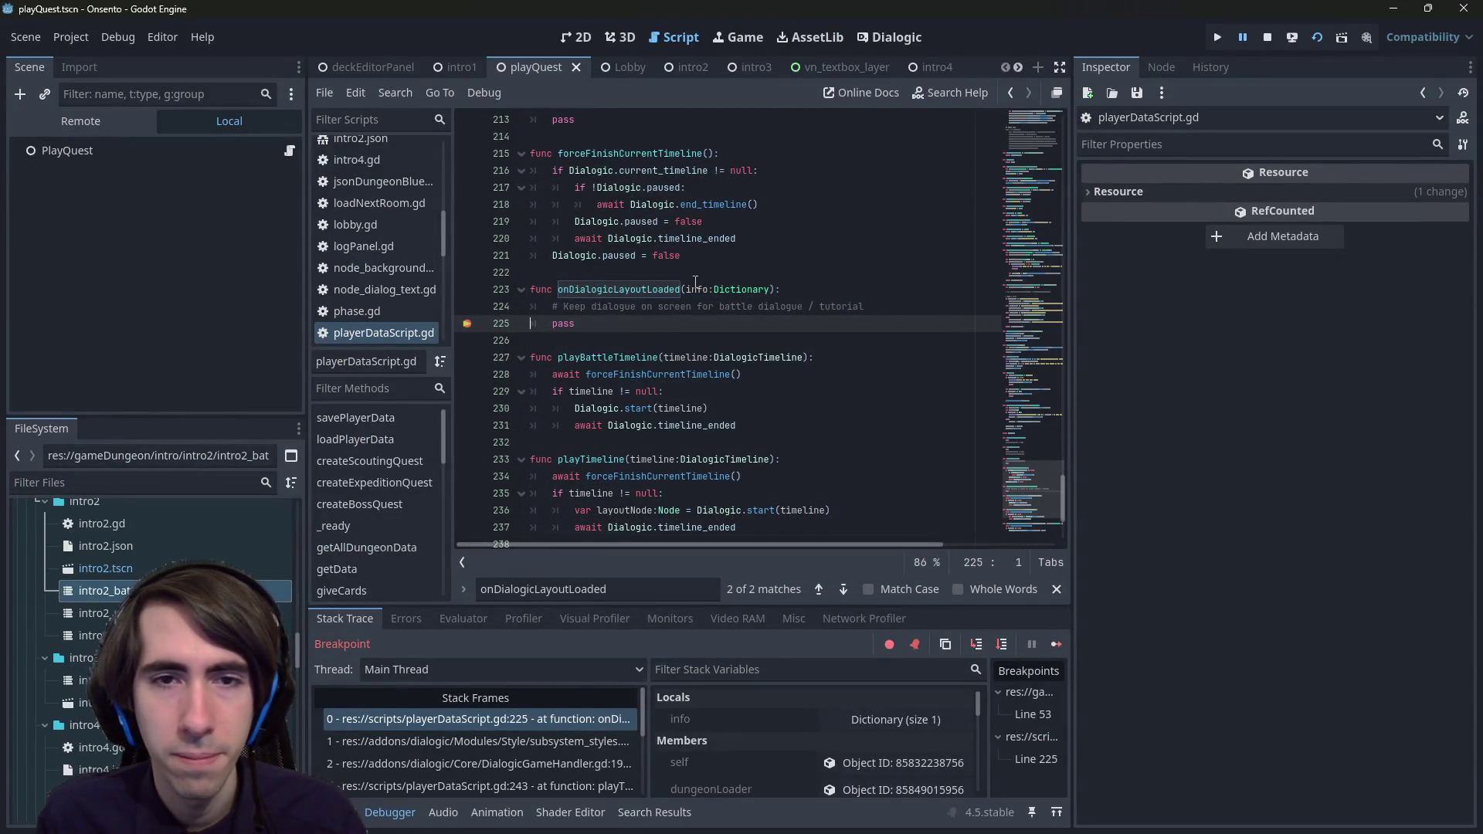
pyautogui.moveTo(693, 293)
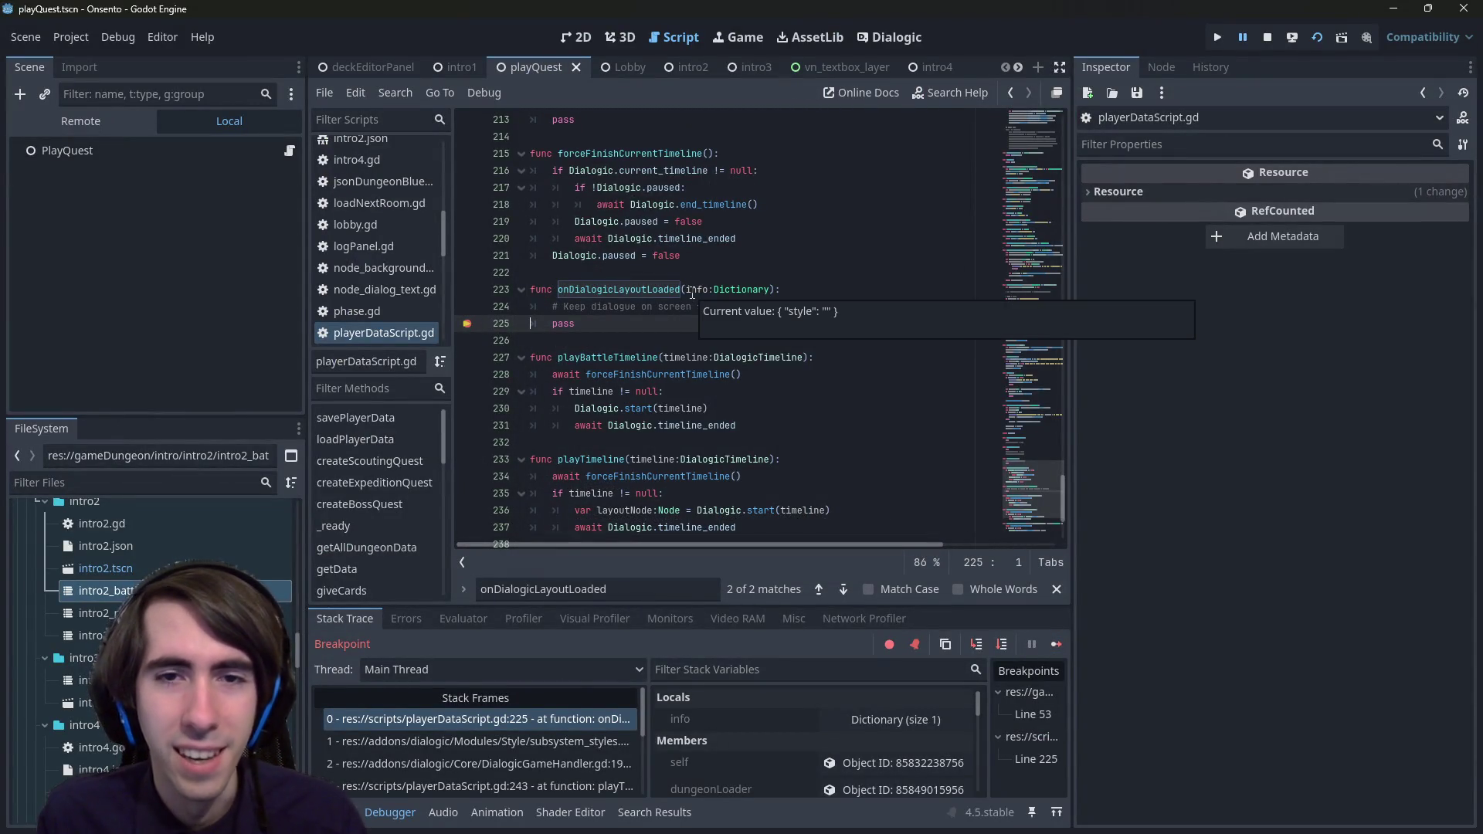
pyautogui.click(879, 721)
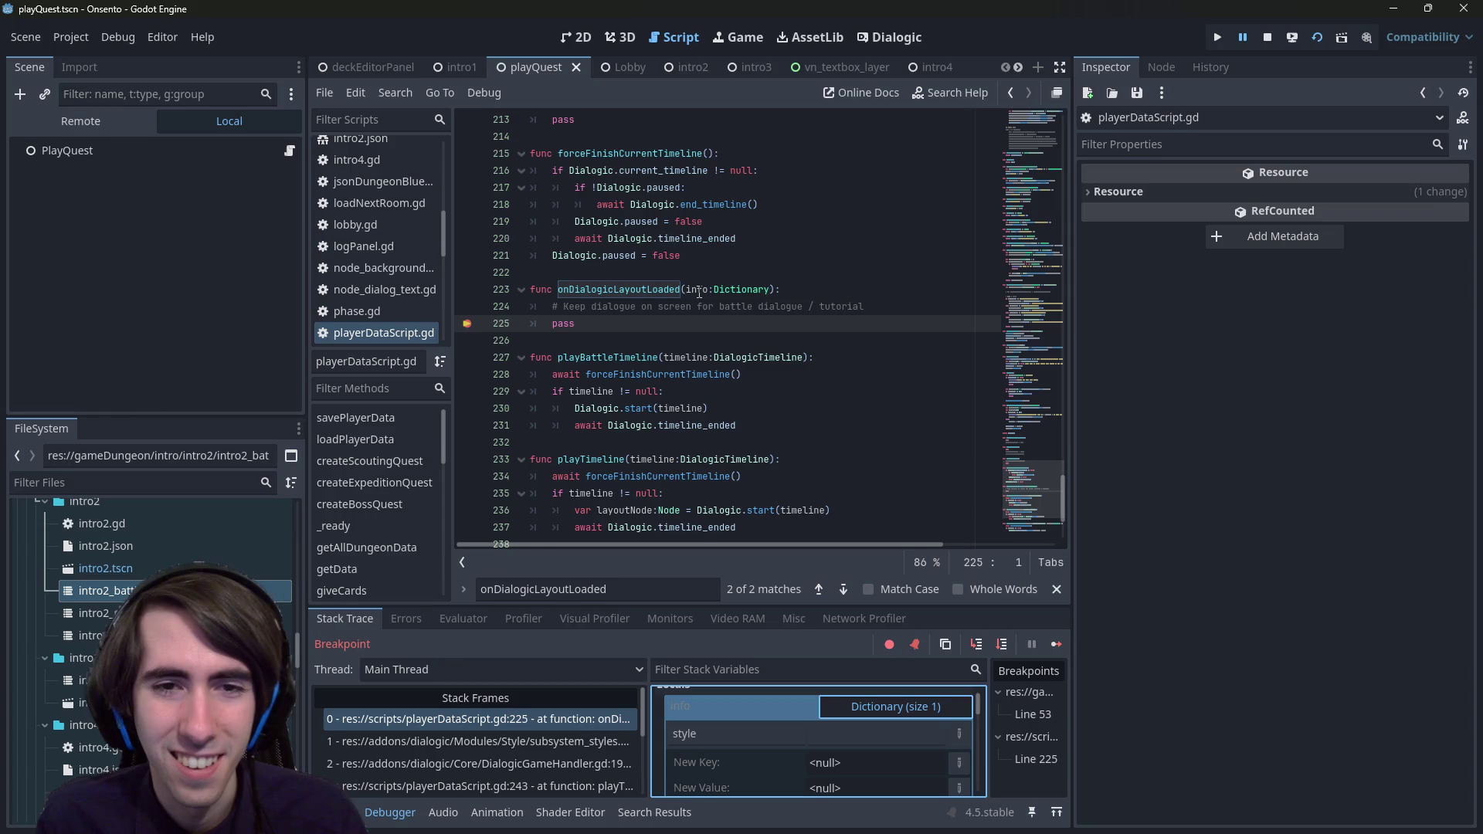
pyautogui.moveTo(699, 292)
pyautogui.click(1055, 644)
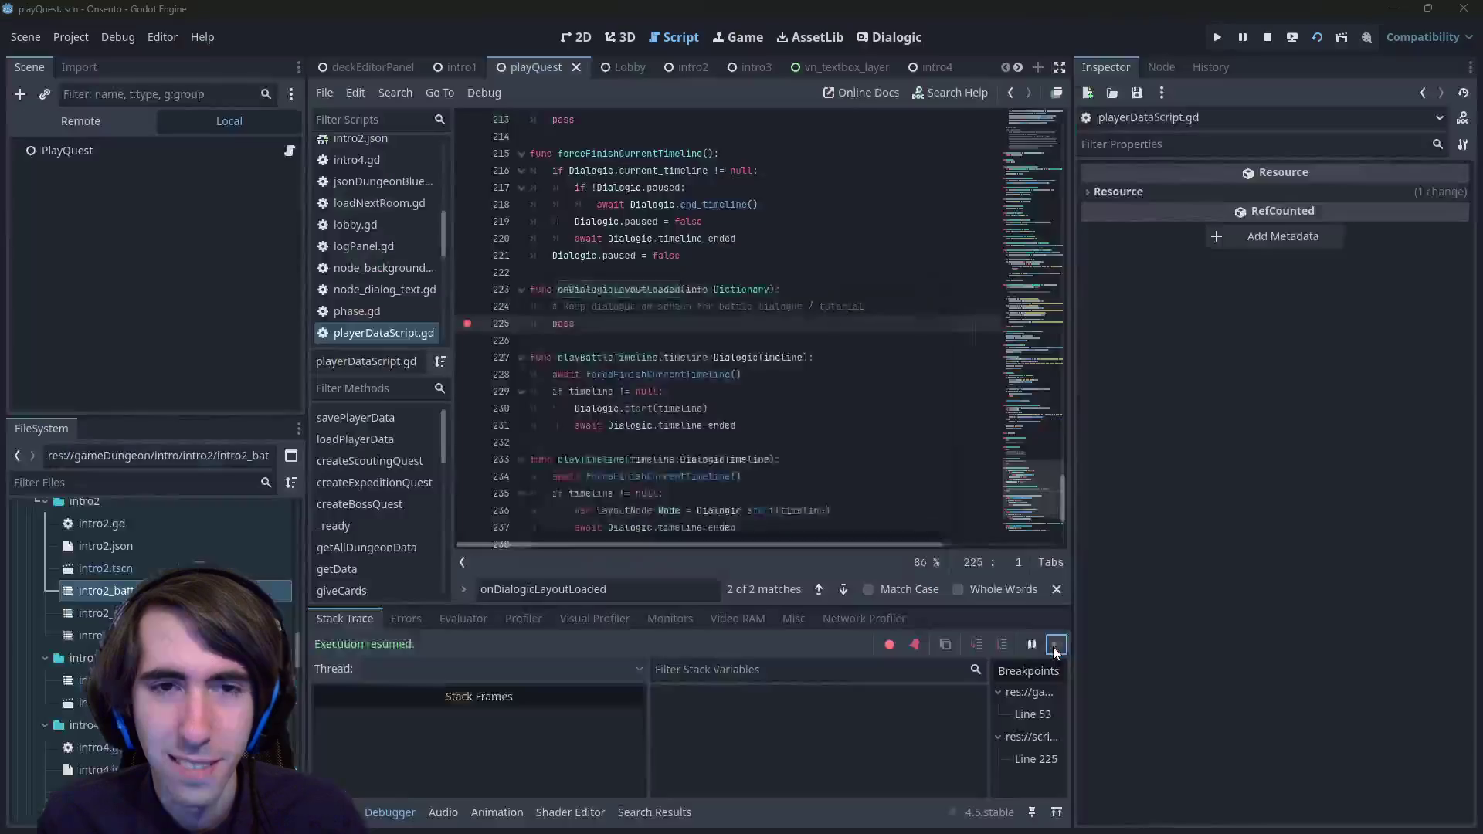
# Search for onDialogicLayoutLoaded to show its style_changed connection on line 53.
pyautogui.click(952, 279)
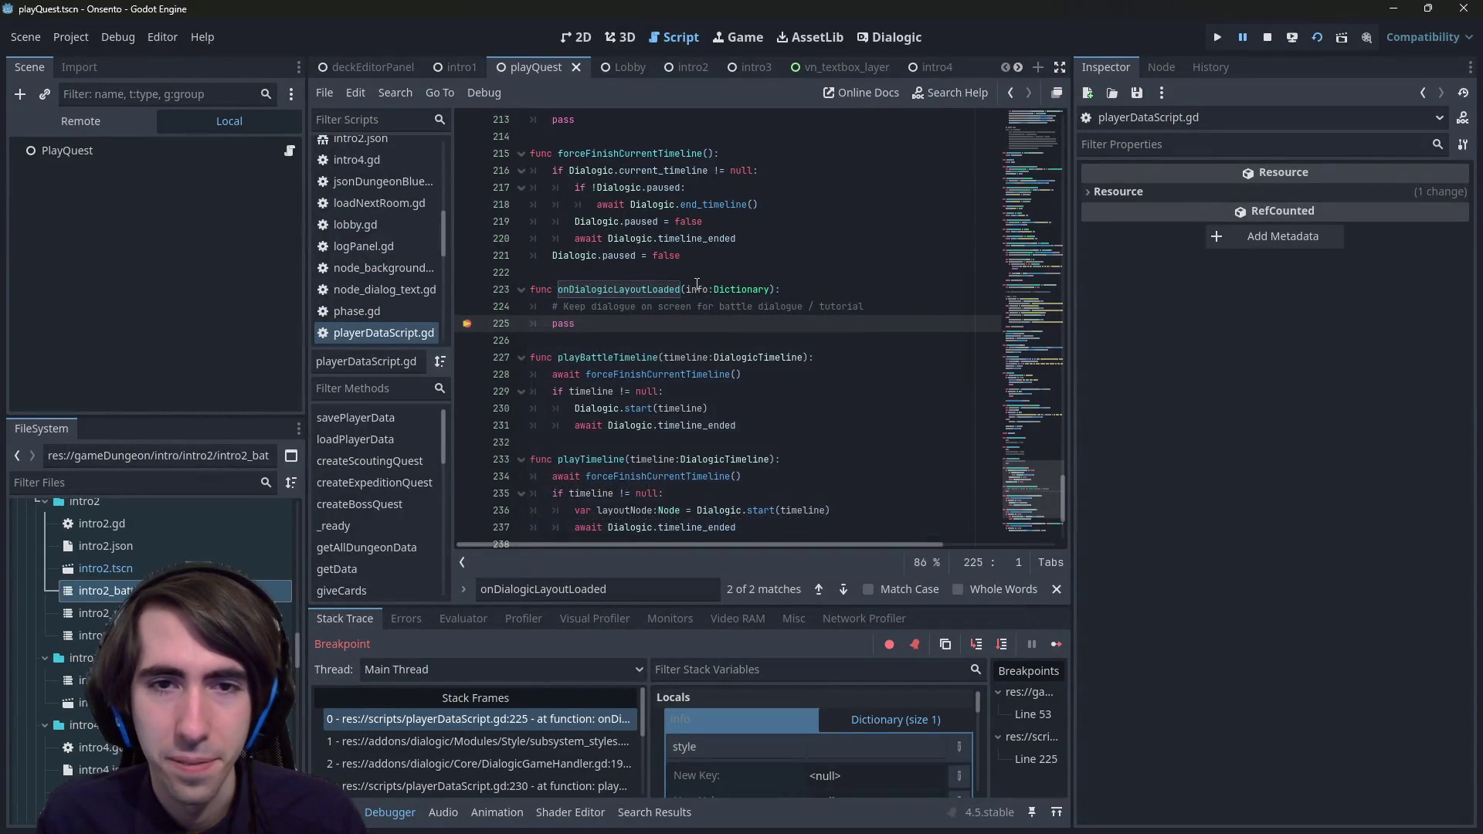
pyautogui.moveTo(694, 288)
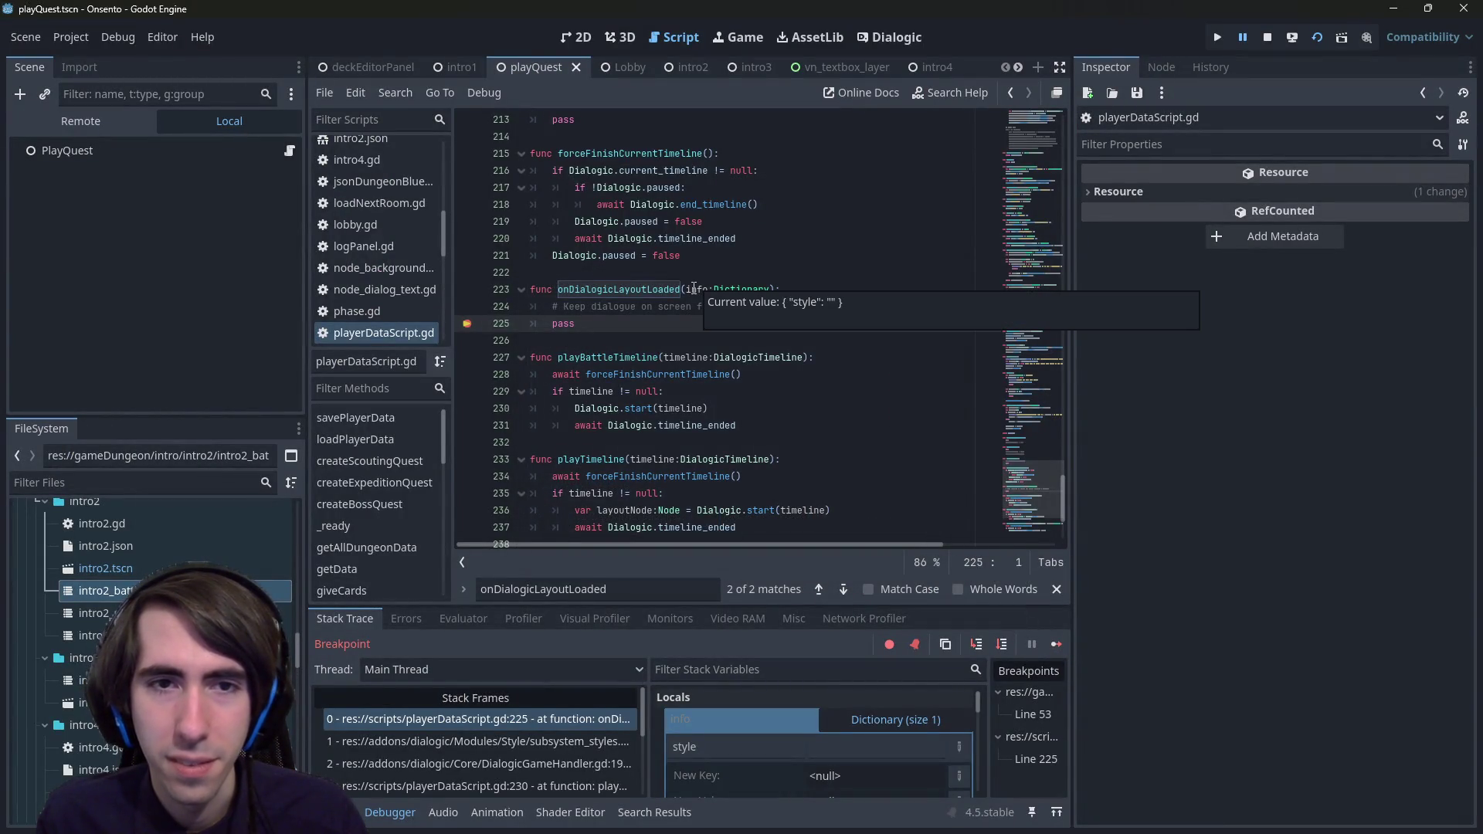
pyautogui.doubleClick(678, 289)
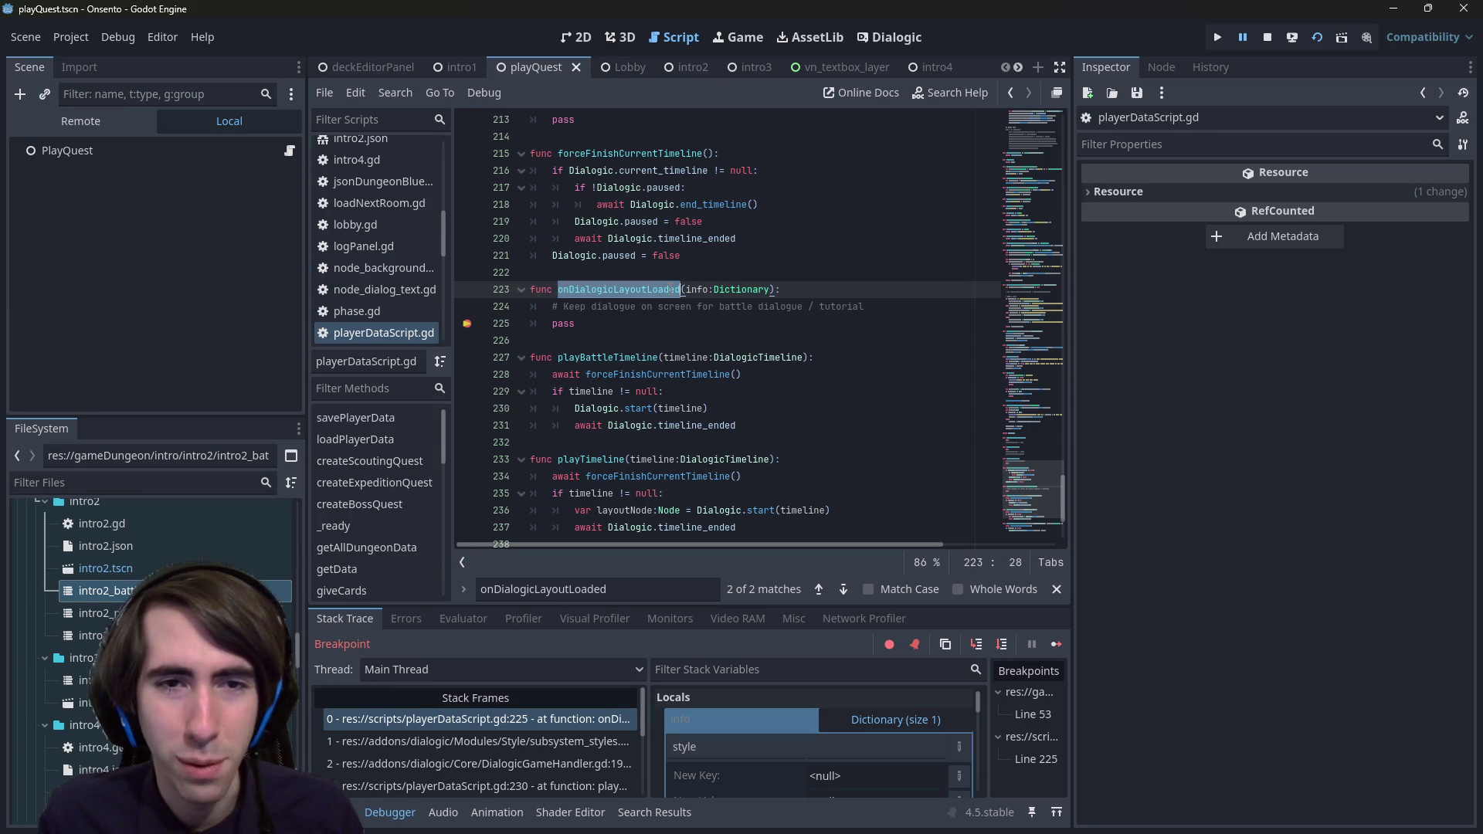
pyautogui.hotkey('ctrl', 'f')
pyautogui.press('Return')
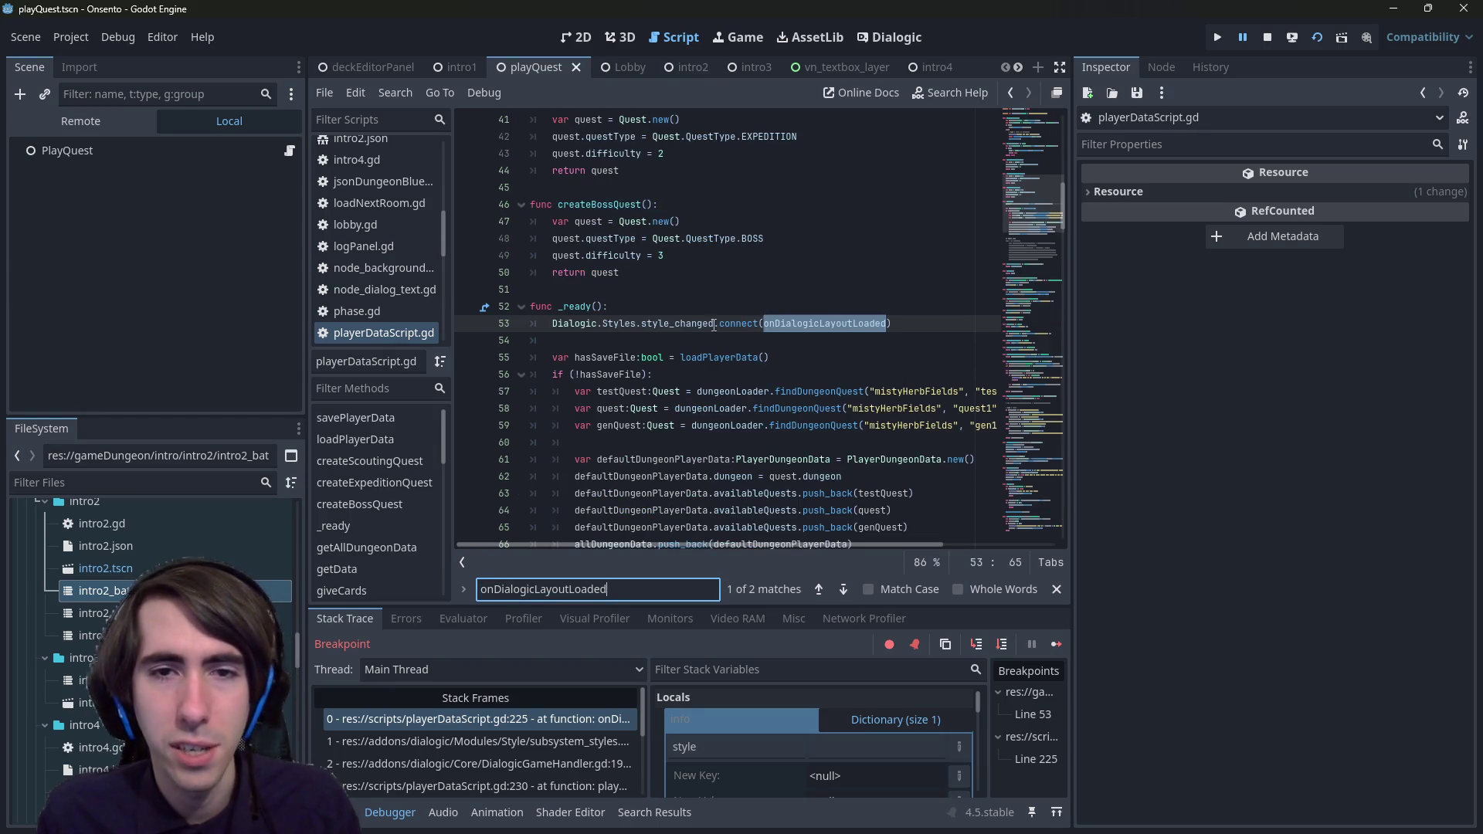
# Follow style_changed into subsystem_styles.gd and set a breakpoint on its emit at line 68.
pyautogui.keyDown('ctrl'); pyautogui.click(695, 323); pyautogui.keyUp('ctrl')
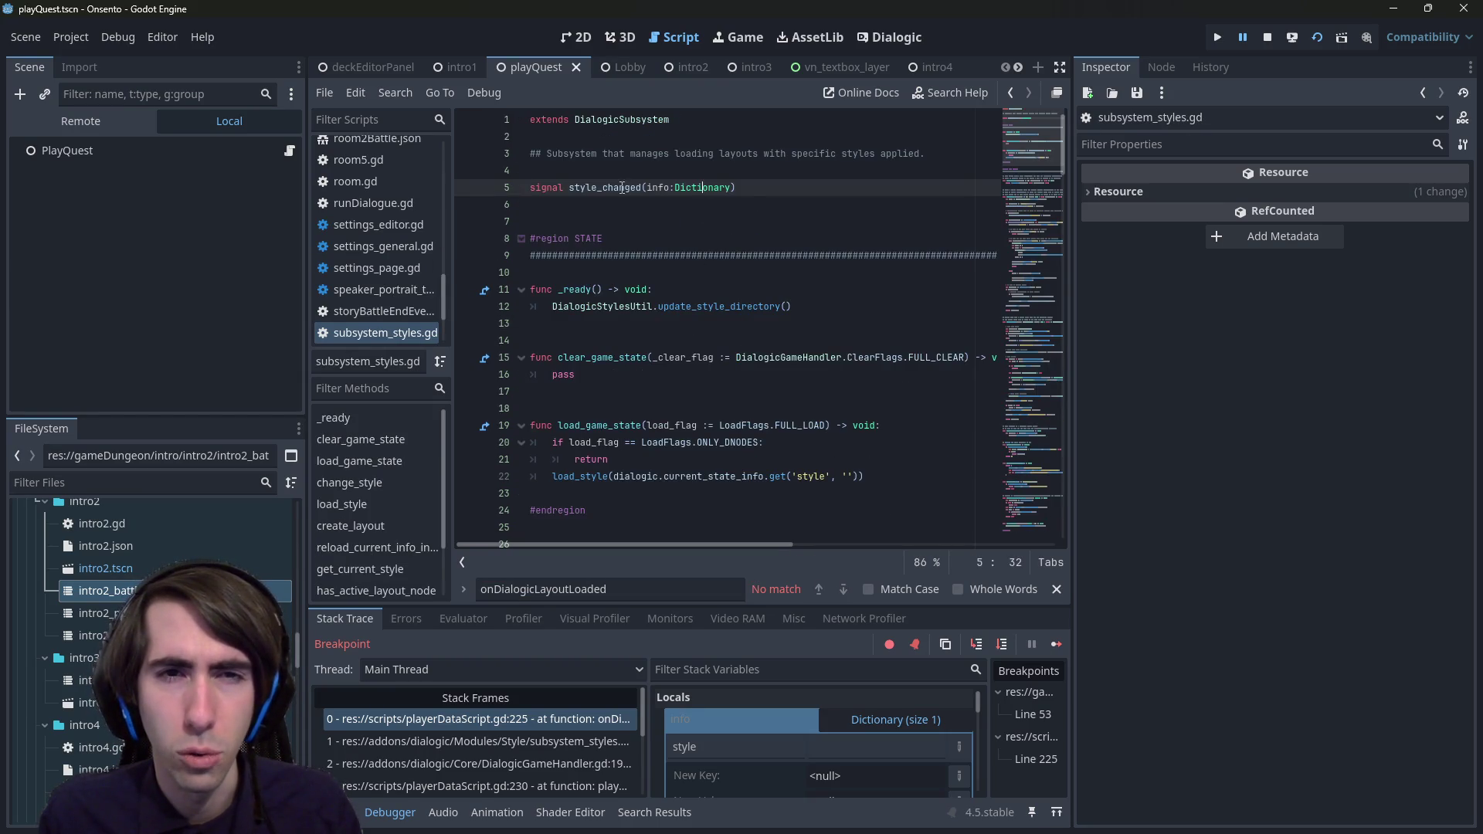
pyautogui.doubleClick(622, 188)
pyautogui.hotkey('ctrl', 'f')
pyautogui.press('Return')
pyautogui.doubleClick(725, 328)
pyautogui.scroll(4, 687, 334)
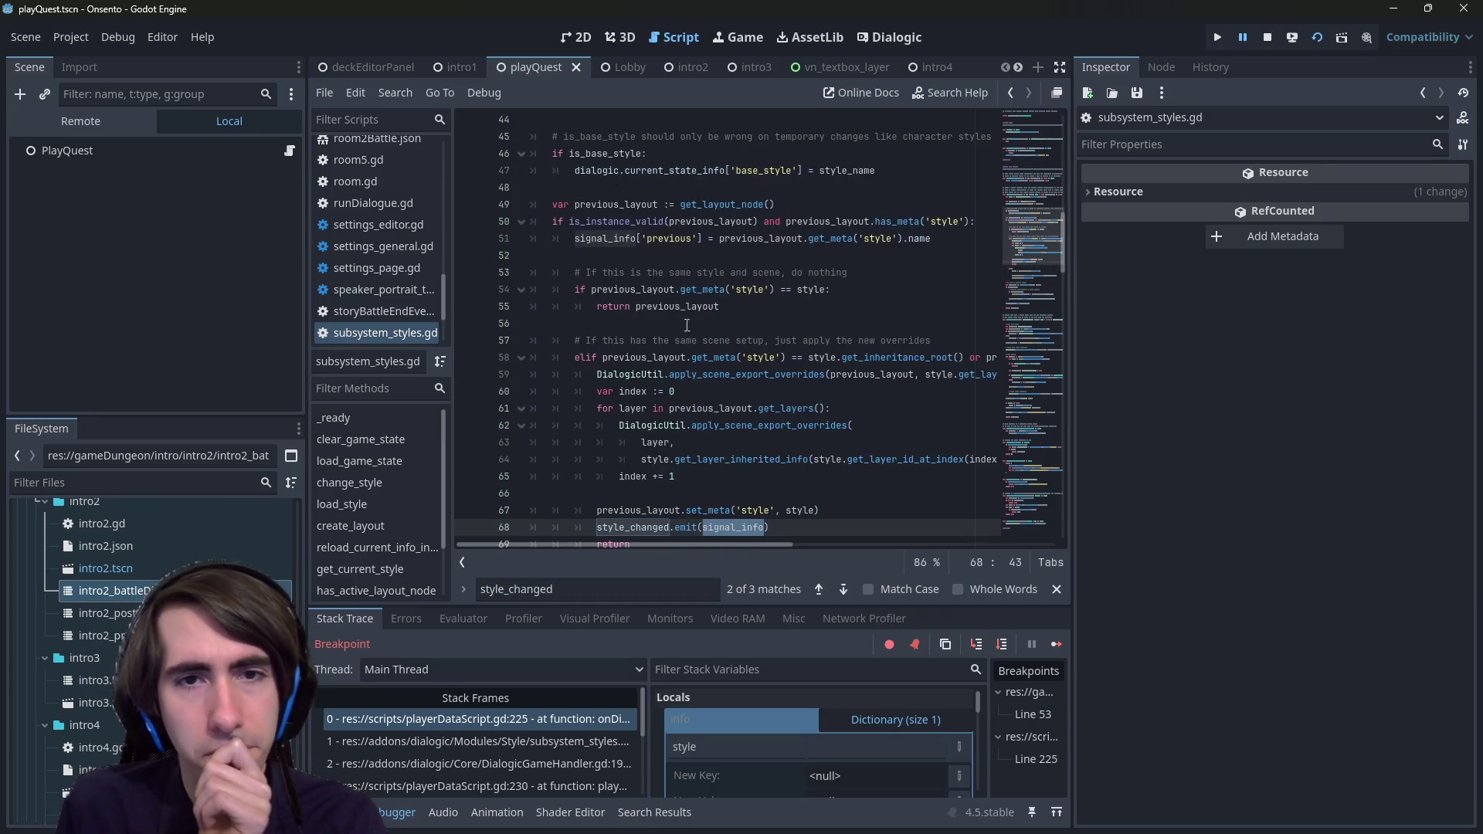
pyautogui.moveTo(632, 244)
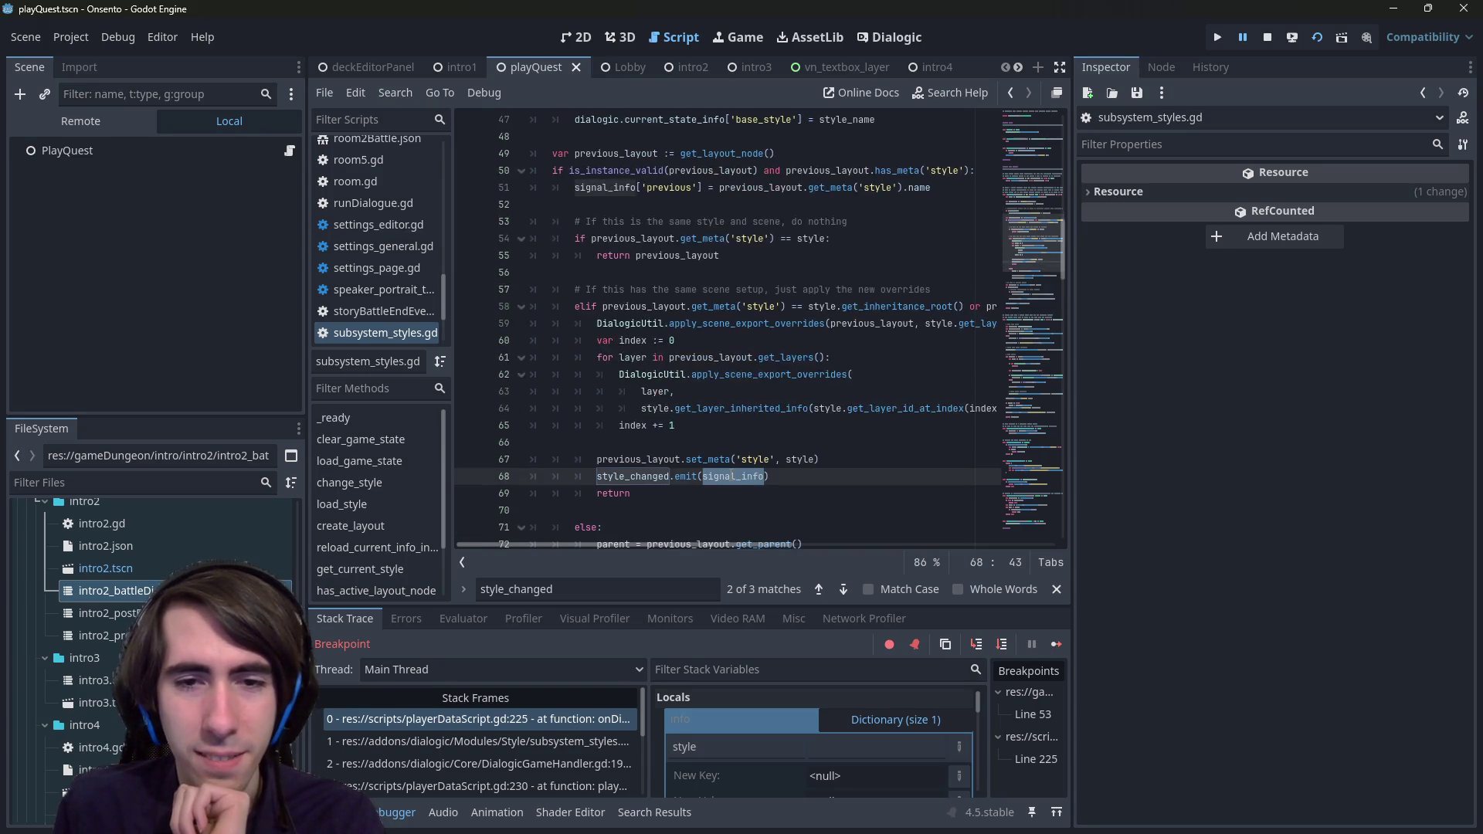
pyautogui.scroll(-1, 730, 475)
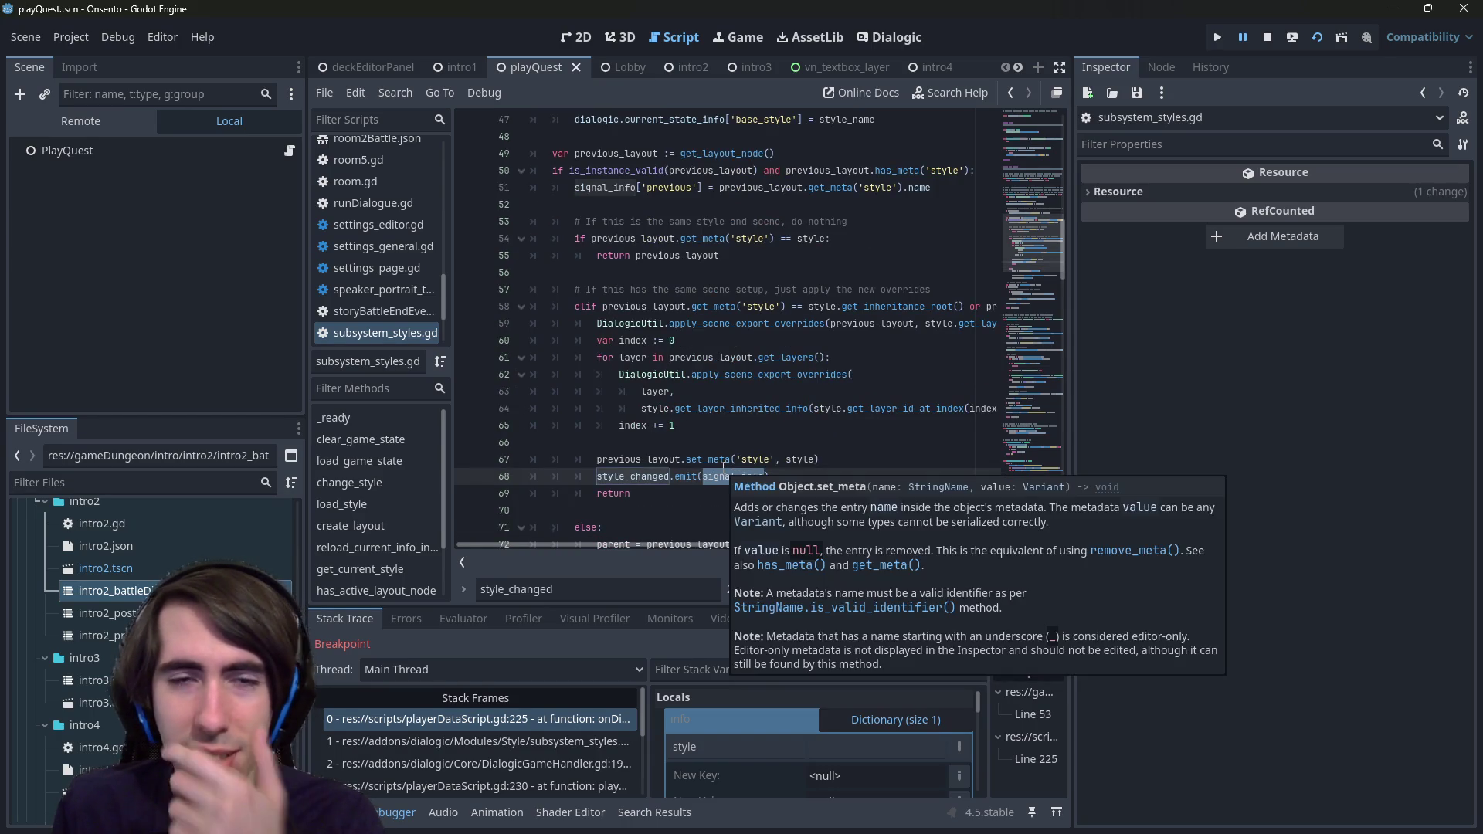
pyautogui.scroll(3, 674, 267)
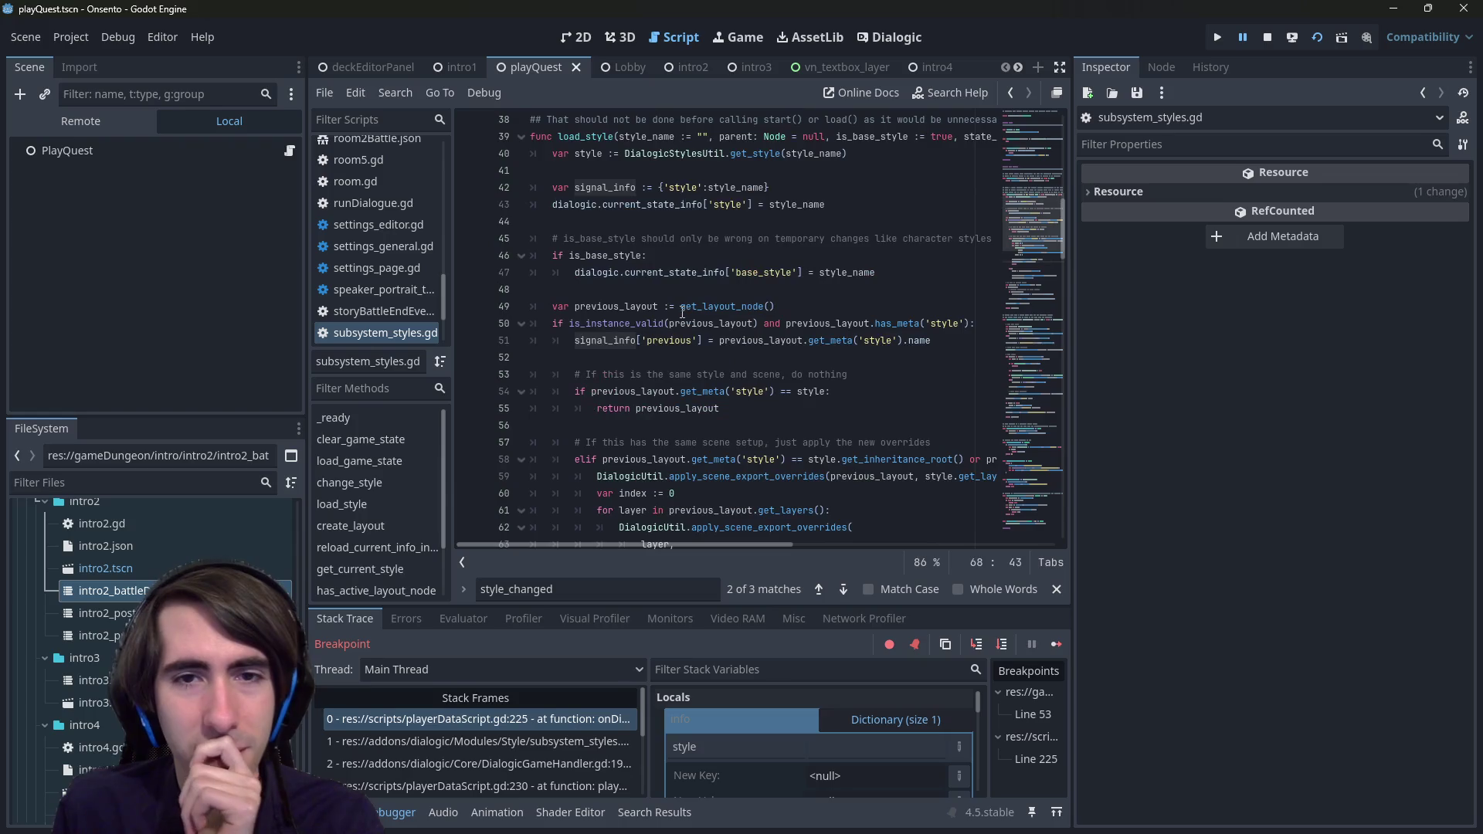
pyautogui.scroll(-4, 682, 311)
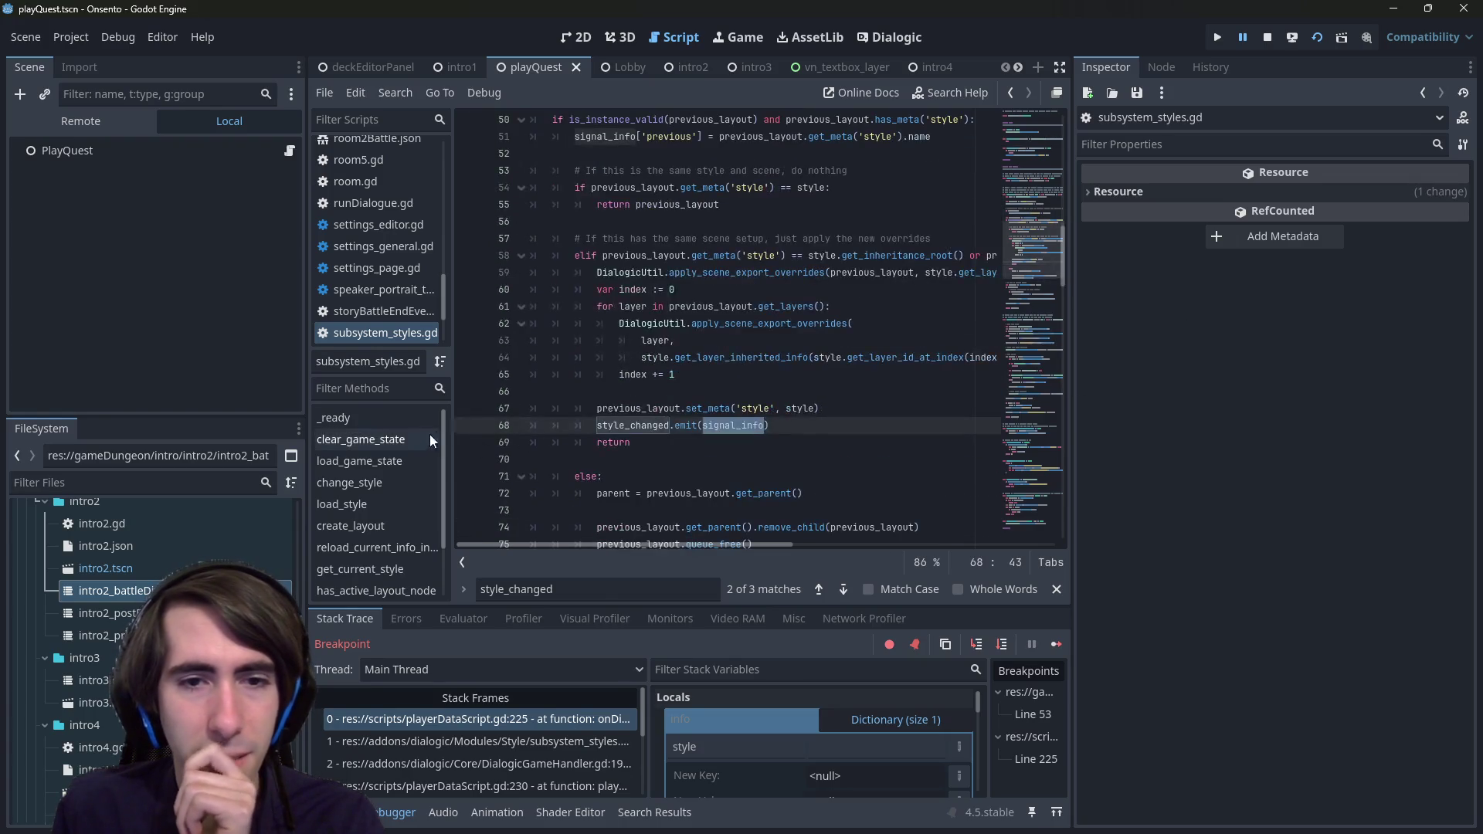
pyautogui.click(468, 426)
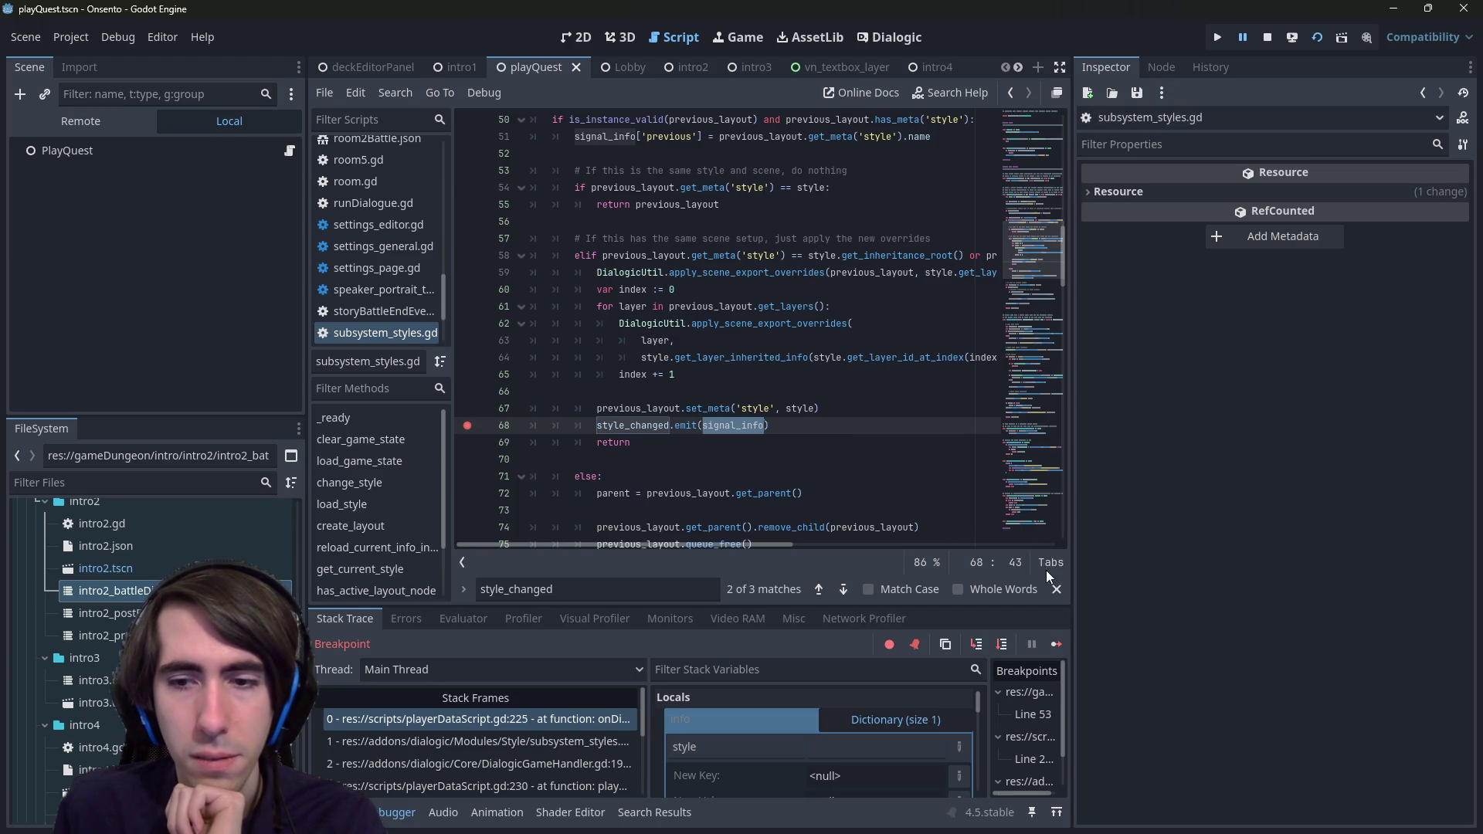
# Resume until the handler breaks again and inspect the stack frames and info's textboxStyle value.
pyautogui.click(1053, 646)
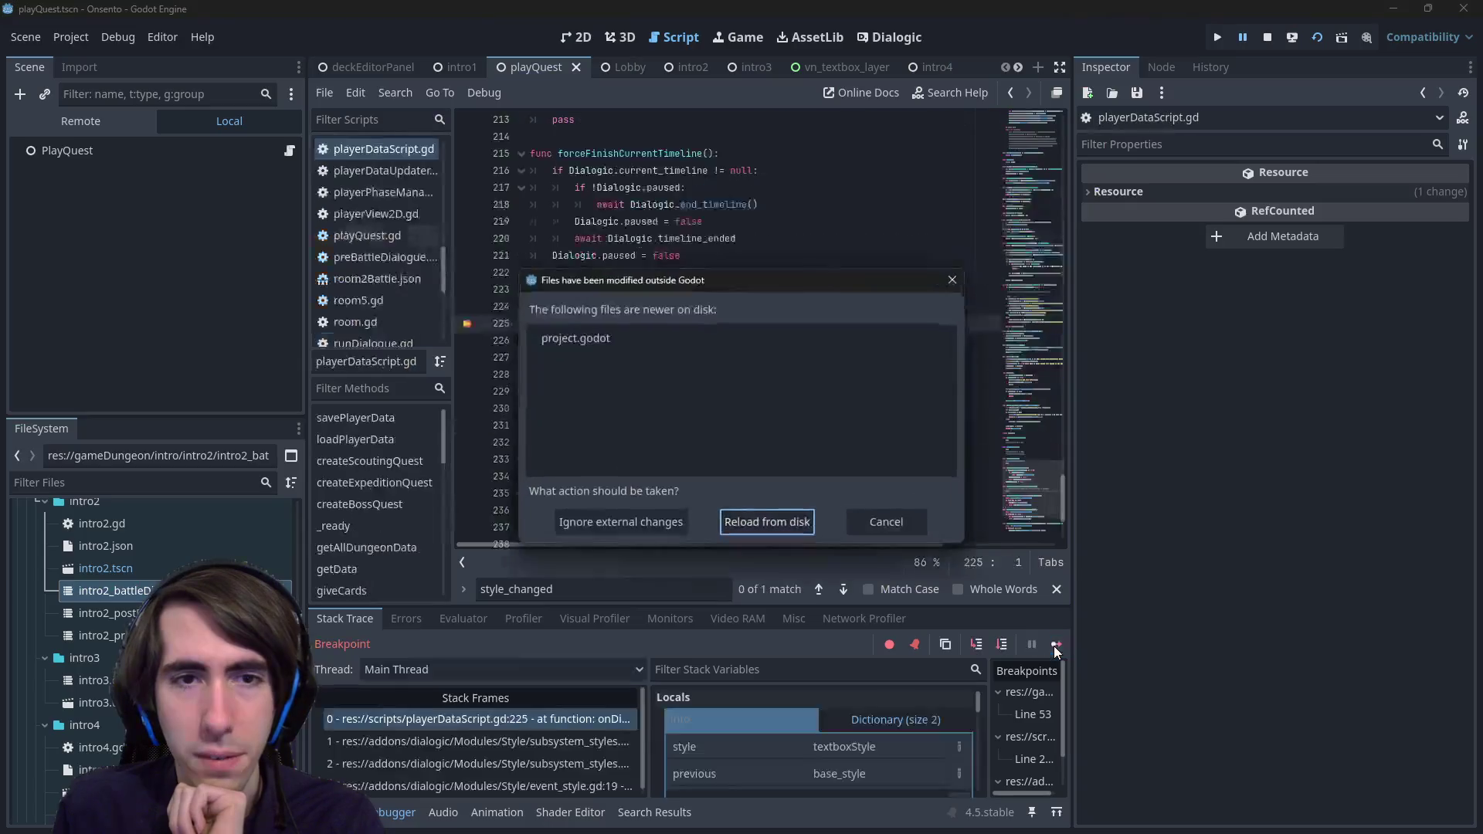
pyautogui.click(953, 281)
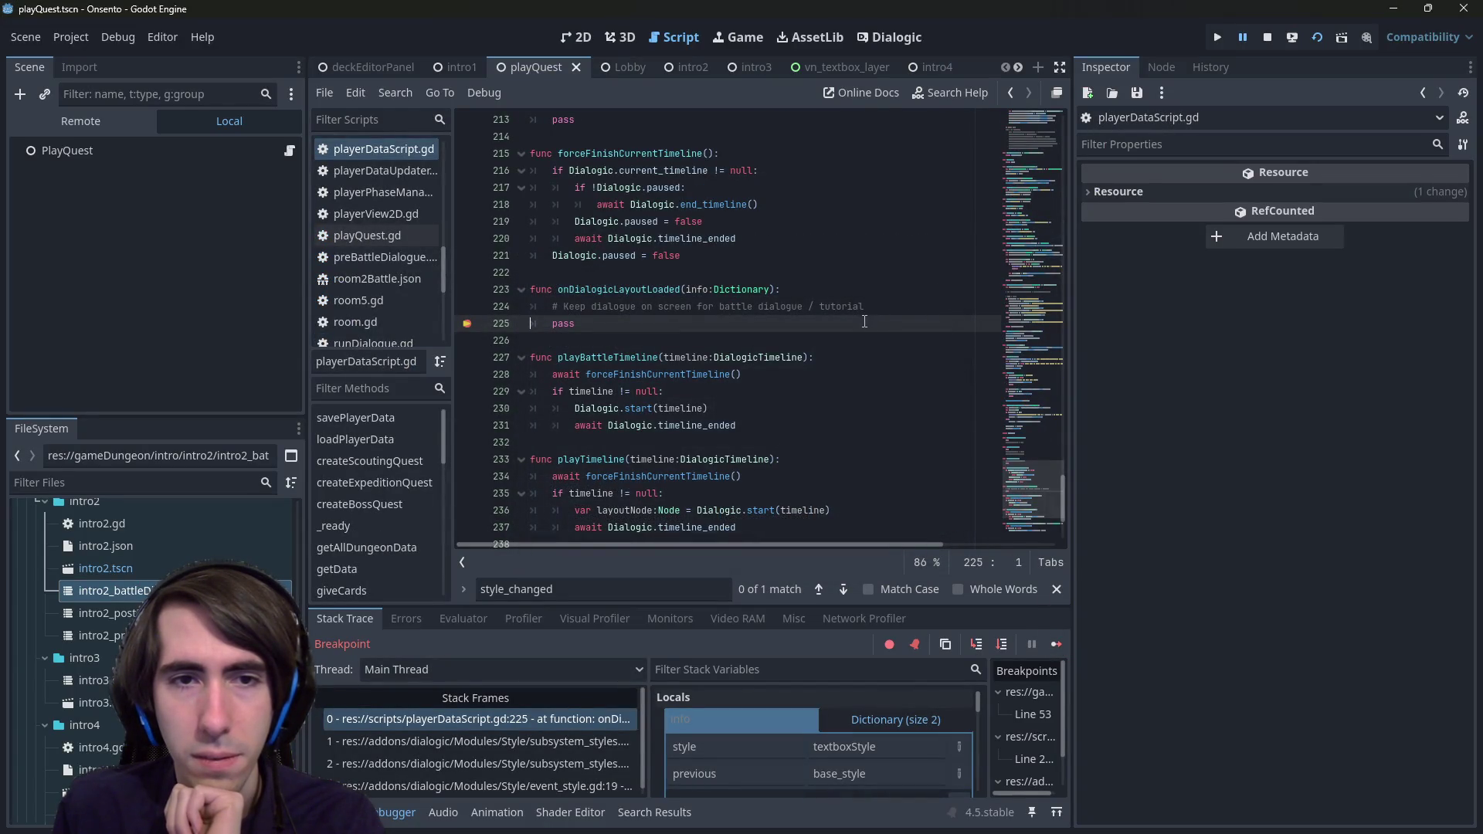
pyautogui.click(506, 736)
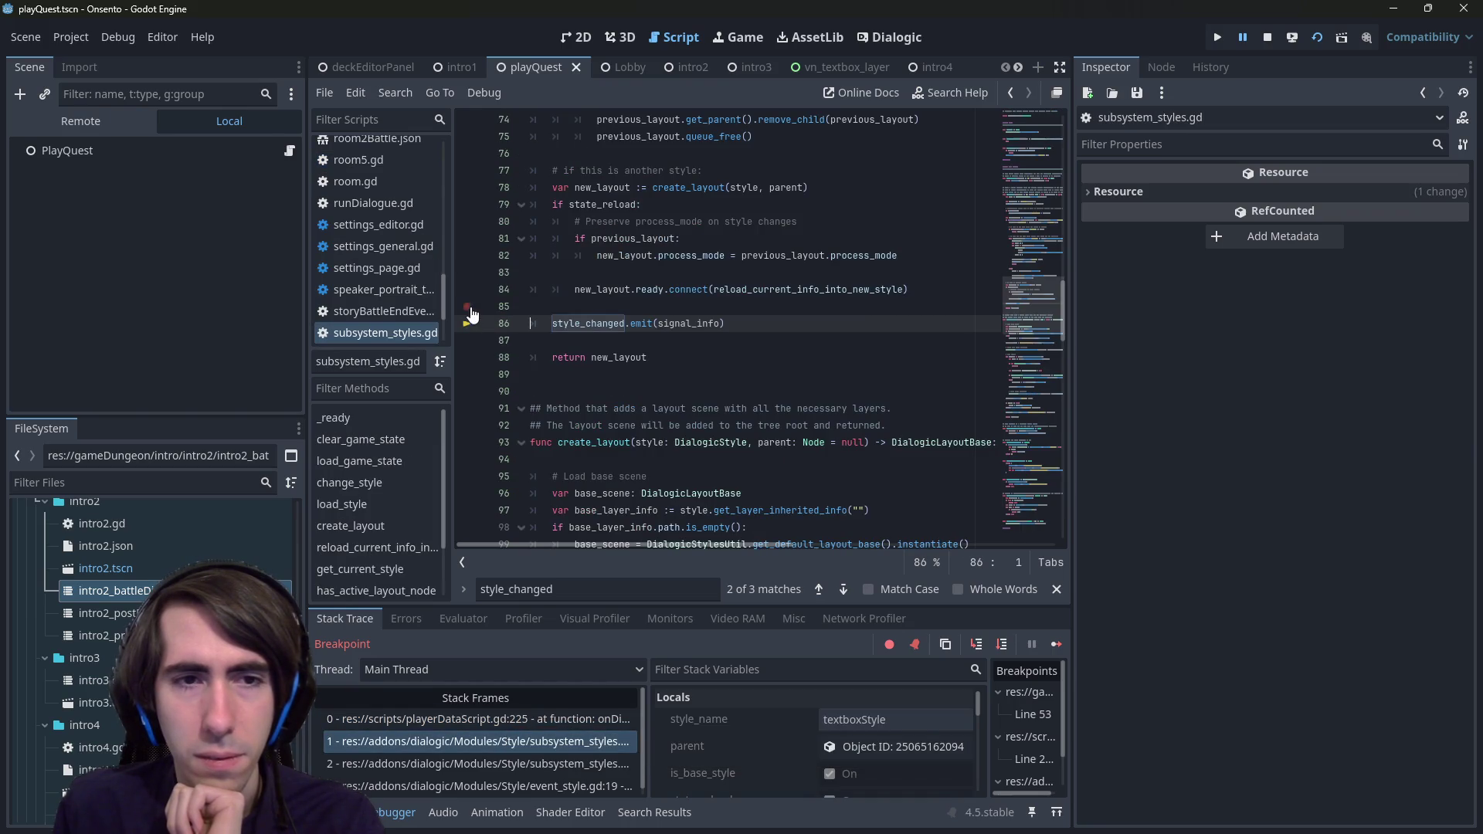
pyautogui.scroll(4, 688, 364)
pyautogui.scroll(4, 688, 363)
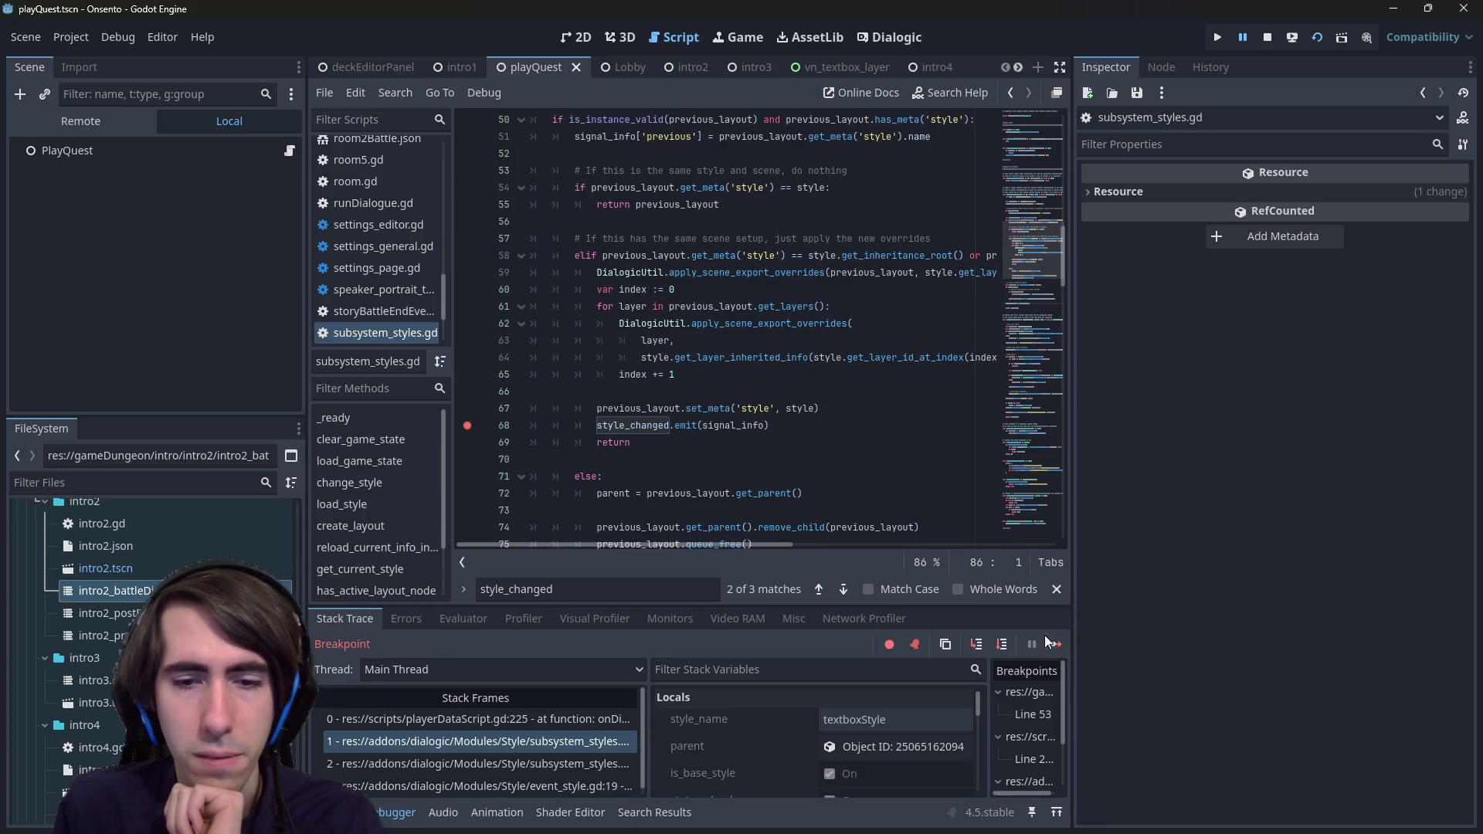
pyautogui.click(522, 719)
pyautogui.moveTo(692, 287)
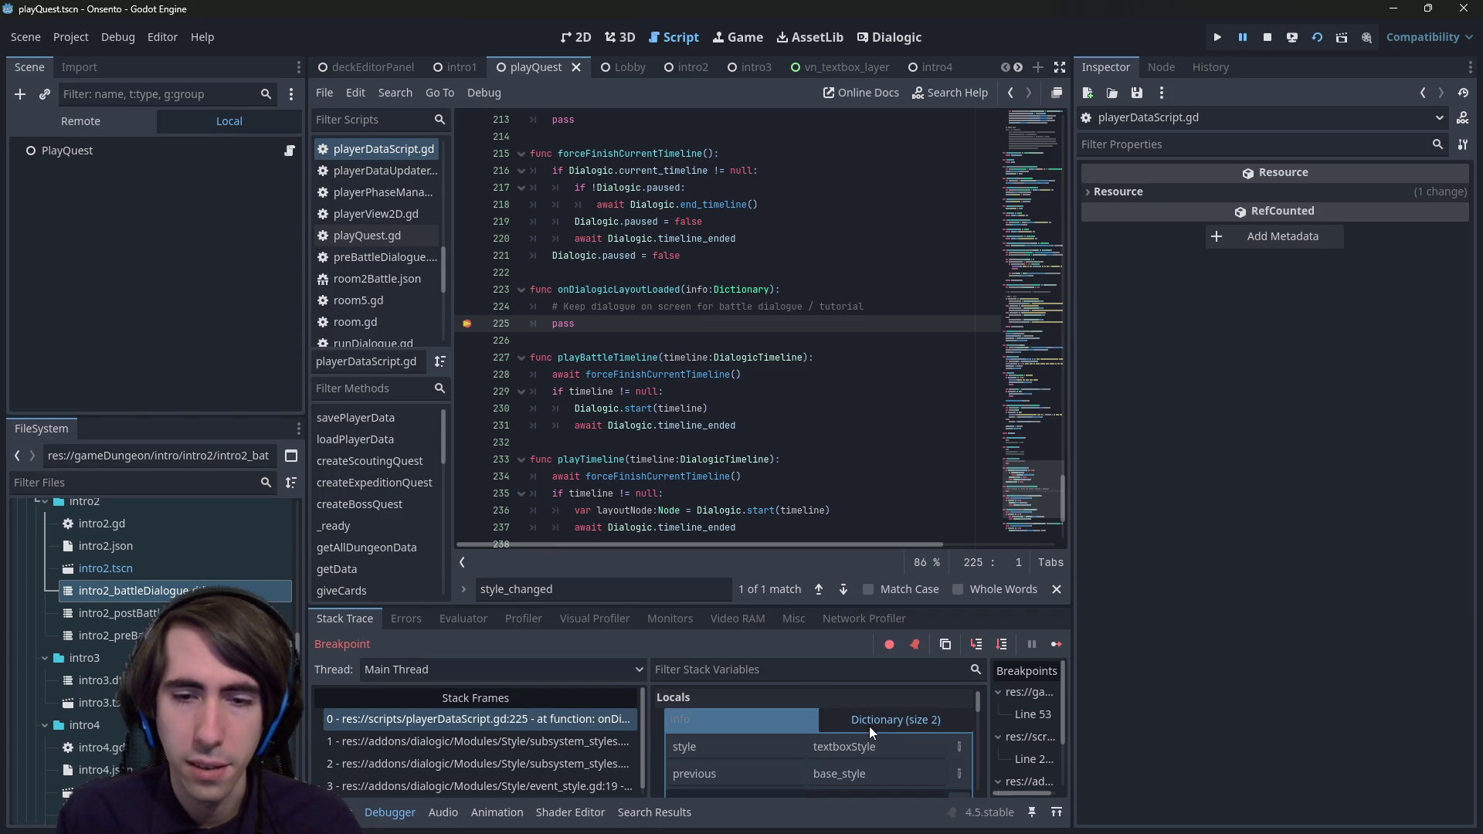
# Replace pass on line 225 with 'if style is textboxStyle:' and open an indented block.
pyautogui.press('Up')
pyautogui.press('Up')
pyautogui.press('Down')
pyautogui.press('Down')
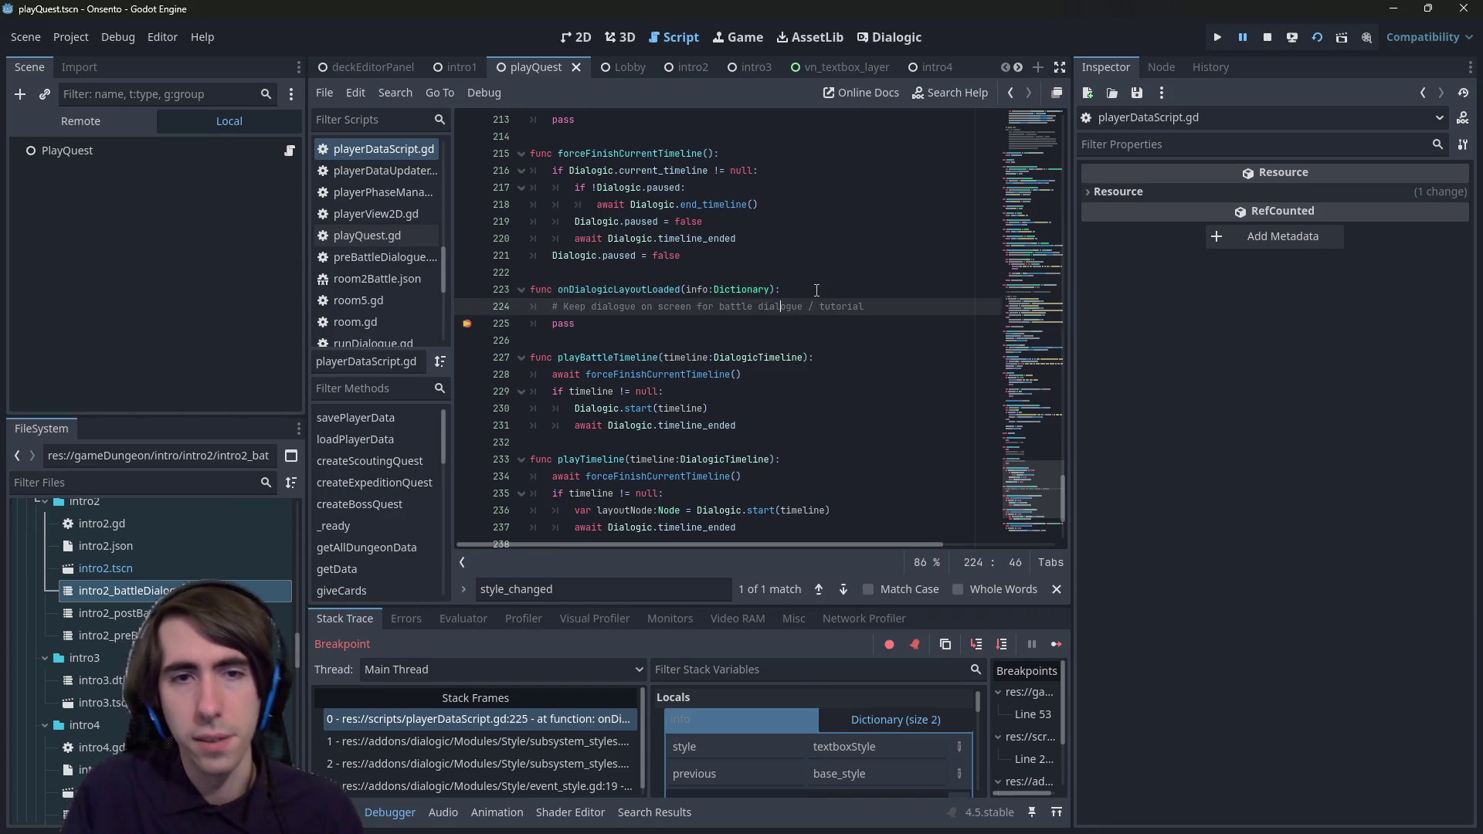
pyautogui.press('End')
pyautogui.hotkey('ctrl', 'BackSpace')
pyautogui.write('if style is ')
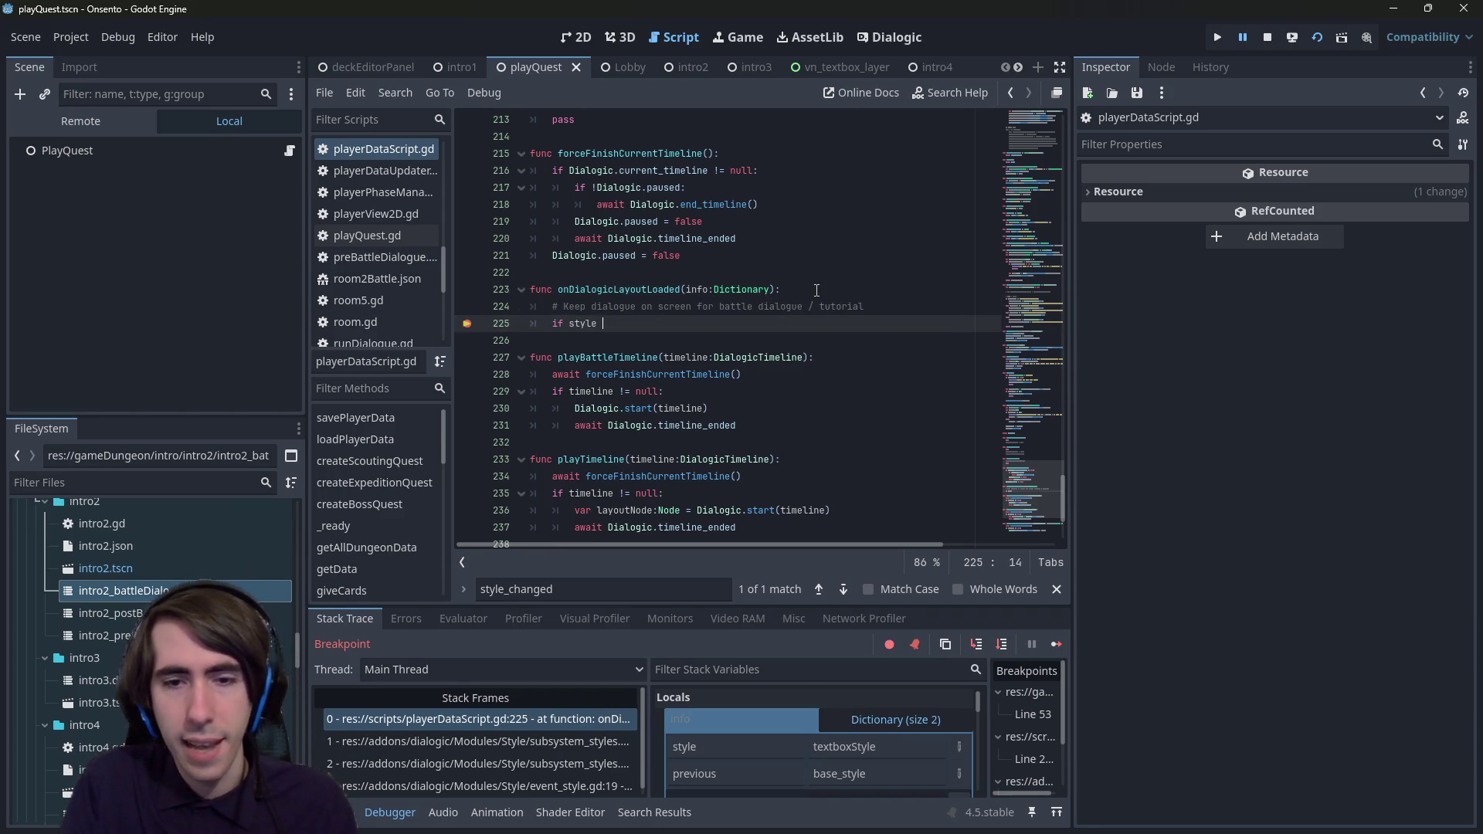
pyautogui.write('textbox')
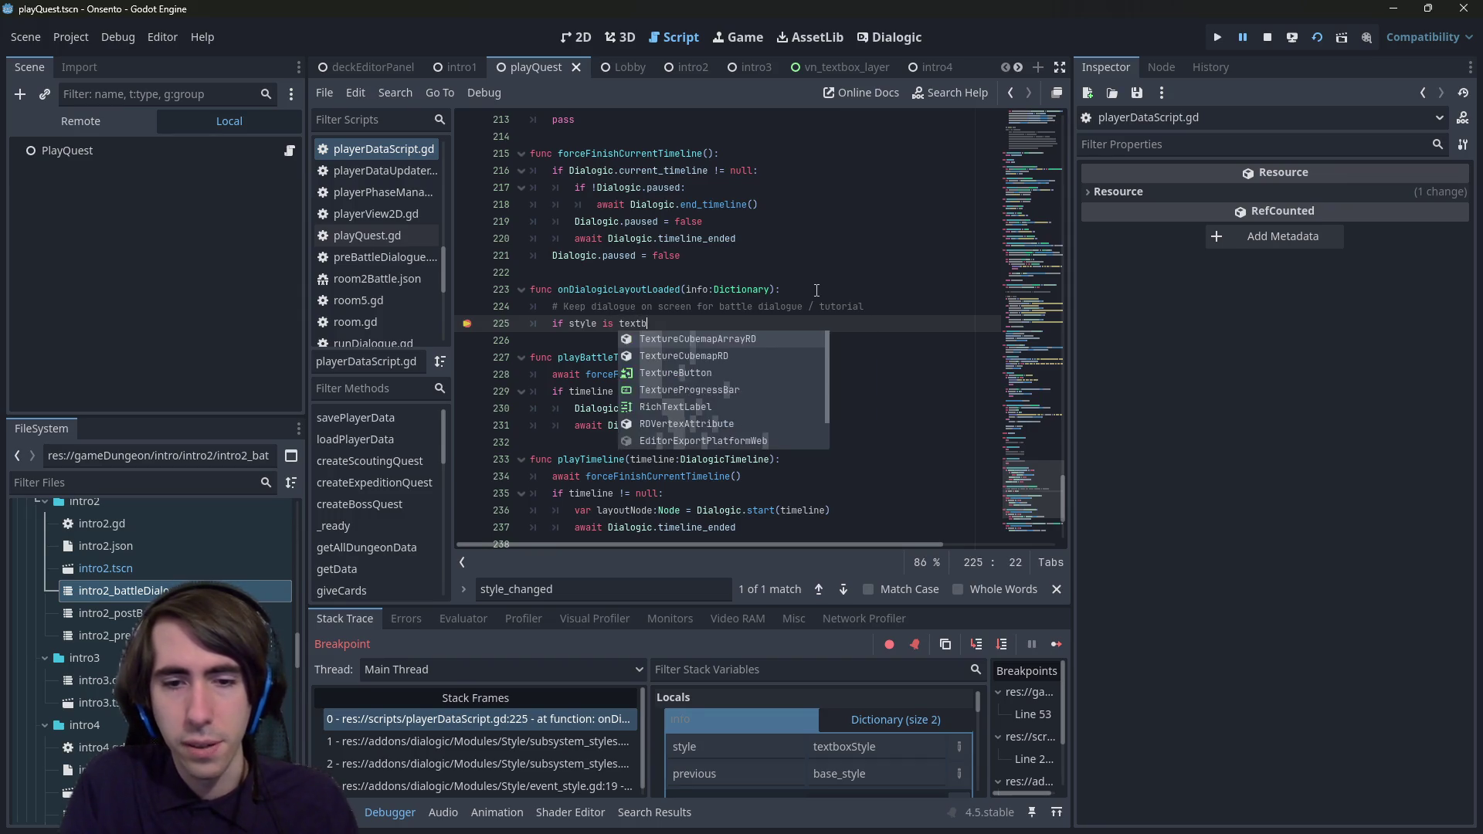
pyautogui.write('Style:')
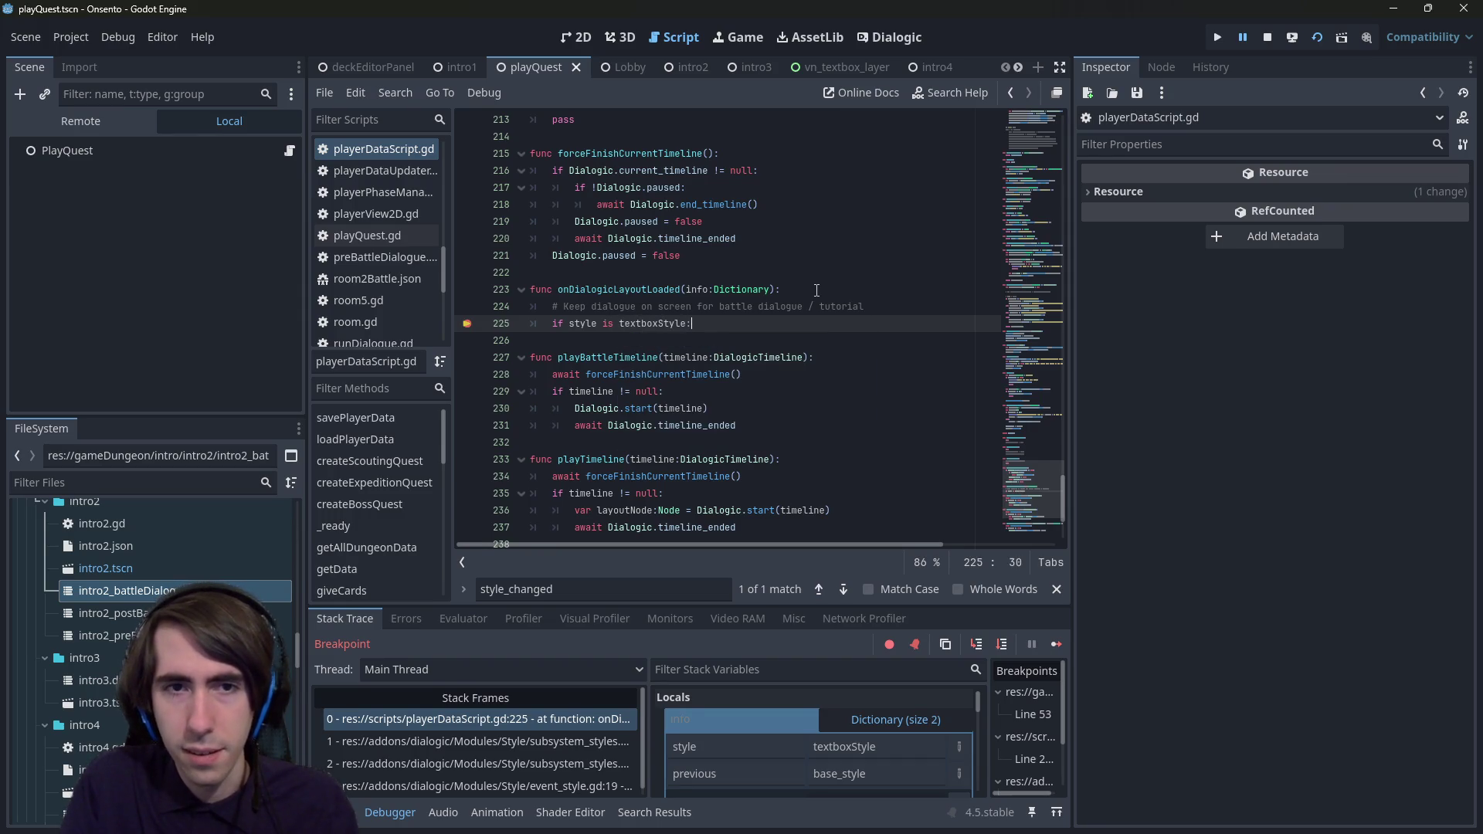
pyautogui.press('Return')
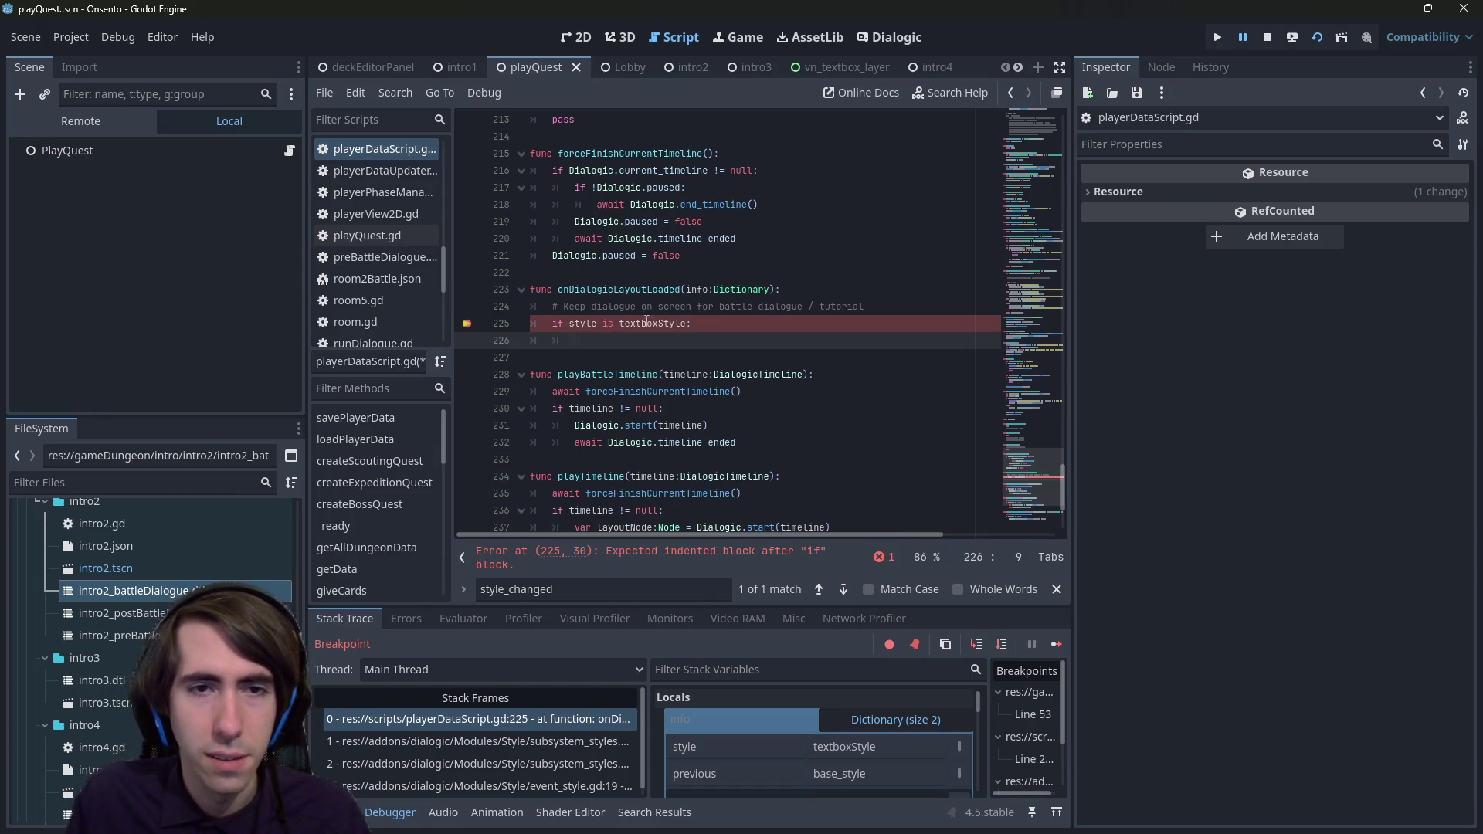
# Rewrite the condition as 'info.has("style") and info.style is textboxStyle'.
pyautogui.click(570, 324)
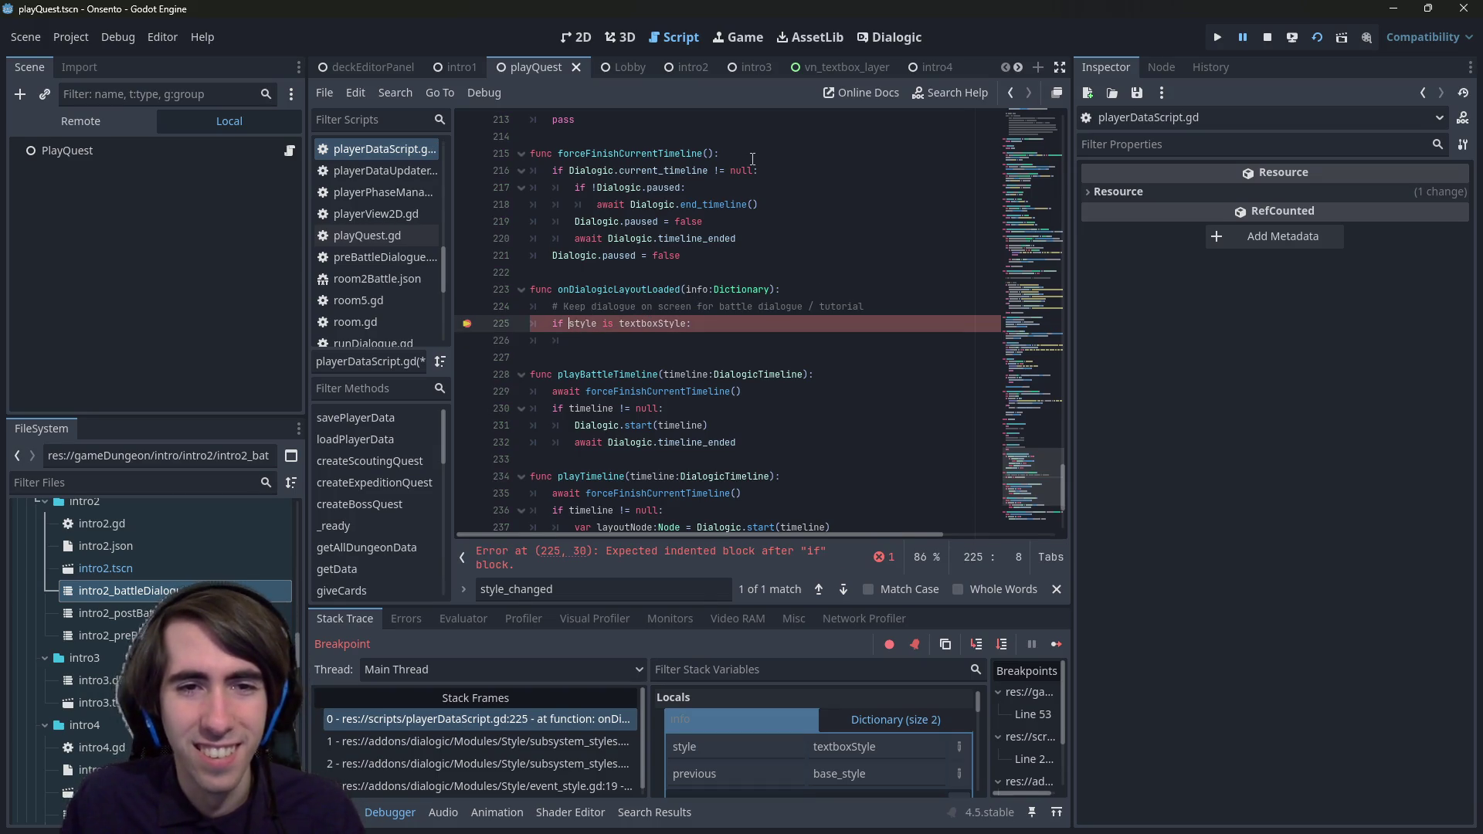
pyautogui.write('info.')
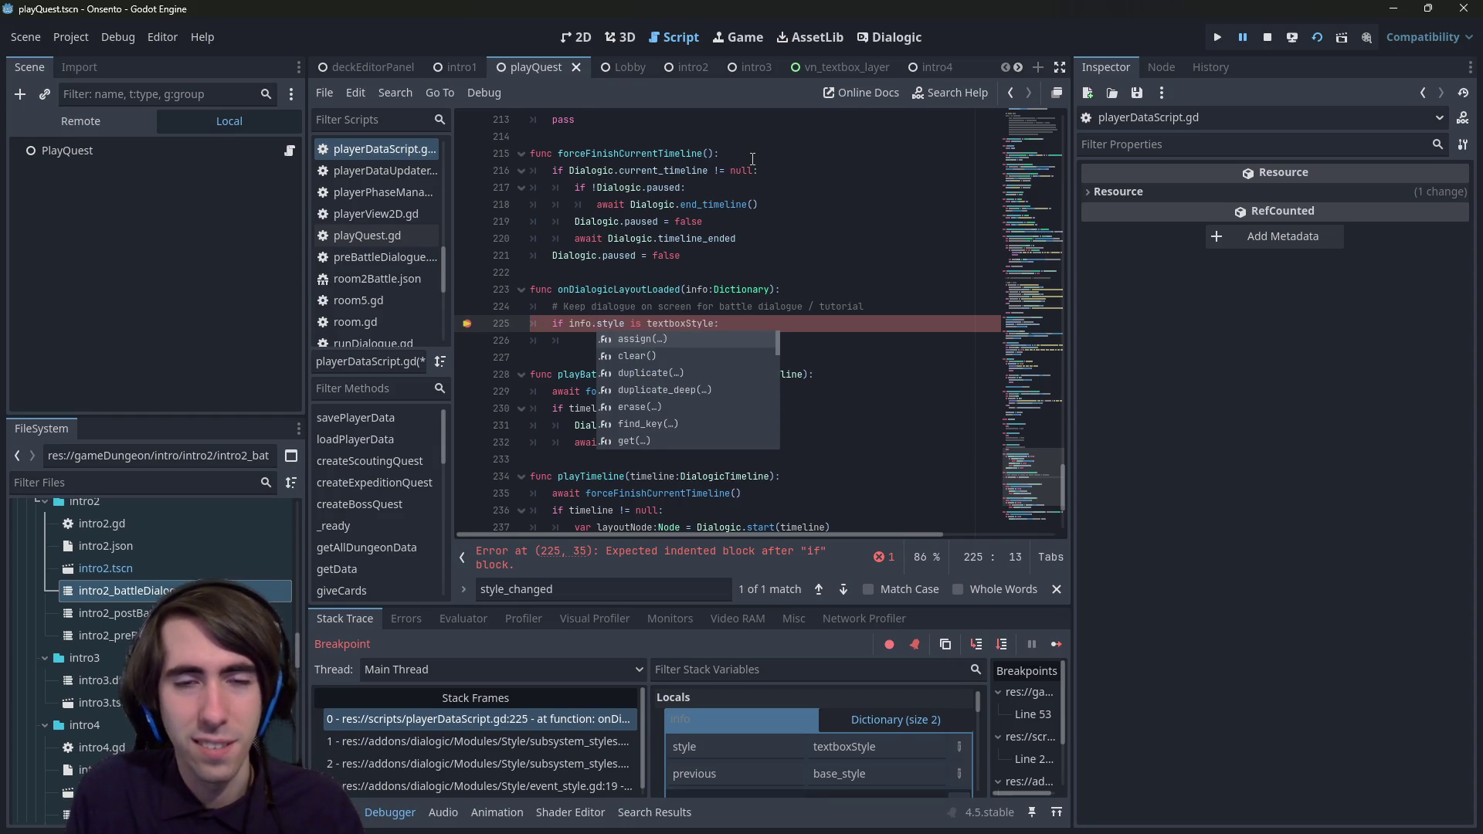
pyautogui.write('has(')
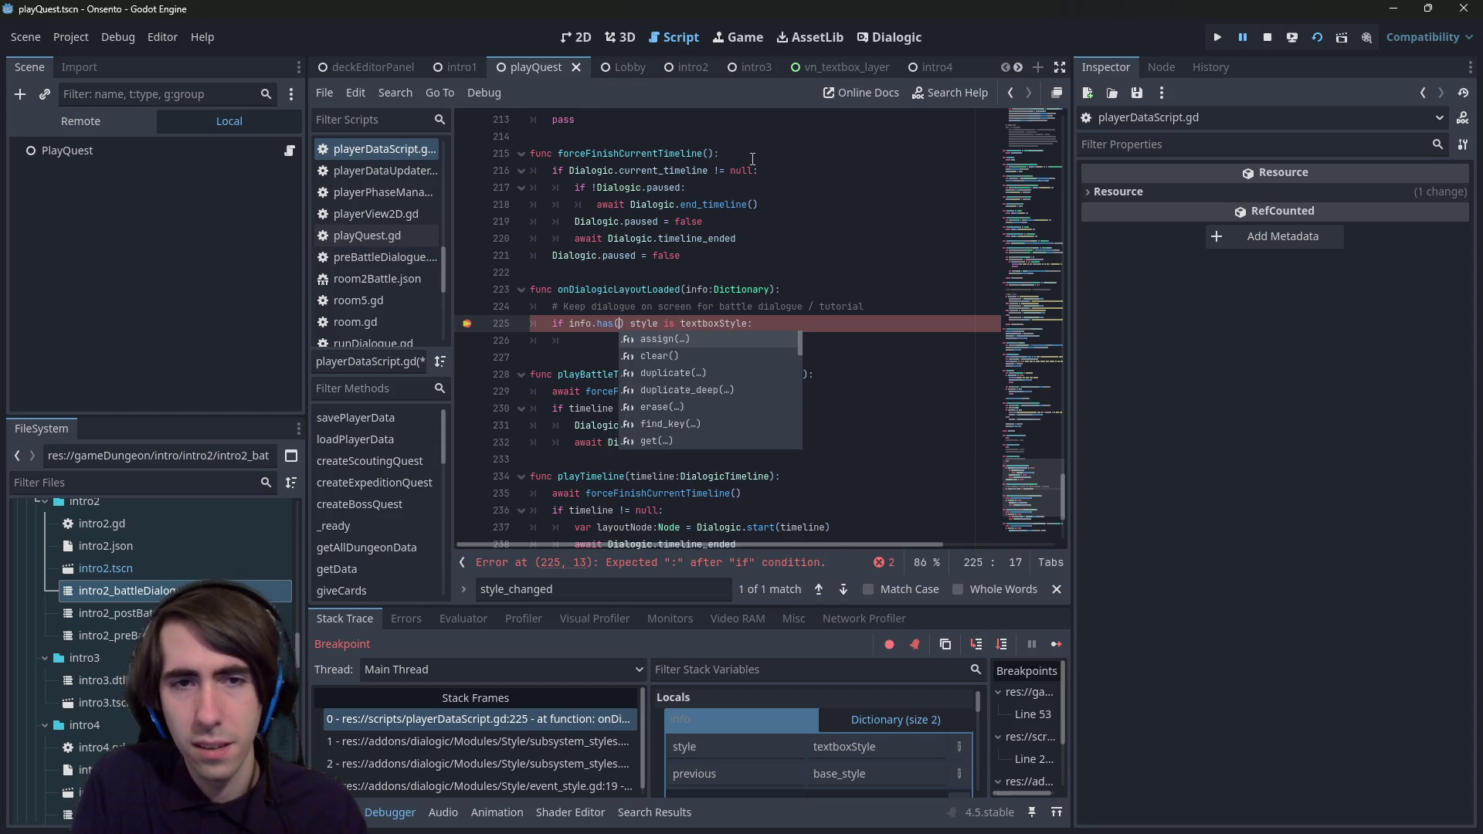
pyautogui.press('Return')
pyautogui.write('"style" and')
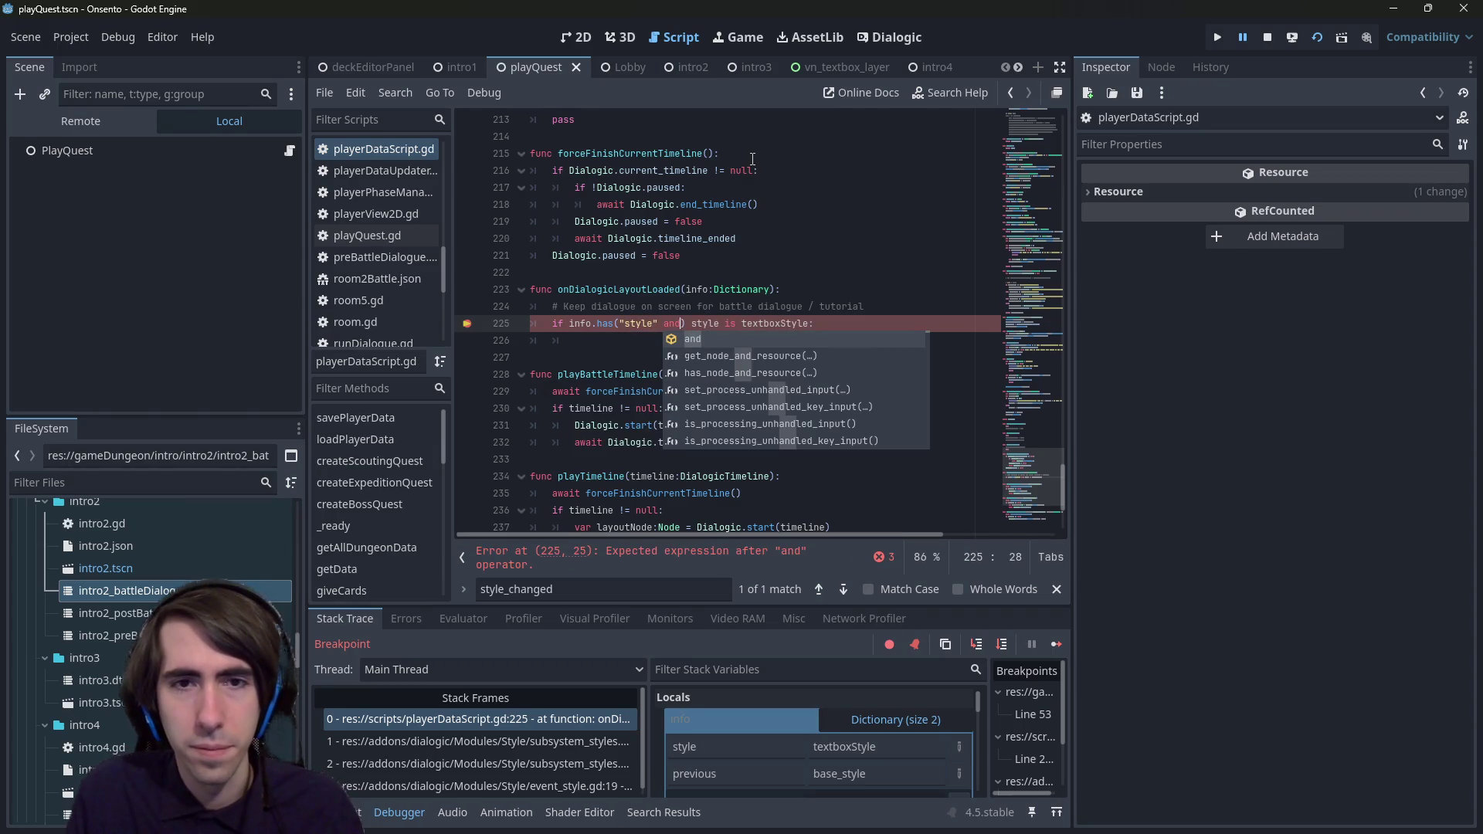
pyautogui.scroll(-1, 753, 158)
pyautogui.press('Right')
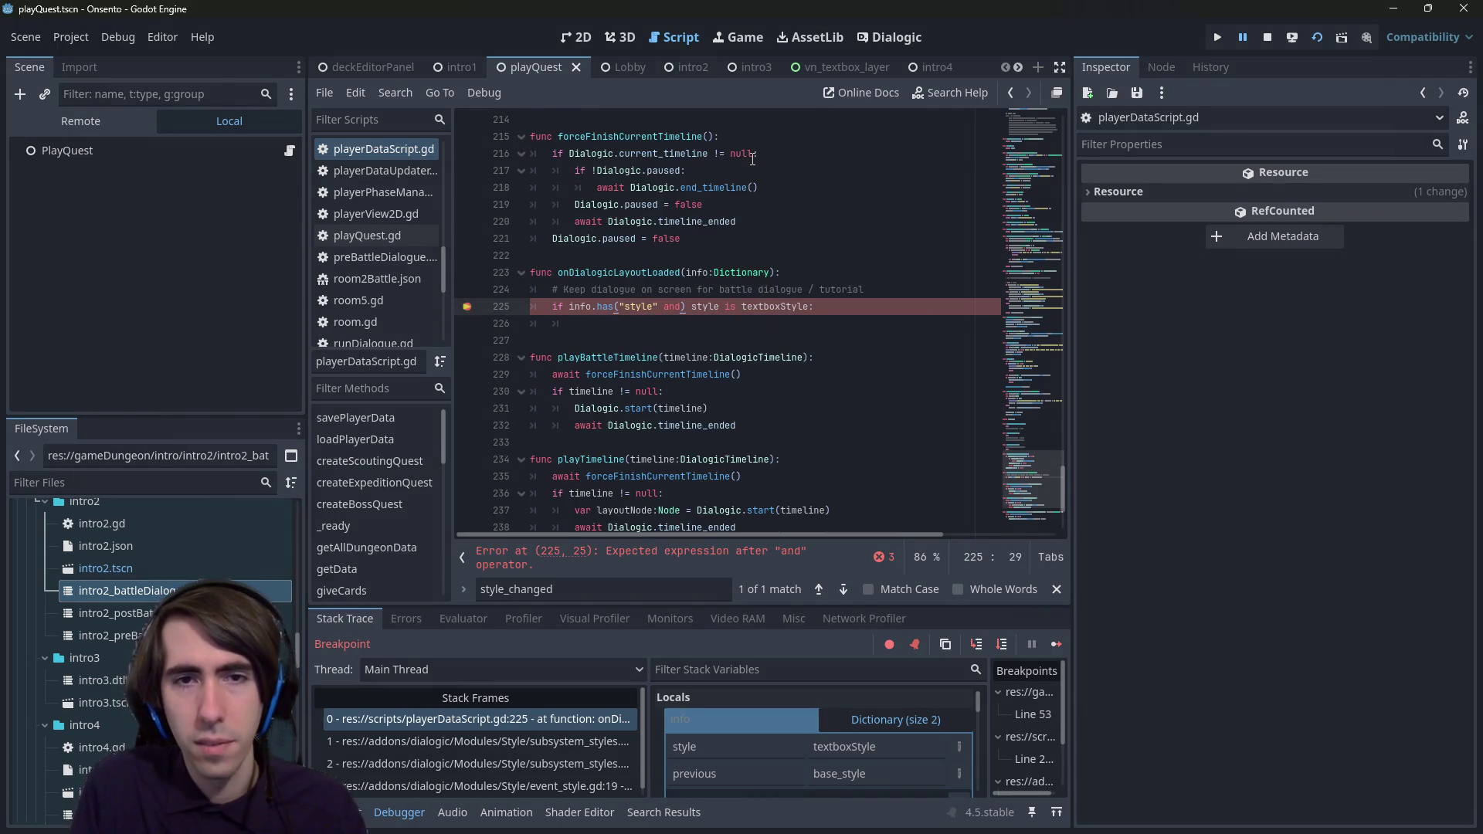
pyautogui.press('BackSpace')
pyautogui.press('BackSpace')
pyautogui.press('BackSpace')
pyautogui.press('Right')
pyautogui.press('Right')
pyautogui.press('Right')
pyautogui.write('and info')
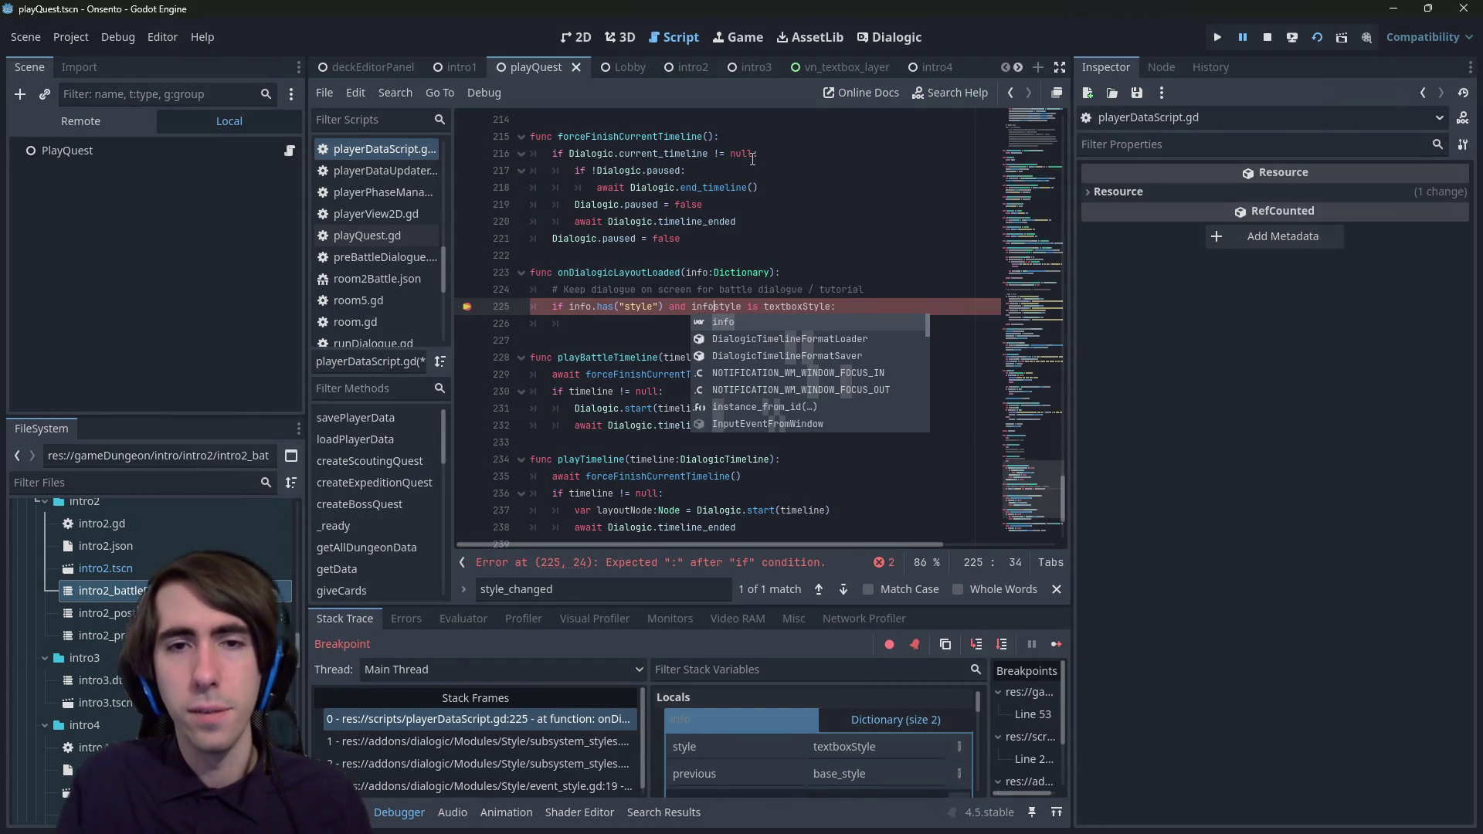
pyautogui.write('[')
pyautogui.press('Right')
pyautogui.press('Right')
pyautogui.press('Right')
pyautogui.press('BackSpace')
pyautogui.write('.')
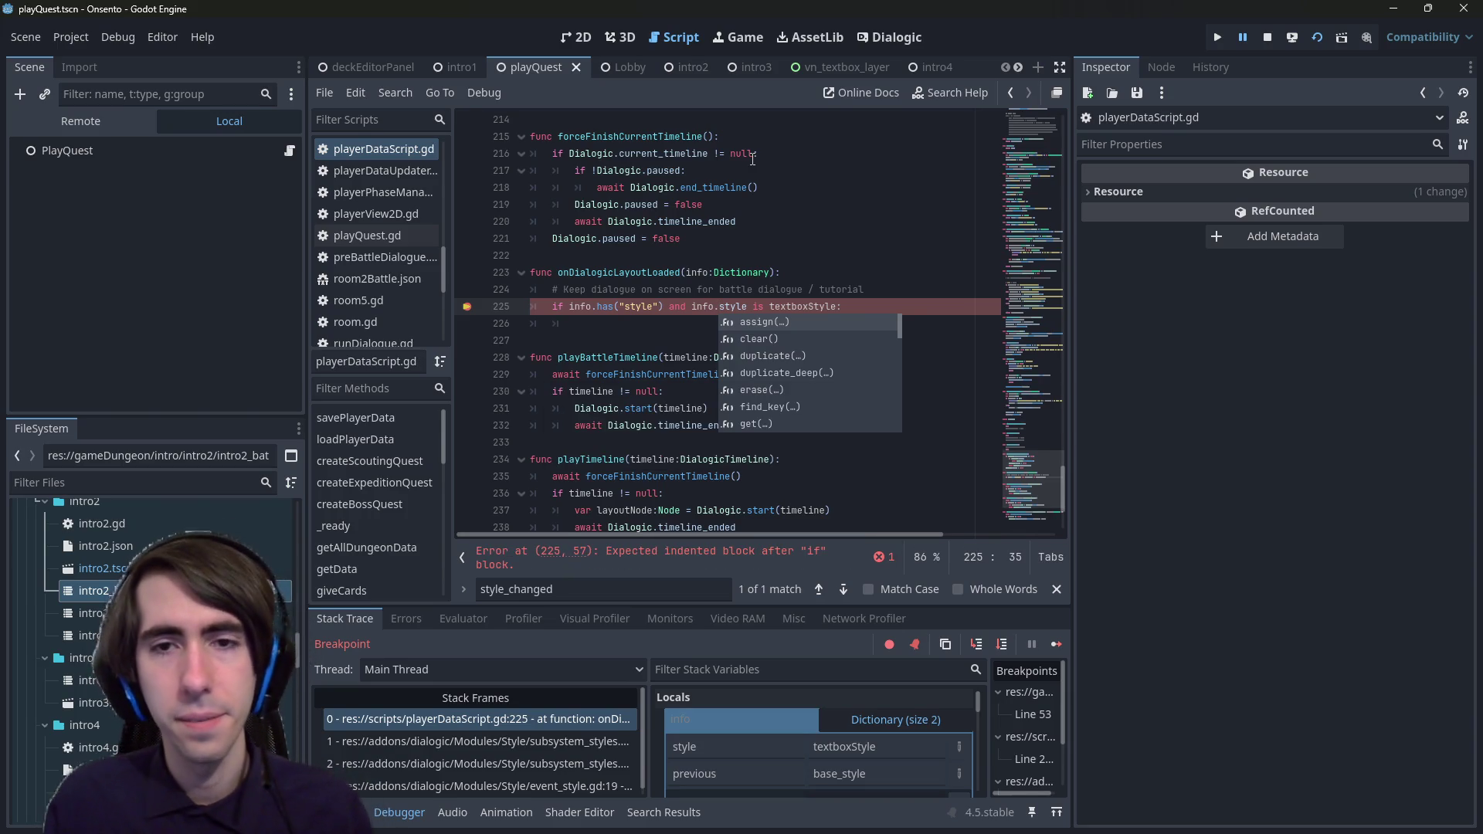
# Begin a Dialogic.layout call inside the if block, then undo back to the plain pass body.
pyautogui.click(595, 318)
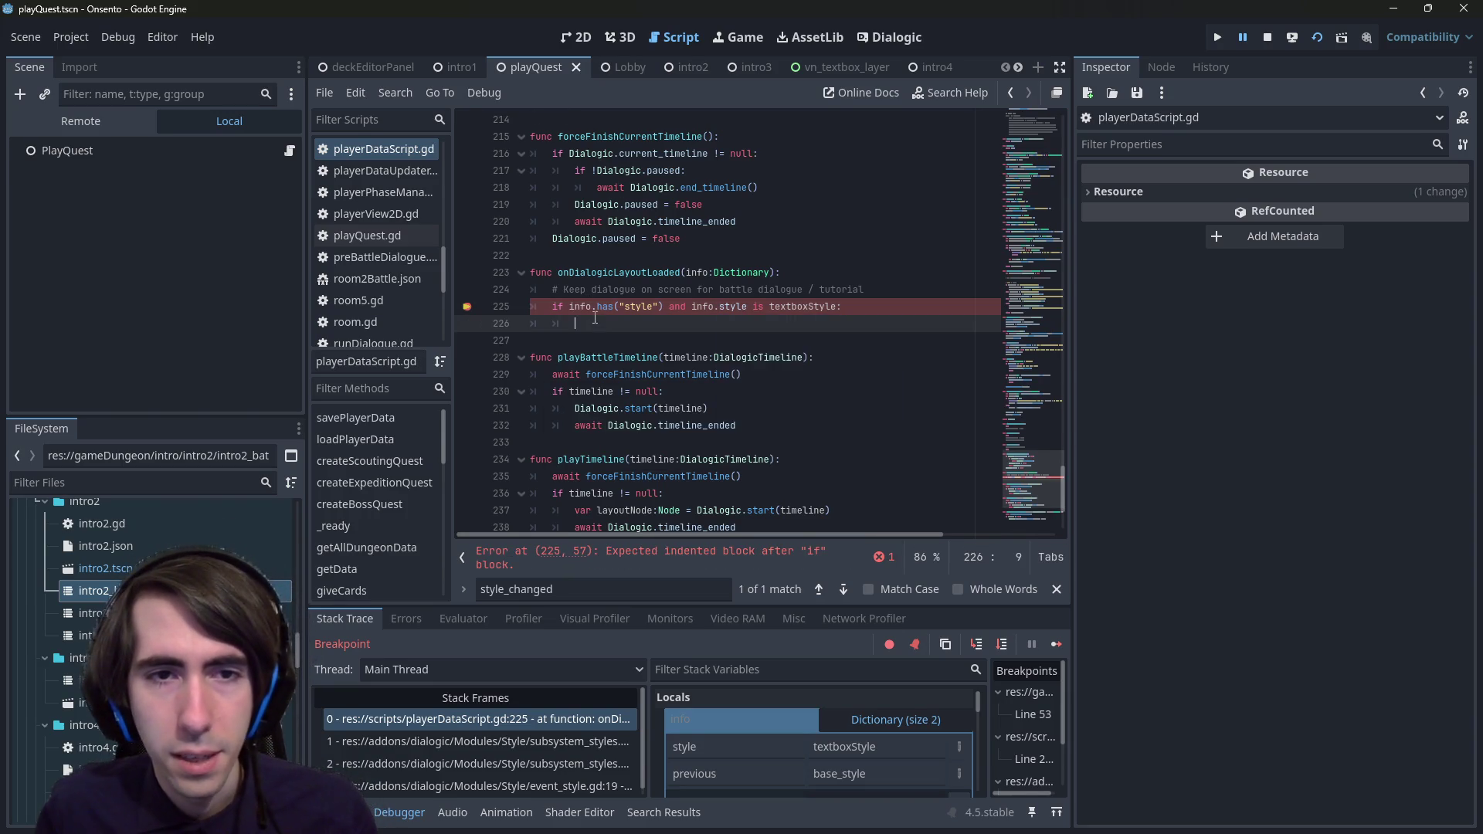
pyautogui.scroll(-1, 649, 279)
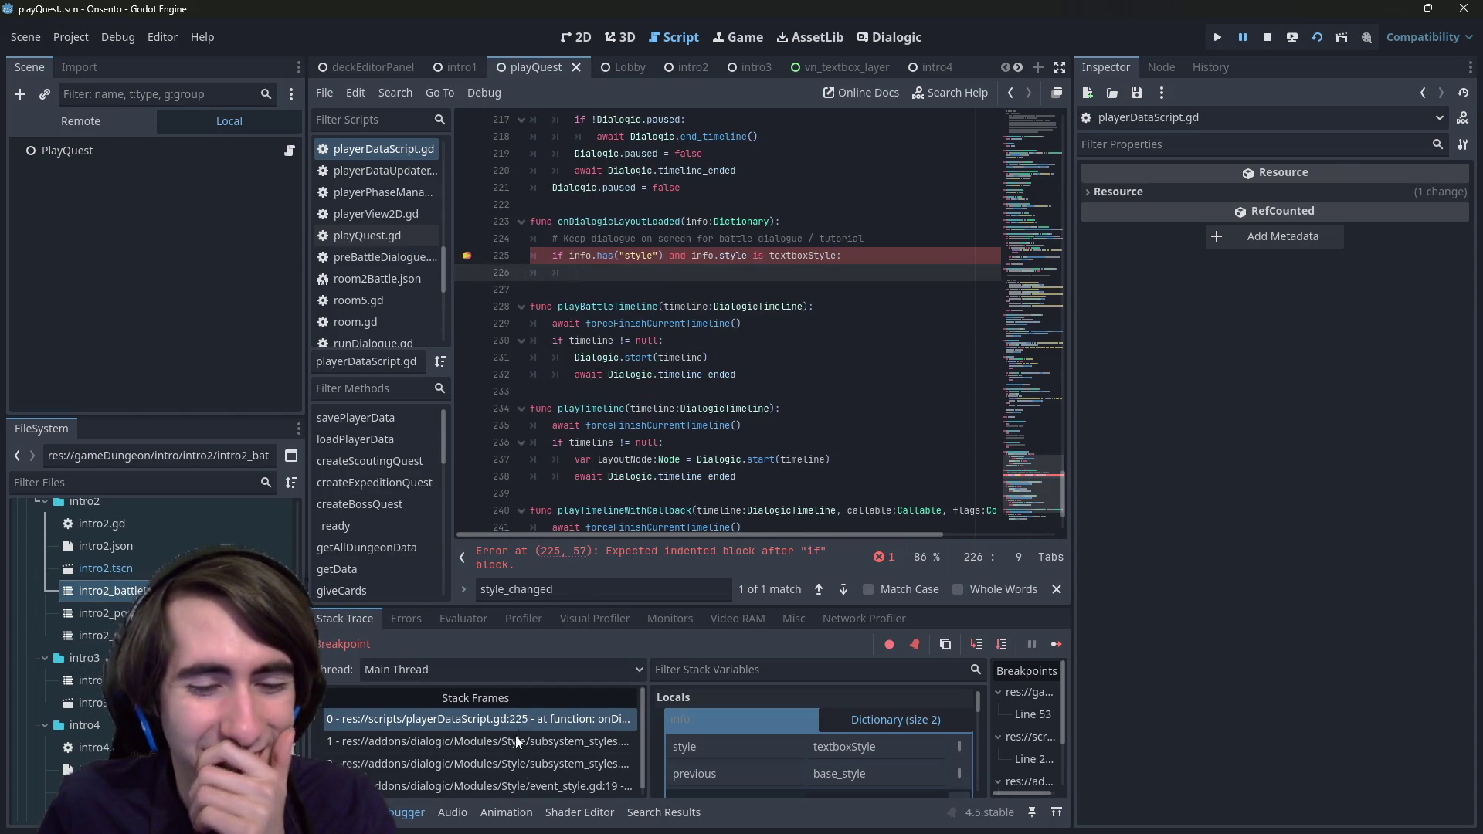
pyautogui.scroll(-1, 594, 730)
pyautogui.scroll(-2, 757, 386)
pyautogui.scroll(3, 757, 394)
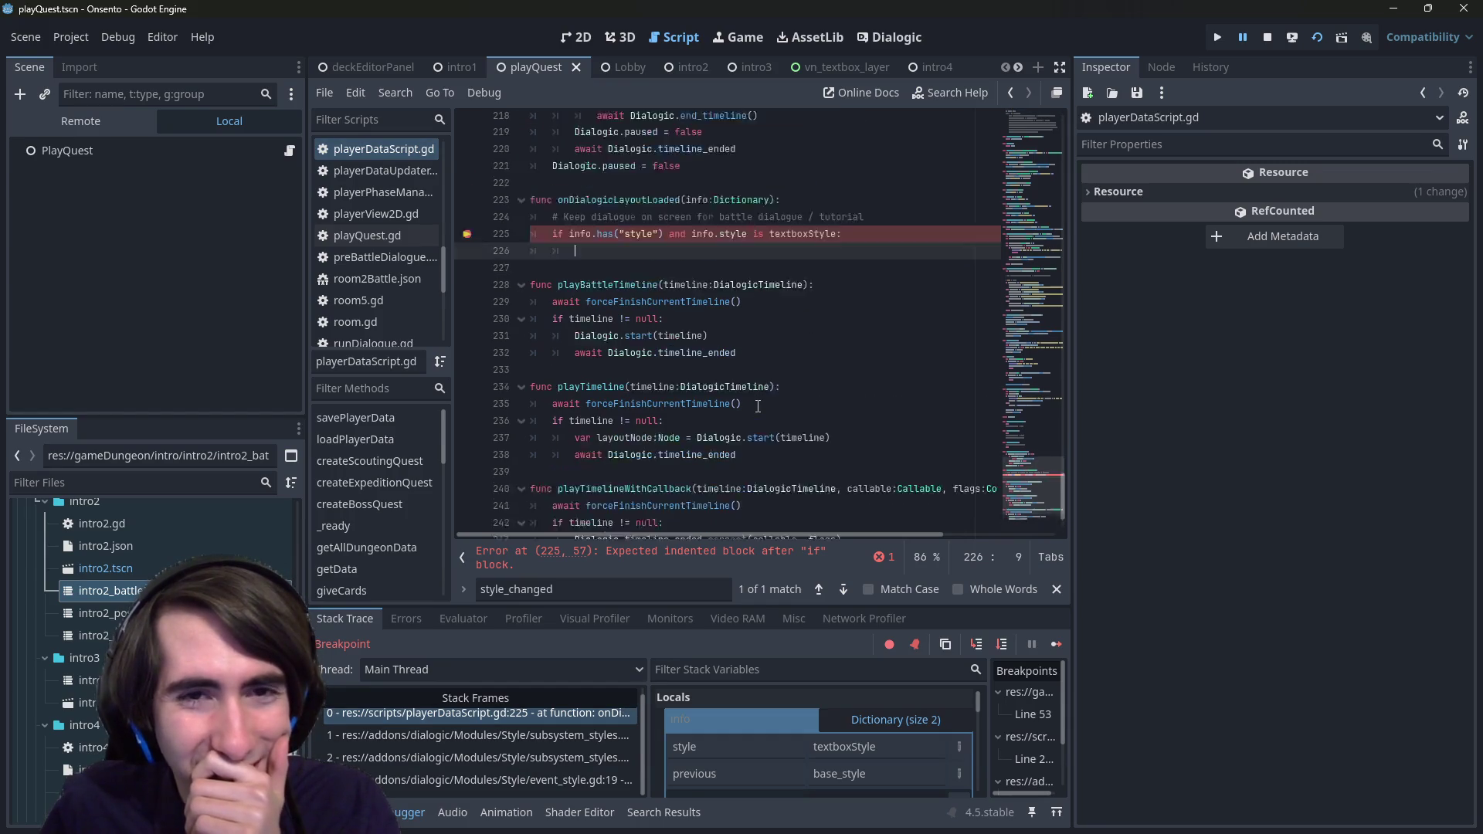
pyautogui.write('Dialogic.l')
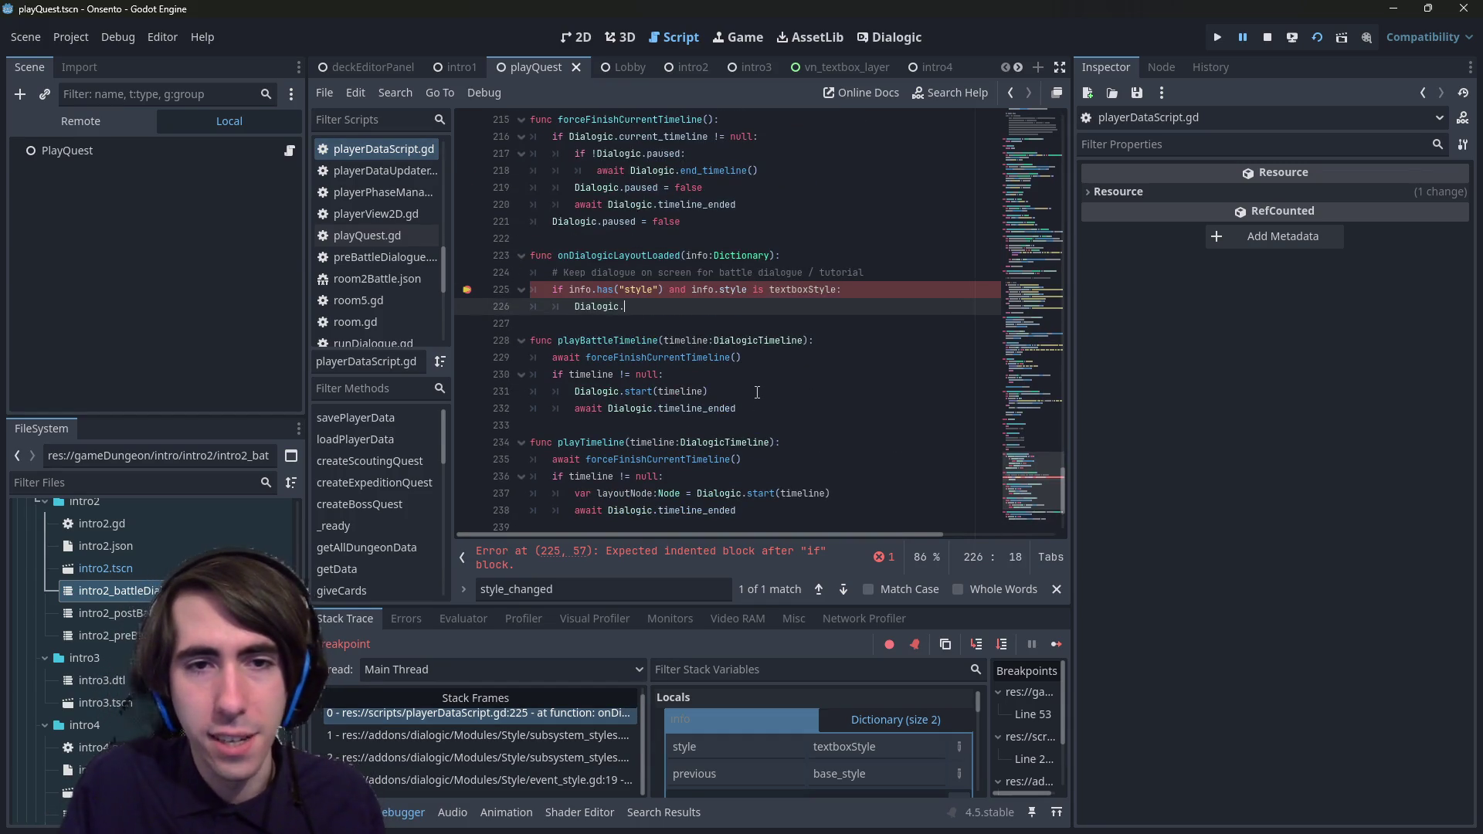
pyautogui.write('ayout')
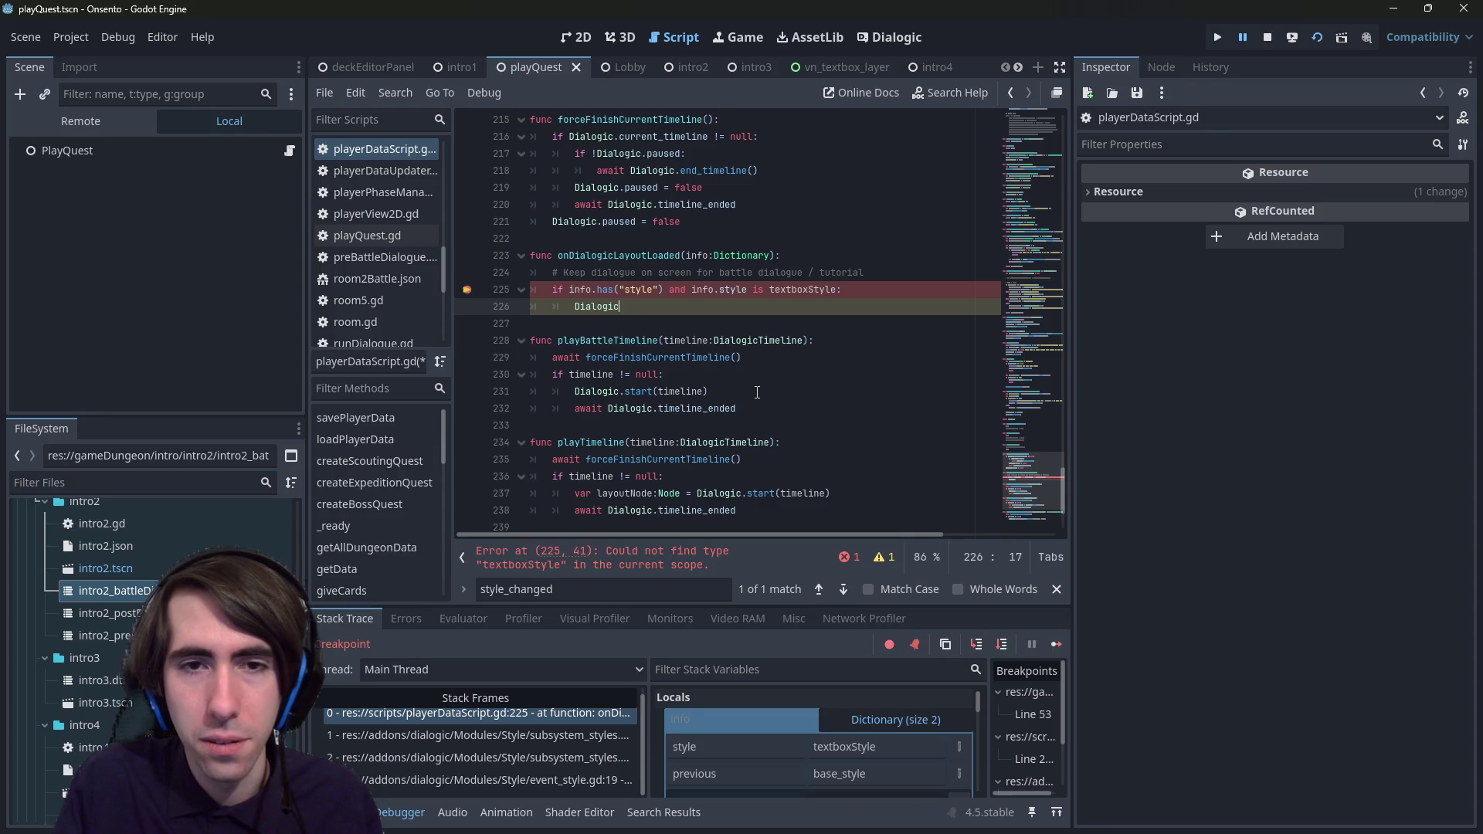
pyautogui.press('BackSpace')
pyautogui.press('BackSpace')
pyautogui.press('BackSpace')
pyautogui.write('ou')
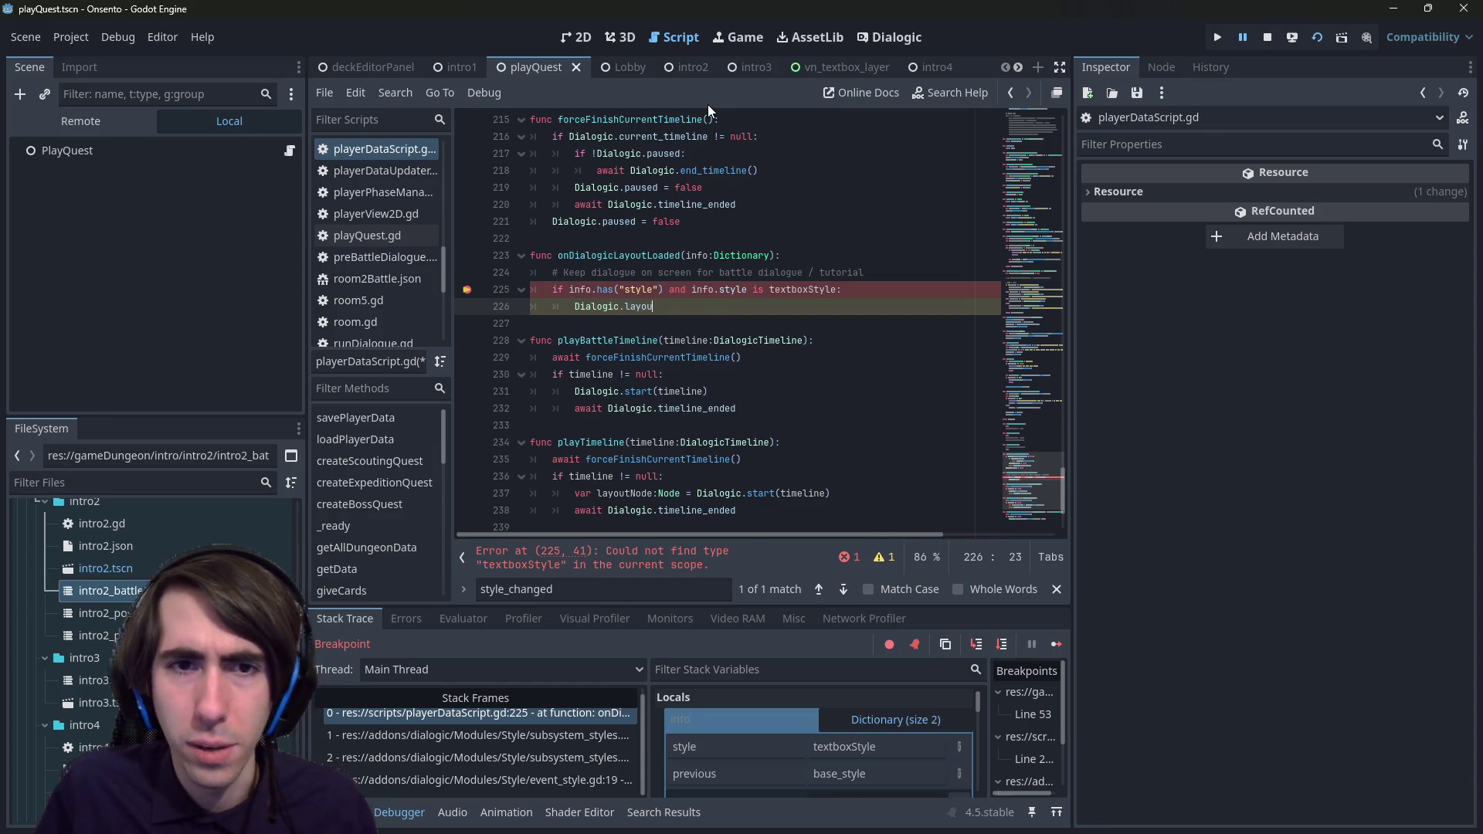
pyautogui.click(649, 421)
pyautogui.hotkey('ctrl', 'z')
pyautogui.hotkey('ctrl', 'z')
pyautogui.hotkey('ctrl', 'z')
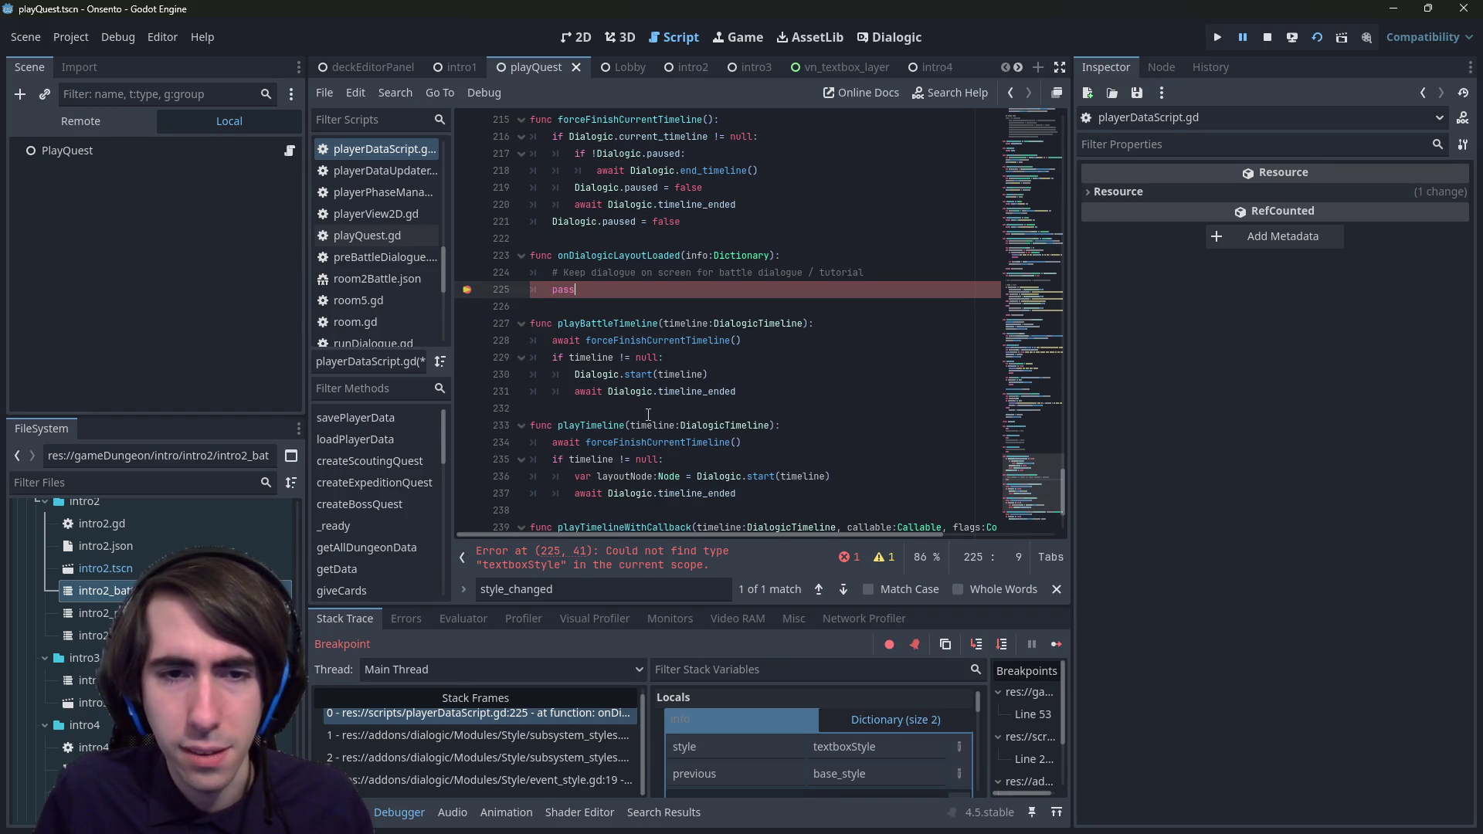
pyautogui.hotkey('ctrl', 'z')
pyautogui.hotkey('ctrl', 'z')
pyautogui.hotkey('ctrl', 'z')
pyautogui.hotkey('ctrl', 'z')
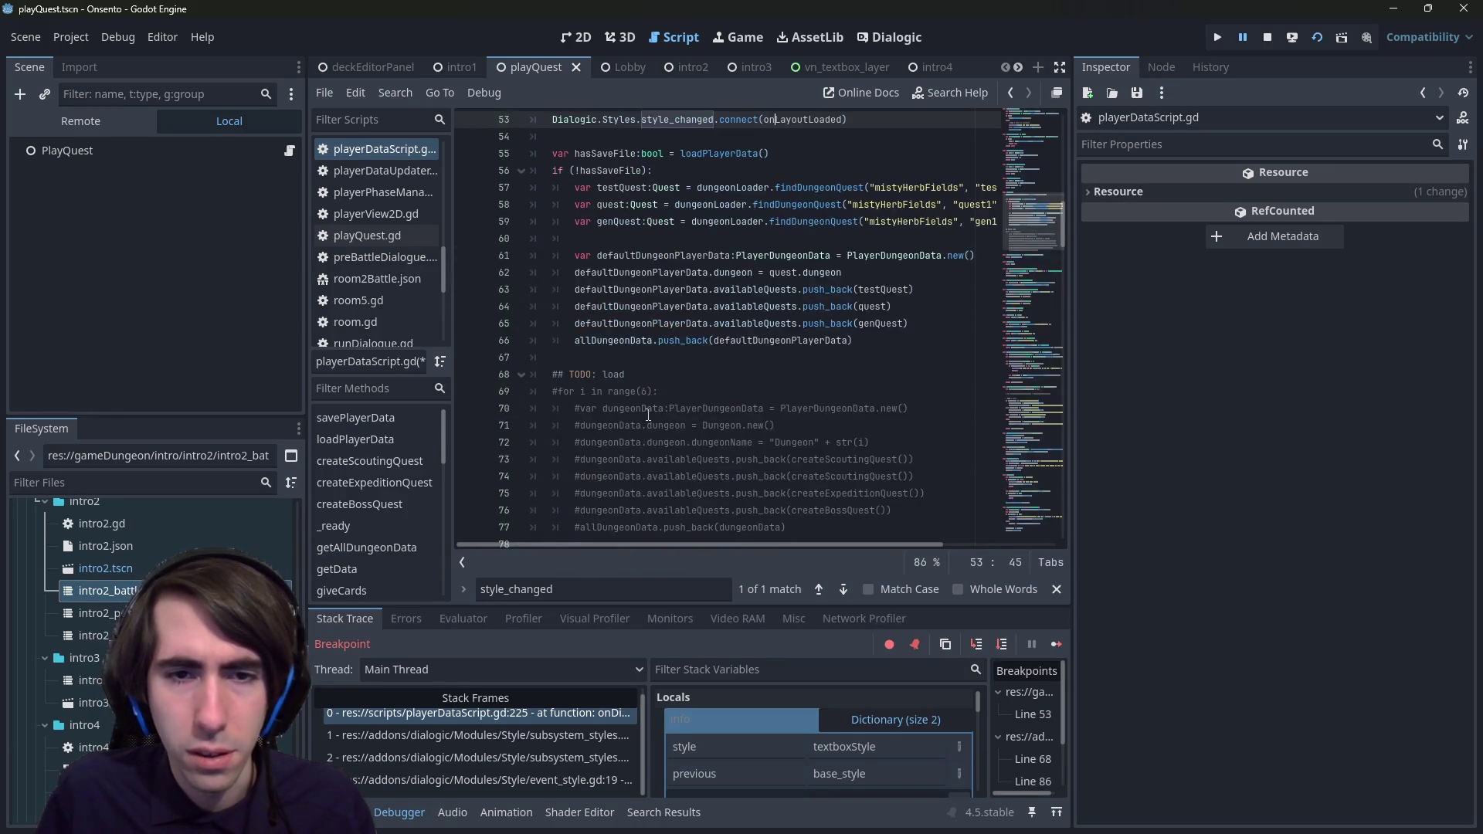
pyautogui.hotkey('ctrl', 'z')
pyautogui.hotkey('ctrl', 'z')
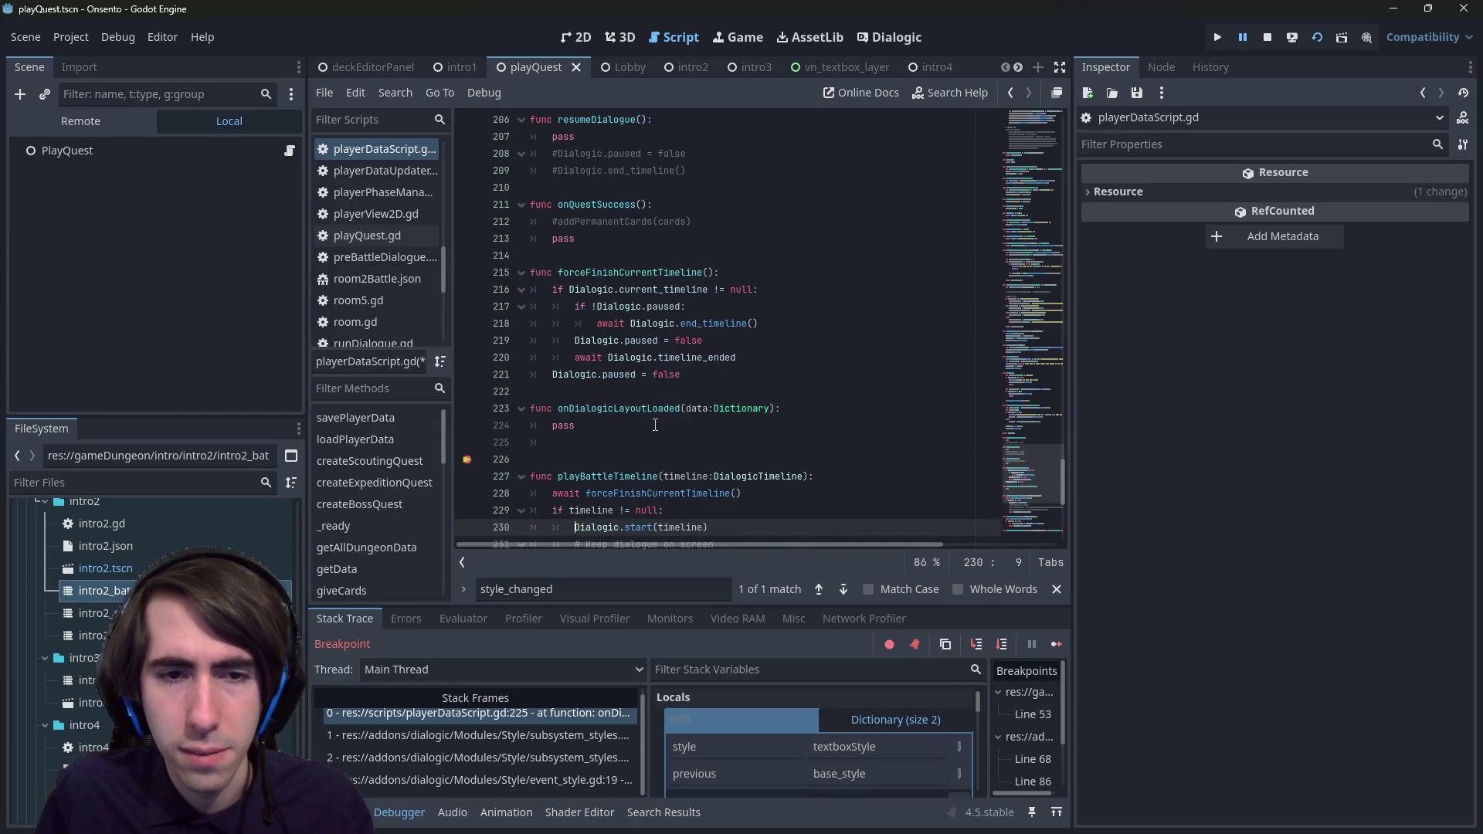
pyautogui.scroll(-3, 655, 425)
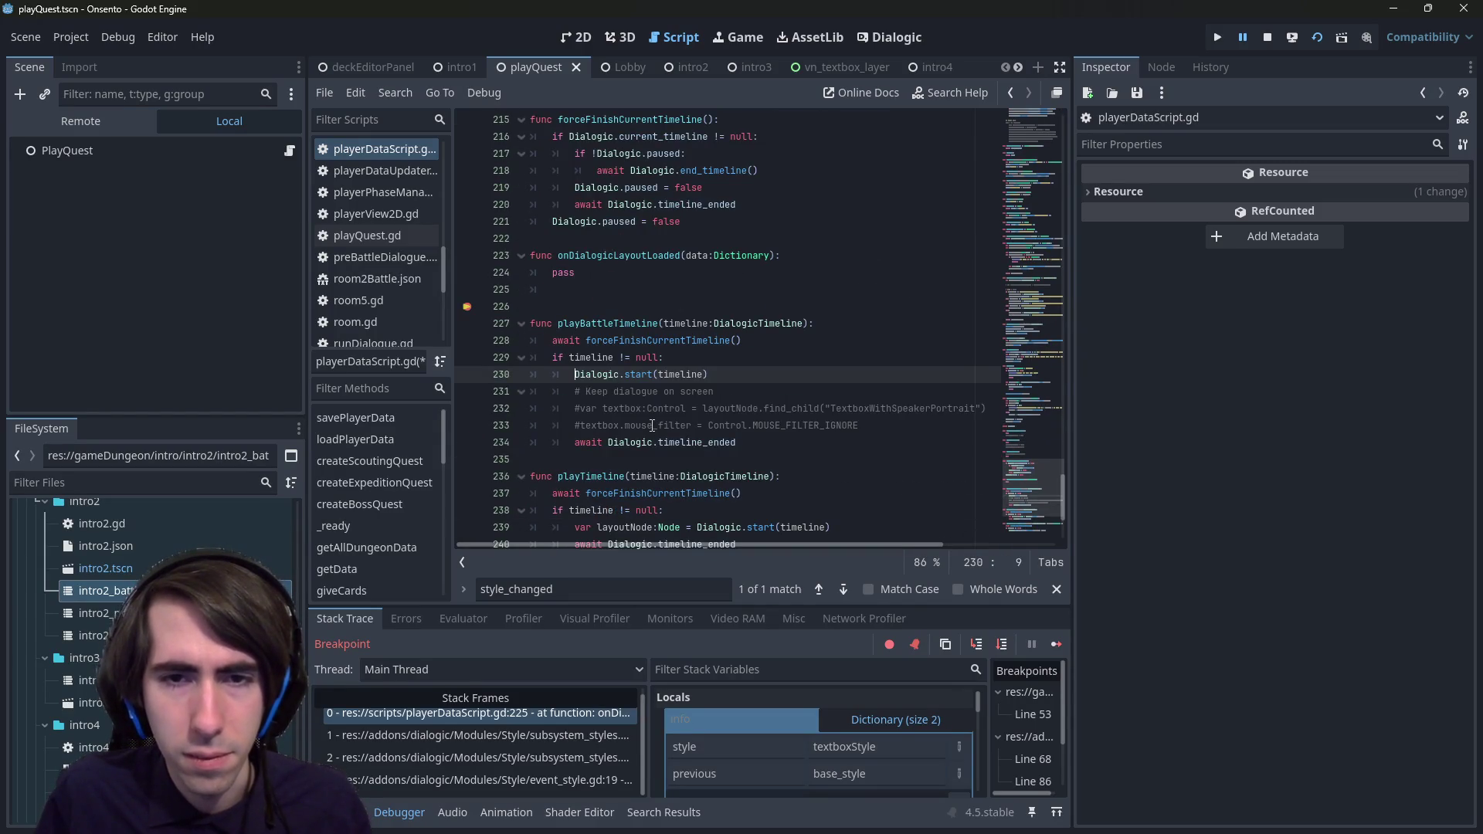
pyautogui.hotkey('ctrl', 'z')
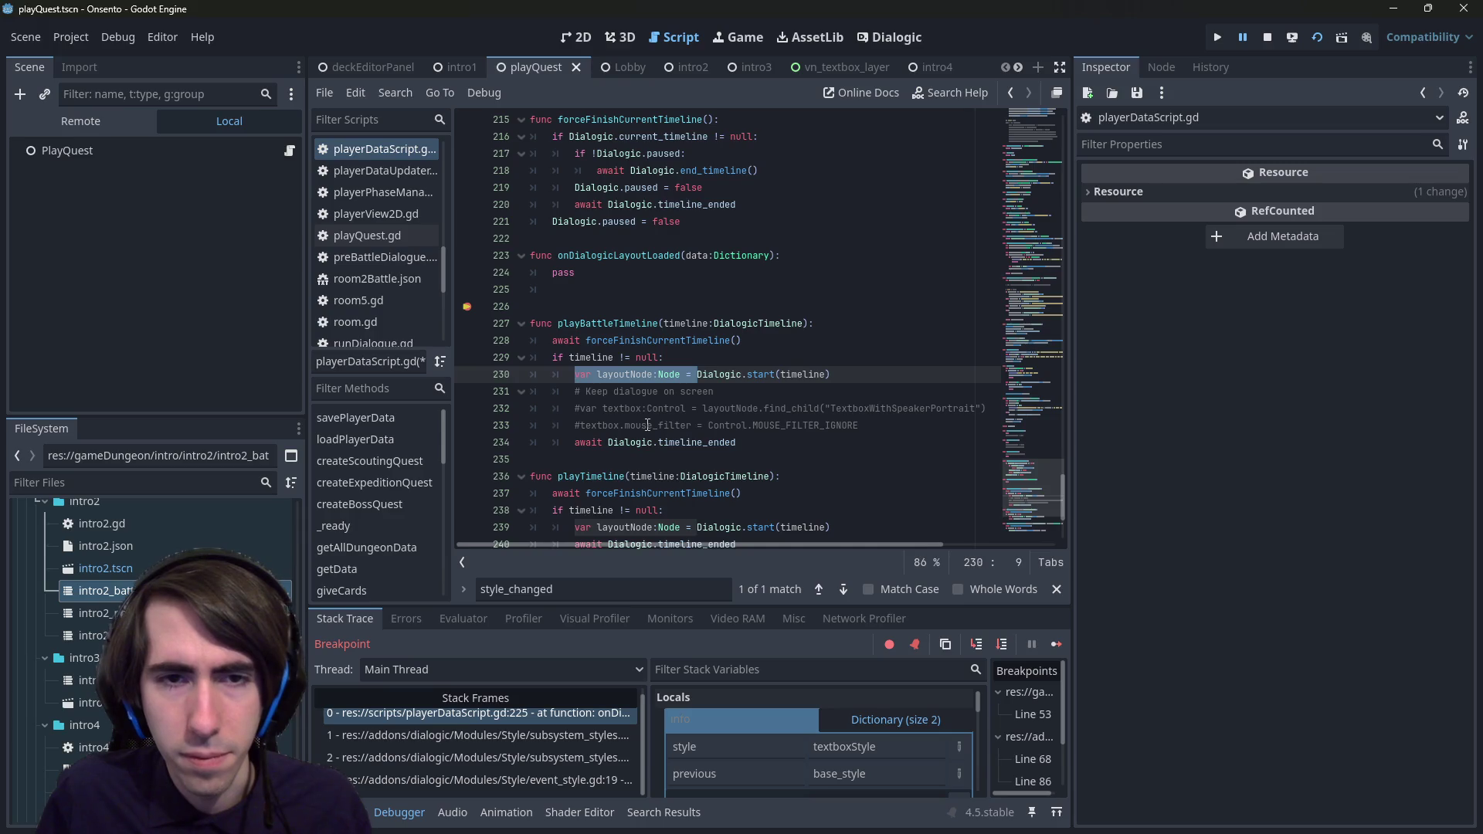
pyautogui.hotkey('ctrl', 'z')
pyautogui.hotkey('ctrl', 'z')
pyautogui.hotkey('ctrl', 'z')
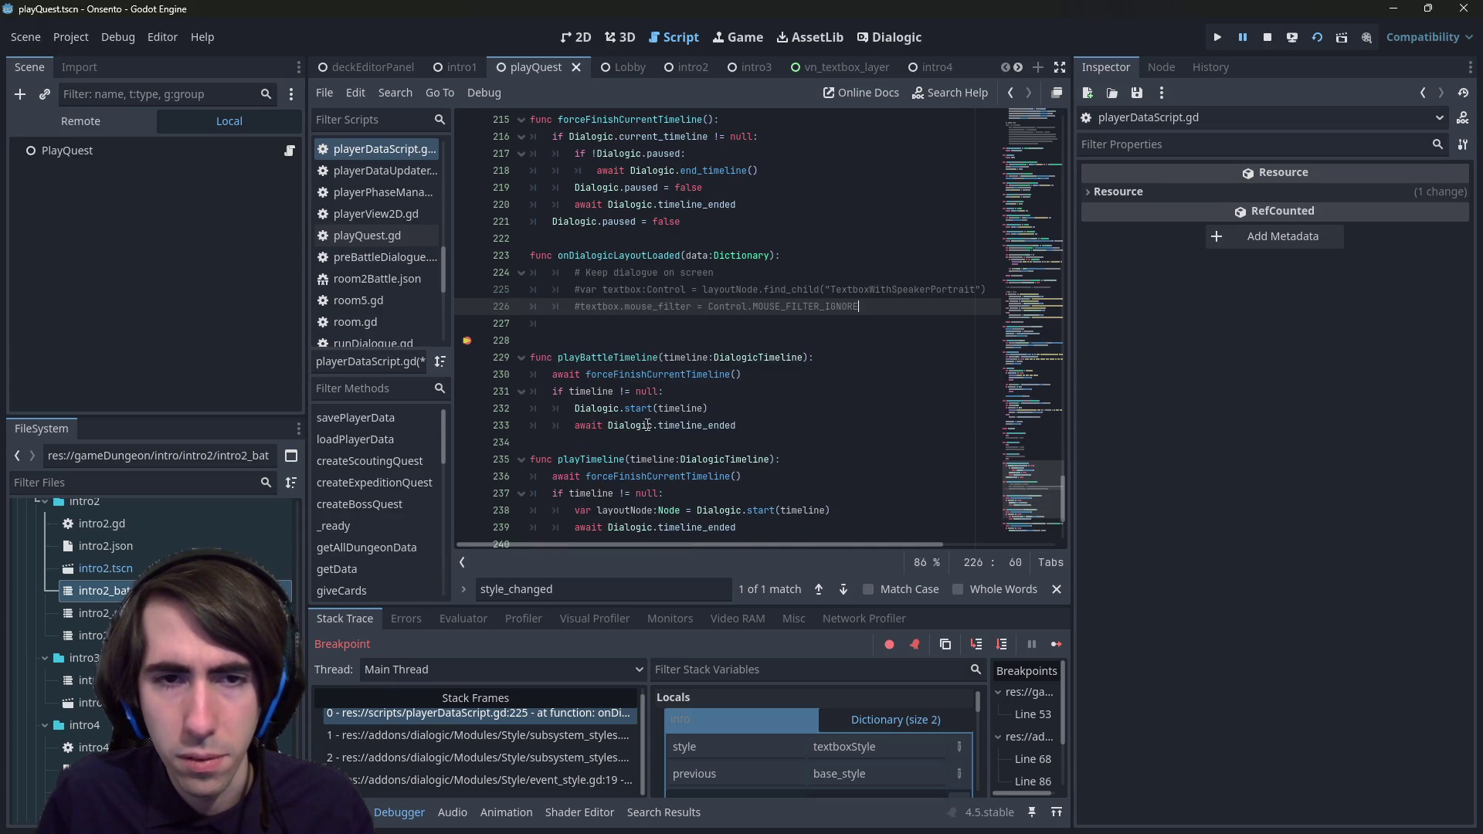
pyautogui.hotkey('ctrl', 'z')
pyautogui.hotkey('ctrl', 'z')
pyautogui.hotkey('ctrl', 'z')
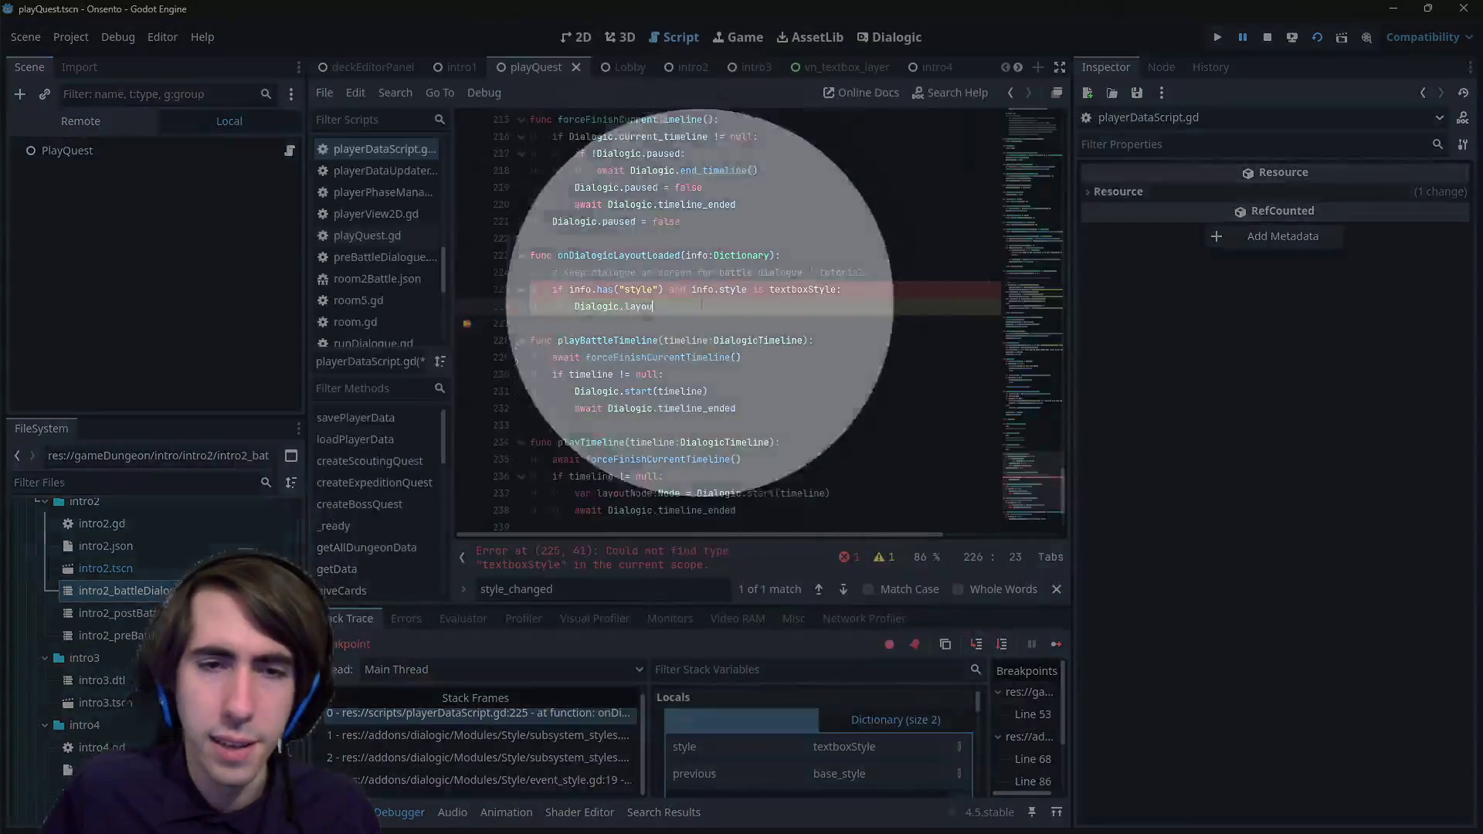
pyautogui.keyDown('ctrl'); pyautogui.click(640, 392); pyautogui.keyUp('ctrl')
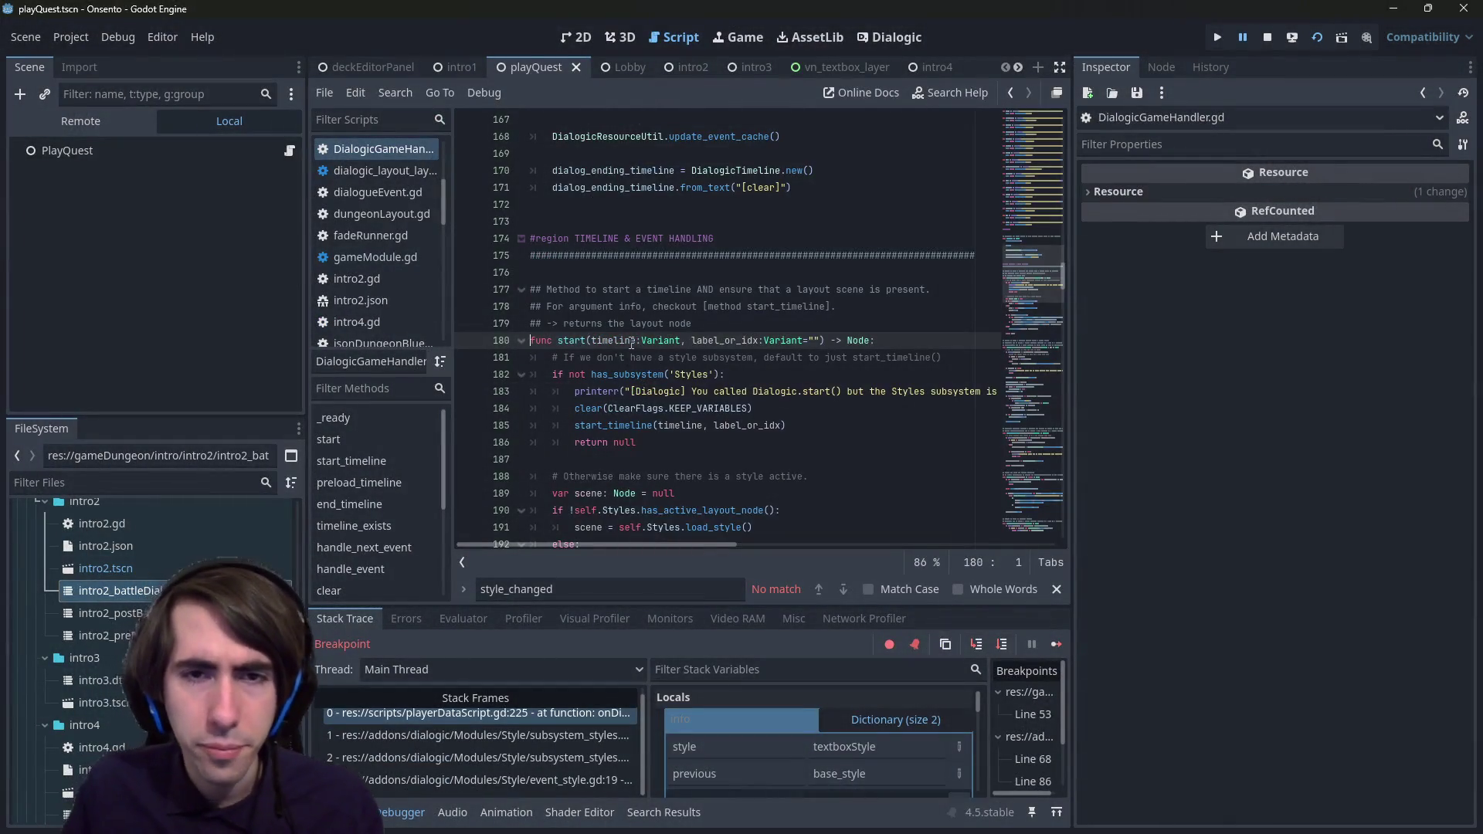
pyautogui.scroll(-5, 629, 338)
pyautogui.doubleClick(606, 493)
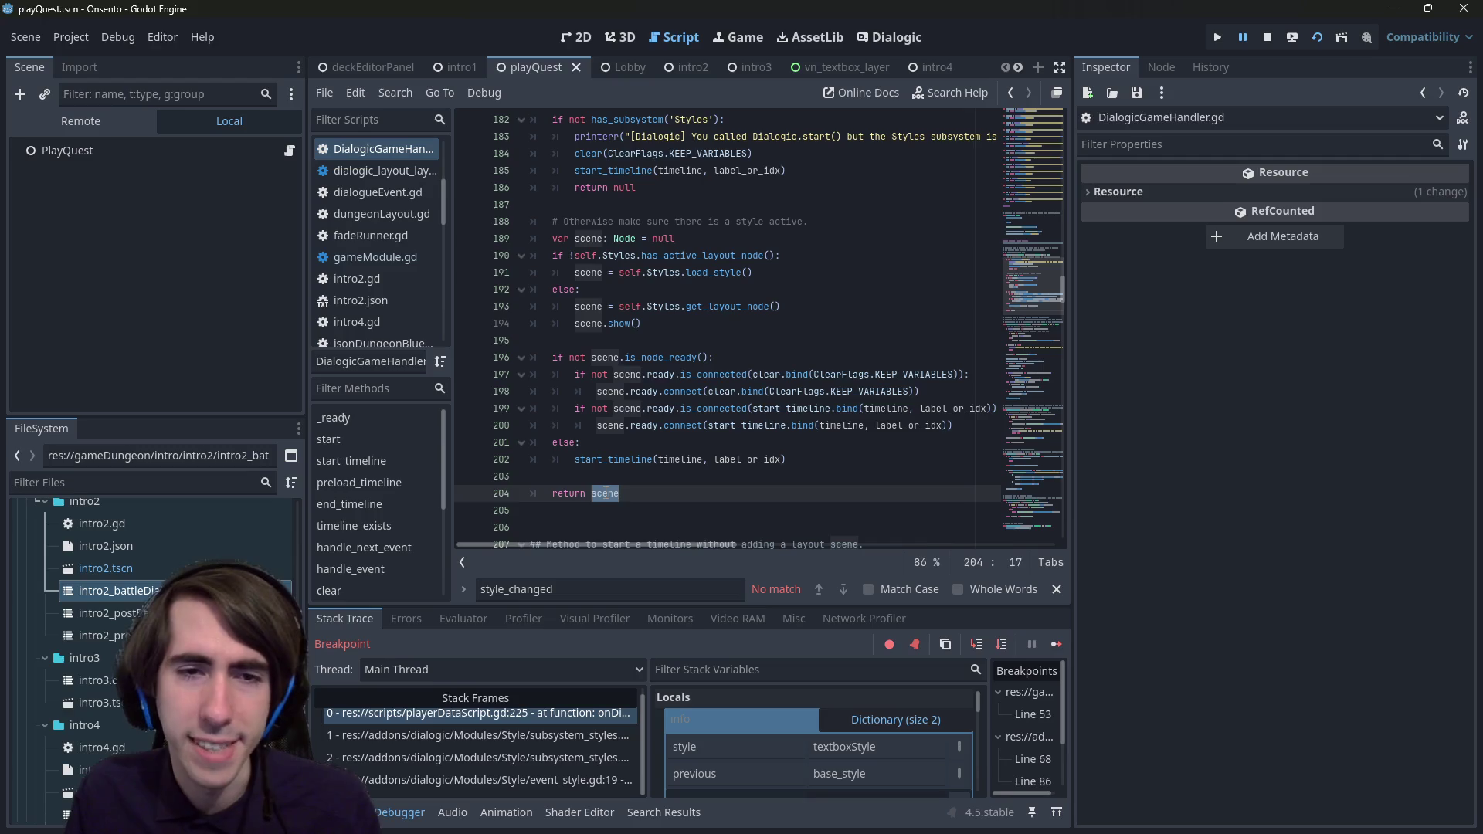
pyautogui.scroll(1, 611, 298)
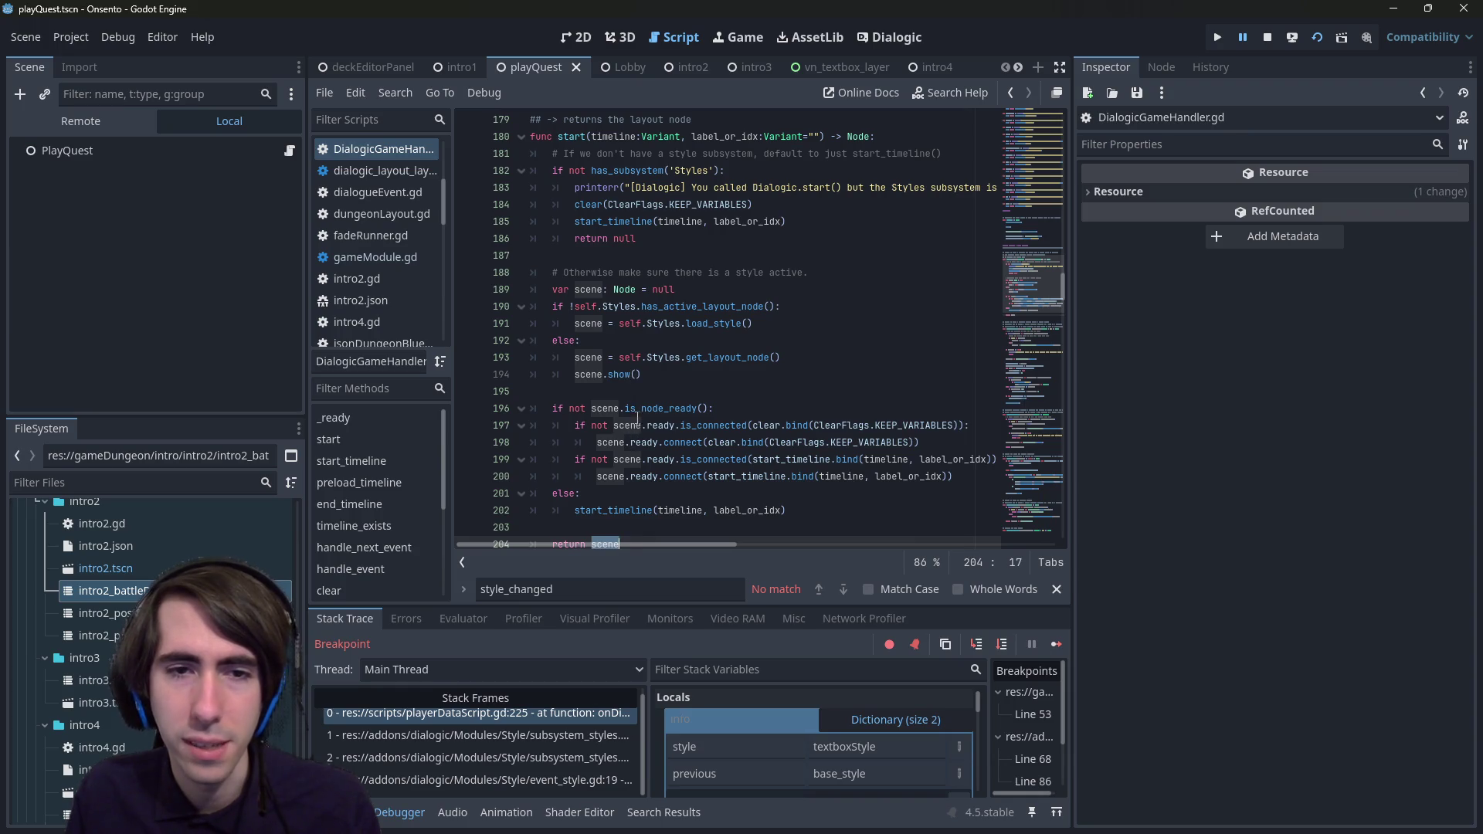
pyautogui.doubleClick(660, 408)
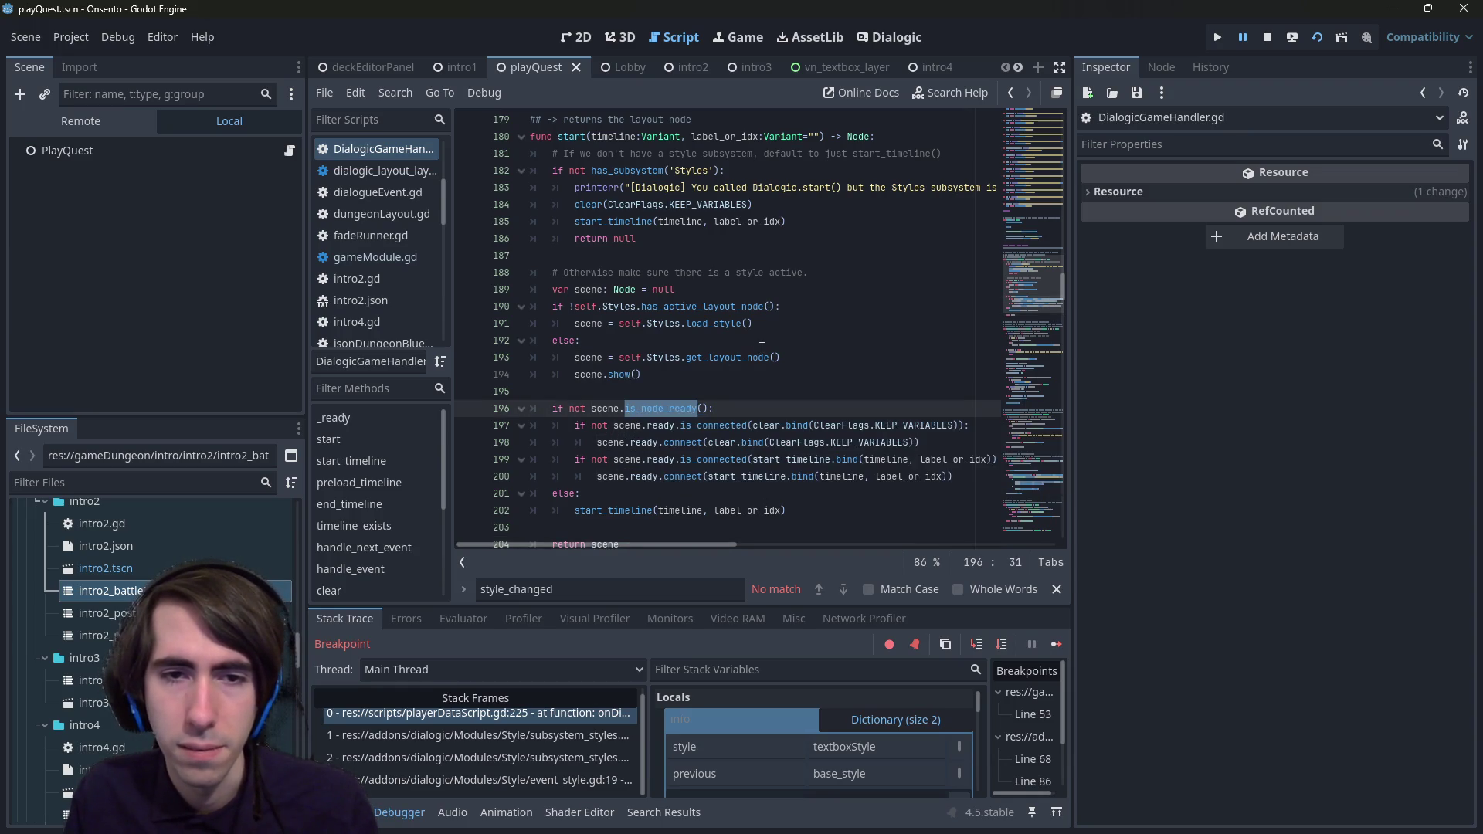
pyautogui.click(692, 425)
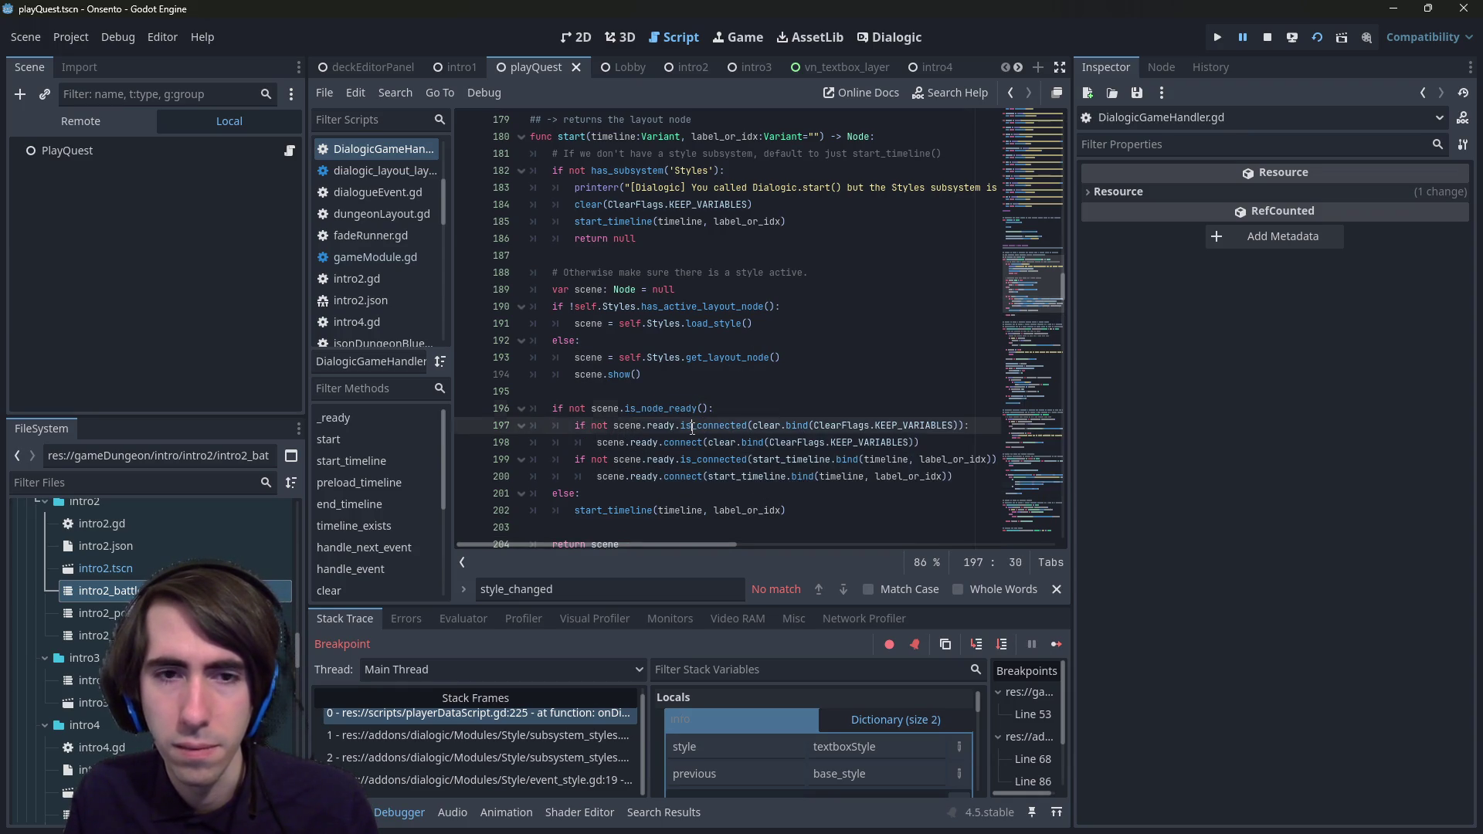
pyautogui.scroll(2, 694, 422)
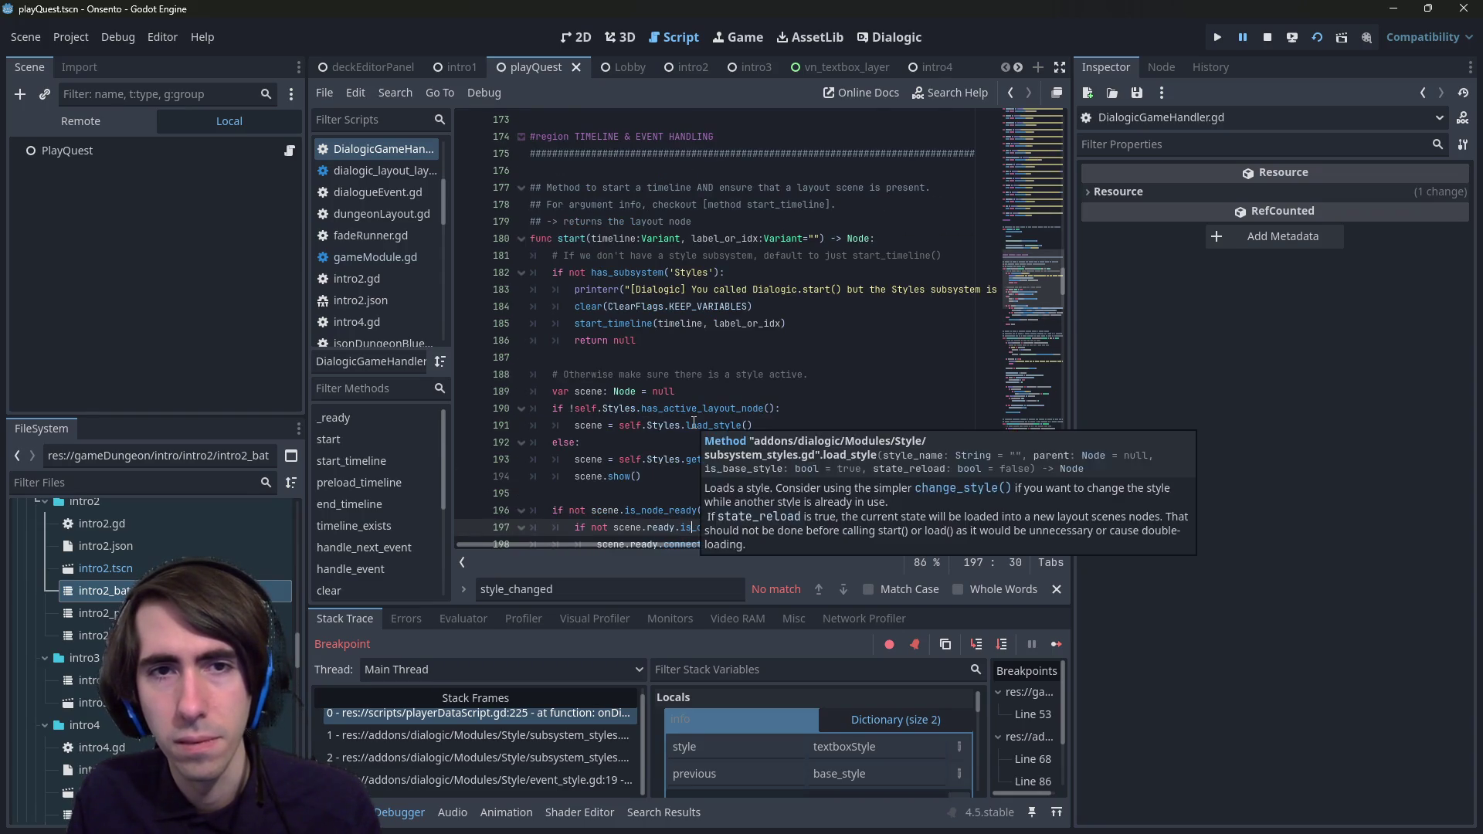
pyautogui.scroll(-2, 694, 423)
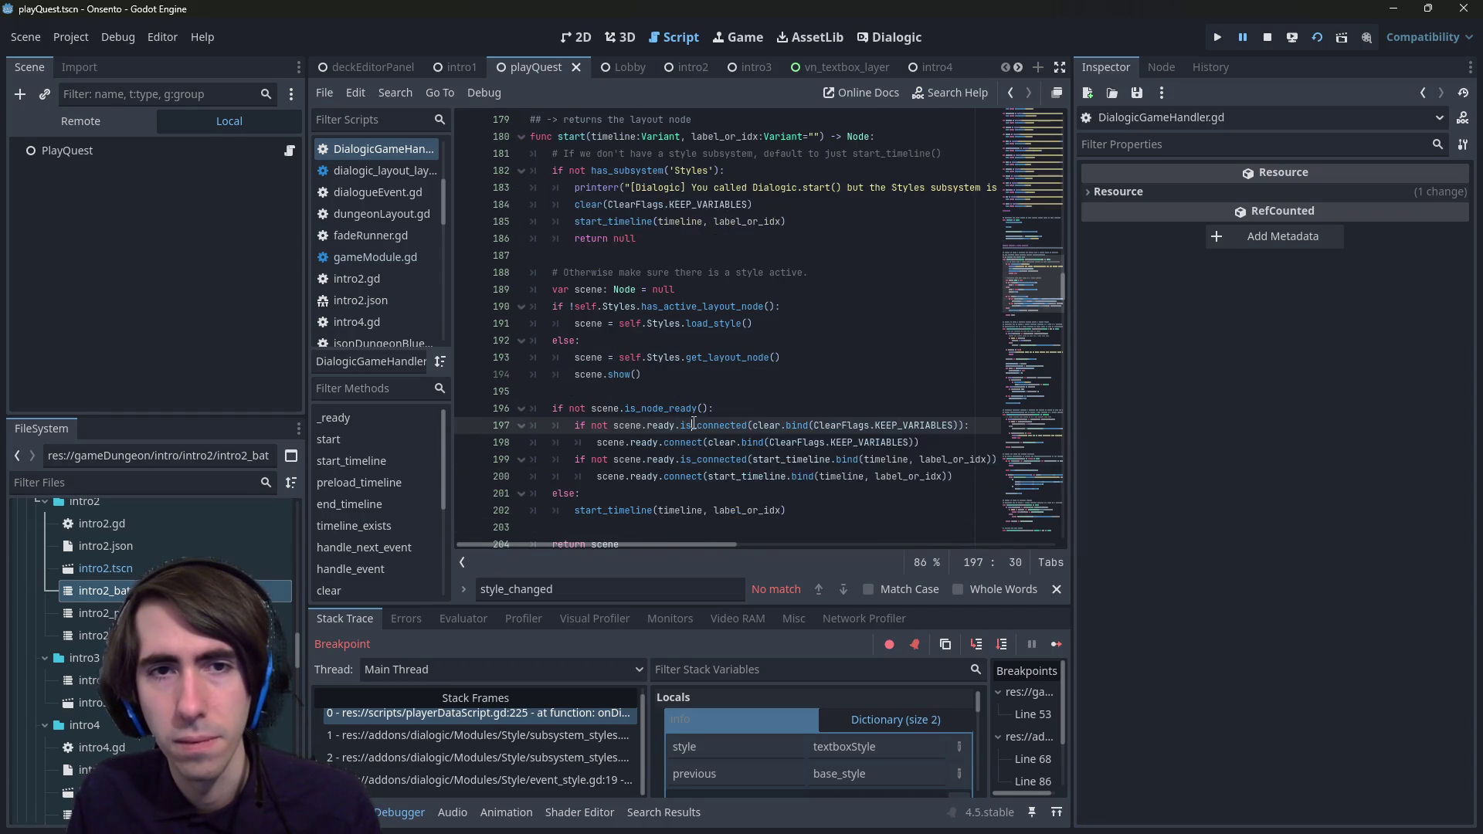
pyautogui.click(753, 357)
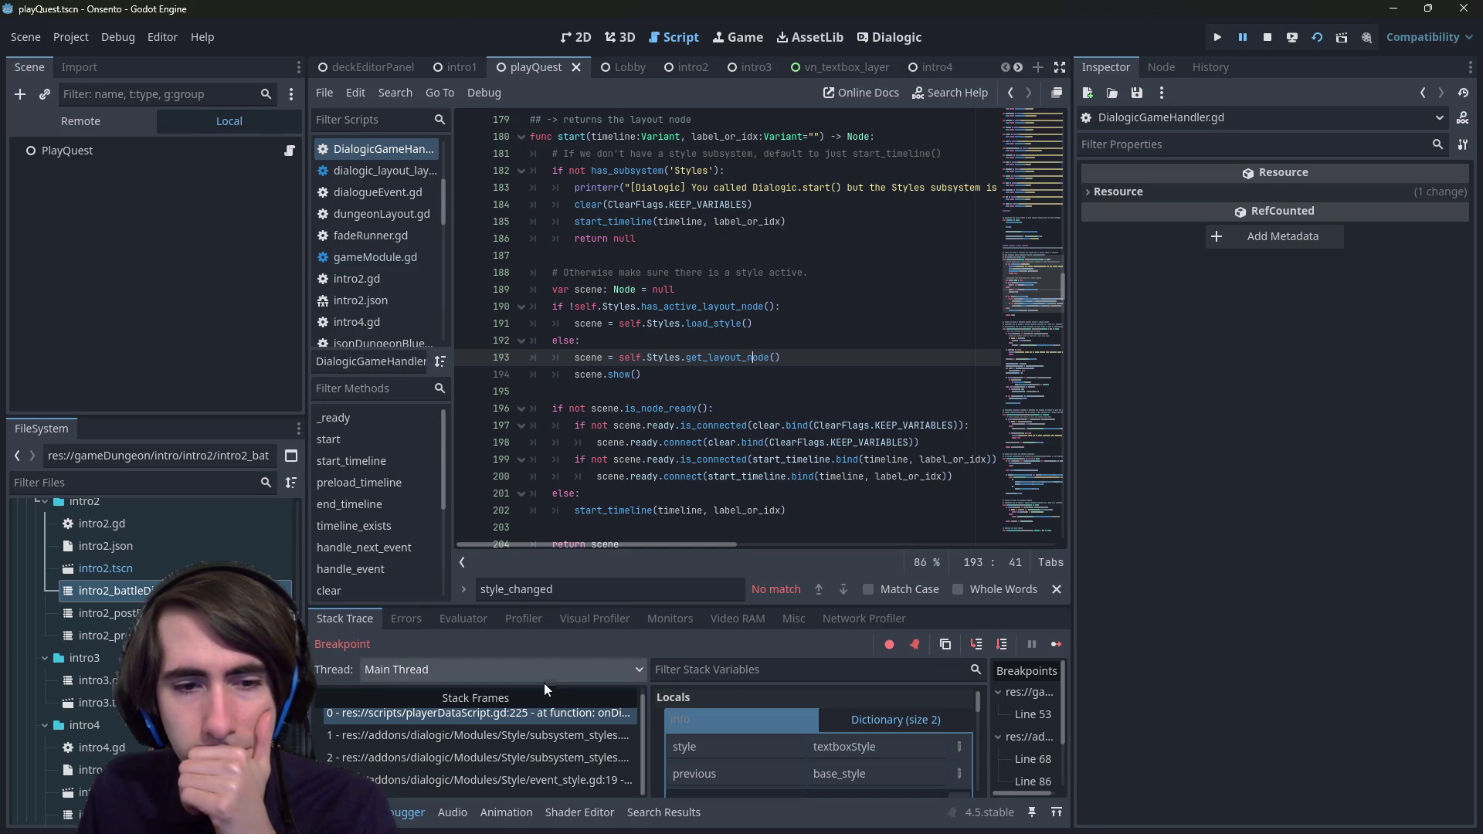
pyautogui.click(522, 724)
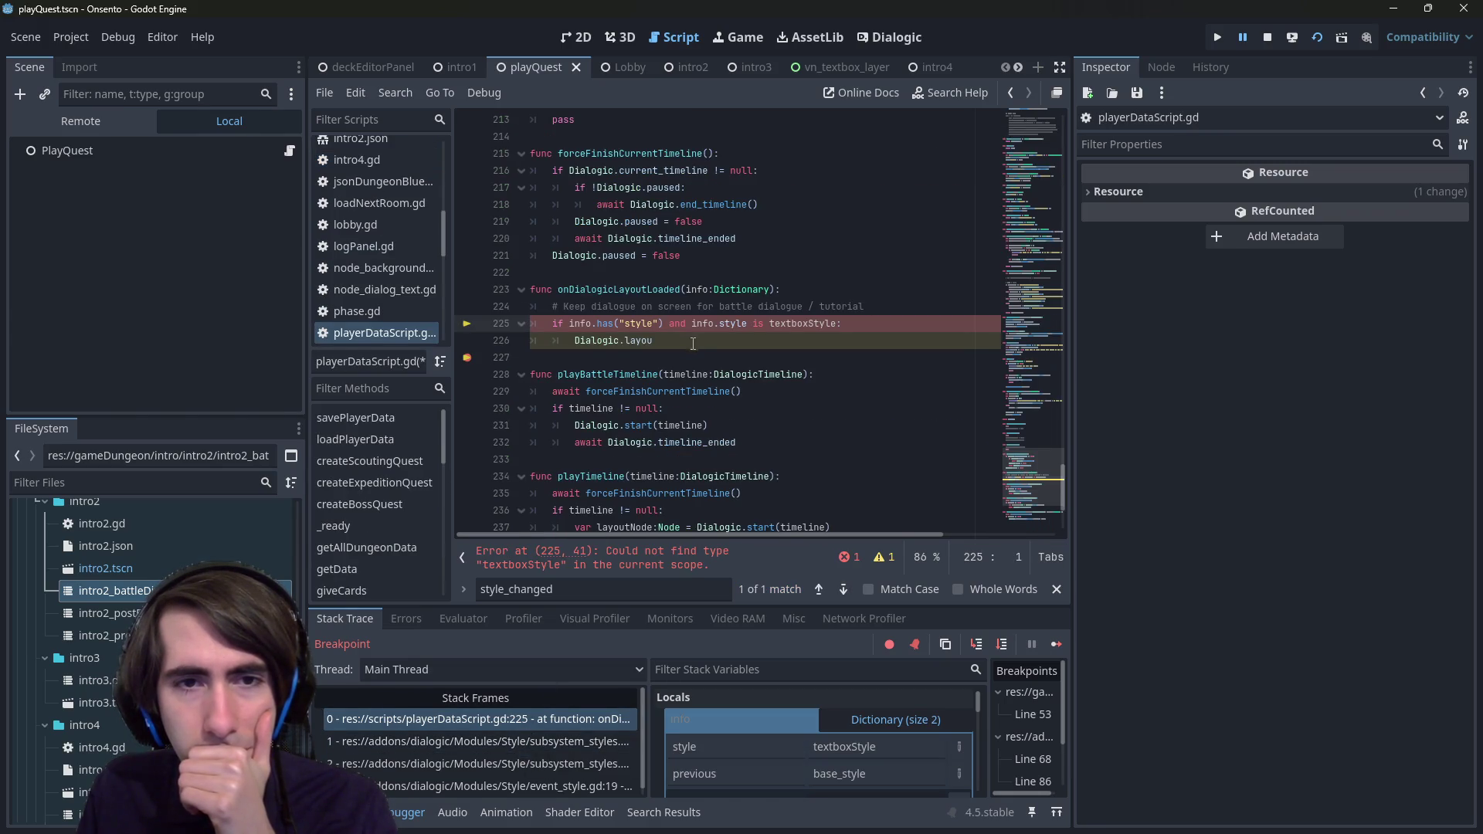
pyautogui.doubleClick(618, 290)
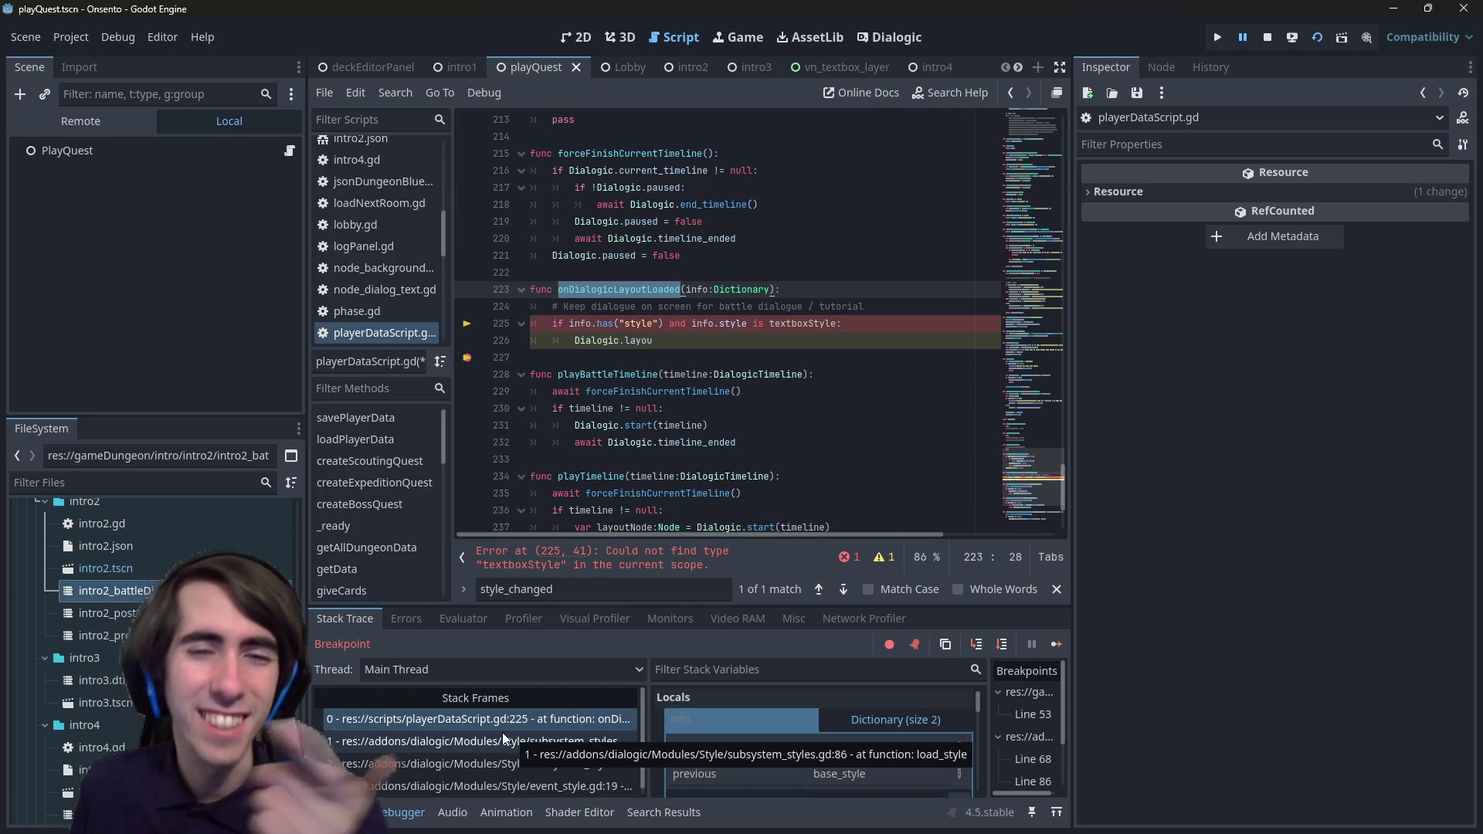
# Examine the style_changed emit in subsystem_styles.gd, tracing new_layout and reload_current_info_into_new_style.
pyautogui.click(562, 711)
pyautogui.click(566, 740)
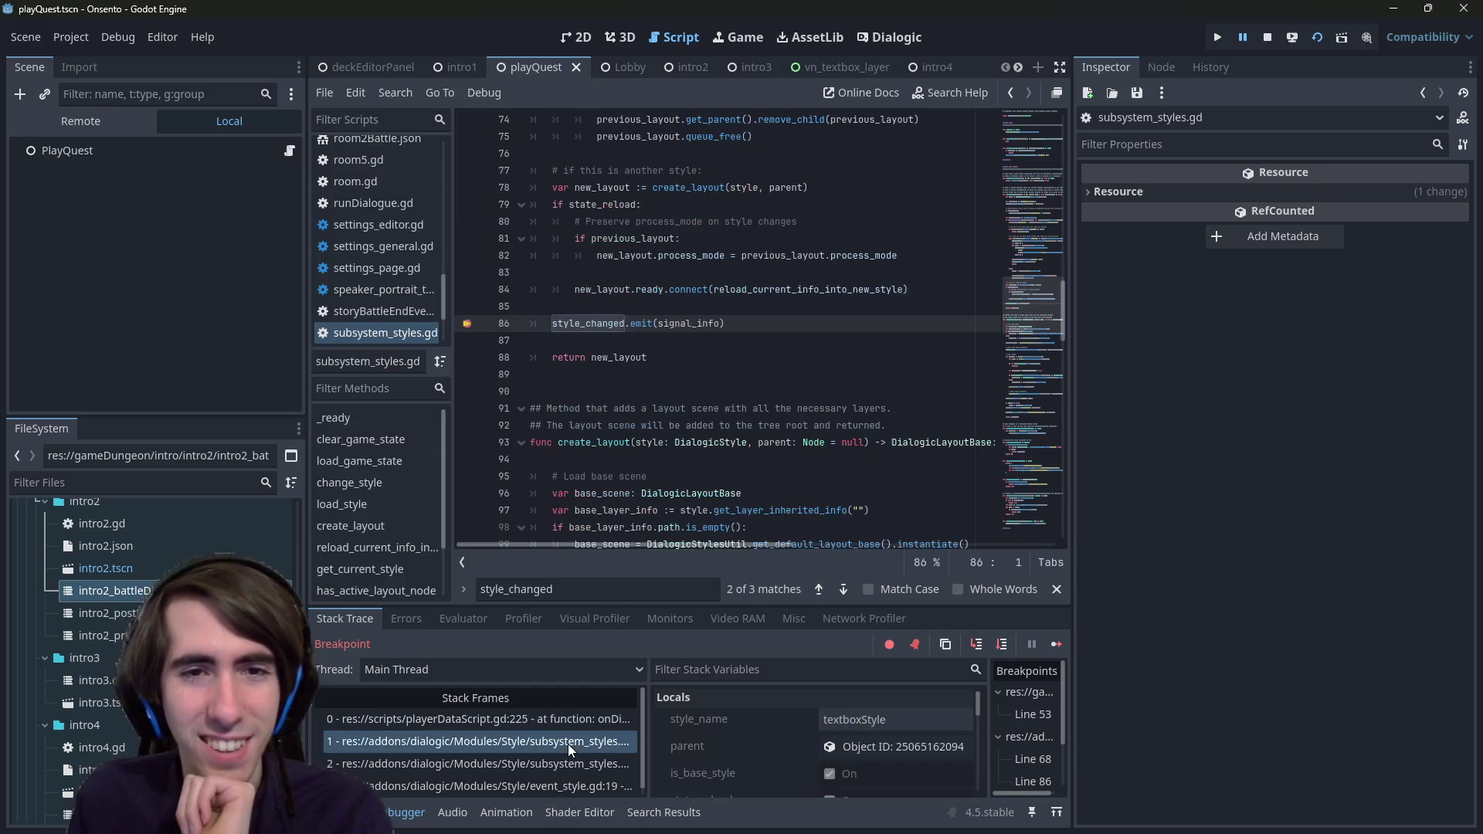
pyautogui.doubleClick(665, 358)
pyautogui.scroll(2, 677, 386)
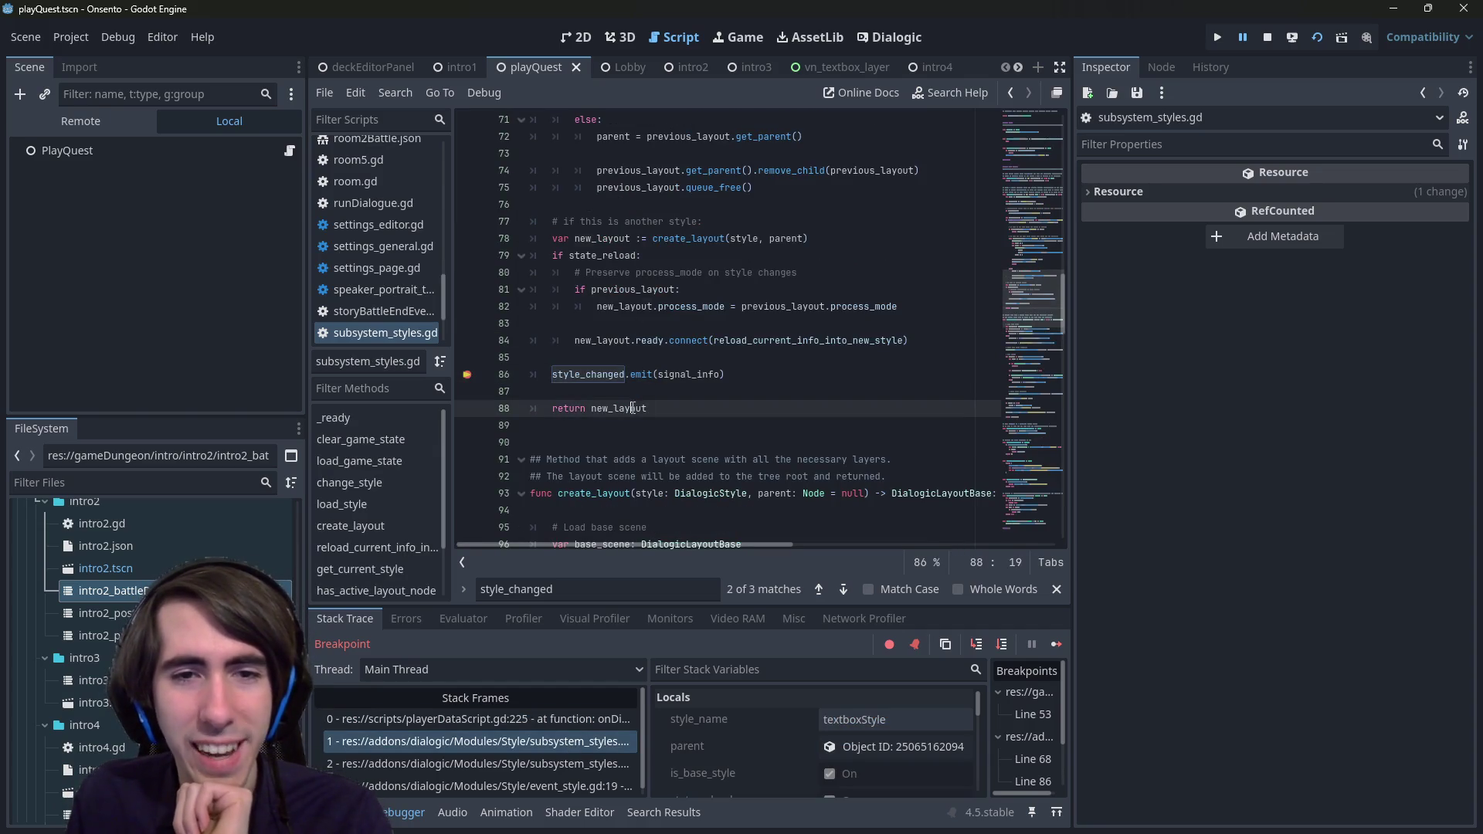
pyautogui.scroll(2, 676, 397)
pyautogui.click(657, 444)
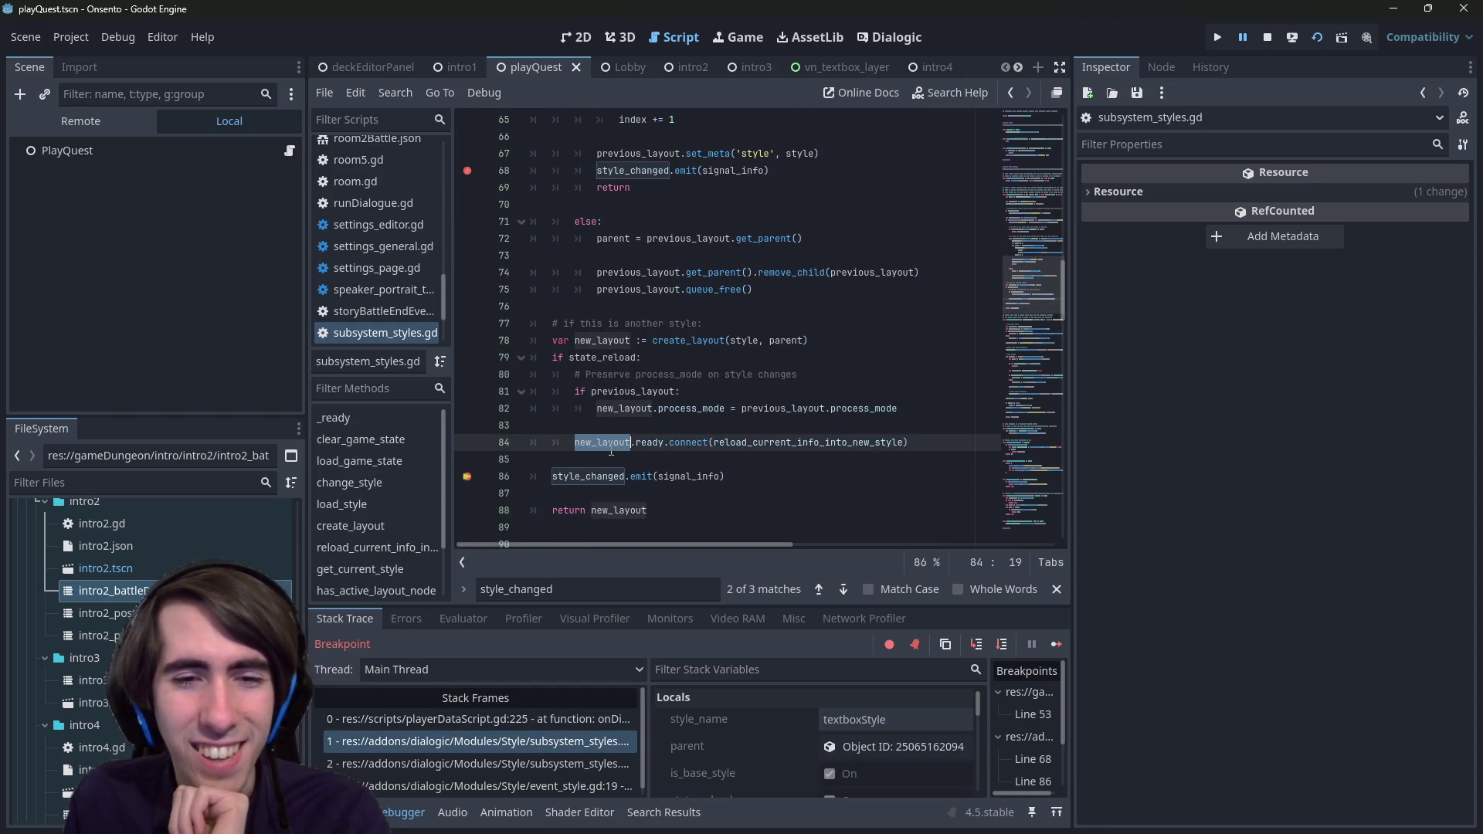
pyautogui.doubleClick(775, 442)
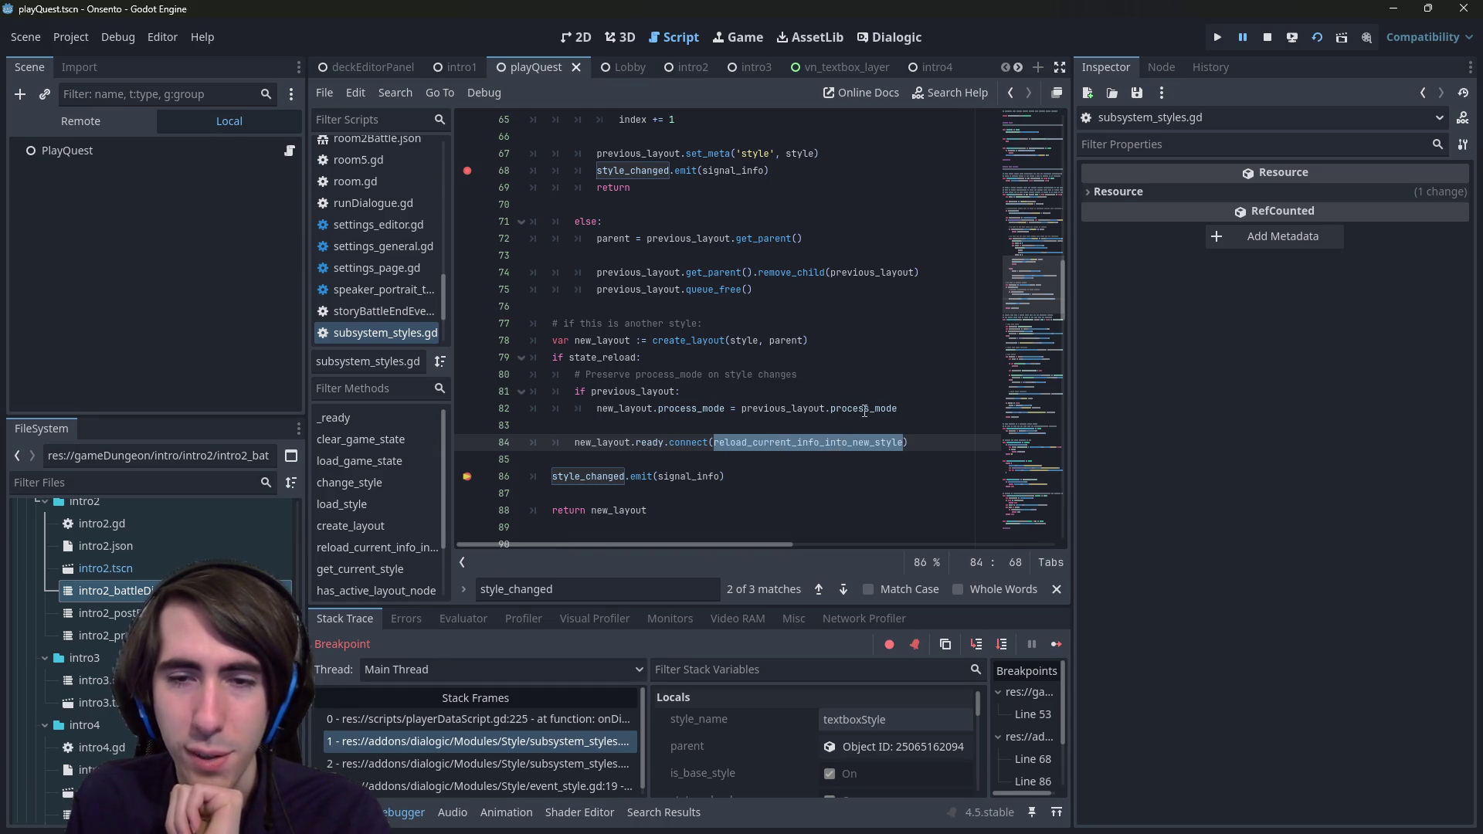
# Review the get_current_style and get_layout_node functions in subsystem_styles.gd.
pyautogui.moveTo(864, 411)
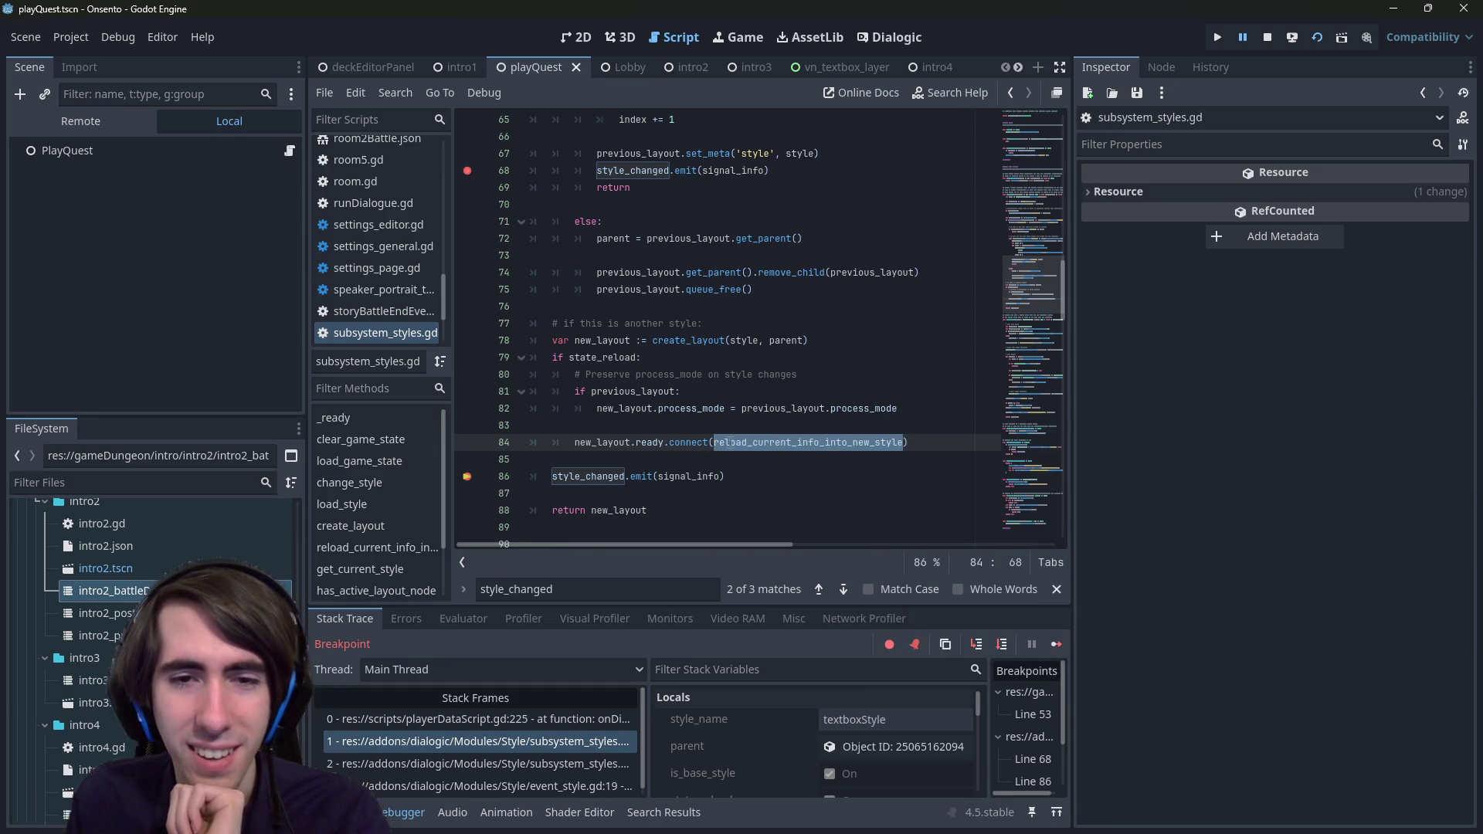
pyautogui.scroll(-2, 629, 369)
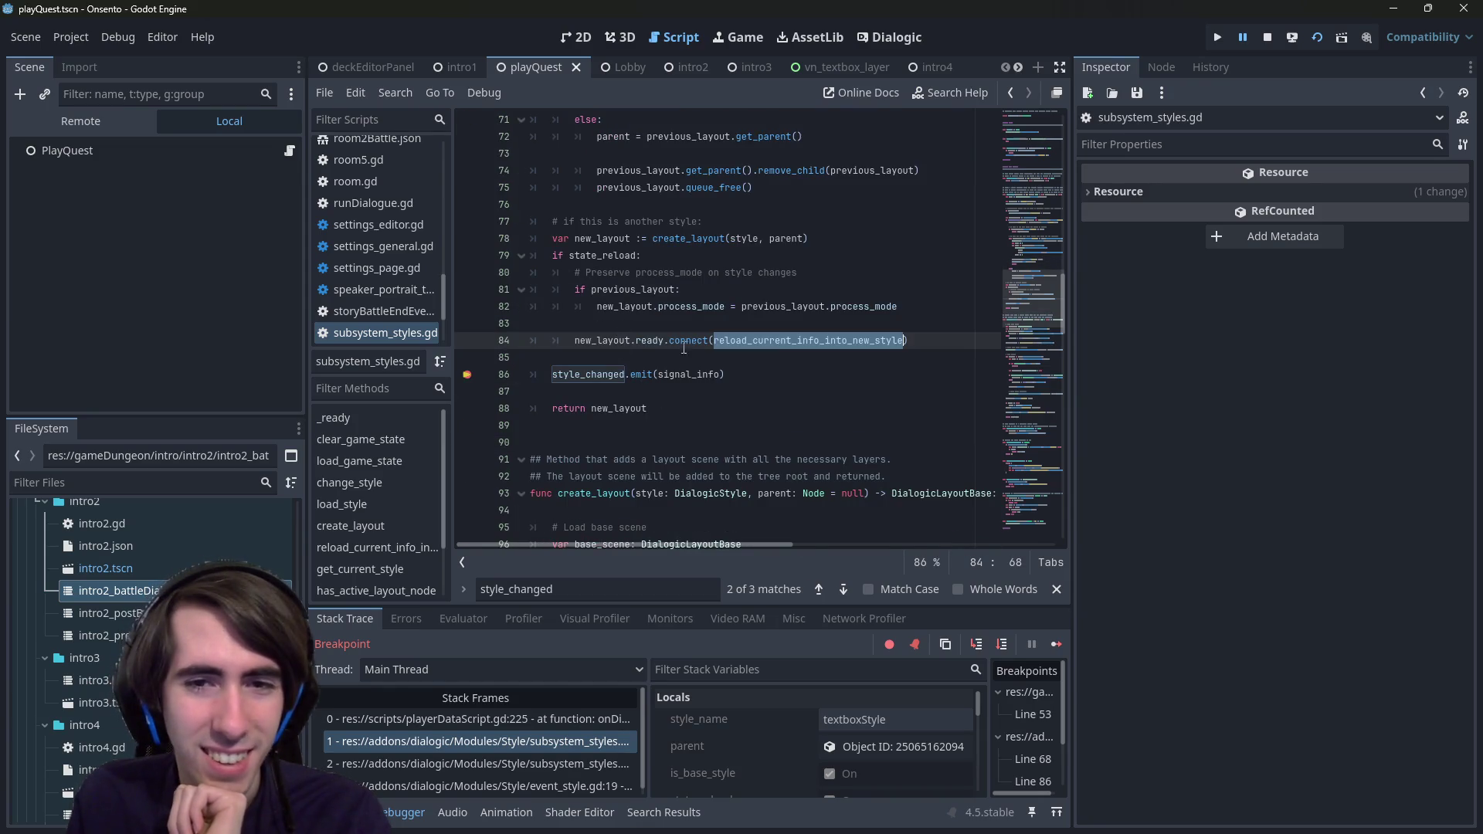
pyautogui.scroll(-20, 672, 347)
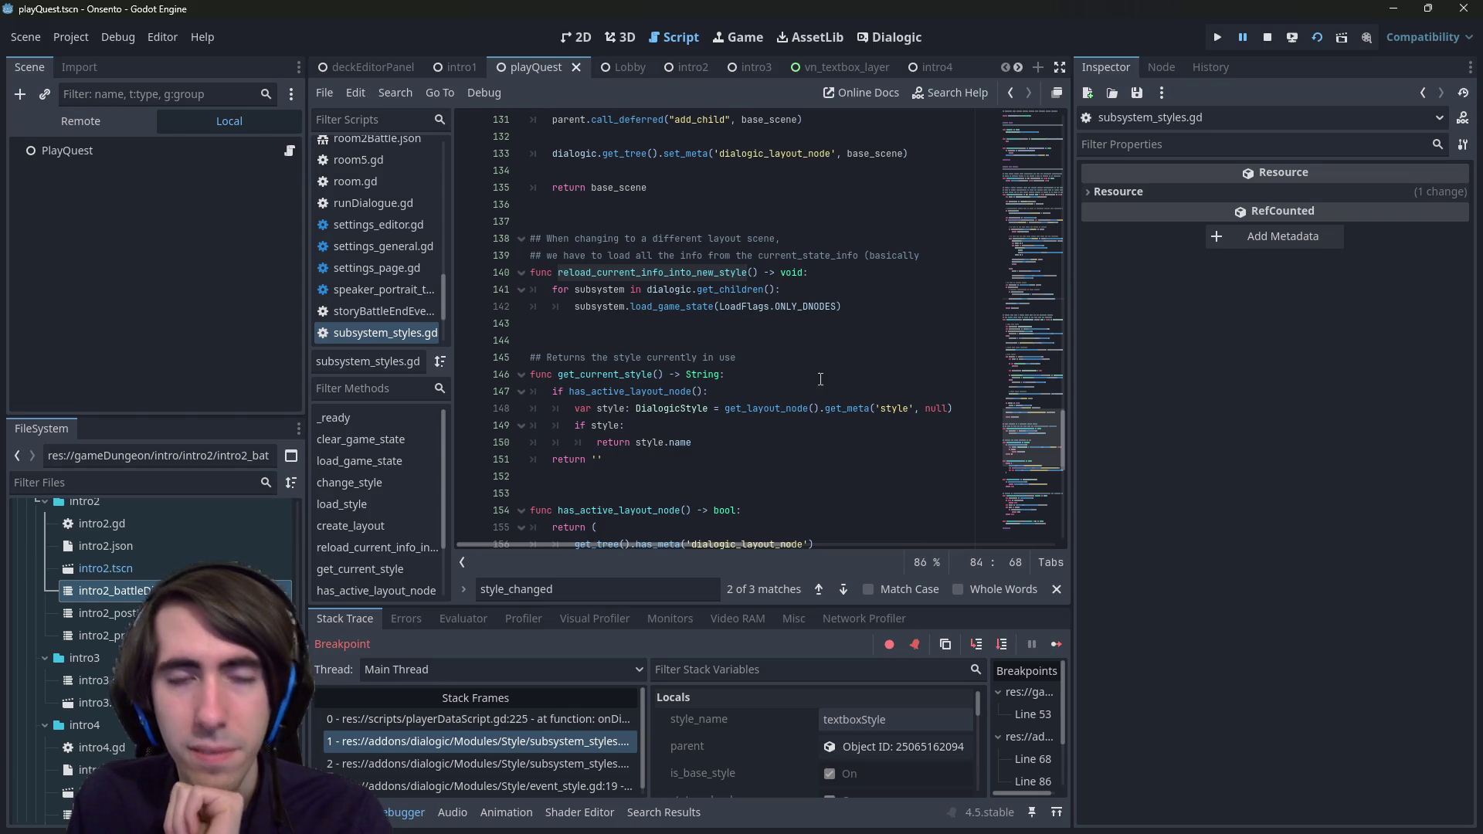
pyautogui.doubleClick(638, 376)
pyautogui.scroll(-3, 635, 368)
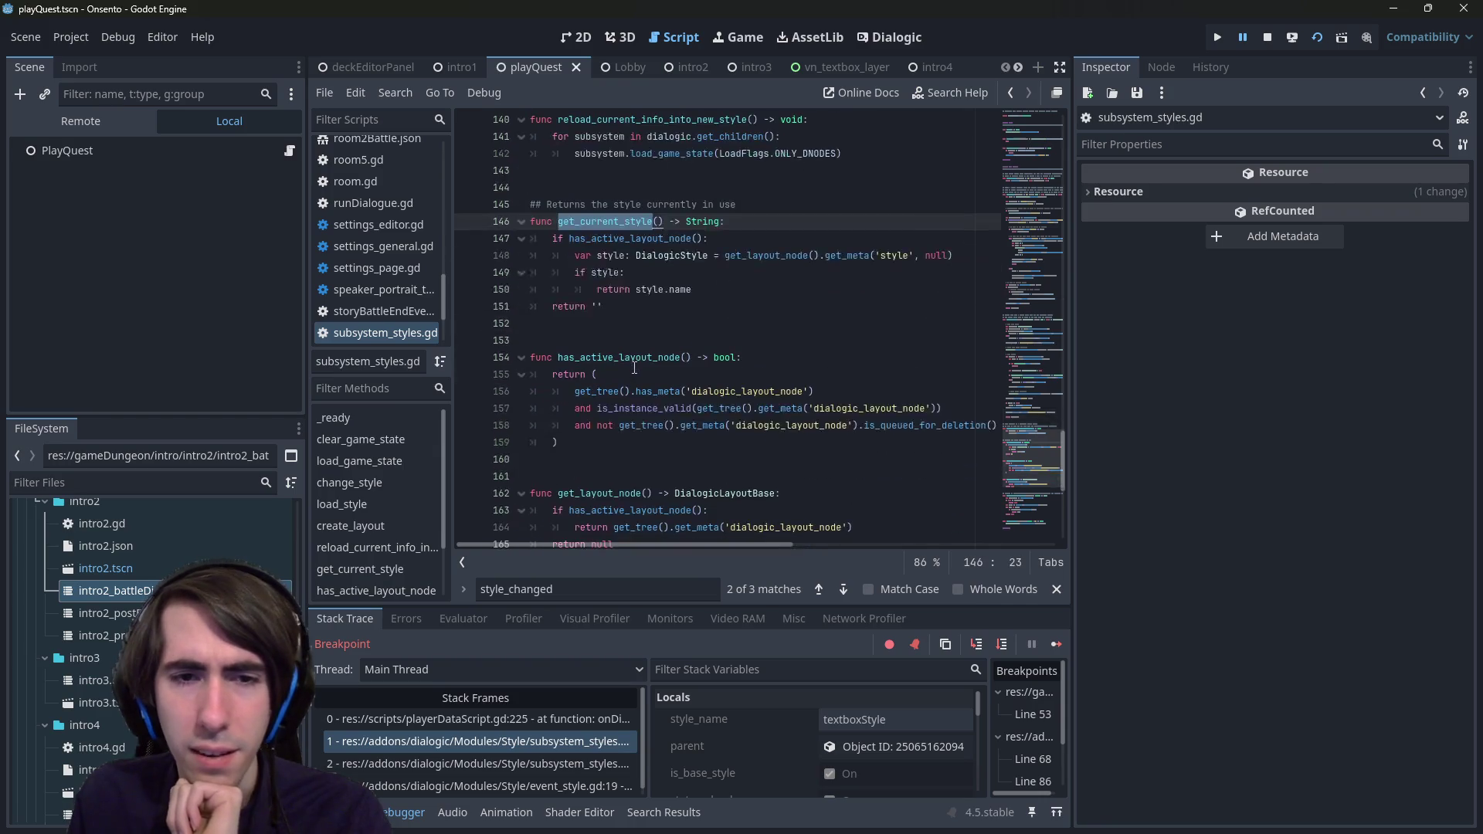
pyautogui.scroll(-2, 634, 369)
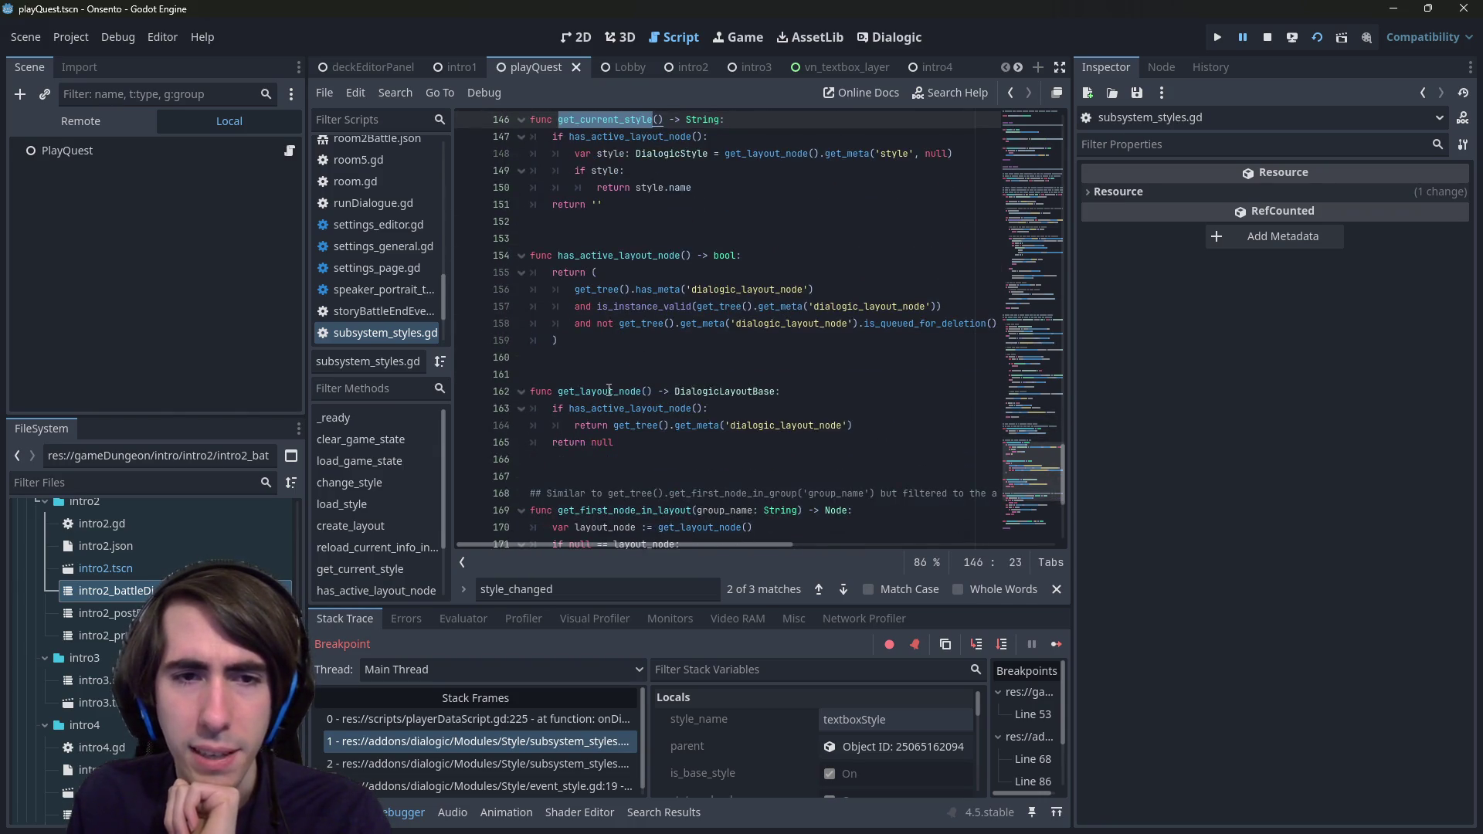
pyautogui.doubleClick(608, 390)
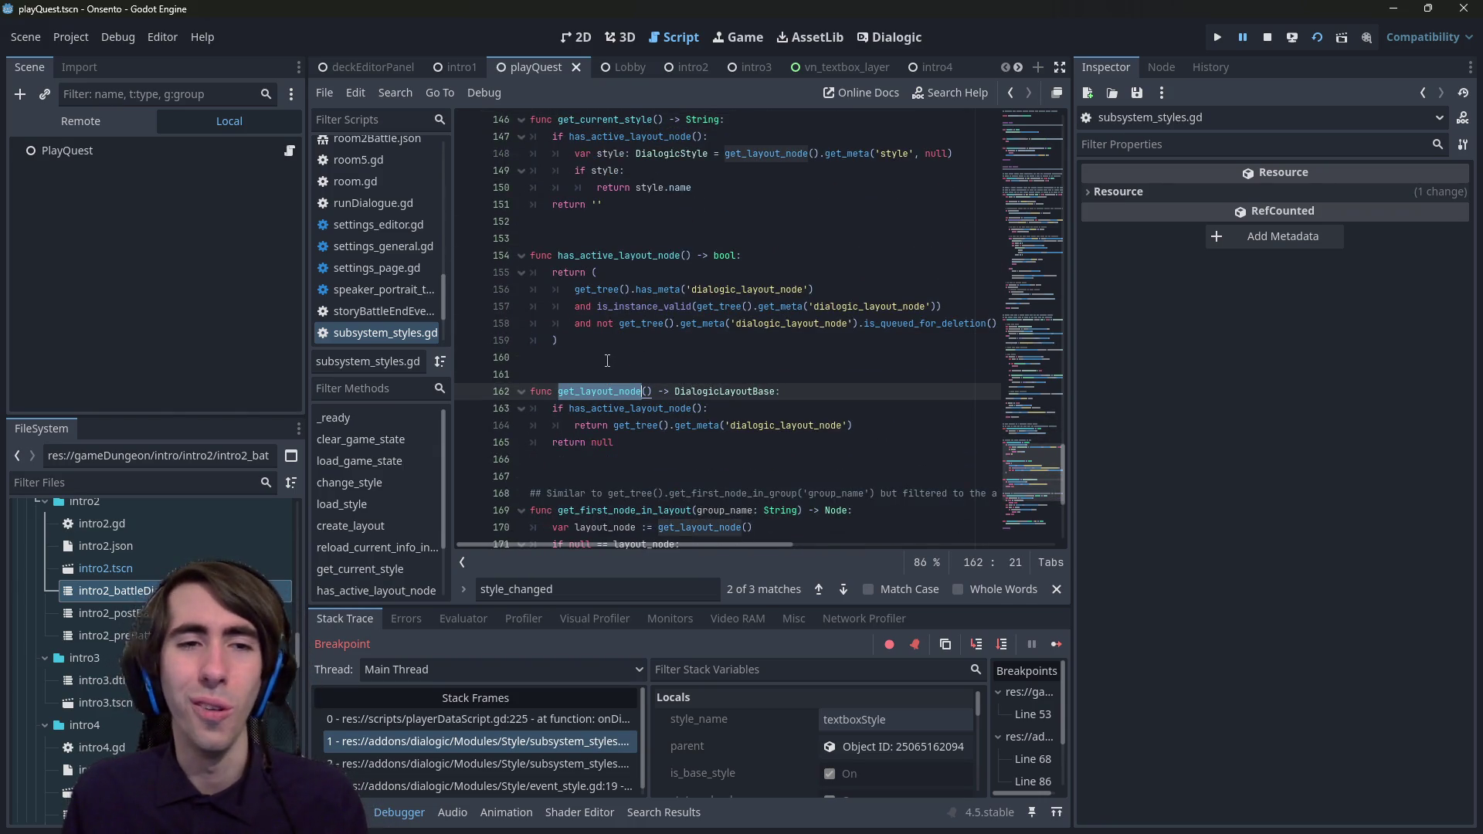
# Navigate back and reopen the paused playerDataScript.gd line 225 from Stack Frames.
pyautogui.hotkey('alt', 'Left')
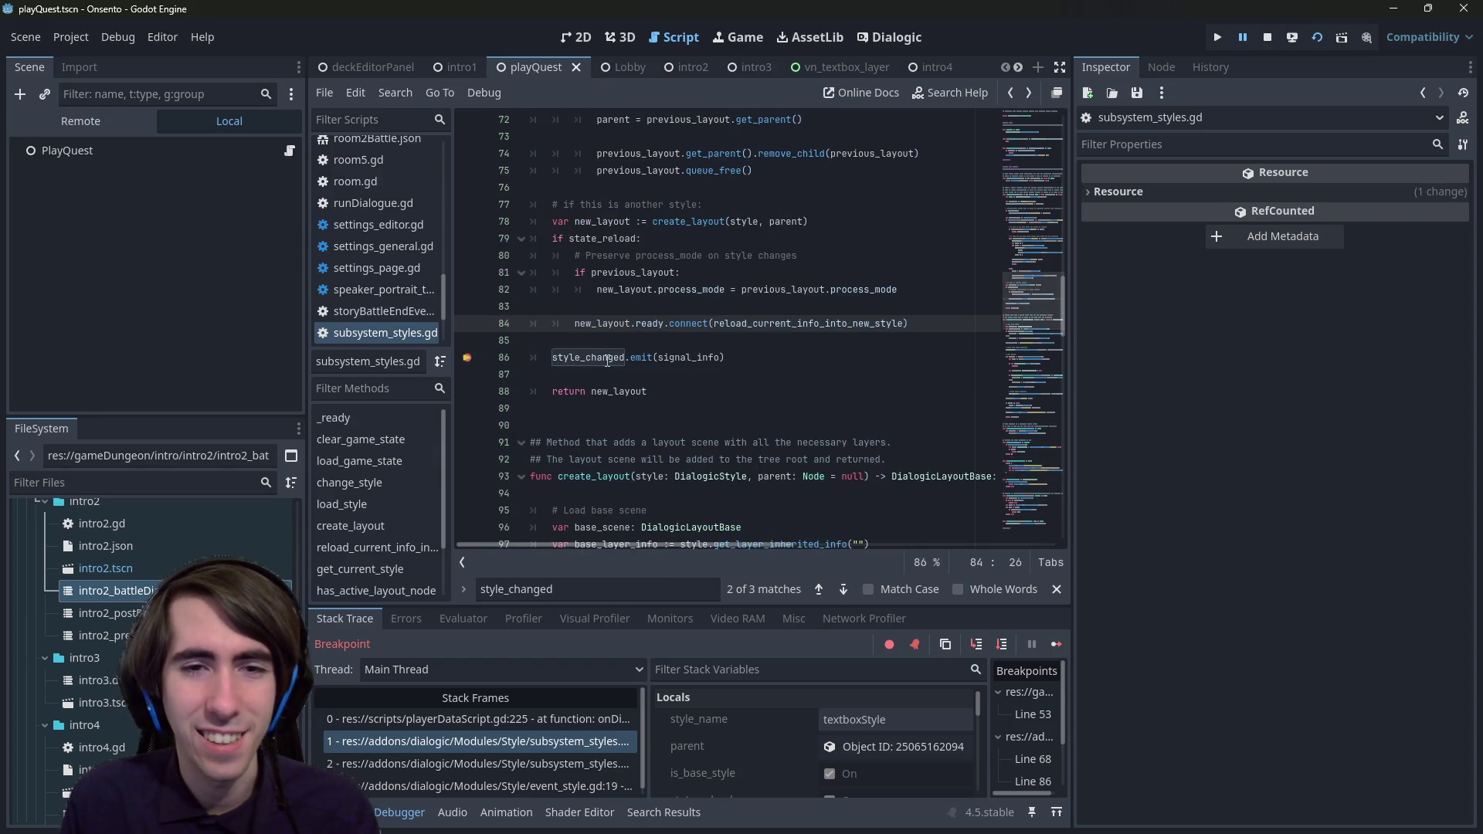
pyautogui.press('Down')
pyautogui.press('Down')
pyautogui.press('Up')
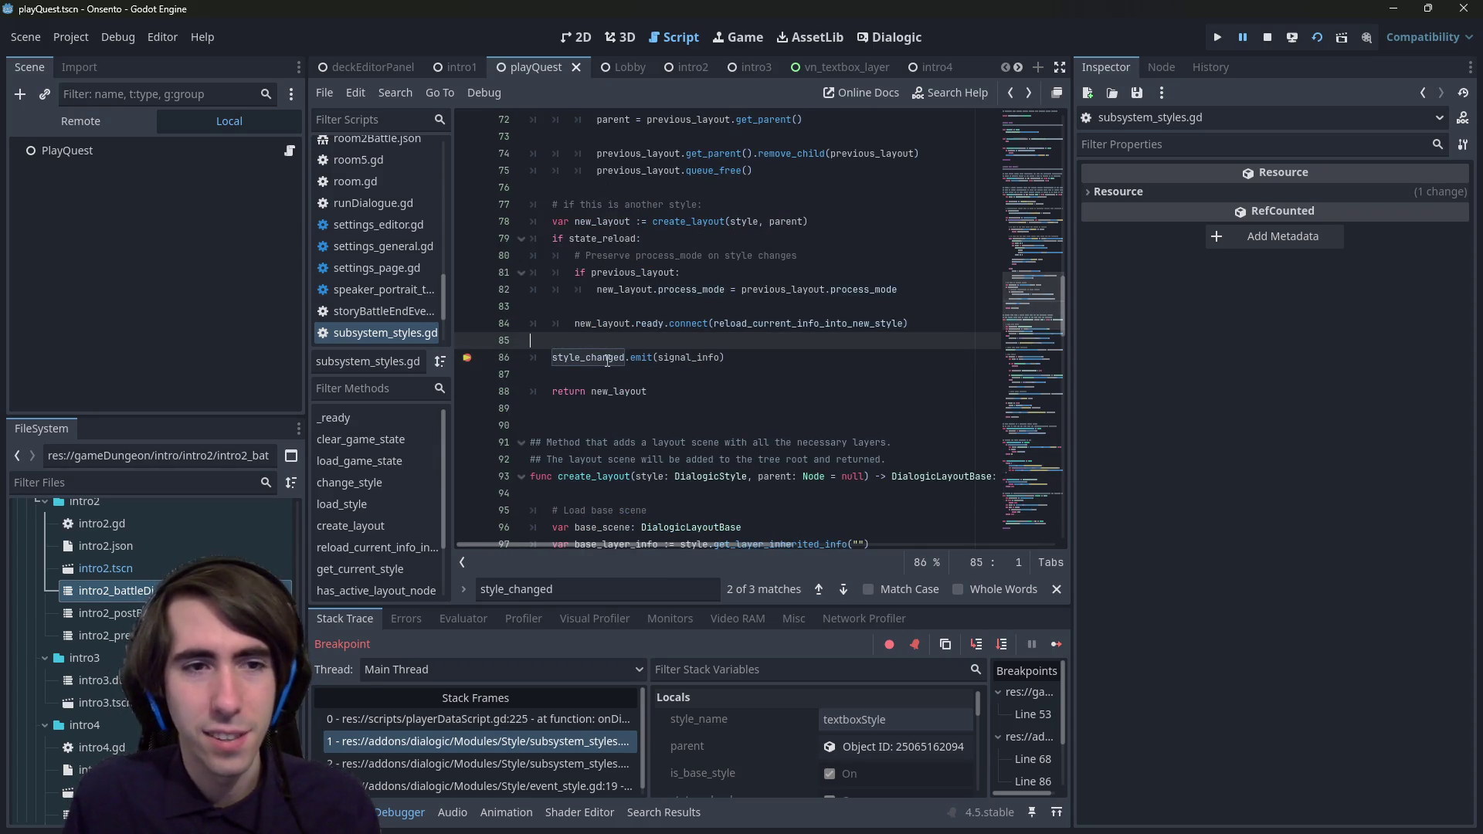
pyautogui.click(502, 722)
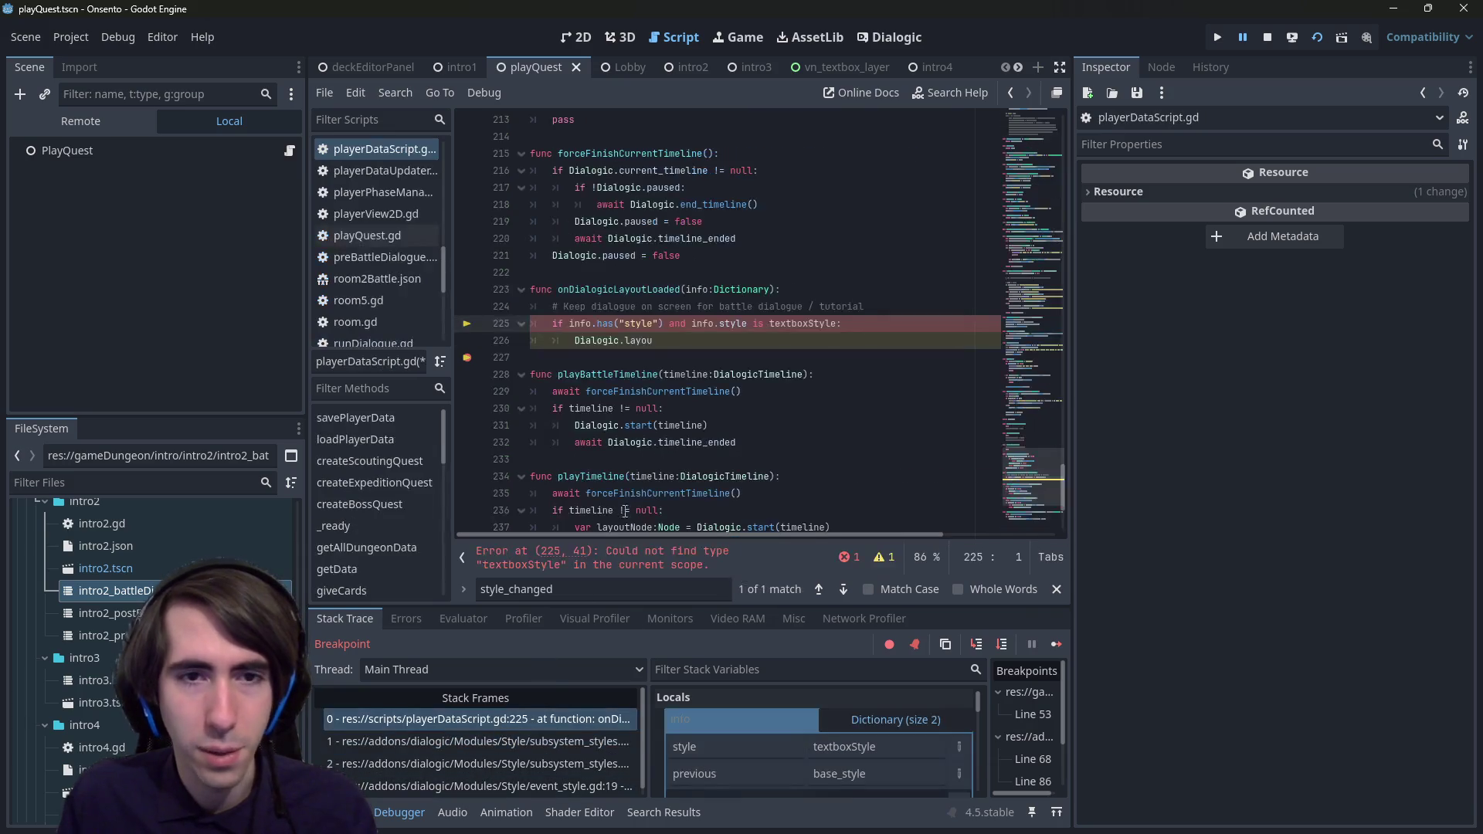
# Rewrite line 226 as 'var layout = Dialogic.Styles.get_layout_node()' using autocomplete.
pyautogui.click(714, 339)
pyautogui.press('BackSpace')
pyautogui.press('BackSpace')
pyautogui.press('BackSpace')
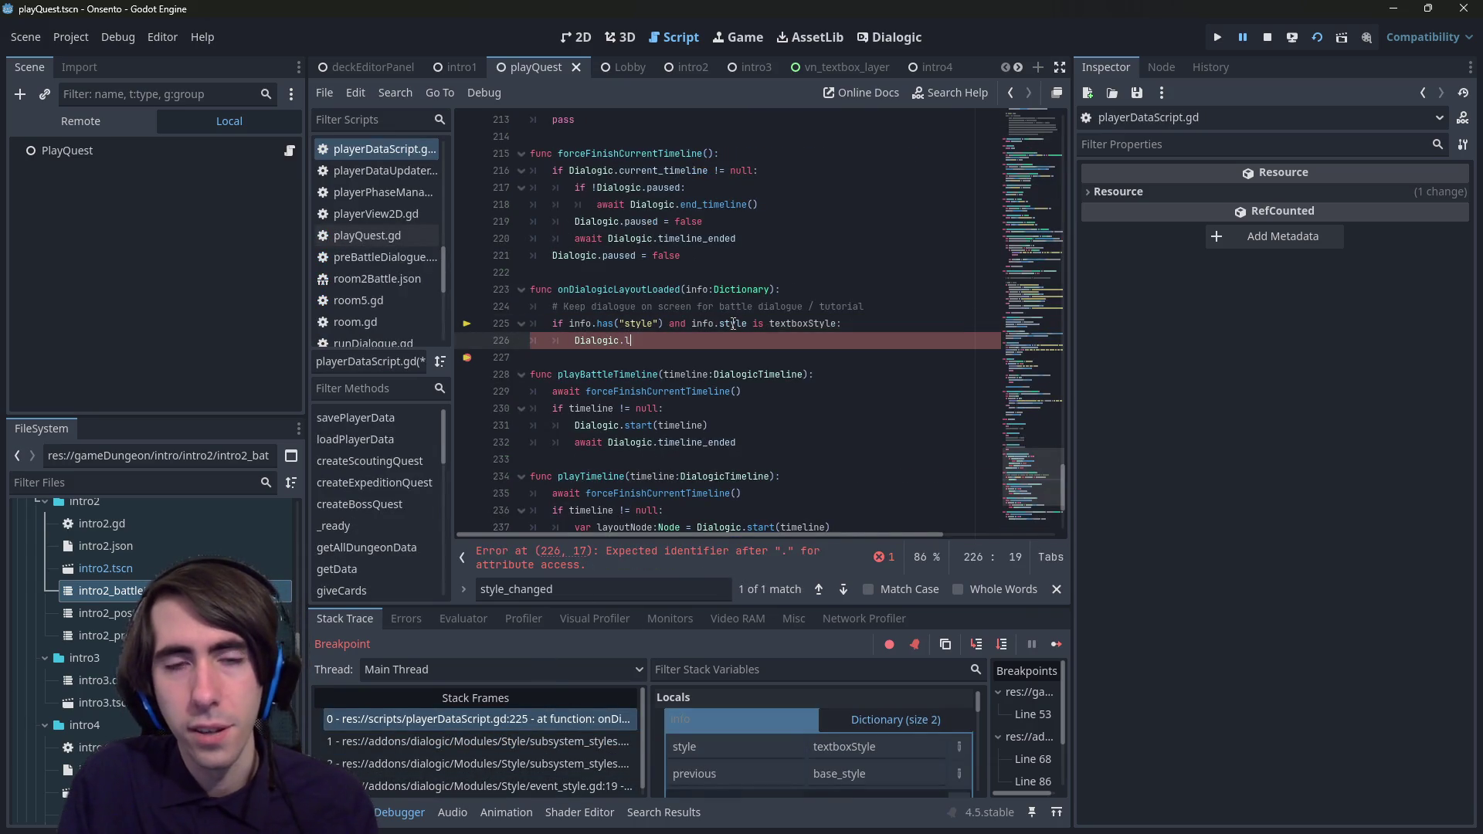
pyautogui.press('BackSpace')
pyautogui.write('Styles.')
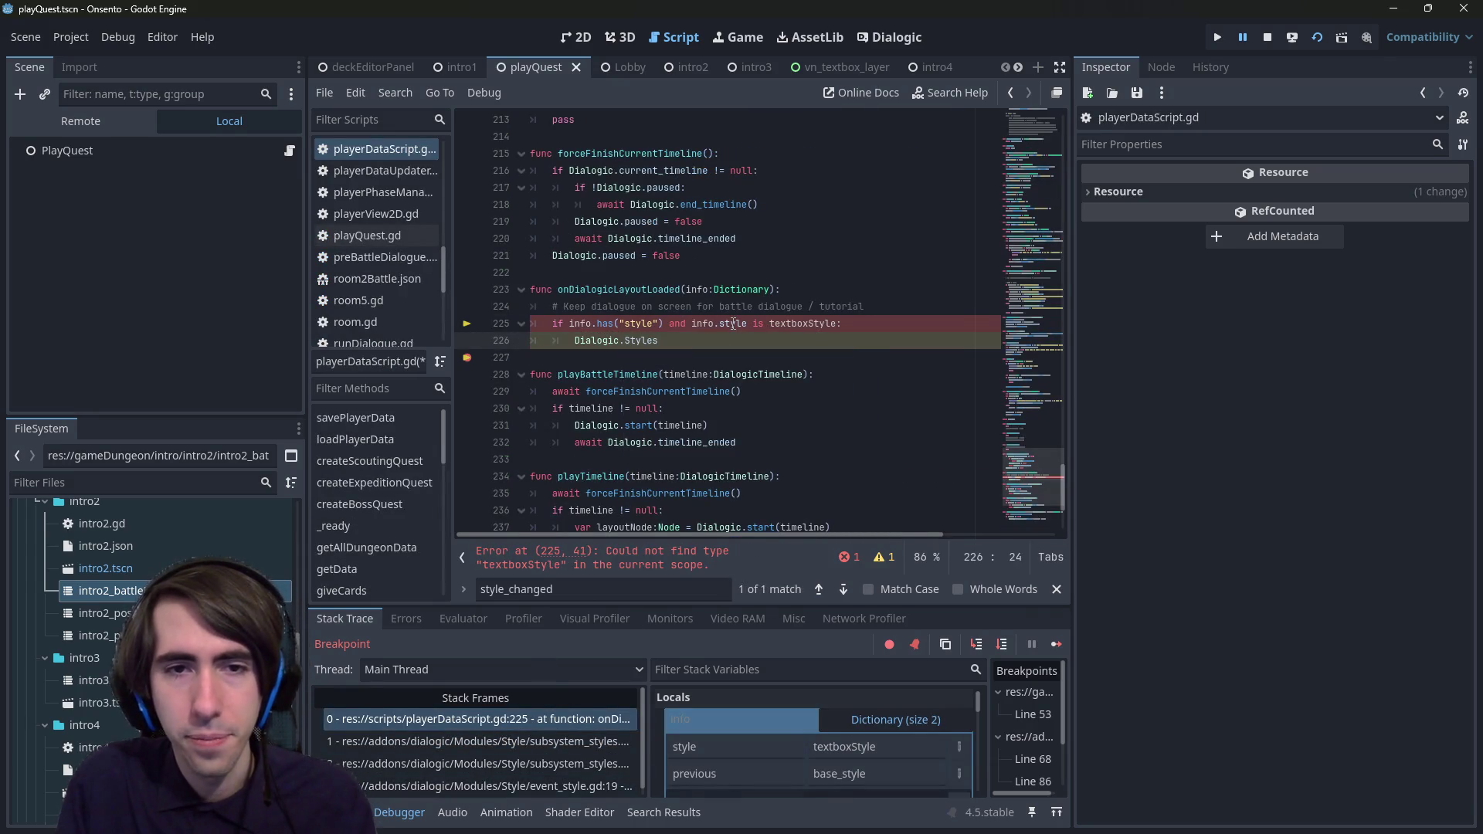
pyautogui.write('get')
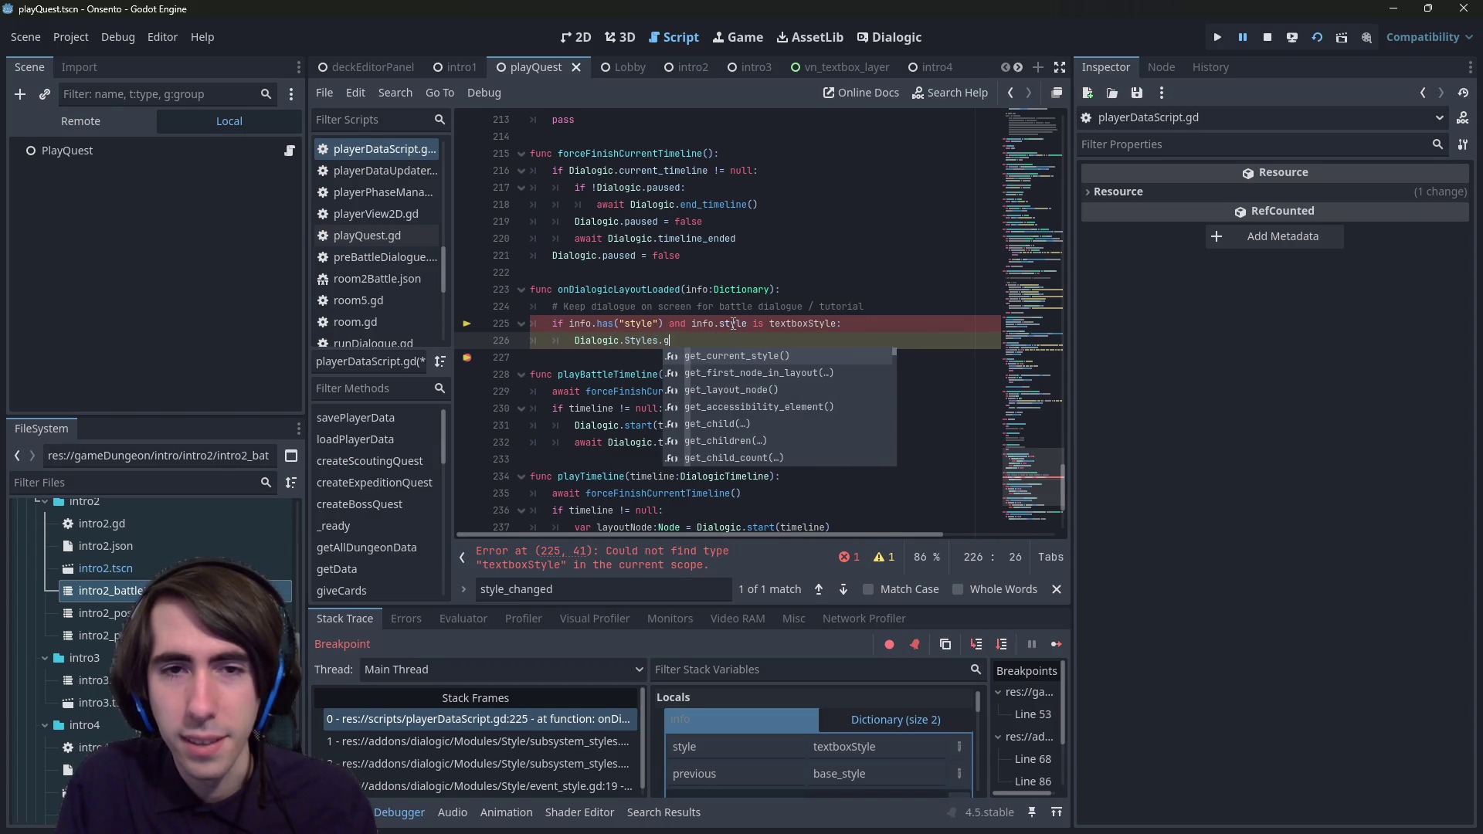
pyautogui.write('_lay')
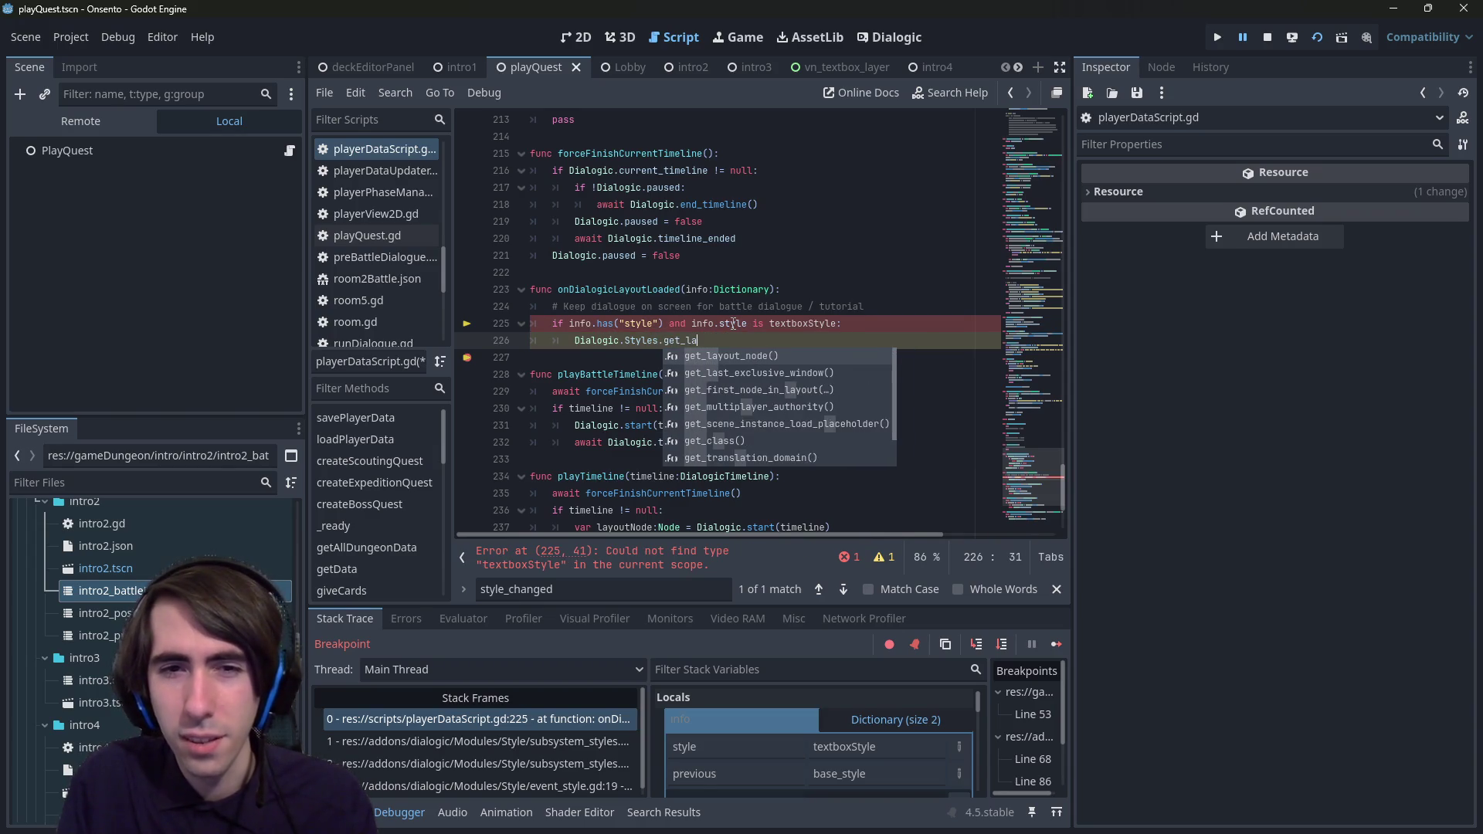
pyautogui.press('Return')
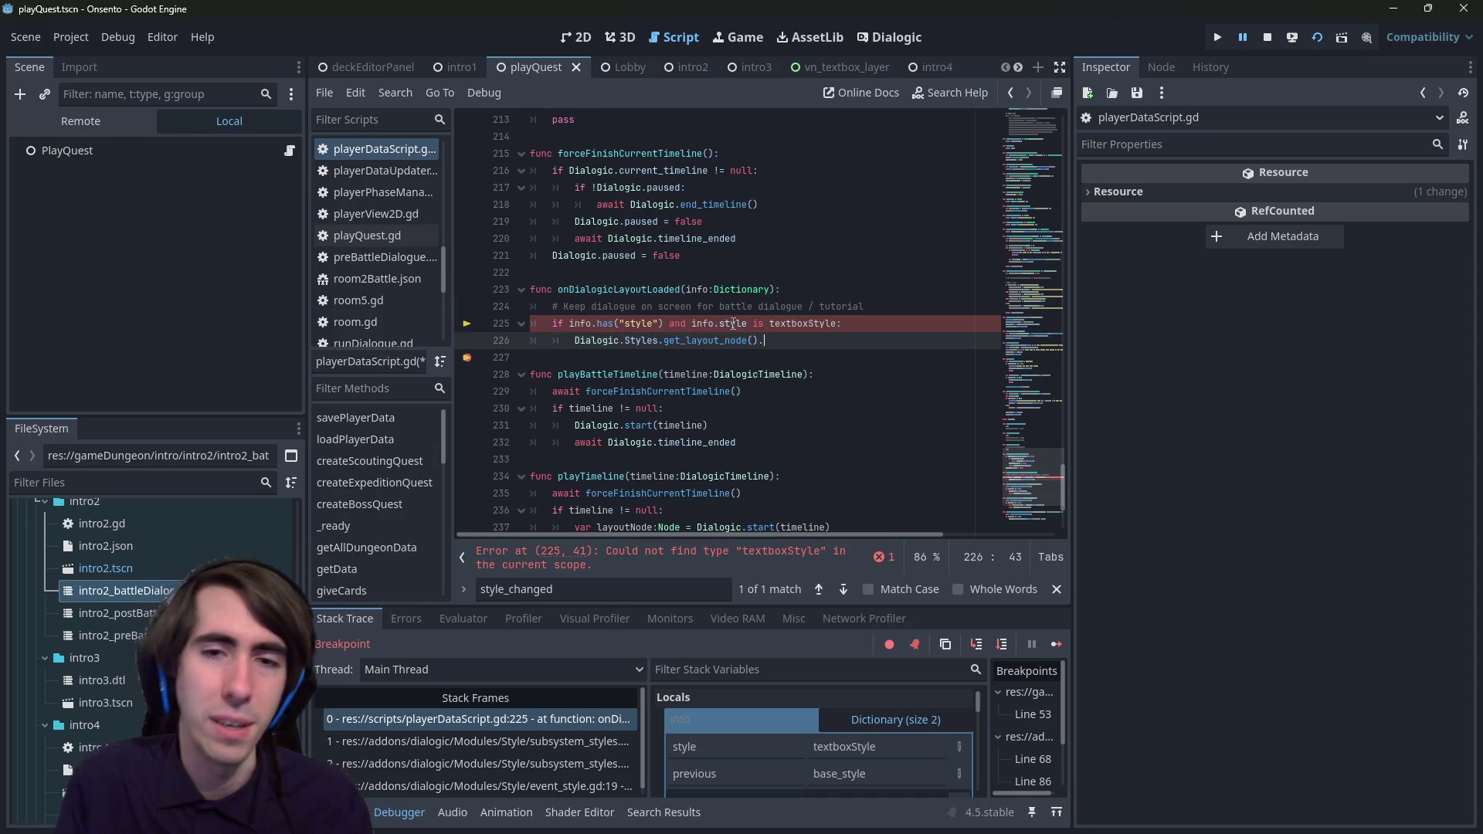
pyautogui.write('.')
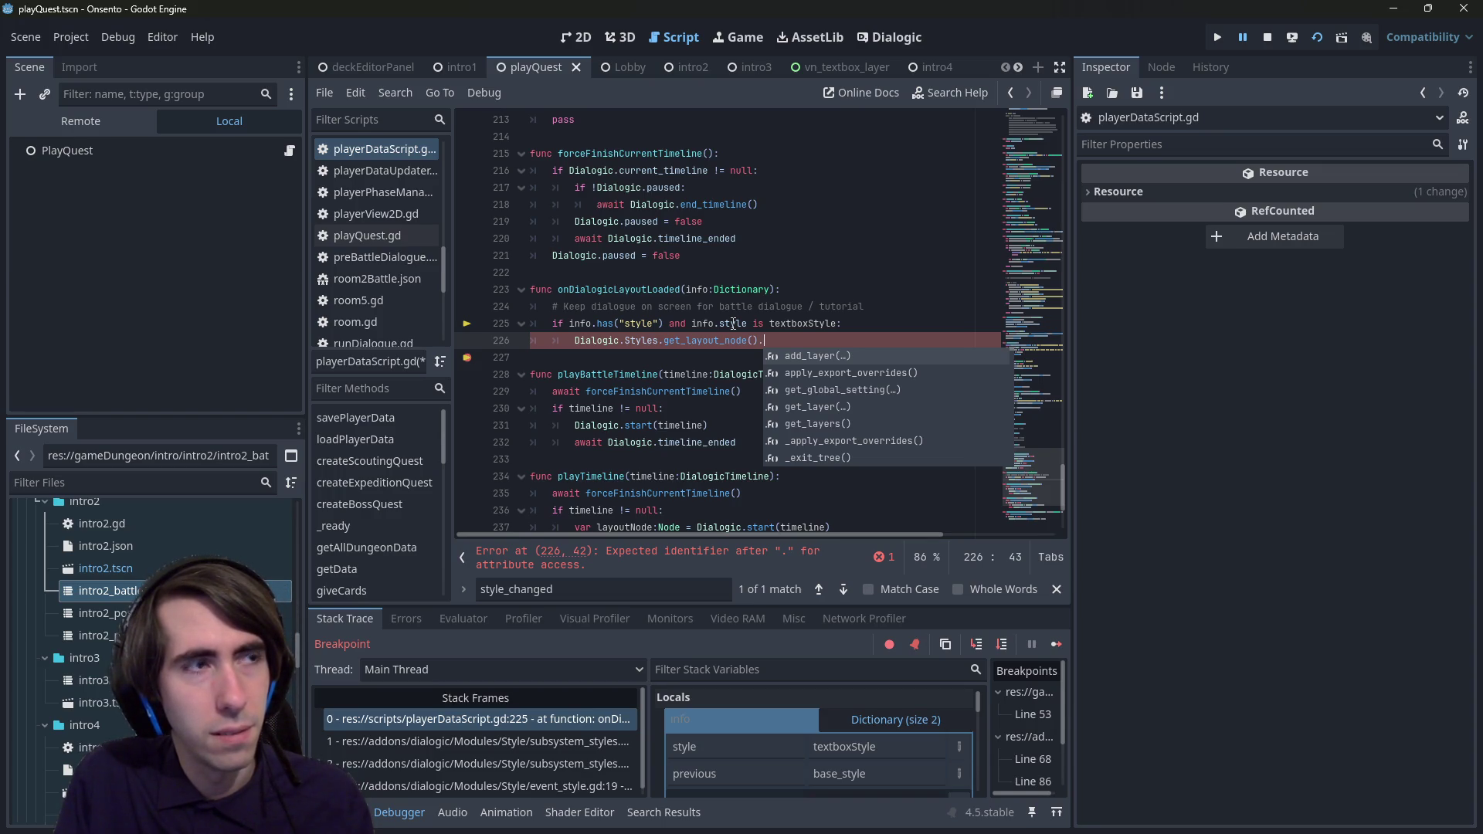
pyautogui.write('mouse_')
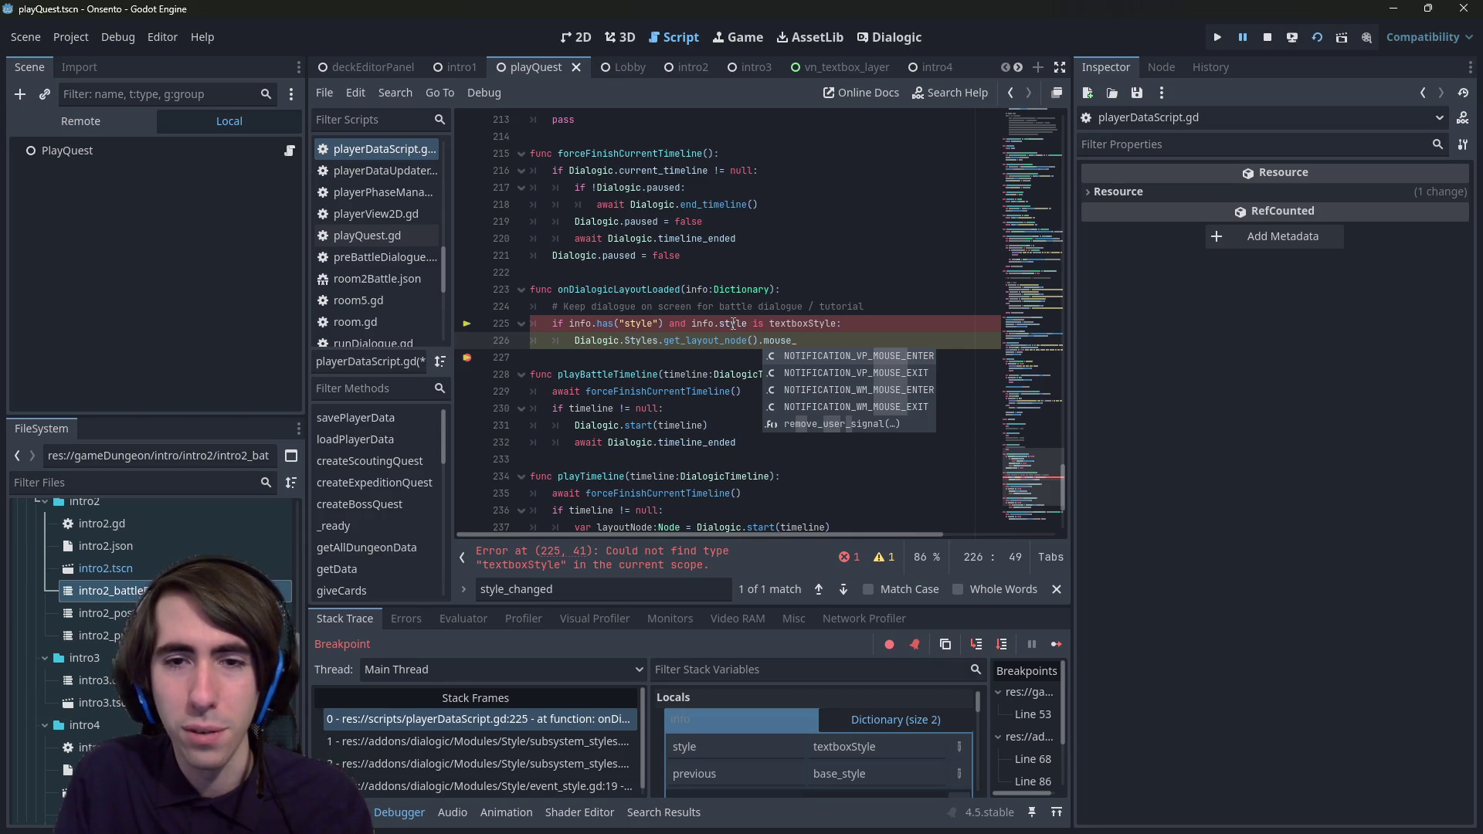
pyautogui.press('BackSpace')
pyautogui.press('BackSpace')
pyautogui.press('BackSpace')
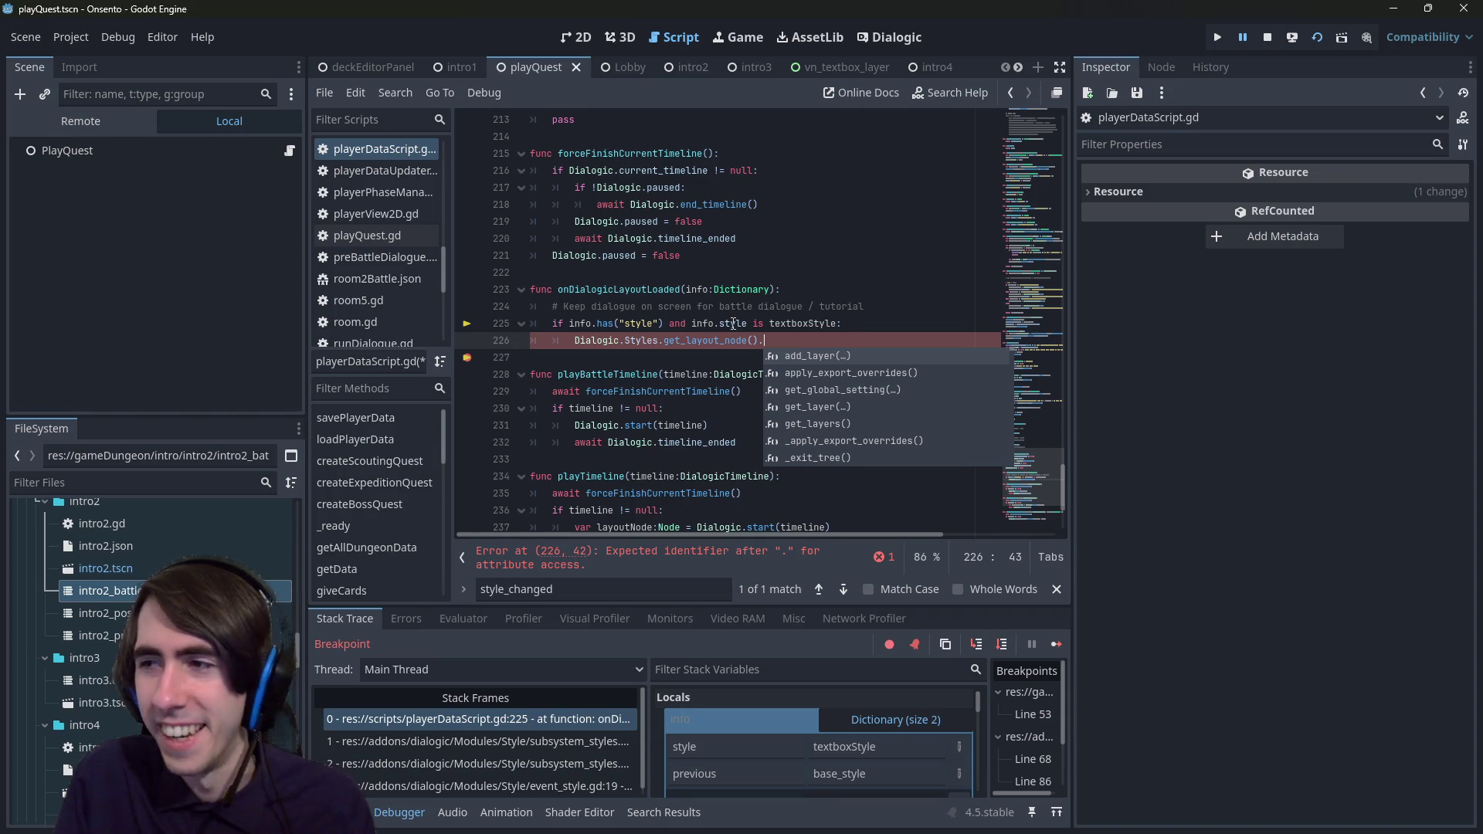
pyautogui.write('mouse_even')
pyautogui.hotkey('ctrl', 'BackSpace')
pyautogui.press('BackSpace')
pyautogui.press('Home')
pyautogui.write('var layo')
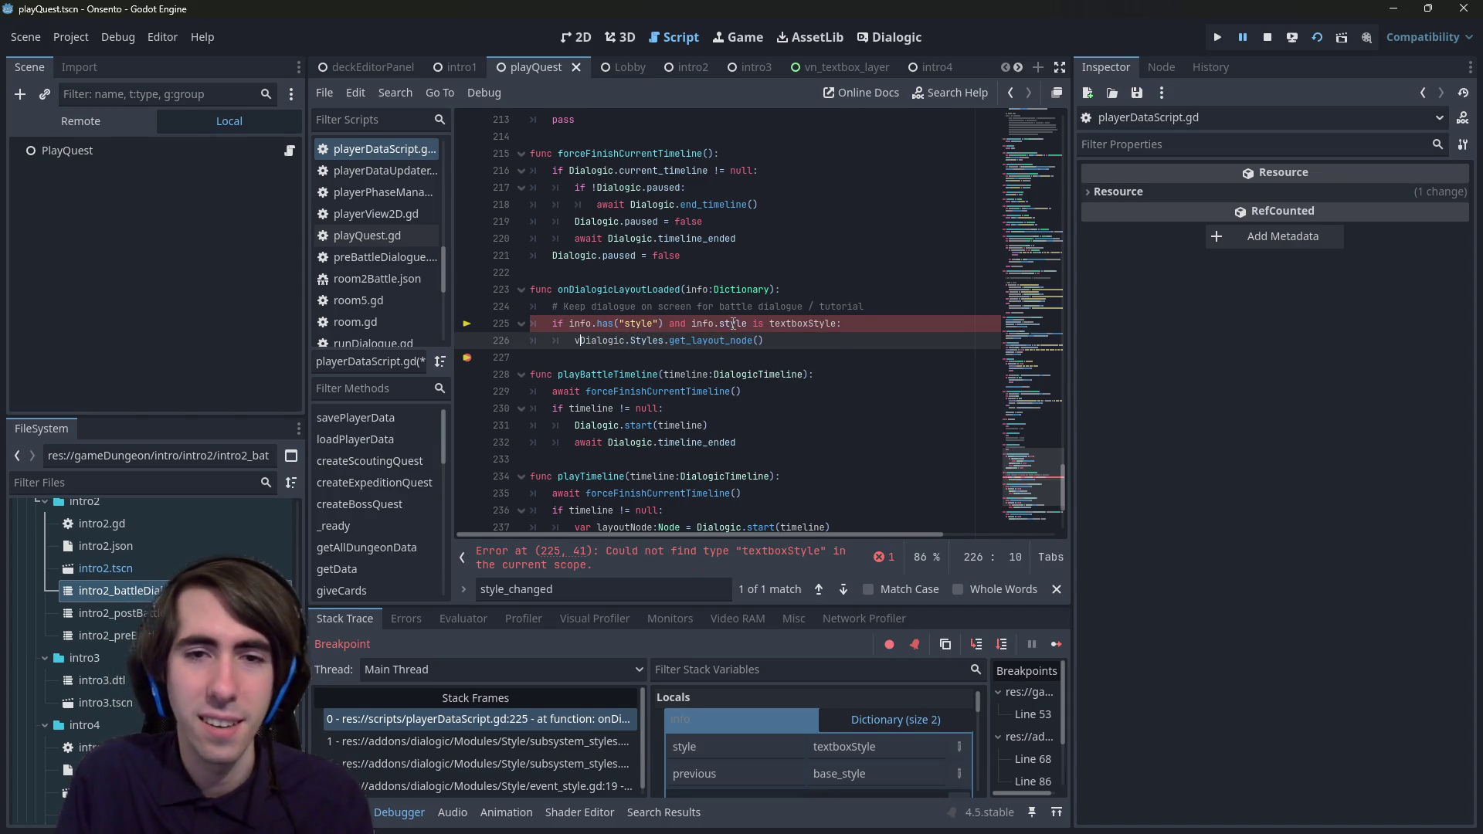
pyautogui.write('ut =')
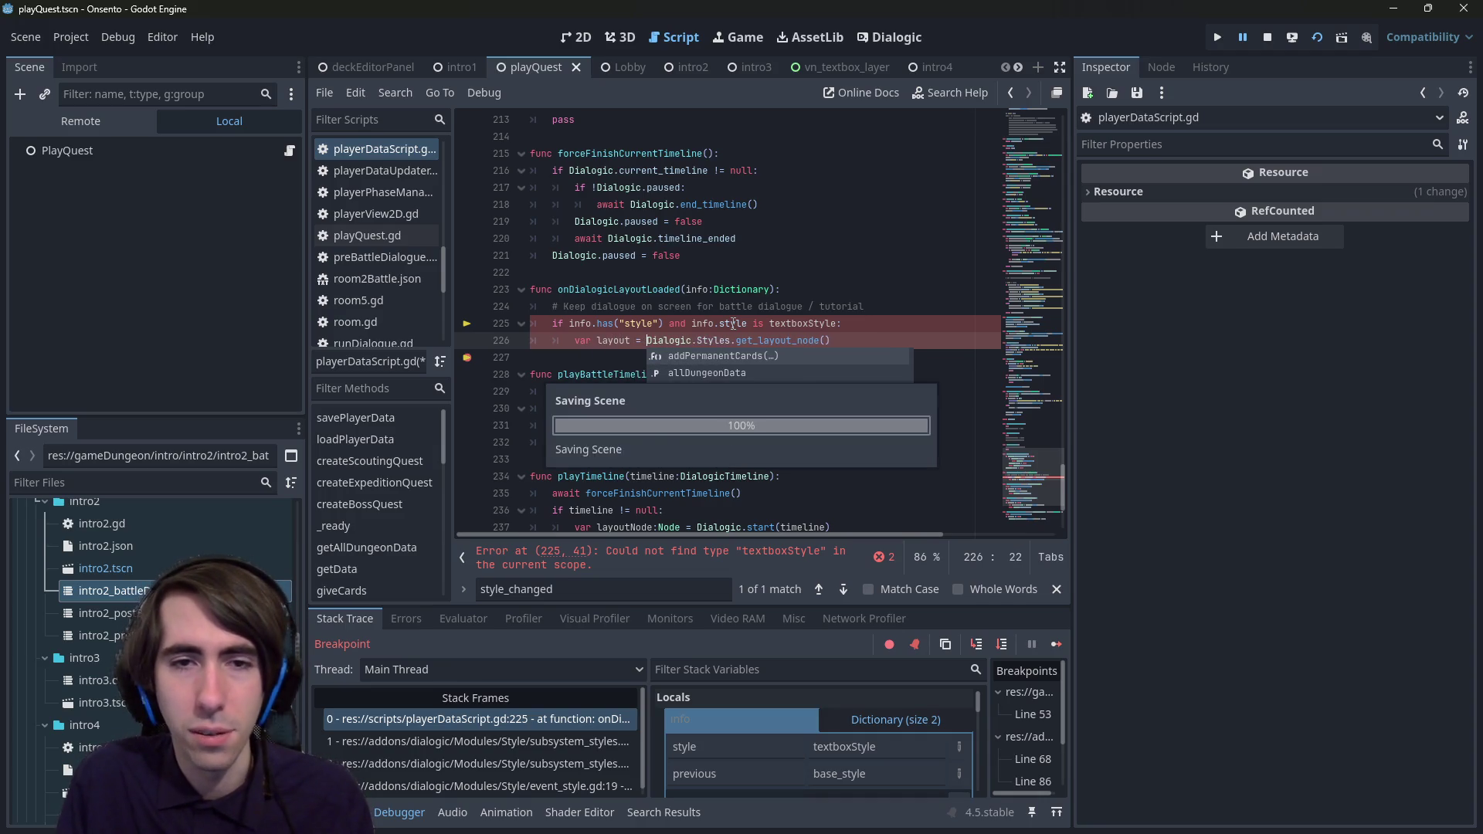
pyautogui.press('End')
pyautogui.write(':')
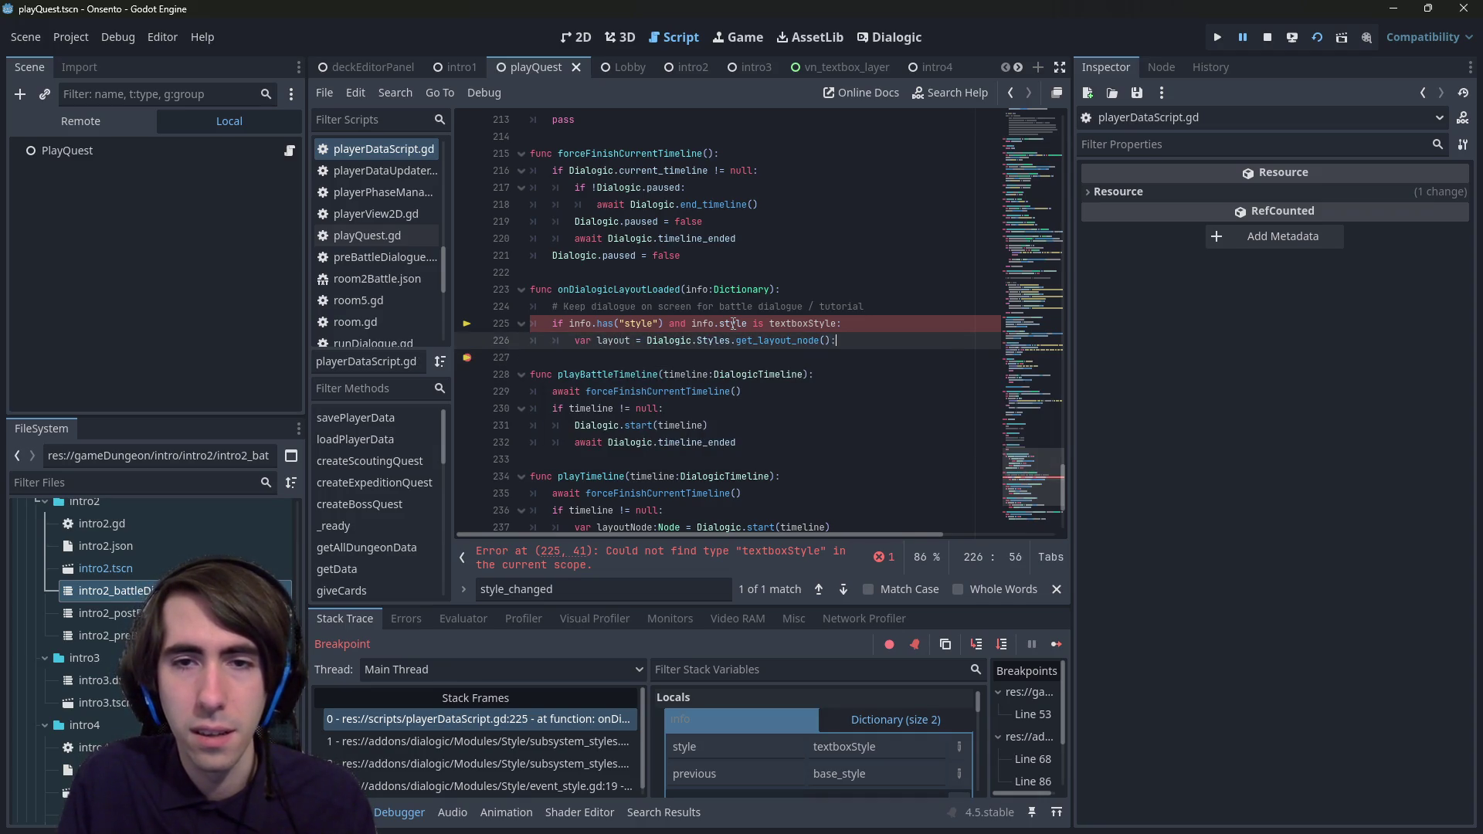
# Change line 225's 'is textboxStyle' check to '== "textboxStyle"' and open a new line.
pyautogui.press('Up')
pyautogui.press('BackSpace')
pyautogui.press('BackSpace')
pyautogui.write('==')
pyautogui.press('Right')
pyautogui.write('"')
pyautogui.hotkey('ctrl', 'Right')
pyautogui.write('"')
pyautogui.press('Down')
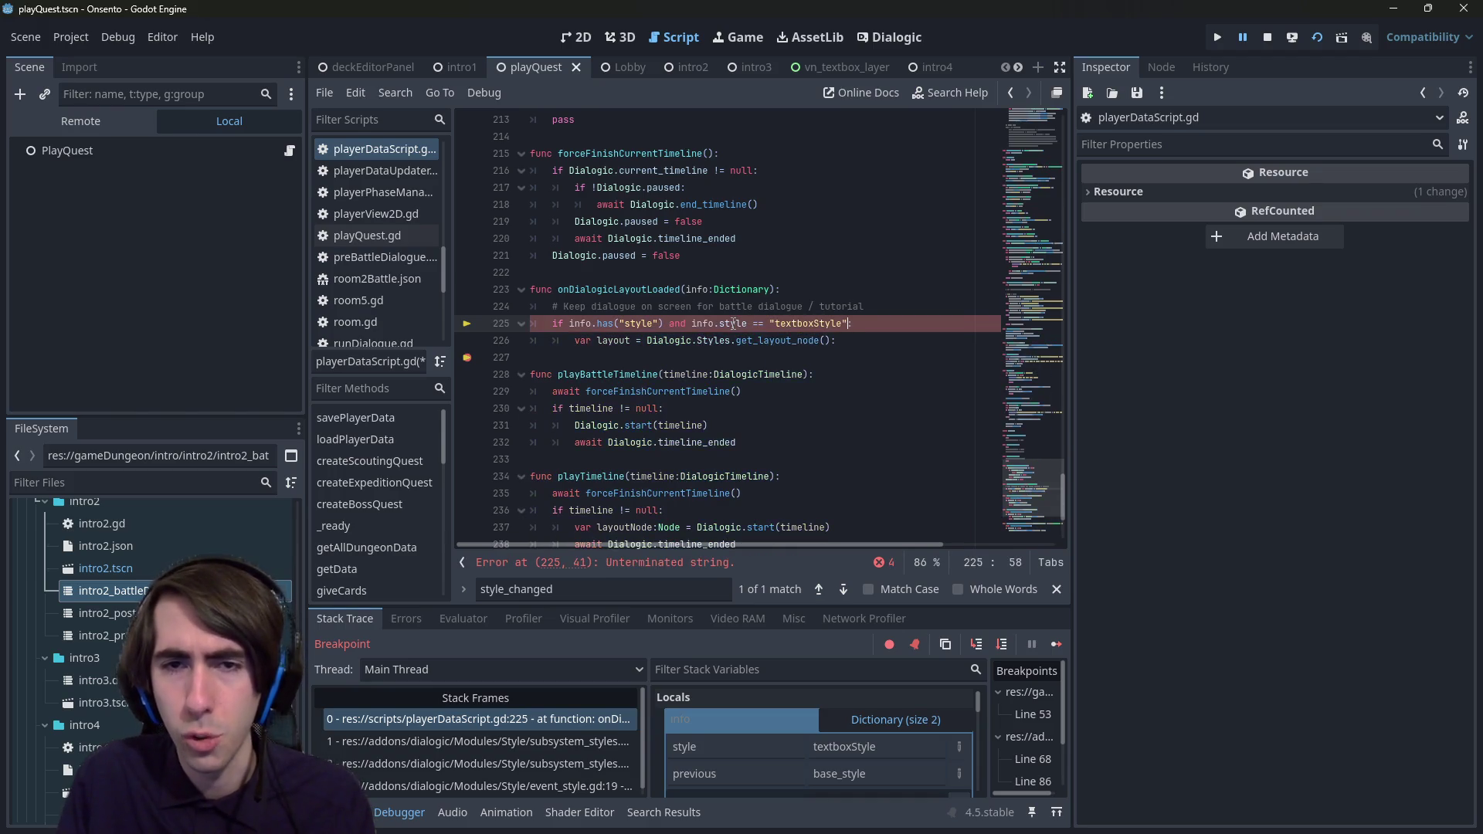
pyautogui.press('Return')
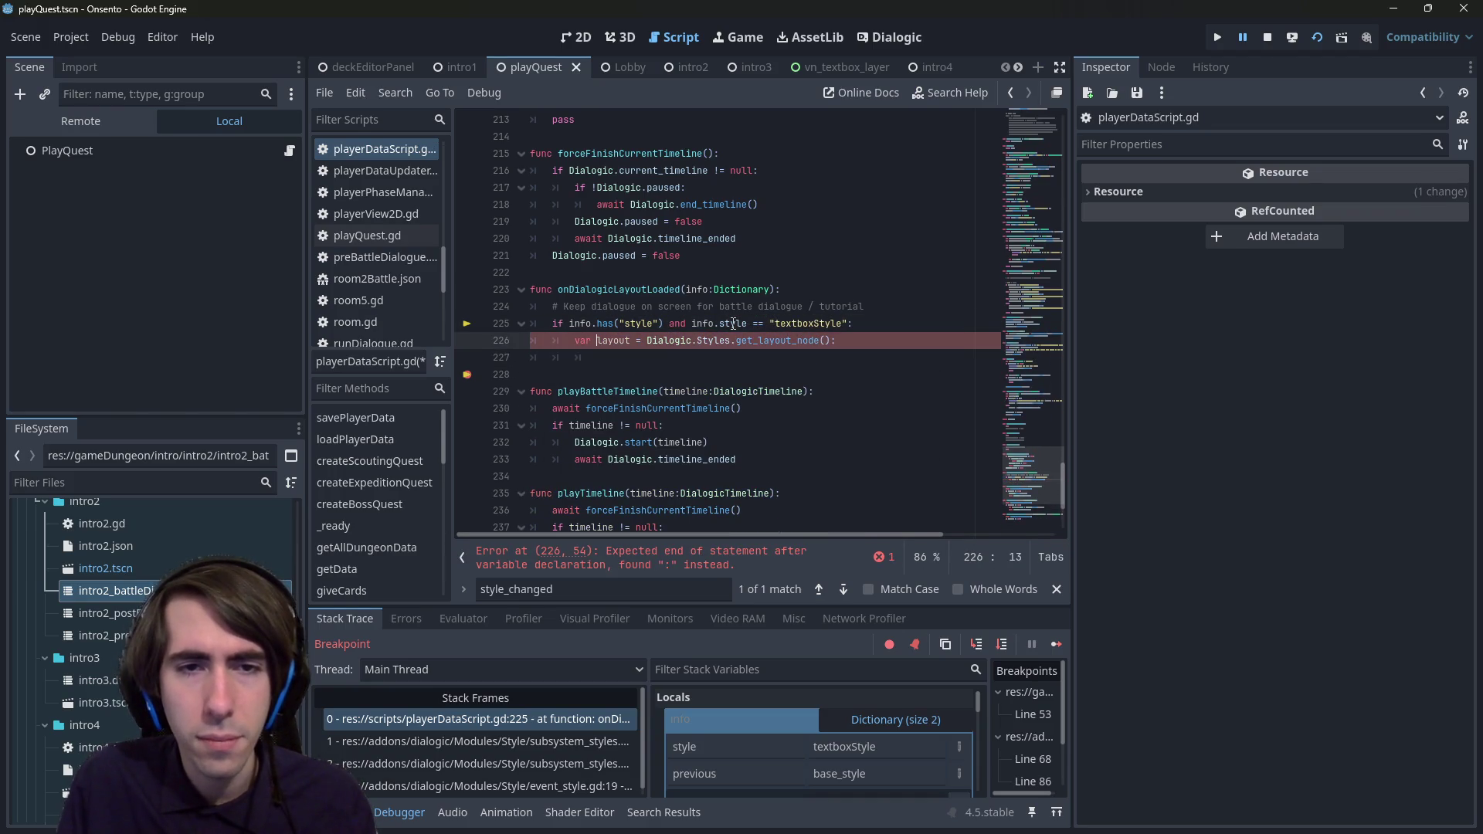
# Add an 'if layout is Control:' check and type the layout variable as Control.
pyautogui.write('if layout is Co')
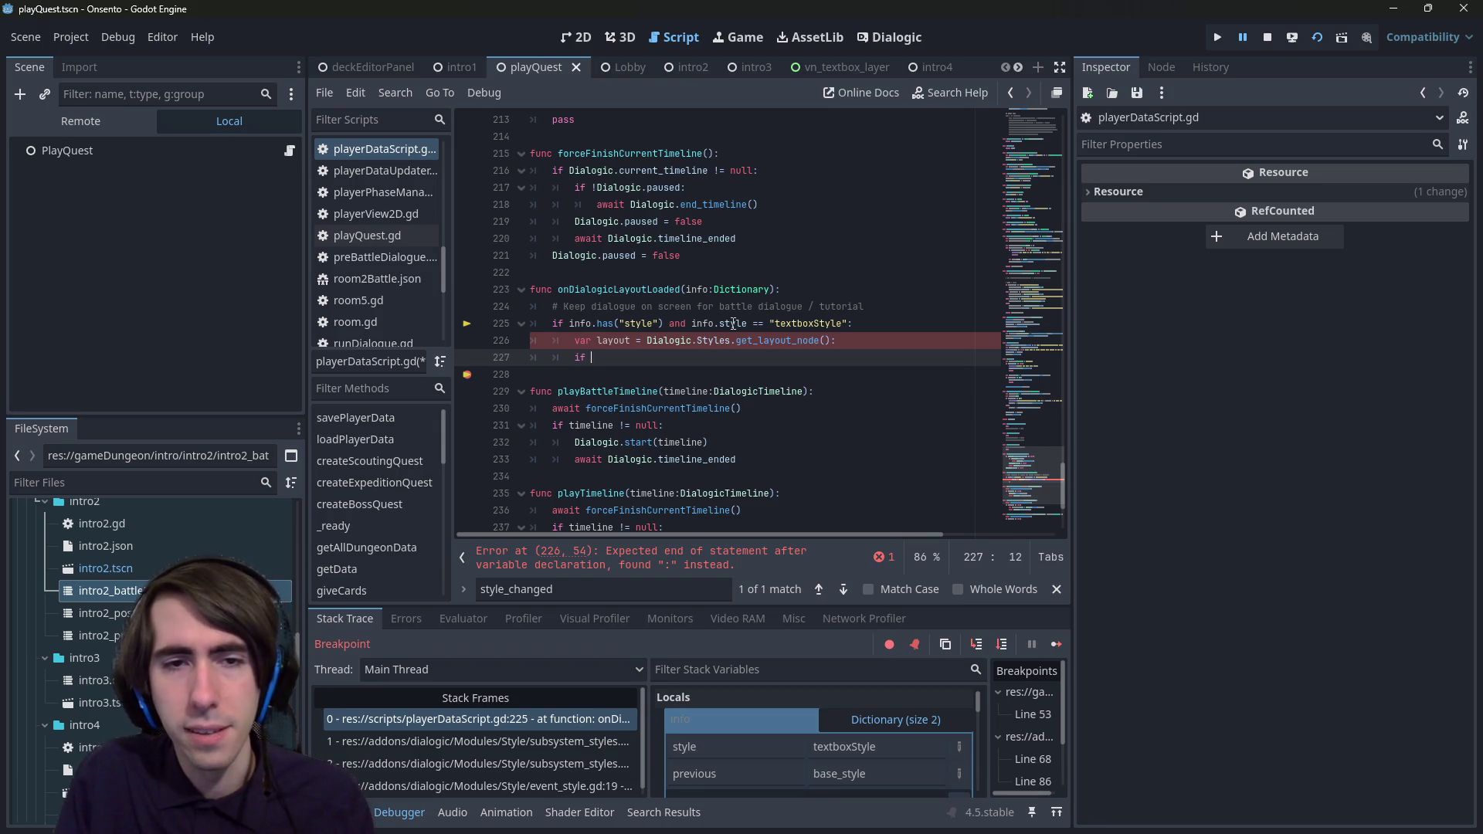
pyautogui.write('ntrol:')
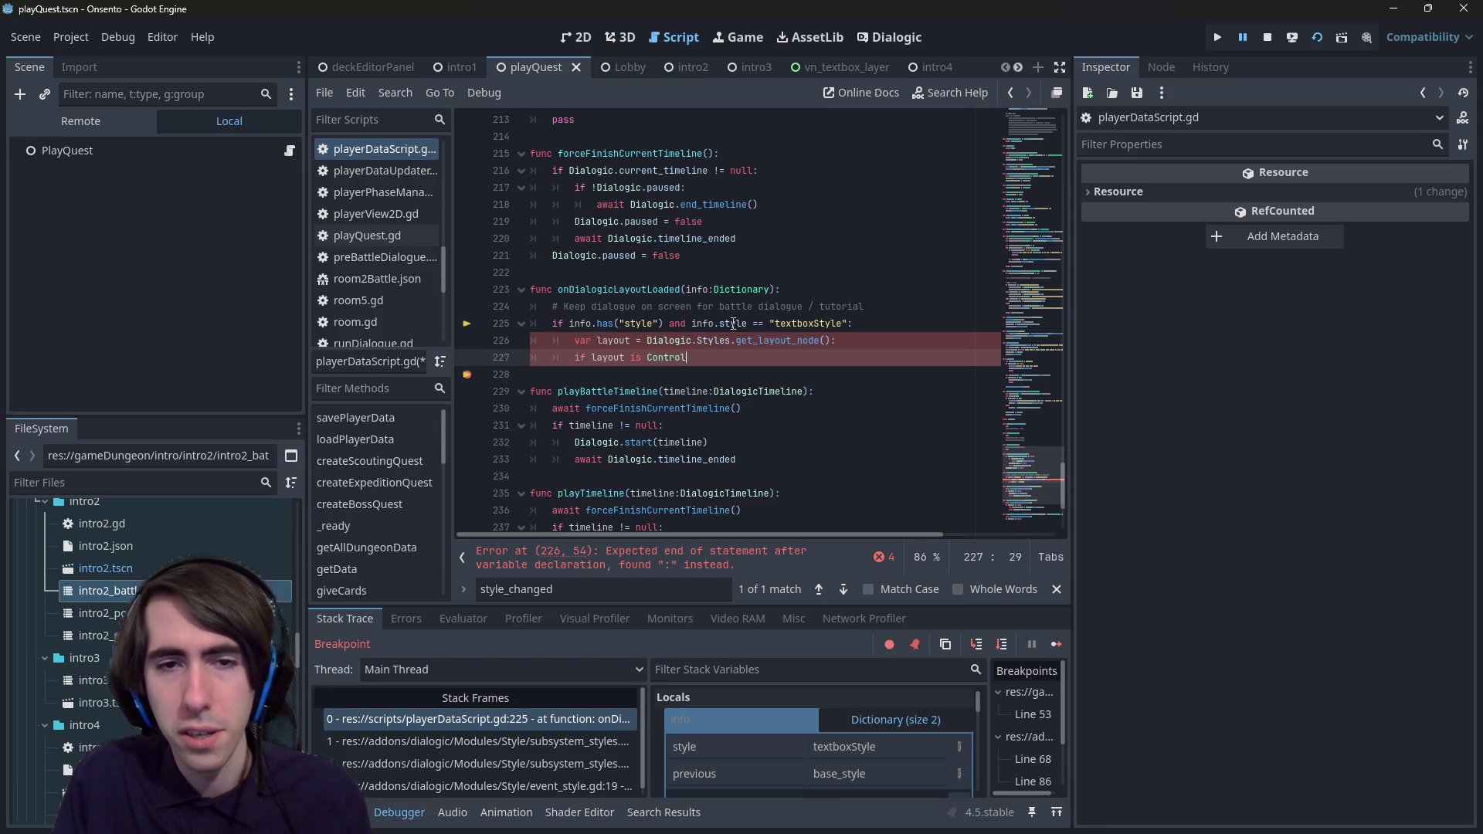
pyautogui.press('Up')
pyautogui.press('Left')
pyautogui.press('Left')
pyautogui.press('Left')
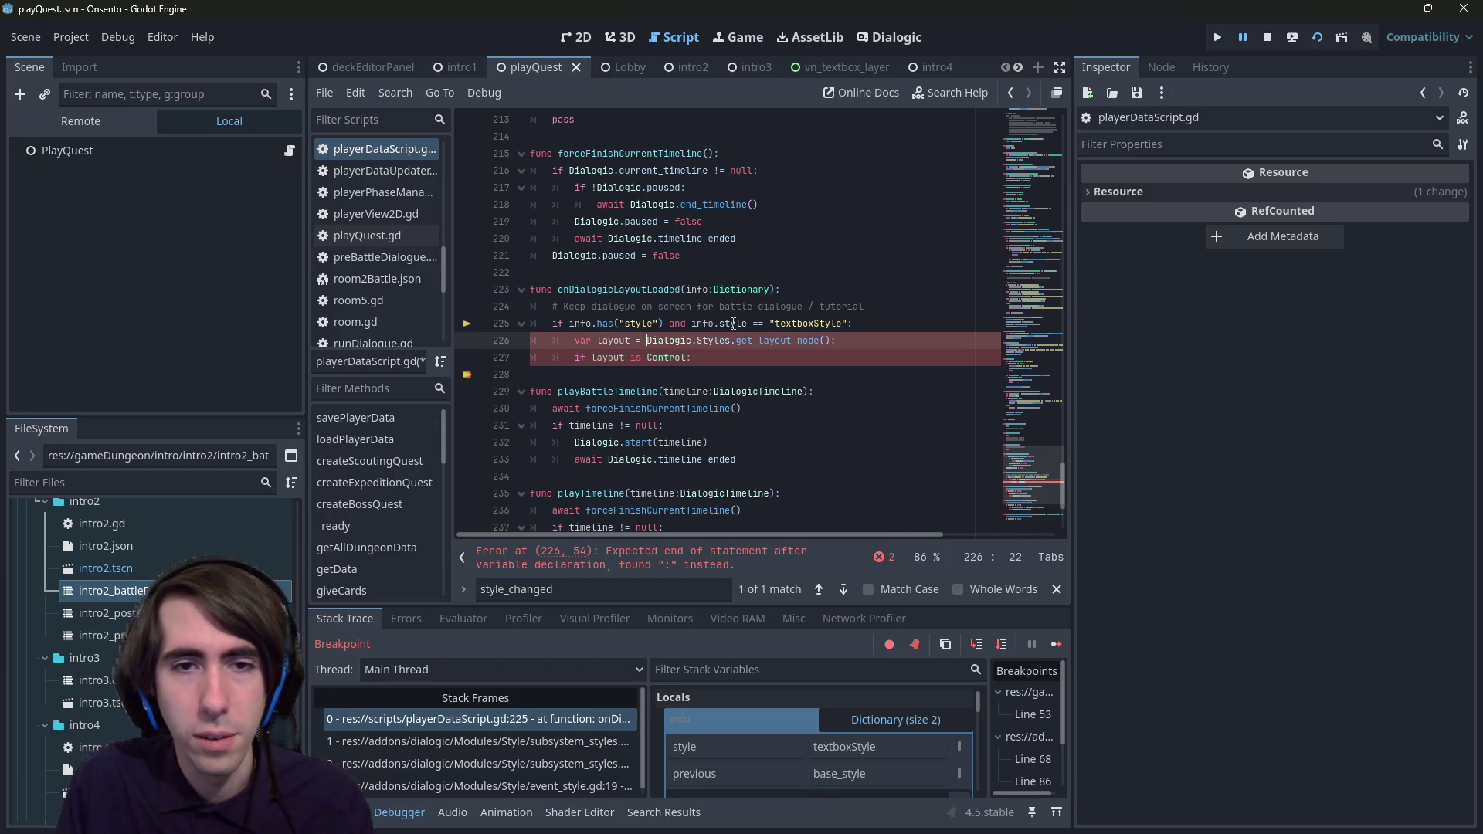
pyautogui.write(':Control')
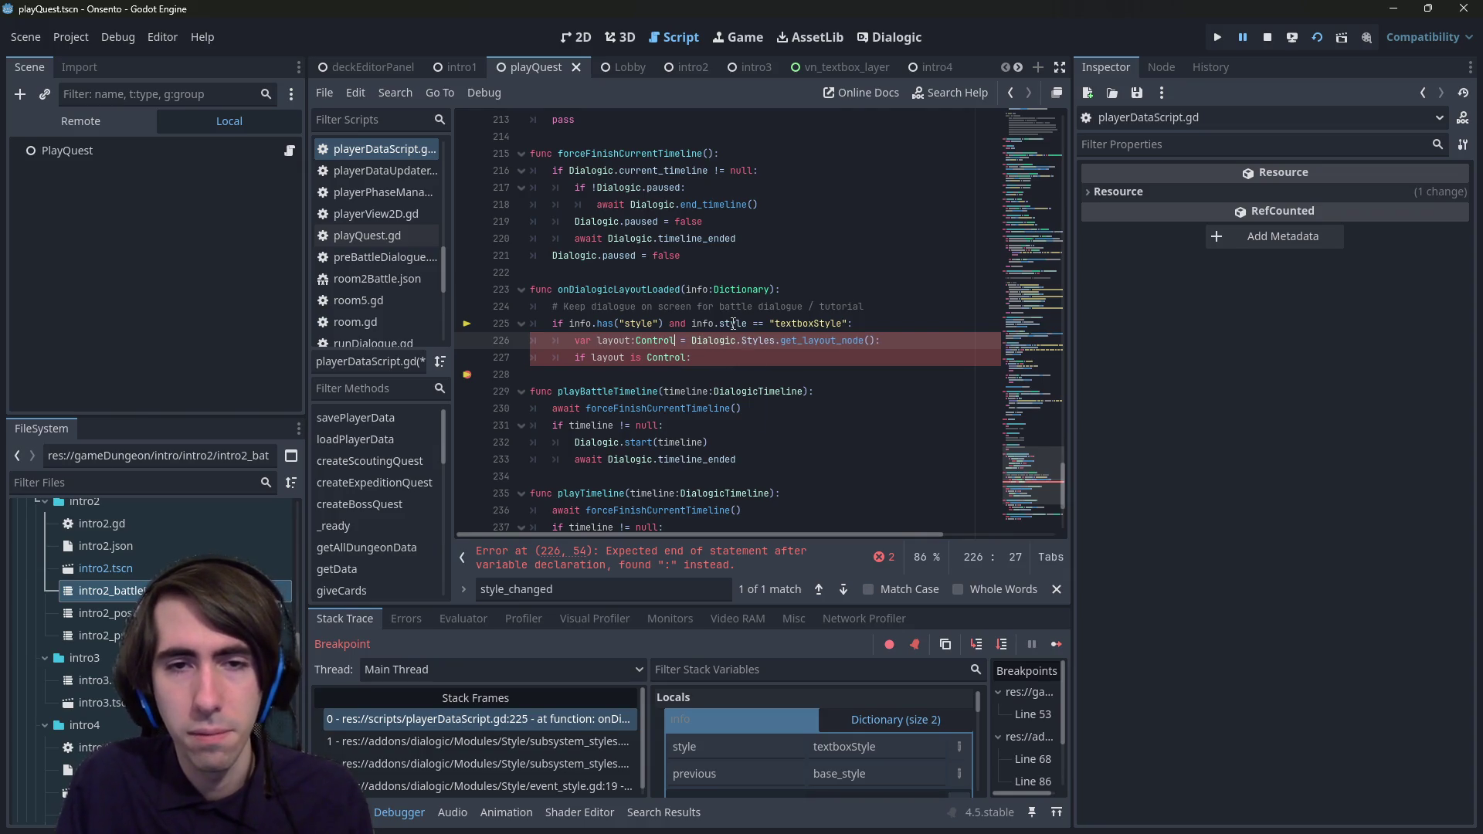
# Replace the check with 'layout.mouse_filter = Control.MOUSE_FILTER_IGNORE' via autocomplete.
pyautogui.hotkey('ctrl', 'shift', 'Left')
pyautogui.hotkey('ctrl', 'shift', 'Left')
pyautogui.hotkey('ctrl', 'shift', 'Left')
pyautogui.write('layout.')
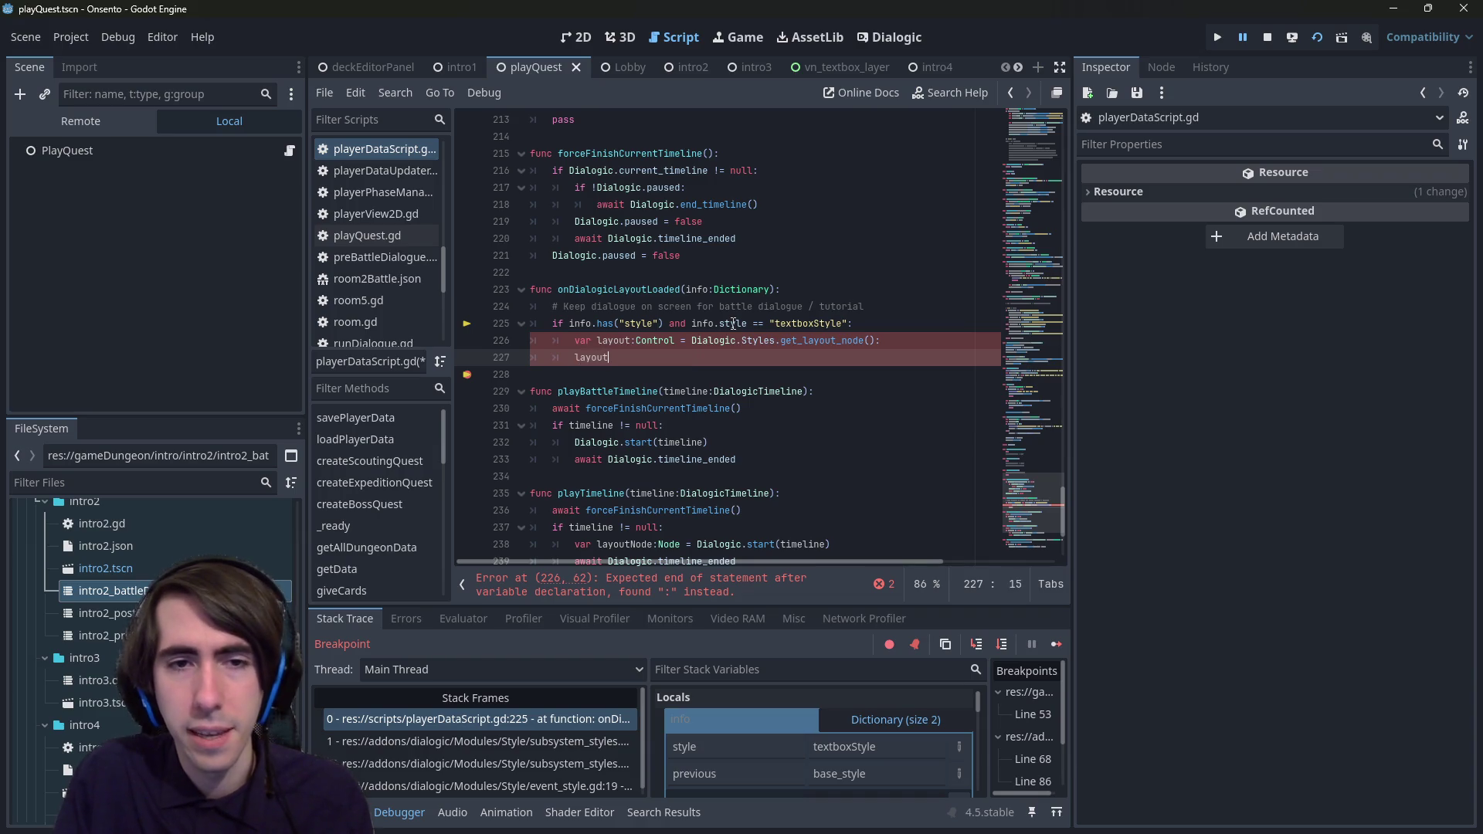
pyautogui.write('mouse_v')
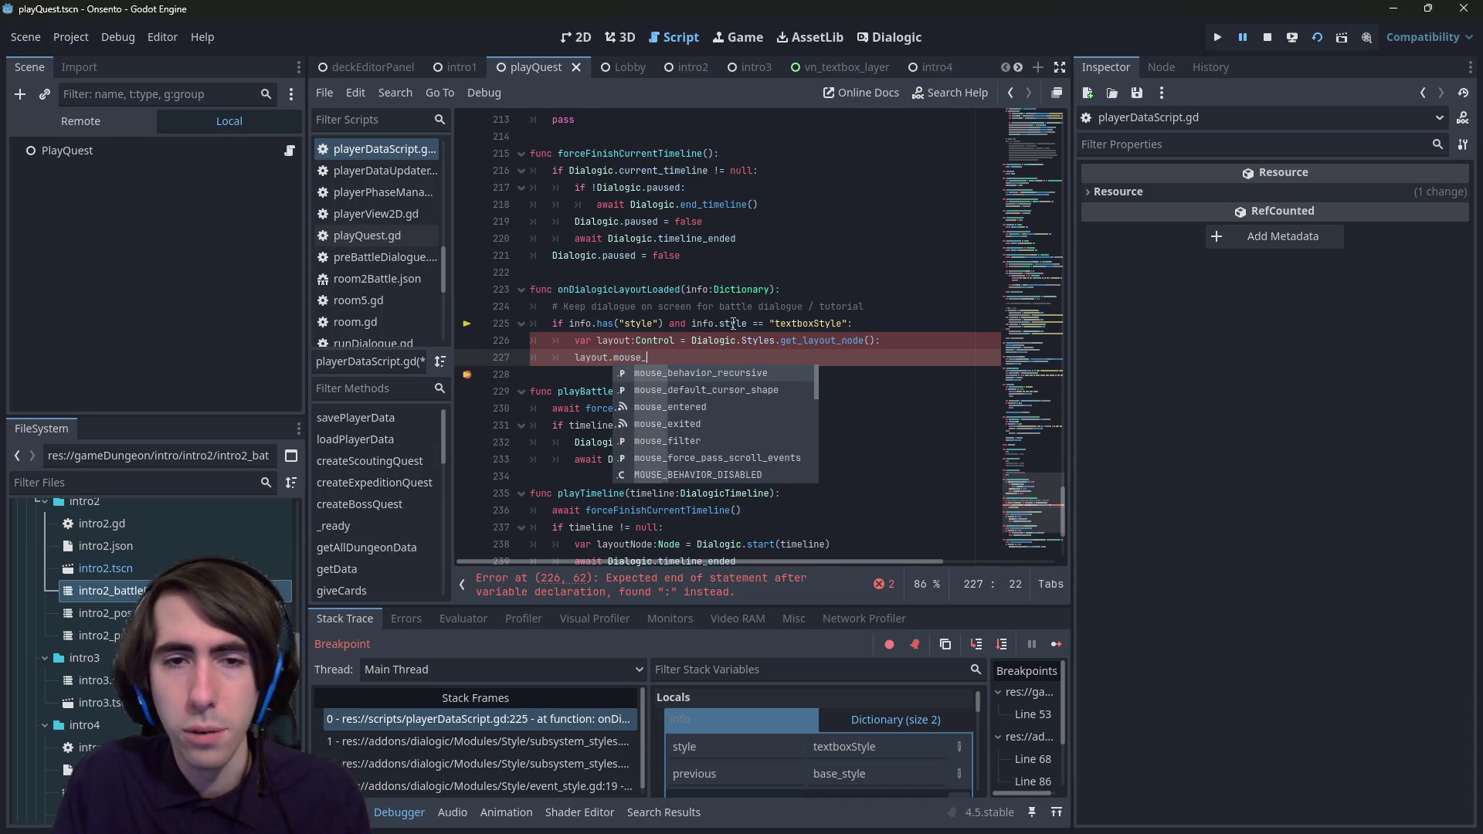
pyautogui.press('BackSpace')
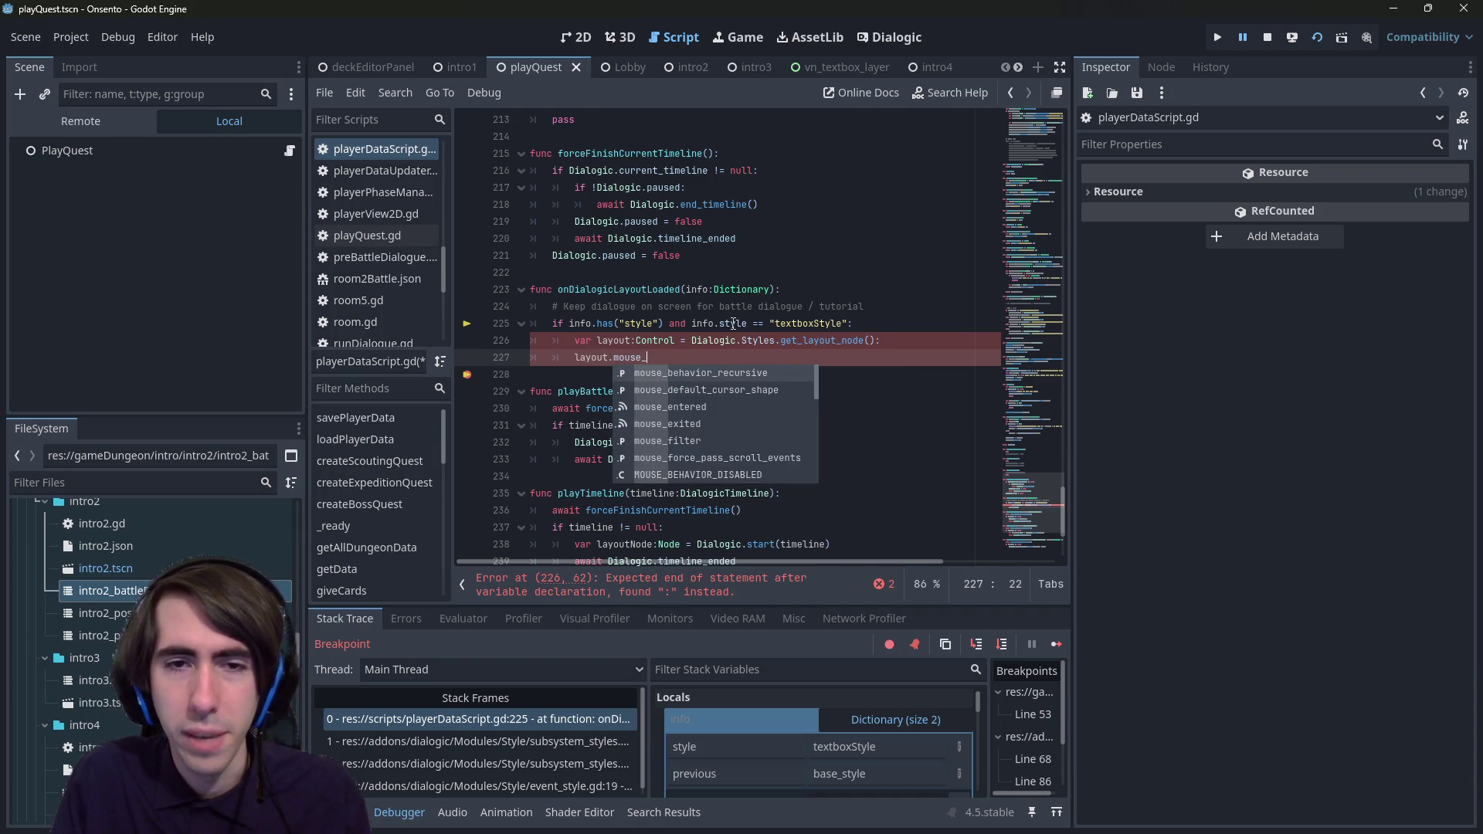
pyautogui.press('Down')
pyautogui.press('Down')
pyautogui.press('Down')
pyautogui.press('Return')
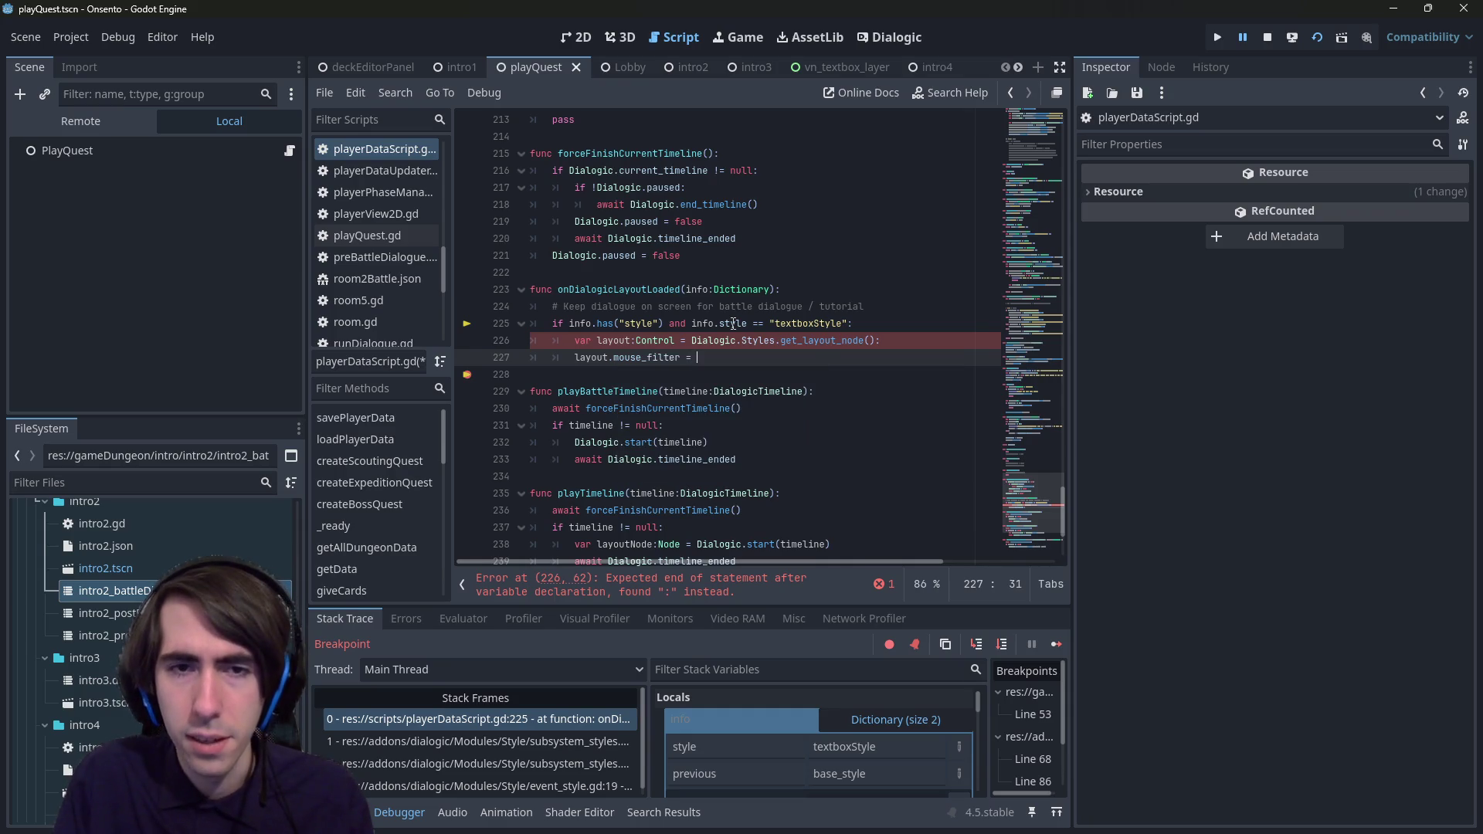
pyautogui.press('Return')
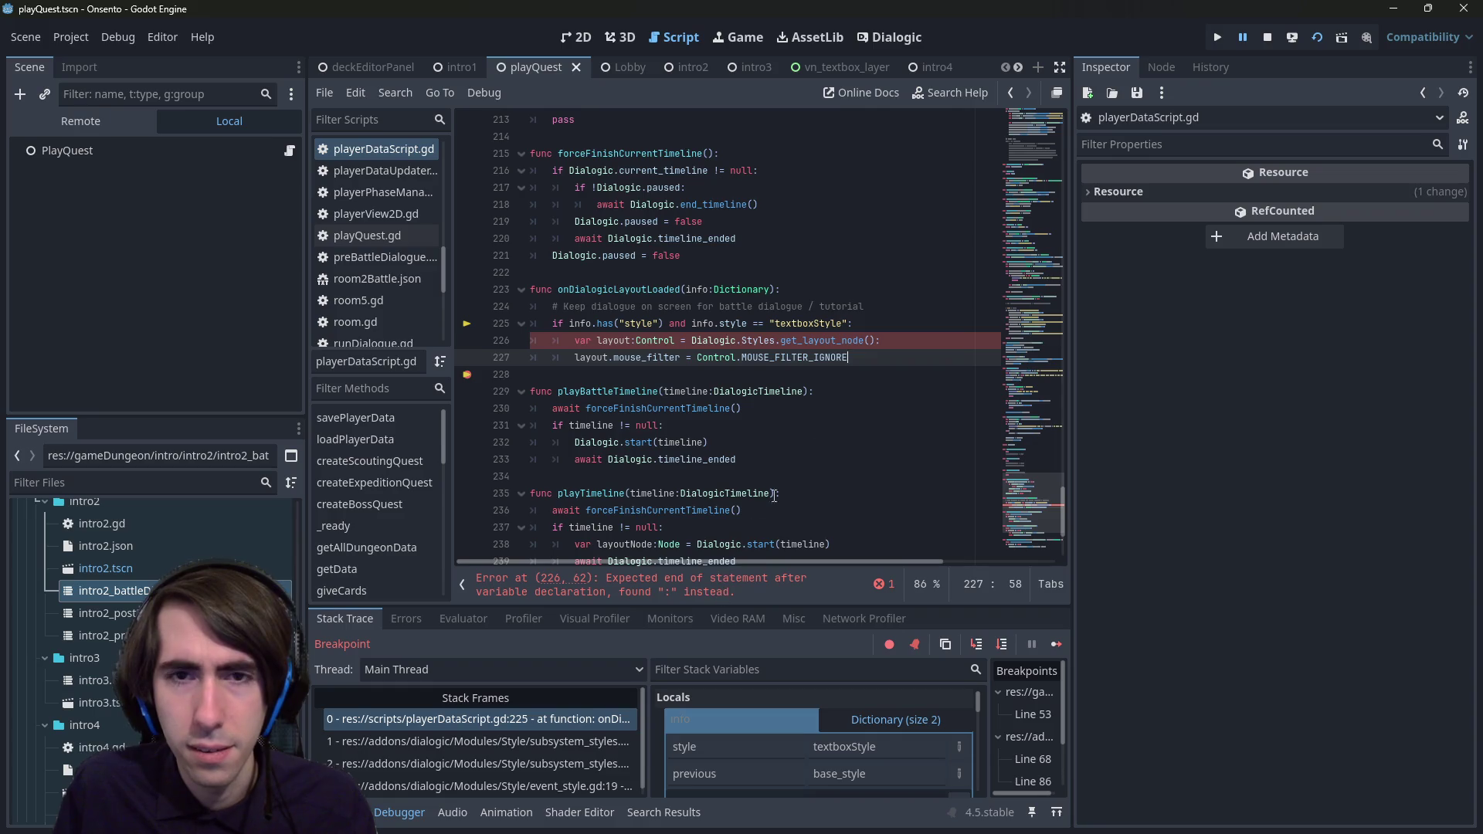
# Delete the stray colon after get_layout_node() on line 226 and save the script.
pyautogui.click(891, 339)
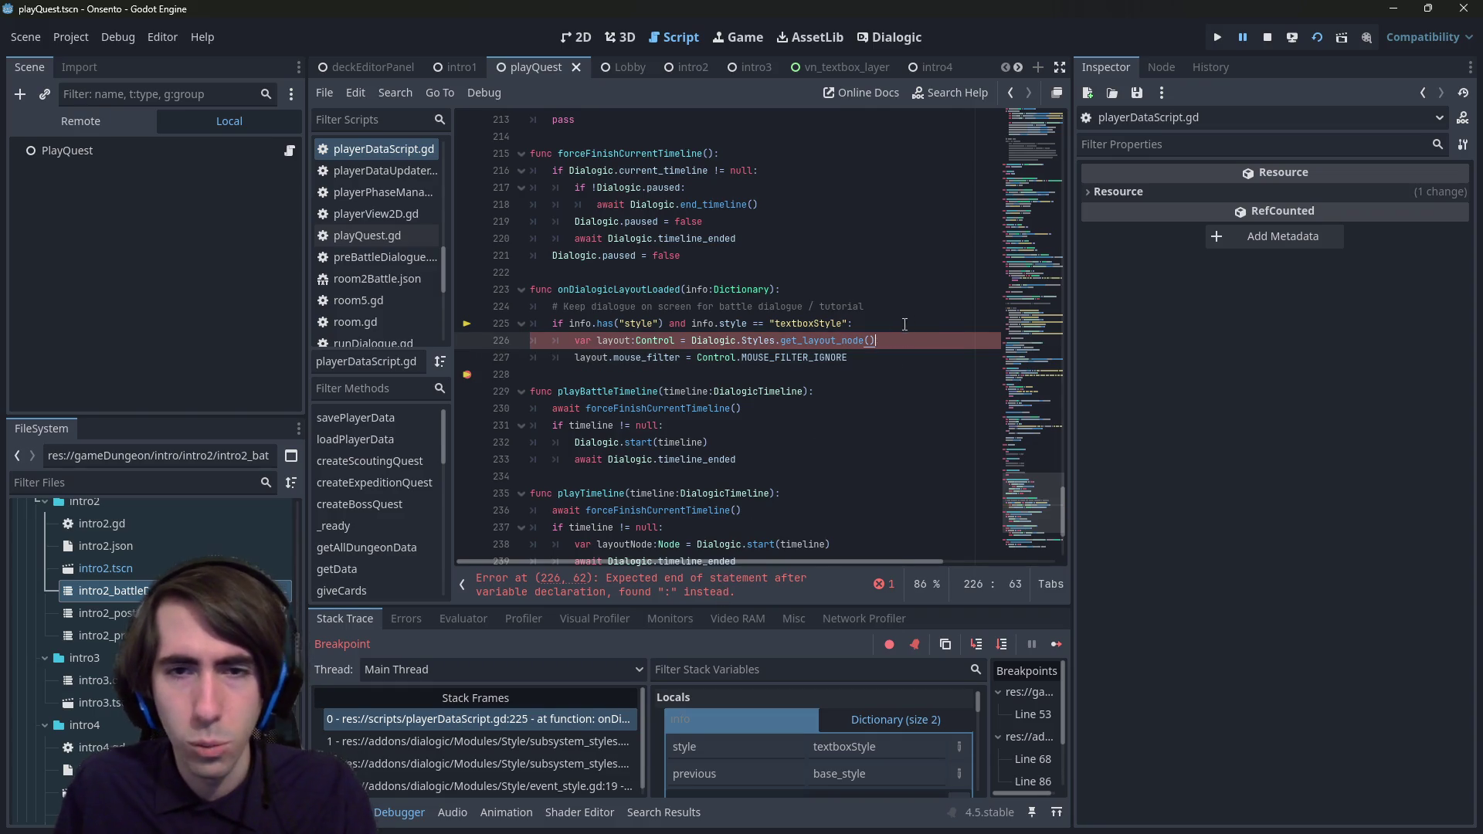
pyautogui.press('BackSpace')
pyautogui.press('Down')
pyautogui.hotkey('ctrl', 's')
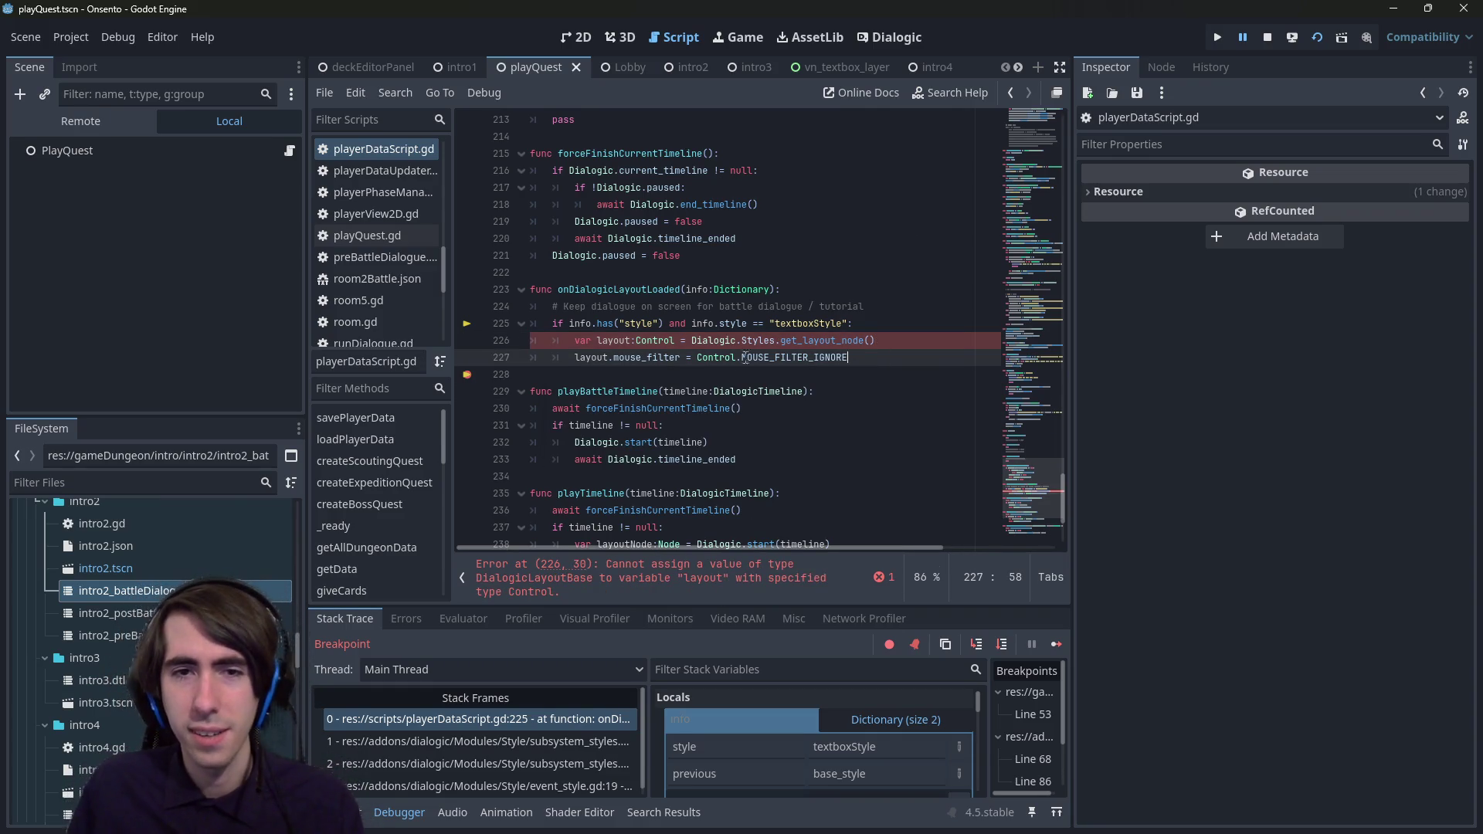
# Look up get_layout_node() and its DialogicLayoutBase return type, then navigate back.
pyautogui.doubleClick(629, 341)
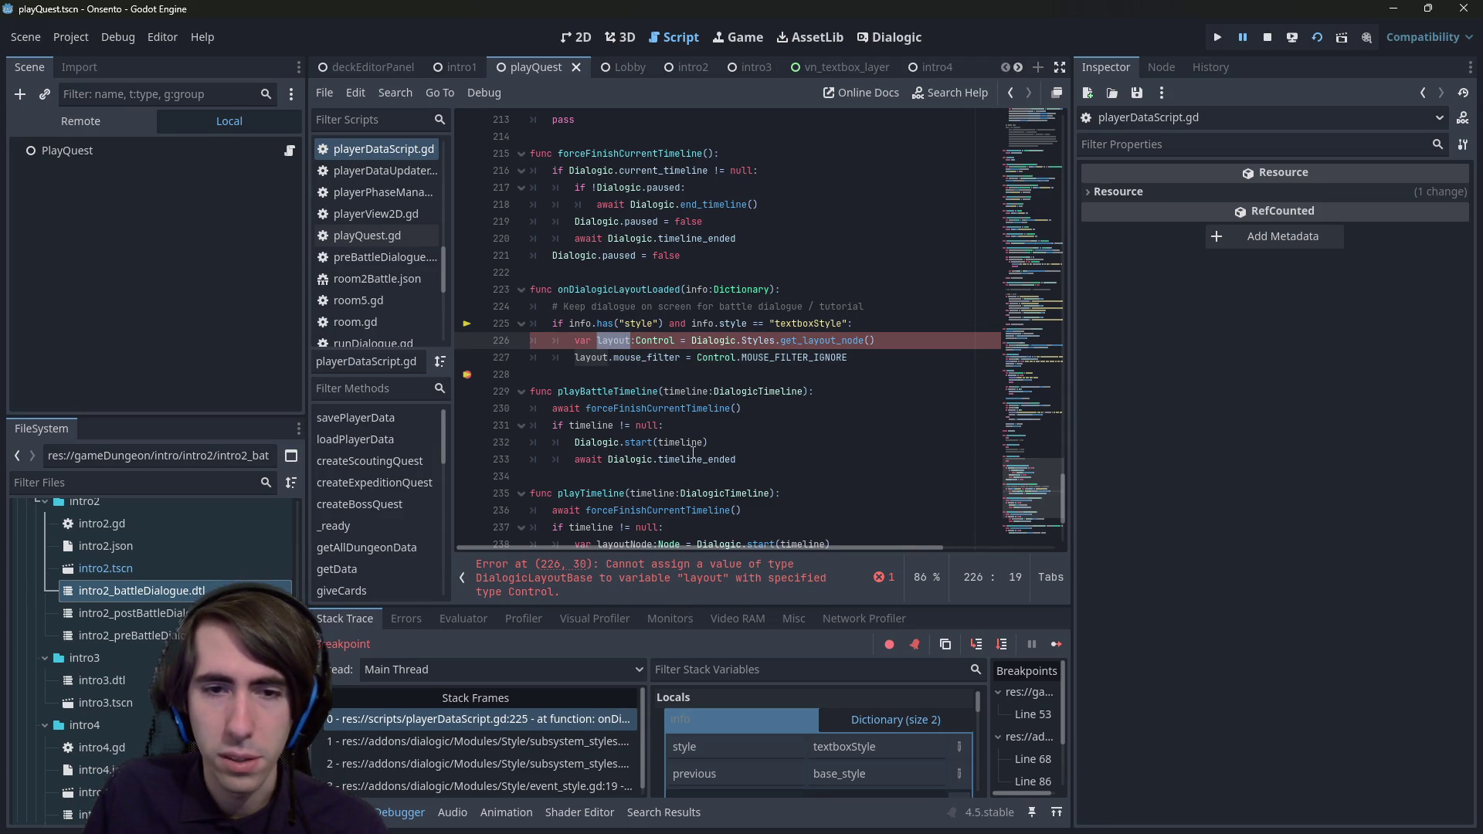
pyautogui.moveTo(693, 456)
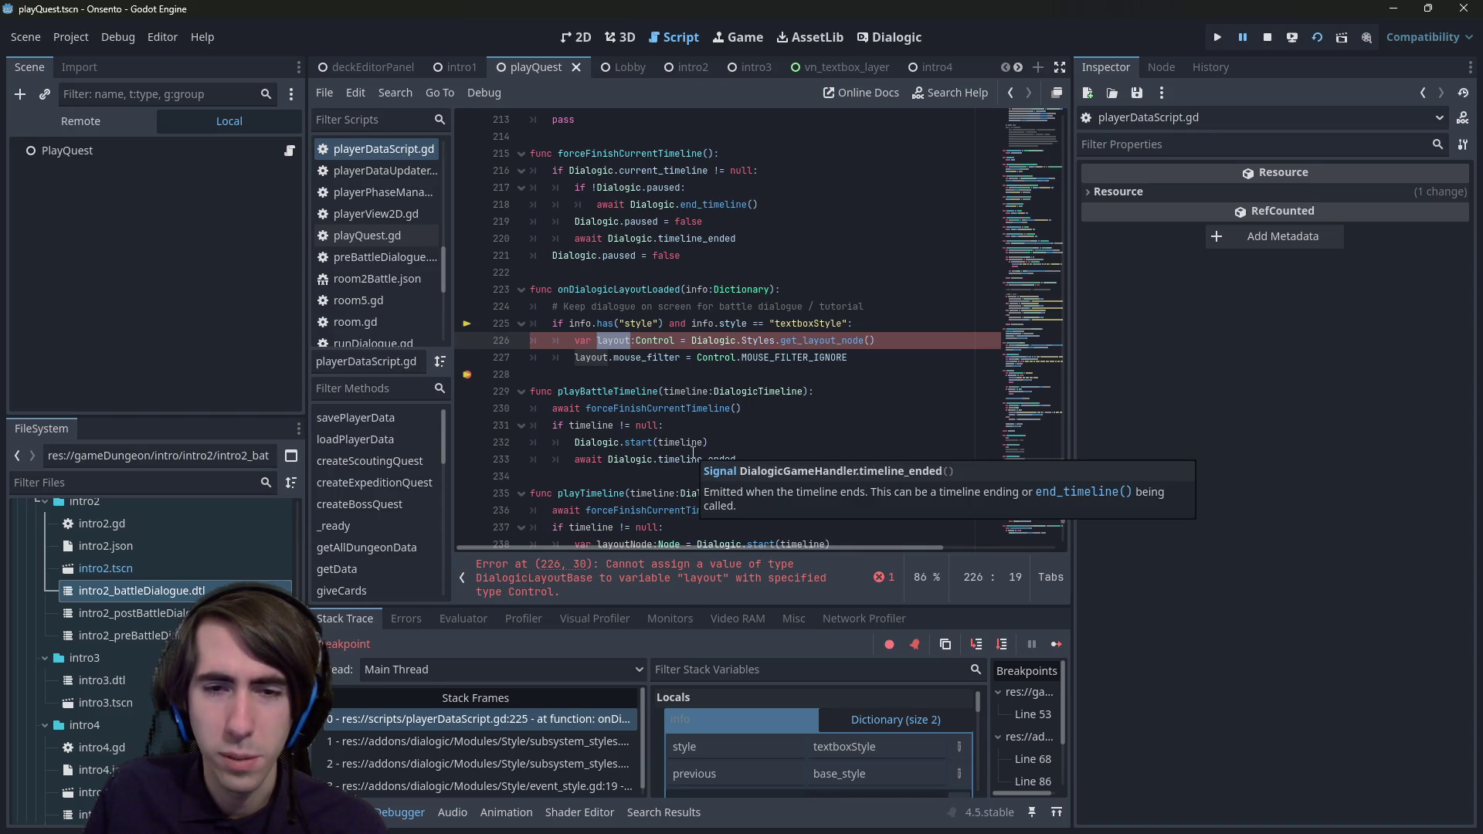
pyautogui.keyDown('ctrl'); pyautogui.click(836, 340); pyautogui.keyUp('ctrl')
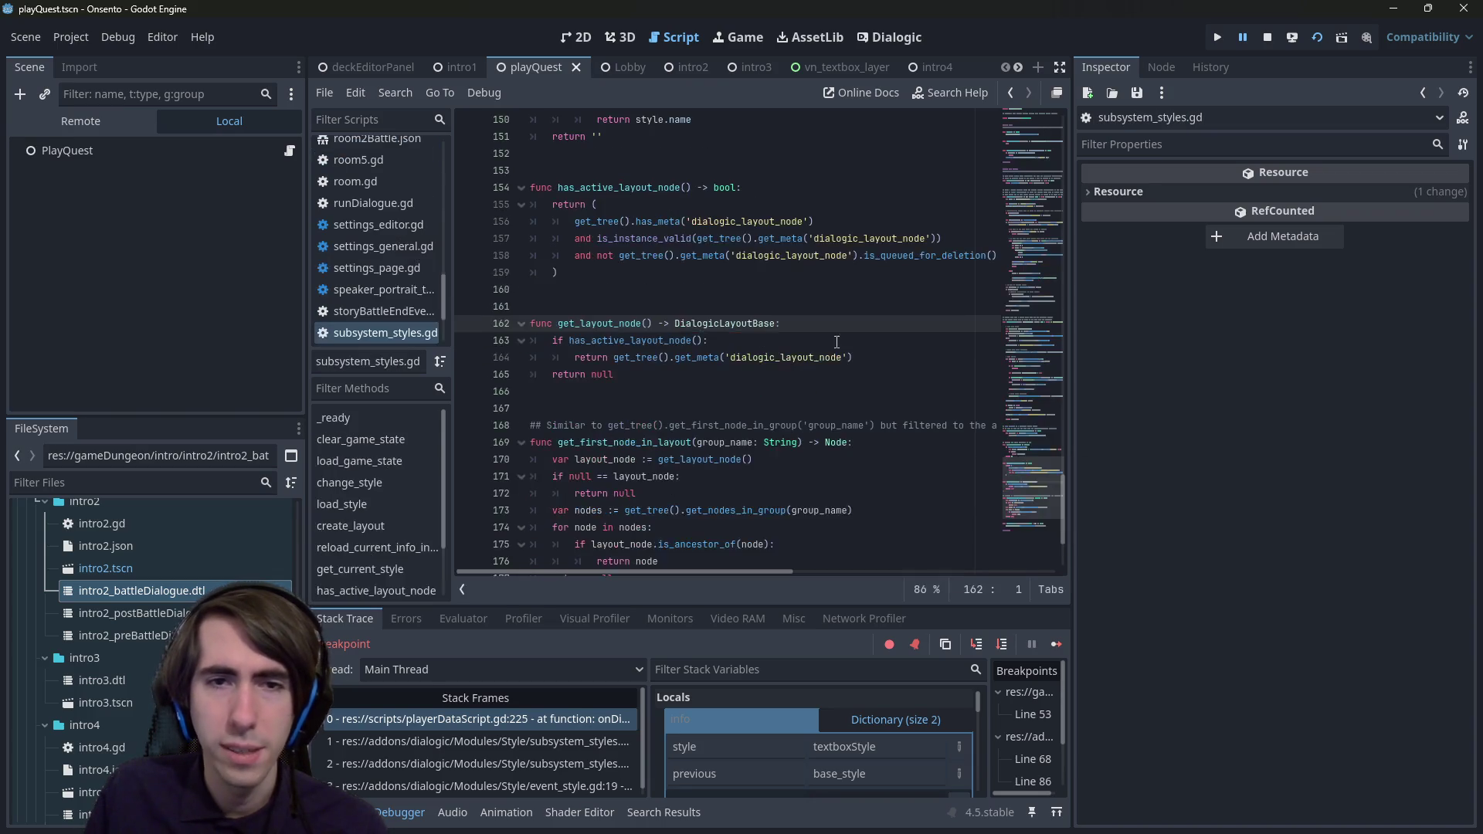
pyautogui.doubleClick(739, 325)
pyautogui.hotkey('ctrl', 'c')
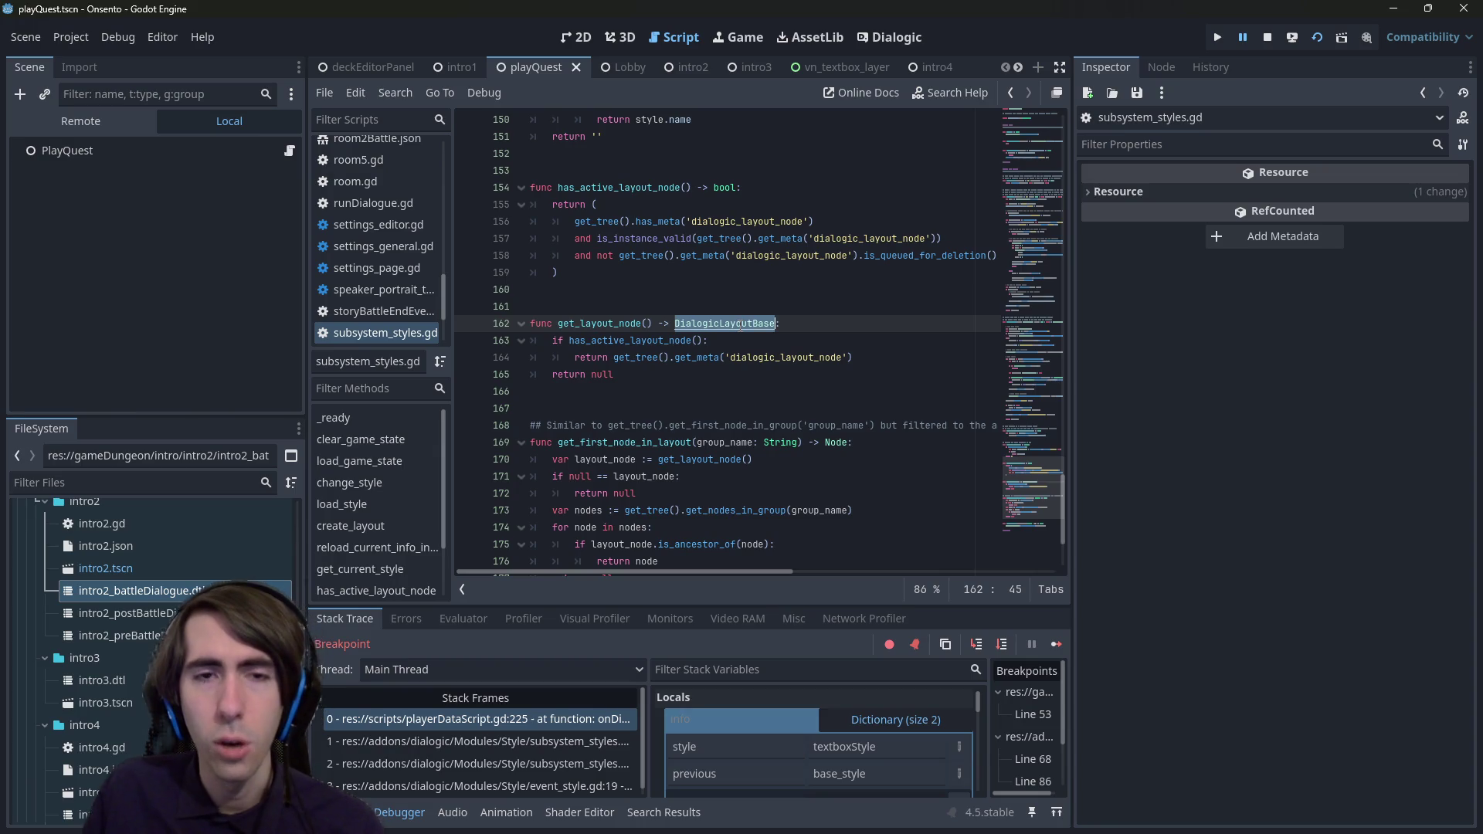
pyautogui.keyDown('ctrl'); pyautogui.click(740, 325); pyautogui.keyUp('ctrl')
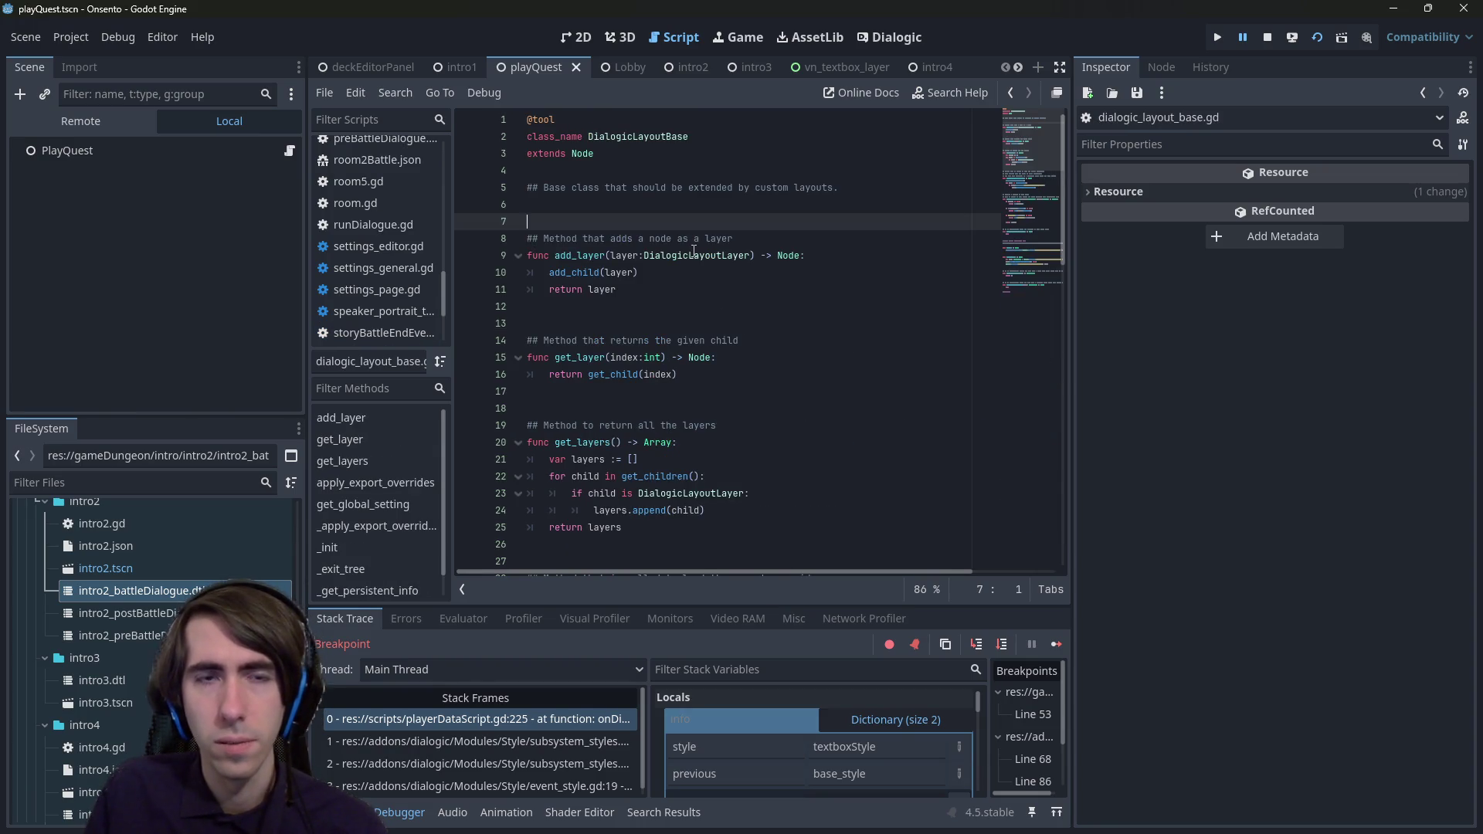
pyautogui.hotkey('alt', 'Left')
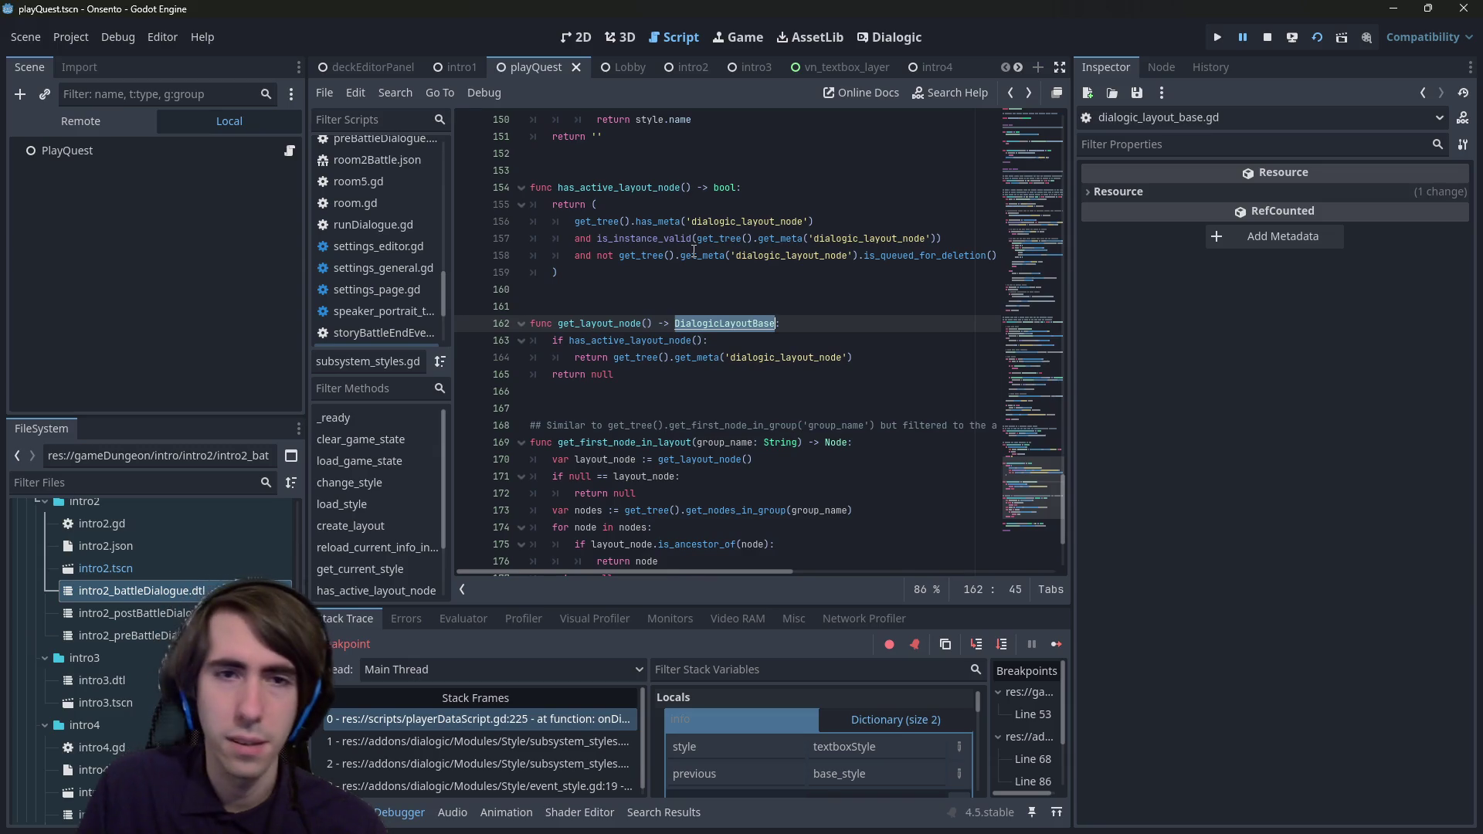
pyautogui.hotkey('alt', 'Left')
pyautogui.hotkey('alt', 'Left')
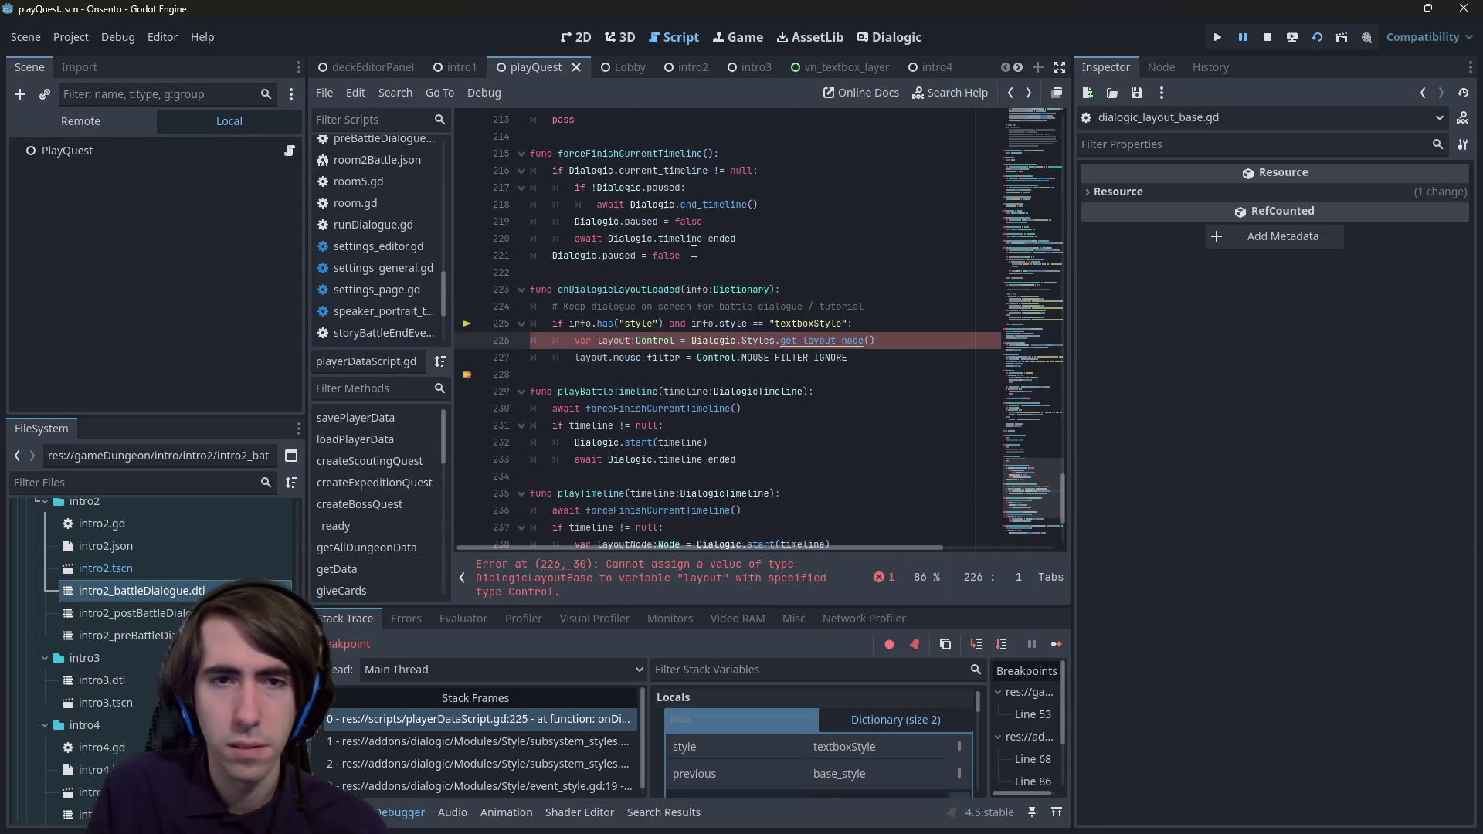
# Replace Control with DialogicLayoutBase on line 226 and add a blank line below.
pyautogui.doubleClick(659, 342)
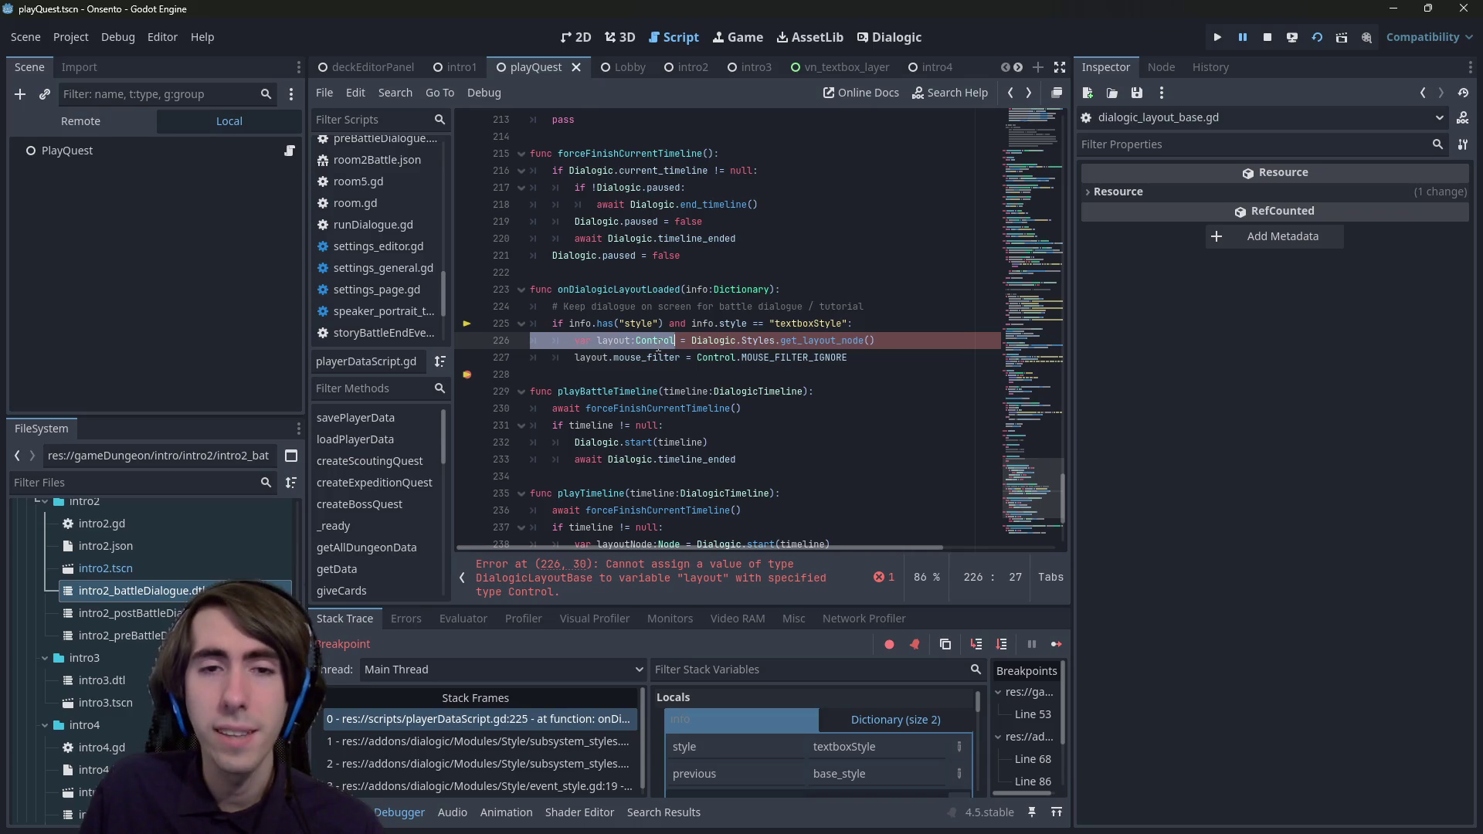
pyautogui.hotkey('ctrl', 'v')
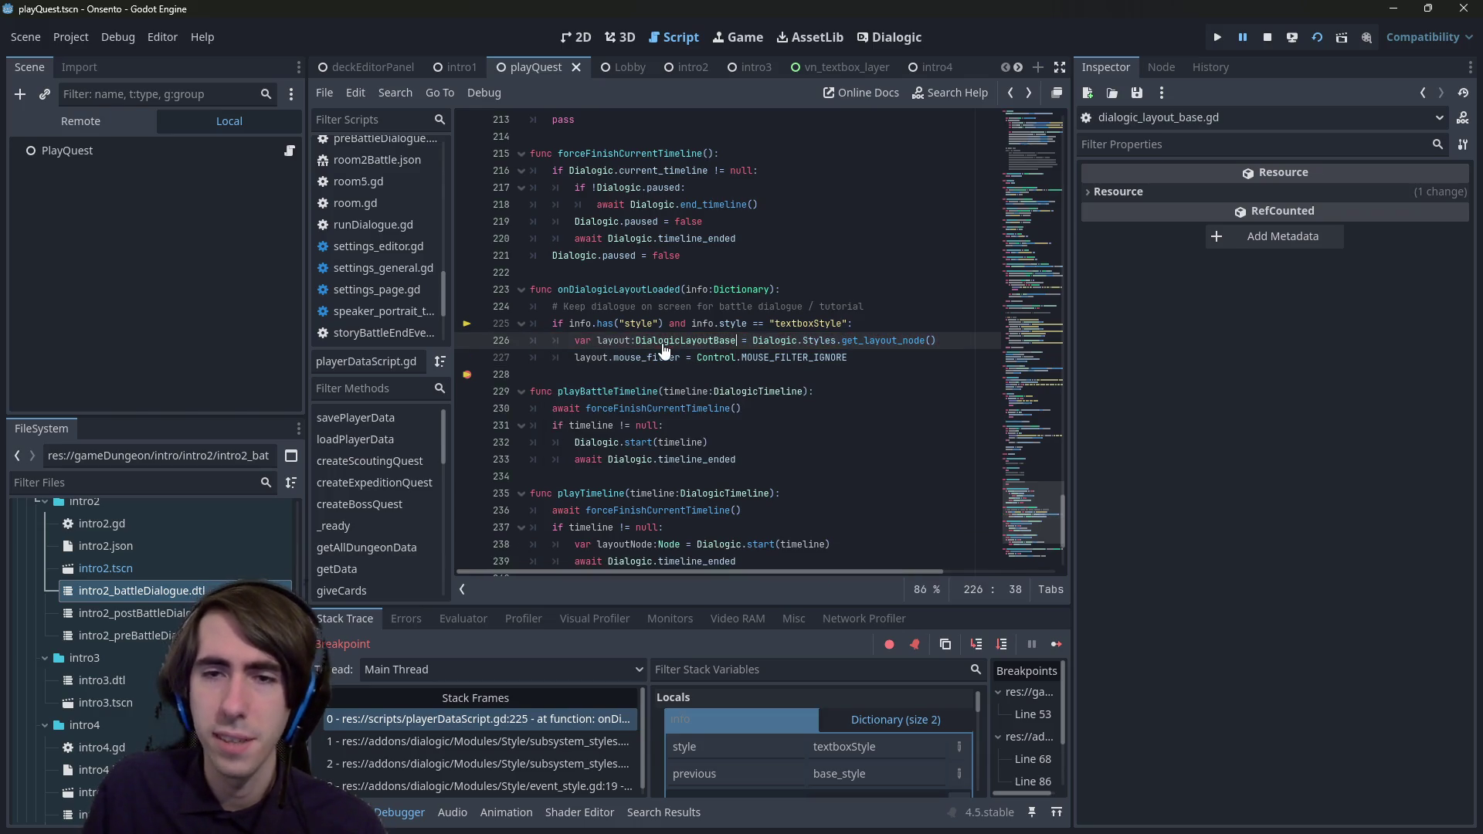
pyautogui.press('End')
pyautogui.press('Return')
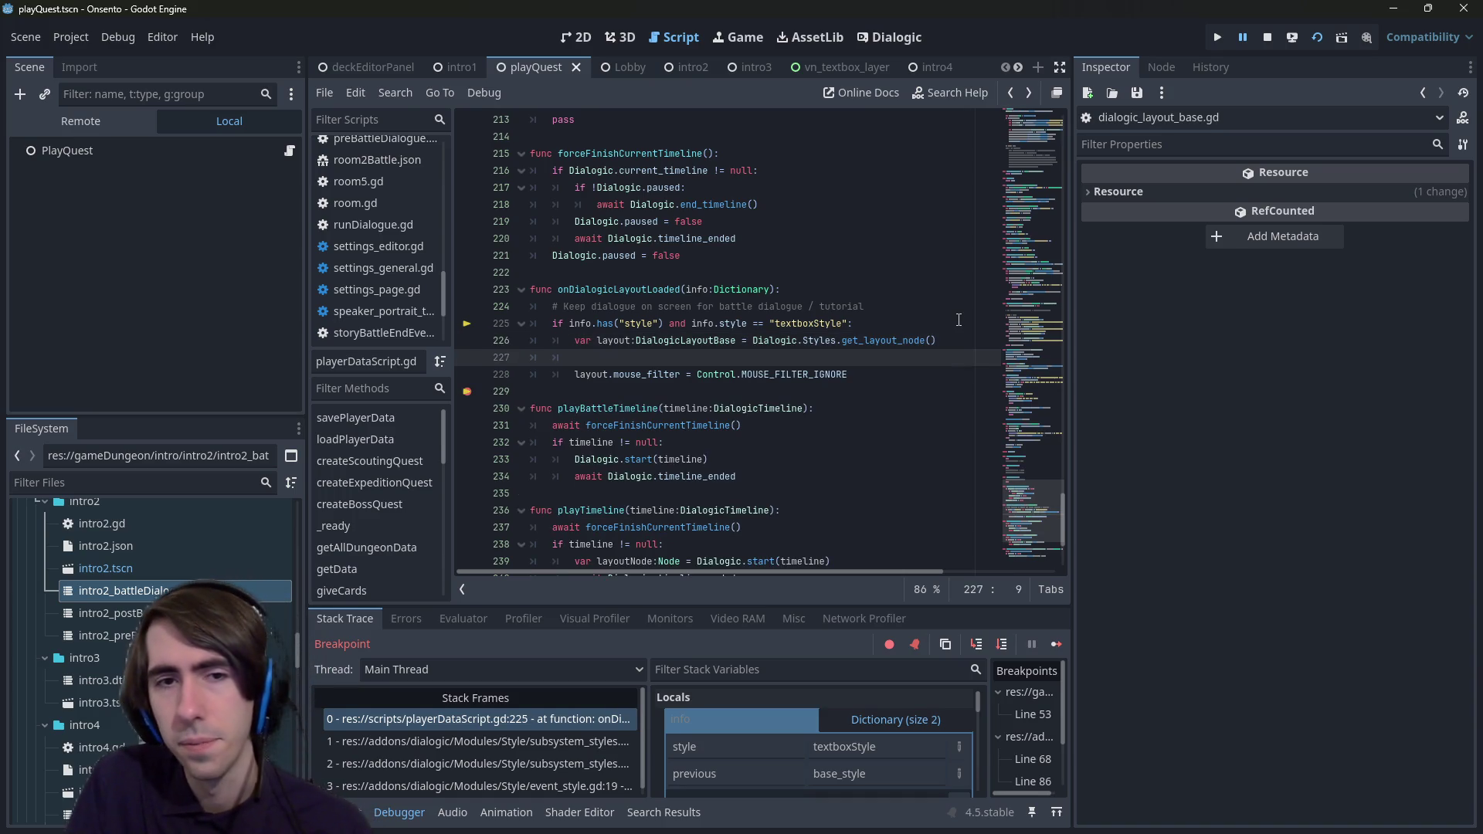
# Loop over layout.get_children(), setting child.mouse_filter inside an 'if child is Control:' check, and add a breakpoint.
pyautogui.write('r child in lay')
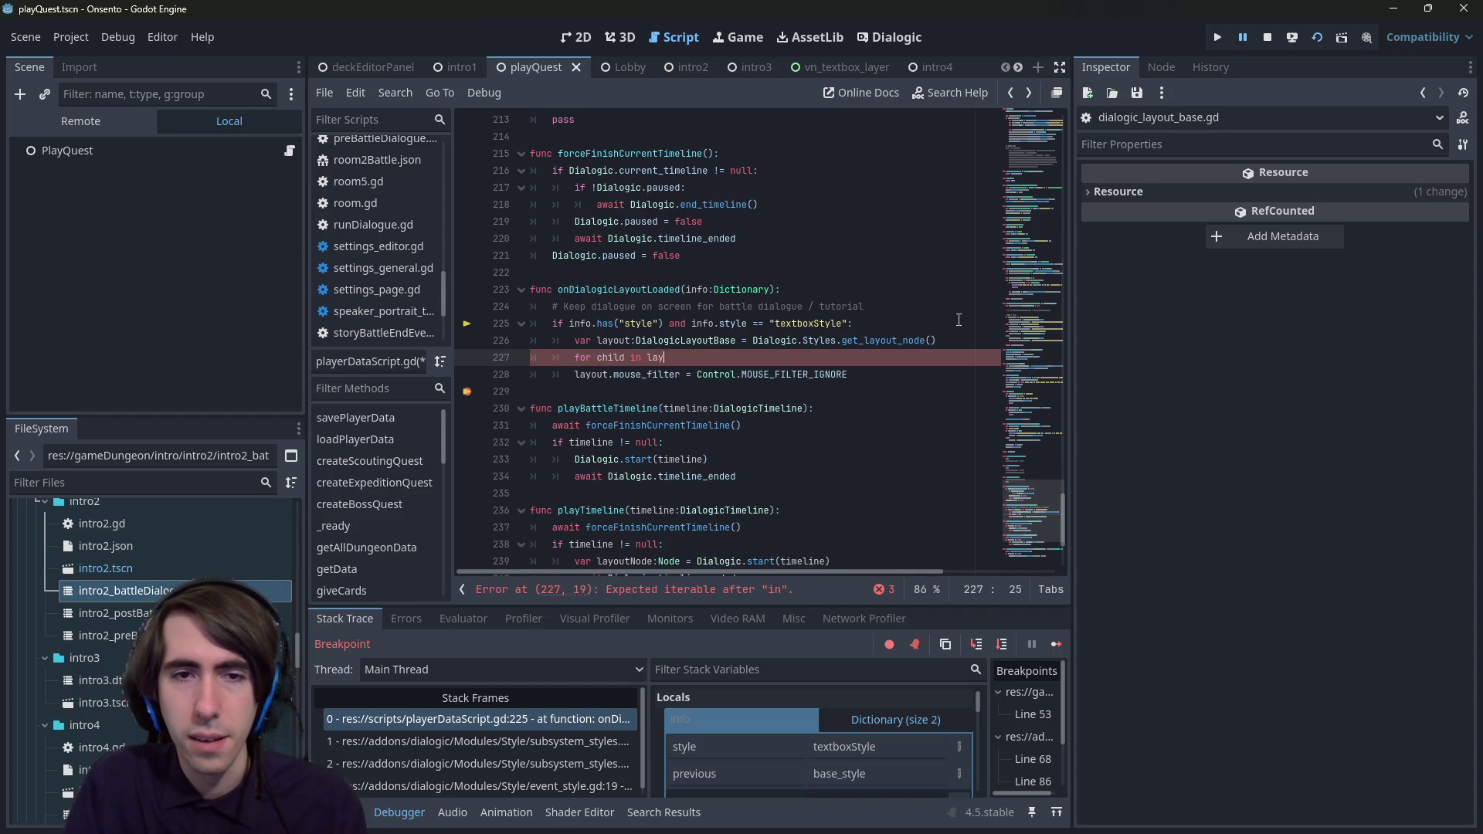
pyautogui.write('get_chil')
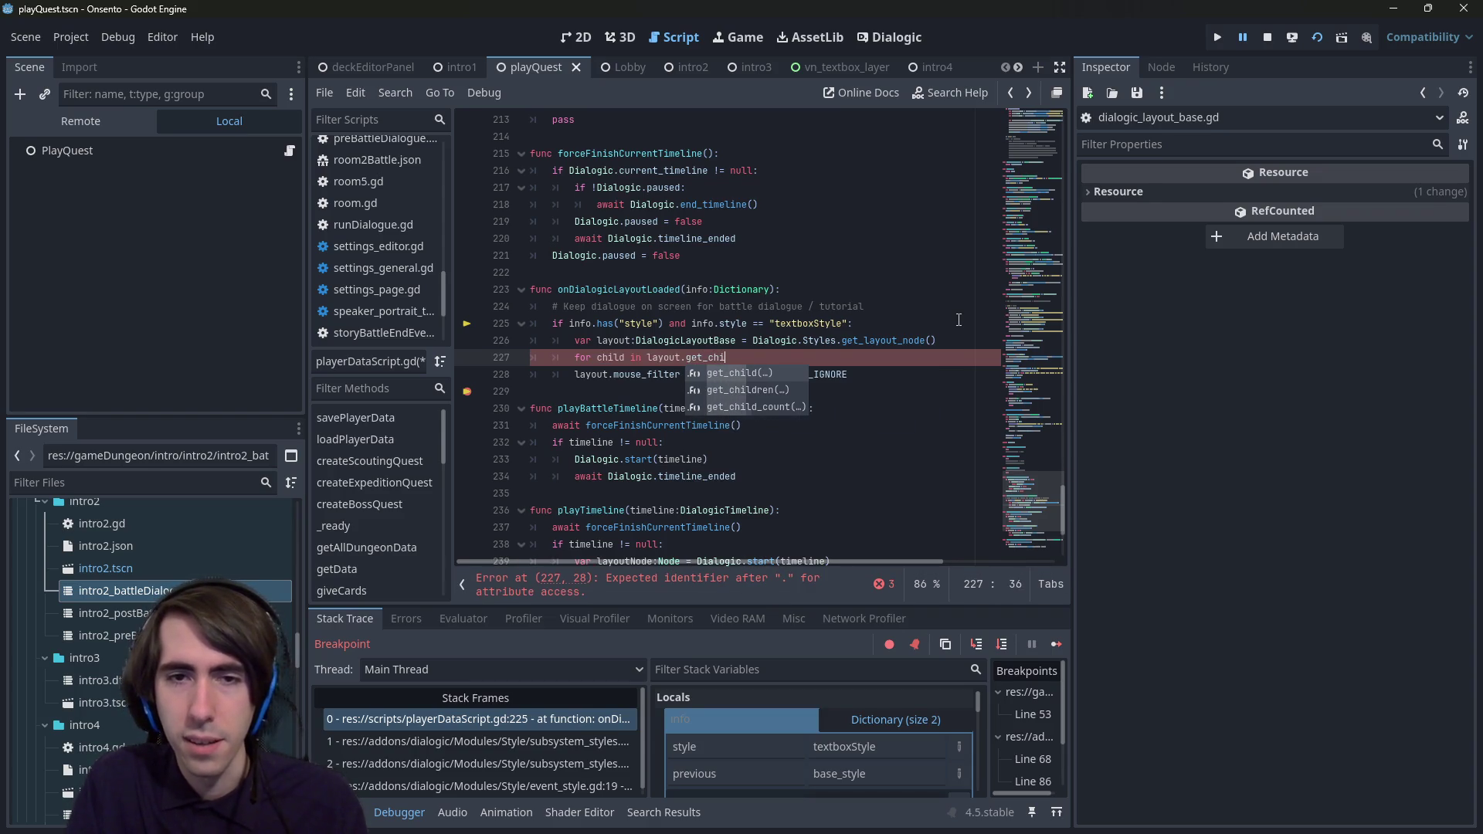
pyautogui.press('Down')
pyautogui.press('Return')
pyautogui.press('Return')
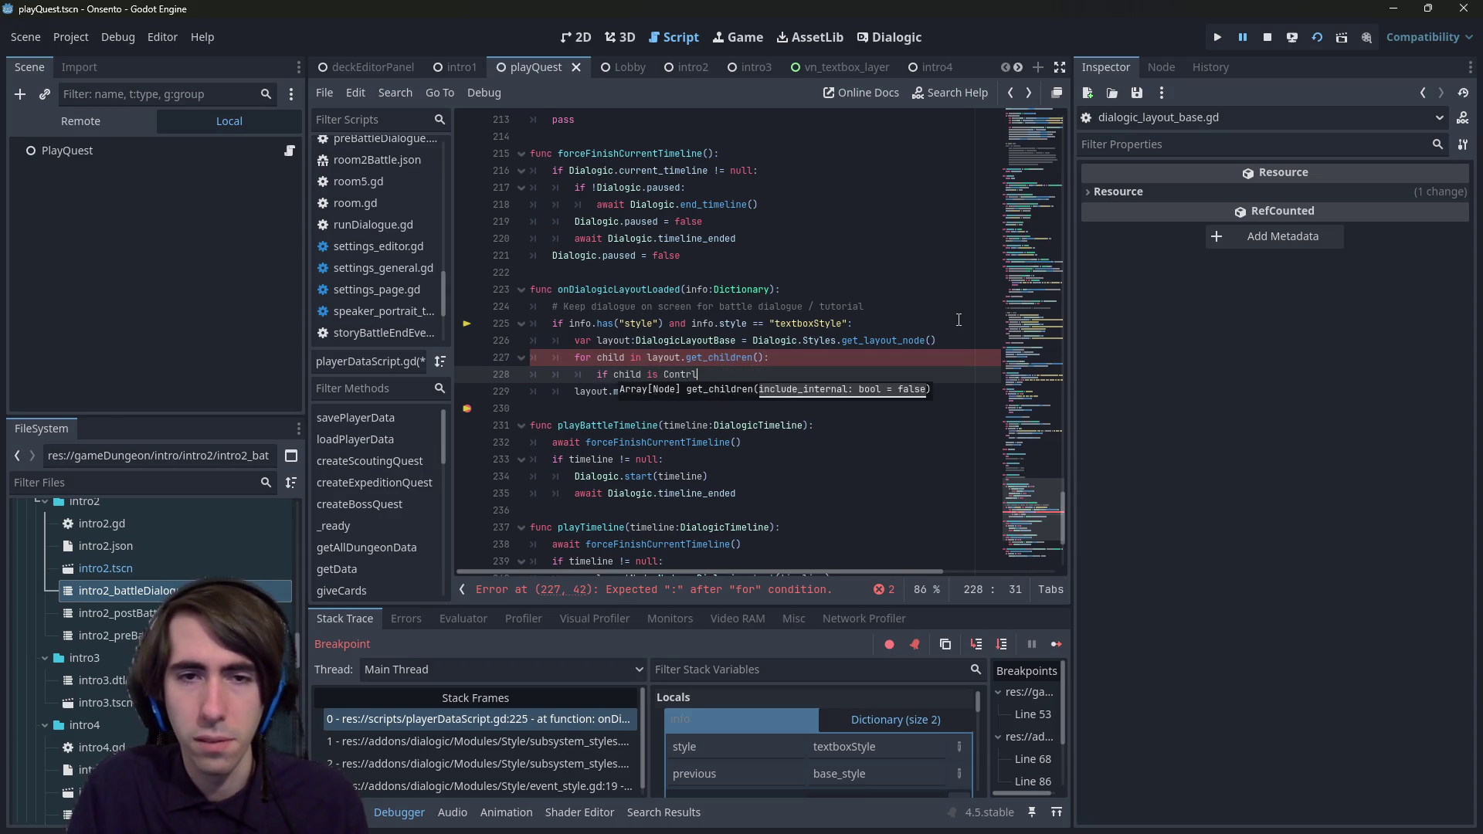
pyautogui.write(':')
pyautogui.press('Down')
pyautogui.press('Home')
pyautogui.press('Tab')
pyautogui.press('Tab')
pyautogui.hotkey('ctrl', 'Delete')
pyautogui.write('child')
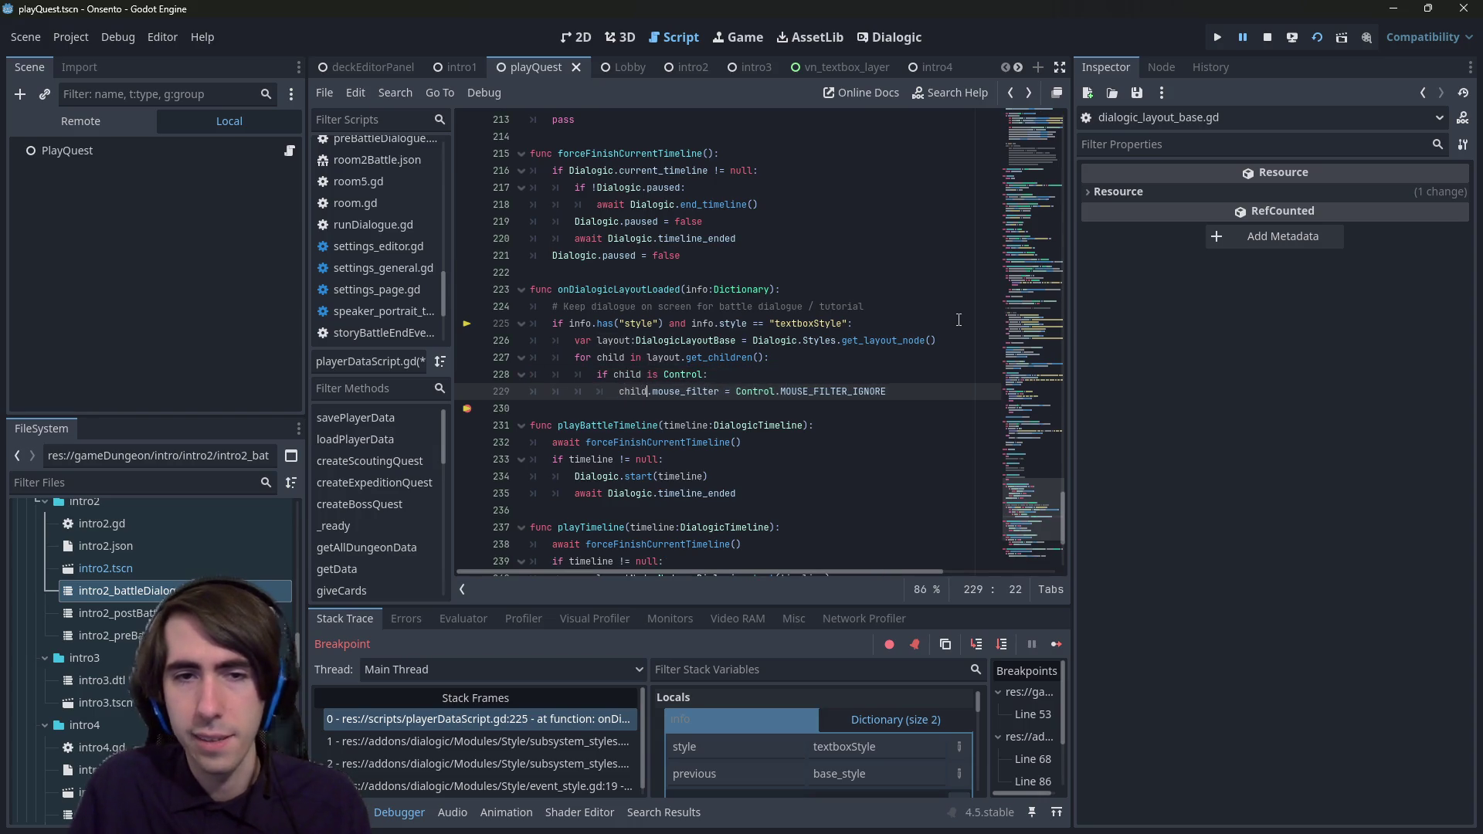
pyautogui.click(466, 426)
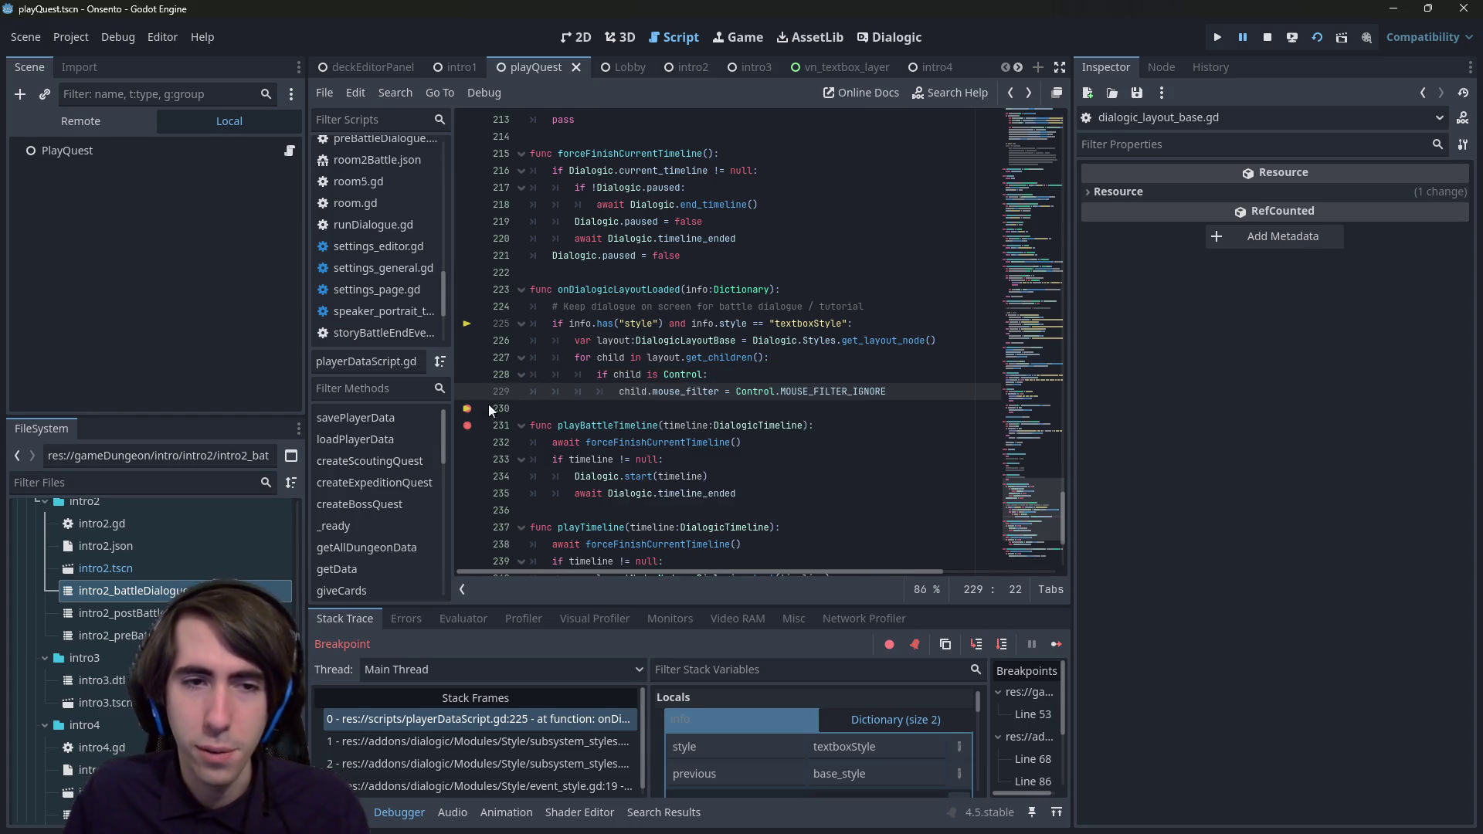
pyautogui.click(671, 340)
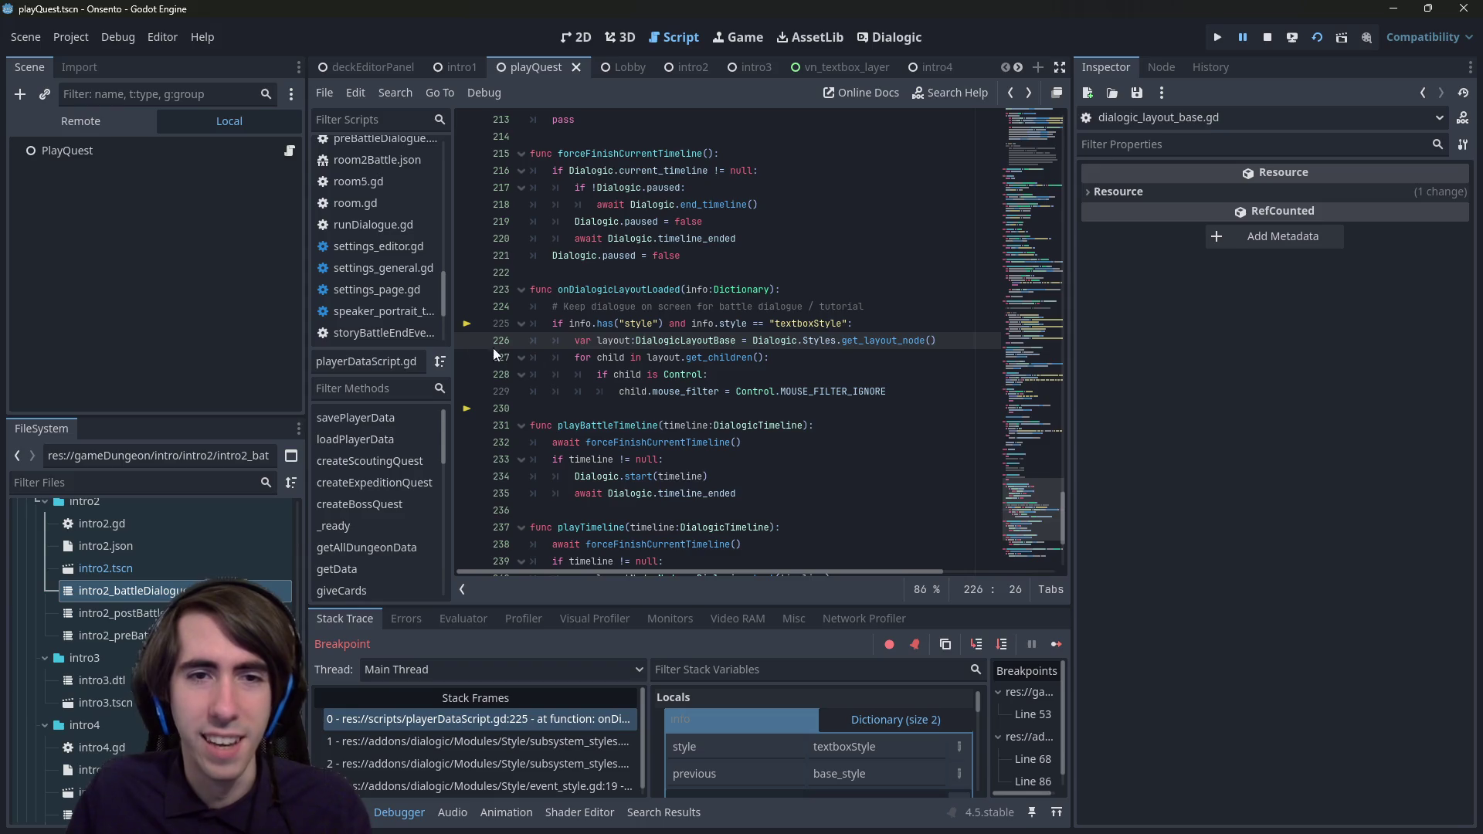
# Stop the game, relaunch it with F5, and remove the breakpoints on lines 86 and 68.
pyautogui.hotkey('shift', 'Up')
pyautogui.hotkey('shift', 'Home')
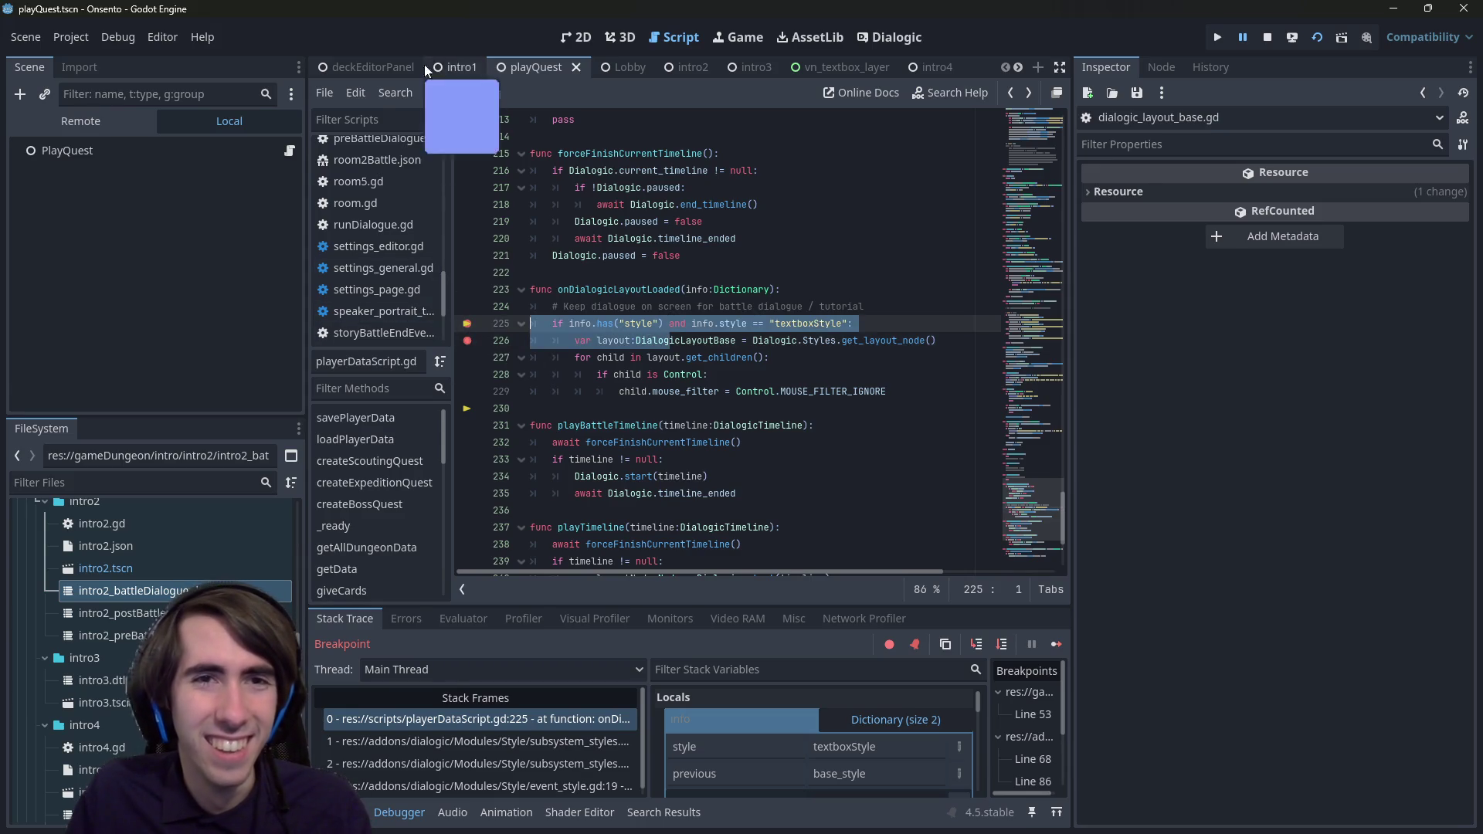
pyautogui.click(1266, 38)
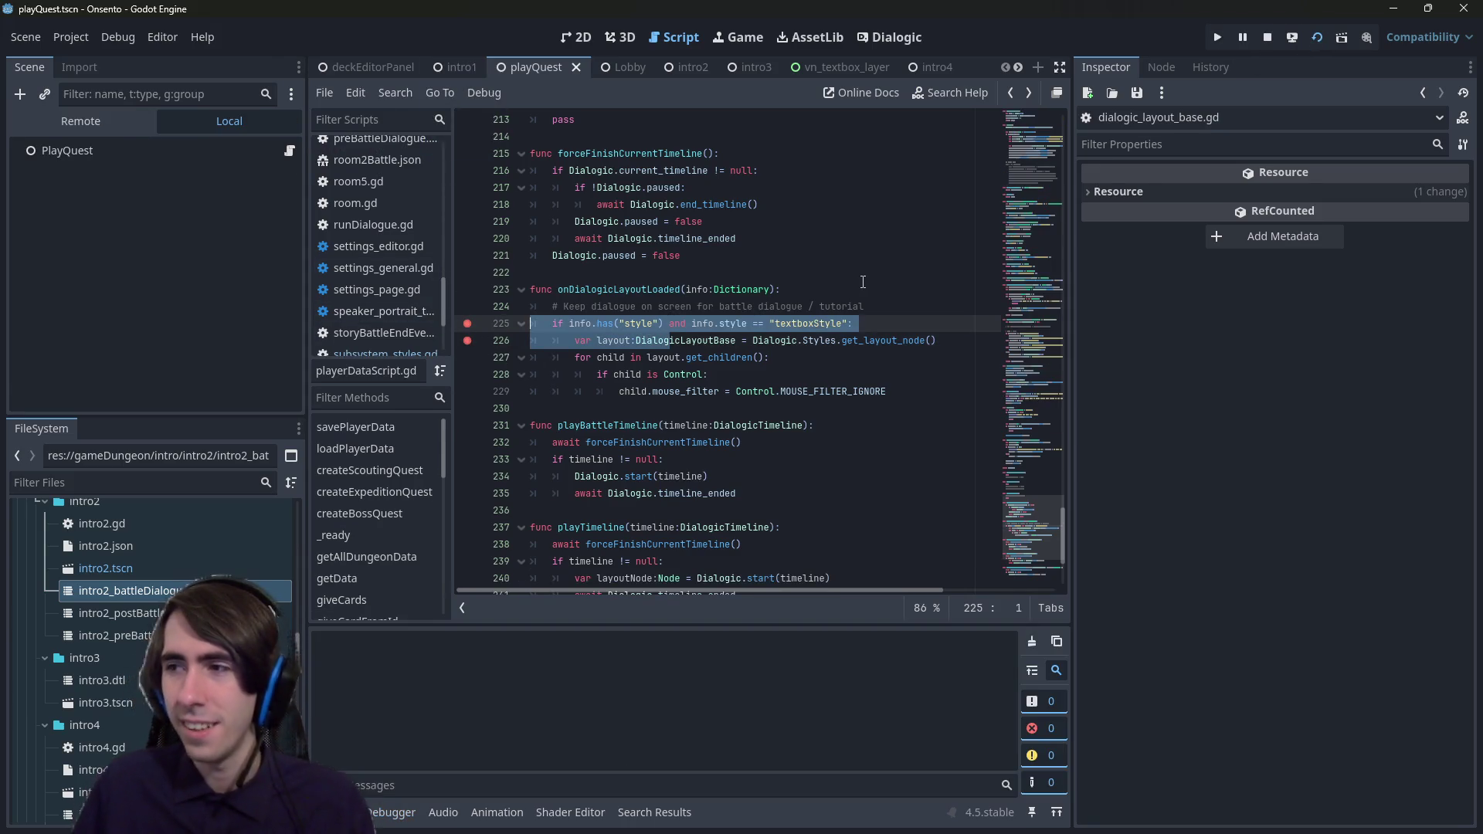
pyautogui.press('F5')
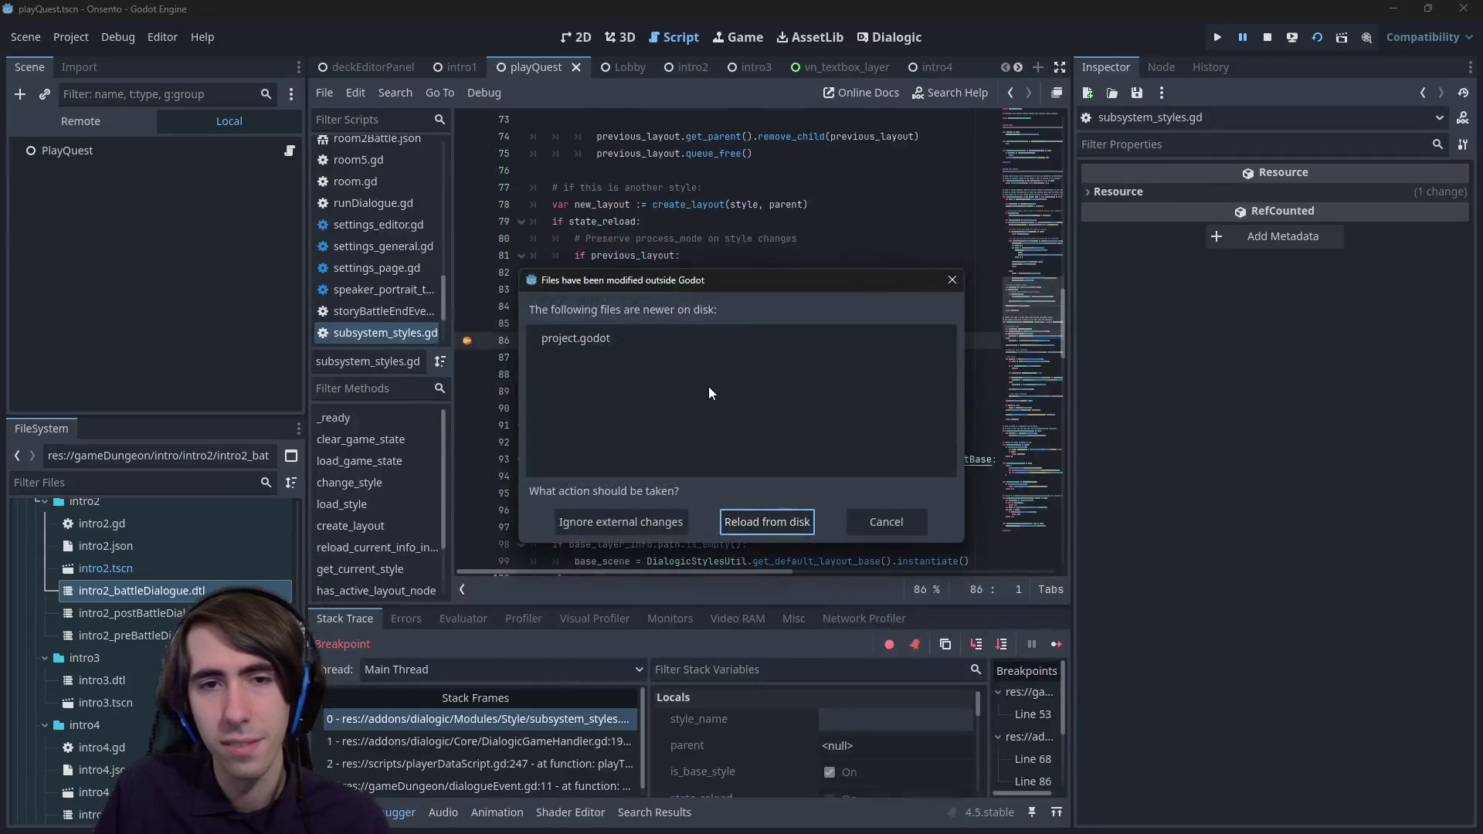
pyautogui.click(954, 281)
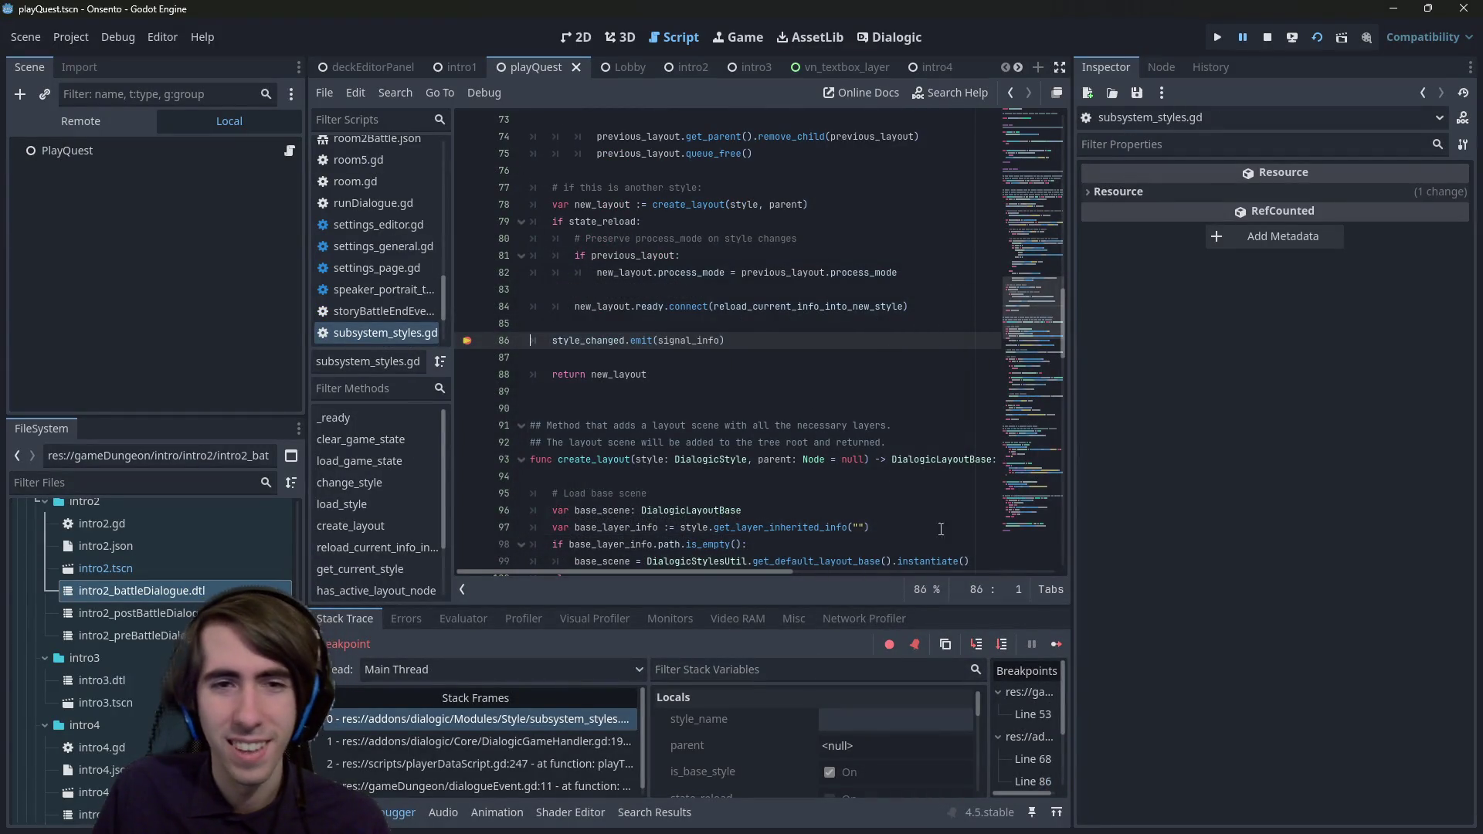
pyautogui.click(468, 341)
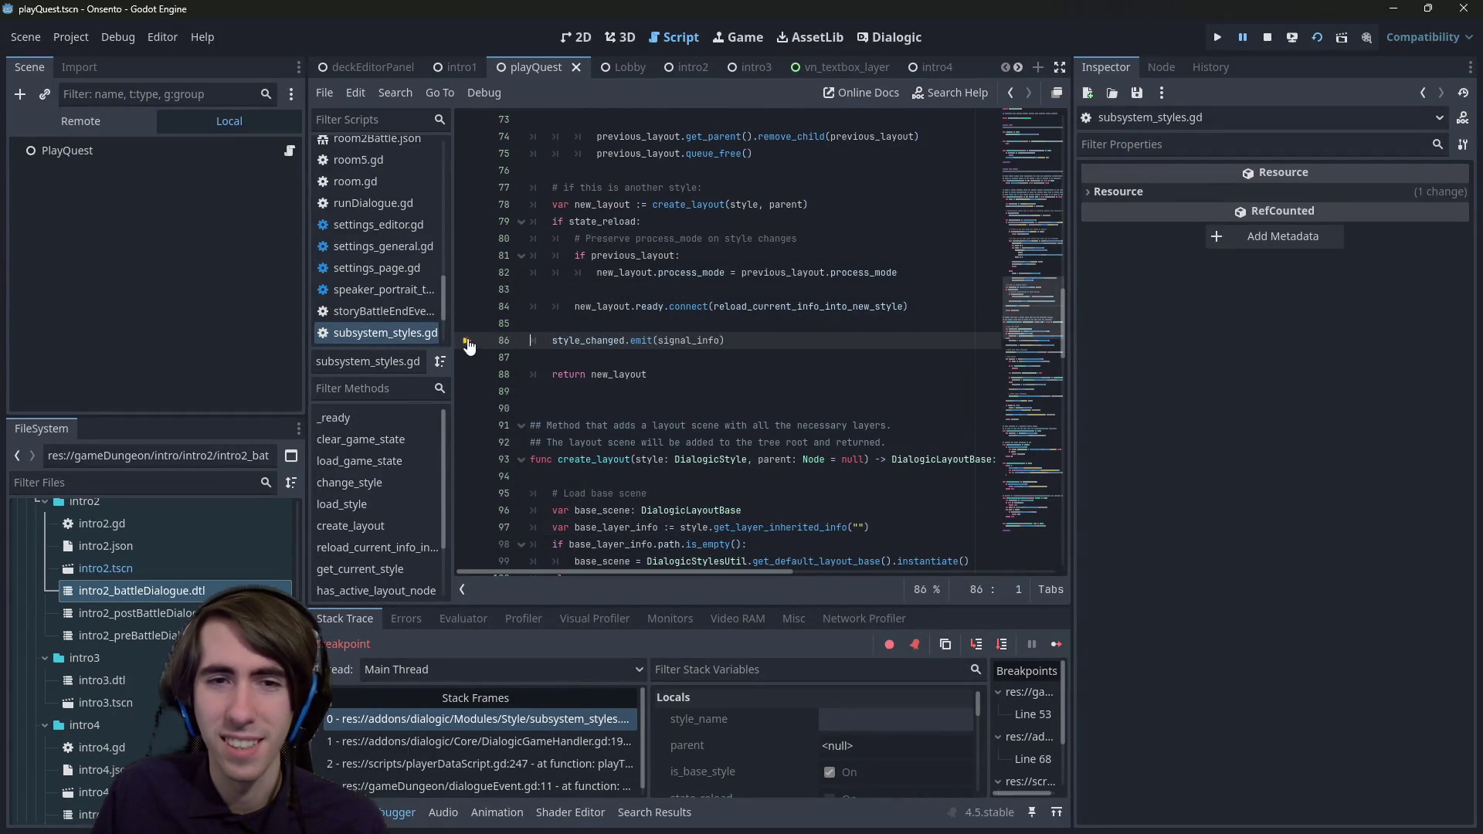
pyautogui.scroll(4, 998, 484)
pyautogui.click(467, 247)
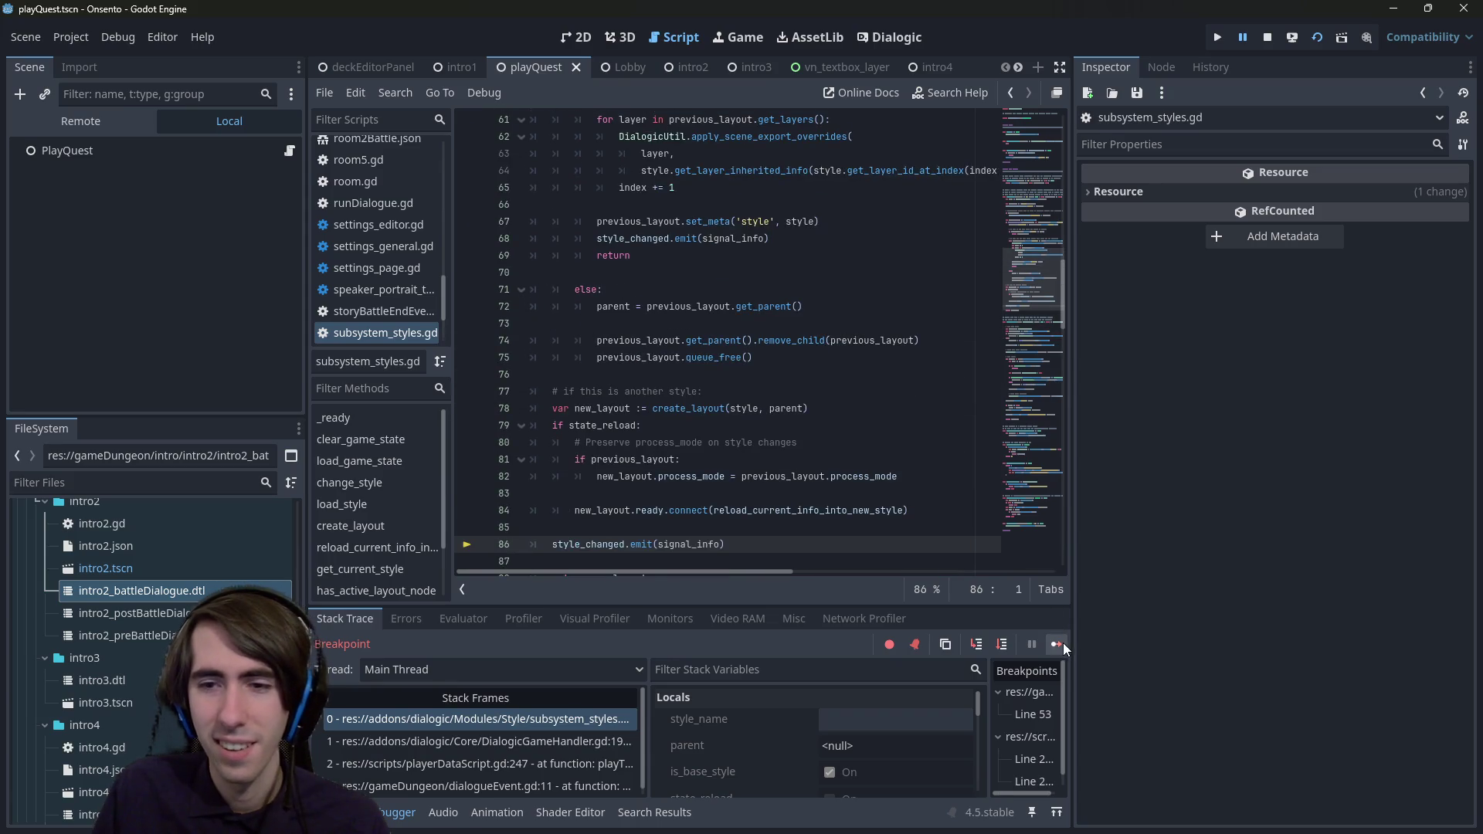
# Continue past the breakpoints, step through the new loop, and click through the opening dialogue.
pyautogui.click(1056, 643)
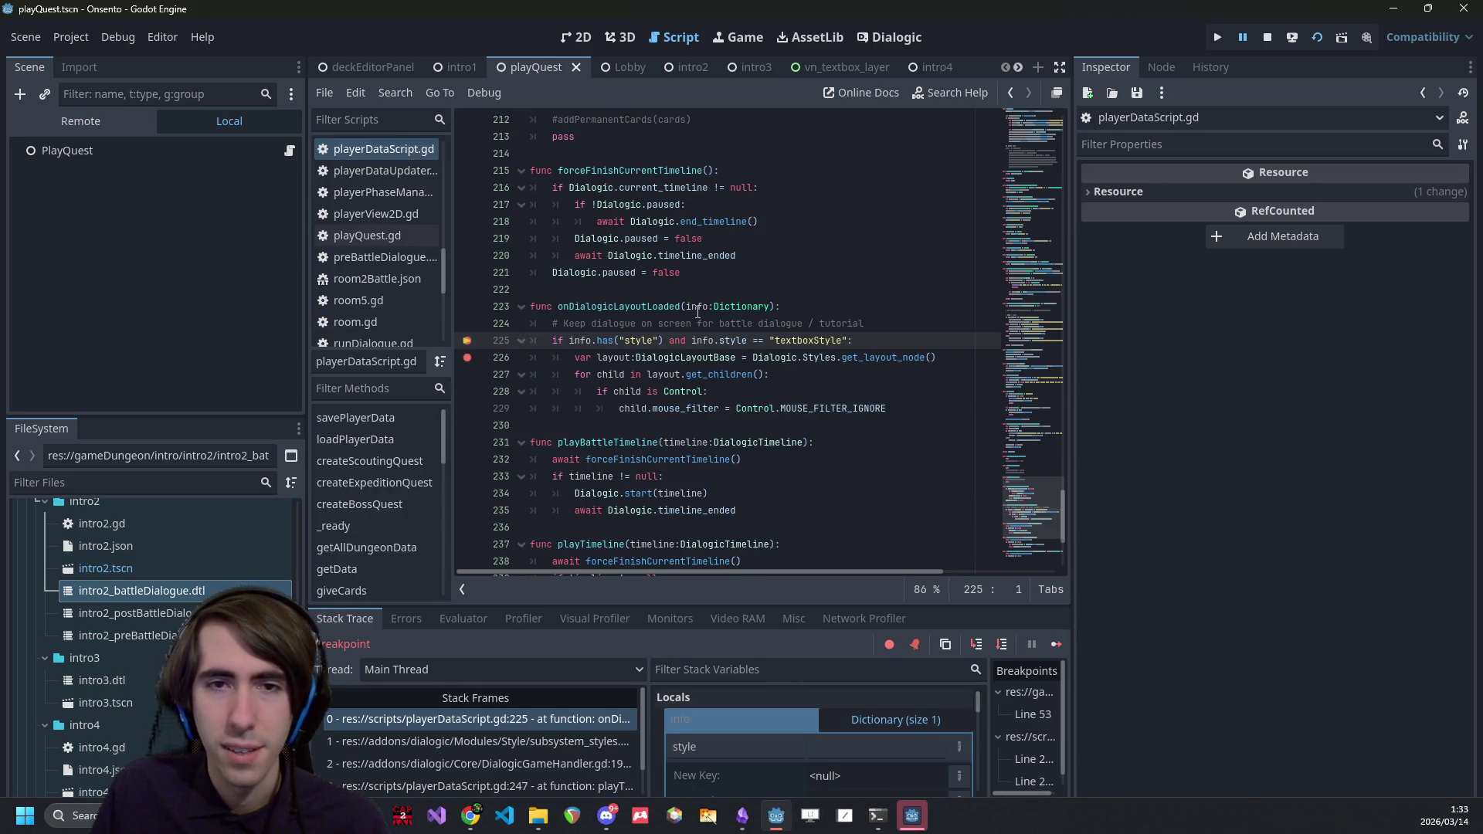
pyautogui.click(468, 340)
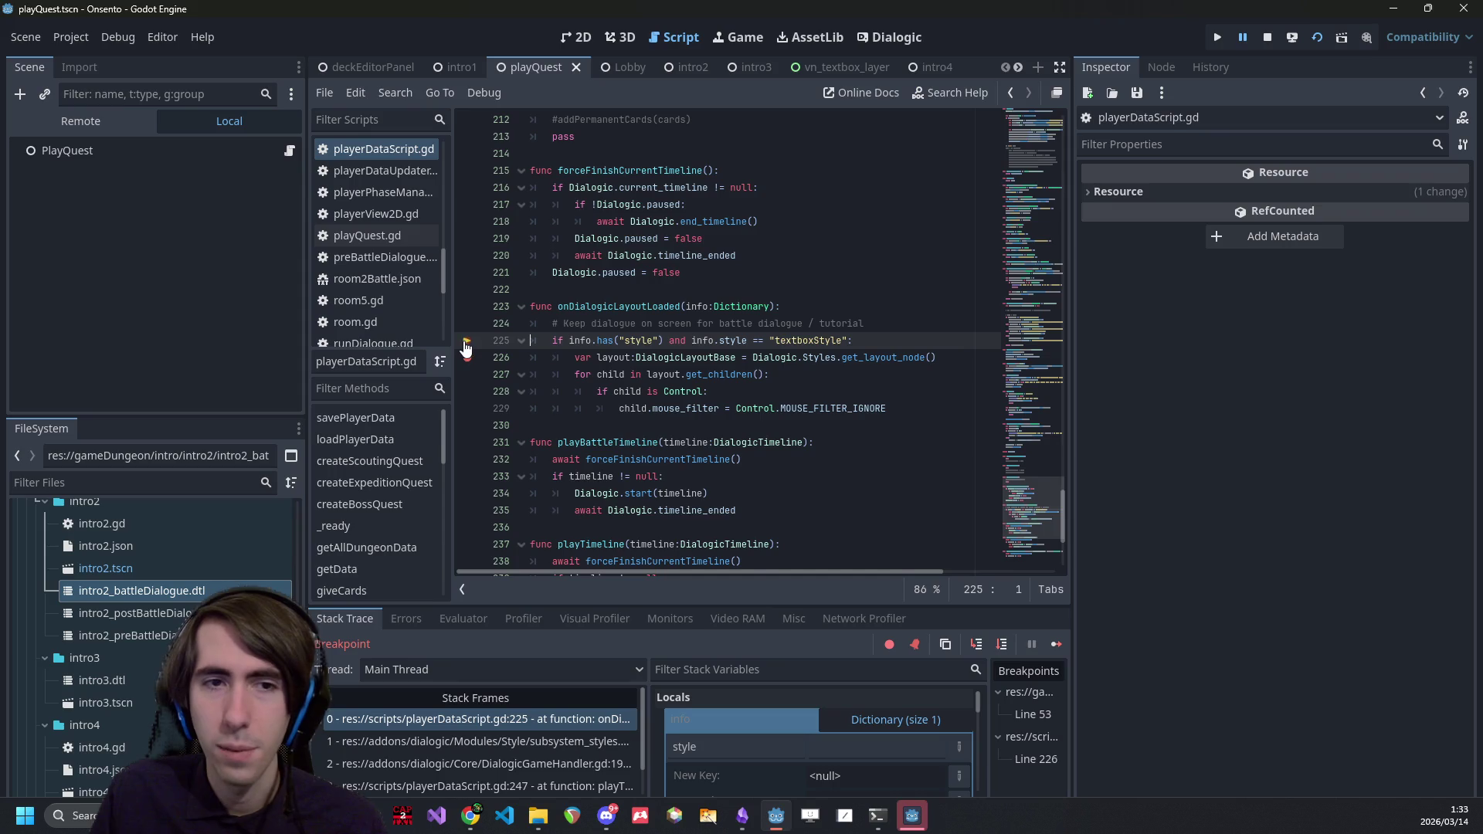
pyautogui.click(1055, 641)
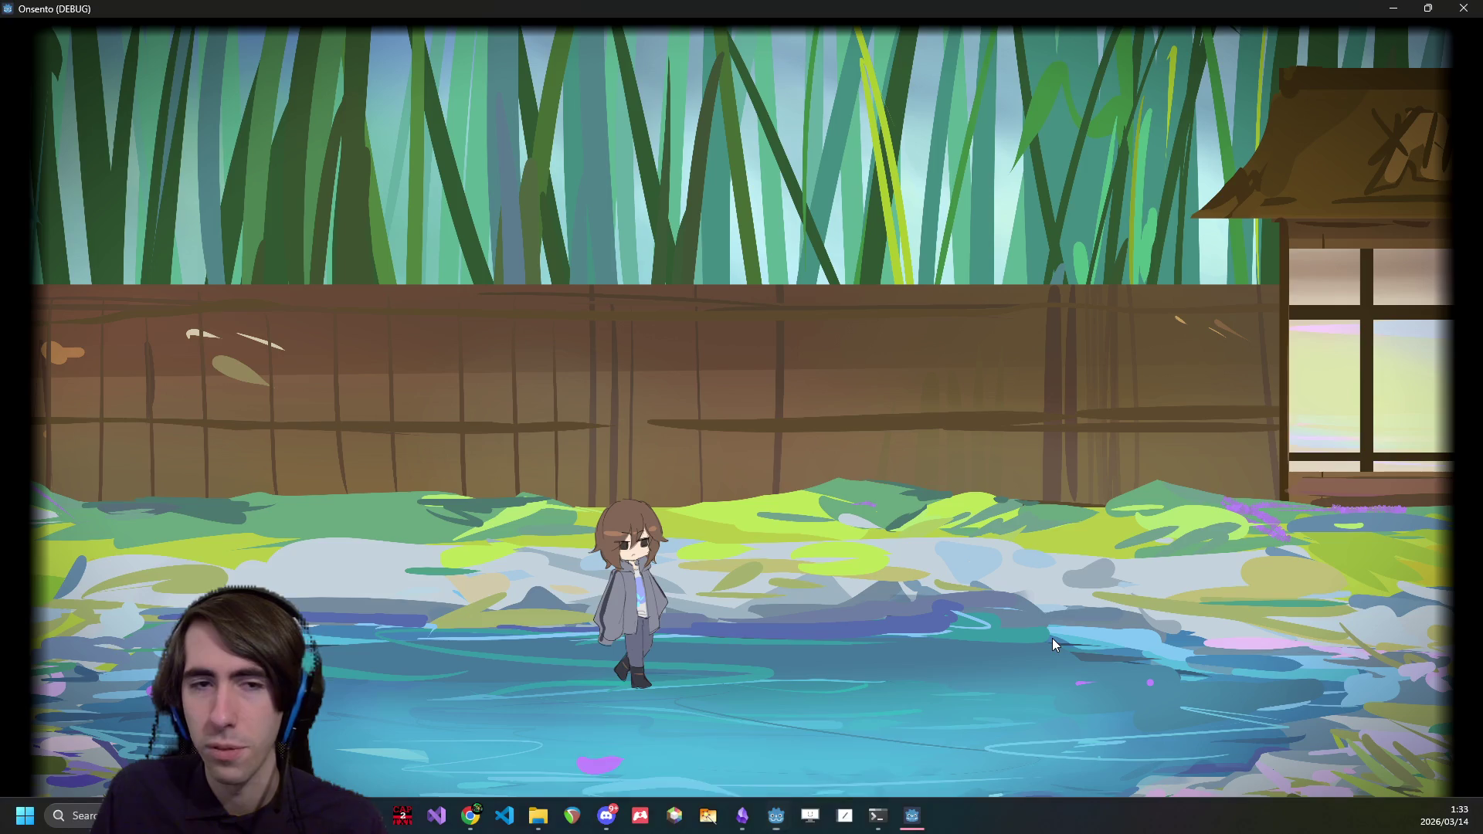
pyautogui.click(663, 186)
pyautogui.click(596, 247)
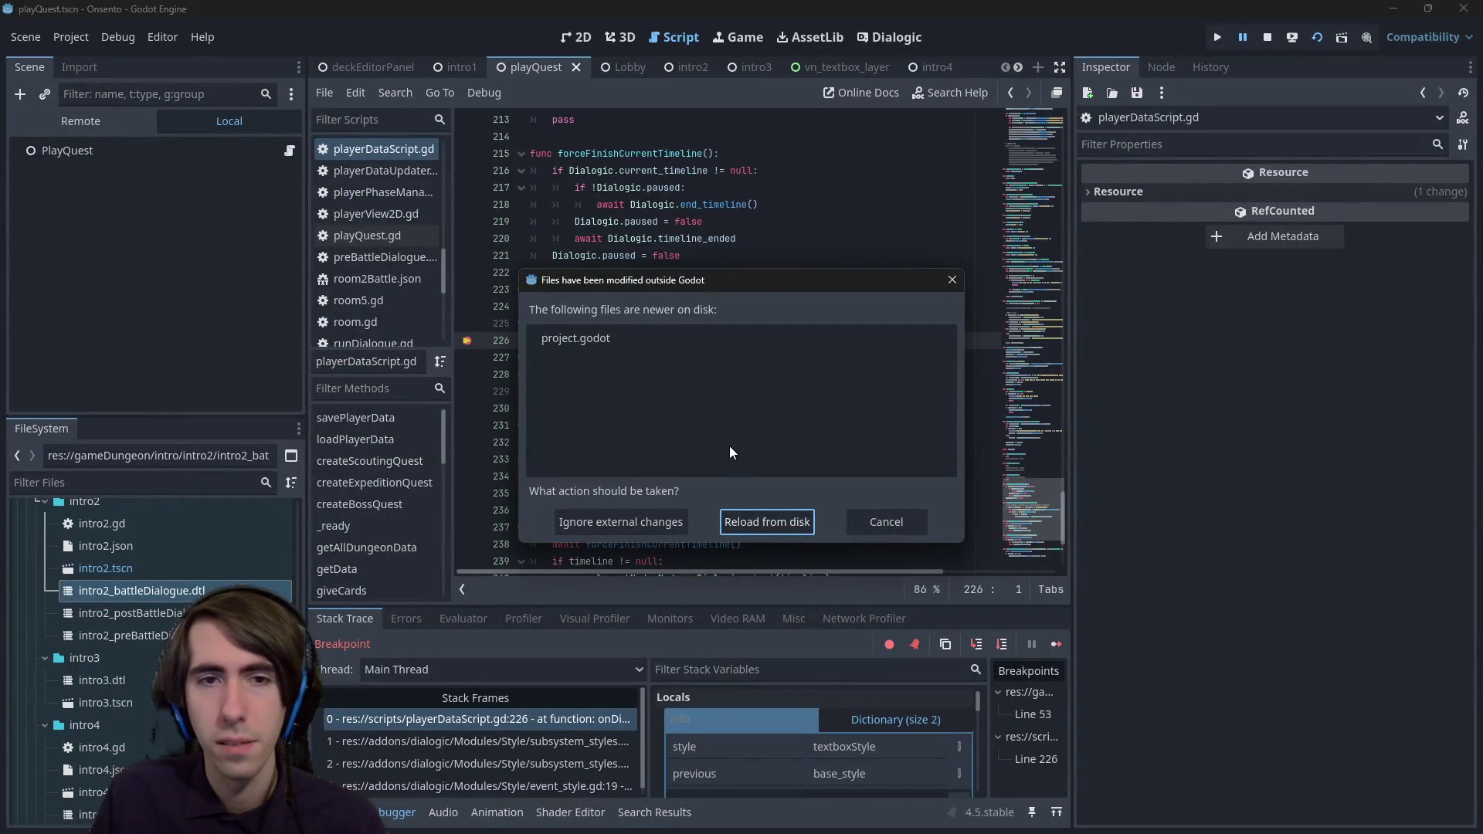
pyautogui.click(955, 279)
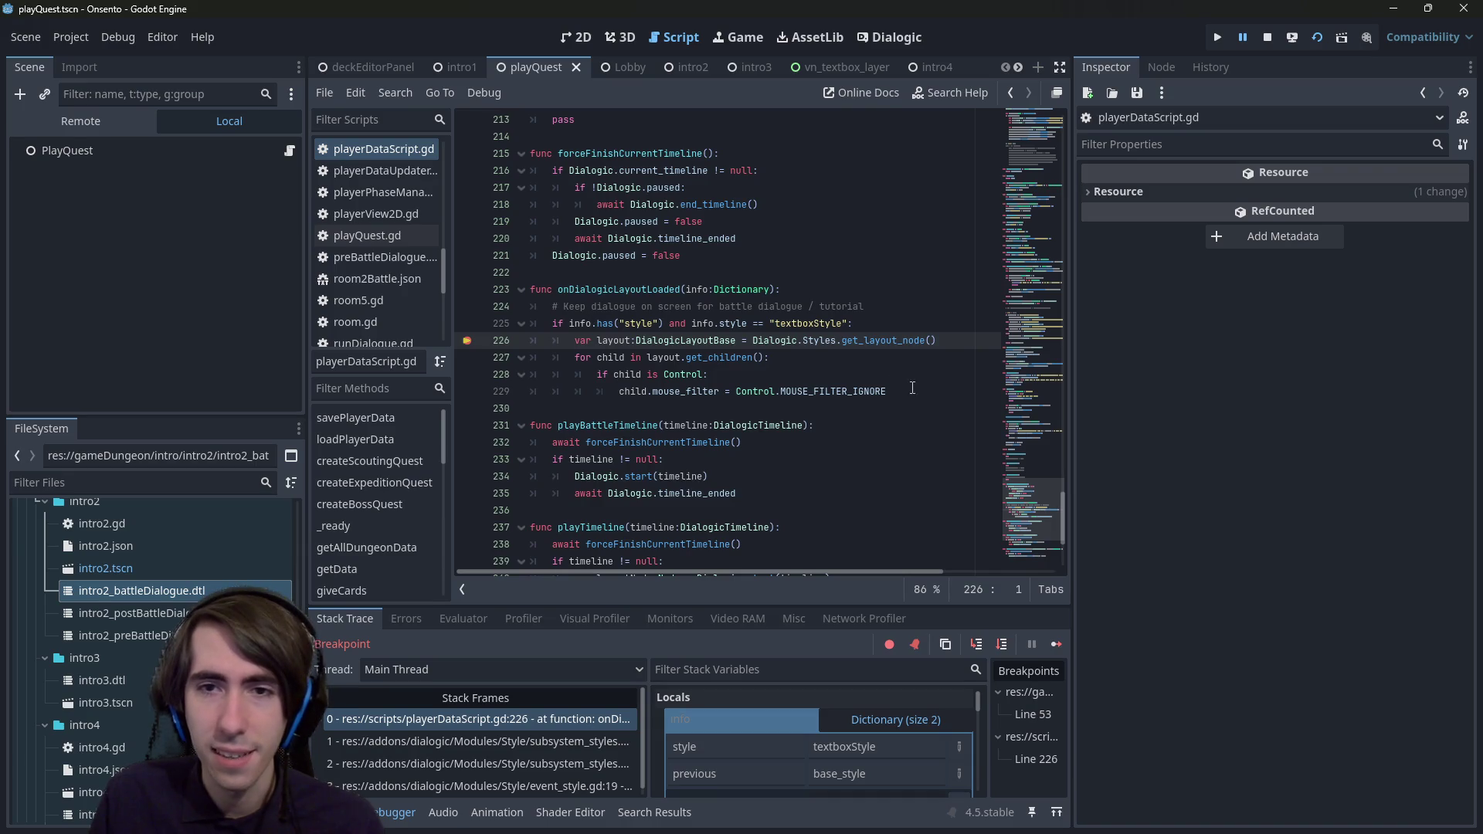
pyautogui.click(995, 638)
pyautogui.click(994, 638)
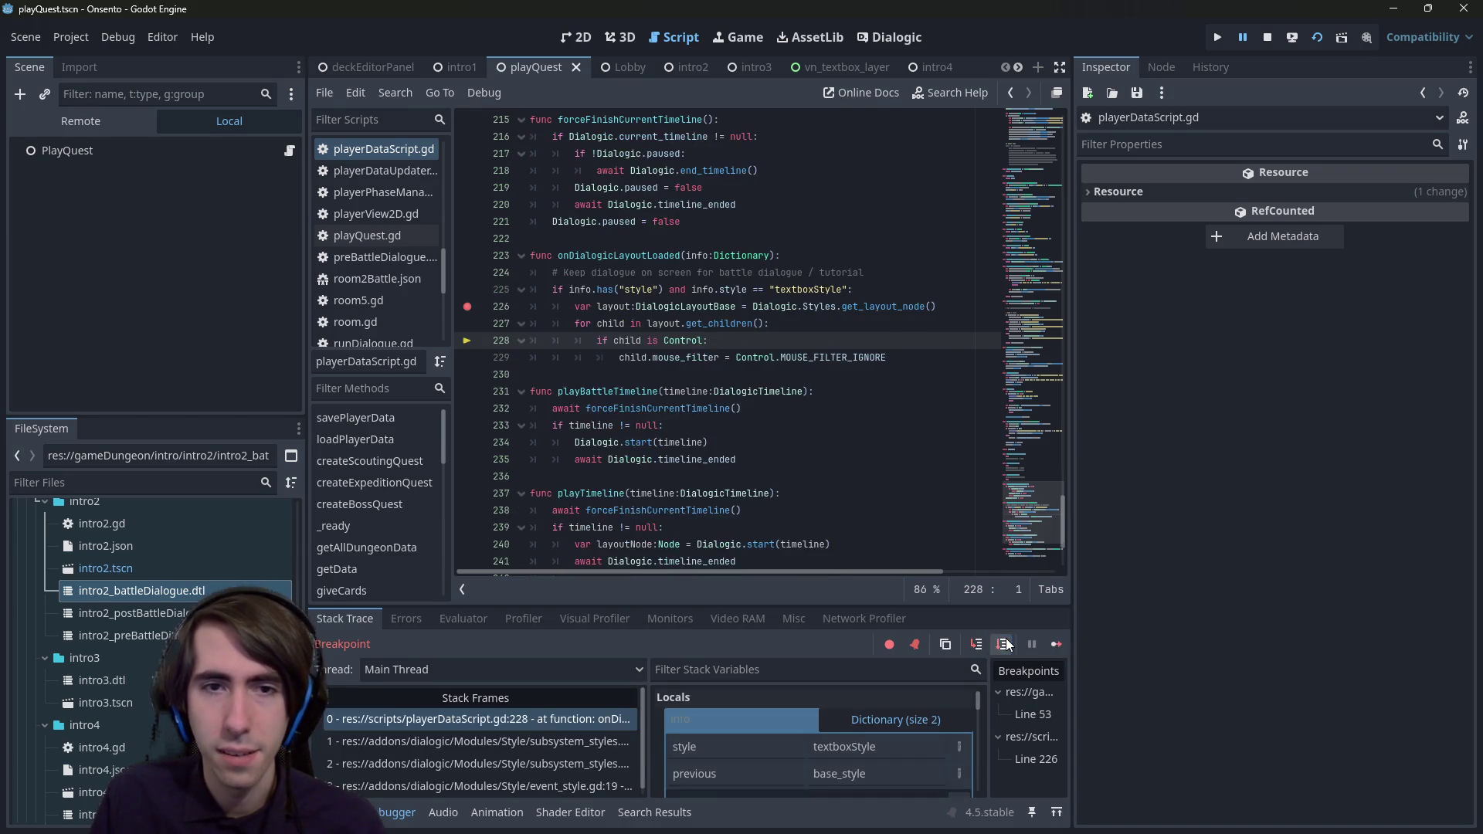
pyautogui.click(1055, 645)
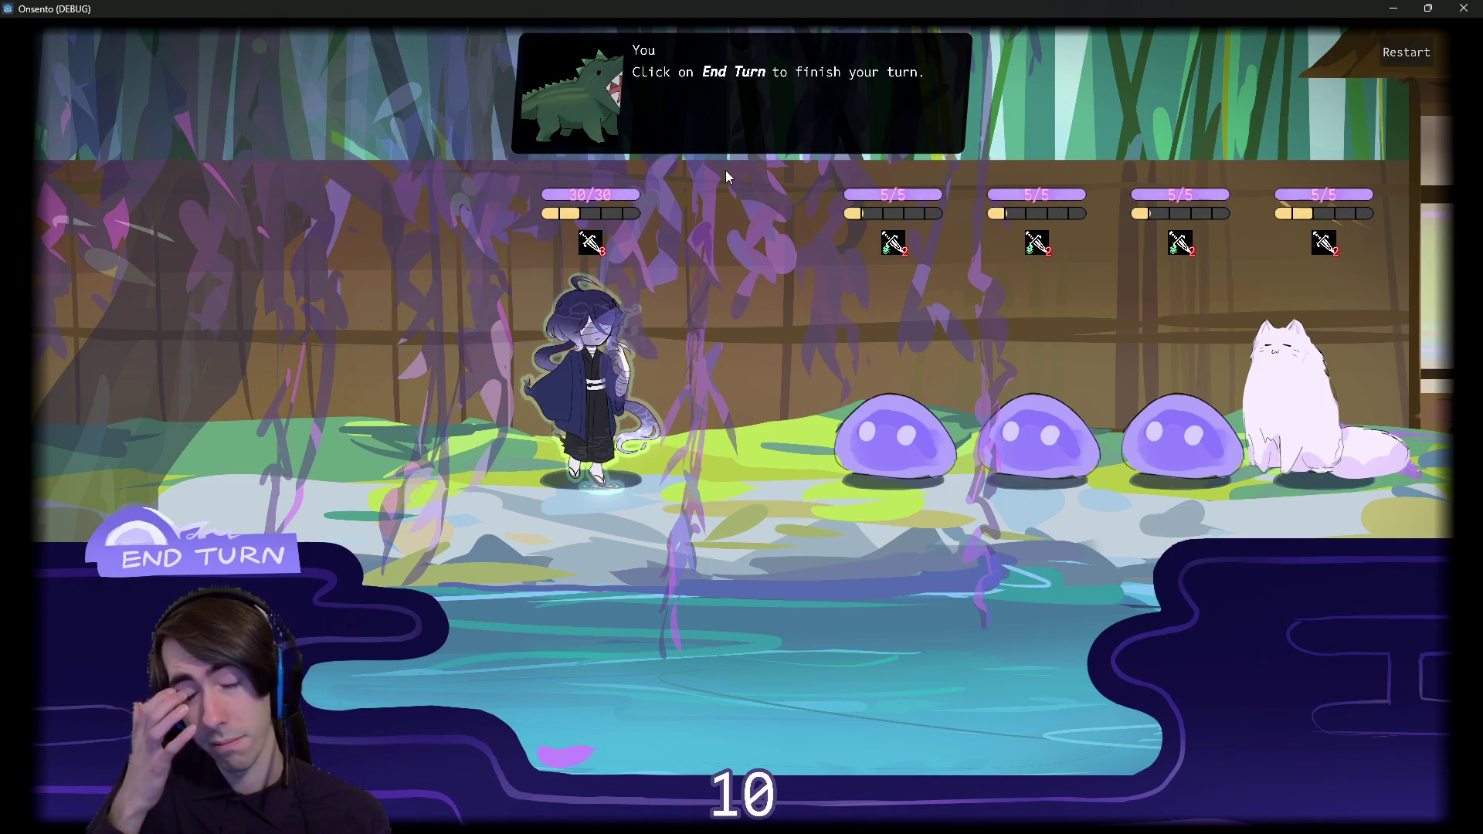
pyautogui.click(1393, 8)
pyautogui.click(952, 280)
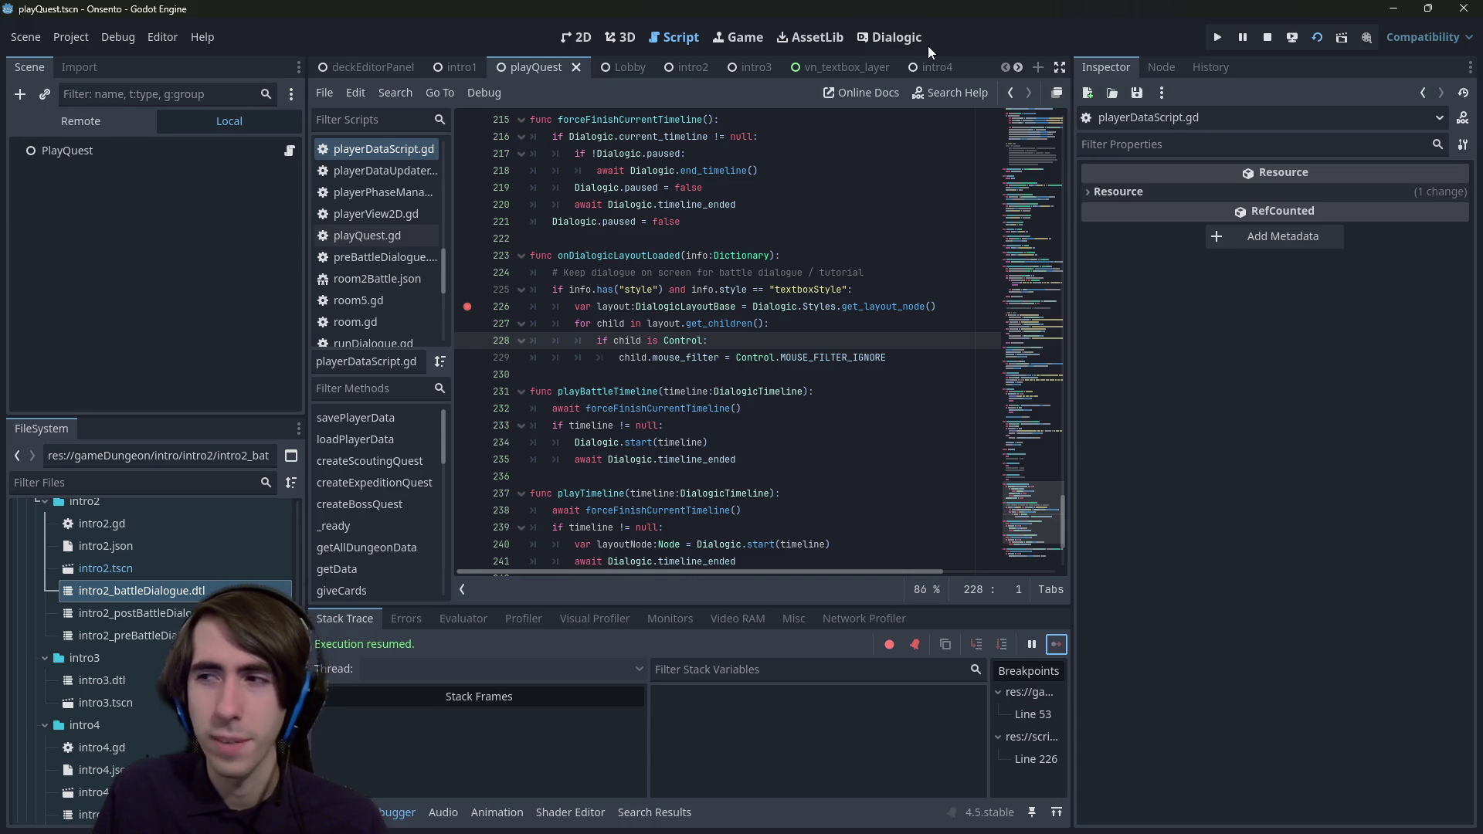
# Open the DialogicNode_DialogText script from the textbox_with_speaker_portrait scene and search for 'input'.
pyautogui.scroll(-1, 898, 71)
pyautogui.scroll(-5, 896, 71)
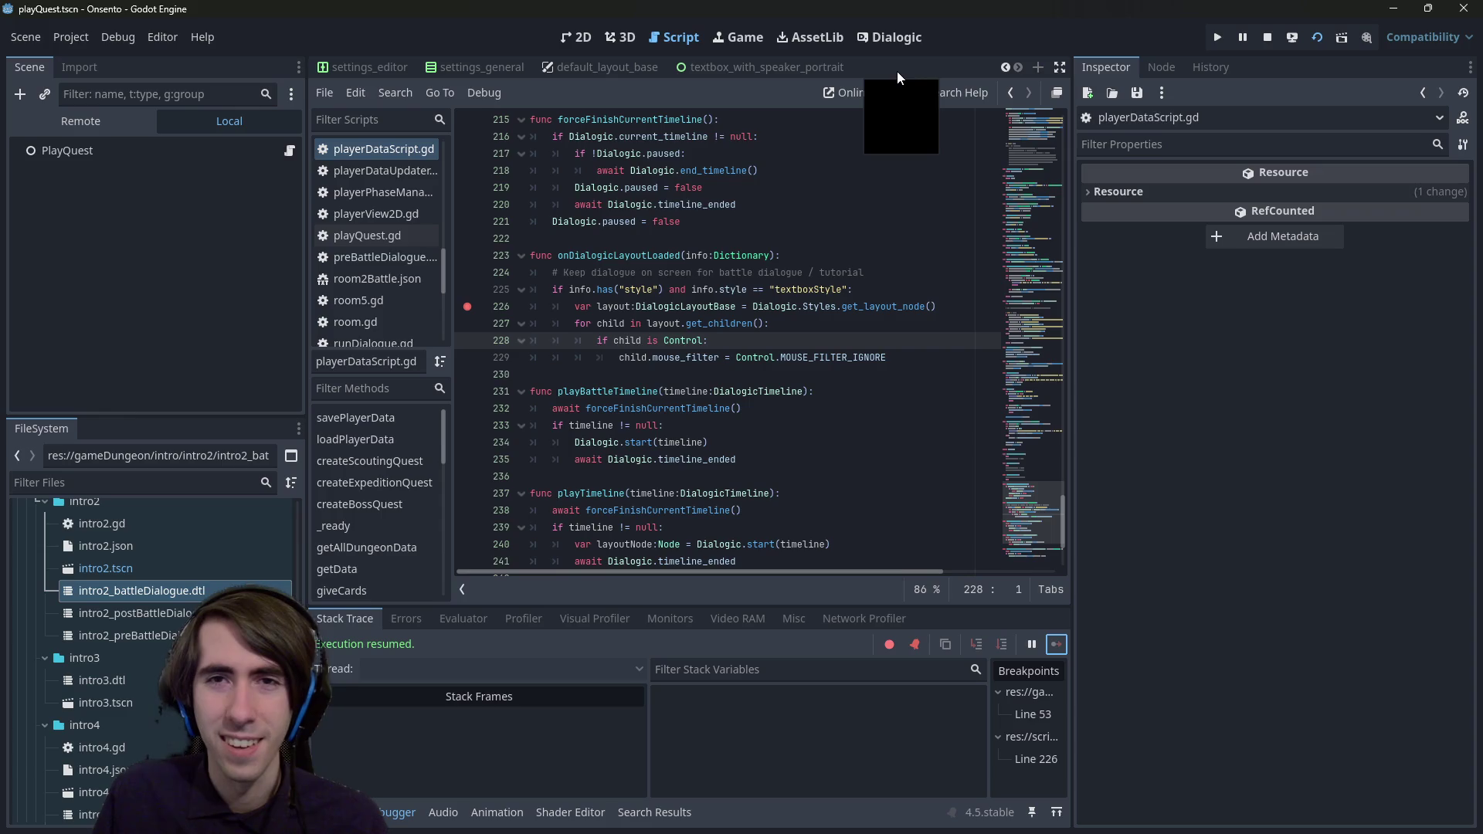
pyautogui.click(750, 68)
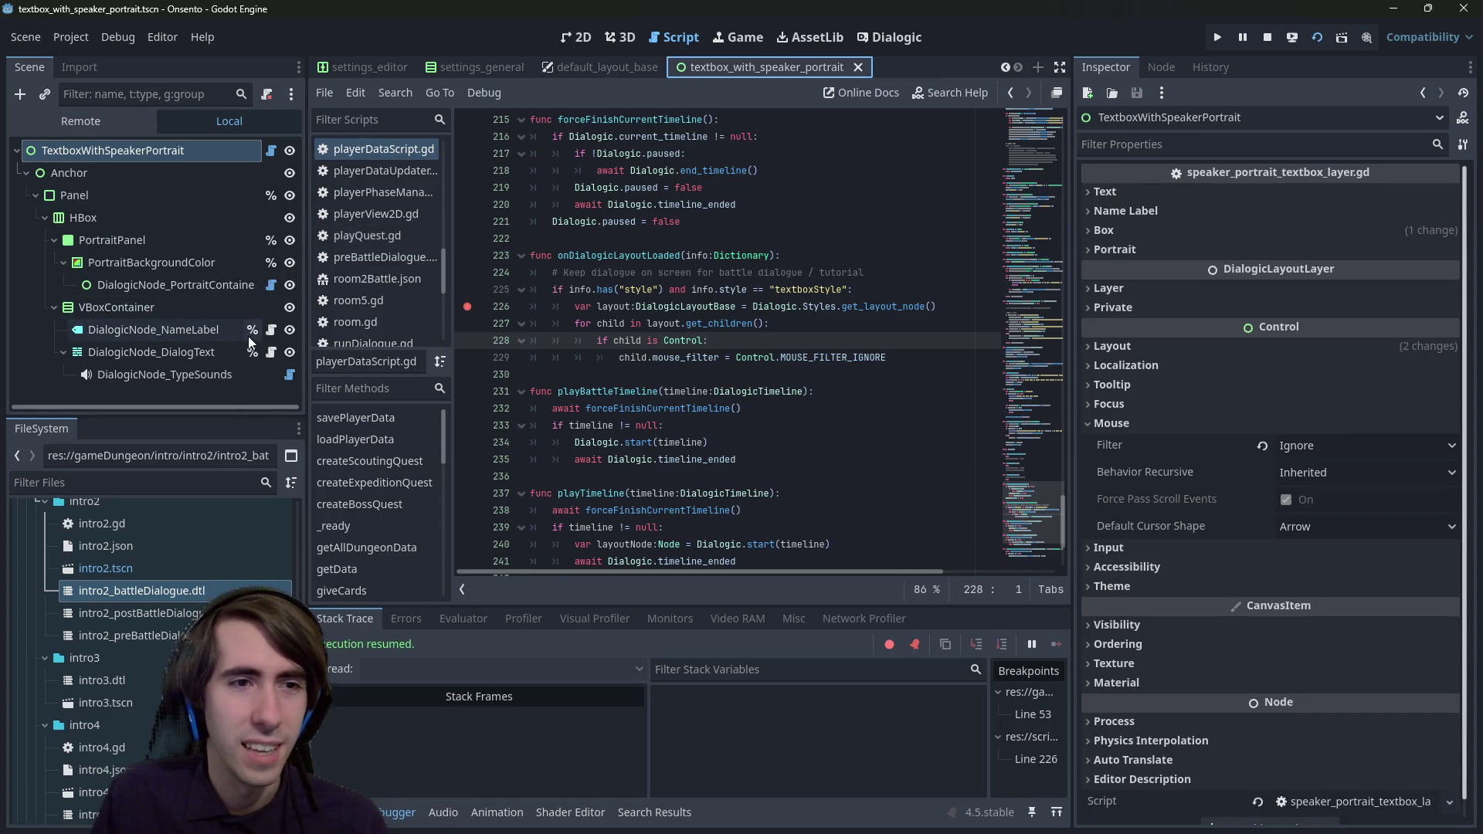
pyautogui.click(270, 354)
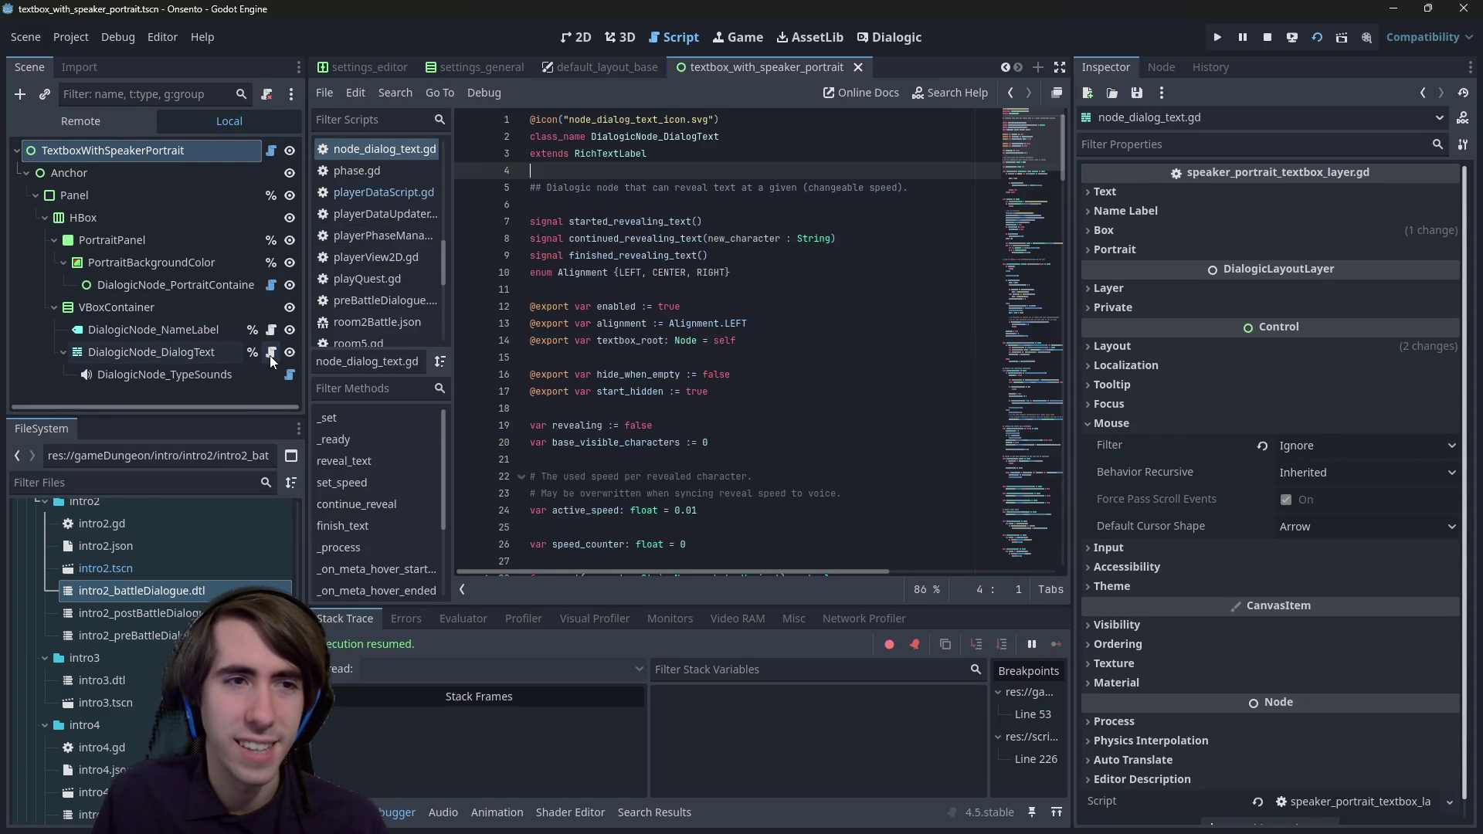
pyautogui.click(700, 323)
pyautogui.hotkey('ctrl', 'f')
pyautogui.write('input')
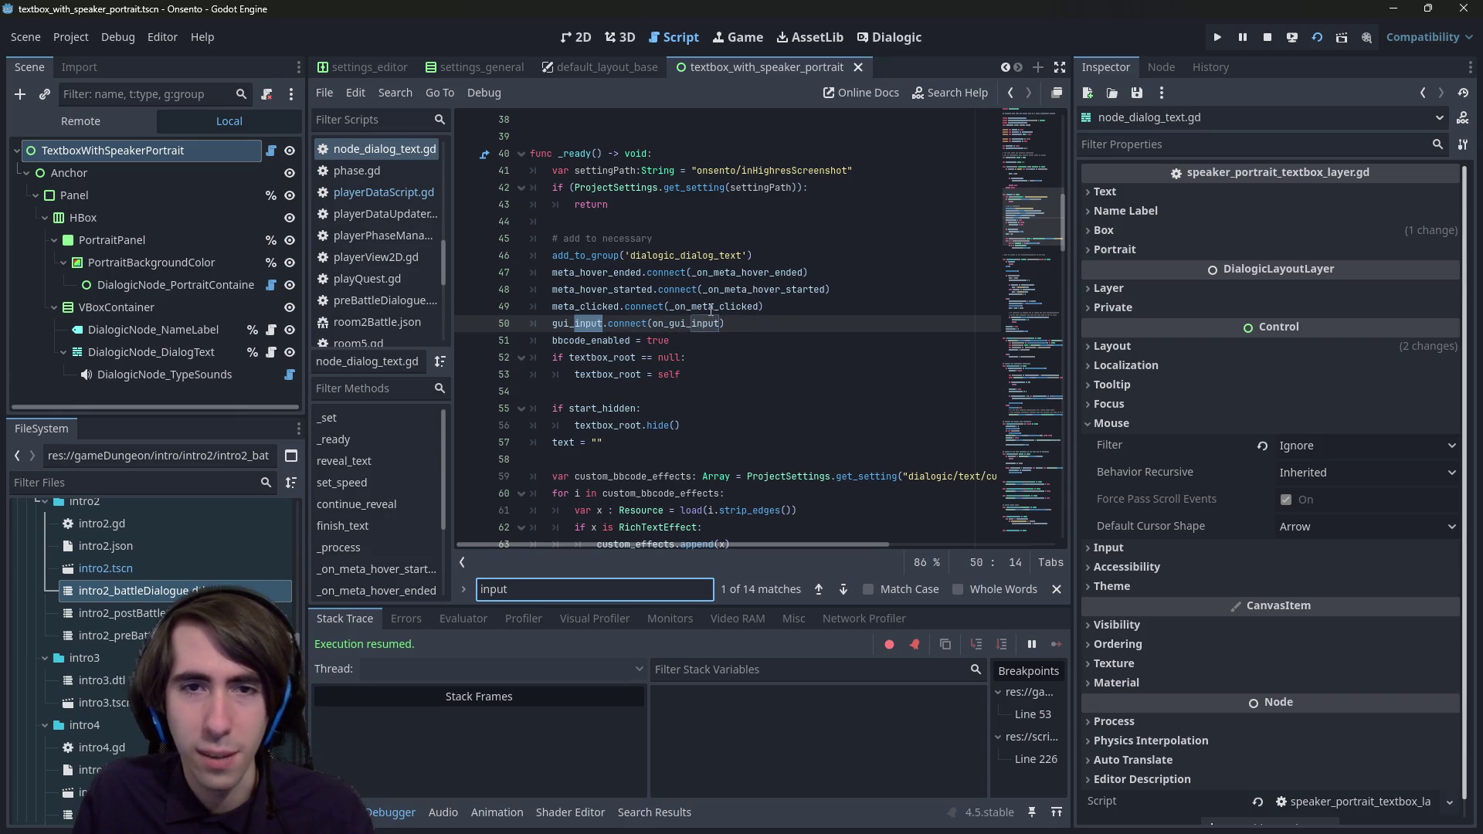
# Follow the gui_input connection to on_gui_input, then jump to handle_node_gui_input's definition.
pyautogui.click(711, 307)
pyautogui.keyDown('ctrl'); pyautogui.click(707, 322); pyautogui.keyUp('ctrl')
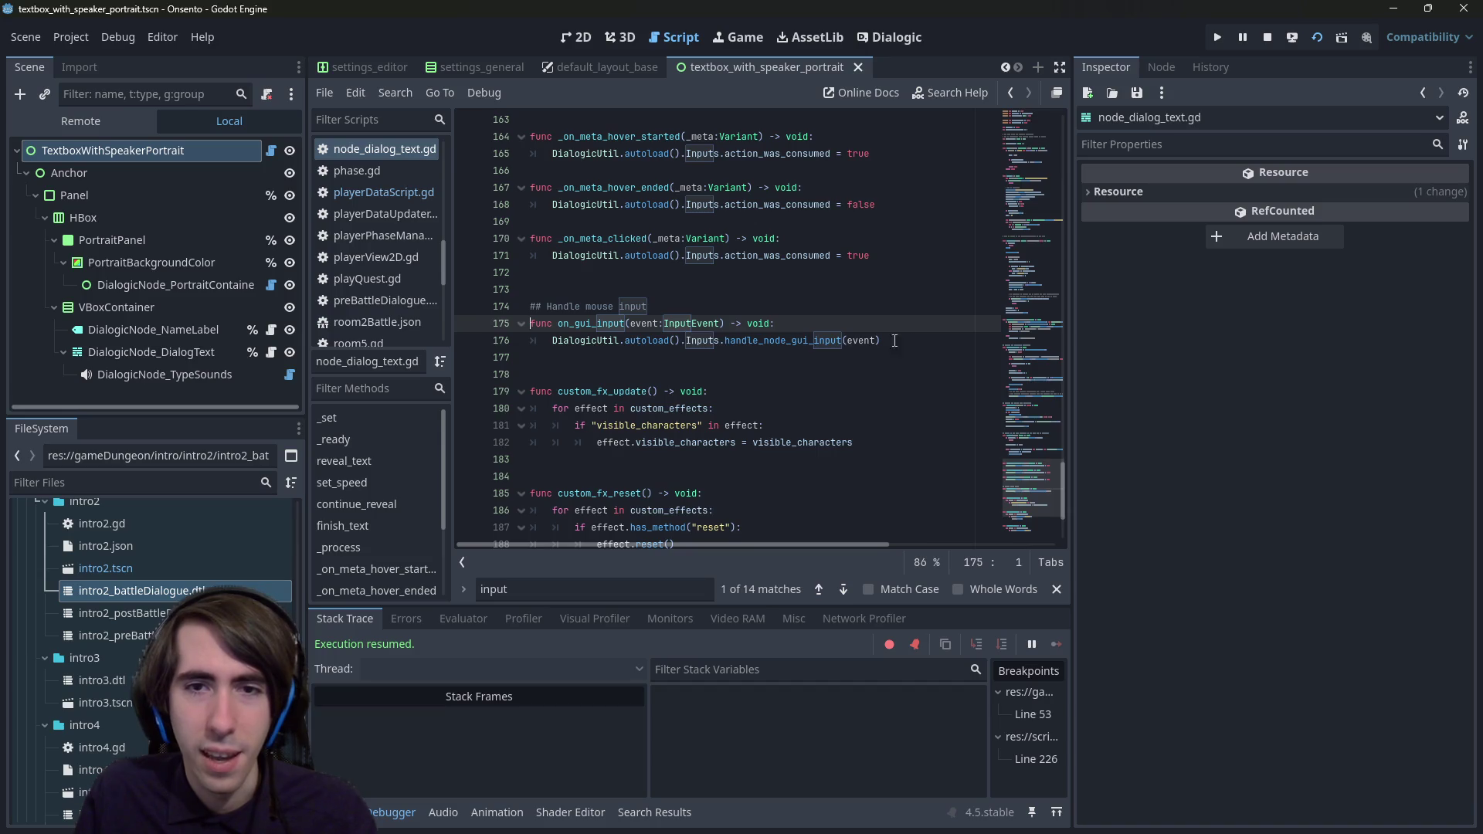
pyautogui.moveTo(884, 341); pyautogui.dragTo(472, 329)
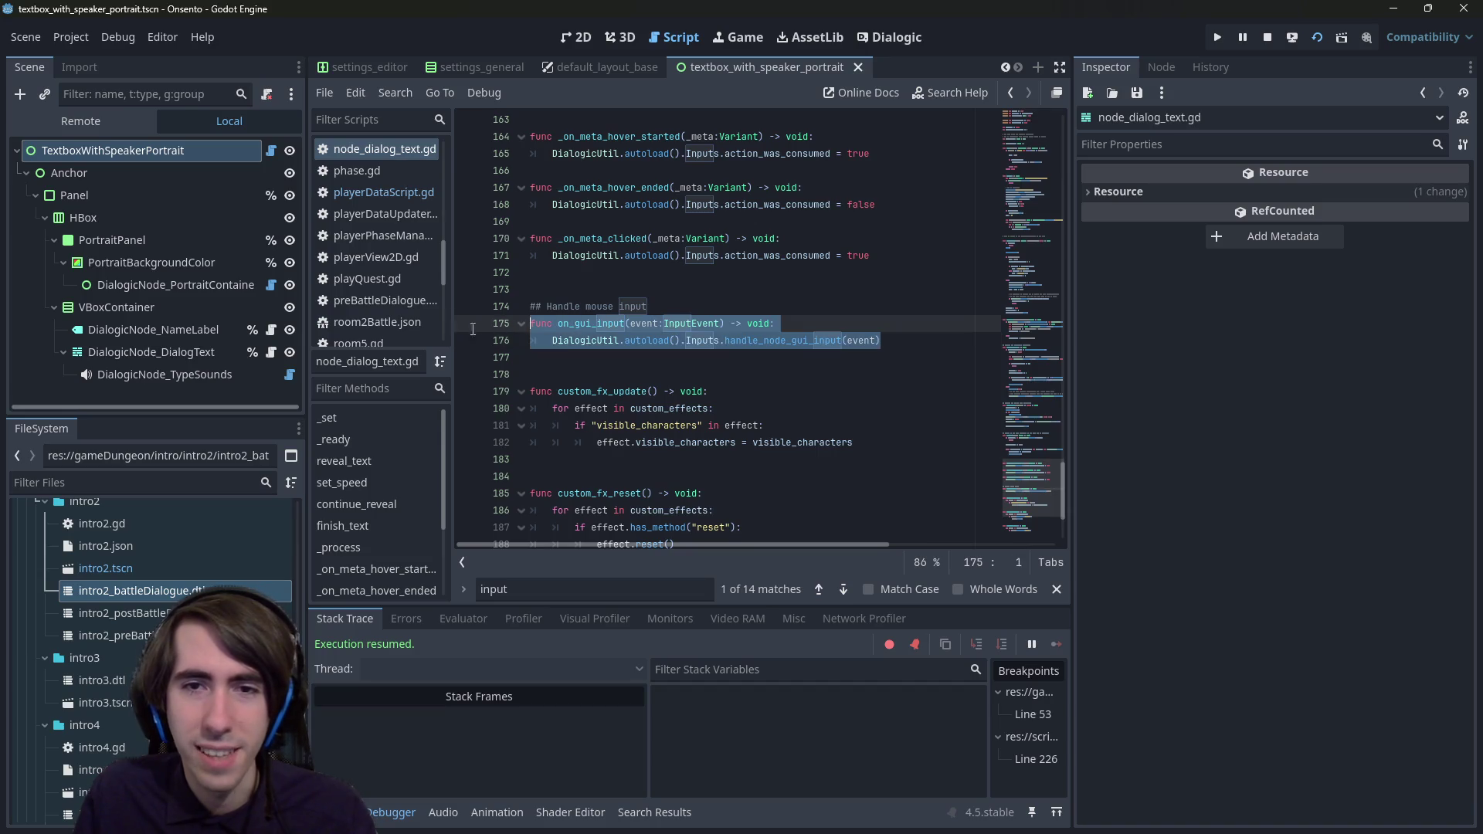
pyautogui.keyDown('ctrl'); pyautogui.click(804, 353); pyautogui.keyUp('ctrl')
pyautogui.scroll(2, 802, 347)
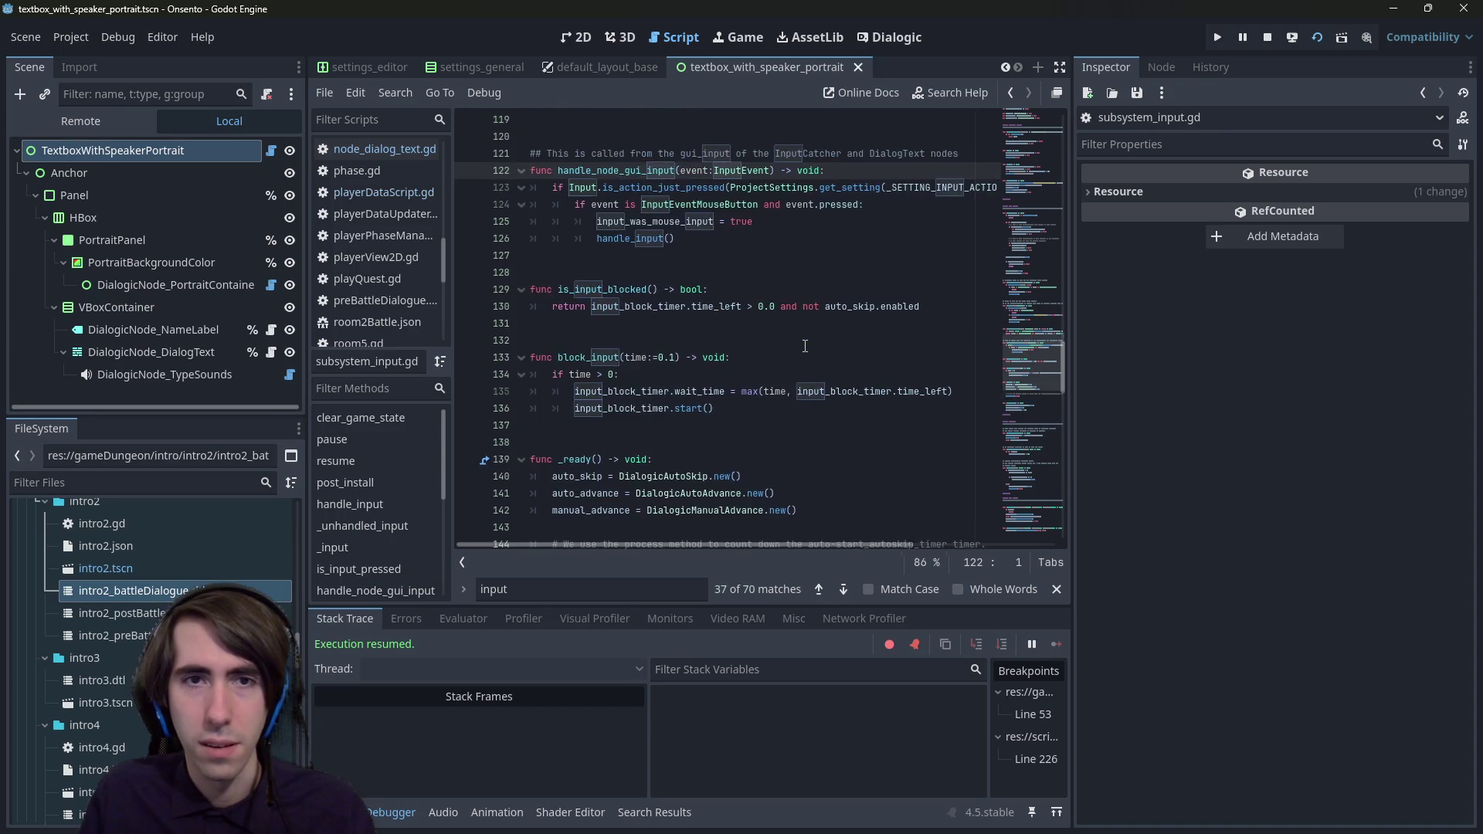
# Read the comment about gui_input callers in handle_node_gui_input.
pyautogui.moveTo(691, 290); pyautogui.dragTo(997, 295)
pyautogui.moveTo(677, 392)
pyautogui.mouseDown()
pyautogui.moveTo(541, 325)
pyautogui.moveTo(441, 323)
pyautogui.moveTo(459, 303)
pyautogui.mouseUp()
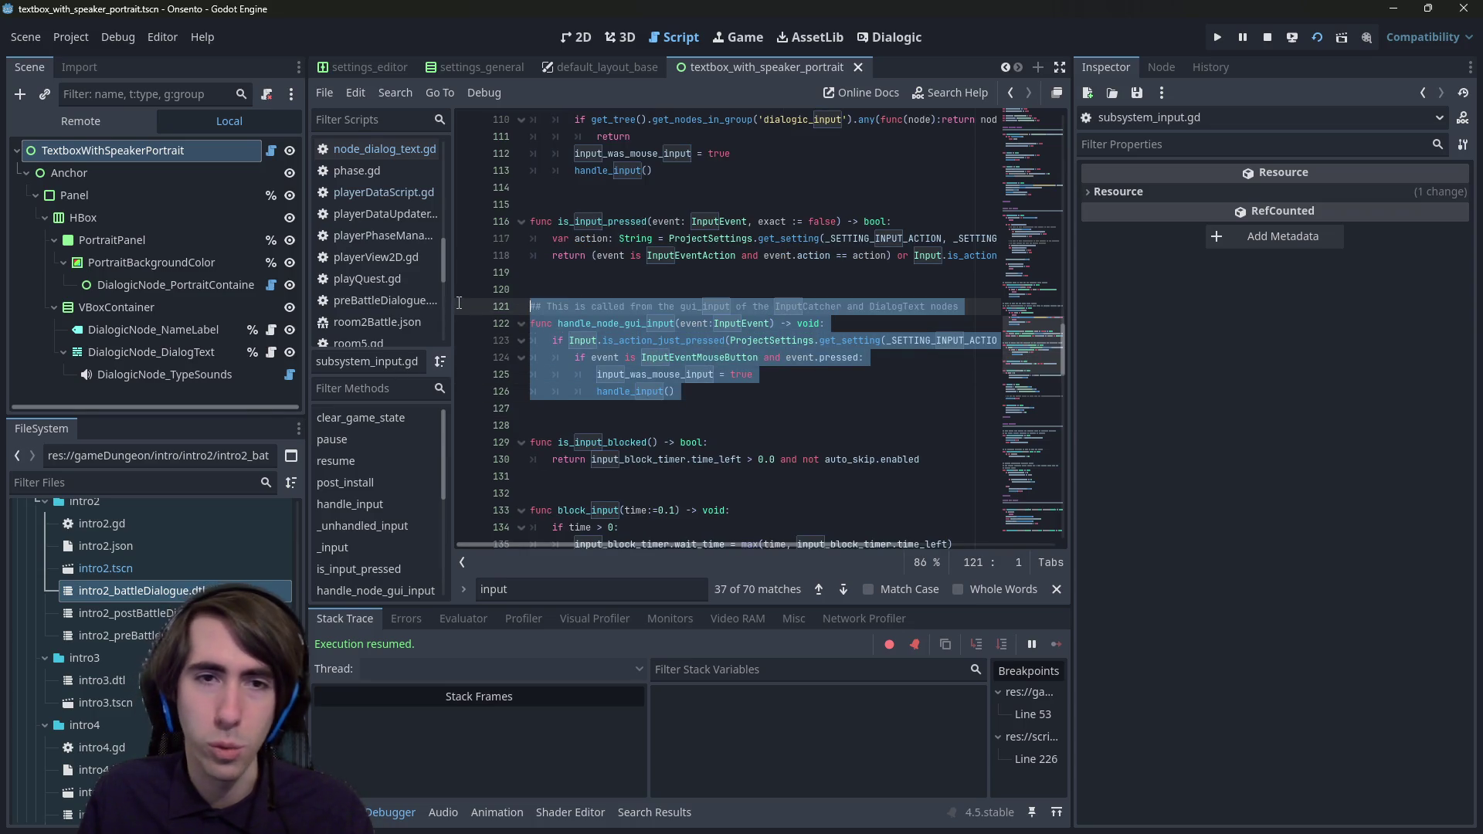
pyautogui.moveTo(603, 306); pyautogui.dragTo(856, 306)
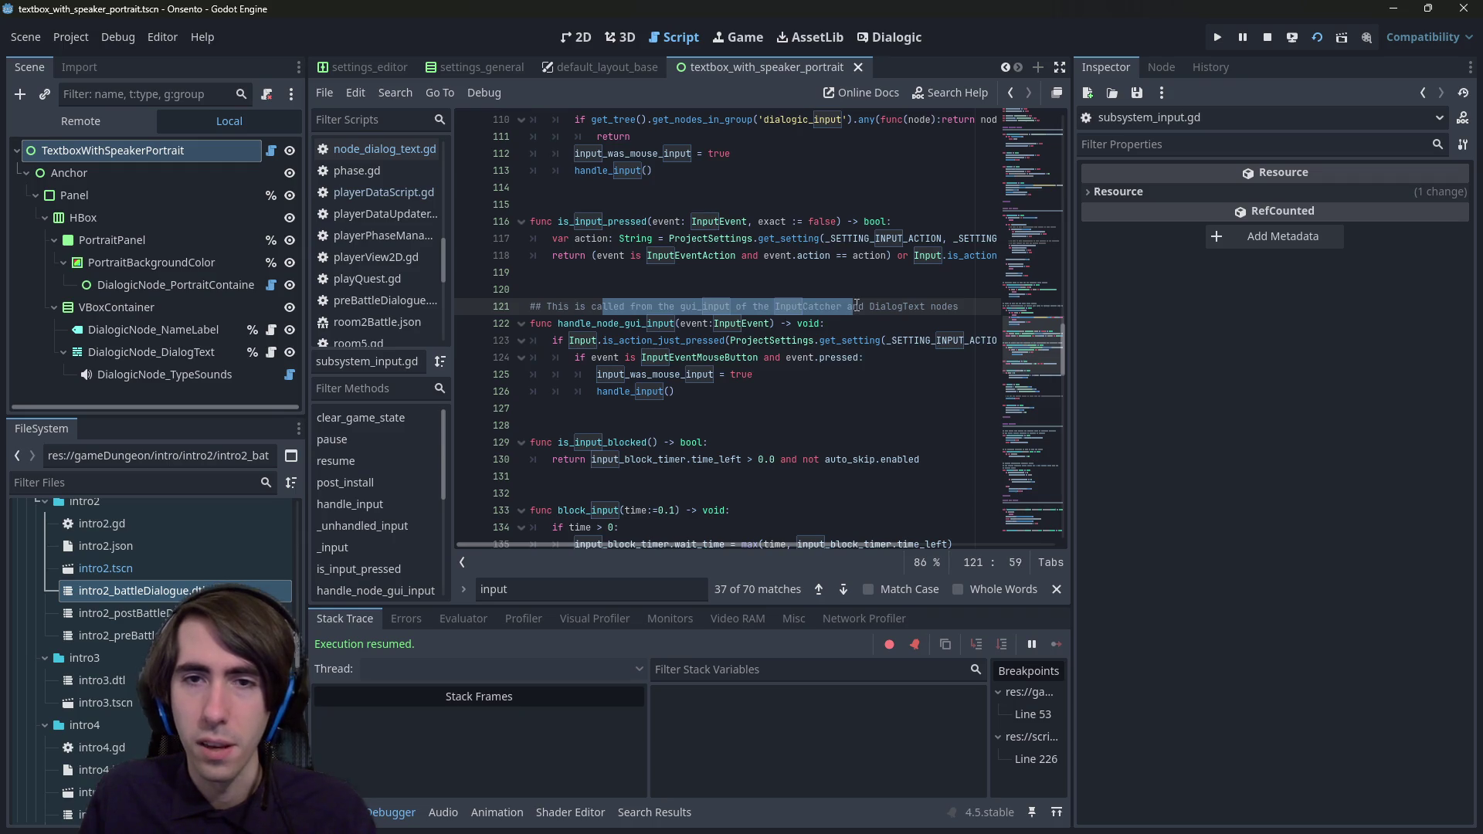
pyautogui.doubleClick(902, 306)
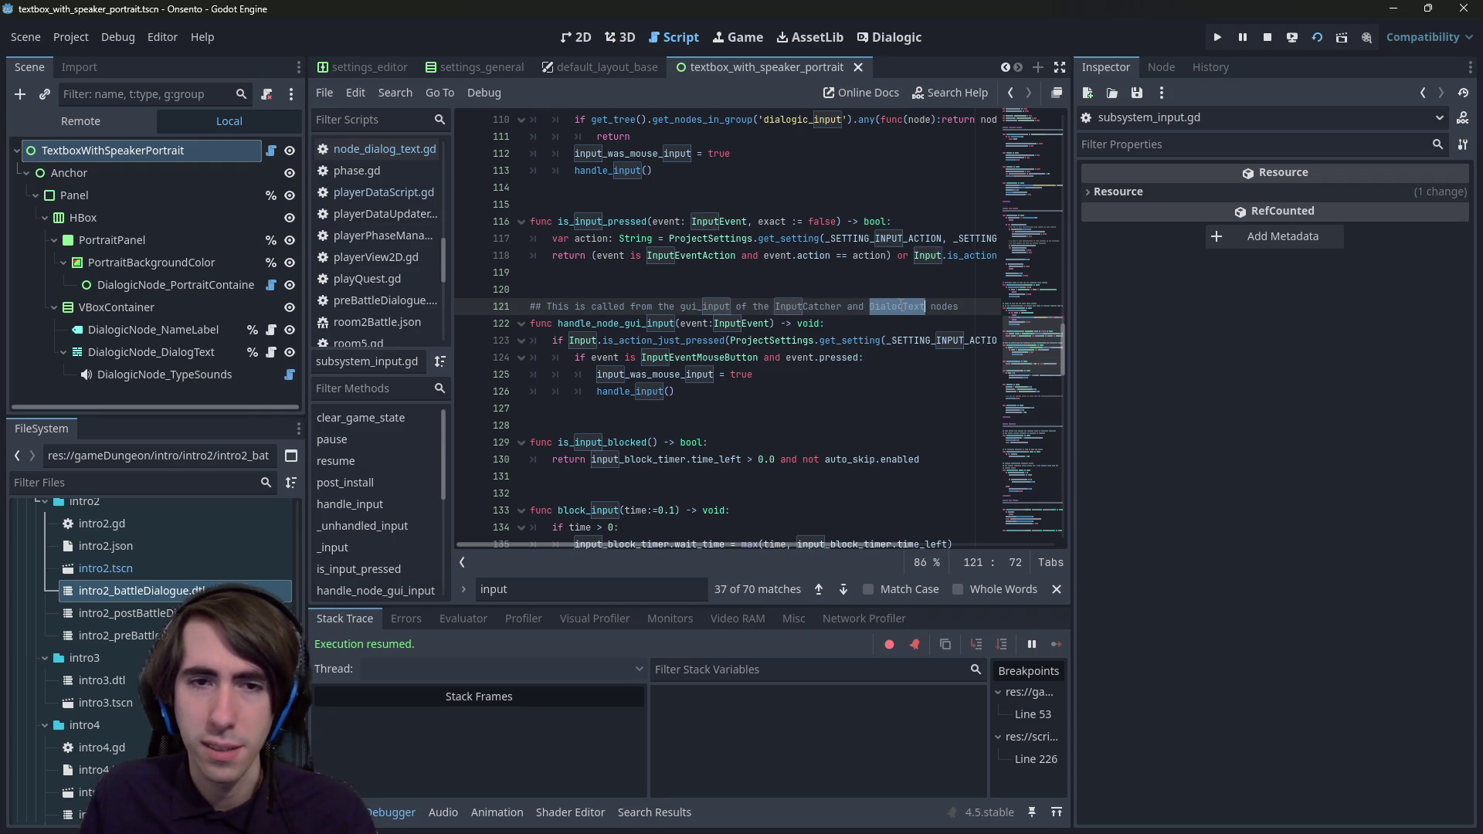
pyautogui.moveTo(807, 377); pyautogui.dragTo(695, 323)
pyautogui.click(693, 323)
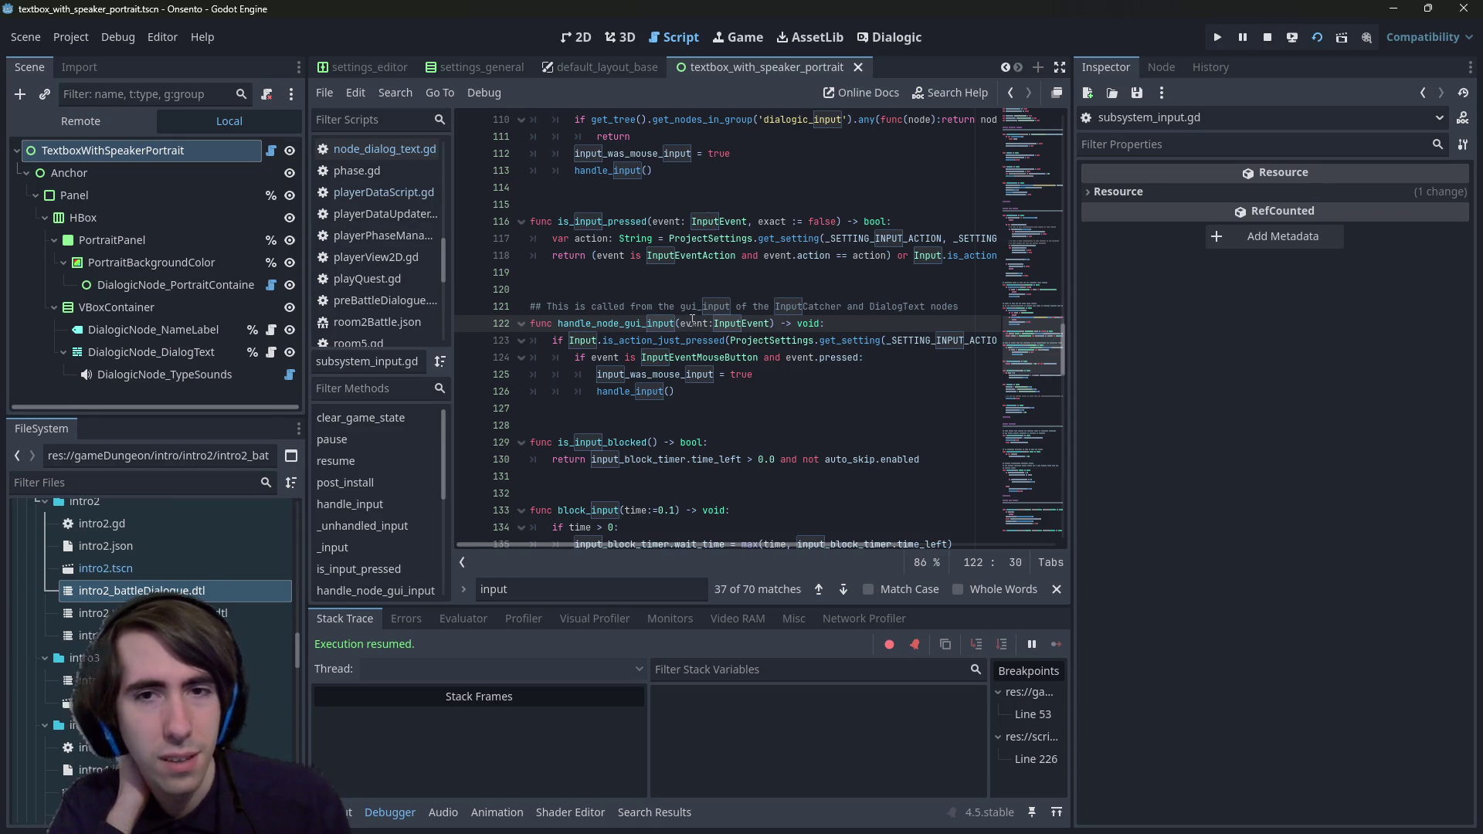
pyautogui.scroll(20, 692, 319)
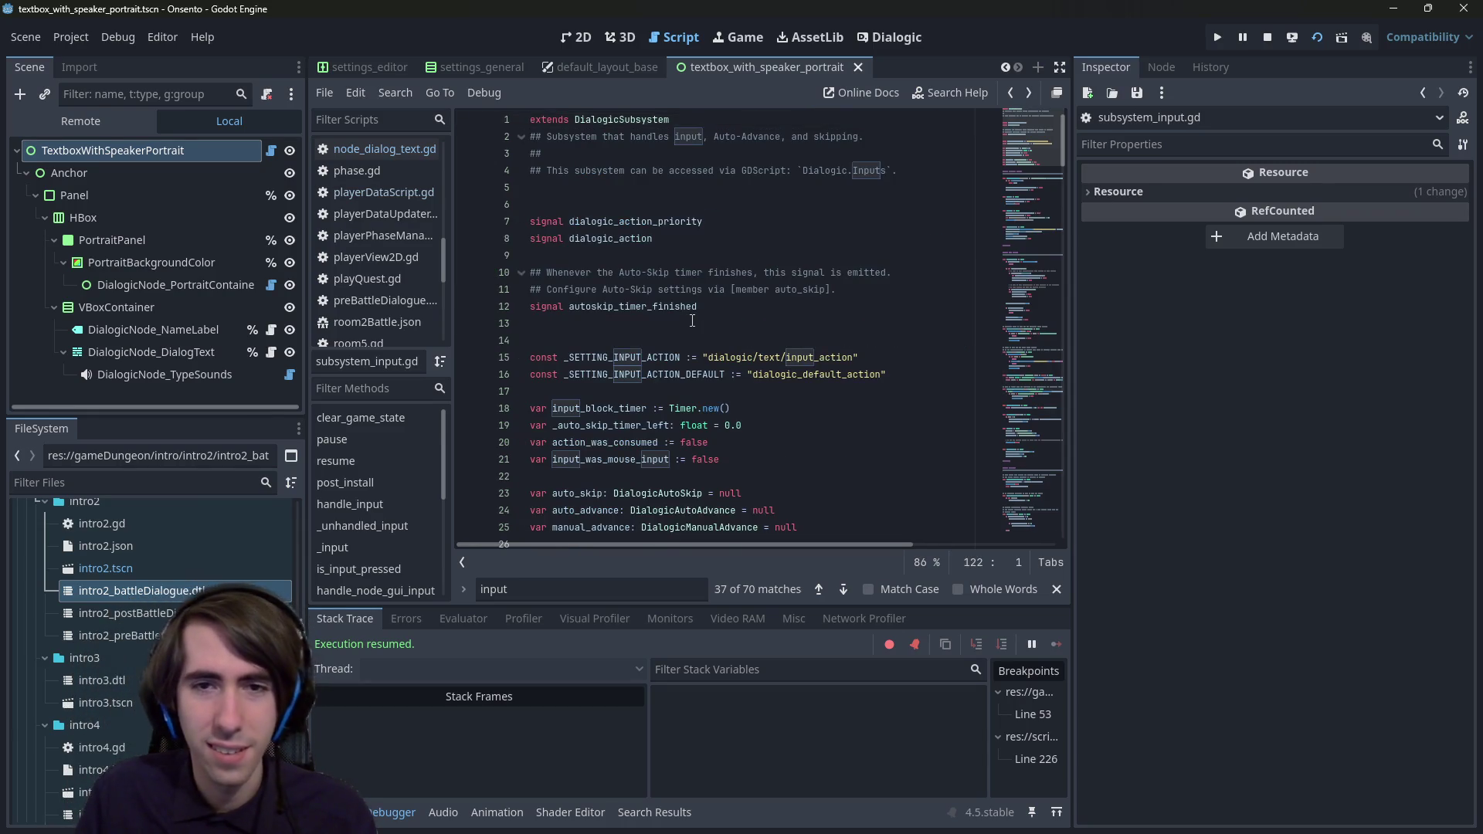
# Back in node_dialog_text.gd, search for on_gui_input to reach its use on line 50.
pyautogui.hotkey('alt', 'Left')
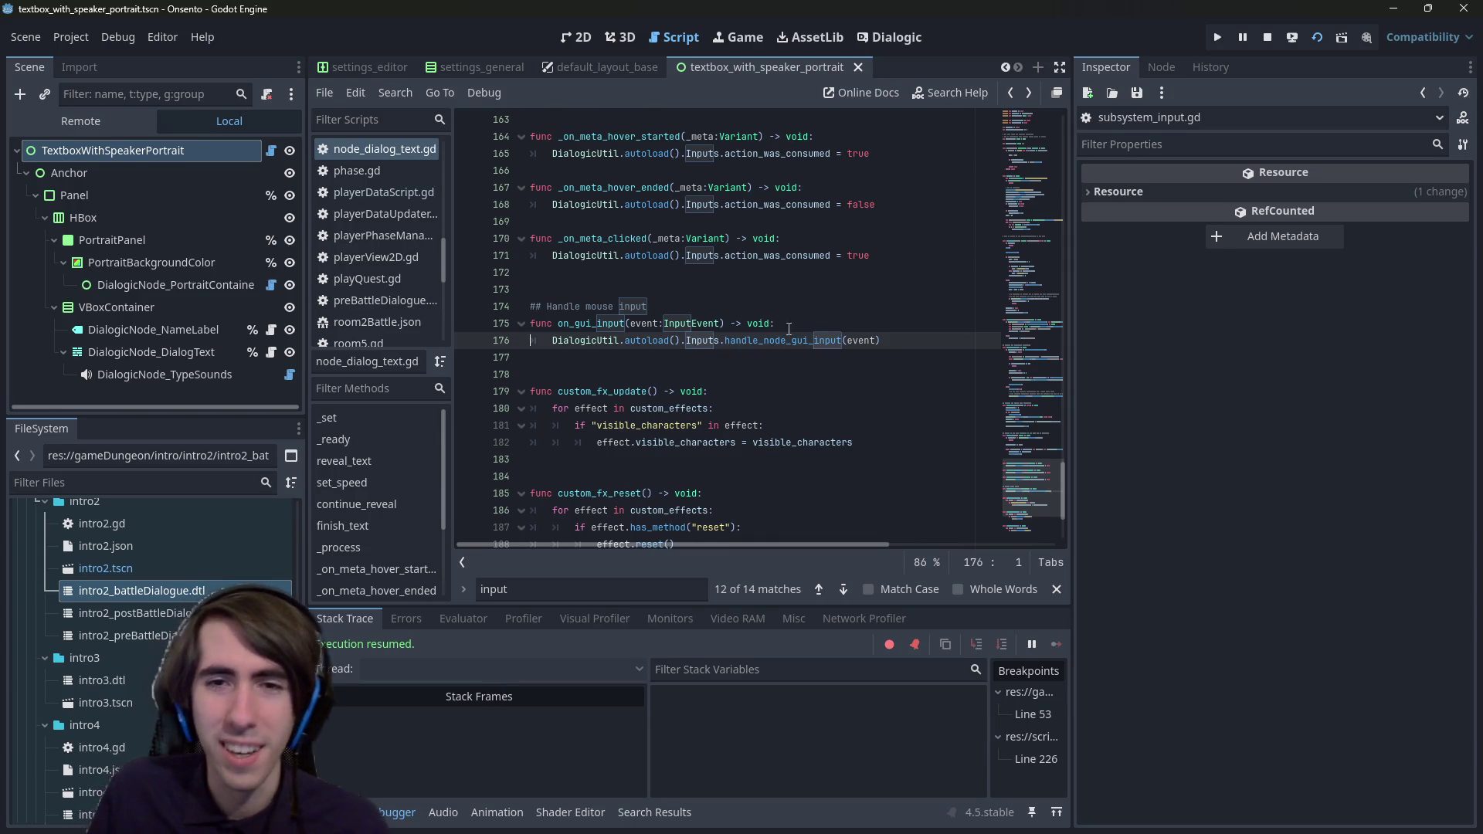
pyautogui.click(593, 323)
pyautogui.doubleClick(601, 324)
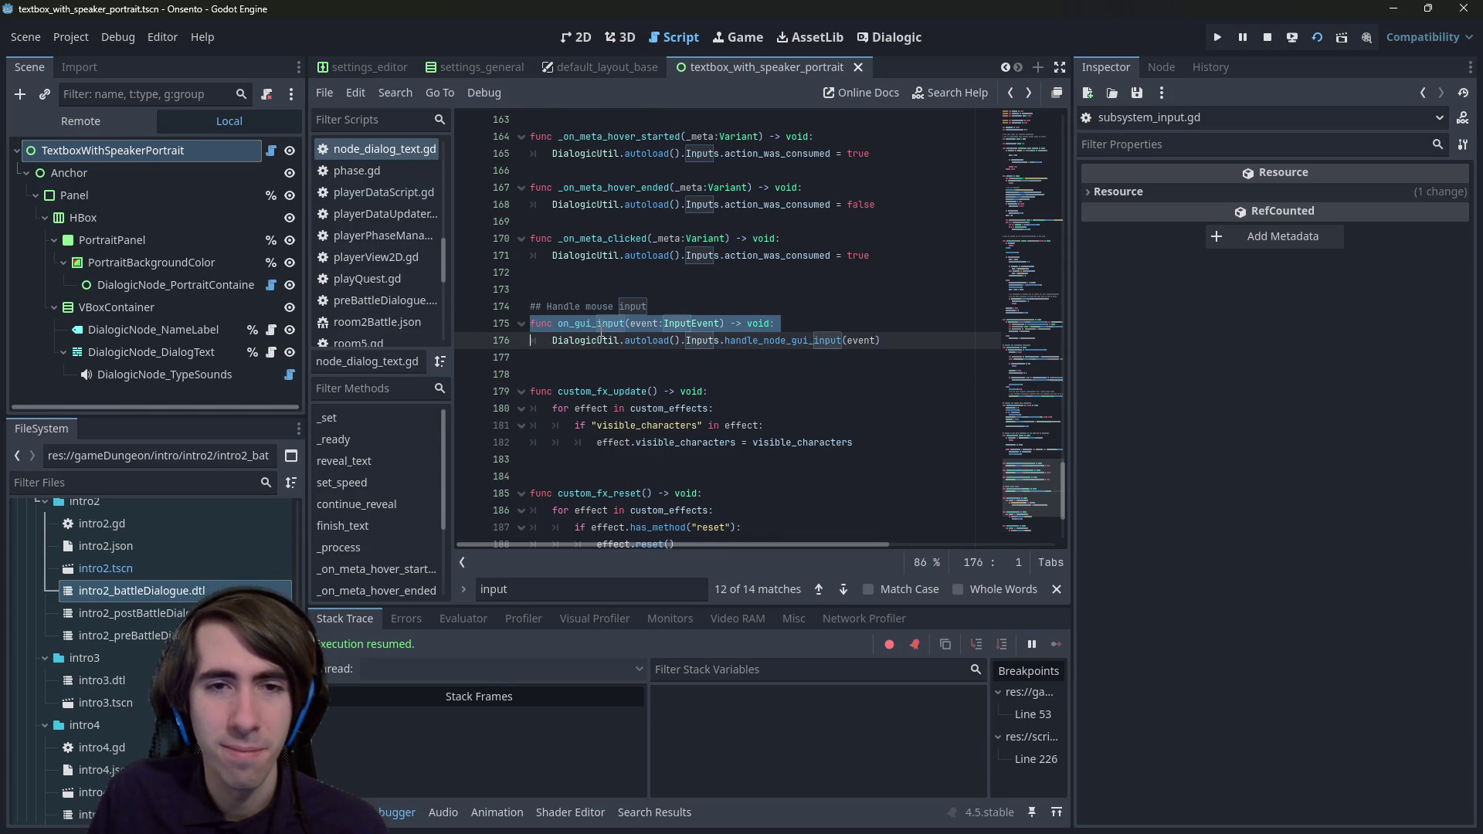
pyautogui.hotkey('ctrl', 'f')
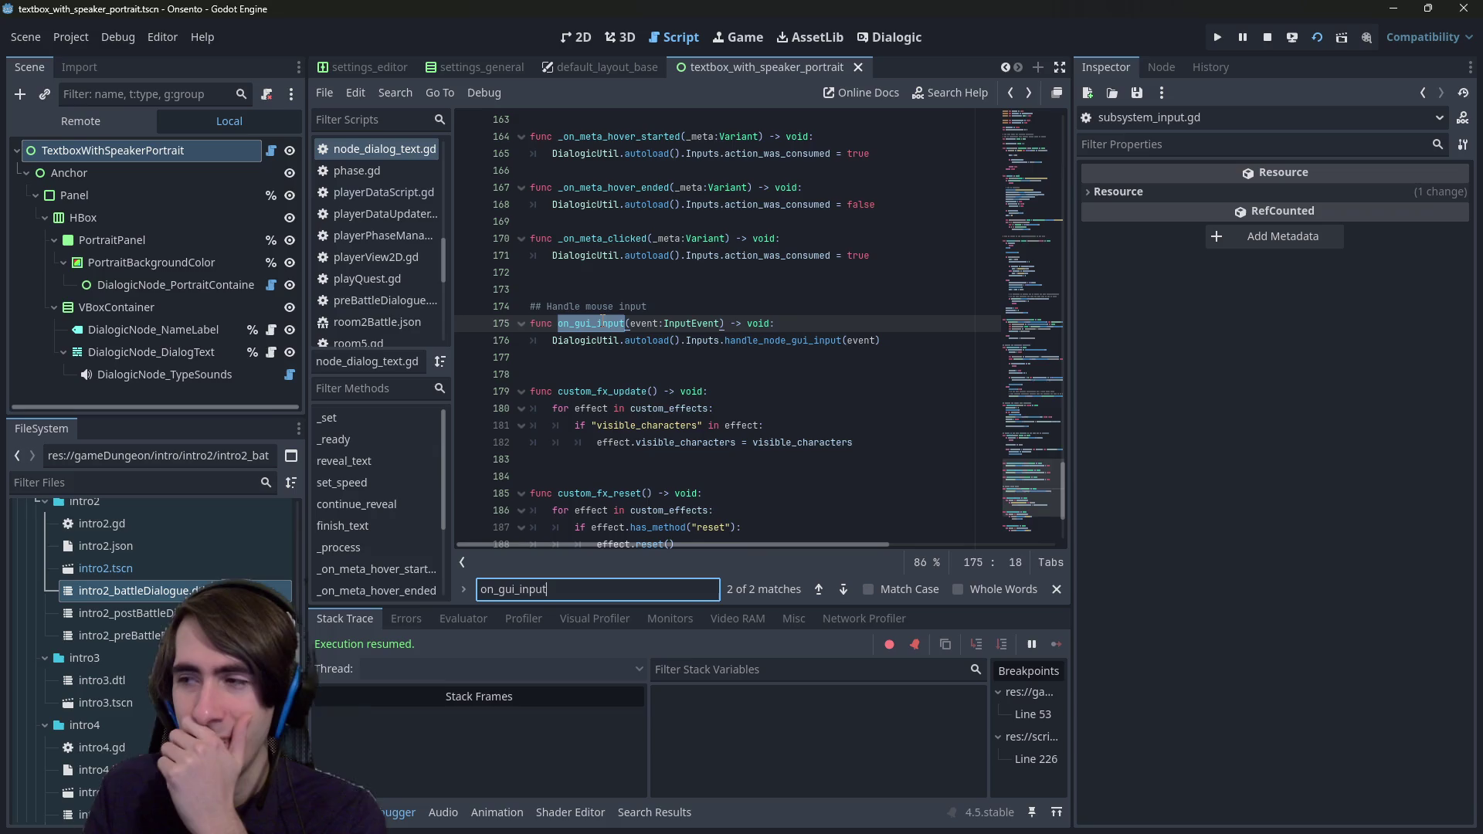
pyautogui.press('Return')
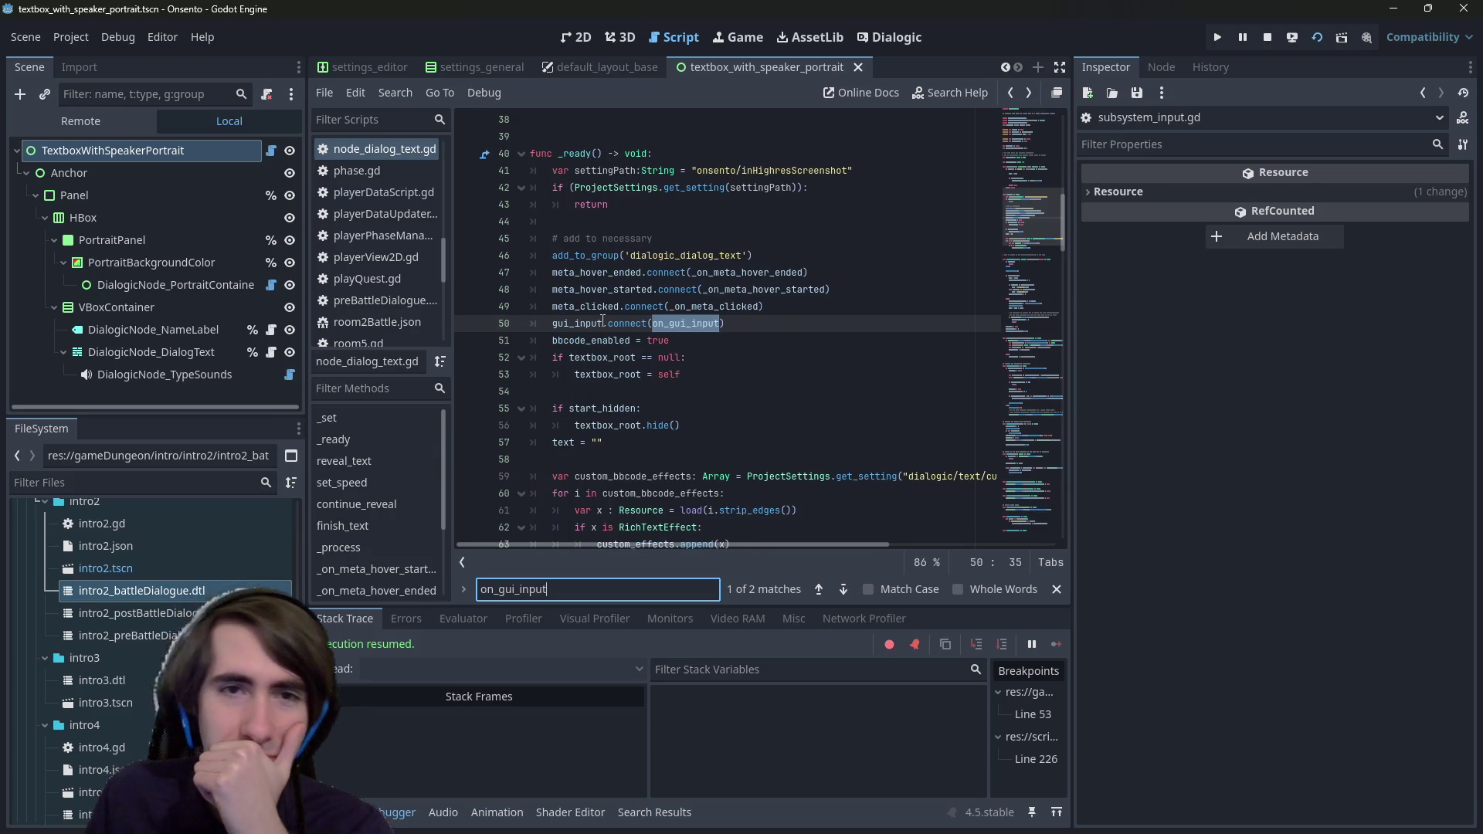
pyautogui.scroll(1, 602, 319)
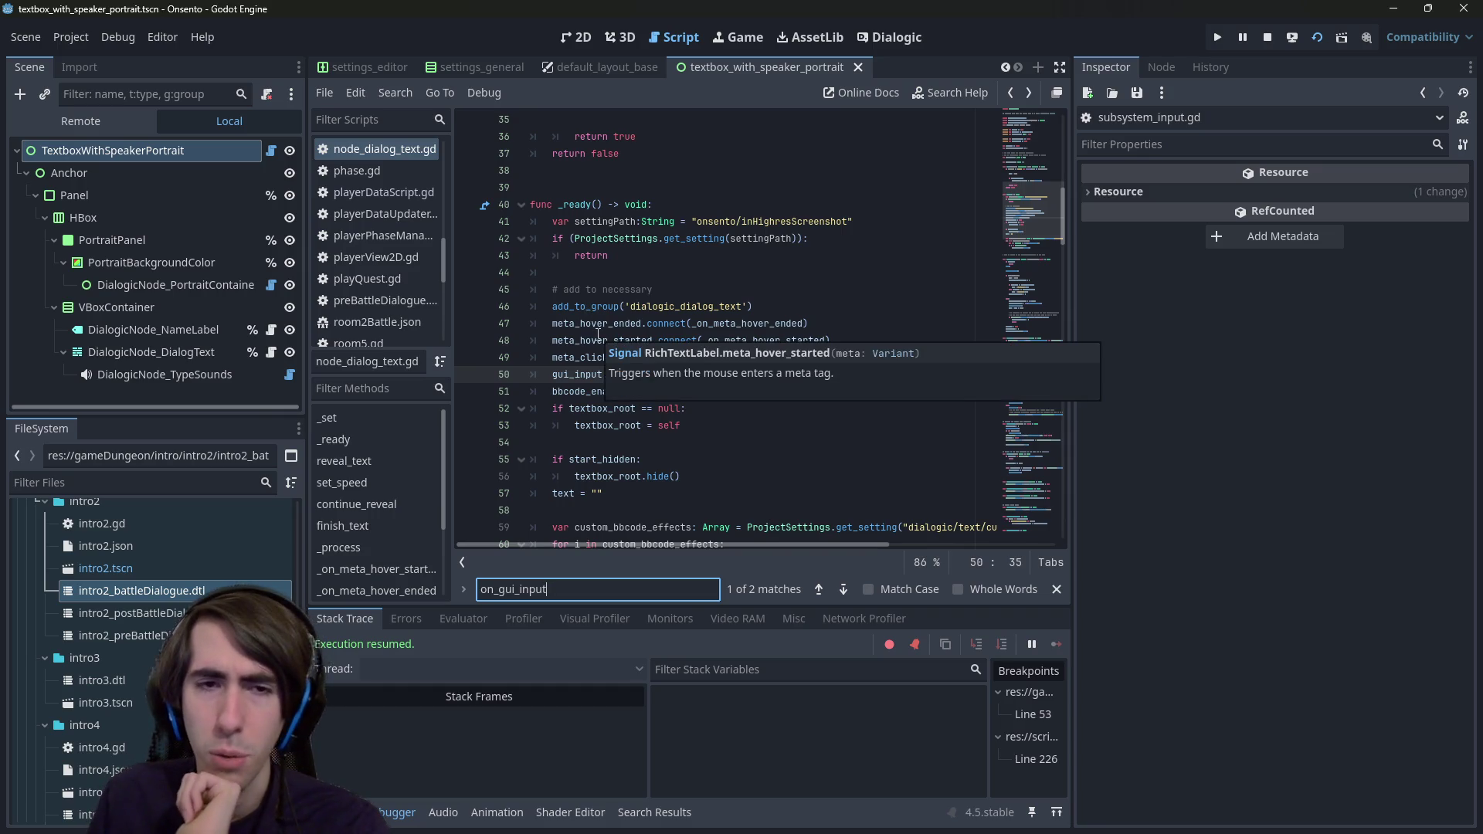
pyautogui.moveTo(585, 390)
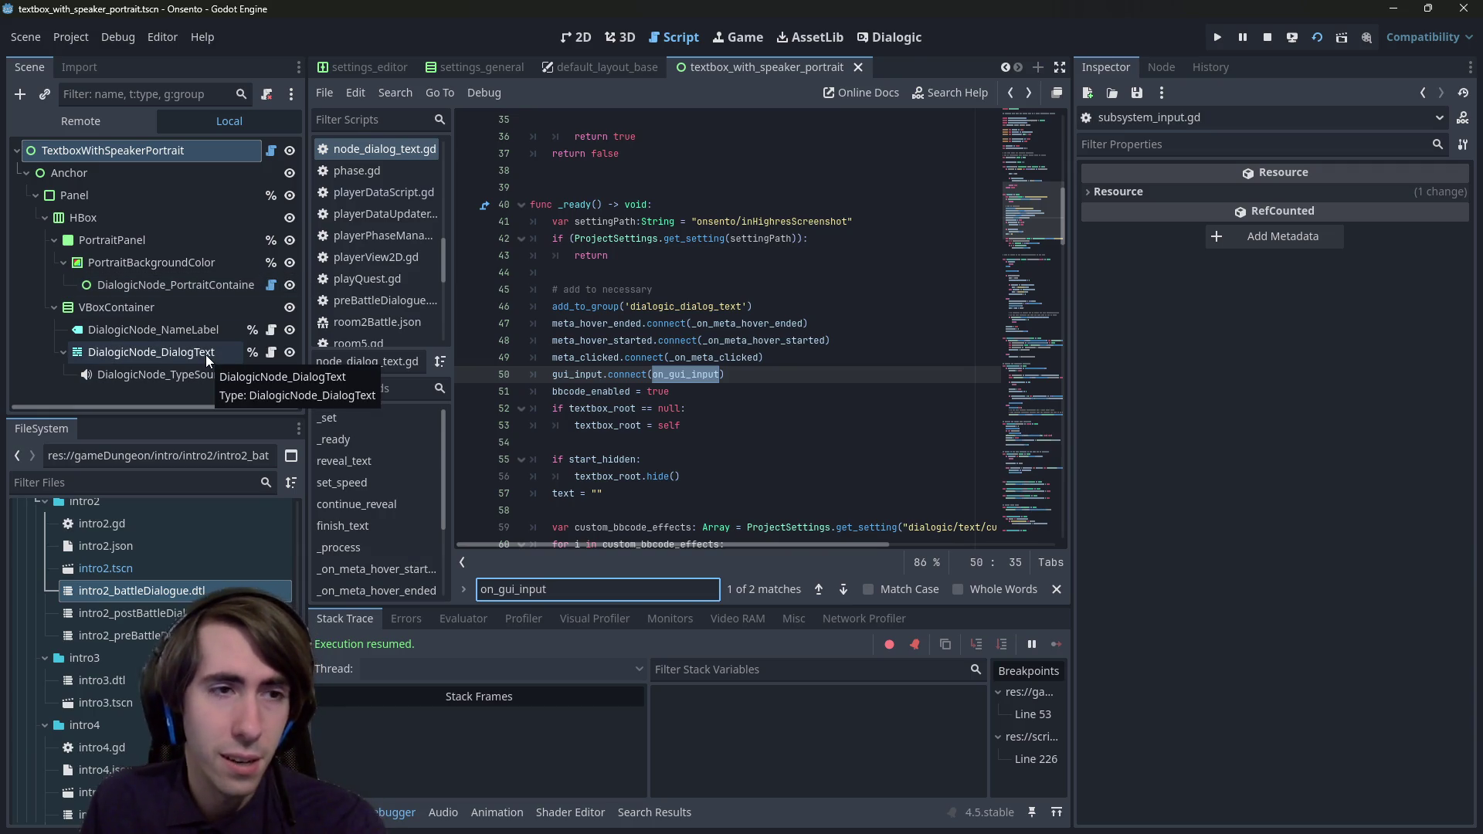
pyautogui.moveTo(1026, 222); pyautogui.dragTo(1026, 131)
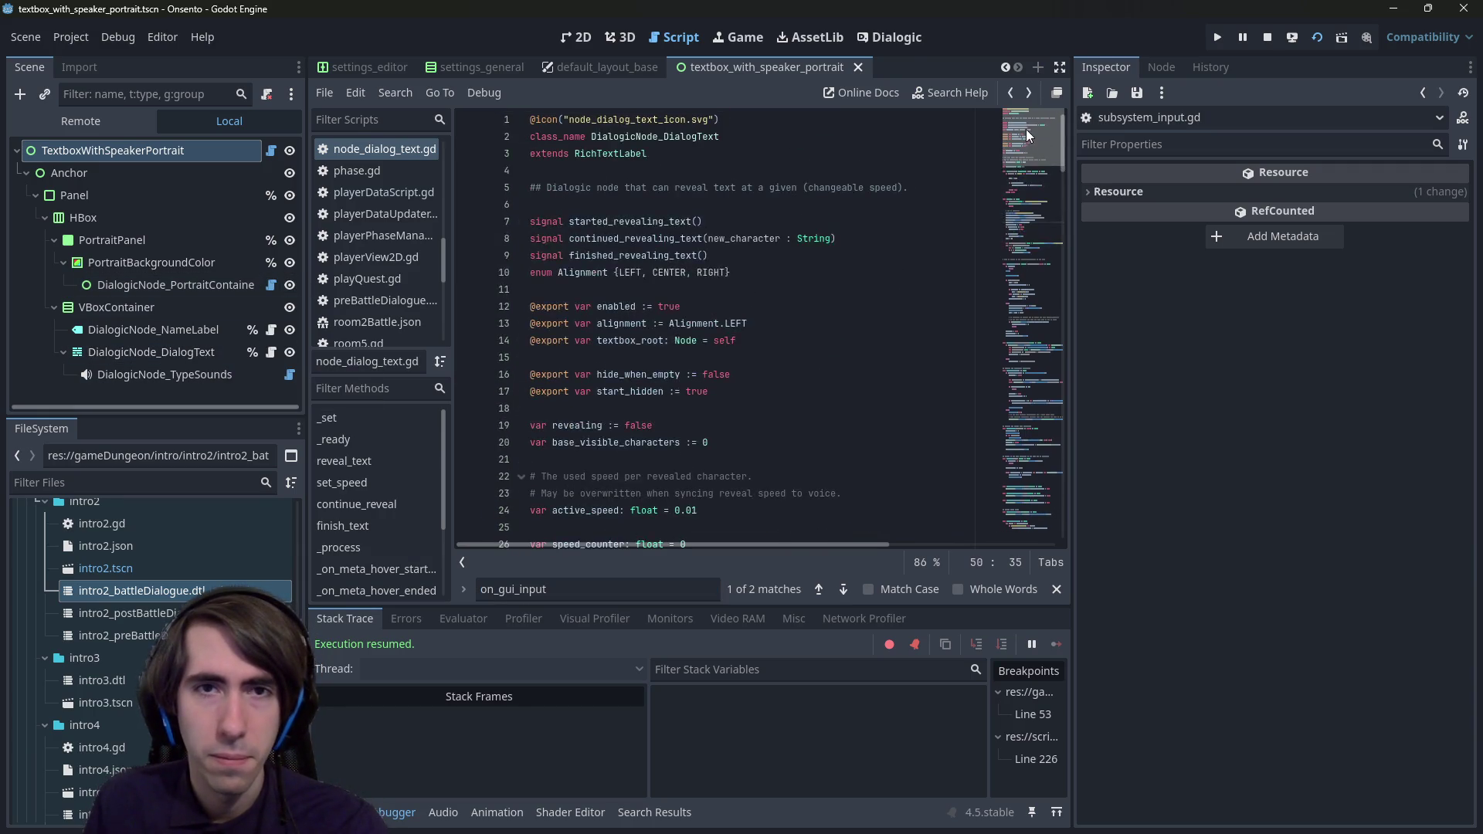
pyautogui.doubleClick(655, 136)
pyautogui.moveTo(1041, 147); pyautogui.dragTo(1032, 252)
pyautogui.scroll(1, 1020, 222)
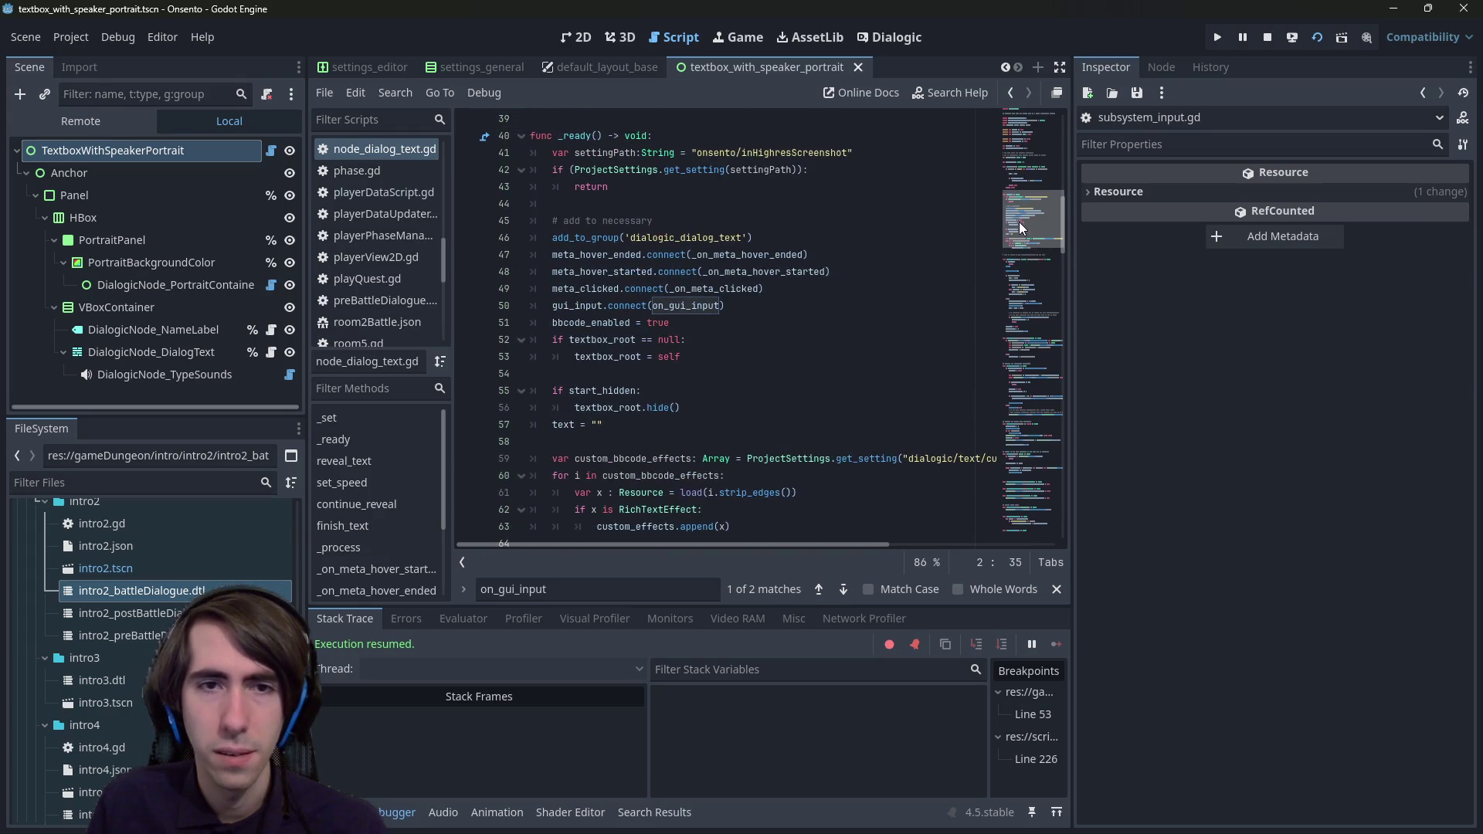
pyautogui.scroll(1, 719, 302)
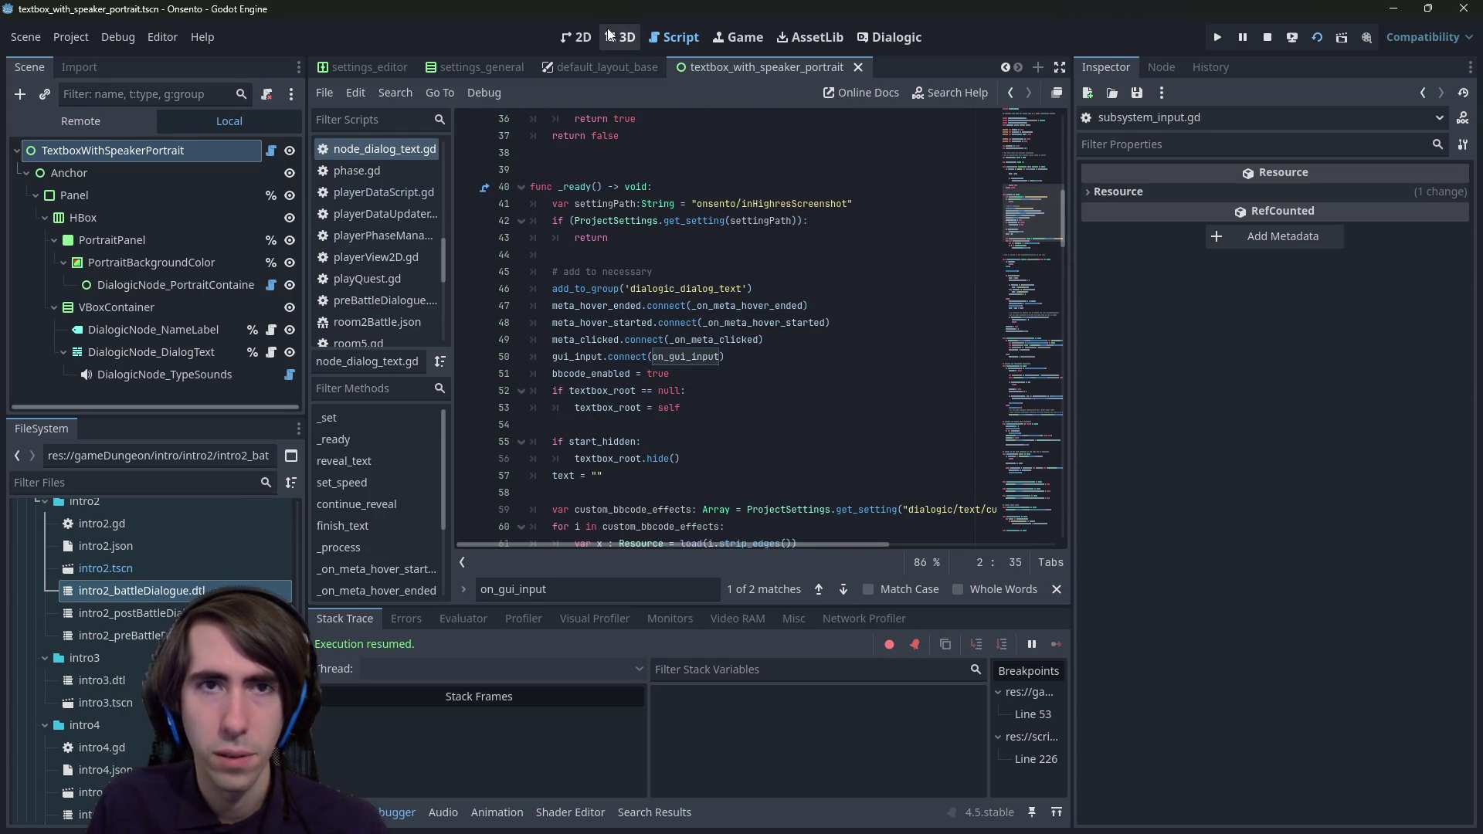
pyautogui.click(585, 38)
pyautogui.click(665, 35)
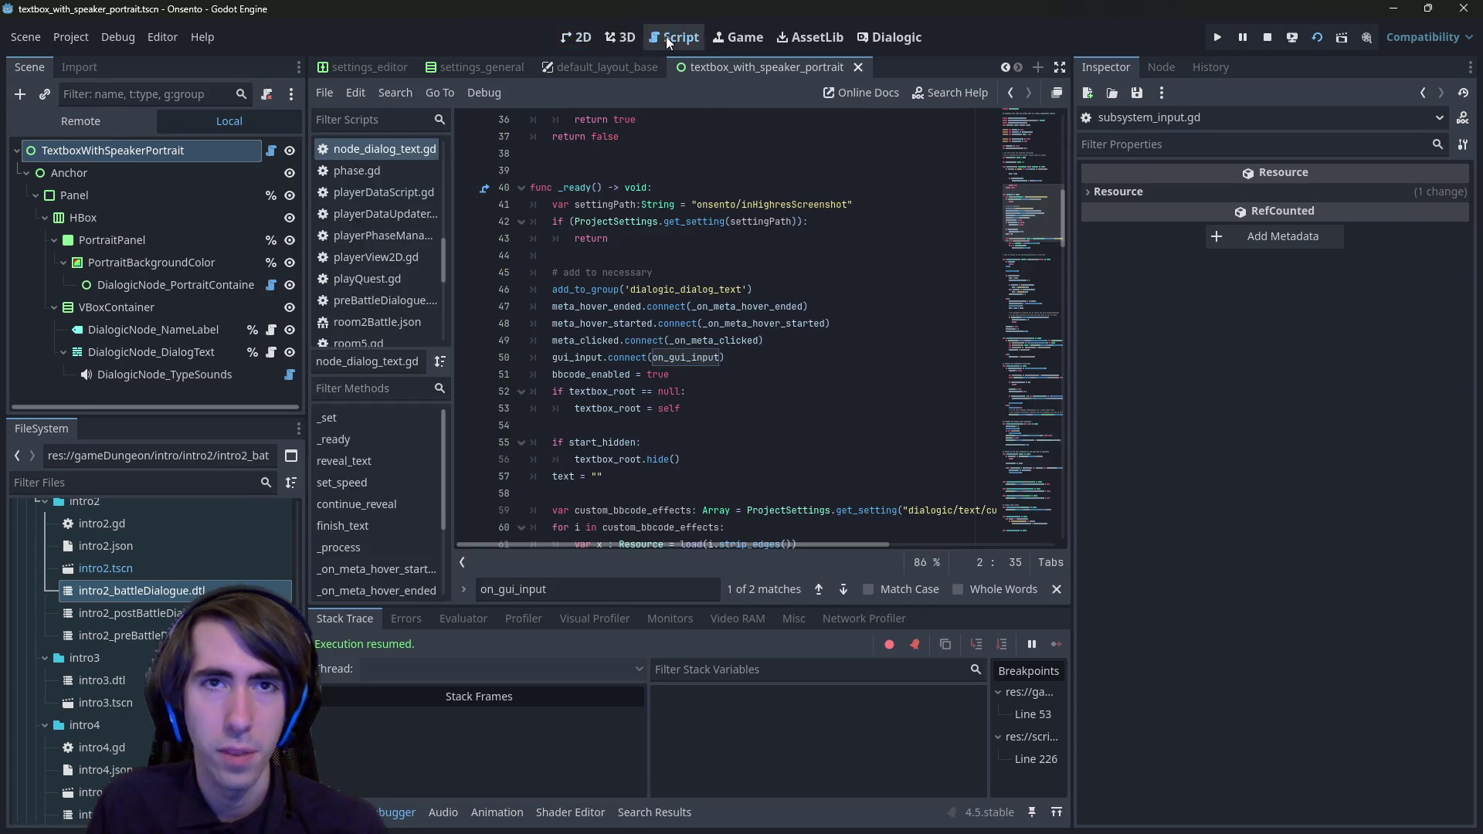
pyautogui.hotkey('shift', 'alt', 'o')
# In playerDataScript.gd add 'var dialogText:DialogicNode_DialogText = layout.find_child("DialogicNode_DialogText")'.
pyautogui.write('playerdata')
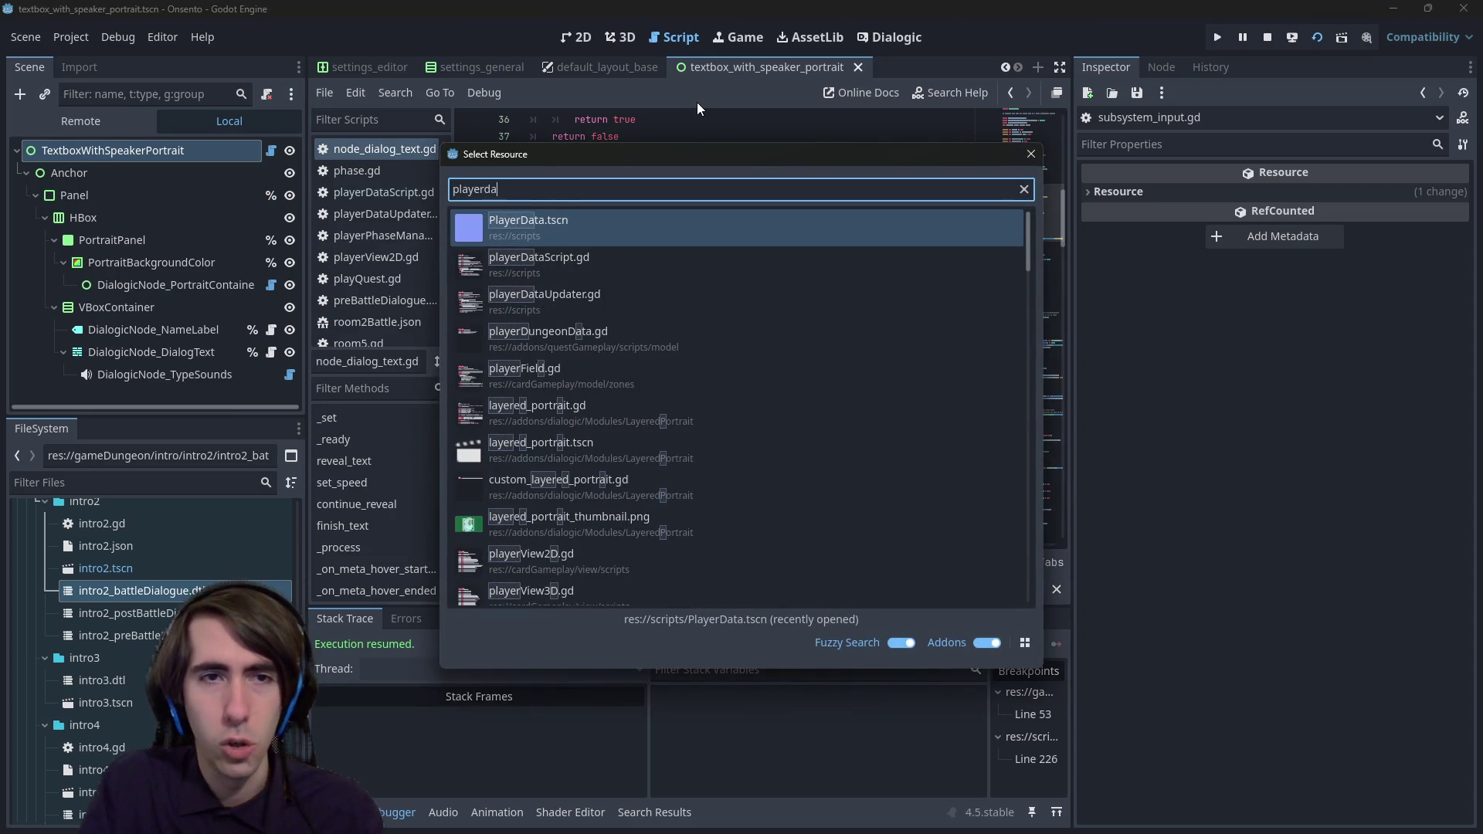
pyautogui.press('Down')
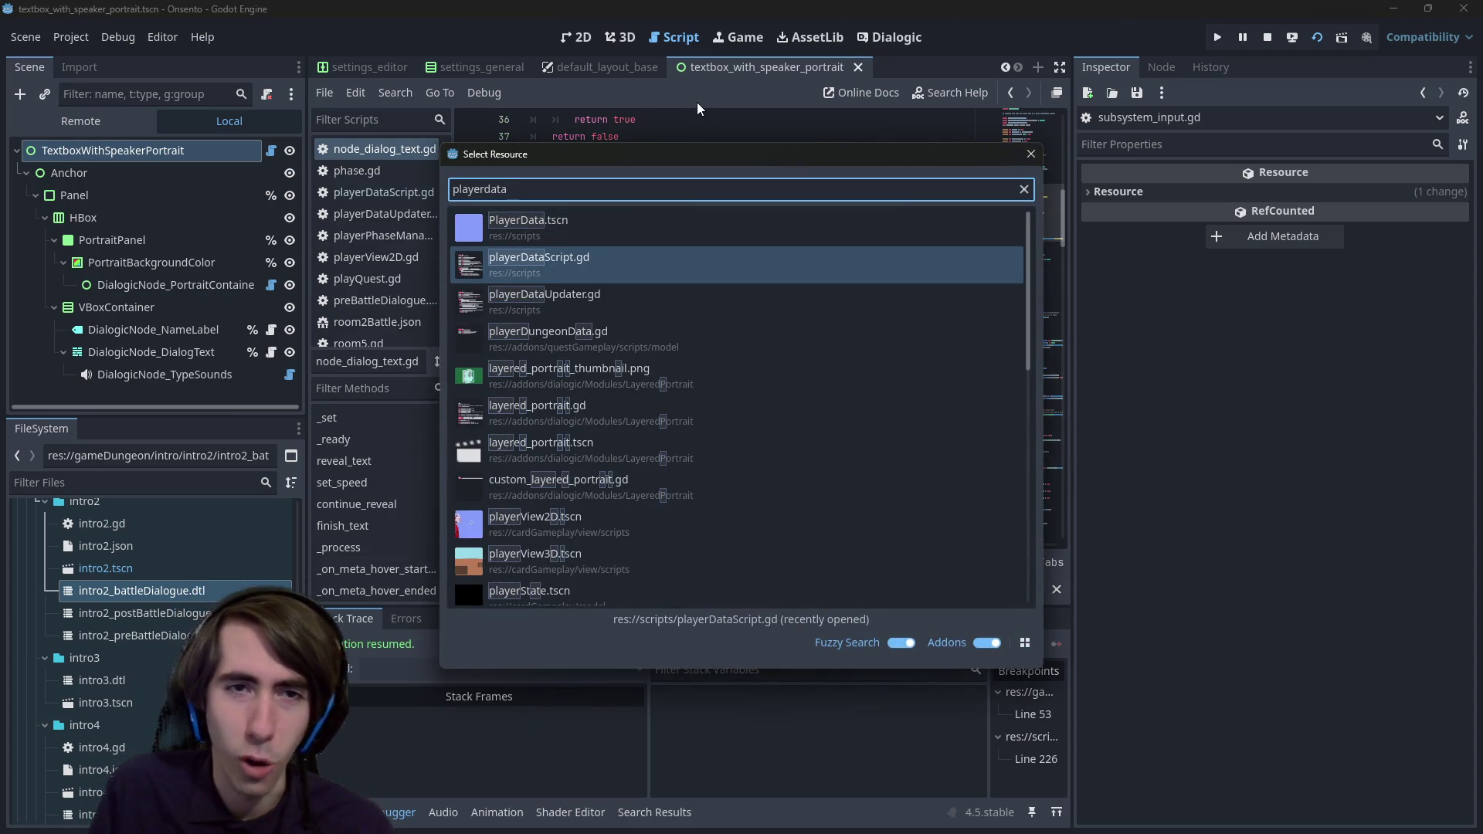
pyautogui.press('Return')
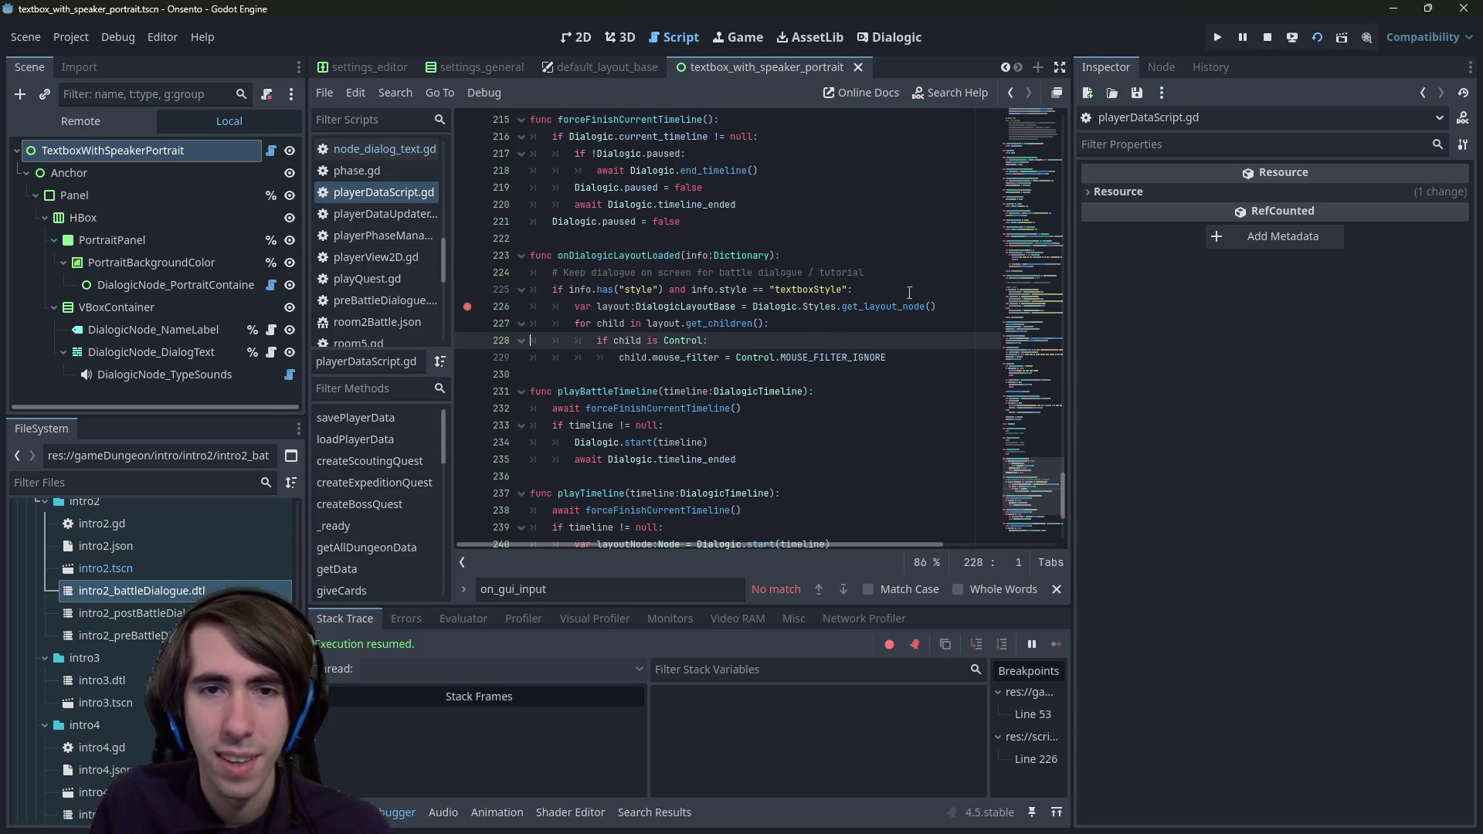
pyautogui.click(950, 307)
pyautogui.press('Return')
pyautogui.write('layout.')
pyautogui.write('find_child("DialogicNode_DialogText')
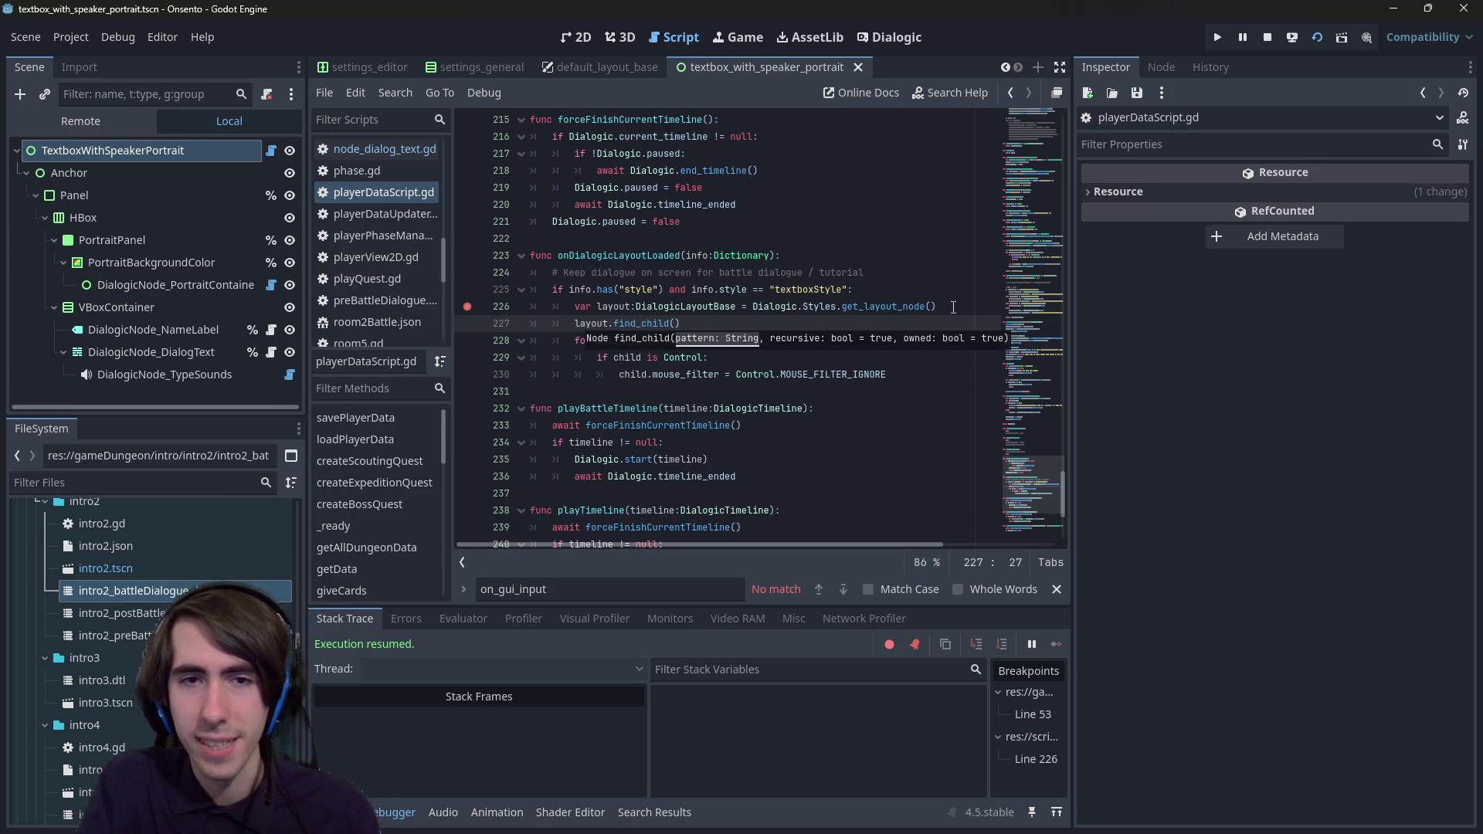
pyautogui.press('Home')
pyautogui.write('var chi')
pyautogui.write('ld:DialogicNode_DialogText =')
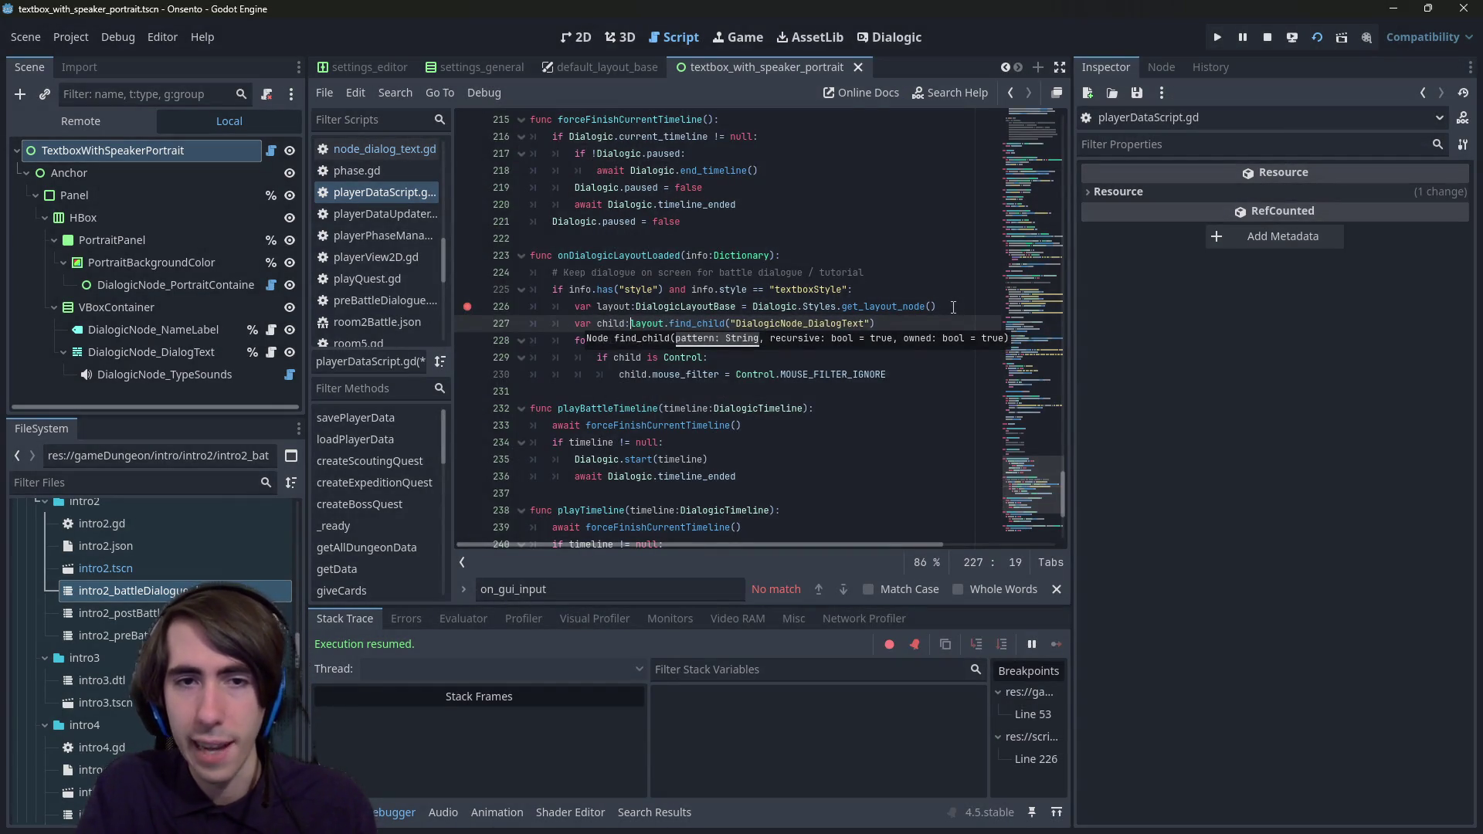
pyautogui.hotkey('ctrl', 'Left')
pyautogui.hotkey('ctrl', 'Left')
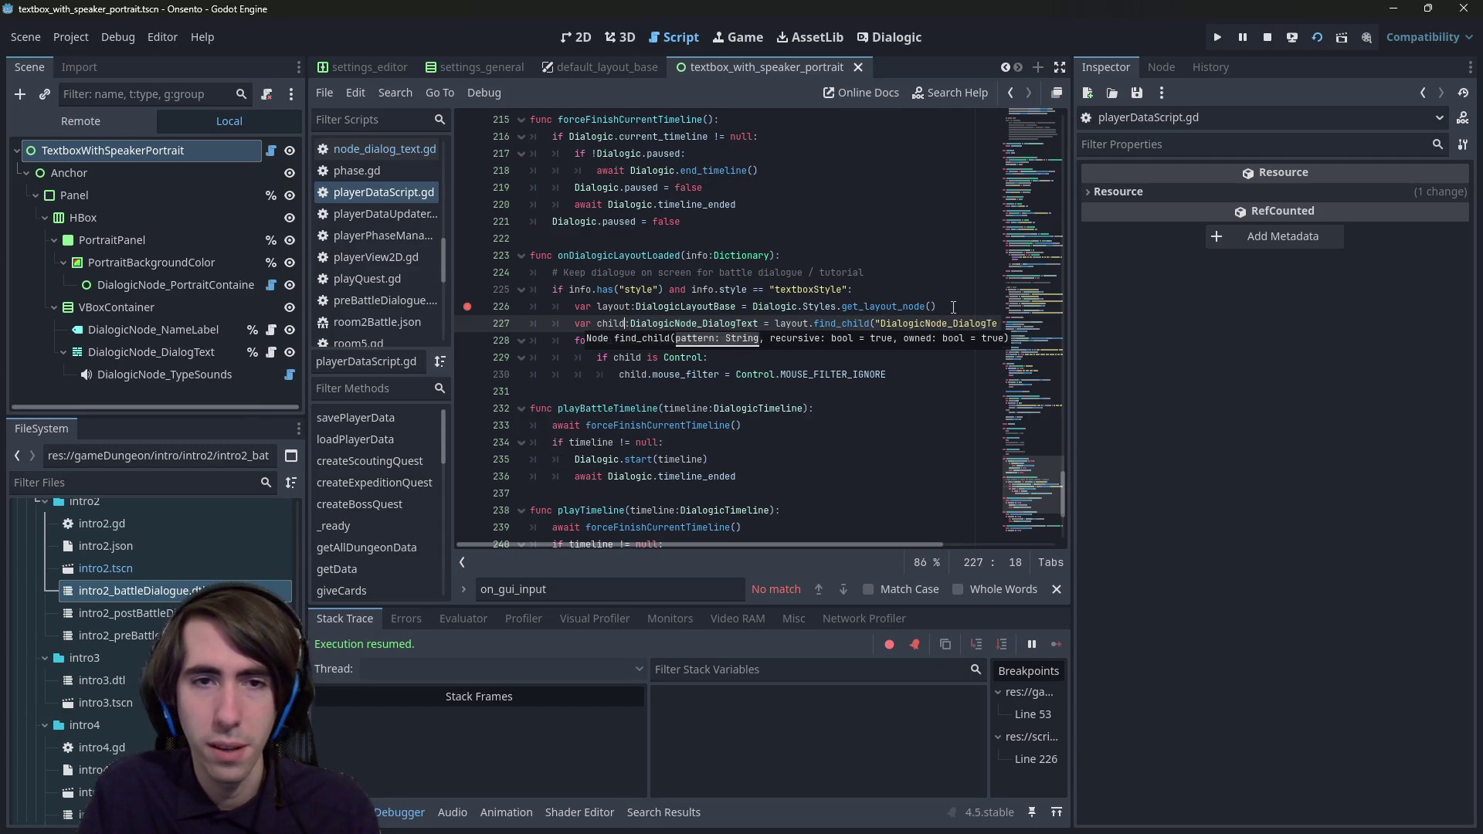
pyautogui.hotkey('ctrl', 'BackSpace')
pyautogui.write('dialogText')
# Add 'dialogText.gui_input.disconnect(dialogText.on_gui_input)' above the for loop.
pyautogui.press('Down')
pyautogui.press('Return')
pyautogui.press('Return')
pyautogui.press('Up')
pyautogui.press('Up')
pyautogui.write('dialogText.')
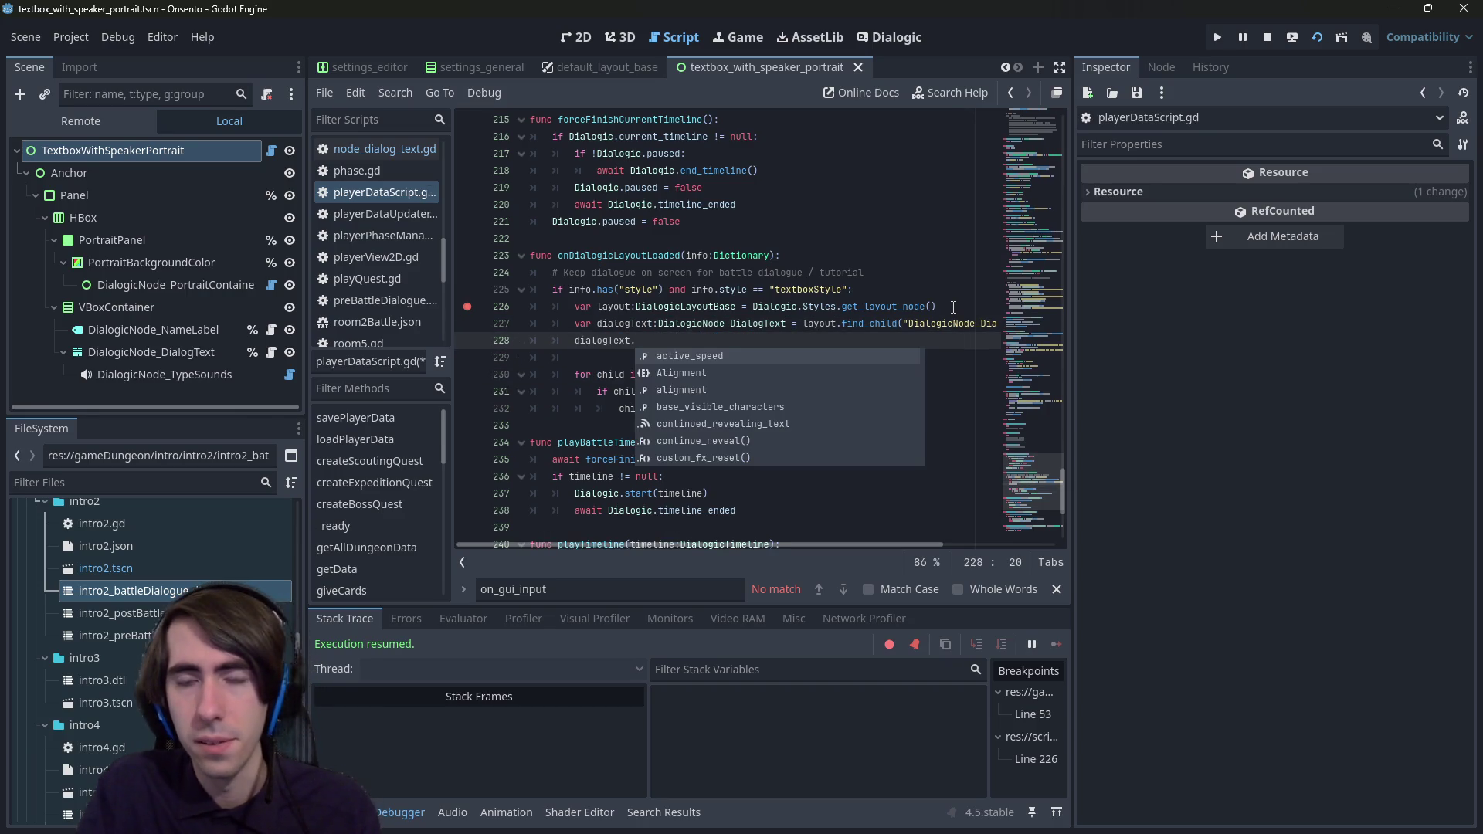
pyautogui.write('gui')
pyautogui.press('Return')
pyautogui.write('.disco')
pyautogui.press('Return')
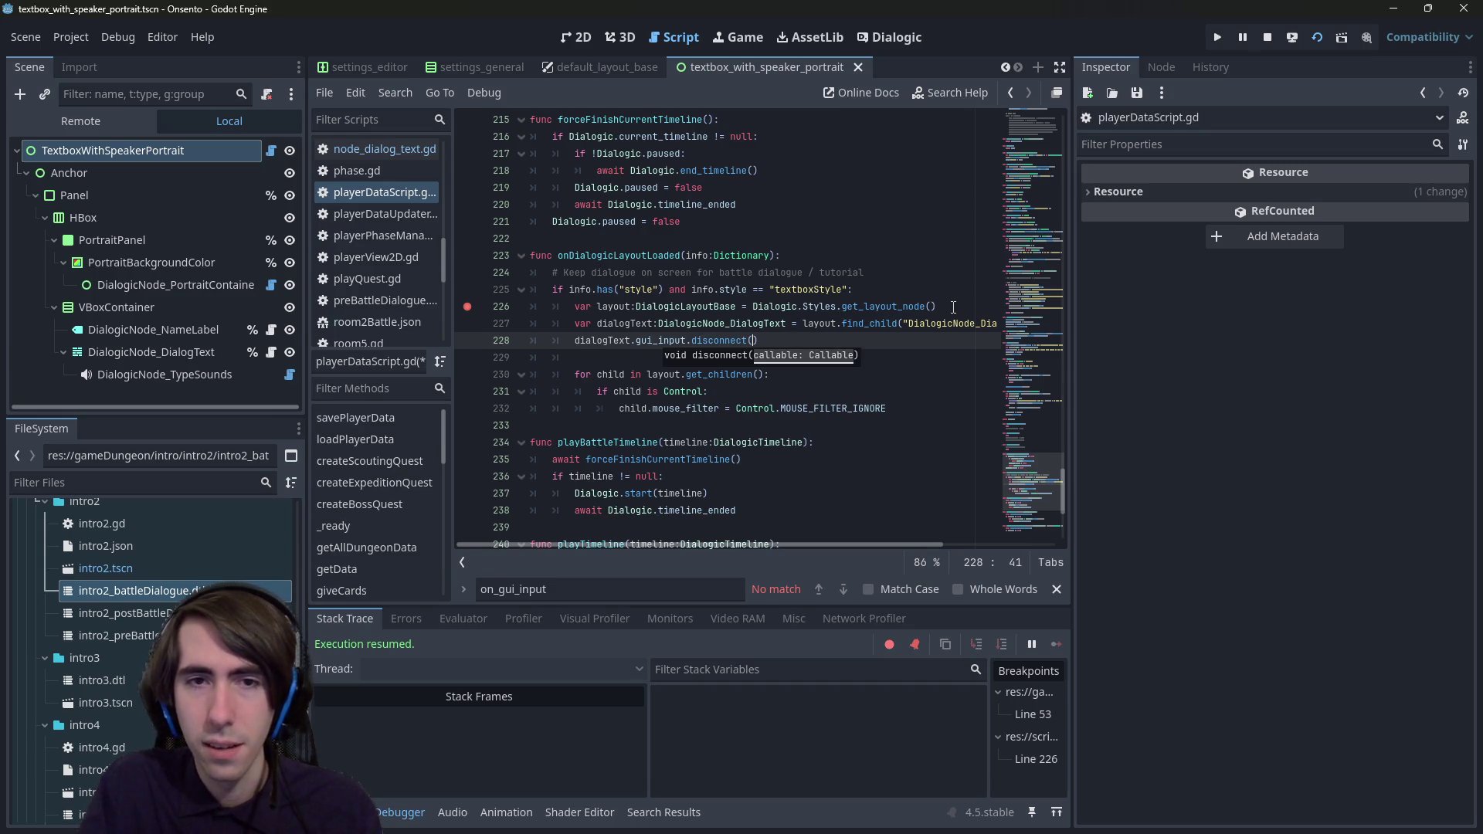
pyautogui.write('dialogText.gui')
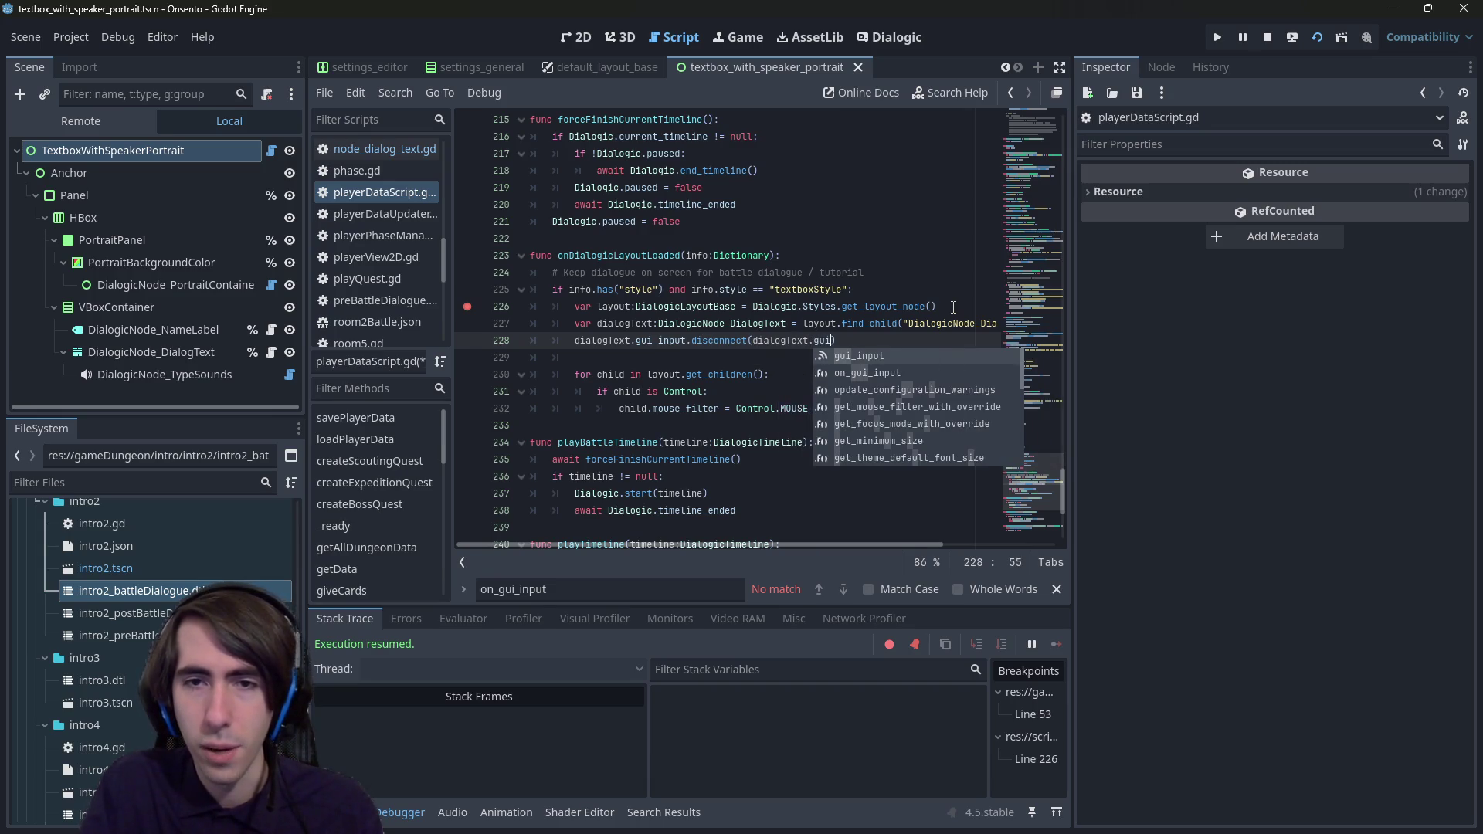
pyautogui.press('Down')
pyautogui.press('Return')
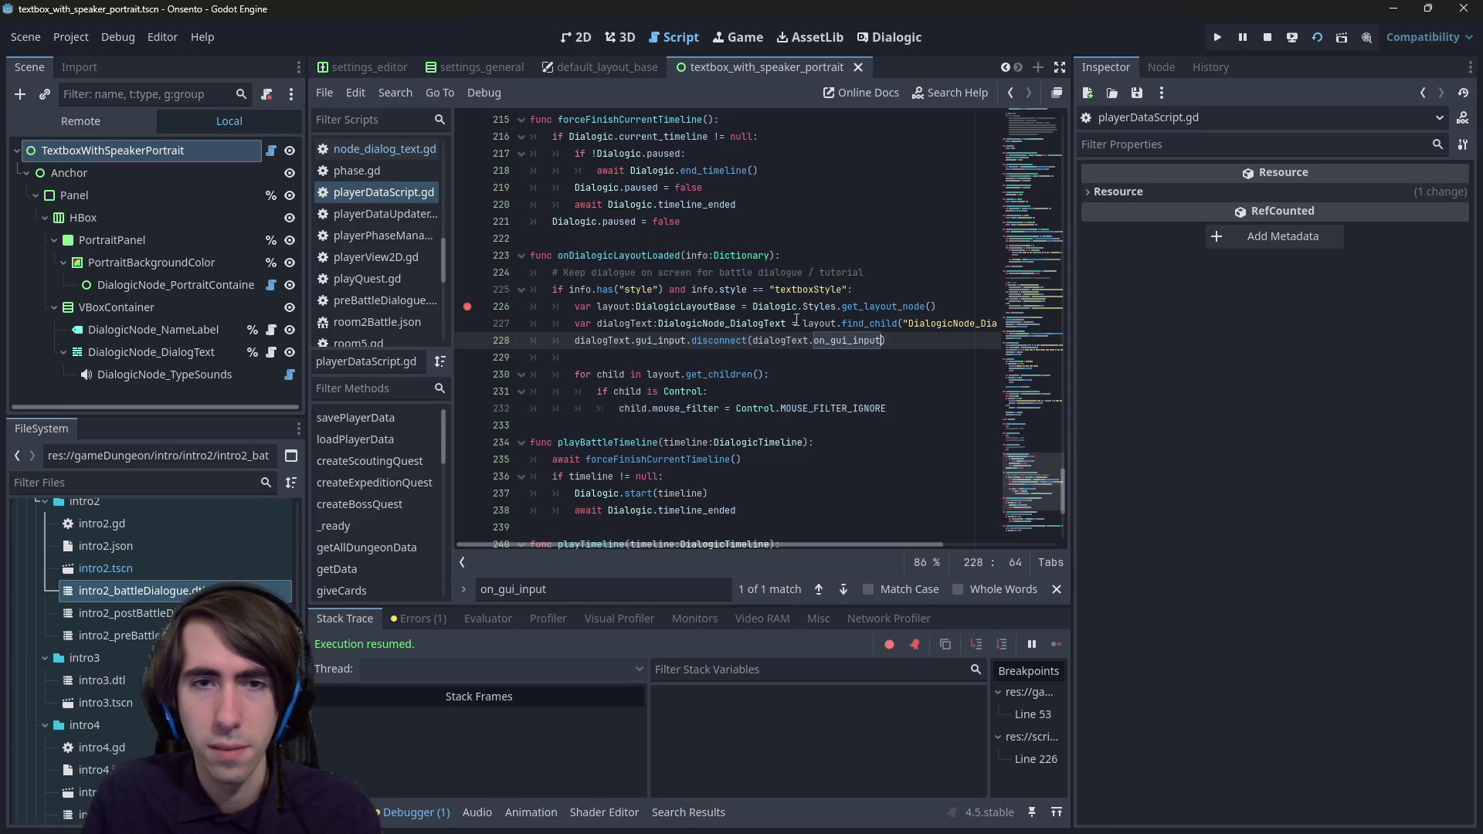
pyautogui.hotkey('alt', 'Left')
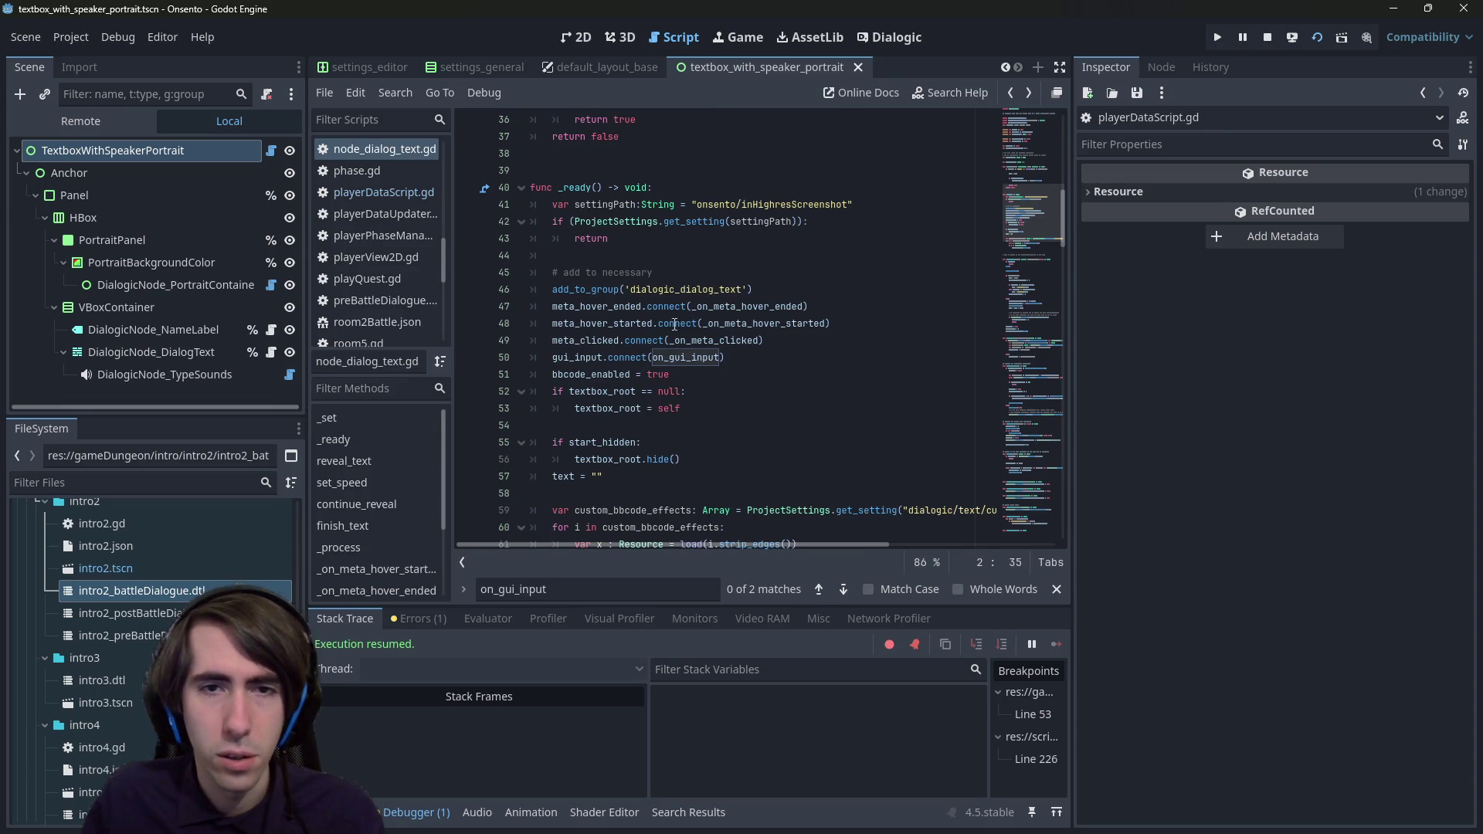
# Search node_dialog_text.gd for on_gui_input and _on_gui_input matches.
pyautogui.doubleClick(686, 356)
pyautogui.hotkey('ctrl', 'f')
pyautogui.press('Return')
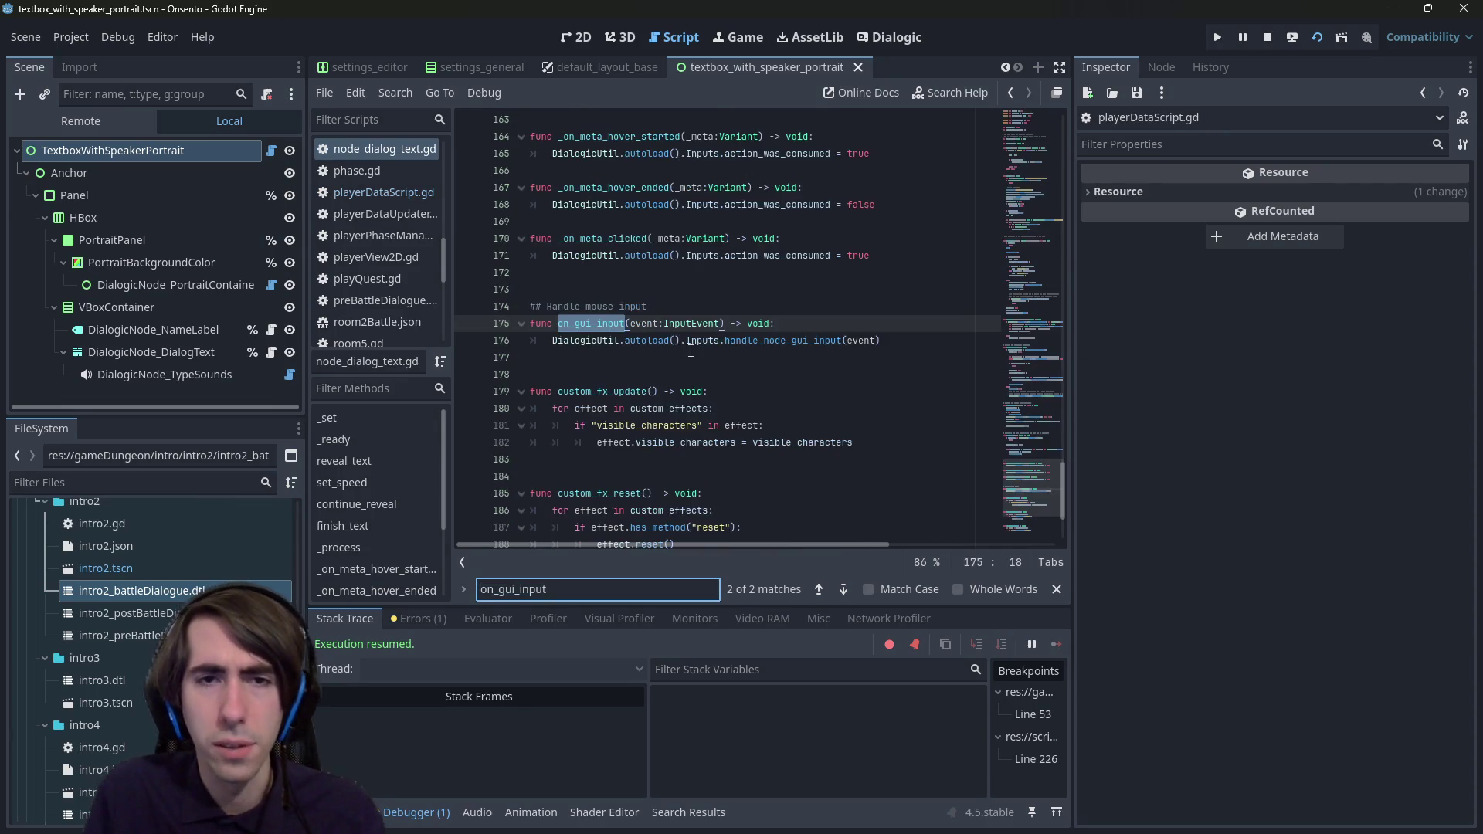
pyautogui.press('Return')
pyautogui.press('Return')
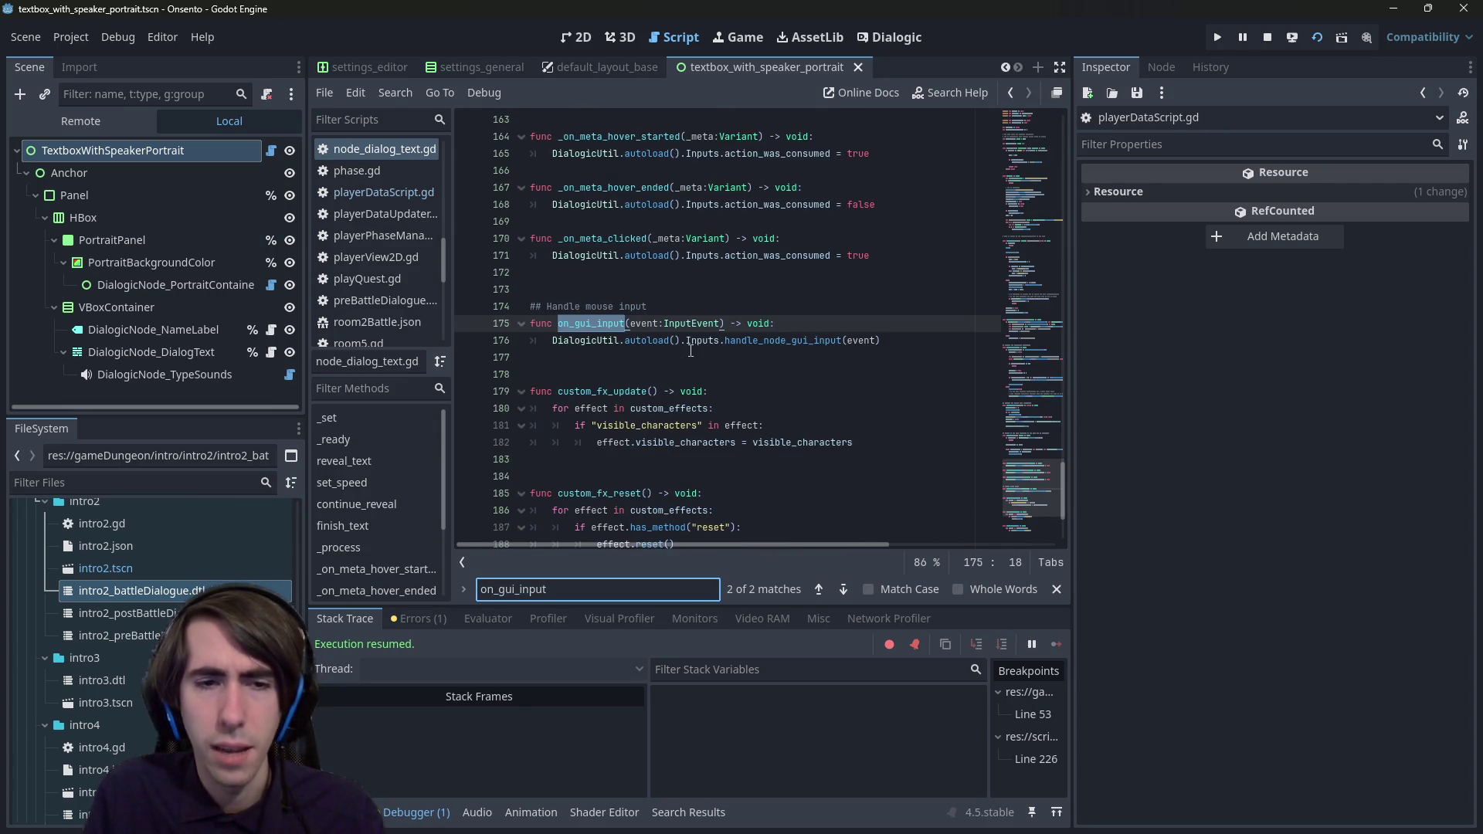
pyautogui.write('_')
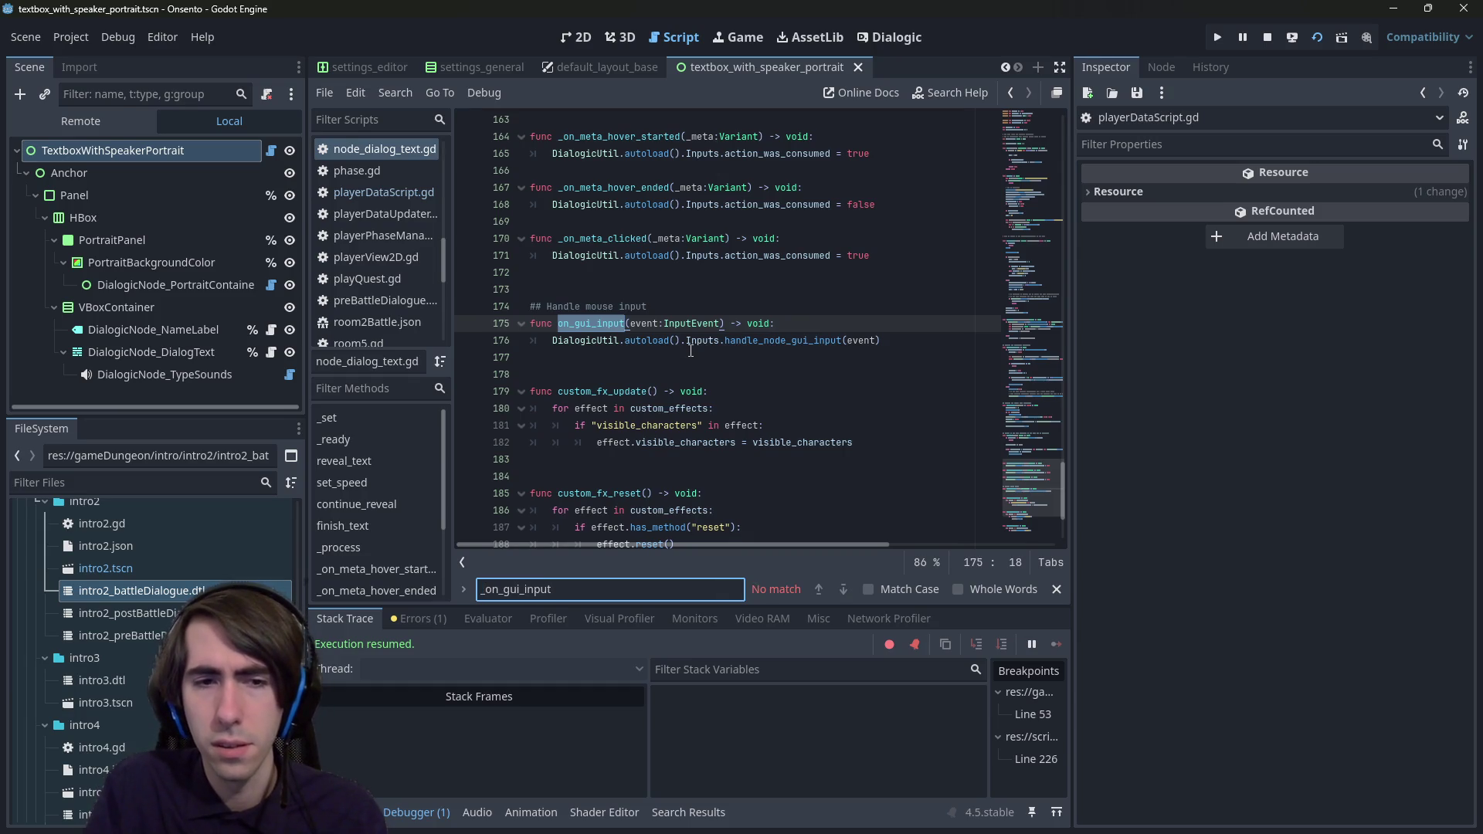
pyautogui.click(690, 351)
# Compare the on_gui_input function with its gui_input.connect line, then return to playerDataScript.gd line 228.
pyautogui.doubleClick(585, 323)
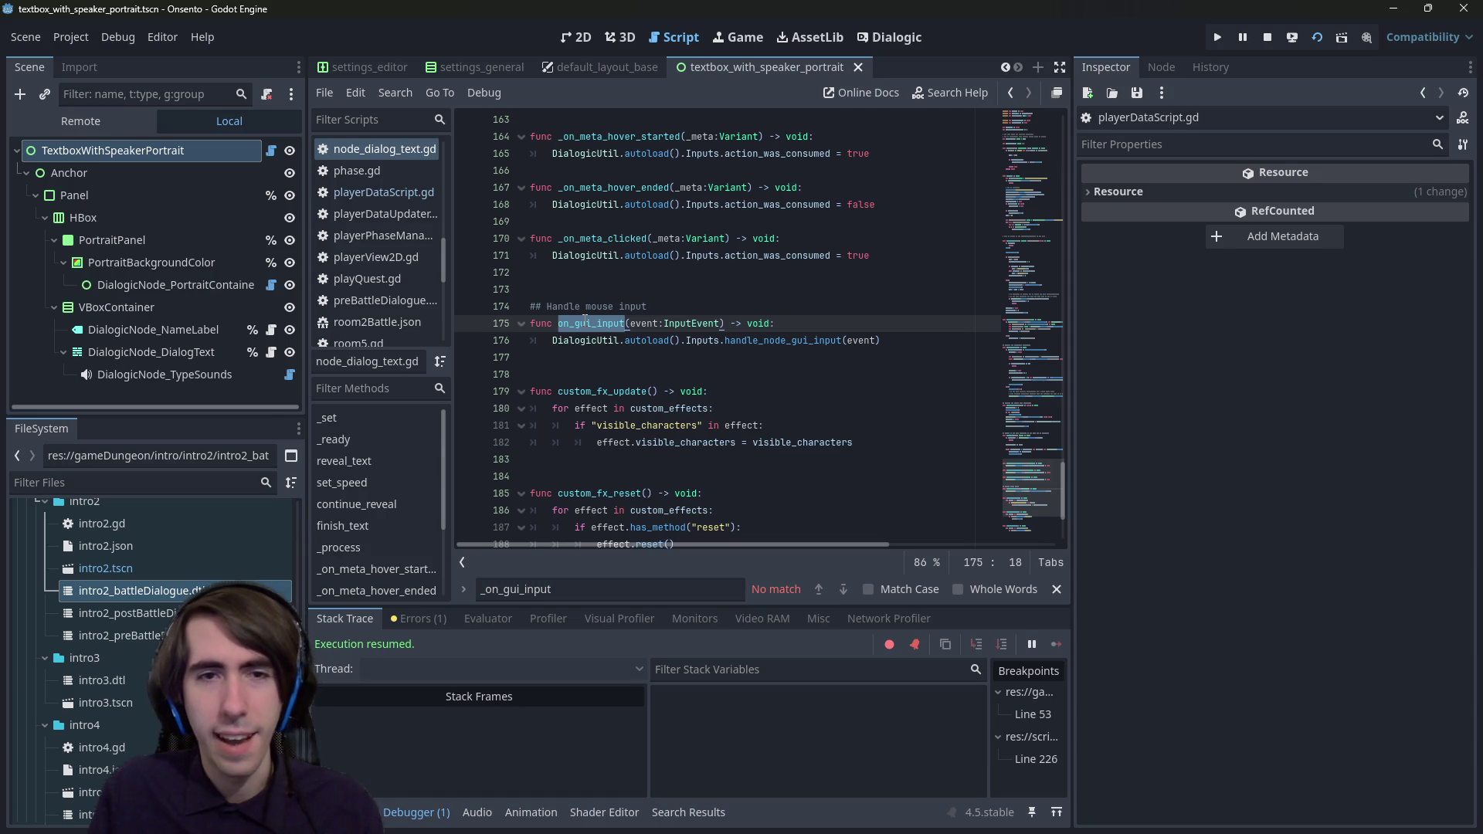
pyautogui.hotkey('alt', 'Left')
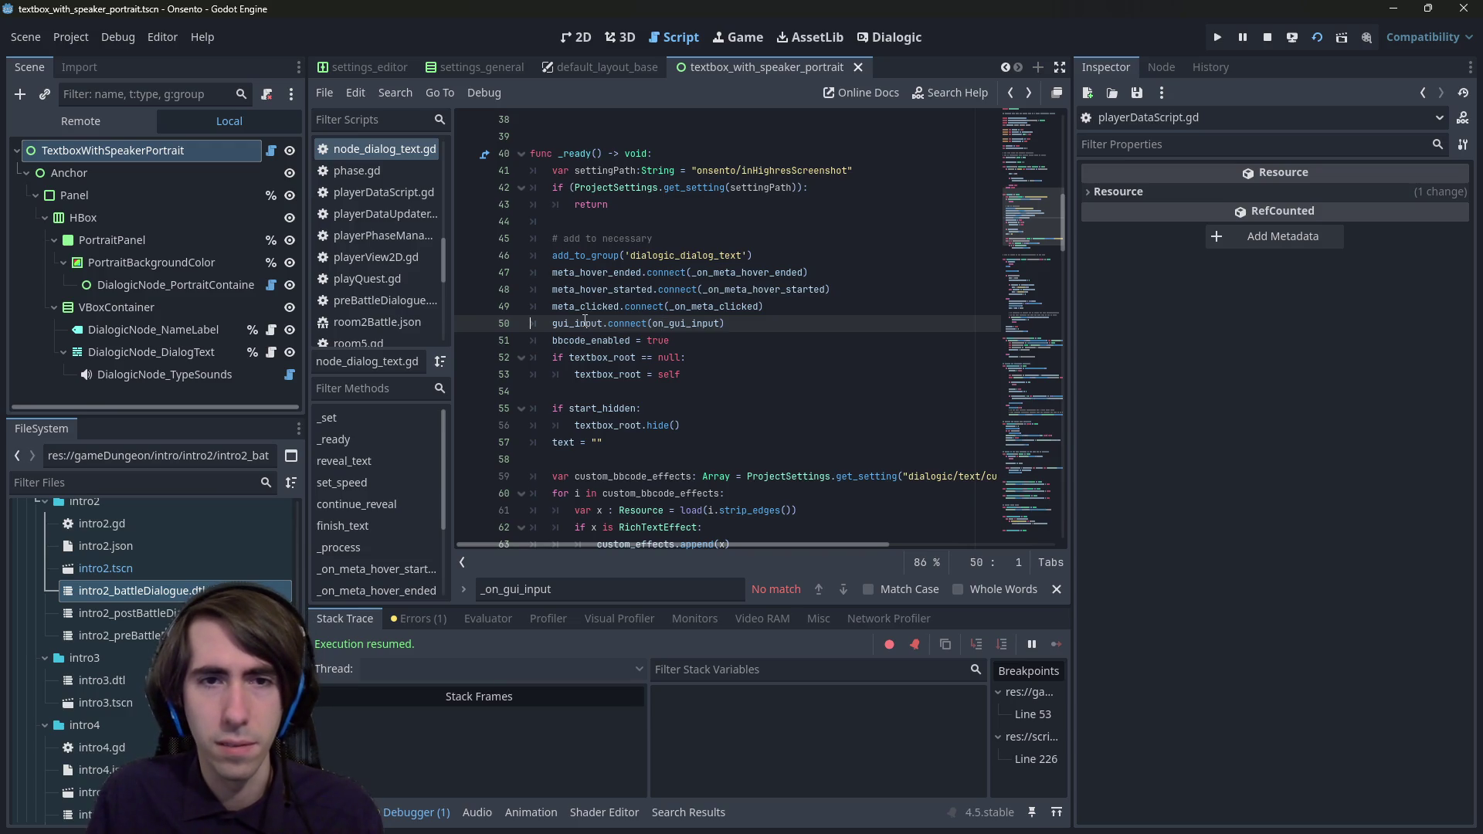
pyautogui.hotkey('alt', 'Right')
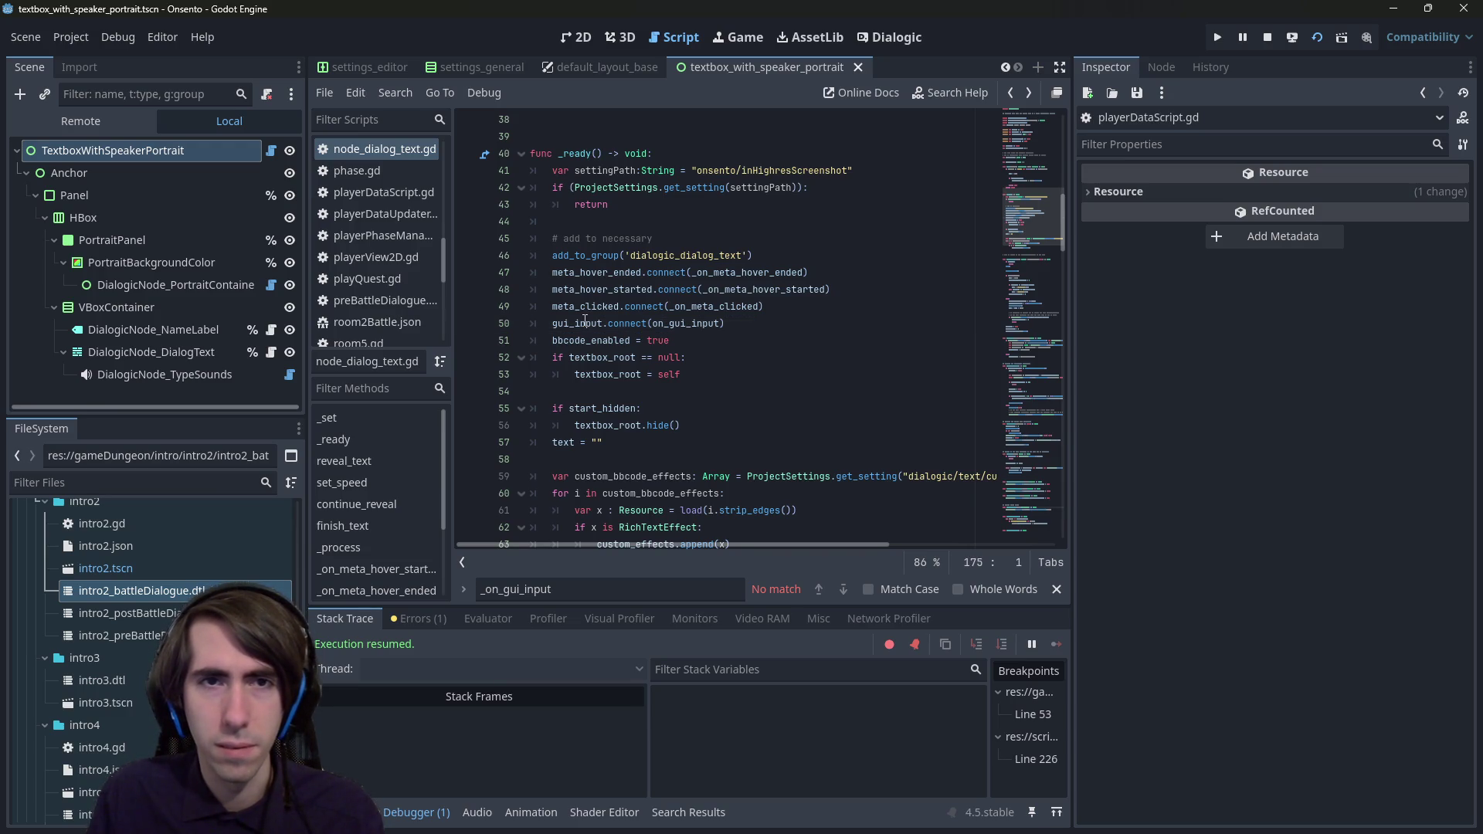
pyautogui.click(585, 321)
pyautogui.scroll(10, 584, 321)
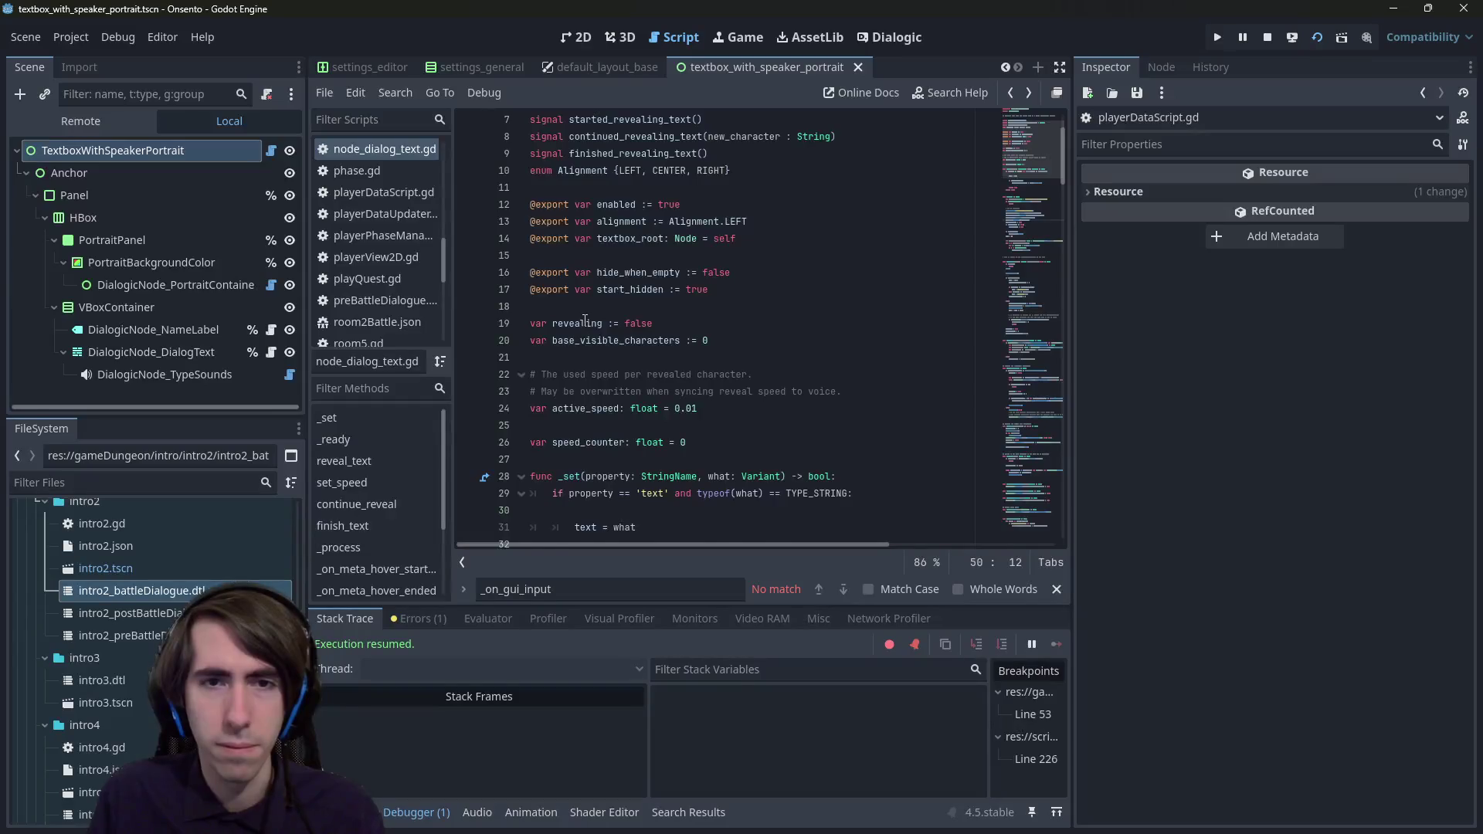
pyautogui.hotkey('alt', 'Left')
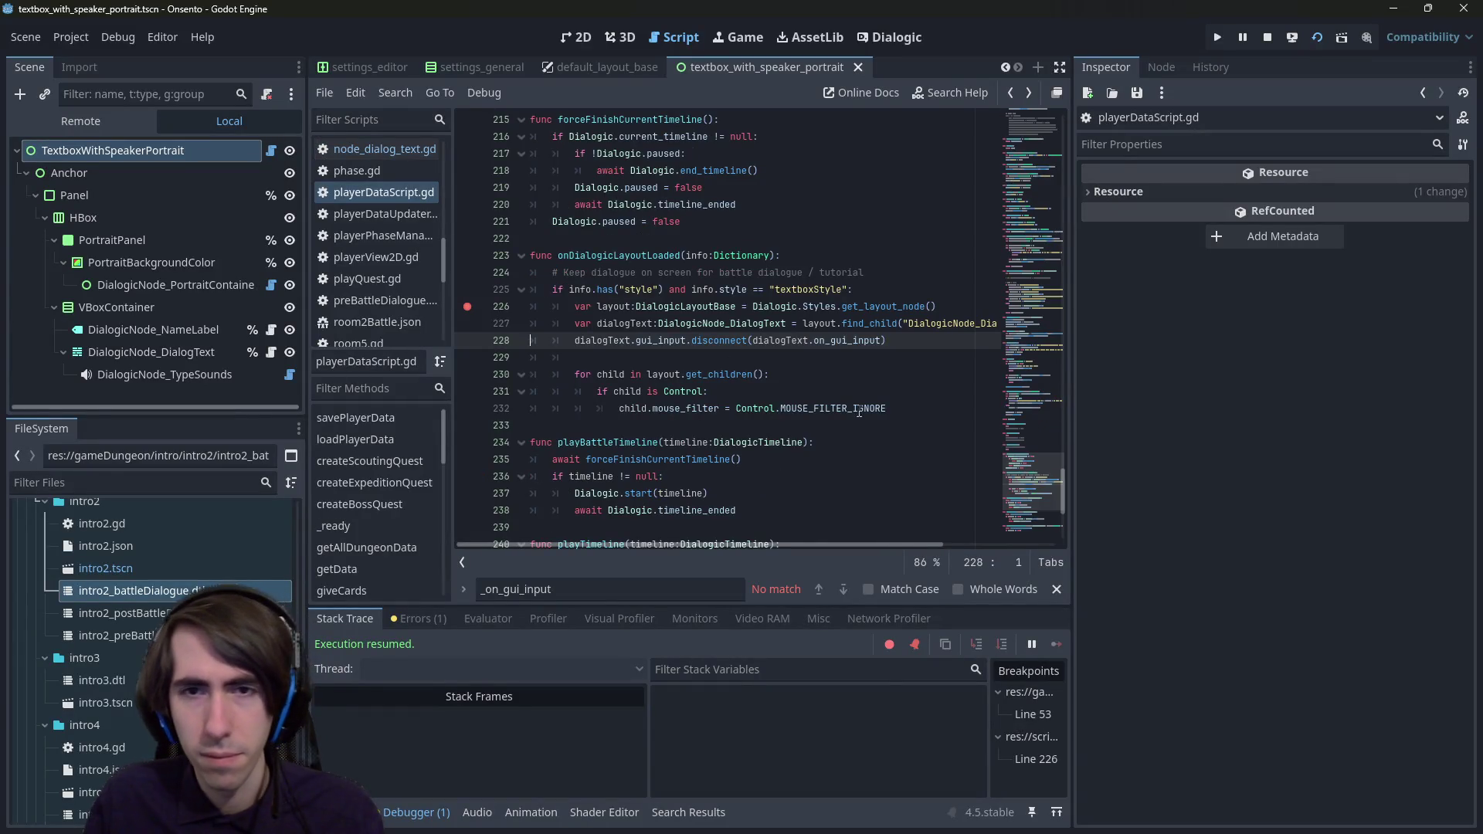
# Re-enter on_gui_input via autocomplete in line 228's disconnect call and save the script.
pyautogui.doubleClick(840, 340)
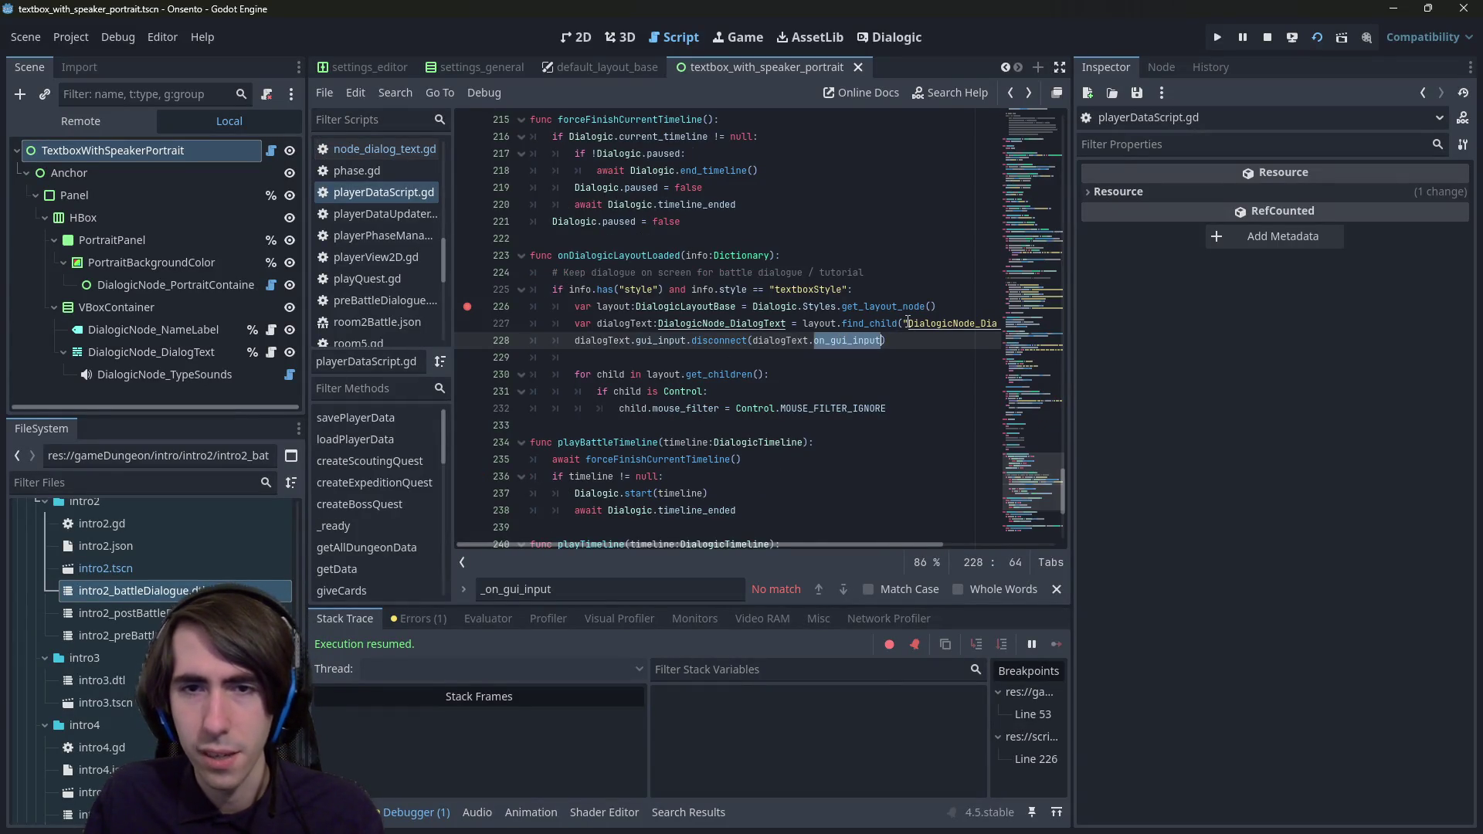
pyautogui.press('BackSpace')
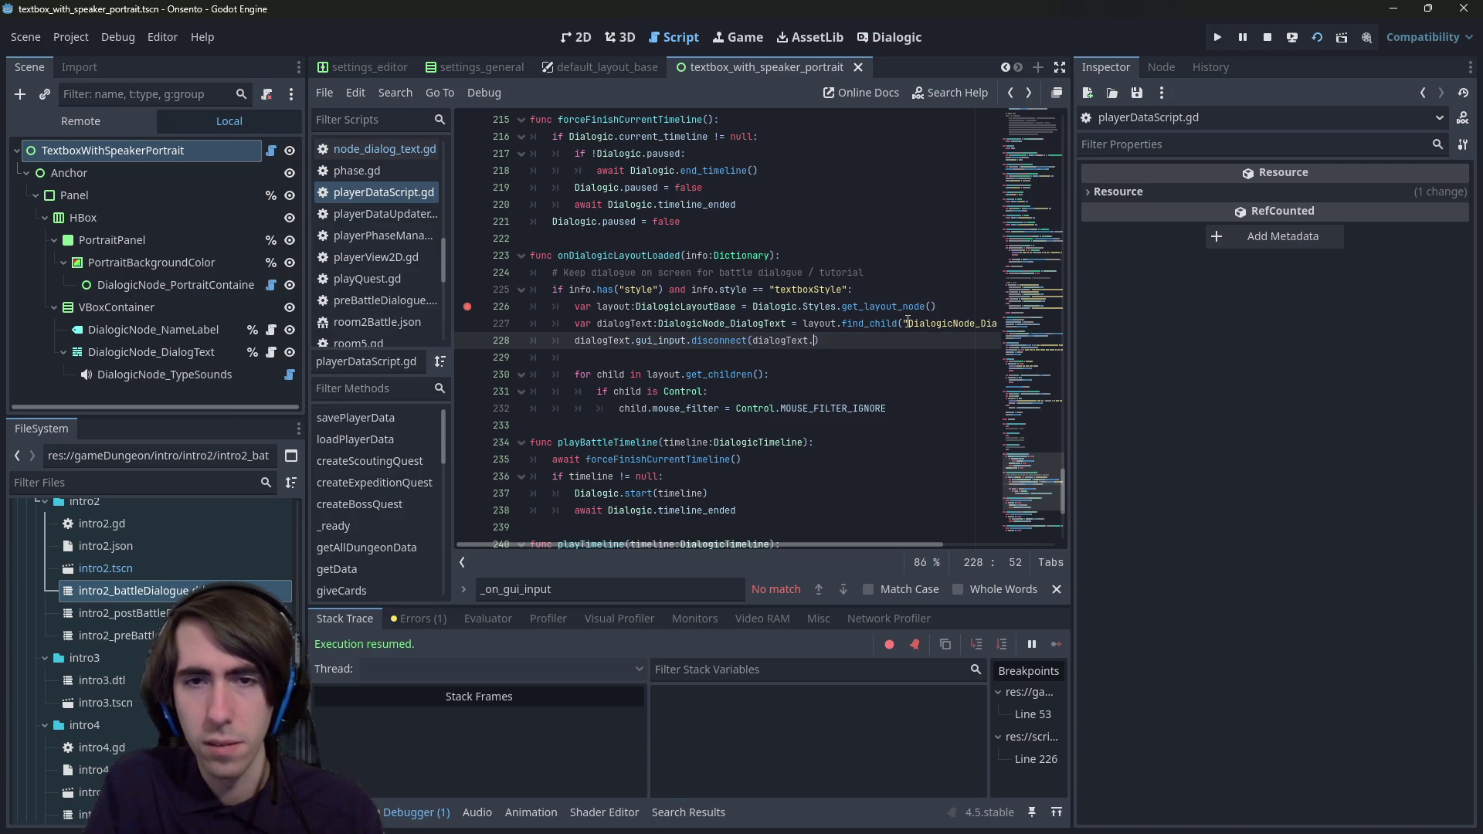
pyautogui.write('on')
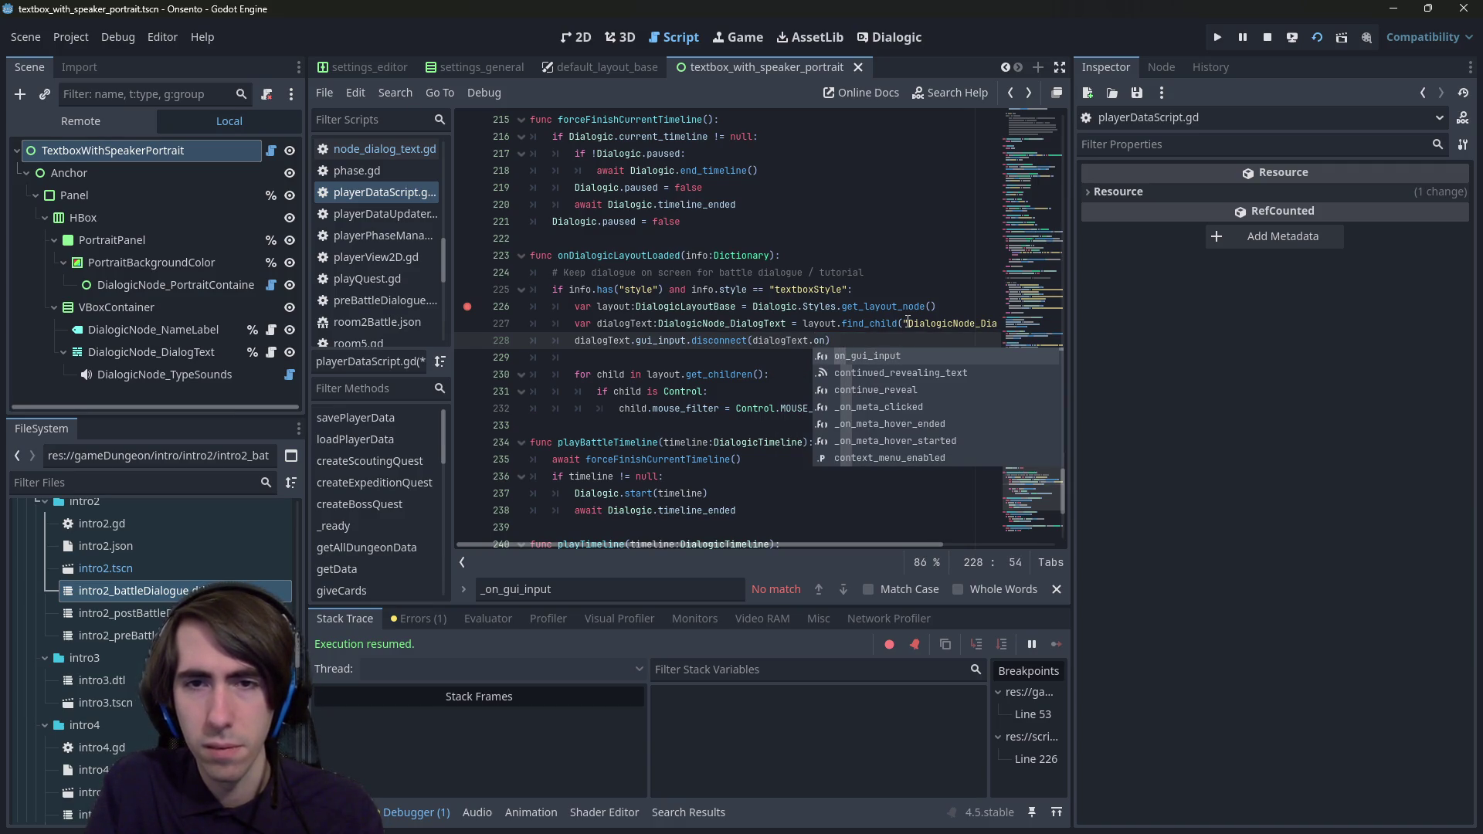
pyautogui.press('Return')
pyautogui.hotkey('ctrl', 's')
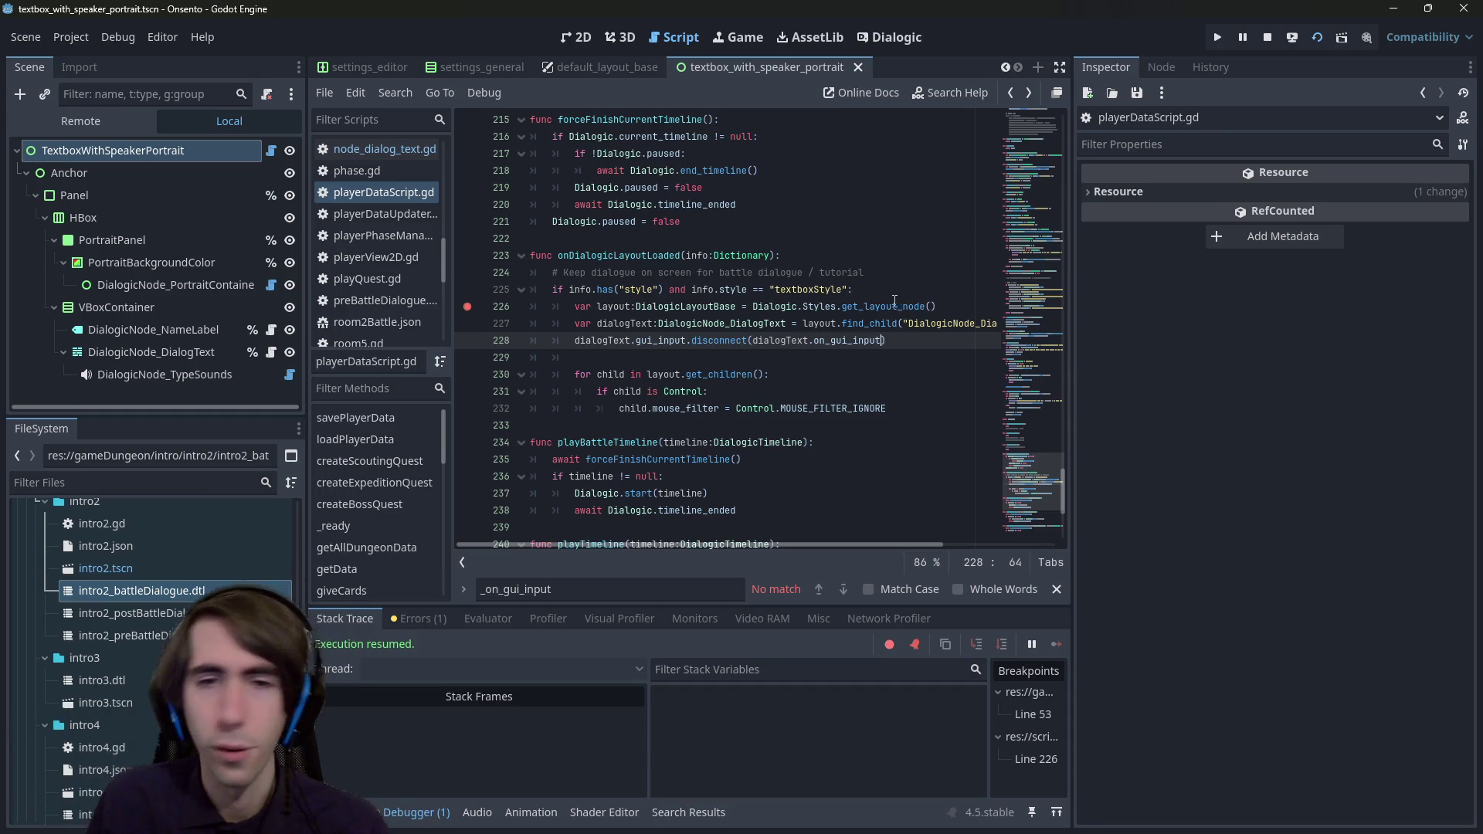
# Widen the code editor, remove the line 226 breakpoint, stop debugging, and switch to the playQuest scene.
pyautogui.moveTo(1073, 264); pyautogui.dragTo(1247, 266)
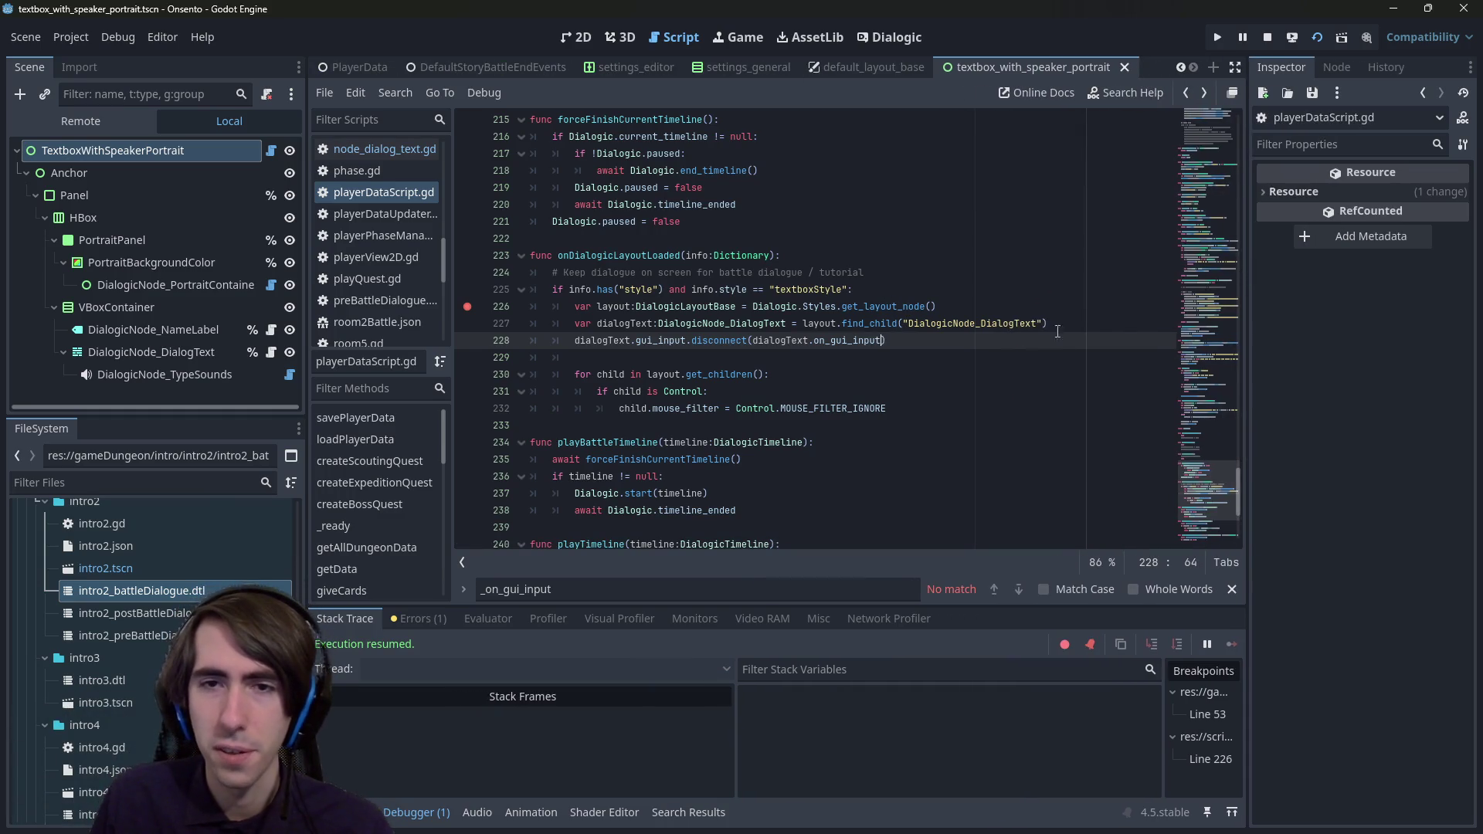
pyautogui.doubleClick(628, 324)
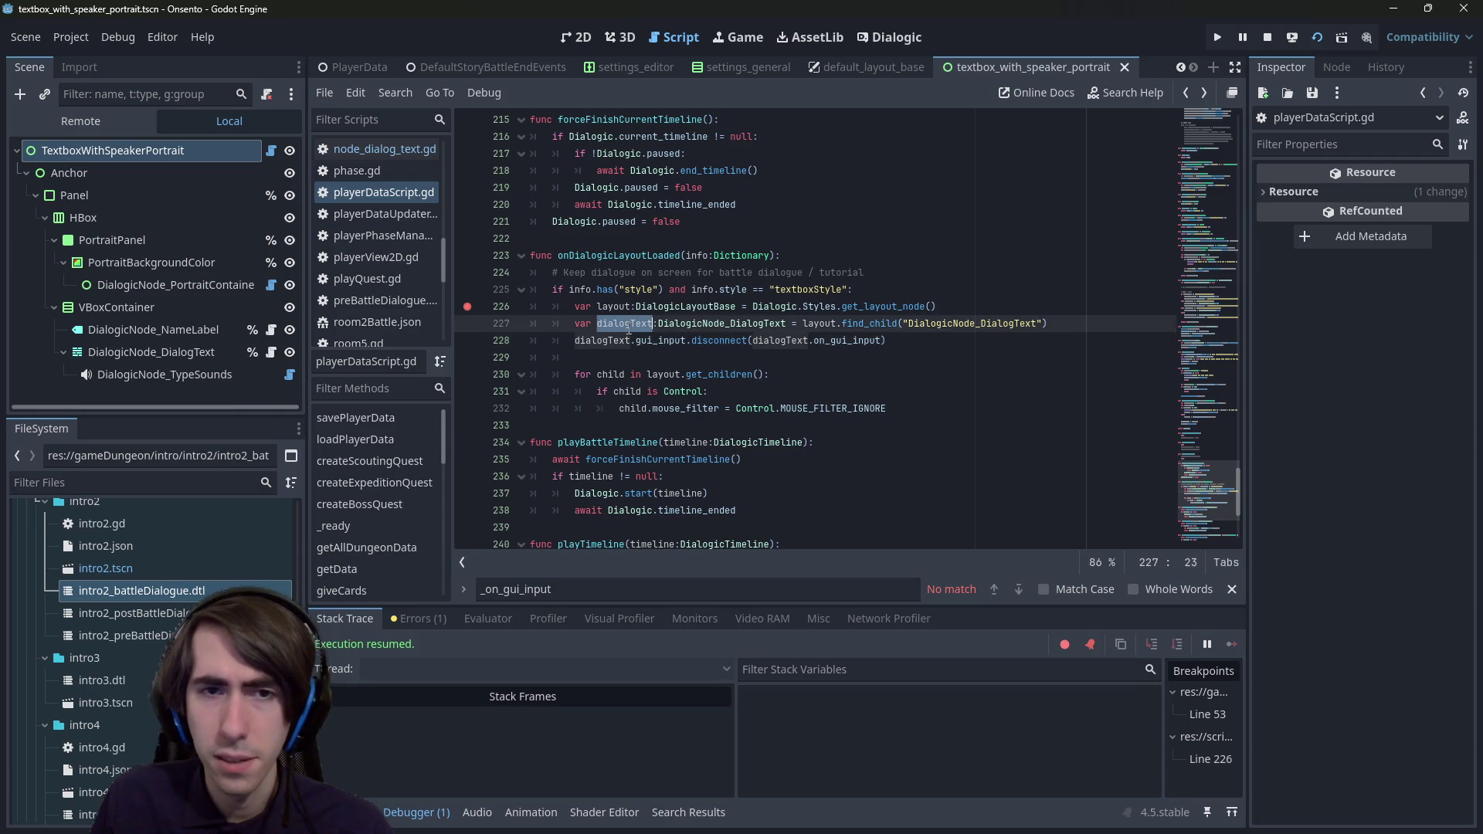
pyautogui.click(1075, 317)
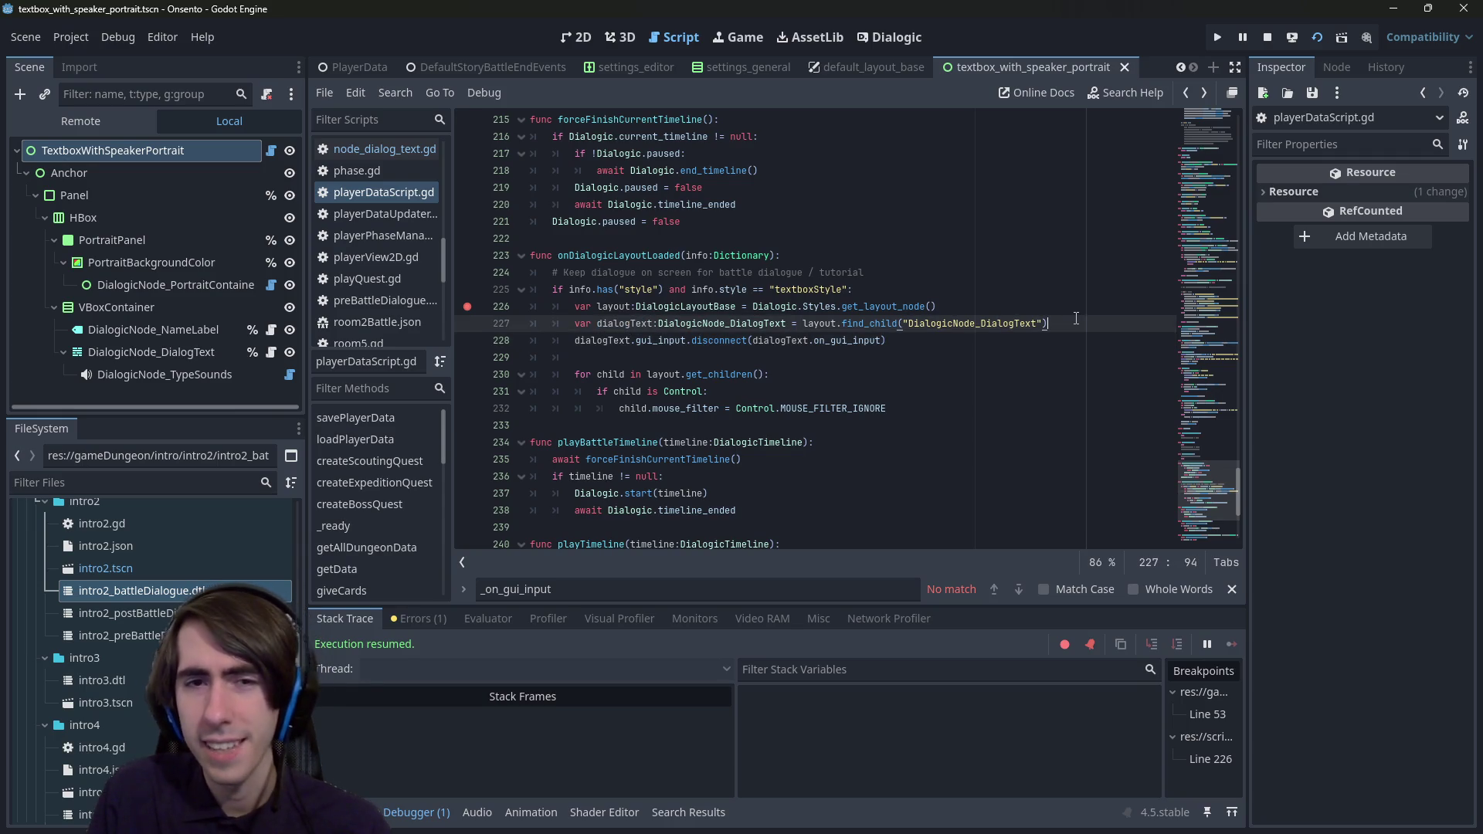
pyautogui.click(466, 306)
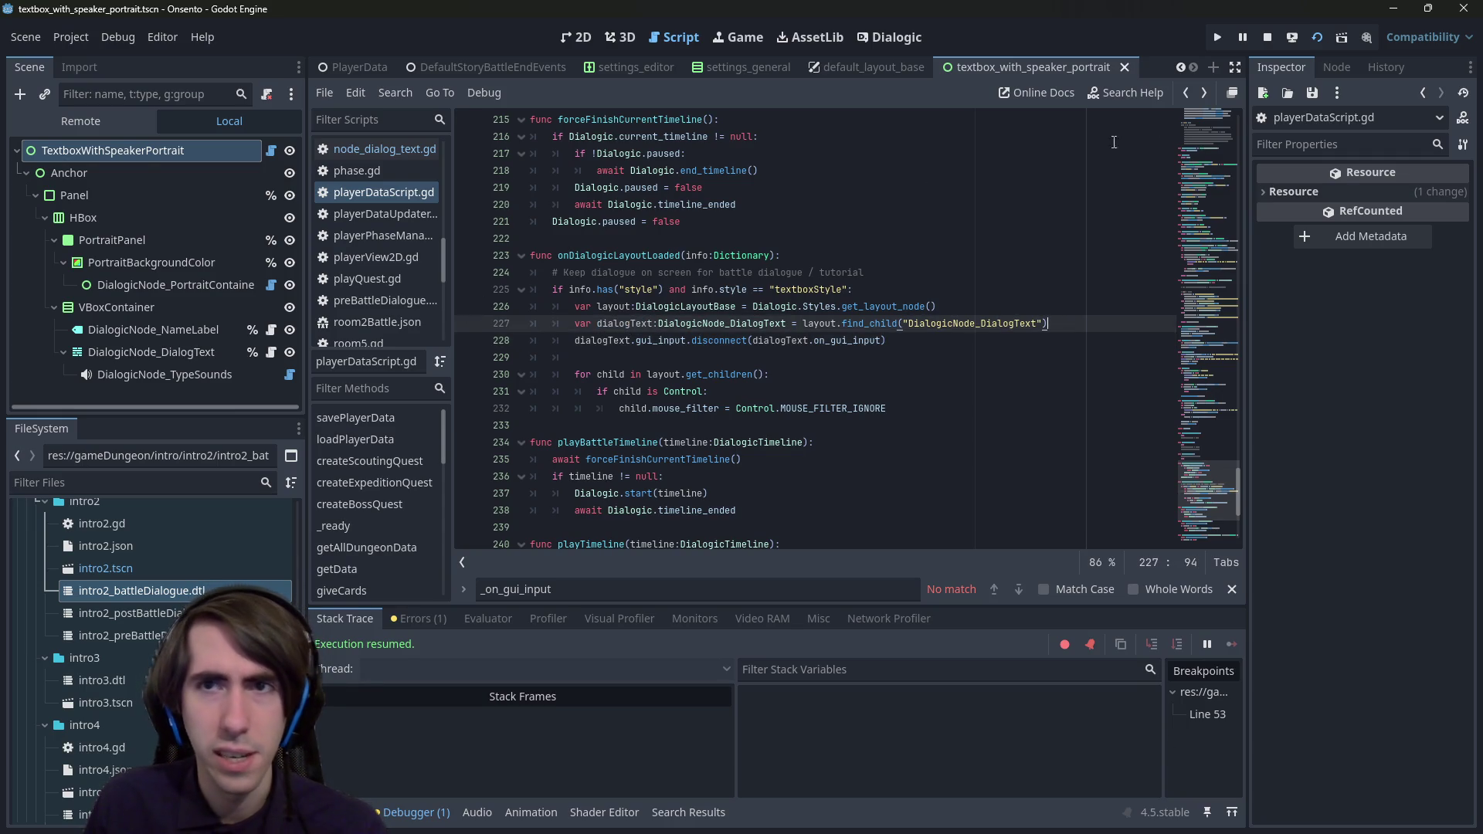
pyautogui.click(1269, 37)
pyautogui.moveTo(413, 91)
pyautogui.mouseDown()
pyautogui.moveTo(380, 65)
pyautogui.moveTo(545, 61)
pyautogui.mouseUp()
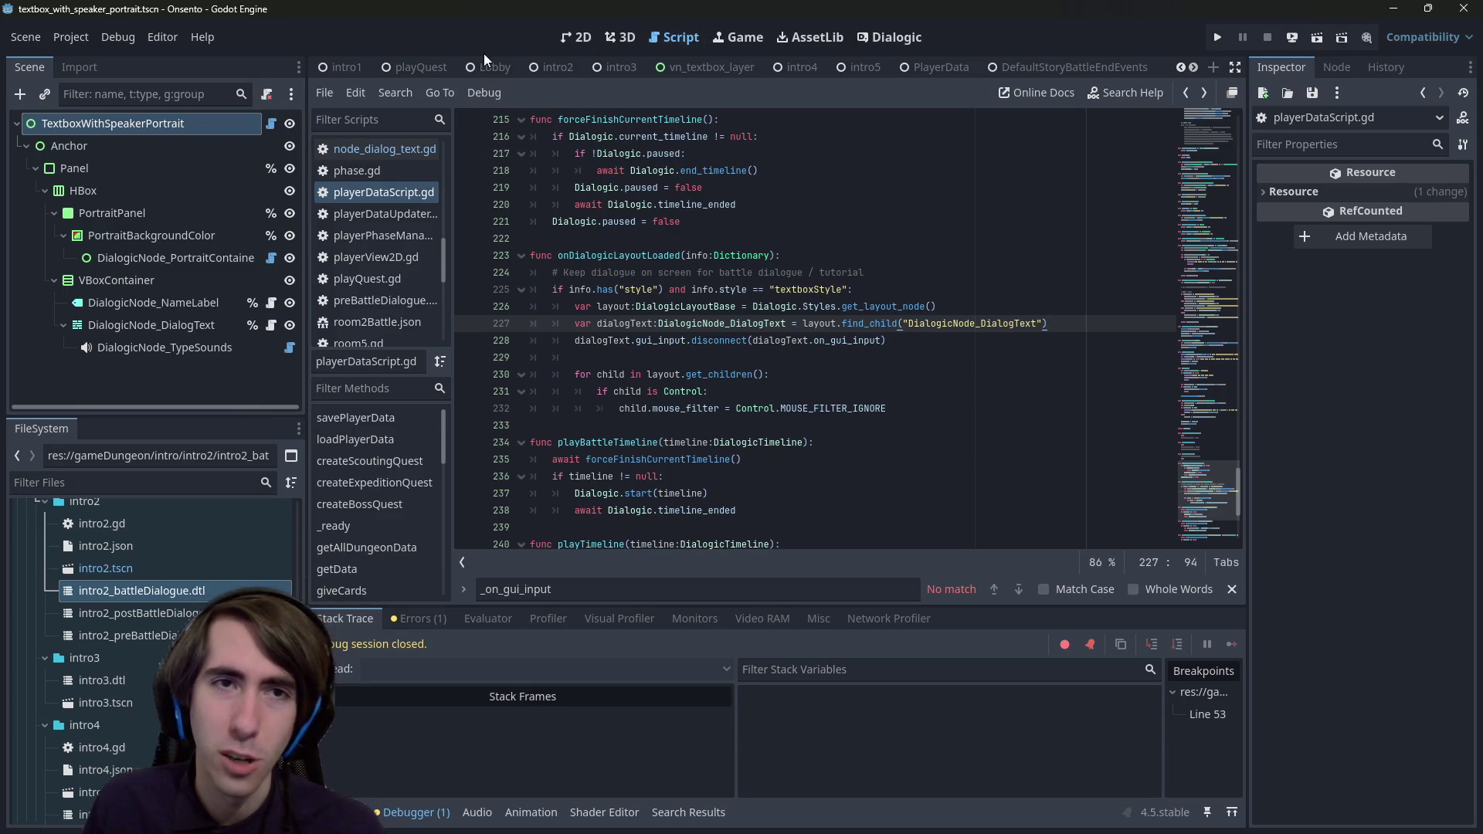
pyautogui.click(421, 67)
# Run the playQuest scene, advance the opening dialogue, and dismiss the files-changed-on-disk prompts.
pyautogui.click(1308, 48)
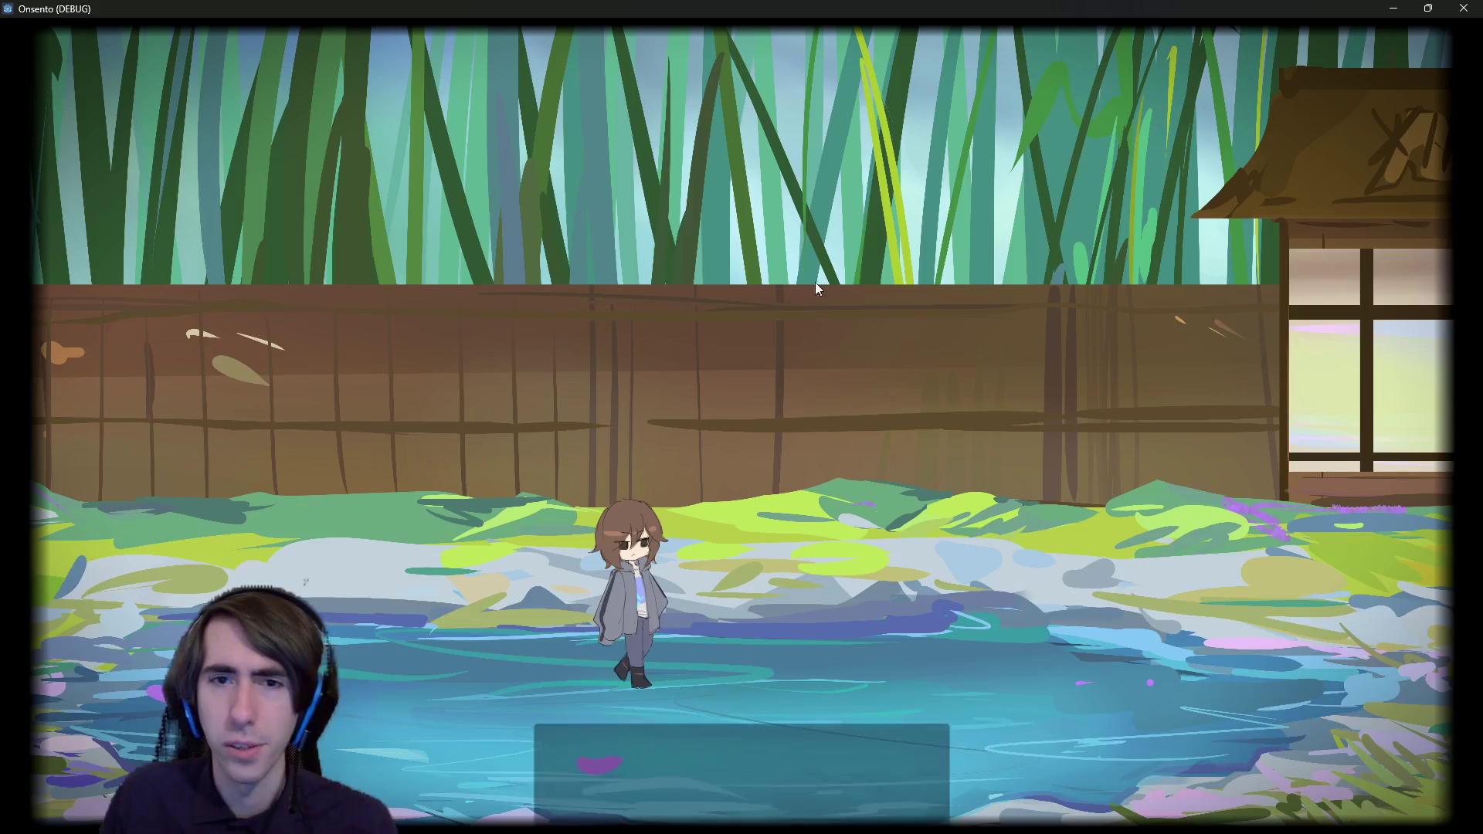
pyautogui.click(759, 299)
pyautogui.click(707, 347)
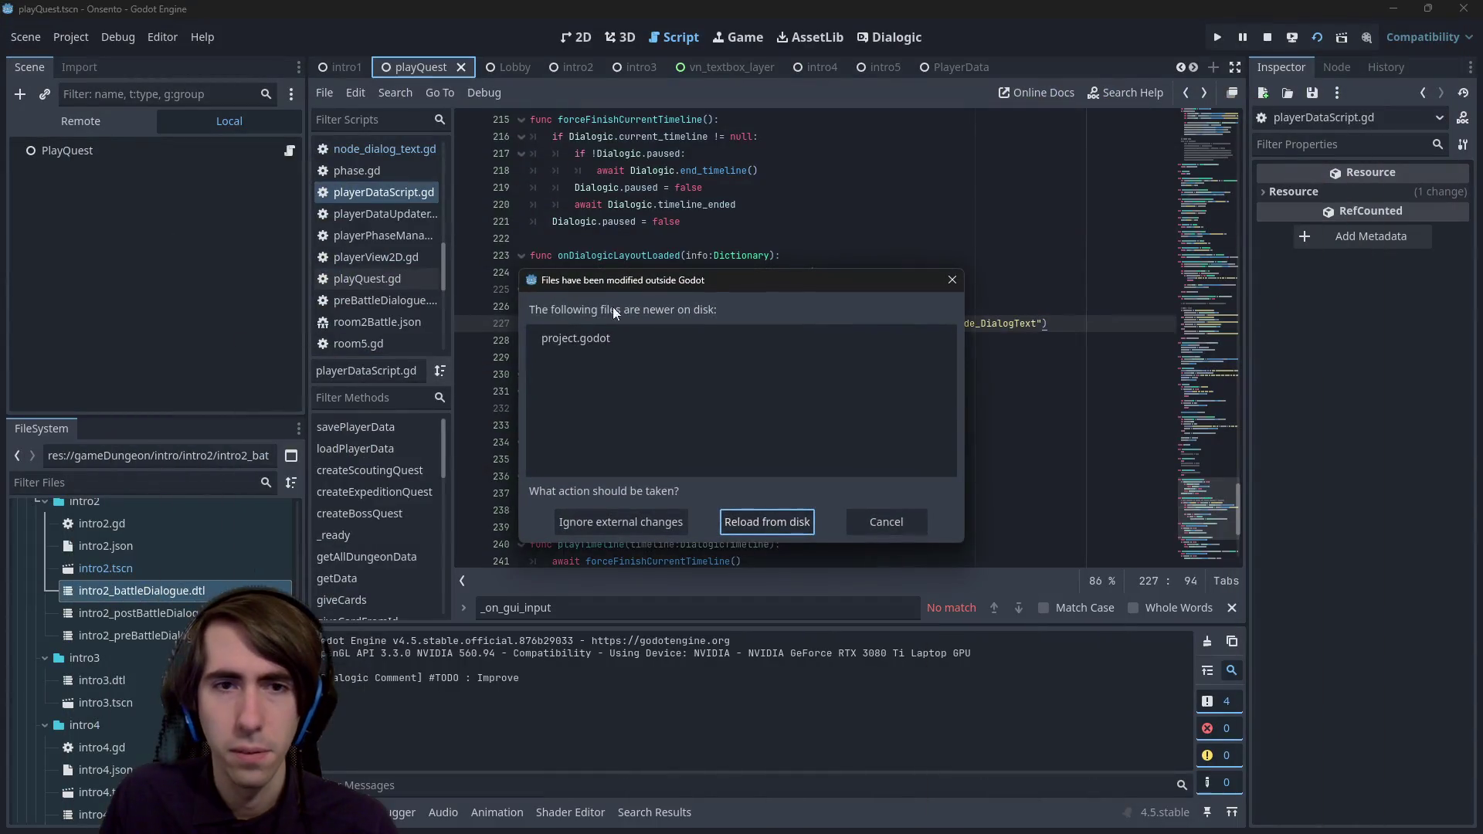
pyautogui.click(951, 281)
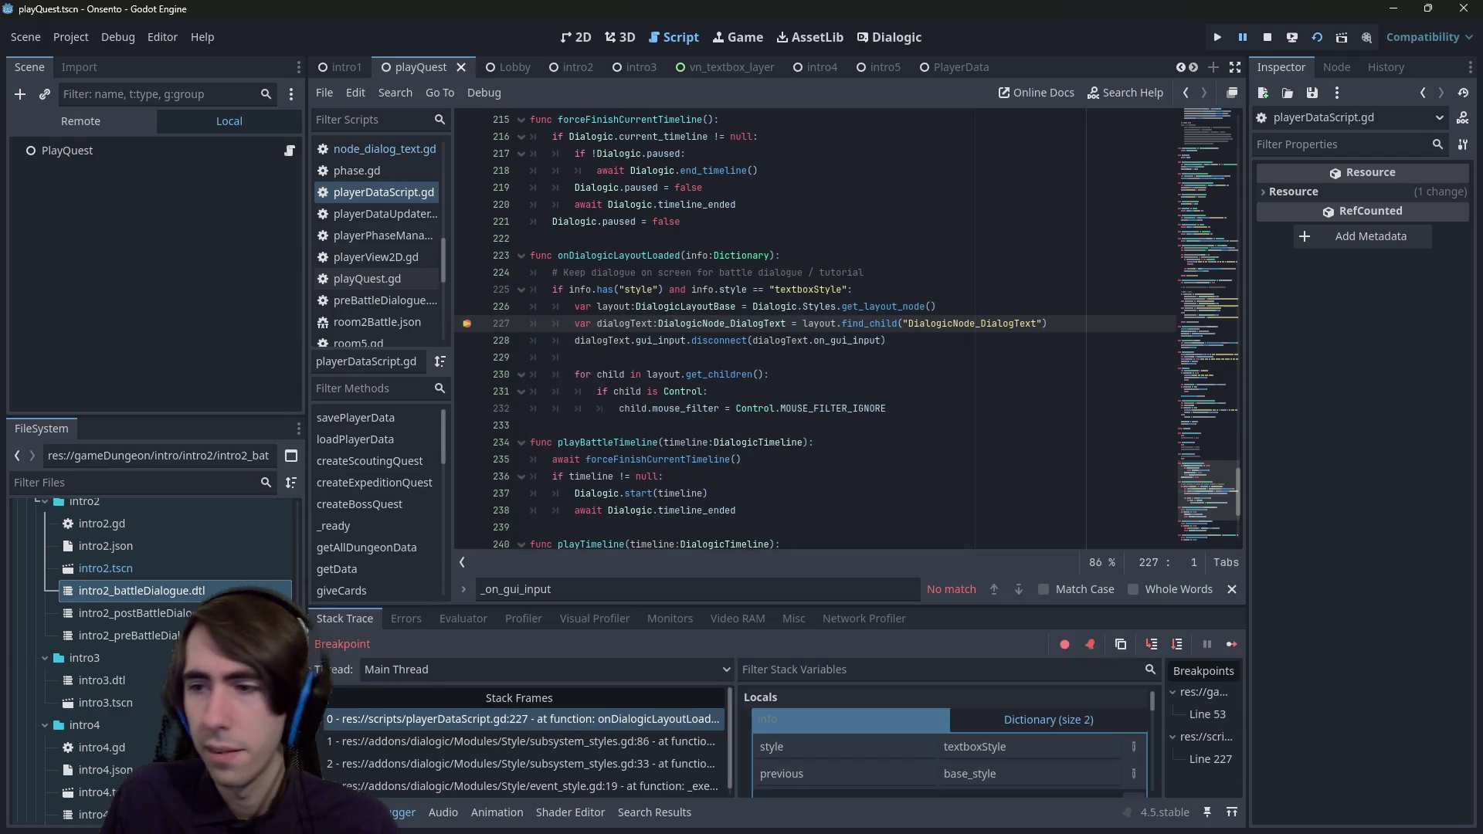
pyautogui.press('F12')
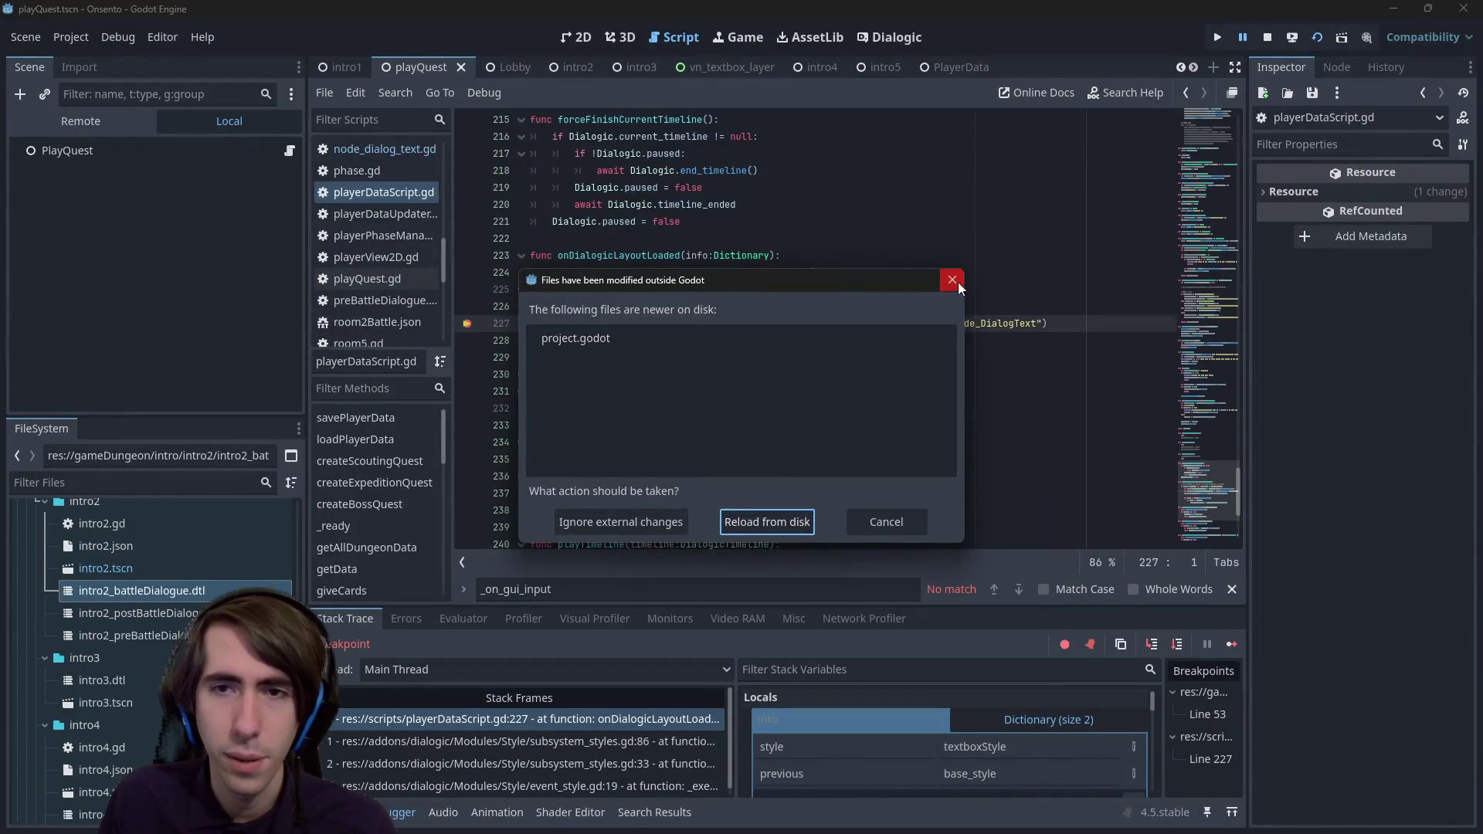
pyautogui.click(952, 280)
# Step over line 227 onto line 228, where the null-instance error on on_gui_input appears.
pyautogui.moveTo(705, 256)
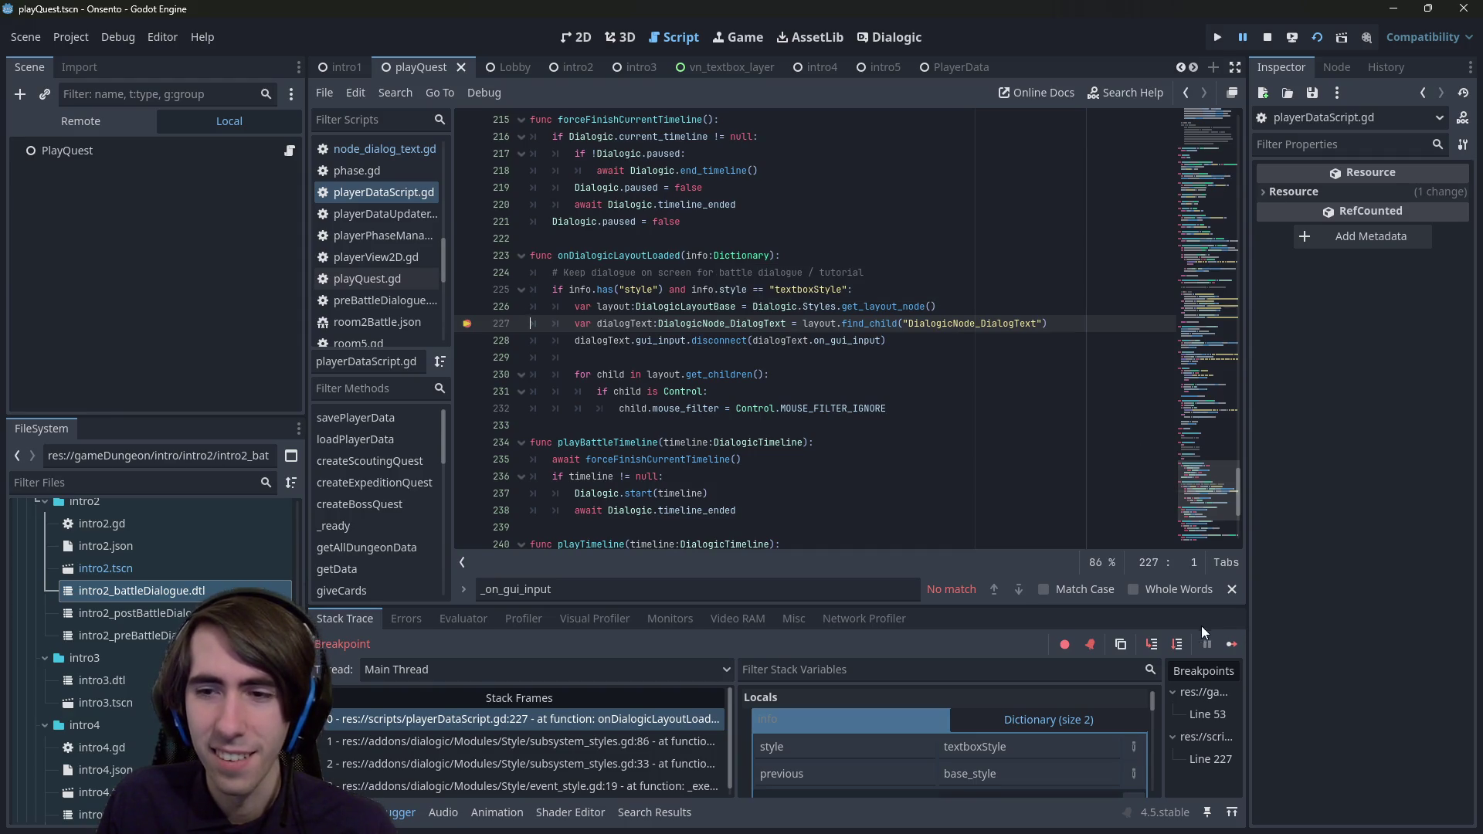
pyautogui.click(1177, 645)
pyautogui.click(1177, 644)
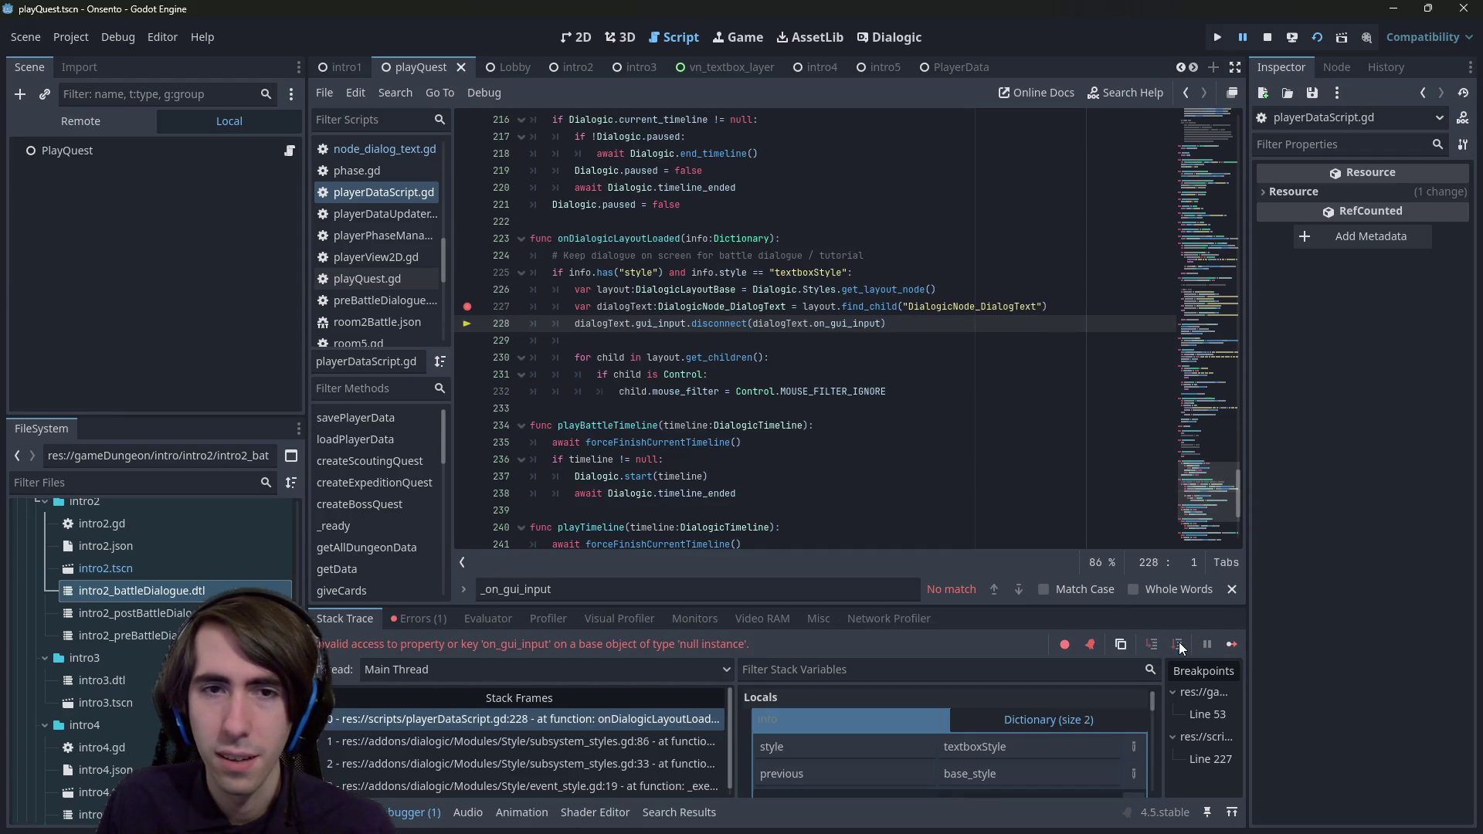
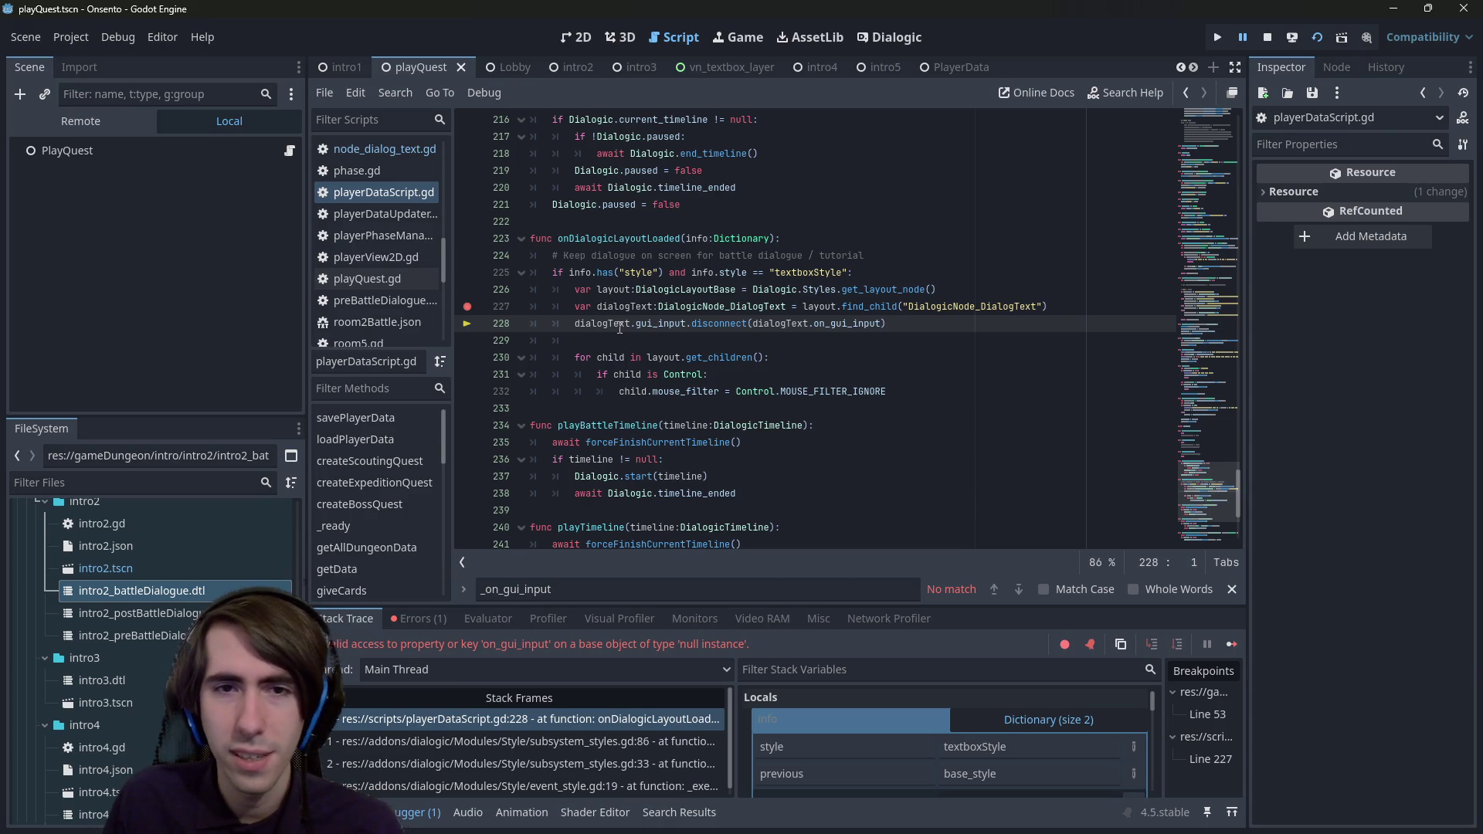
# Show the running game's Remote scene tree and check layout's value on the find_child line.
pyautogui.moveTo(619, 329)
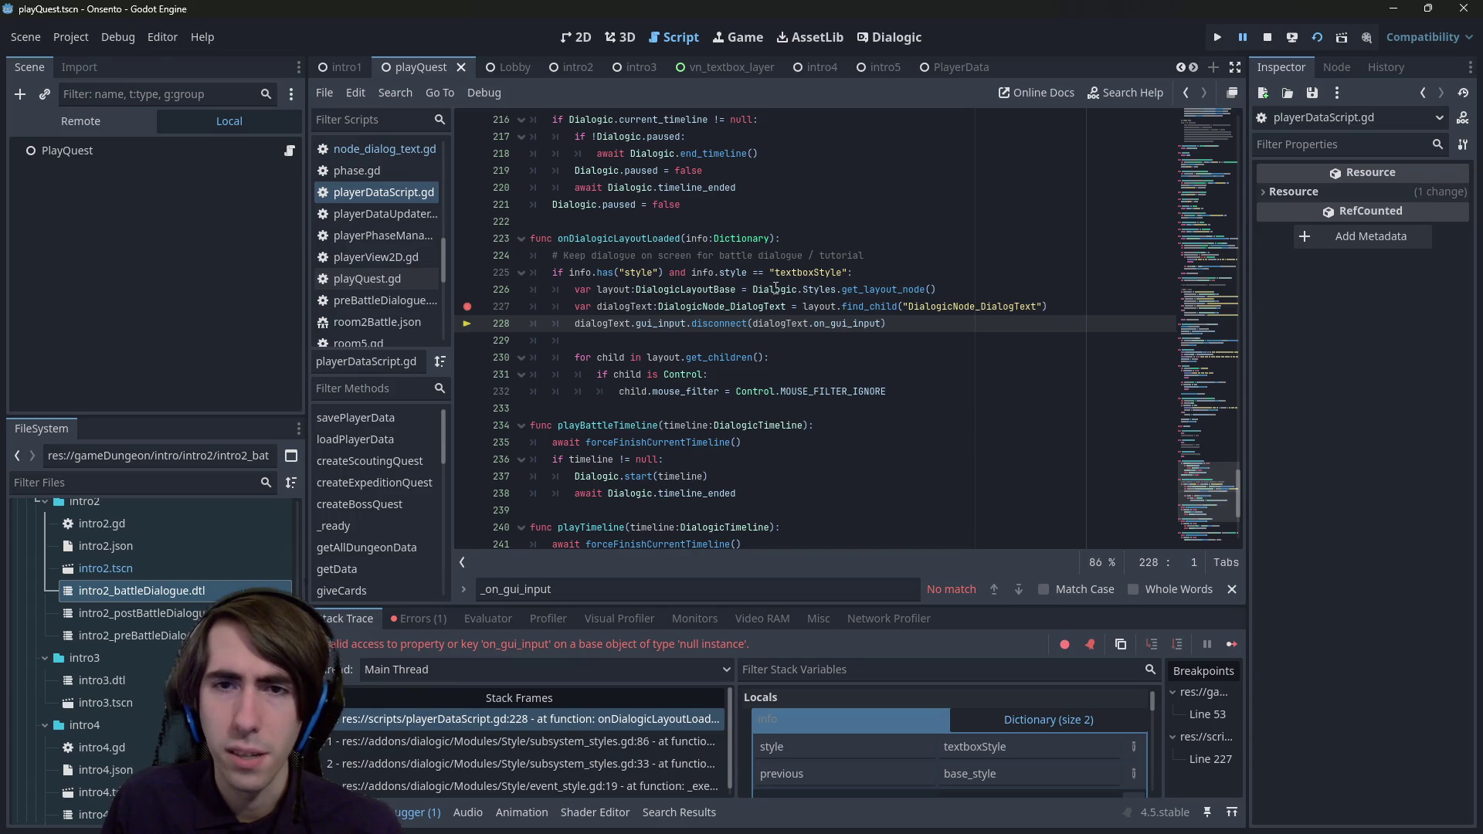
pyautogui.click(71, 113)
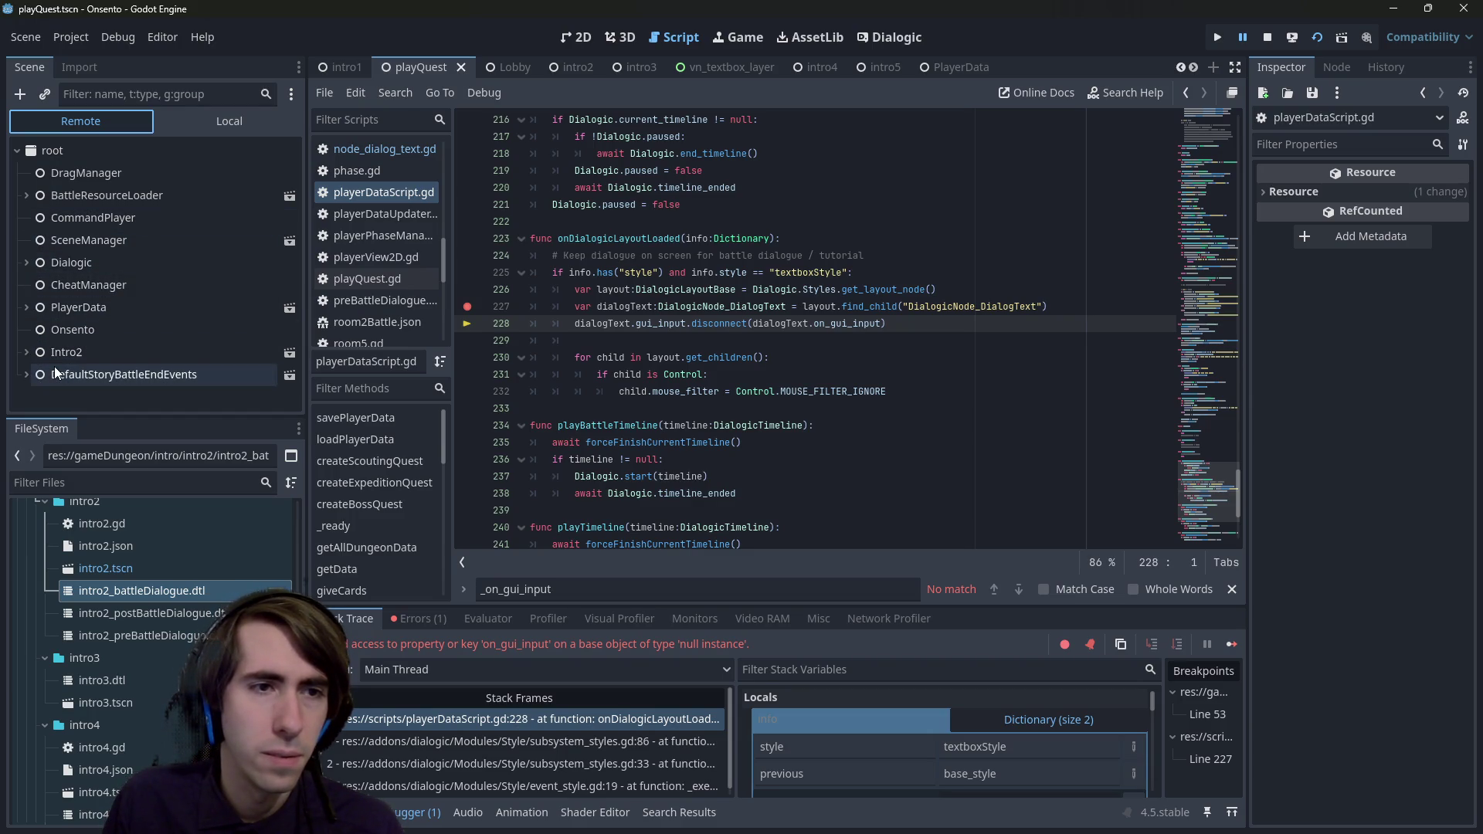
pyautogui.click(1098, 304)
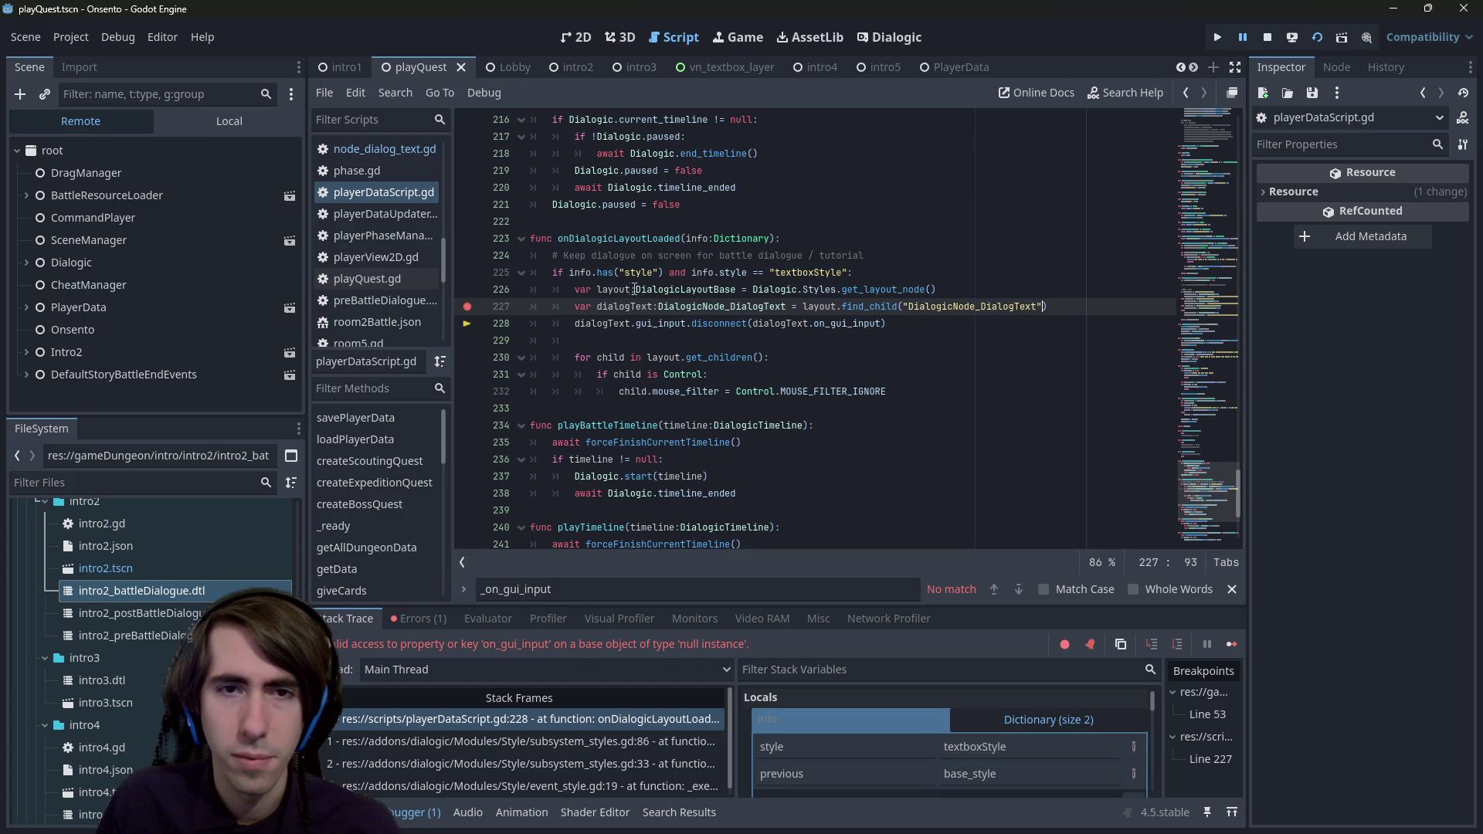
pyautogui.moveTo(625, 289)
pyautogui.click(820, 255)
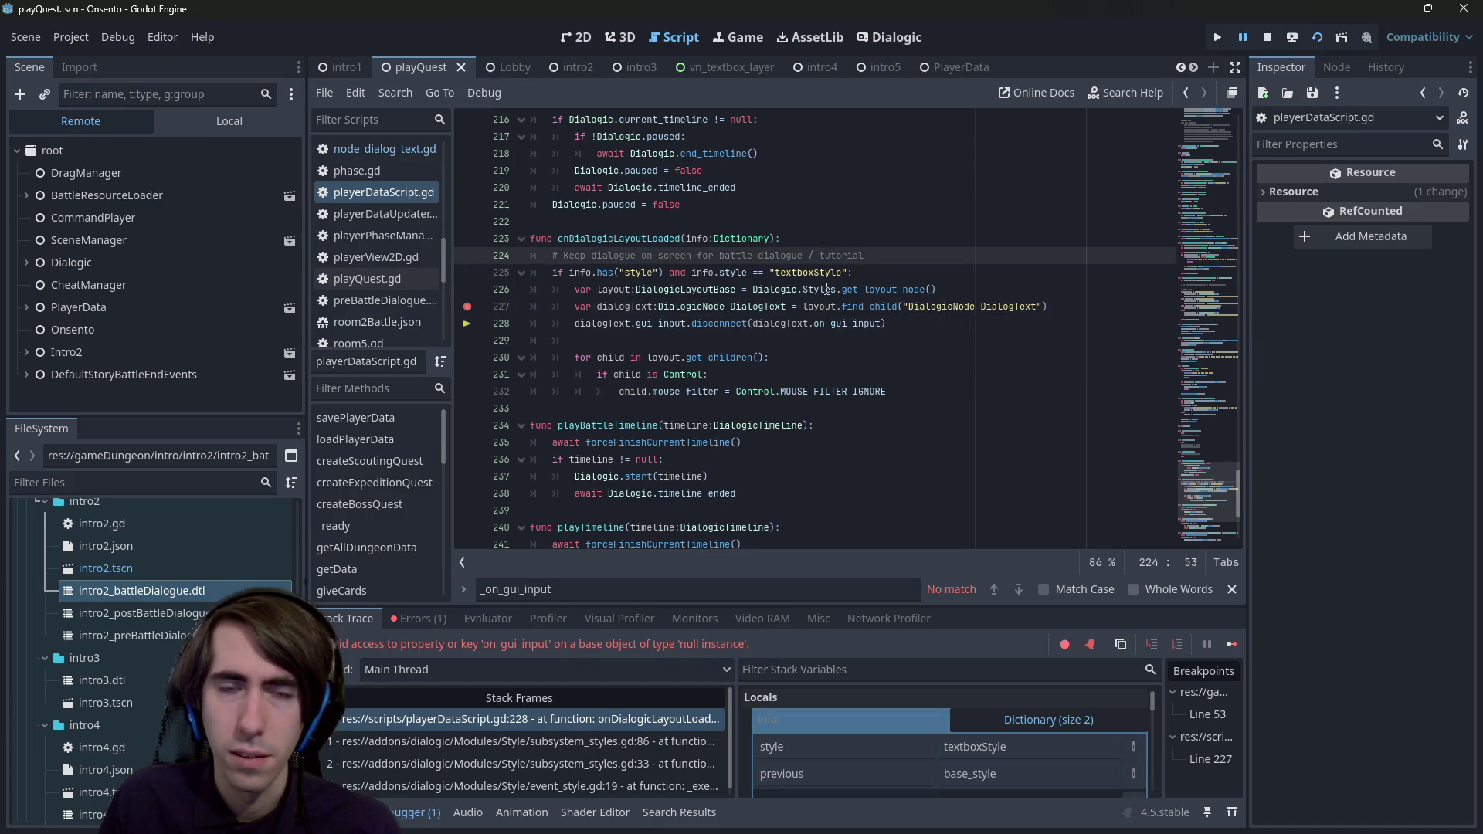
# Check the textboxStyle condition line, collapse info in Locals and open layout's object properties.
pyautogui.click(1033, 280)
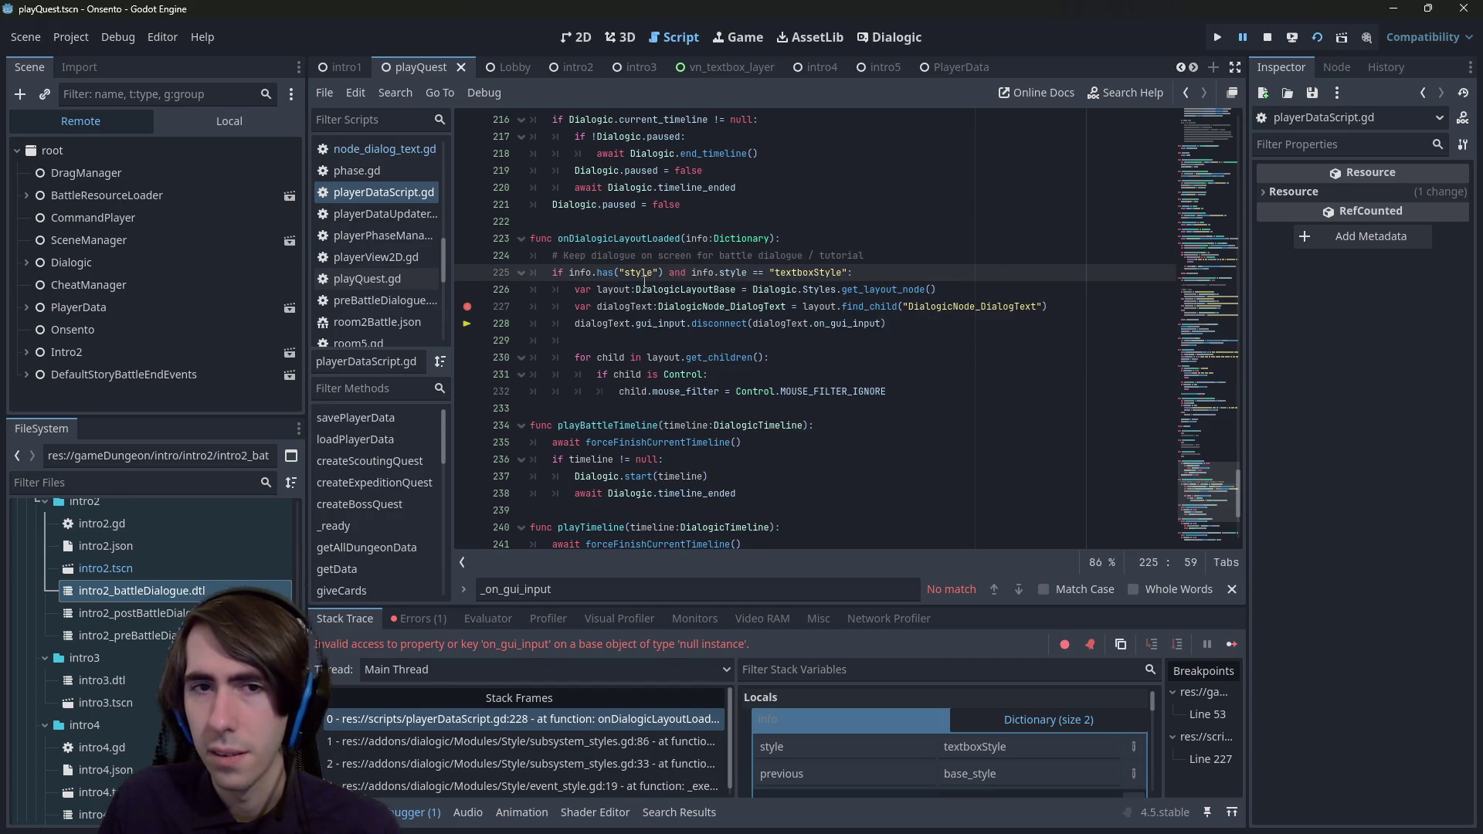
pyautogui.moveTo(623, 290)
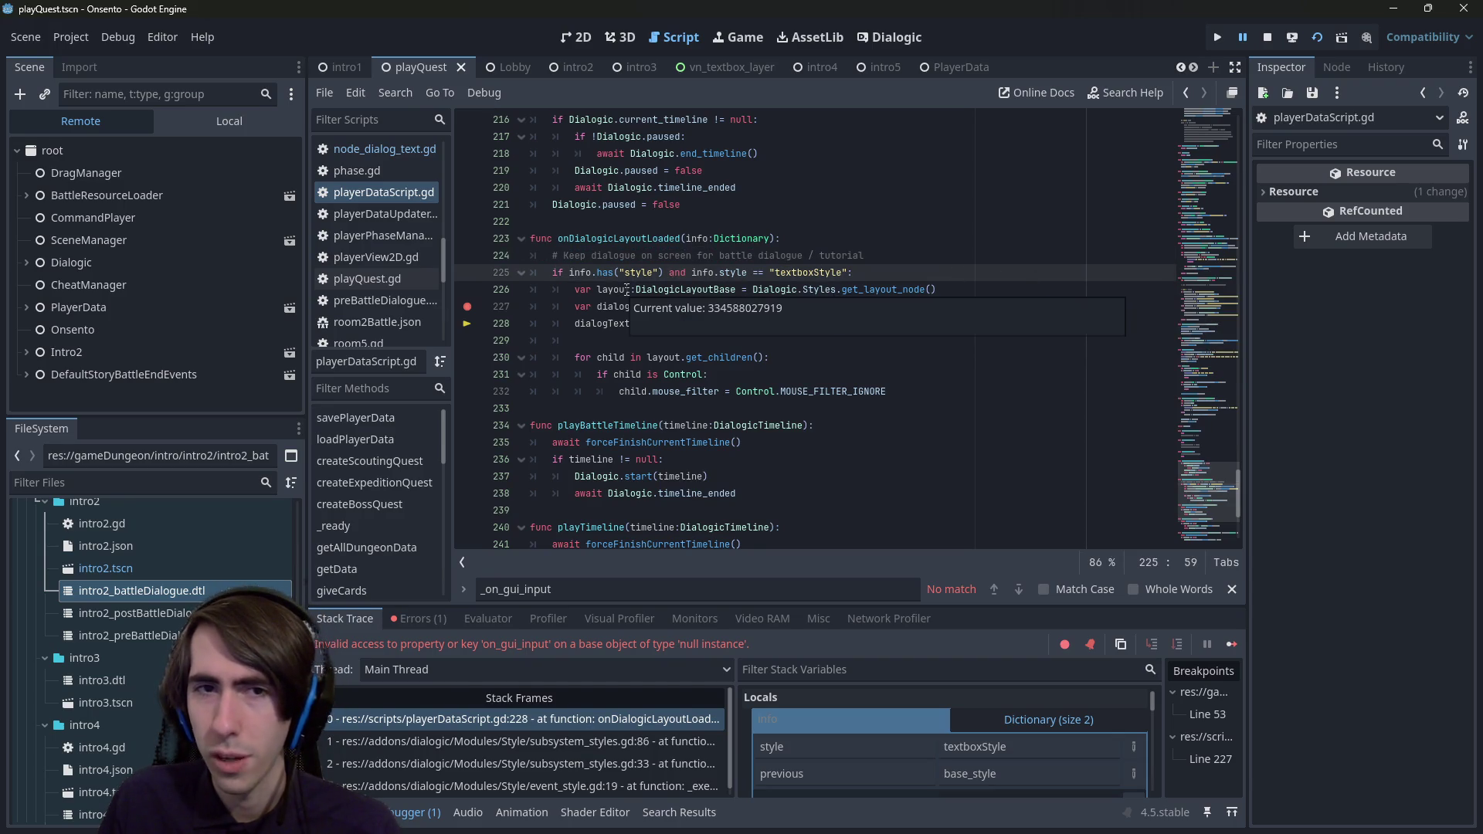
pyautogui.scroll(-1, 994, 709)
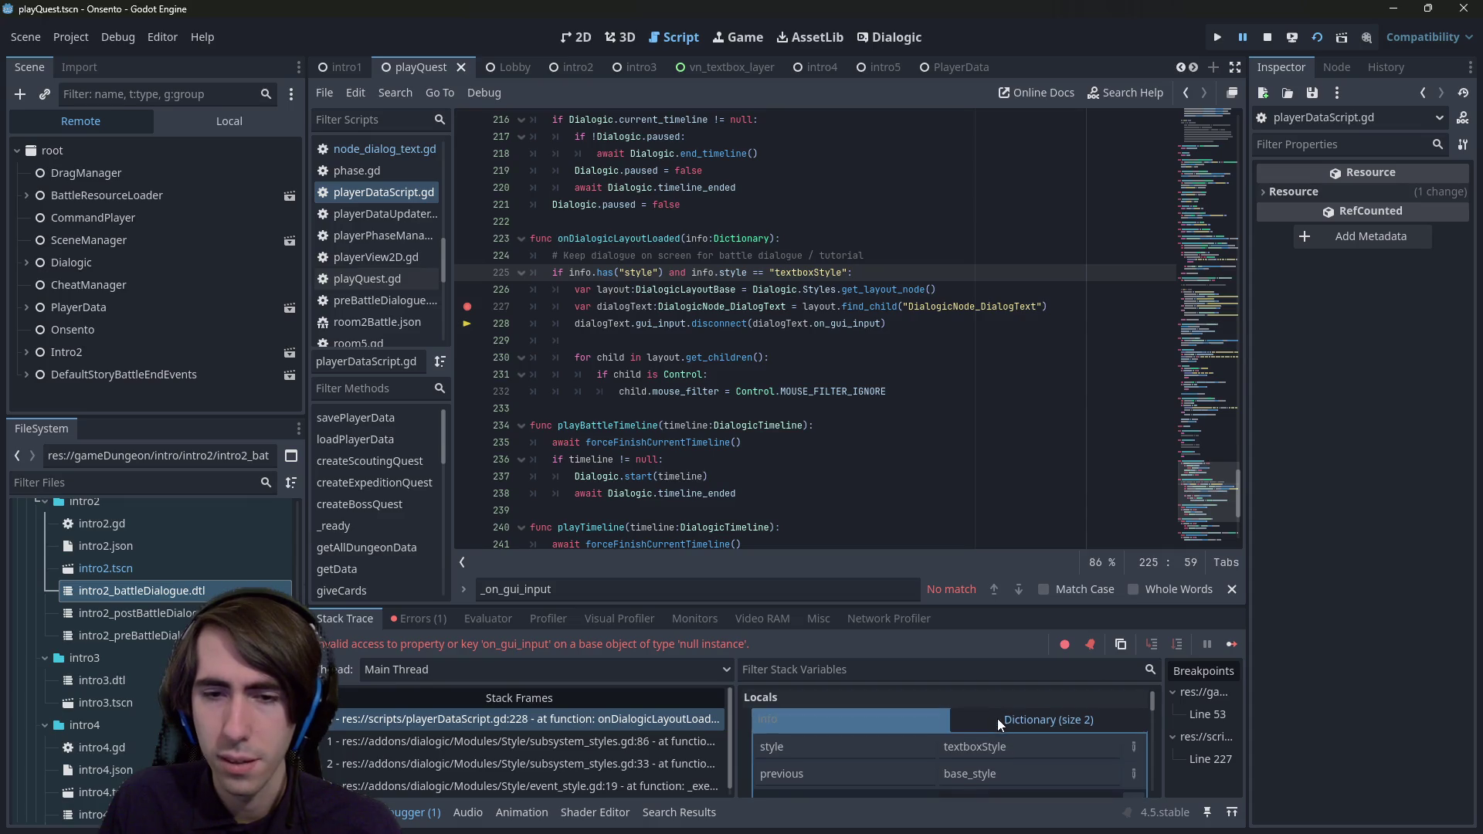
pyautogui.click(1012, 717)
pyautogui.scroll(-1, 1013, 717)
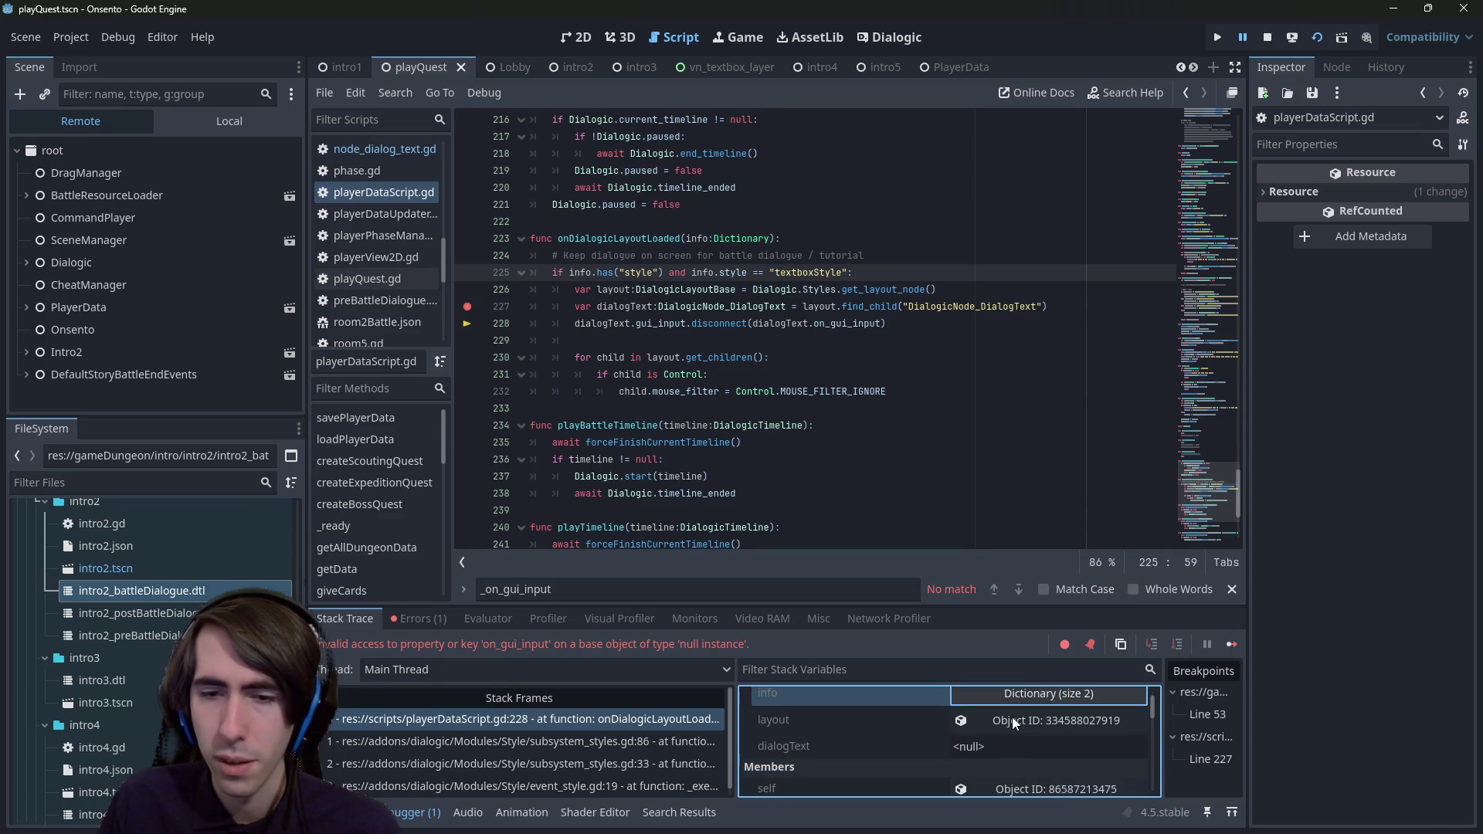
pyautogui.click(1013, 717)
pyautogui.moveTo(1250, 294); pyautogui.dragTo(1027, 295)
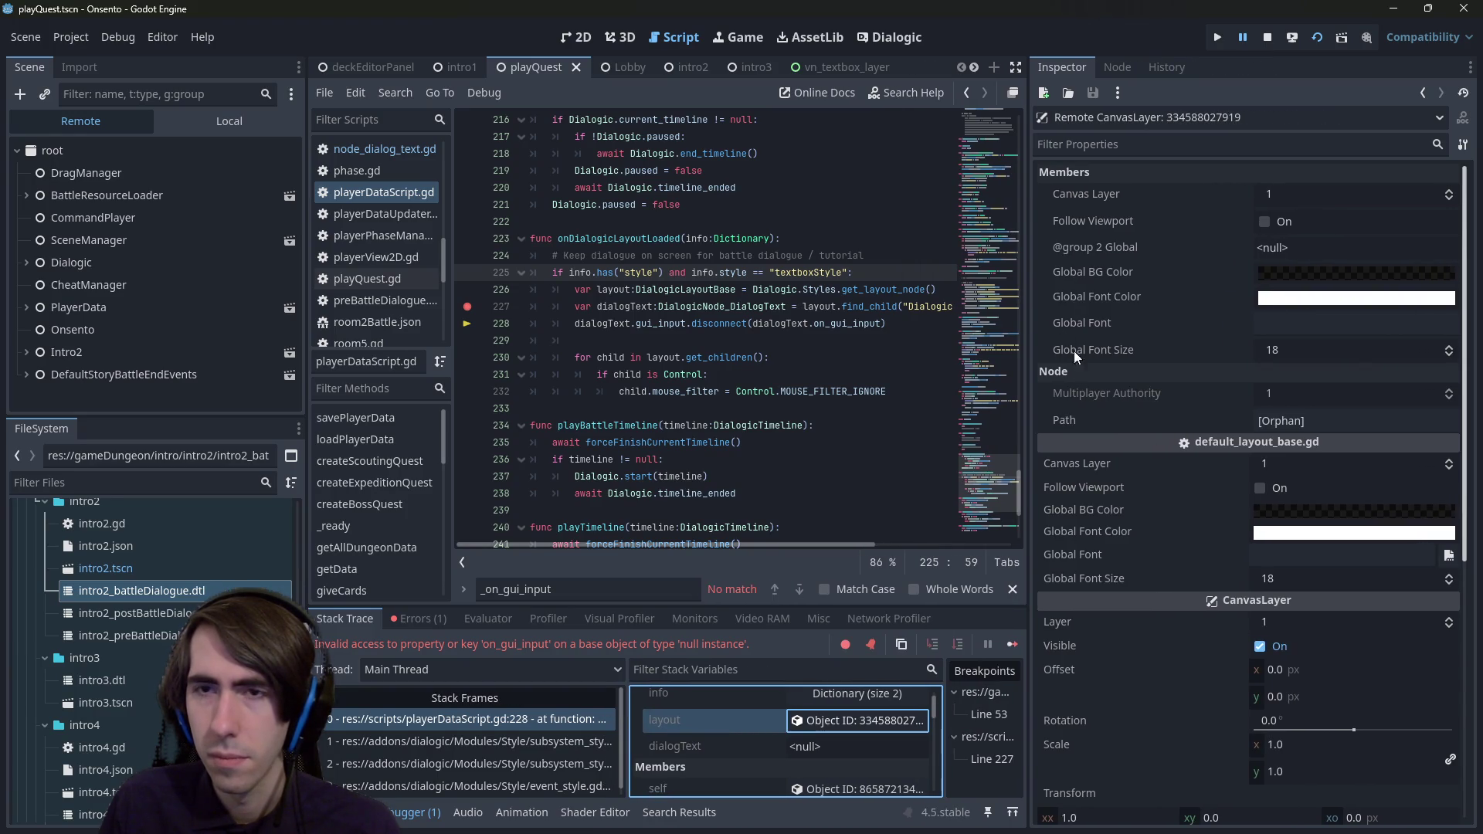
pyautogui.scroll(-5, 1078, 358)
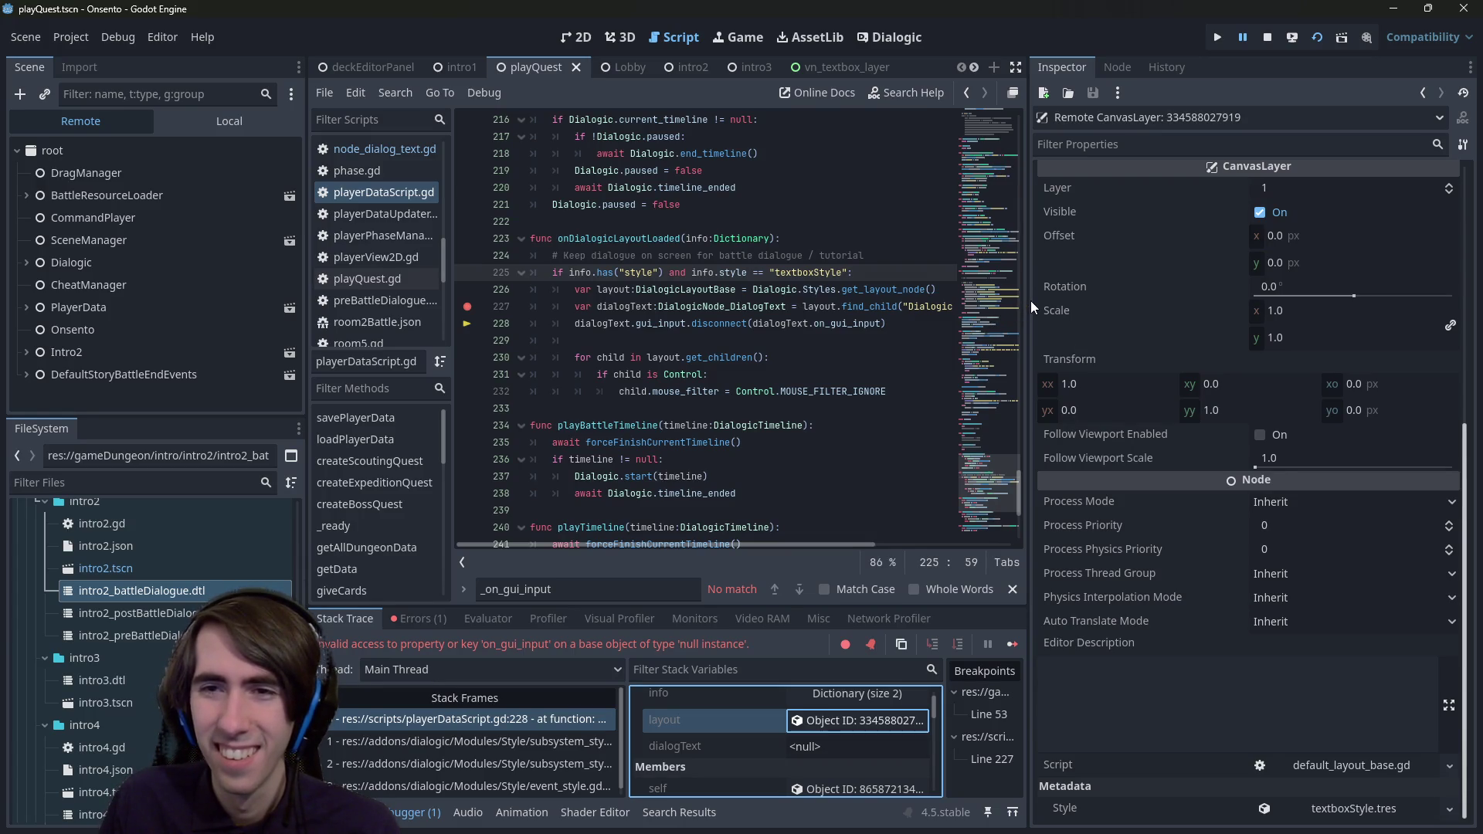
pyautogui.moveTo(1027, 300); pyautogui.dragTo(1171, 301)
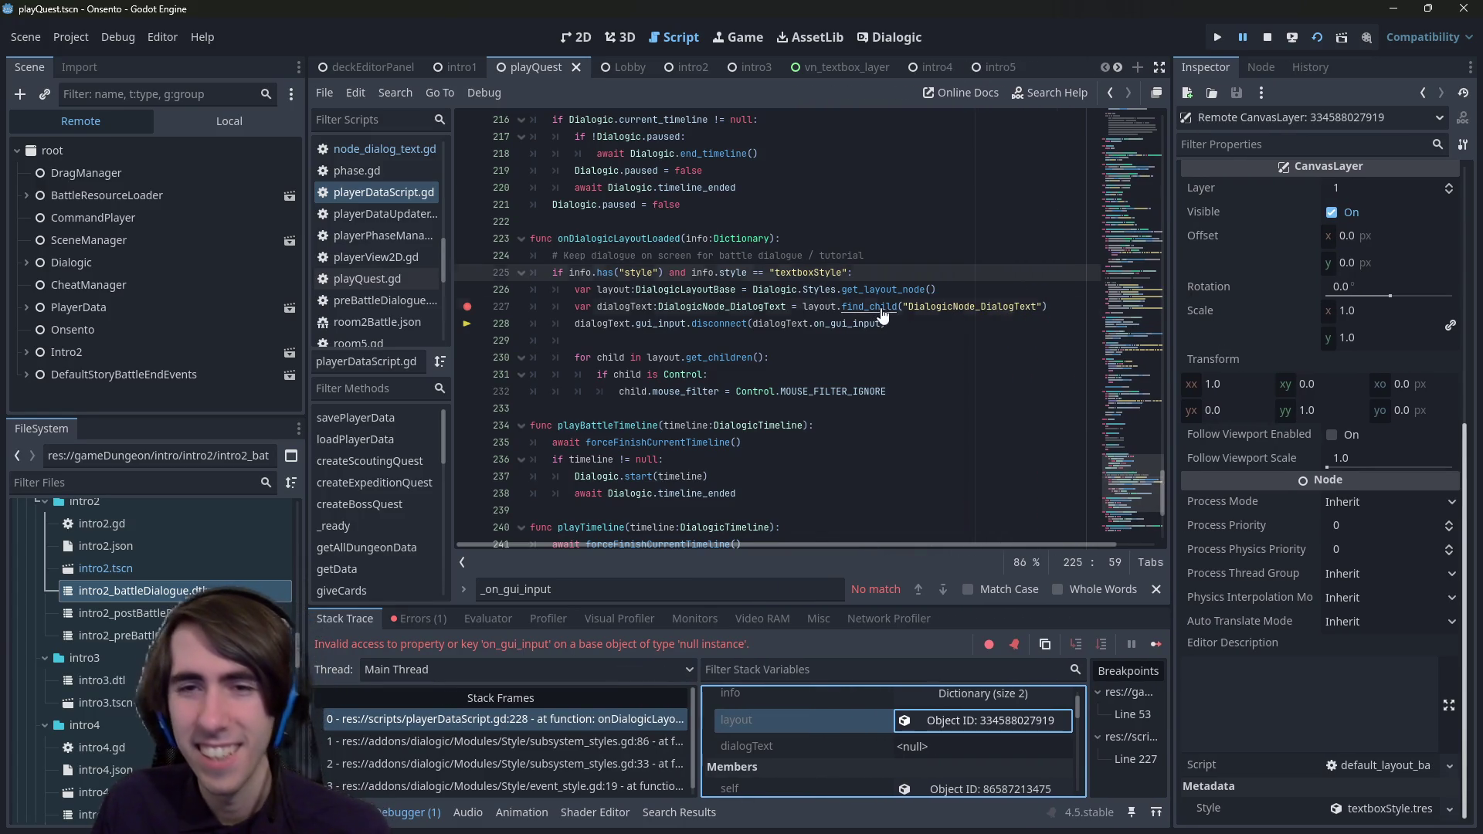
pyautogui.keyDown('ctrl'); pyautogui.click(882, 308); pyautogui.keyUp('ctrl')
pyautogui.scroll(1, 855, 286)
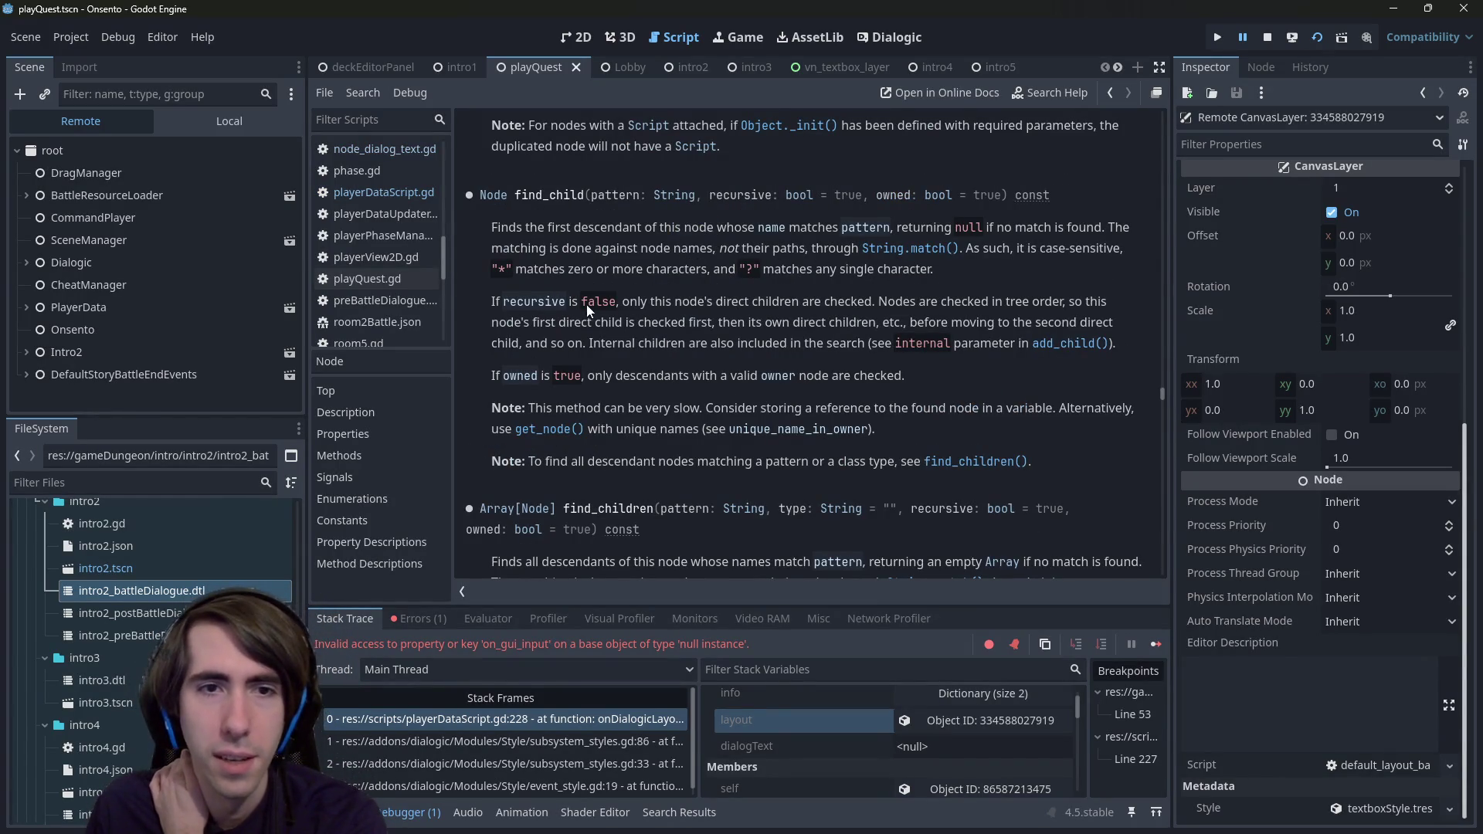
pyautogui.moveTo(624, 301); pyautogui.dragTo(748, 302)
pyautogui.click(749, 300)
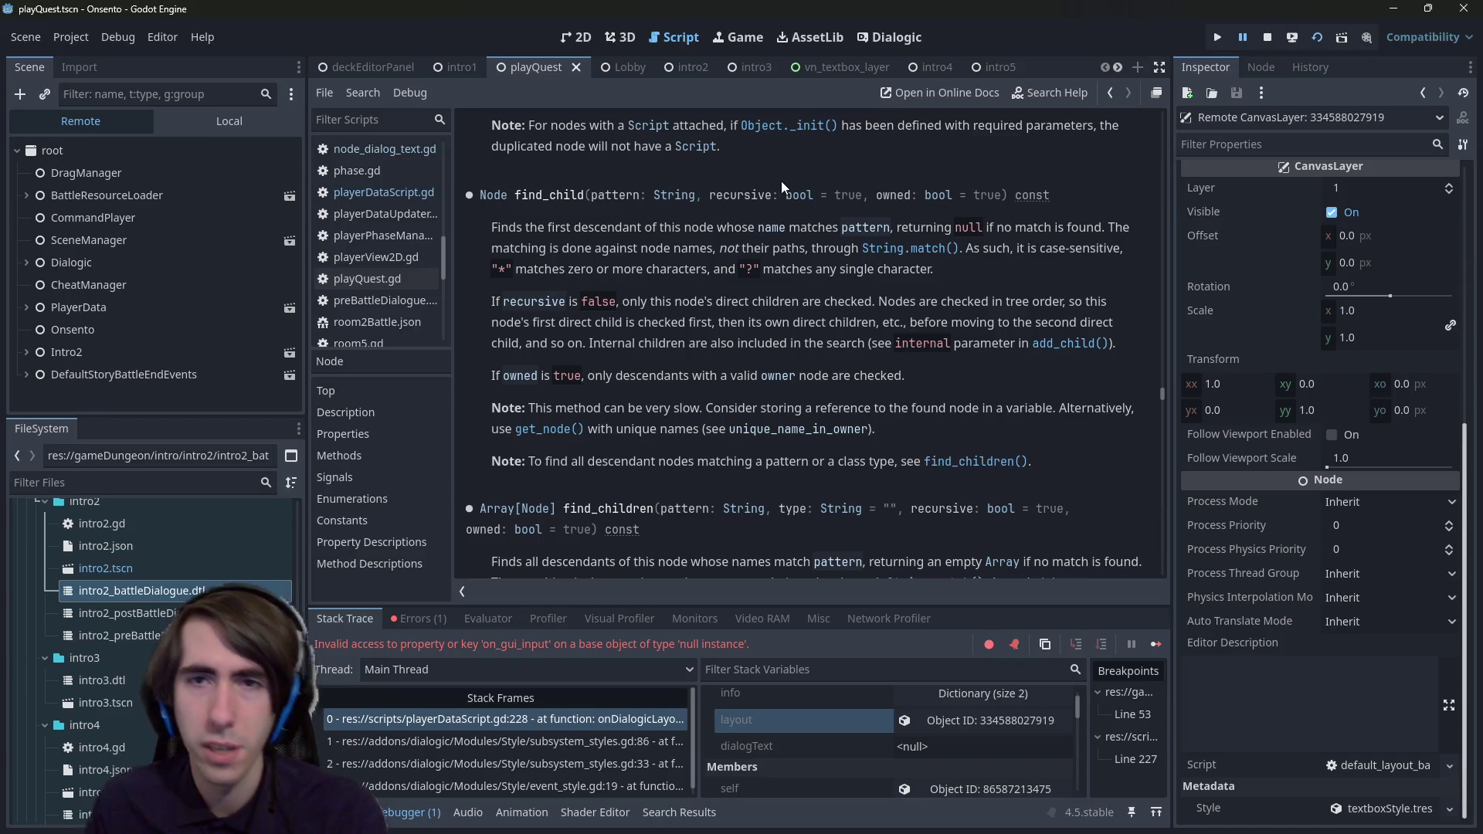
pyautogui.hotkey('alt', 'Left')
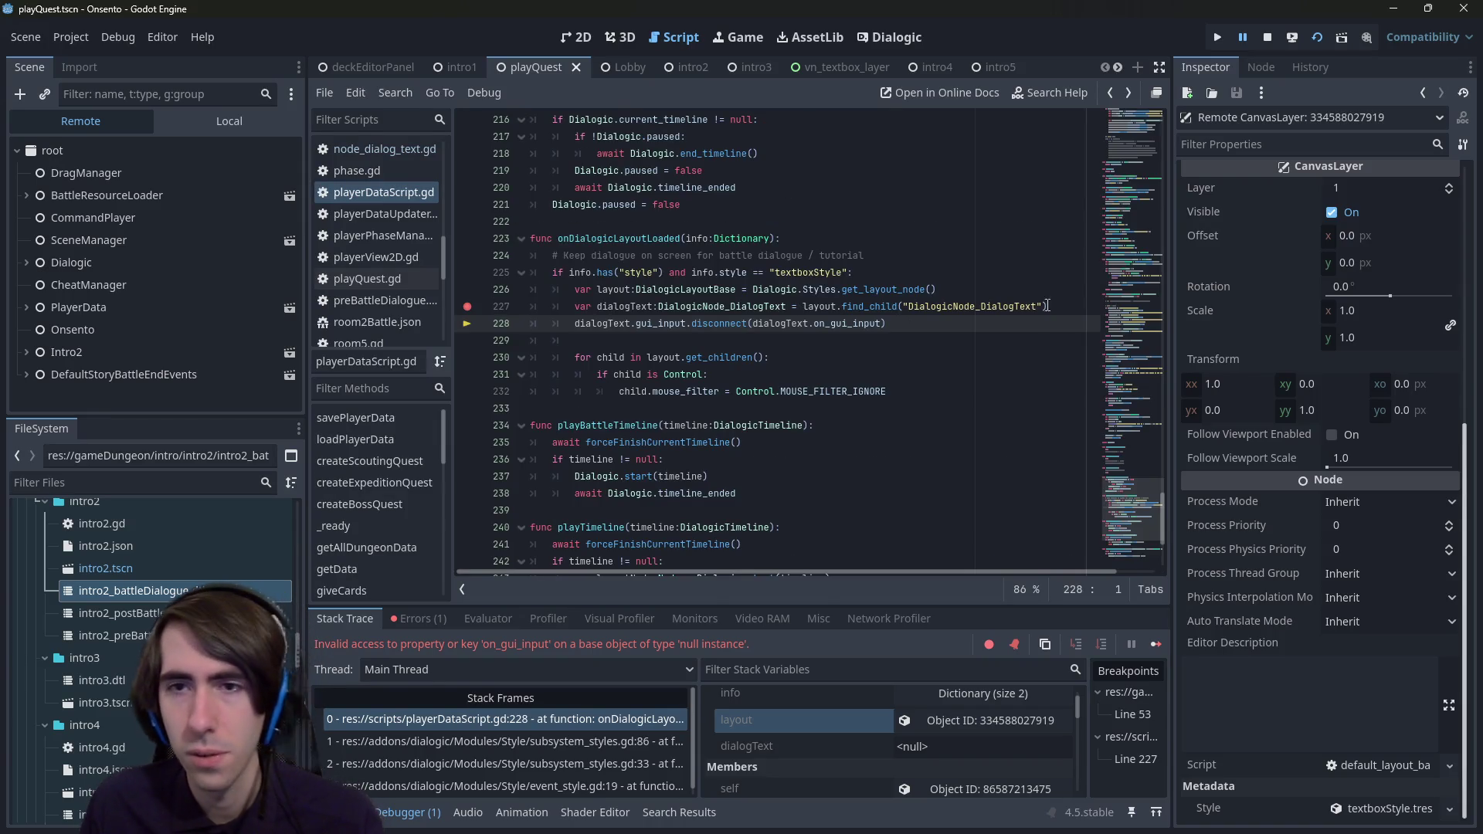
# Add ', true' to find_child on line 227, stop the game and remove the breakpoint.
pyautogui.click(1042, 307)
pyautogui.write(', true')
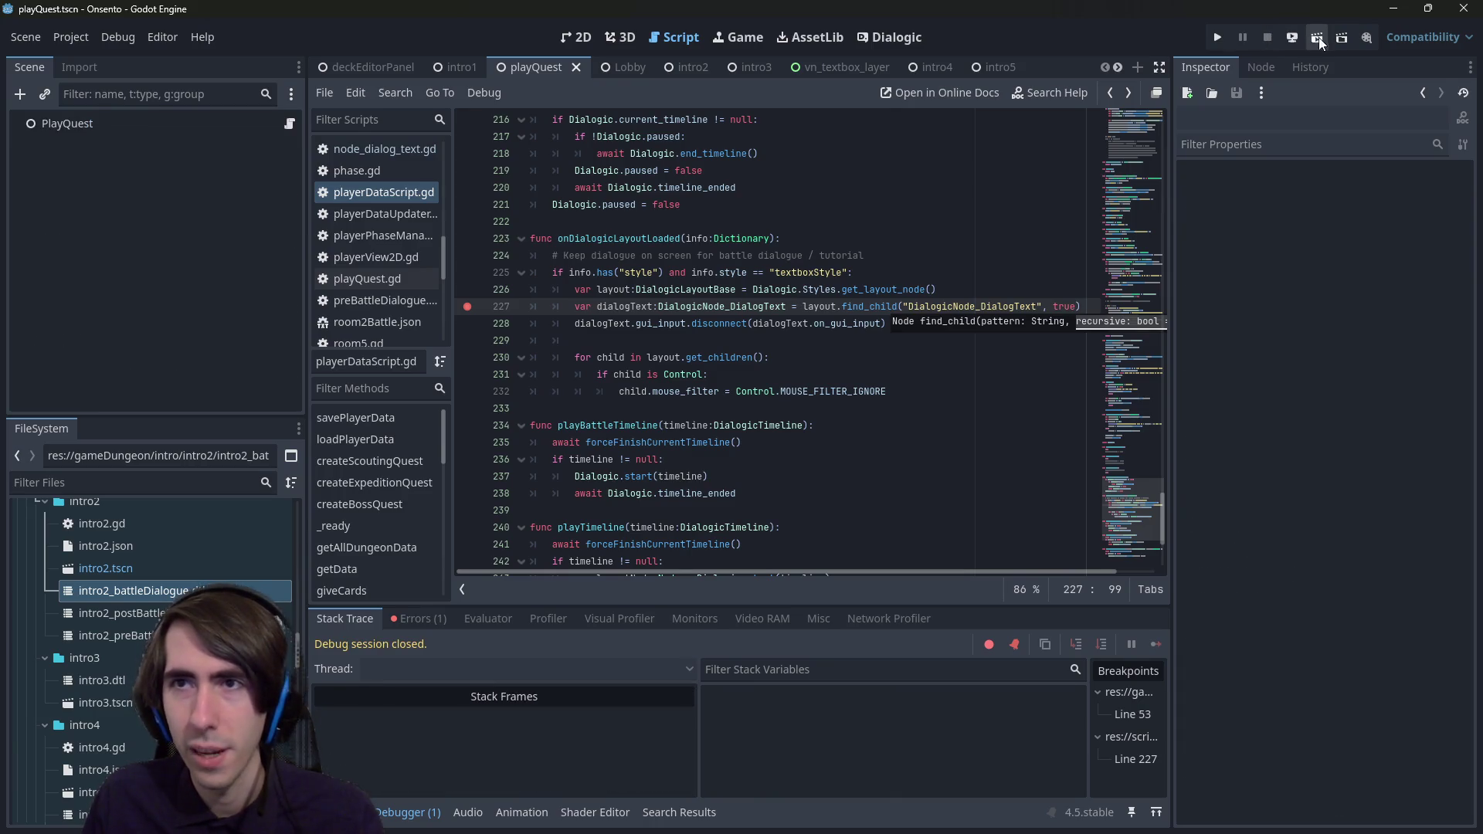
pyautogui.click(1267, 36)
pyautogui.click(468, 306)
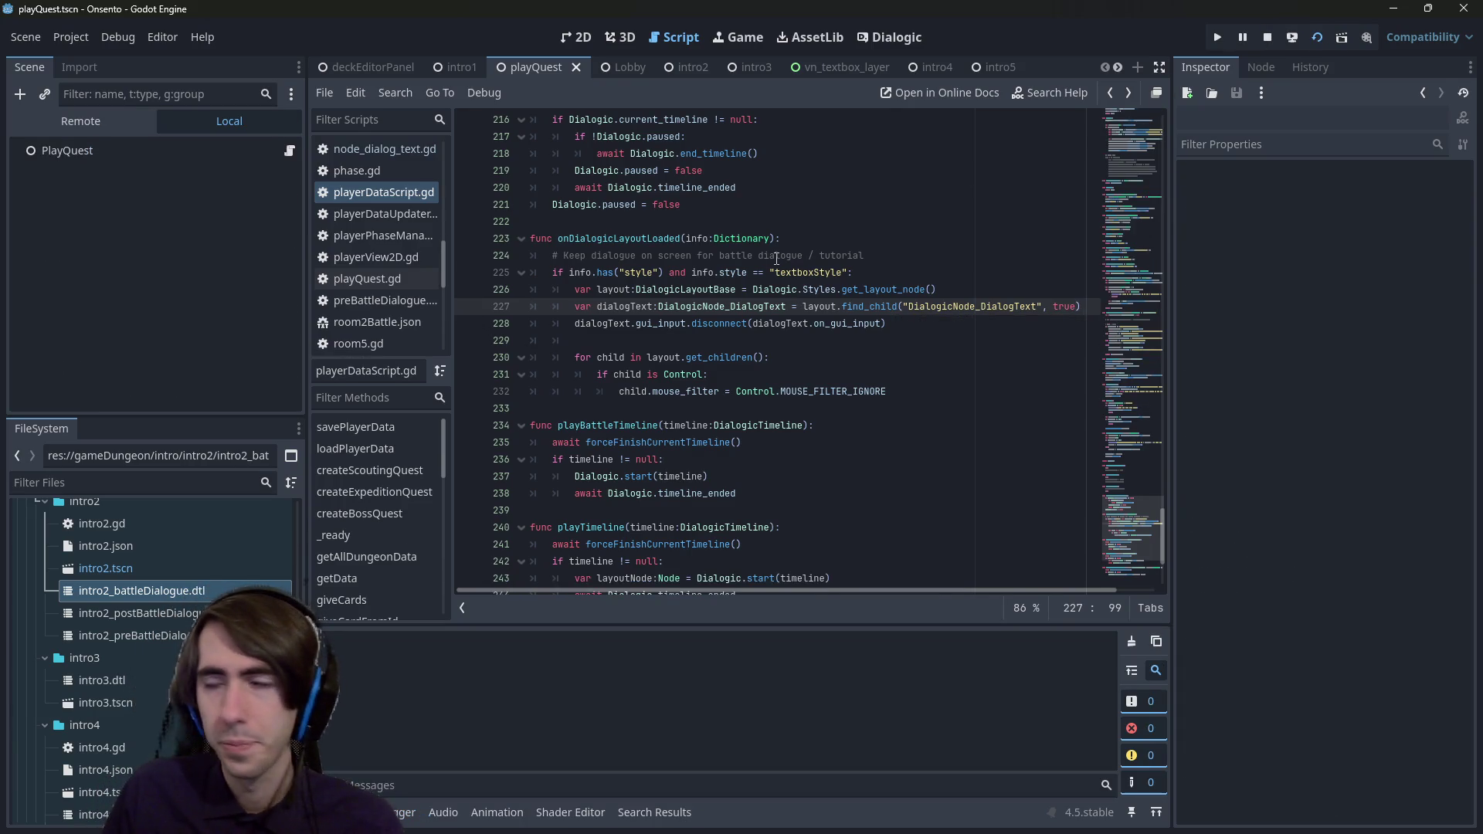
# Delete the child mouse-filter loop, save, rerun with F5 and show the live scene tree.
pyautogui.moveTo(889, 391)
pyautogui.mouseDown()
pyautogui.moveTo(587, 375)
pyautogui.moveTo(407, 343)
pyautogui.mouseUp()
pyautogui.press('BackSpace')
pyautogui.press('BackSpace')
pyautogui.click(1317, 37)
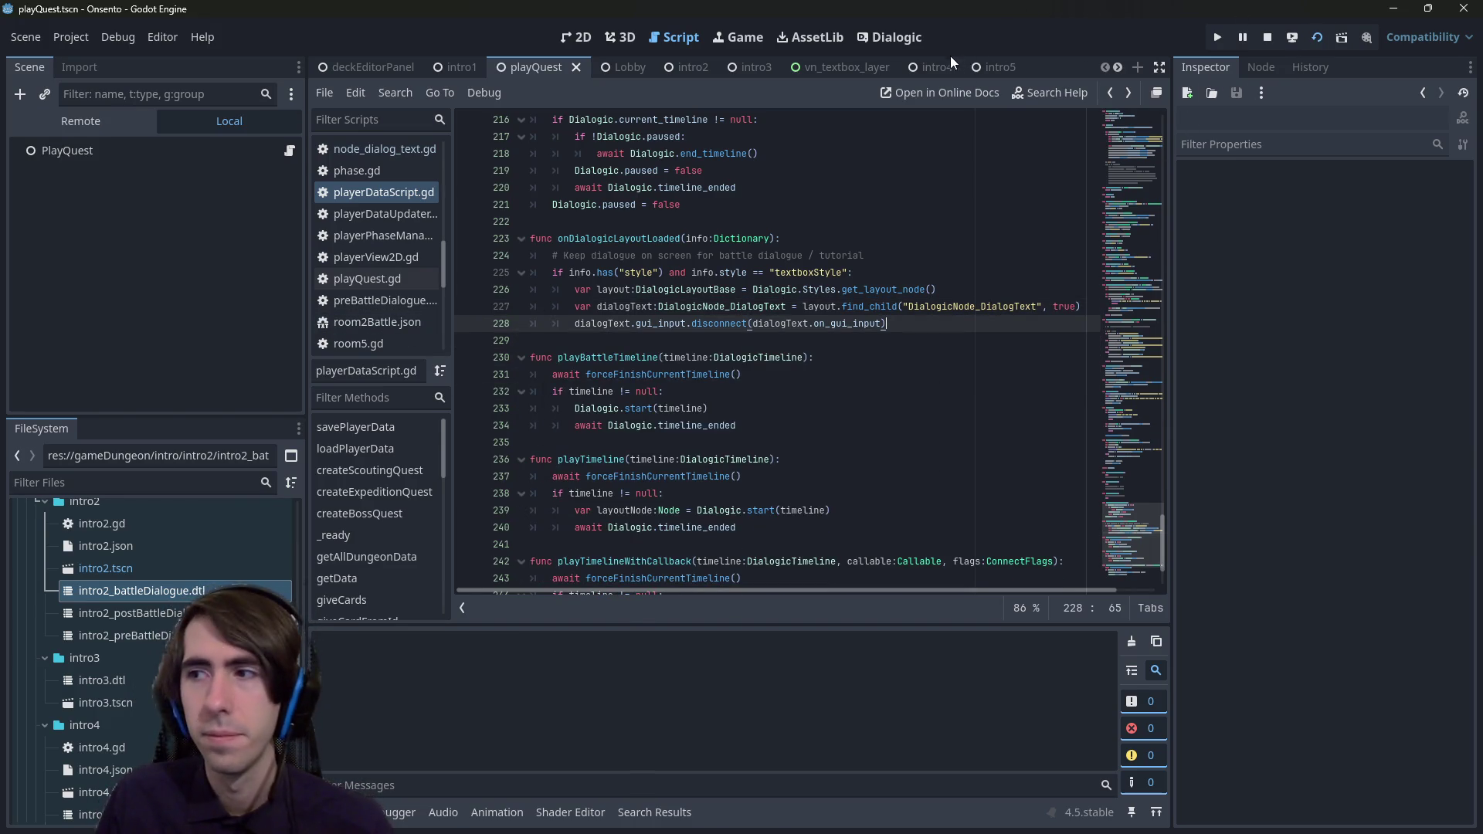
pyautogui.press('F5')
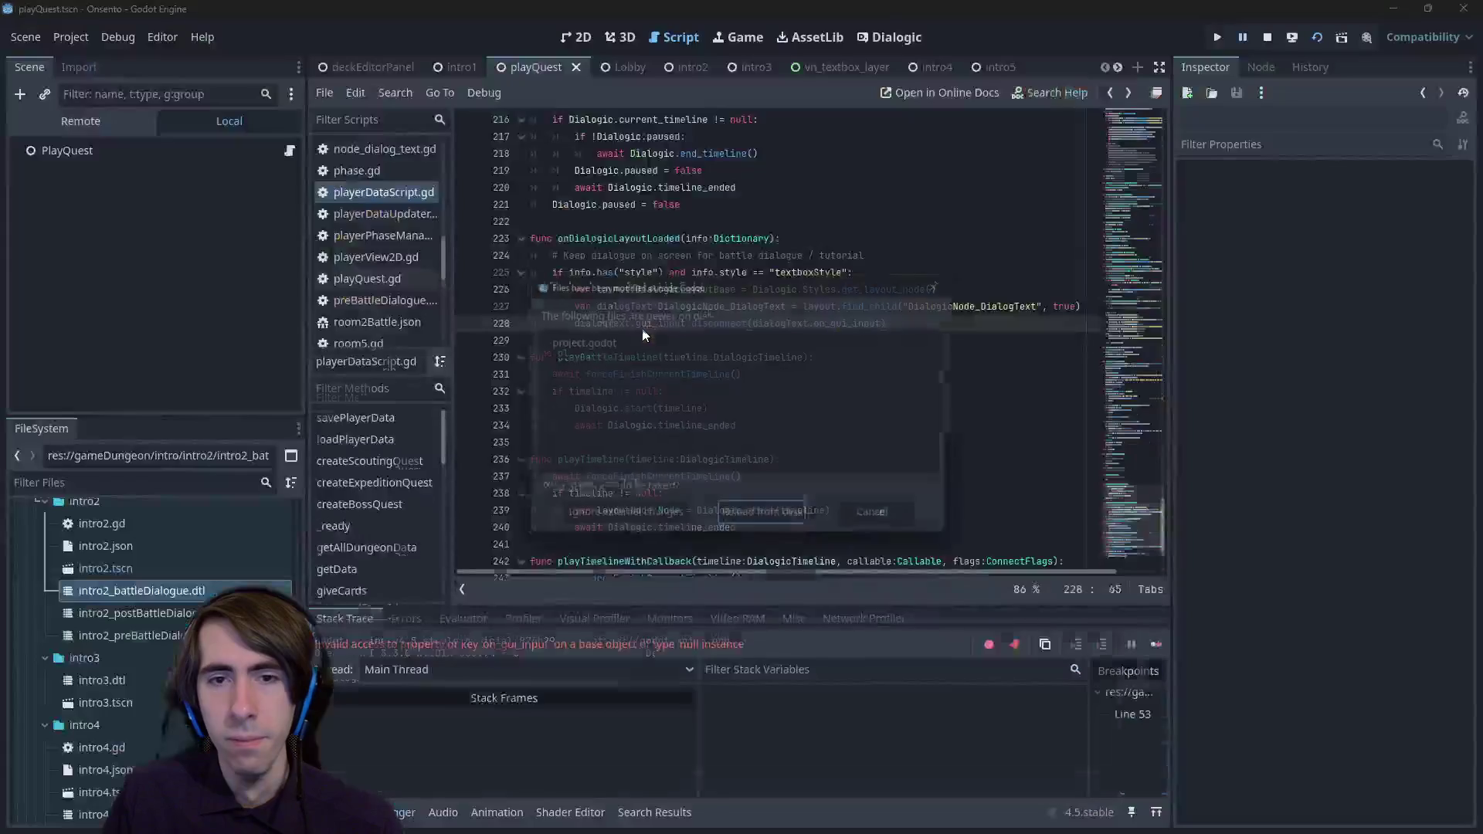
pyautogui.click(952, 279)
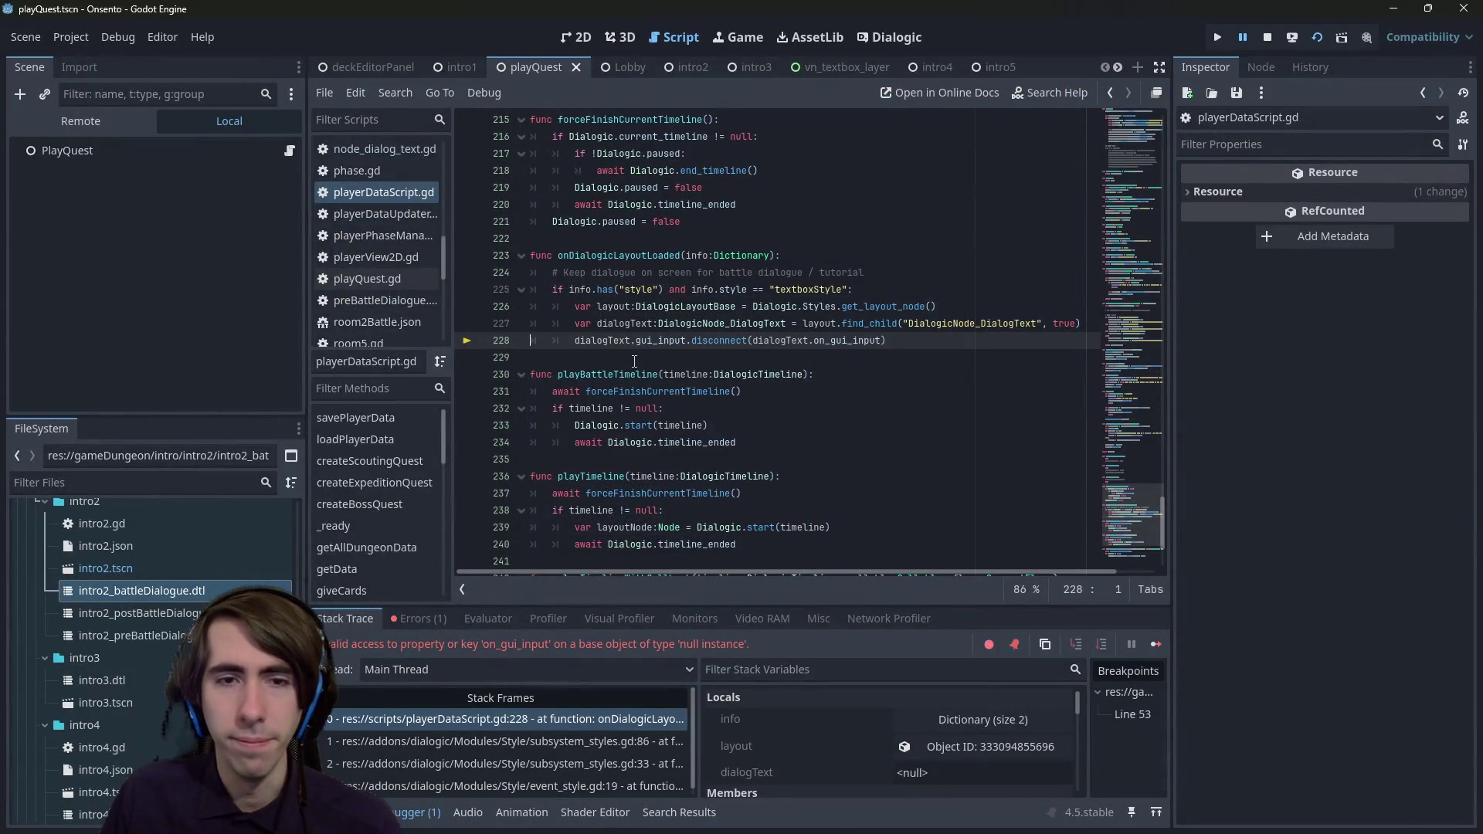
pyautogui.moveTo(628, 317)
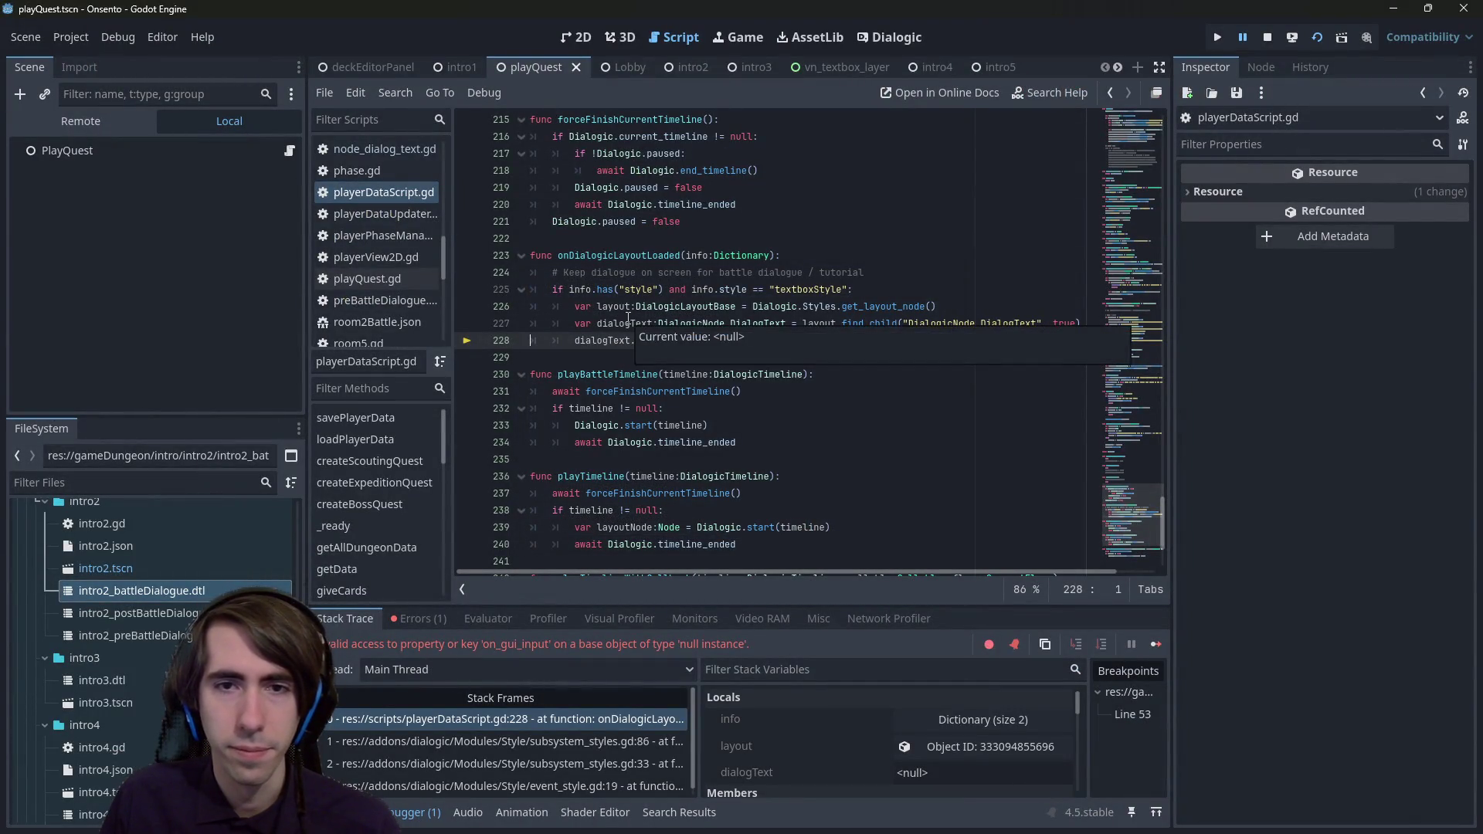
pyautogui.click(90, 114)
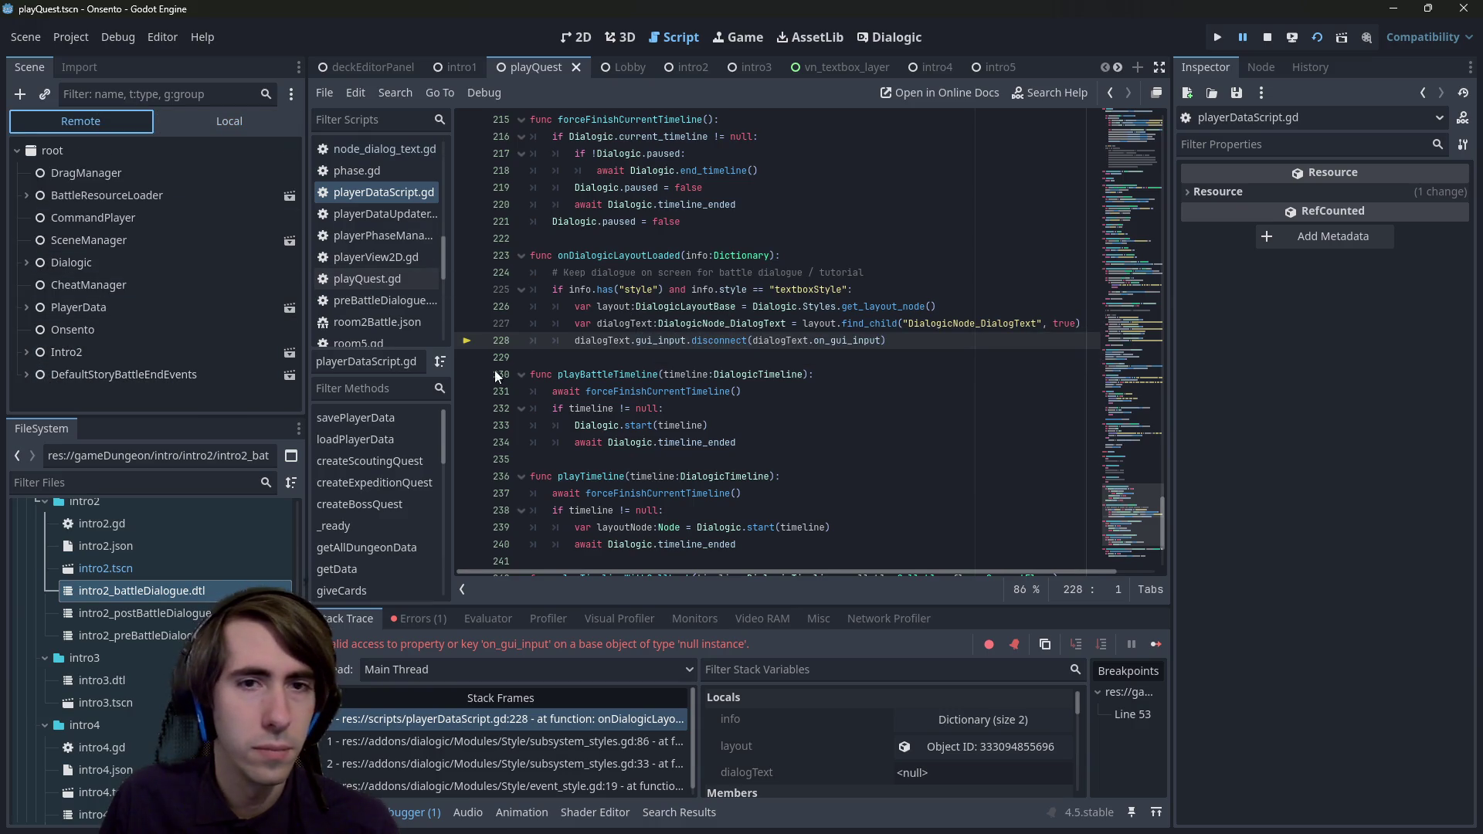
# Resume the paused game and minimize it to return to the editor.
pyautogui.click(1156, 645)
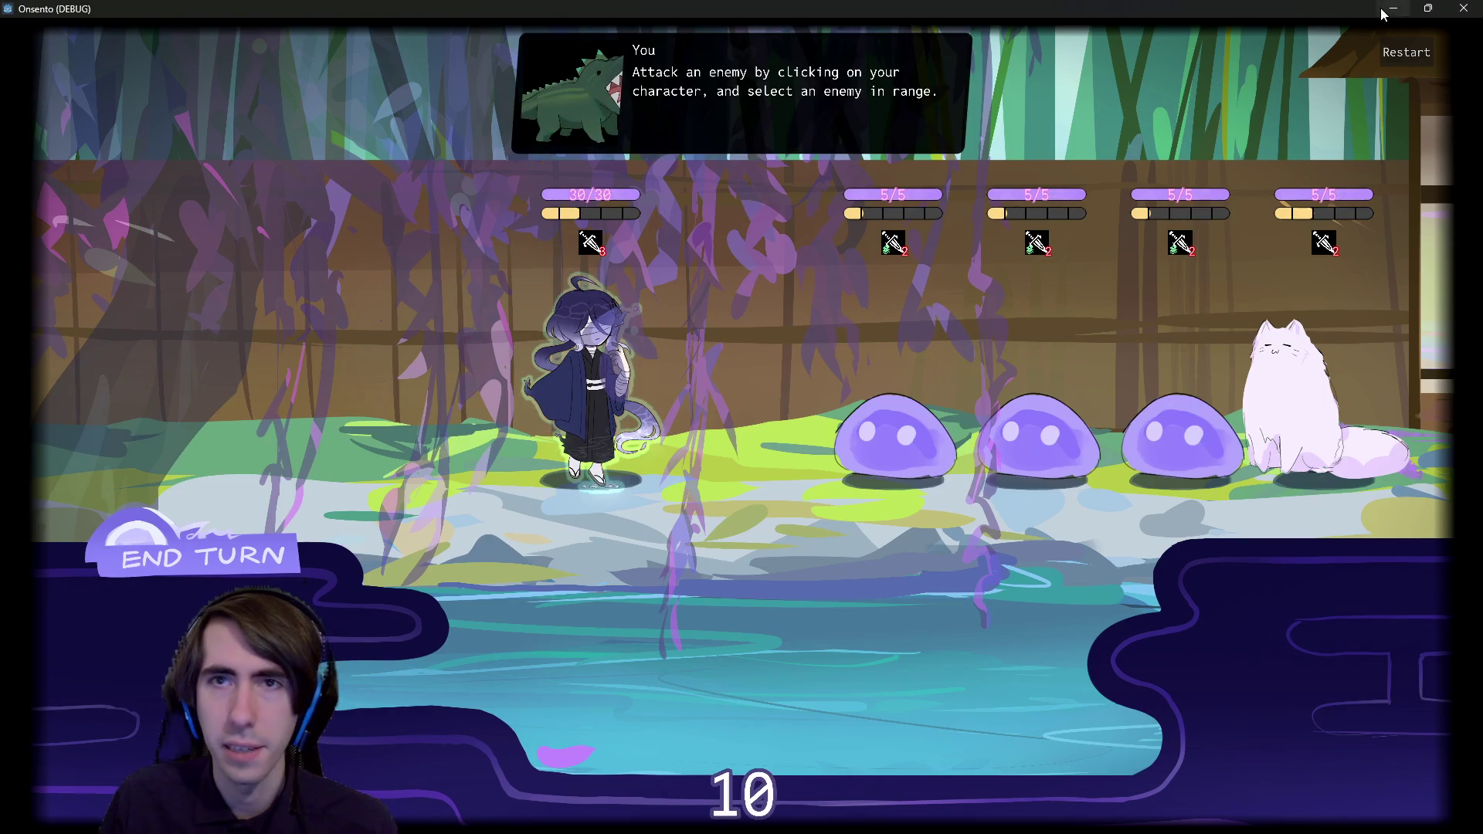
pyautogui.click(1392, 8)
pyautogui.click(952, 280)
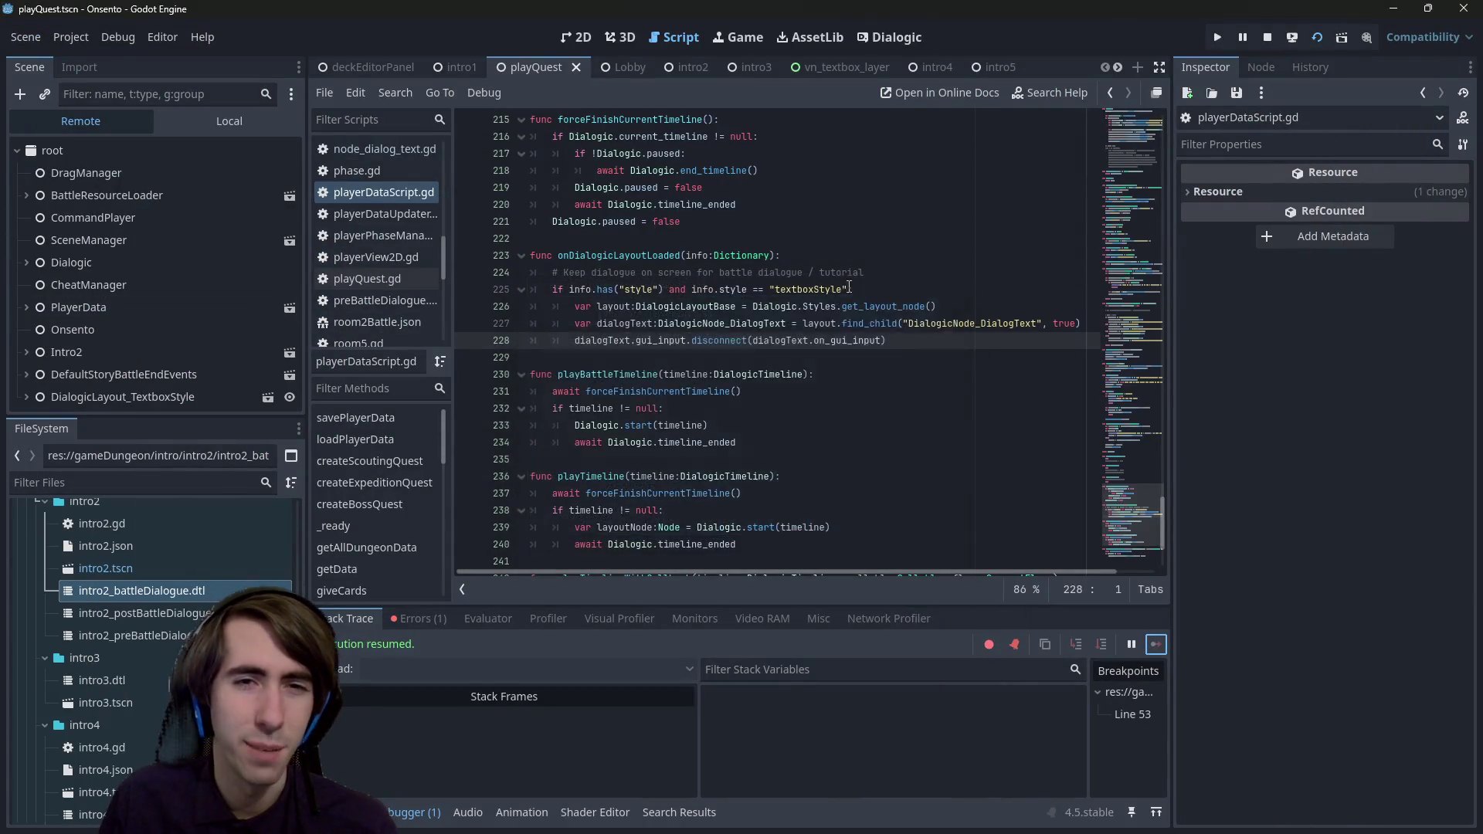
# Expand DialogicLayout_TextboxStyle's TextInputLayer branch in the Remote tree and open its scene.
pyautogui.click(27, 398)
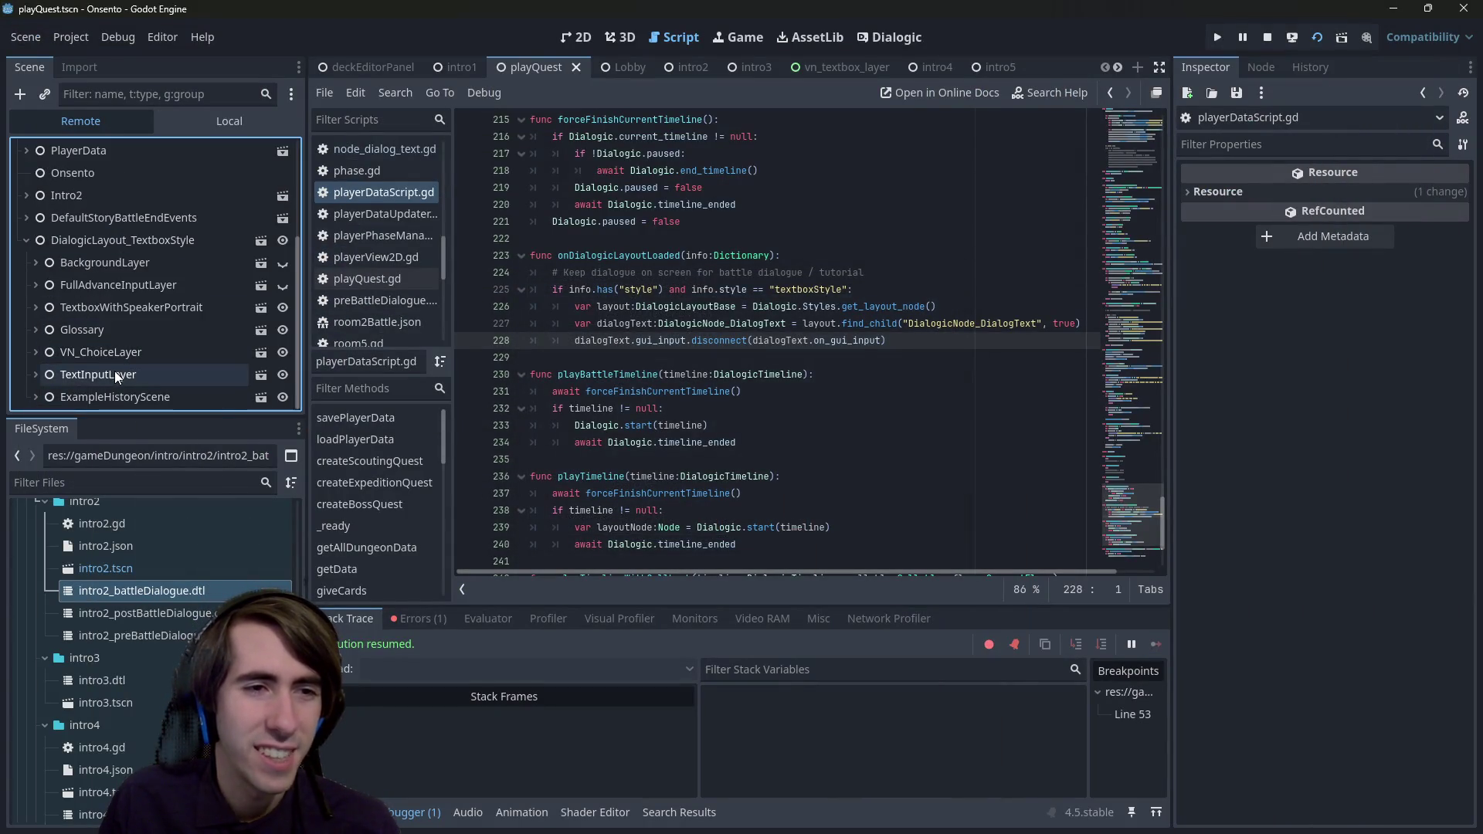
pyautogui.click(37, 374)
pyautogui.click(44, 374)
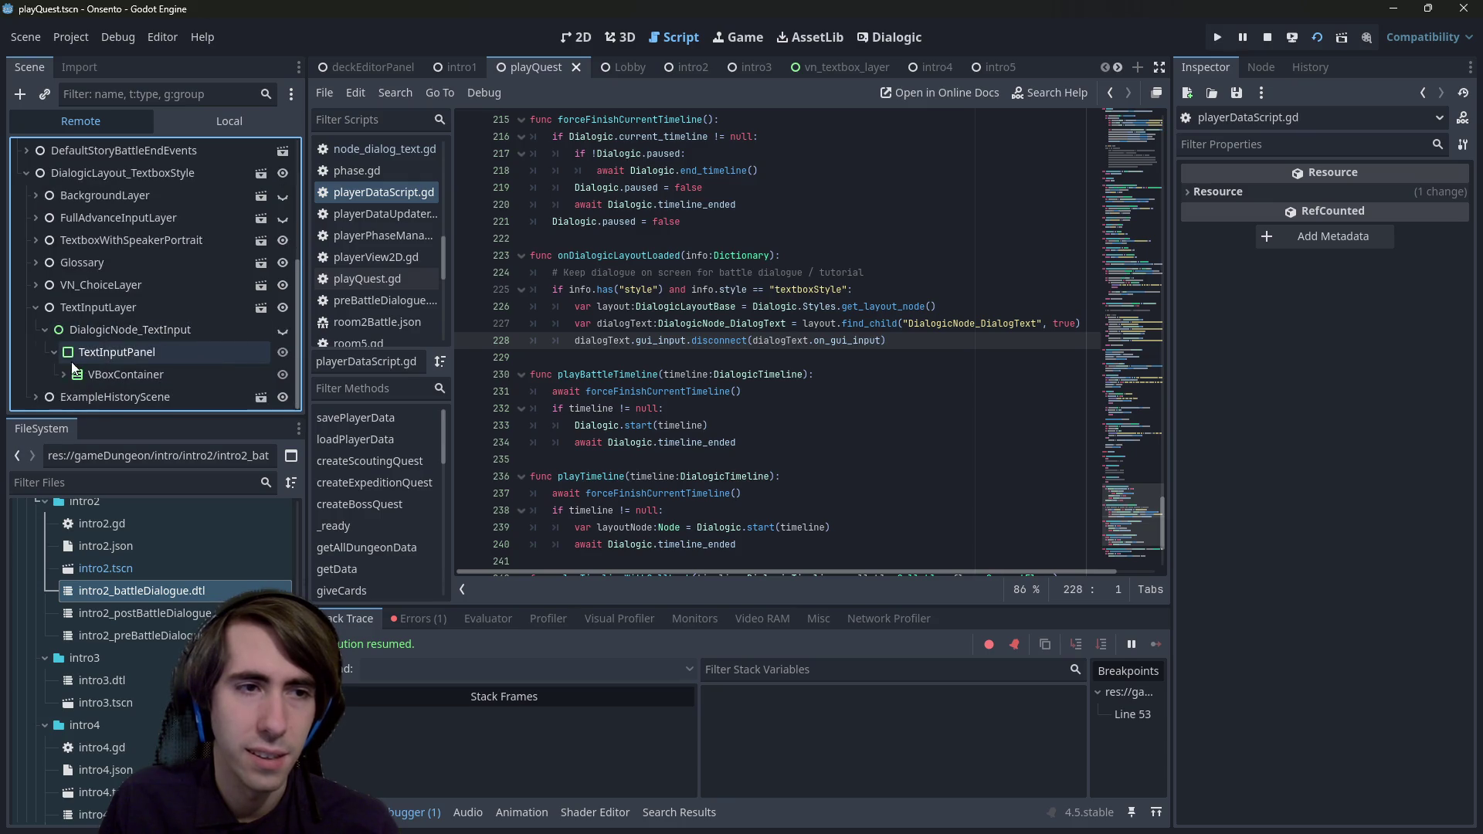
pyautogui.click(64, 374)
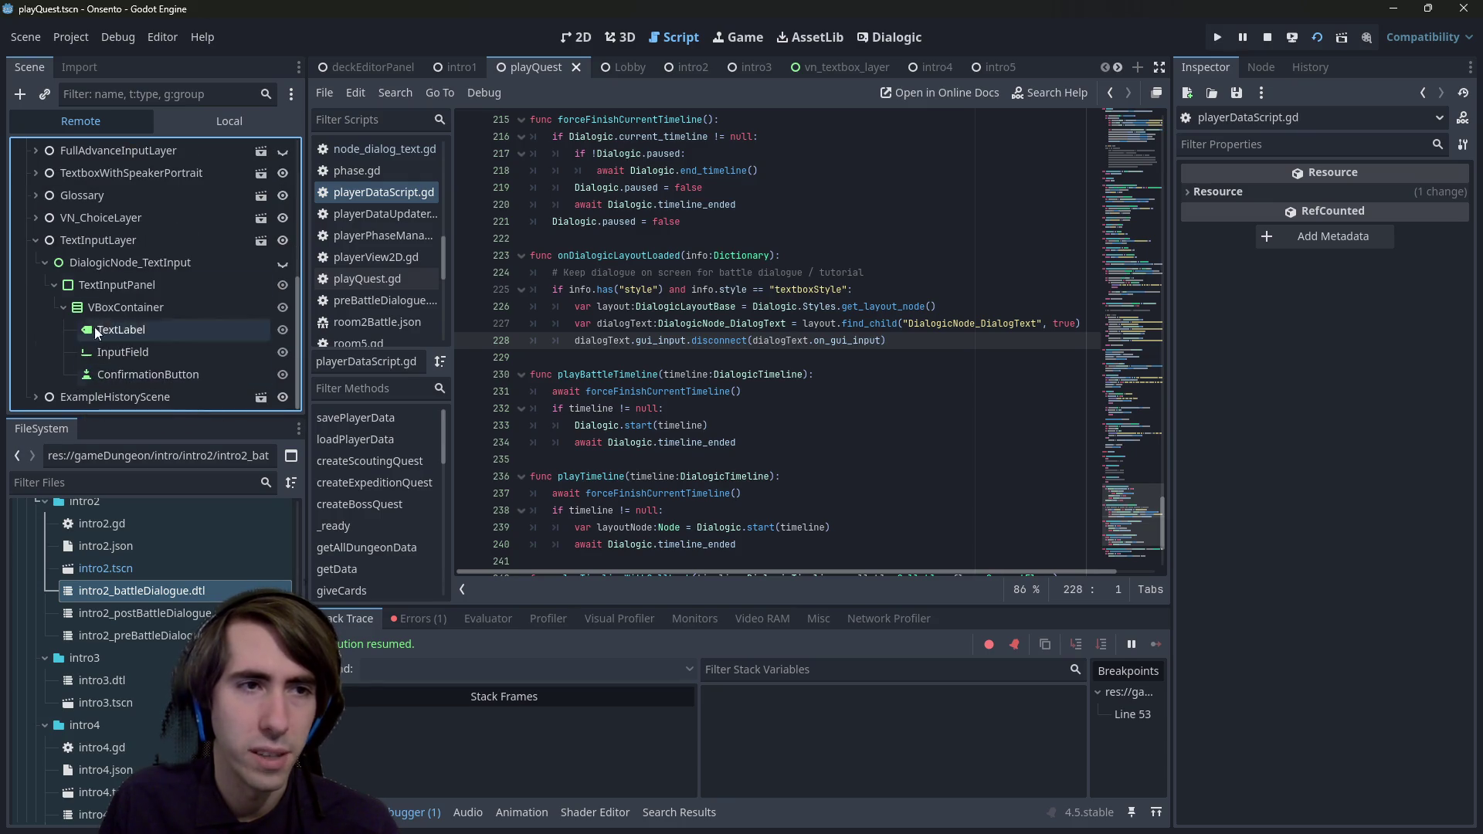
pyautogui.click(115, 263)
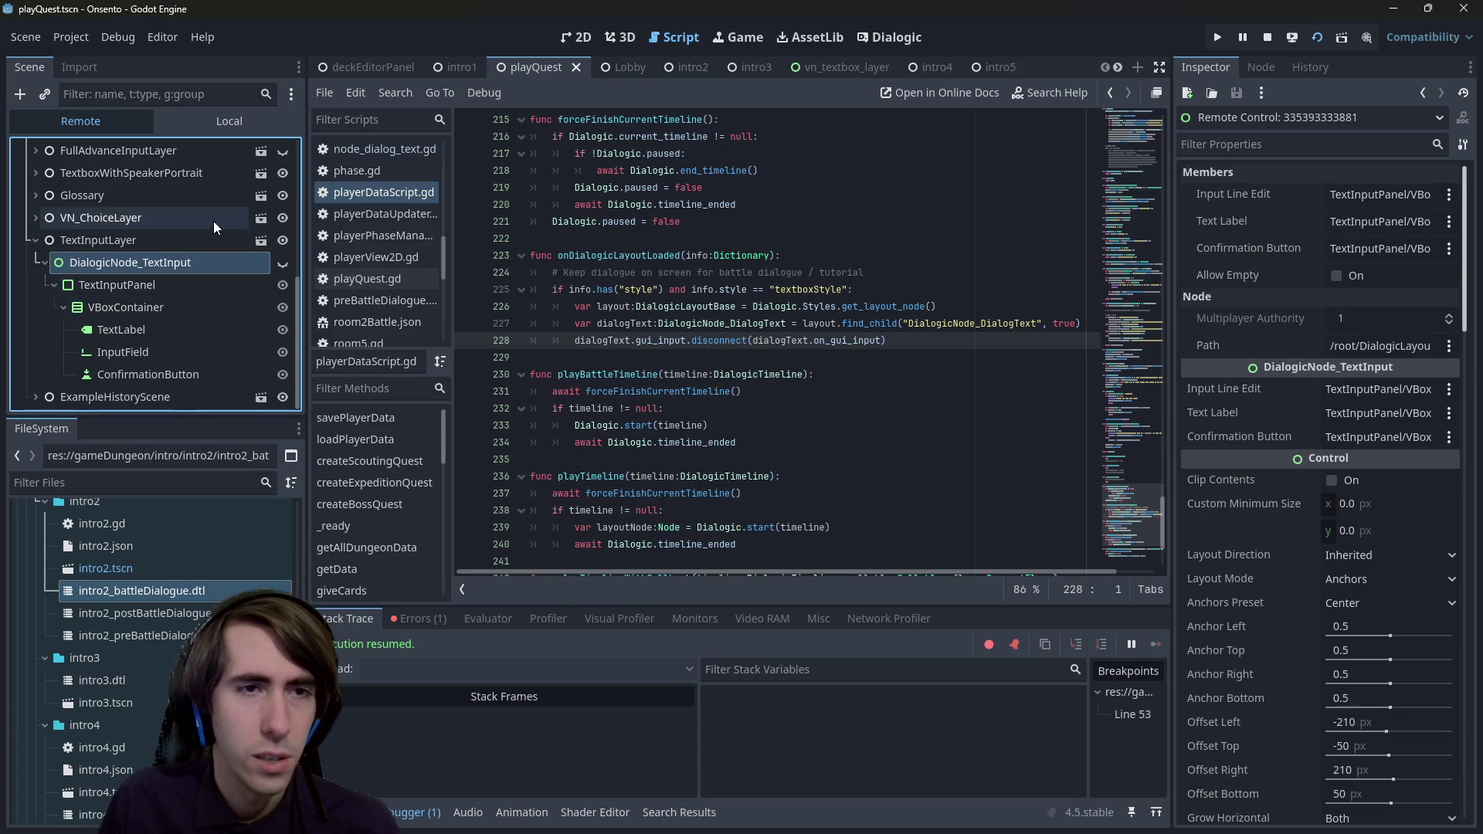
pyautogui.click(261, 241)
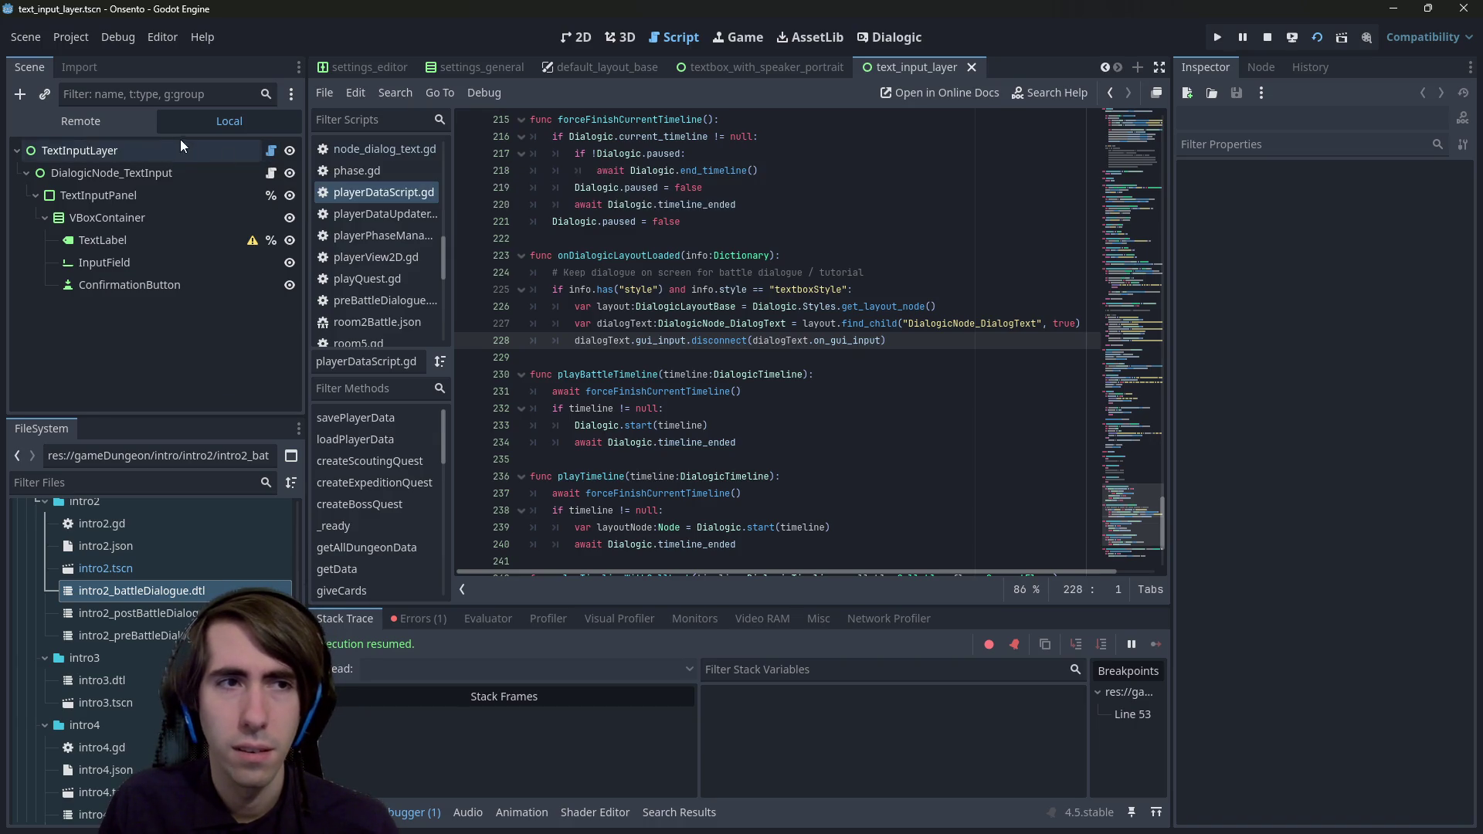
# Back in the editor, expand DialogicLayout_TextboxStyle's layers in the live Remote tree.
pyautogui.click(125, 122)
pyautogui.scroll(3, 179, 304)
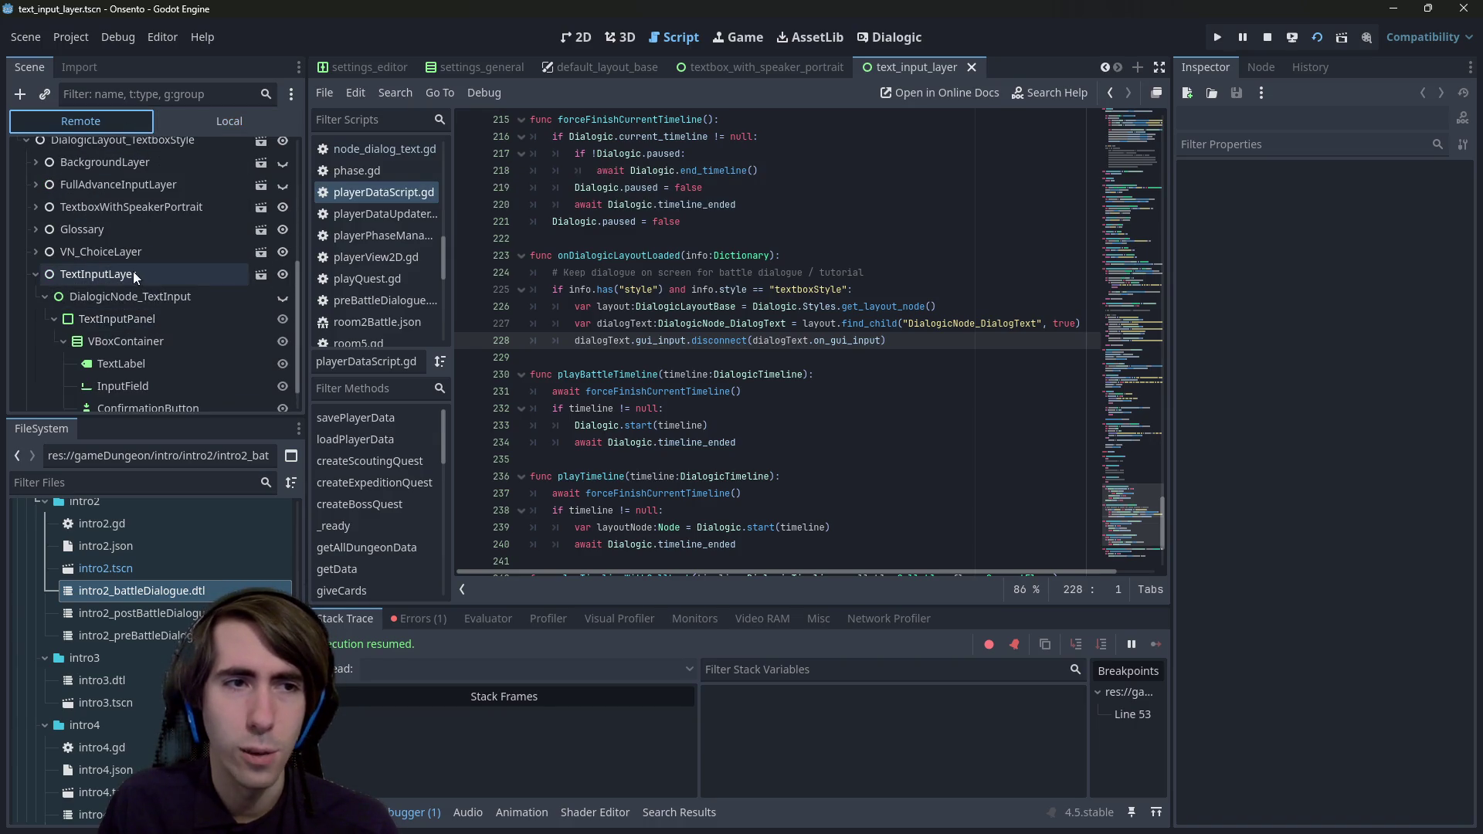
pyautogui.scroll(-2, 133, 298)
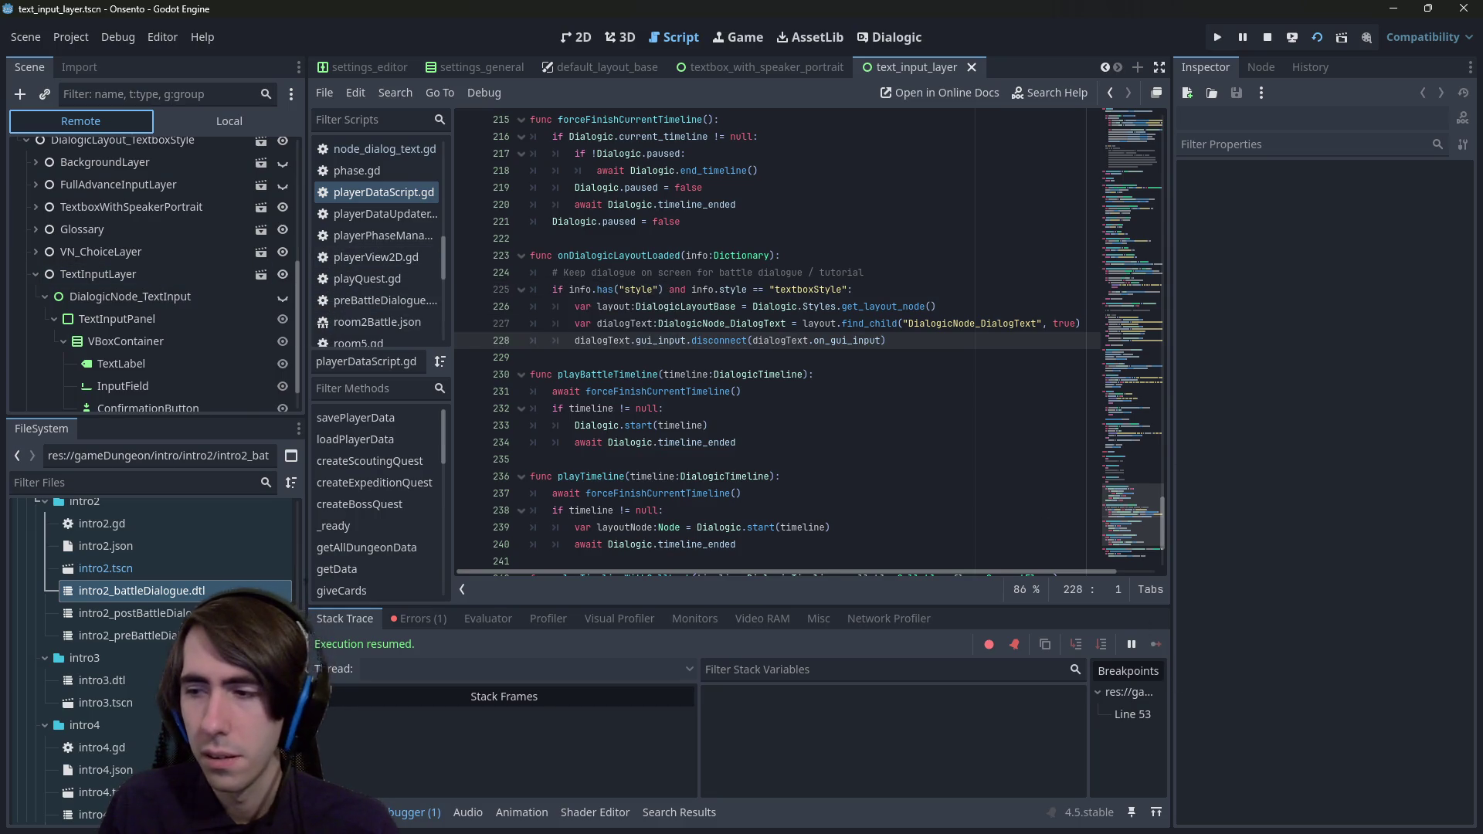
pyautogui.hotkey('alt', 'Tab')
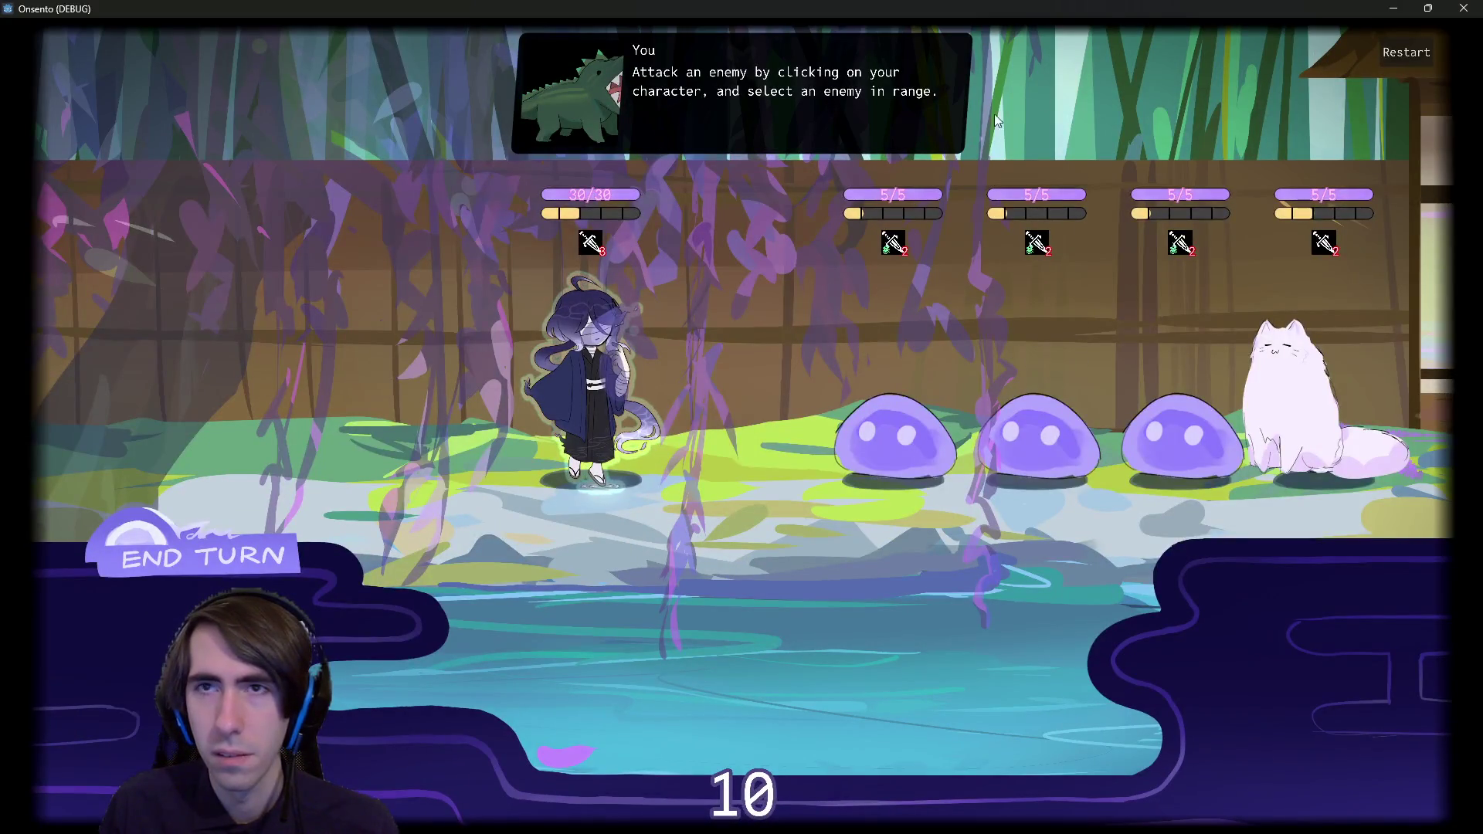
pyautogui.click(1391, 7)
pyautogui.press('Return')
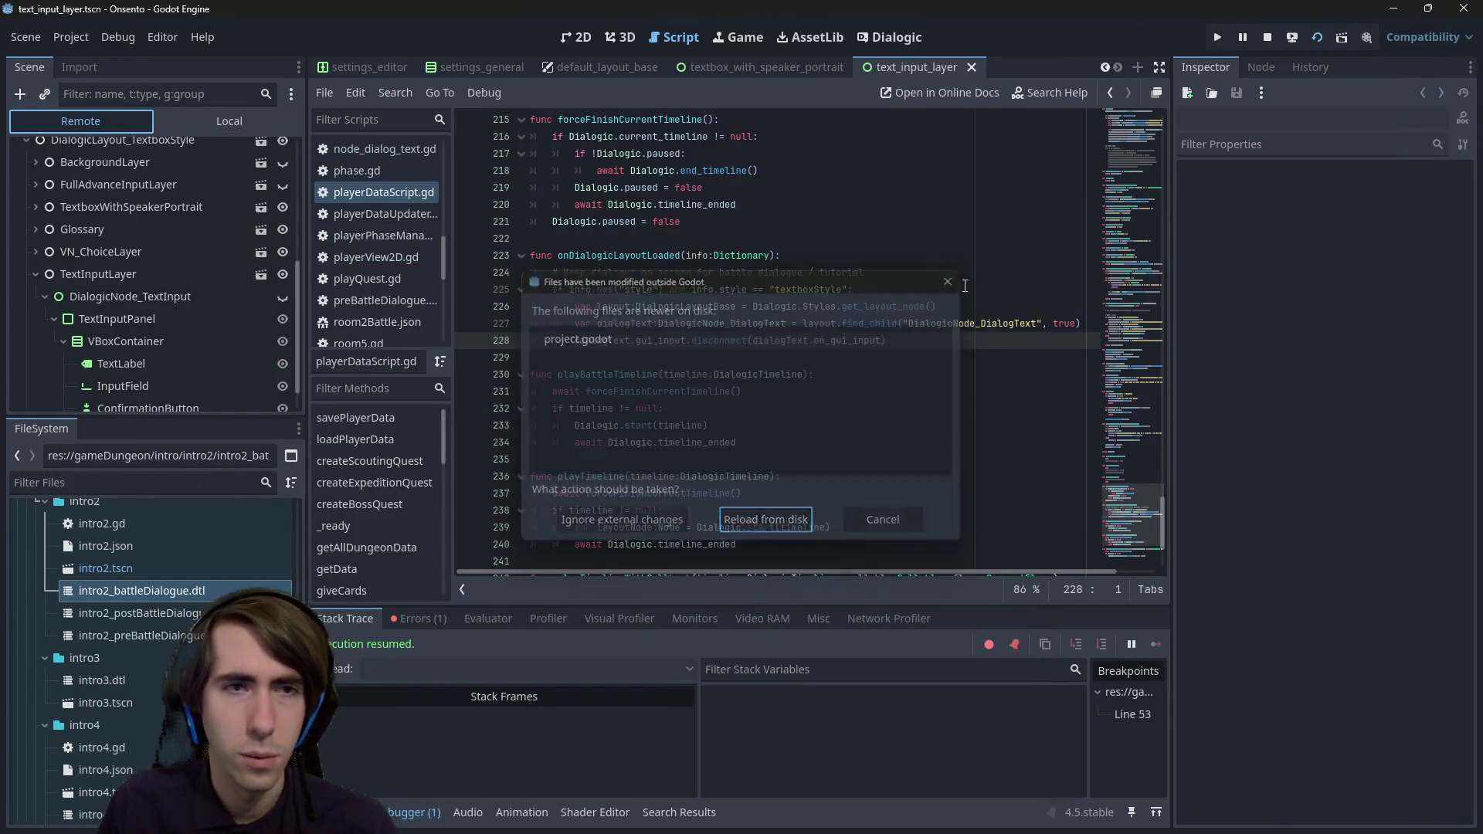
pyautogui.scroll(10, 113, 244)
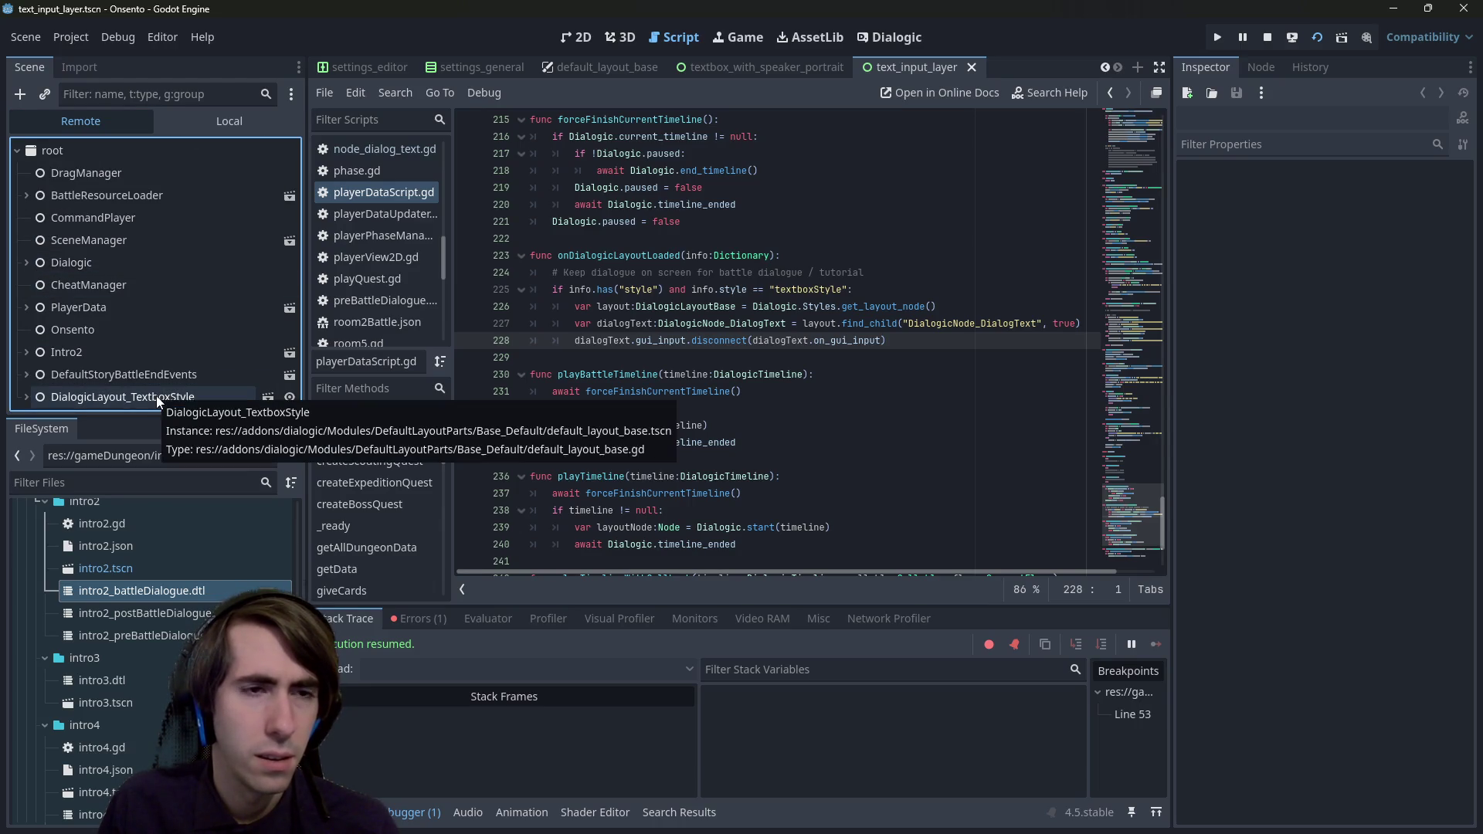
pyautogui.click(24, 397)
pyautogui.scroll(-2, 138, 294)
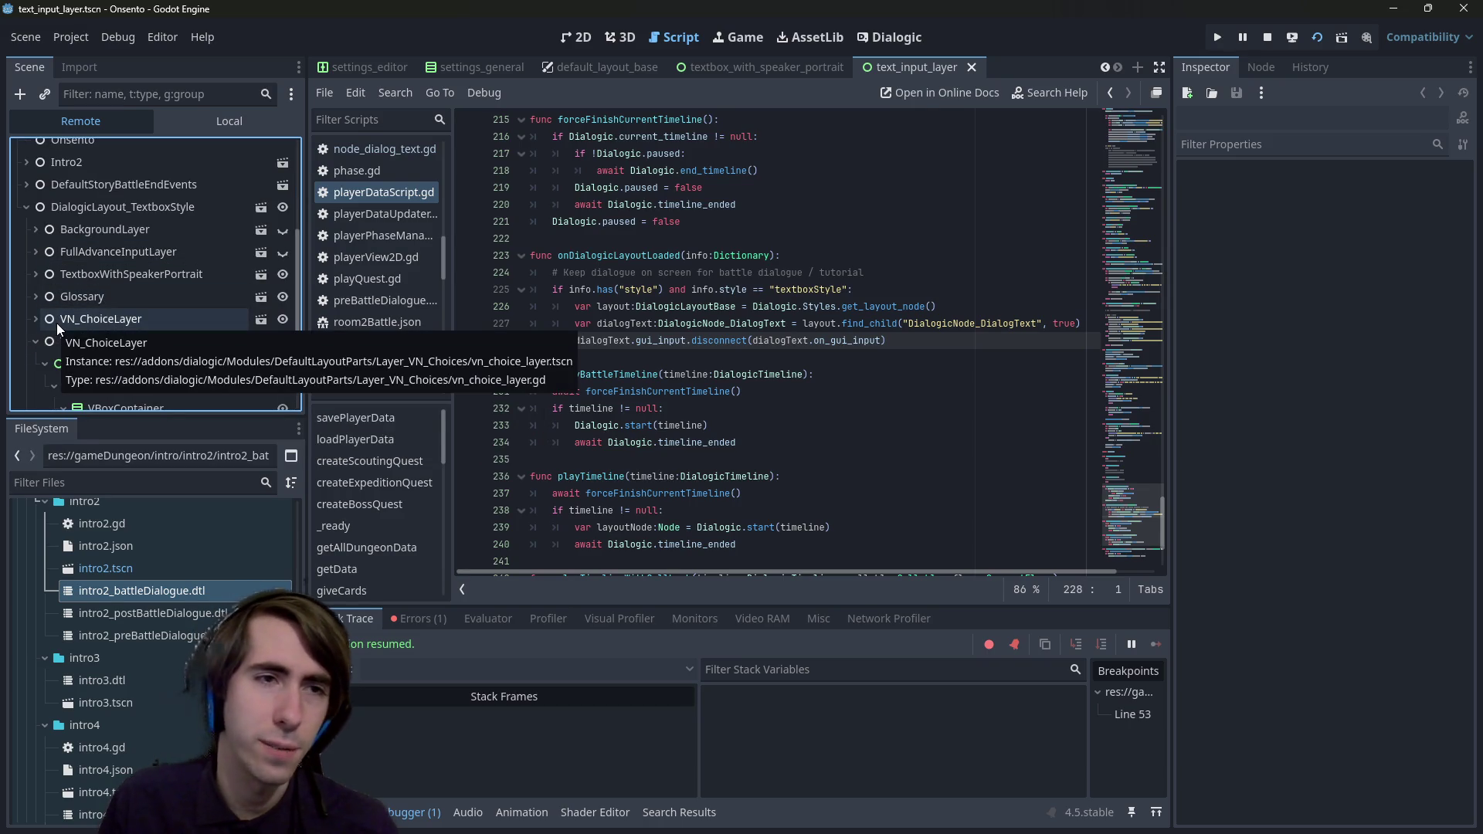
pyautogui.scroll(-3, 159, 270)
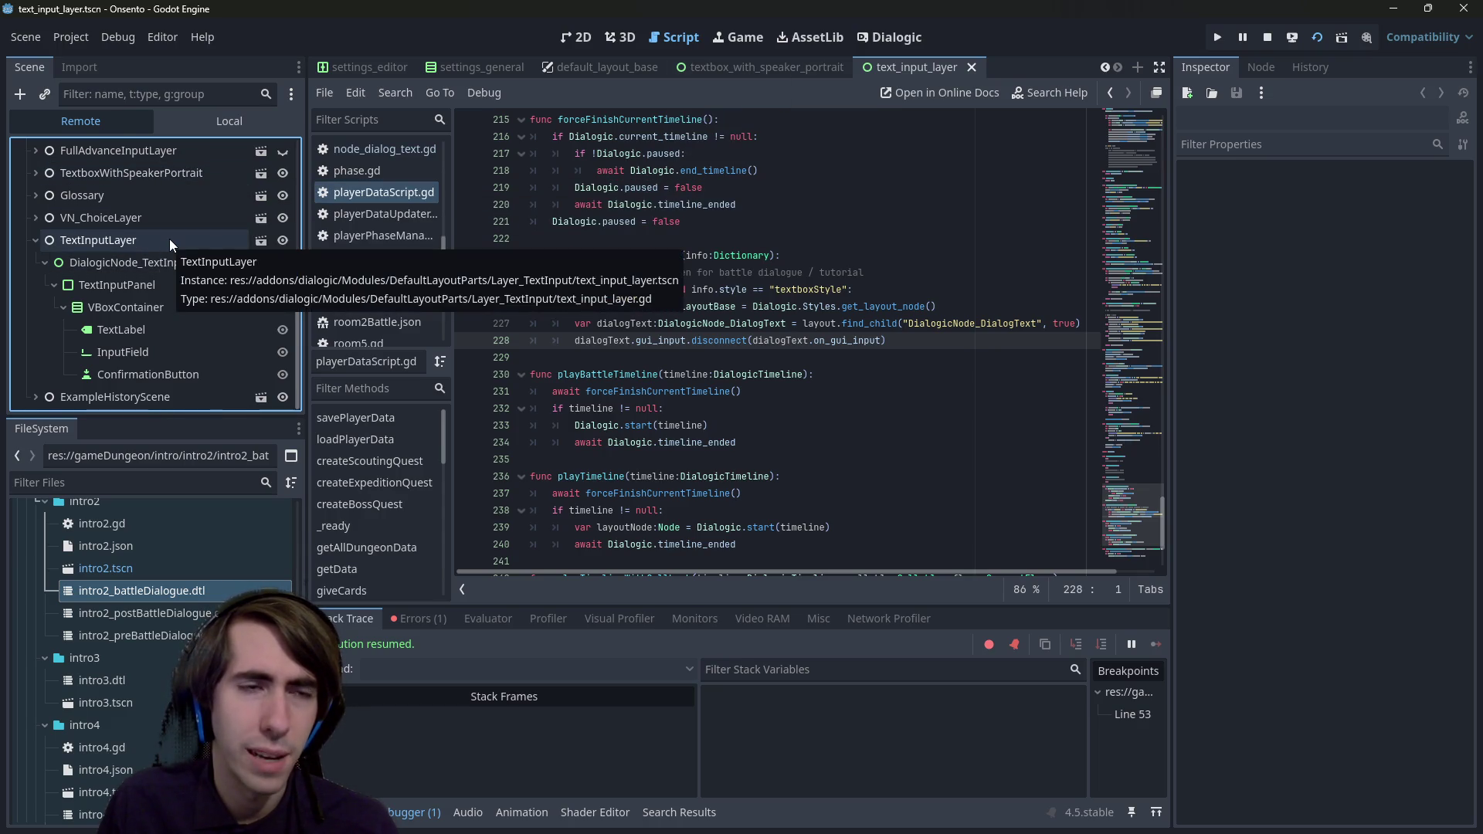
# Hide TextInputLayer in the running game and advance the tutorial dialogue.
pyautogui.click(281, 241)
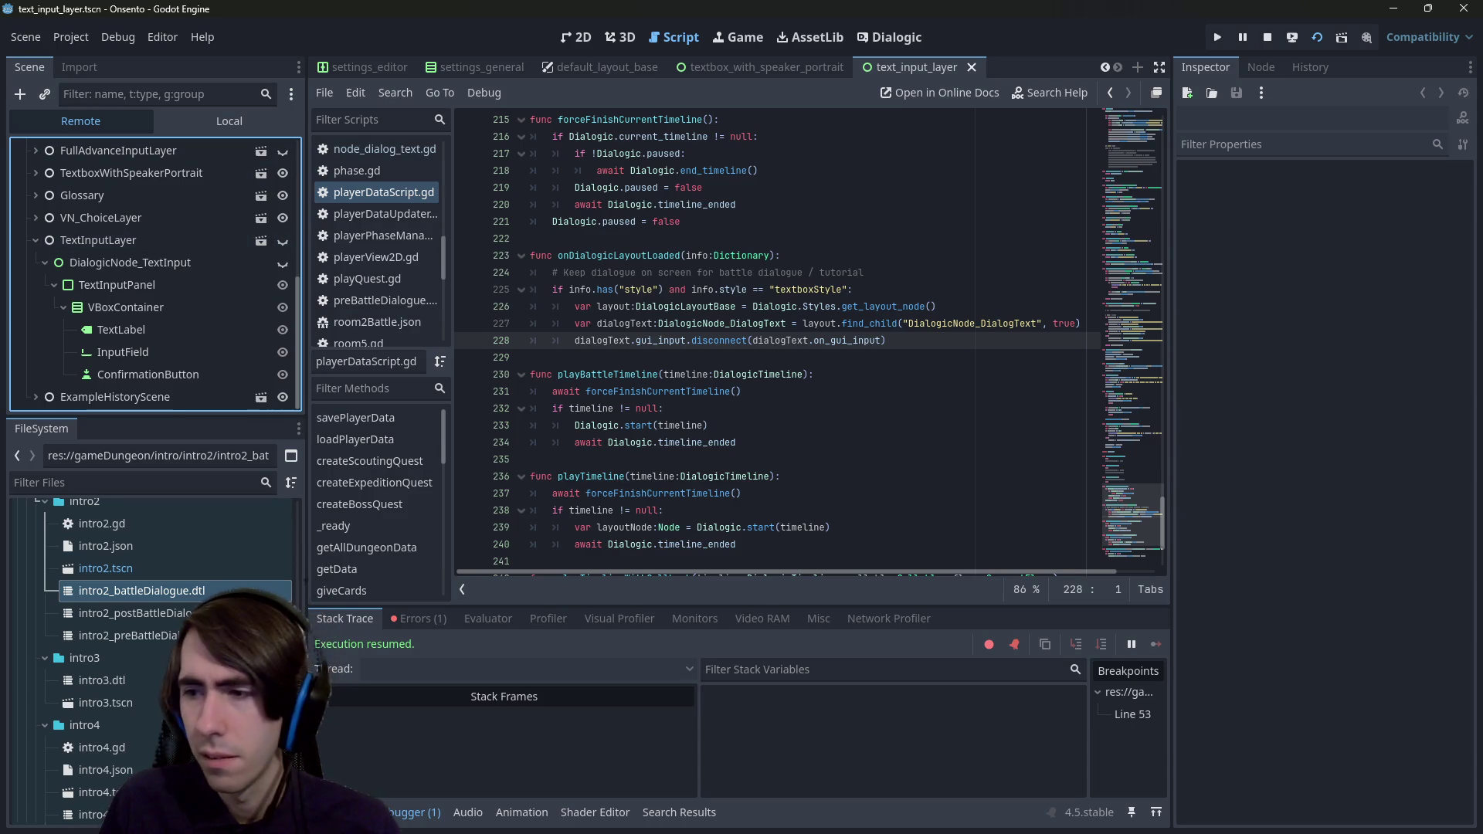
pyautogui.hotkey('alt', 'Tab')
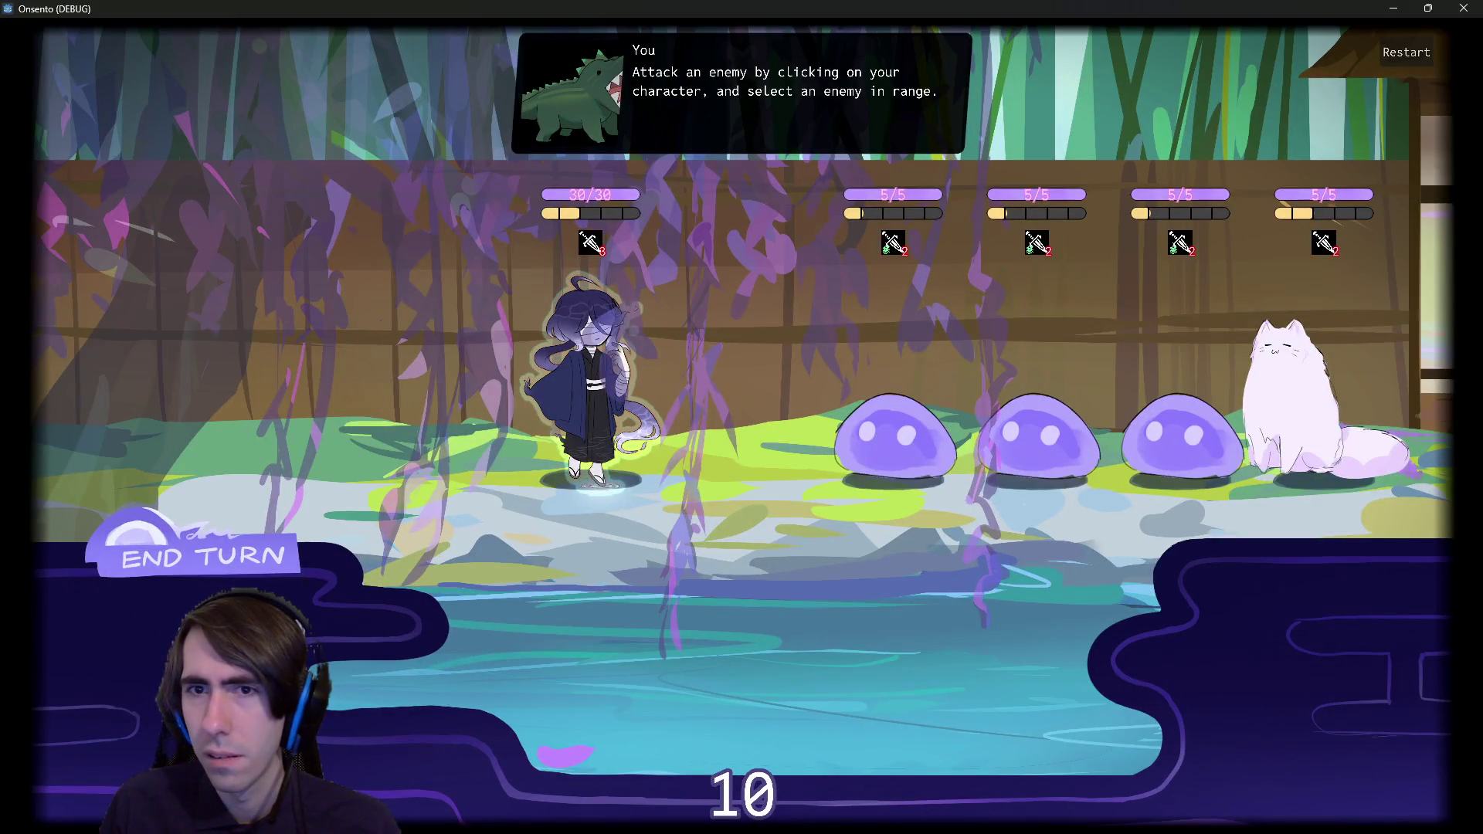
pyautogui.click(702, 201)
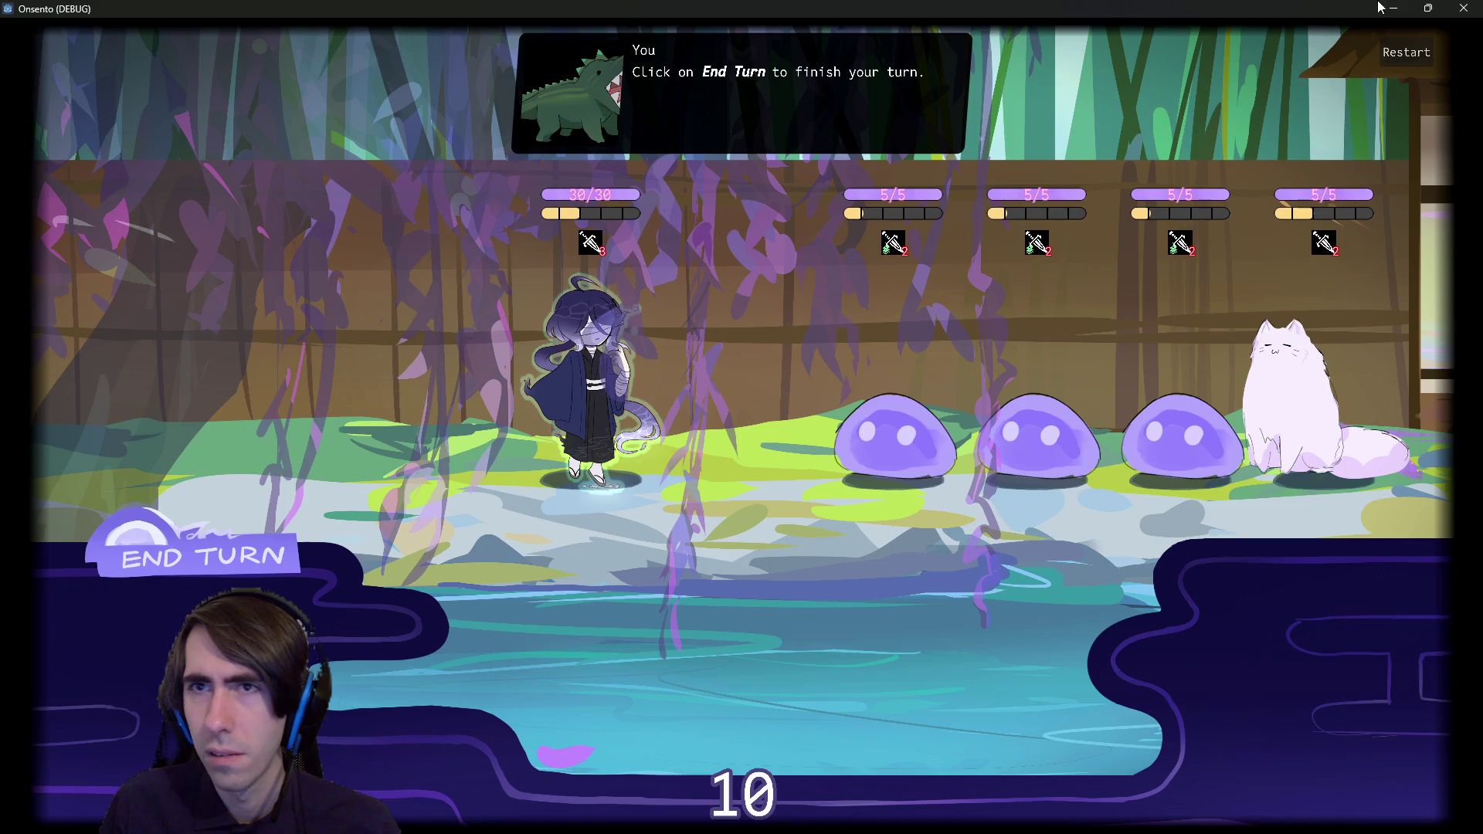
pyautogui.hotkey('alt', 'Tab')
pyautogui.press('Return')
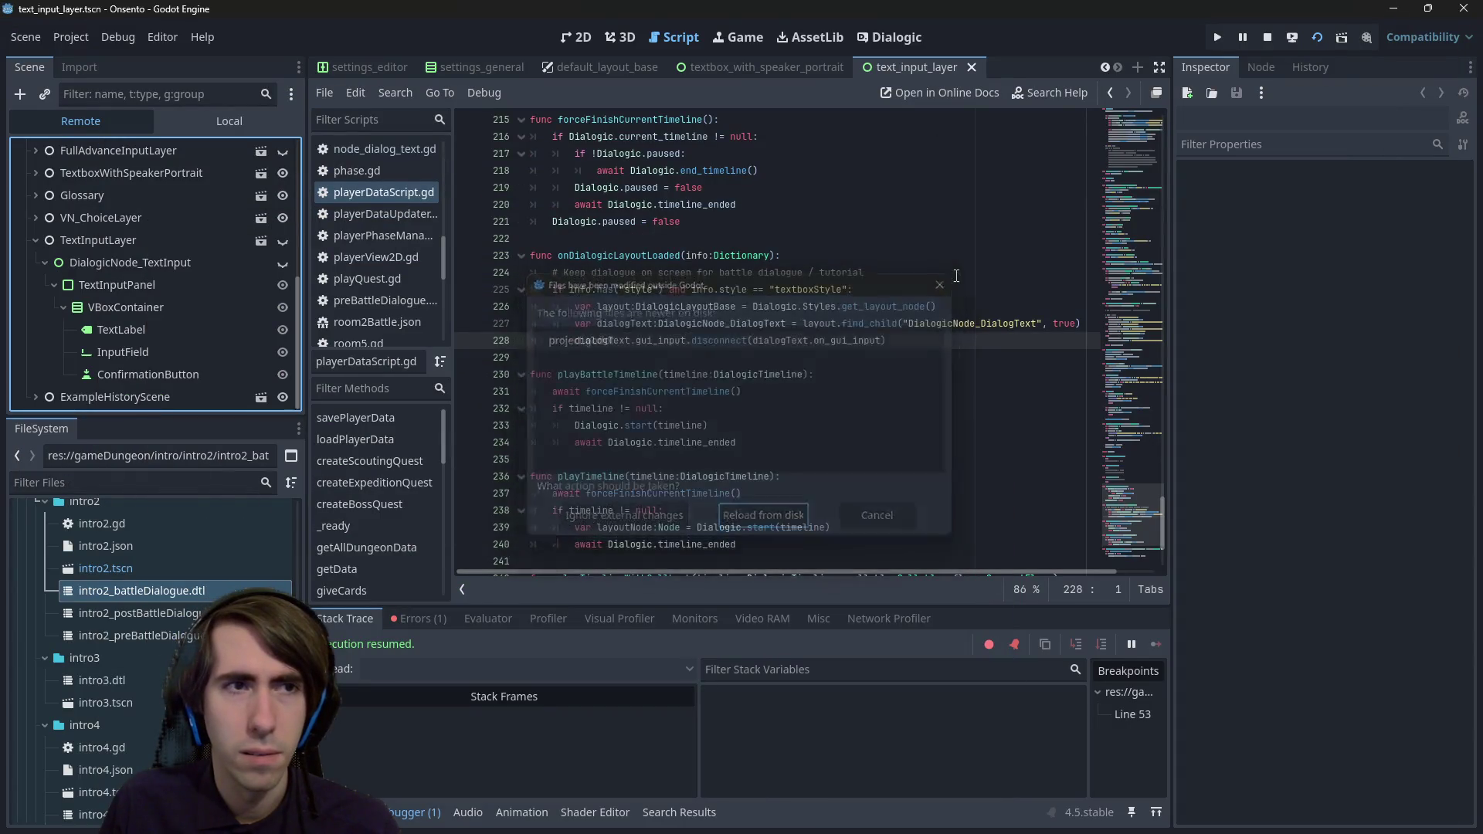
# Make TextboxWithSpeakerPortrait visible again in the running game.
pyautogui.scroll(1, 232, 238)
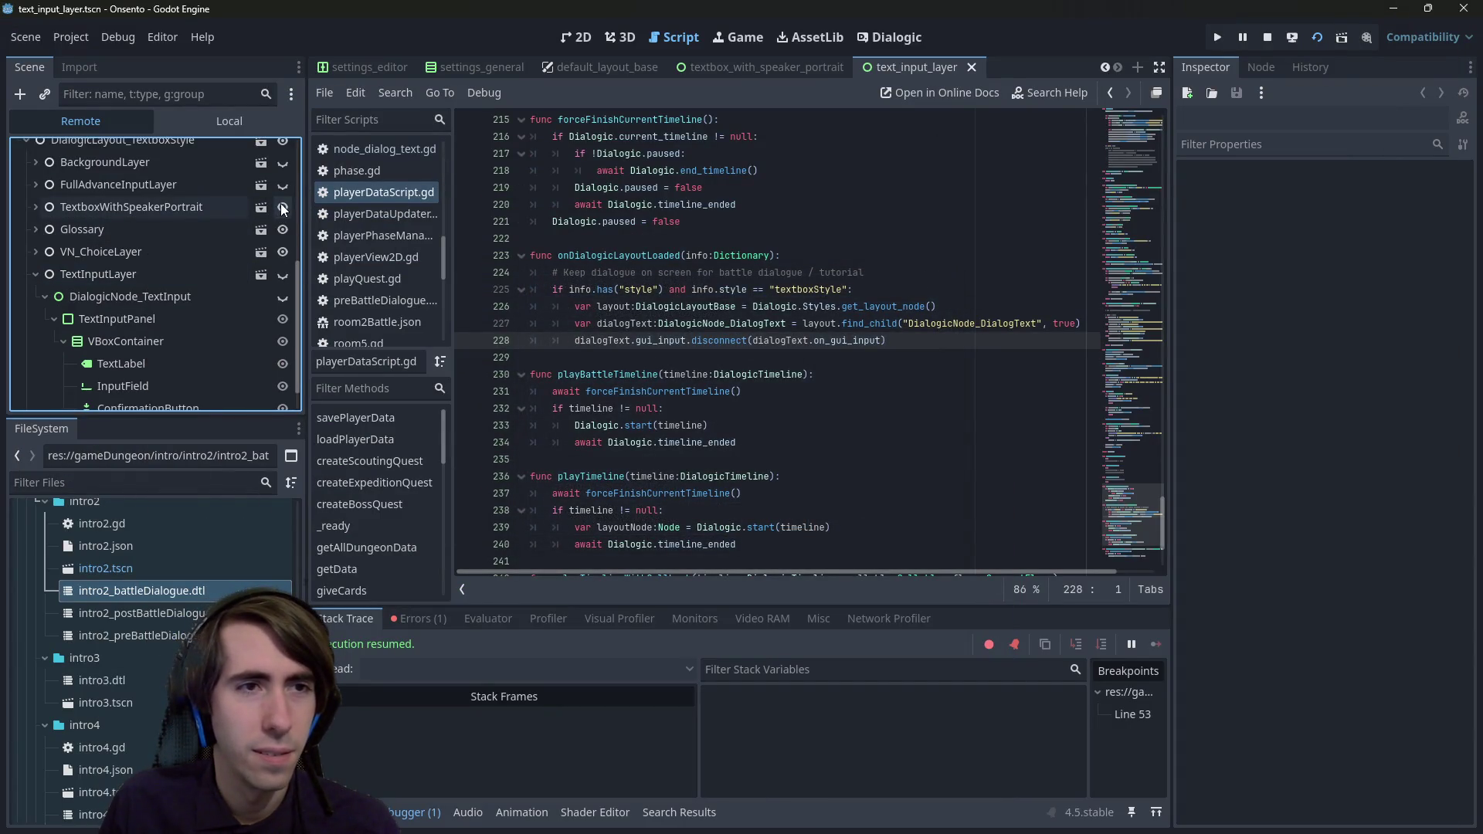
pyautogui.scroll(3, 165, 281)
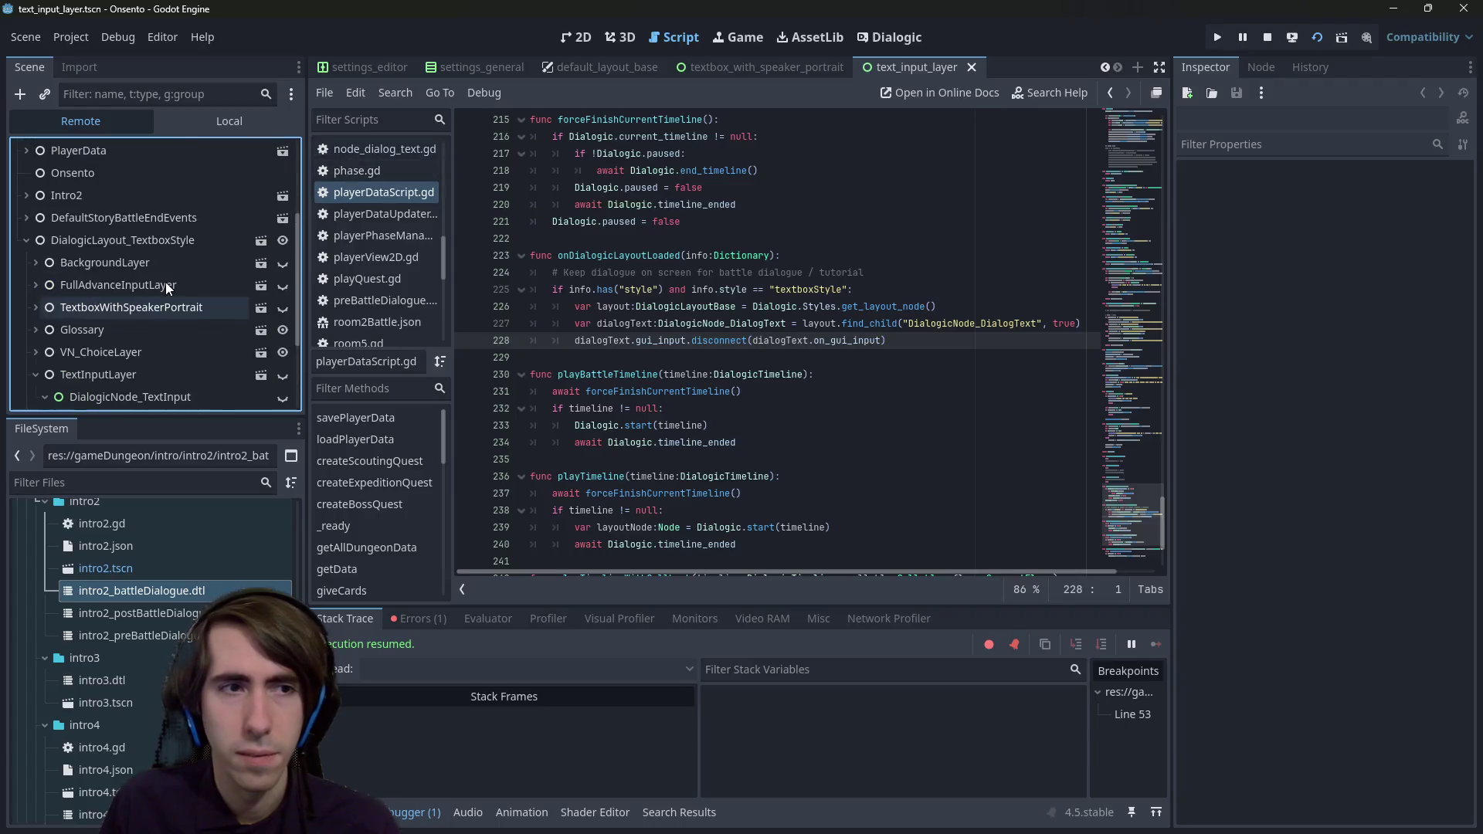
pyautogui.click(281, 308)
pyautogui.hotkey('alt', 'Tab')
pyautogui.click(1391, 7)
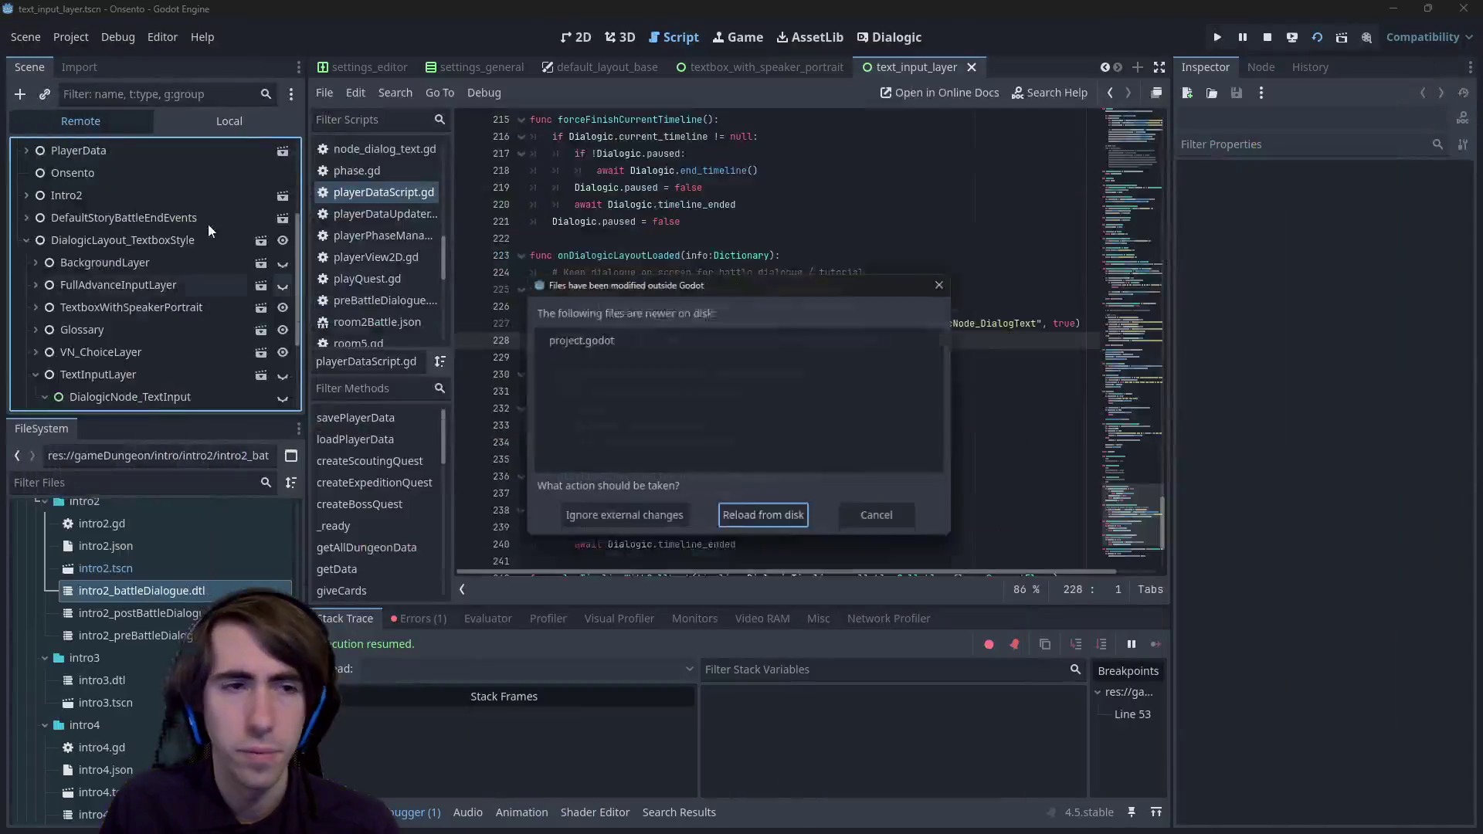
pyautogui.press('Return')
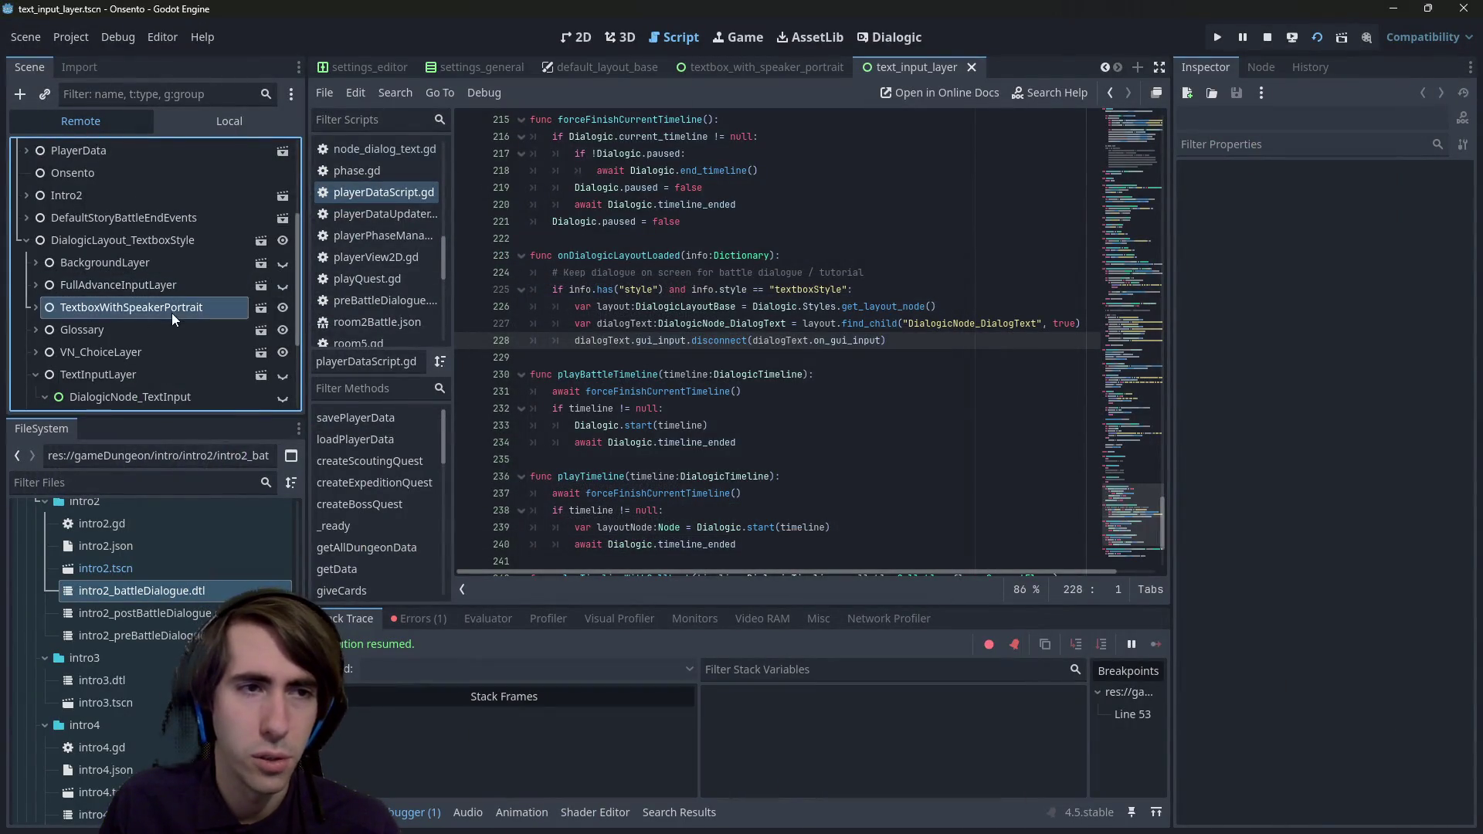
# Expand TextboxWithSpeakerPortrait and inspect its Panel and HBox nodes.
pyautogui.click(170, 311)
pyautogui.click(108, 352)
pyautogui.scroll(-2, 108, 348)
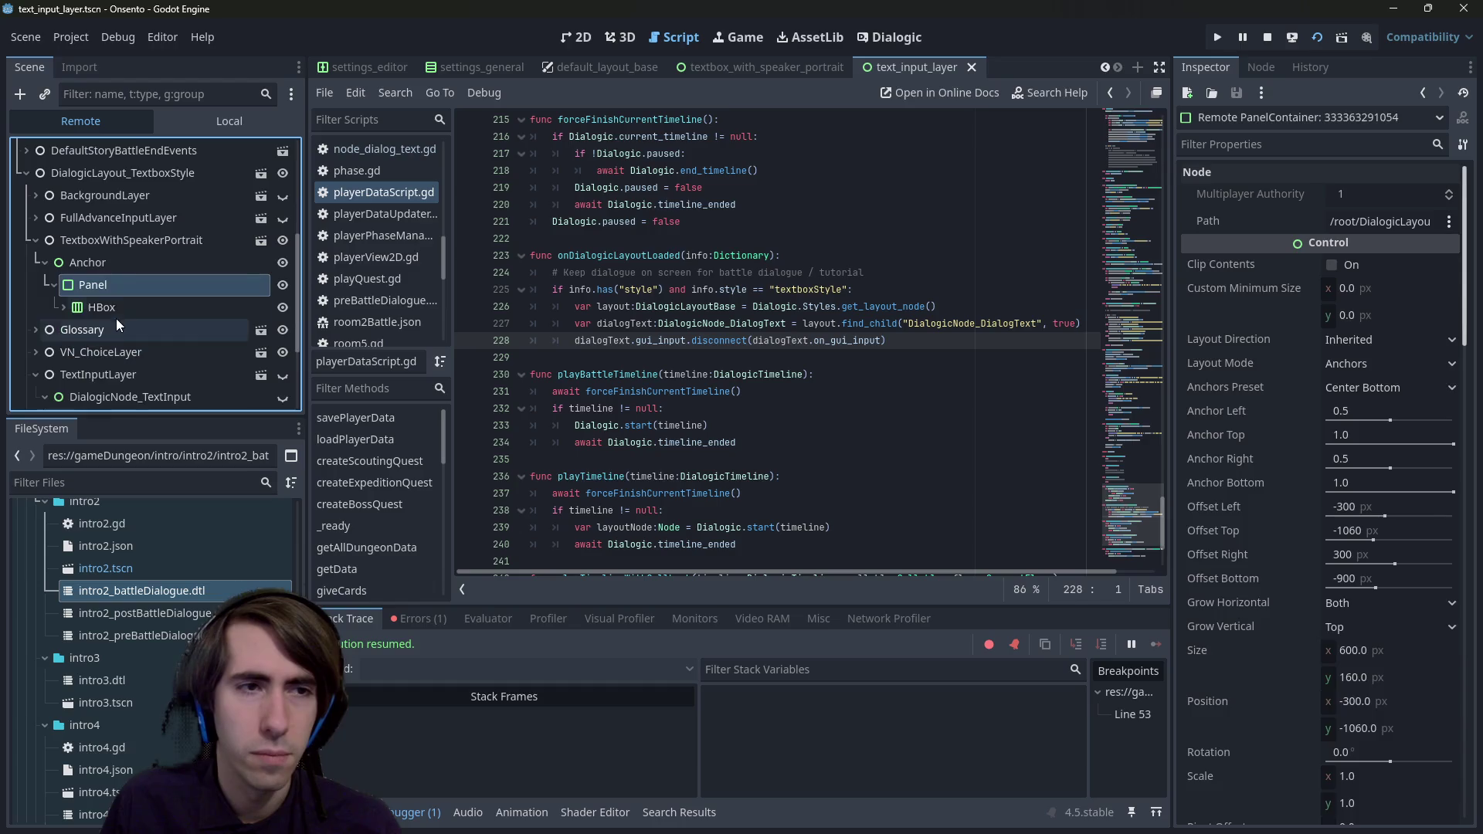
pyautogui.click(116, 309)
# Append ', true' to the find_child call on line 227 and stop the game.
pyautogui.click(1076, 324)
pyautogui.write(', true')
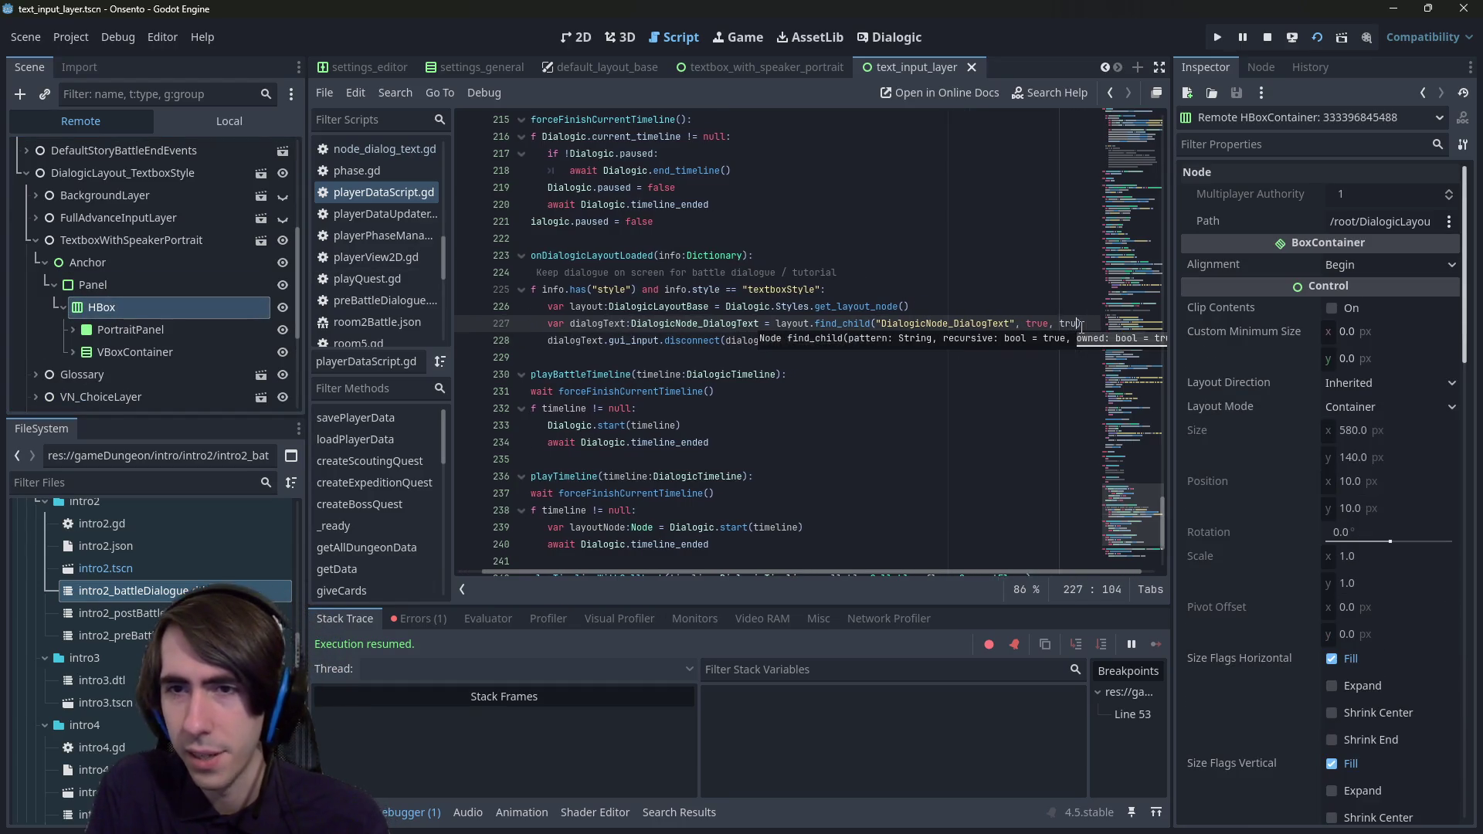
pyautogui.click(1270, 35)
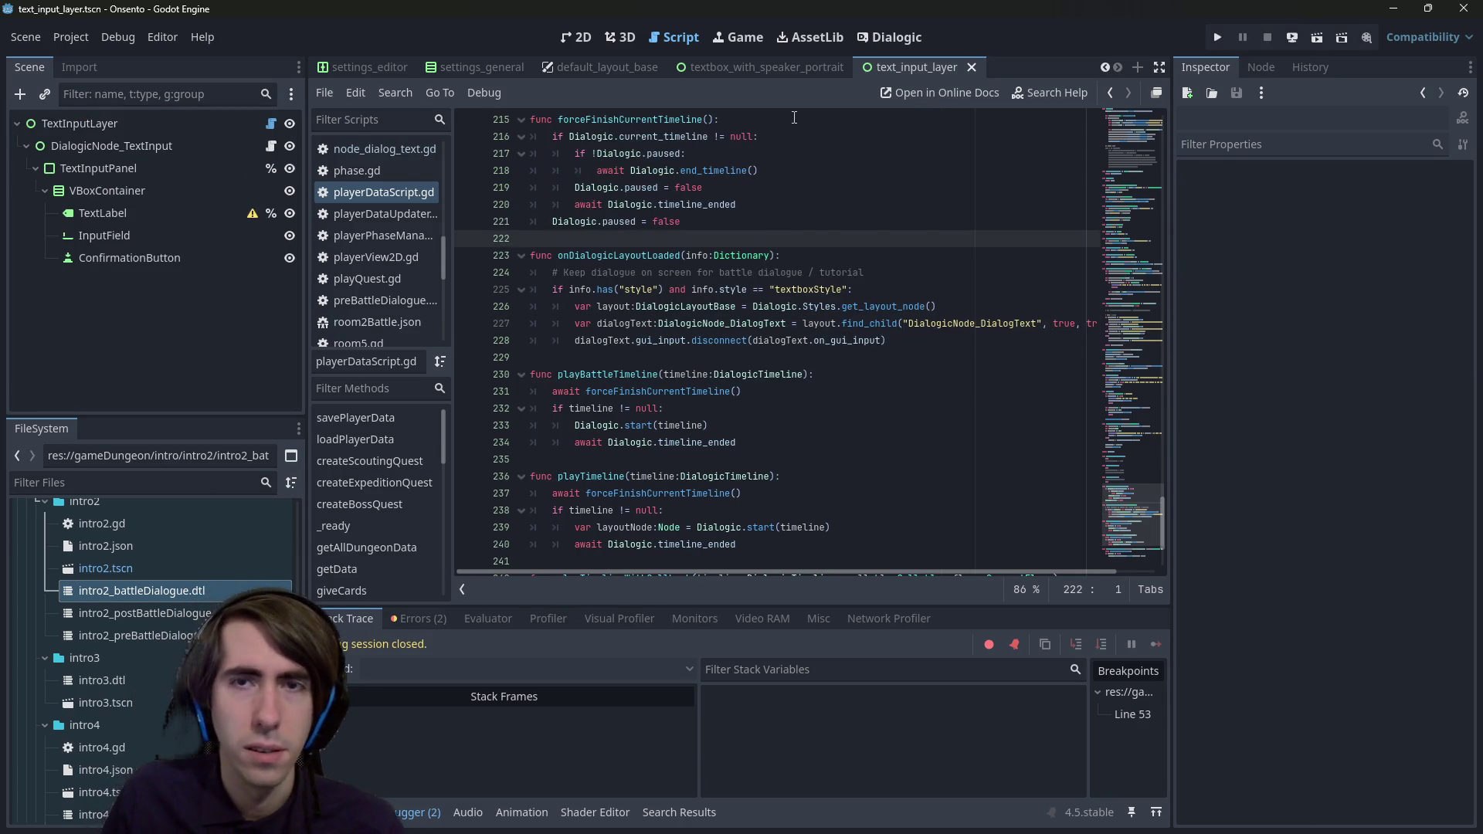
pyautogui.scroll(5, 565, 68)
pyautogui.scroll(2, 564, 68)
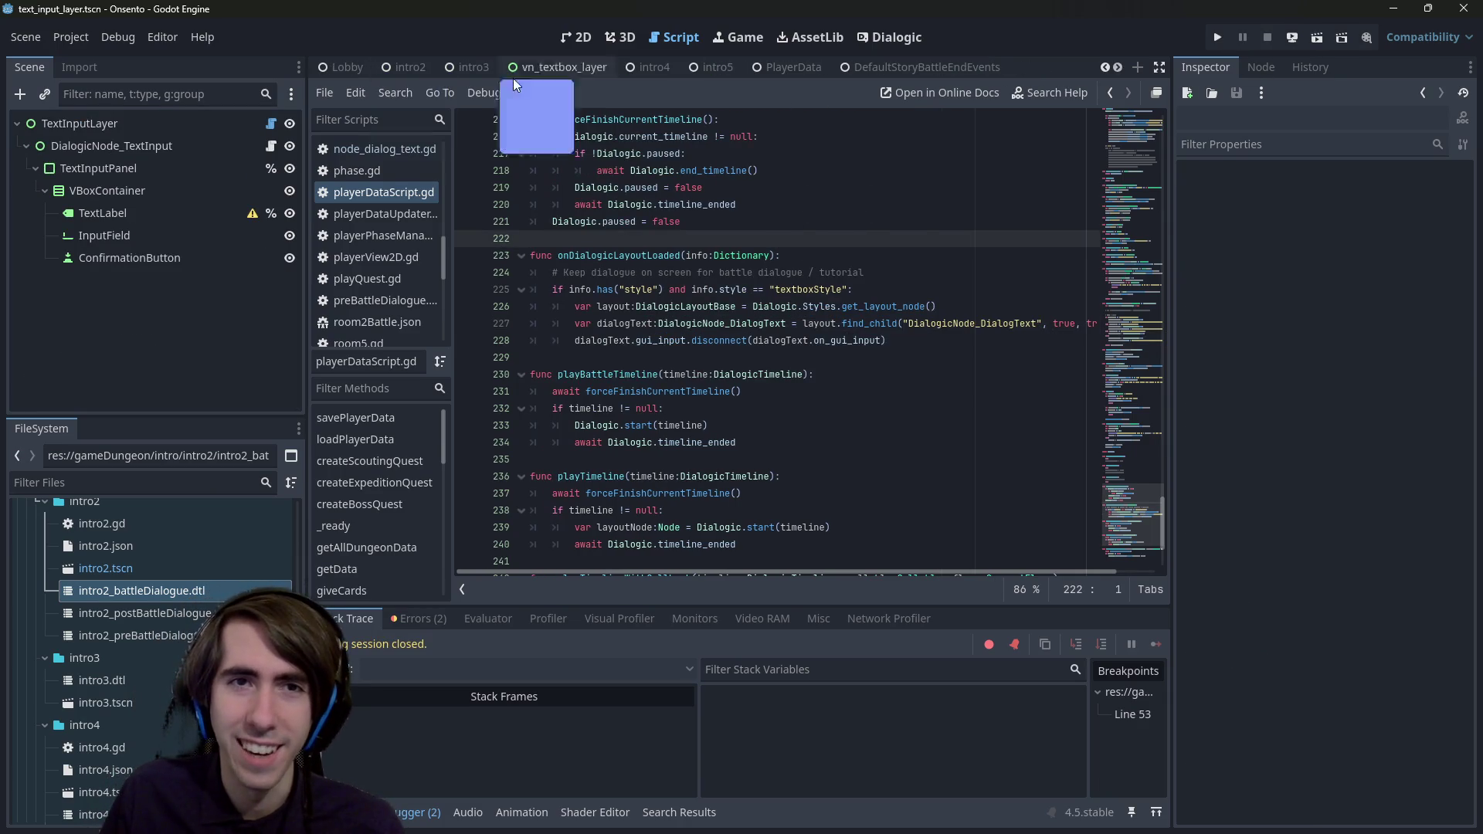
pyautogui.click(422, 67)
# Run playQuest and examine dialogic_layout_node and base_scene in subsystem_styles.gd.
pyautogui.click(1292, 37)
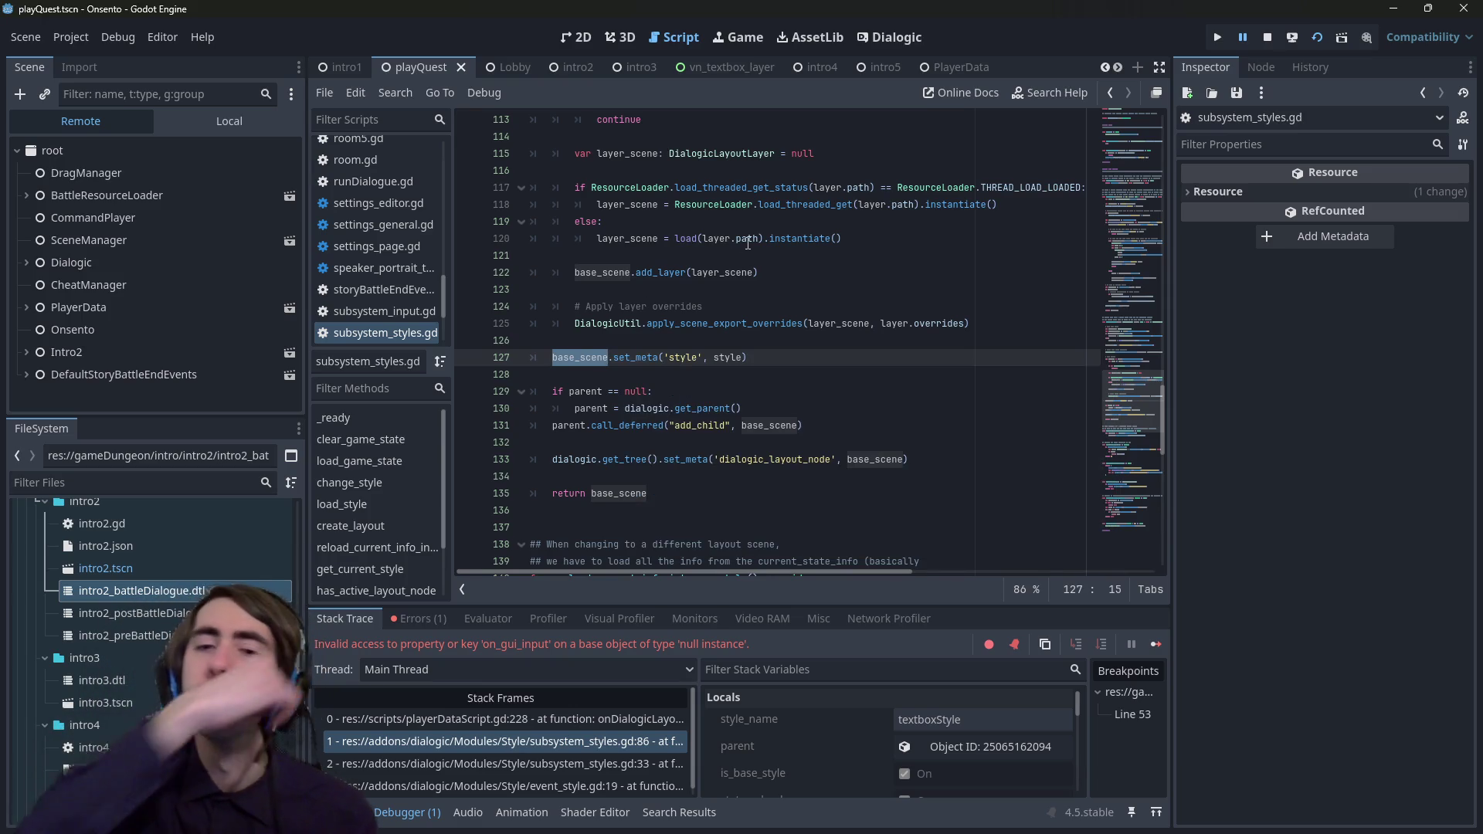
pyautogui.doubleClick(788, 459)
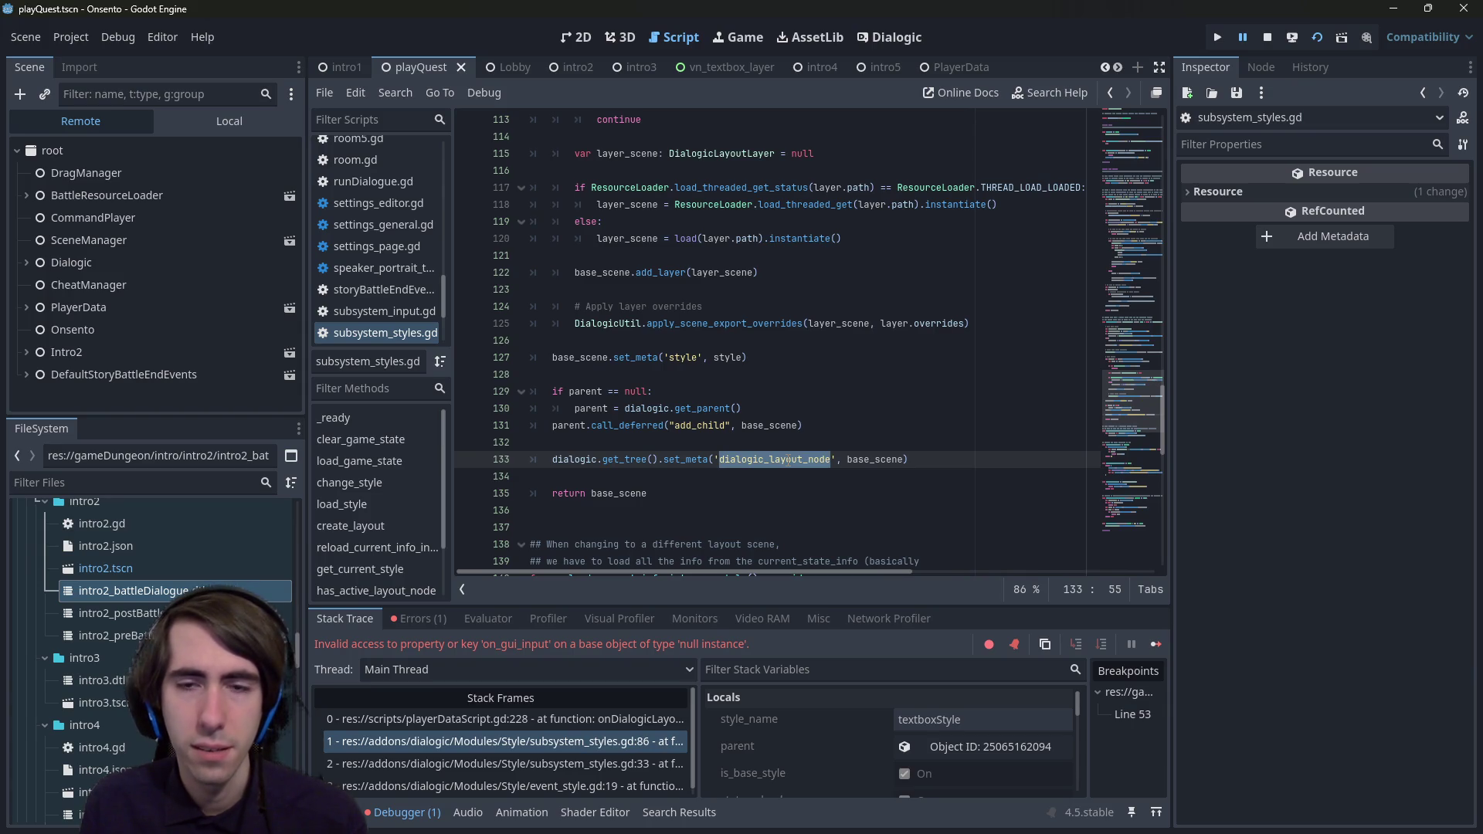
pyautogui.doubleClick(865, 461)
pyautogui.scroll(9, 860, 462)
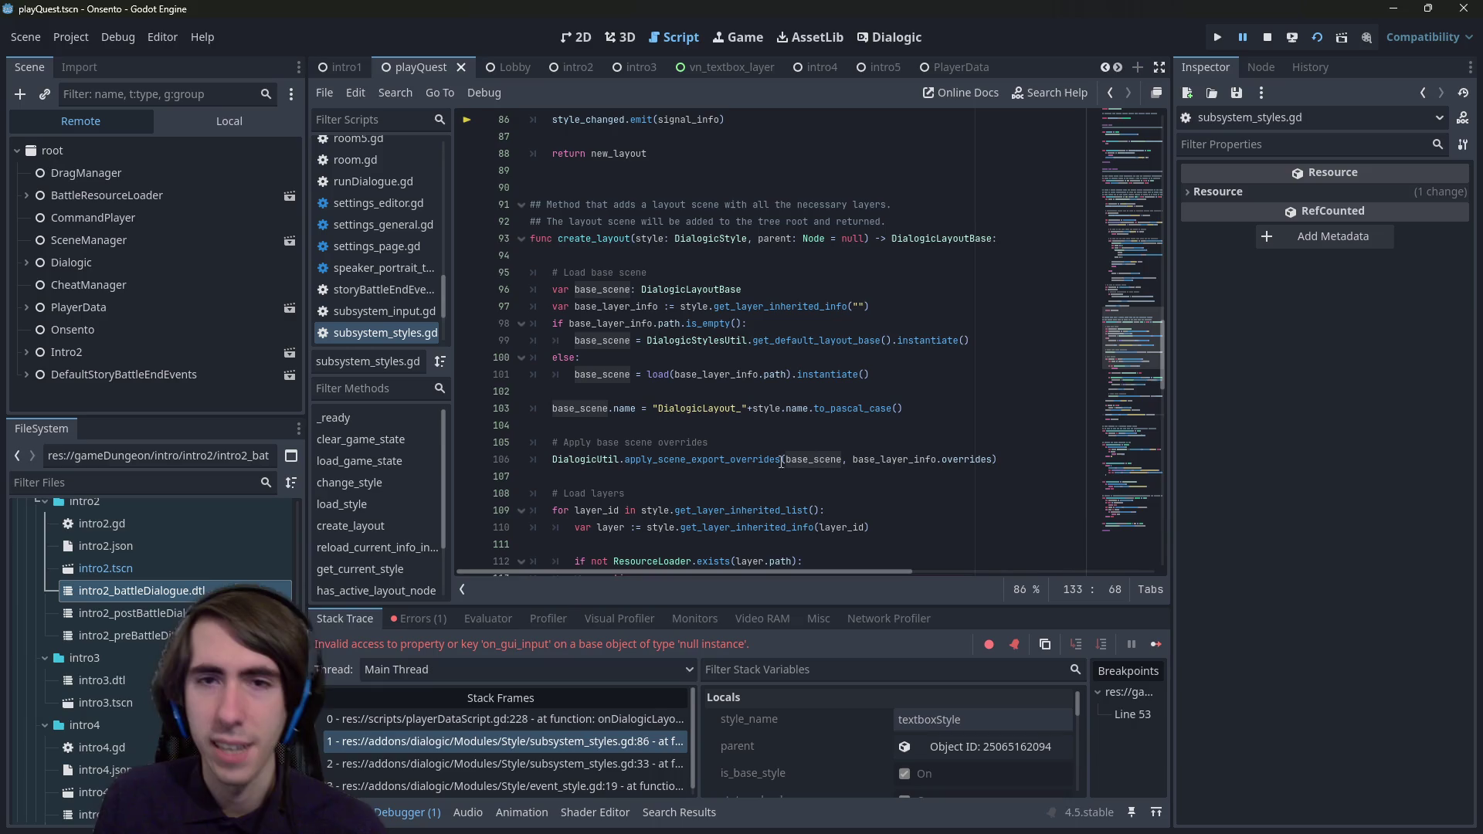
pyautogui.scroll(-5, 798, 492)
pyautogui.scroll(-5, 799, 492)
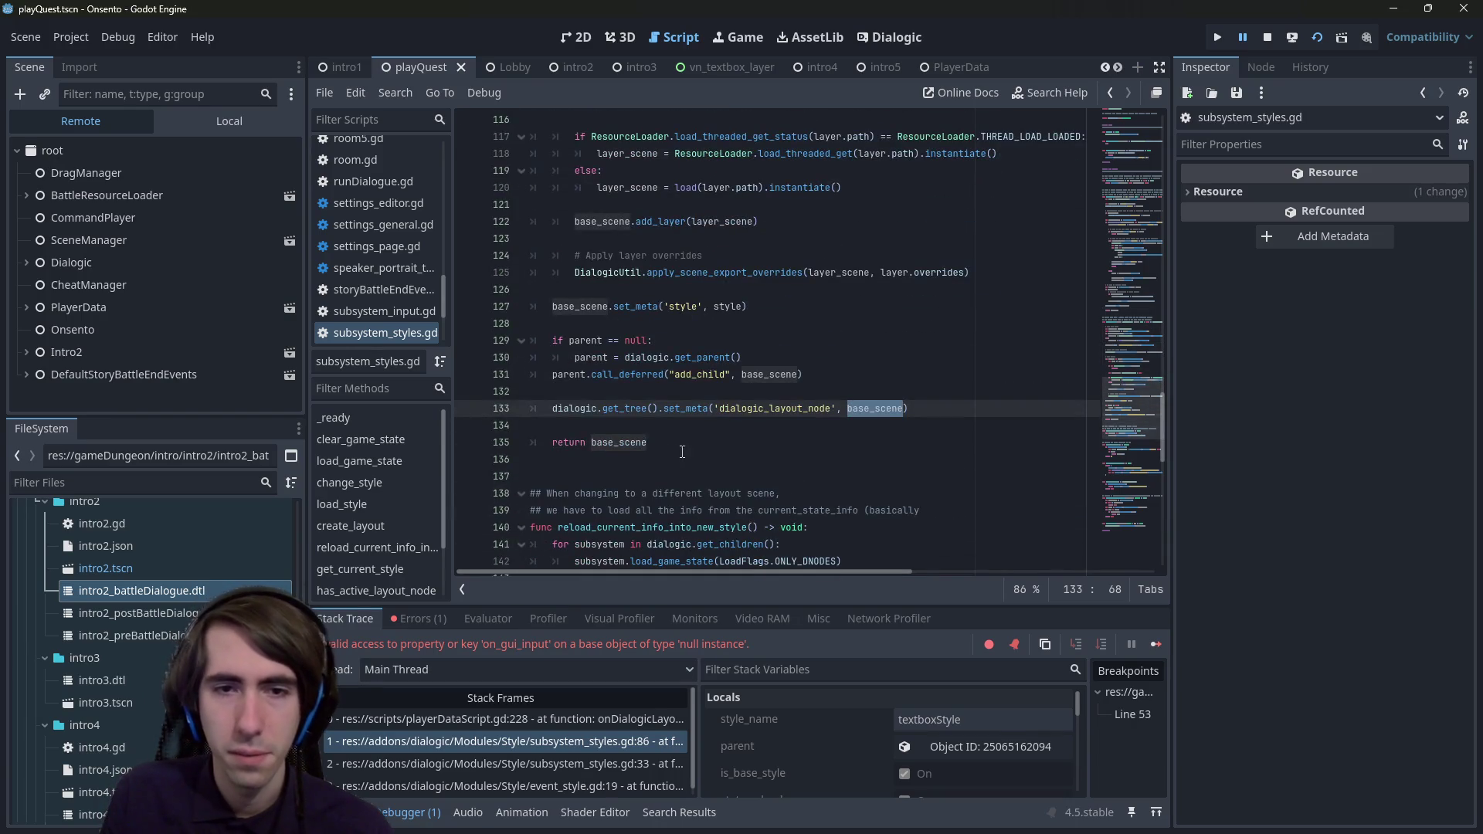
# Follow the stack from line 86 back to playerDataScript.gd line 228.
pyautogui.click(587, 733)
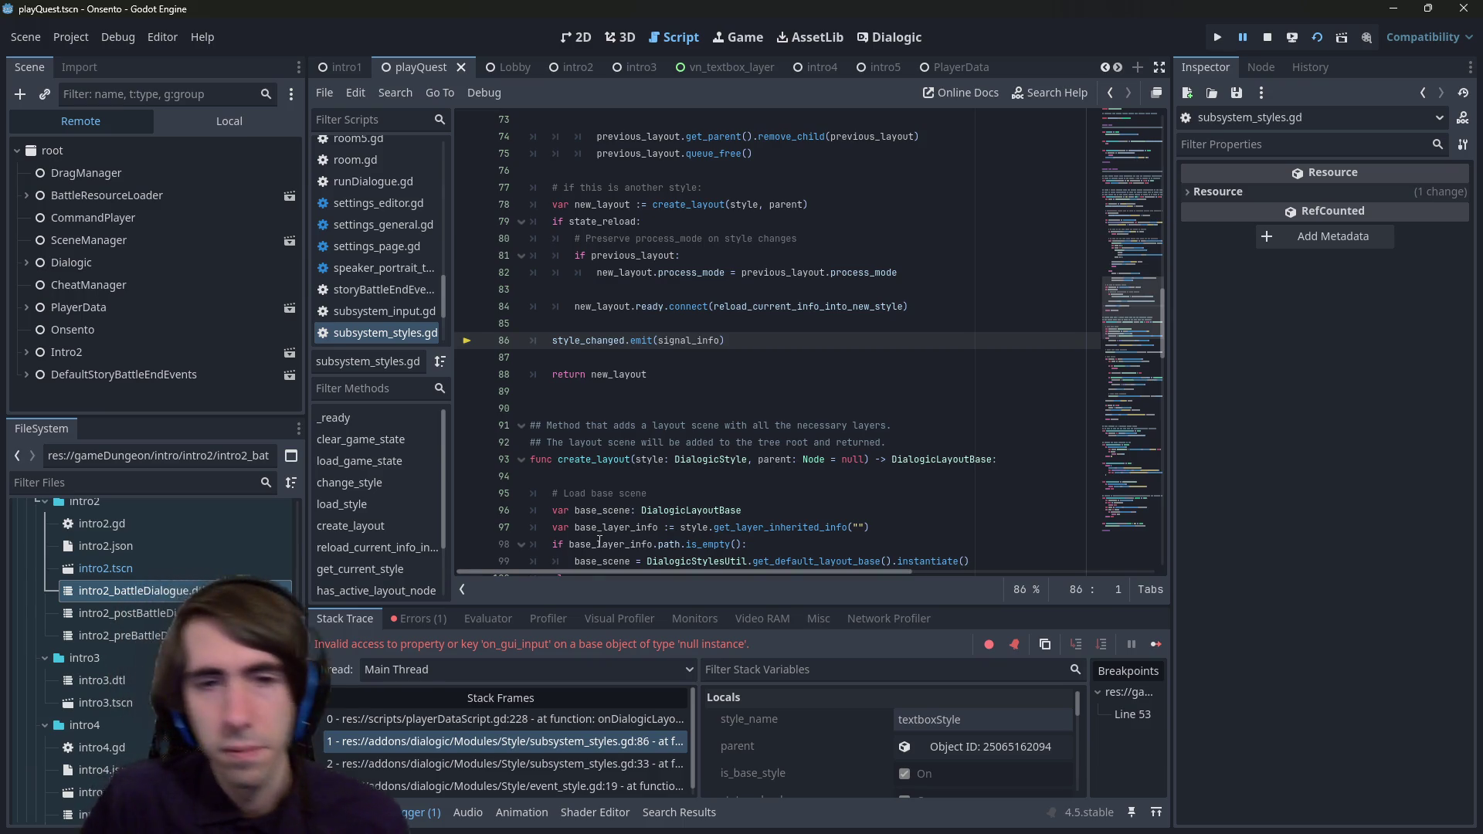
pyautogui.moveTo(600, 543)
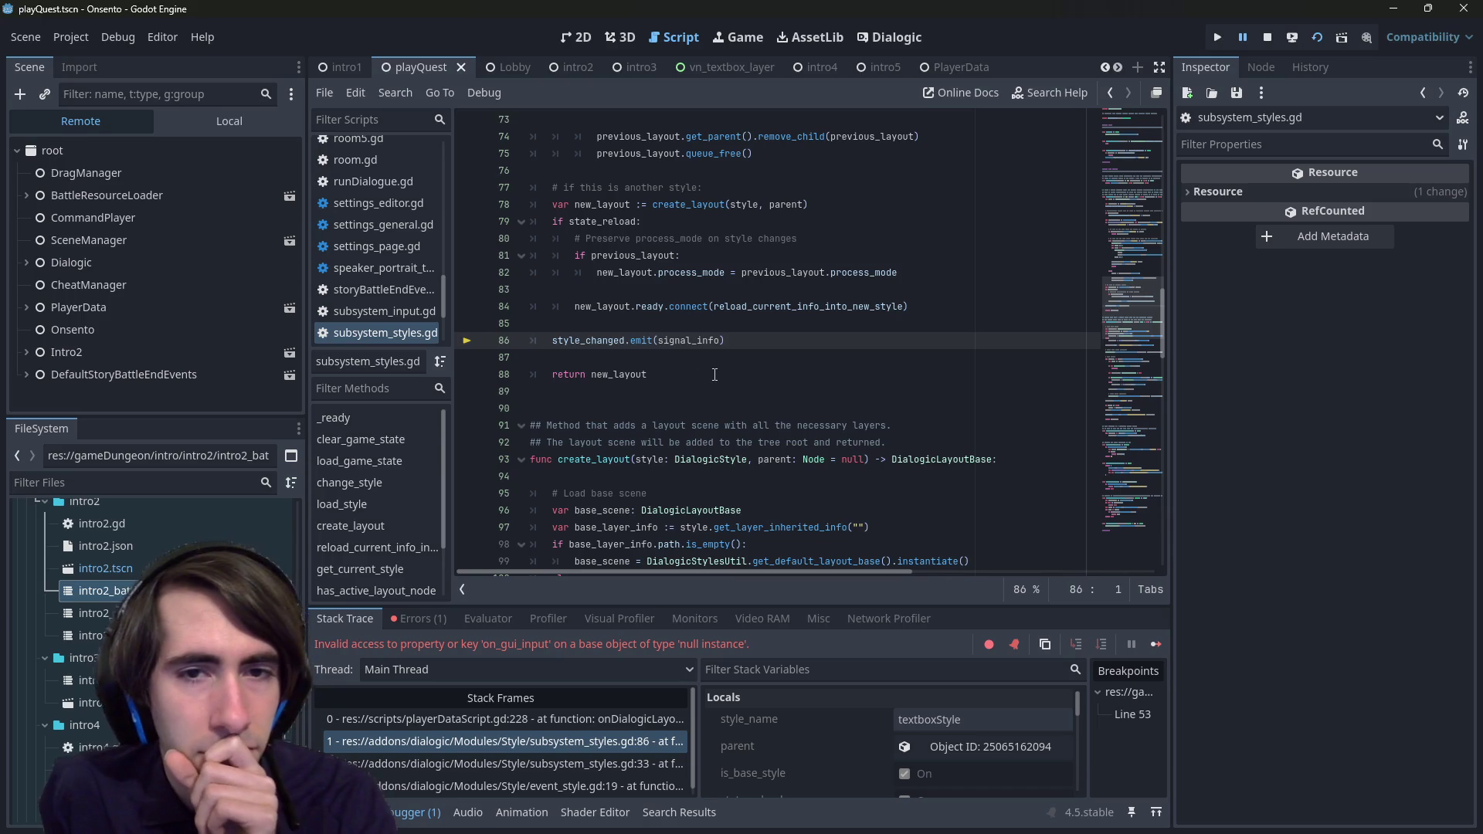
pyautogui.click(496, 718)
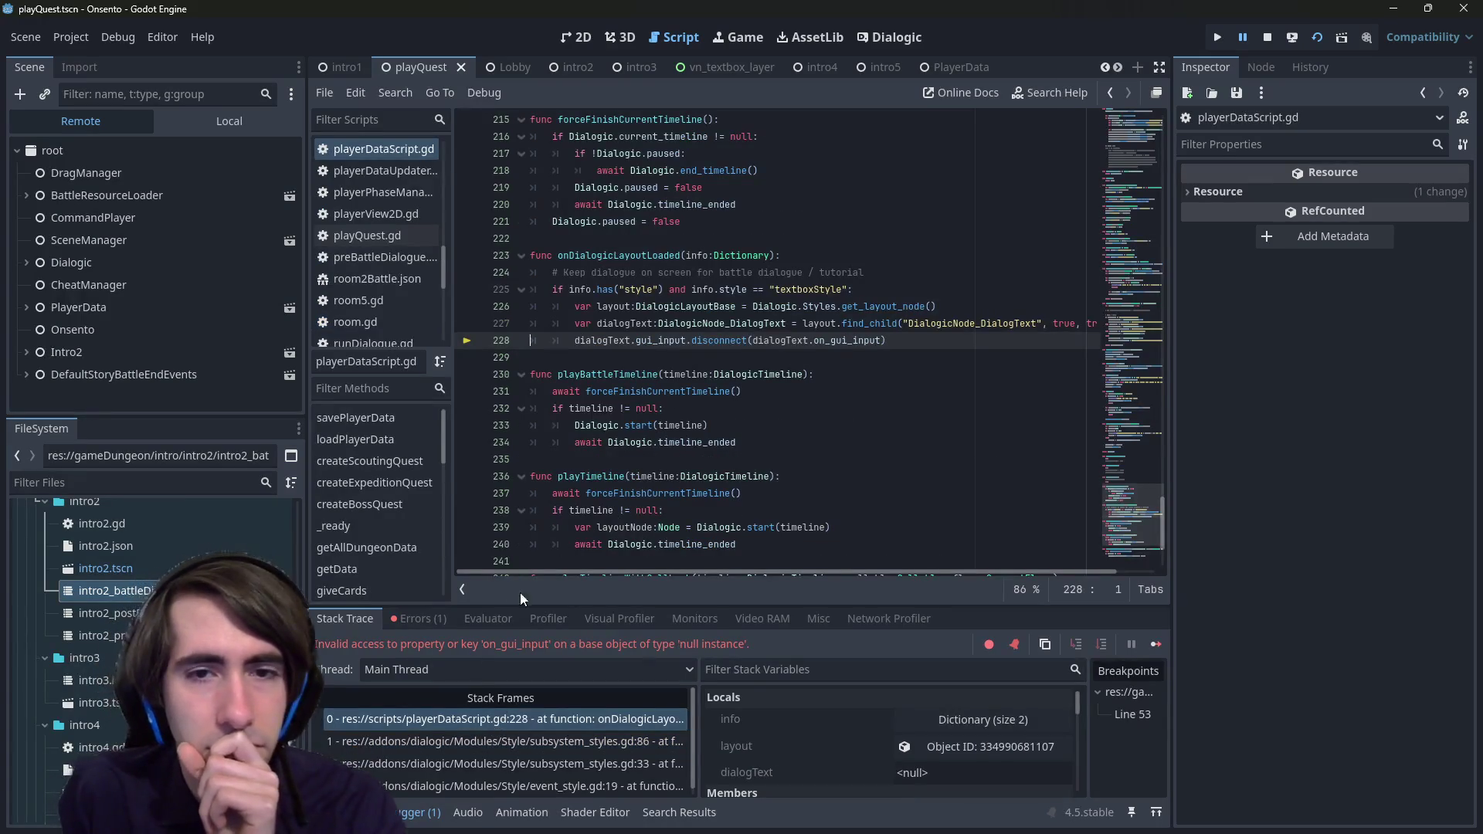
# Confirm the Errors list shows dialogText as null, then return to Stack Trace and continue.
pyautogui.click(421, 628)
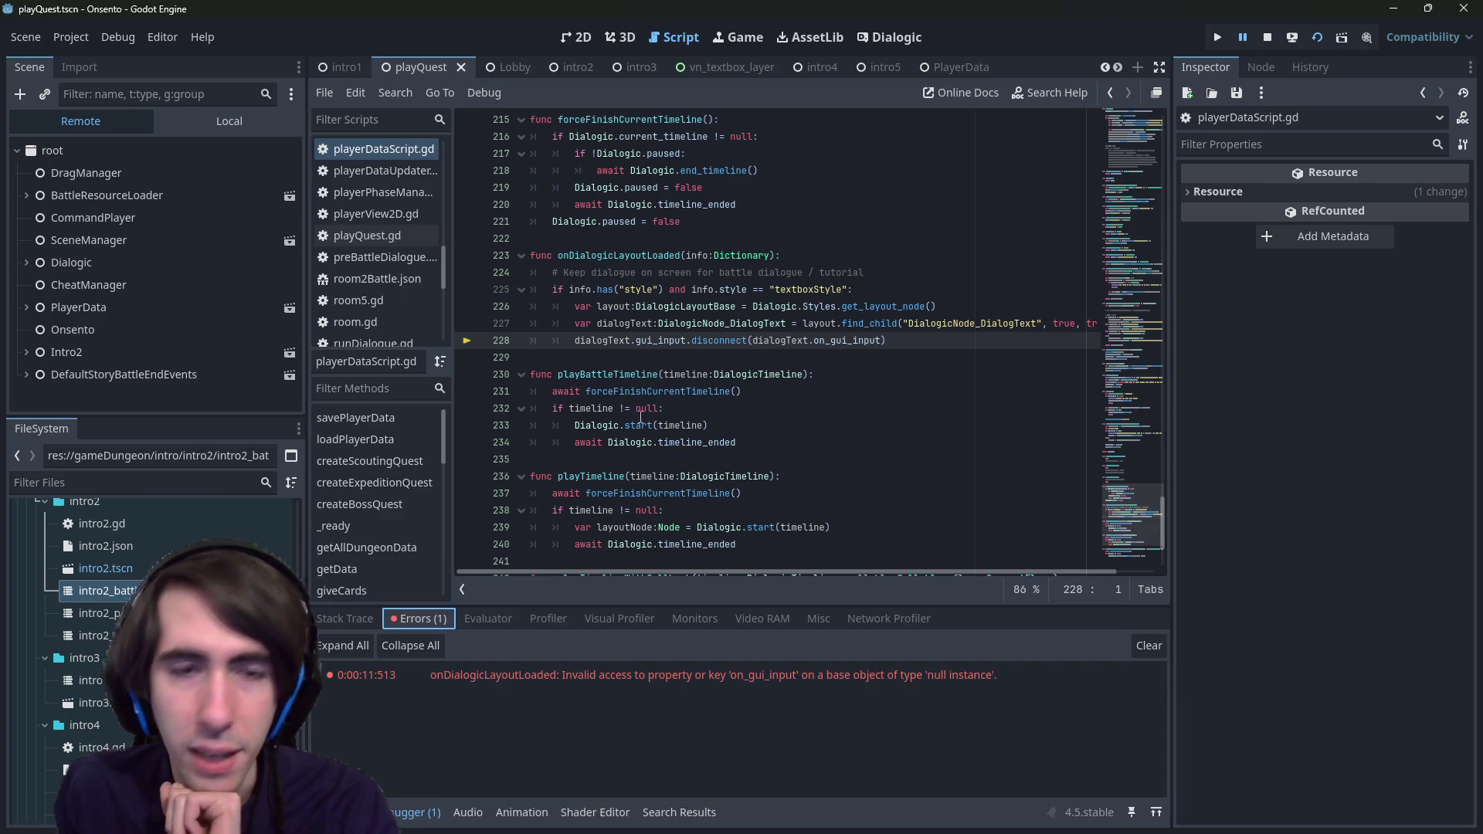
pyautogui.moveTo(614, 340)
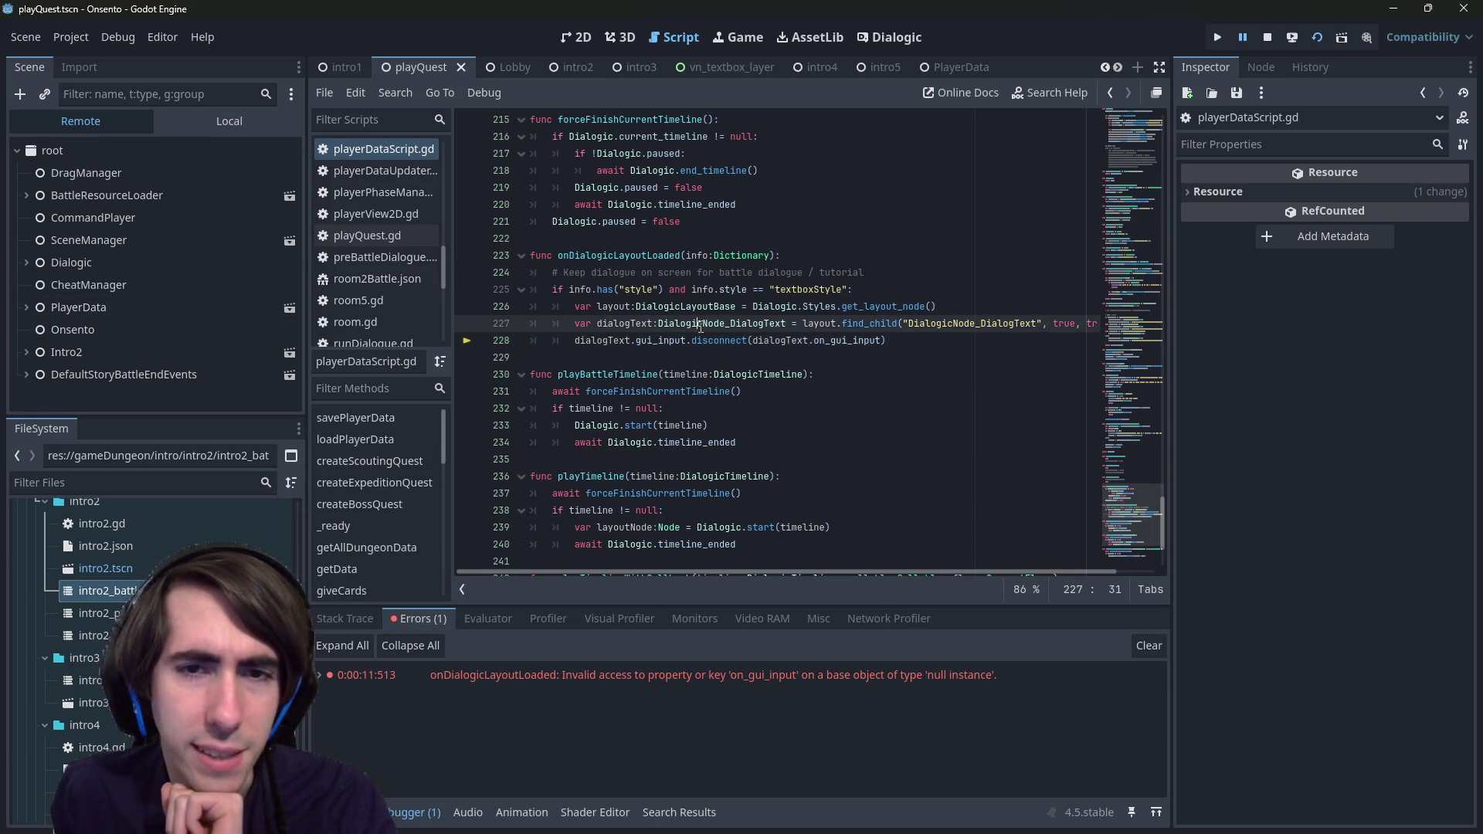
pyautogui.press('Up')
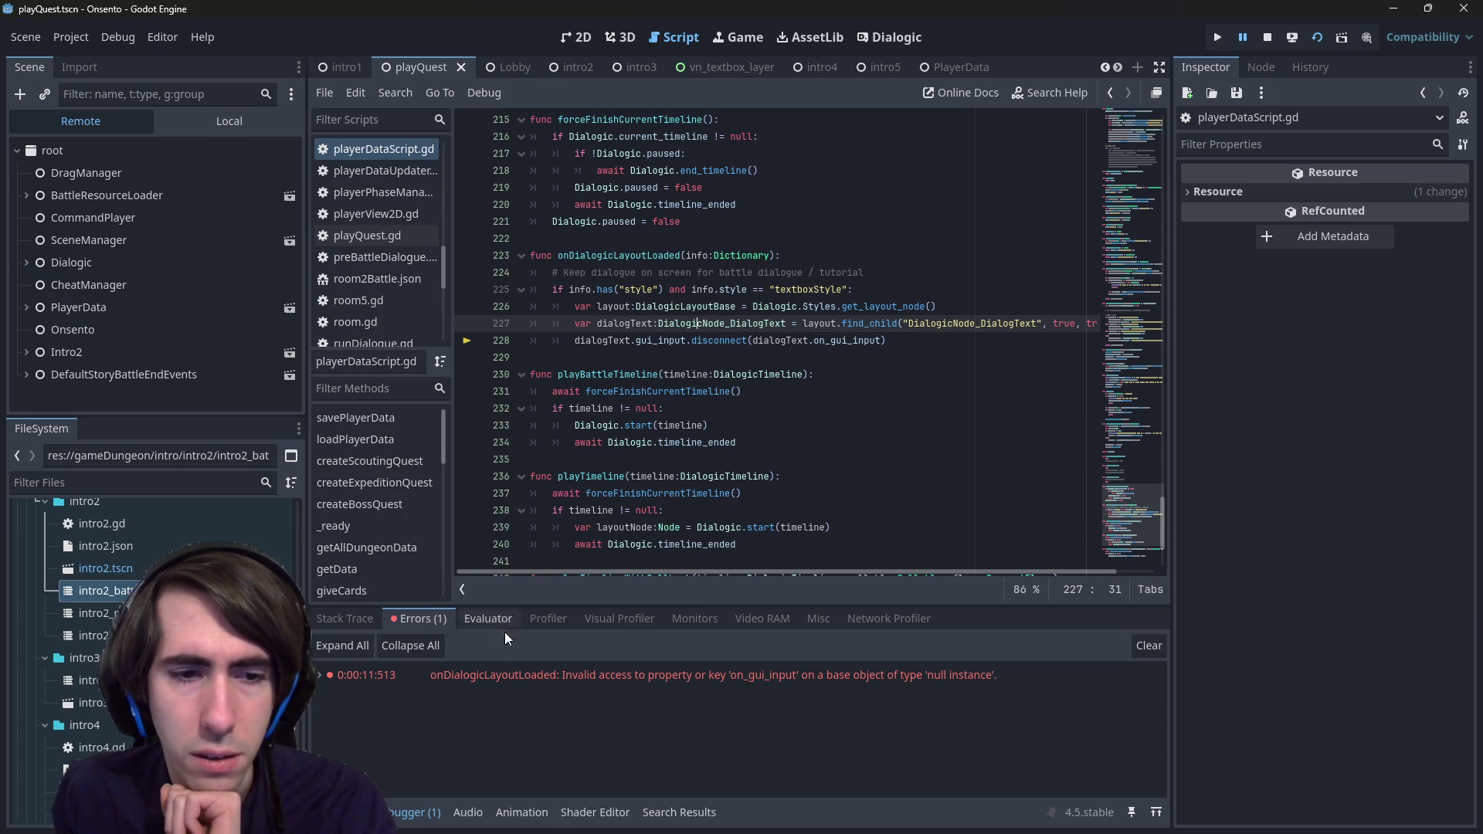
pyautogui.click(344, 619)
pyautogui.click(1162, 643)
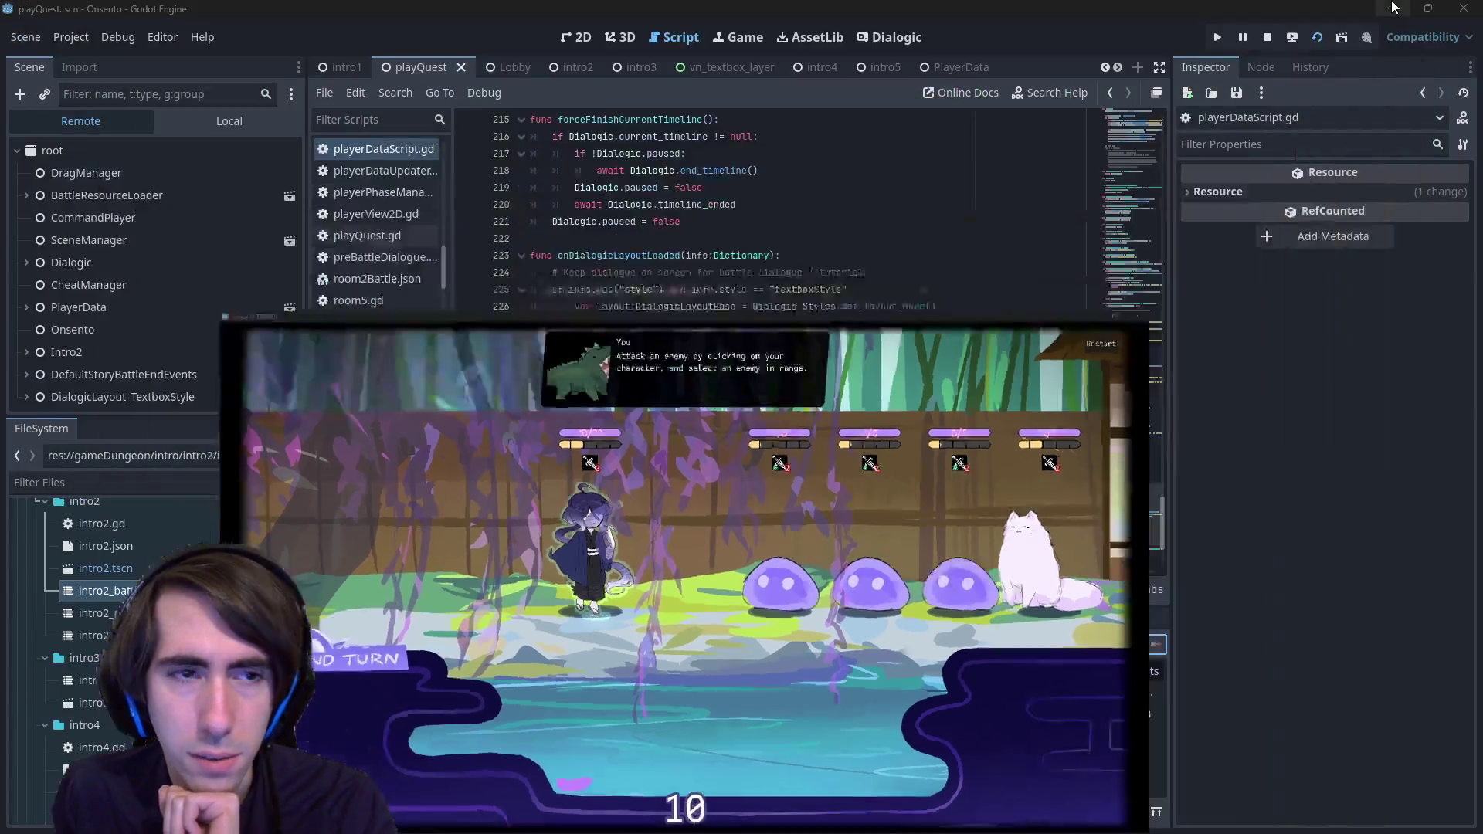
# In the Remote tree, expand DialogicLayout_TextboxStyle, TextboxWithSpeakerPortrait and Anchor to reveal Panel.
pyautogui.click(1395, 8)
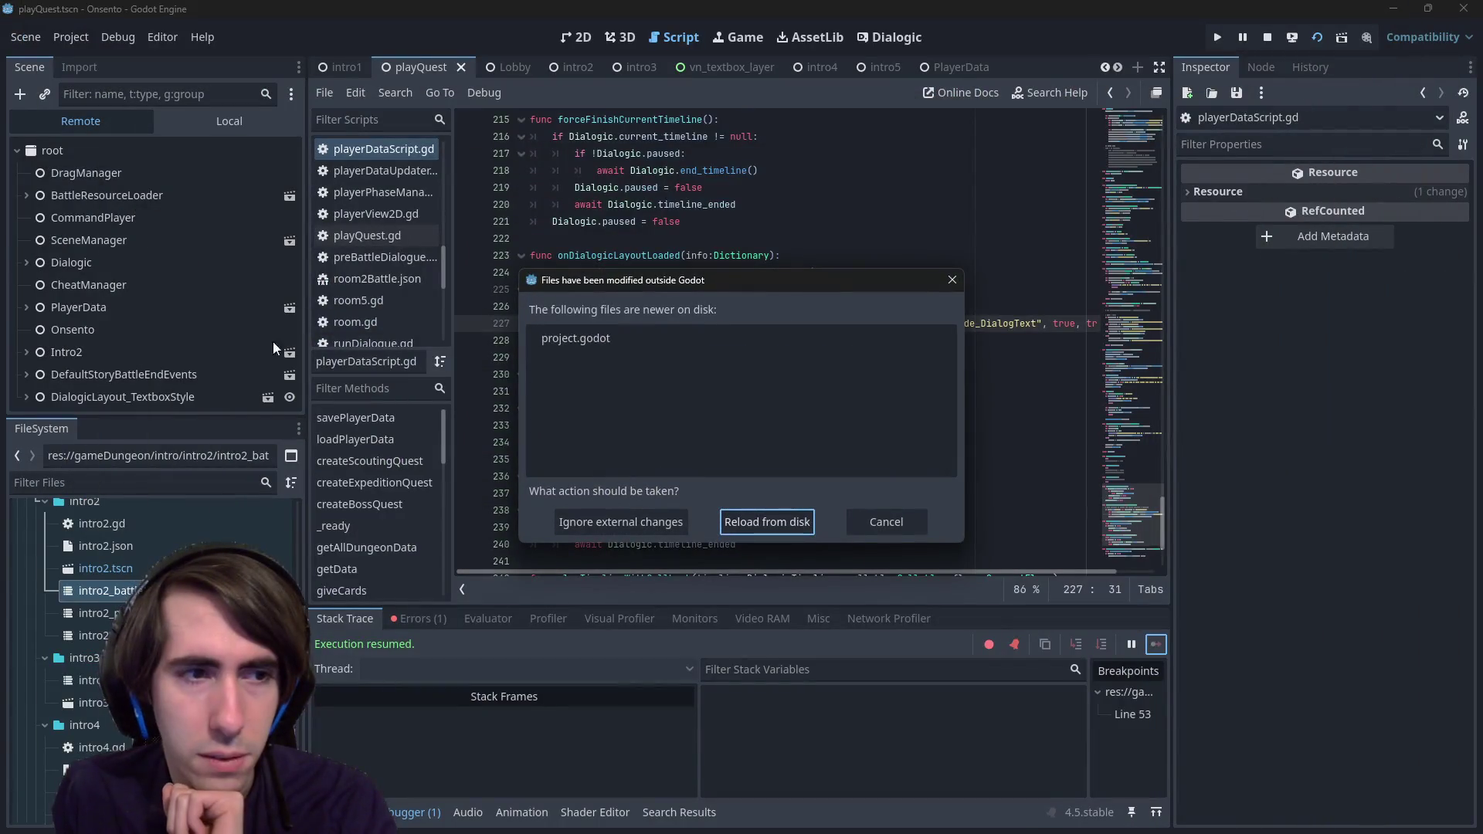
pyautogui.press('Escape')
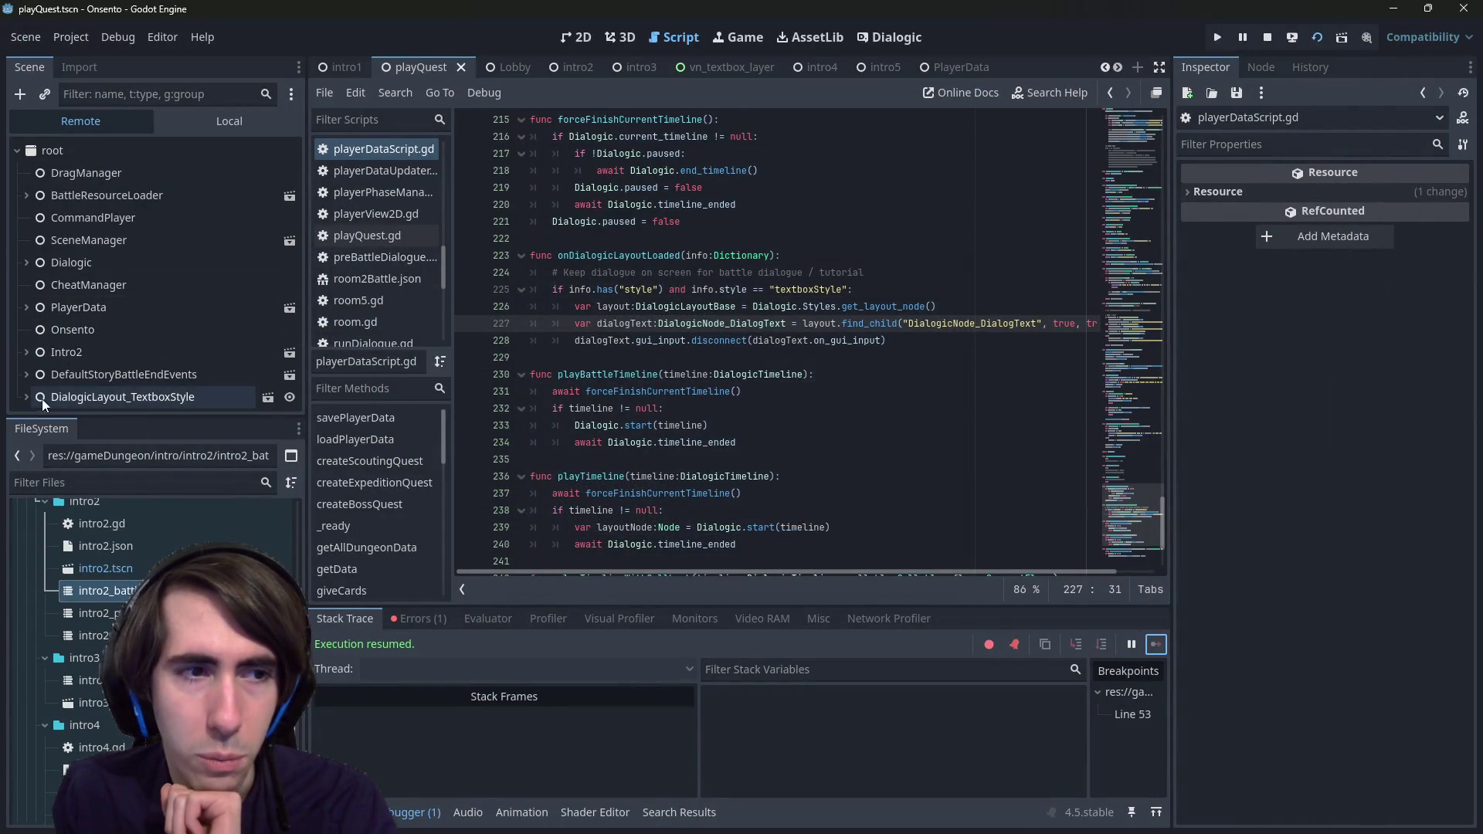
pyautogui.click(34, 394)
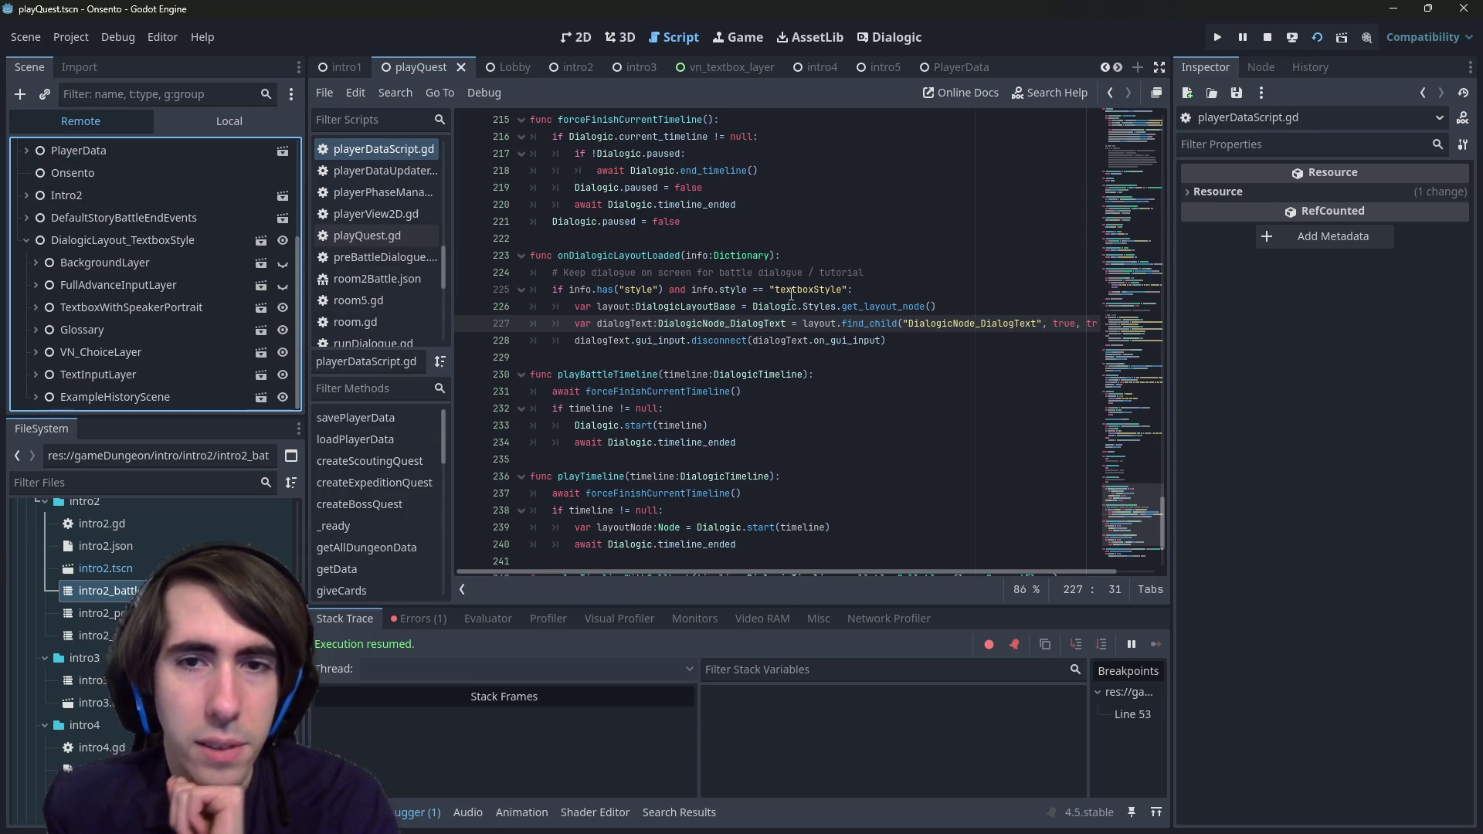
pyautogui.click(791, 290)
pyautogui.click(952, 324)
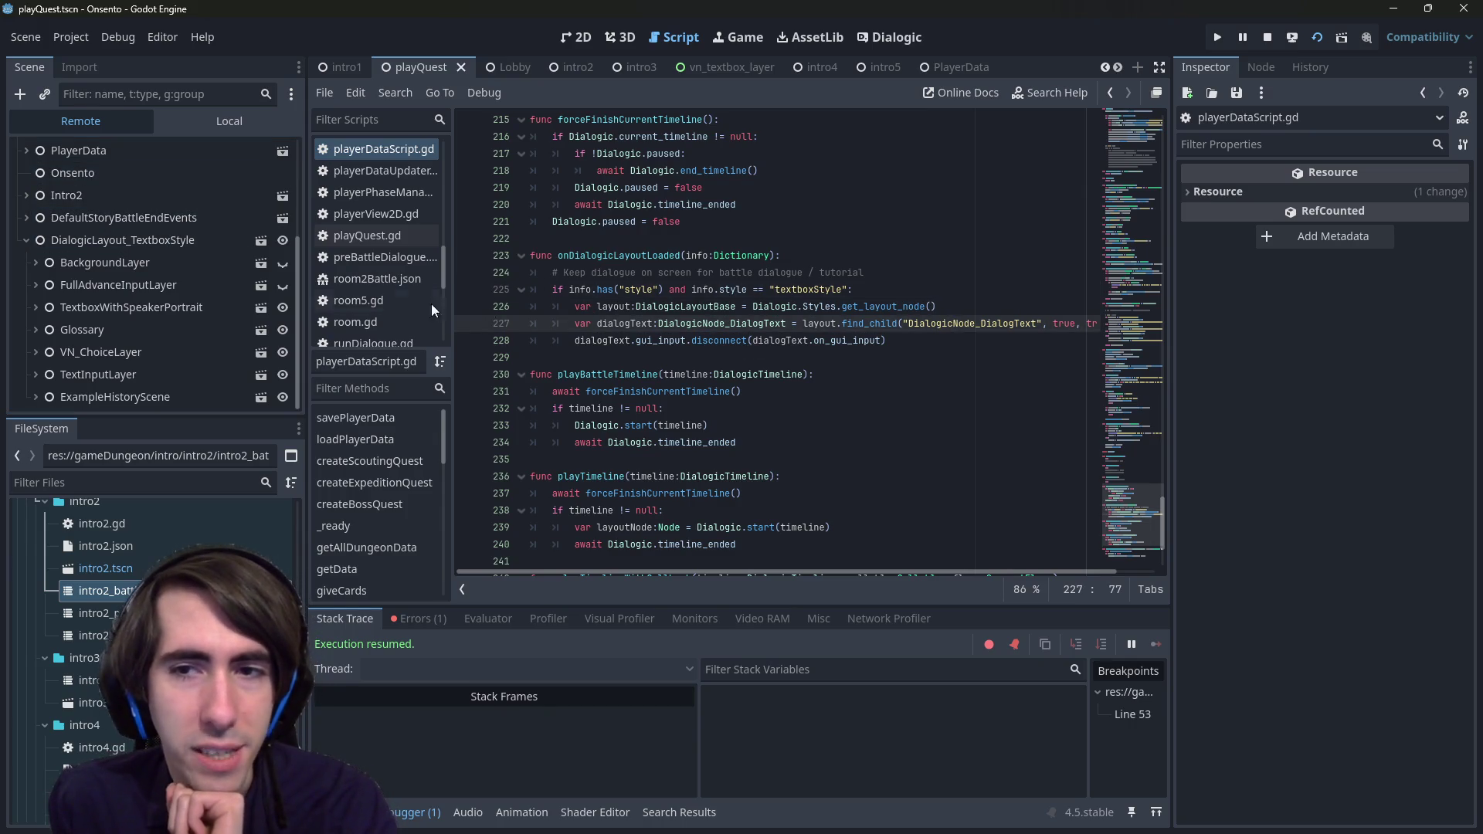
pyautogui.click(37, 308)
pyautogui.click(44, 328)
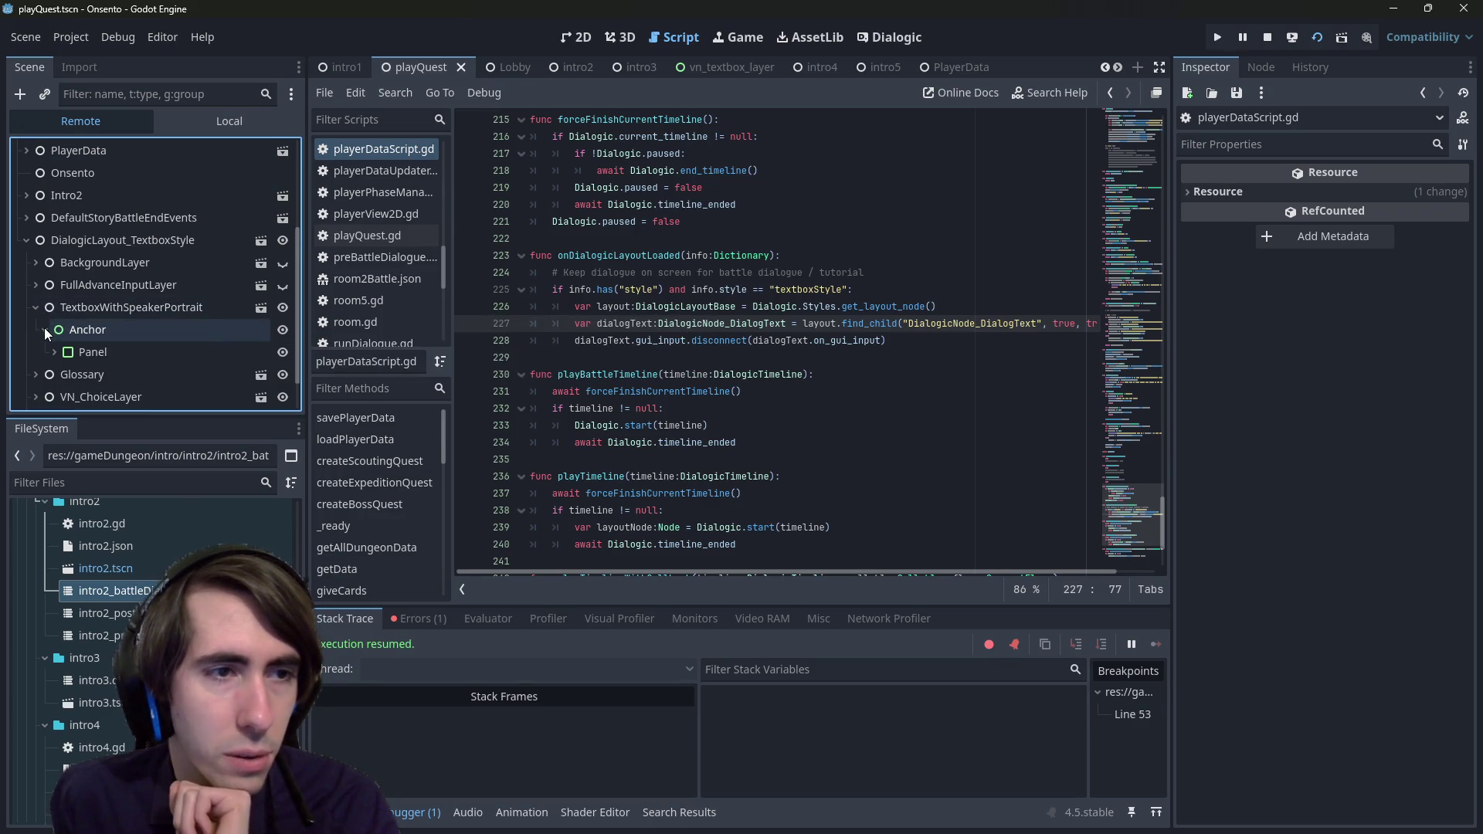
# Expand Panel, HBox and VBoxContainer and select the live DialogicNode_DialogText node.
pyautogui.click(91, 304)
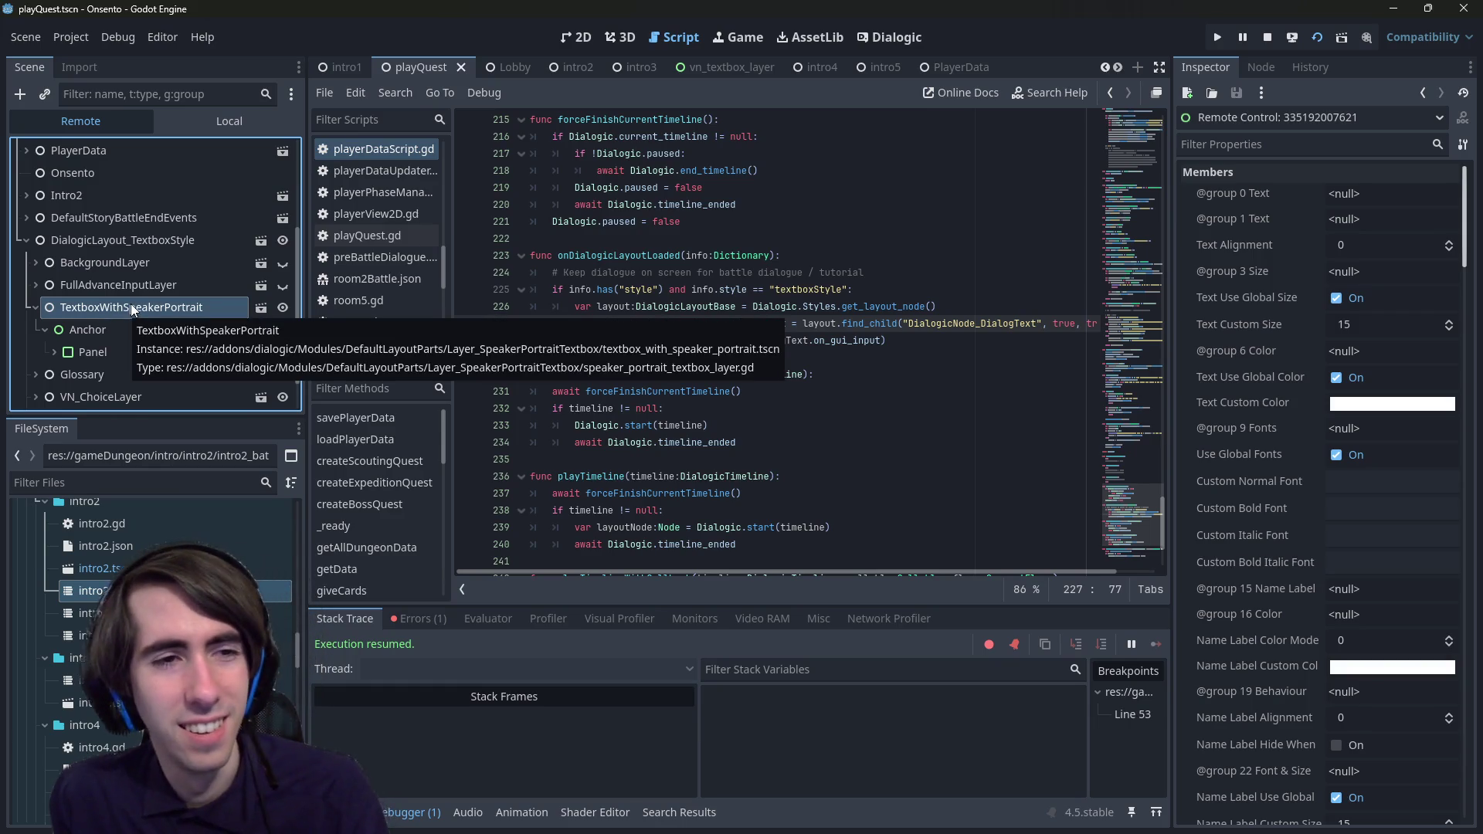
pyautogui.click(54, 353)
pyautogui.scroll(-2, 90, 344)
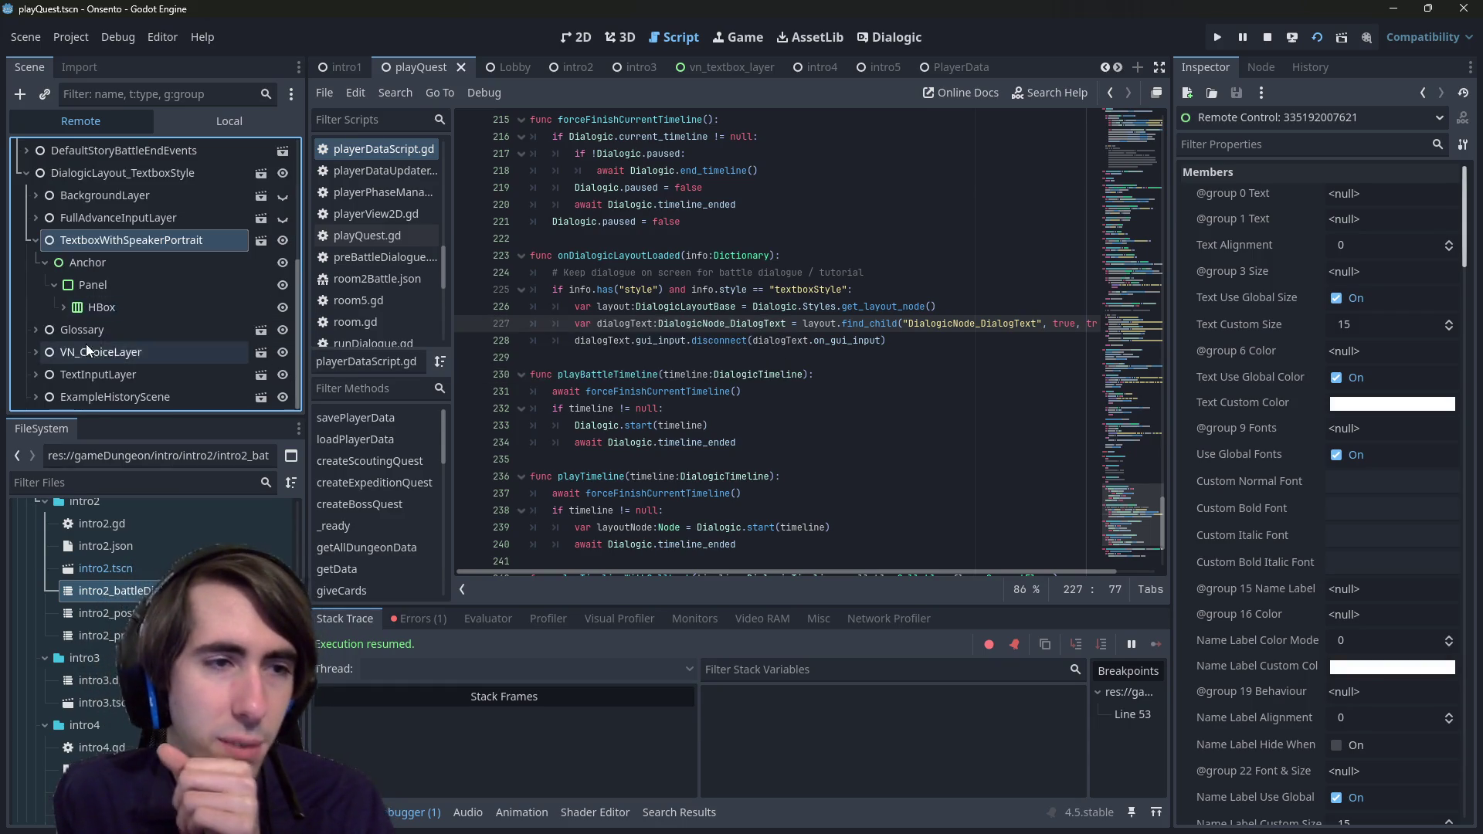
pyautogui.click(64, 307)
pyautogui.scroll(-1, 65, 352)
pyautogui.click(71, 319)
pyautogui.click(74, 296)
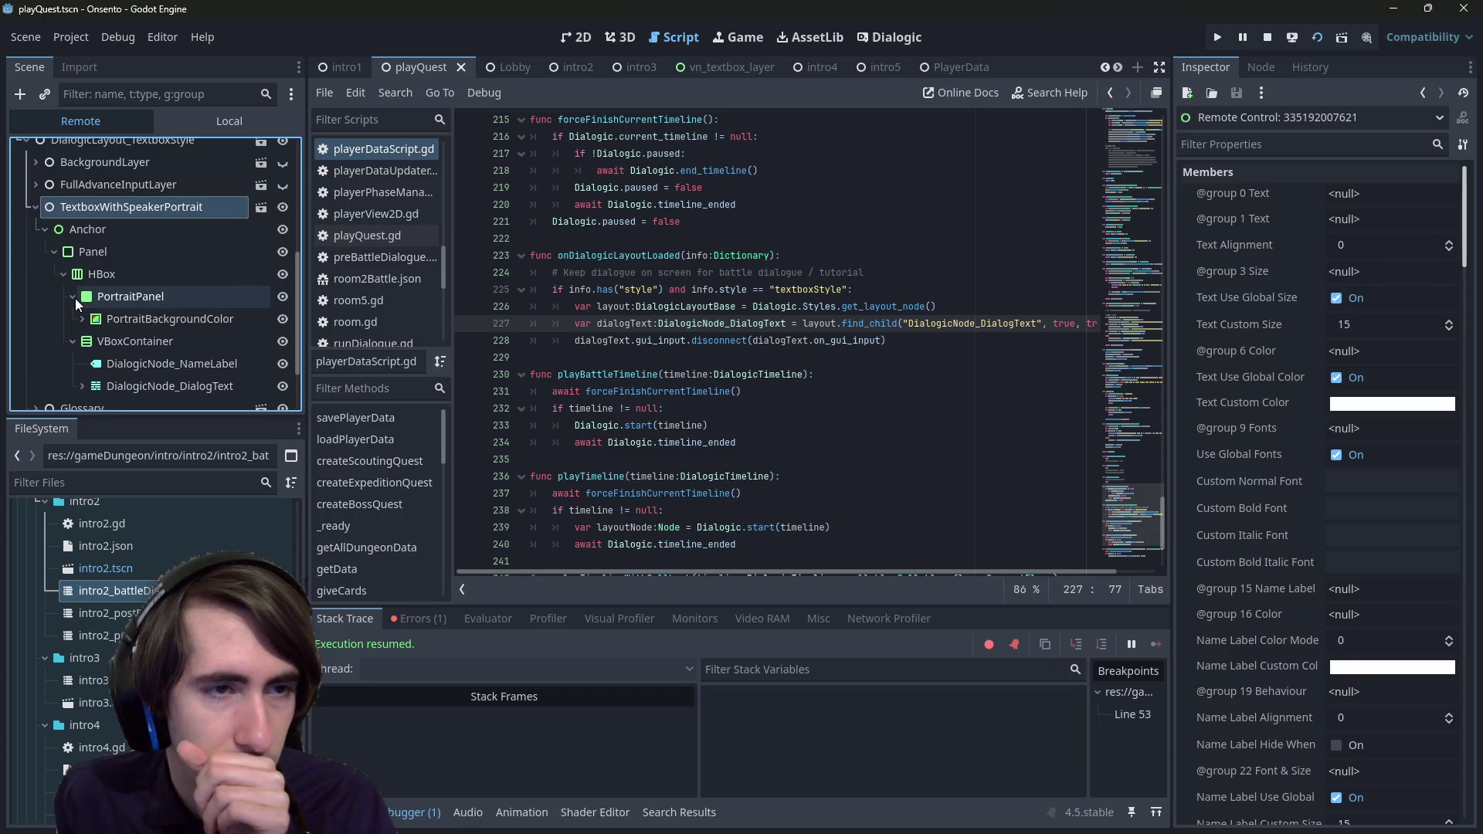
pyautogui.scroll(-3, 75, 300)
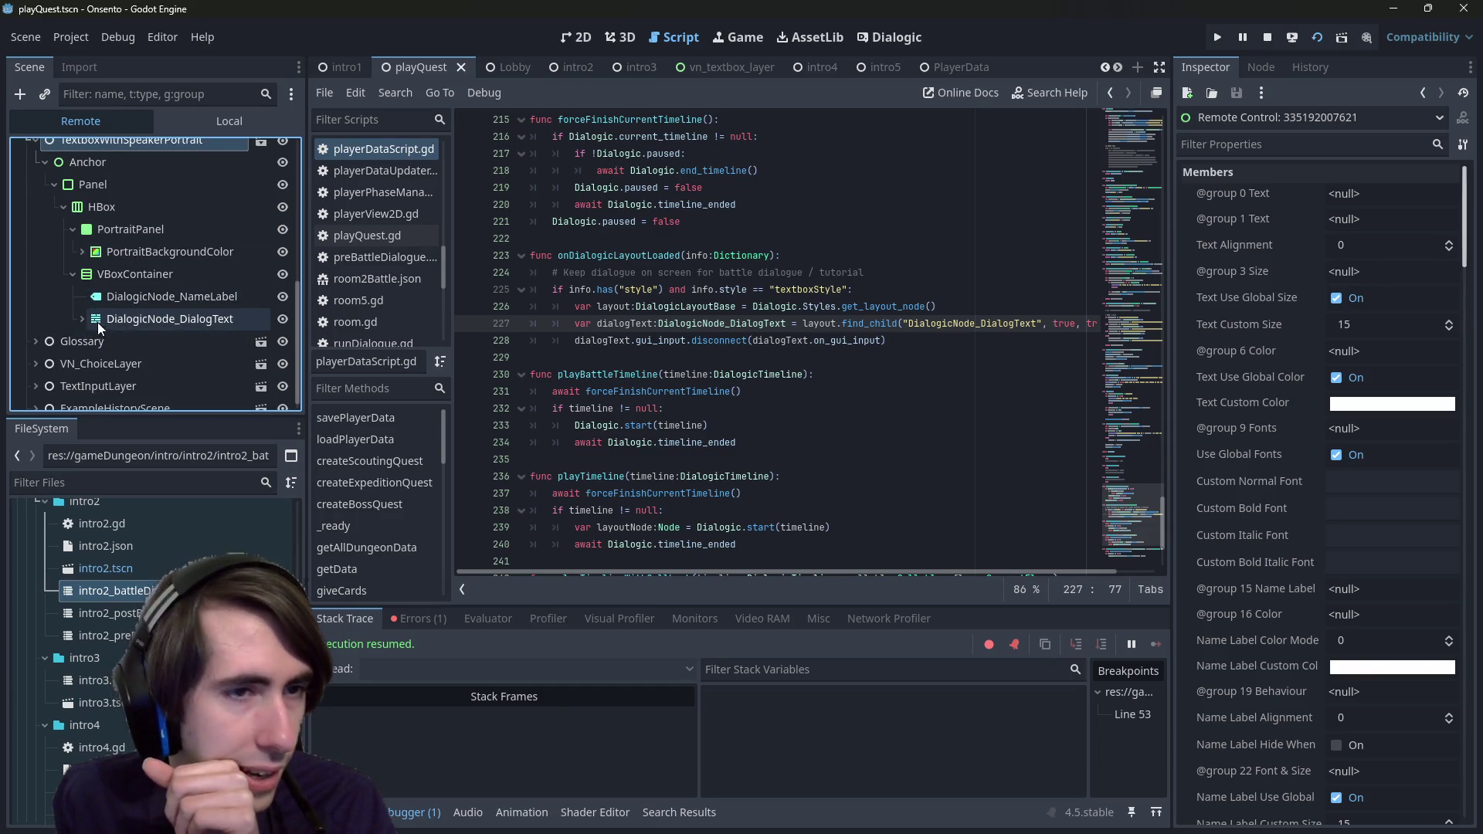
pyautogui.click(80, 318)
pyautogui.click(124, 319)
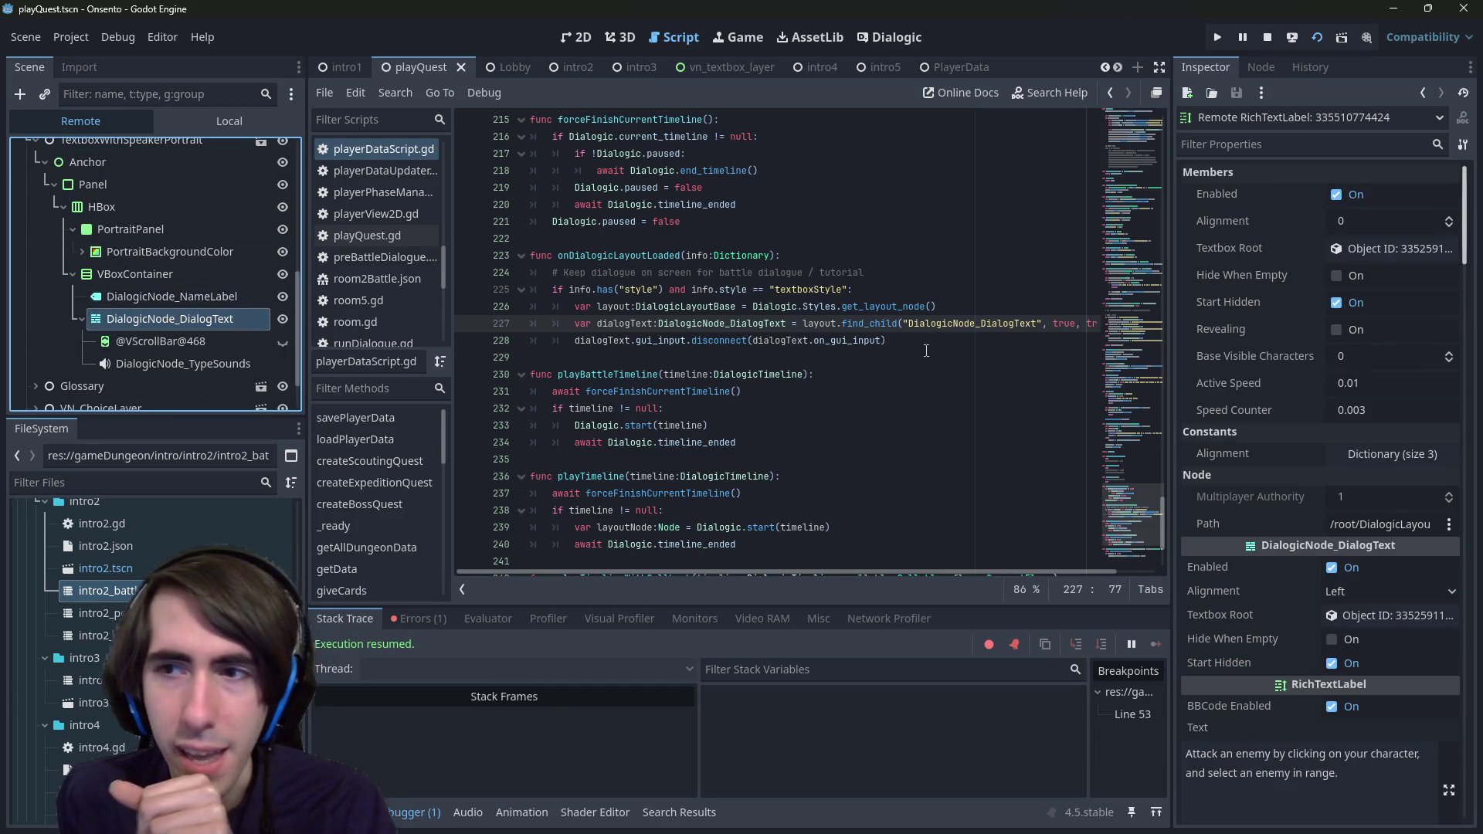
# Compare its properties and find_child's docs with line 227, then open textbox_with_speaker_portrait.tscn.
pyautogui.scroll(-15, 1251, 531)
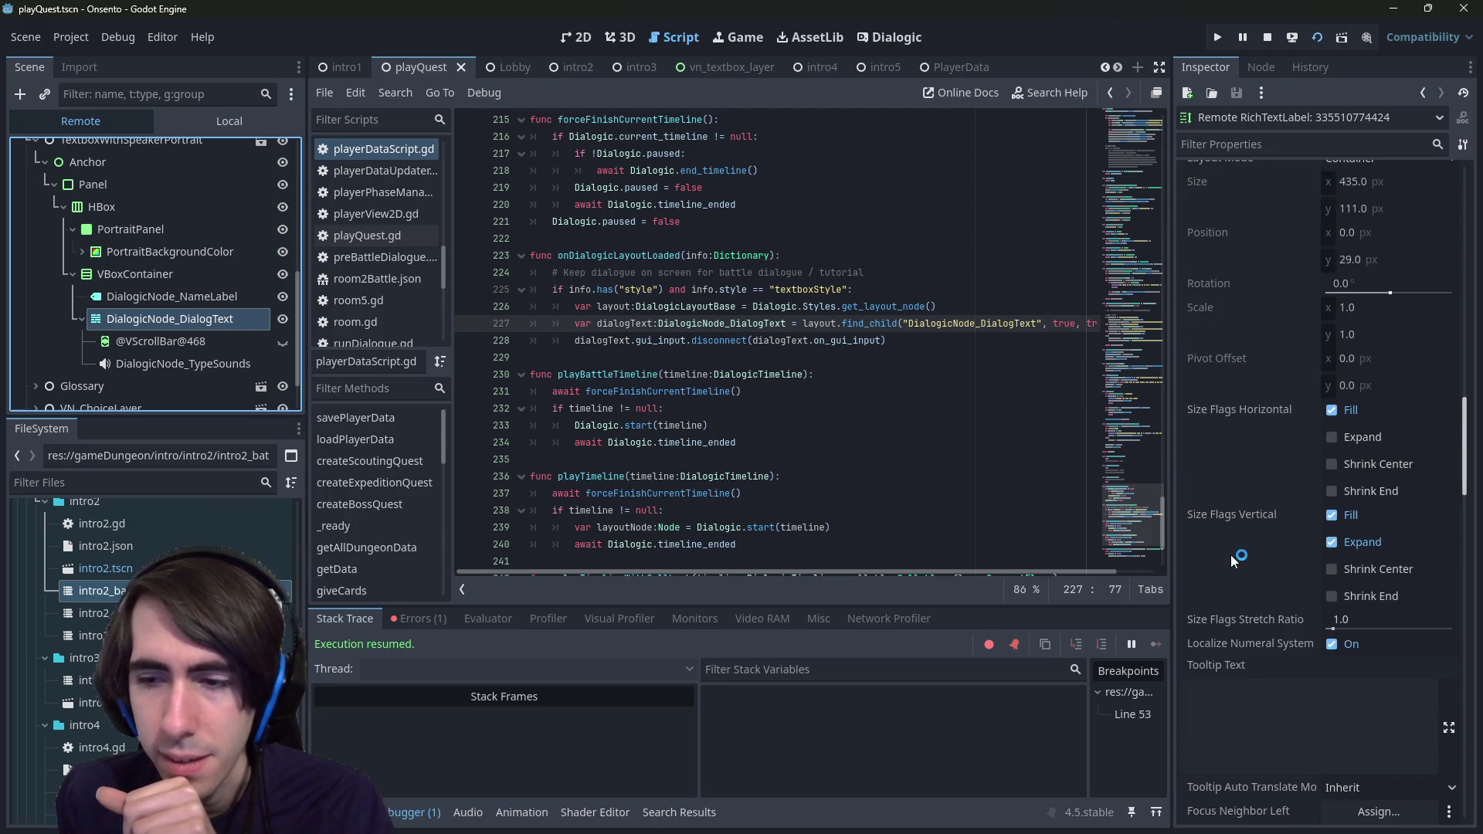
pyautogui.scroll(-5, 1230, 554)
pyautogui.scroll(-10, 1230, 554)
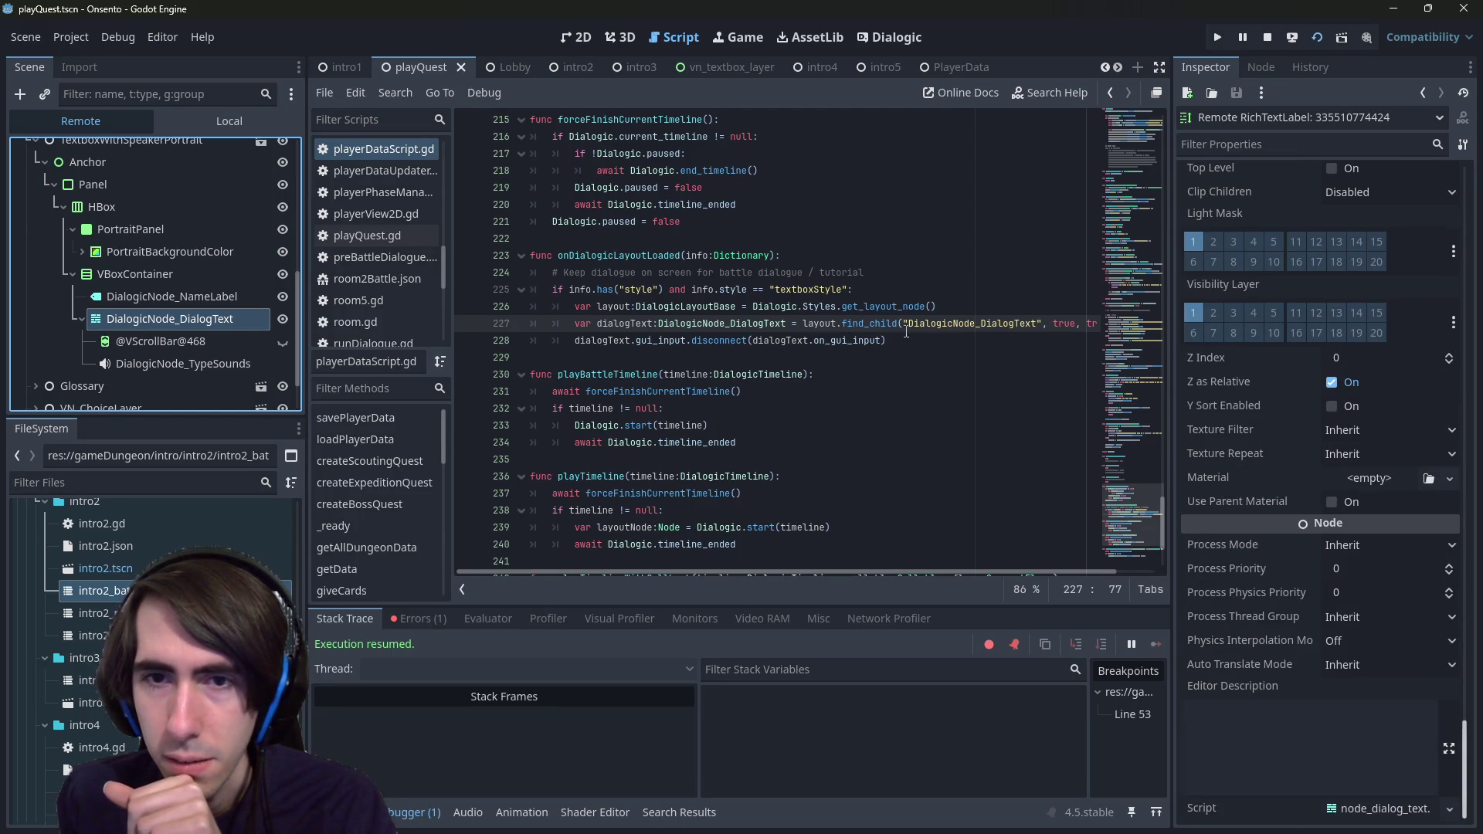
pyautogui.moveTo(884, 326)
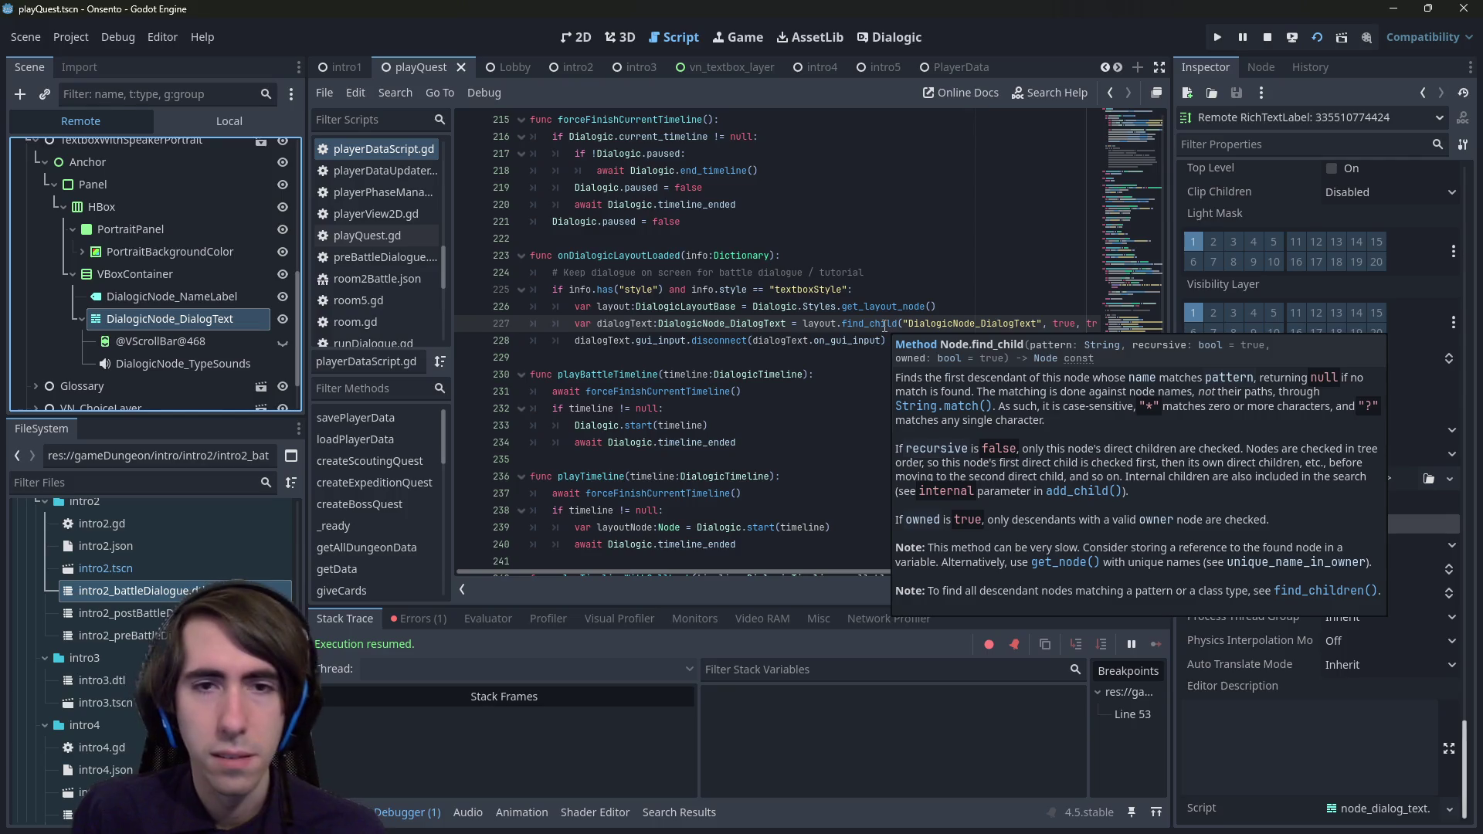
pyautogui.moveTo(1290, 290)
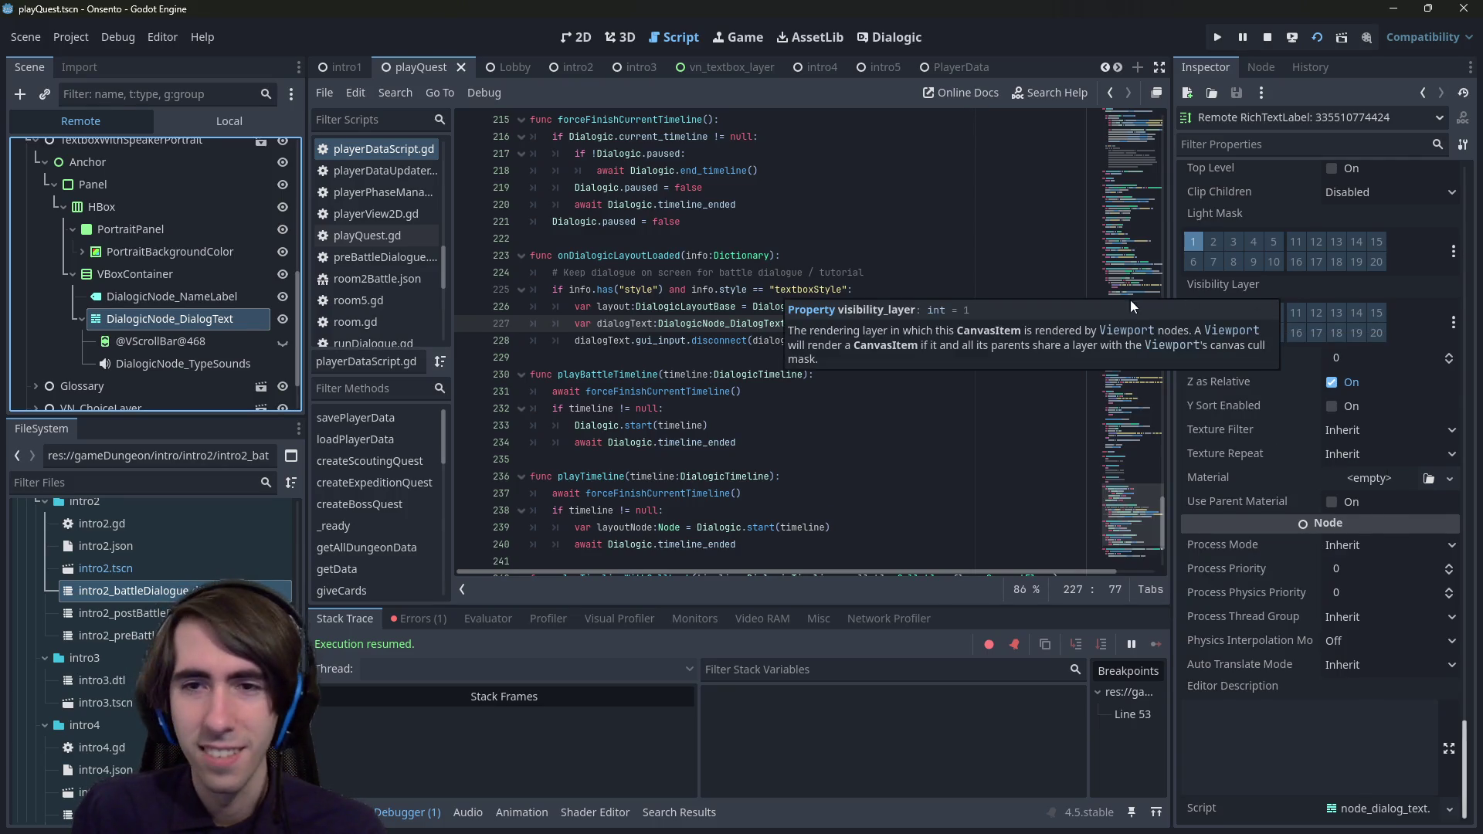
pyautogui.press('Up')
pyautogui.press('Up')
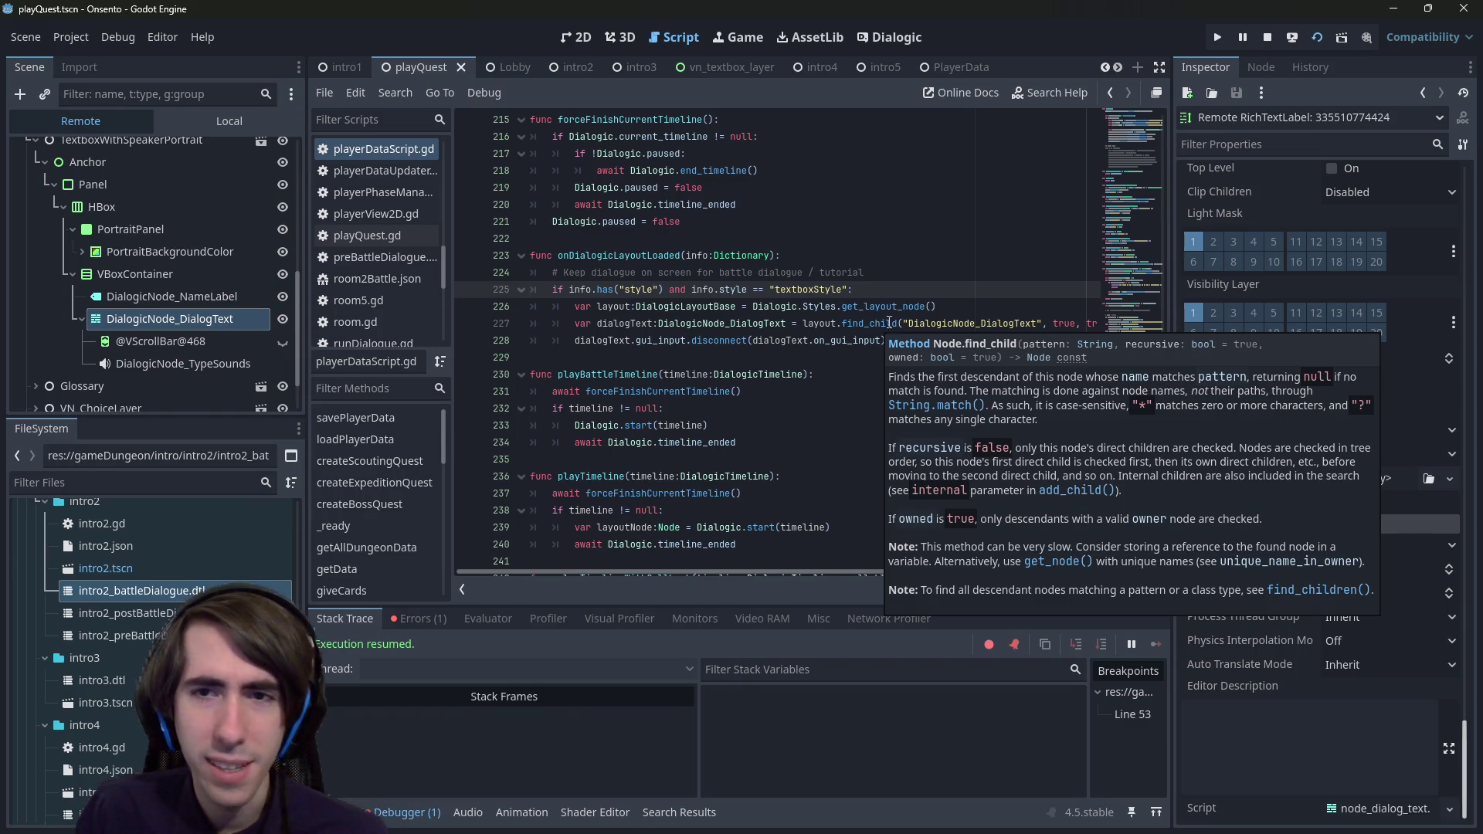
pyautogui.doubleClick(939, 324)
pyautogui.hotkey('ctrl', 'c')
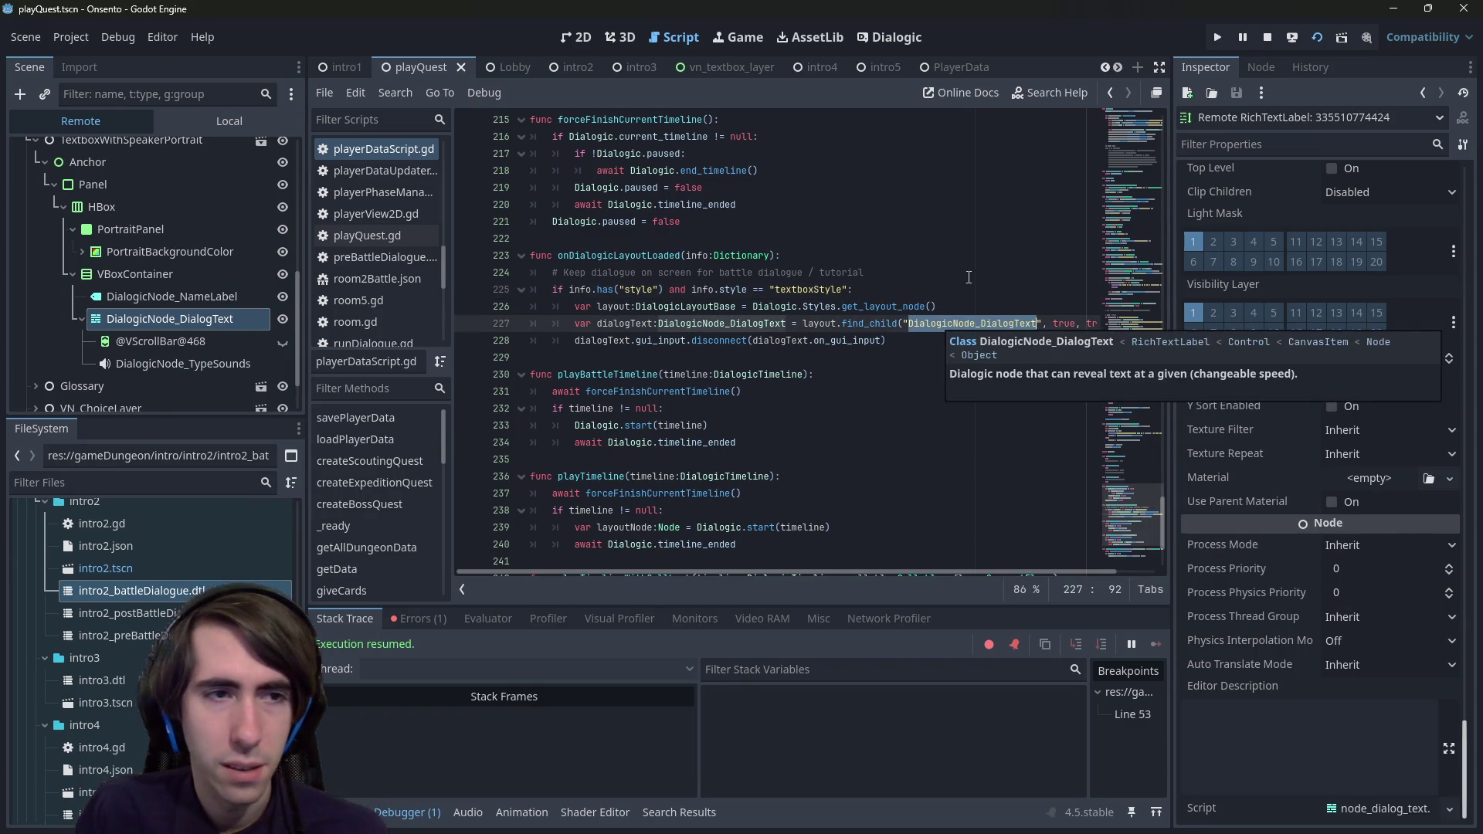
pyautogui.click(124, 319)
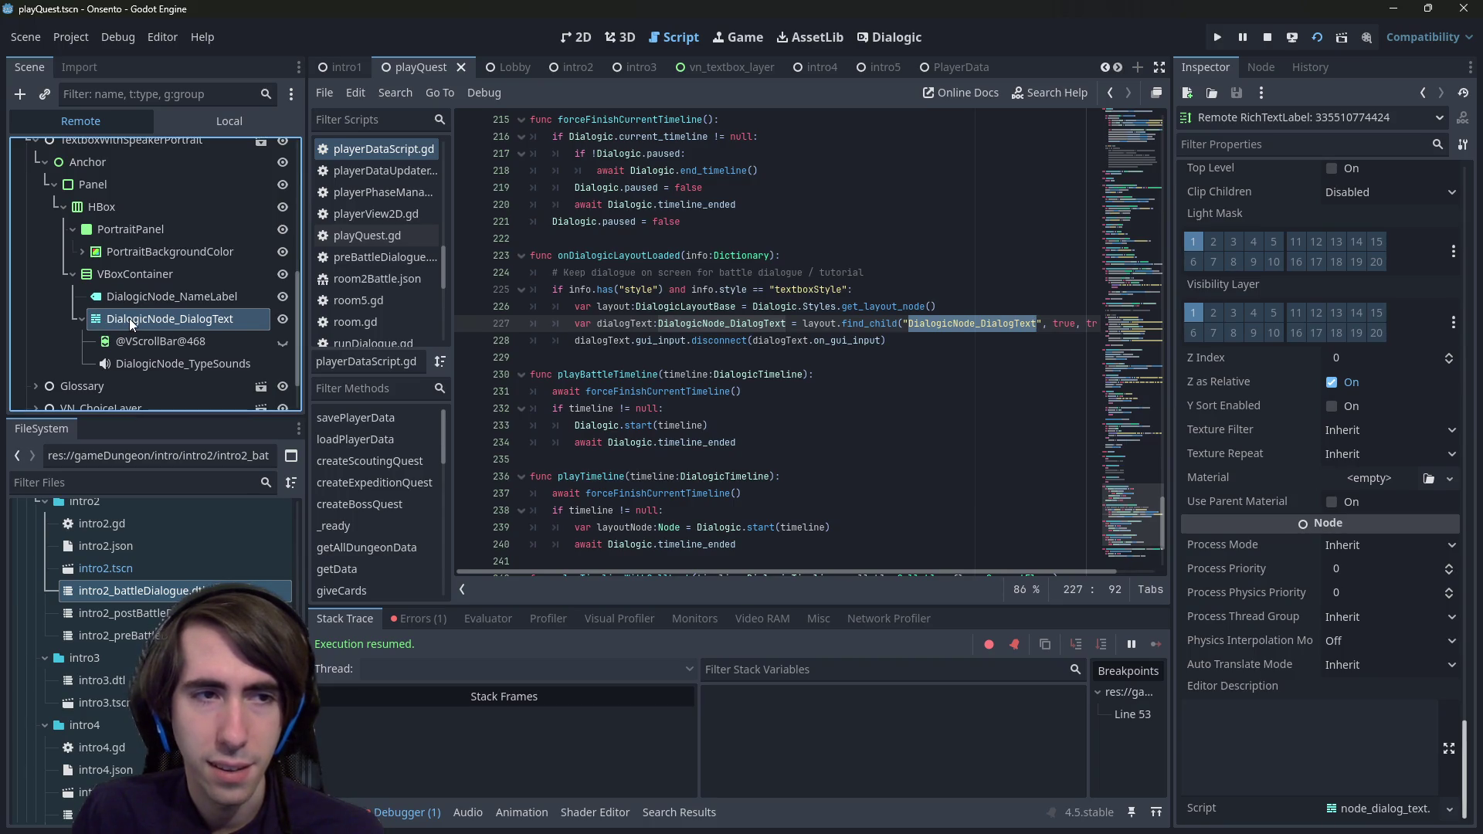
pyautogui.click(994, 324)
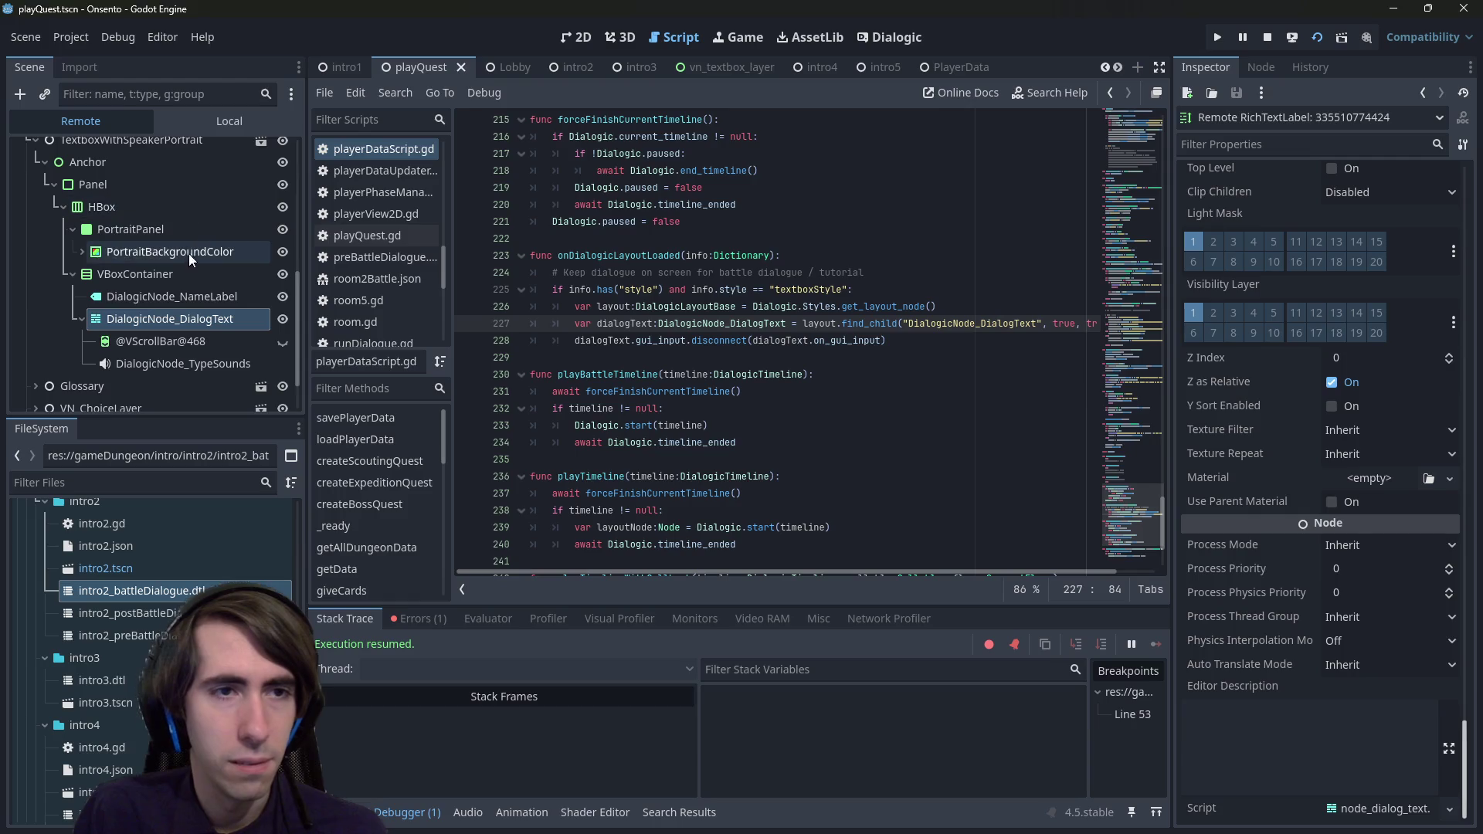
pyautogui.scroll(1, 214, 213)
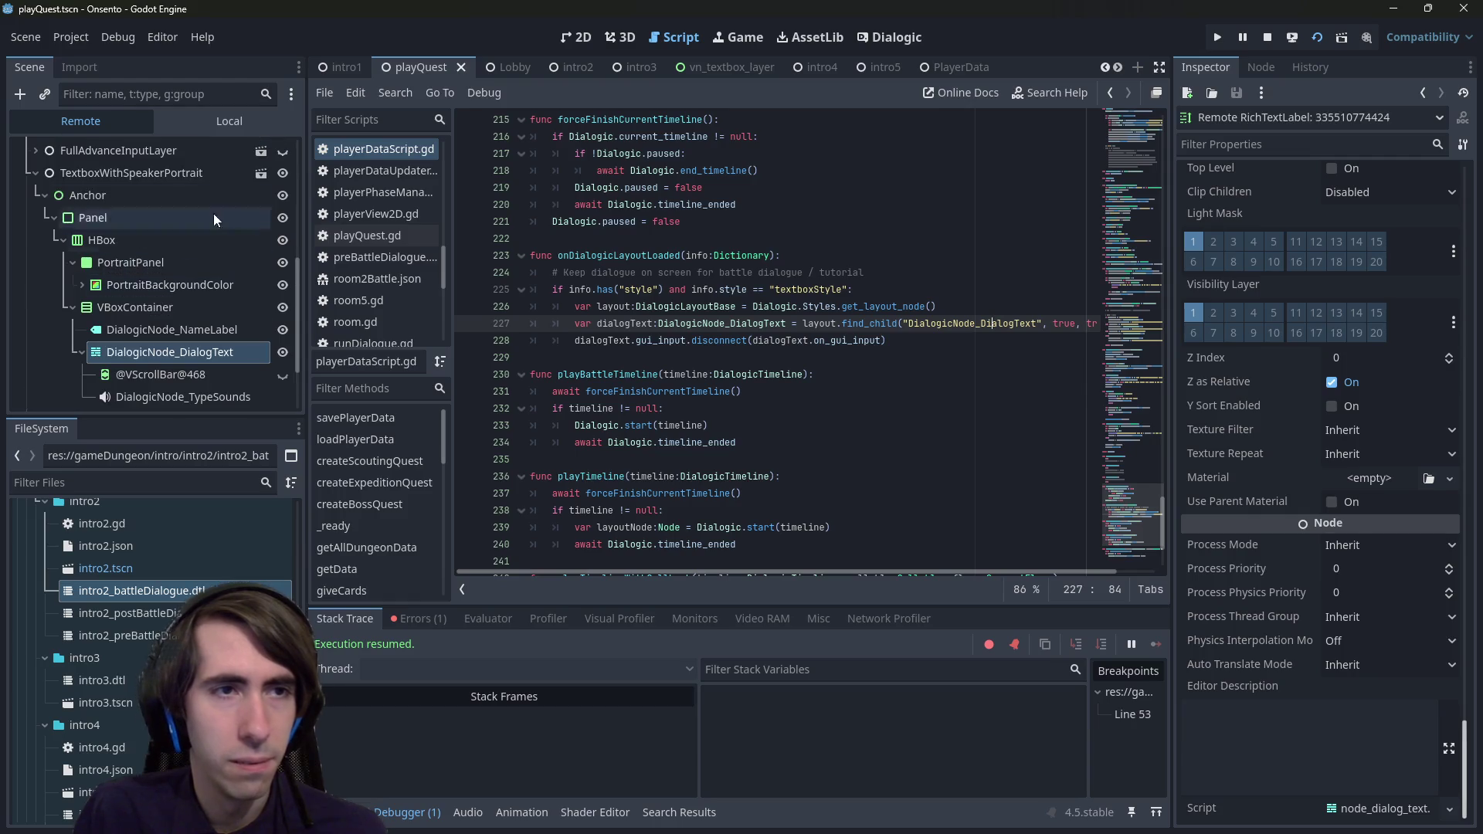
pyautogui.click(261, 171)
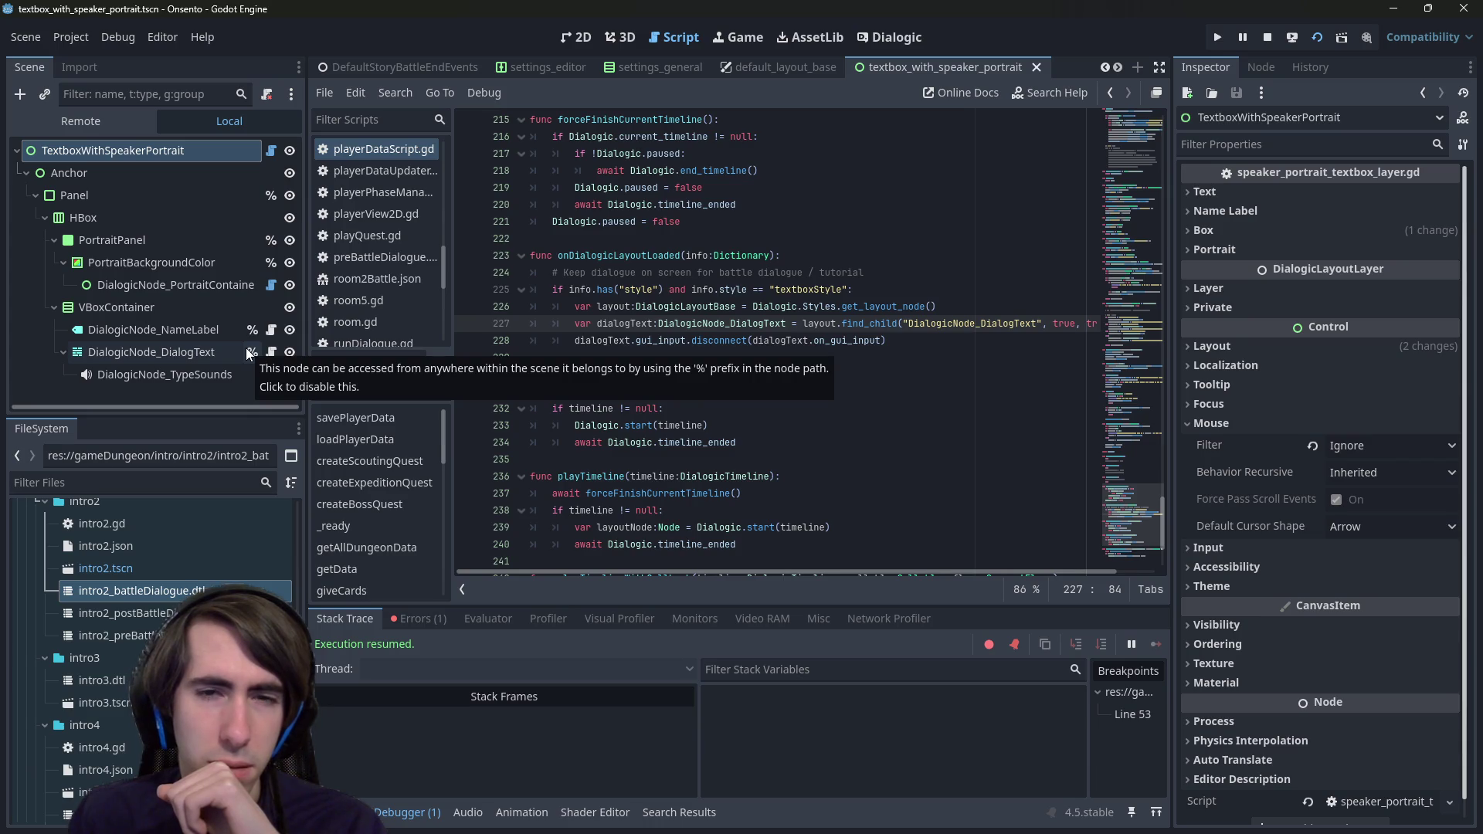
# Open speaker_portrait_textbox_layer.gd from the textbox scene and search it for DialogicNode_DialogText.
pyautogui.click(216, 353)
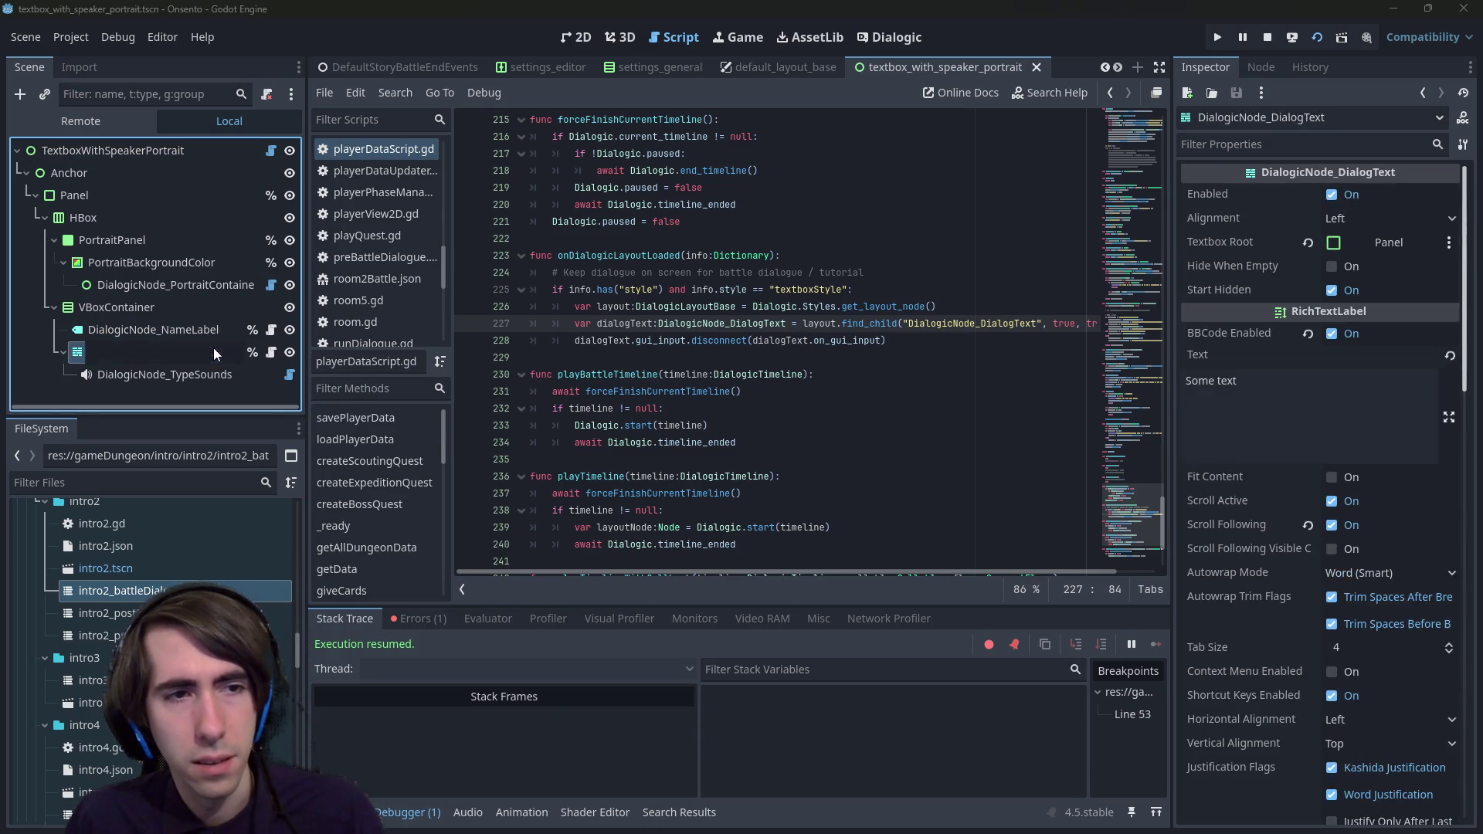
pyautogui.click(272, 152)
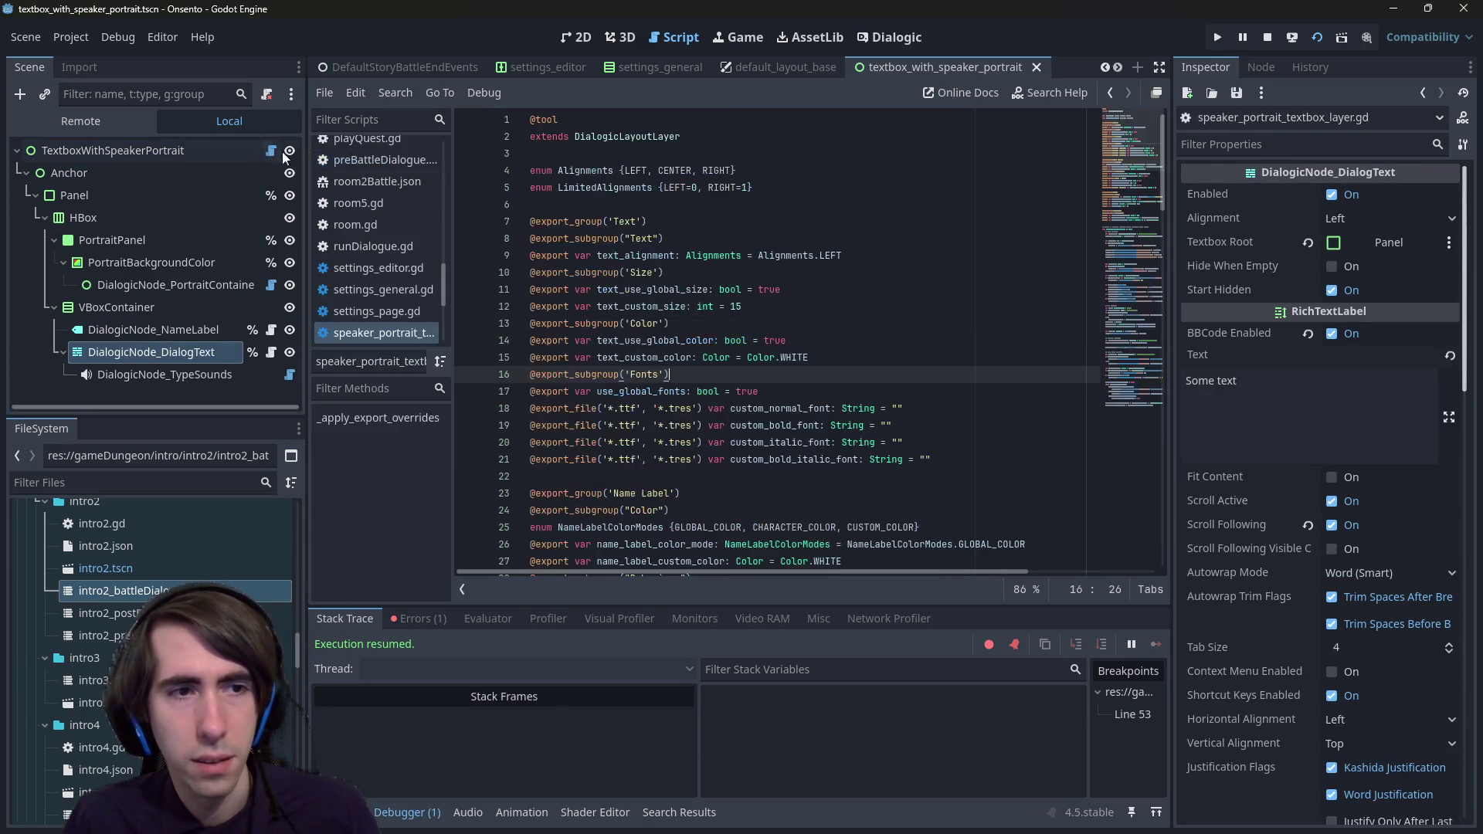
pyautogui.hotkey('ctrl', 'f')
pyautogui.hotkey('ctrl', 'v')
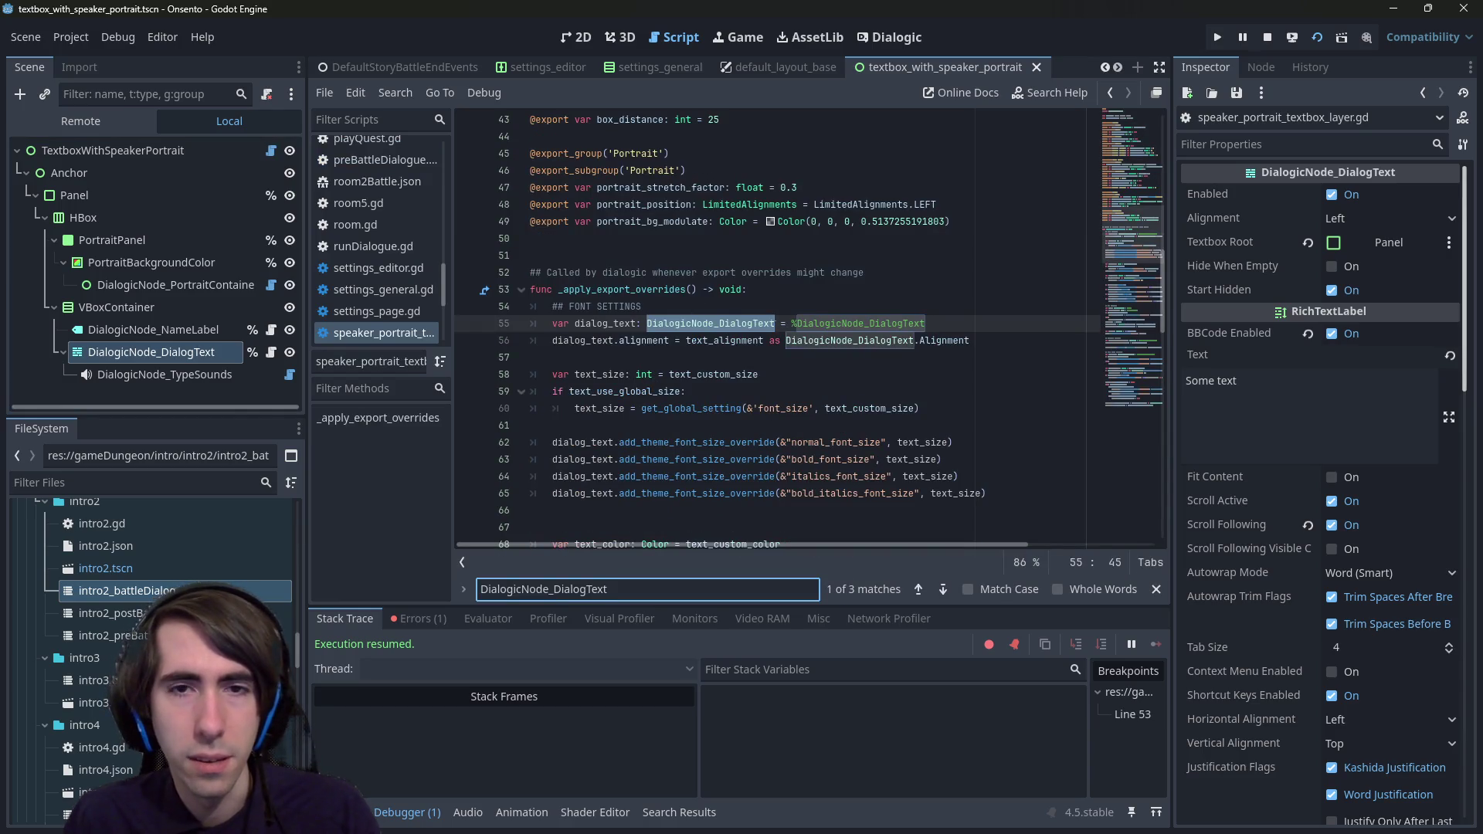
pyautogui.scroll(9, 742, 324)
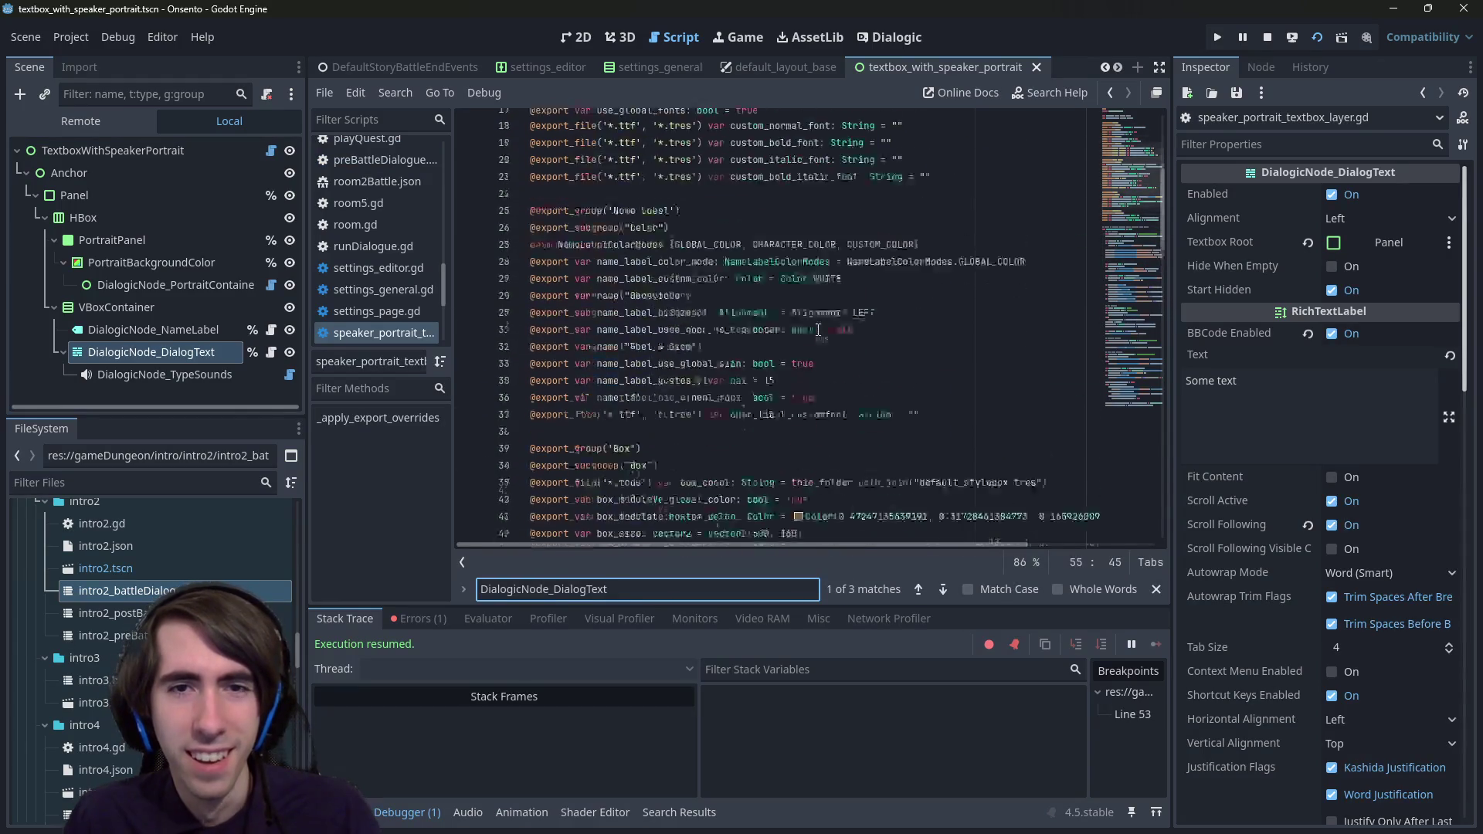
pyautogui.scroll(-6, 818, 330)
pyautogui.moveTo(925, 476); pyautogui.dragTo(791, 471)
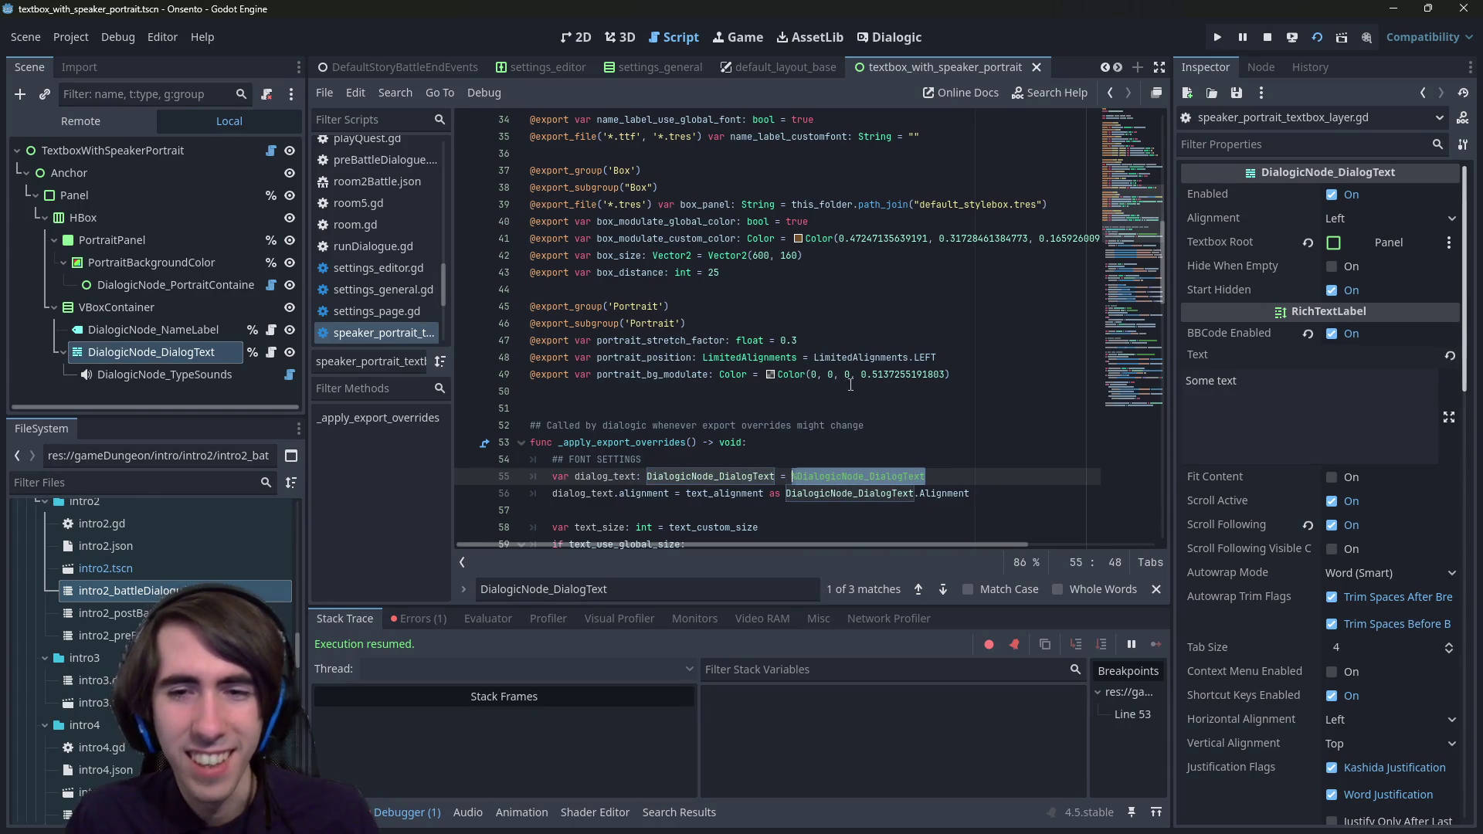
pyautogui.hotkey('alt', 'Left')
pyautogui.hotkey('alt', 'Left')
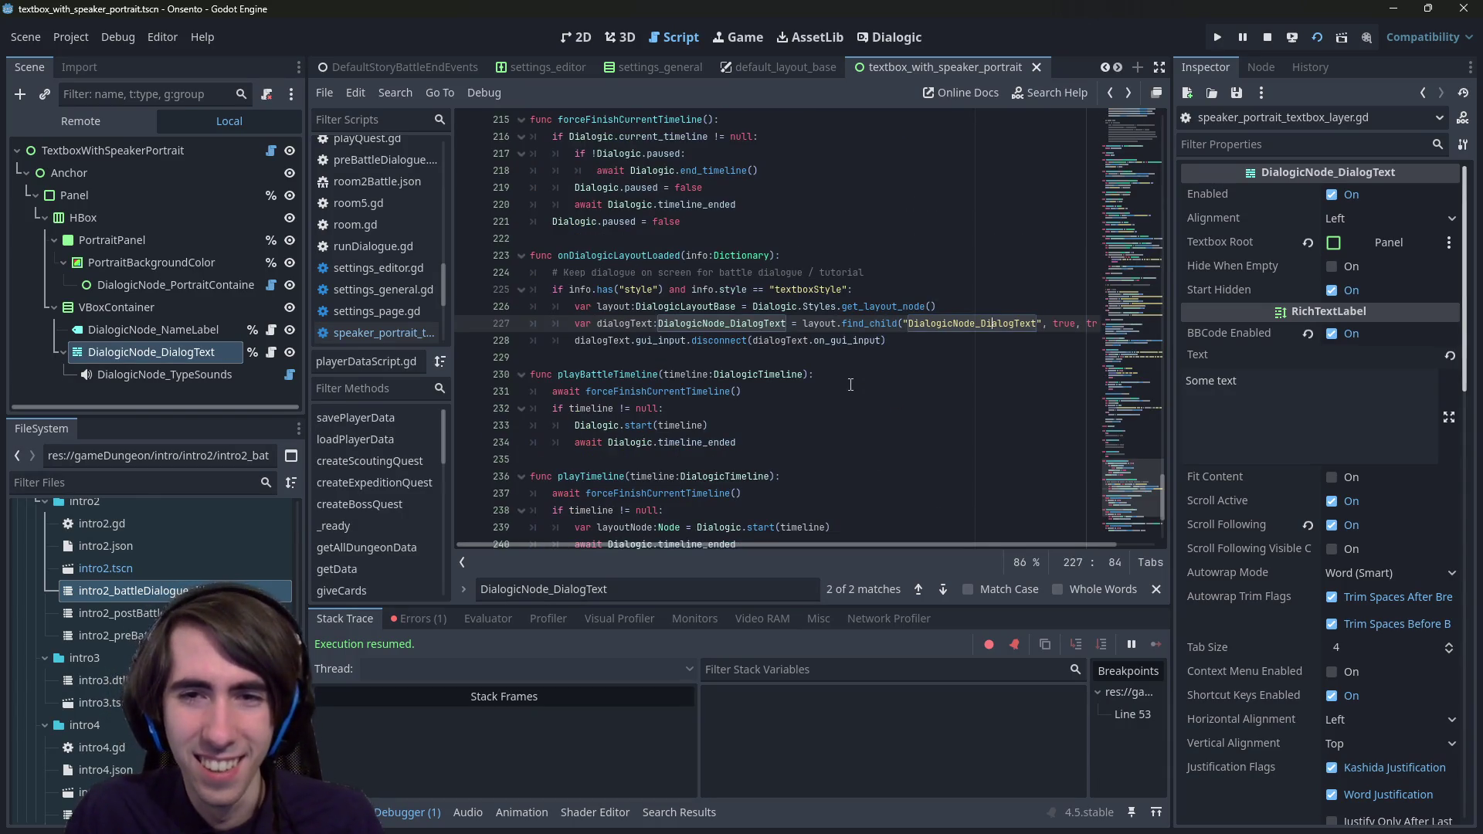
pyautogui.click(975, 308)
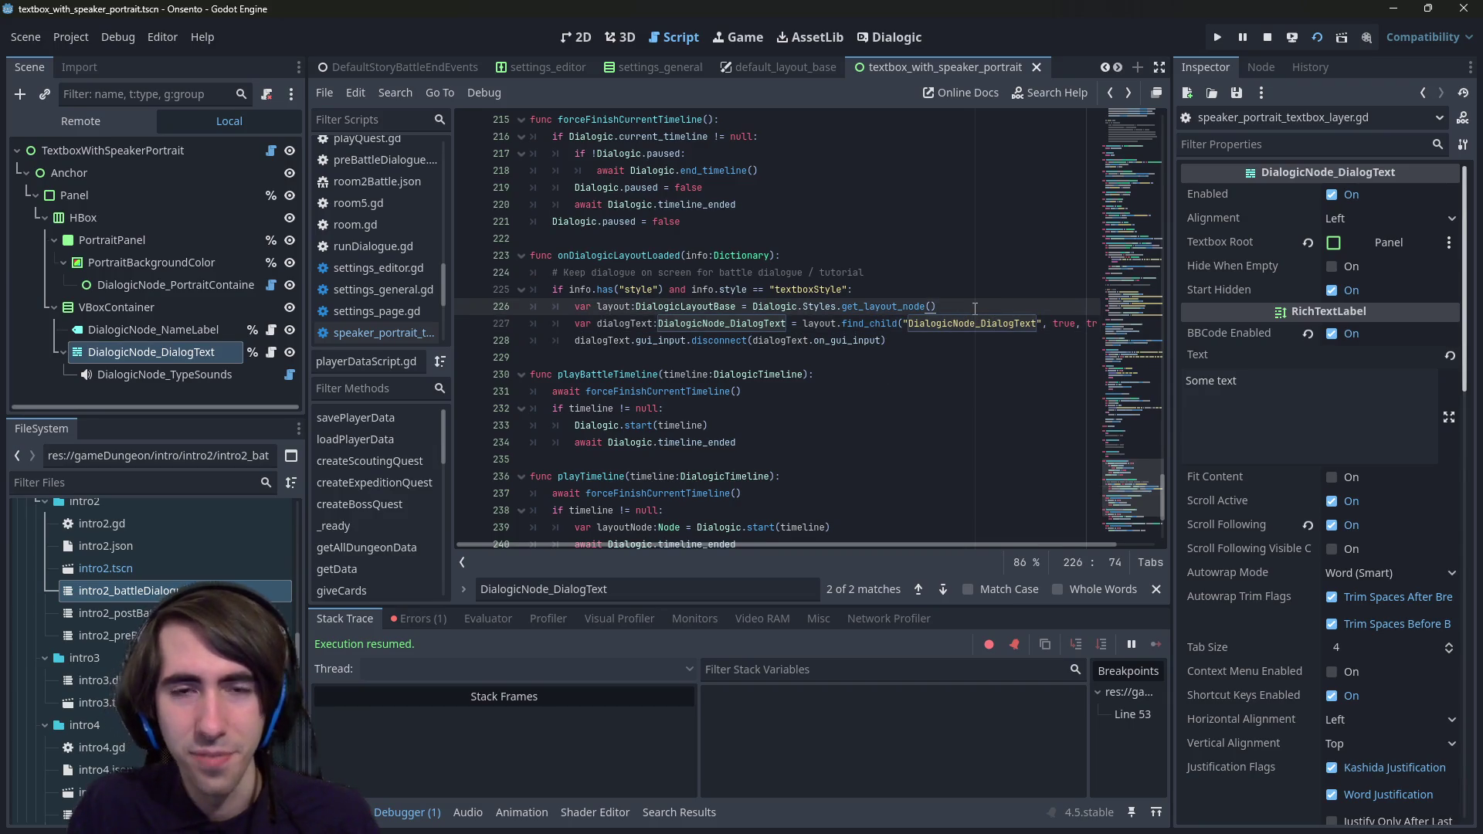
pyautogui.click(797, 323)
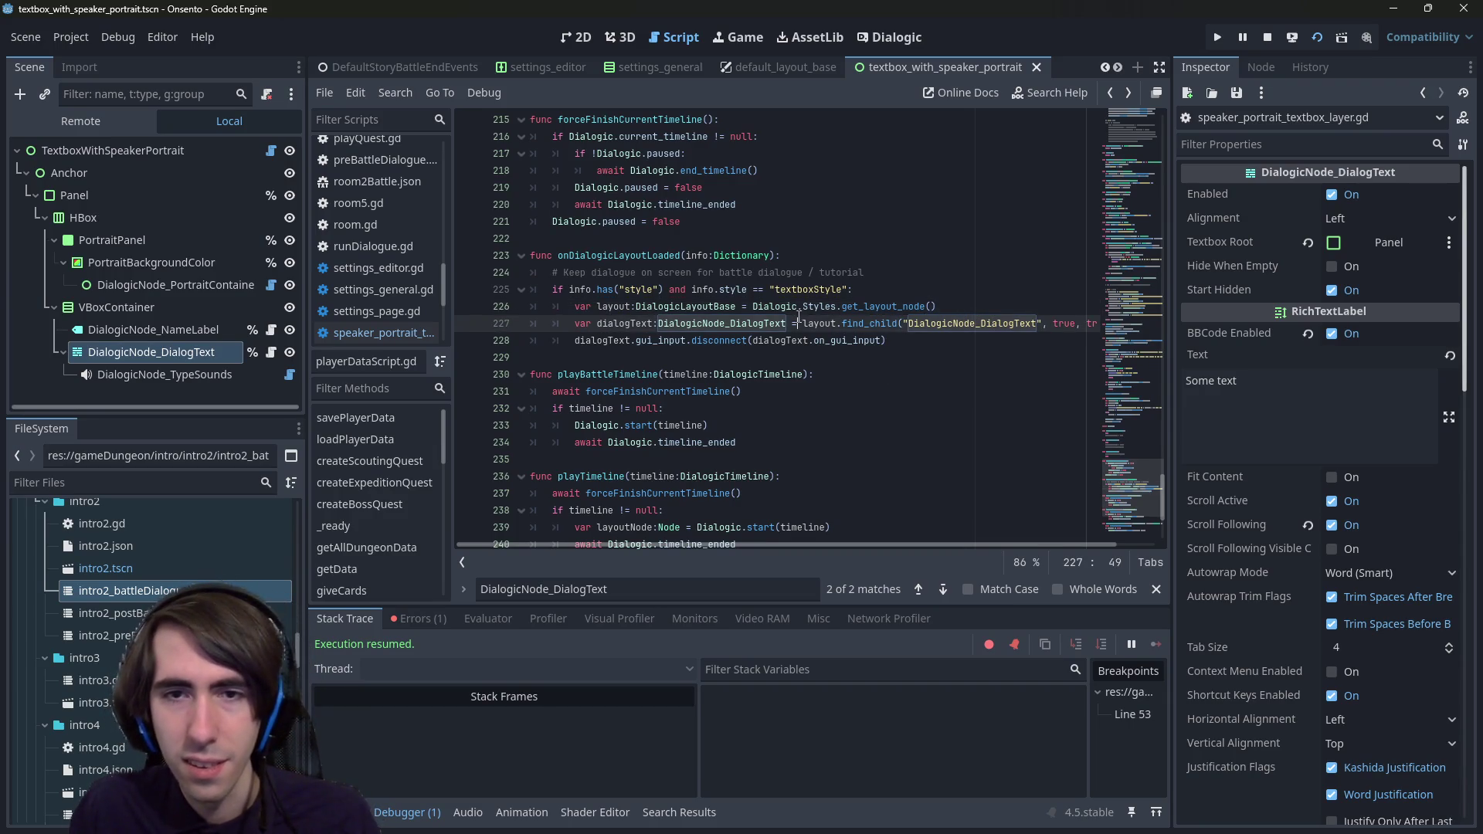
pyautogui.write('layout.%DialogicNode_DialogText')
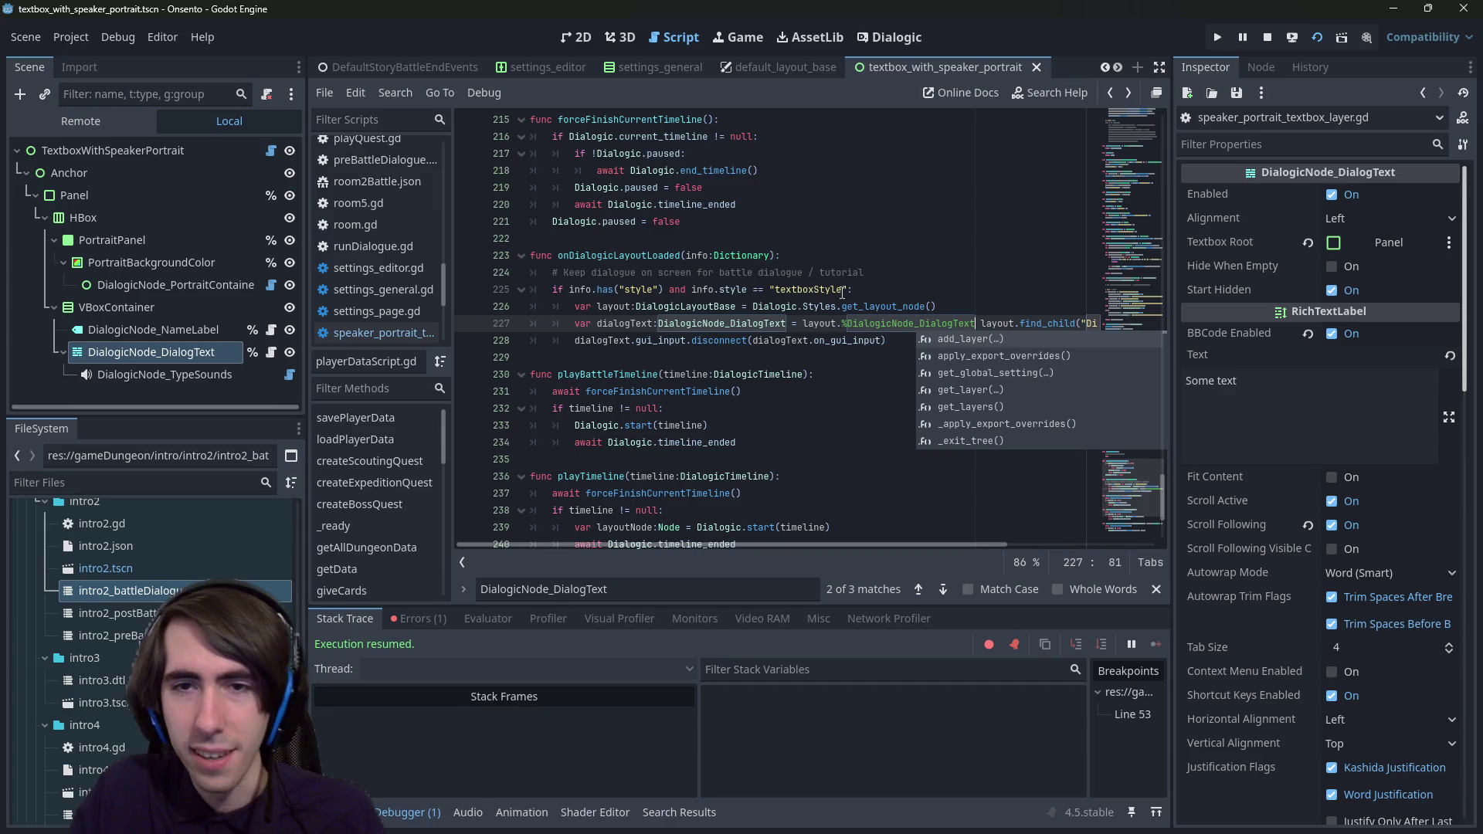
pyautogui.hotkey('shift', 'End')
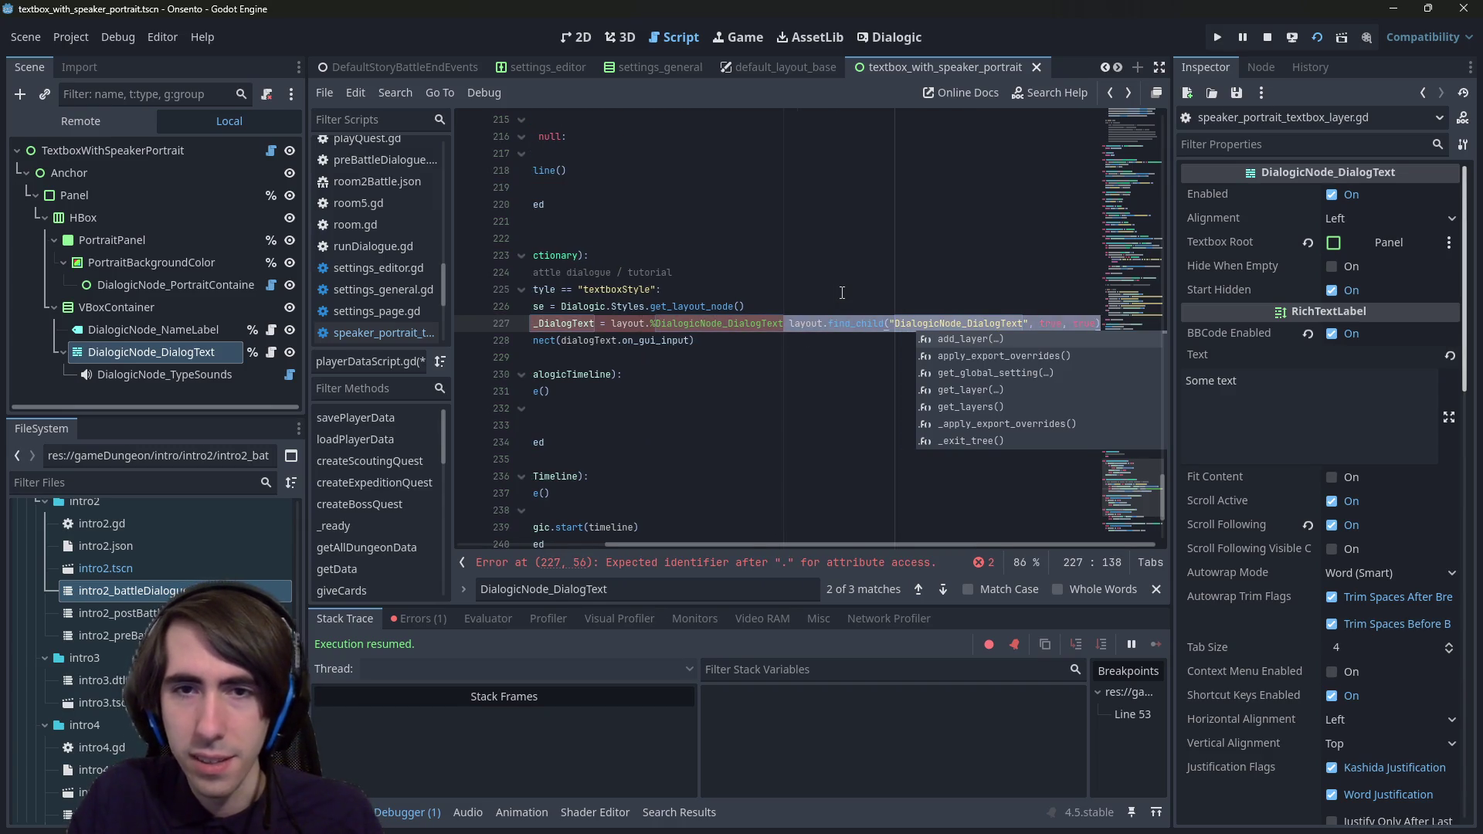
pyautogui.hotkey('ctrl', 'Left')
pyautogui.hotkey('ctrl', 'Left')
pyautogui.hotkey('ctrl', 'Left')
pyautogui.write('#')
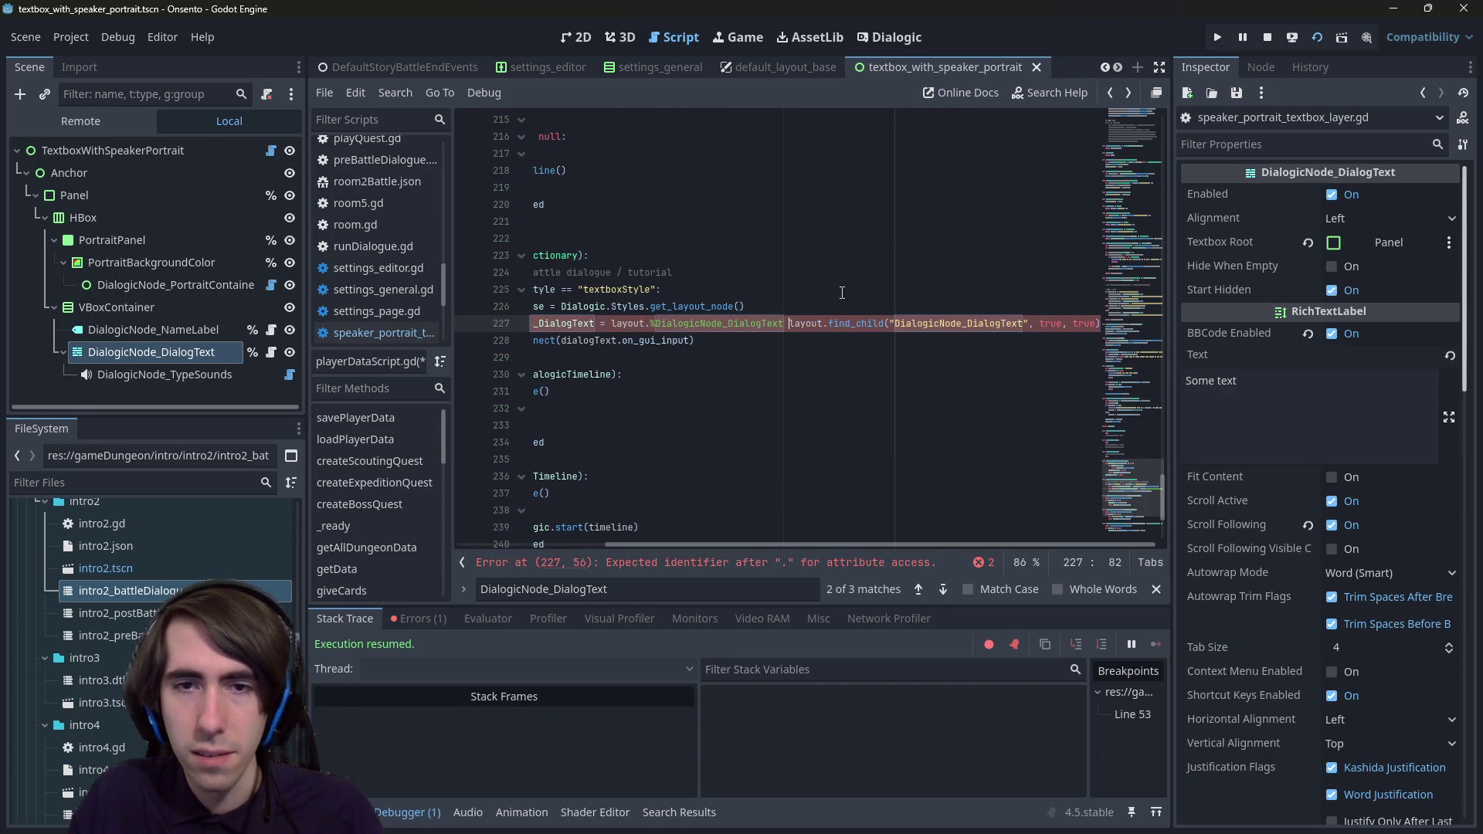
pyautogui.hotkey('ctrl', 'Left')
pyautogui.hotkey('ctrl', 'Left')
pyautogui.hotkey('ctrl', 'Left')
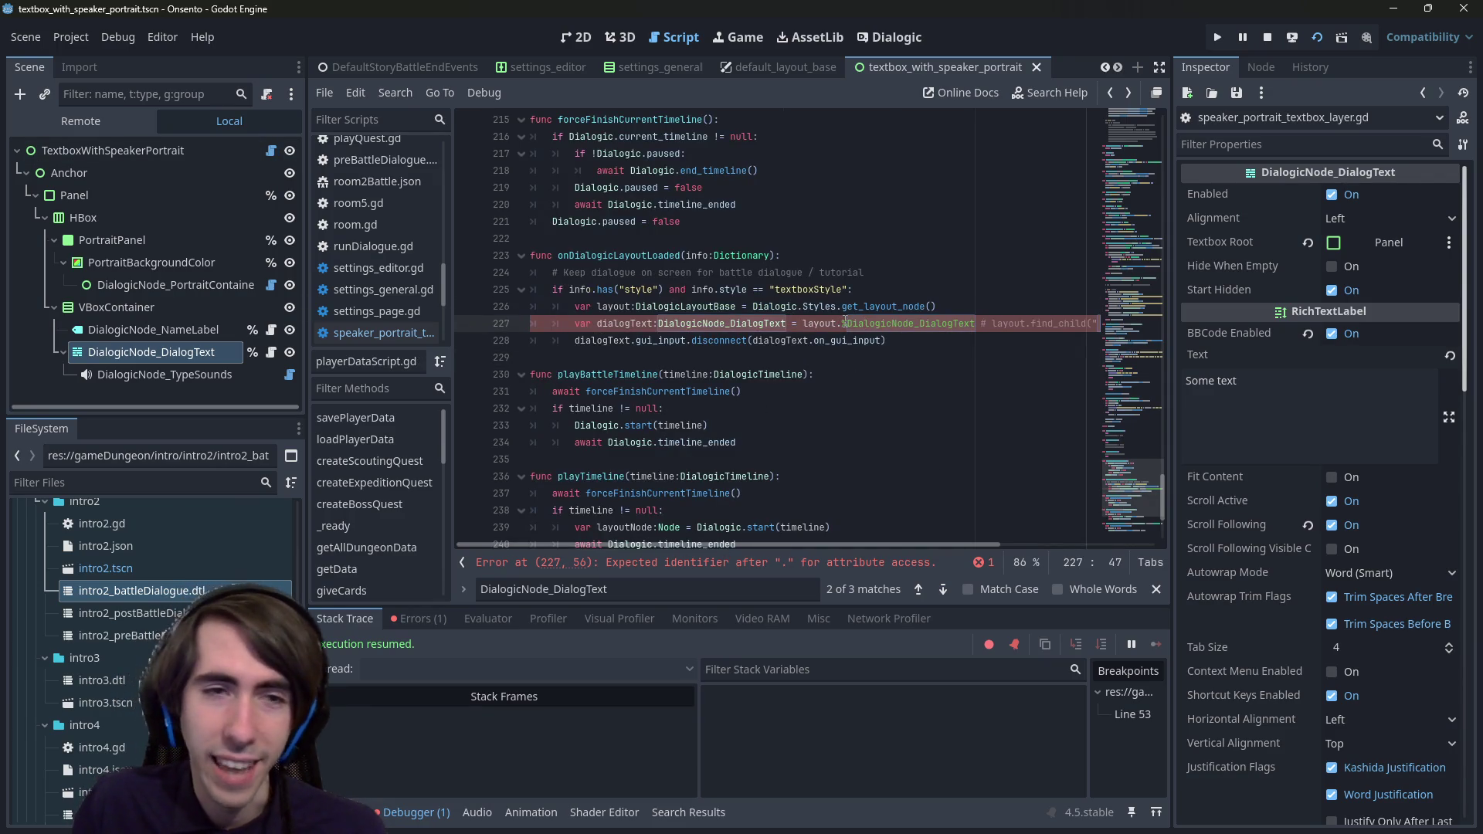
pyautogui.click(269, 152)
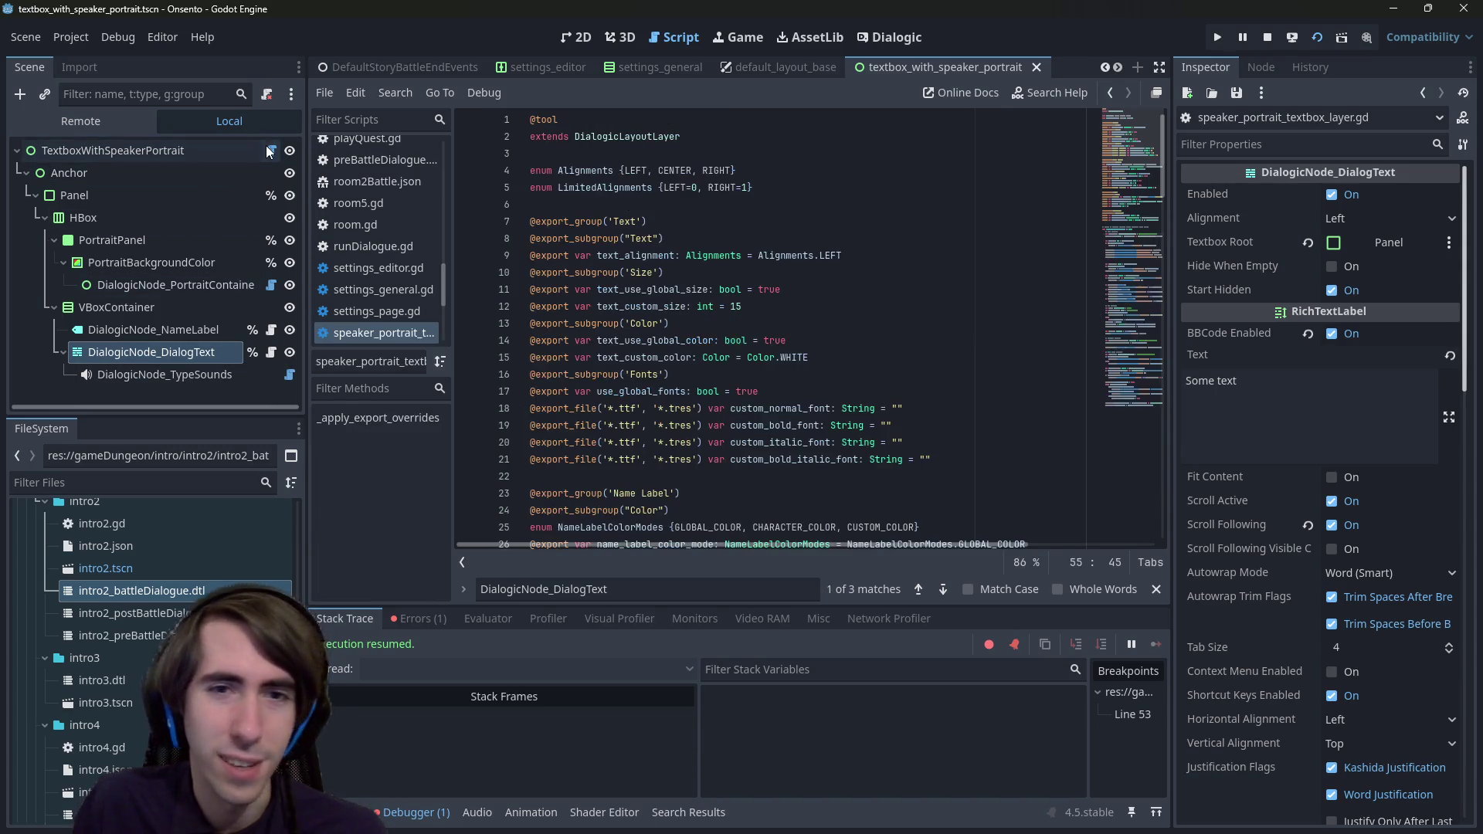
pyautogui.scroll(-9, 784, 446)
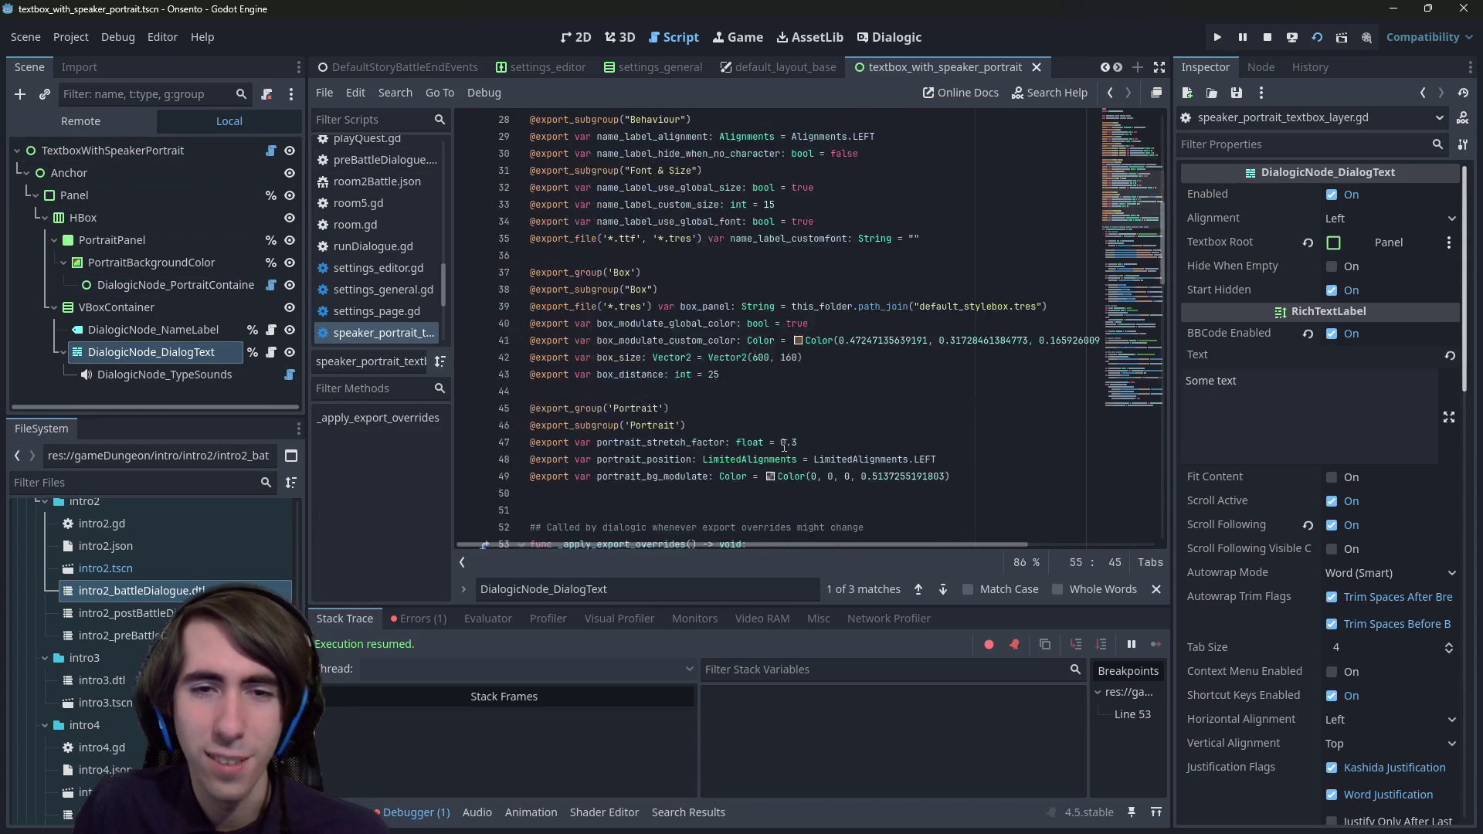
pyautogui.scroll(-4, 784, 446)
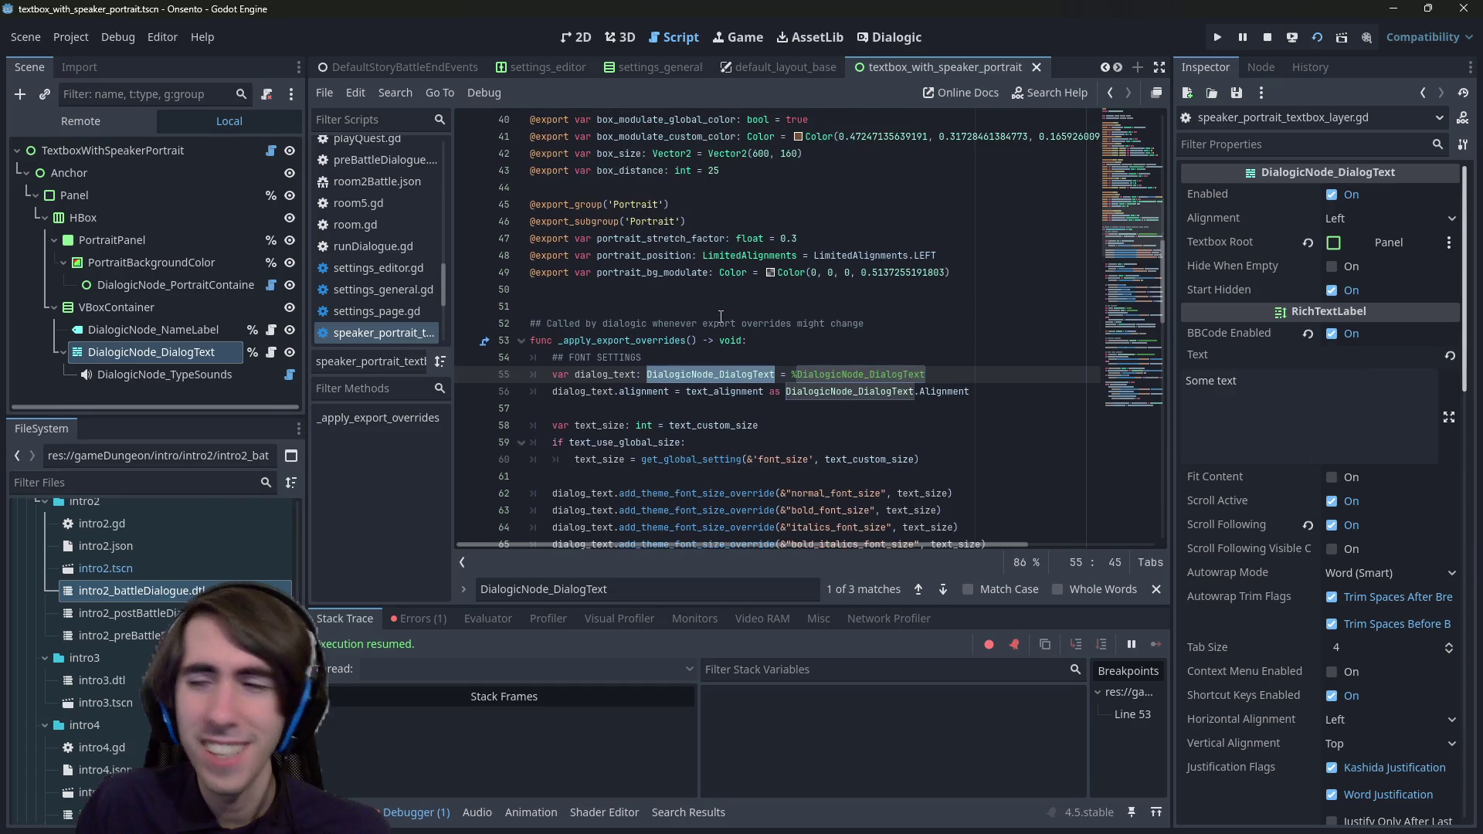
pyautogui.scroll(11, 720, 317)
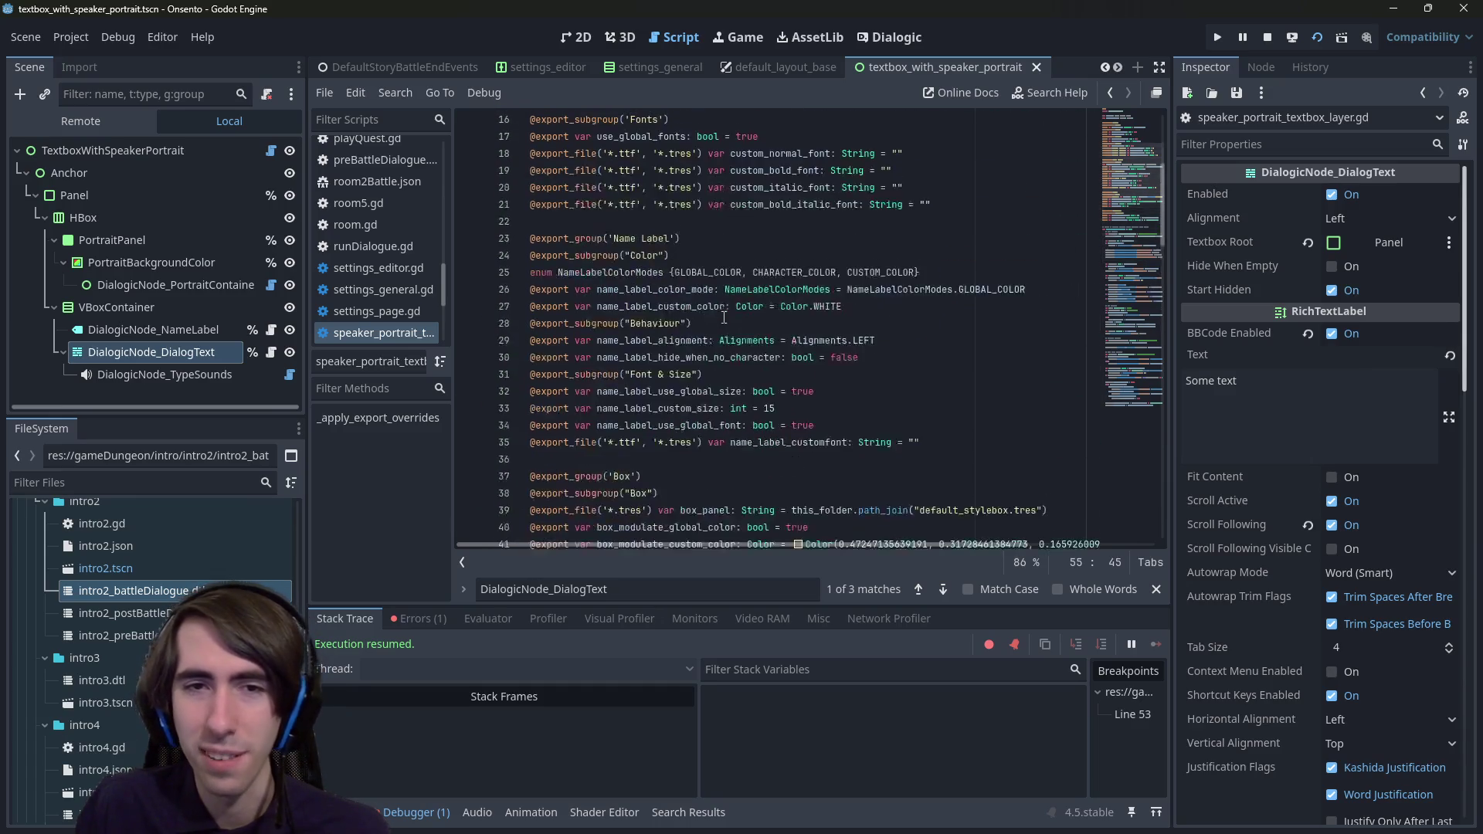
pyautogui.scroll(-6, 695, 356)
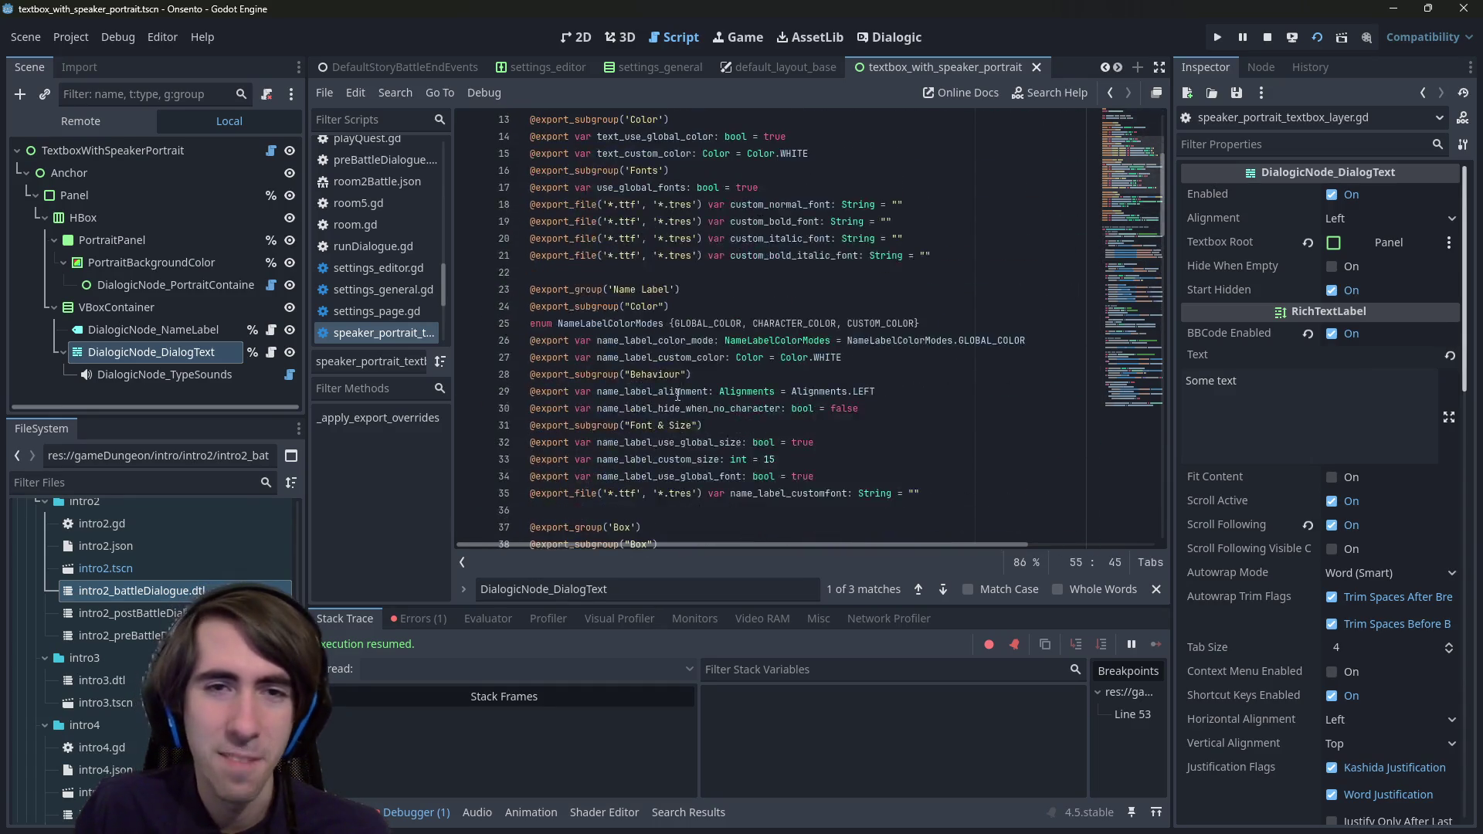
pyautogui.scroll(-5, 672, 399)
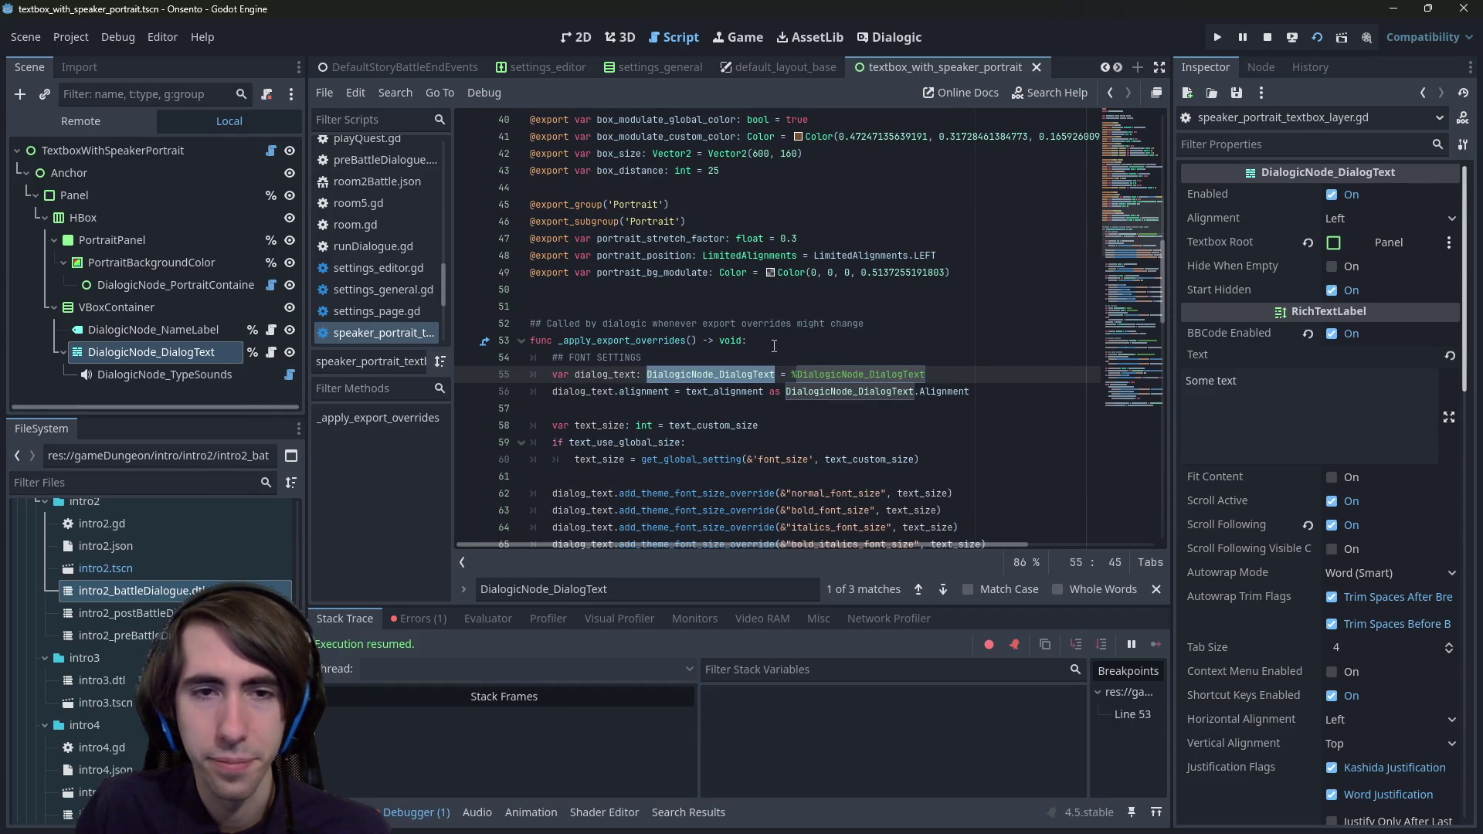
pyautogui.click(734, 305)
# Copy line 55's dialog_text declaration to unindented line 51 and rename it dialog_text2.
pyautogui.click(726, 292)
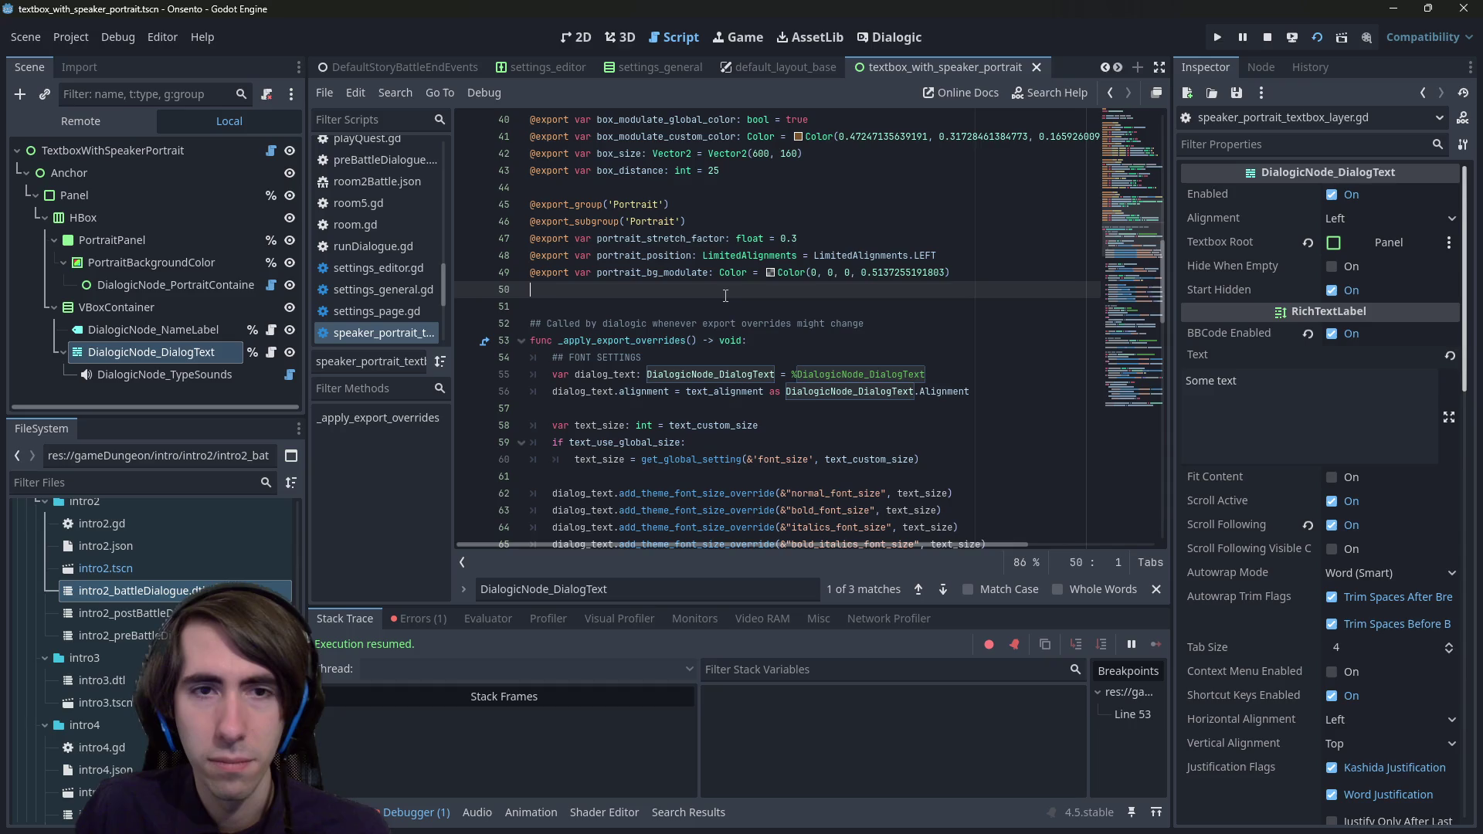
pyautogui.moveTo(925, 374); pyautogui.dragTo(453, 363)
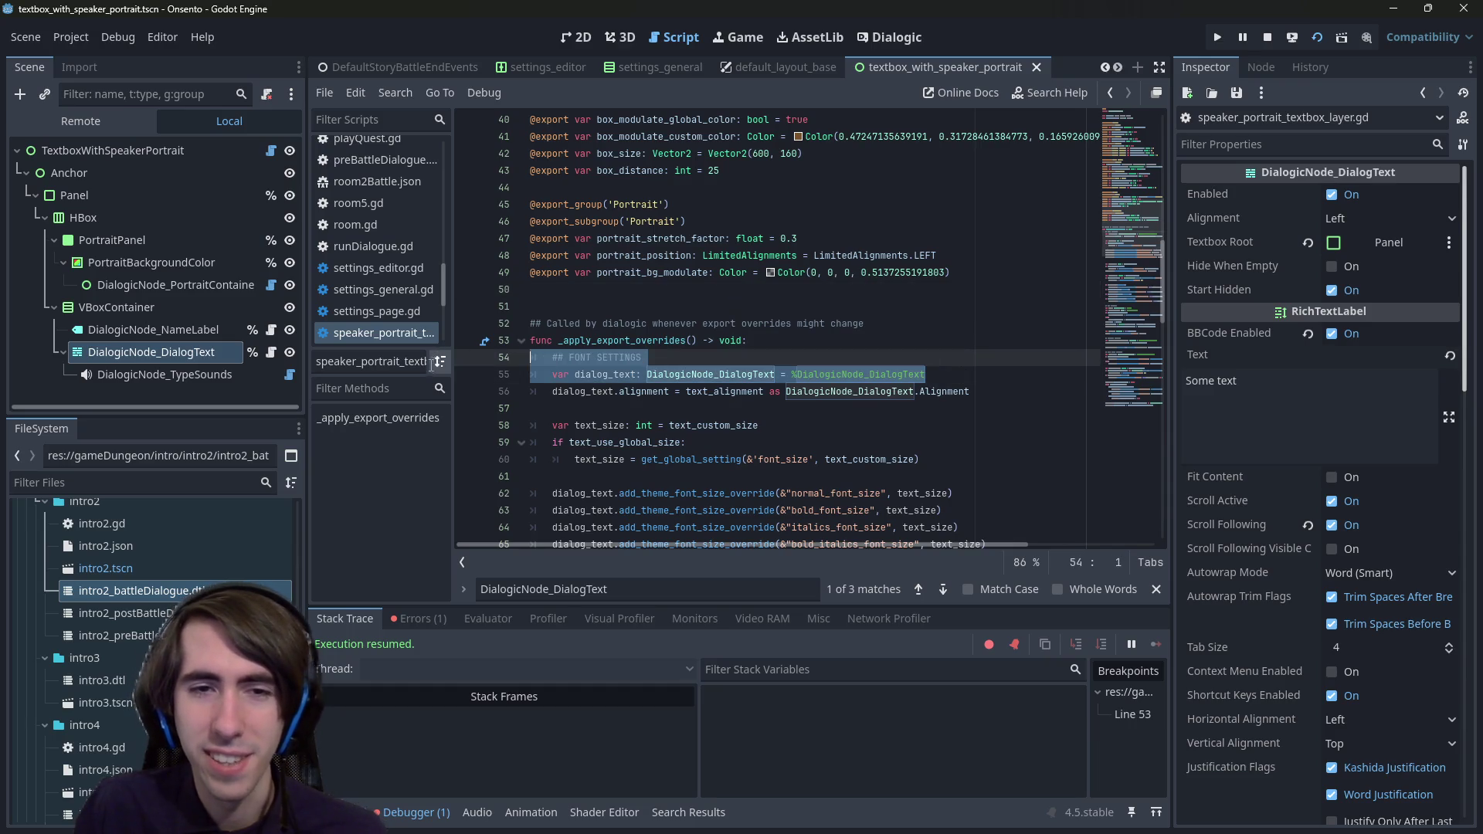
pyautogui.hotkey('ctrl', 'c')
pyautogui.click(570, 306)
pyautogui.press('Return')
pyautogui.press('Up')
pyautogui.hotkey('ctrl', 'v')
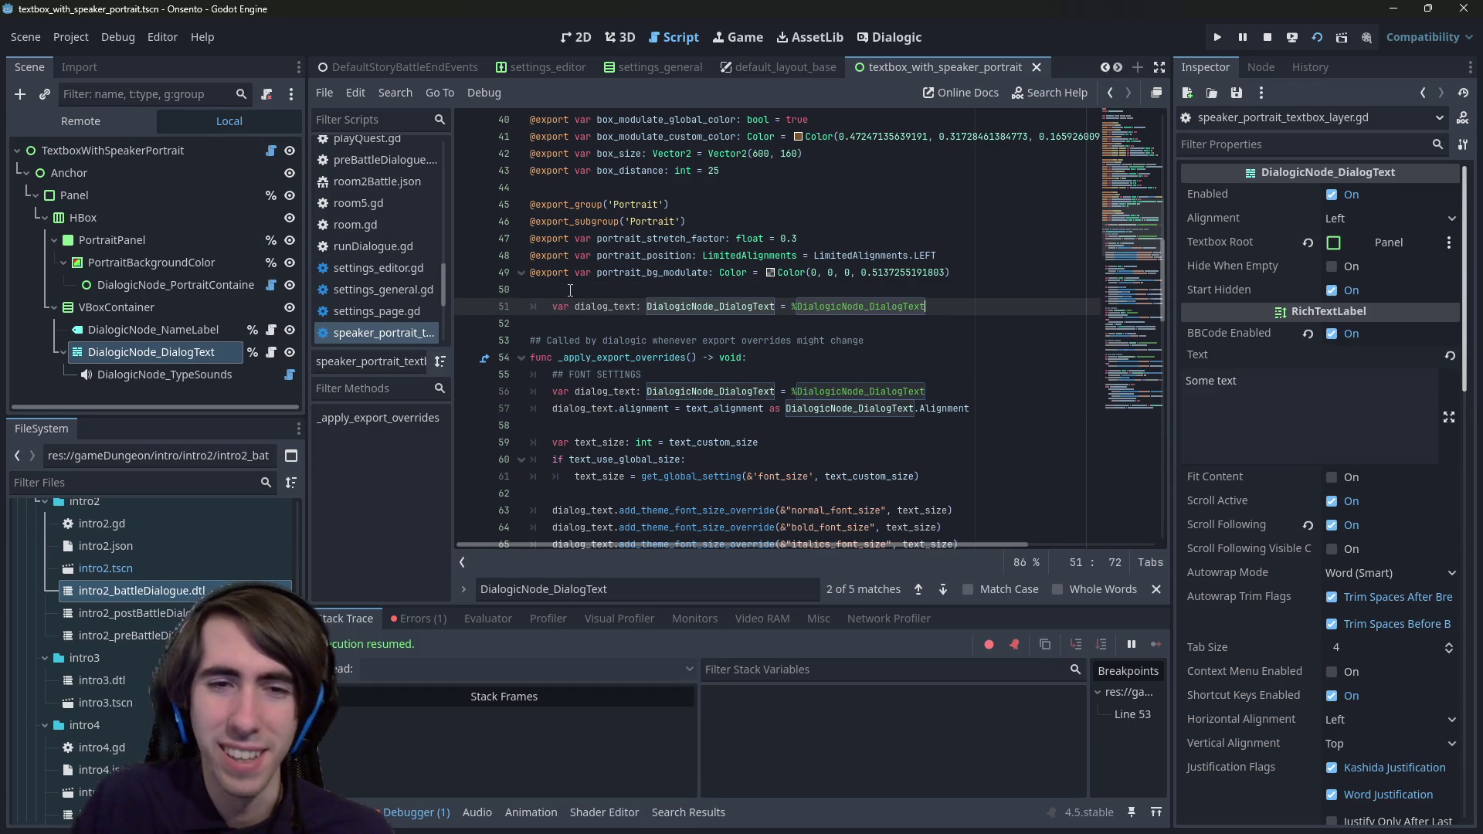
pyautogui.hotkey('shift', 'Tab')
pyautogui.click(614, 305)
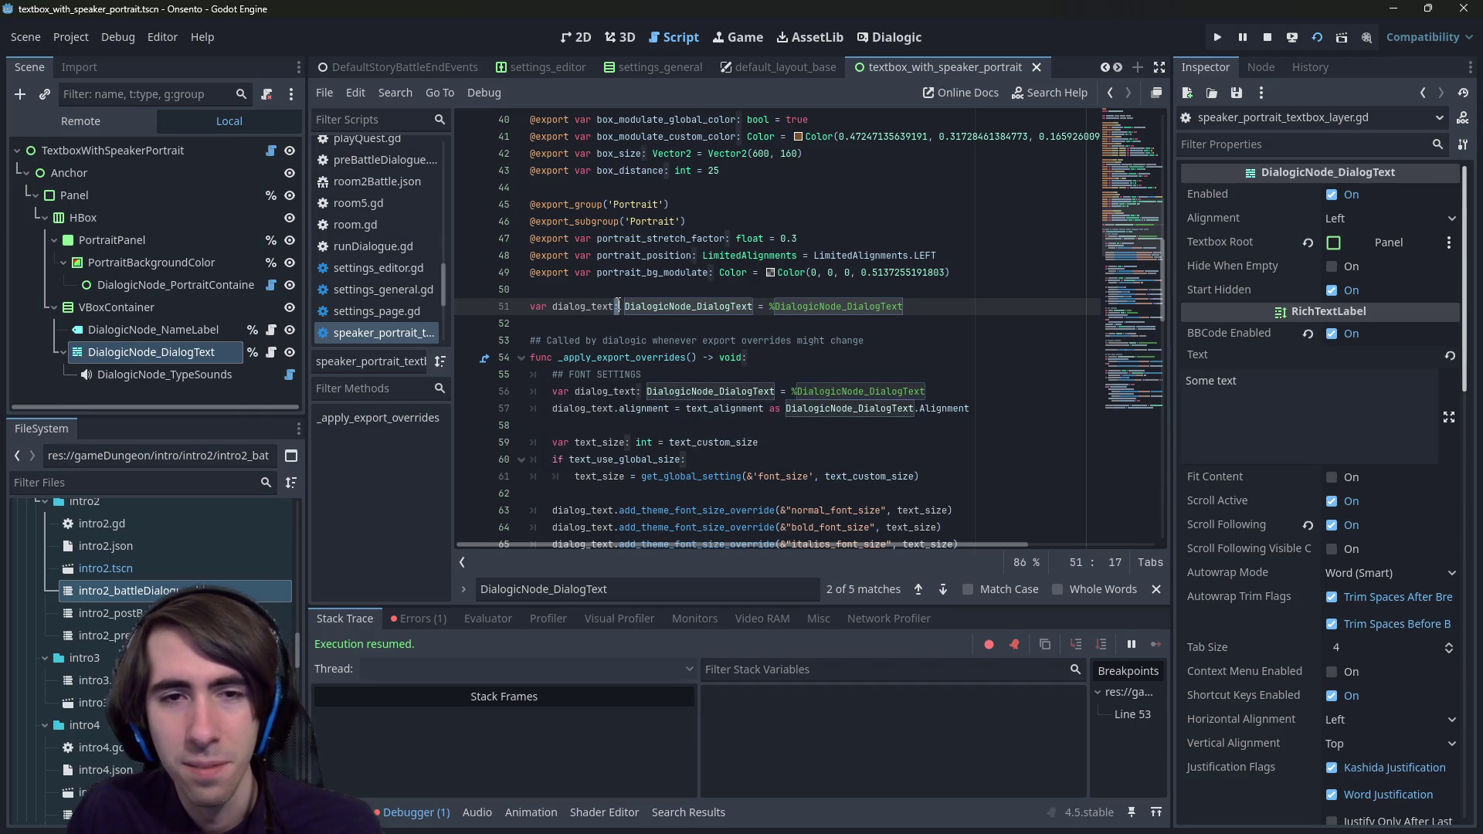
pyautogui.write('2')
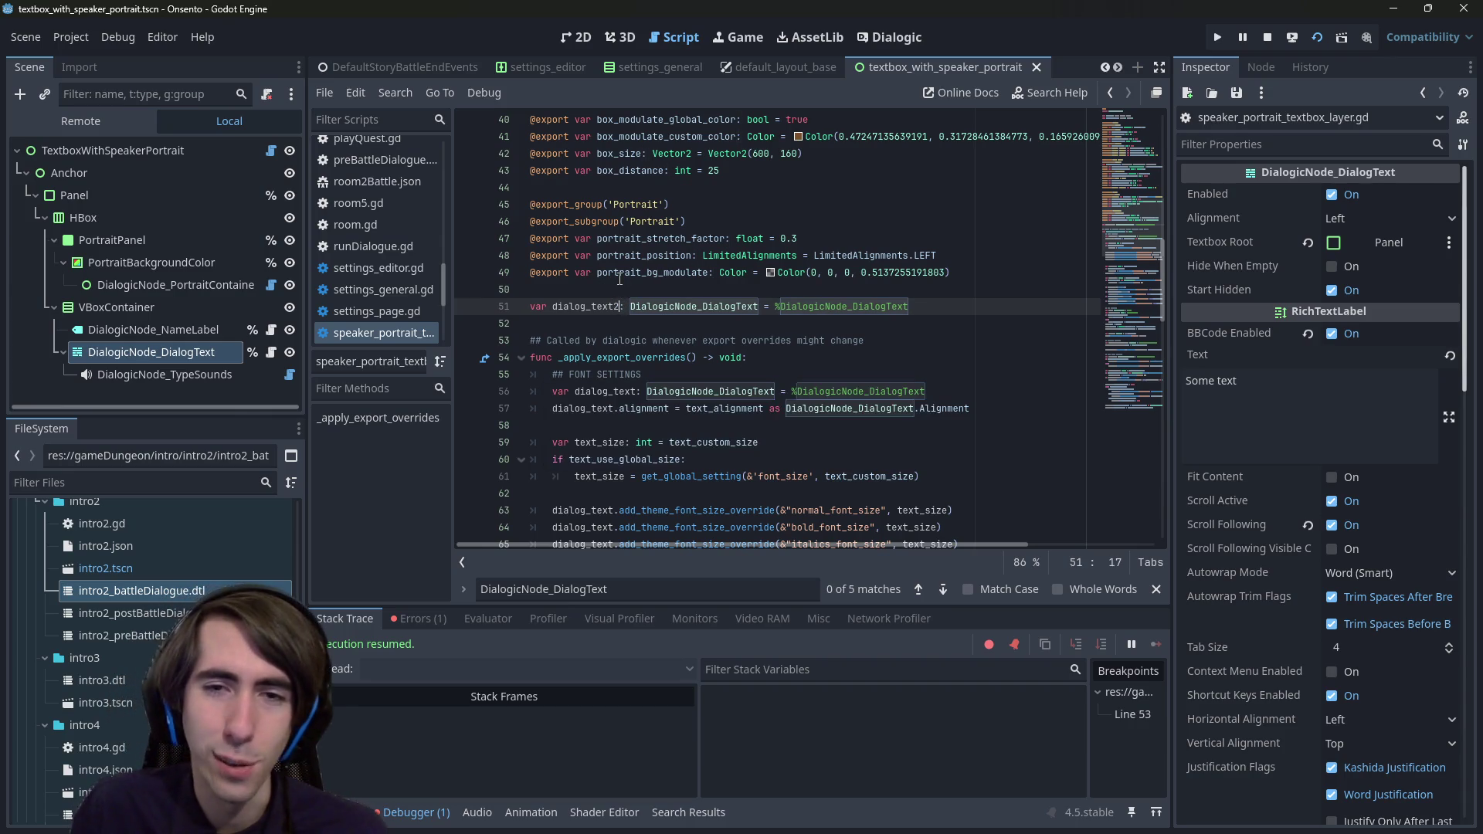
pyautogui.scroll(13, 726, 324)
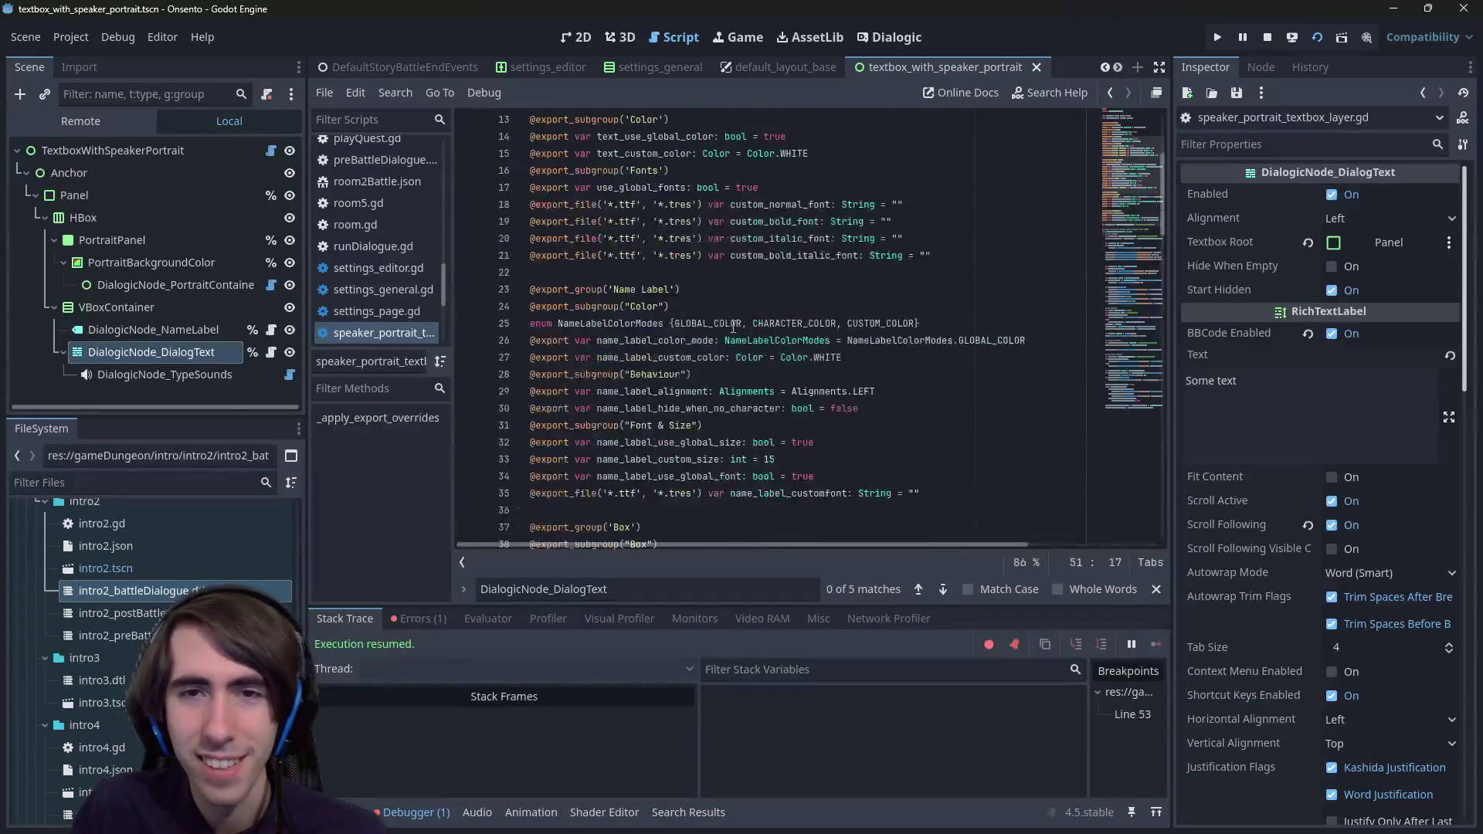
pyautogui.scroll(-11, 730, 323)
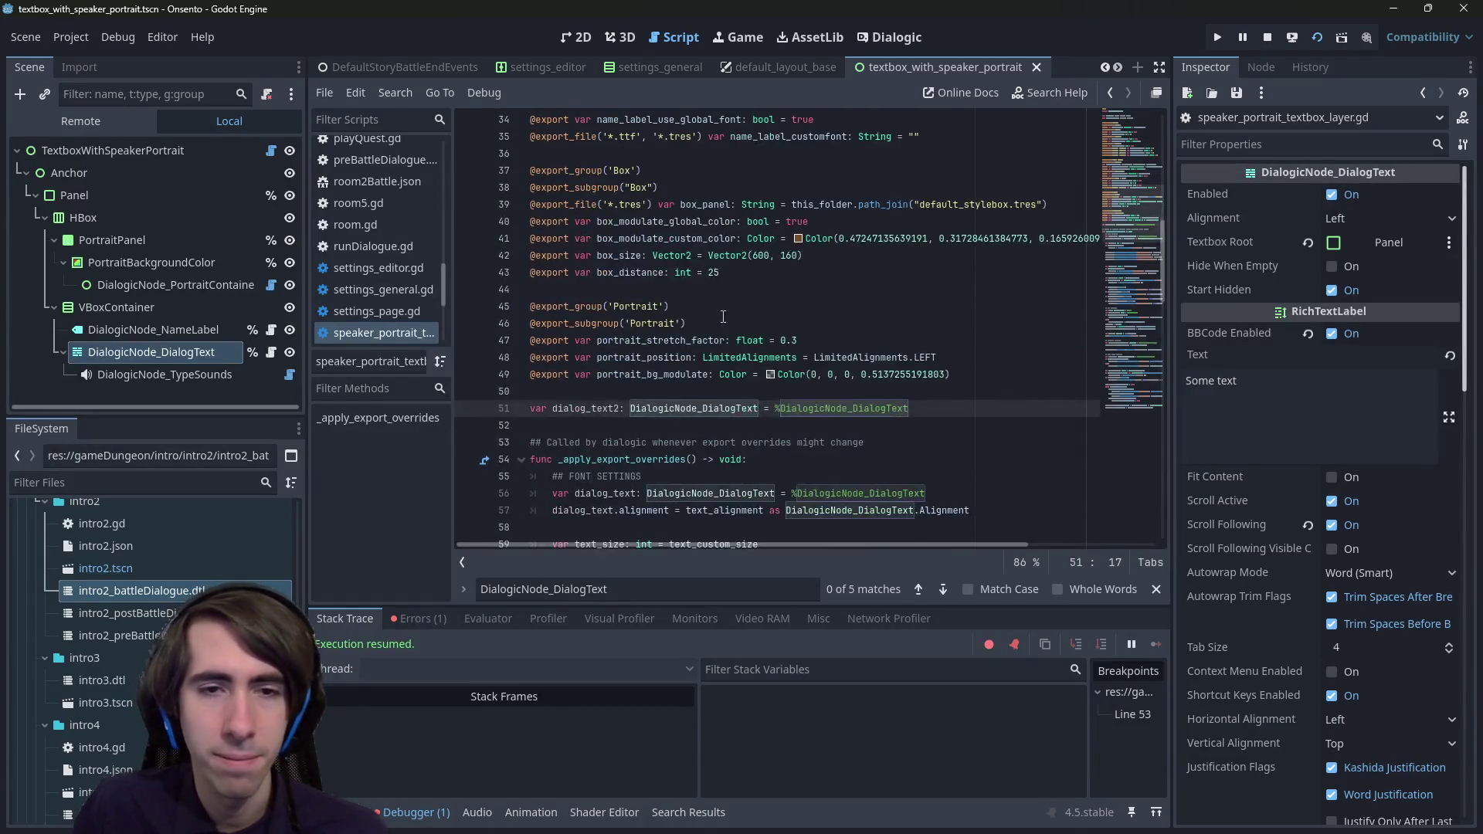
# Replace line 227's node path with layout.dialog, cross-checking the textbox layer script.
pyautogui.hotkey('alt', 'Left')
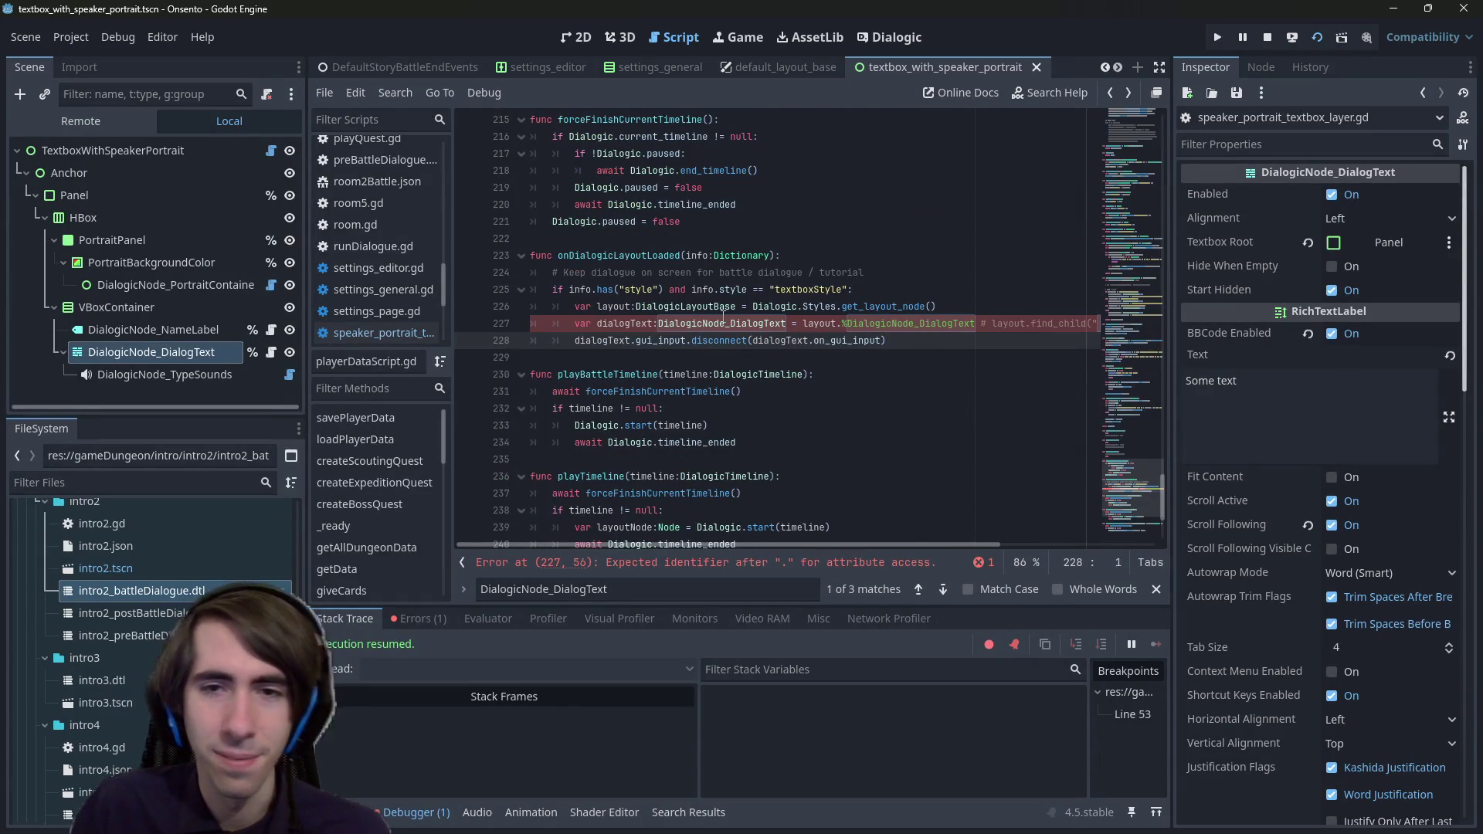
pyautogui.doubleClick(855, 327)
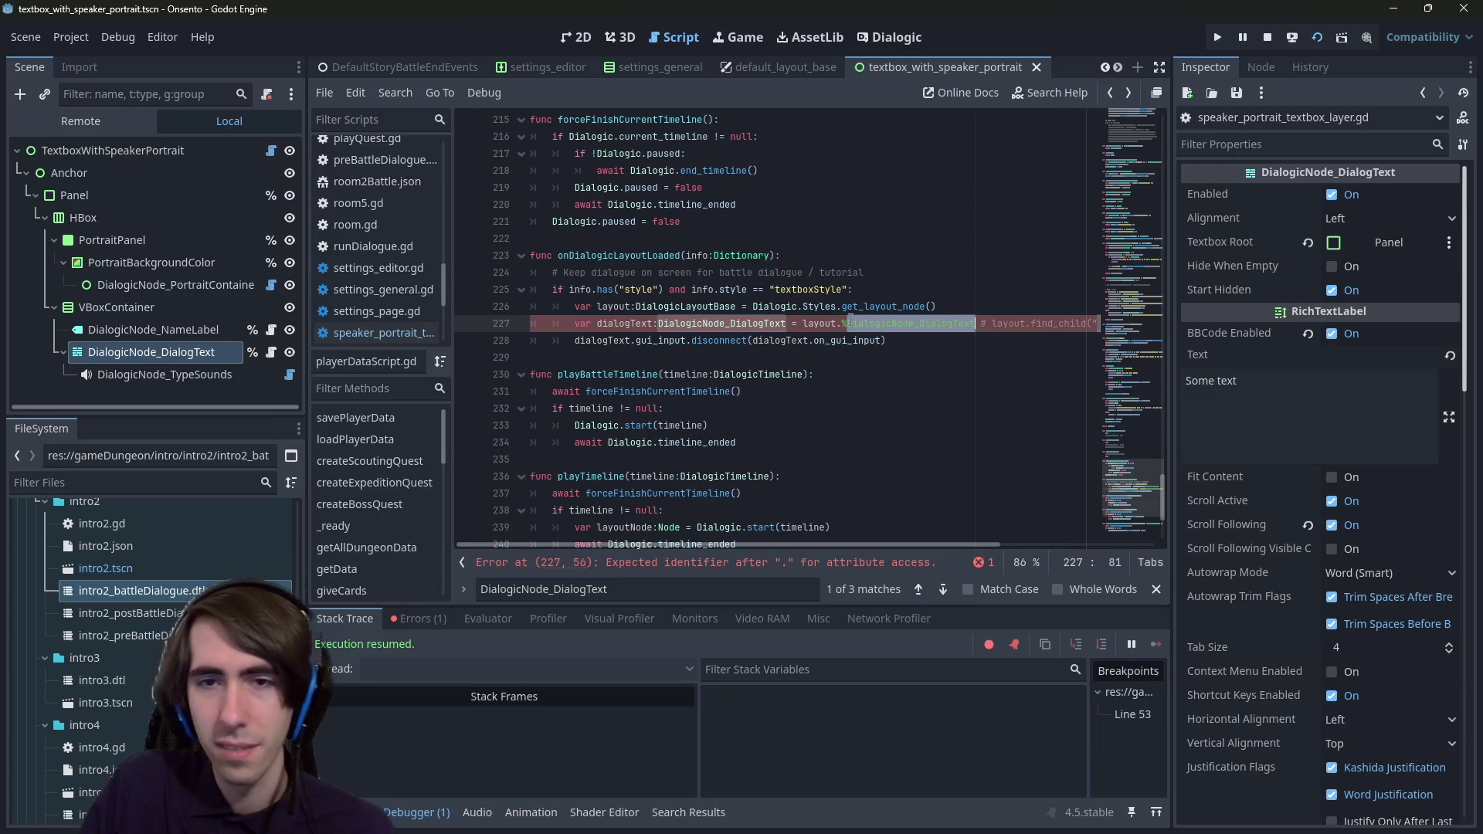
pyautogui.write('dialogicNode_Dialo')
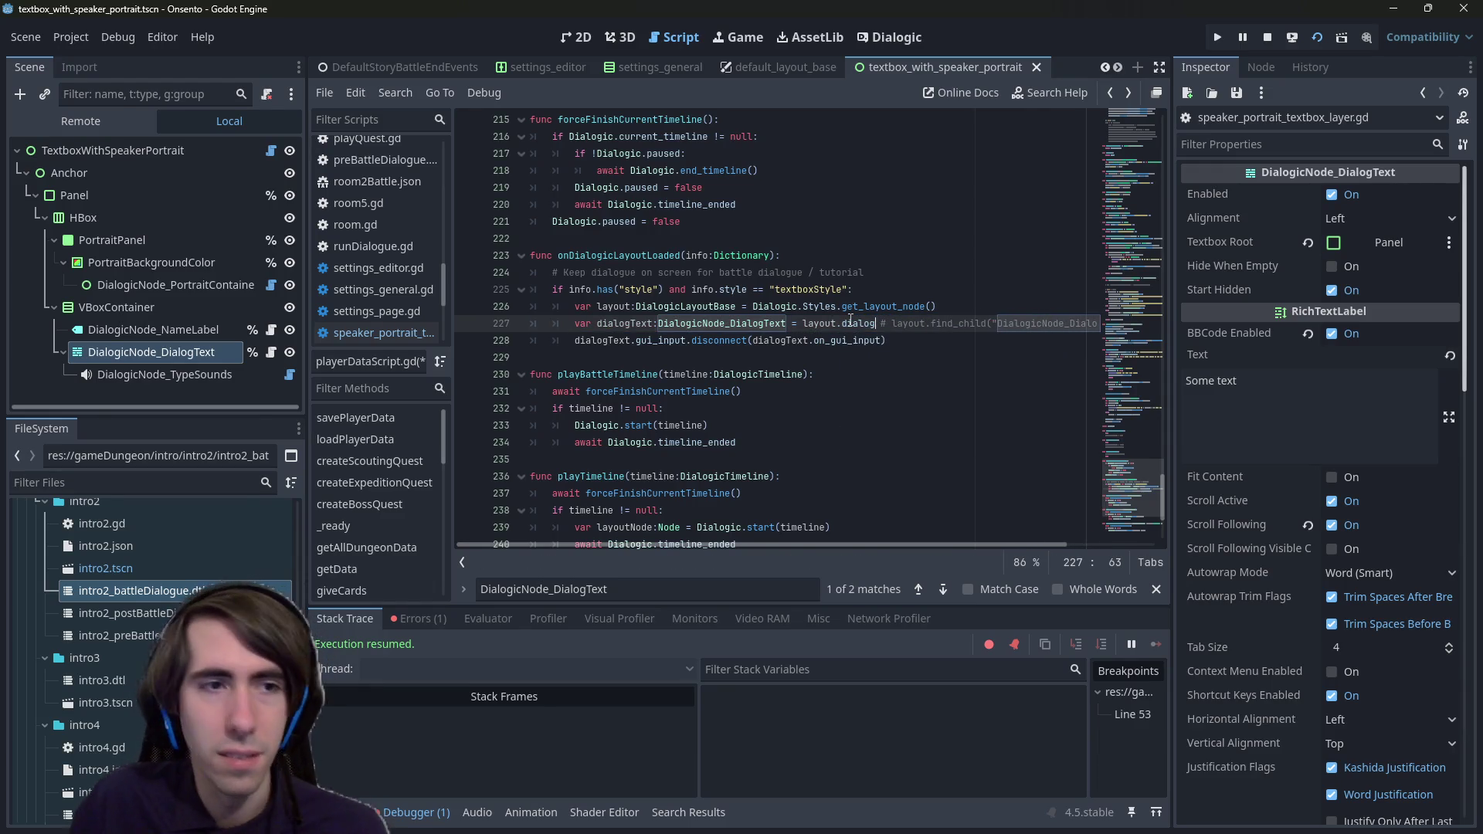
pyautogui.click(271, 150)
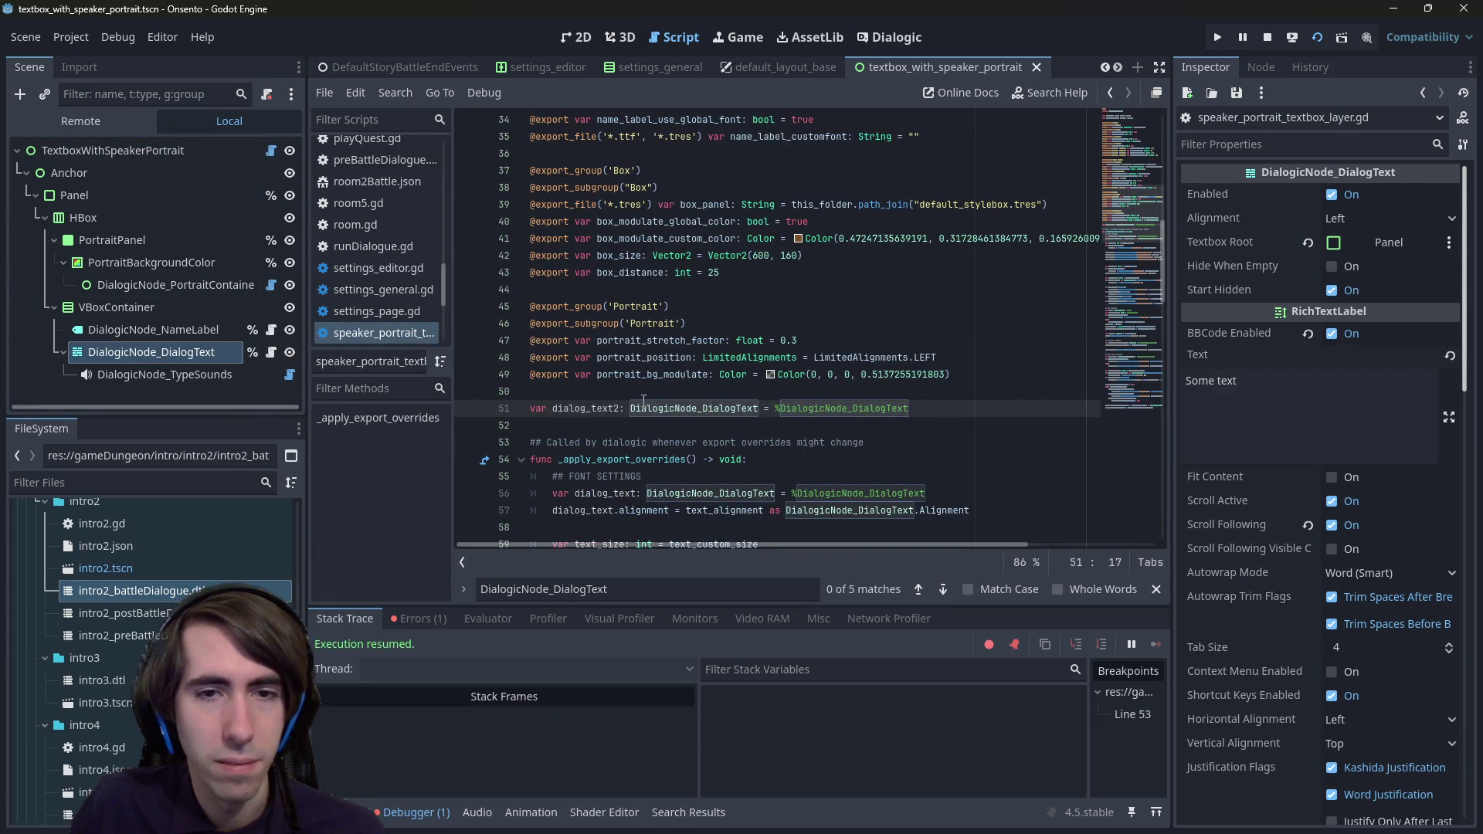
pyautogui.doubleClick(587, 408)
pyautogui.click(271, 352)
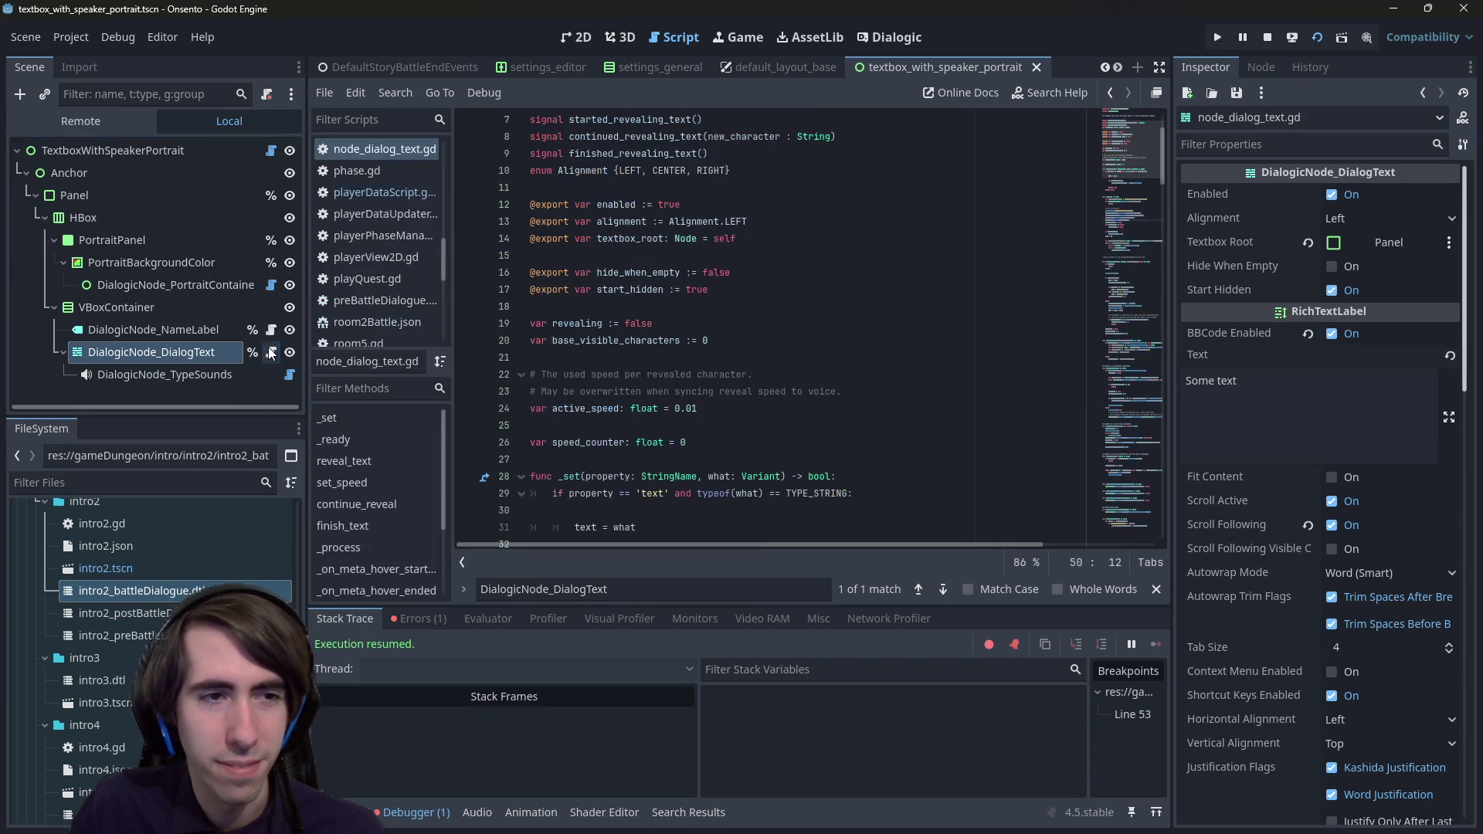
pyautogui.click(809, 378)
pyautogui.hotkey('alt', 'Left')
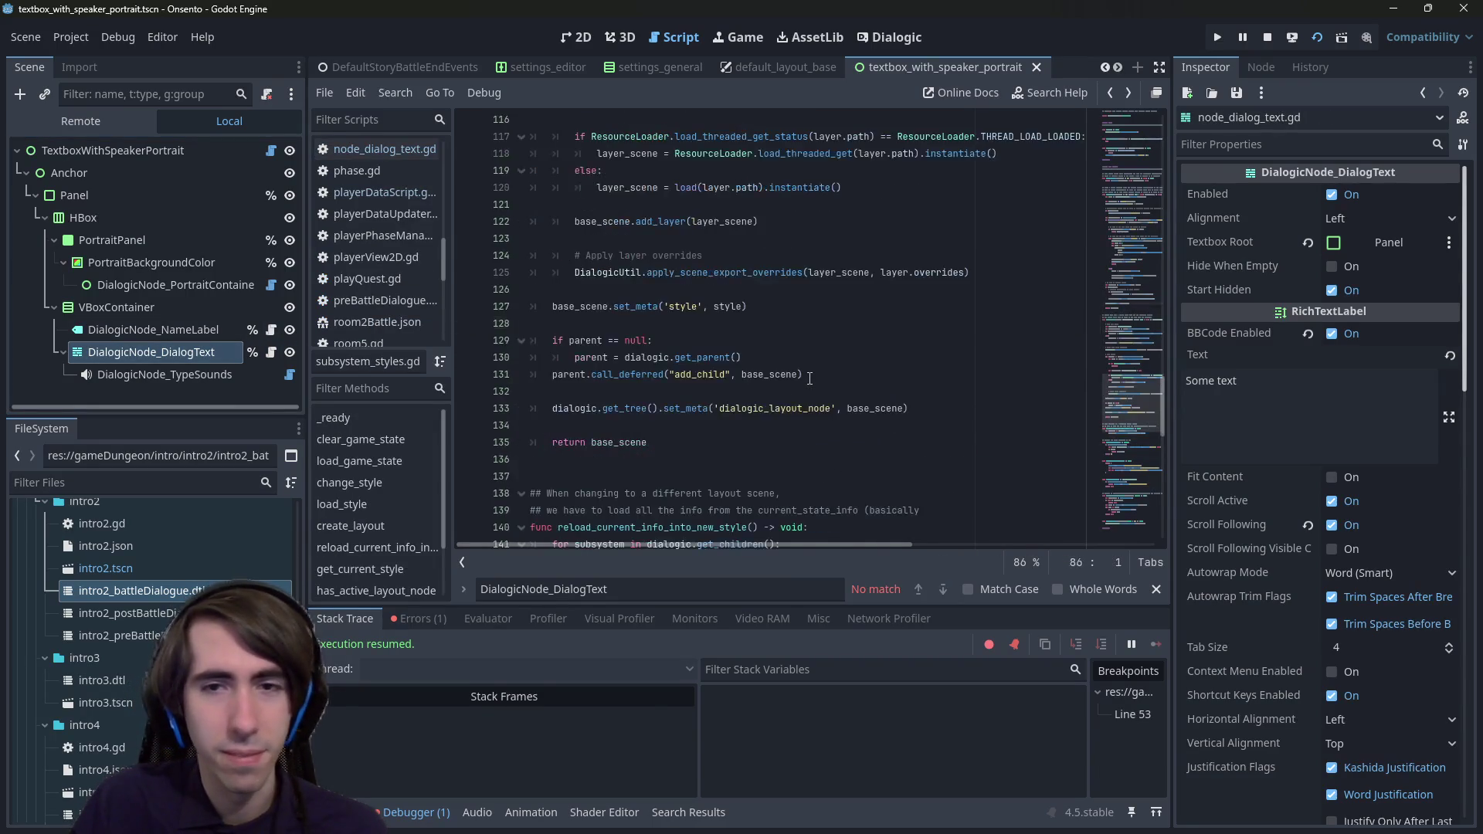
pyautogui.hotkey('alt', 'Left')
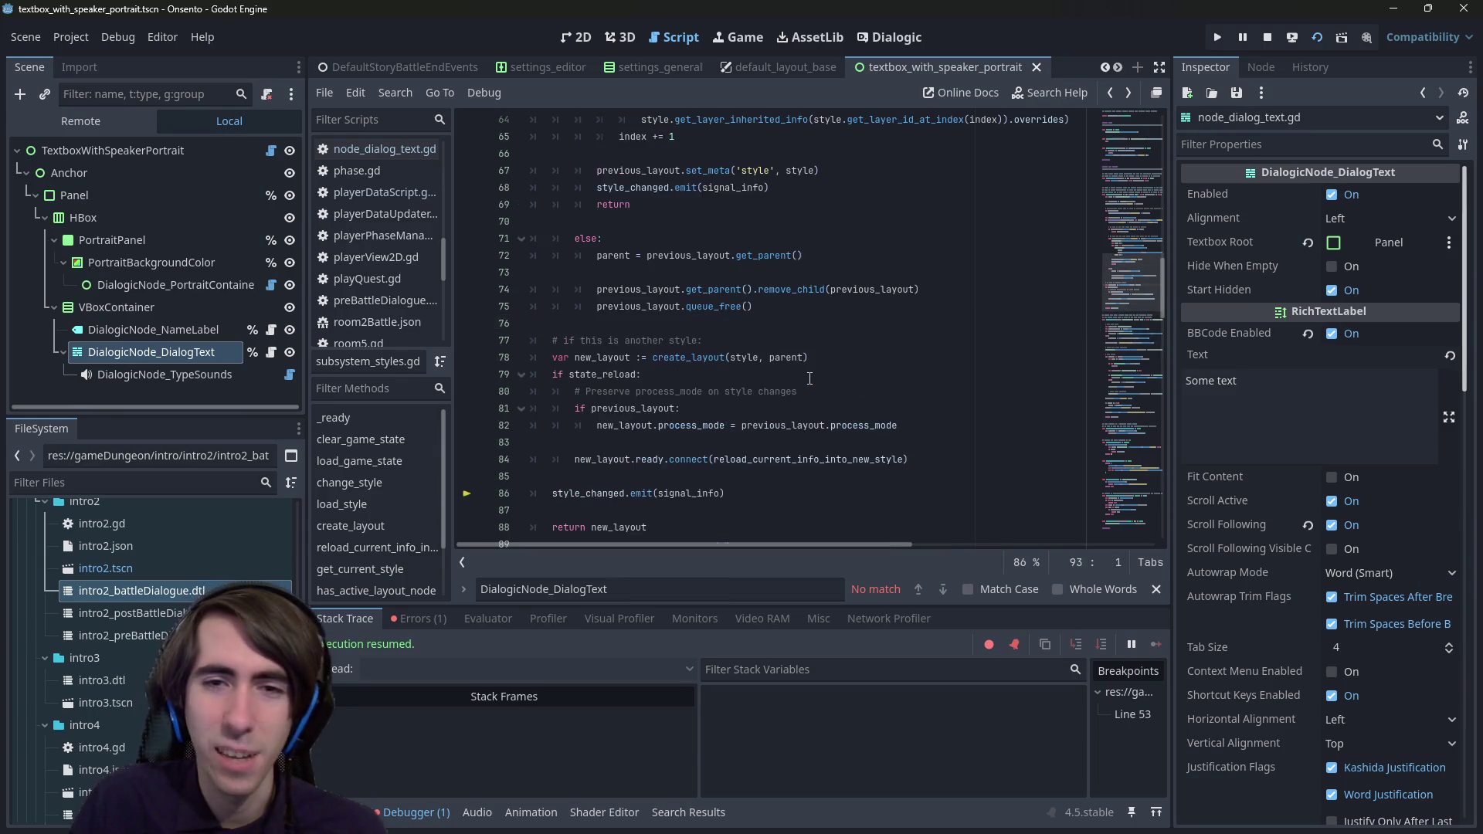
pyautogui.hotkey('alt', 'Left')
pyautogui.hotkey('alt', 'Left')
pyautogui.hotkey('alt', 'Left')
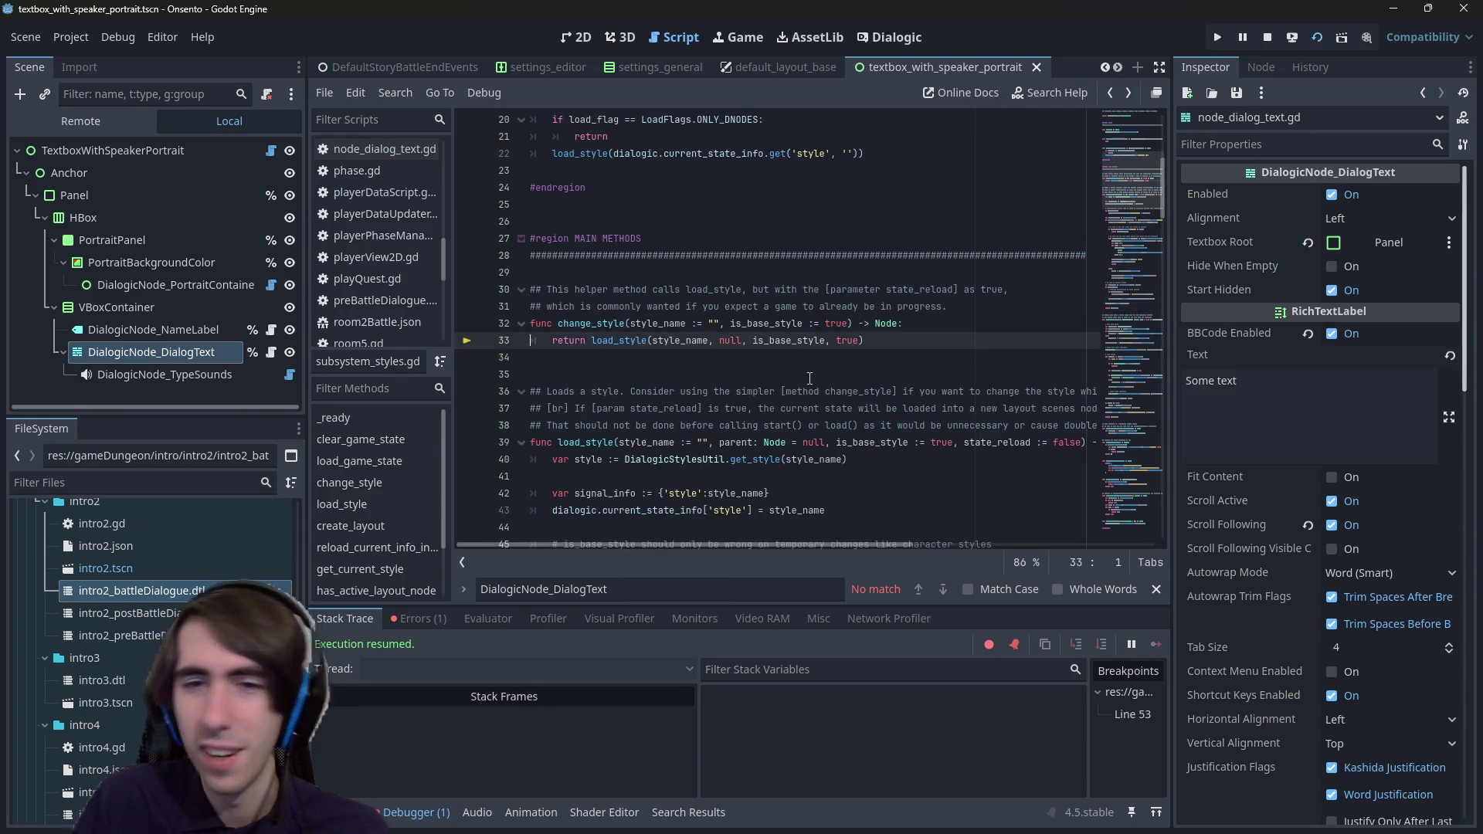
pyautogui.hotkey('alt', 'Right')
pyautogui.hotkey('alt', 'Right')
pyautogui.hotkey('alt', 'Right')
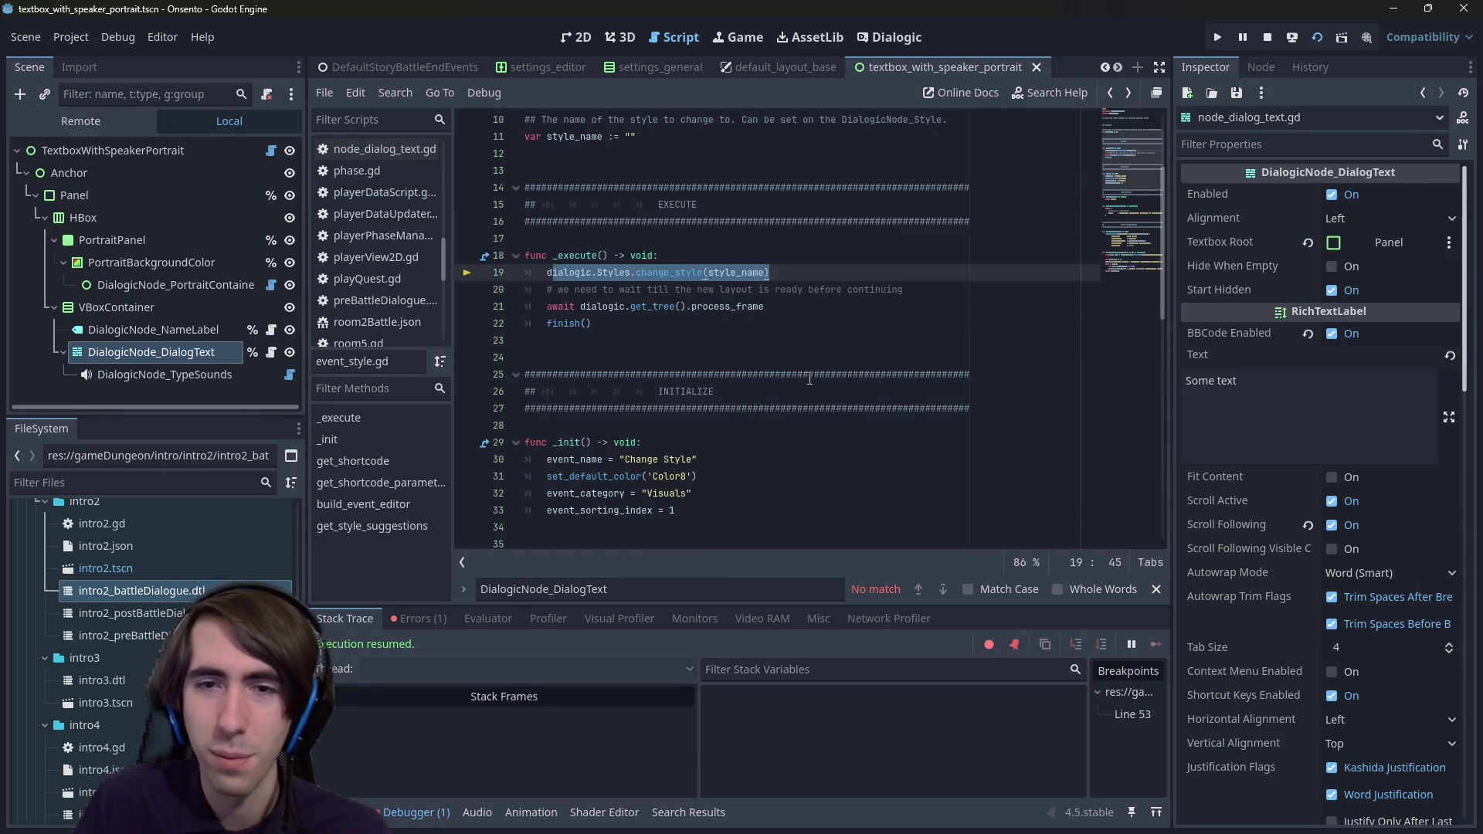
pyautogui.hotkey('alt', 'Right')
pyautogui.hotkey('alt', 'Right')
pyautogui.hotkey('alt', 'Right')
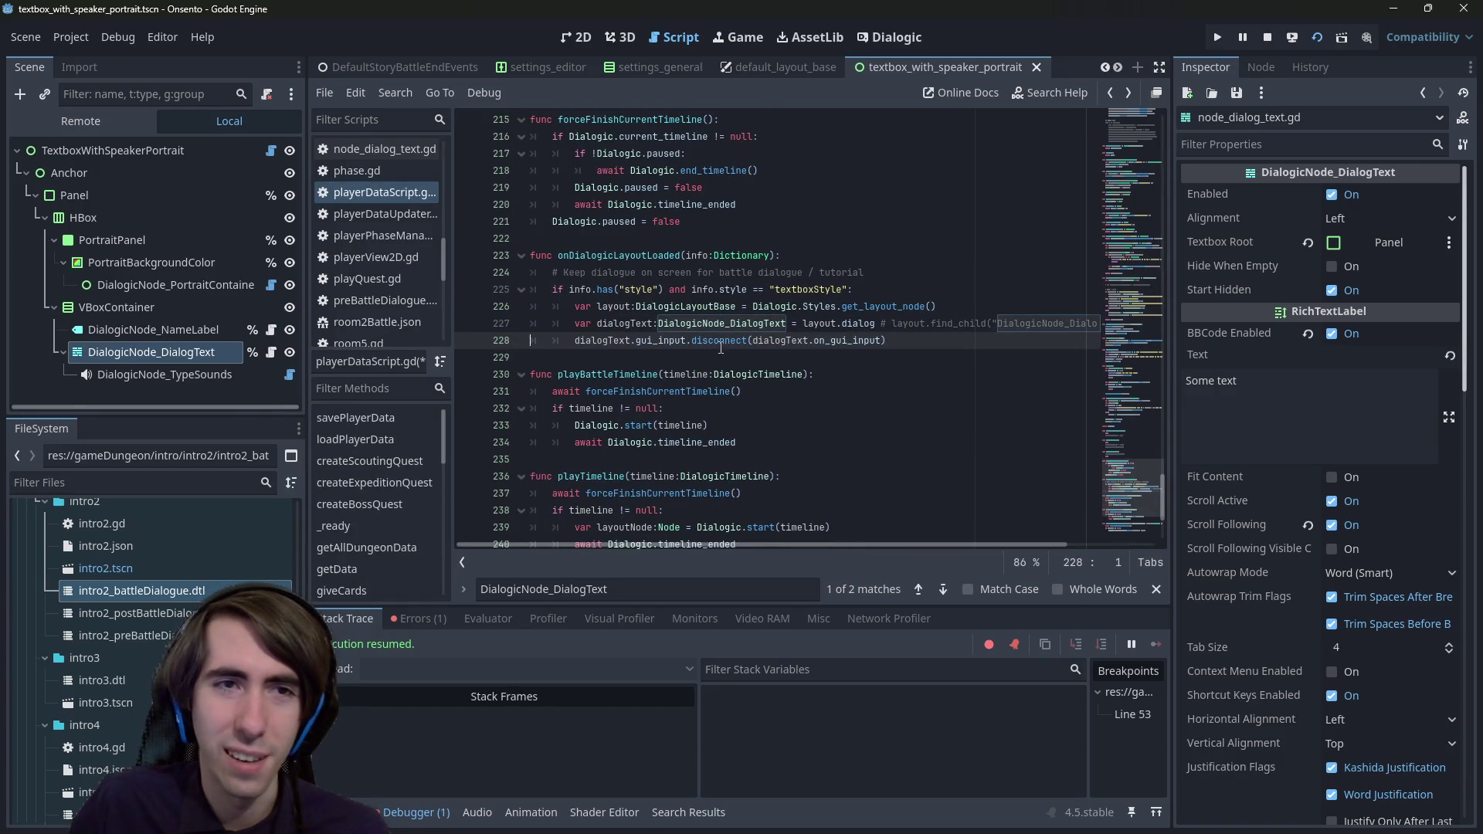
# Complete the reference as layout.dialog_text2 and stop the running game.
pyautogui.click(875, 323)
pyautogui.write('_text2')
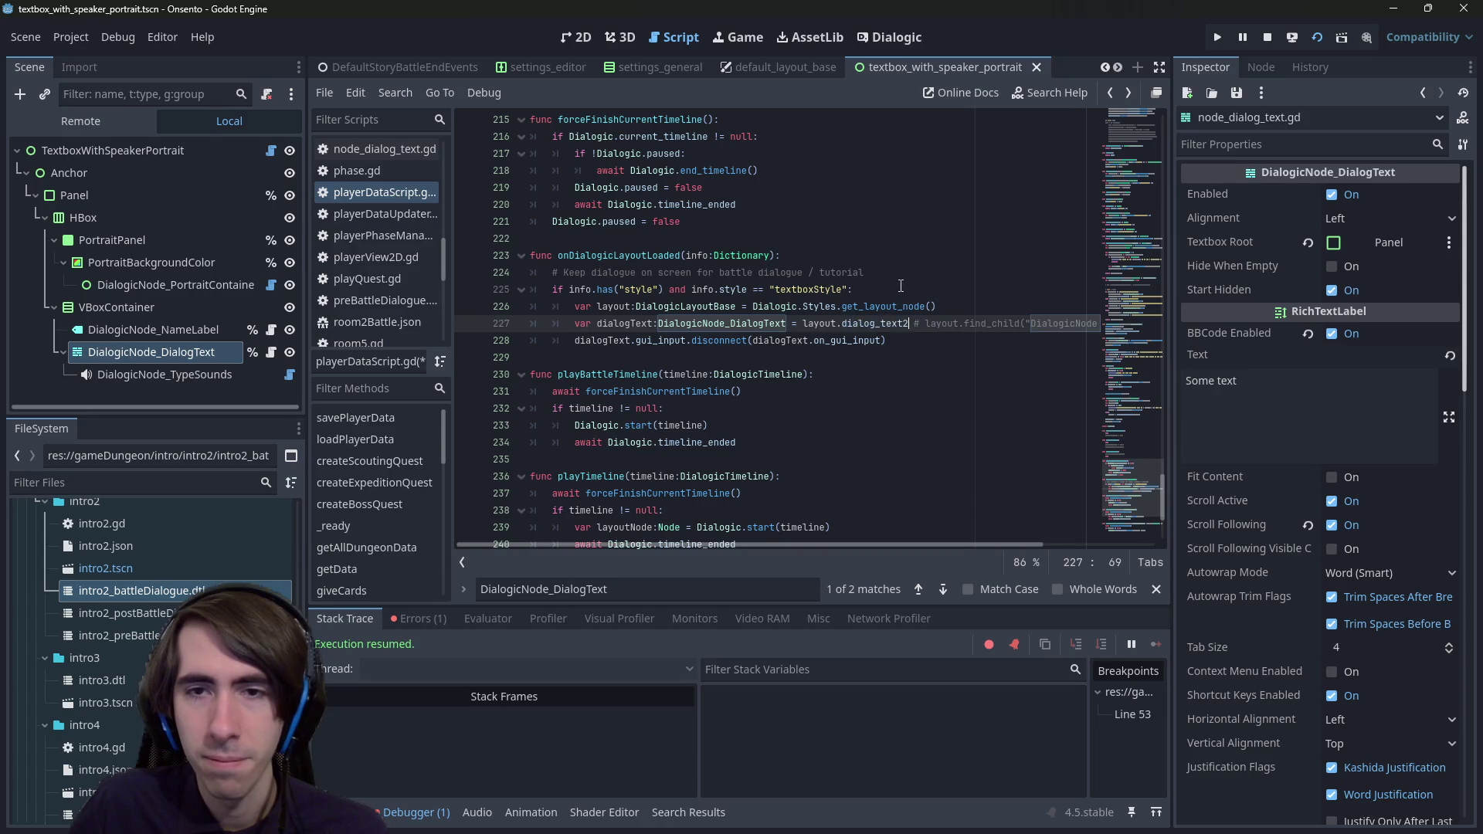
pyautogui.click(1267, 38)
# Switch to the playQuest scene tab and run it as the current scene.
pyautogui.scroll(4, 546, 67)
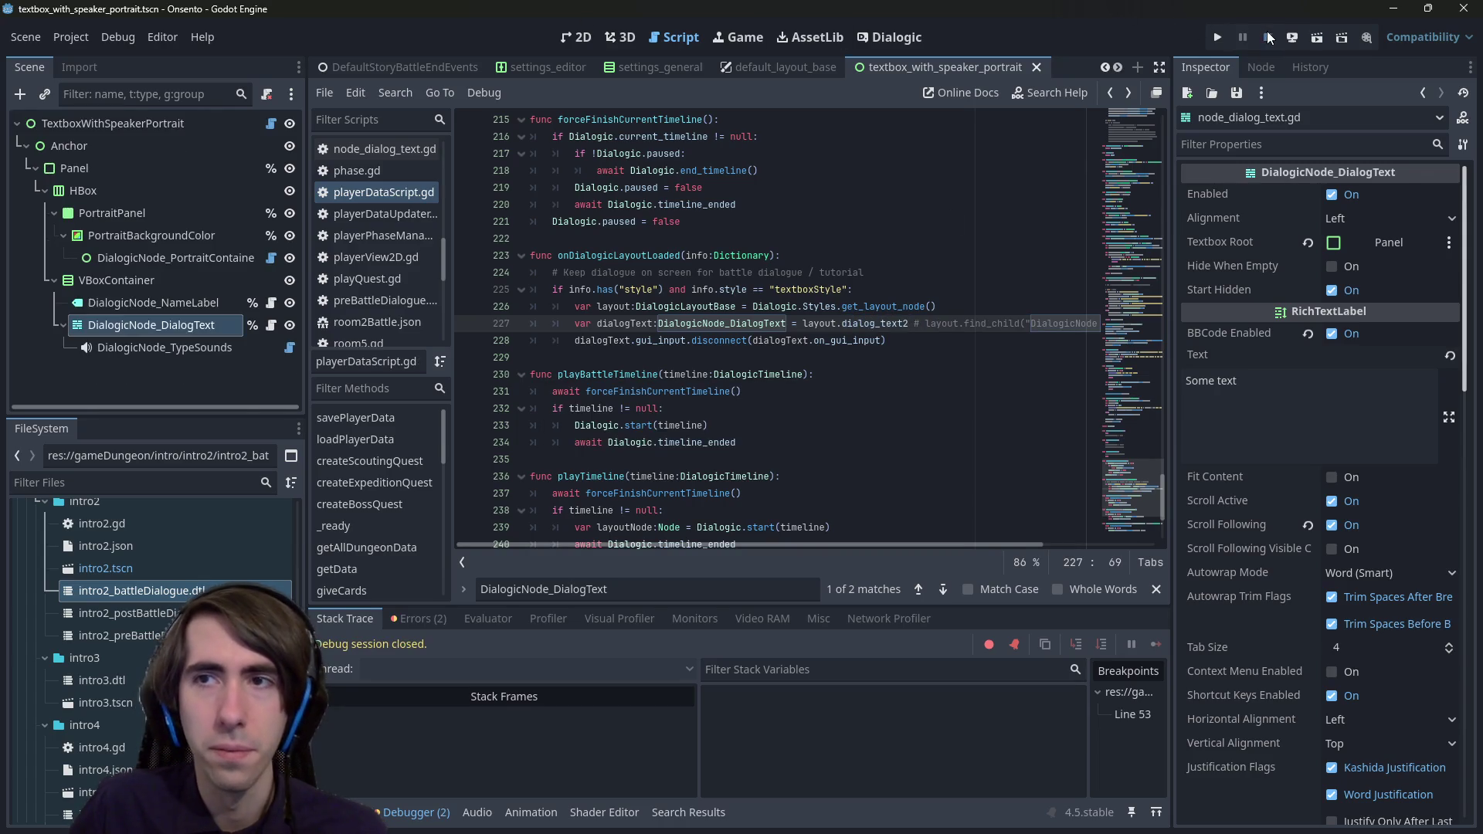
pyautogui.click(545, 76)
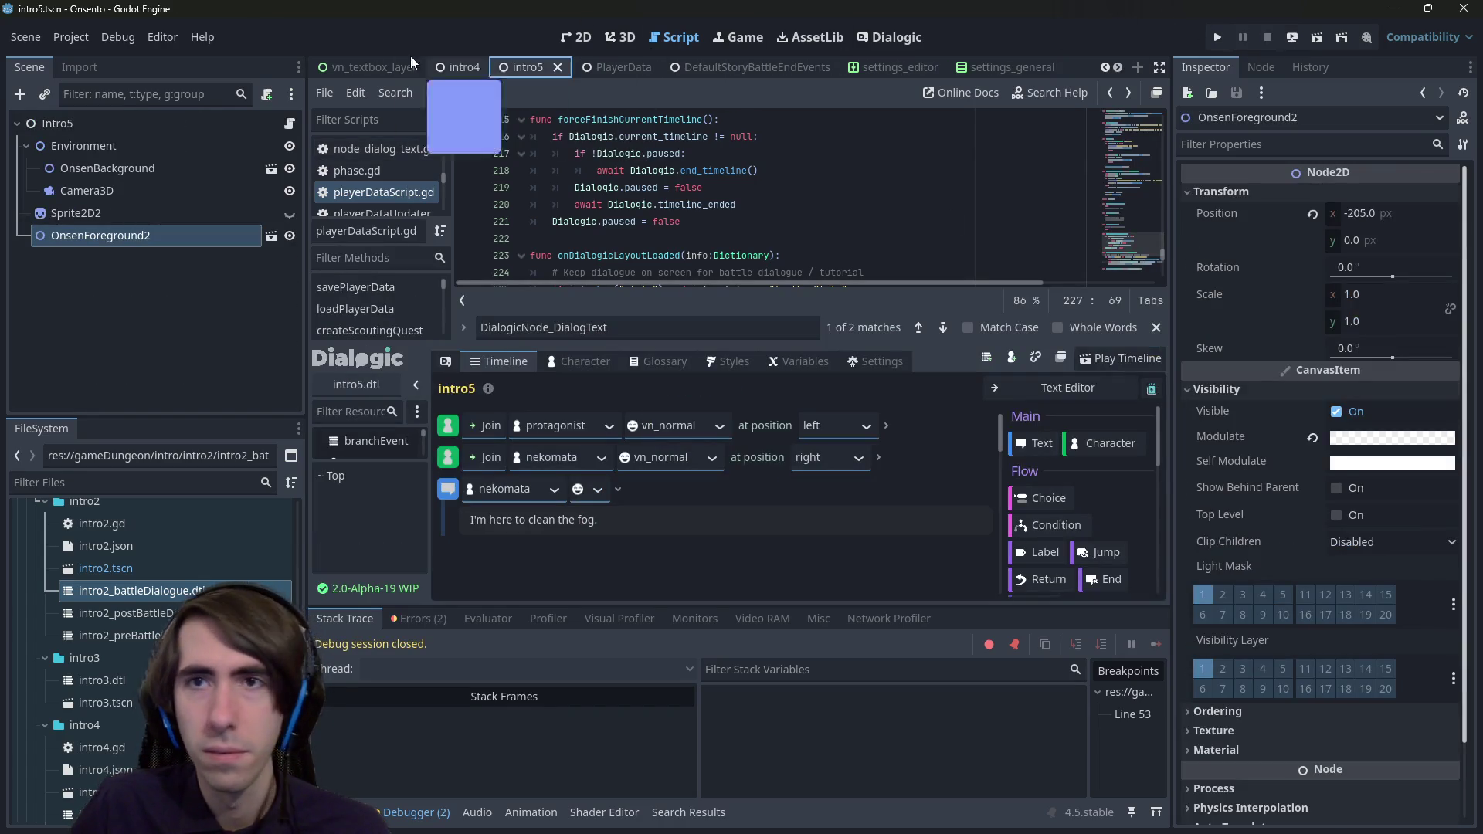
pyautogui.scroll(4, 376, 68)
pyautogui.click(352, 68)
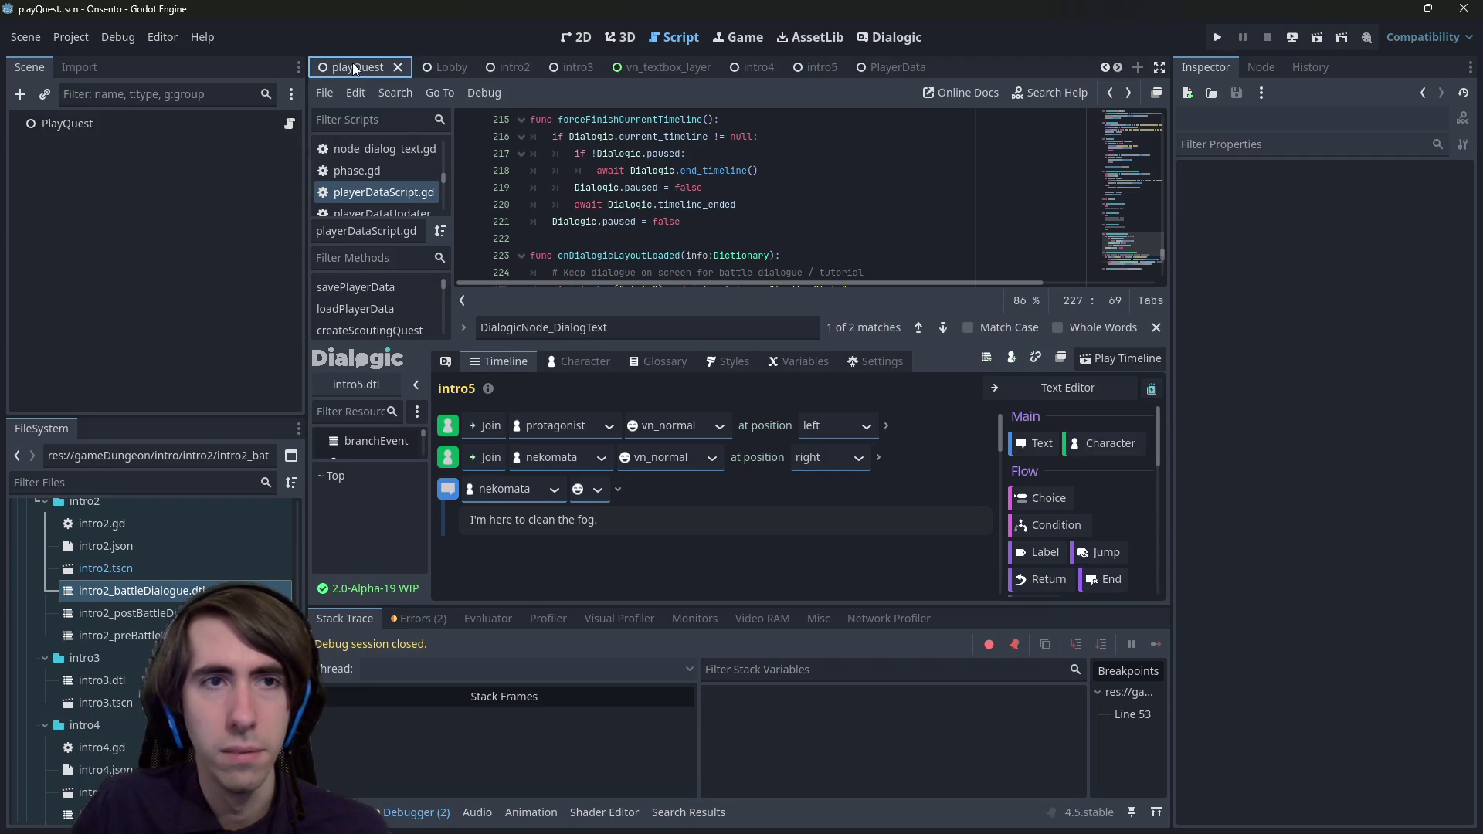
pyautogui.click(1317, 37)
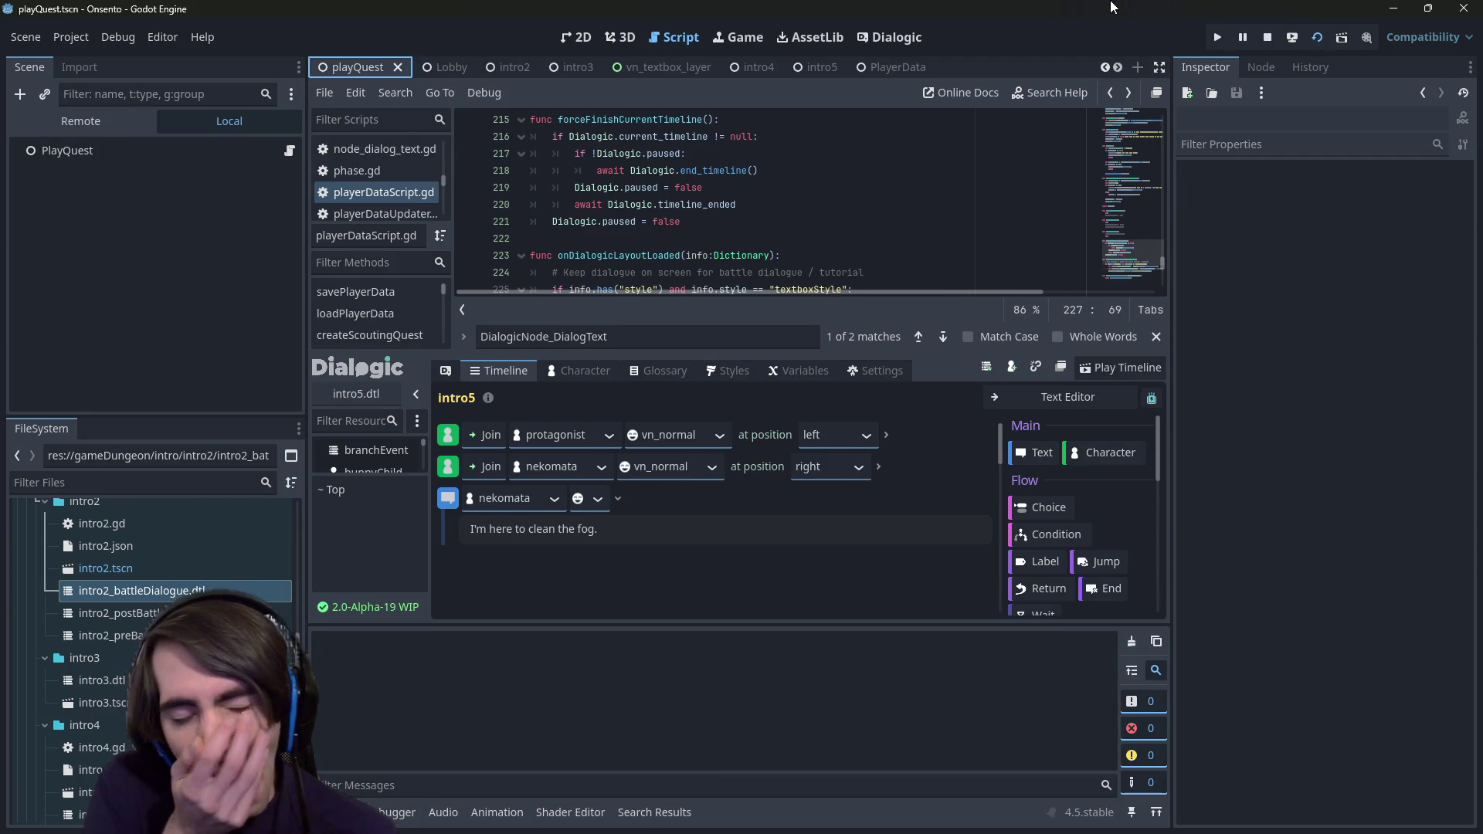
# Advance the opening dialogue in the game window, then return to the Godot editor.
pyautogui.press('F5')
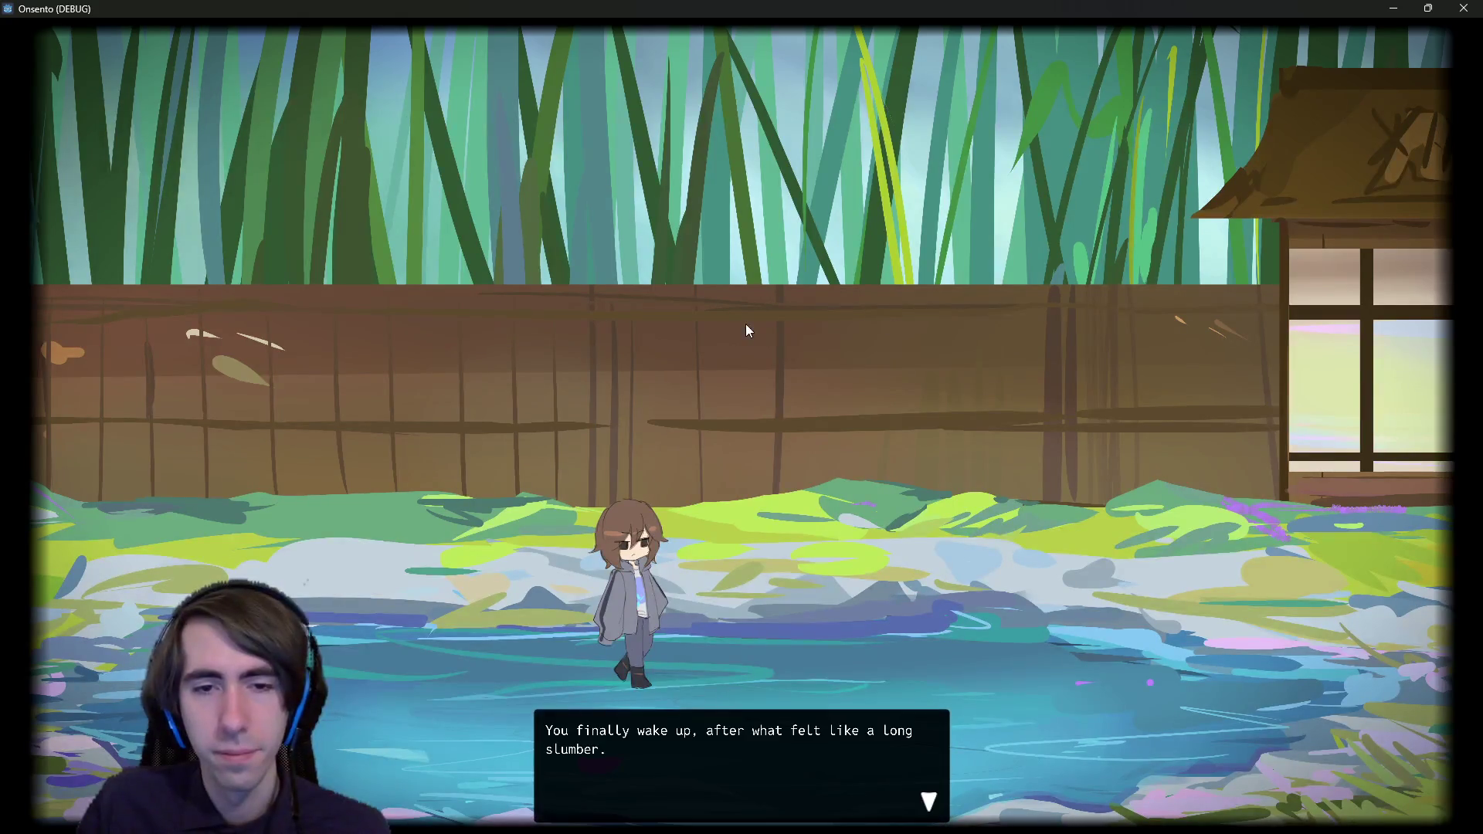
pyautogui.click(745, 323)
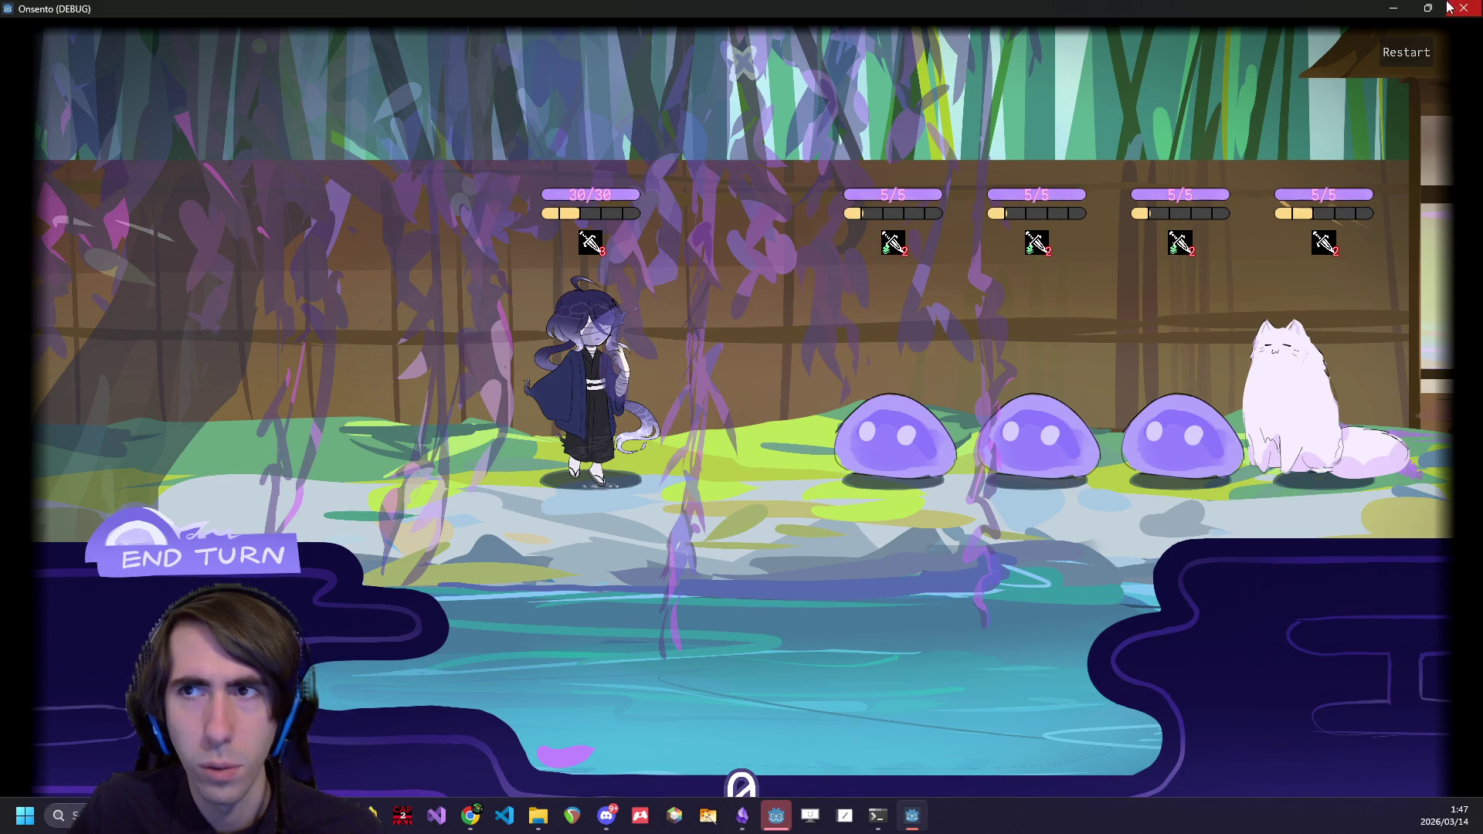
pyautogui.click(1394, 8)
pyautogui.click(951, 281)
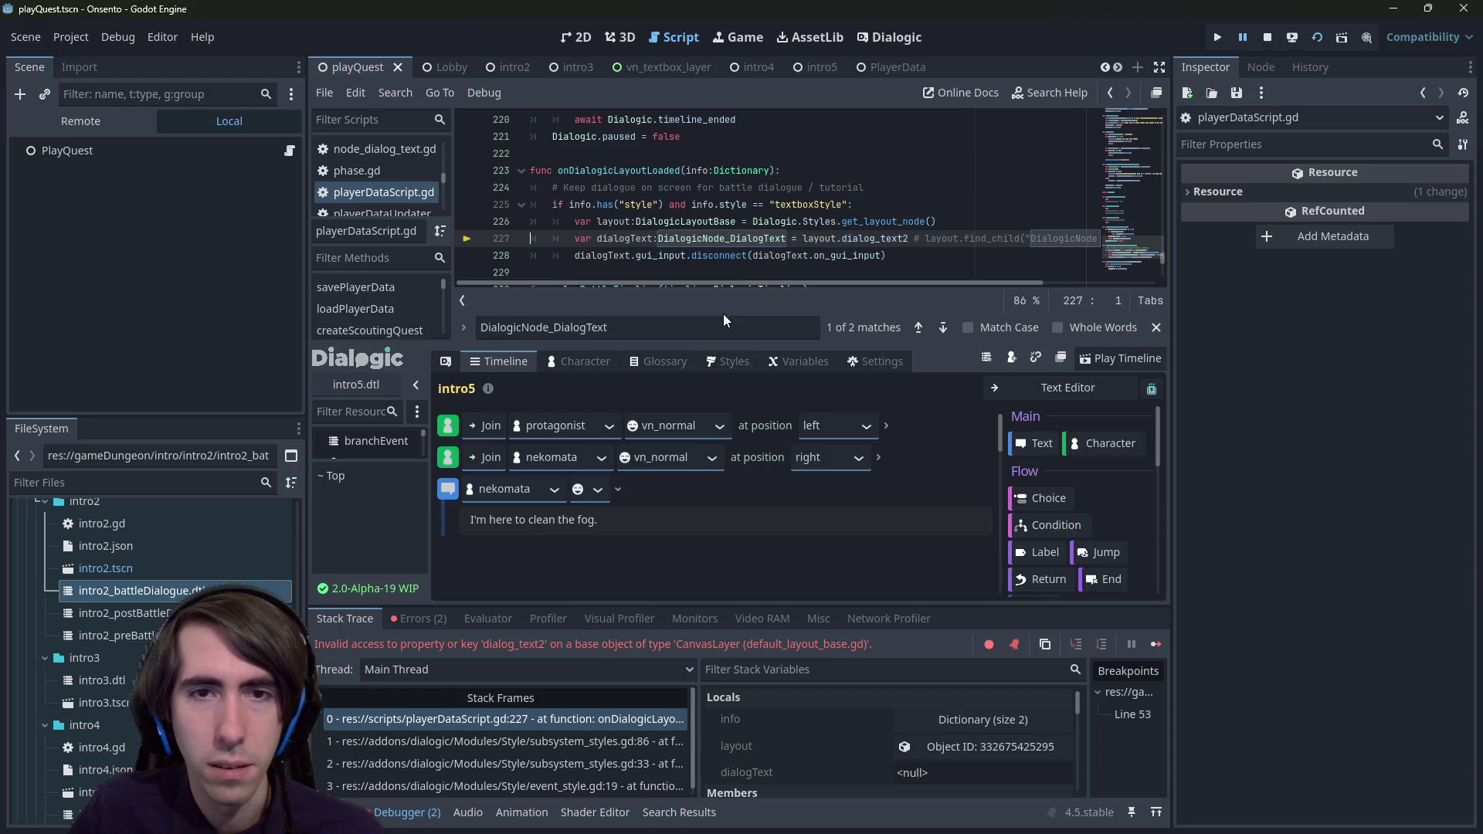
pyautogui.click(895, 37)
pyautogui.click(674, 37)
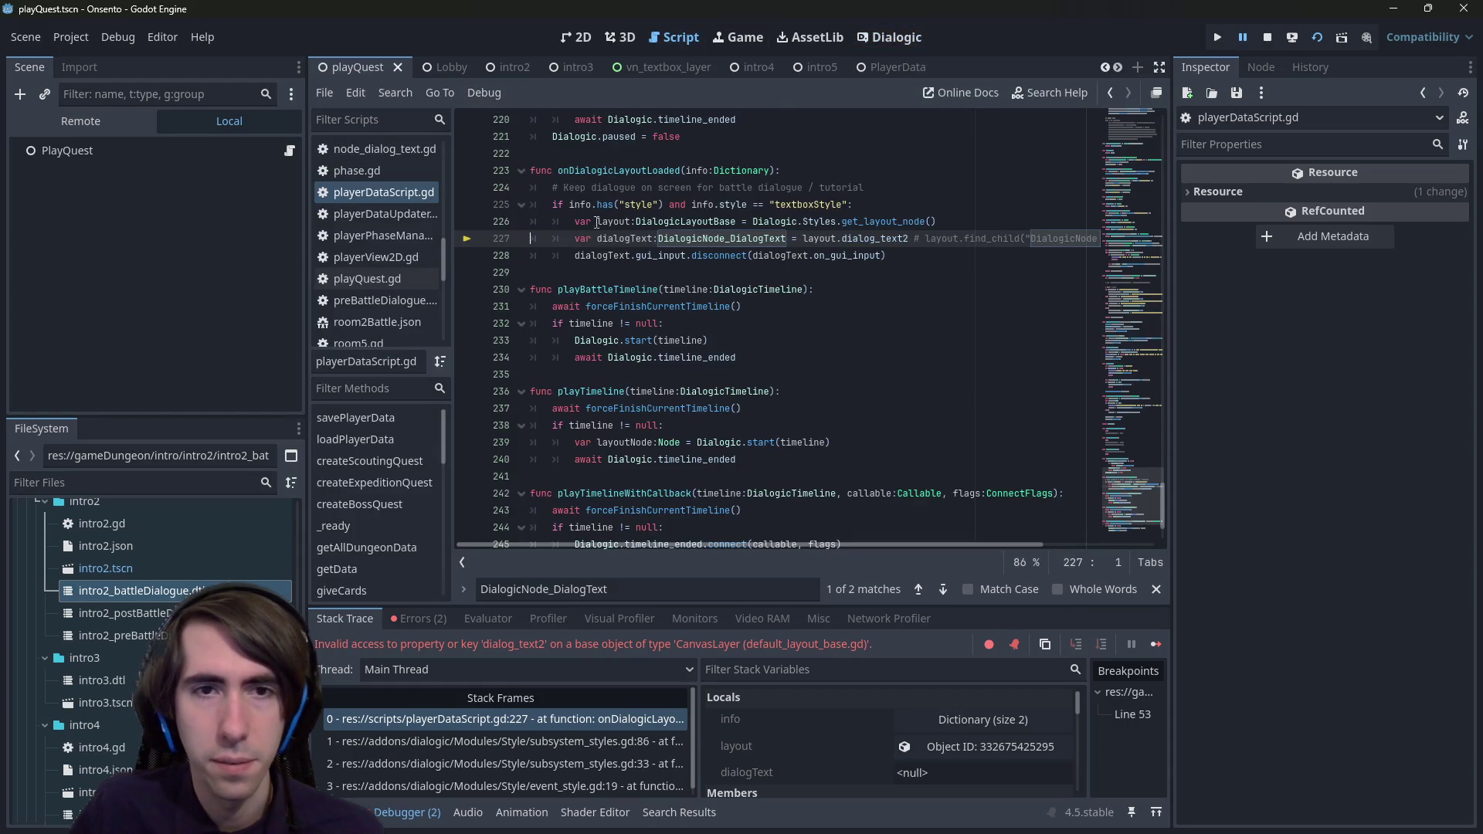
pyautogui.moveTo(626, 242)
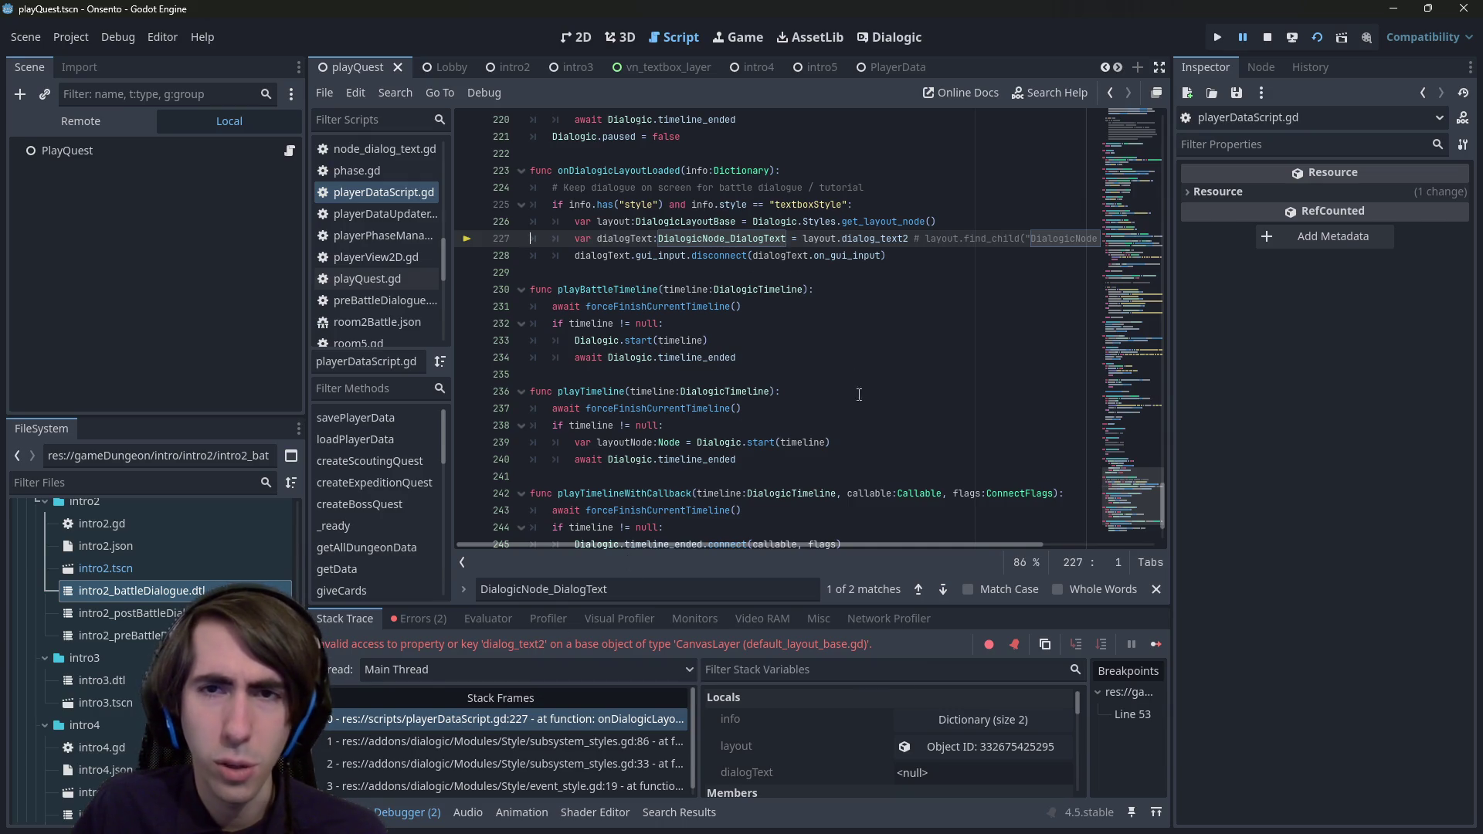
pyautogui.scroll(2, 853, 379)
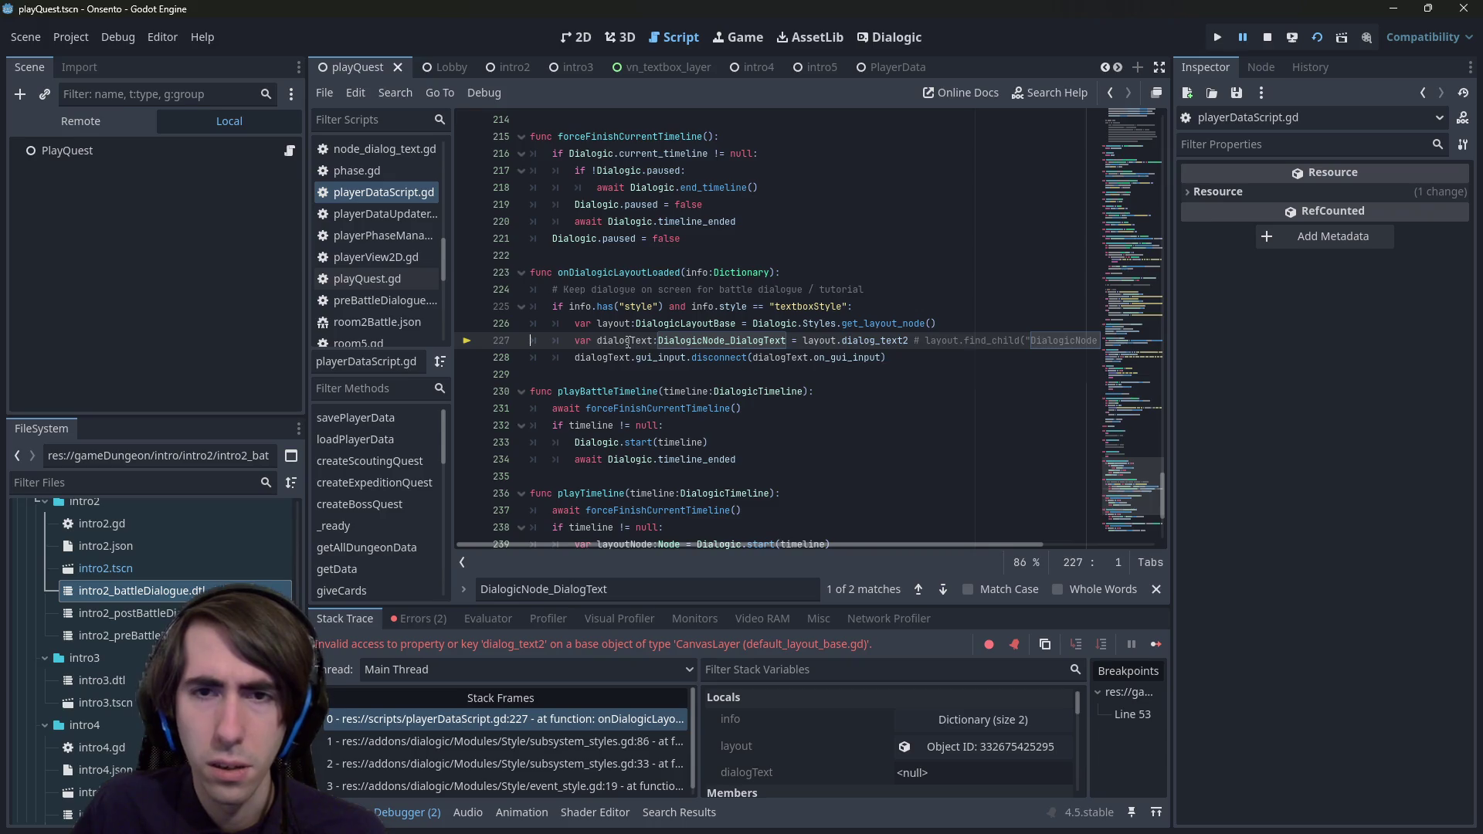
pyautogui.click(837, 289)
pyautogui.moveTo(824, 340)
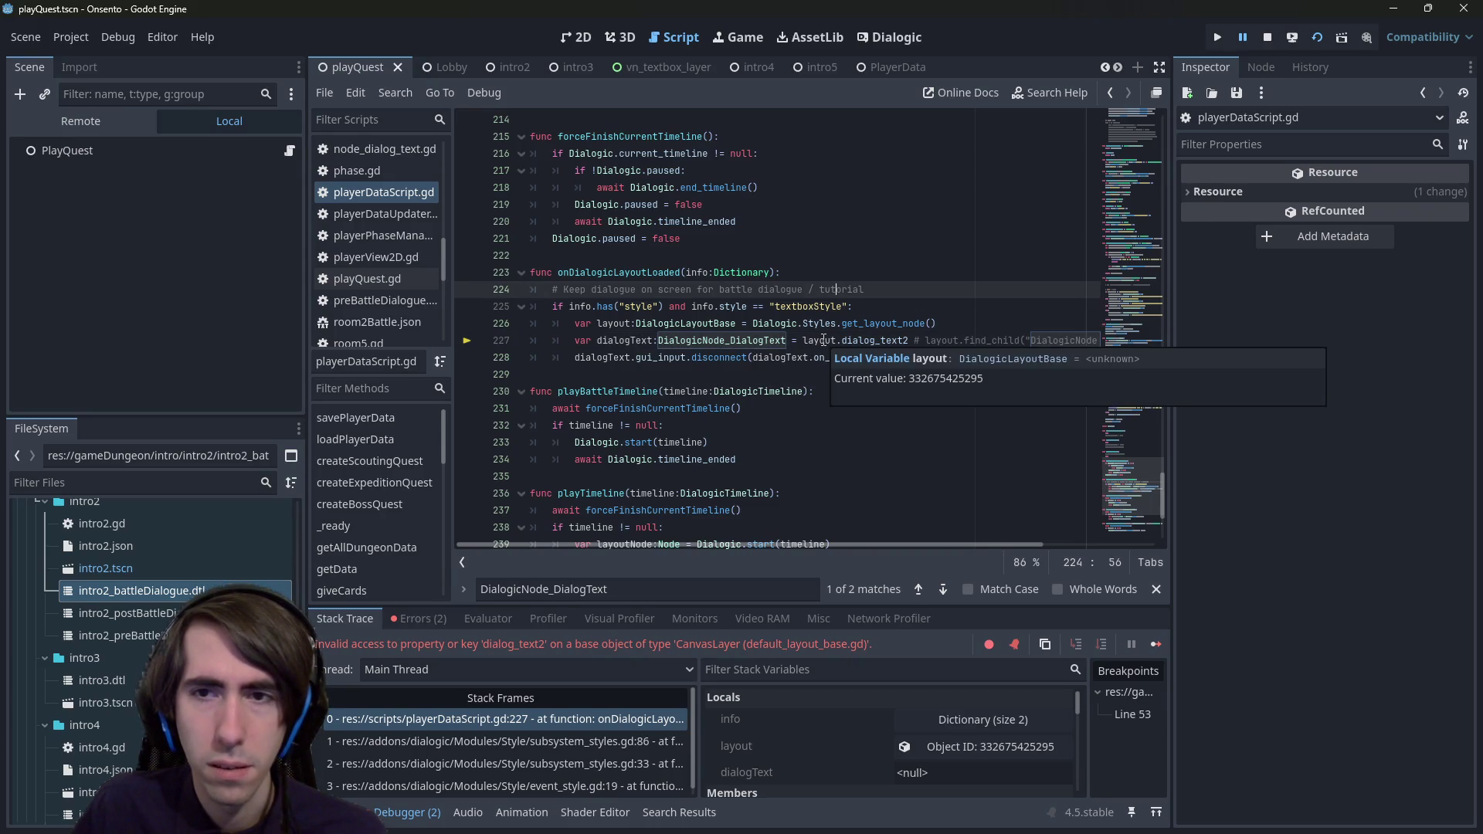
pyautogui.moveTo(888, 540); pyautogui.dragTo(1047, 535)
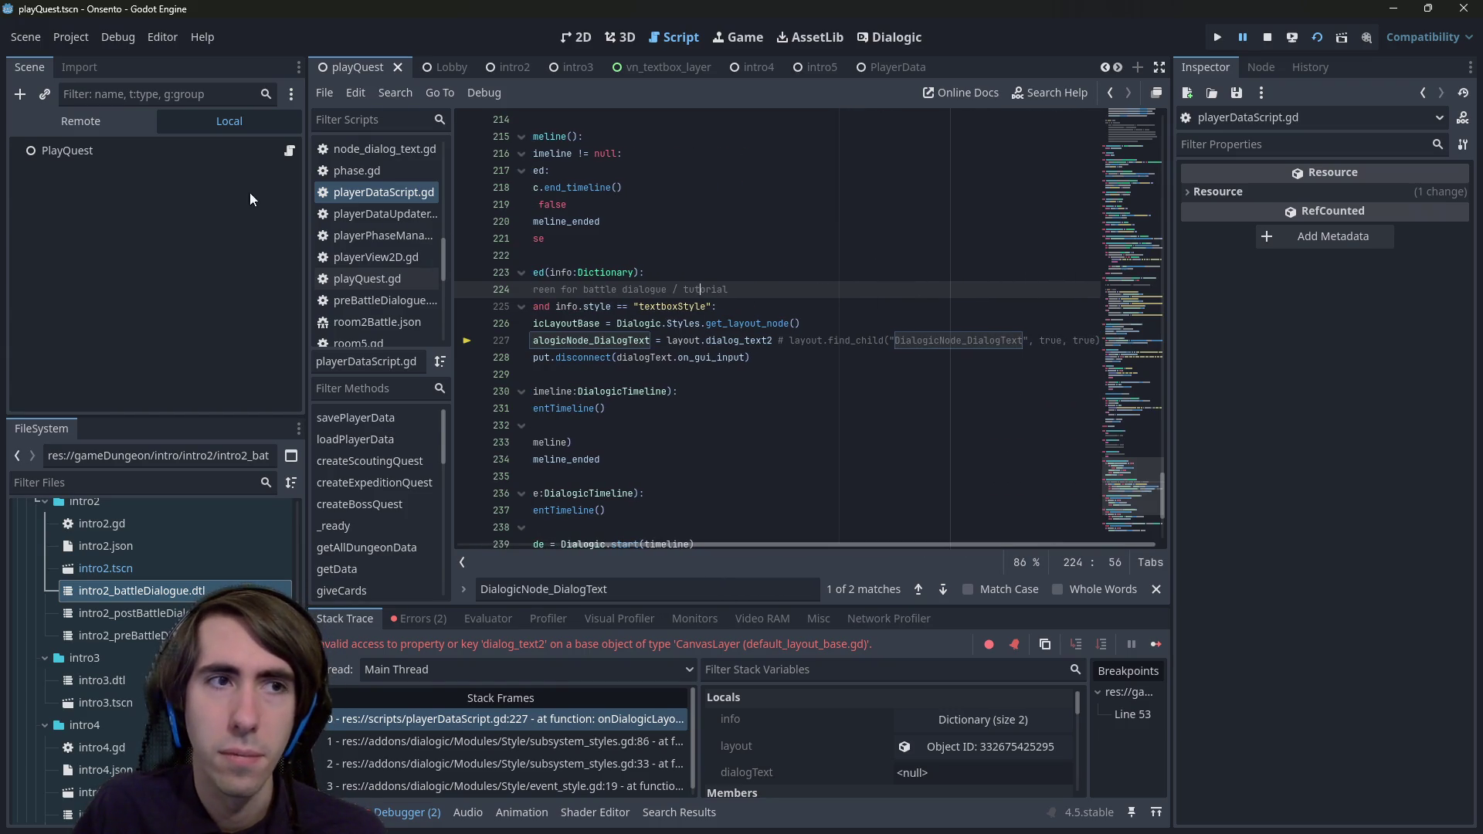
pyautogui.click(139, 129)
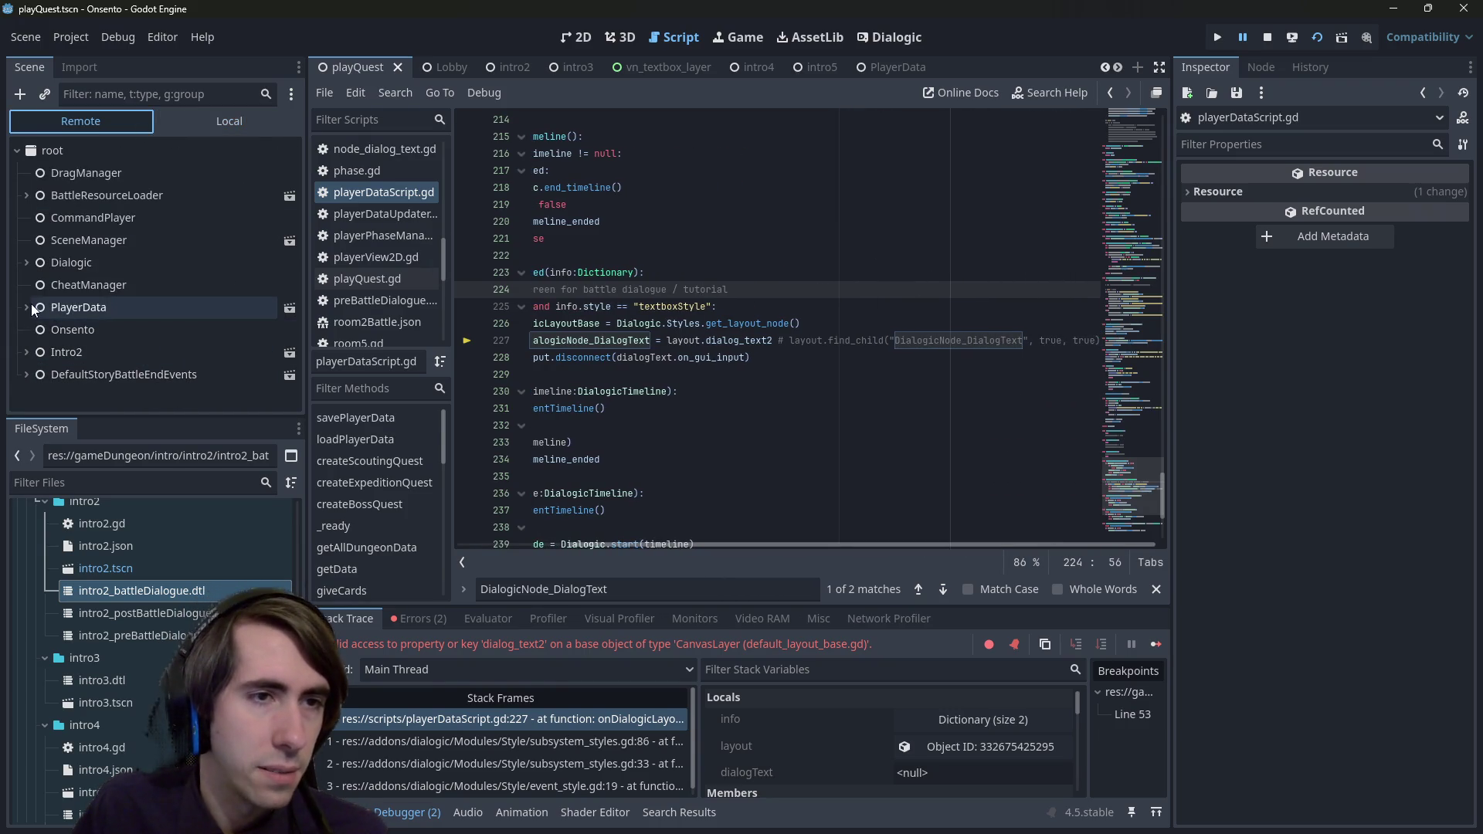
# Peek inside the Intro2 node, resume the paused game and dismiss the files-modified warning.
pyautogui.click(30, 359)
pyautogui.click(25, 194)
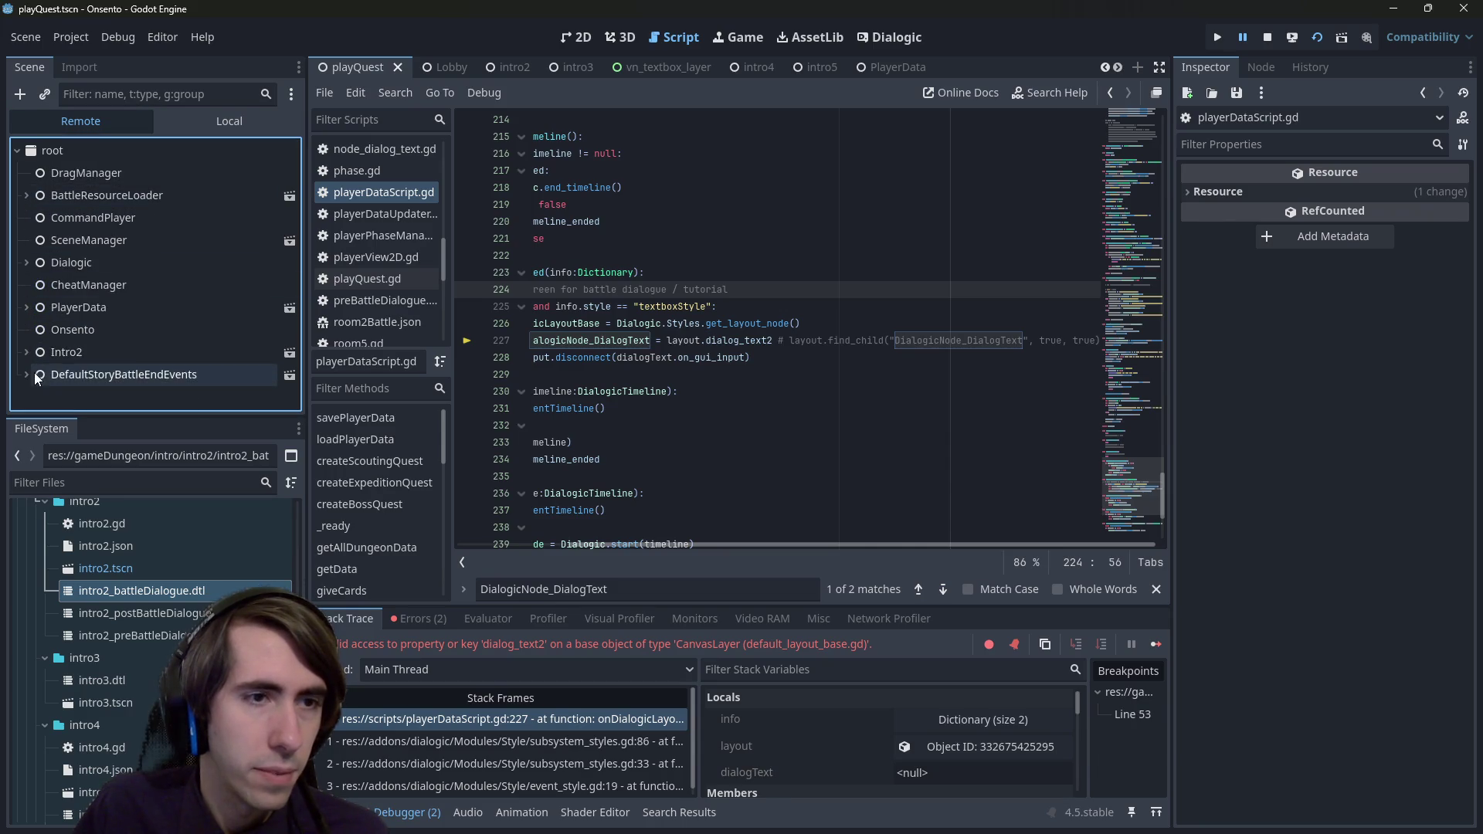
pyautogui.click(1157, 645)
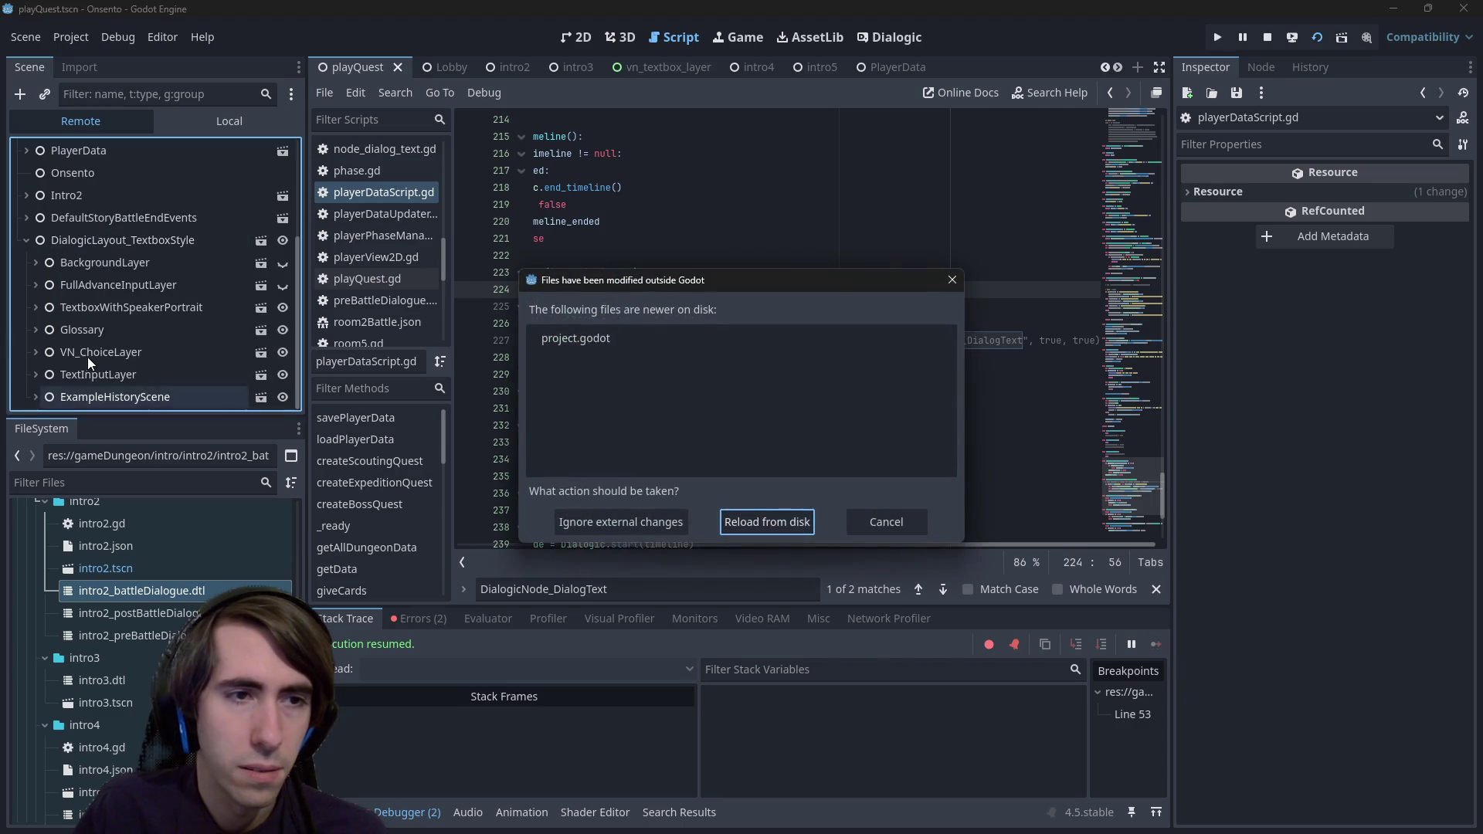
pyautogui.click(944, 281)
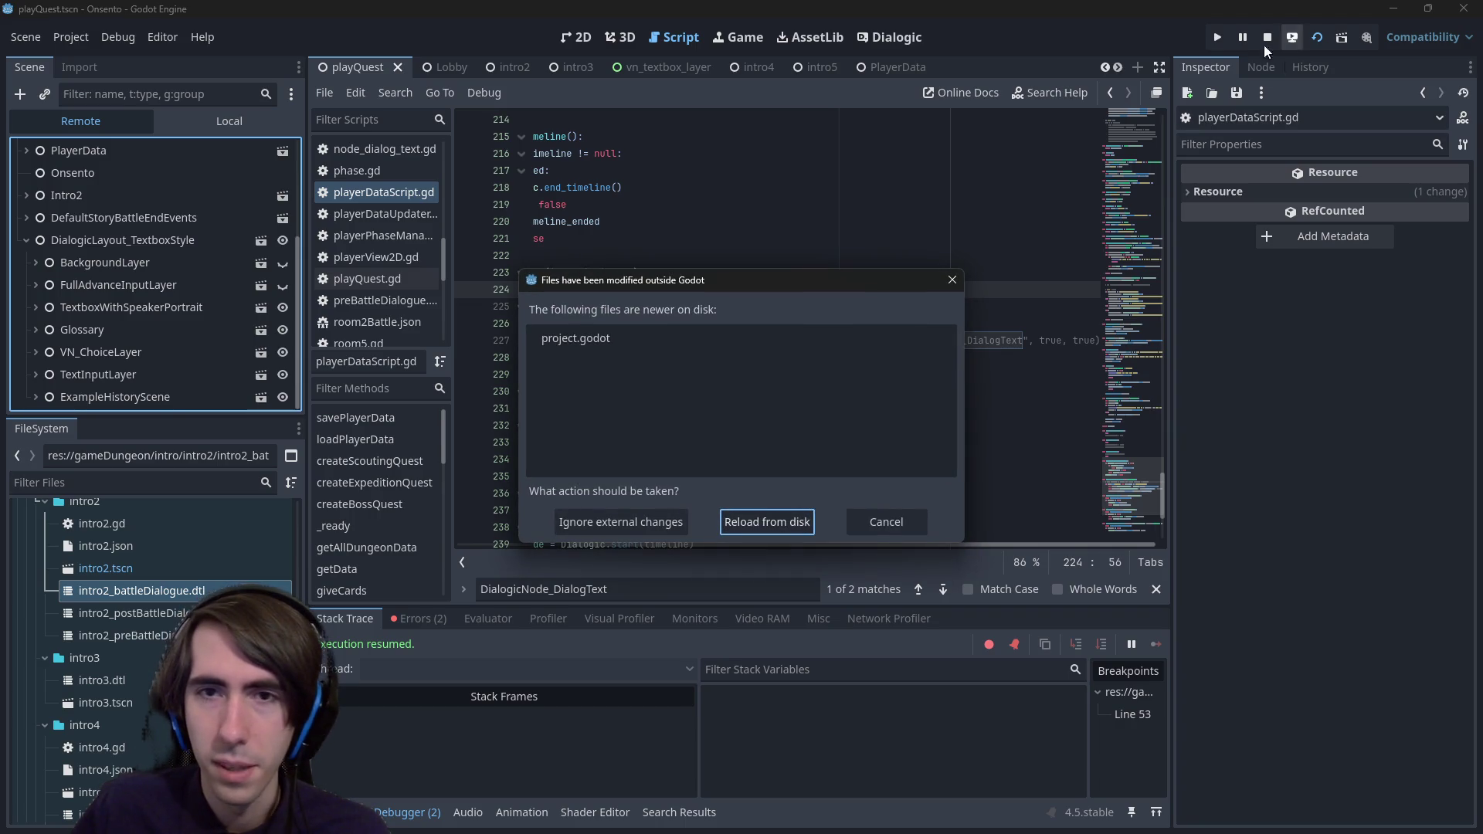
pyautogui.press('Return')
# Show the live TextboxWithSpeakerPortrait properties, including Text Custom Size 15.
pyautogui.click(627, 382)
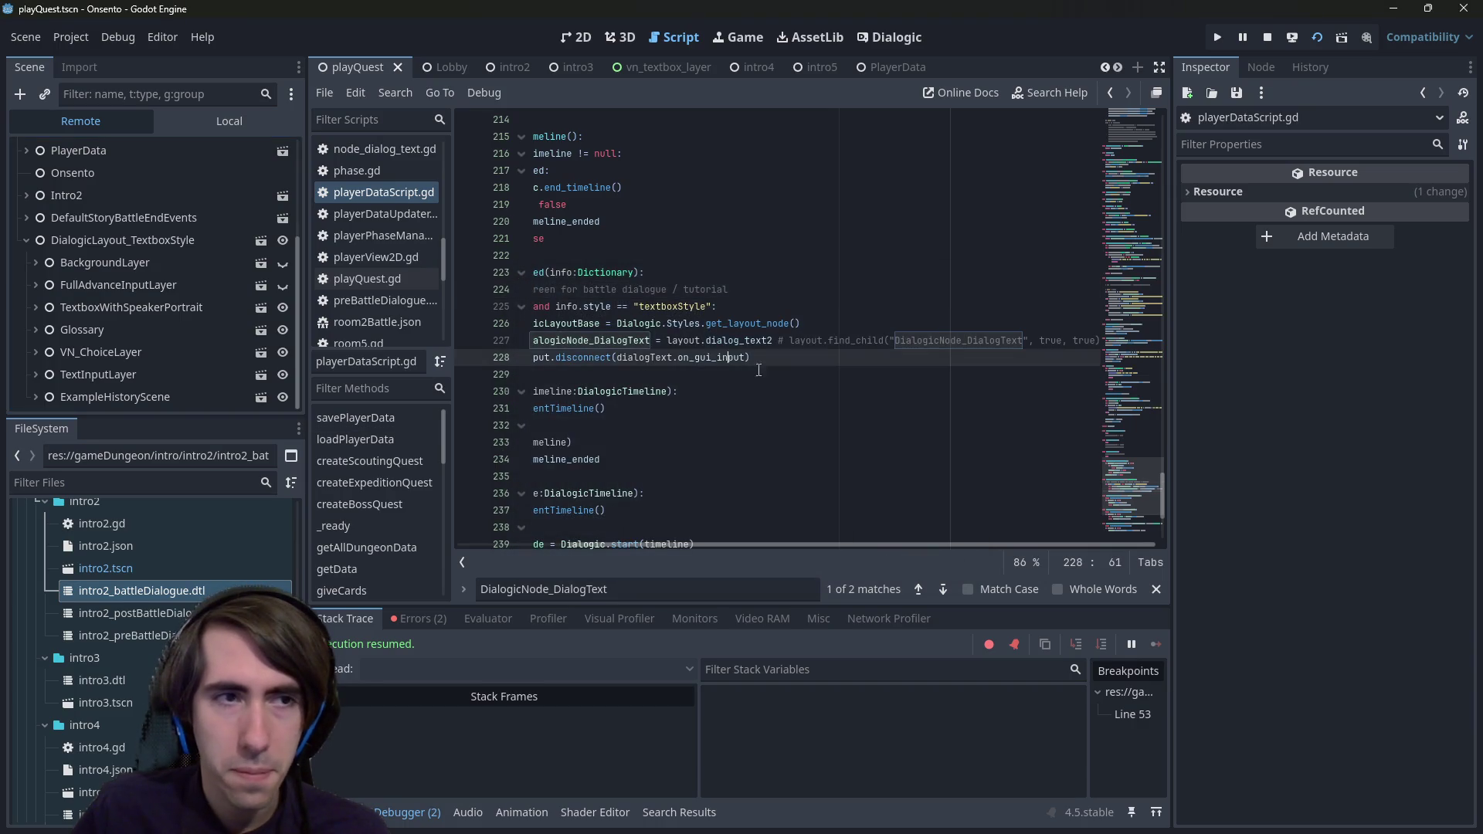
pyautogui.hotkey('shift', 'Up')
pyautogui.hotkey('shift', 'Up')
pyautogui.click(816, 395)
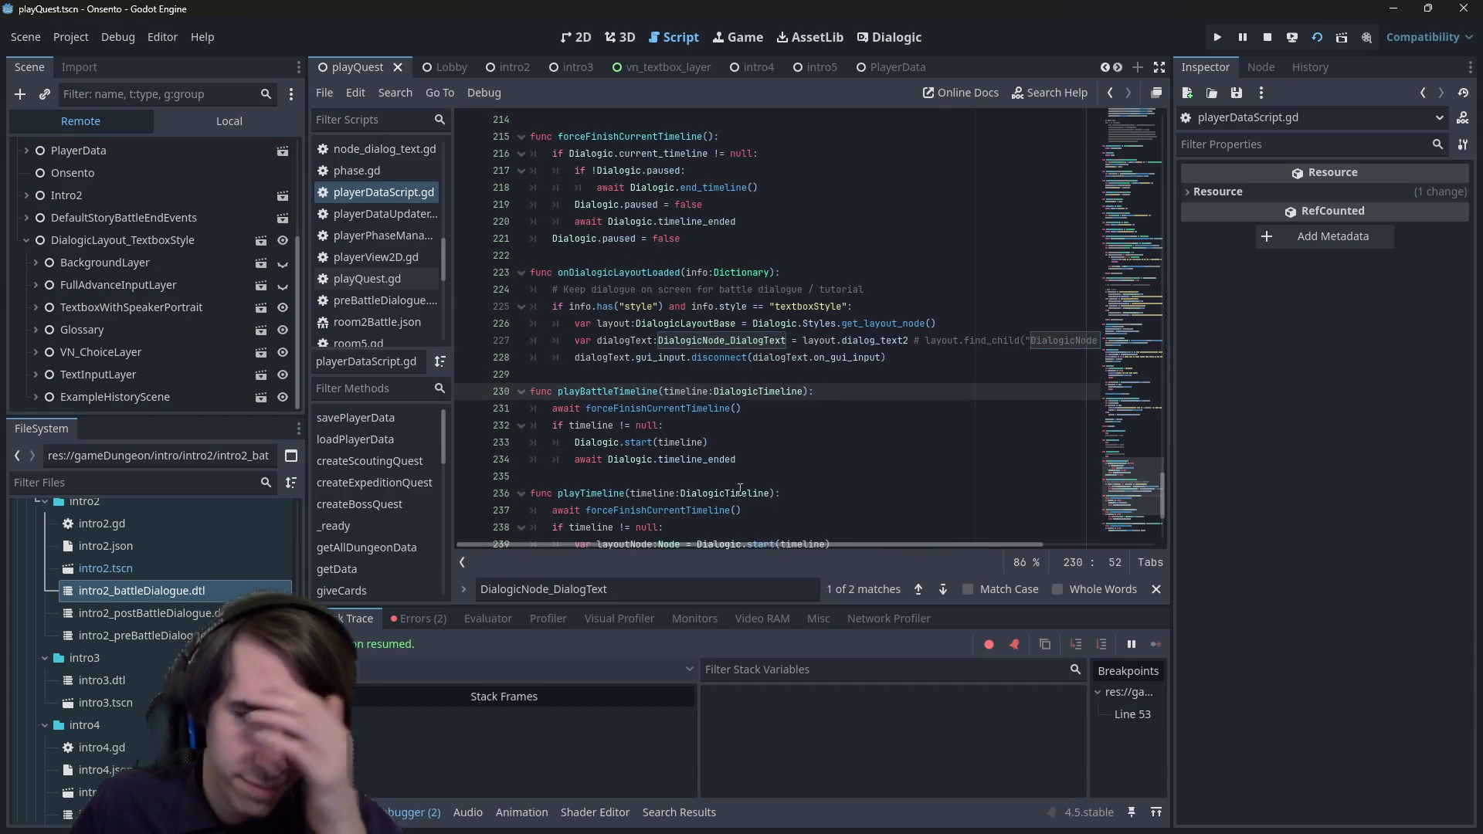
pyautogui.doubleClick(134, 312)
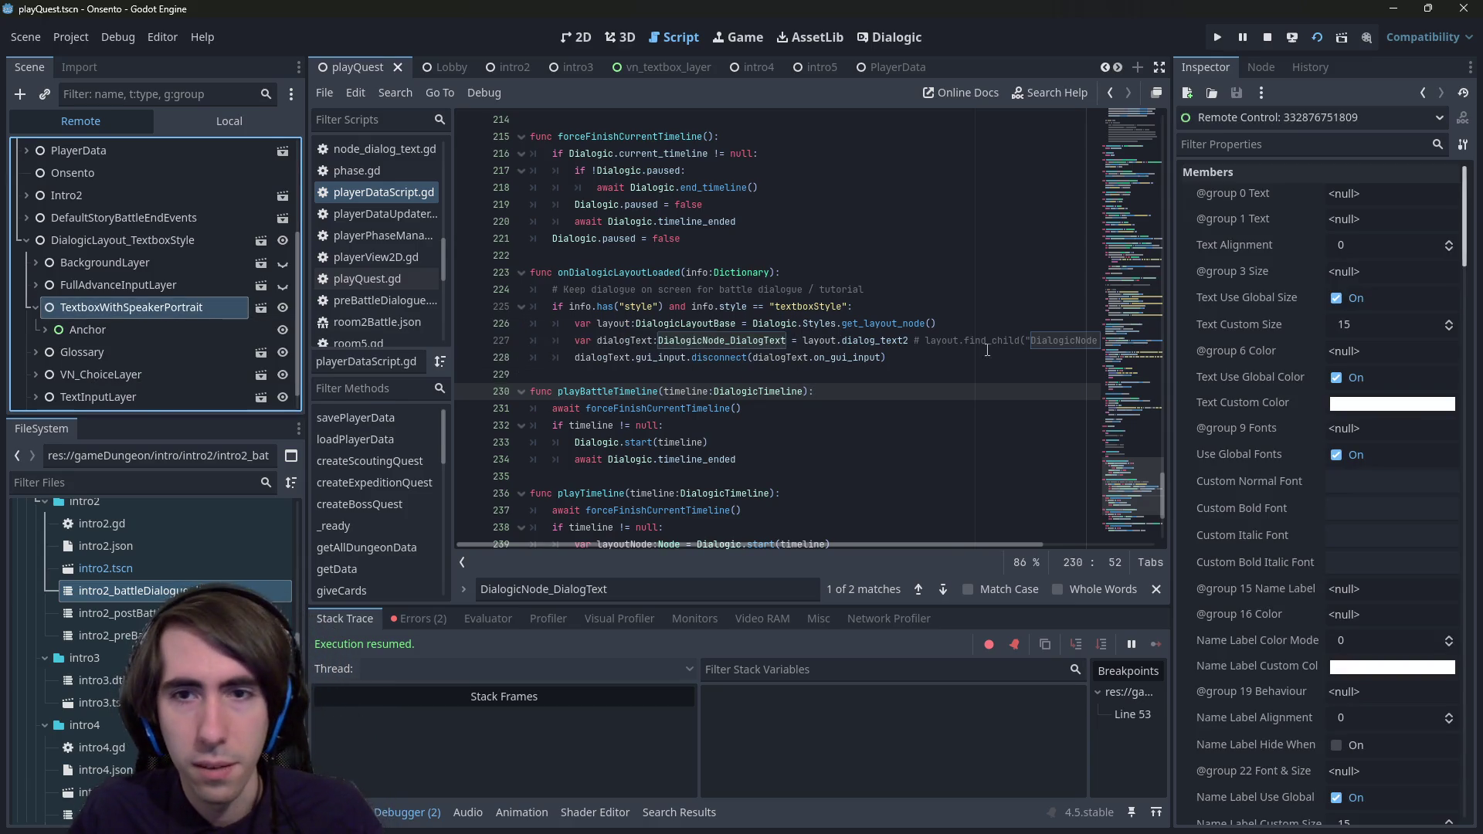
# Copy dialog_text2 onto a new line 227 above the dialogText declaration.
pyautogui.click(867, 340)
pyautogui.moveTo(805, 343); pyautogui.dragTo(911, 341)
pyautogui.doubleClick(872, 340)
pyautogui.click(893, 341)
pyautogui.doubleClick(894, 340)
pyautogui.hotkey('ctrl', 'c')
pyautogui.hotkey('ctrl', 'shift', 'Return')
pyautogui.hotkey('ctrl', 'v')
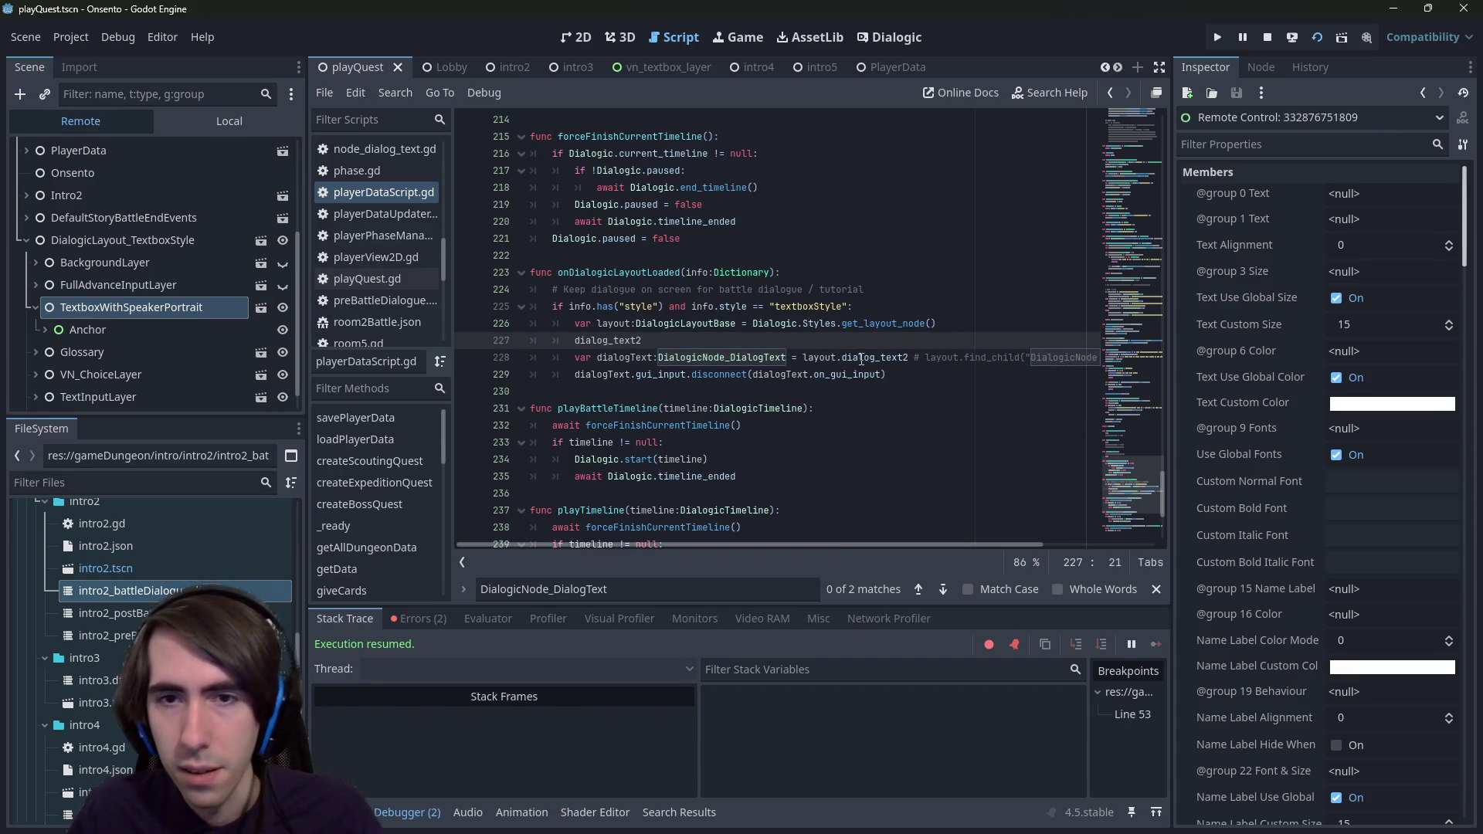
# Try deleting layout.dialog_text2 and renaming the search match to Textbox, then undo the rename.
pyautogui.moveTo(804, 358); pyautogui.dragTo(926, 357)
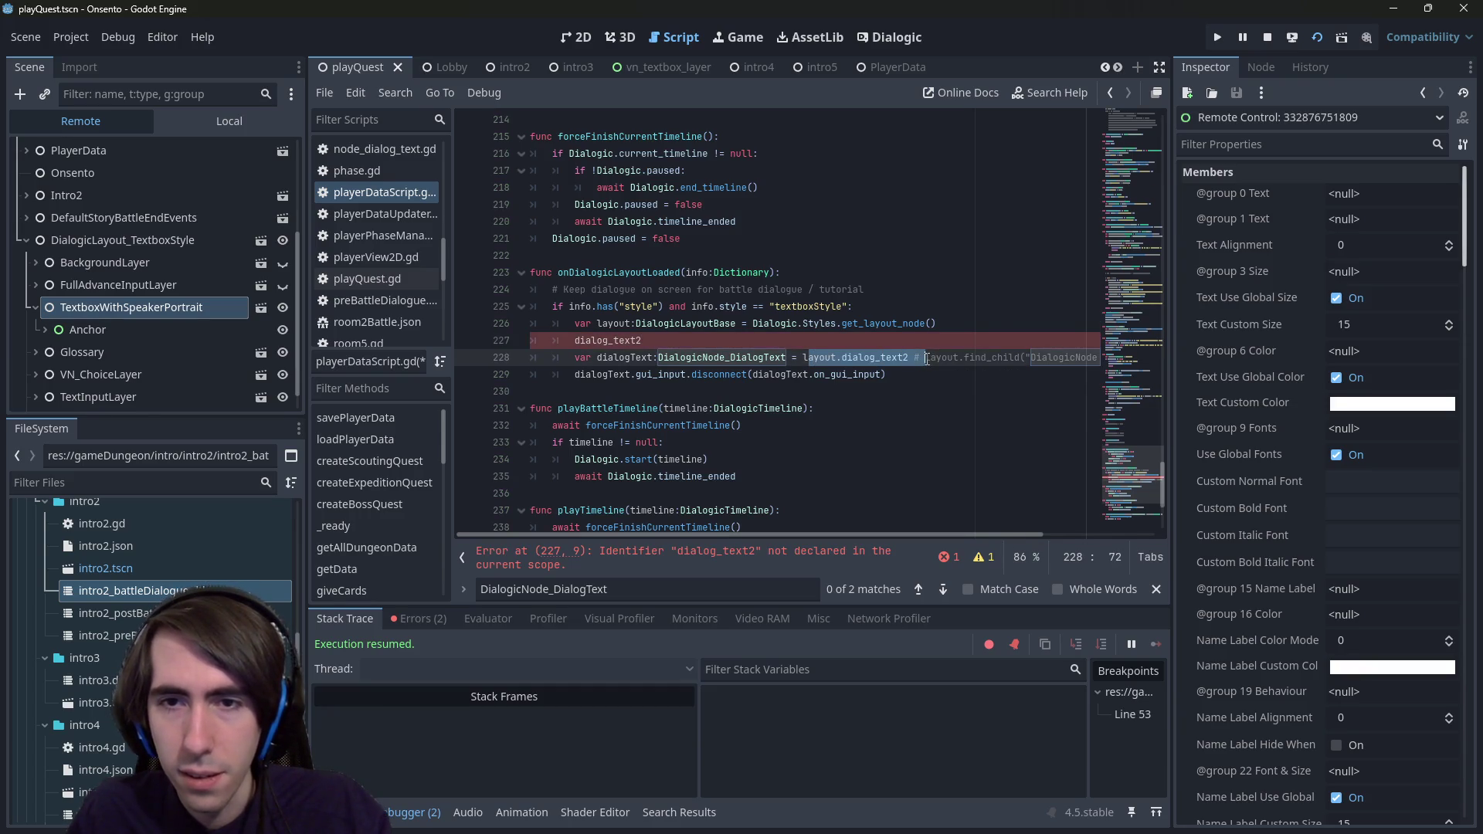
pyautogui.press('Delete')
pyautogui.press('F3')
pyautogui.write('Textbox", true, true')
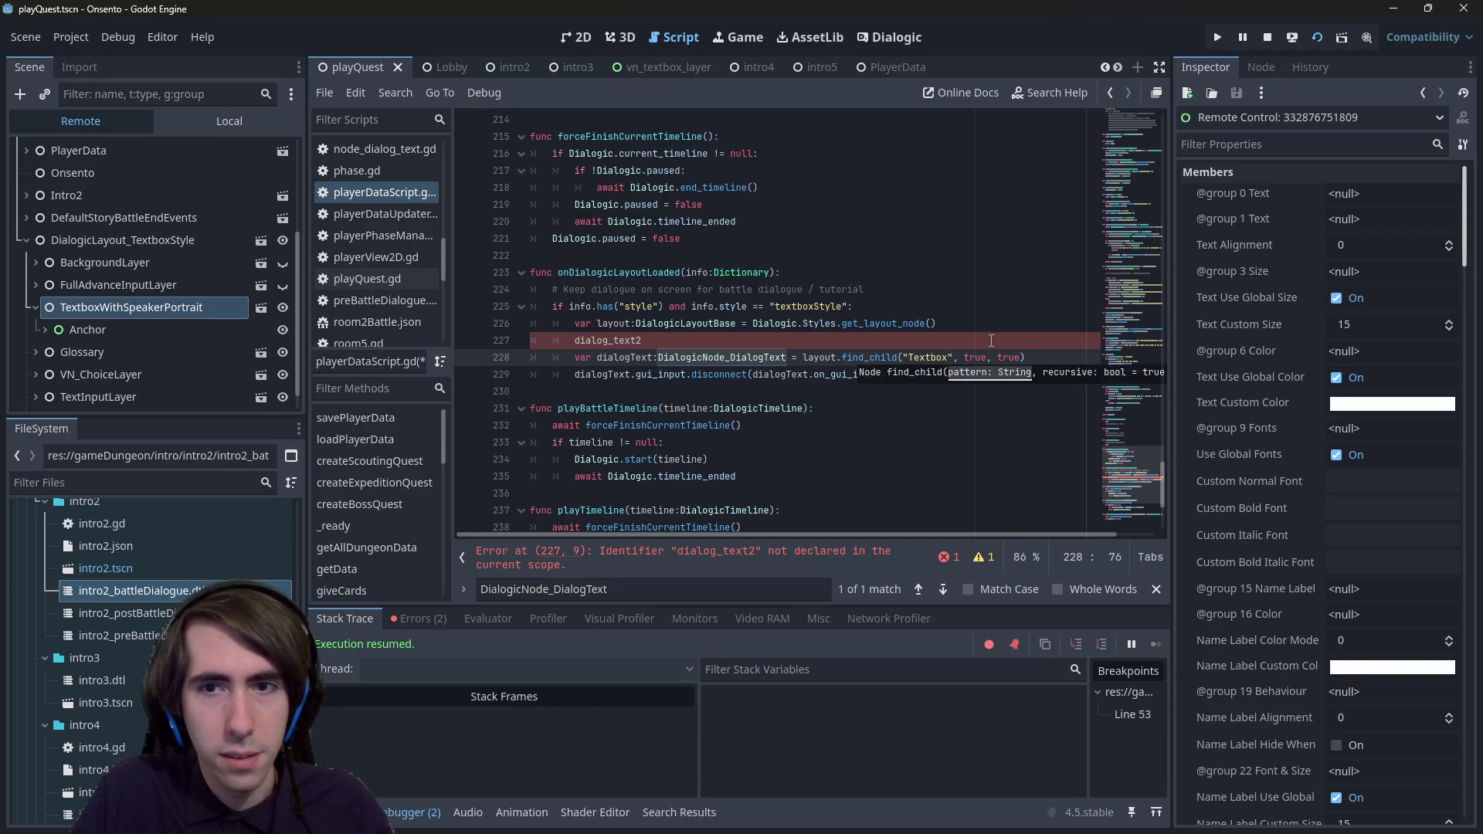
pyautogui.hotkey('ctrl', 'z')
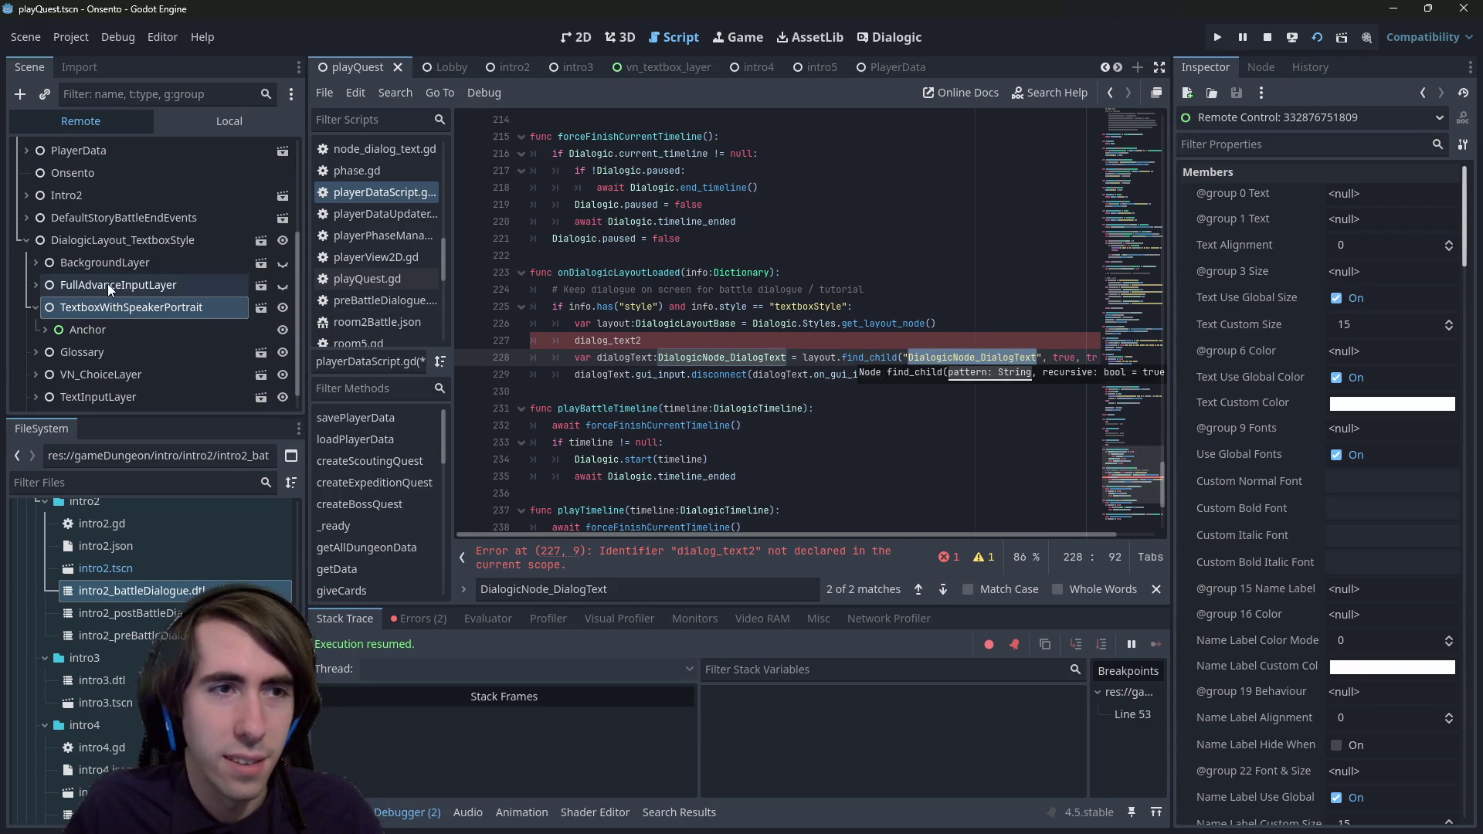
# Expand Anchor and Panel in the live tree and peek at the DialogicNode_DialogText class.
pyautogui.click(51, 330)
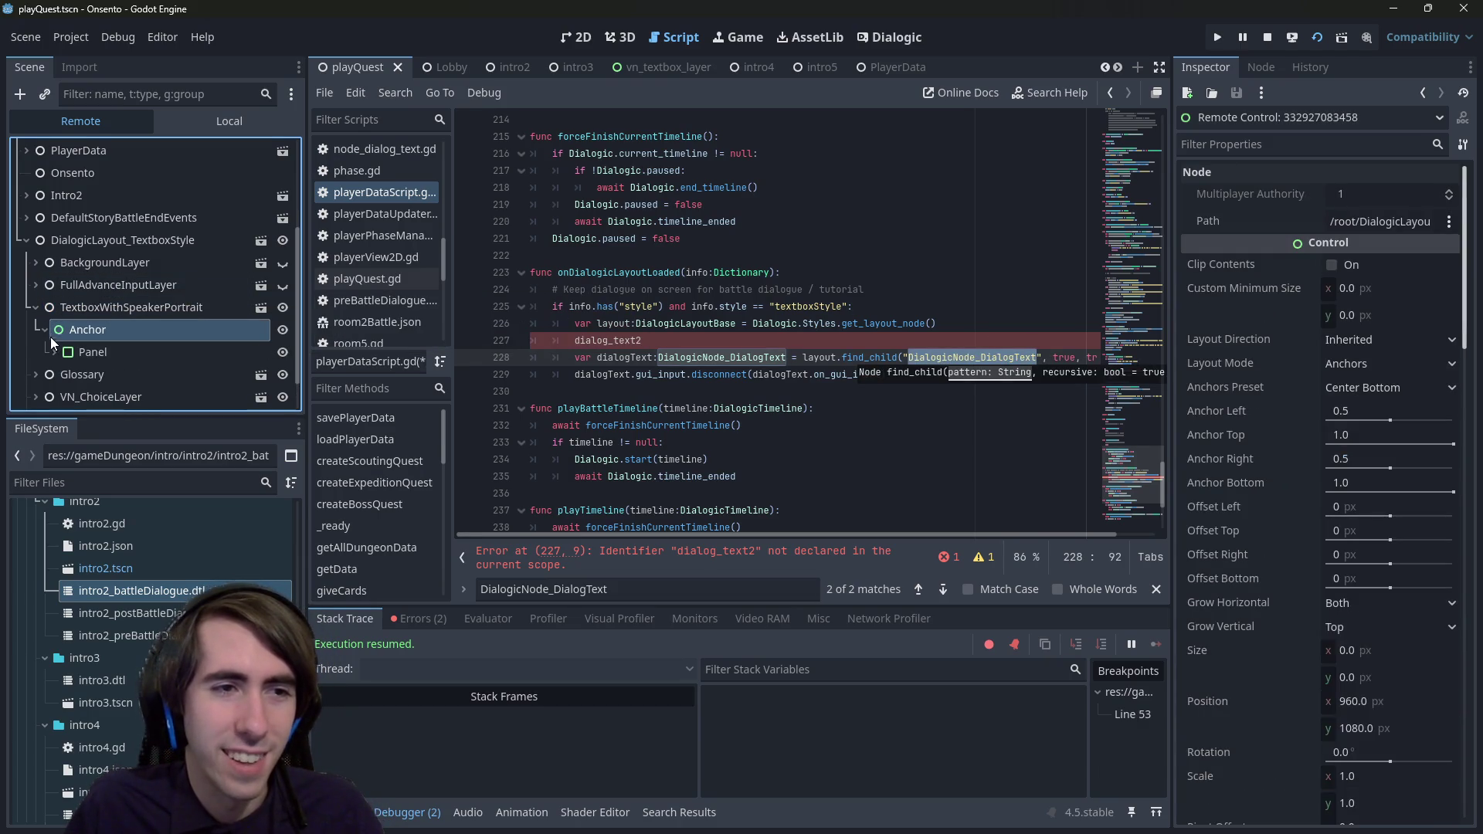
pyautogui.click(54, 350)
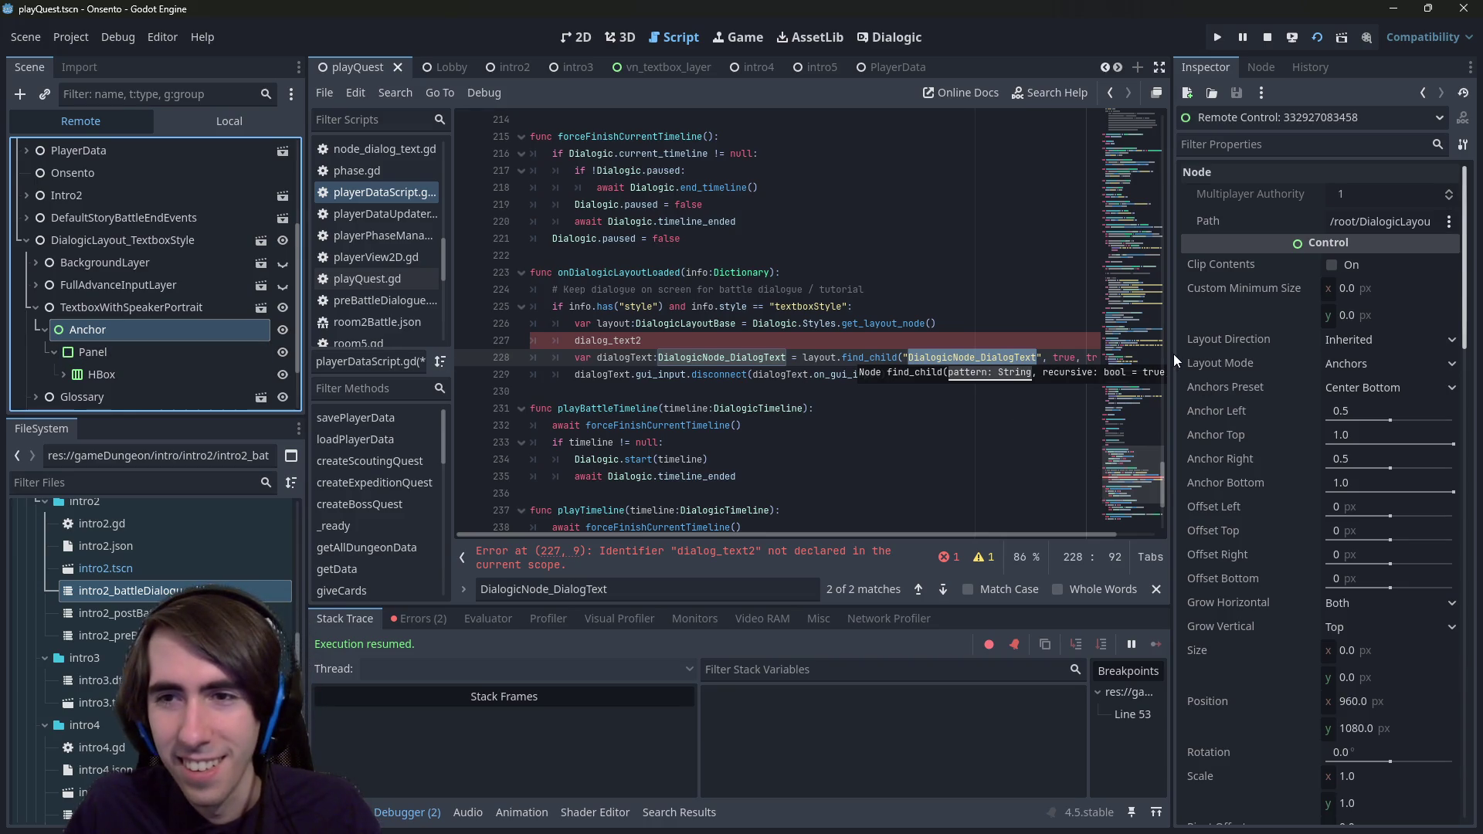
pyautogui.moveTo(1174, 354); pyautogui.dragTo(1309, 353)
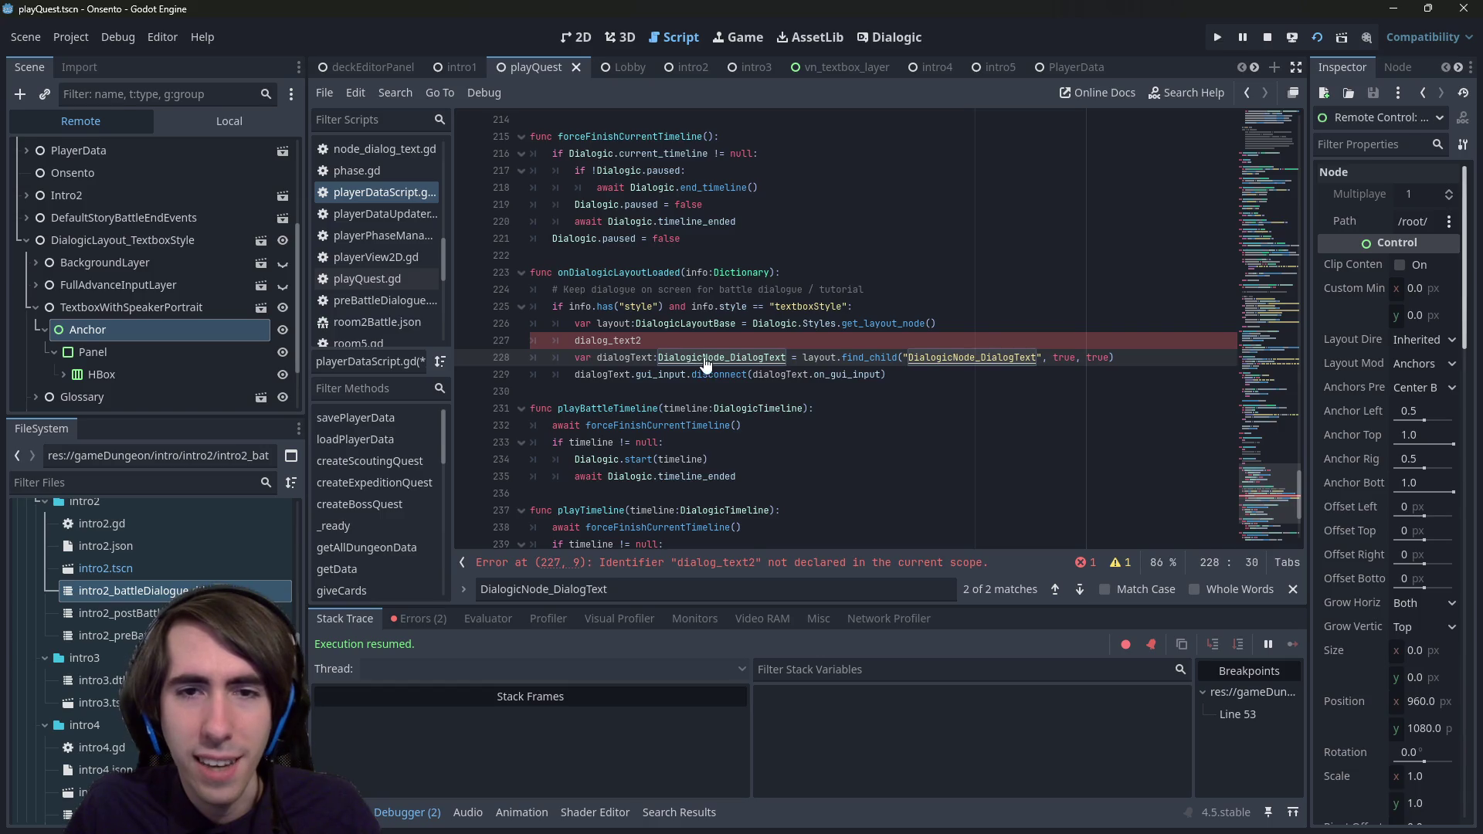
pyautogui.keyDown('ctrl'); pyautogui.click(706, 357); pyautogui.keyUp('ctrl')
pyautogui.scroll(2, 708, 357)
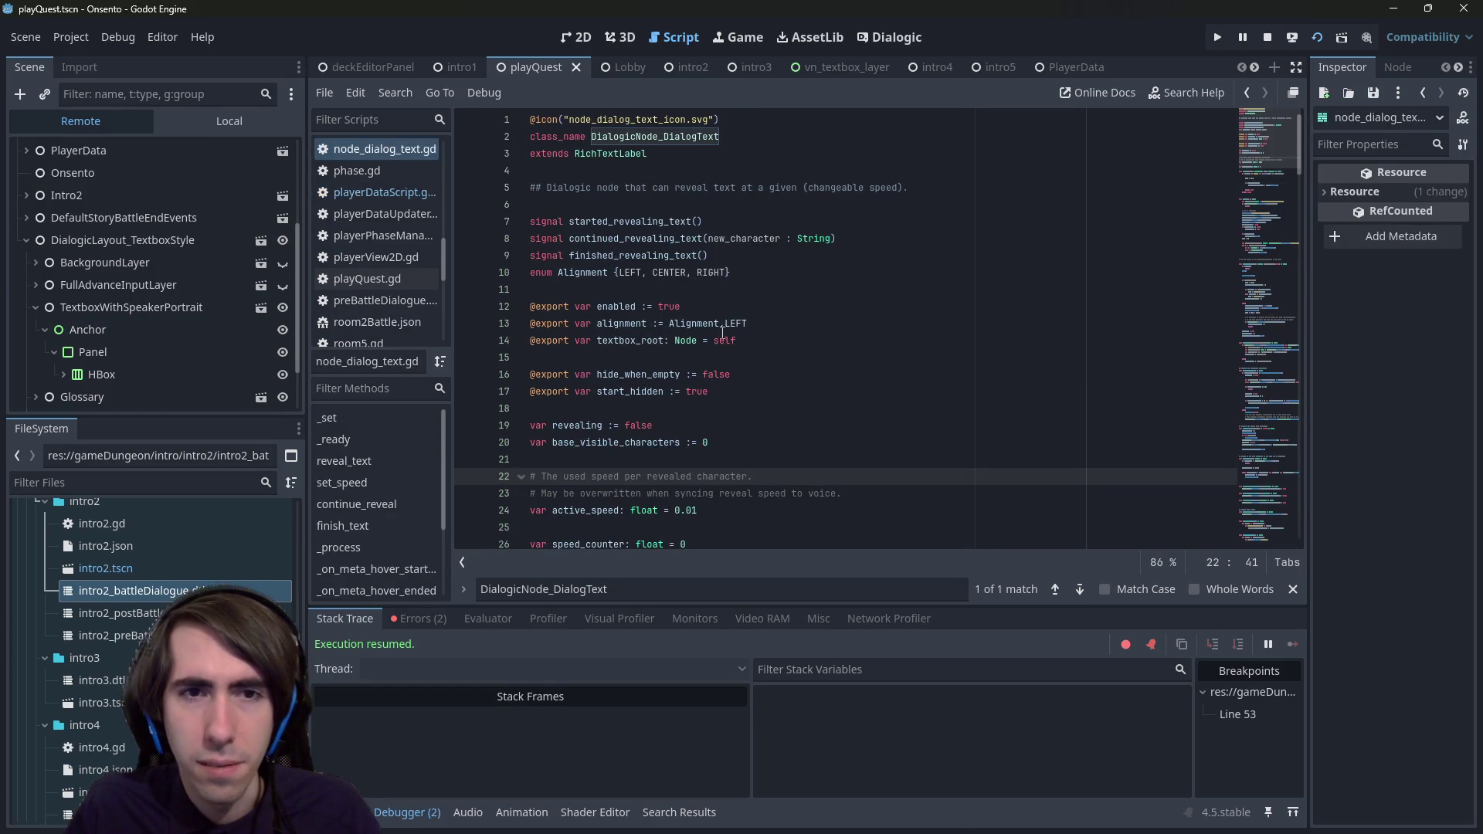
pyautogui.hotkey('alt', 'Left')
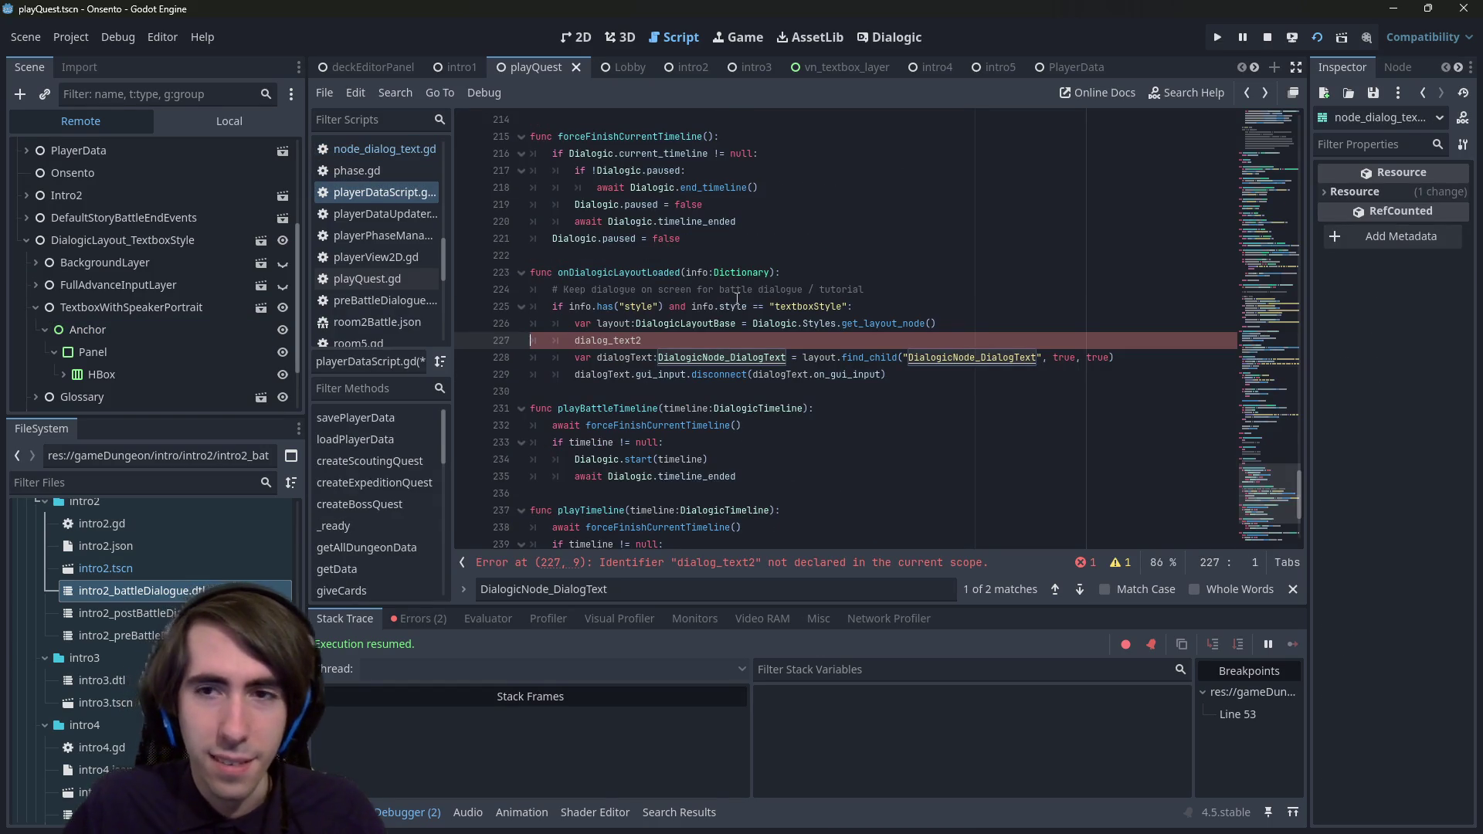
# Restore the layout.dialog_text2 assignment and put the caret before dialog_text2 on line 227.
pyautogui.hotkey('ctrl', 'z')
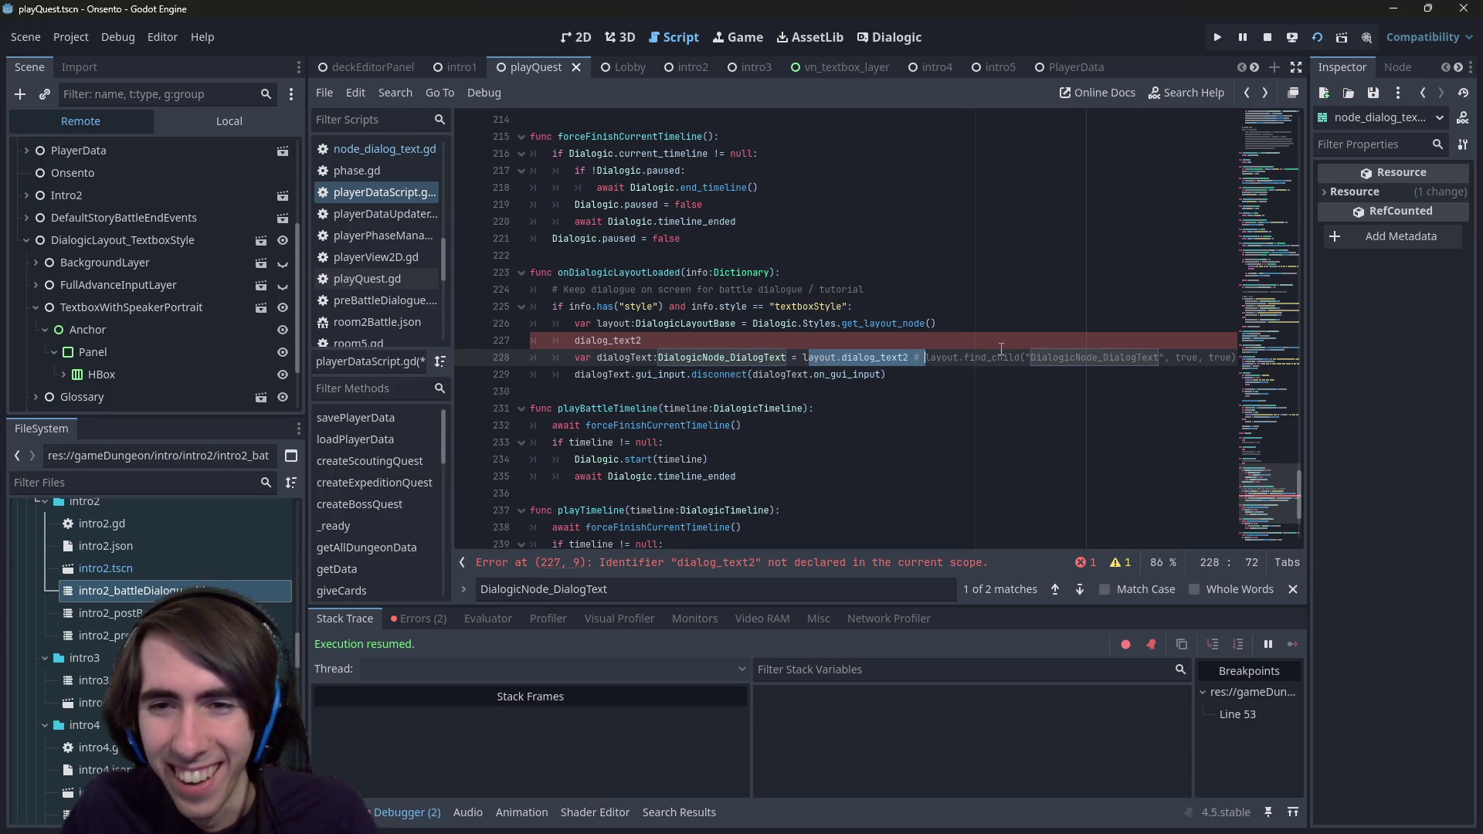
pyautogui.click(1010, 343)
pyautogui.click(631, 325)
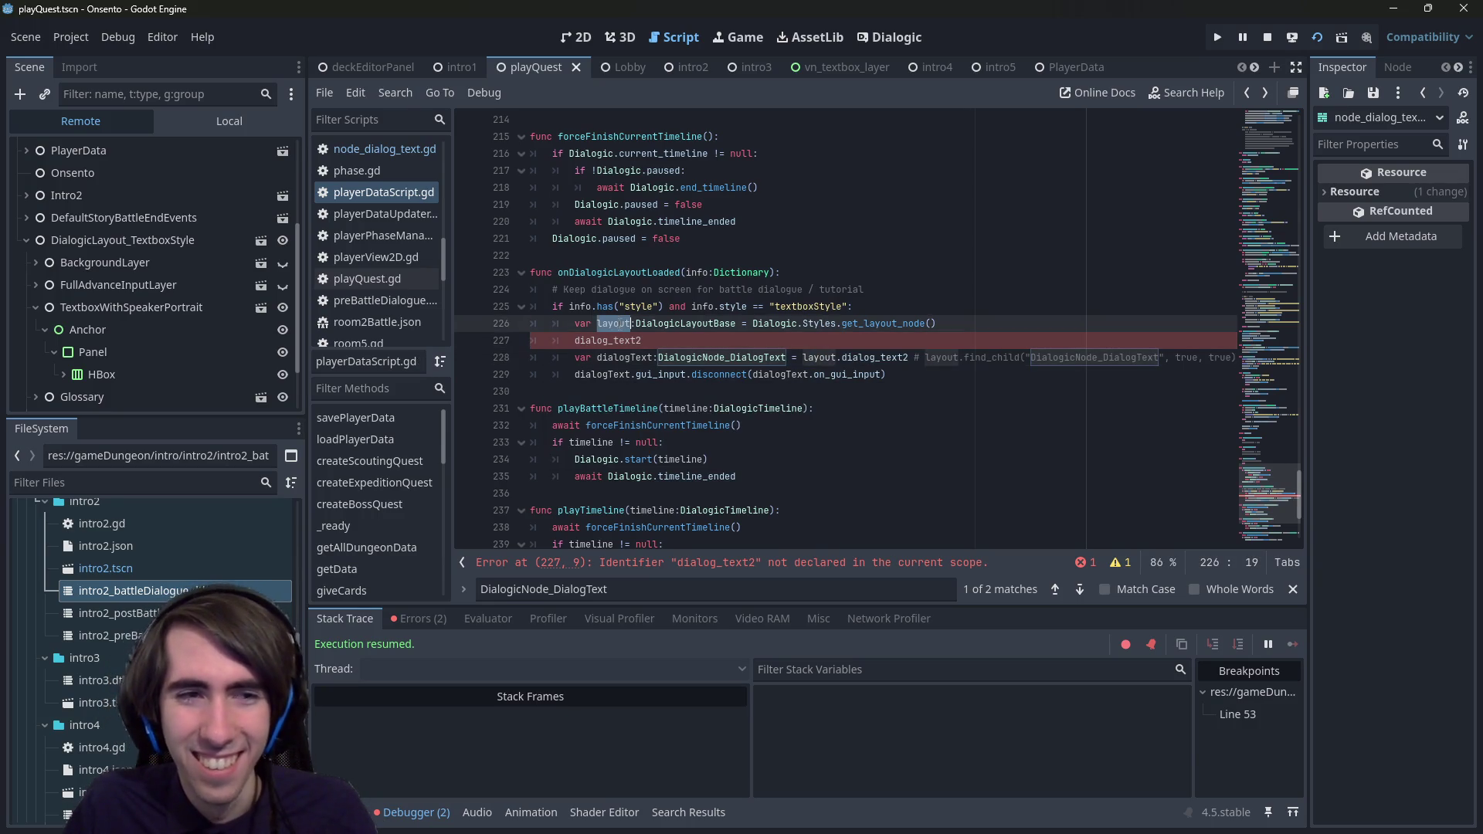
pyautogui.click(748, 324)
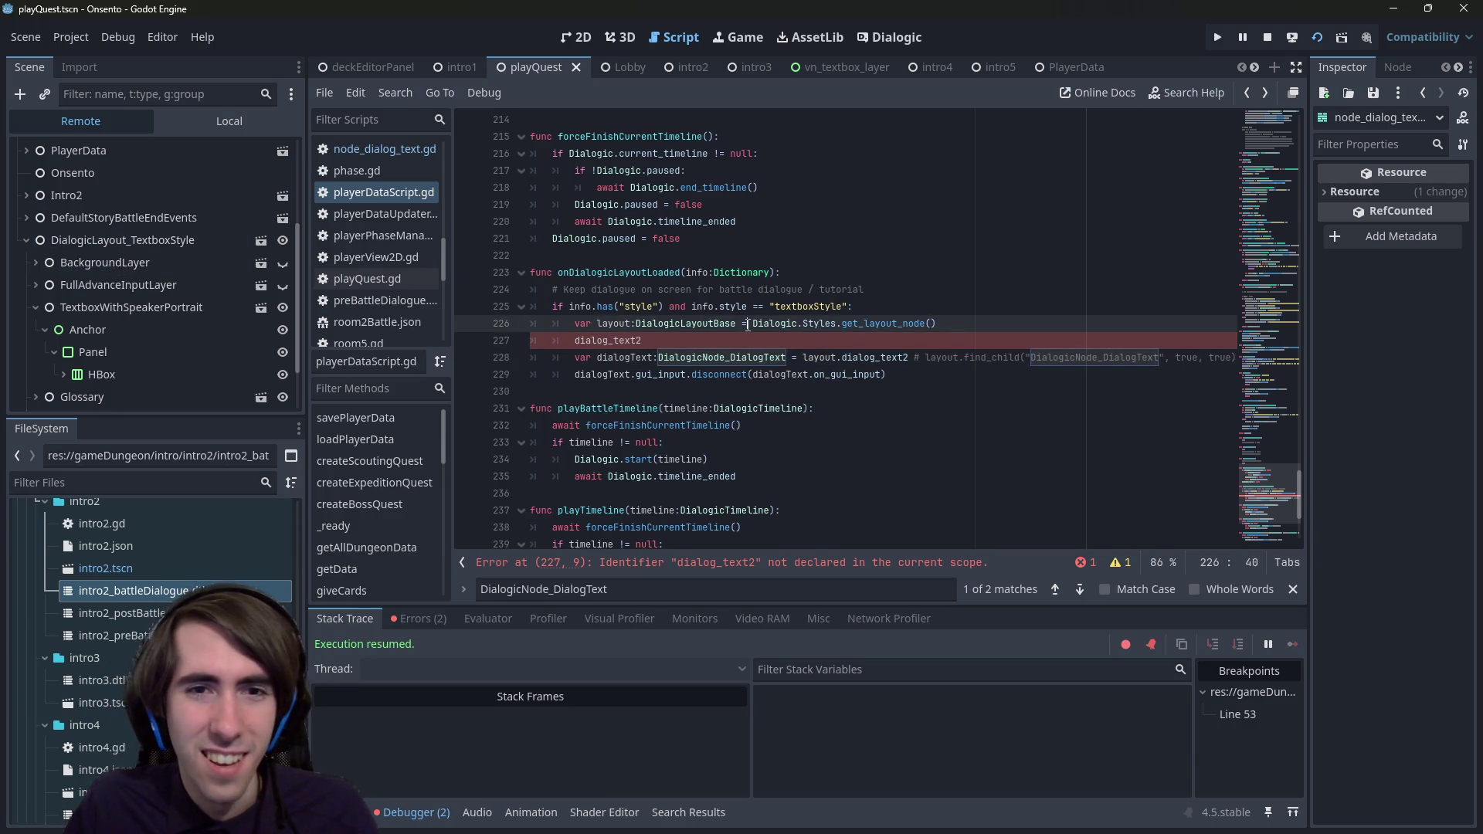
pyautogui.click(672, 341)
pyautogui.click(618, 325)
pyautogui.click(575, 341)
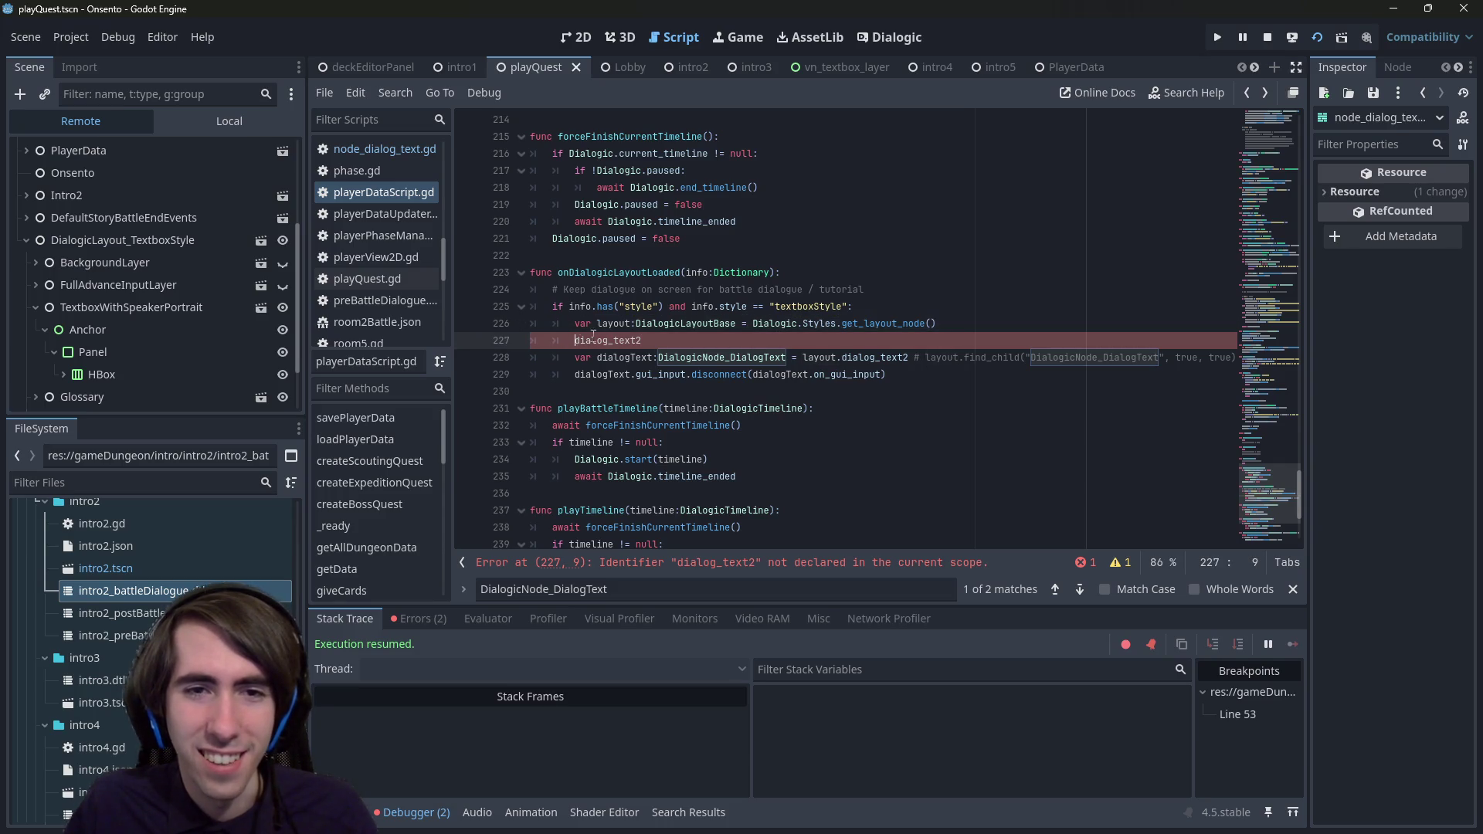
# Turn line 227 into var text = layout.find_child("dialog_text2").
pyautogui.write('layout.fi')
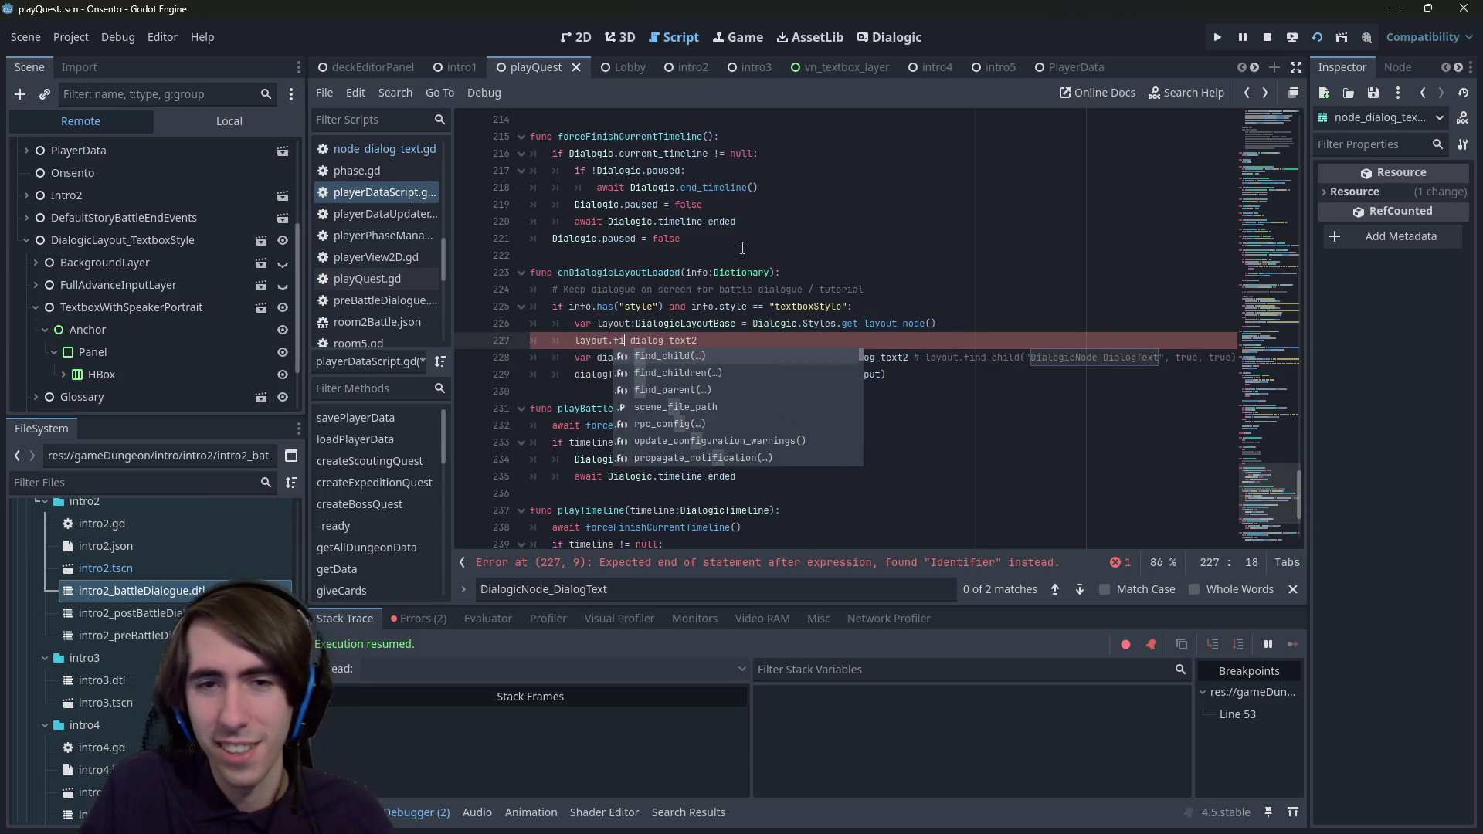
pyautogui.press('Return')
pyautogui.write('(("')
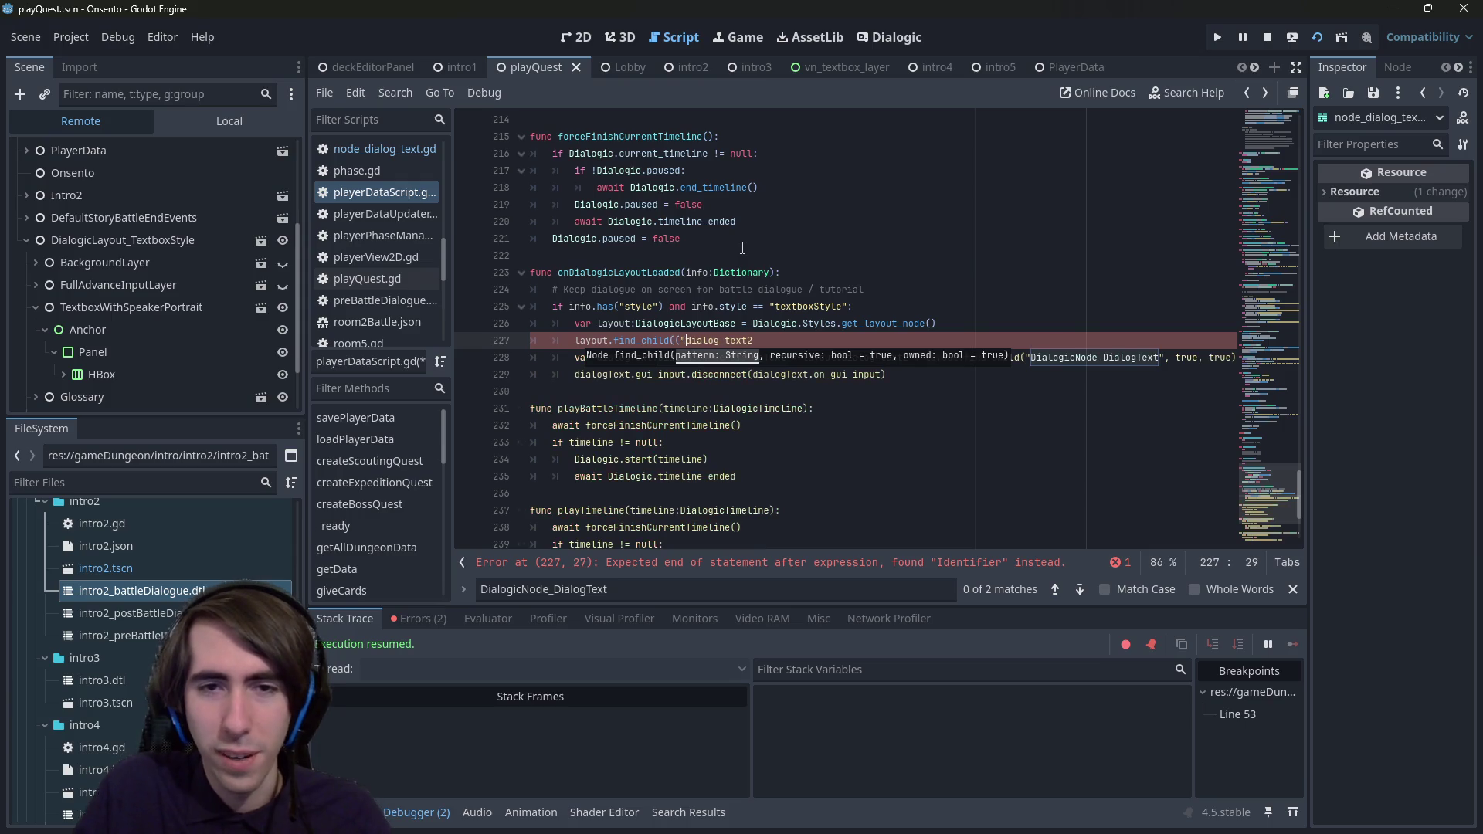
pyautogui.press('BackSpace')
pyautogui.write('"')
pyautogui.press('End')
pyautogui.write('")')
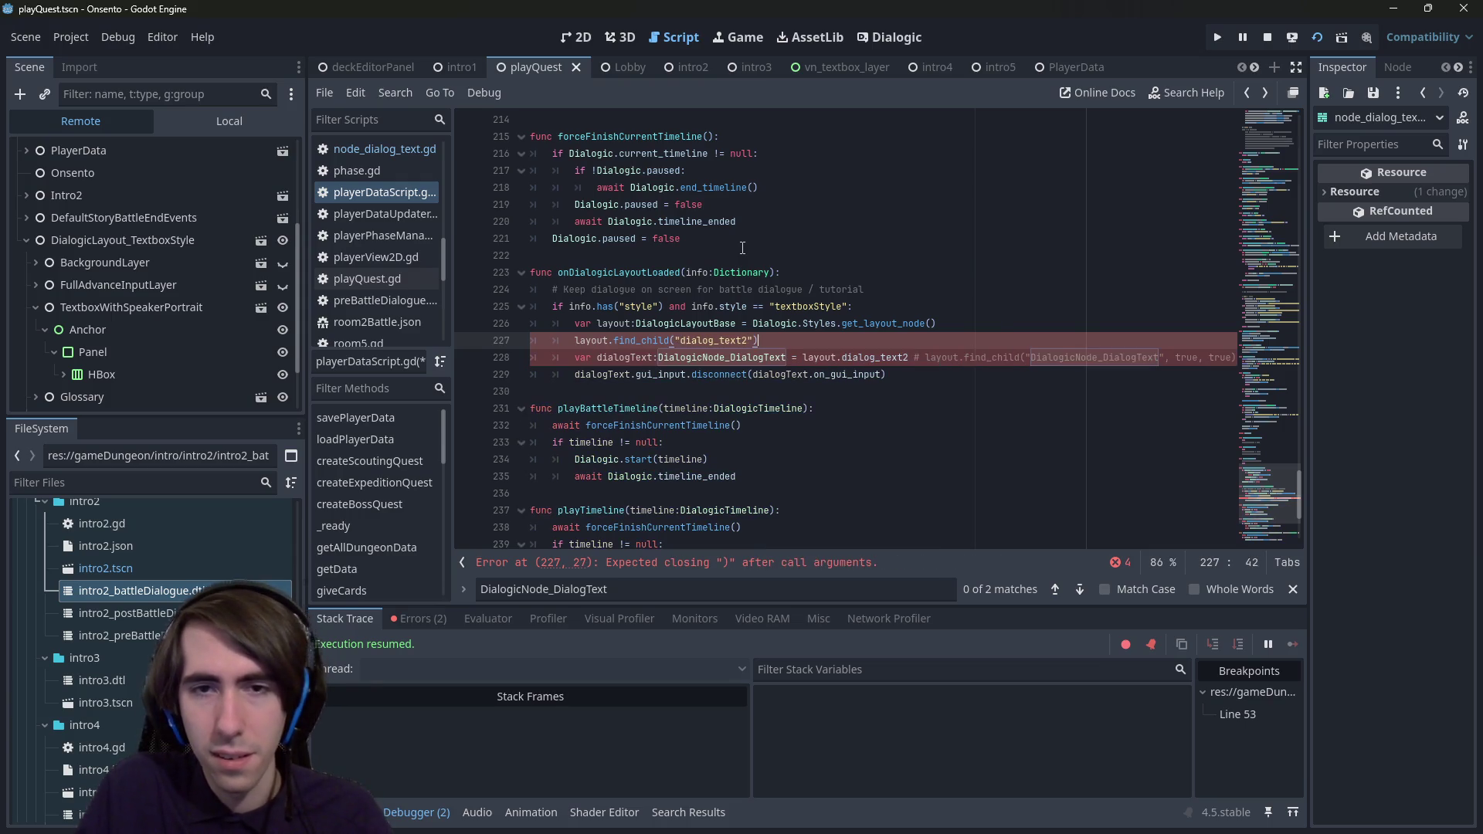
pyautogui.press('Home')
pyautogui.write('var te')
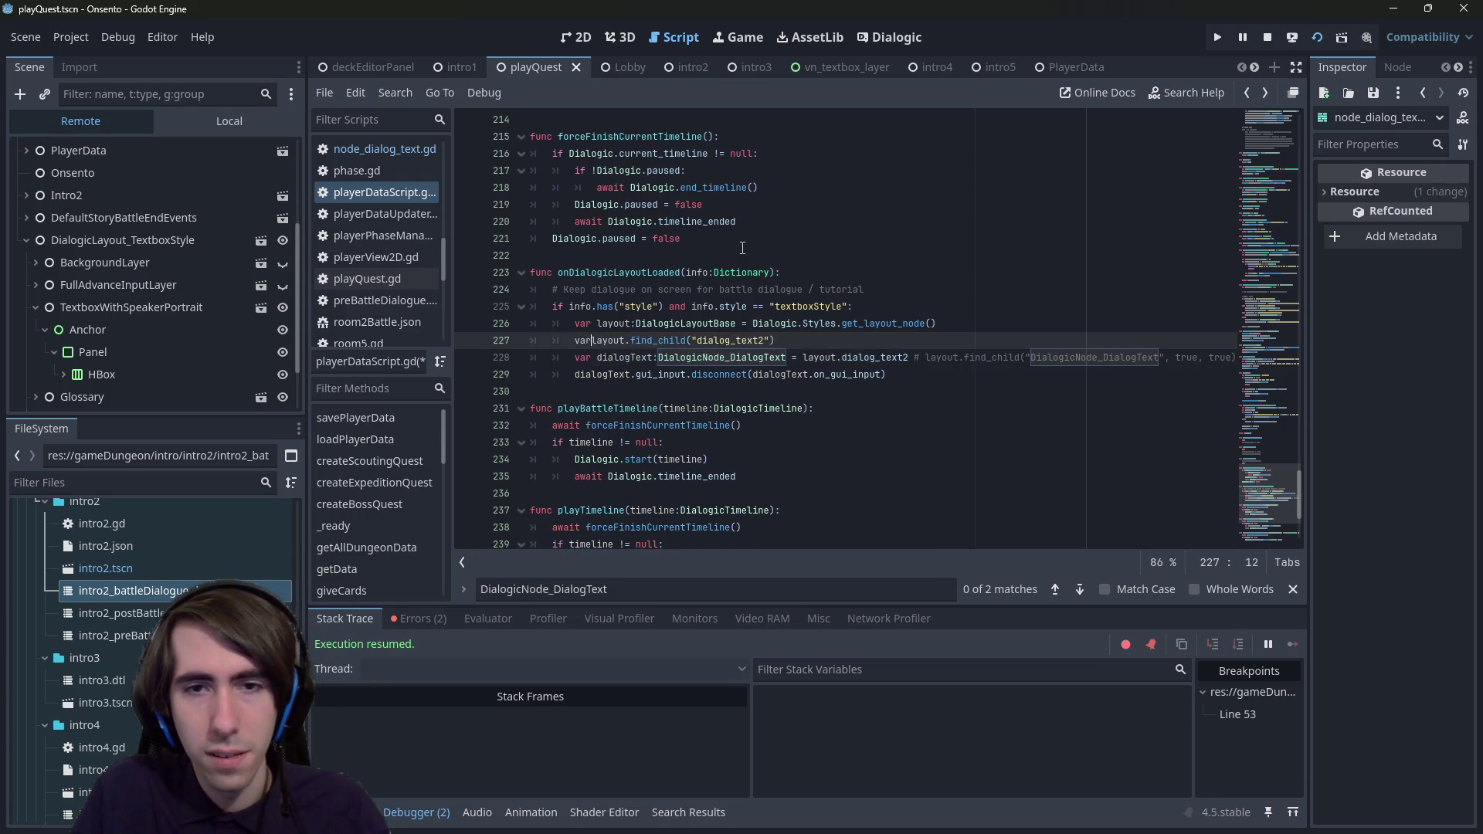
pyautogui.write('xt =')
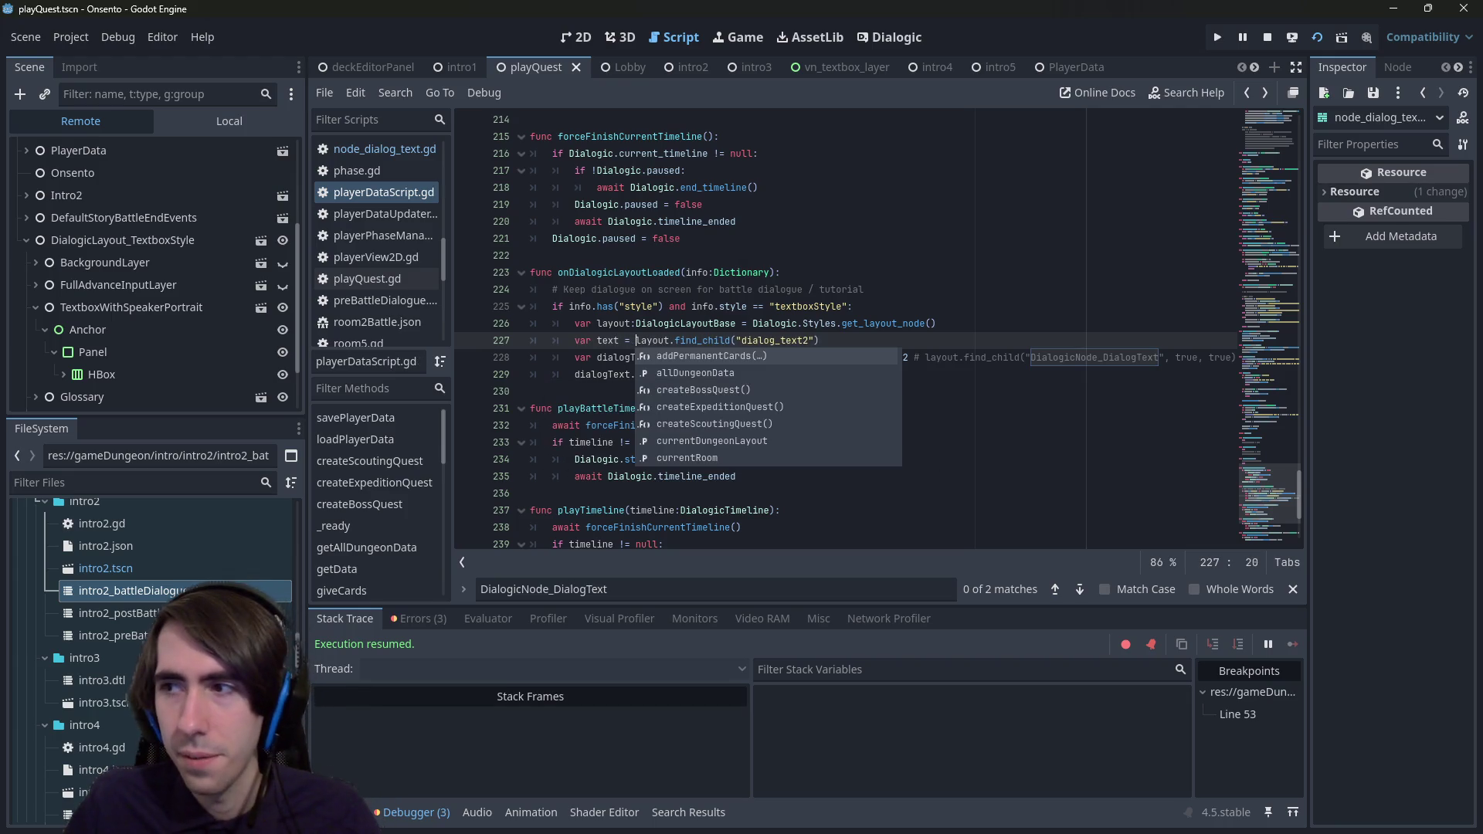
# Add a #dialog_text2 comment to line 227 and set the find_child argument to TextboxWithSpeakerPortrait.
pyautogui.doubleClick(604, 342)
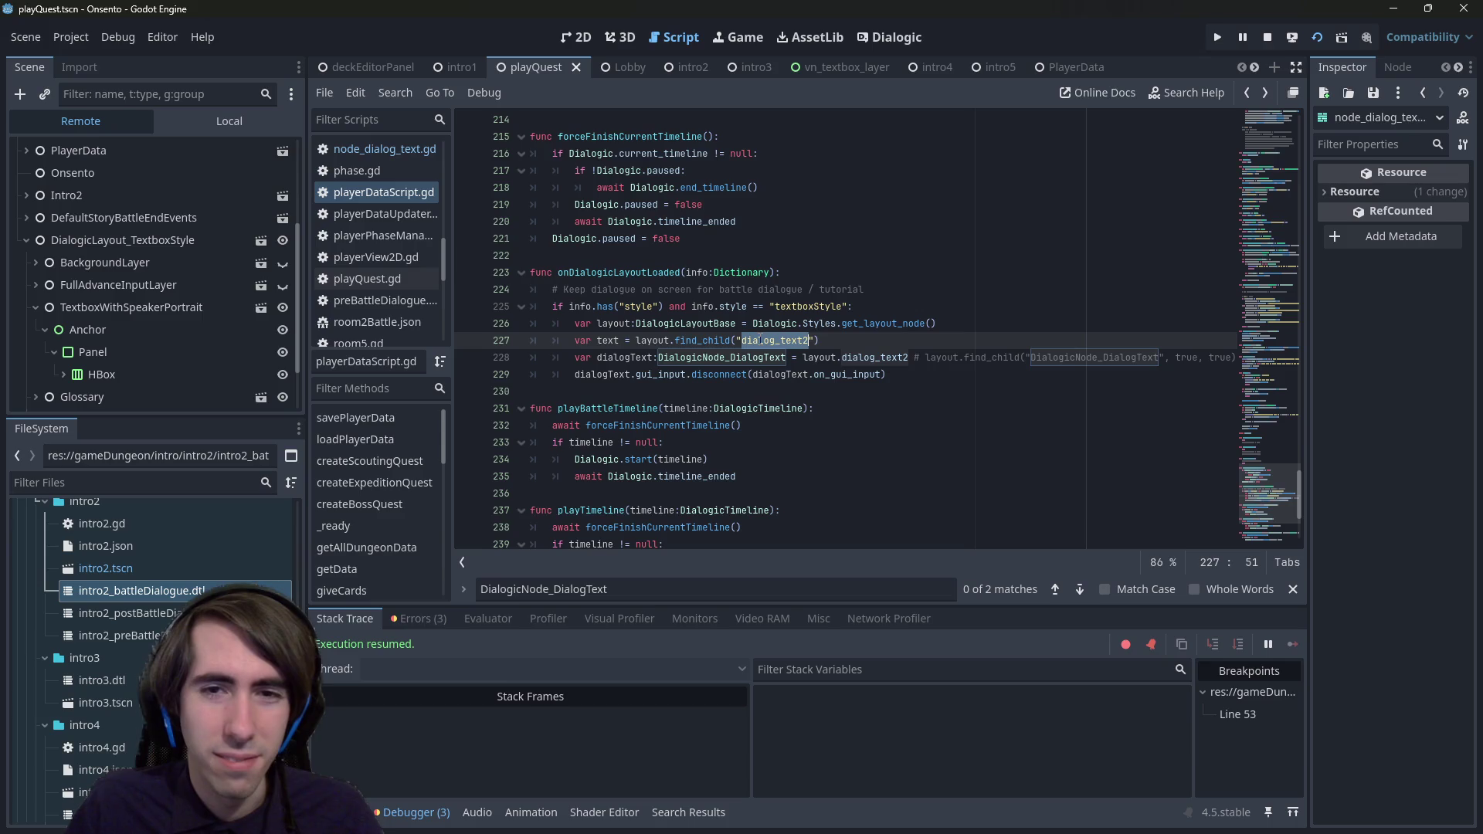
pyautogui.click(971, 327)
pyautogui.write('dialog_text2')
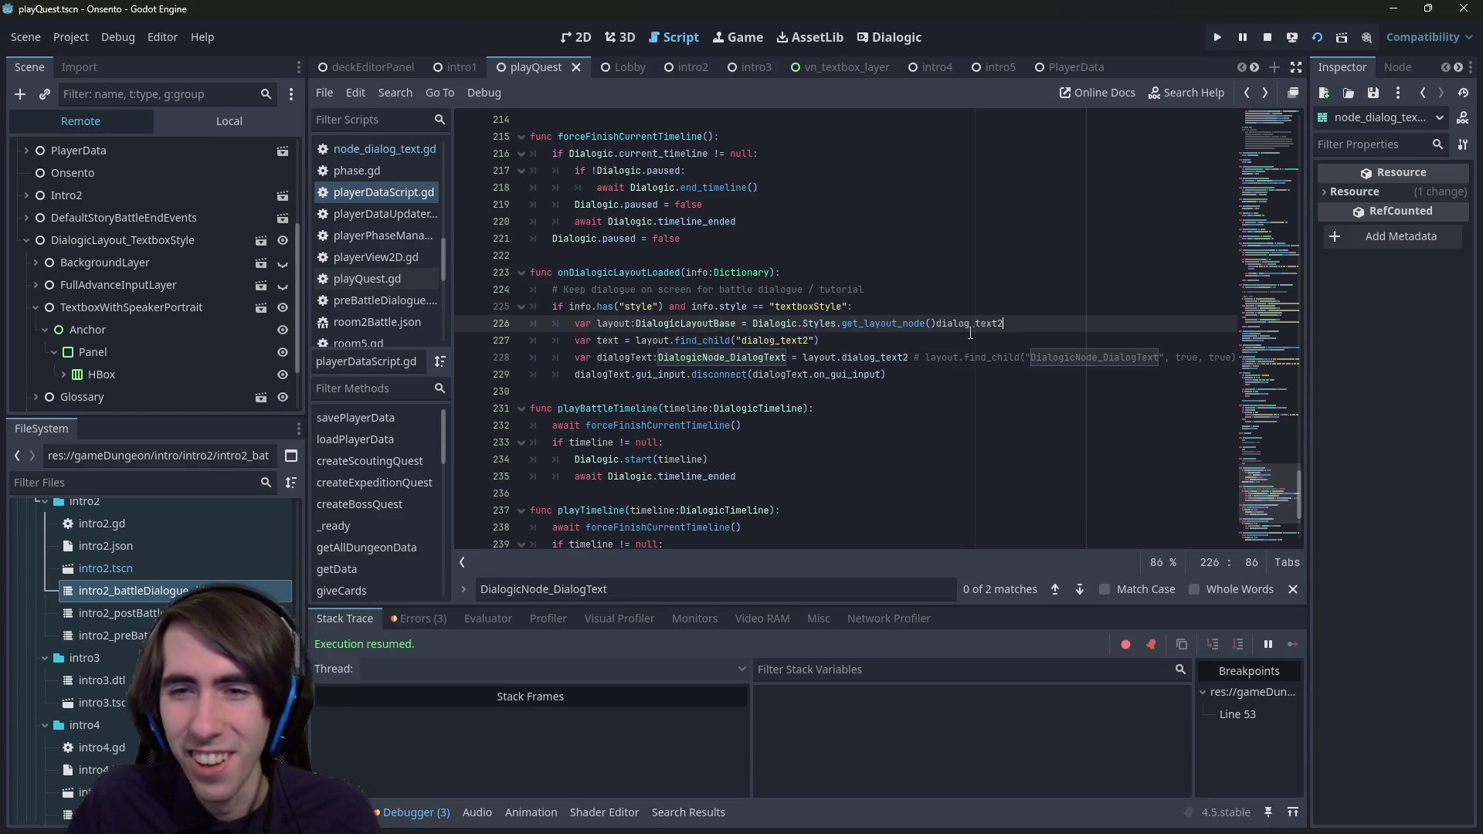
pyautogui.hotkey('ctrl', 'z')
pyautogui.click(944, 344)
pyautogui.write('#')
pyautogui.write('dialog_text2')
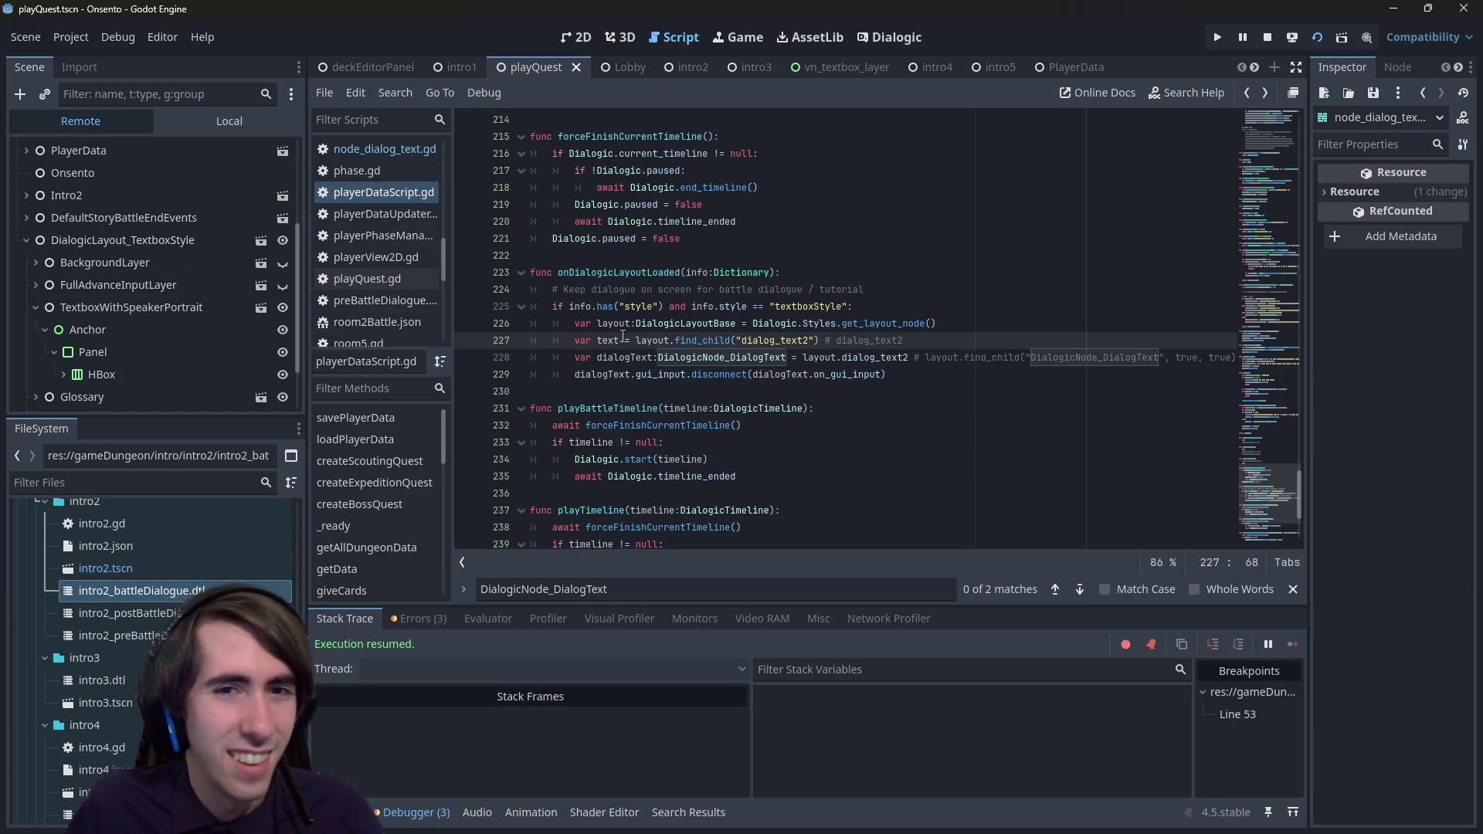
pyautogui.doubleClick(775, 339)
pyautogui.write('Text')
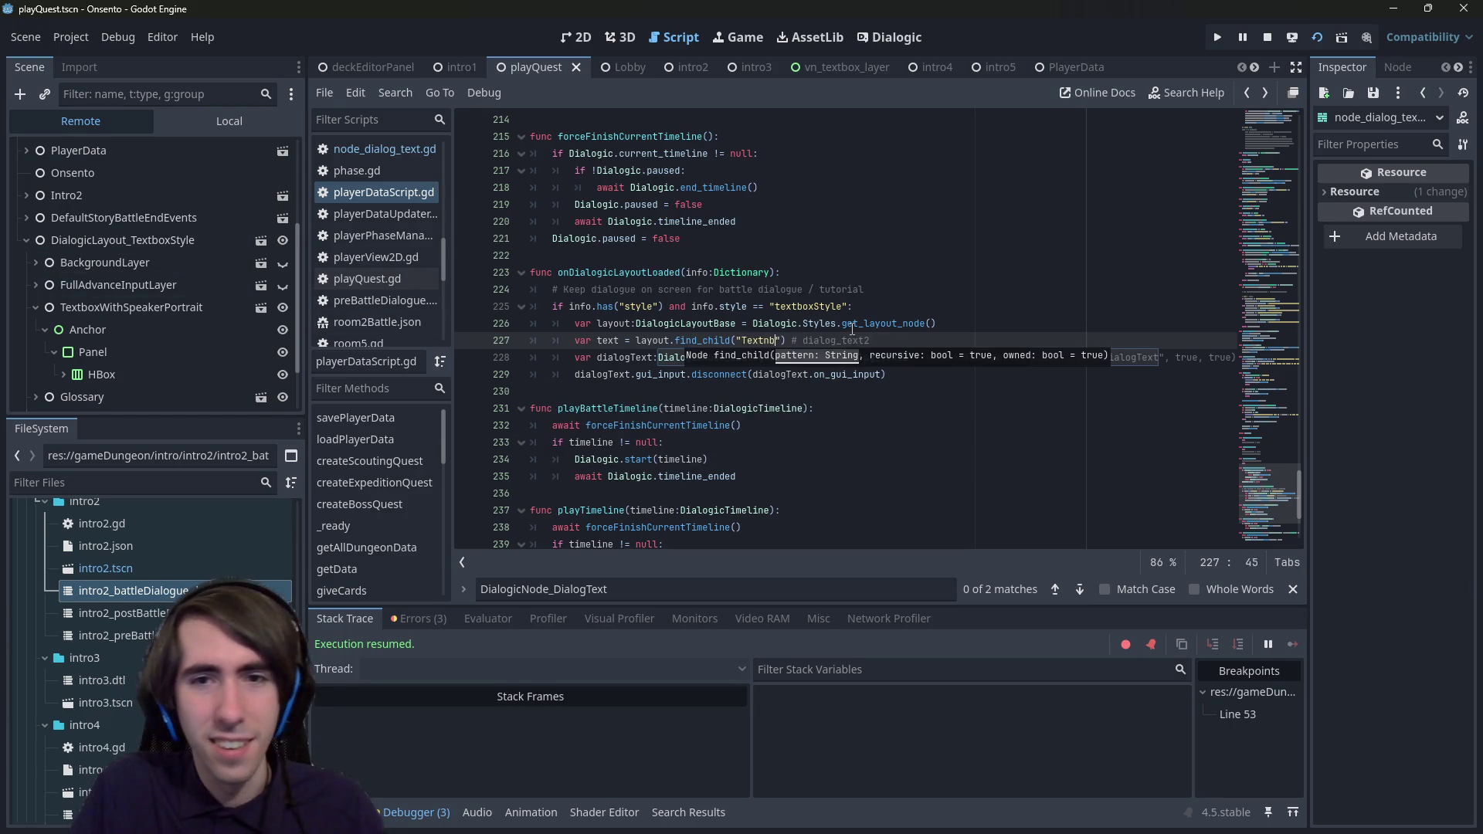
pyautogui.write('boxWithSpeaker')
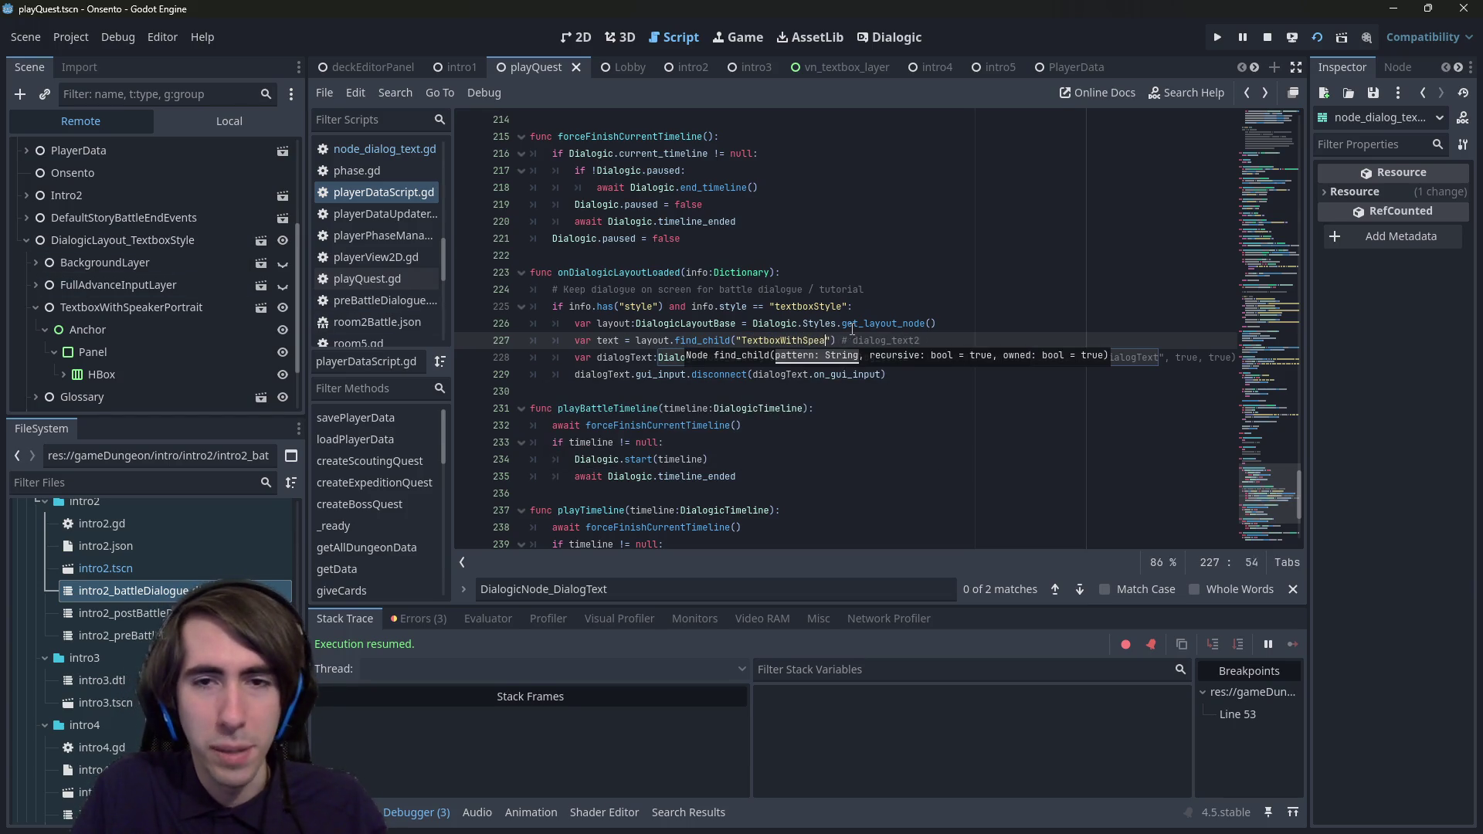
pyautogui.write('Portrait')
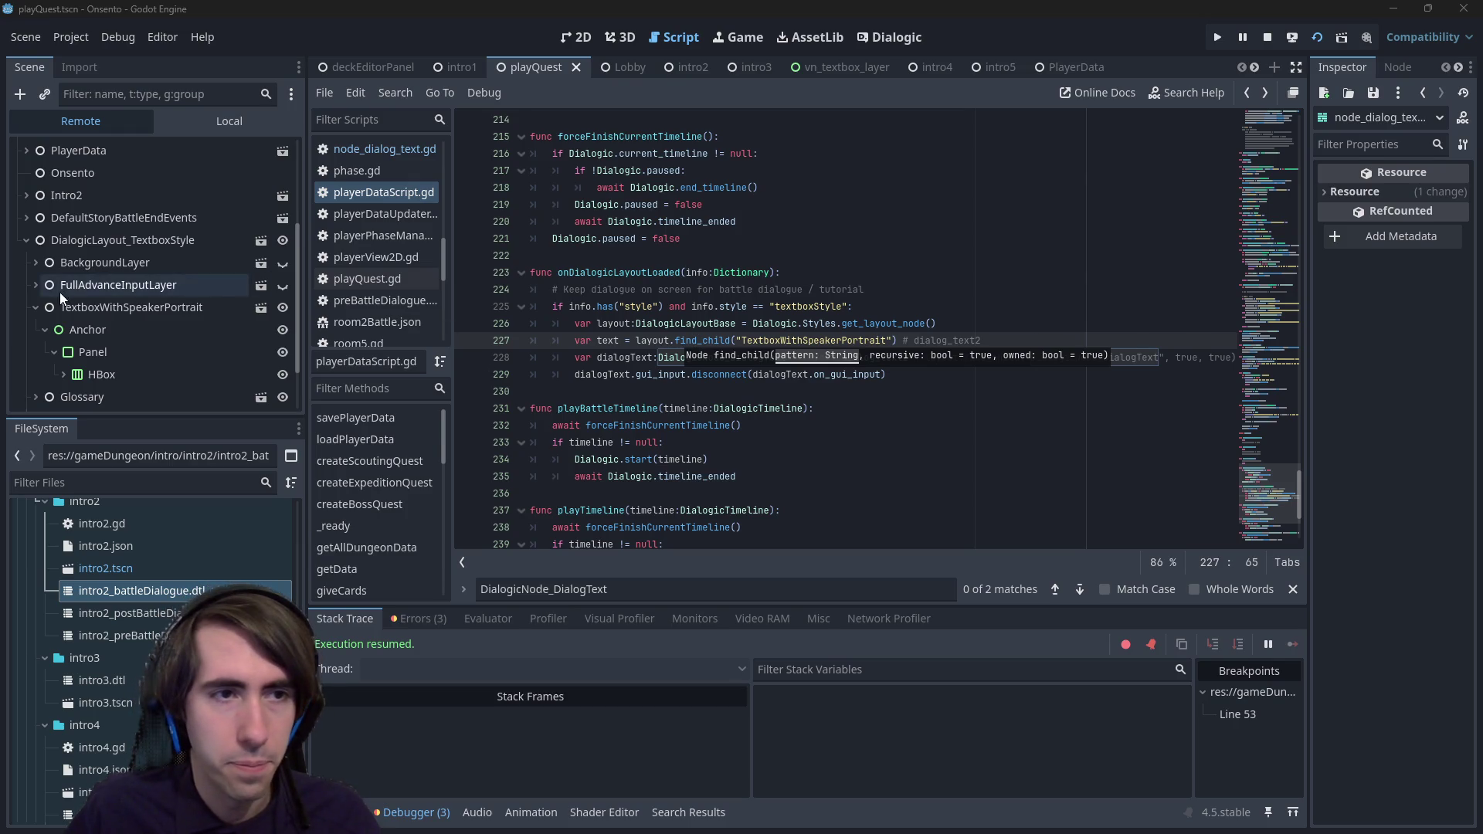
# Dismiss the files-changed prompt and try an edit to the line 227 comment, then undo it.
pyautogui.click(595, 340)
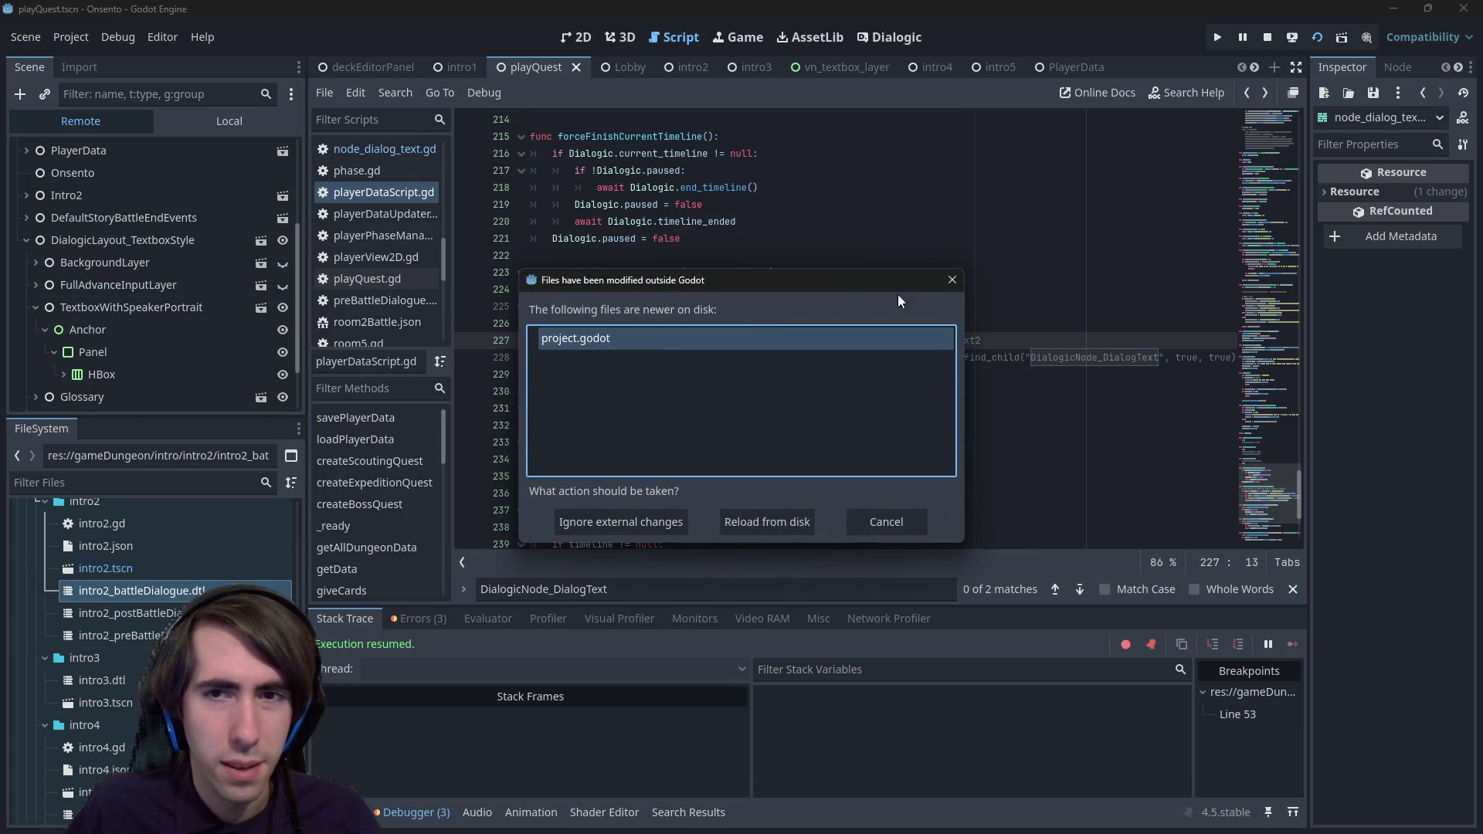
pyautogui.click(793, 340)
pyautogui.doubleClick(610, 341)
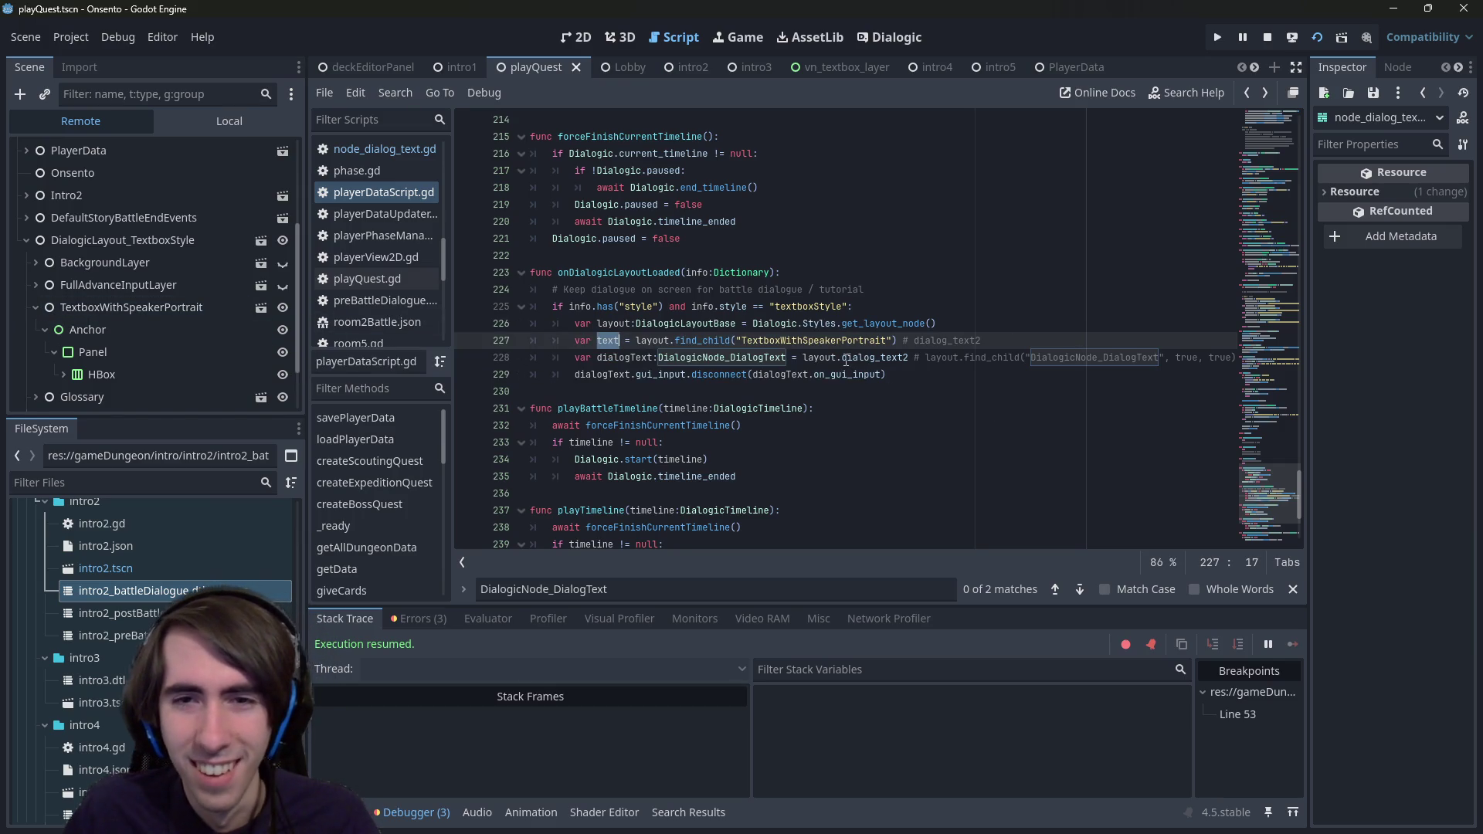
pyautogui.click(904, 371)
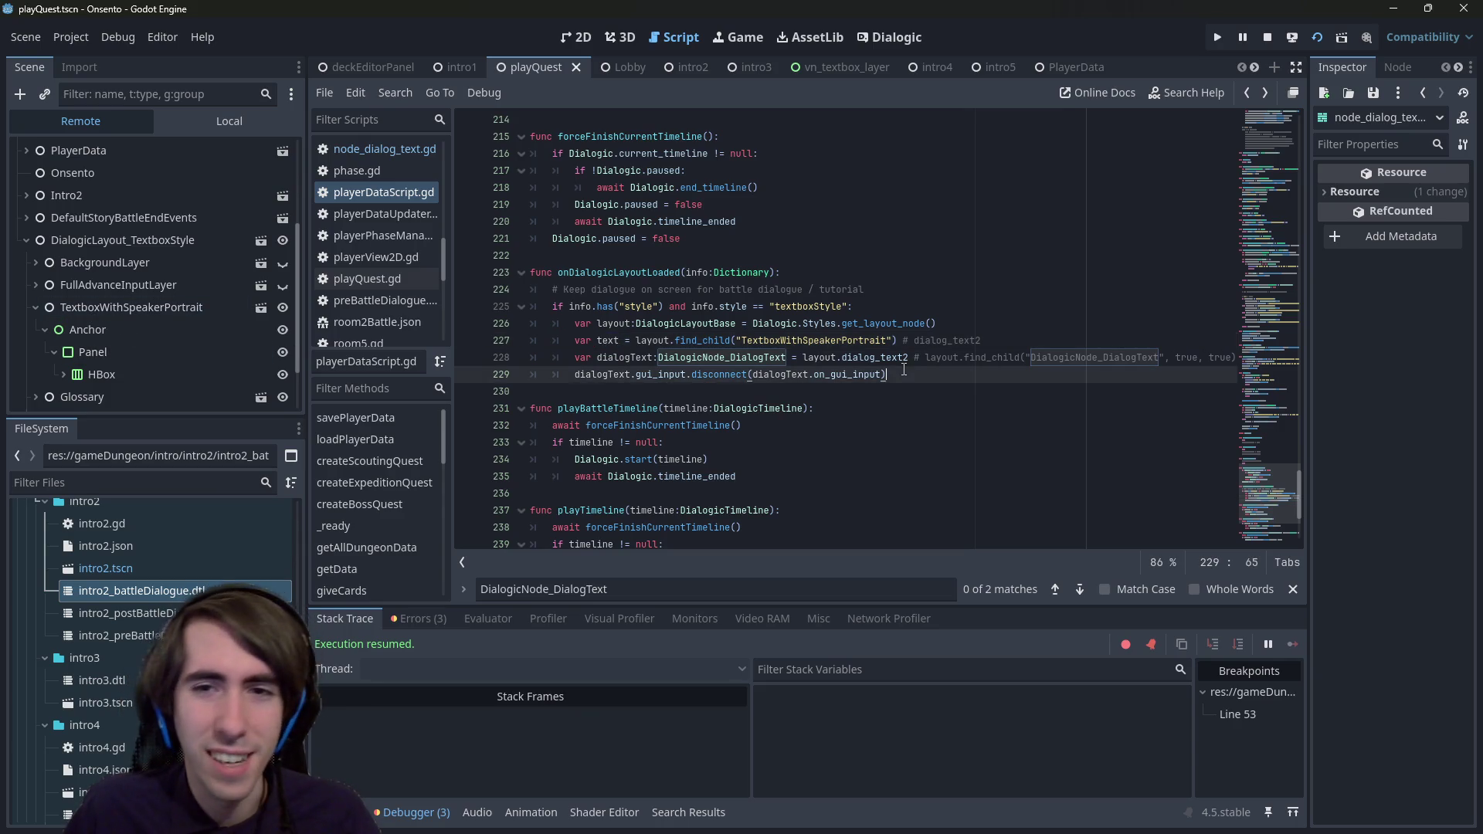
pyautogui.doubleClick(873, 358)
pyautogui.click(914, 344)
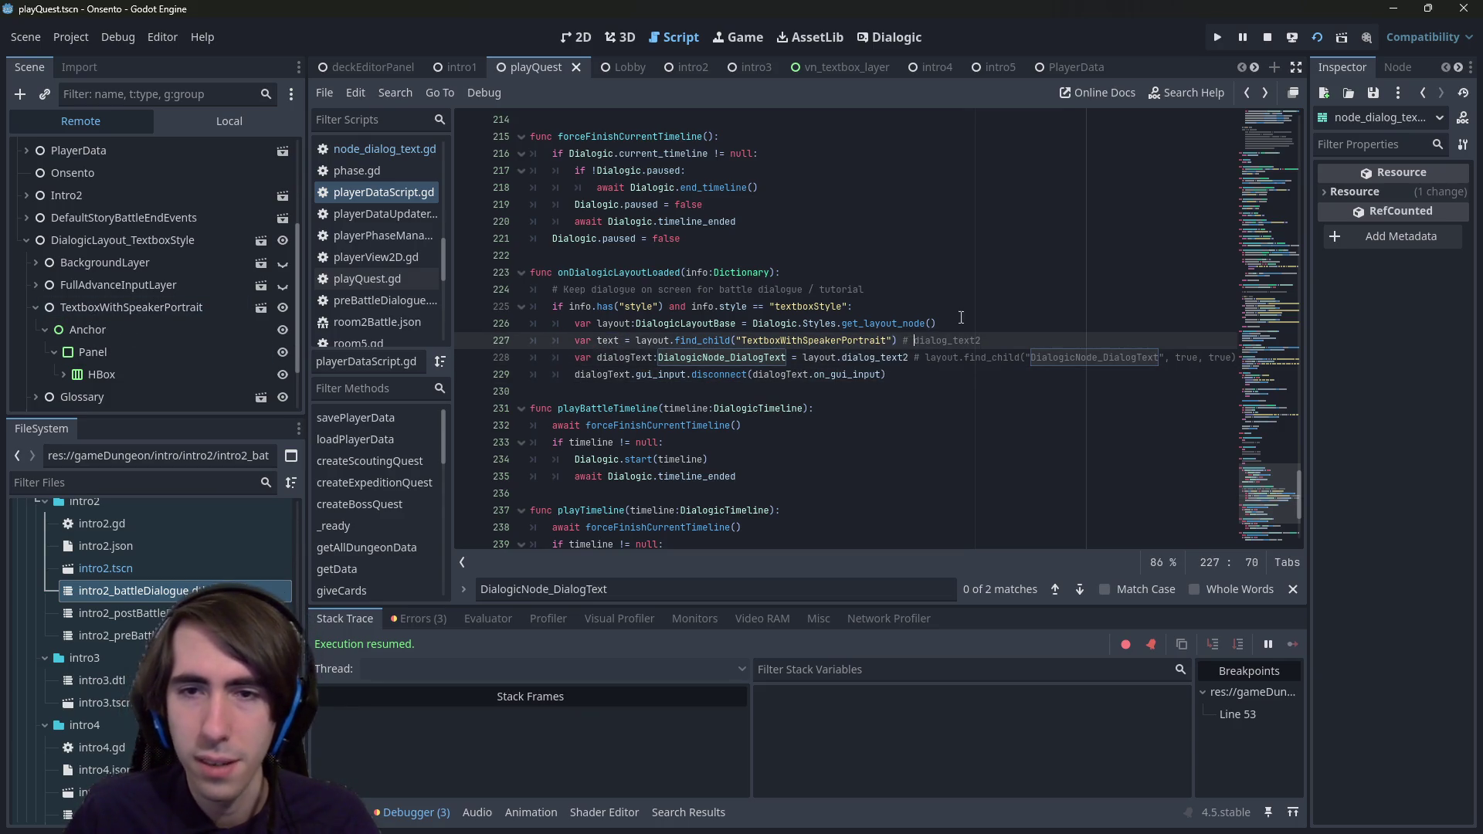
pyautogui.press('BackSpace')
pyautogui.press('BackSpace')
pyautogui.press('BackSpace')
pyautogui.write('.')
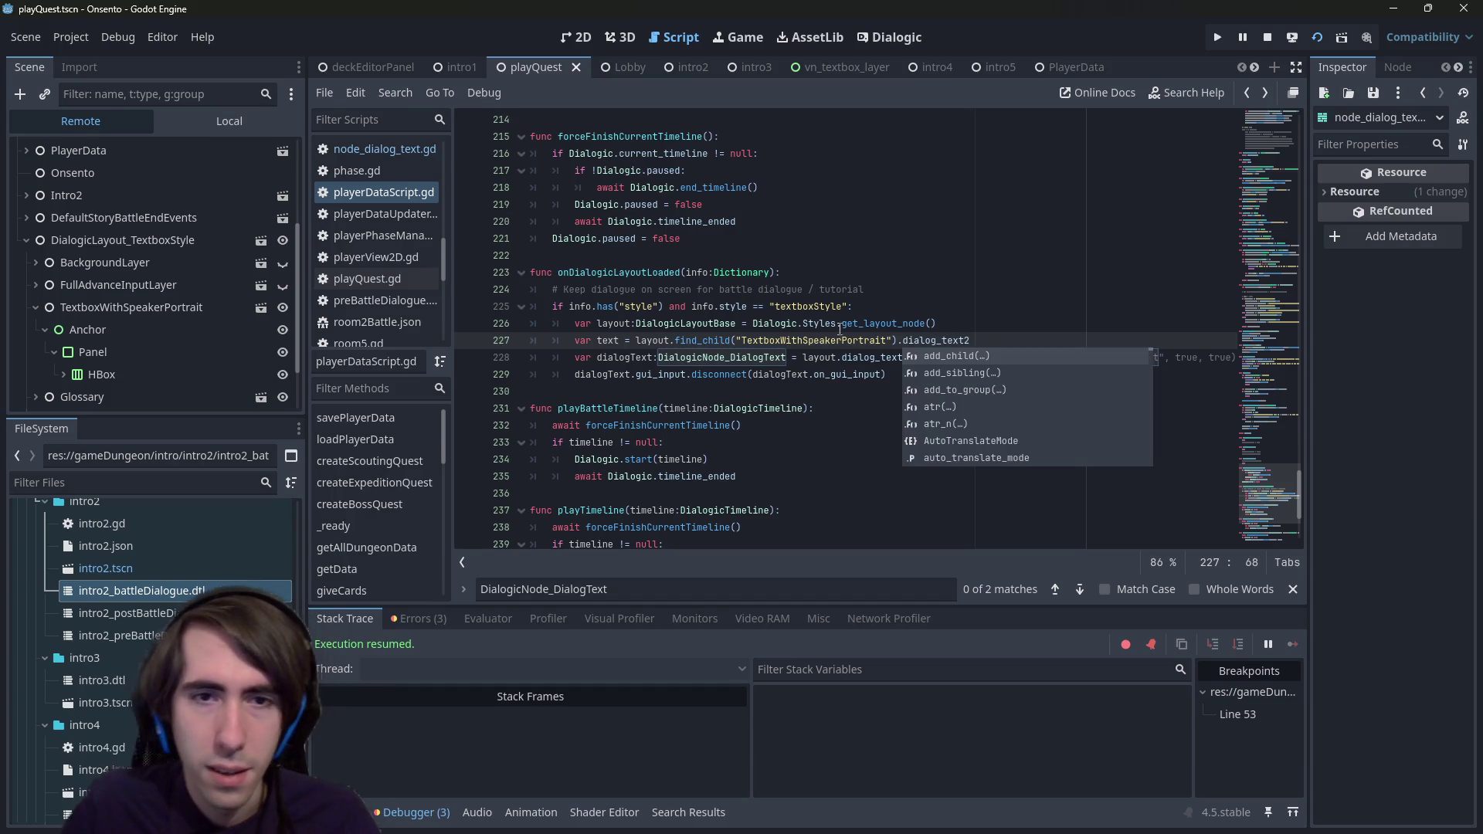
pyautogui.doubleClick(608, 341)
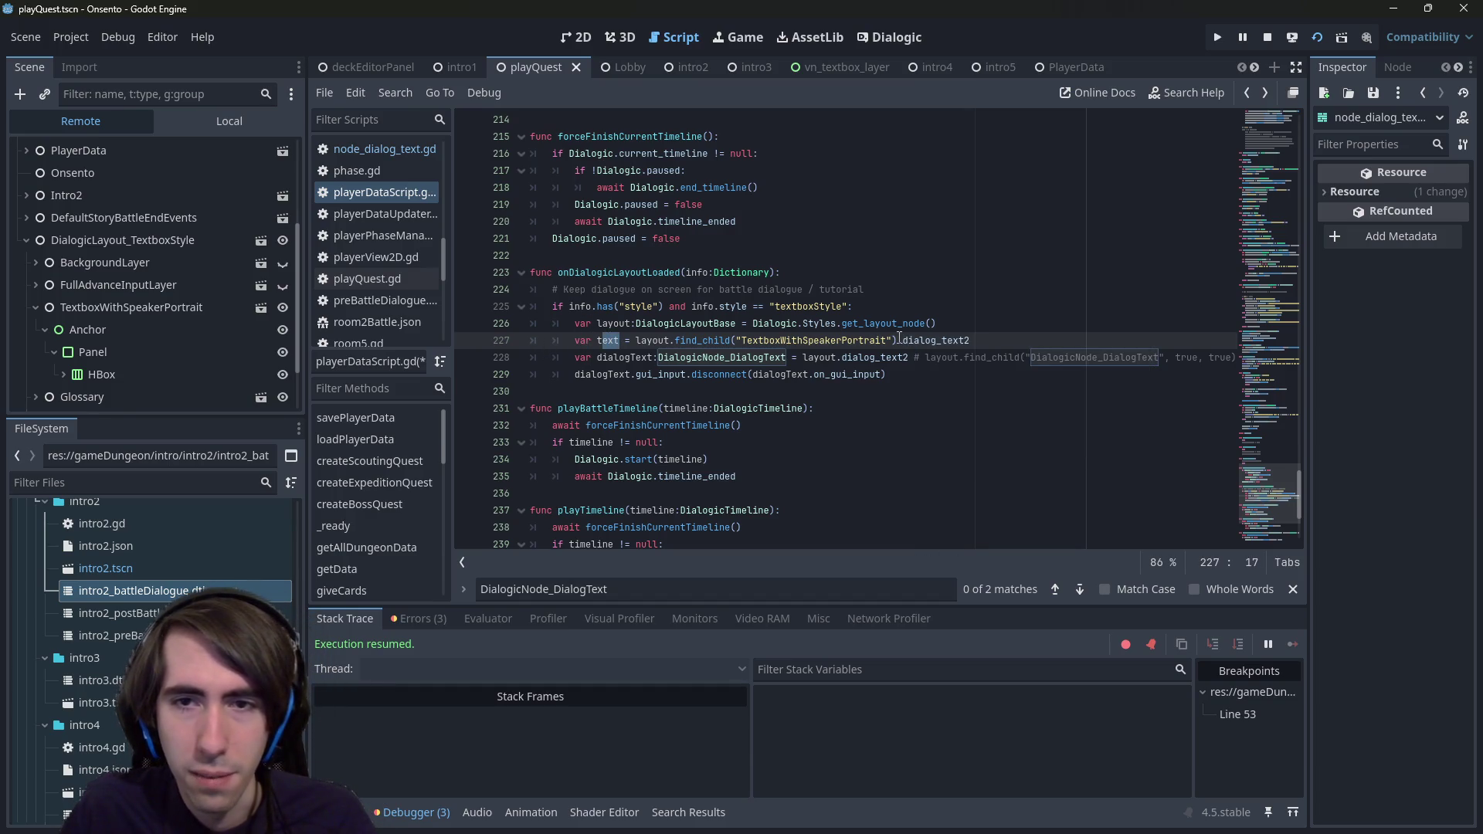
pyautogui.hotkey('ctrl', 'z')
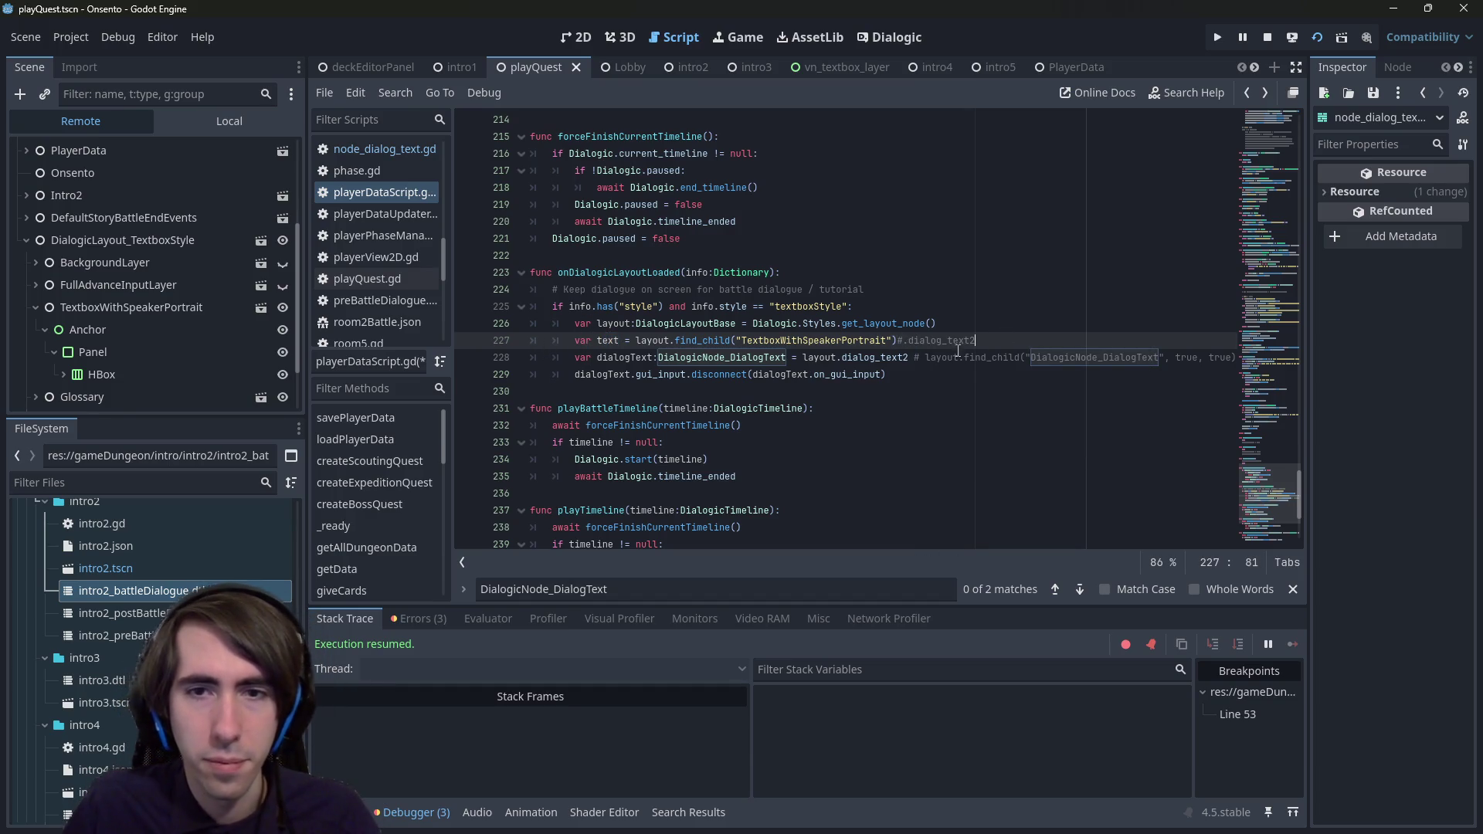
# Change line 228 to read text.dialog_text2, then stop and rerun the current scene.
pyautogui.doubleClick(804, 361)
pyautogui.write('text')
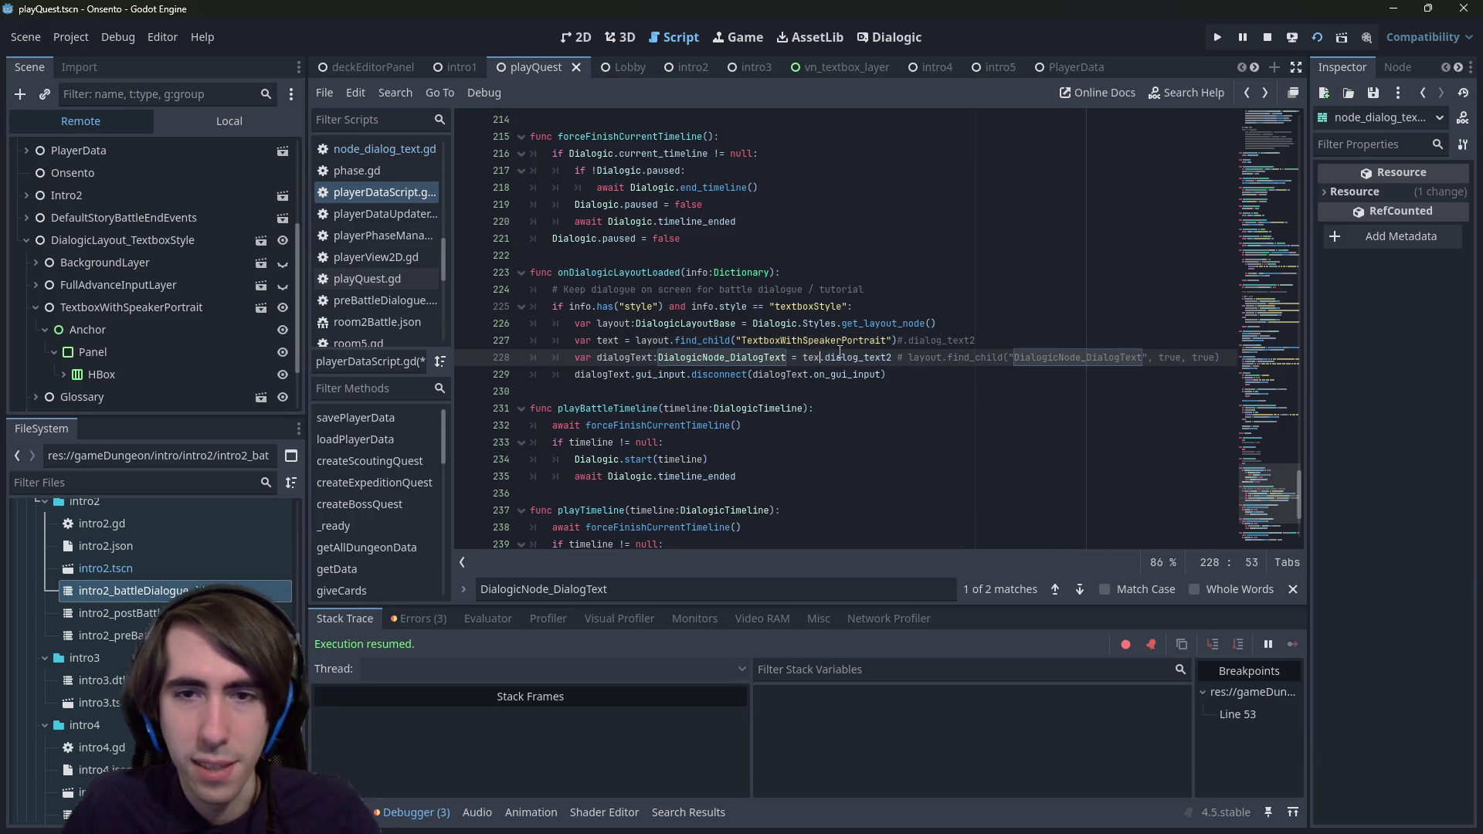
pyautogui.click(955, 300)
pyautogui.click(1268, 36)
pyautogui.click(1315, 41)
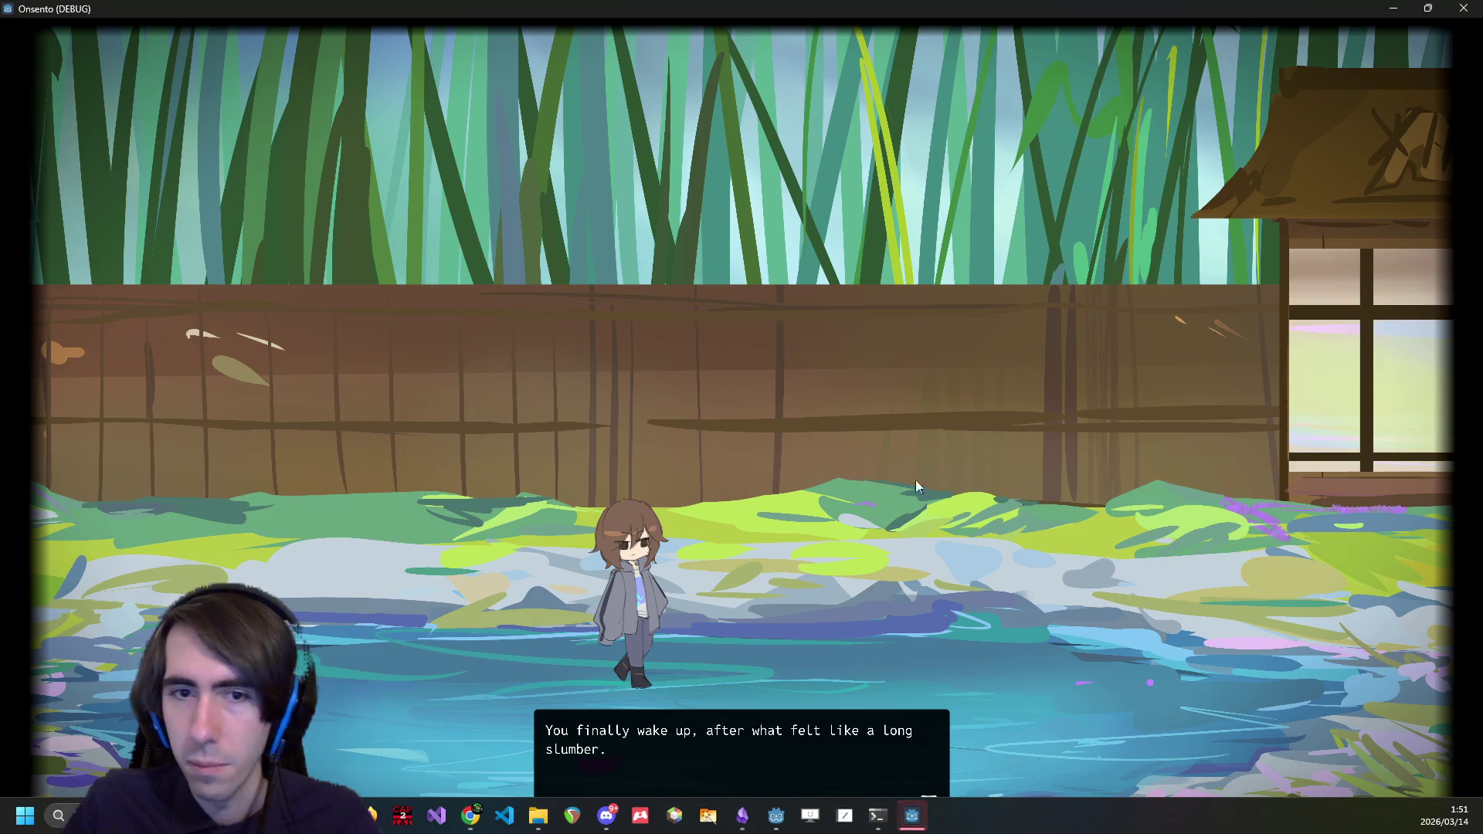
# Advance through the three opening dialogue lines and return to the editor at the null-instance error.
pyautogui.click(910, 476)
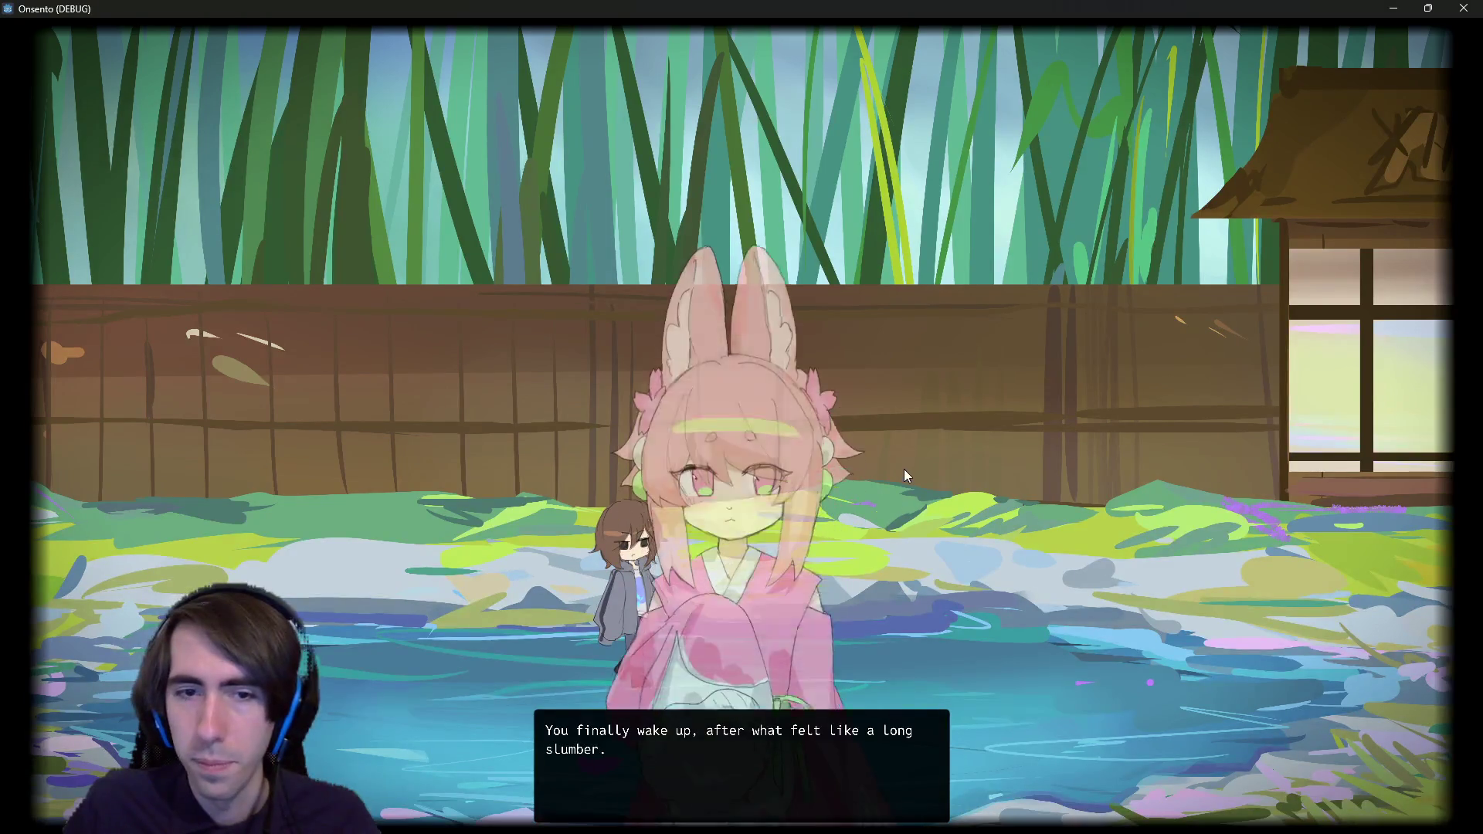
pyautogui.click(907, 472)
pyautogui.click(906, 473)
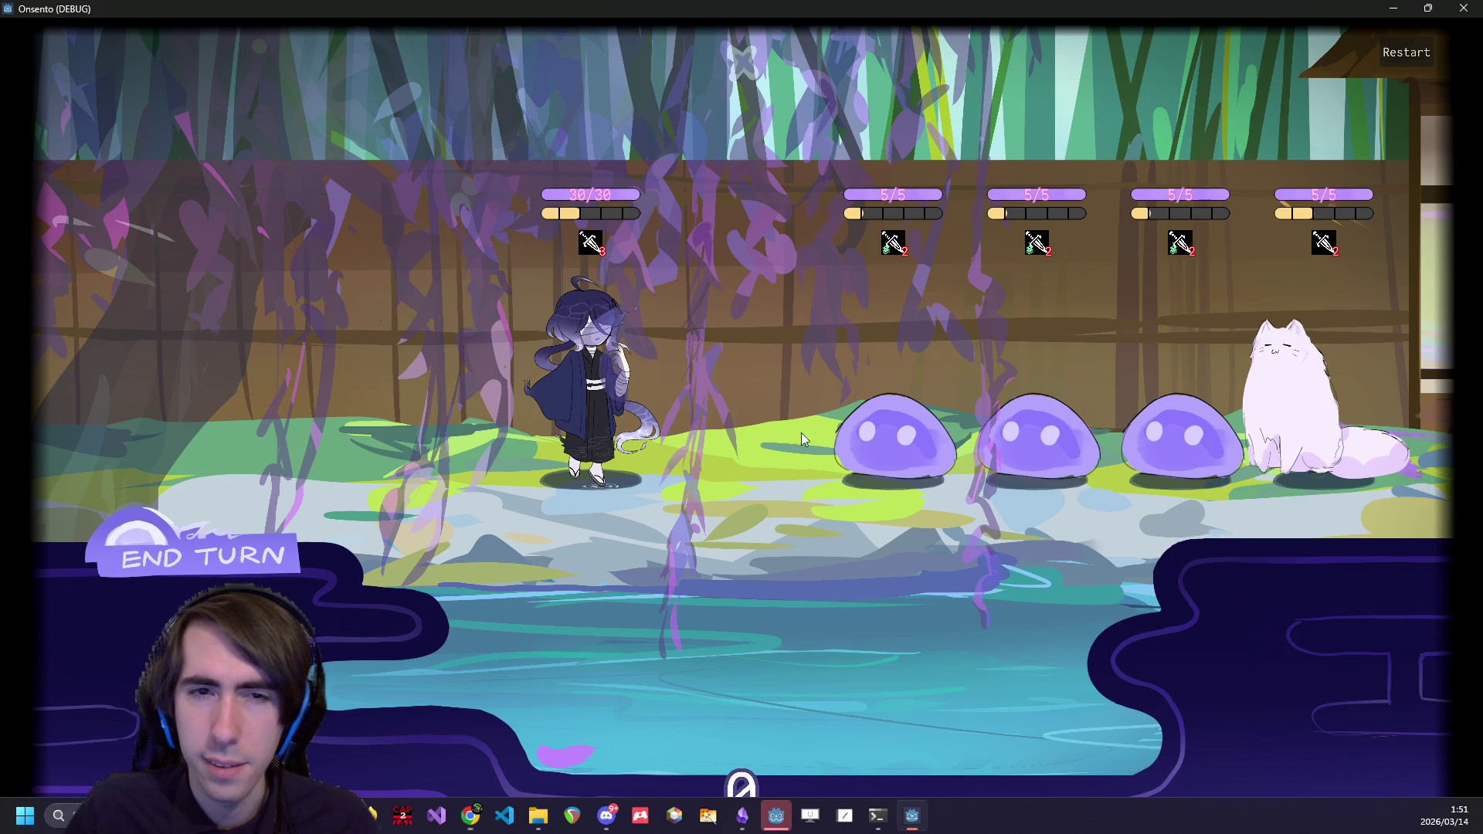
pyautogui.click(806, 821)
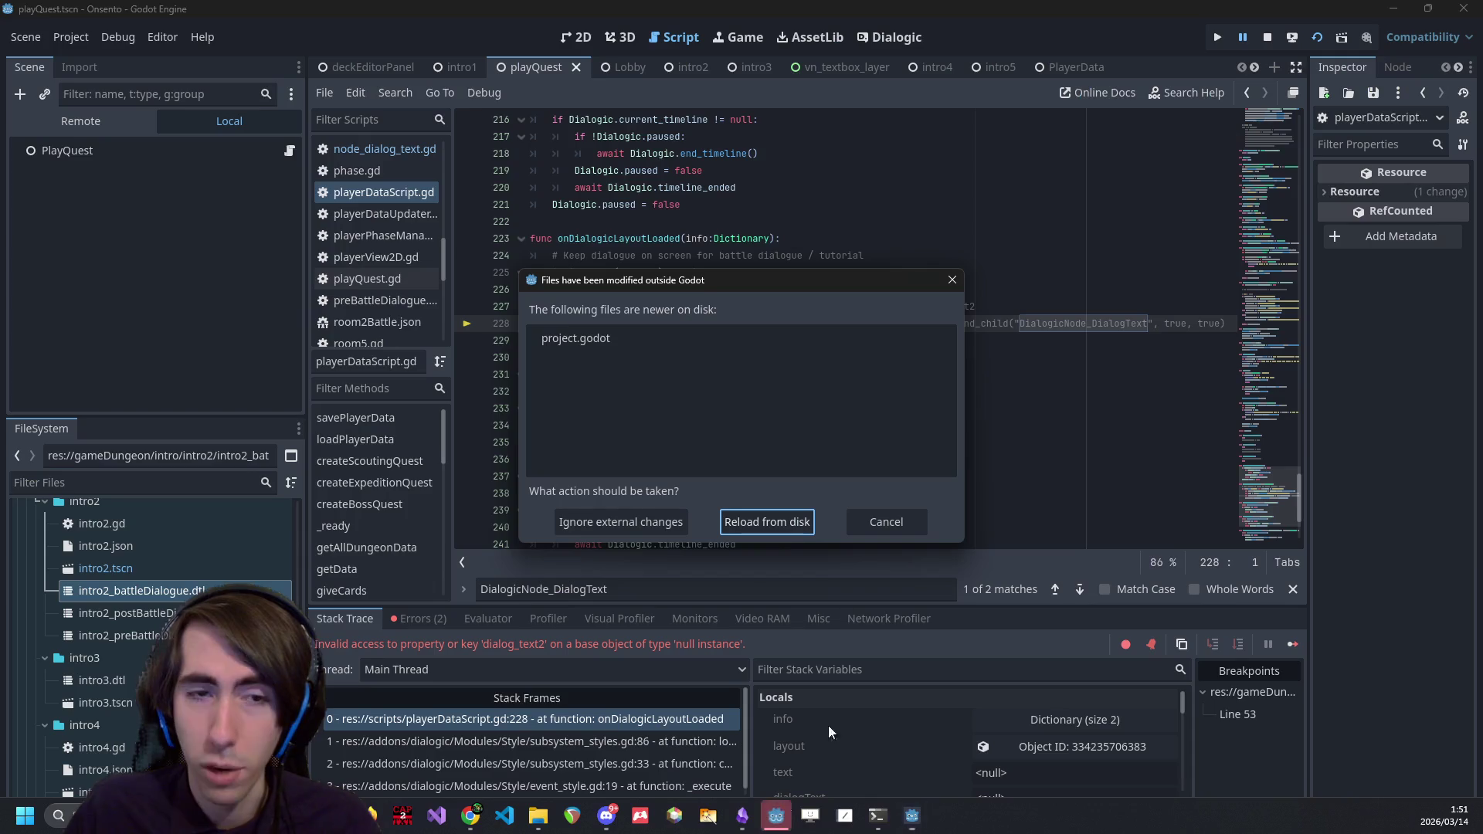
# Dismiss the files-changed prompt and inspect the paused layout CanvasLayer from the debugger Locals.
pyautogui.click(948, 280)
pyautogui.click(917, 419)
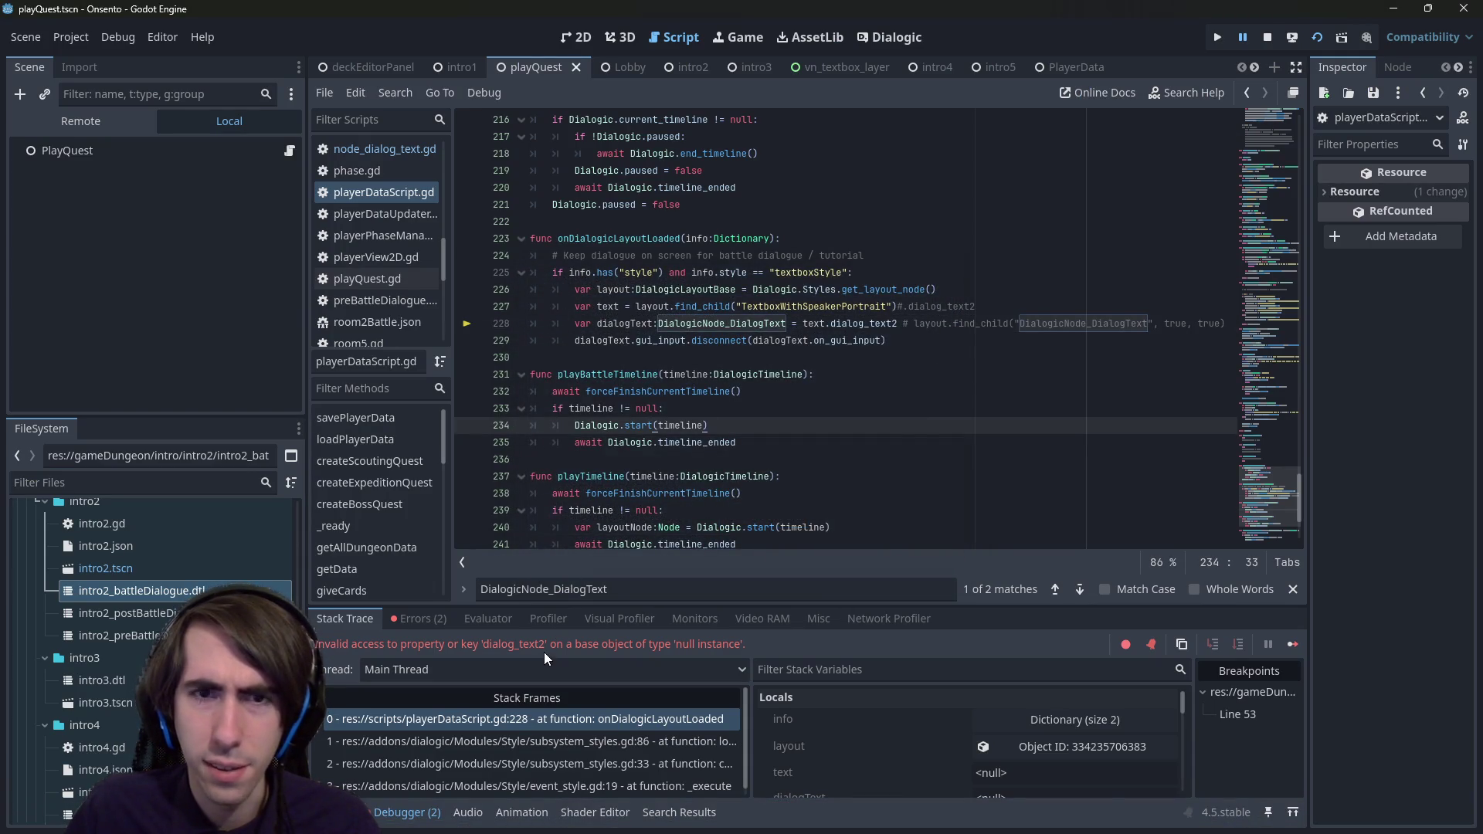
pyautogui.doubleClick(810, 306)
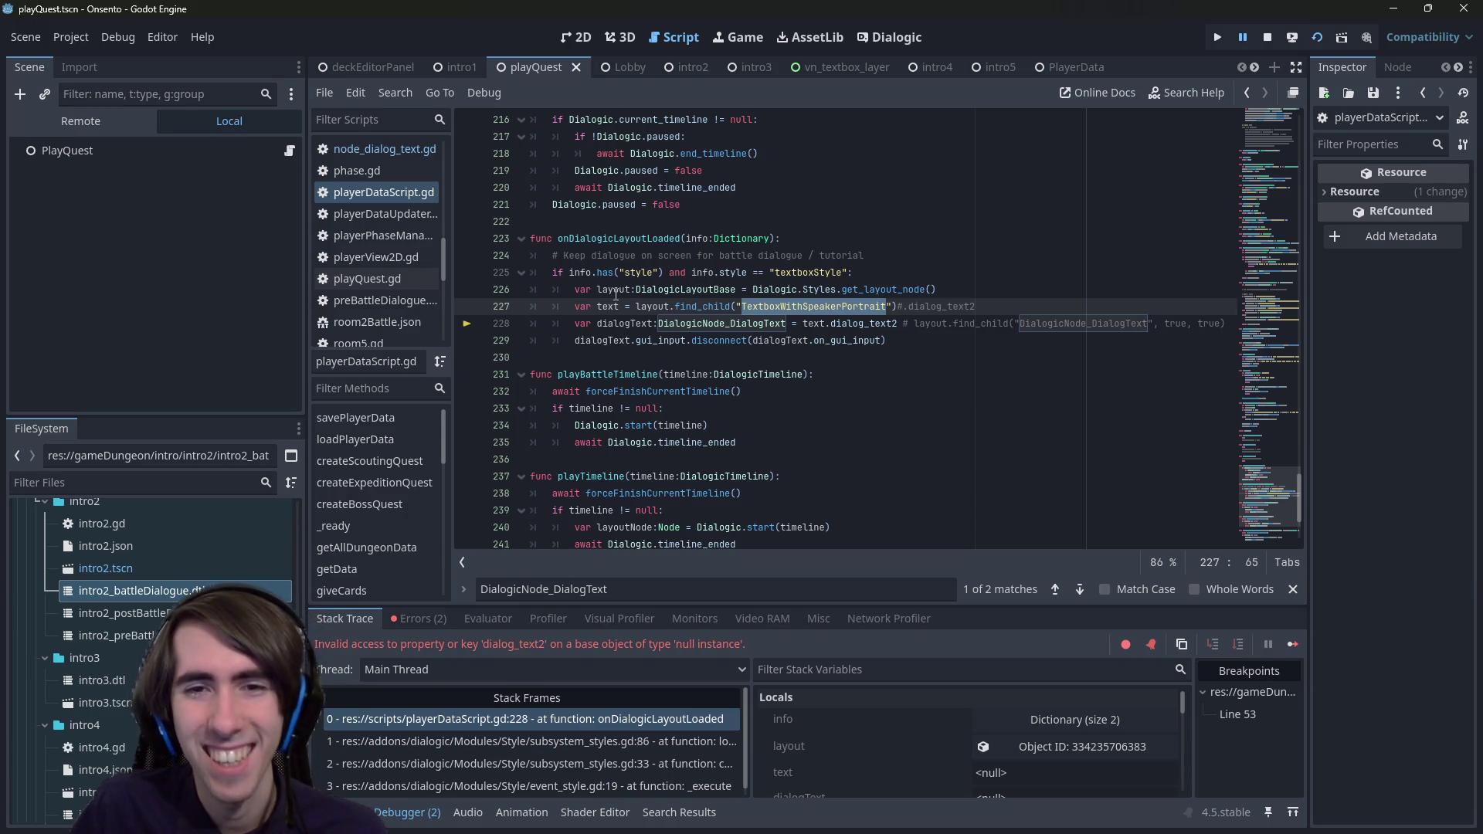
pyautogui.click(1001, 749)
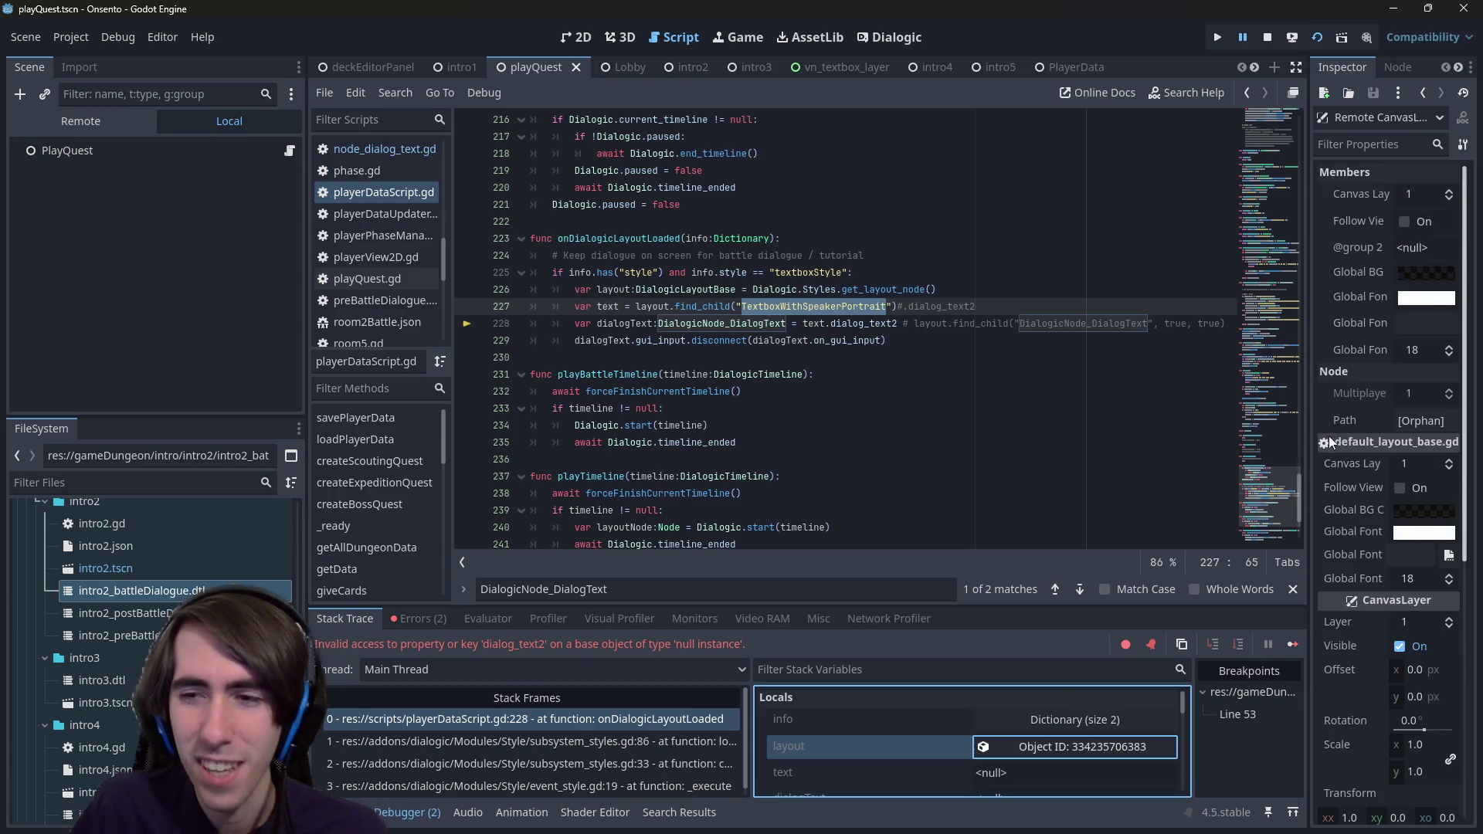
# Widen the Inspector, browse the layout's properties, show the Remote scene tree and check object history.
pyautogui.moveTo(1307, 412); pyautogui.dragTo(887, 416)
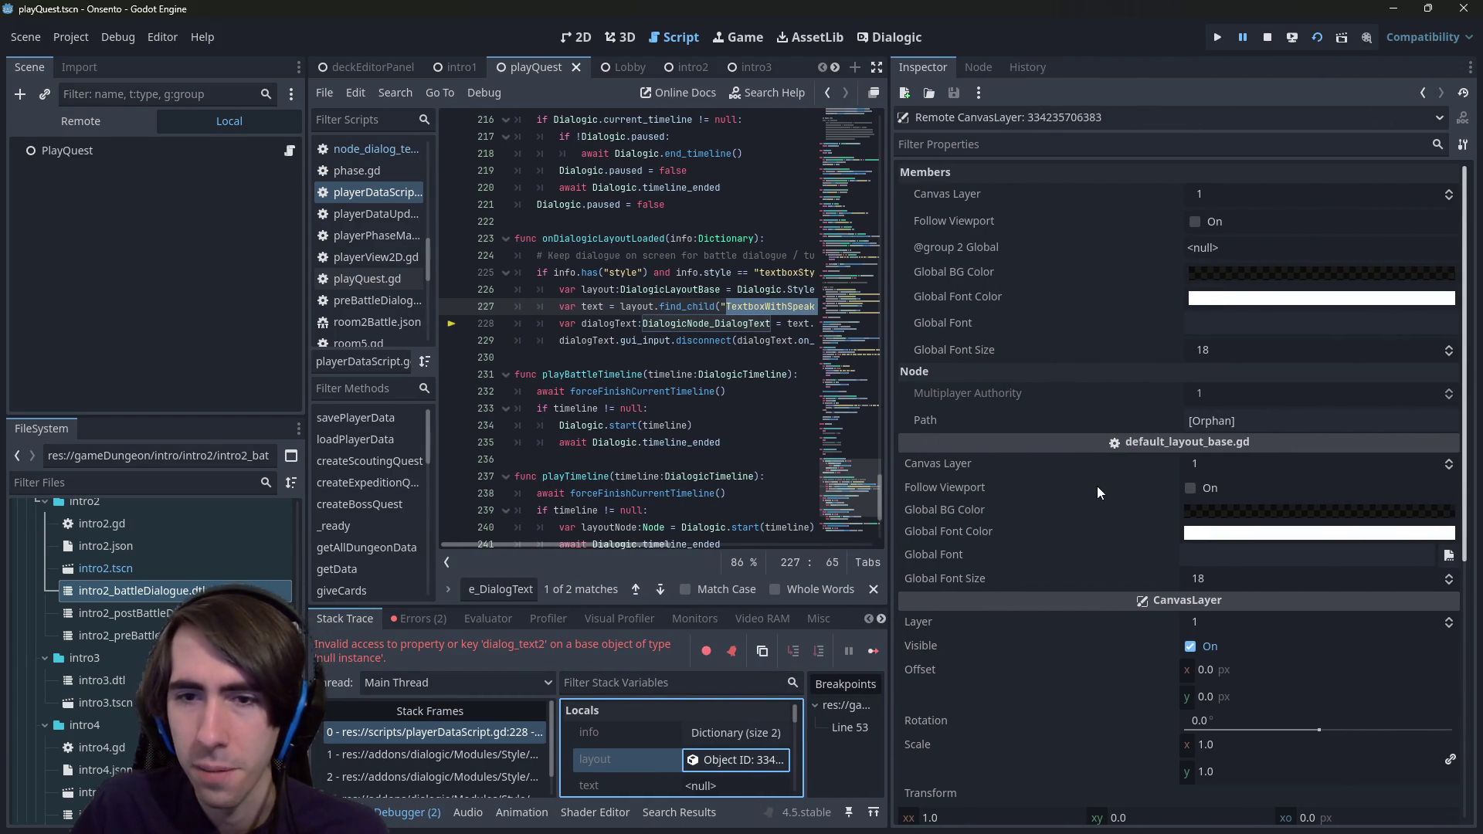
pyautogui.scroll(-6, 1096, 495)
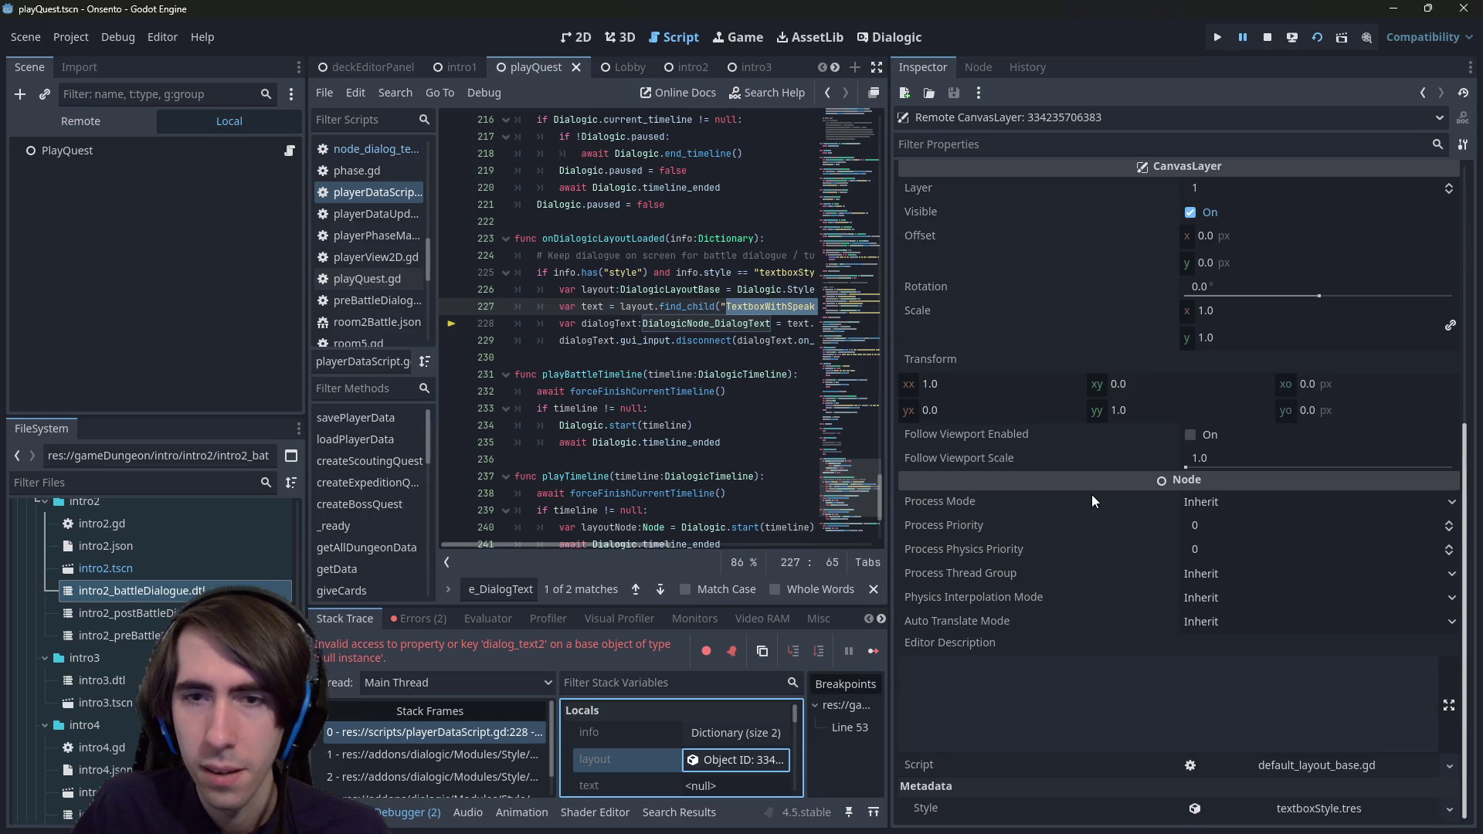
pyautogui.scroll(6, 1093, 494)
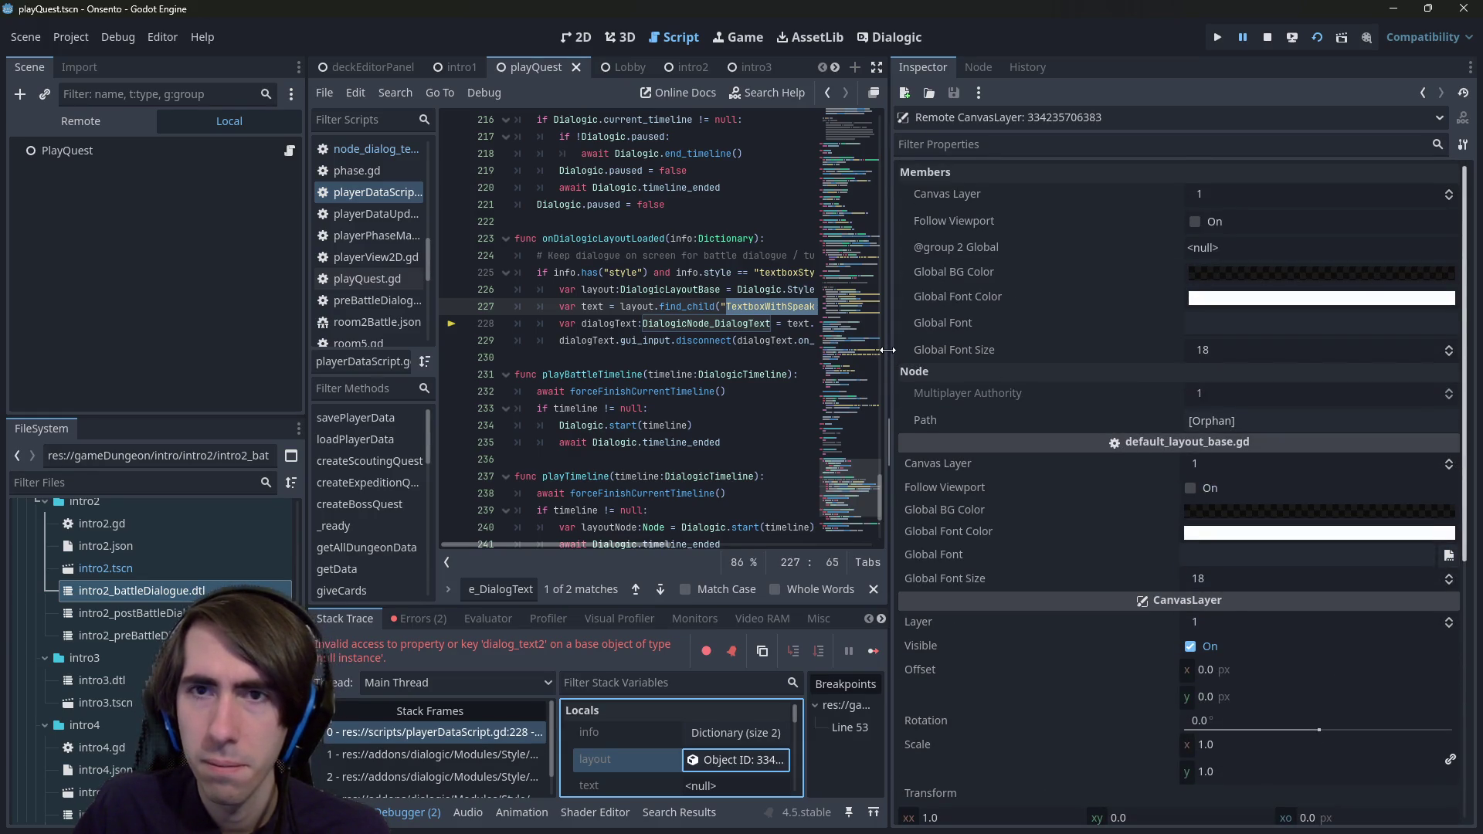
pyautogui.click(61, 123)
pyautogui.click(1091, 122)
pyautogui.click(1091, 122)
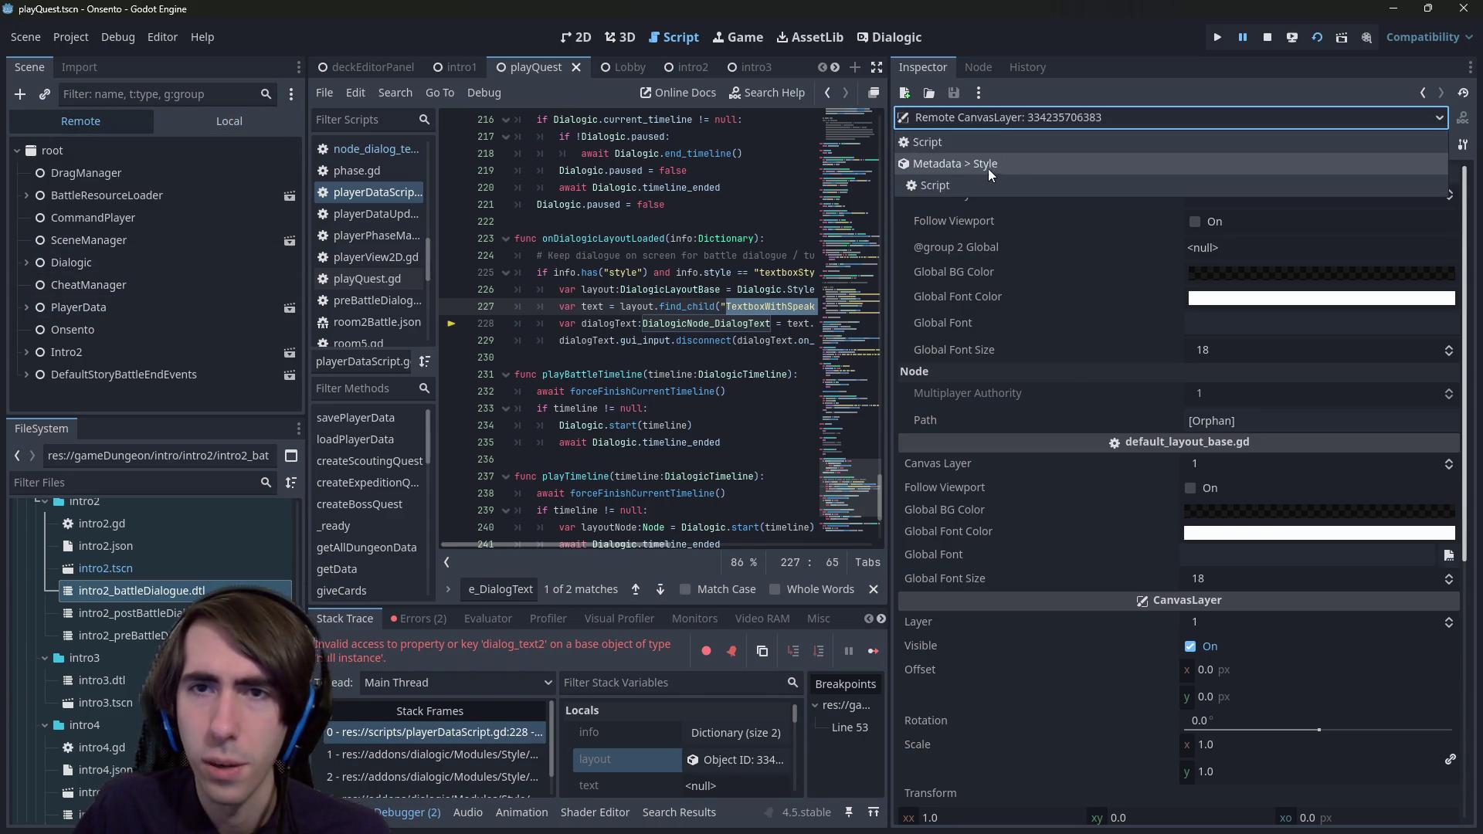
pyautogui.click(1037, 118)
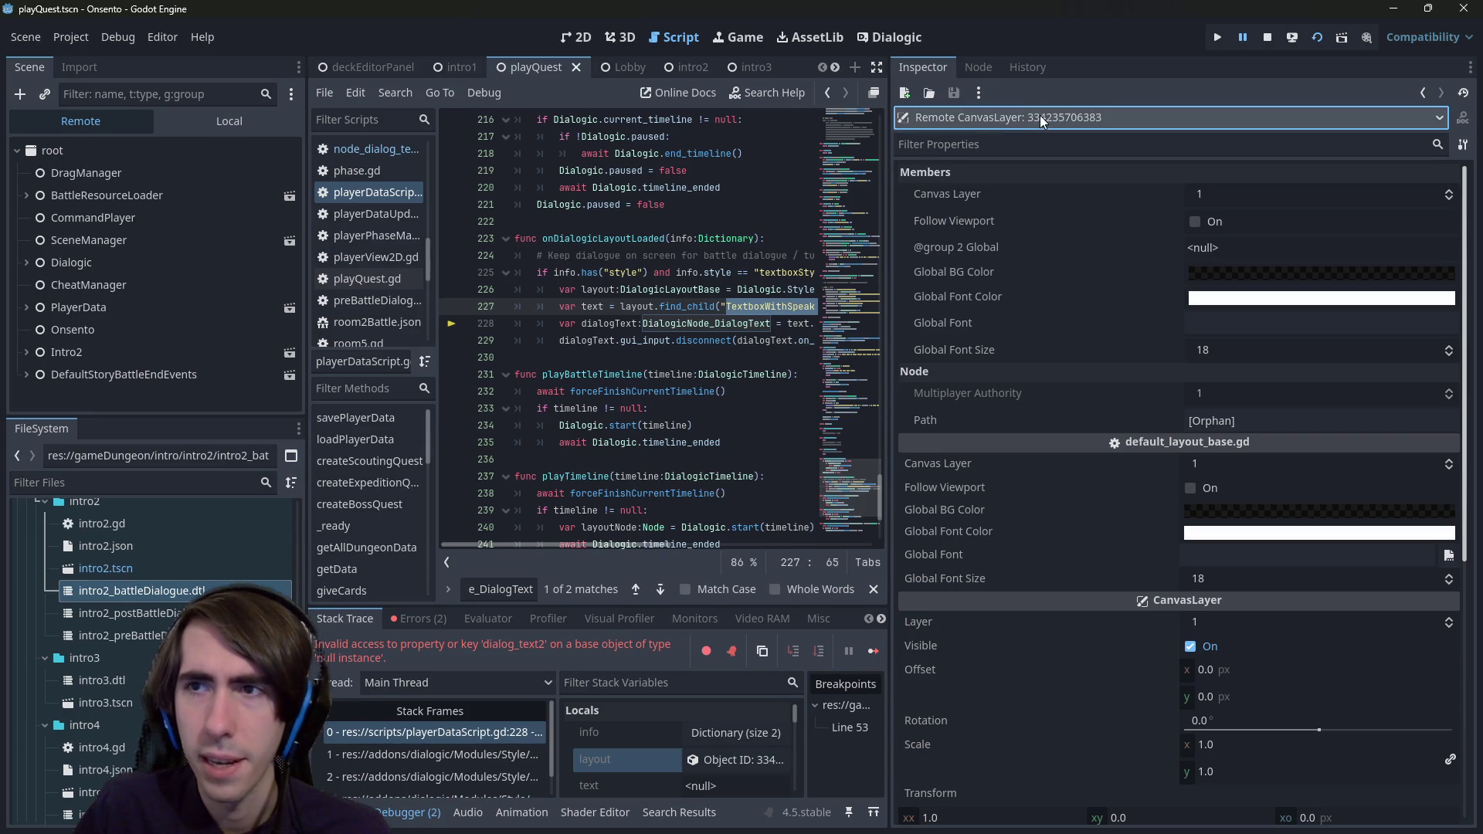
# Type and delete stray digits 06383 on line 236, then resume the paused game.
pyautogui.click(516, 459)
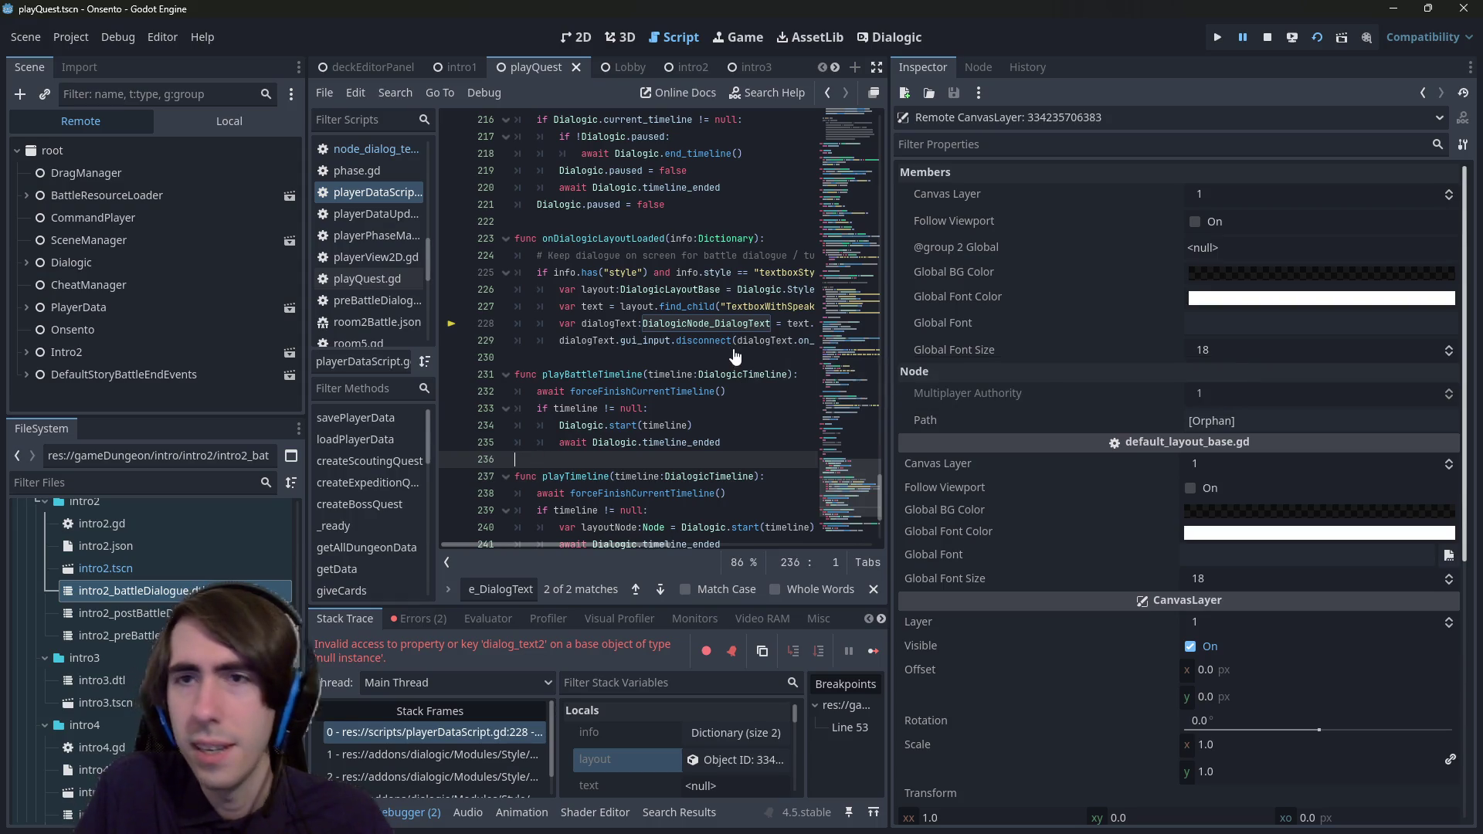
pyautogui.write('06')
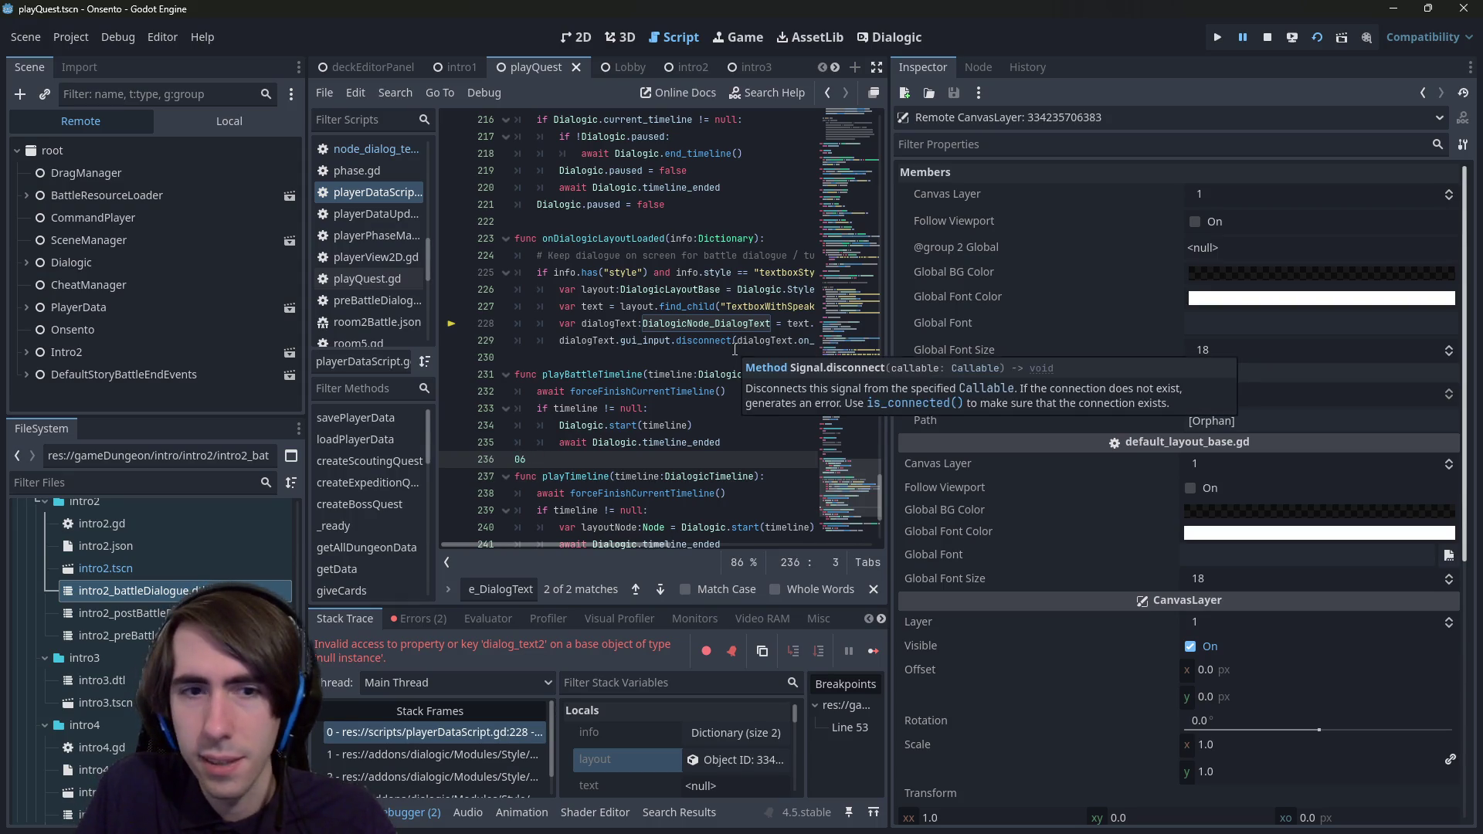
pyautogui.write('383')
pyautogui.hotkey('shift', 'Home')
pyautogui.press('BackSpace')
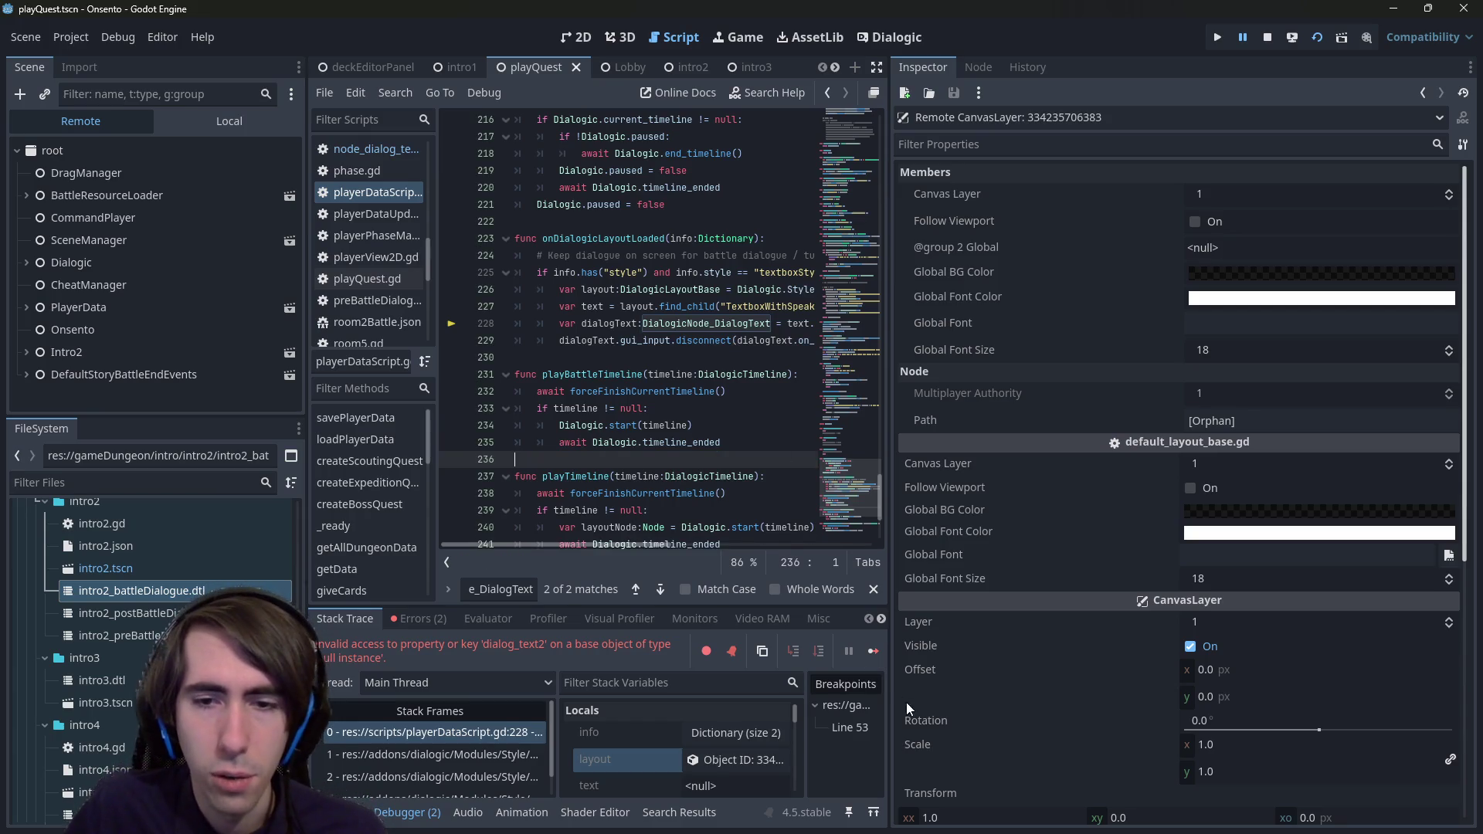
pyautogui.click(873, 652)
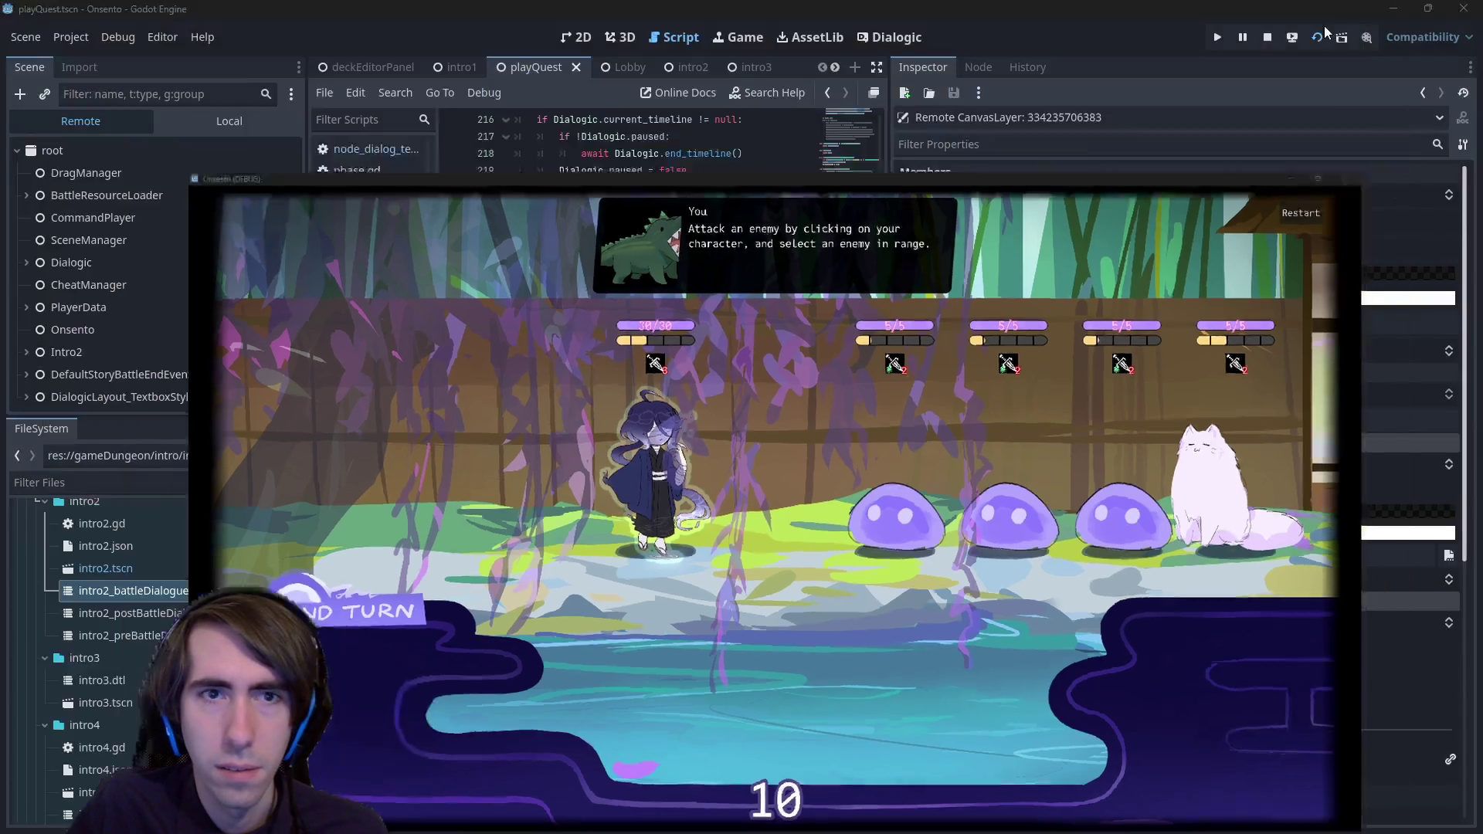
# Return to the editor, dismiss the files-changed prompt and inspect DialogicLayout_TextboxStyle in the live tree.
pyautogui.click(158, 132)
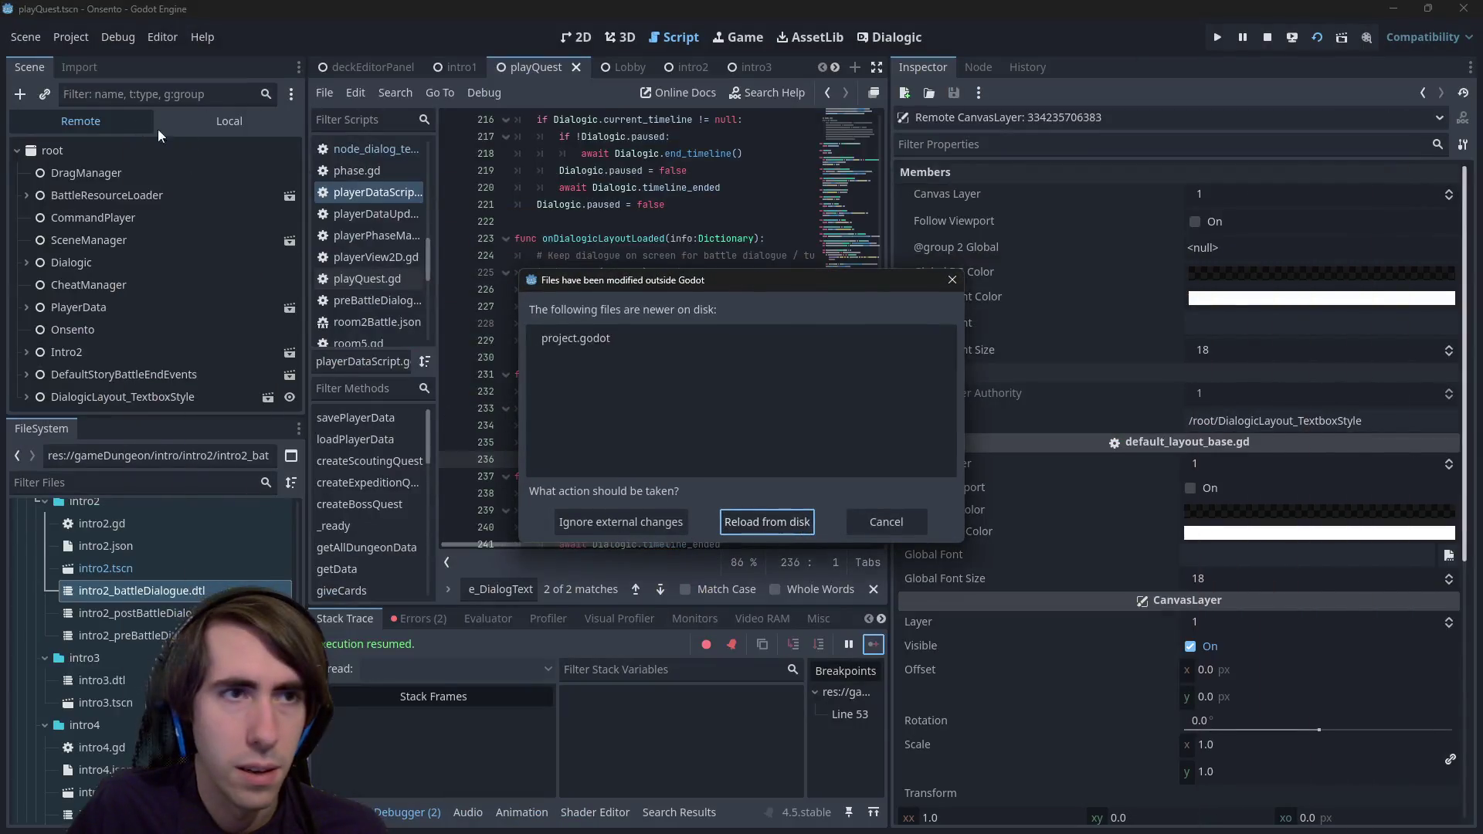
pyautogui.click(953, 280)
pyautogui.click(99, 398)
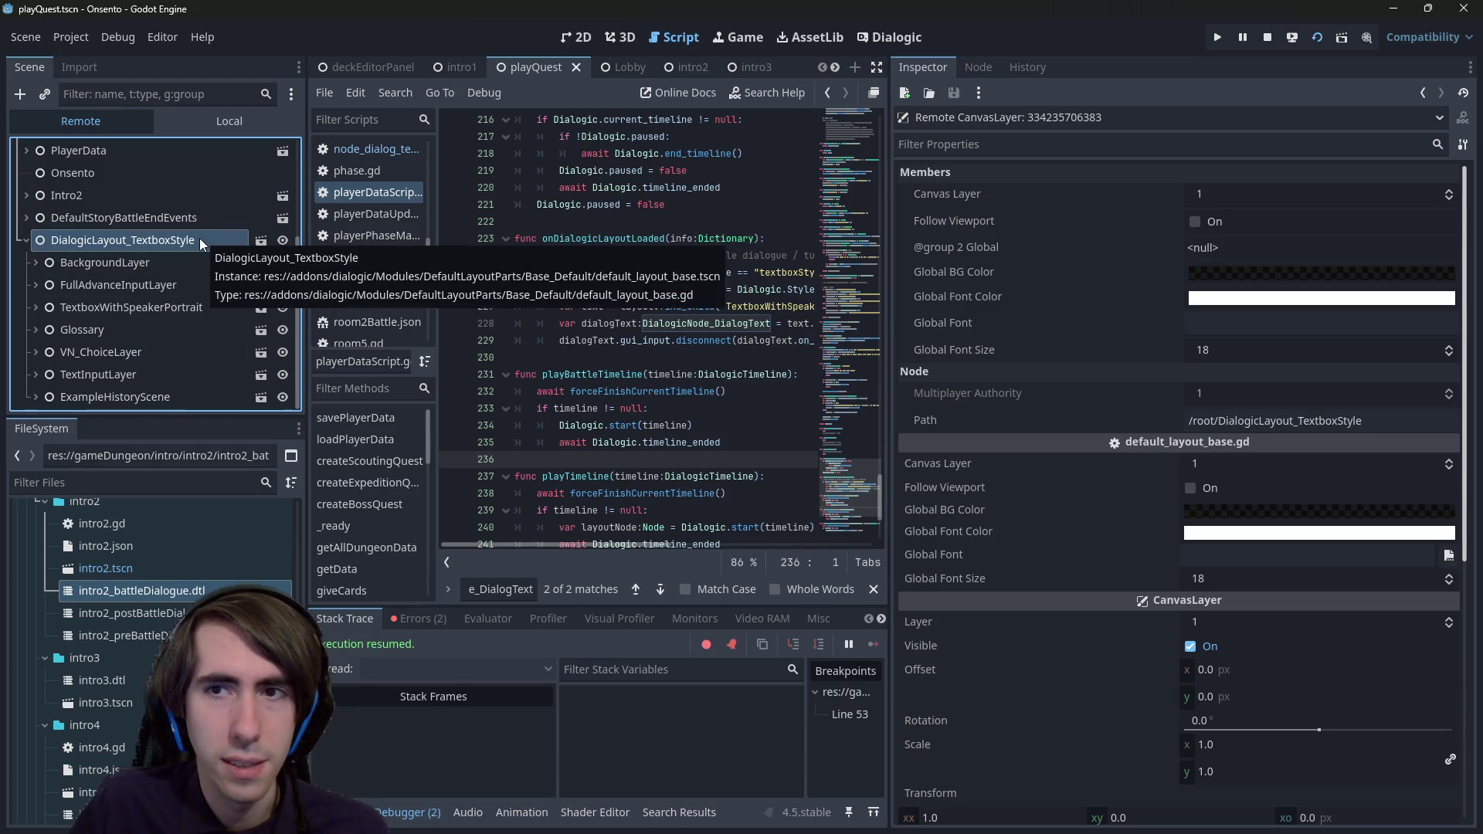
pyautogui.doubleClick(116, 218)
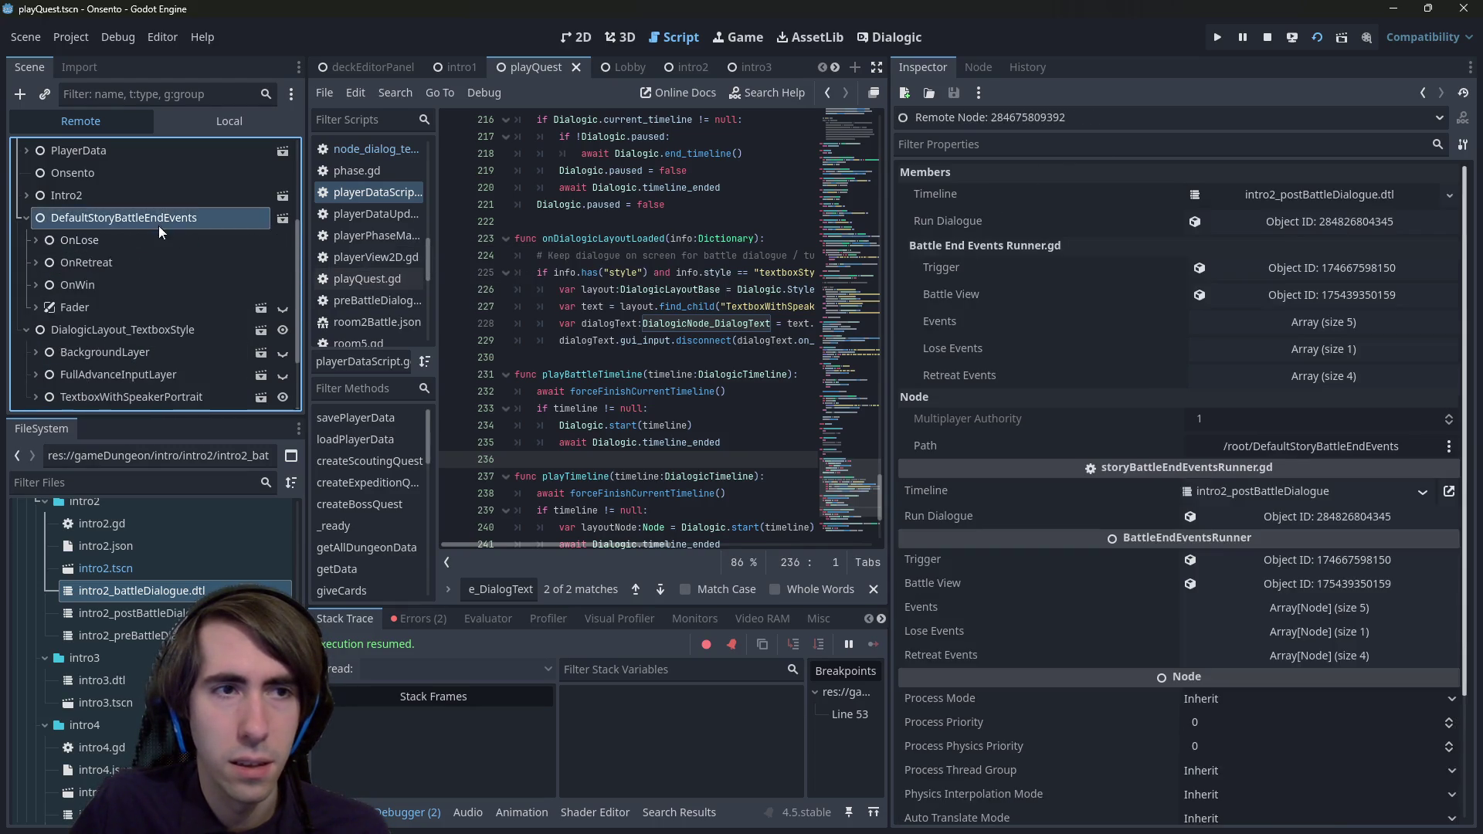
pyautogui.click(149, 330)
# Delete the stray number on line 222, reload the modified project file and widen the script editor.
pyautogui.click(603, 225)
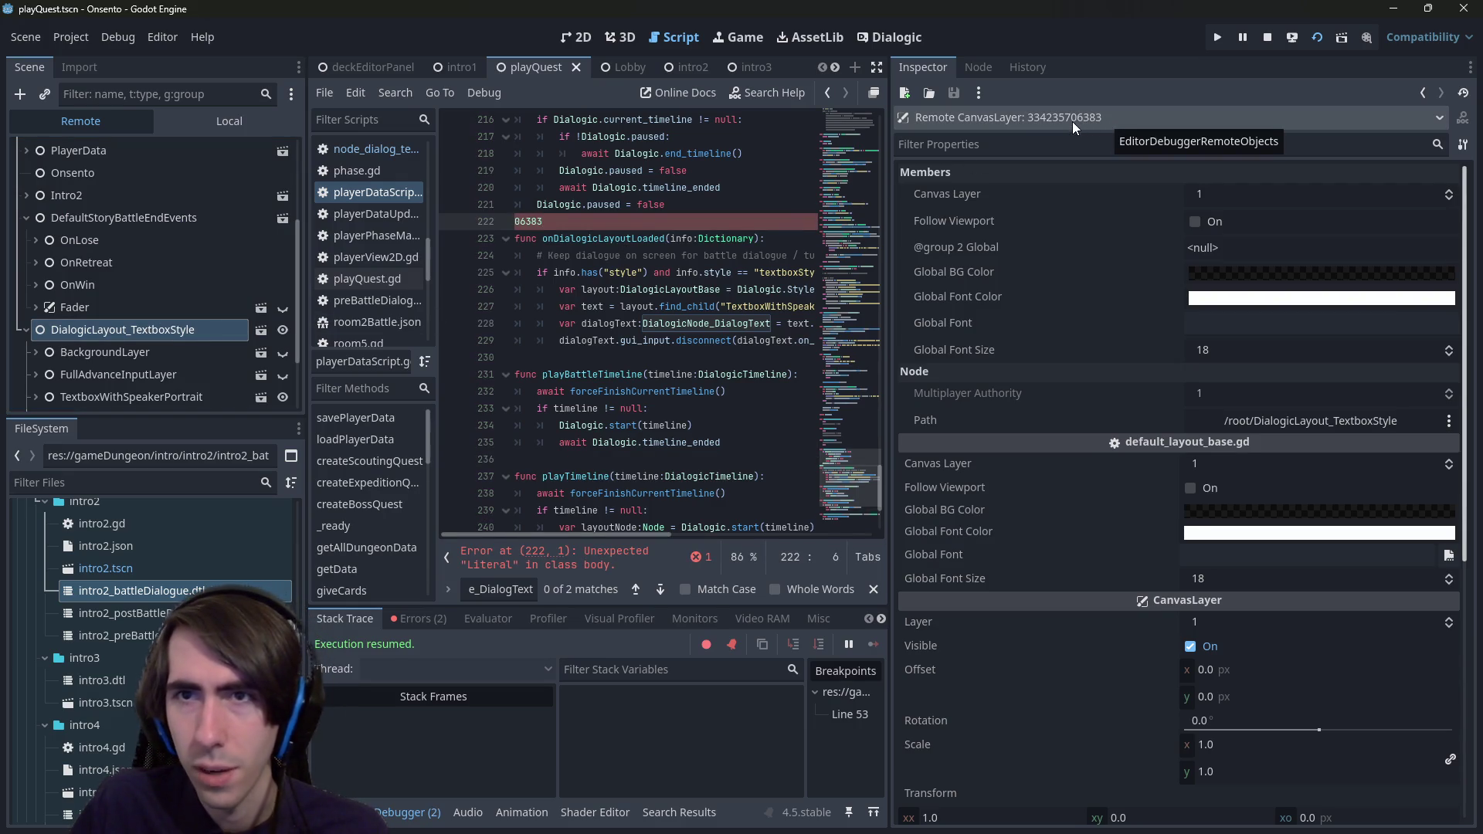
pyautogui.hotkey('shift', 'Home')
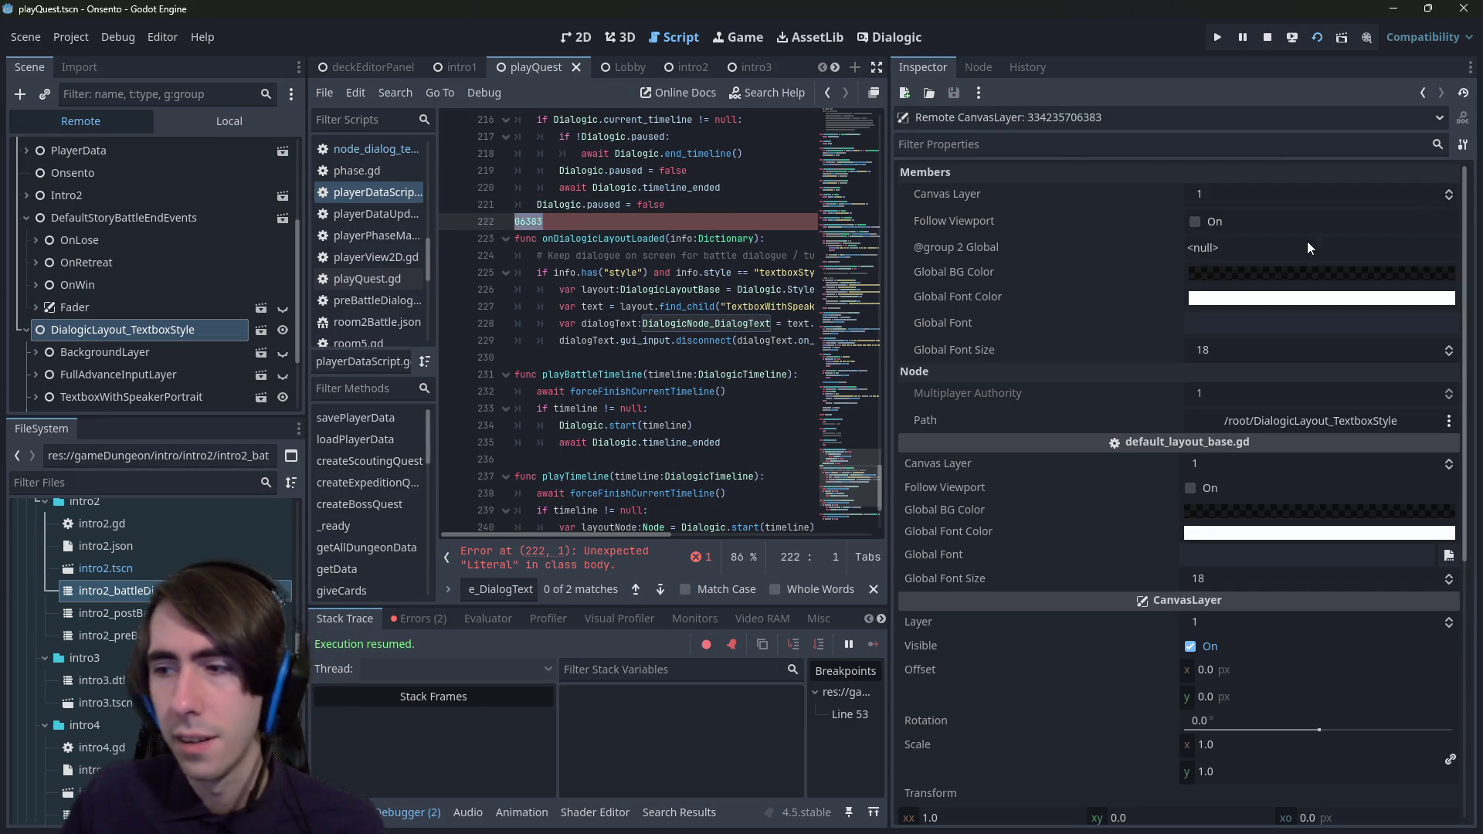
pyautogui.press('BackSpace')
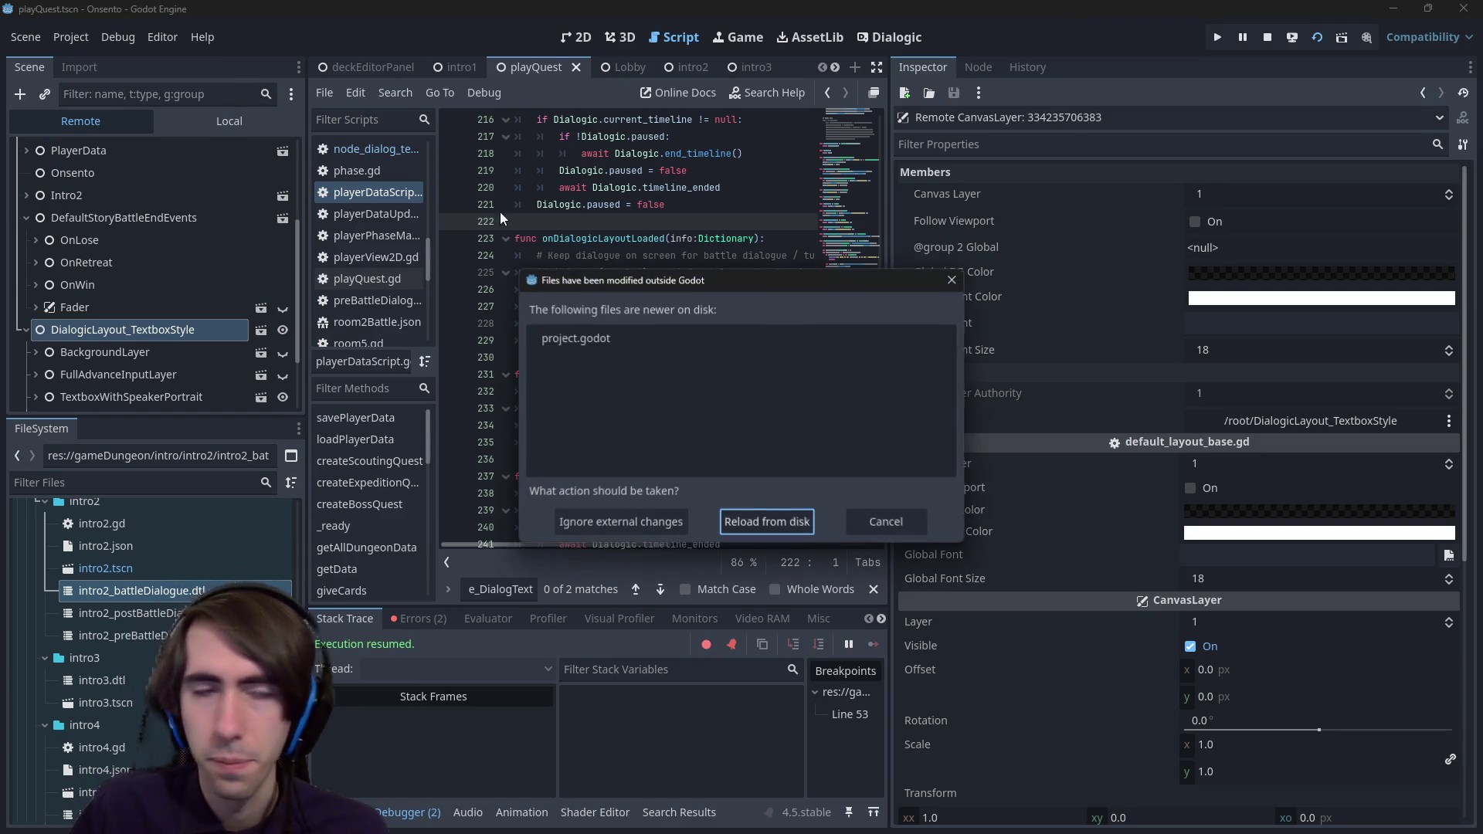
pyautogui.click(768, 520)
pyautogui.scroll(-3, 106, 343)
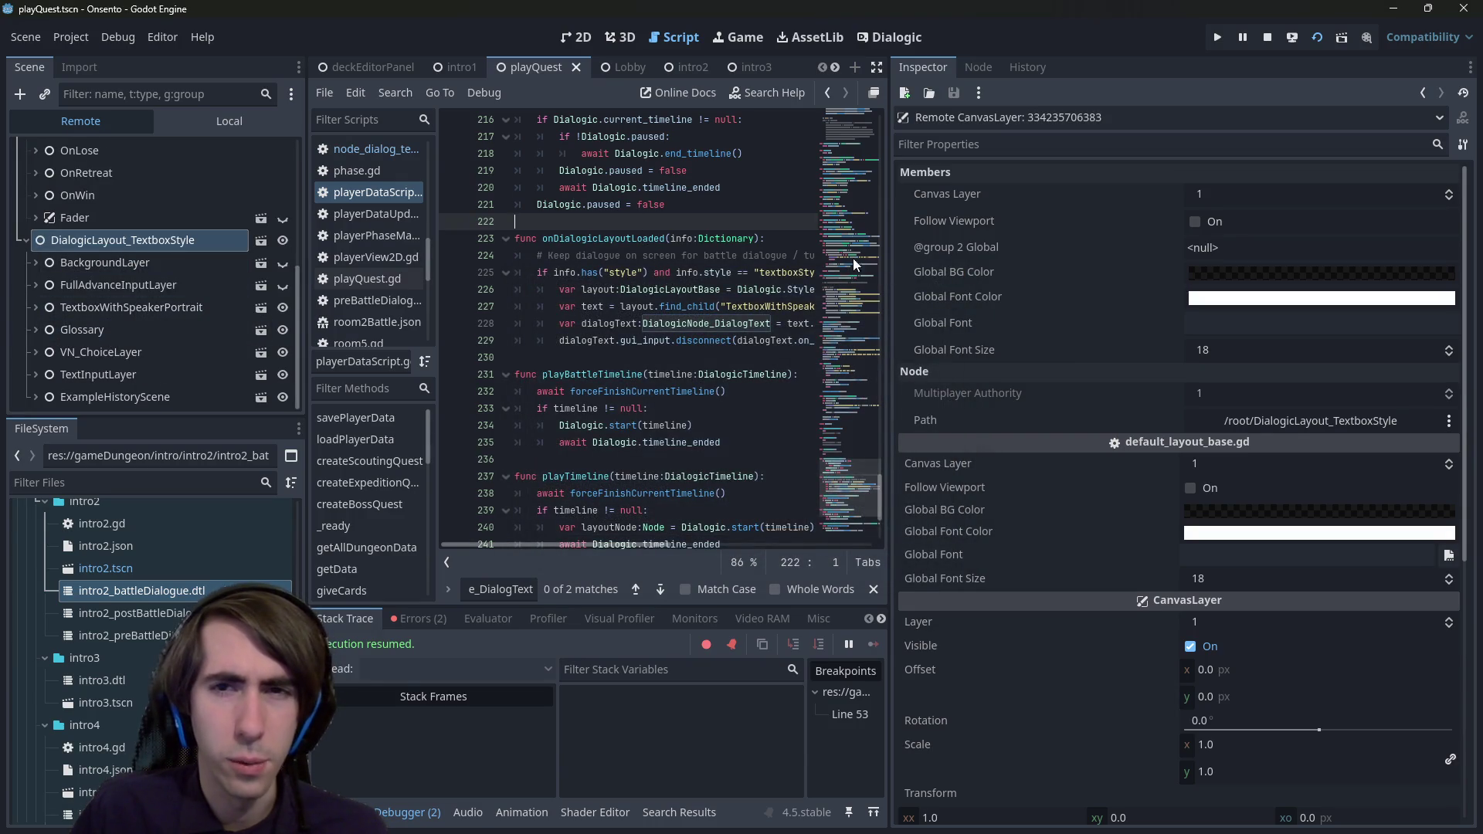
pyautogui.moveTo(889, 260); pyautogui.dragTo(1145, 260)
pyautogui.moveTo(679, 323)
pyautogui.mouseDown()
pyautogui.moveTo(772, 324)
pyautogui.moveTo(742, 340)
pyautogui.mouseUp()
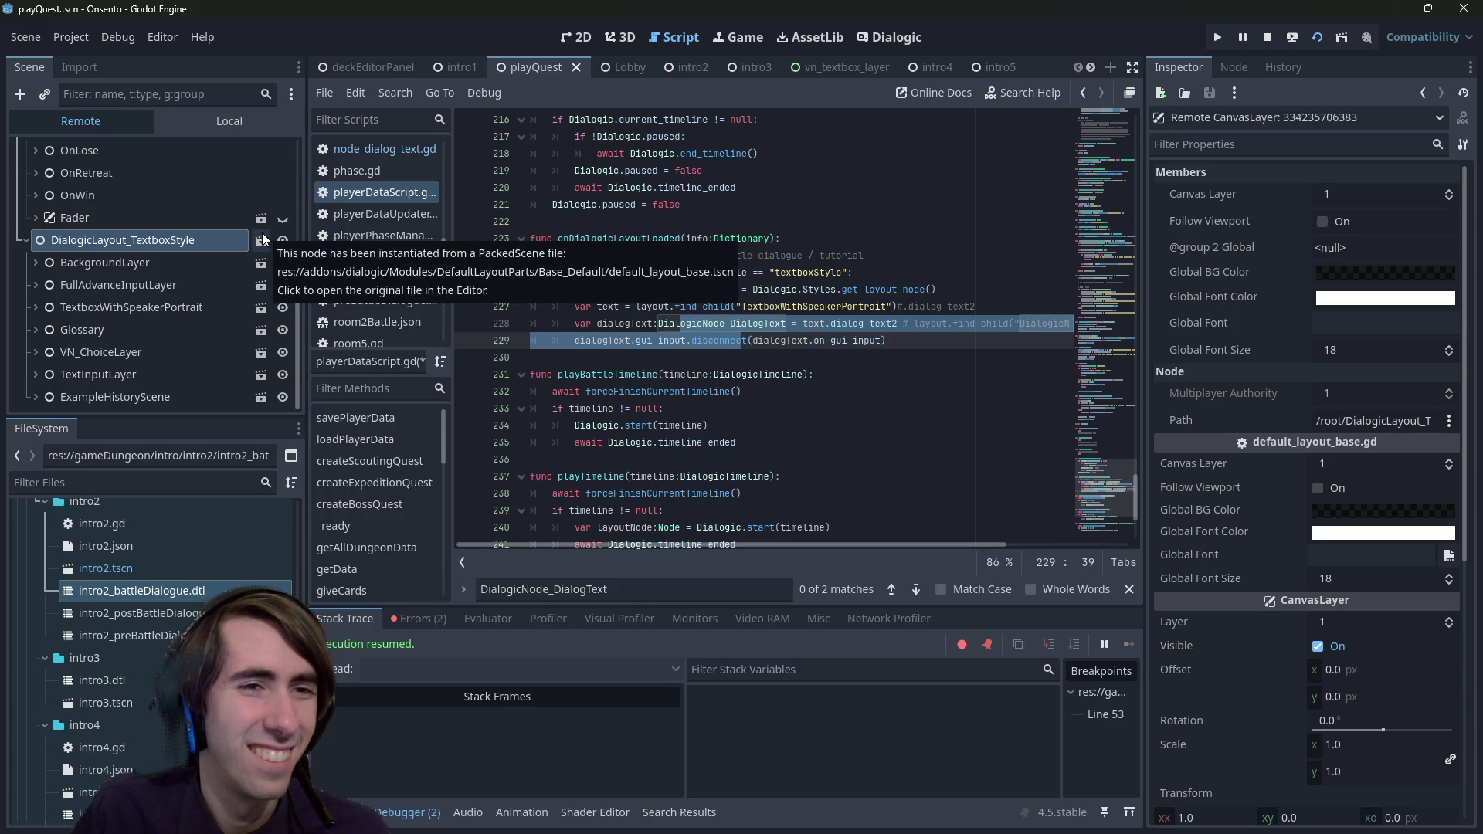
# Insert blank lines below the line fetching the layout node.
pyautogui.click(764, 306)
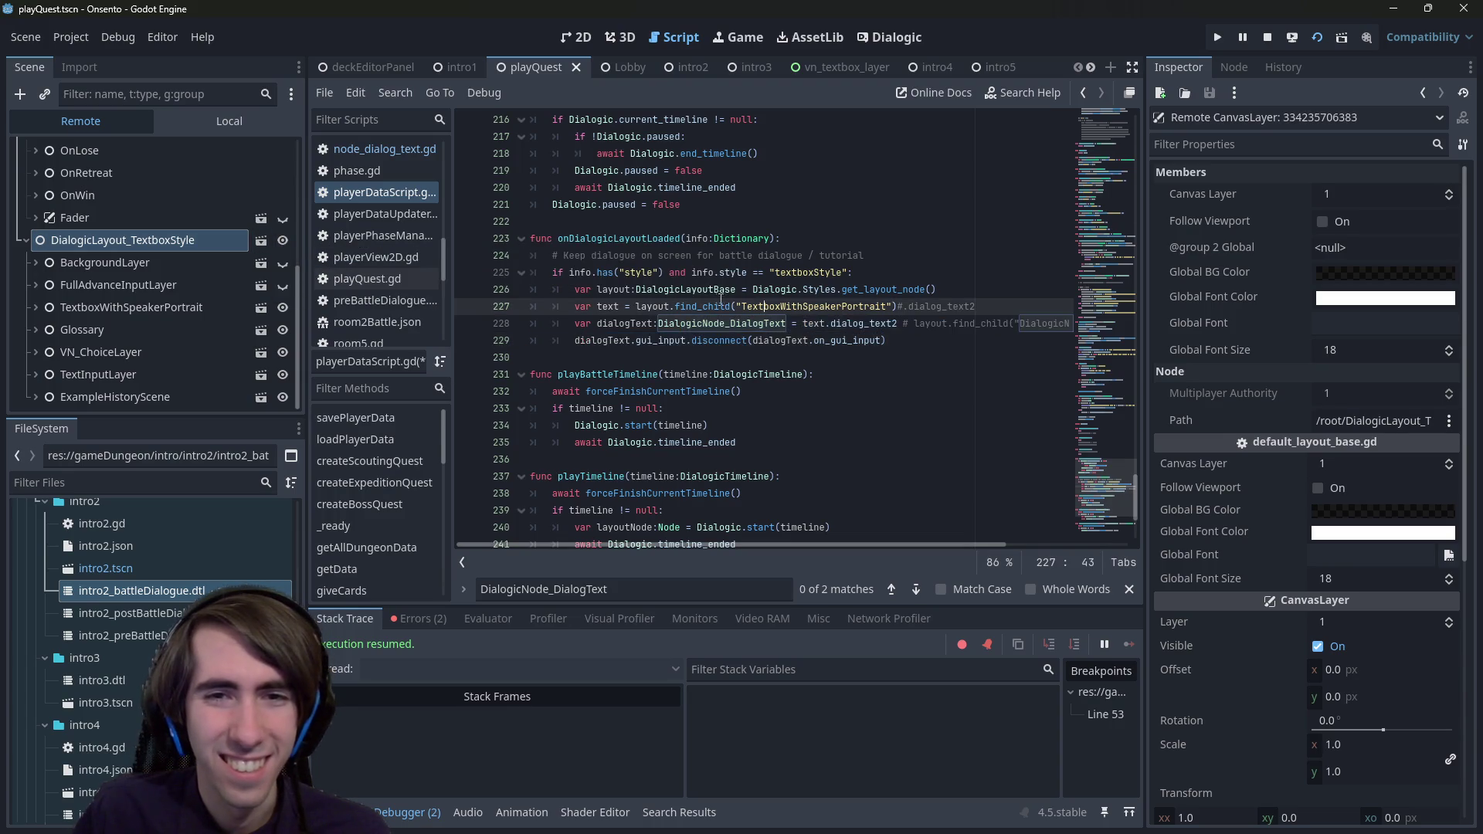
pyautogui.tripleClick(616, 292)
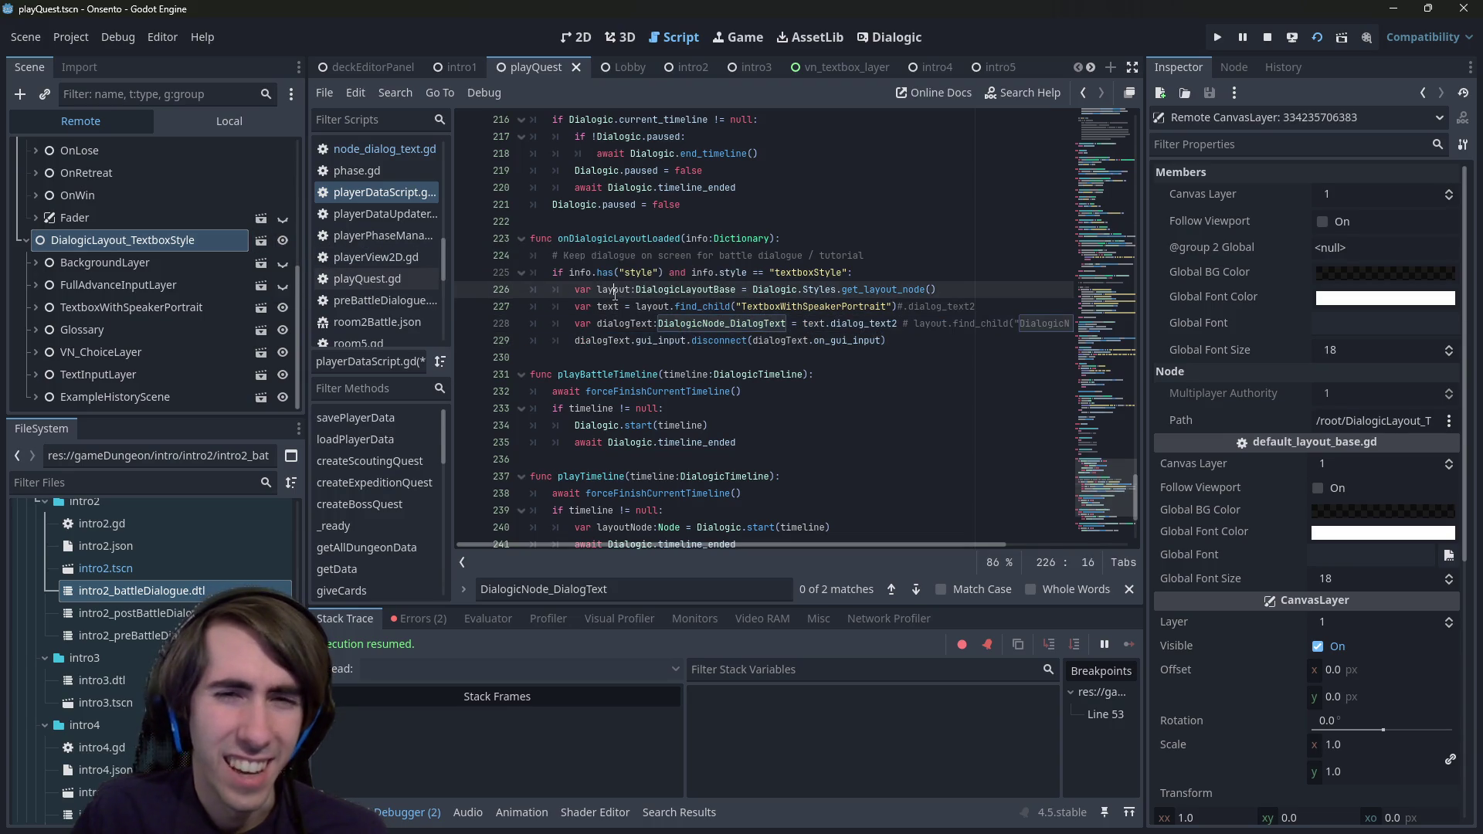
pyautogui.press('Up')
pyautogui.press('End')
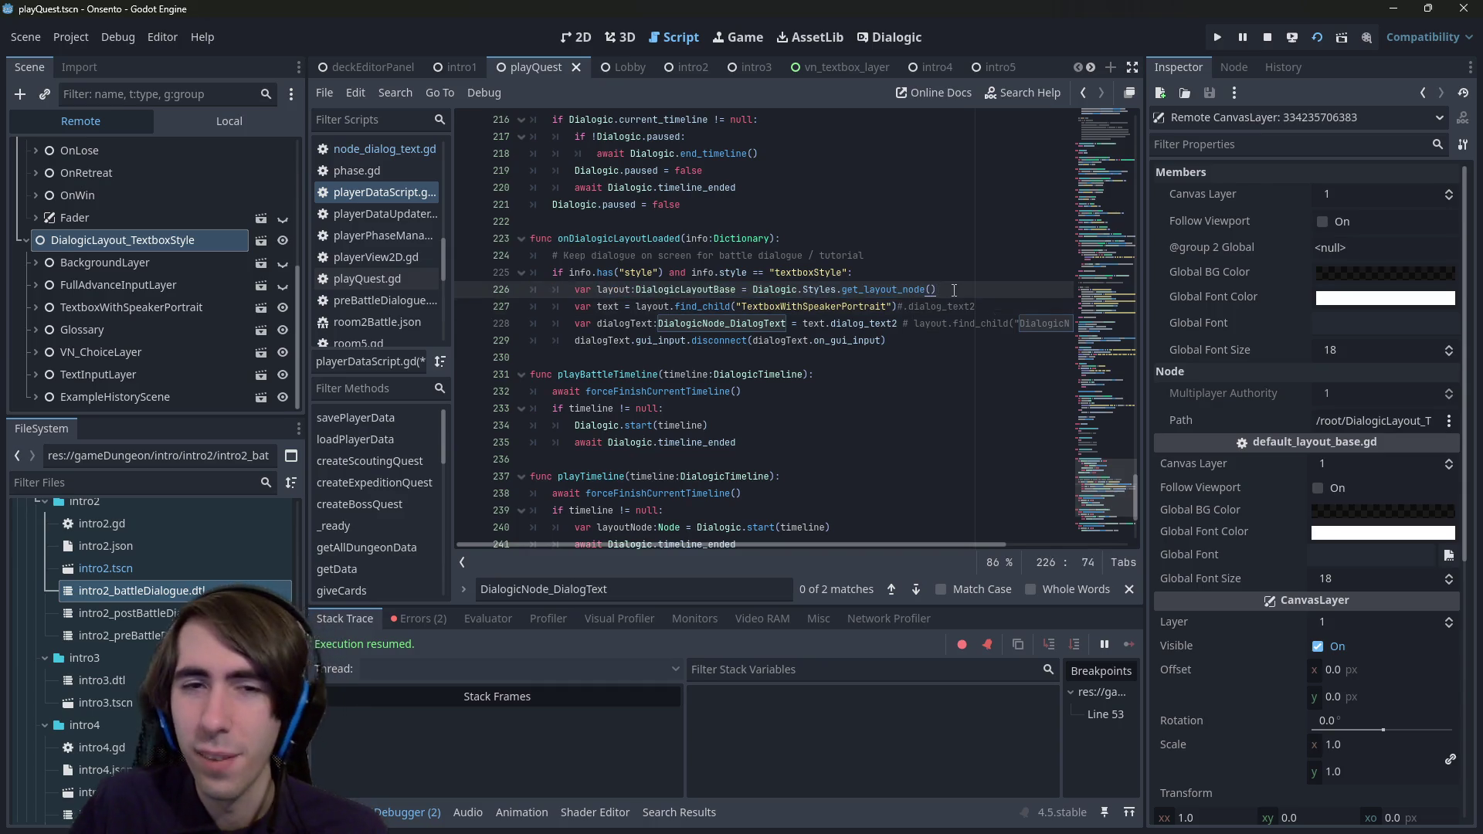
pyautogui.press('Return')
pyautogui.press('Return')
pyautogui.press('Up')
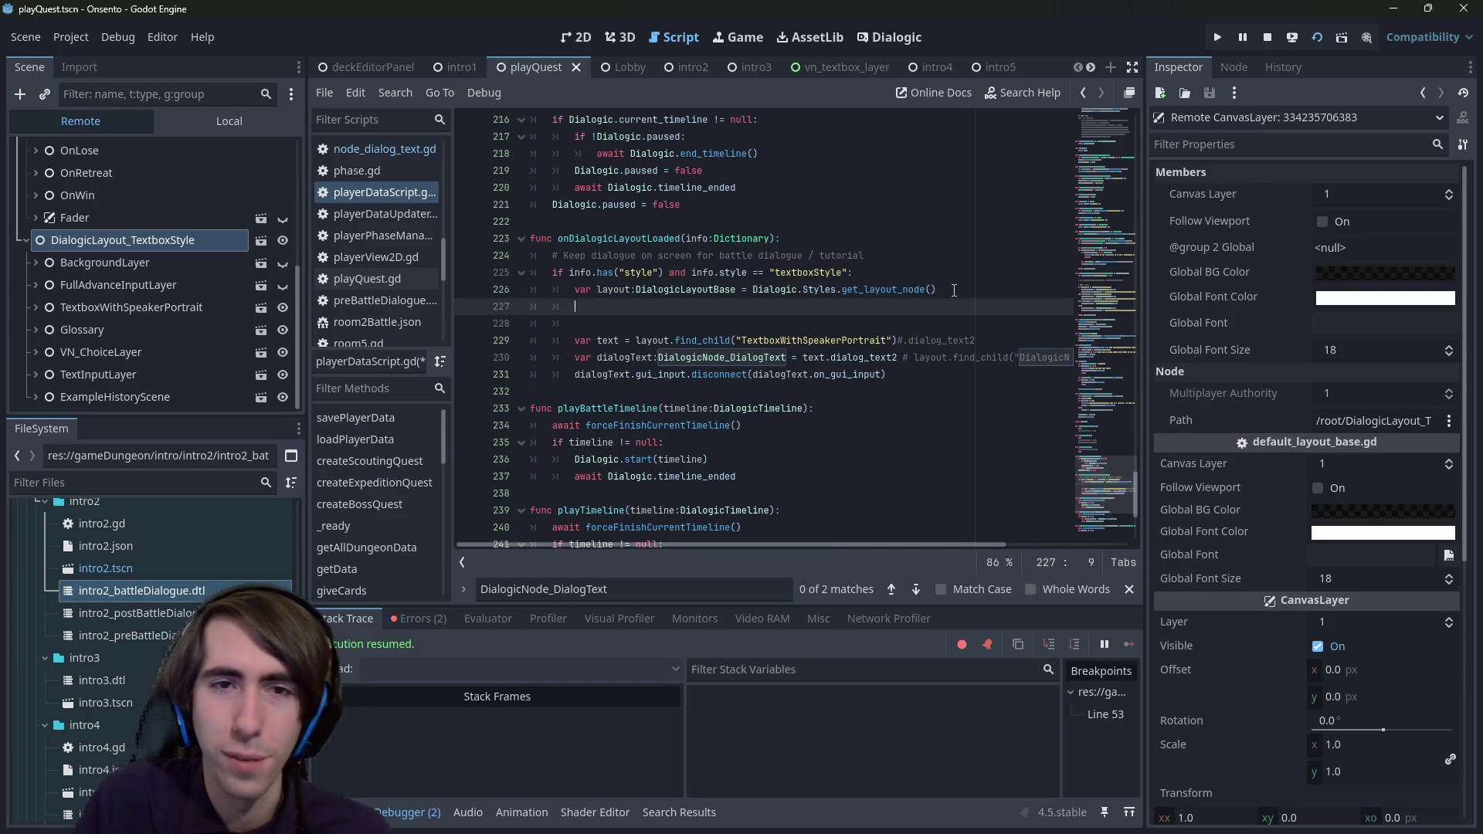
pyautogui.click(647, 340)
pyautogui.press('Up')
pyautogui.press('Up')
# Write a loop over layout.get_children() printing child.name, then stop the running game.
pyautogui.write('layout')
pyautogui.hotkey('ctrl', 'BackSpace')
pyautogui.write('for child i')
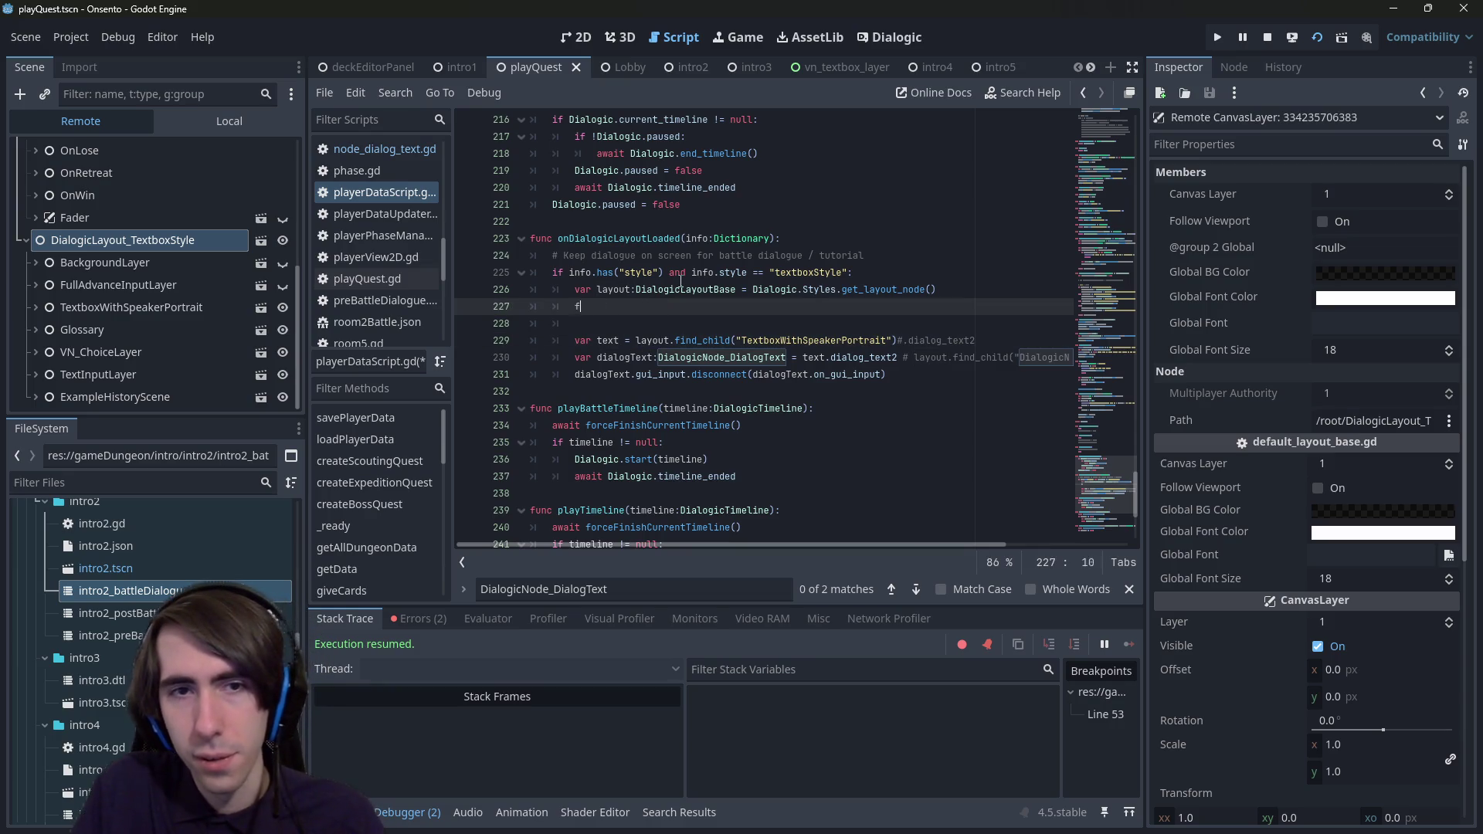
pyautogui.write('n layout.children')
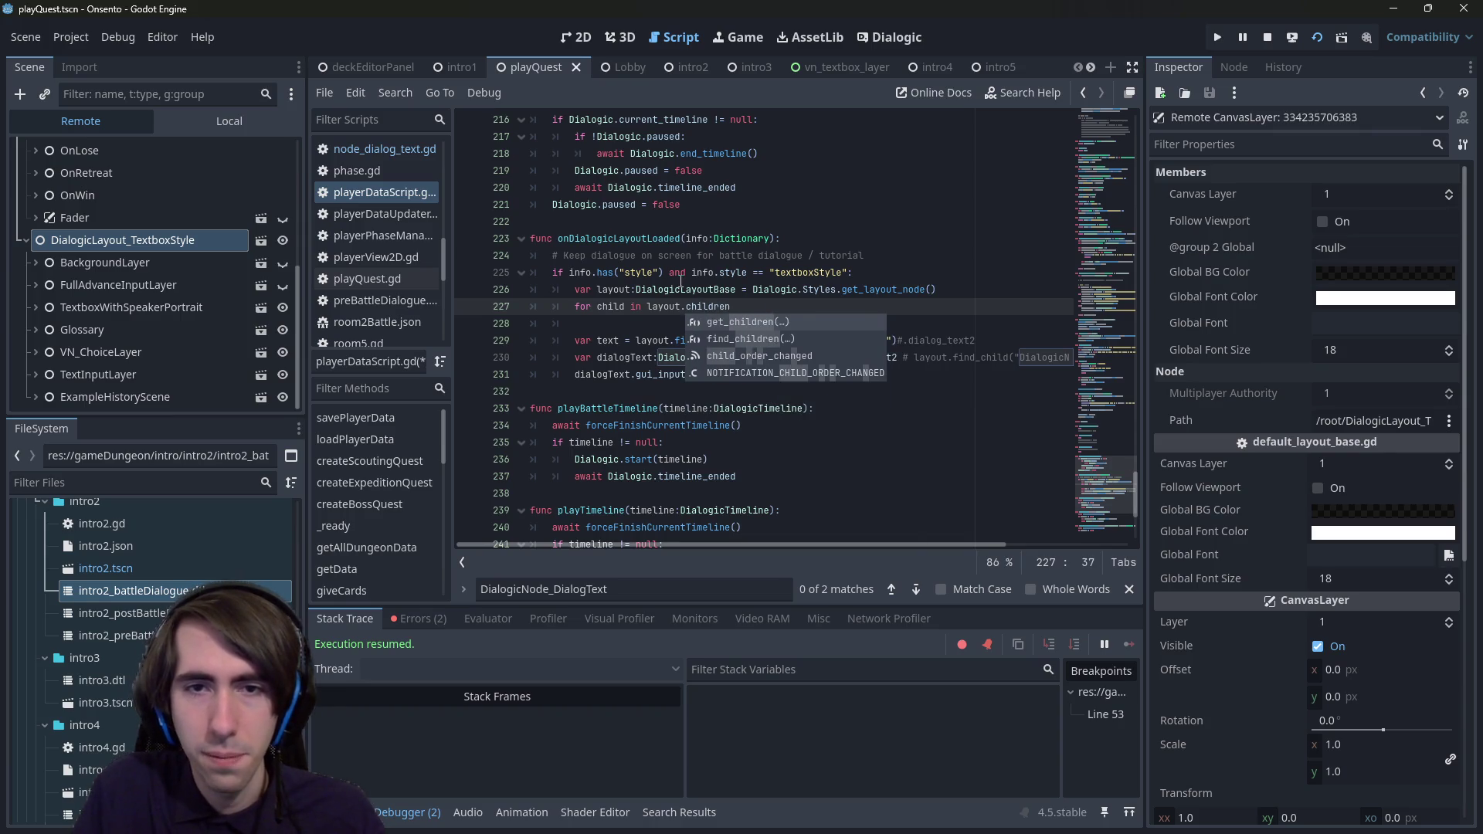
pyautogui.press('Return')
pyautogui.write('):')
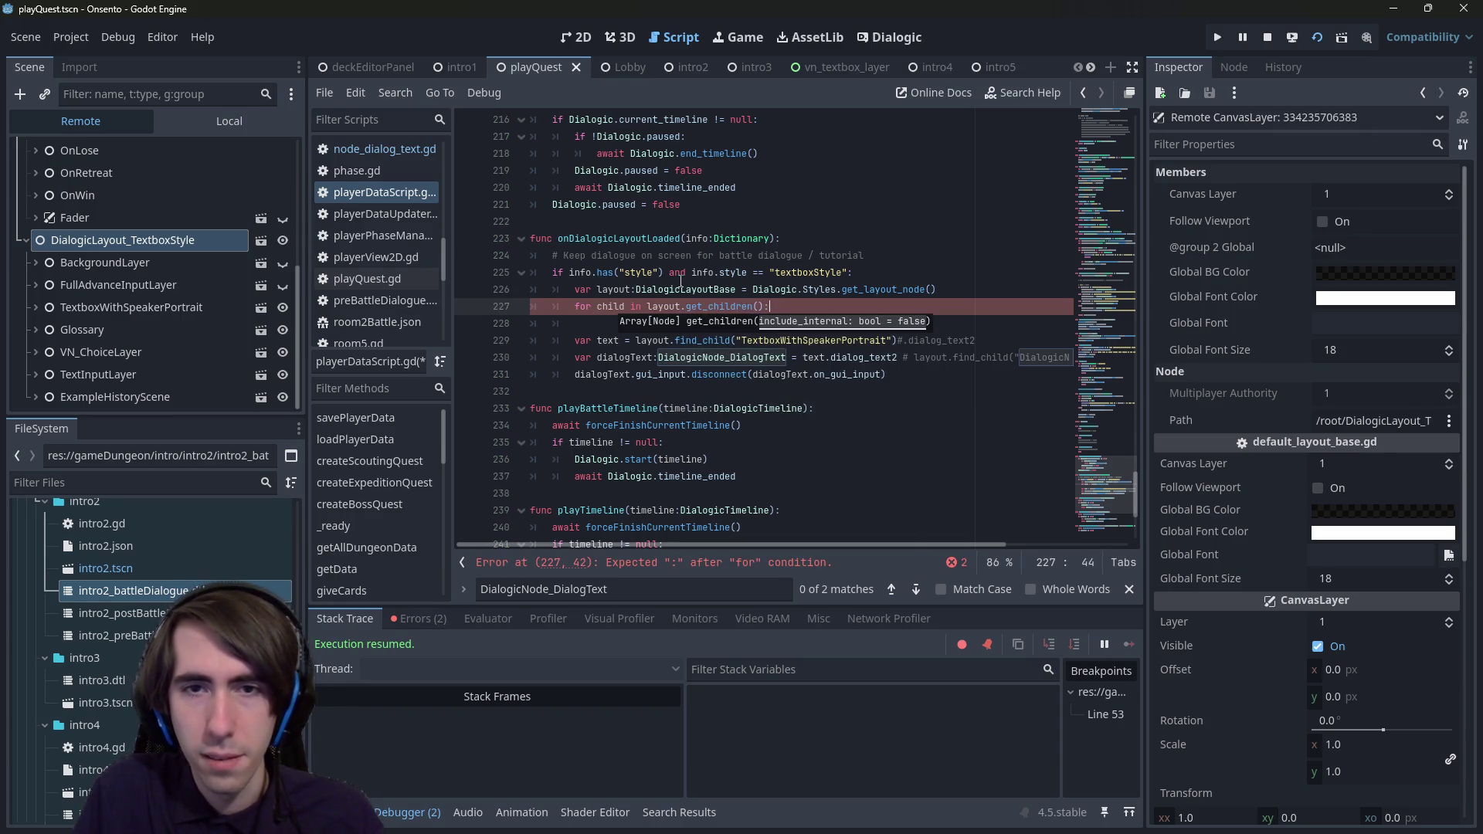
pyautogui.press('Return')
pyautogui.write('rint(child.')
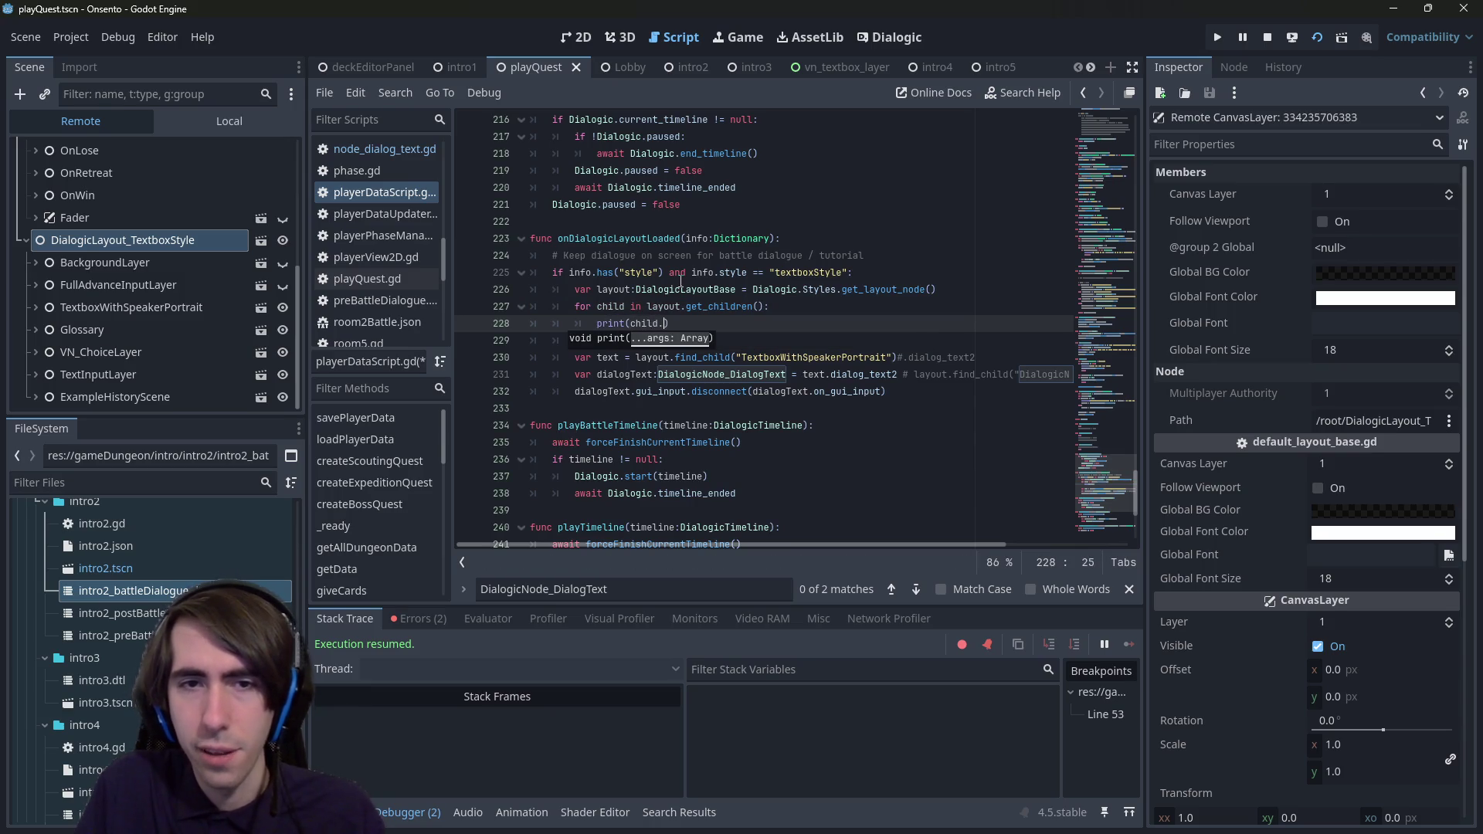
pyautogui.write('name')
pyautogui.click(677, 257)
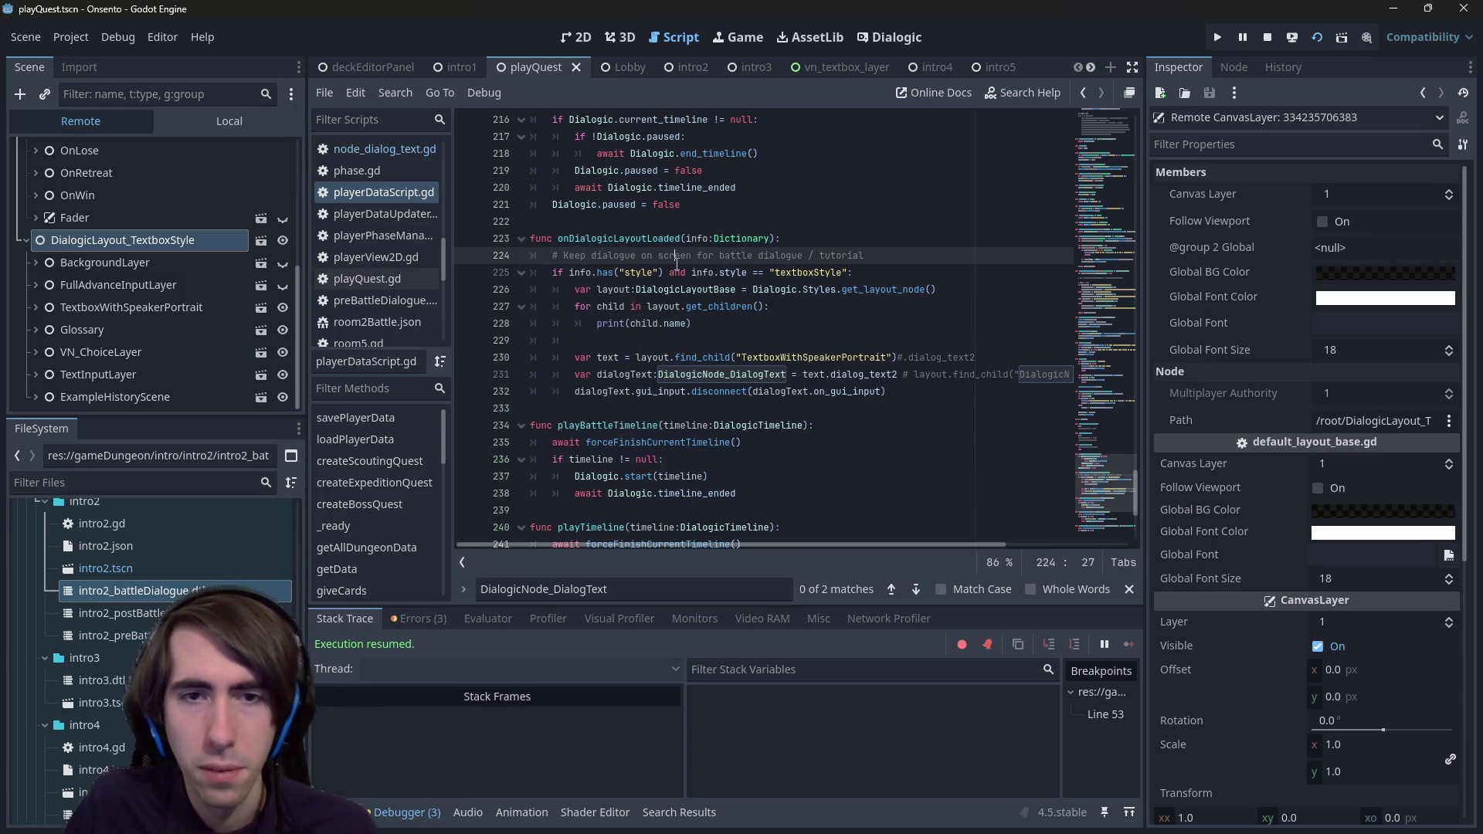
pyautogui.click(1270, 31)
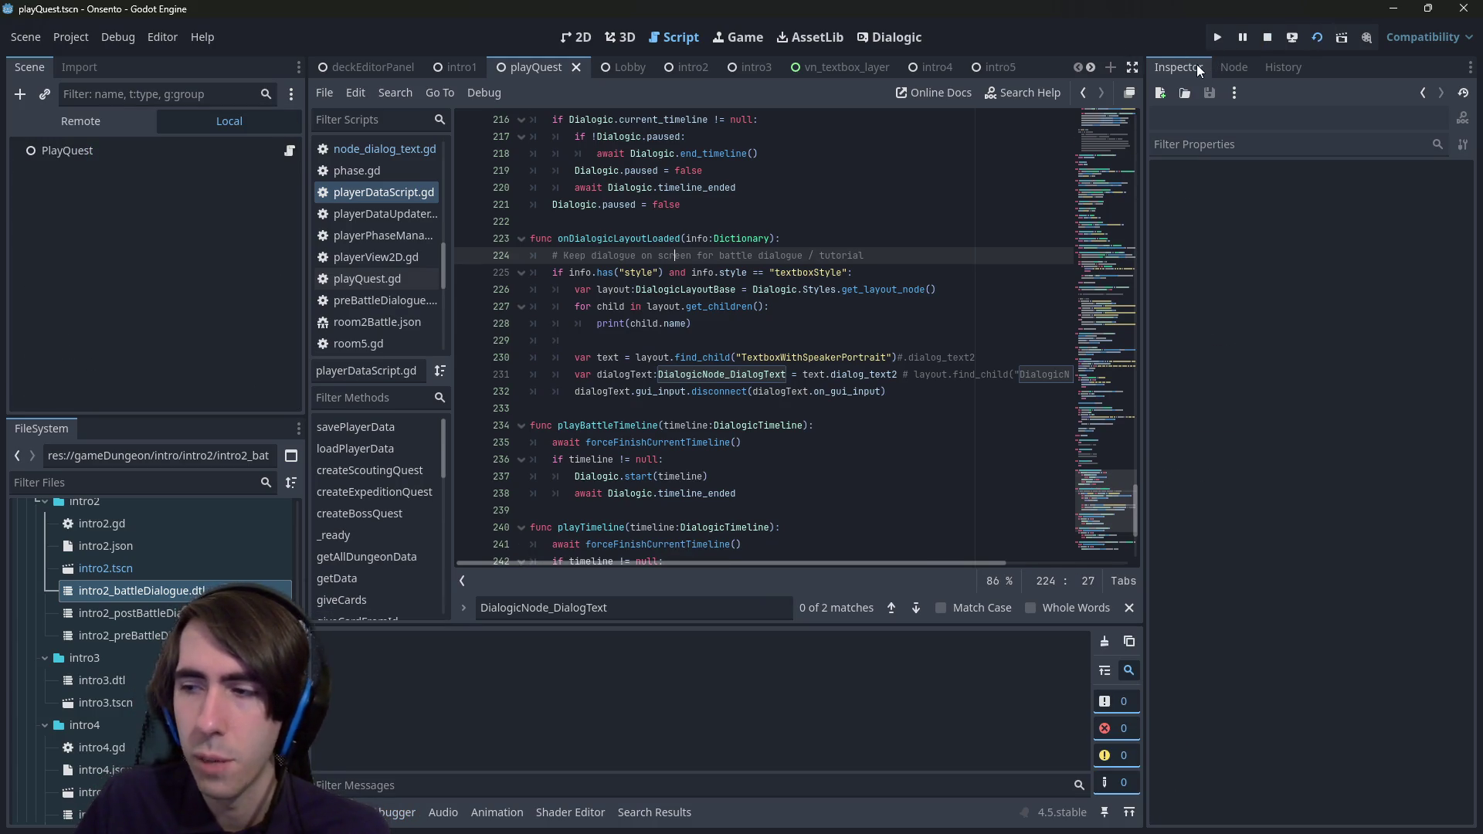
# Relaunch Onsento with F5 and click through the opening dialogue to the 'For some reason' line.
pyautogui.press('F5')
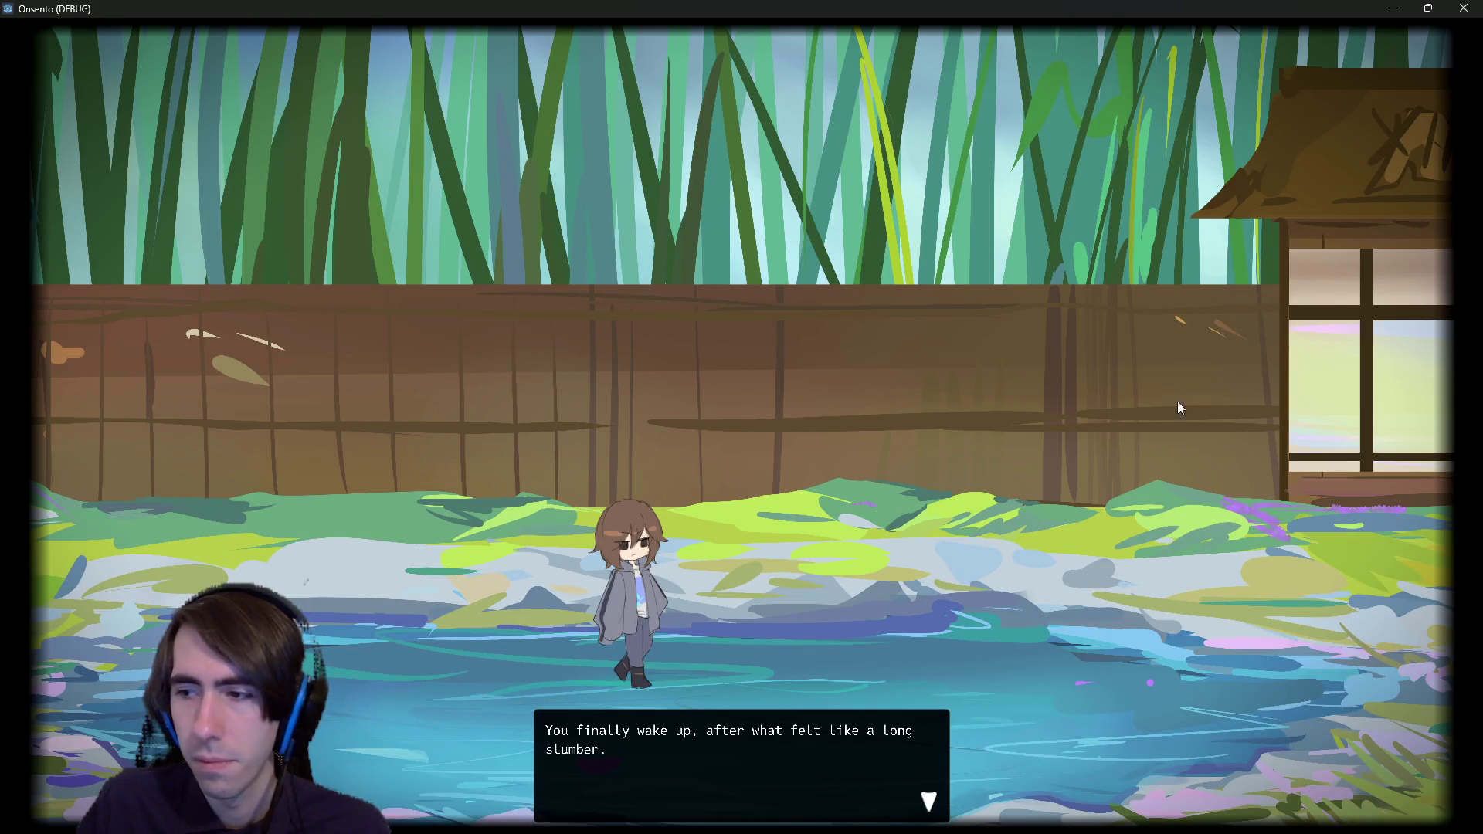
pyautogui.click(828, 383)
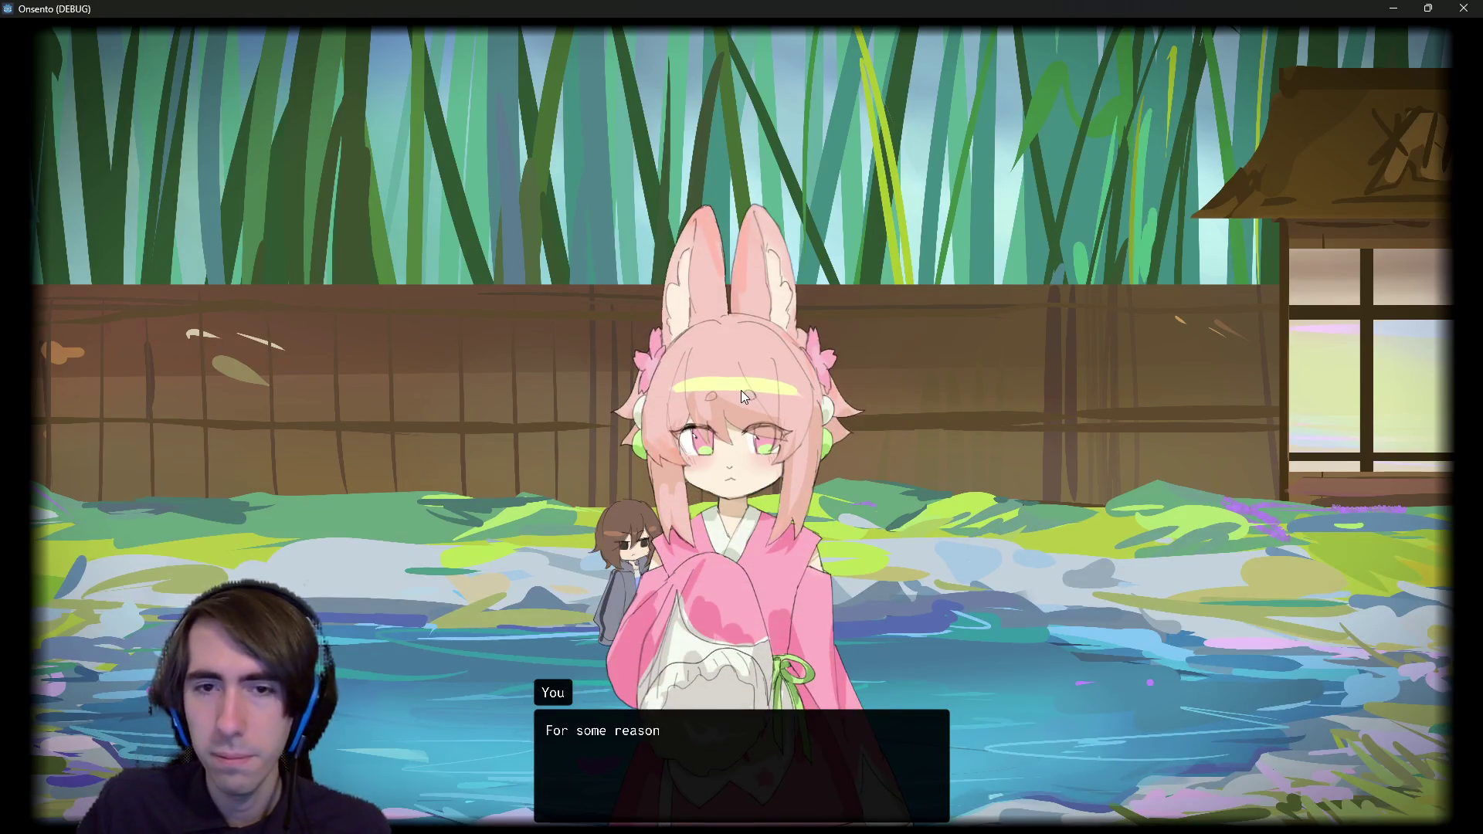
pyautogui.click(738, 393)
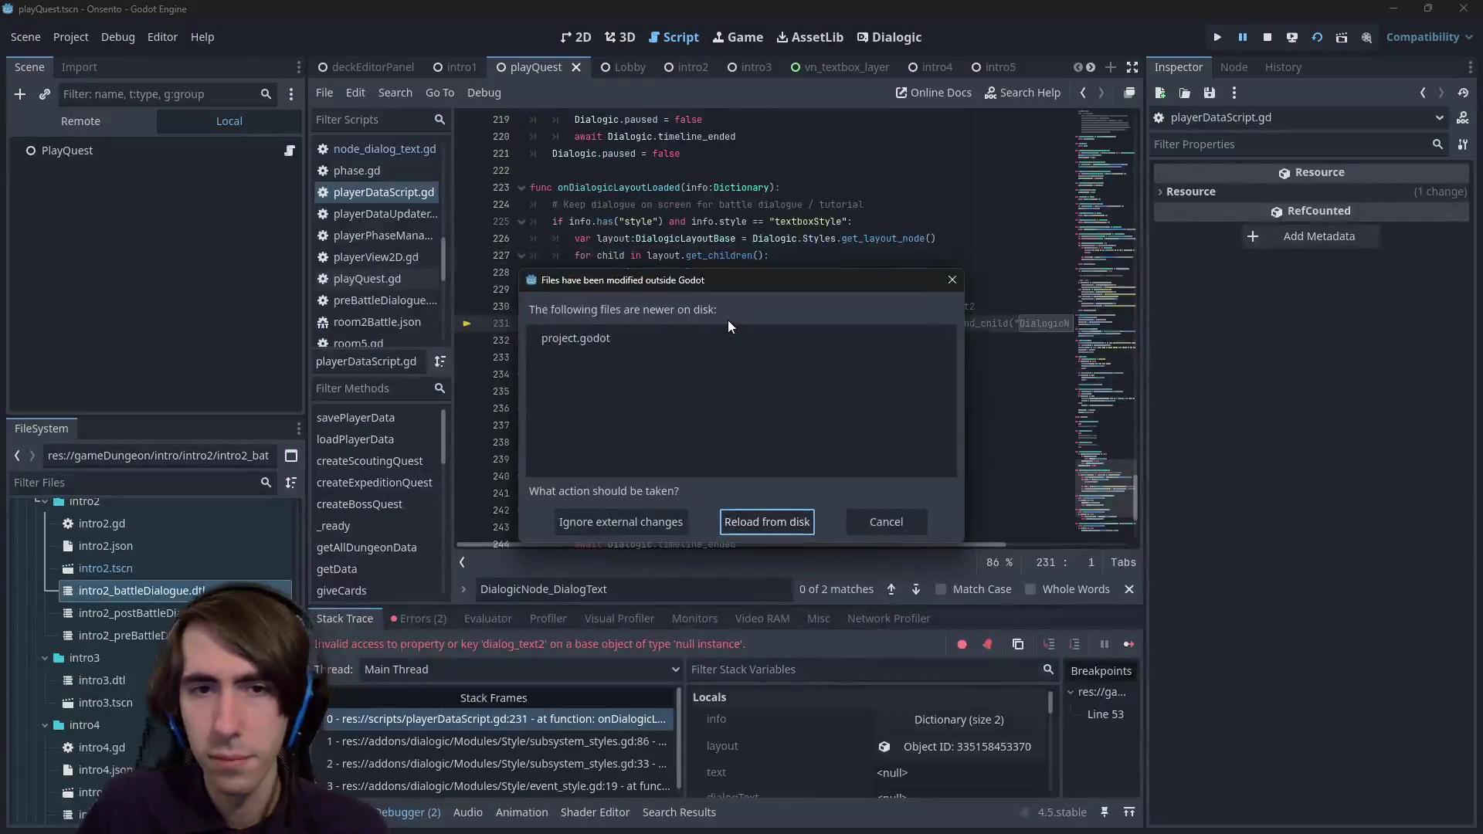
# Reload the project from disk and show the Output log of printed layout children.
pyautogui.press('Return')
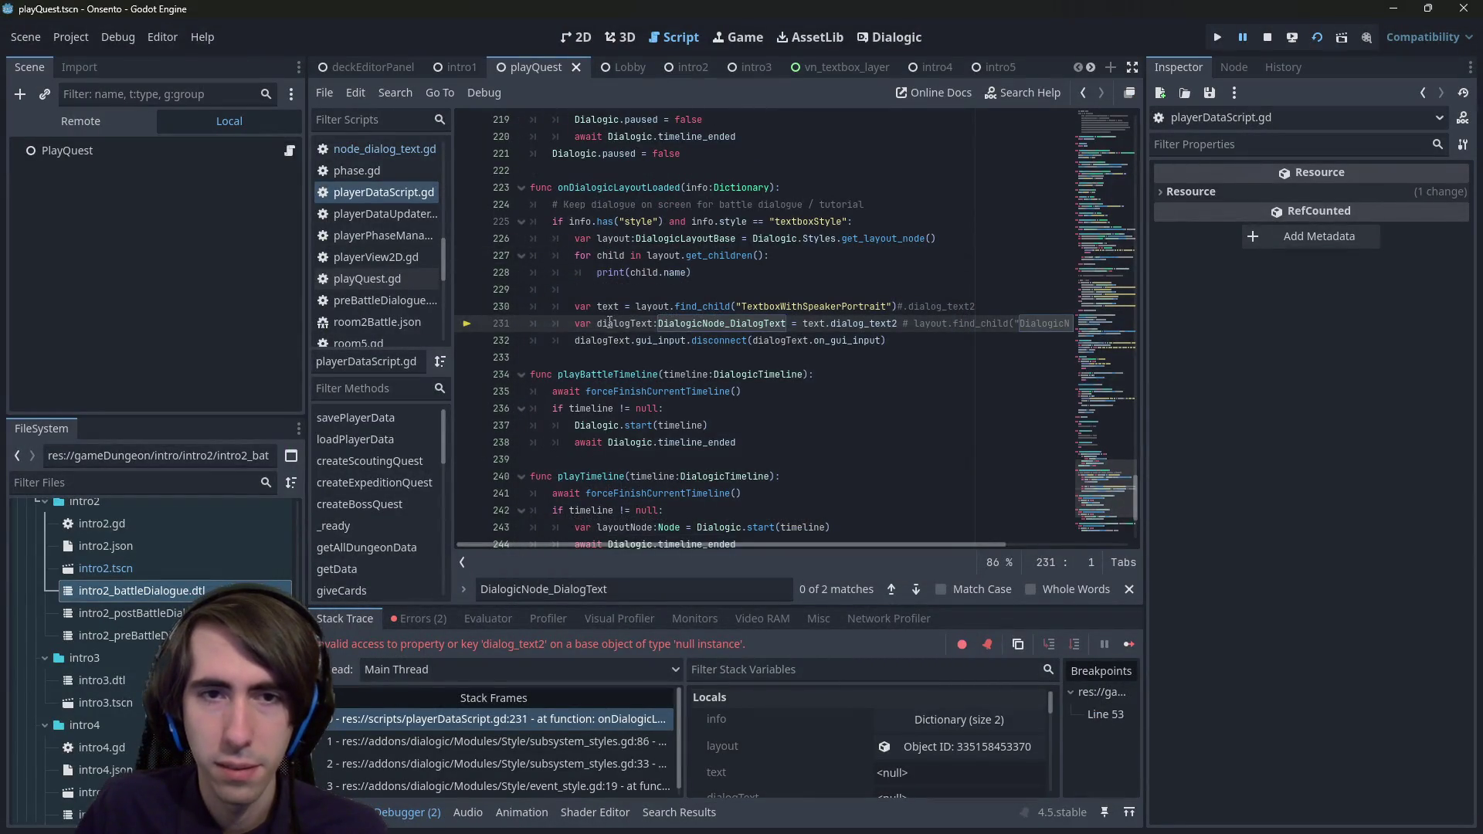
pyautogui.moveTo(614, 323)
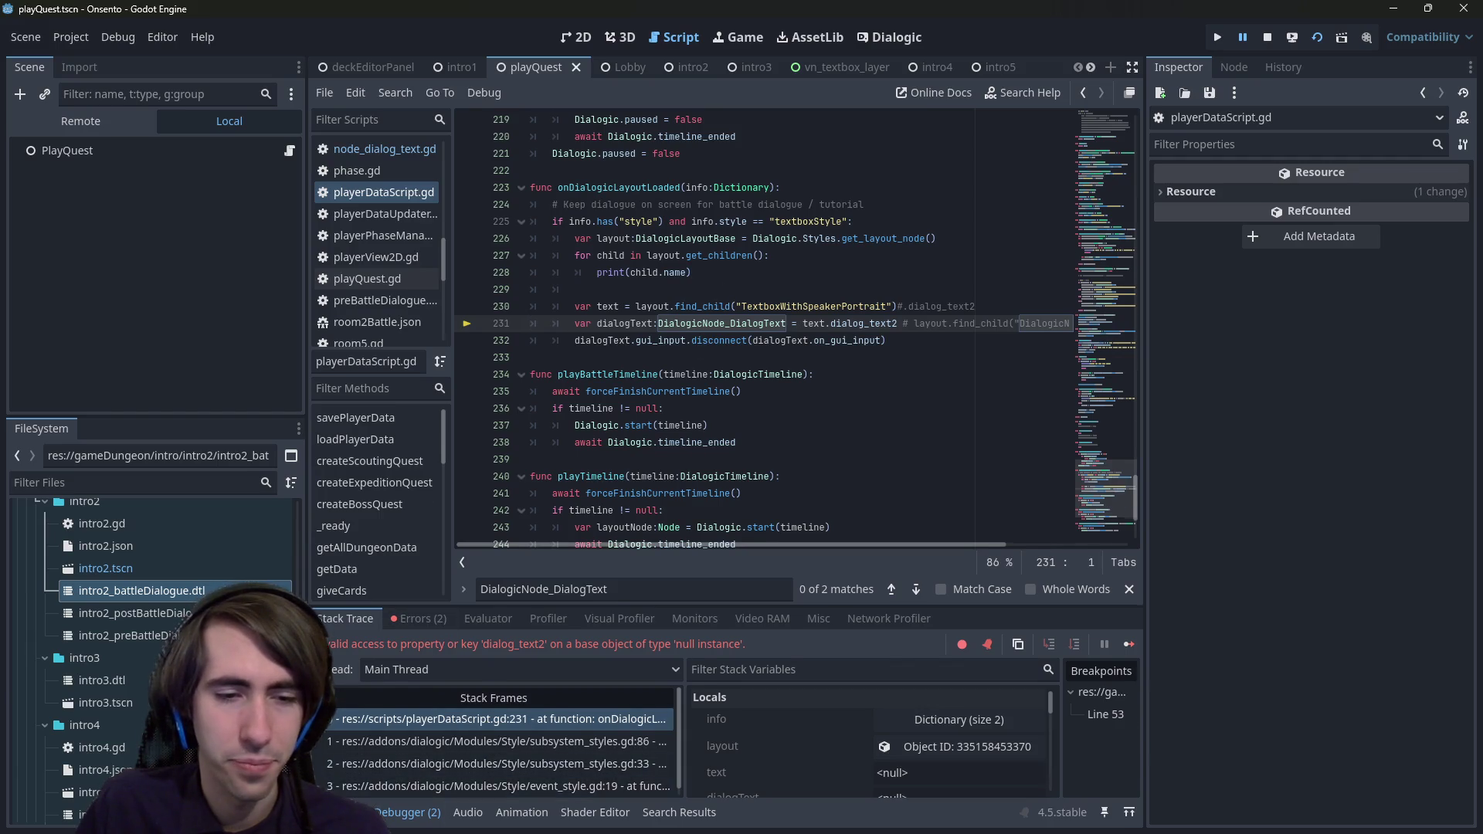
pyautogui.click(352, 812)
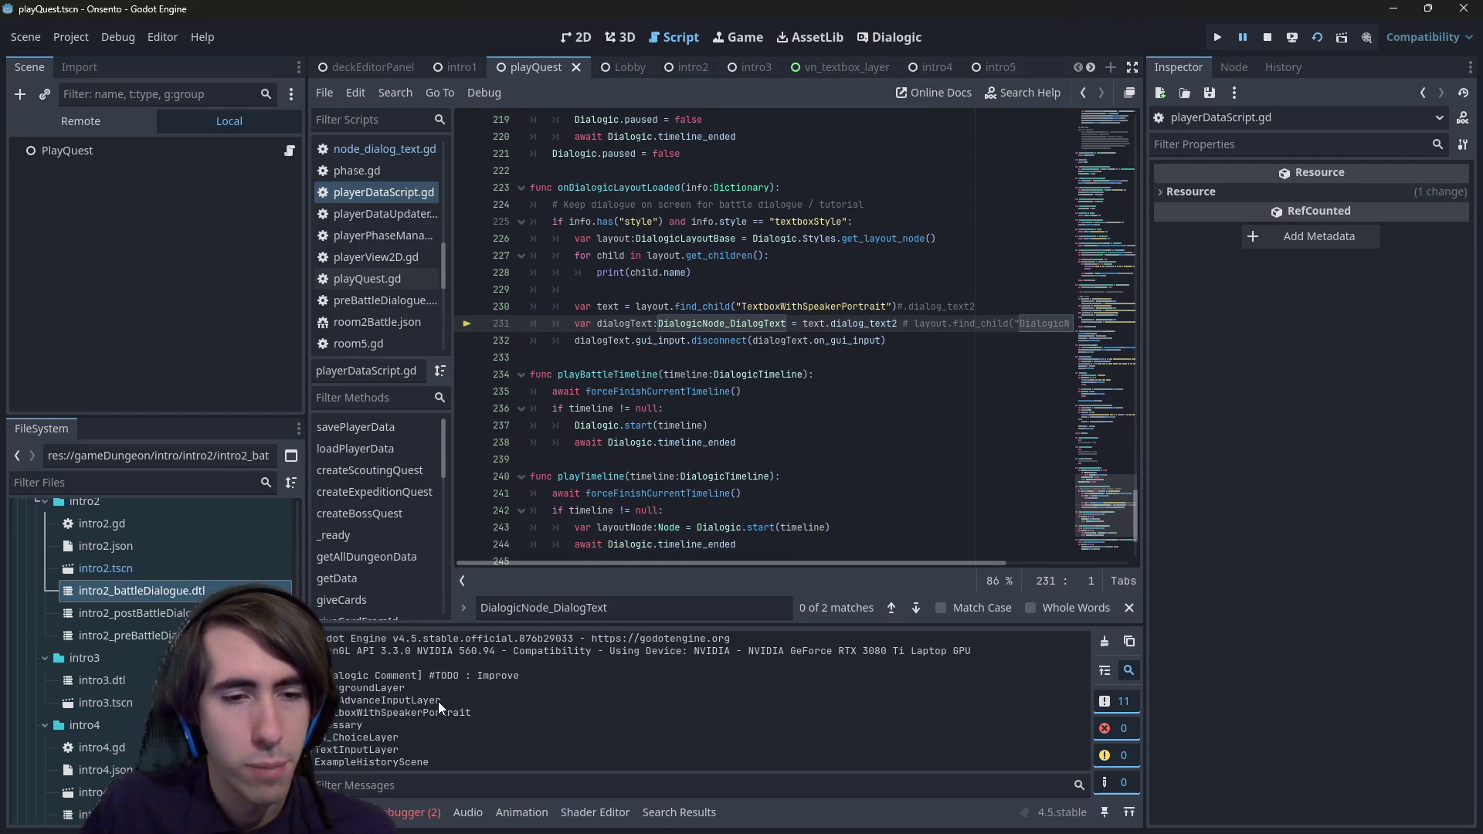
# Pick out TextboxWithSpeakerPortrait in the output and search the script for that name.
pyautogui.doubleClick(438, 712)
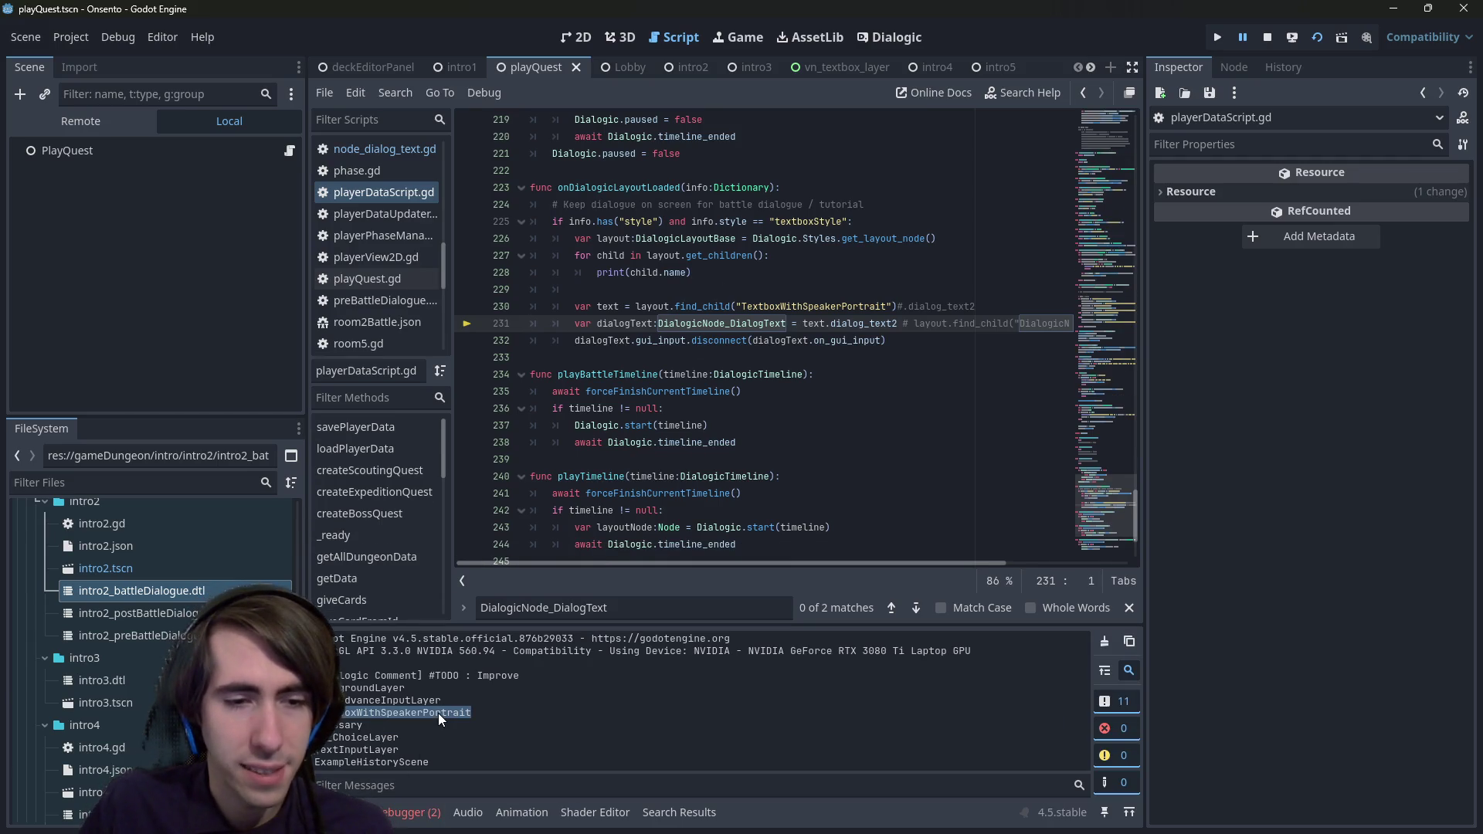
pyautogui.doubleClick(377, 744)
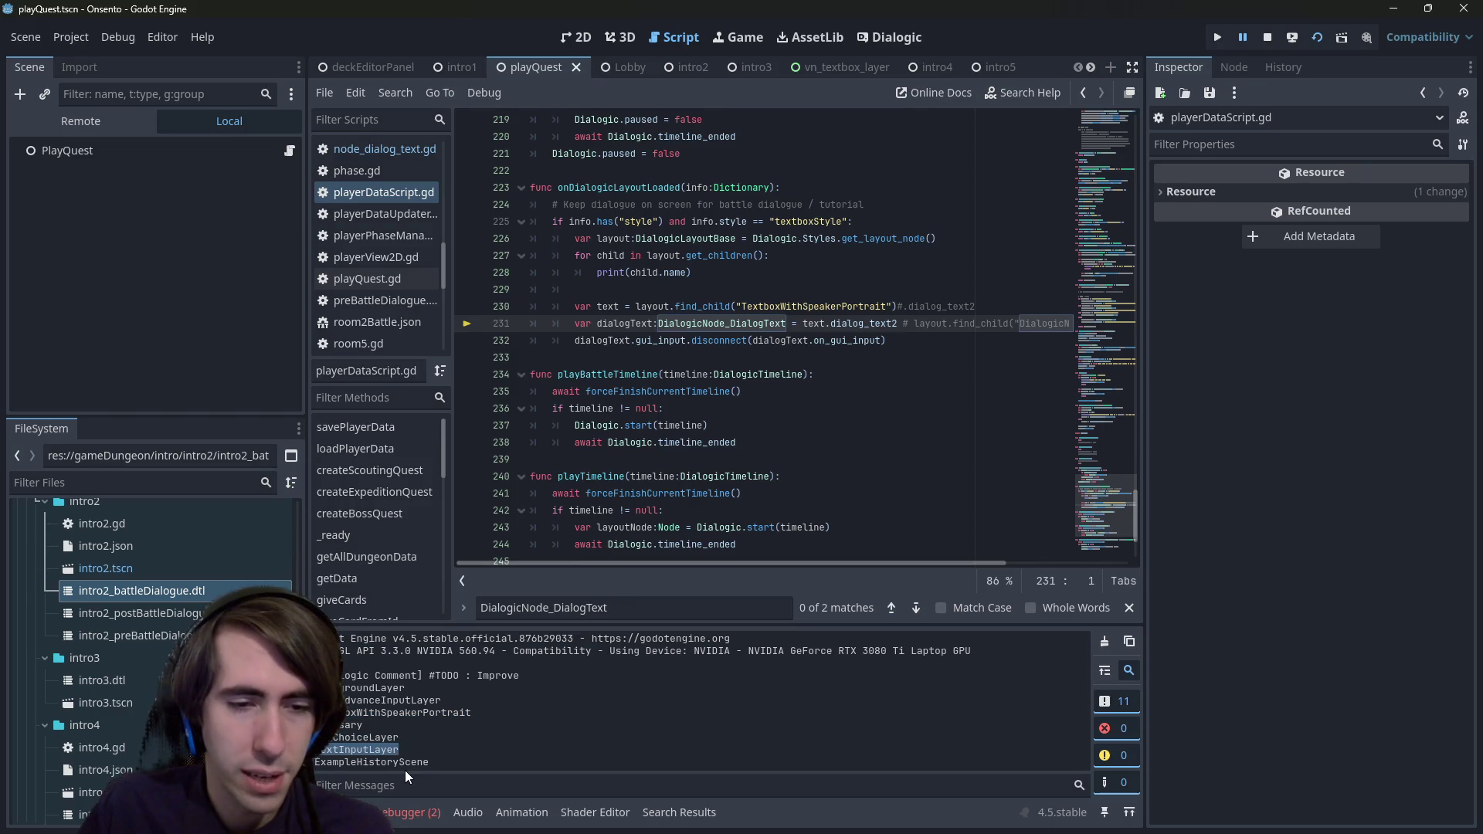
pyautogui.doubleClick(414, 708)
pyautogui.hotkey('ctrl', 'c')
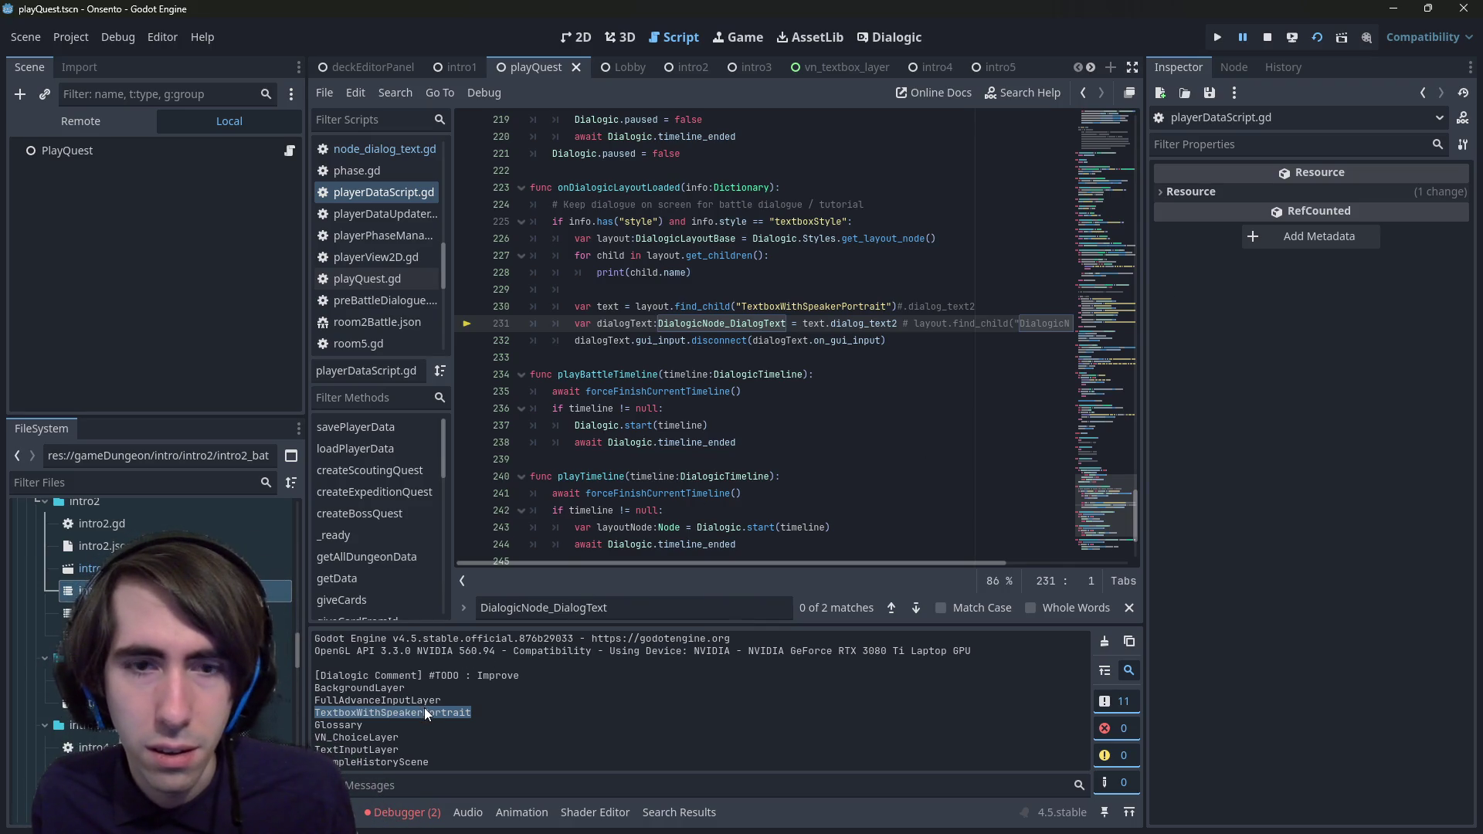
pyautogui.hotkey('ctrl', 'f')
pyautogui.hotkey('ctrl', 'v')
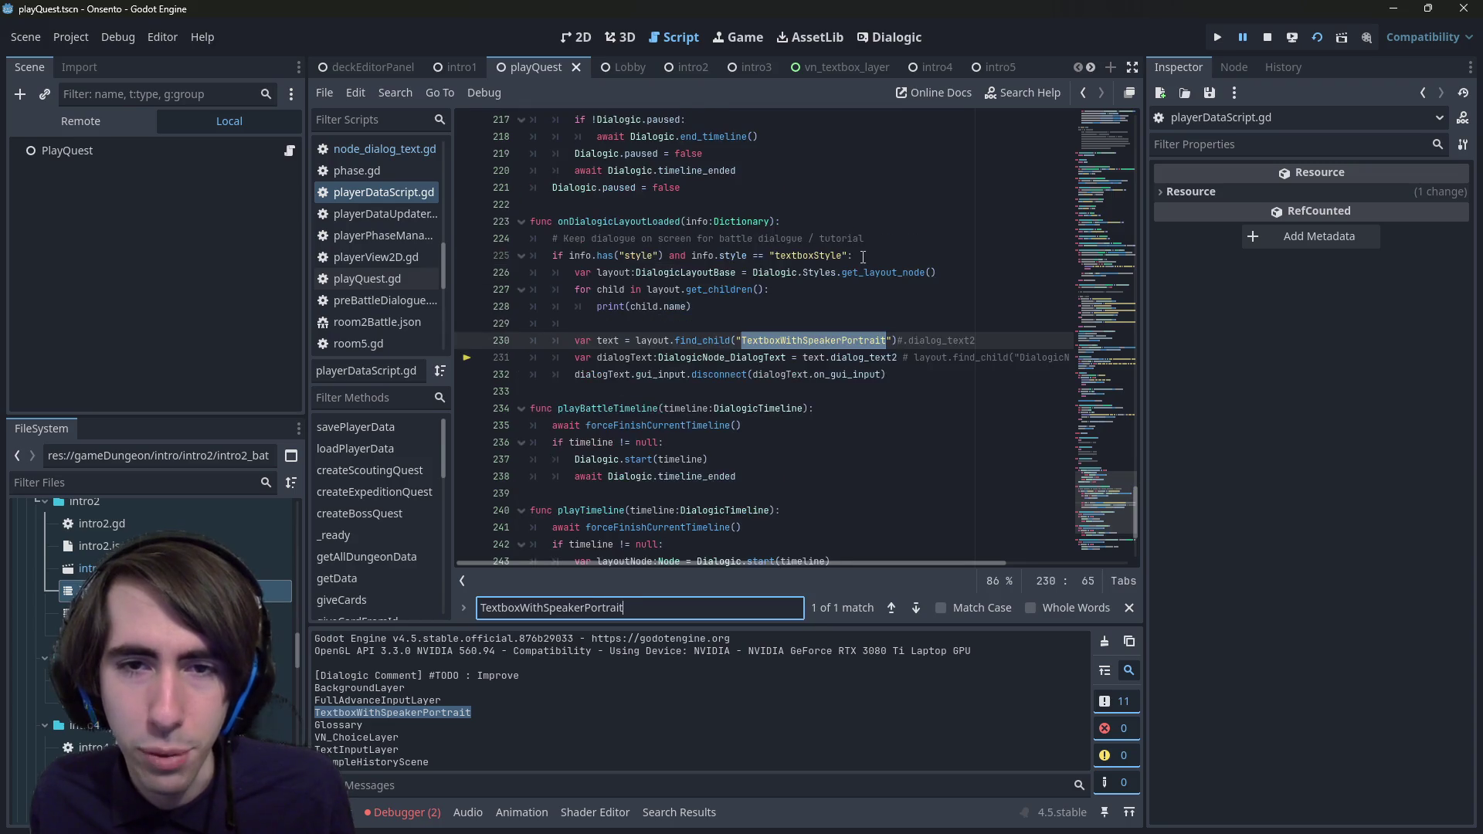
pyautogui.moveTo(705, 338)
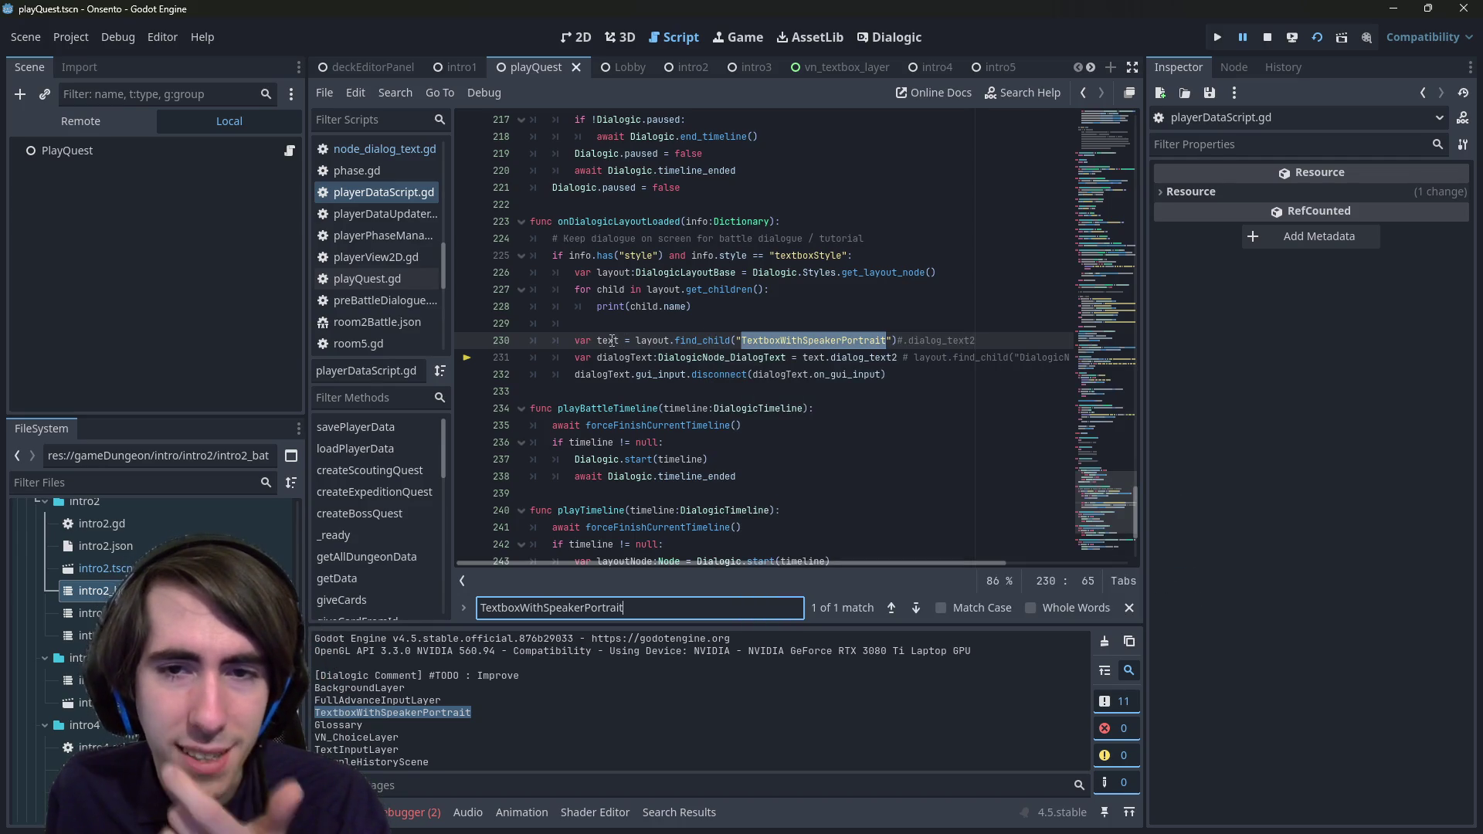
pyautogui.moveTo(611, 341)
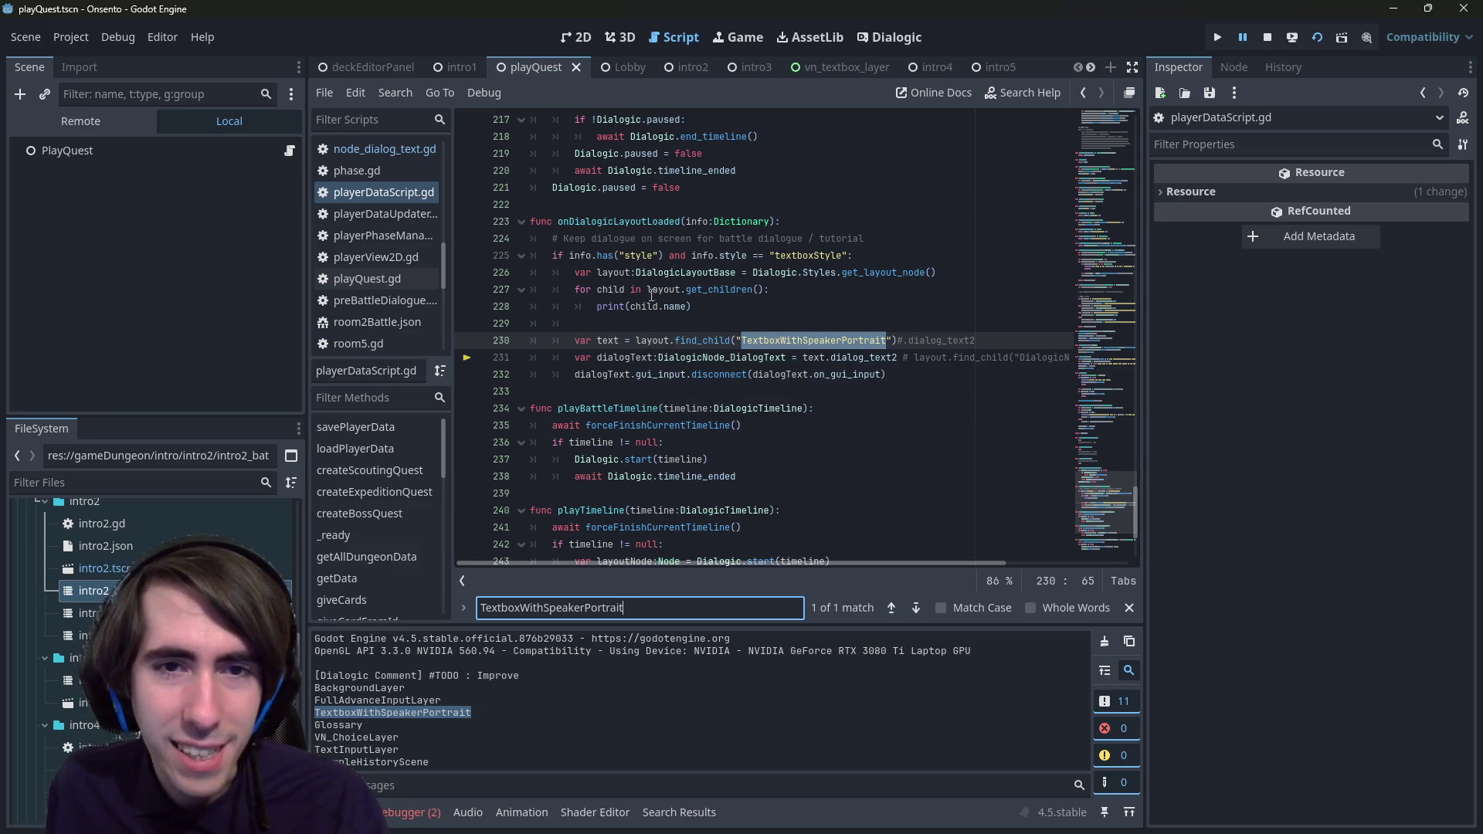
pyautogui.hotkey('alt', 'Left')
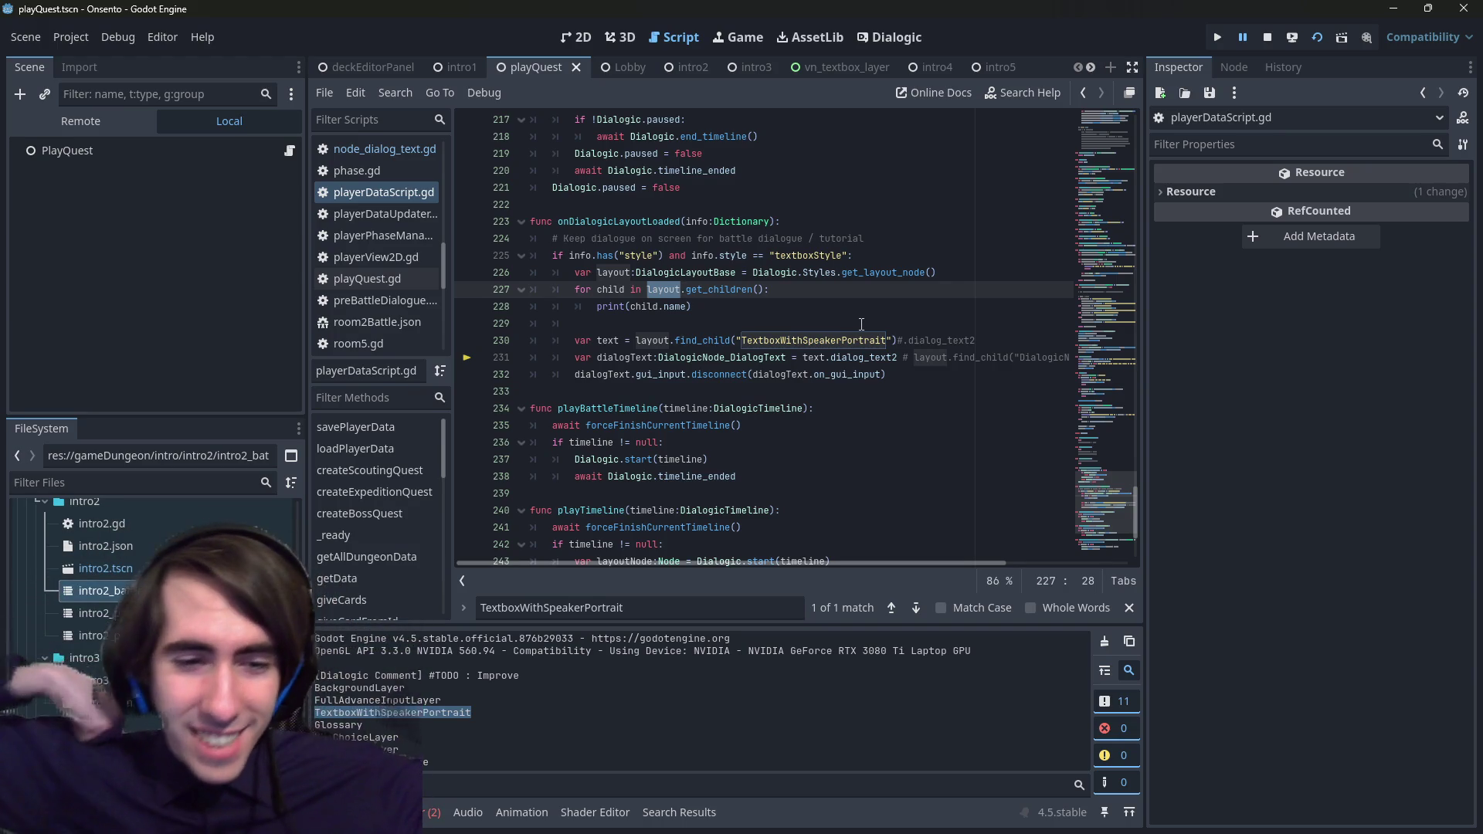
pyautogui.moveTo(692, 307); pyautogui.dragTo(469, 295)
pyautogui.doubleClick(675, 306)
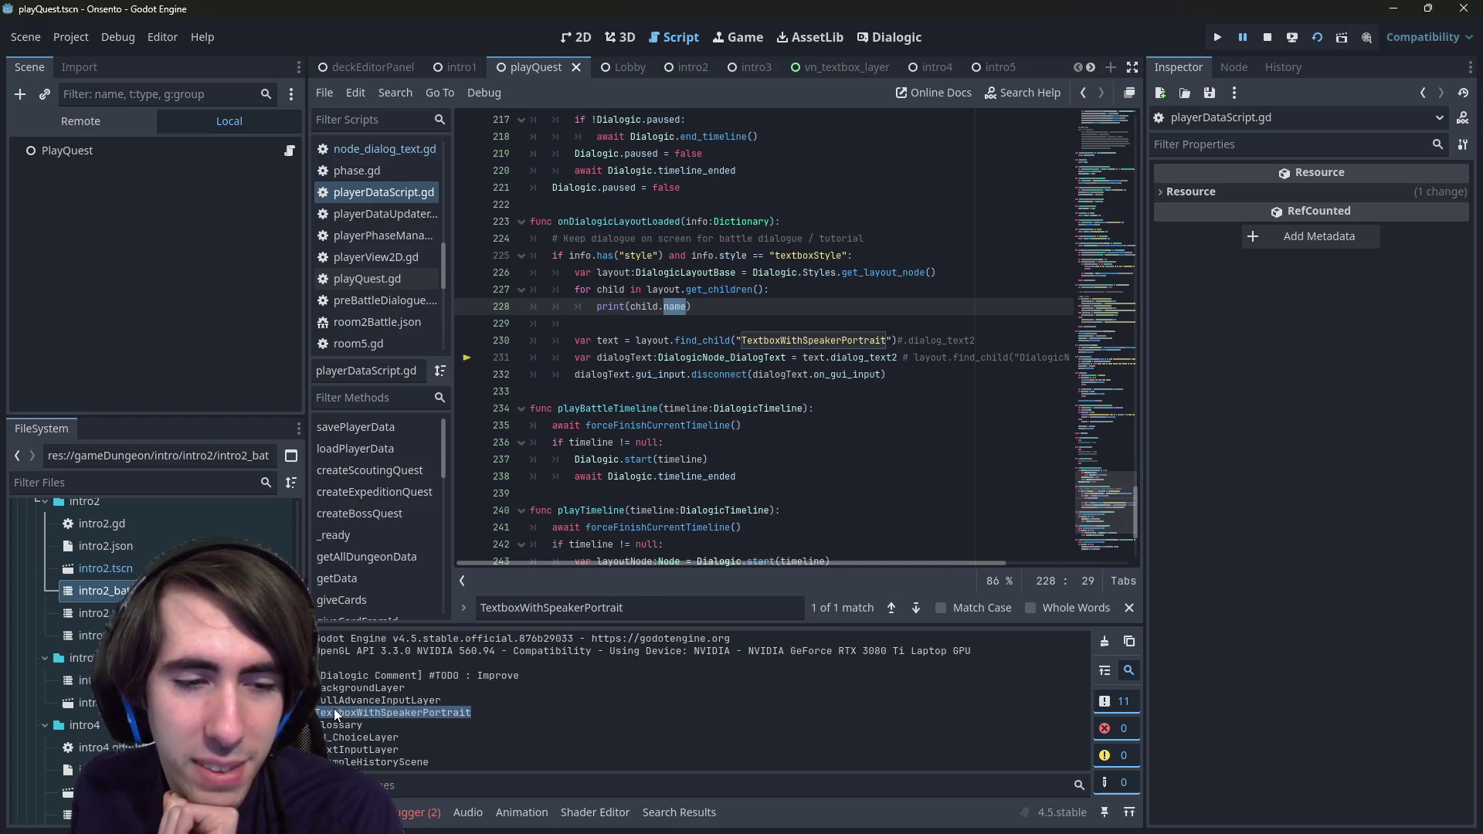
pyautogui.click(366, 714)
pyautogui.doubleClick(366, 714)
pyautogui.hotkey('ctrl', 'f')
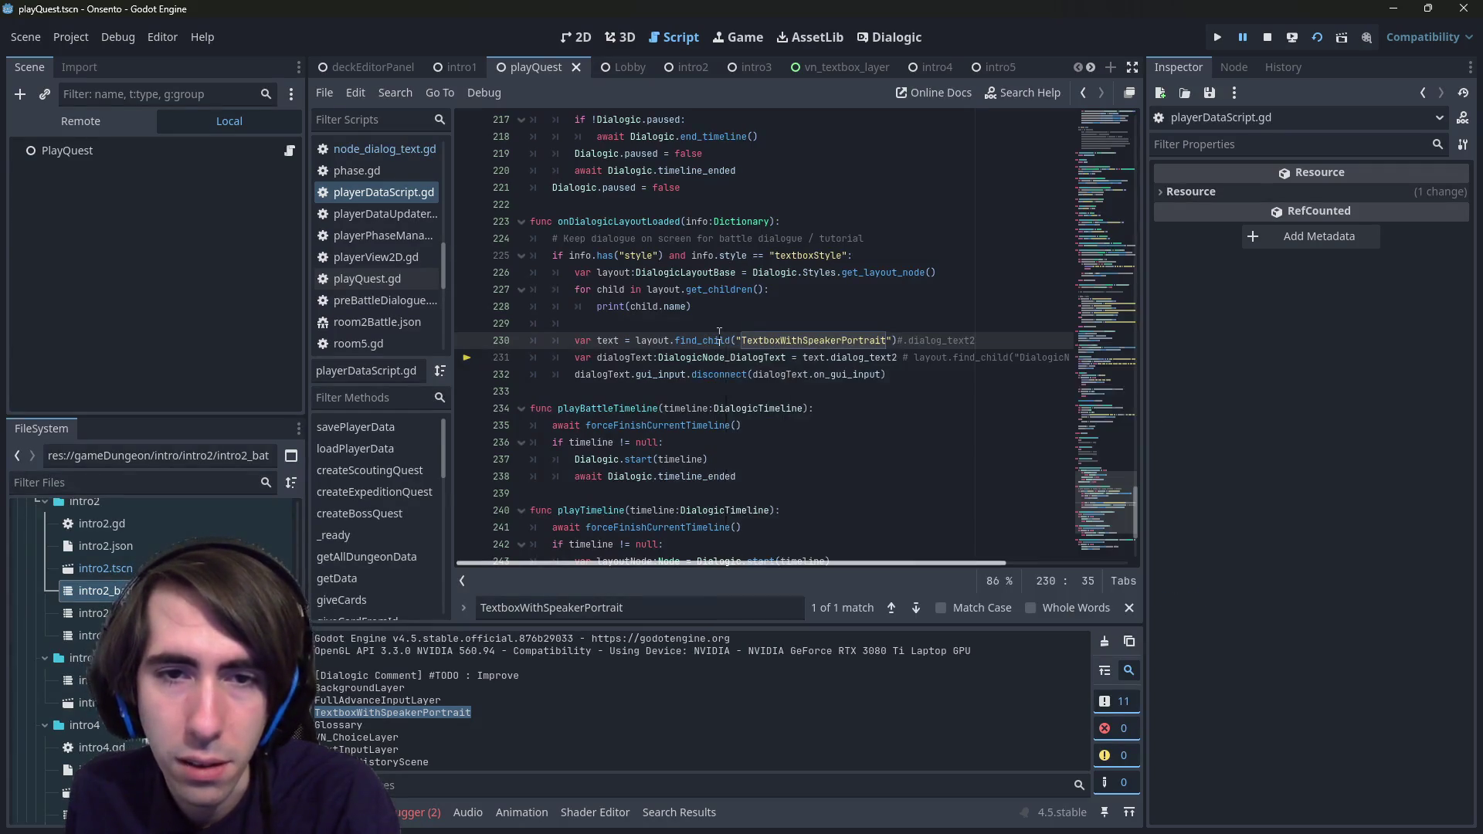
pyautogui.keyDown('ctrl'); pyautogui.click(714, 342); pyautogui.keyUp('ctrl')
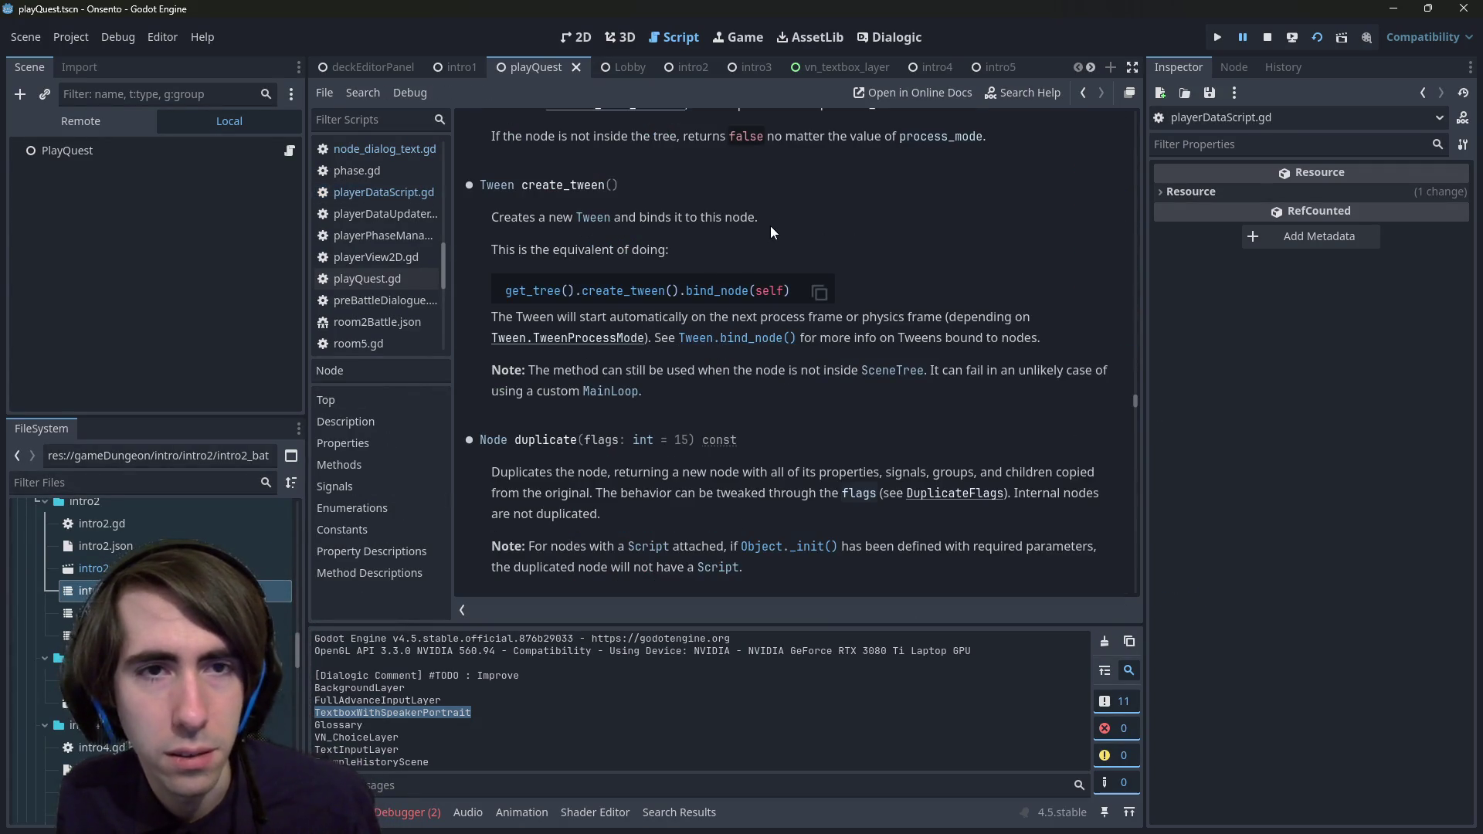
# Scroll through and search the Node find_child documentation.
pyautogui.scroll(3, 995, 233)
pyautogui.scroll(-2, 1004, 252)
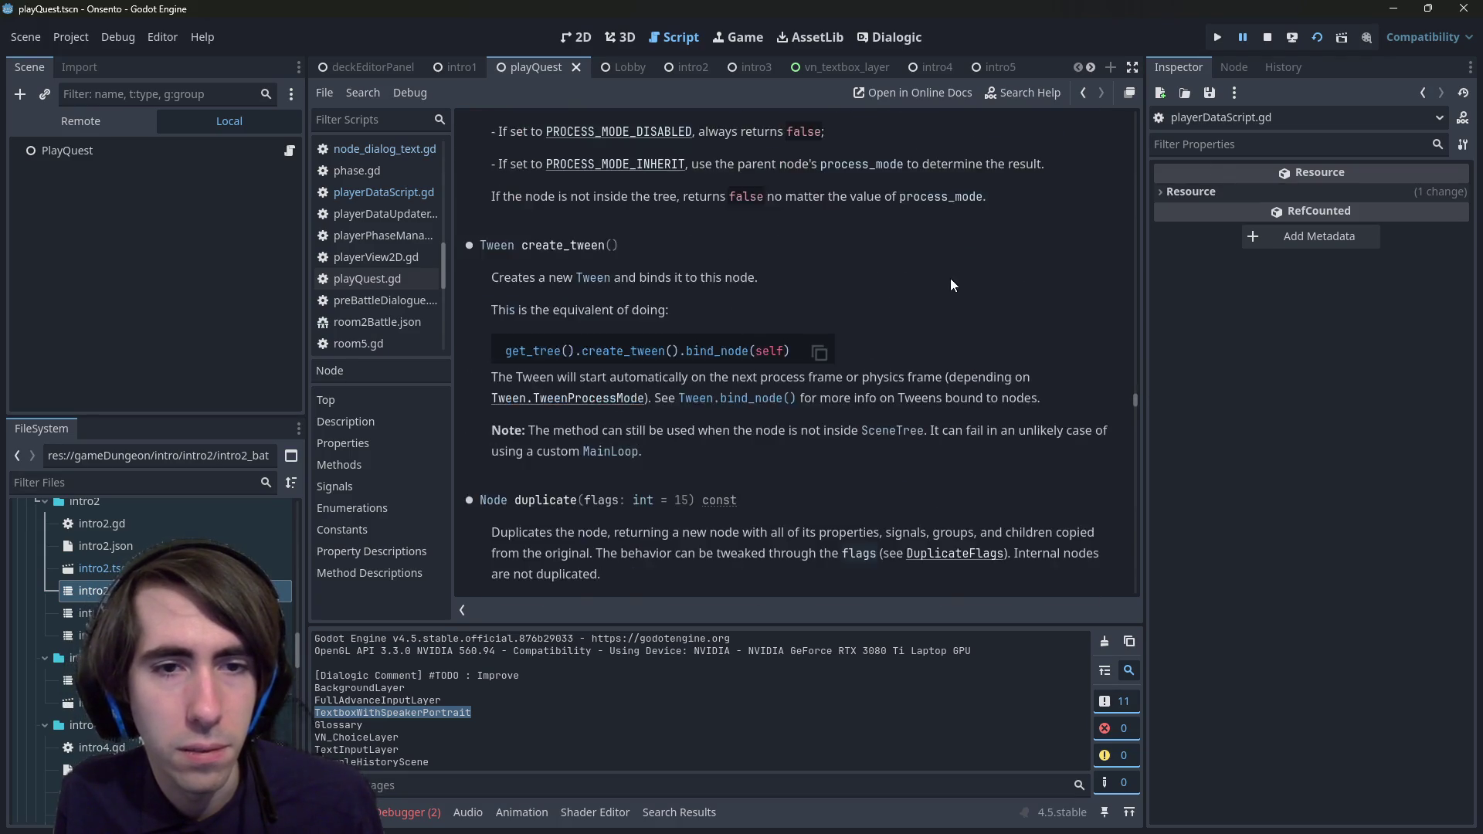
pyautogui.scroll(-4, 950, 284)
pyautogui.hotkey('ctrl', 'f')
pyautogui.scroll(-3, 947, 279)
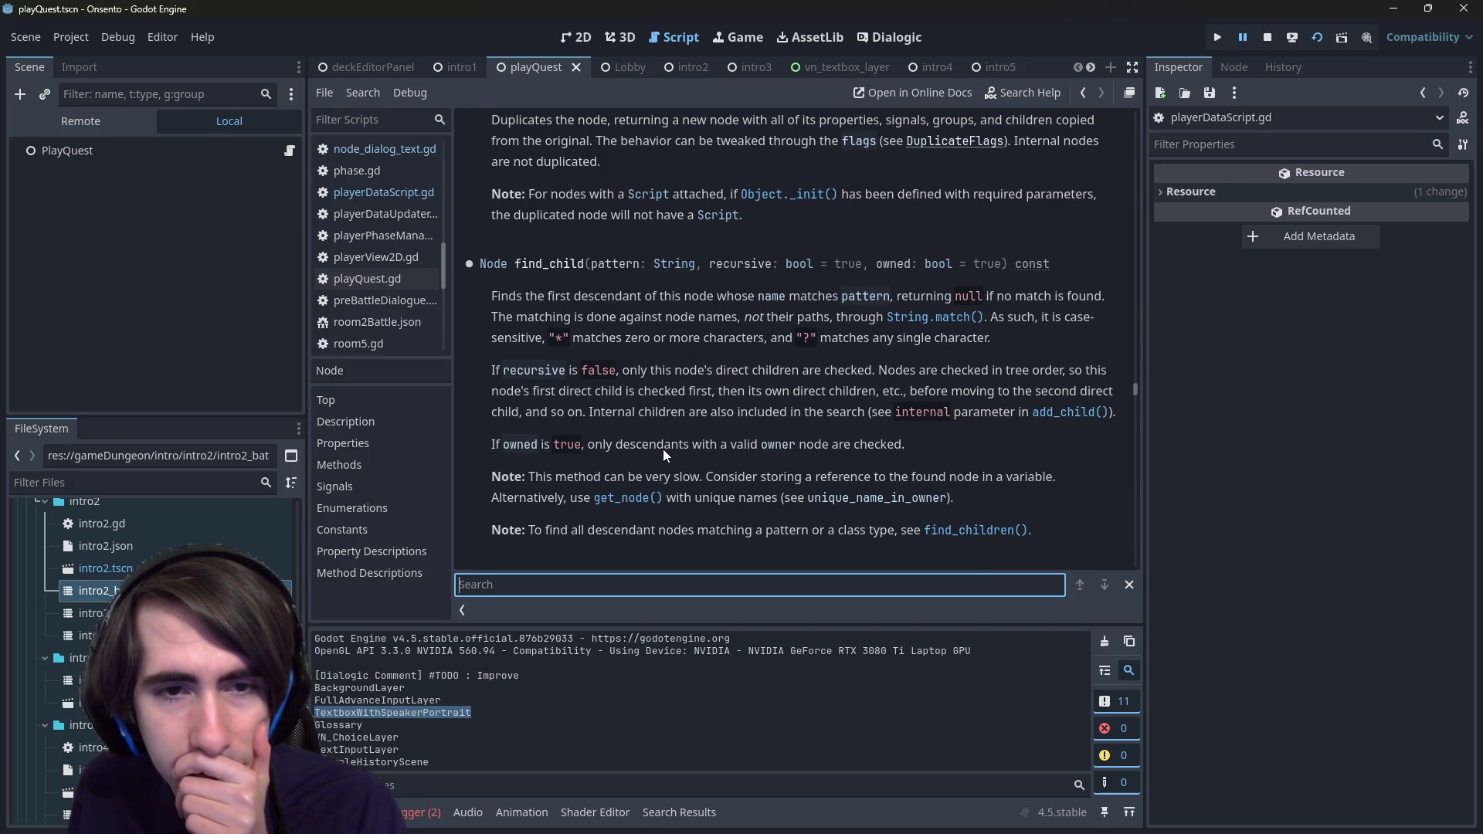
# Go back from the docs to the playerDataScript.gd textbox lookup code.
pyautogui.click(578, 37)
pyautogui.click(673, 38)
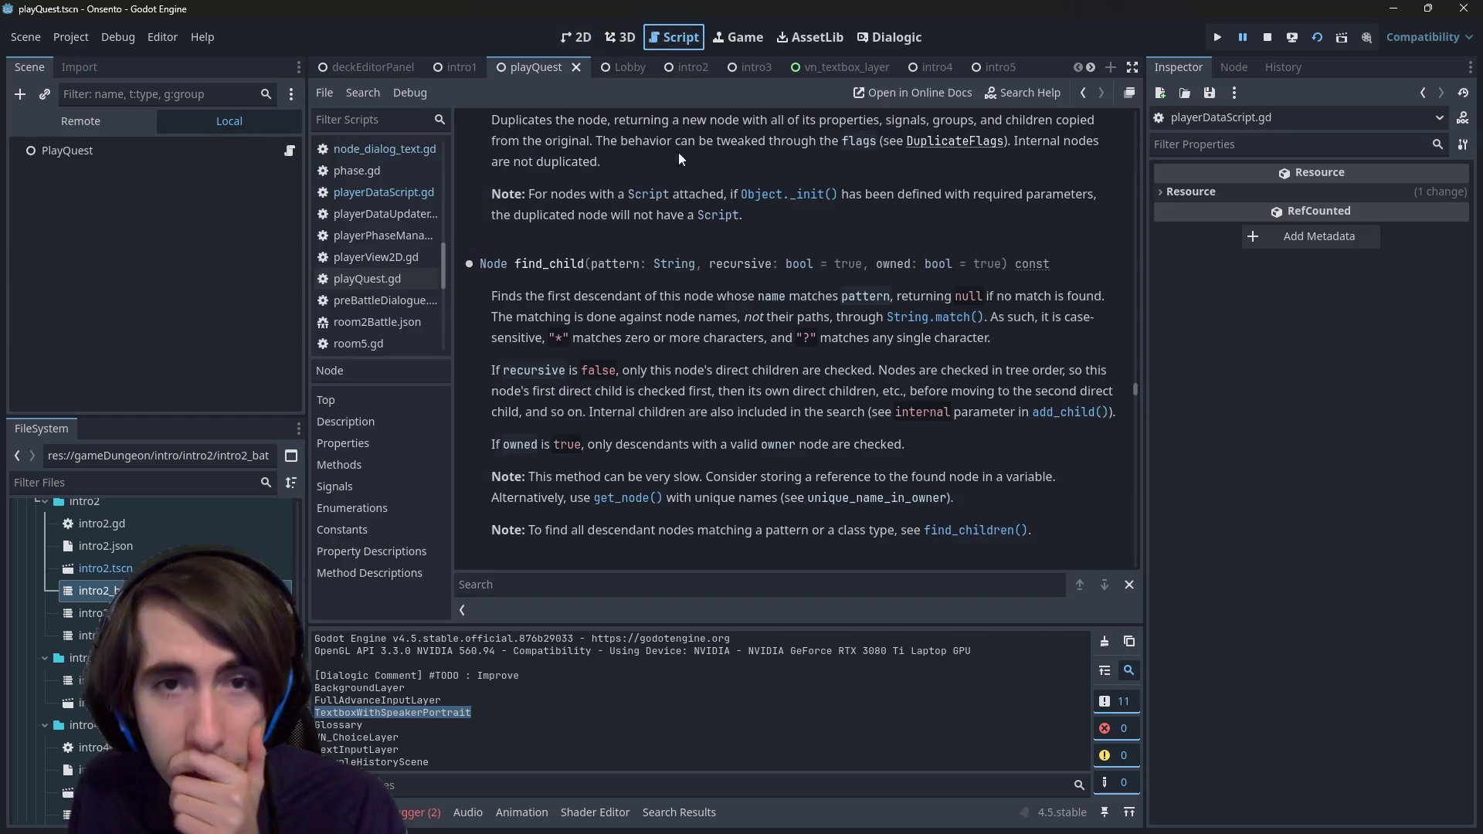
pyautogui.hotkey('alt', 'Left')
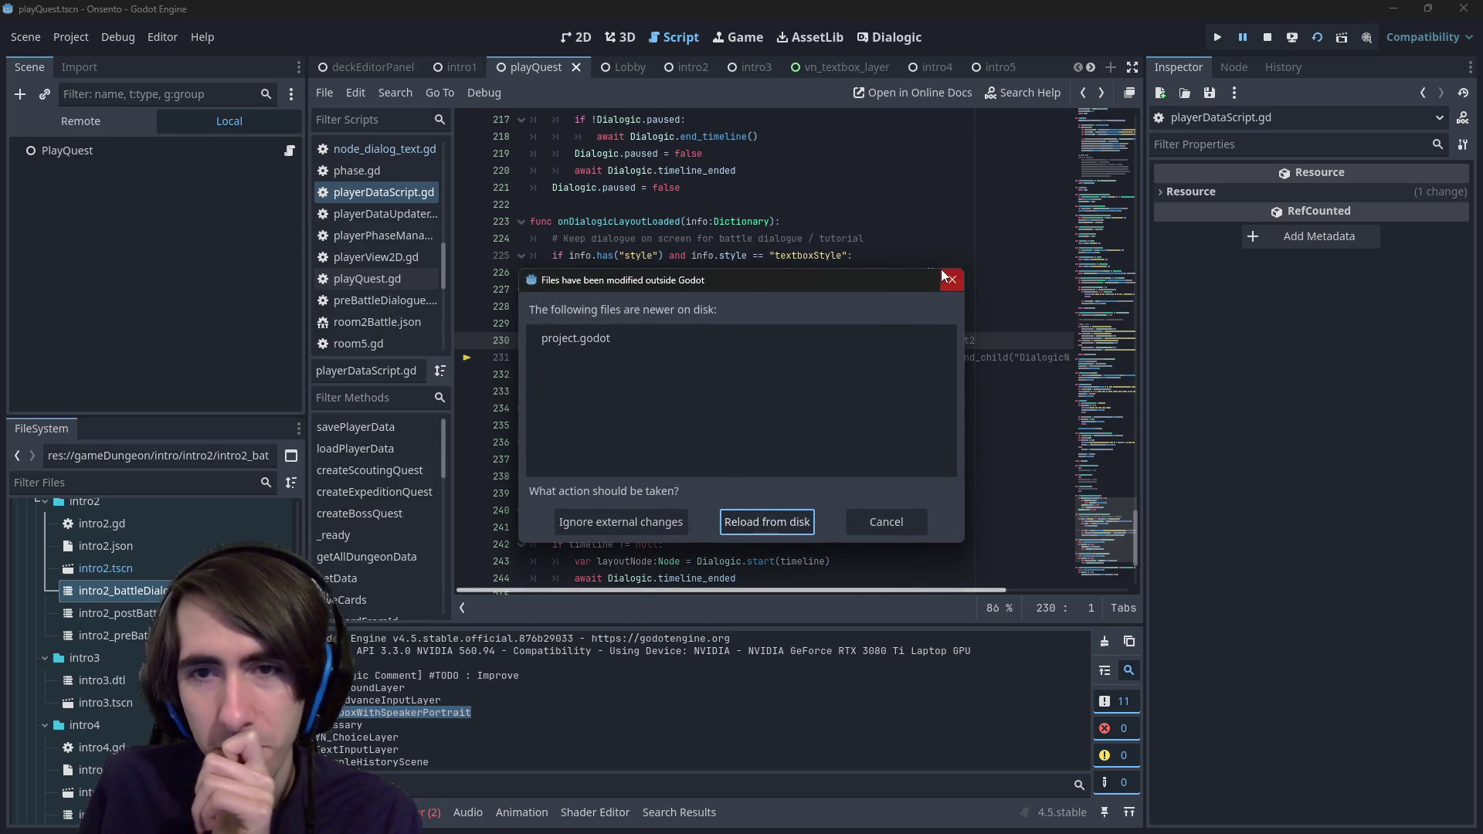
# Dismiss the files-modified warning and search playerDataScript.gd for TextboxWithSpeakerPortrait.
pyautogui.click(941, 275)
pyautogui.click(931, 289)
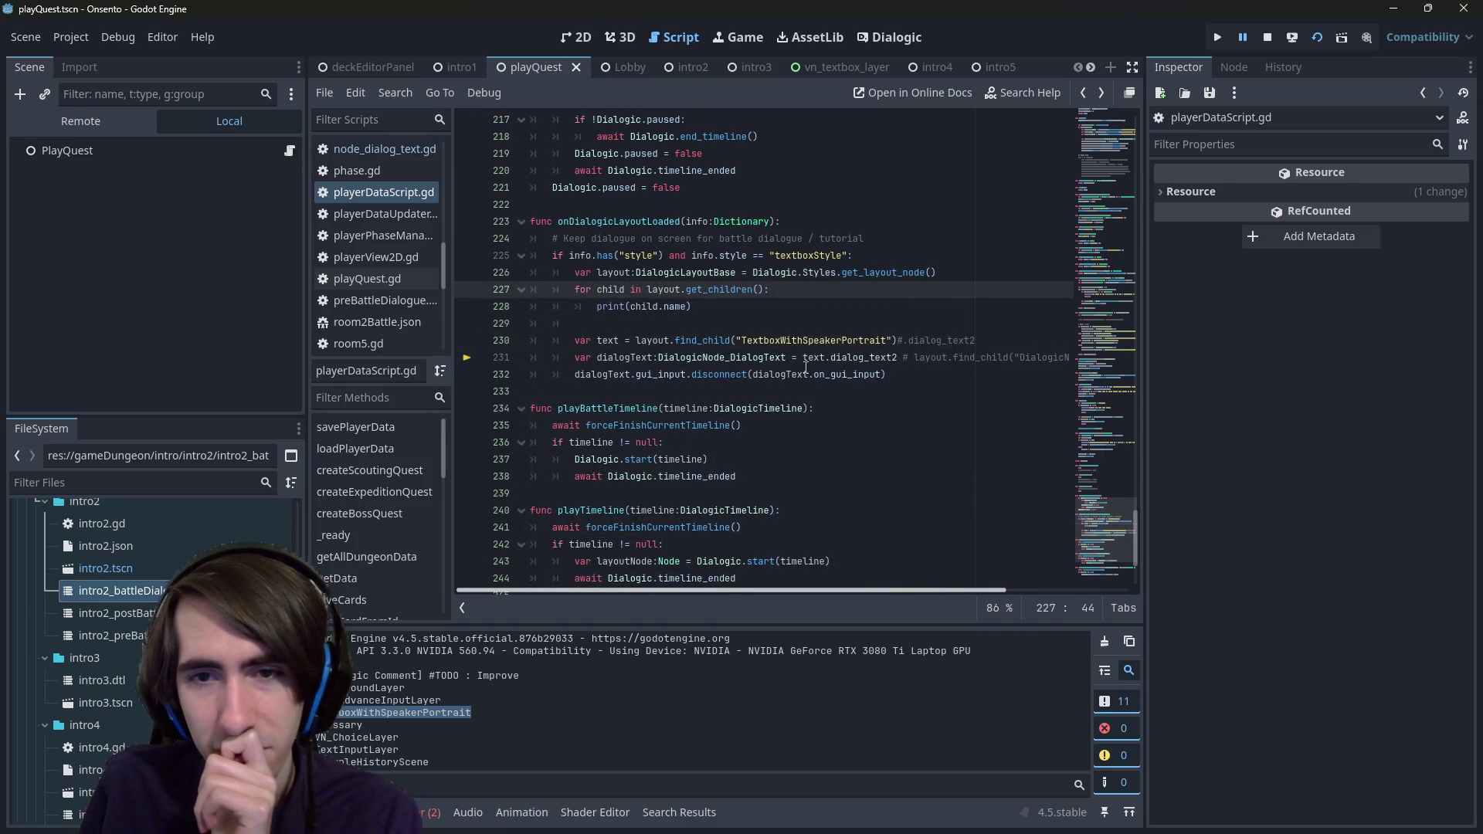
pyautogui.click(814, 340)
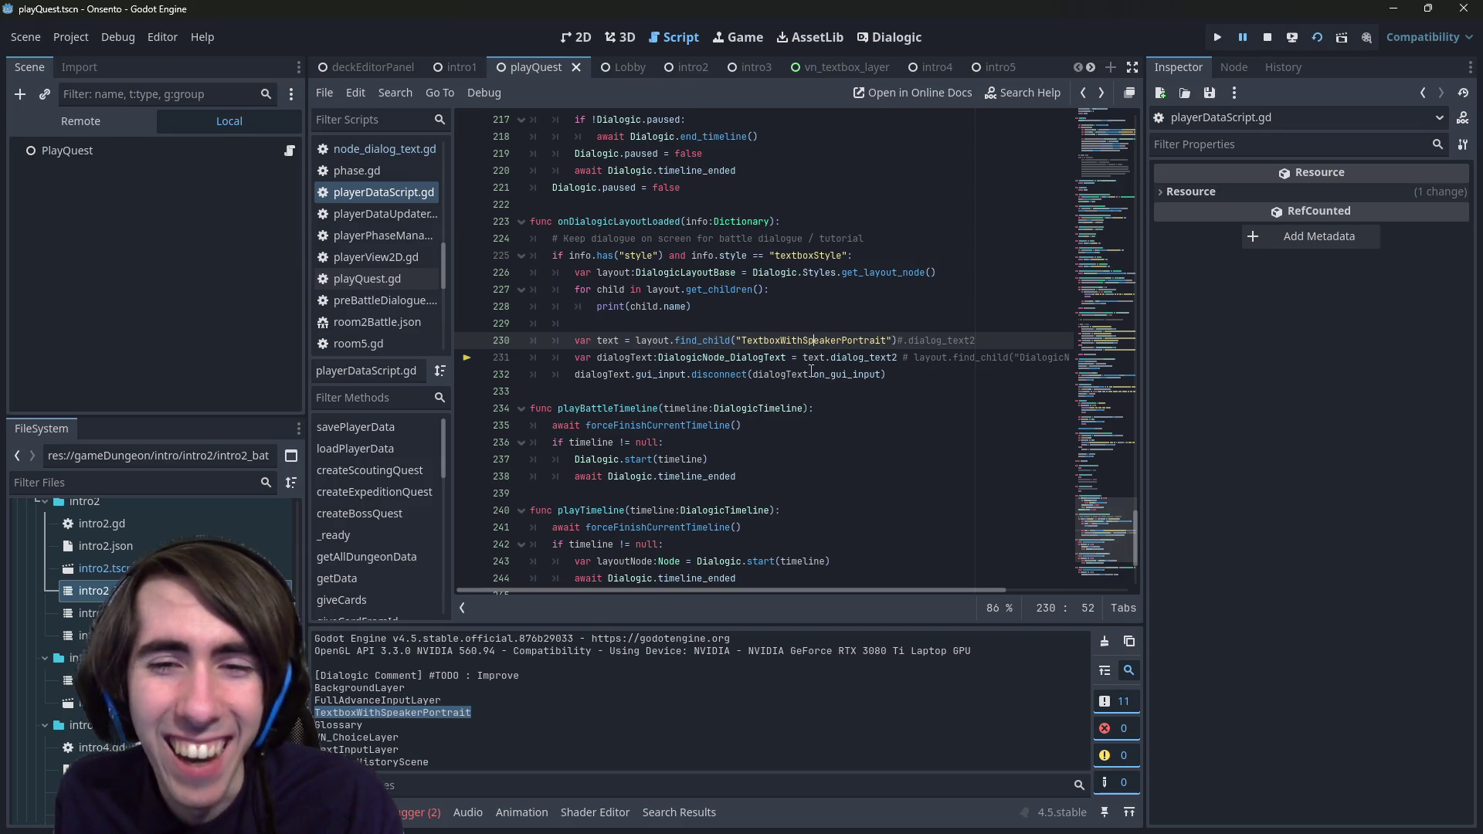
pyautogui.hotkey('ctrl', 'f')
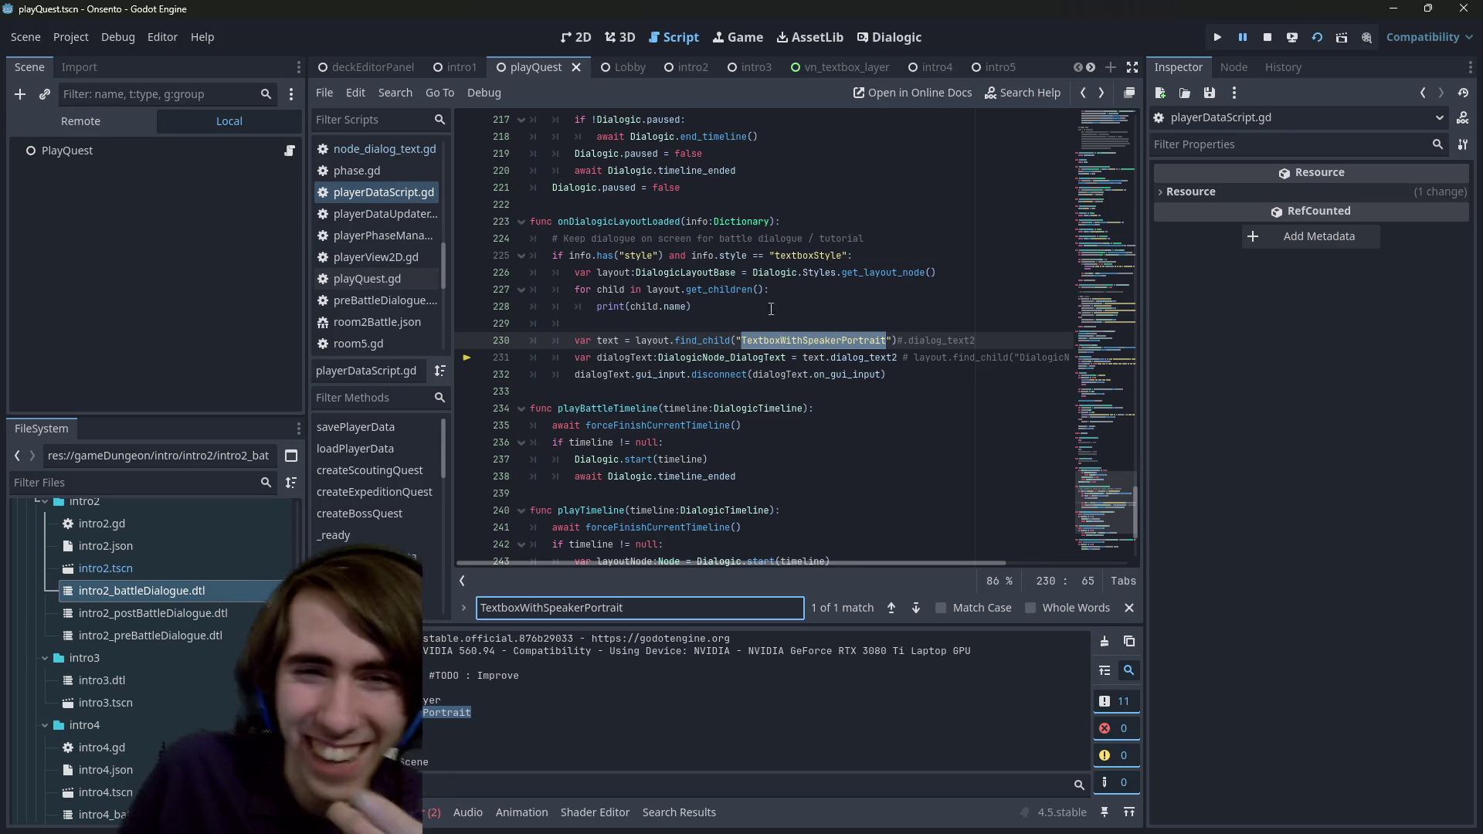
# Inspect the layout lookup on lines 226–232 and confirm dialogText is still null.
pyautogui.doubleClick(612, 272)
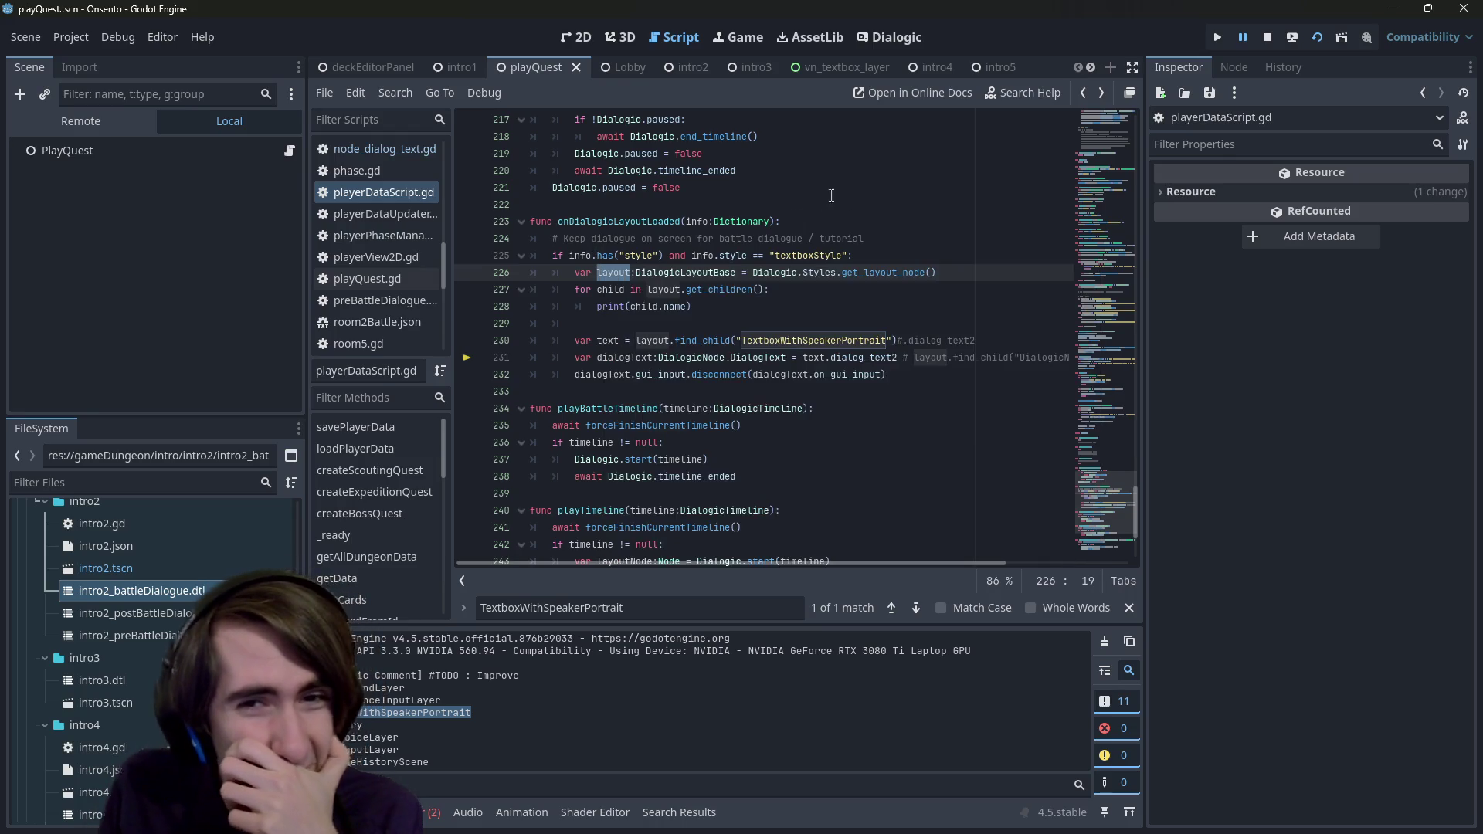
pyautogui.click(780, 312)
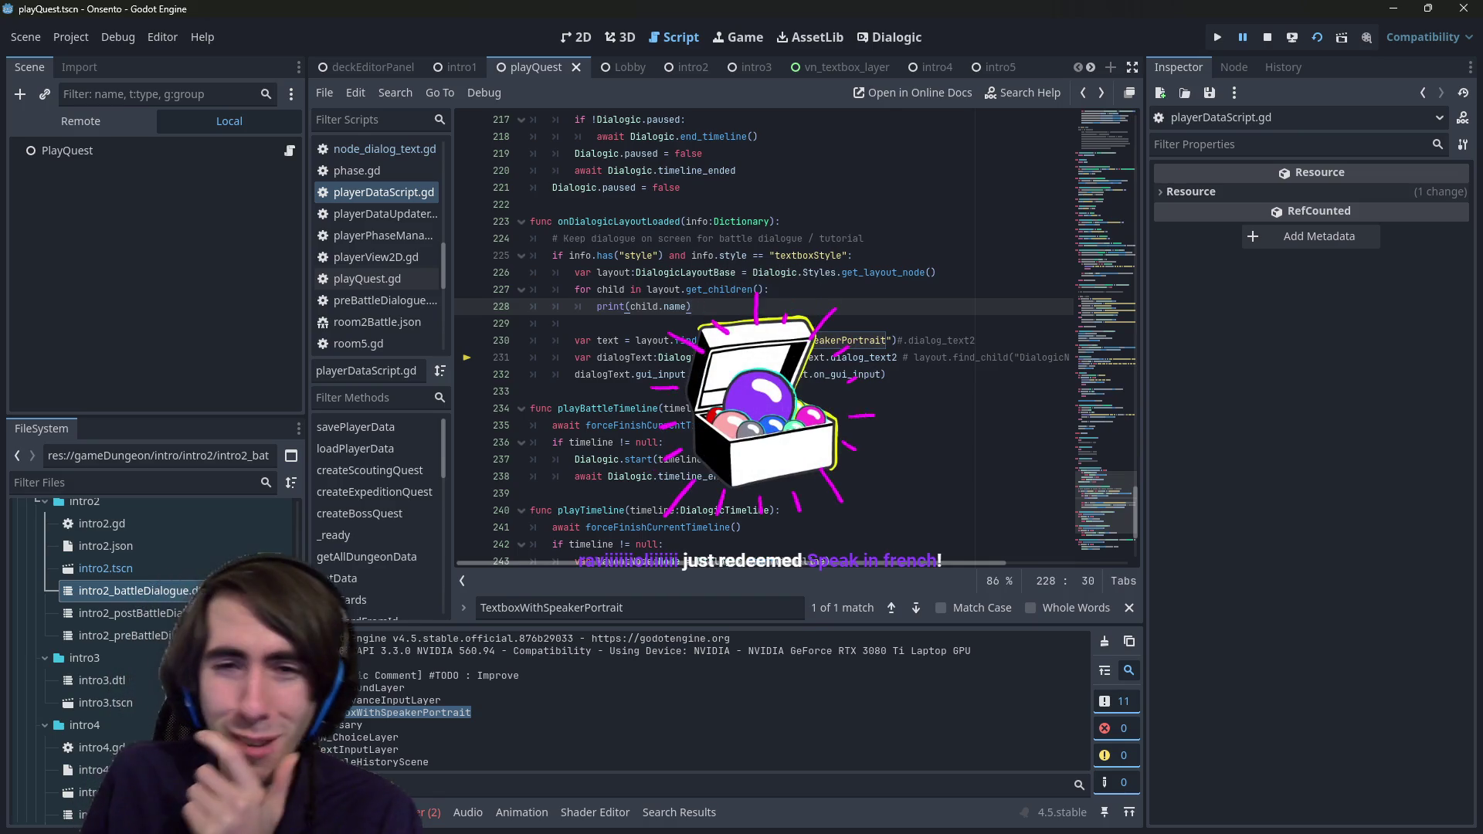
pyautogui.moveTo(816, 388)
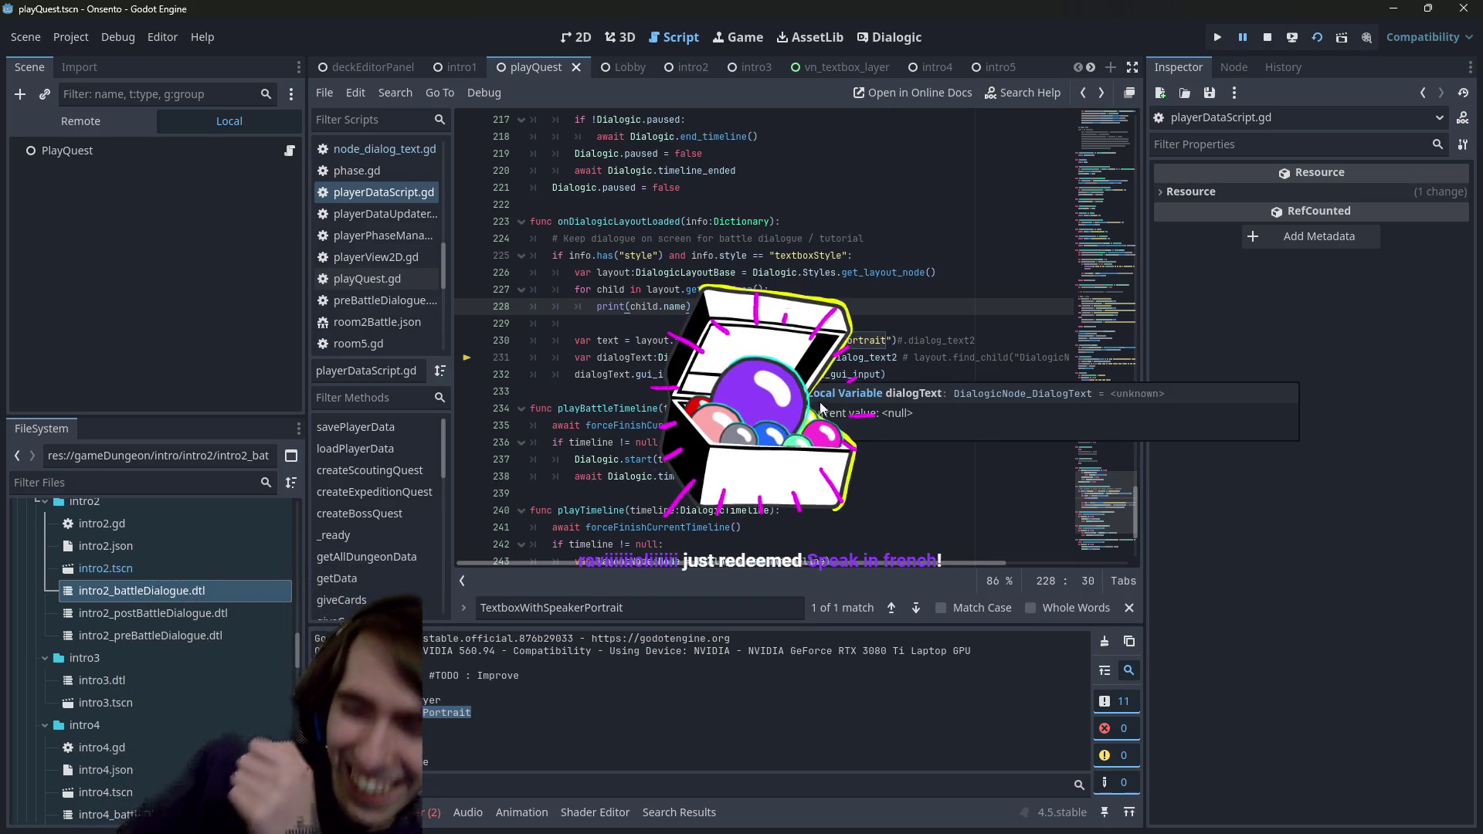
pyautogui.click(904, 382)
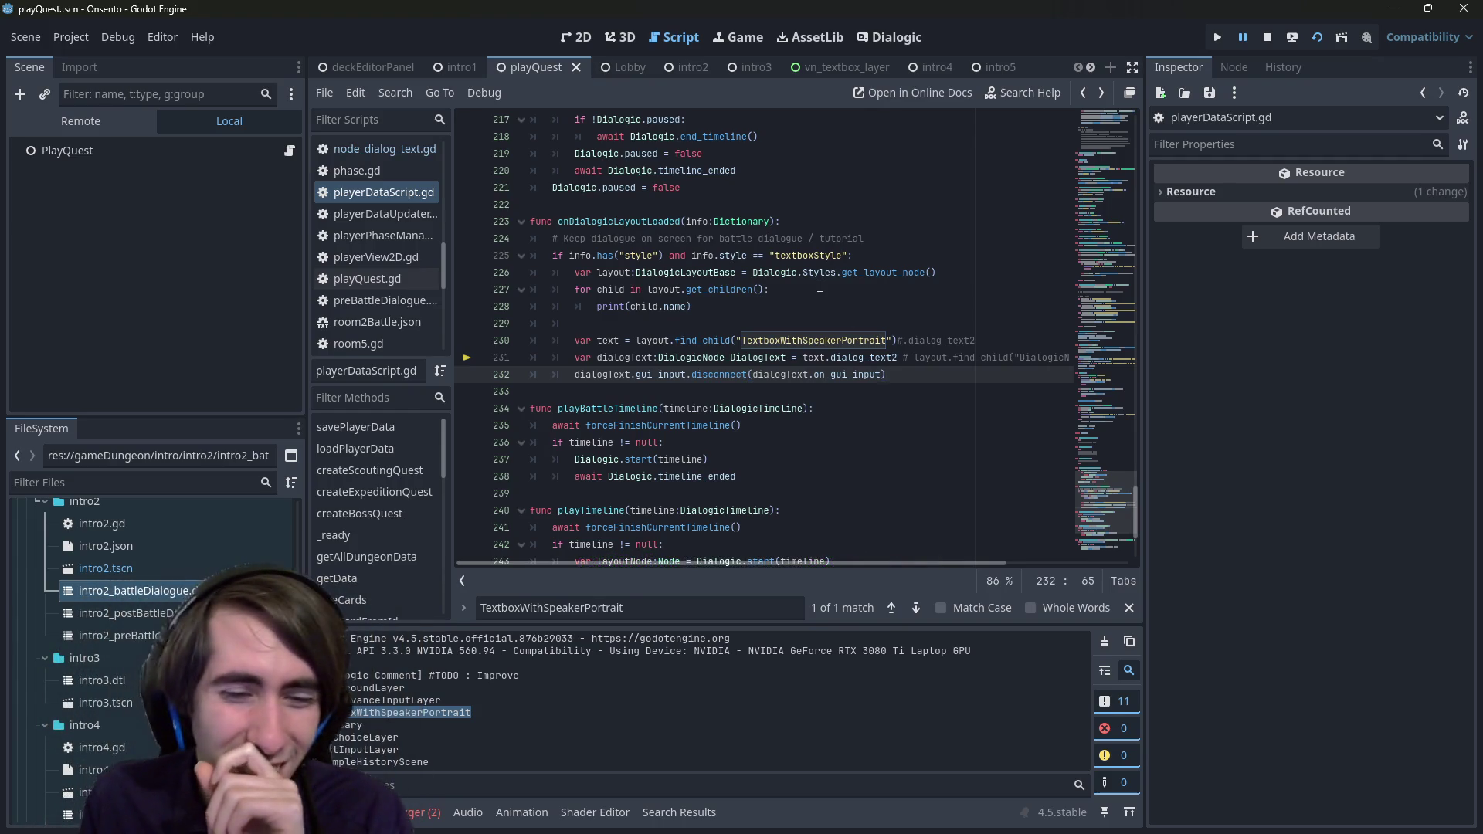
pyautogui.moveTo(793, 280)
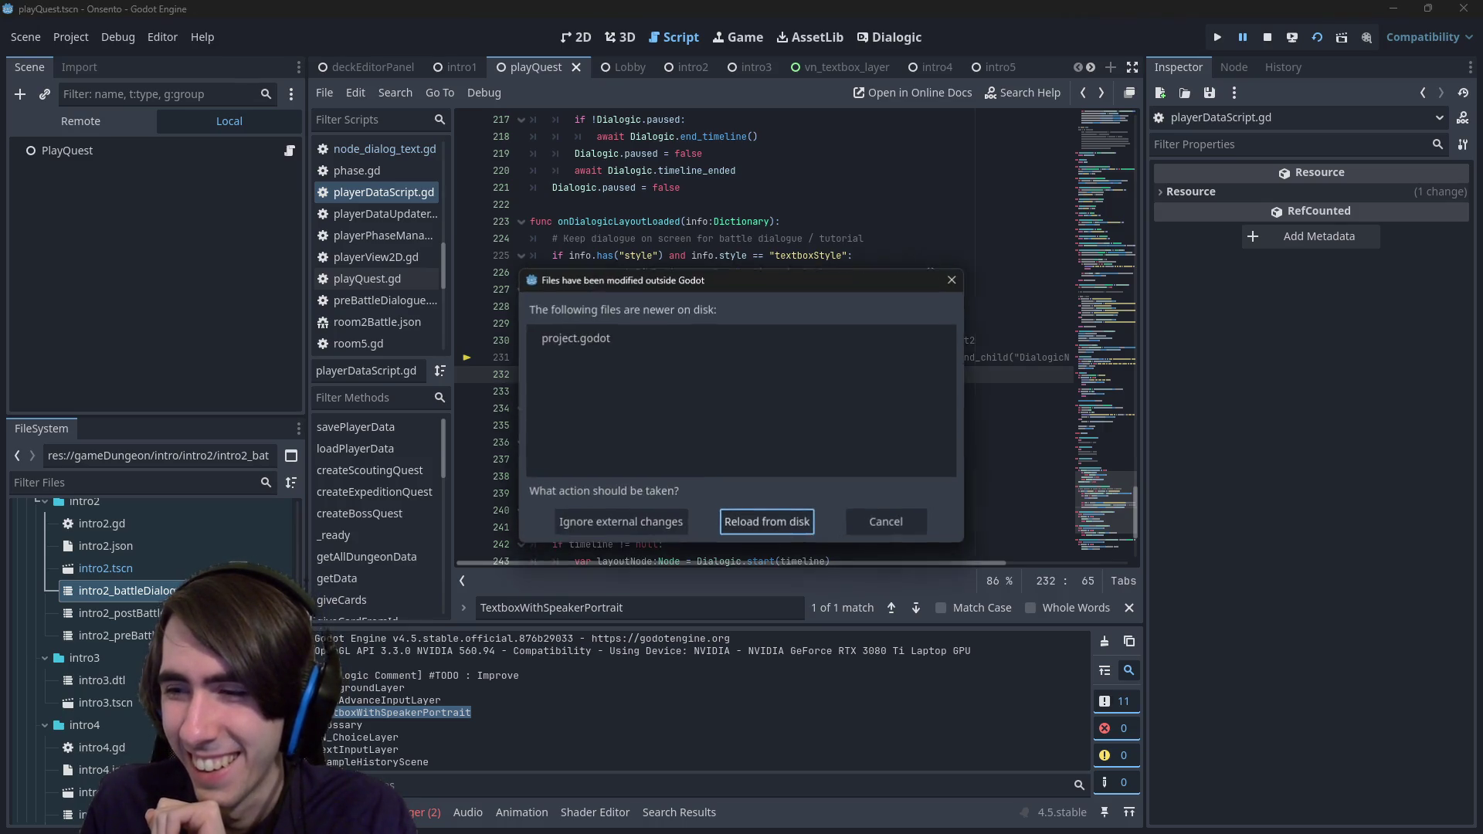
# Dismiss the files-changed warning and review the layout child-printing loop on lines 225–232.
pyautogui.click(953, 280)
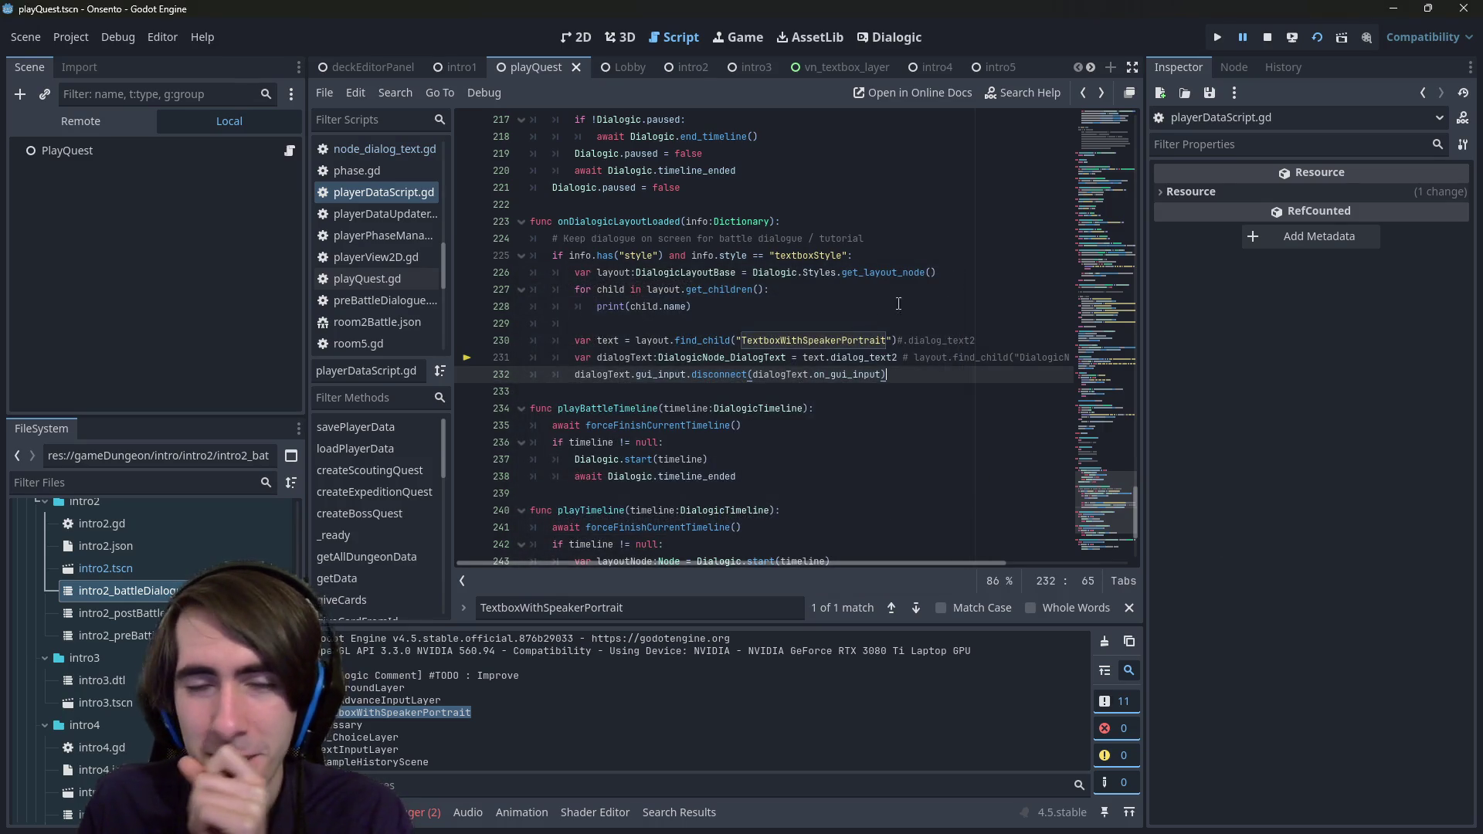
pyautogui.moveTo(893, 373); pyautogui.dragTo(811, 323)
pyautogui.click(775, 258)
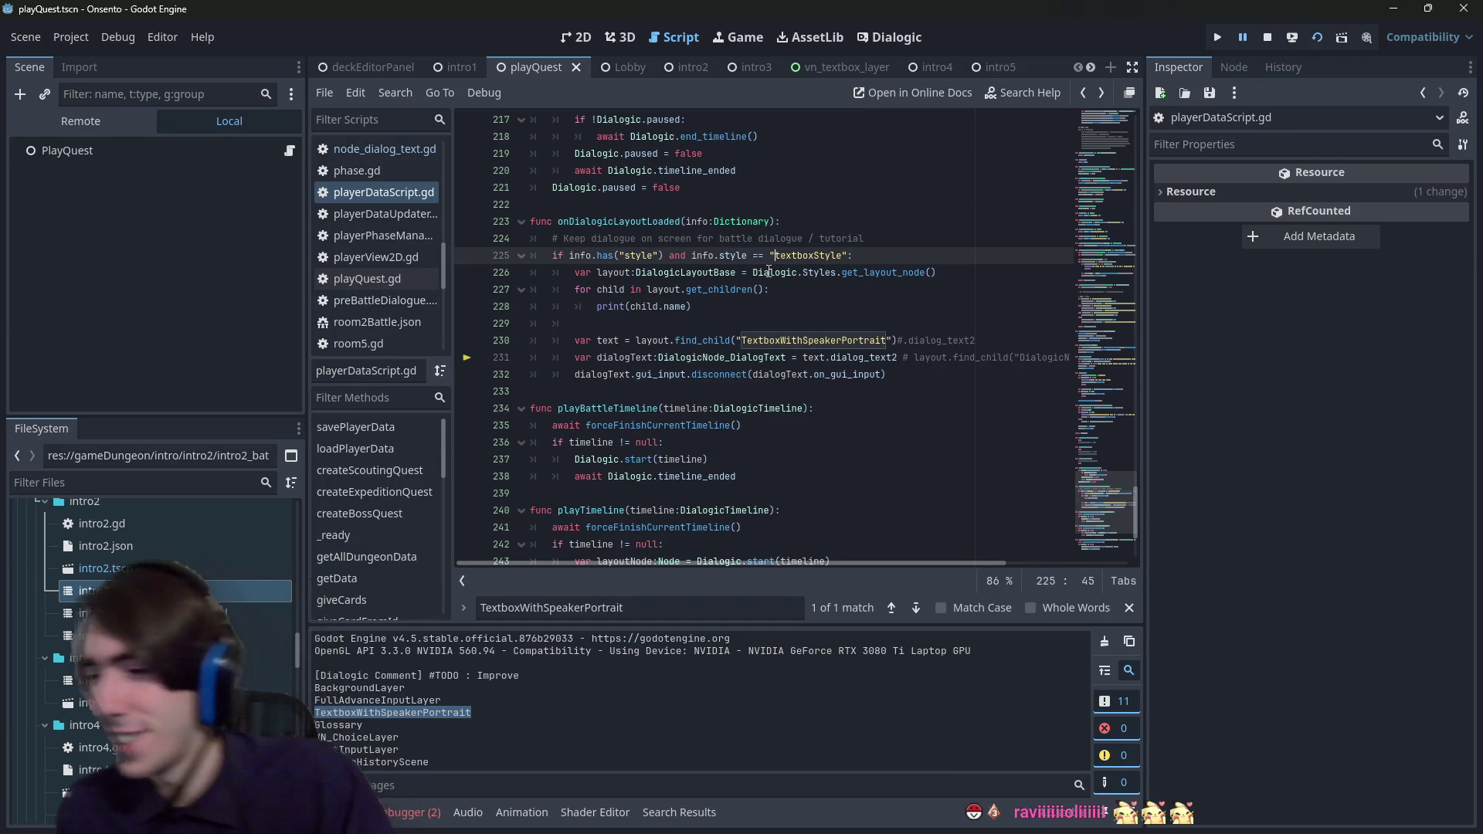
pyautogui.click(761, 289)
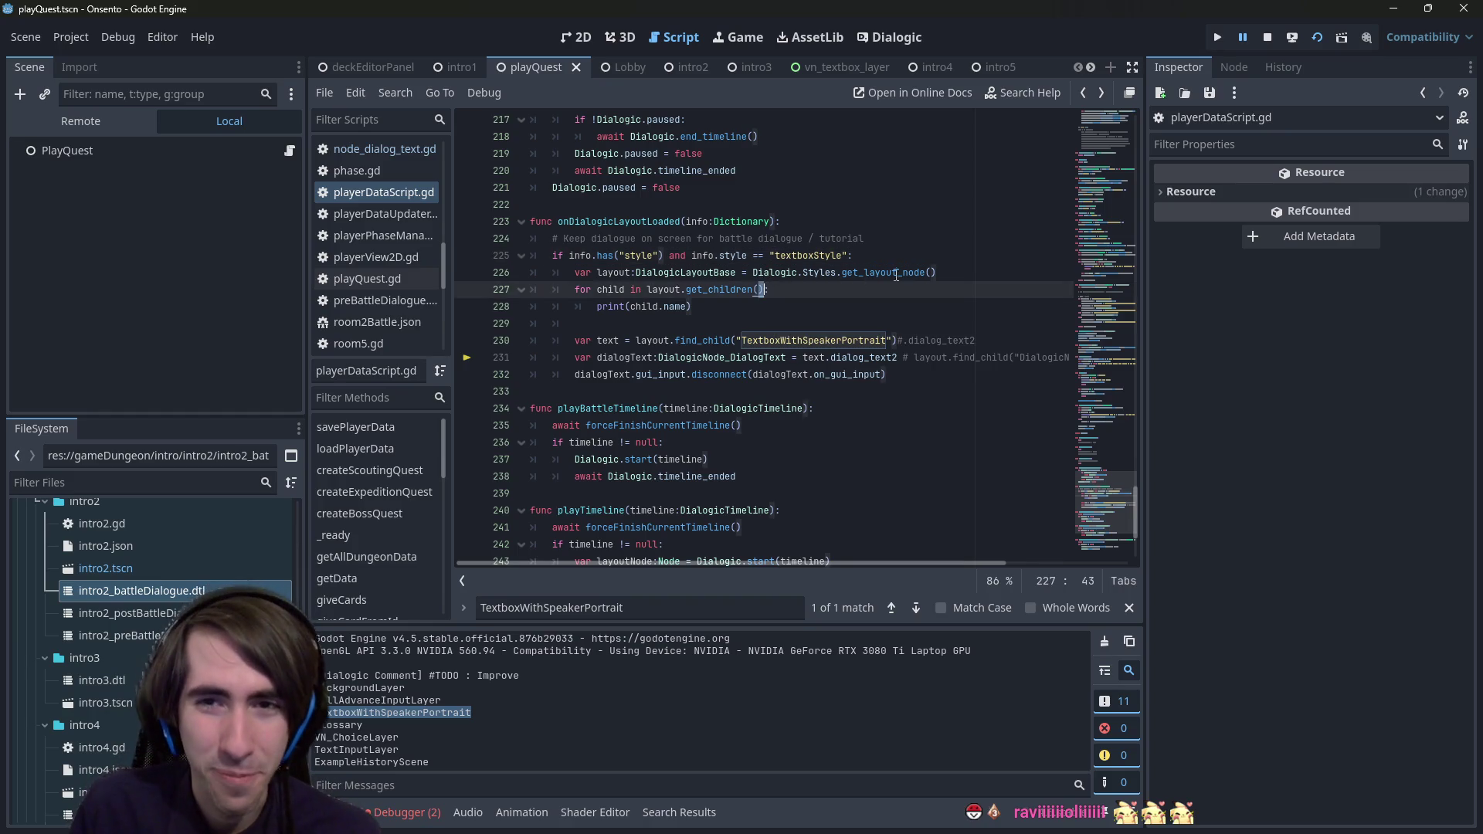
pyautogui.doubleClick(598, 273)
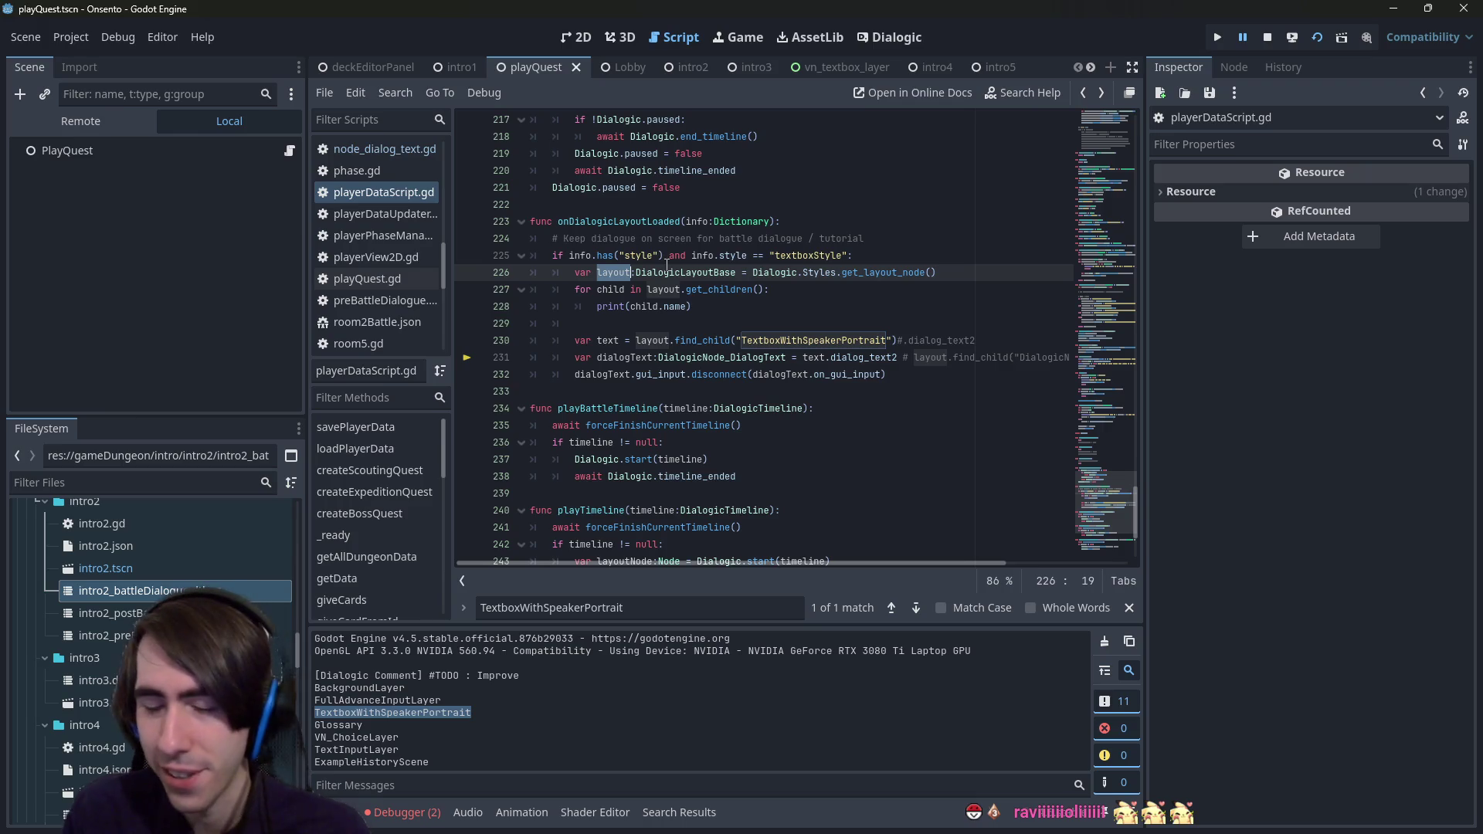
pyautogui.moveTo(745, 309)
pyautogui.mouseDown()
pyautogui.moveTo(502, 274)
pyautogui.moveTo(477, 295)
pyautogui.mouseUp()
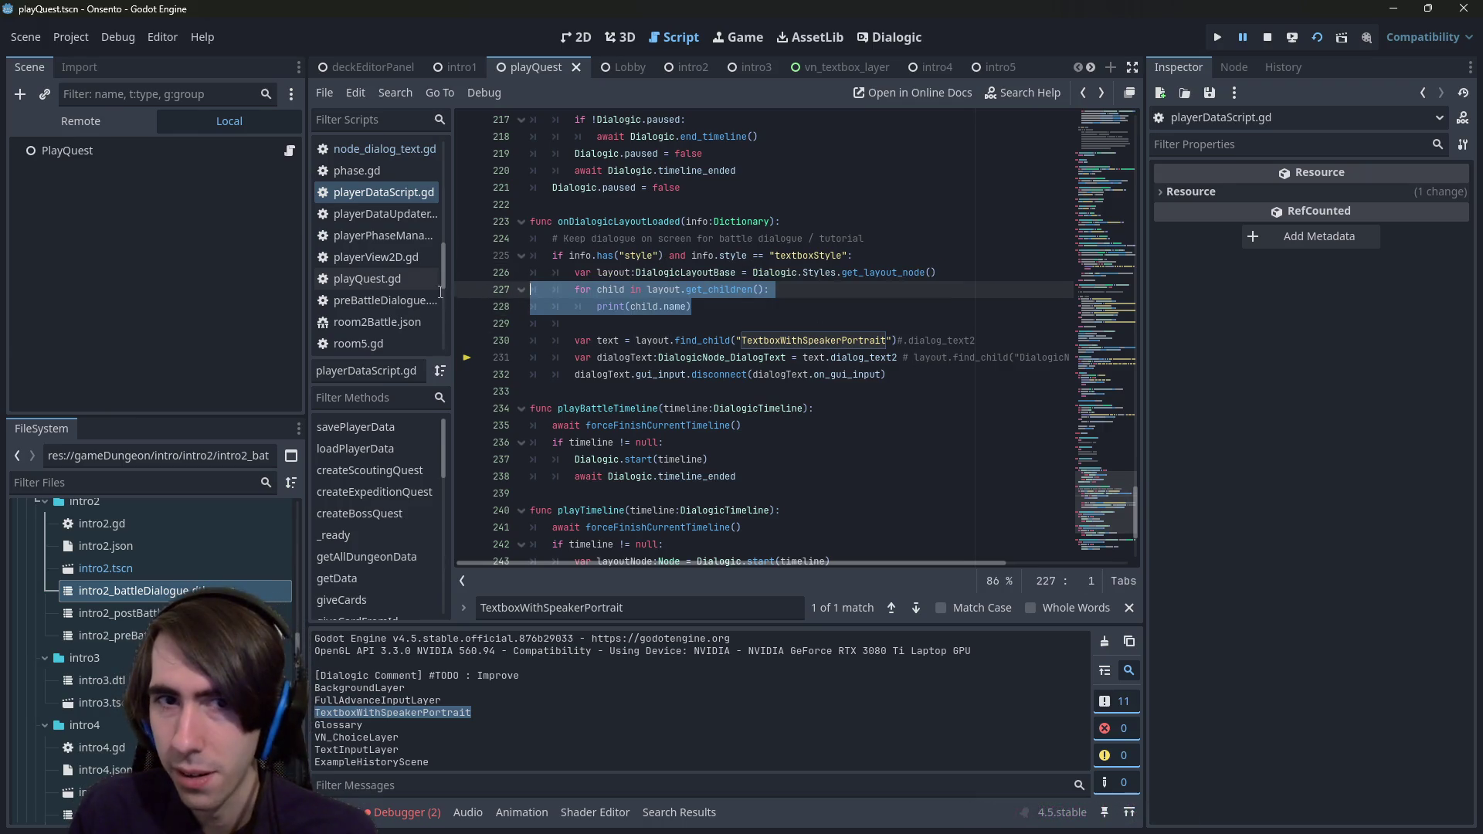
pyautogui.moveTo(726, 294)
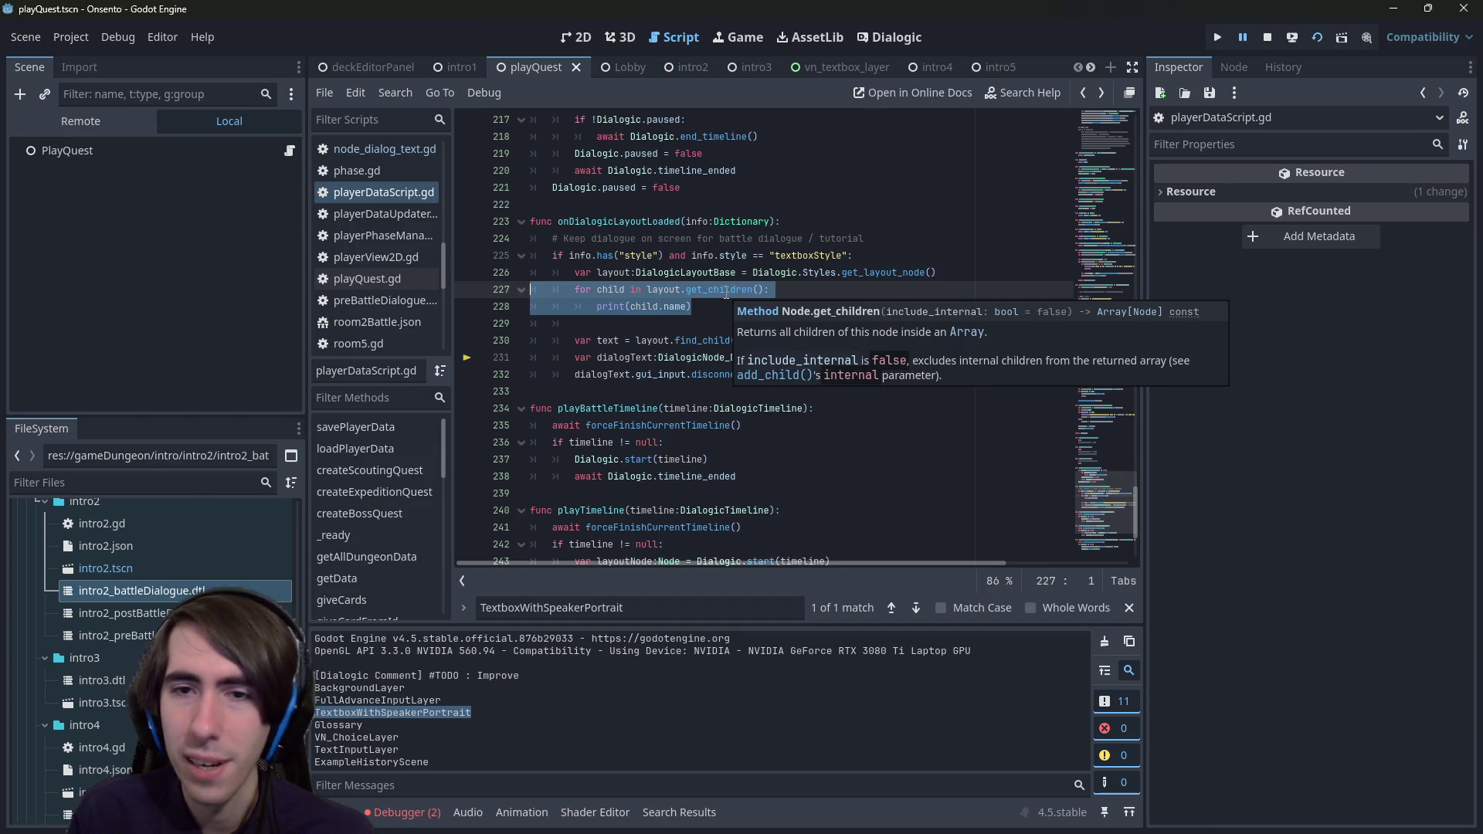
pyautogui.click(726, 290)
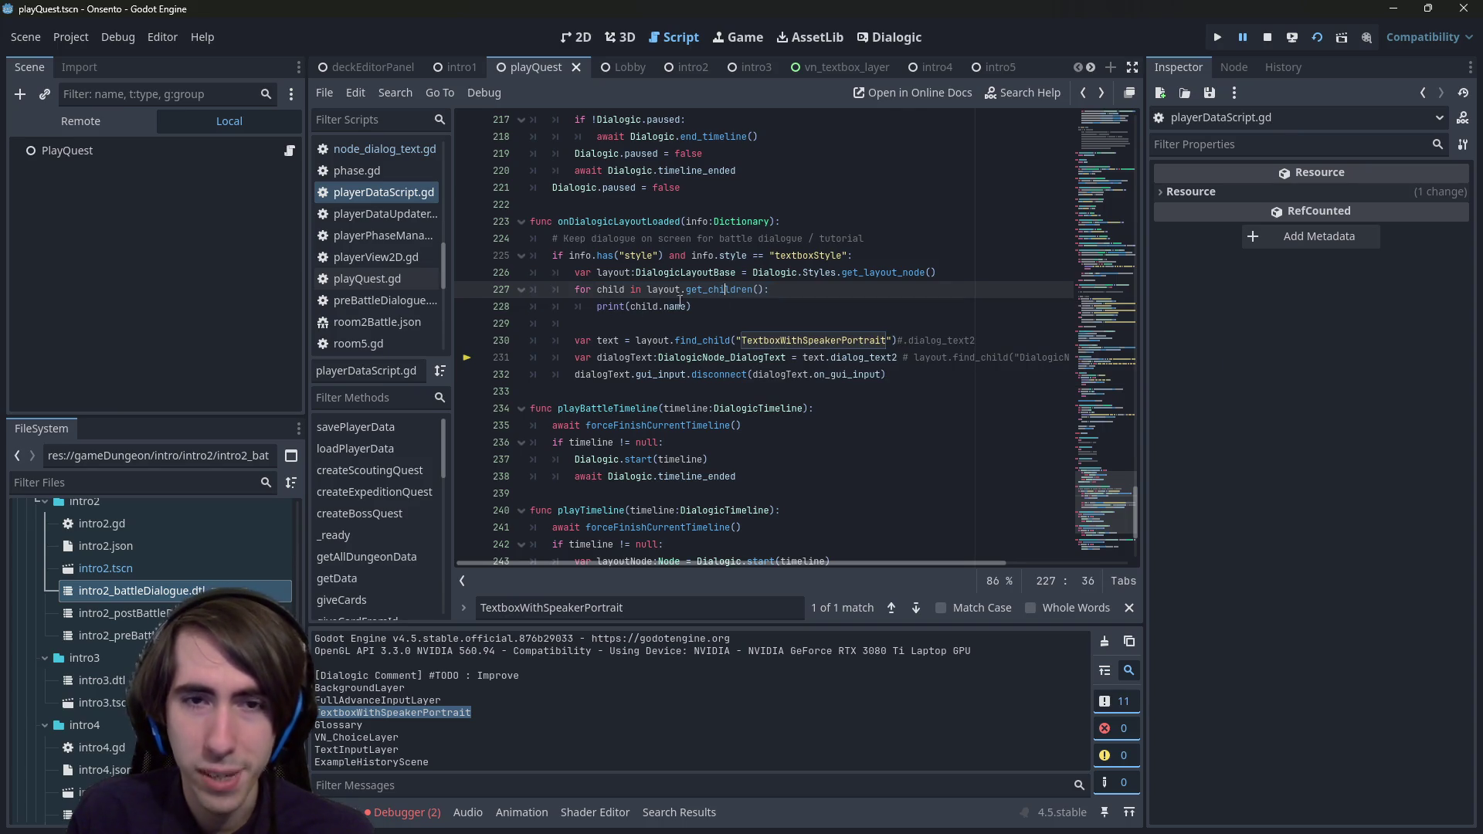
pyautogui.moveTo(691, 307); pyautogui.dragTo(532, 307)
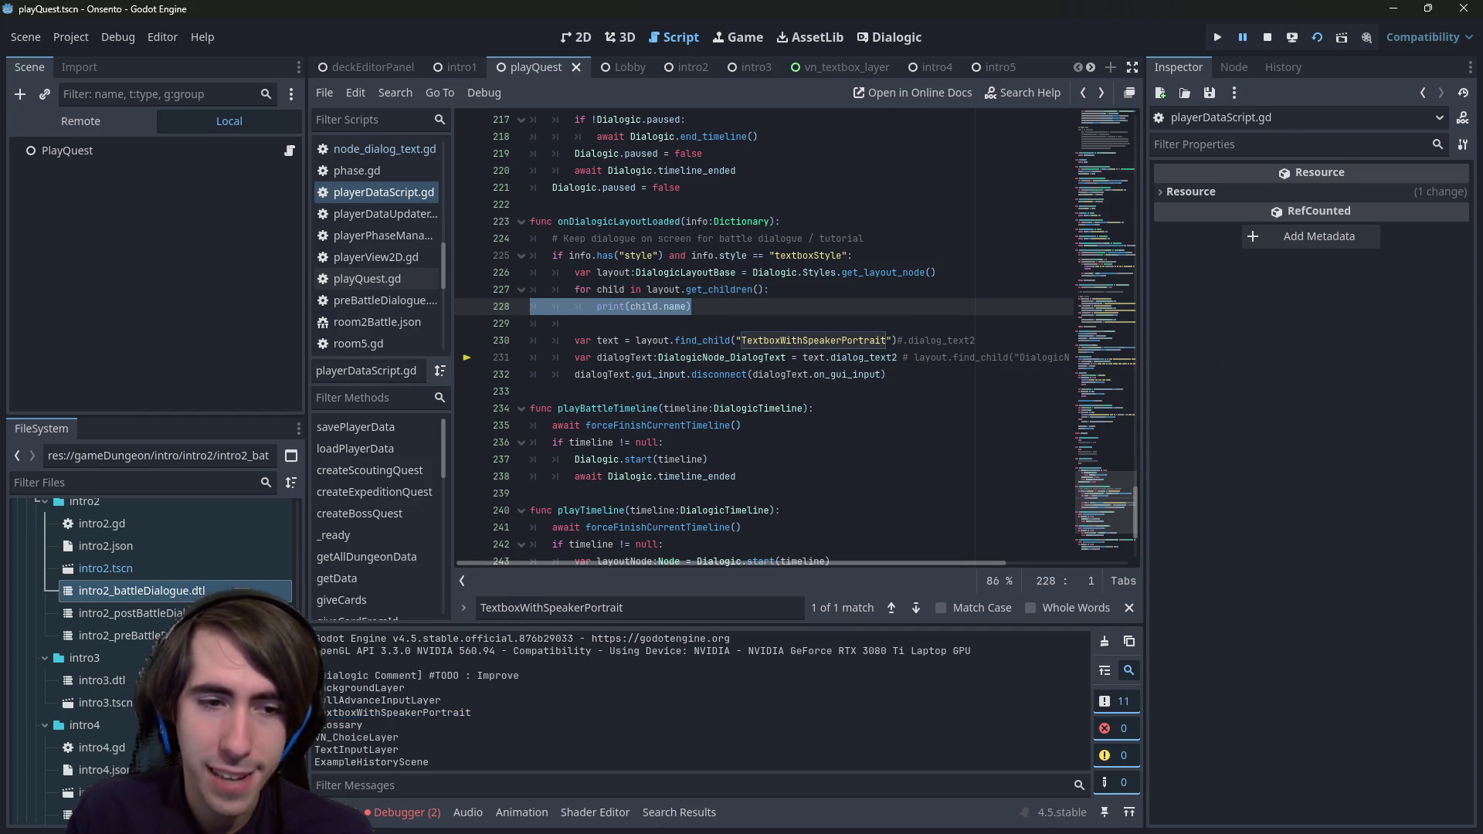
# Compare the printed TextboxWithSpeakerPortrait child with line 230's find_child lookup, which returns null.
pyautogui.moveTo(315, 687); pyautogui.dragTo(462, 764)
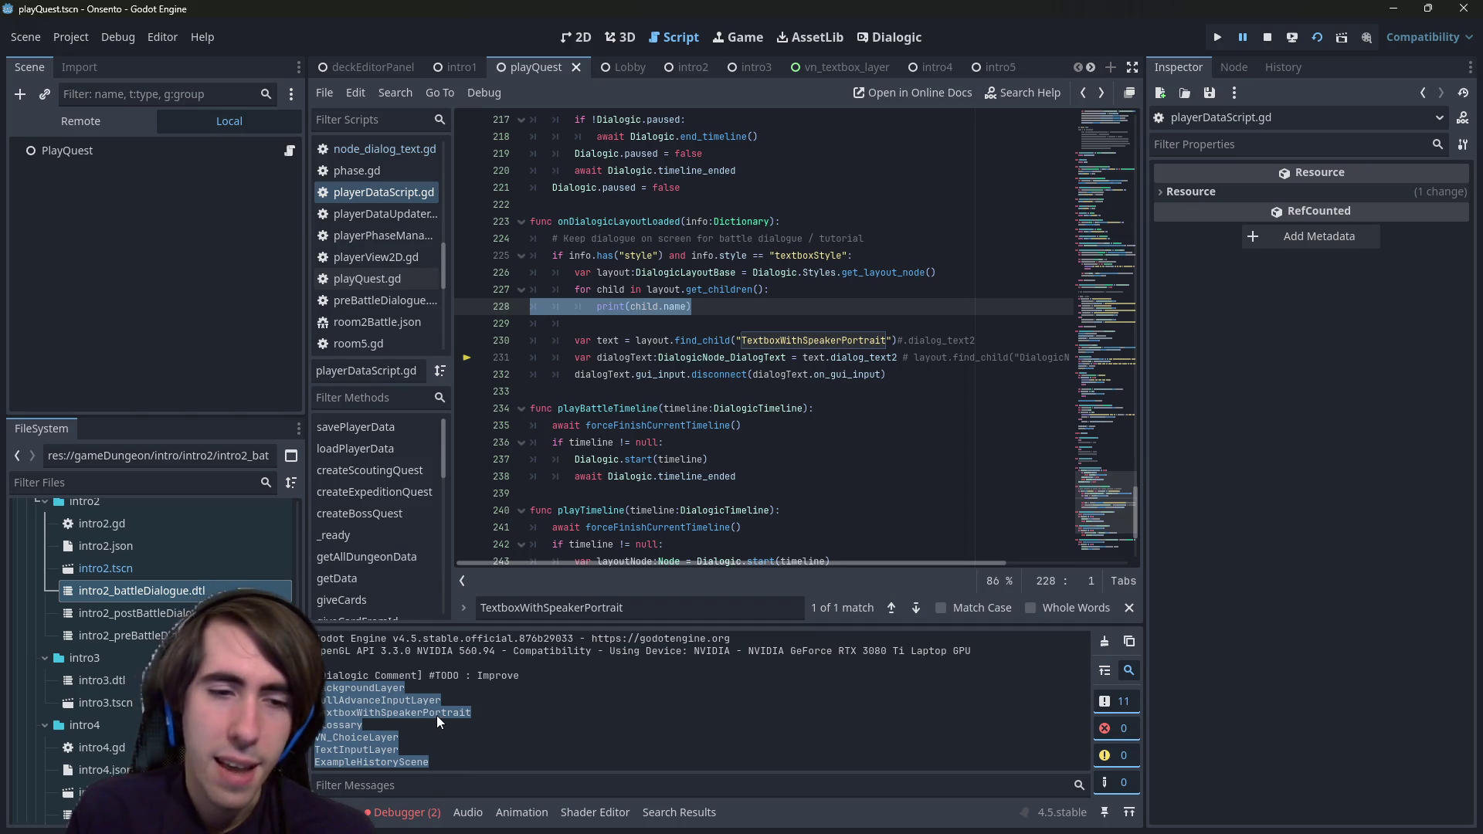
pyautogui.doubleClick(397, 712)
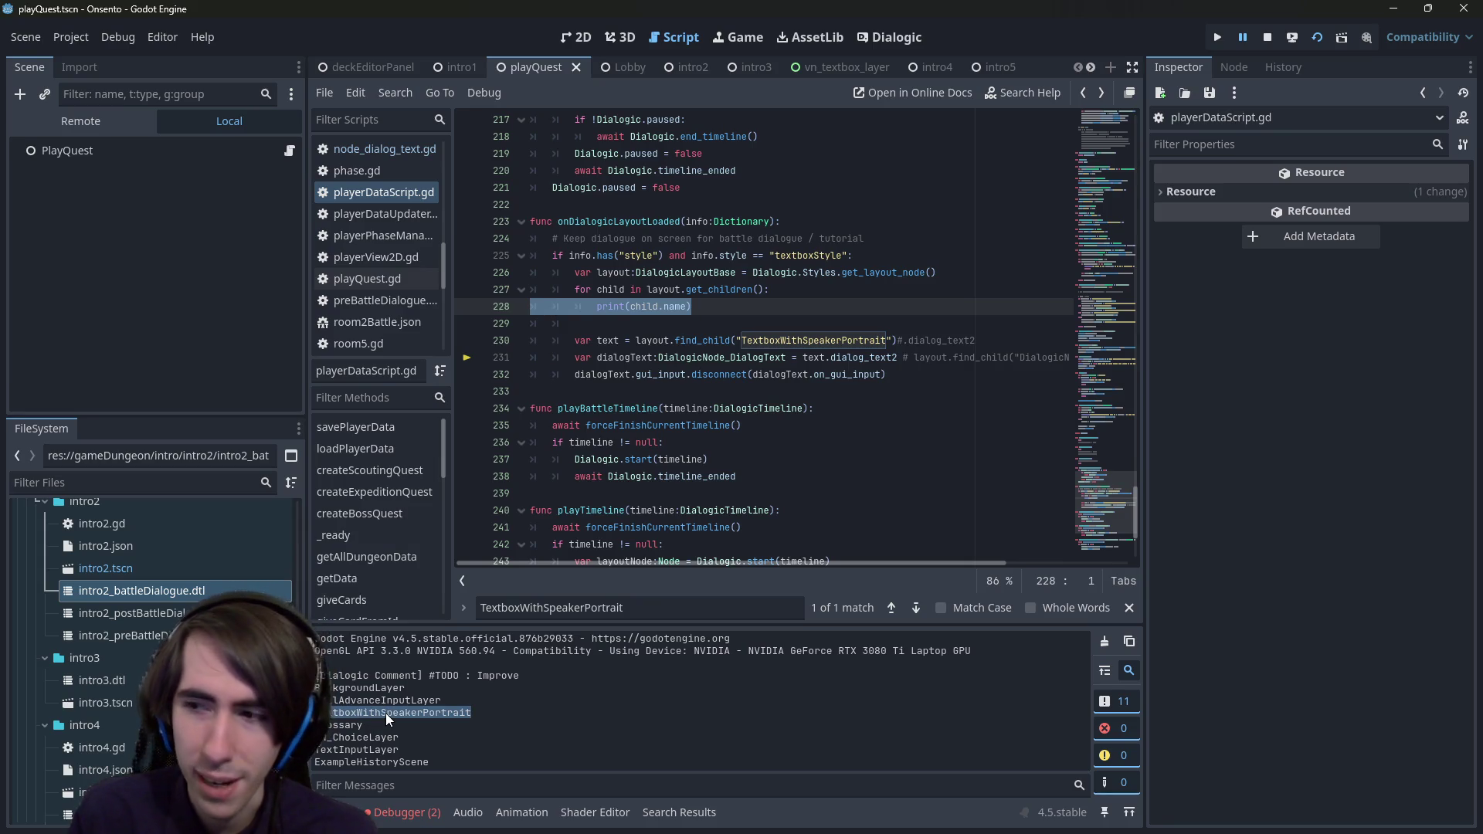
pyautogui.click(722, 272)
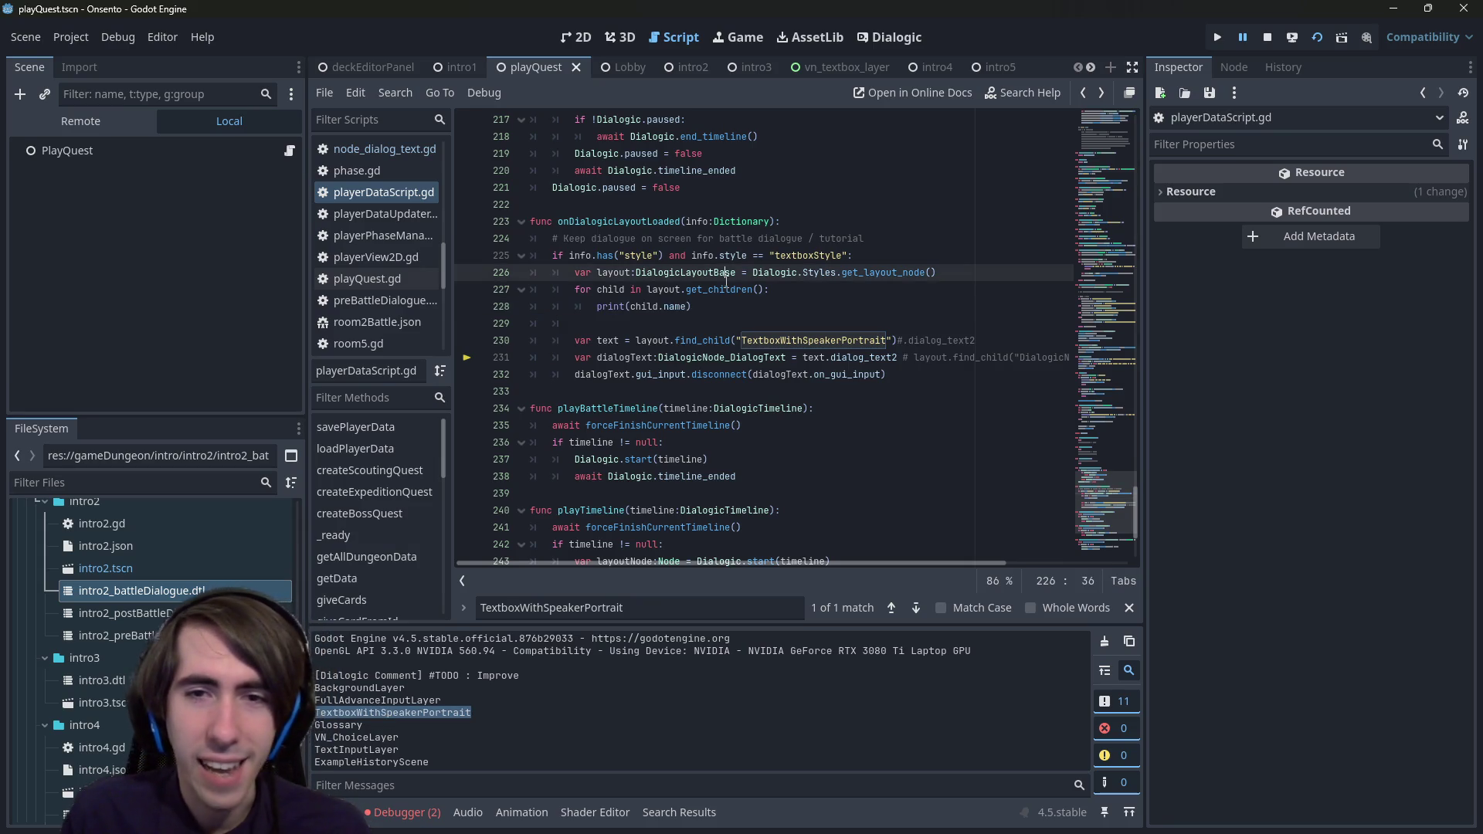
pyautogui.hotkey('ctrl', 'f')
pyautogui.press('Return')
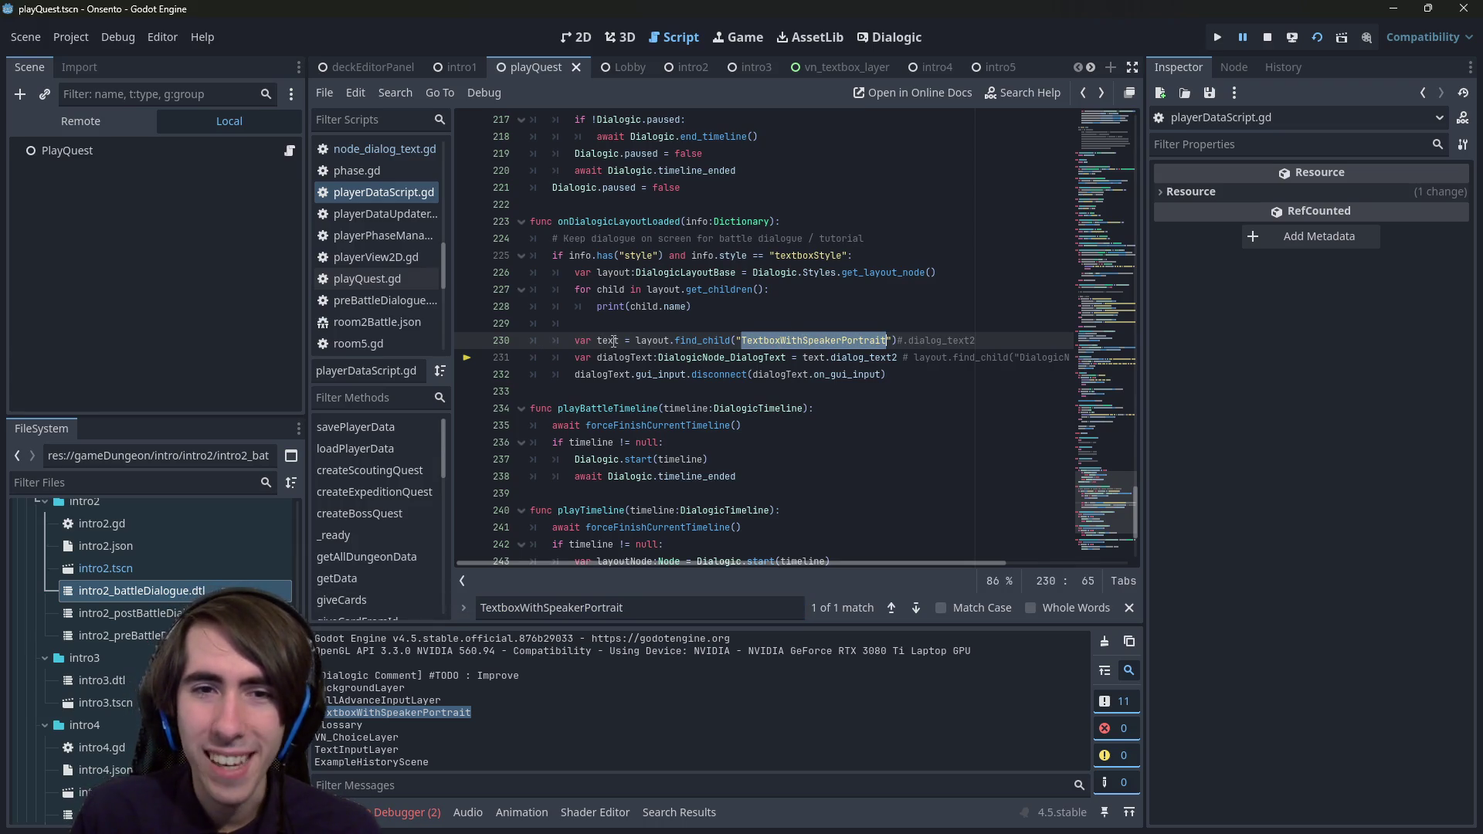
pyautogui.moveTo(612, 340)
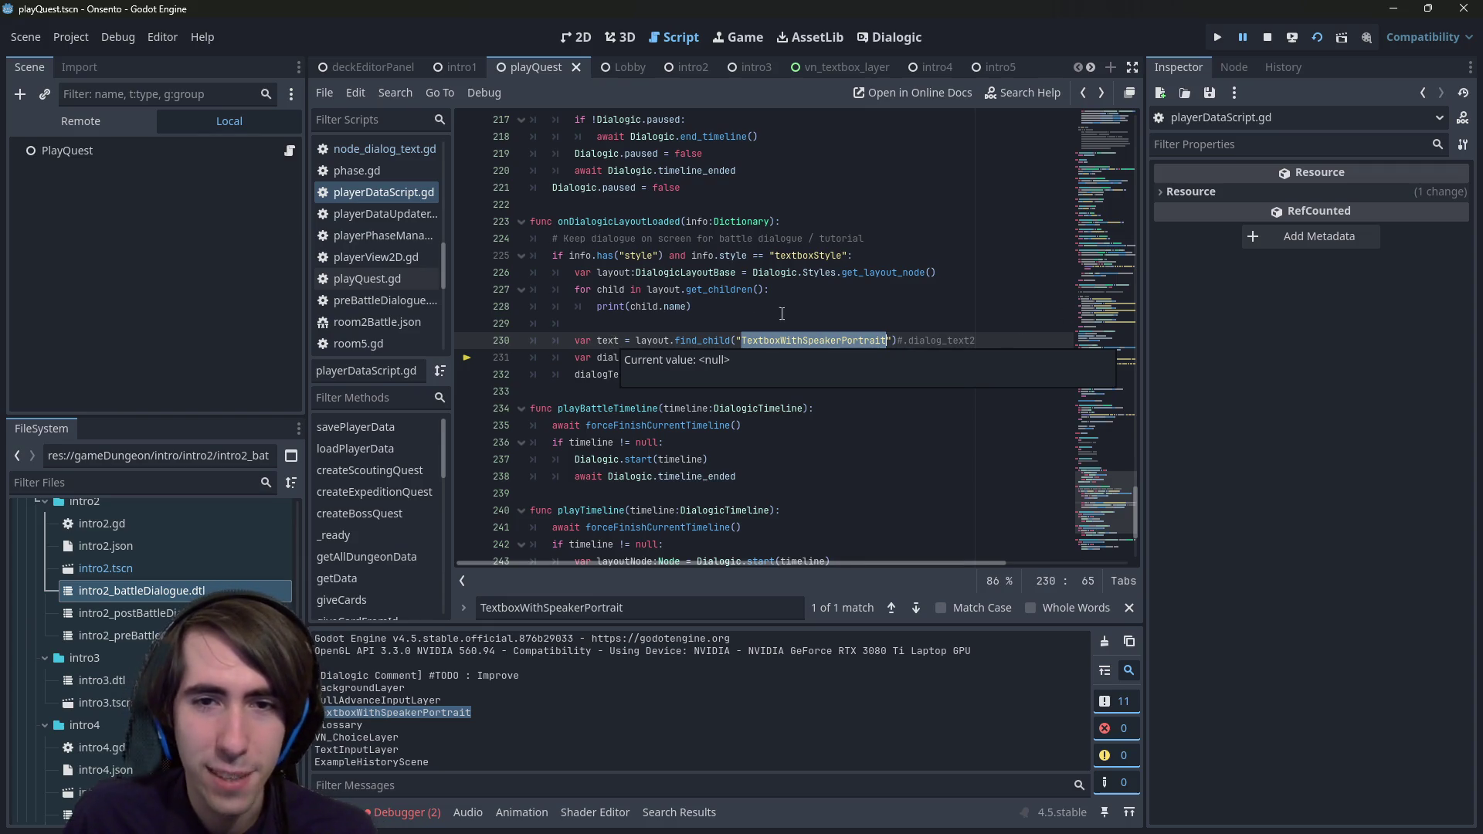
pyautogui.moveTo(698, 342)
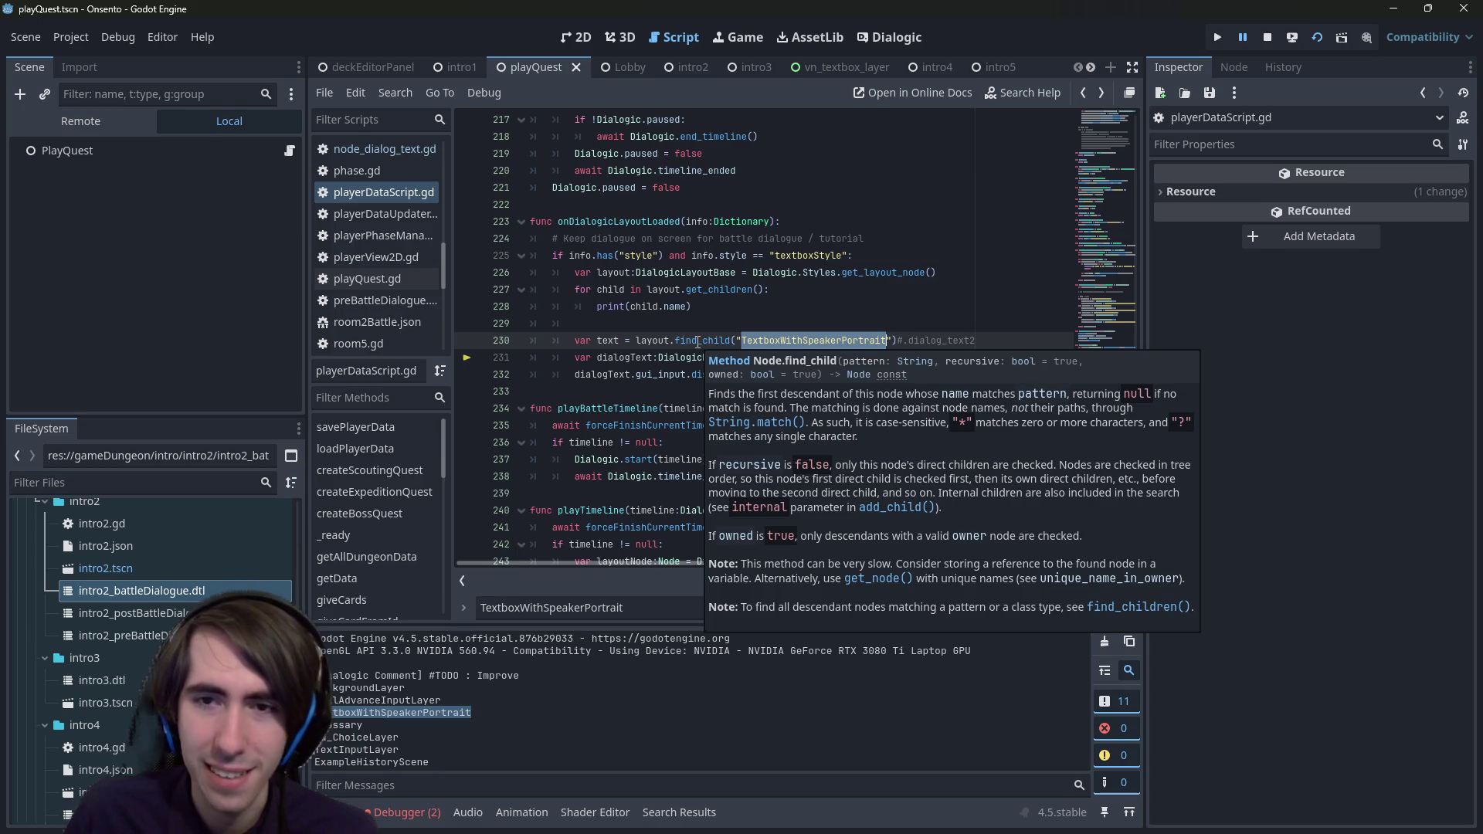
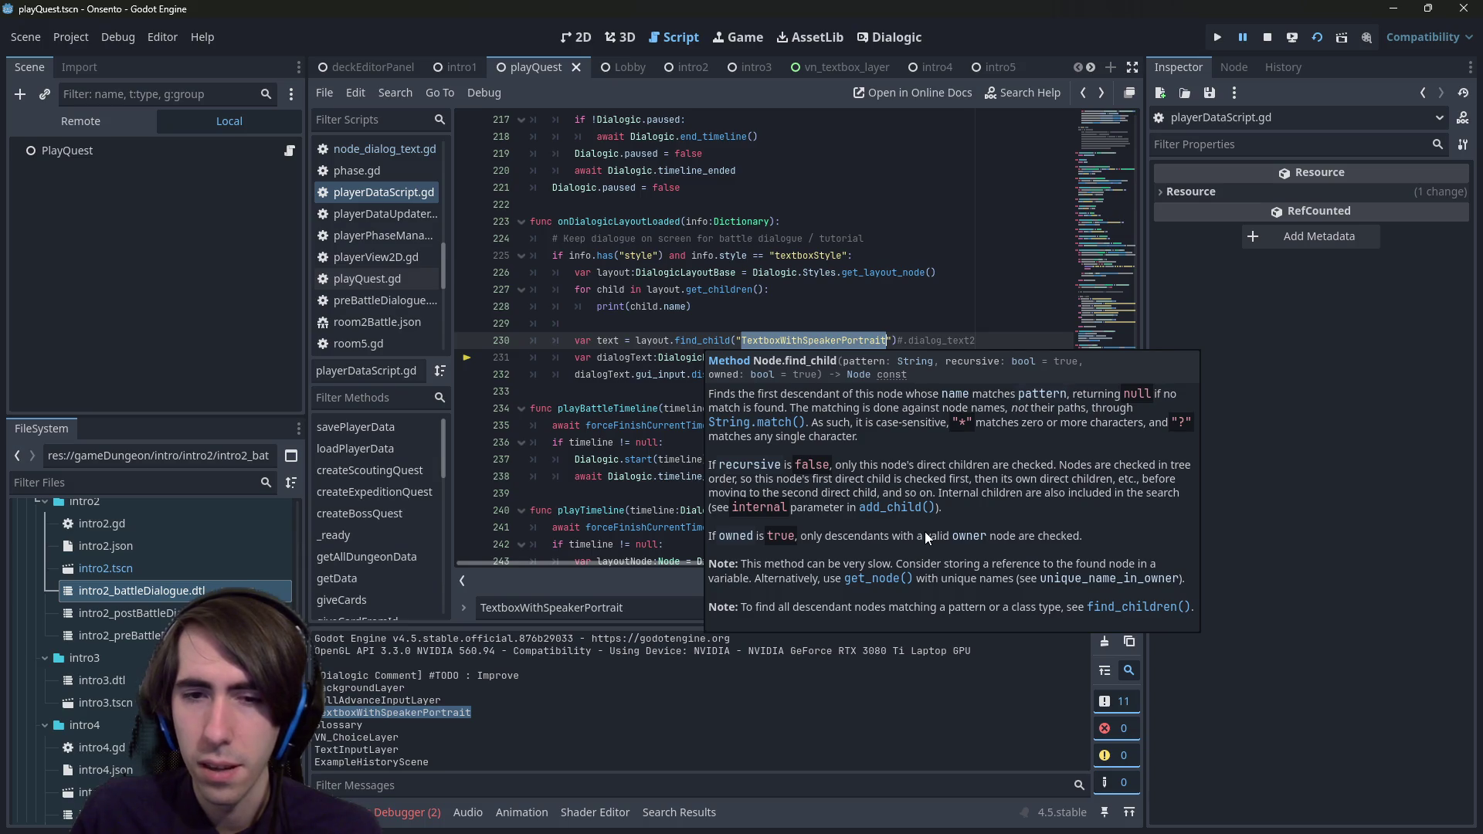
# Add false as the non-recursive argument to find_child on line 230, then stop and rerun the scene.
pyautogui.click(900, 340)
pyautogui.write(', false ,')
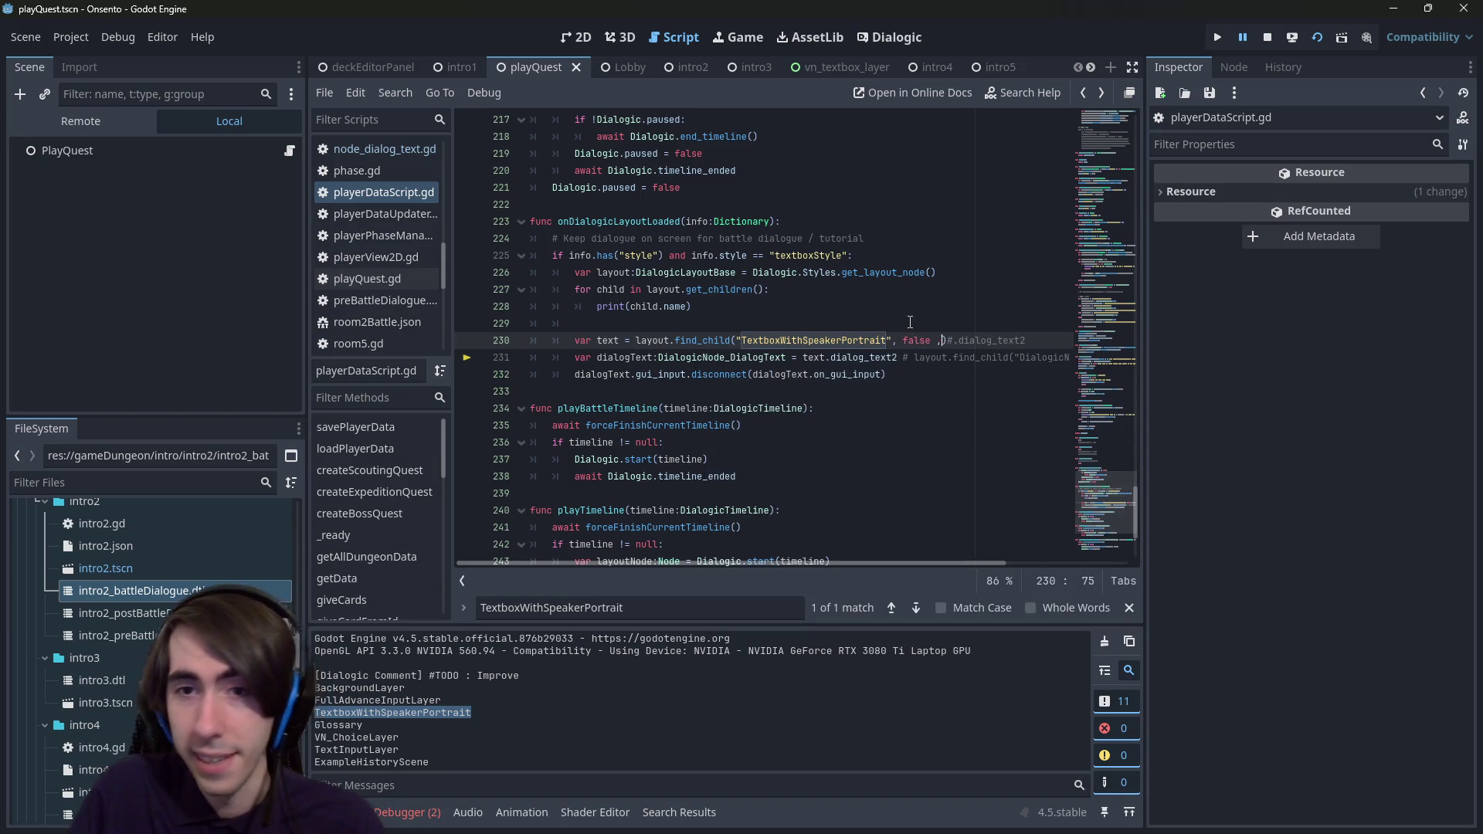
pyautogui.press('BackSpace')
pyautogui.press('BackSpace')
pyautogui.write(', false')
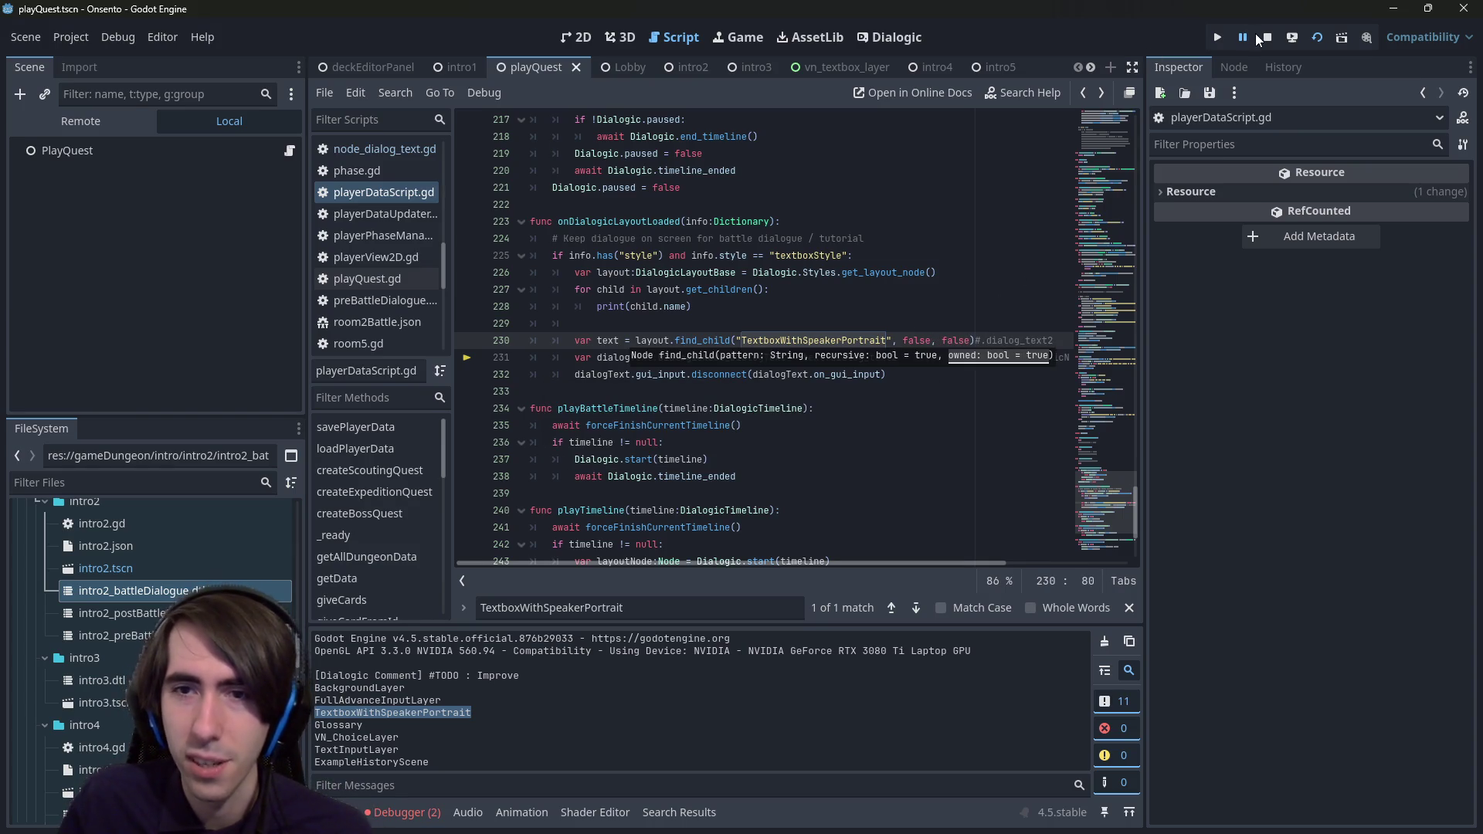
pyautogui.press('BackSpace')
pyautogui.press('BackSpace')
pyautogui.press('BackSpace')
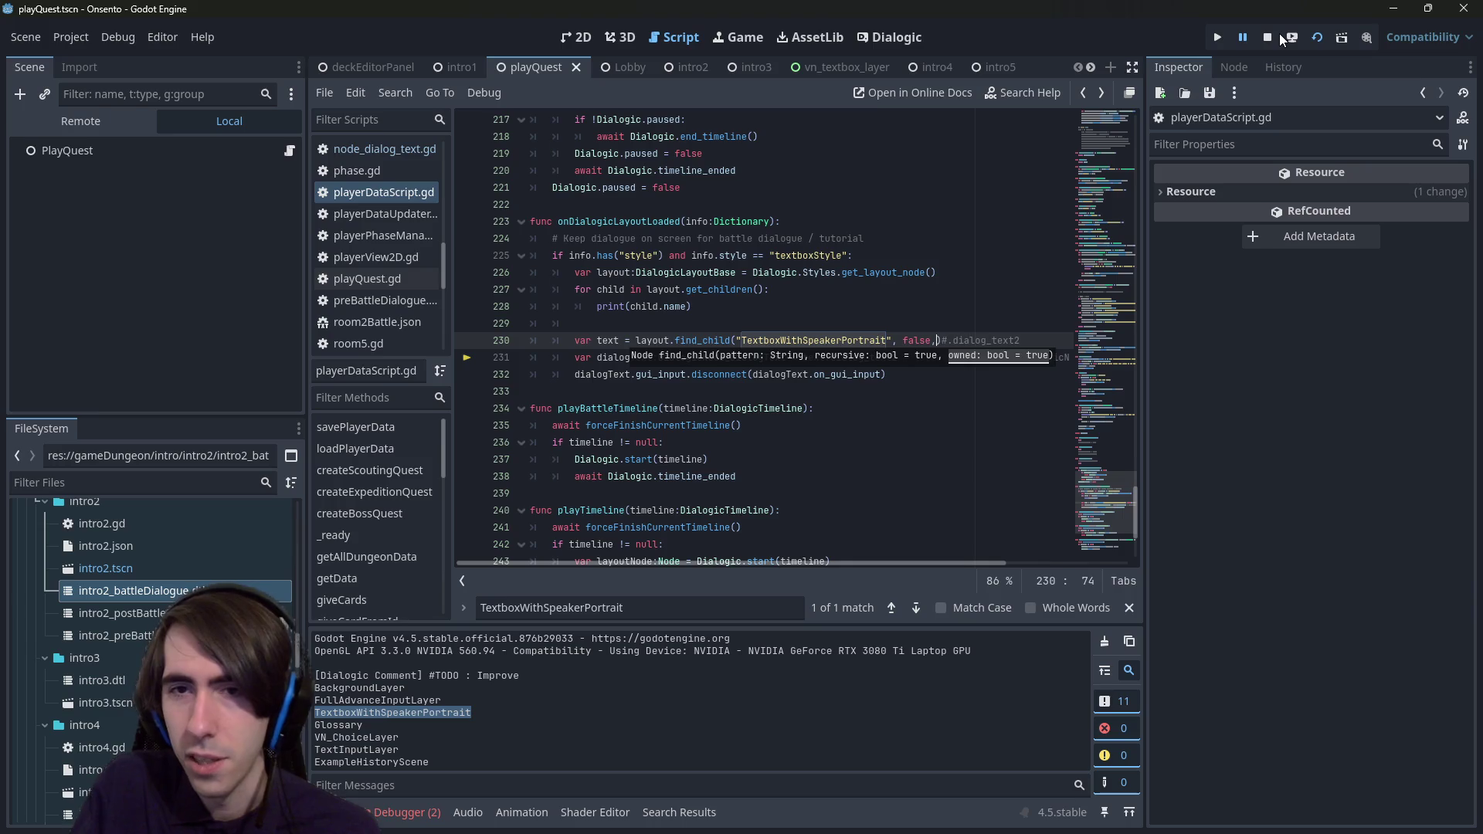
pyautogui.click(1267, 37)
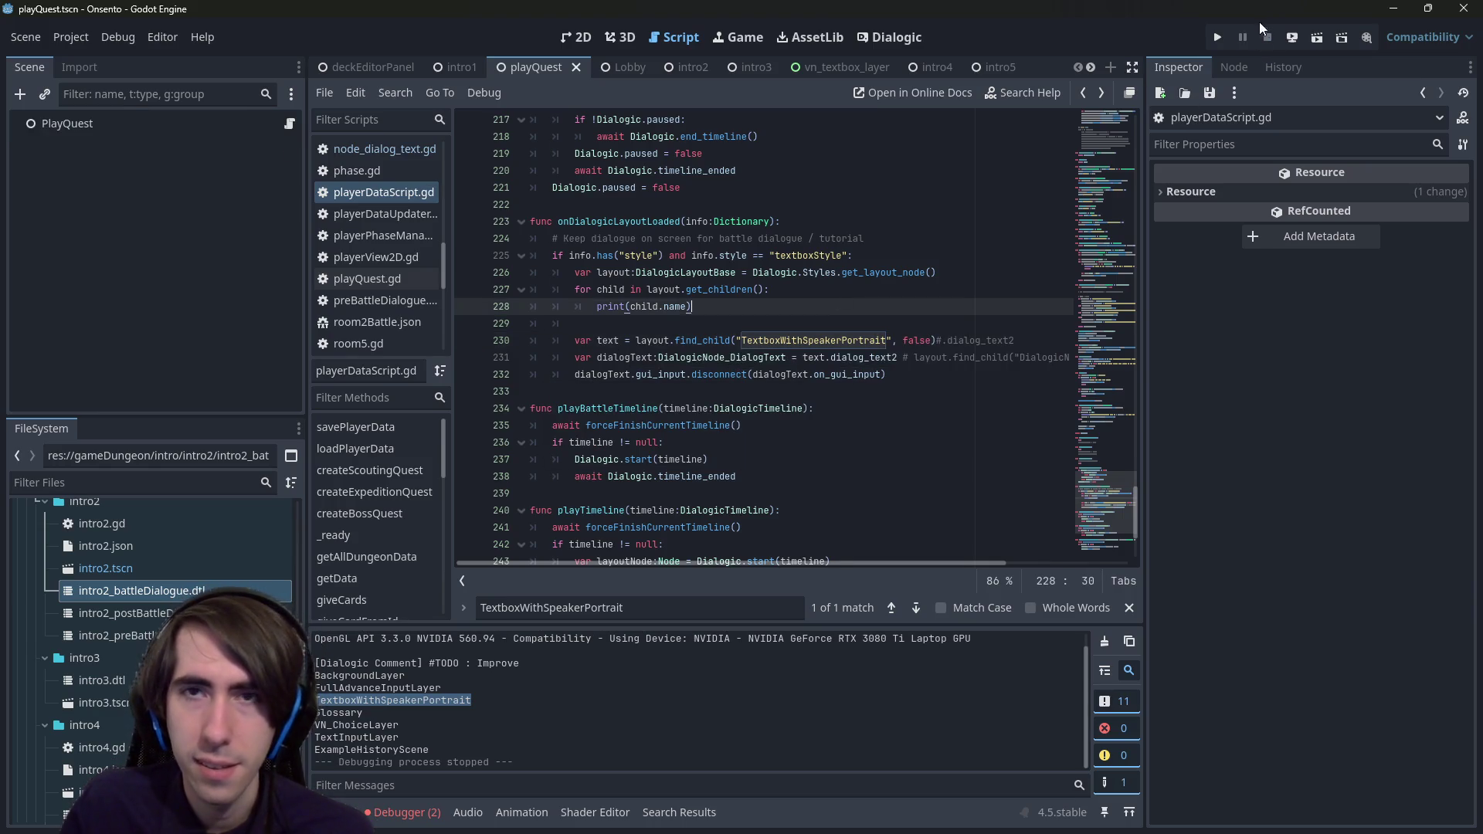
pyautogui.click(1309, 39)
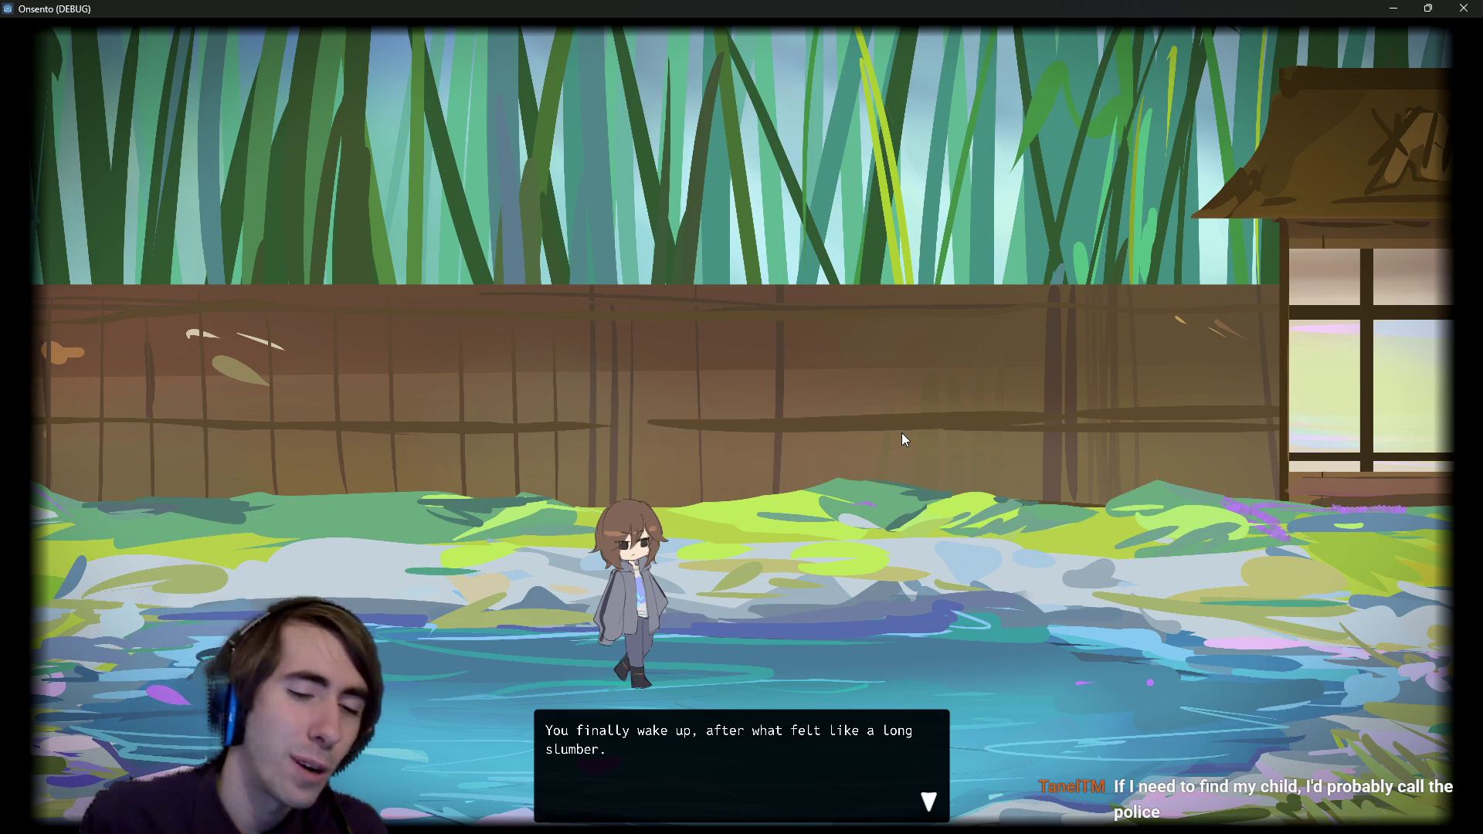
# Click through the opening dialogue until the debugger breaks on line 231's dialog_text2 null-instance error.
pyautogui.click(489, 118)
pyautogui.click(500, 246)
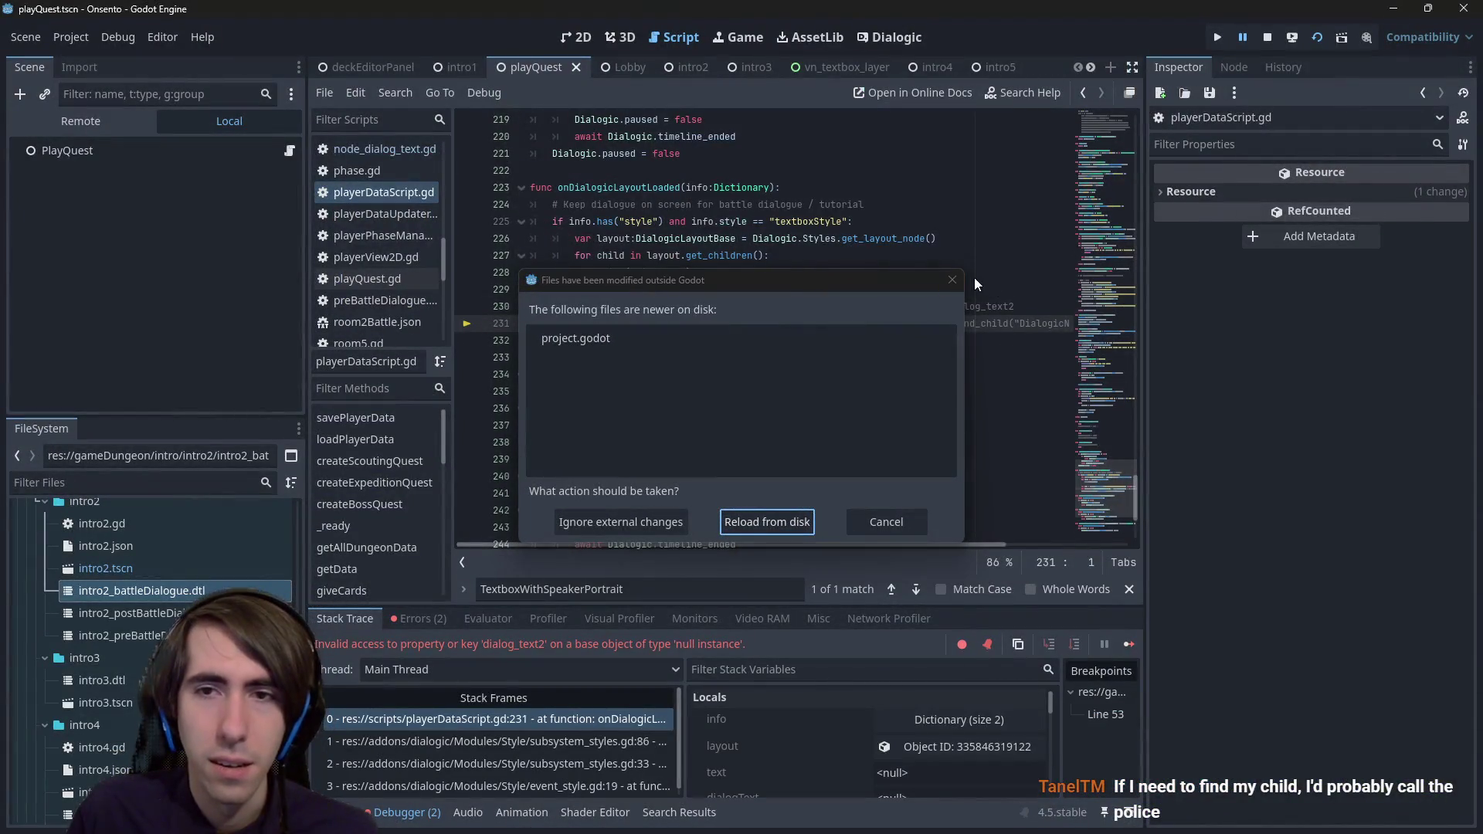
# Dismiss the files-modified notice and select TextboxWithSpeakerPortrait in the Output panel's child list.
pyautogui.click(950, 289)
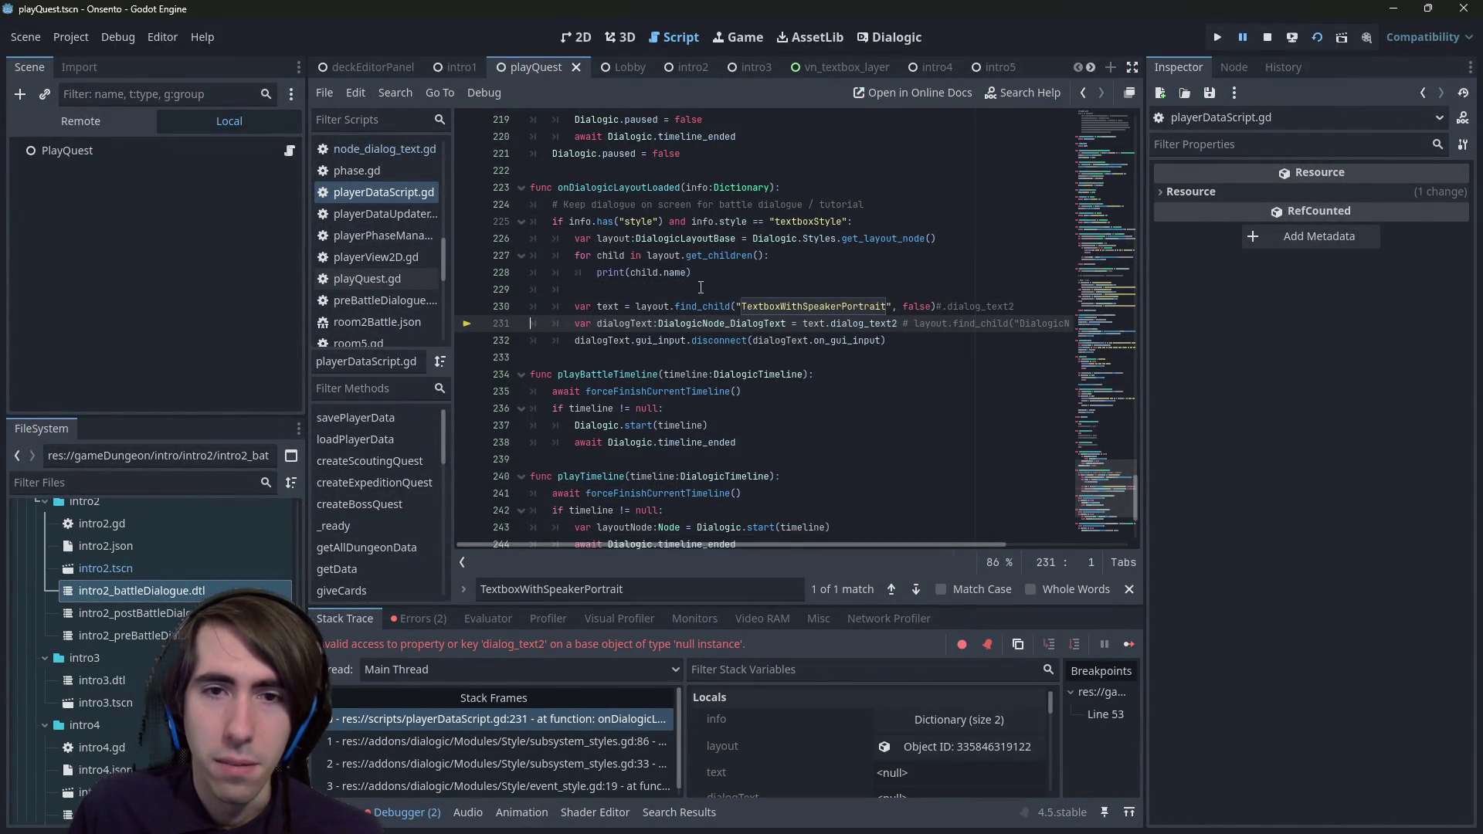
pyautogui.click(613, 306)
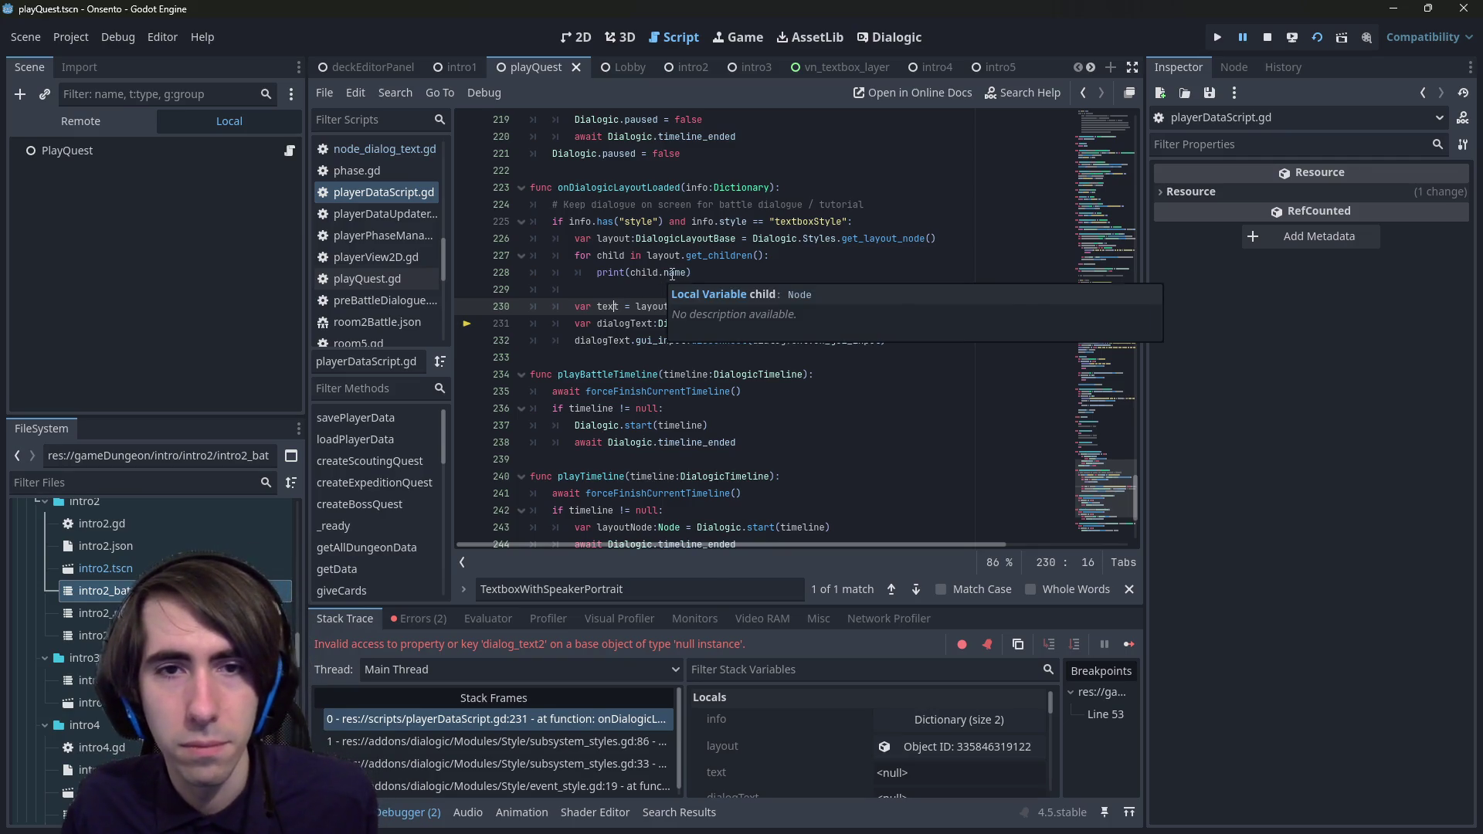
pyautogui.hotkey('alt', 'o')
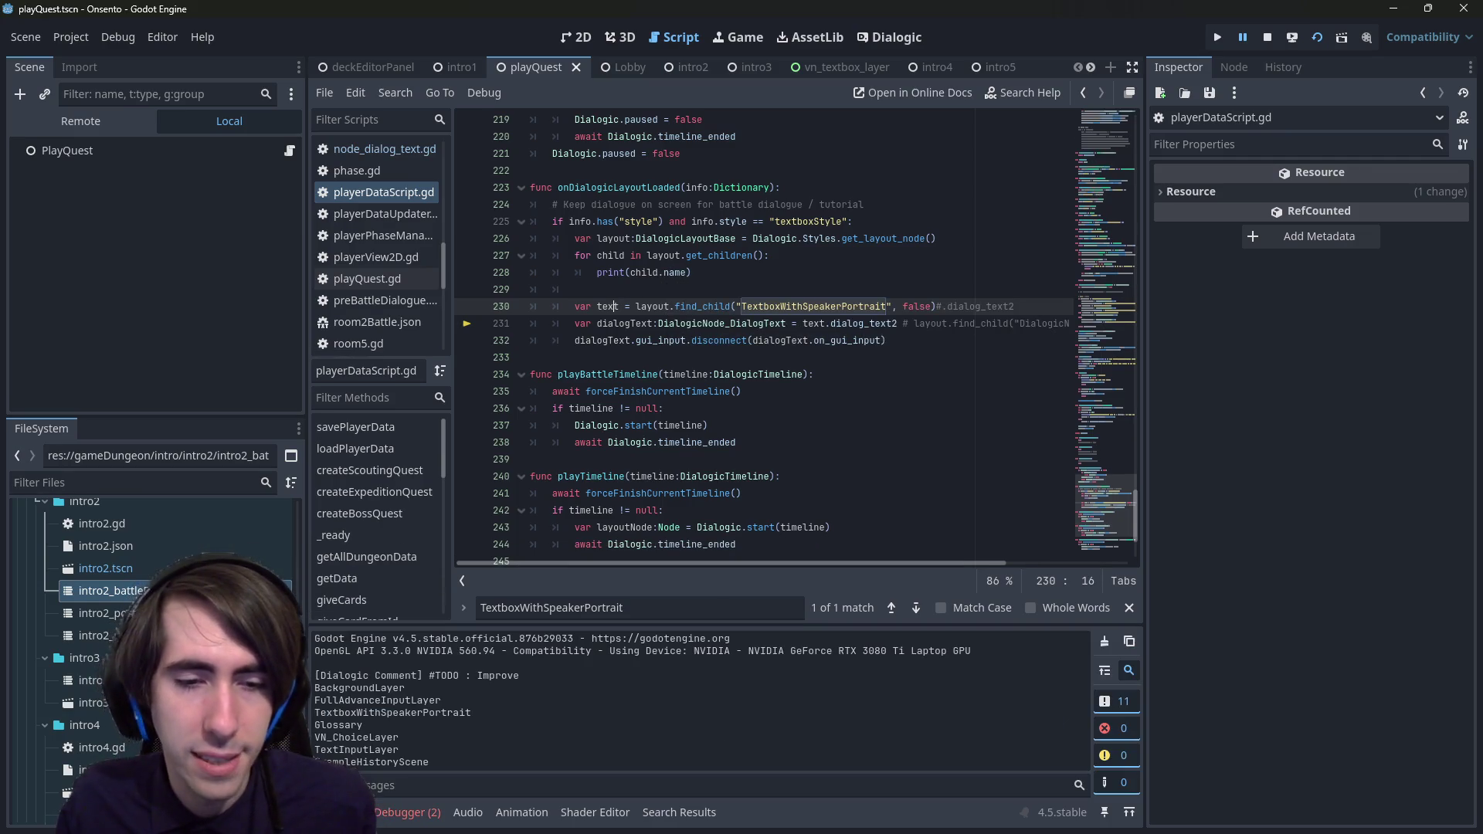
pyautogui.doubleClick(451, 712)
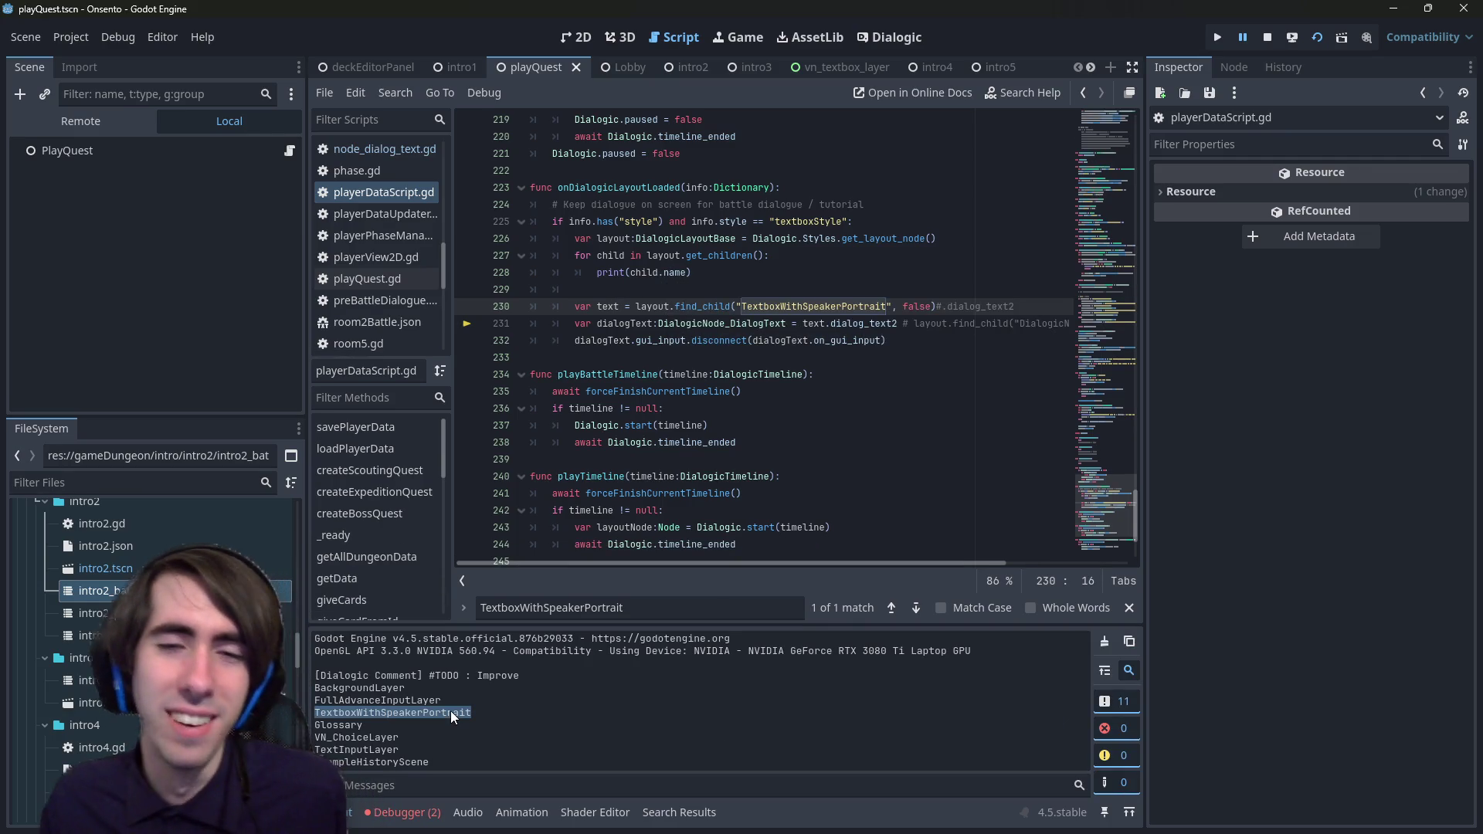
# Open a new indented line in the child loop above the find_child lookup.
pyautogui.click(820, 289)
pyautogui.press('Return')
pyautogui.press('Tab')
# Write the condition if child.name == "TextboxWithSpeakerPortrait": inside the child loop.
pyautogui.write('if')
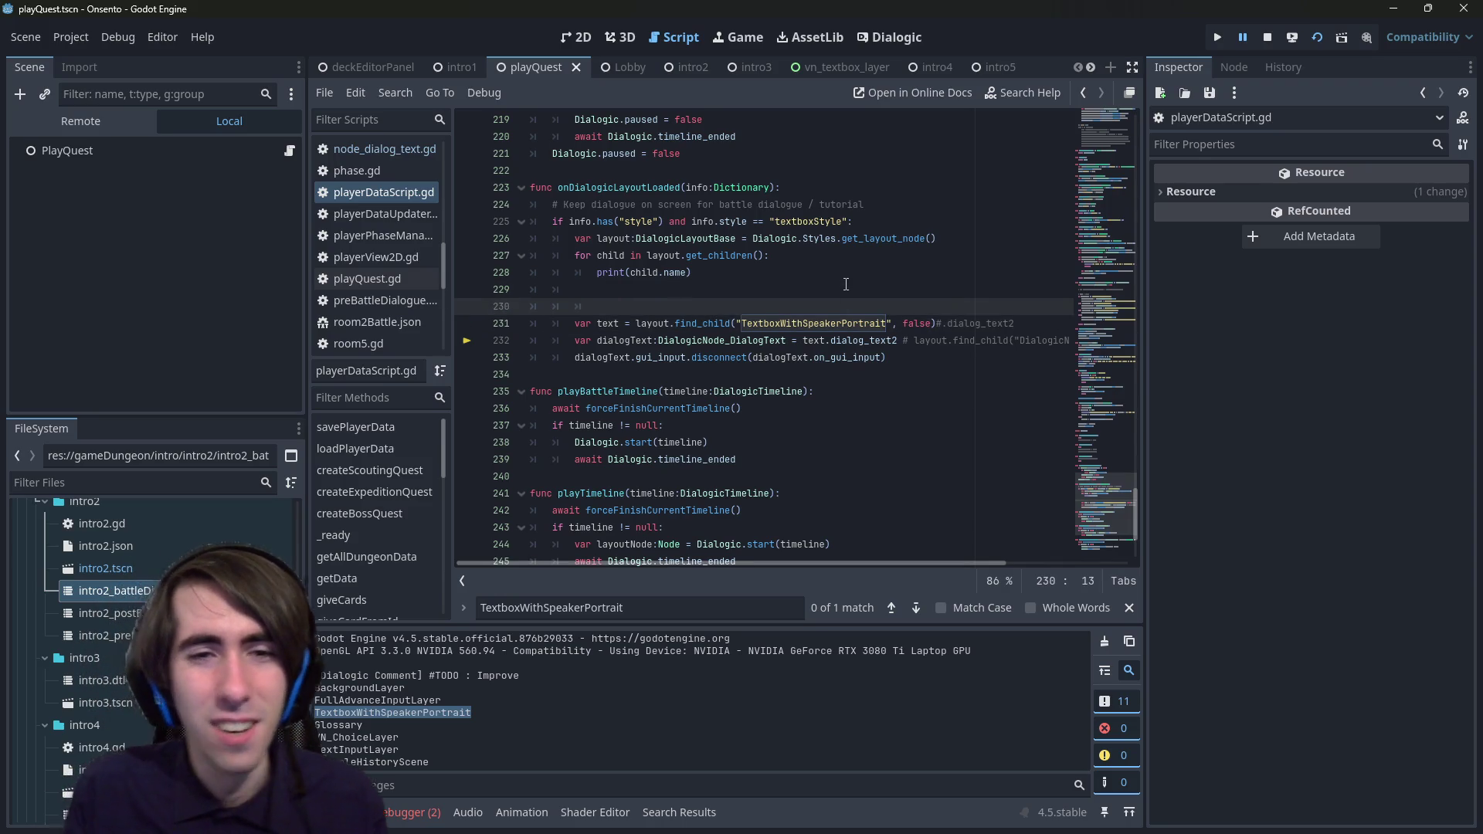
pyautogui.click(846, 284)
pyautogui.press('Down')
pyautogui.press('End')
pyautogui.write('child.name')
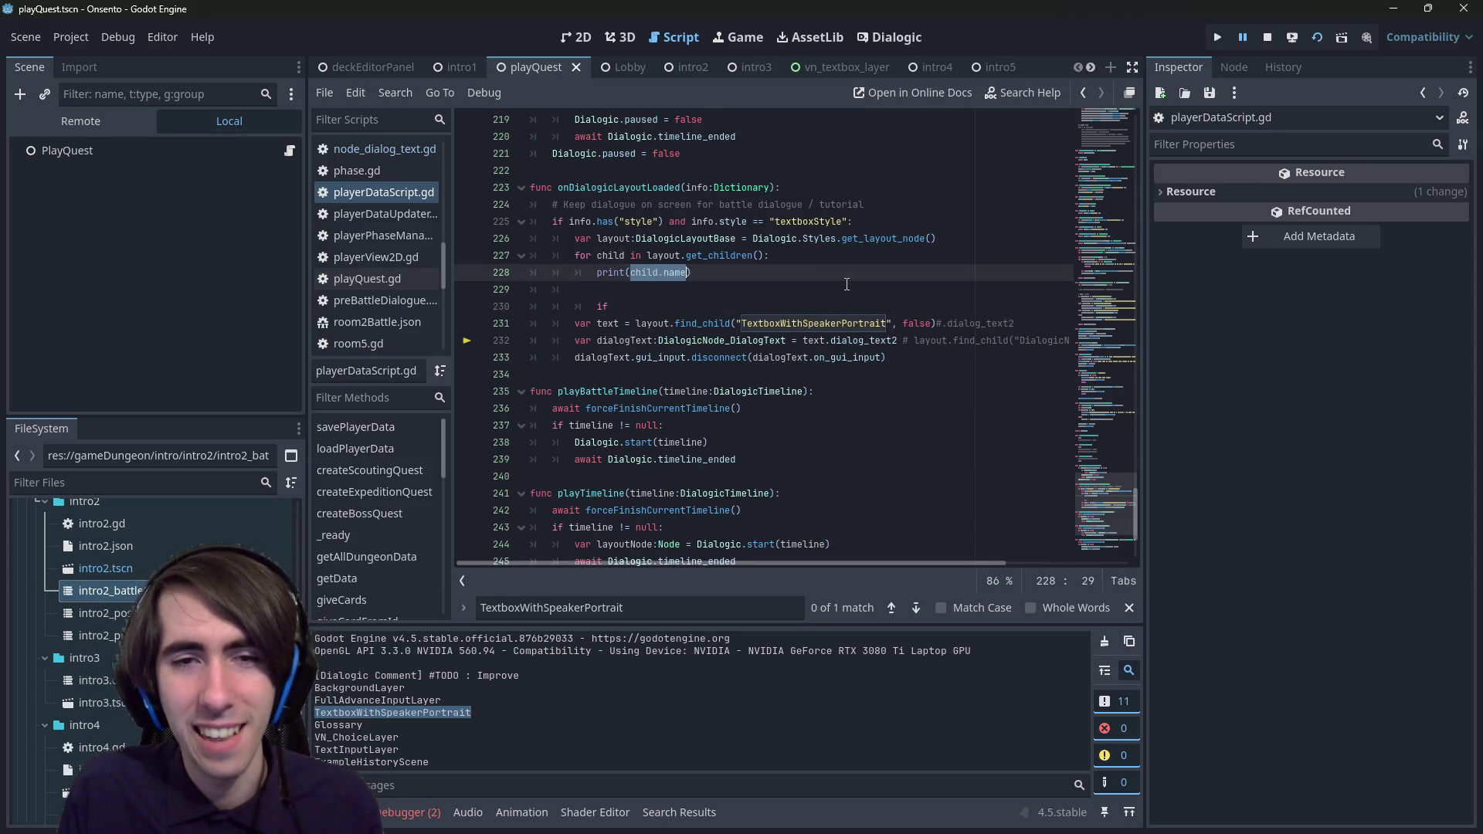
pyautogui.write(' ==')
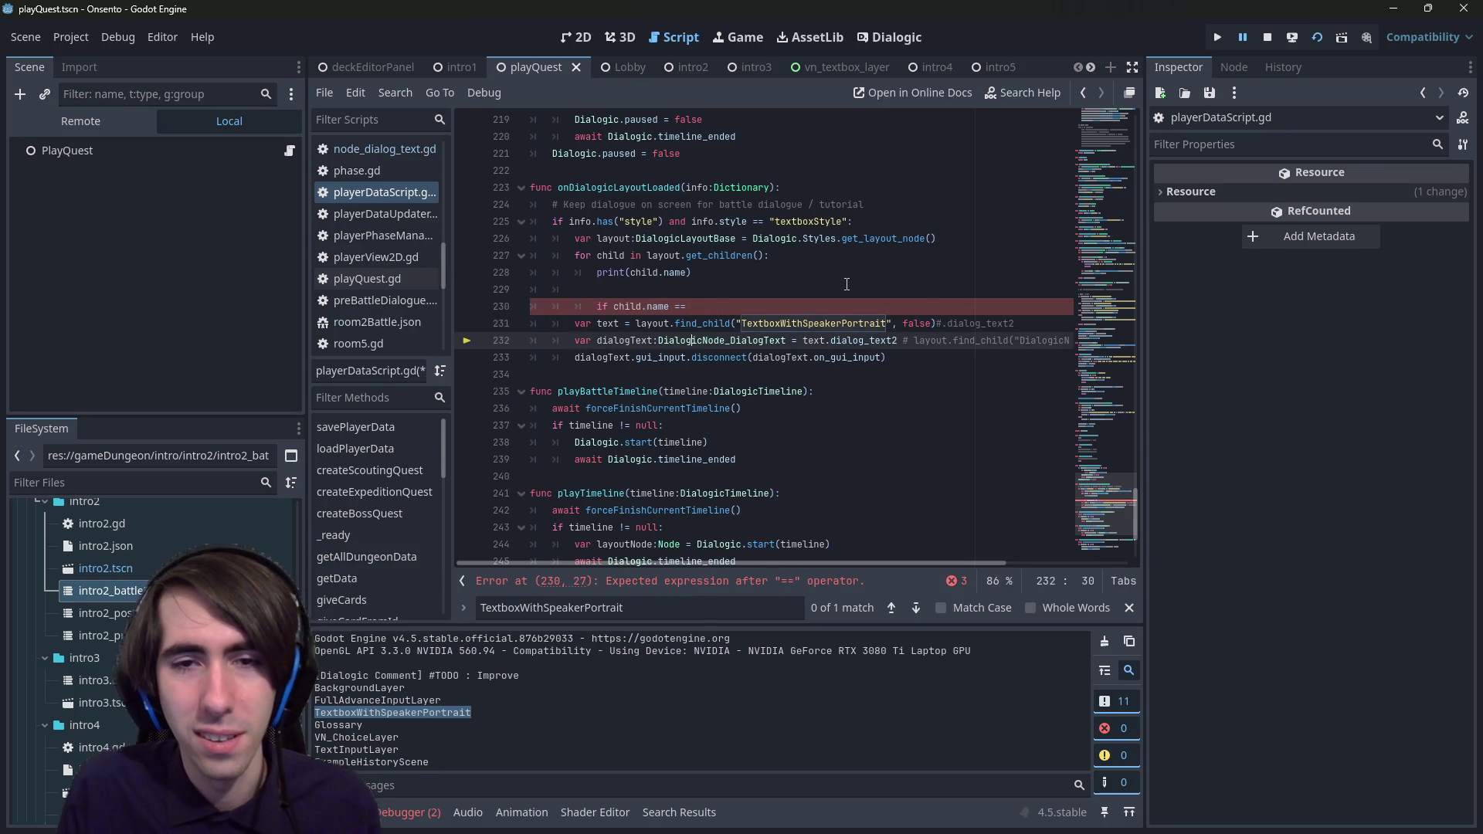
pyautogui.press('F3')
pyautogui.hotkey('shift', 'Right')
pyautogui.hotkey('ctrl', 'c')
pyautogui.press('Up')
pyautogui.press('End')
pyautogui.hotkey('ctrl', 'v')
pyautogui.write(':')
pyautogui.press('Return')
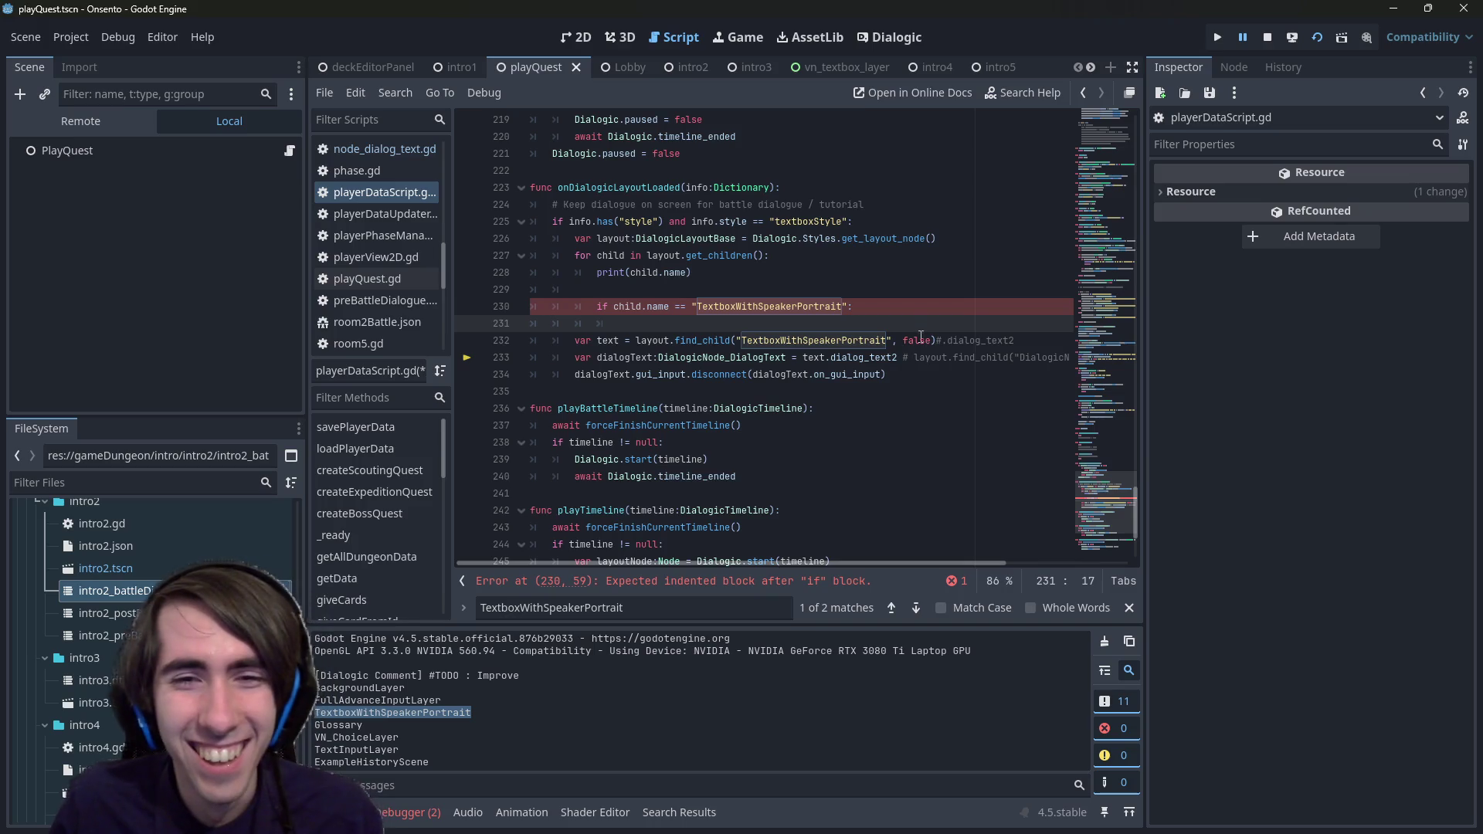
# Indent the three dialog-text lines under the if, delete the blank lines, and stop the game.
pyautogui.moveTo(1006, 323); pyautogui.dragTo(521, 286)
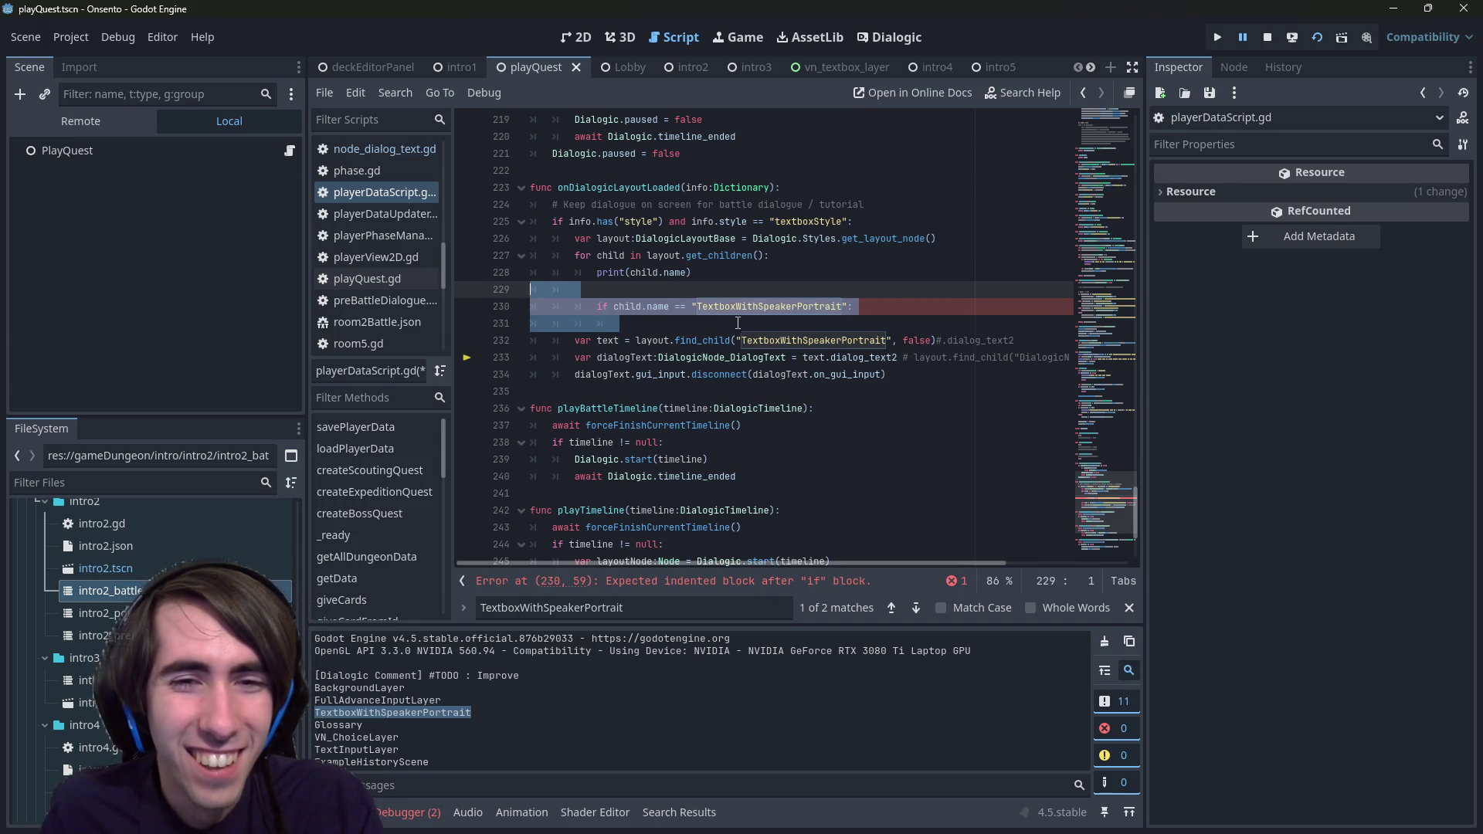
pyautogui.click(737, 323)
pyautogui.moveTo(834, 374); pyautogui.dragTo(533, 340)
pyautogui.press('Tab')
pyautogui.press('Tab')
pyautogui.click(658, 319)
pyautogui.click(492, 289)
pyautogui.press('BackSpace')
pyautogui.click(493, 307)
pyautogui.press('BackSpace')
pyautogui.click(735, 323)
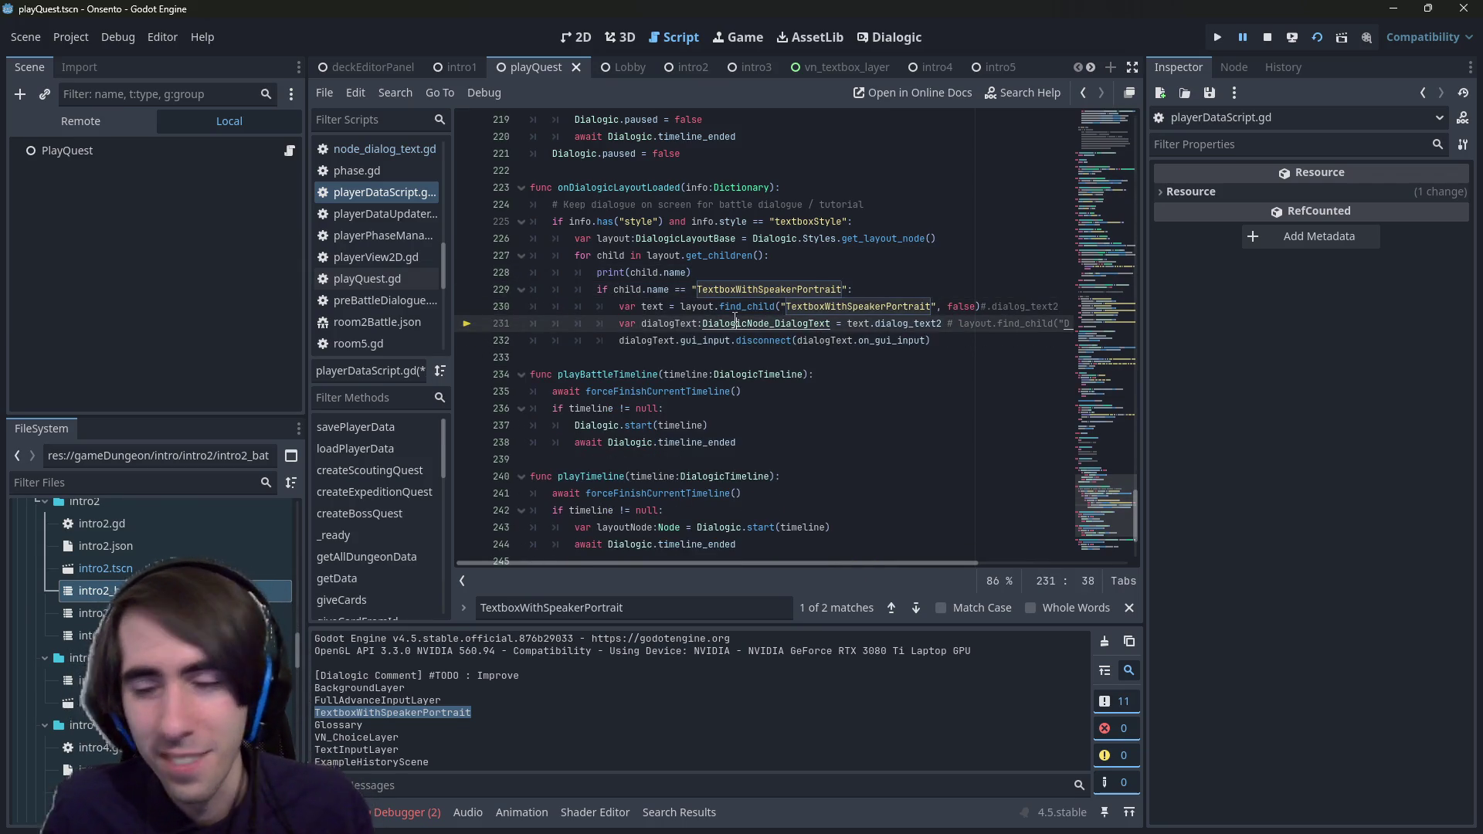
pyautogui.click(1266, 38)
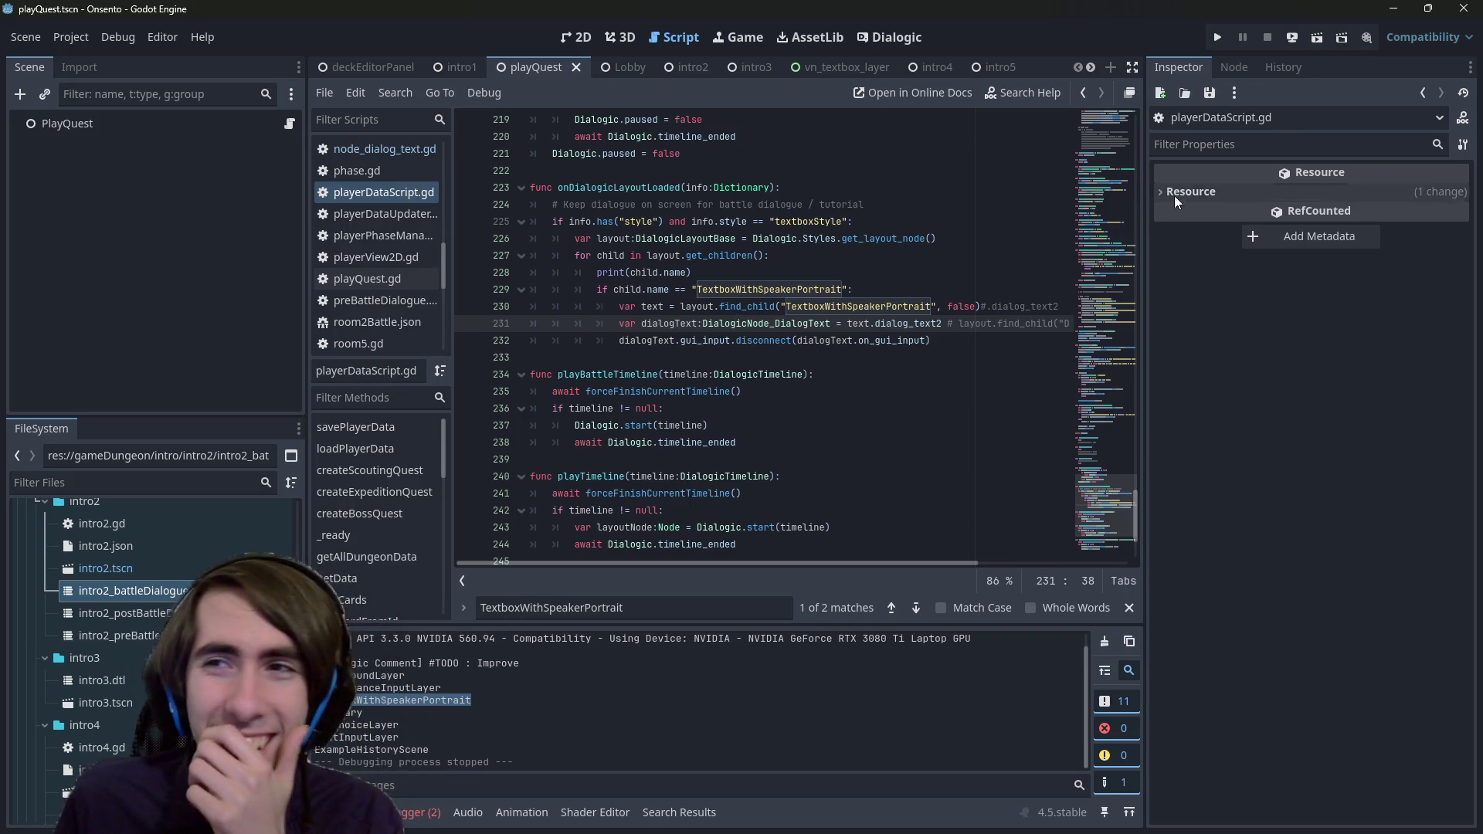
pyautogui.click(1317, 34)
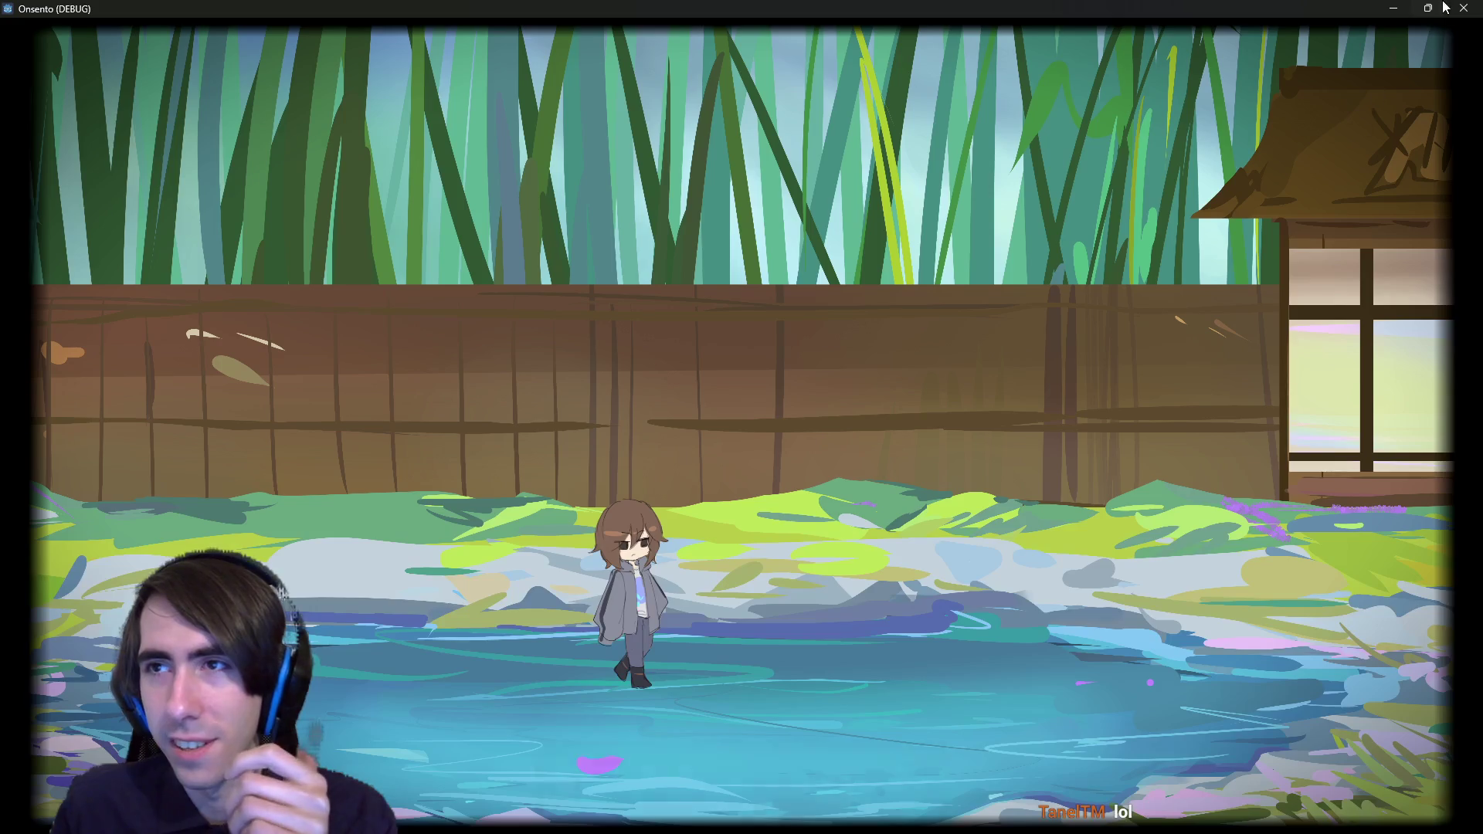
pyautogui.click(1464, 7)
pyautogui.press('Return')
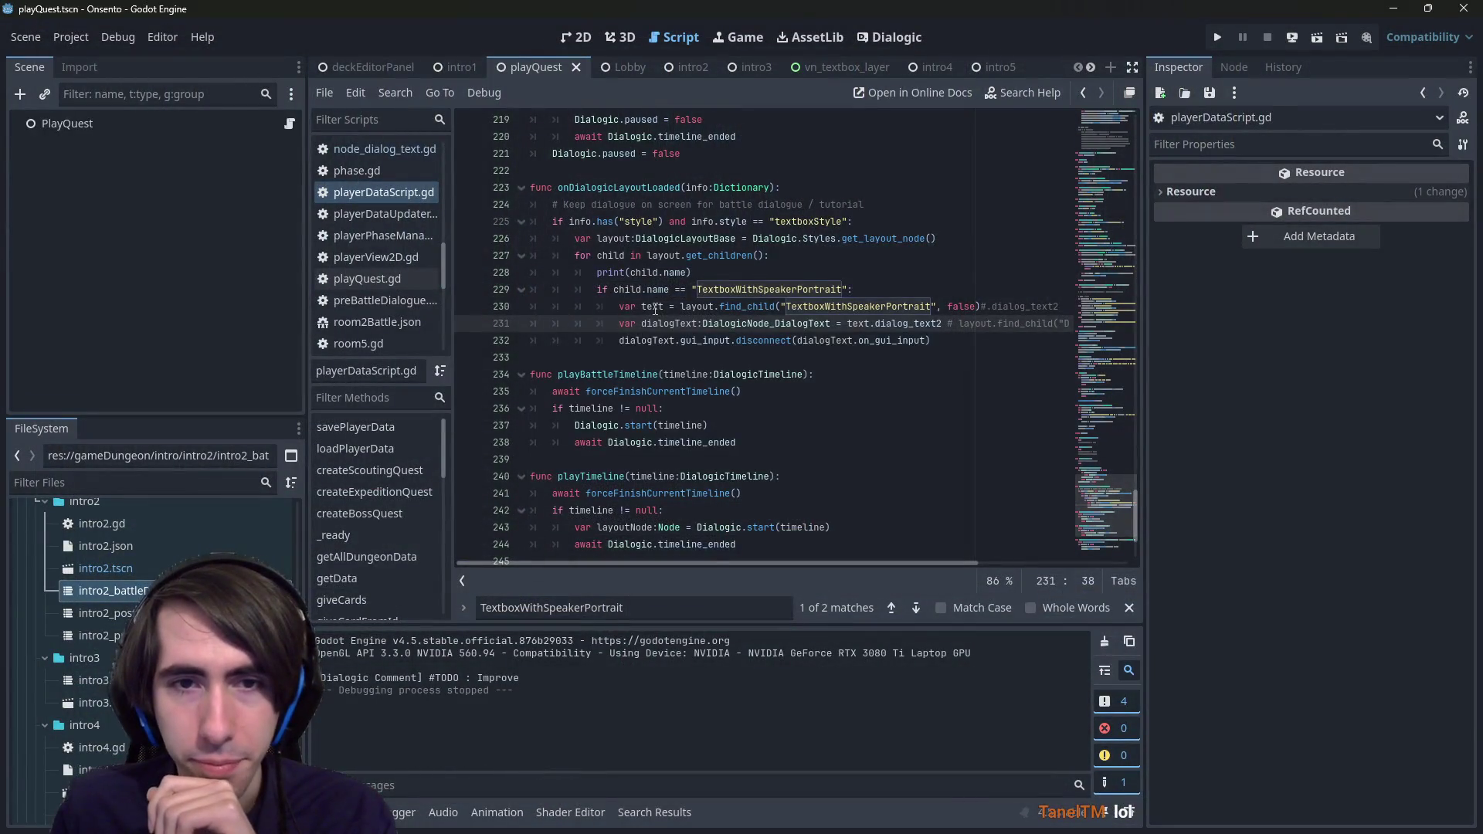
# Comment out the find_child line, assign dialog_text2 from child instead of text, and rerun the game.
pyautogui.doubleClick(653, 307)
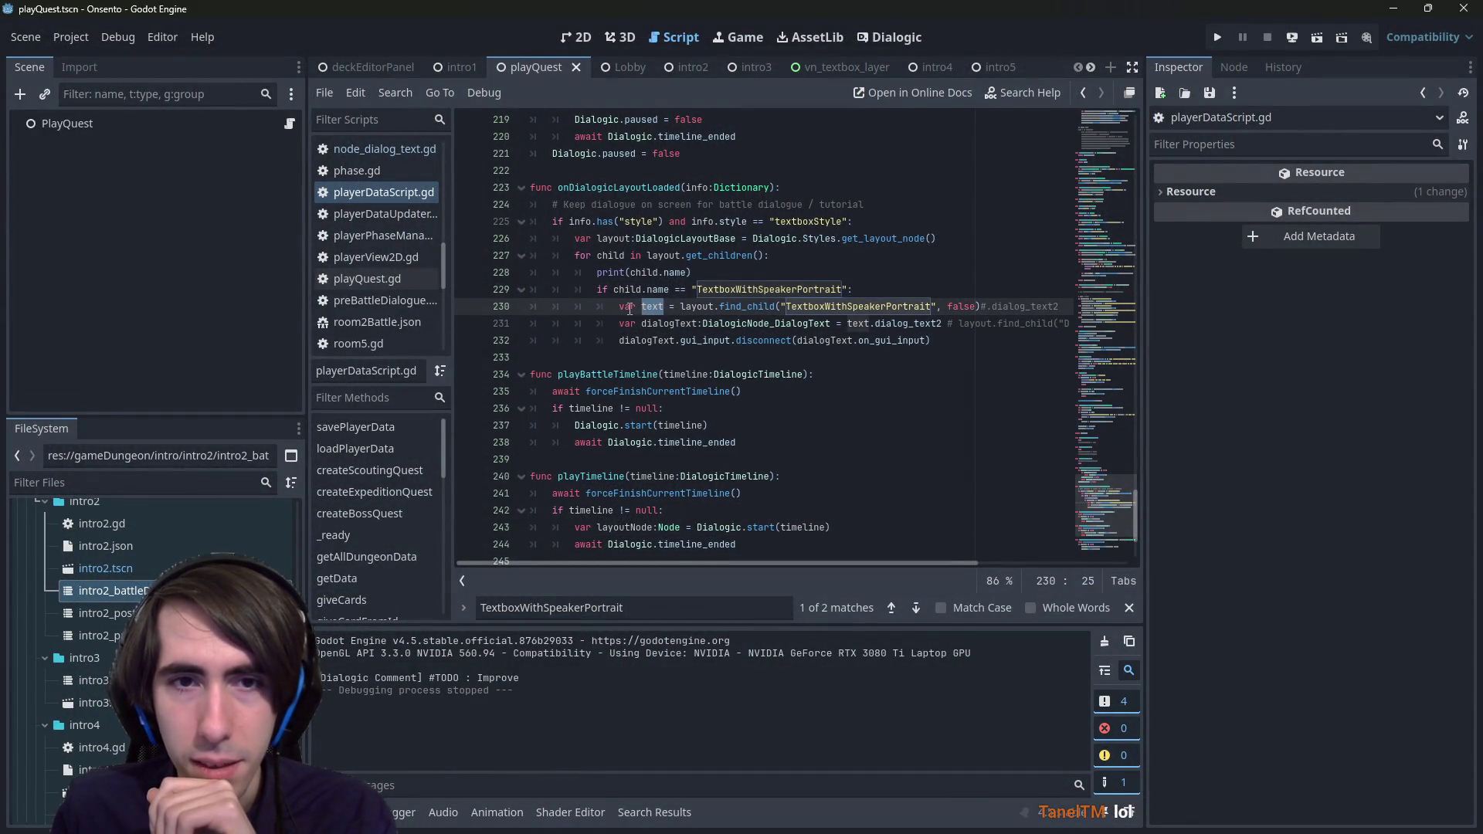
pyautogui.click(630, 308)
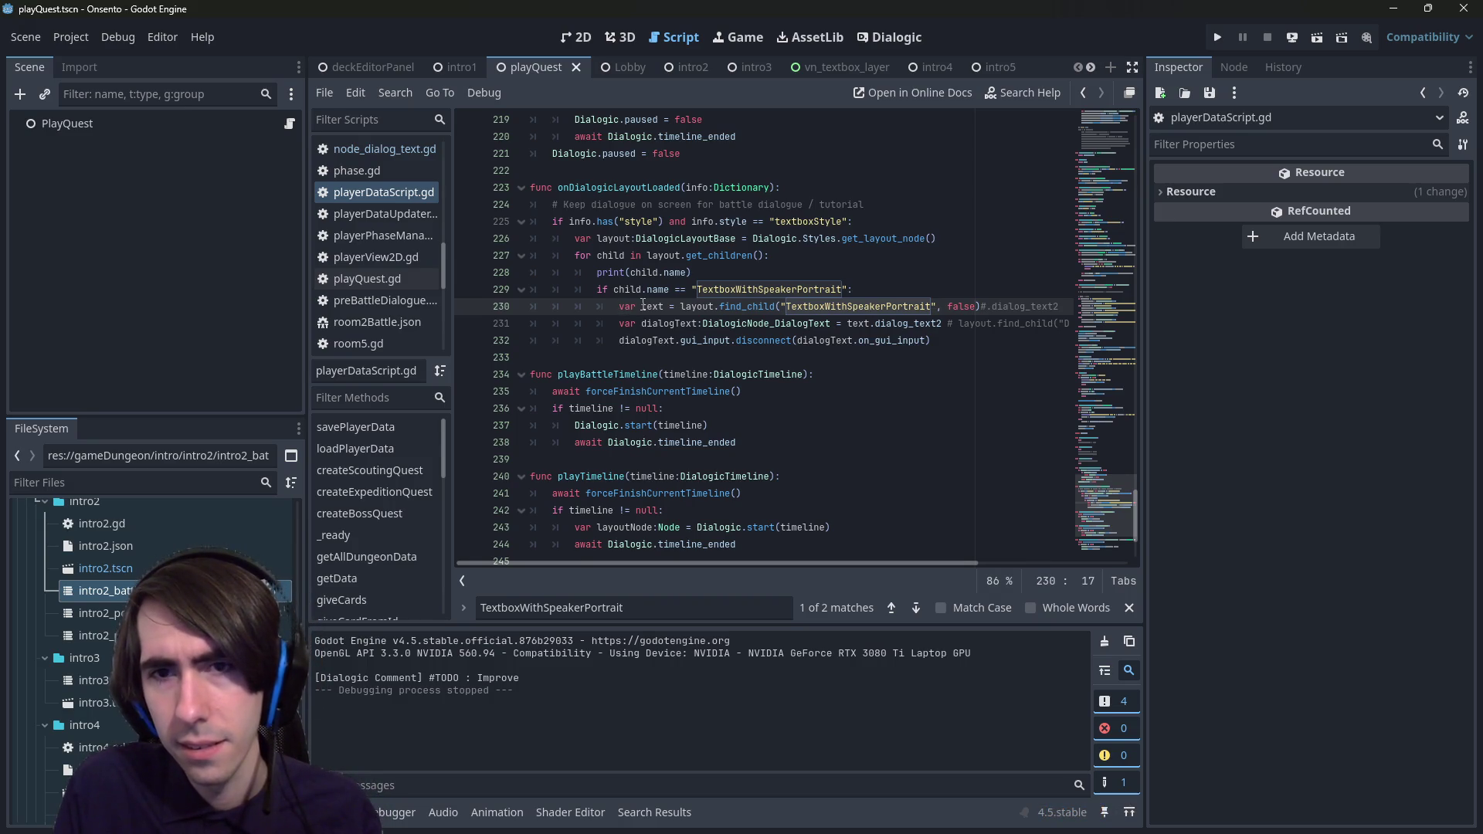
pyautogui.hotkey('ctrl', 'k')
pyautogui.hotkey('ctrl', 'shift', 'Return')
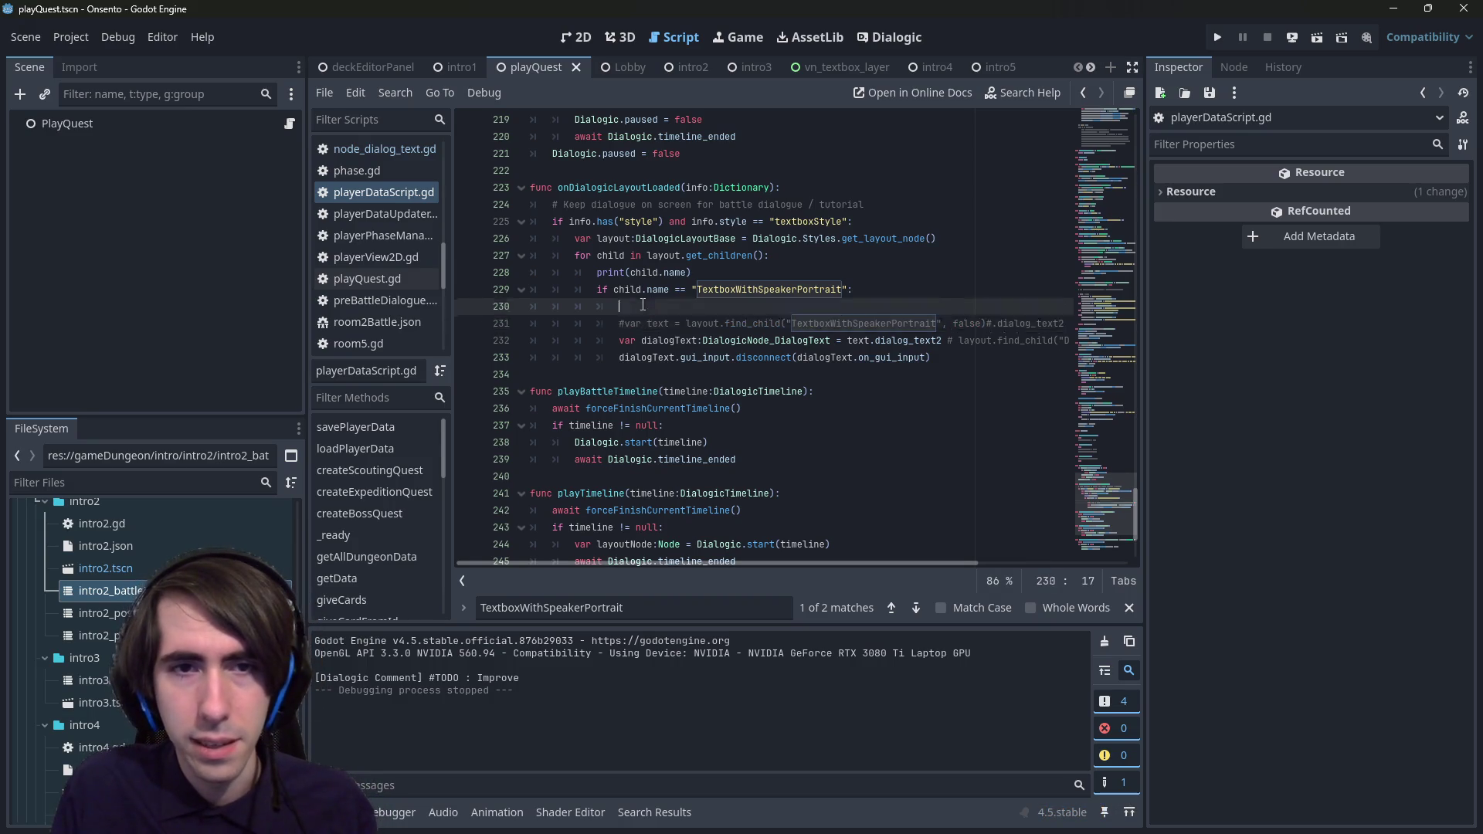
pyautogui.press('BackSpace')
pyautogui.press('BackSpace')
pyautogui.press('BackSpace')
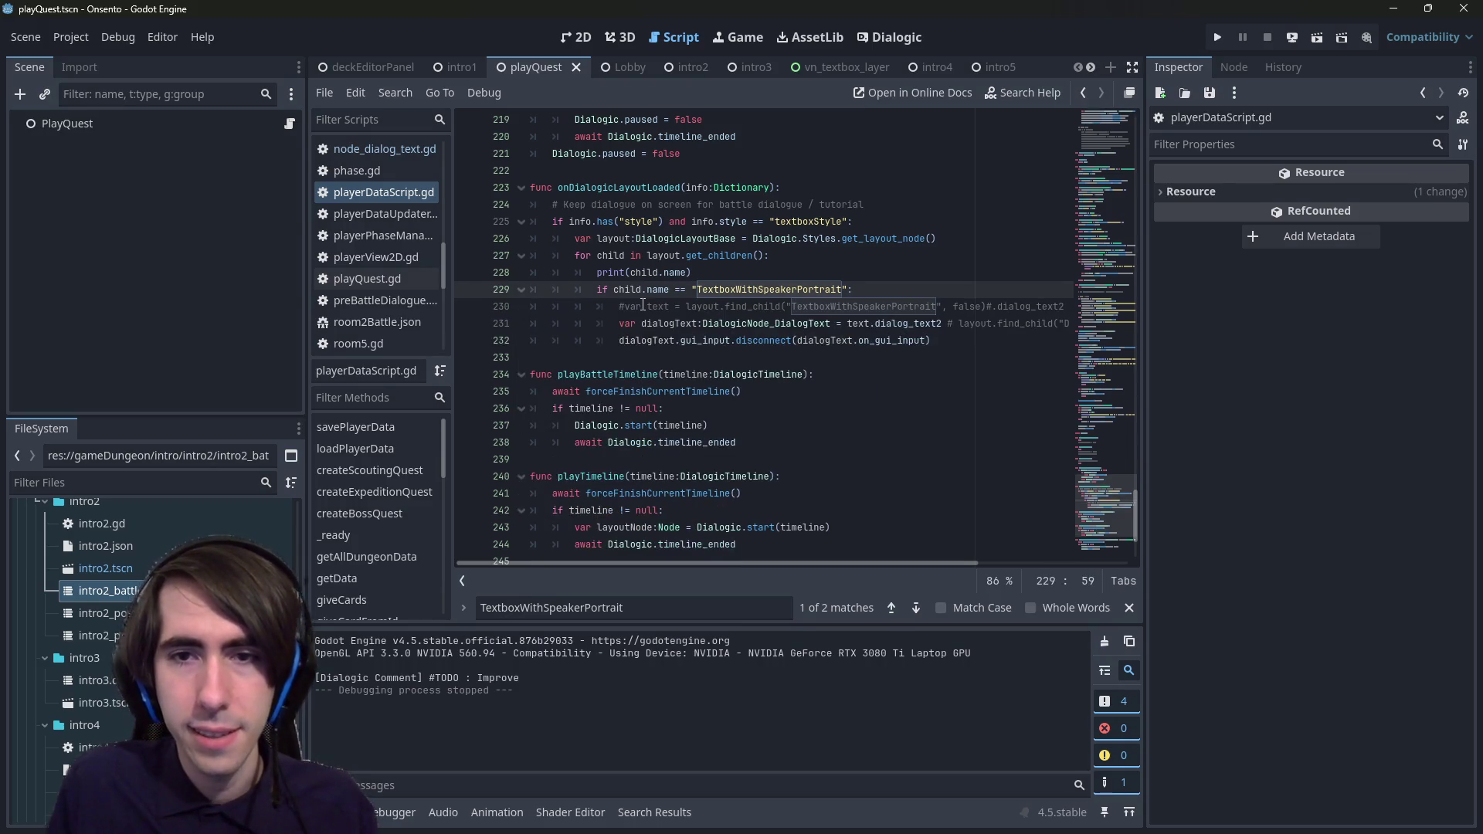
pyautogui.doubleClick(858, 323)
pyautogui.write('child')
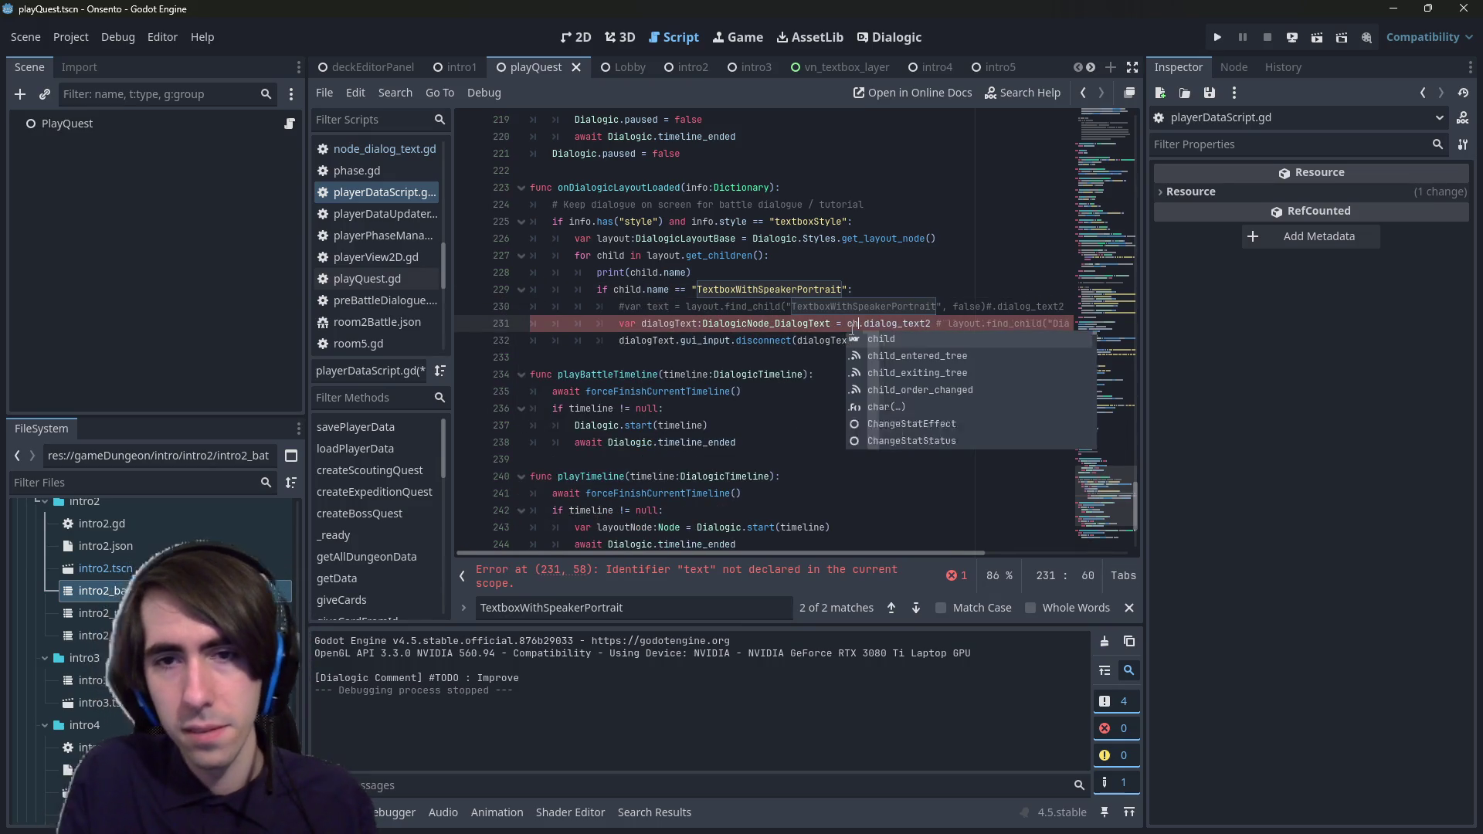
pyautogui.press('F5')
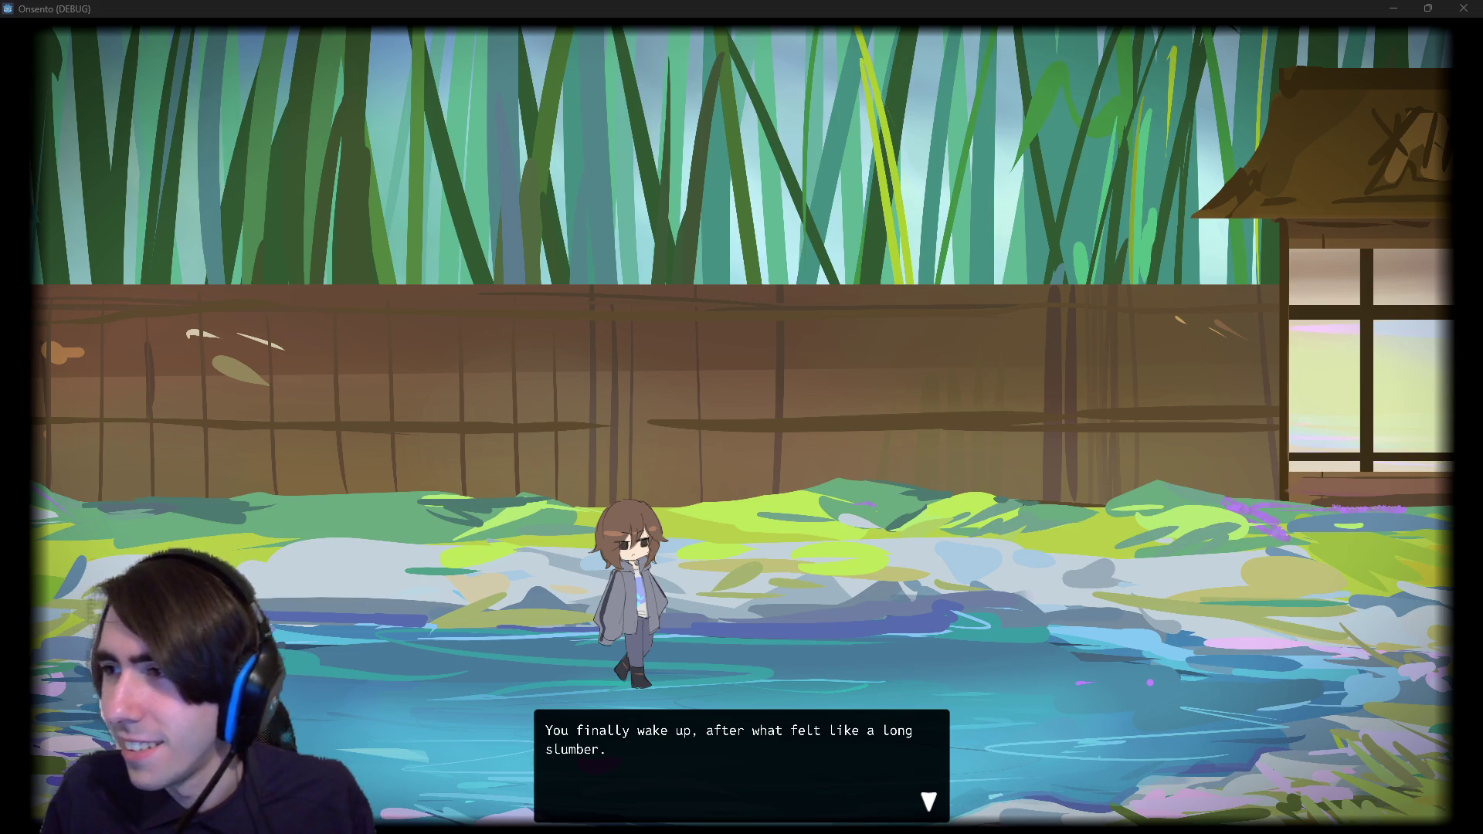
# Once the bamboo-garden wake-up line appears, switch to the Google results for なくなる.
pyautogui.hotkey('alt', 'Tab')
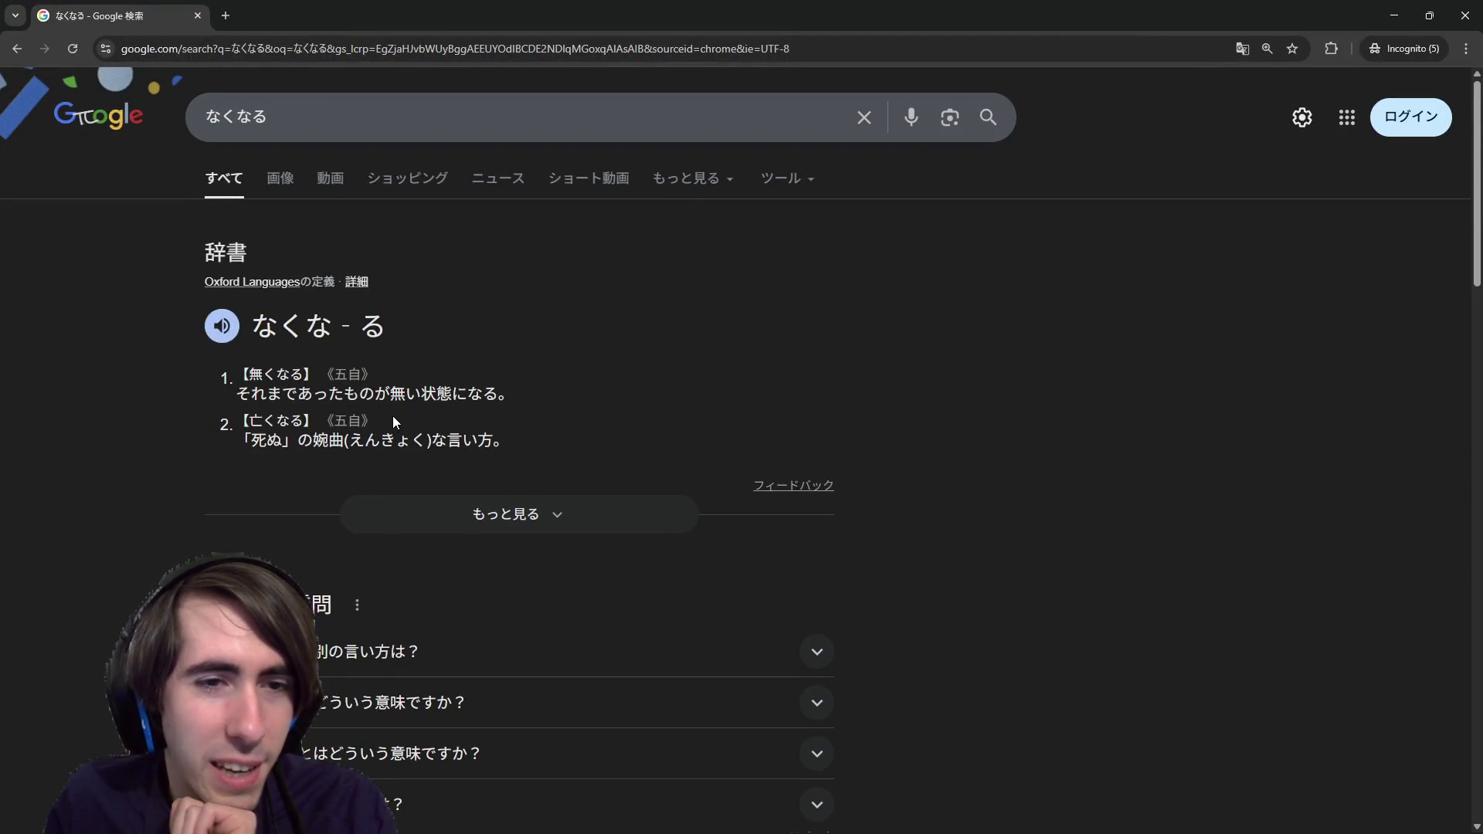
# Scroll through the なくなる definitions, highlighting the 死ぬ meaning, then minimize Chrome back to the game.
pyautogui.scroll(-1, 456, 411)
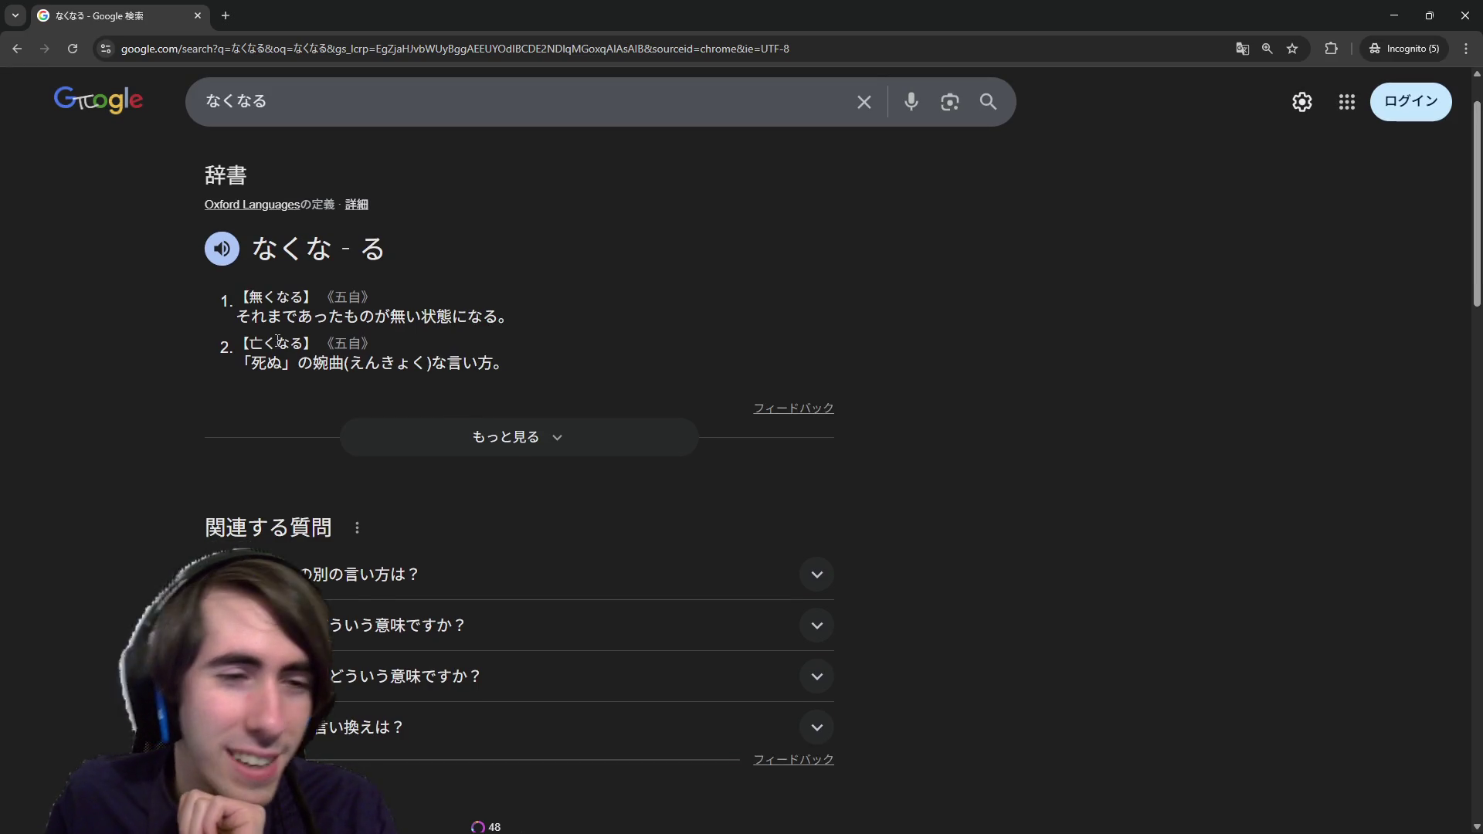
pyautogui.doubleClick(254, 360)
pyautogui.moveTo(267, 362)
pyautogui.mouseDown()
pyautogui.moveTo(293, 363)
pyautogui.moveTo(280, 315)
pyautogui.moveTo(491, 316)
pyautogui.moveTo(391, 317)
pyautogui.moveTo(371, 346)
pyautogui.mouseUp()
pyautogui.click(437, 320)
pyautogui.click(438, 321)
pyautogui.click(502, 352)
pyautogui.scroll(-5, 506, 353)
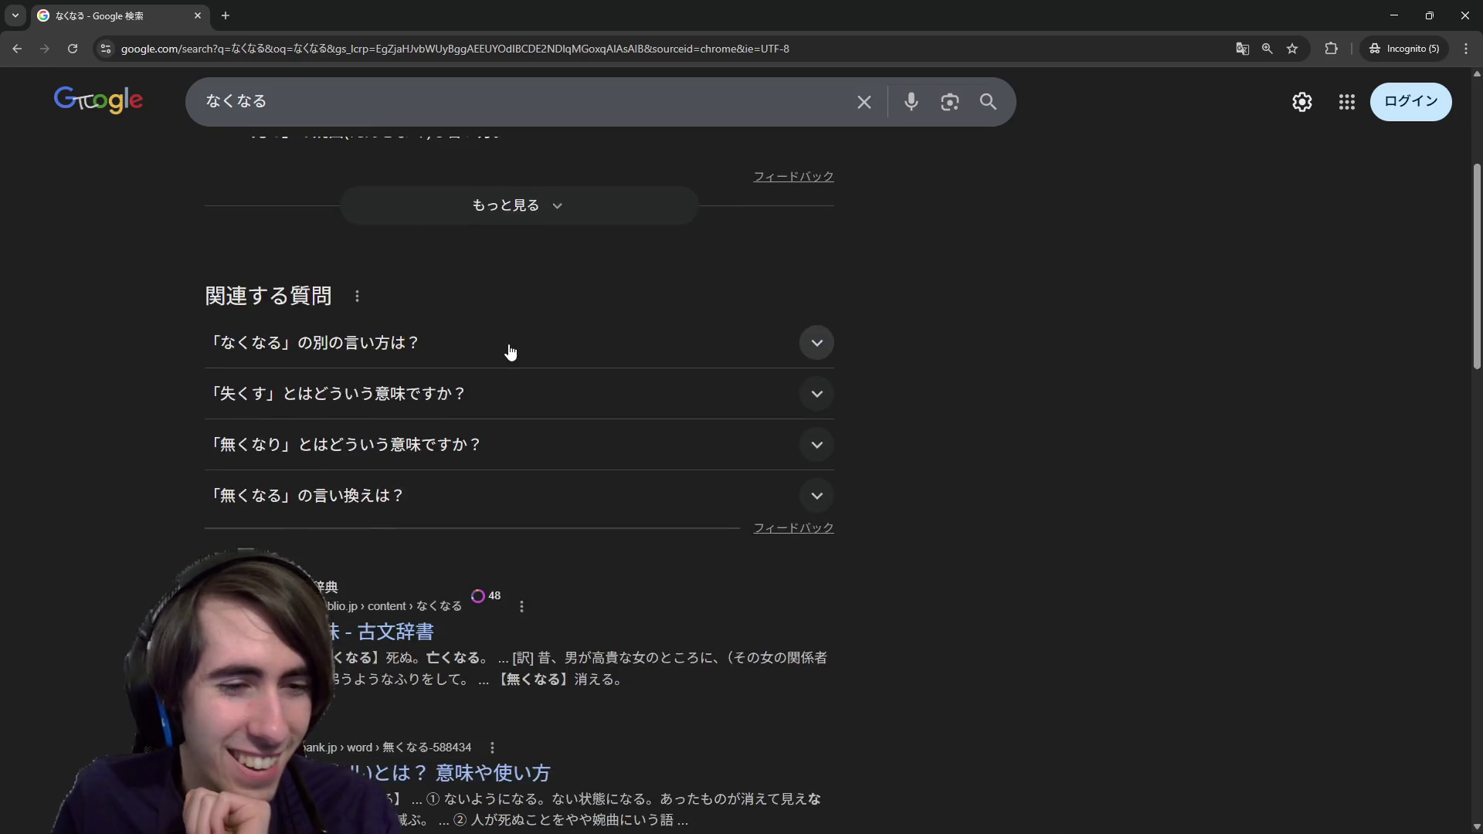
pyautogui.scroll(-1, 505, 357)
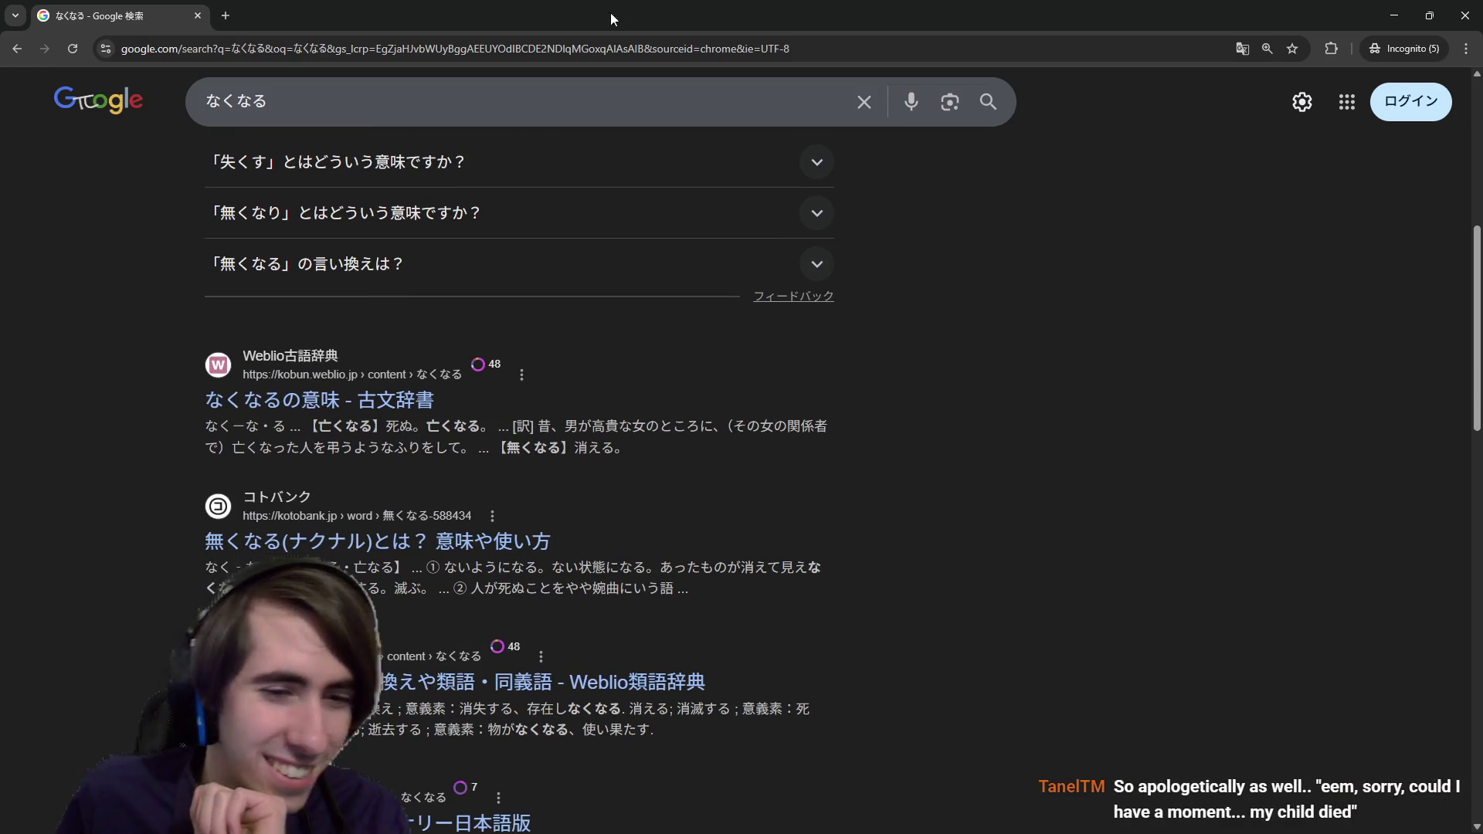
pyautogui.moveTo(810, 12); pyautogui.dragTo(809, 162)
pyautogui.click(1280, 163)
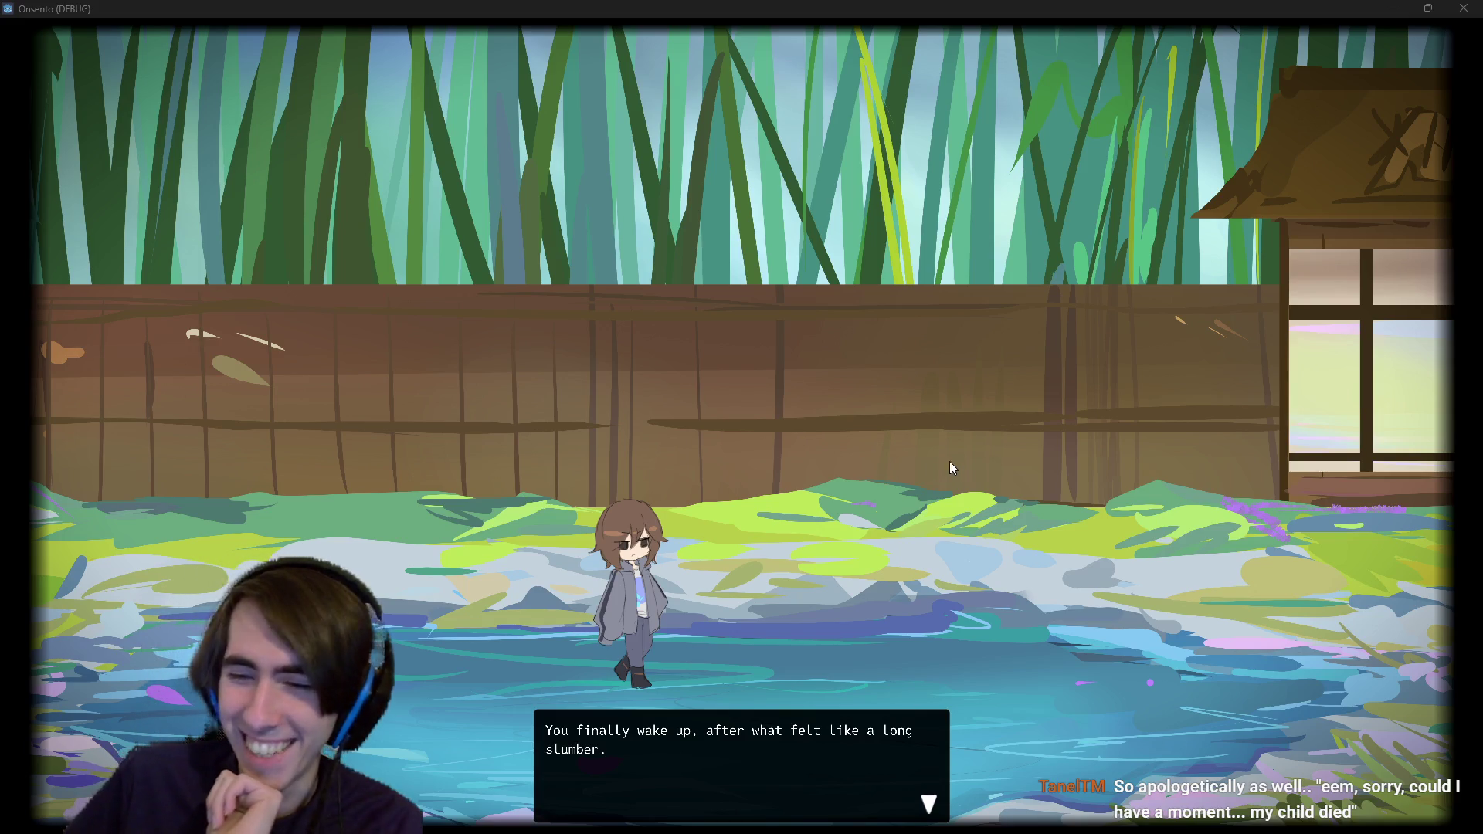
# Advance the dialogue until the bunny girl appears and the player says "For some reason I feel a bond to this place.".
pyautogui.click(868, 453)
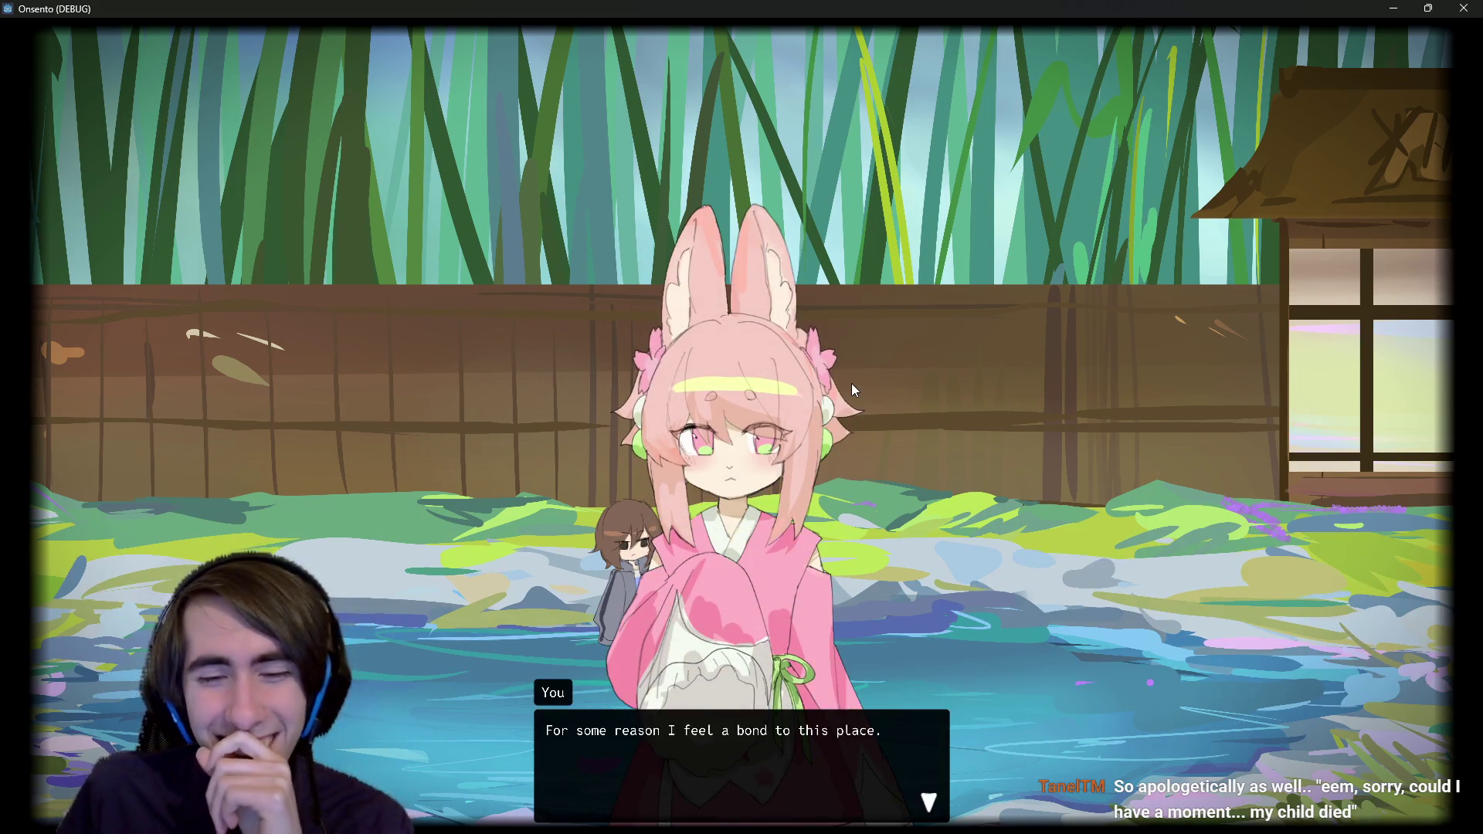
pyautogui.click(851, 383)
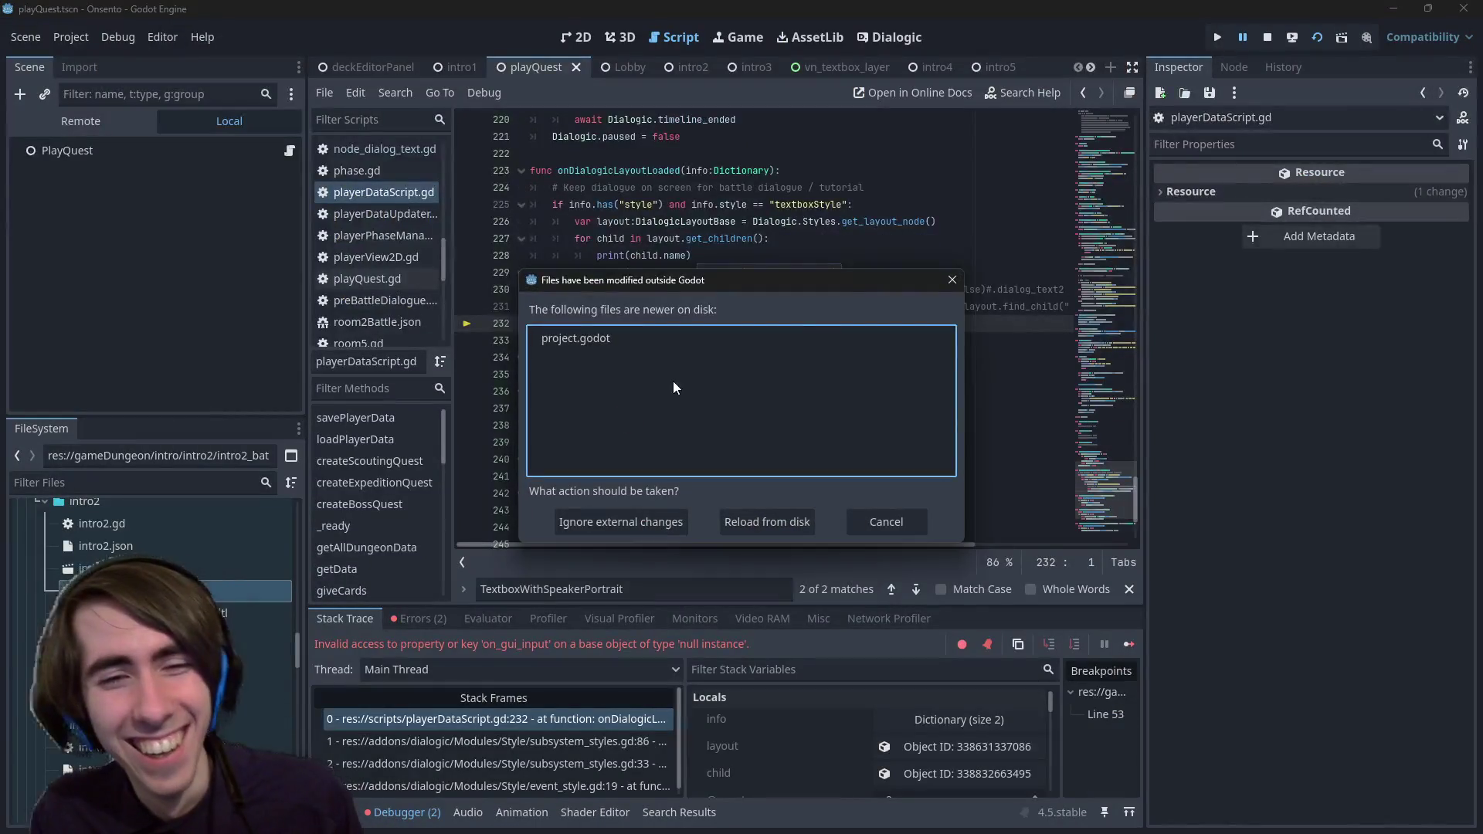
# Dismiss the modified-files prompt and inspect the child variable's object properties in the debugger.
pyautogui.press('Escape')
pyautogui.click(787, 340)
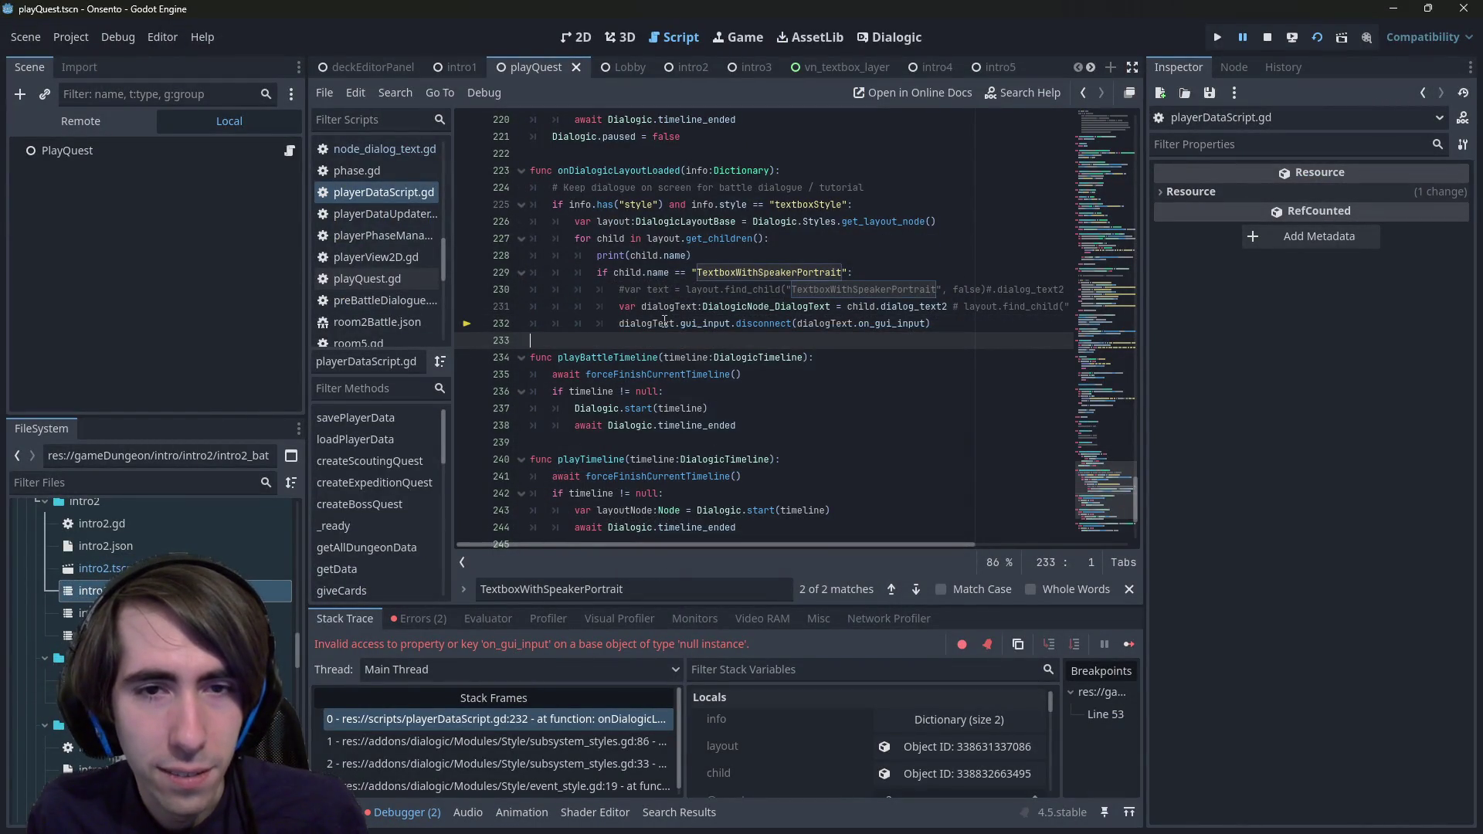
pyautogui.moveTo(664, 321)
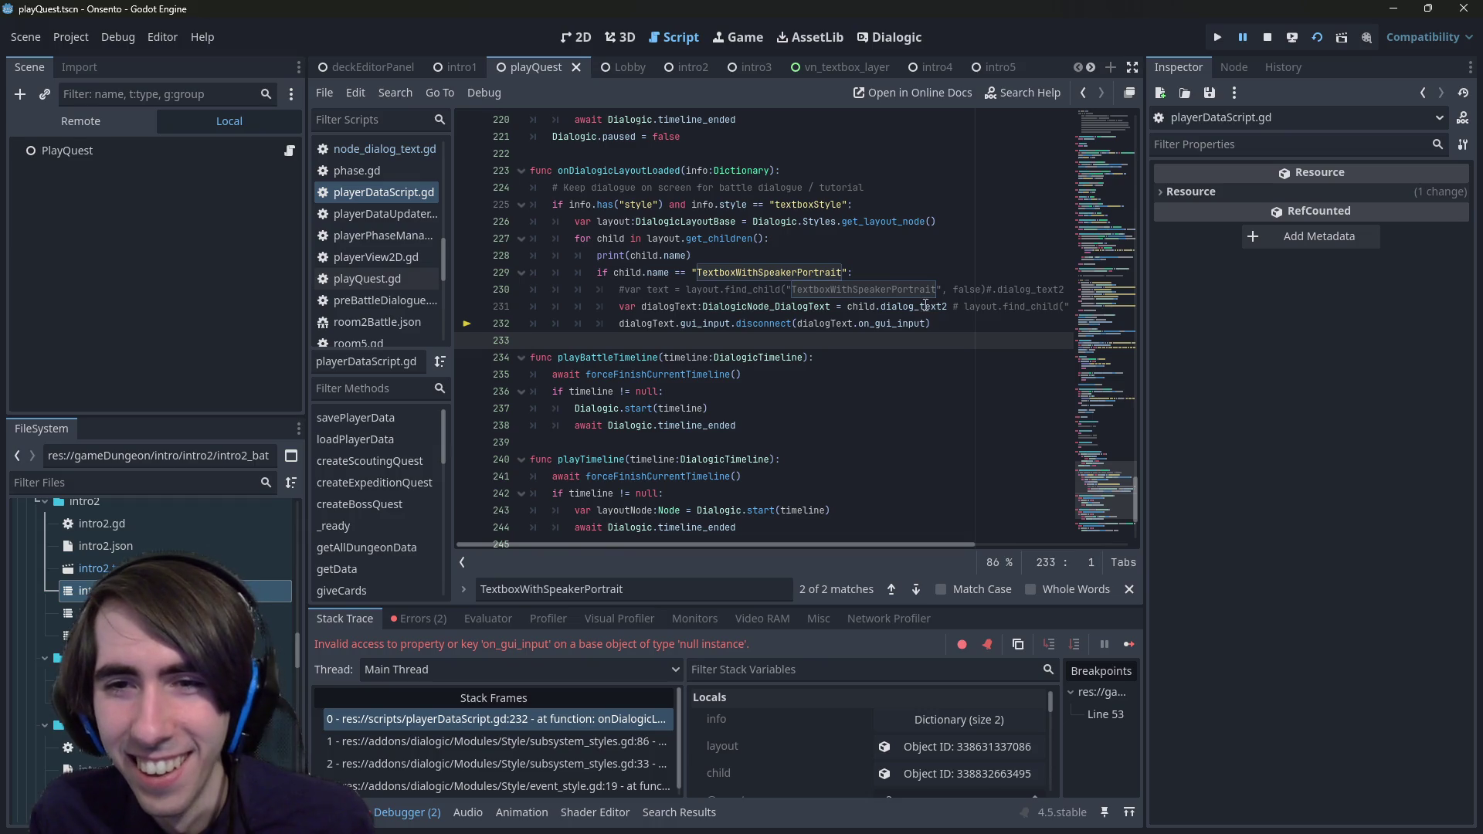
pyautogui.moveTo(865, 310)
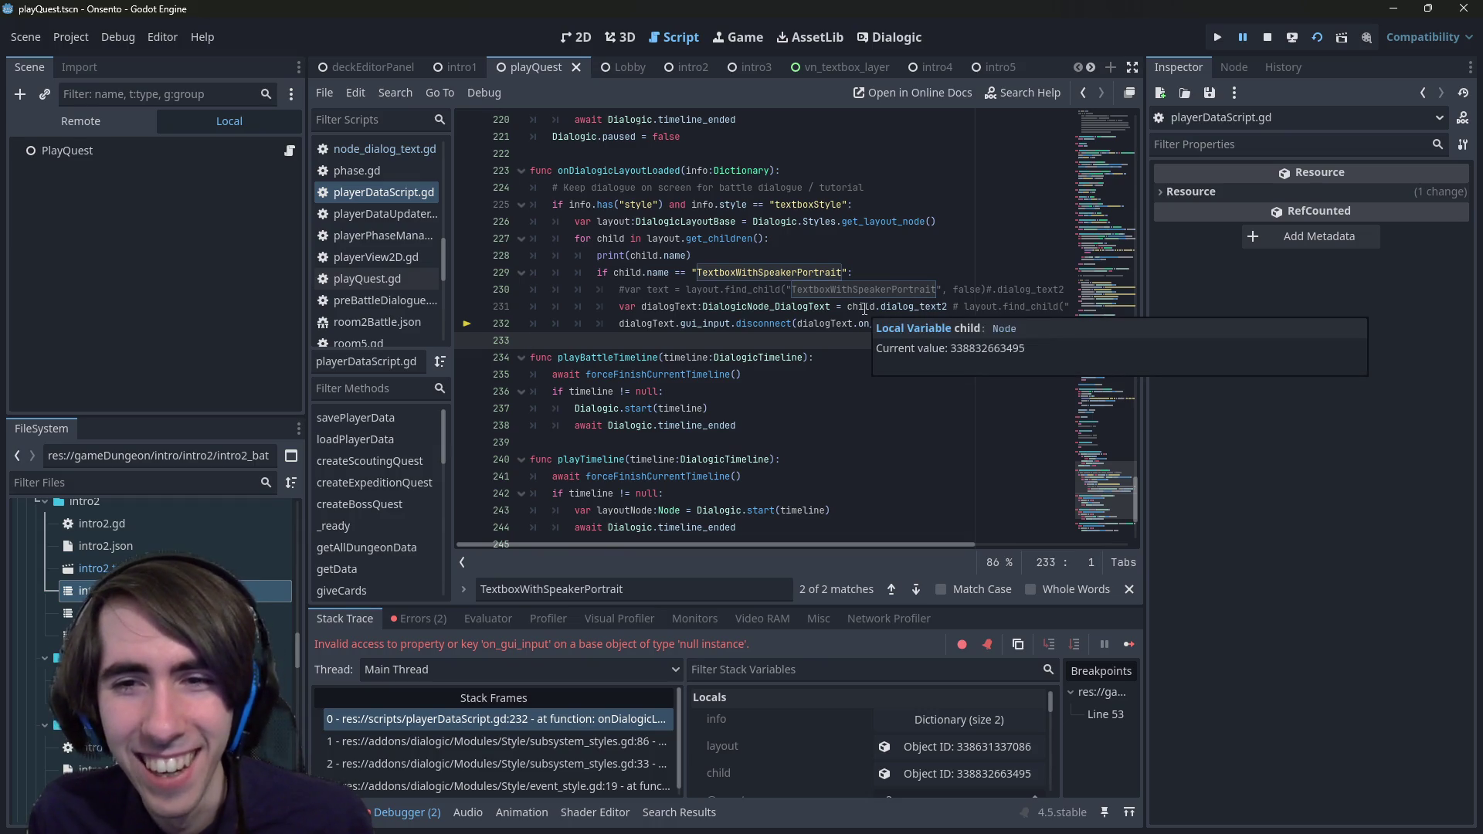
pyautogui.doubleClick(864, 306)
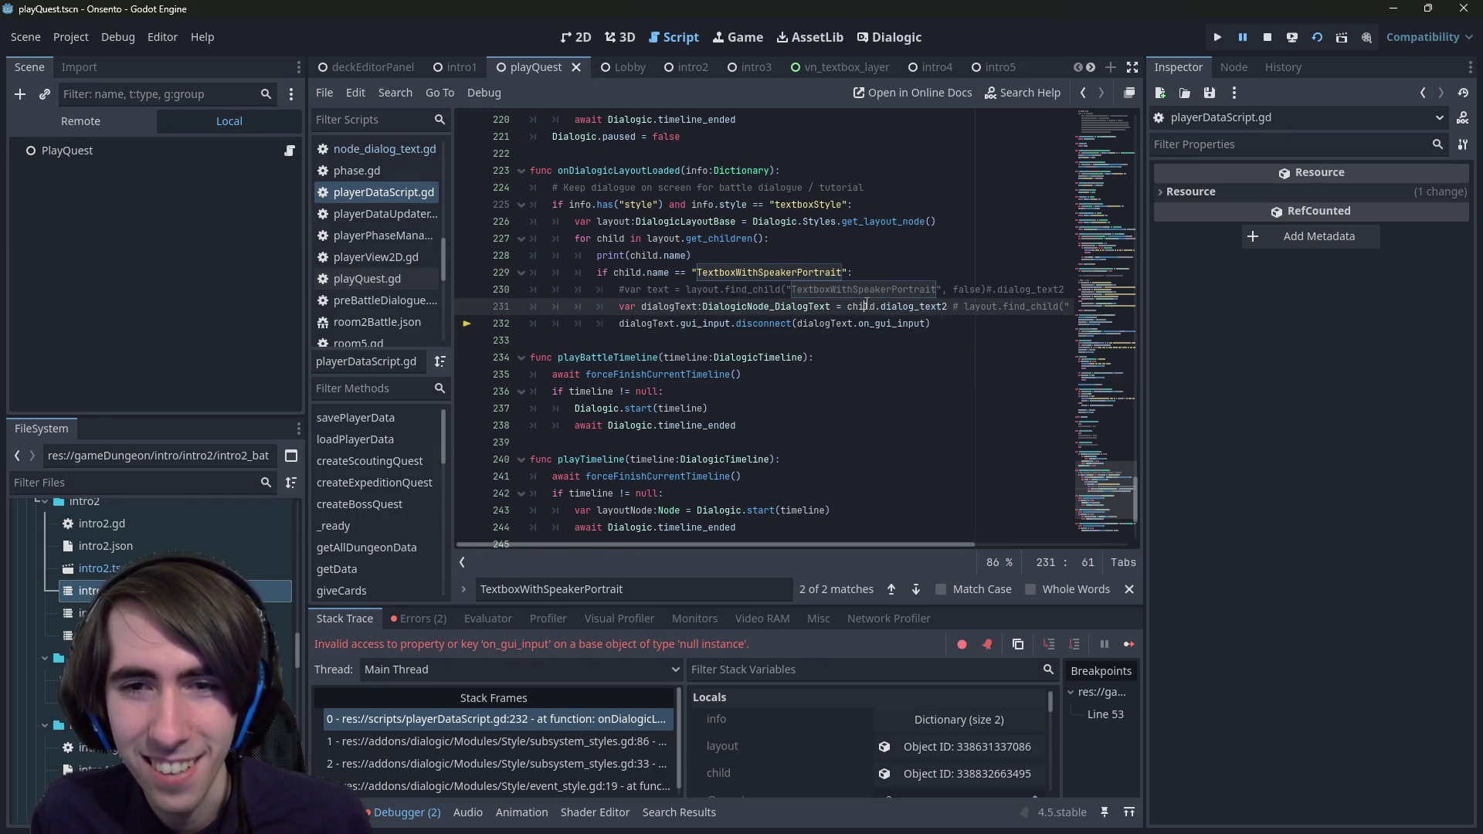
pyautogui.scroll(-2, 984, 729)
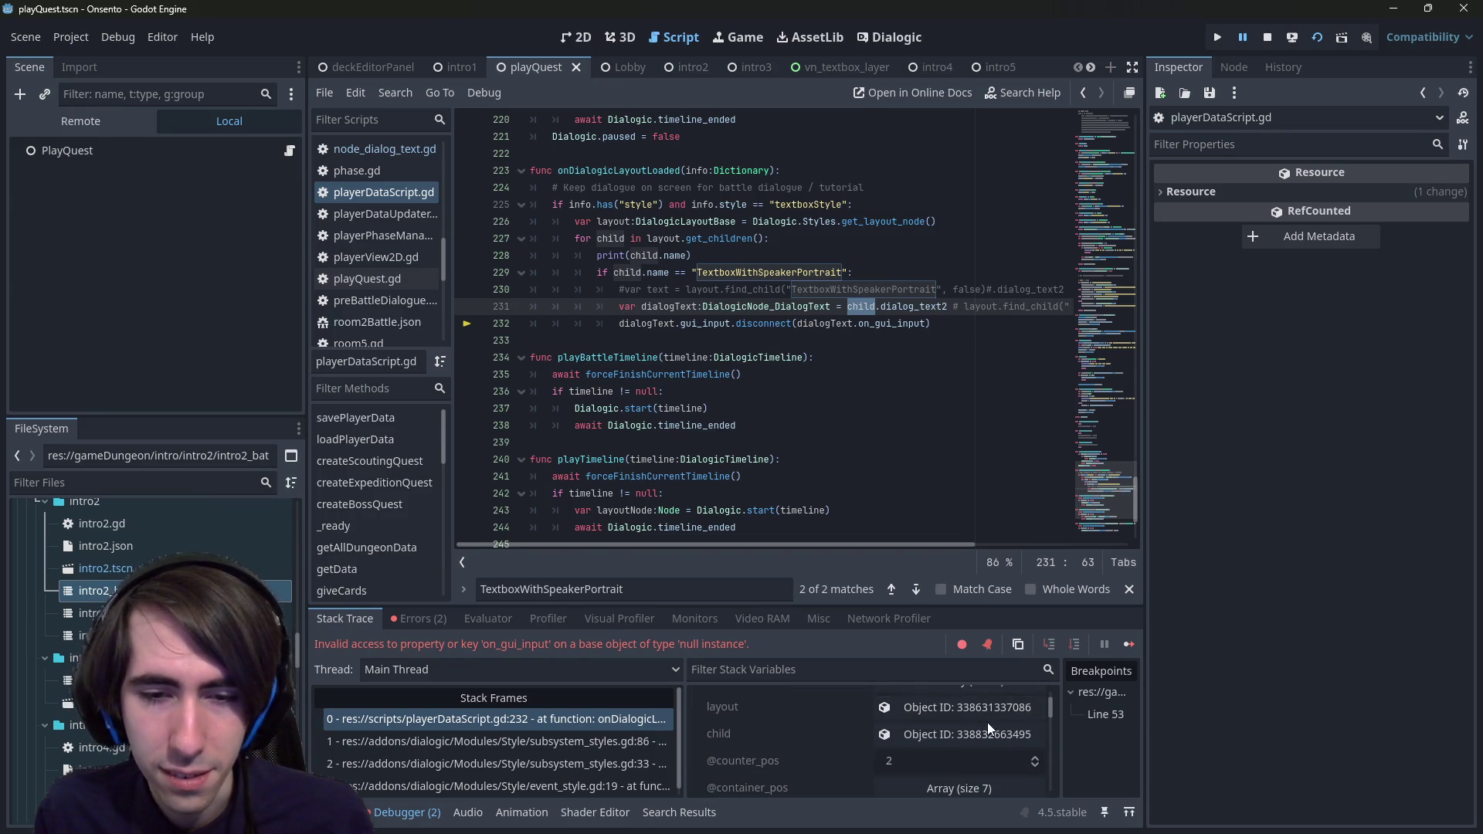
pyautogui.click(989, 733)
pyautogui.moveTo(1145, 436); pyautogui.dragTo(1035, 431)
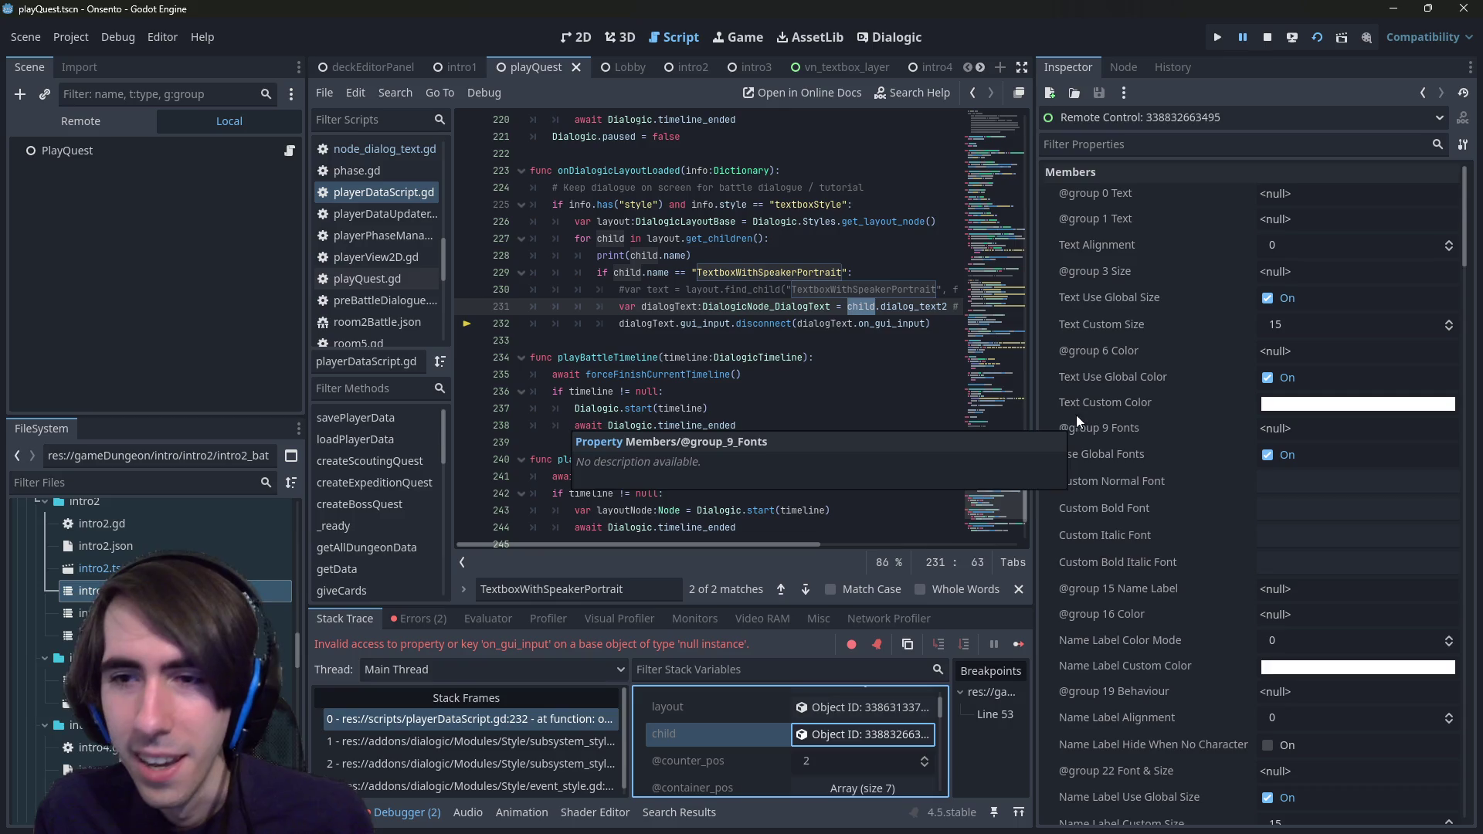
pyautogui.scroll(-6, 1128, 441)
pyautogui.scroll(-3, 1142, 453)
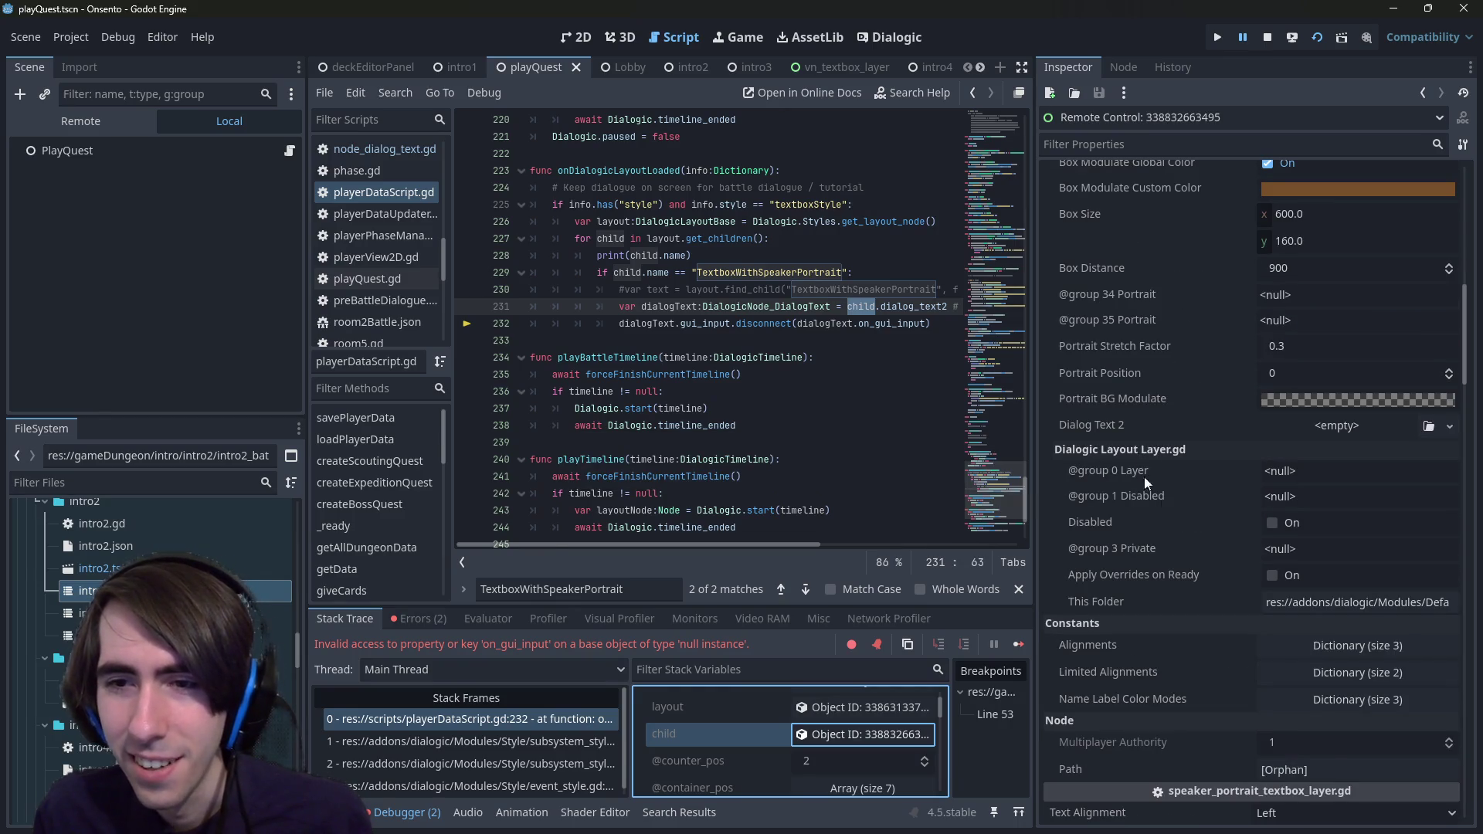
pyautogui.click(1152, 446)
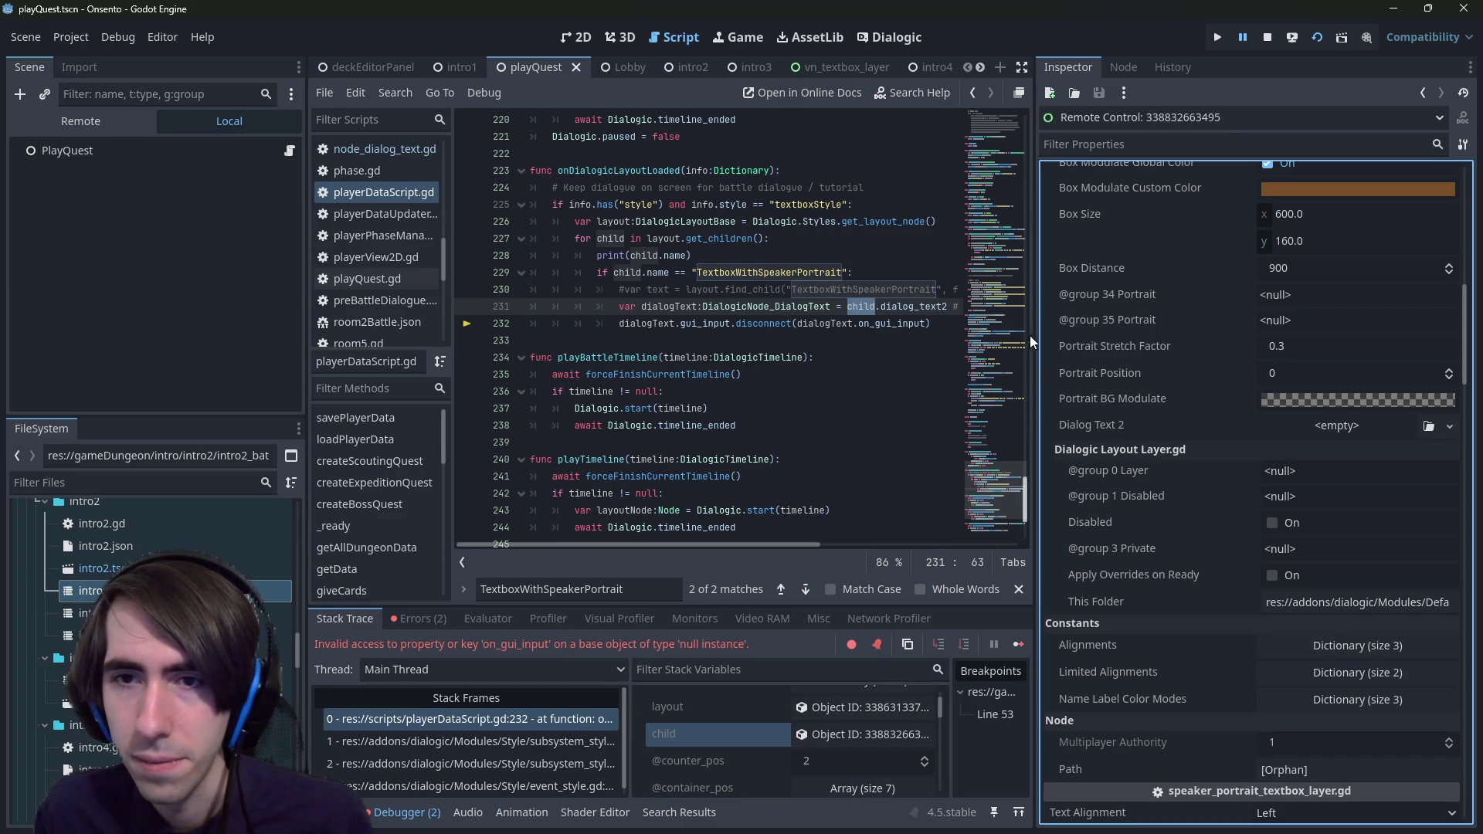
pyautogui.moveTo(1036, 337); pyautogui.dragTo(1163, 337)
# Search all project files for dialog_text2 and open its declaration in speaker_portrait_textbox_layer.gd.
pyautogui.click(926, 307)
pyautogui.hotkey('ctrl', 'shift', 'f')
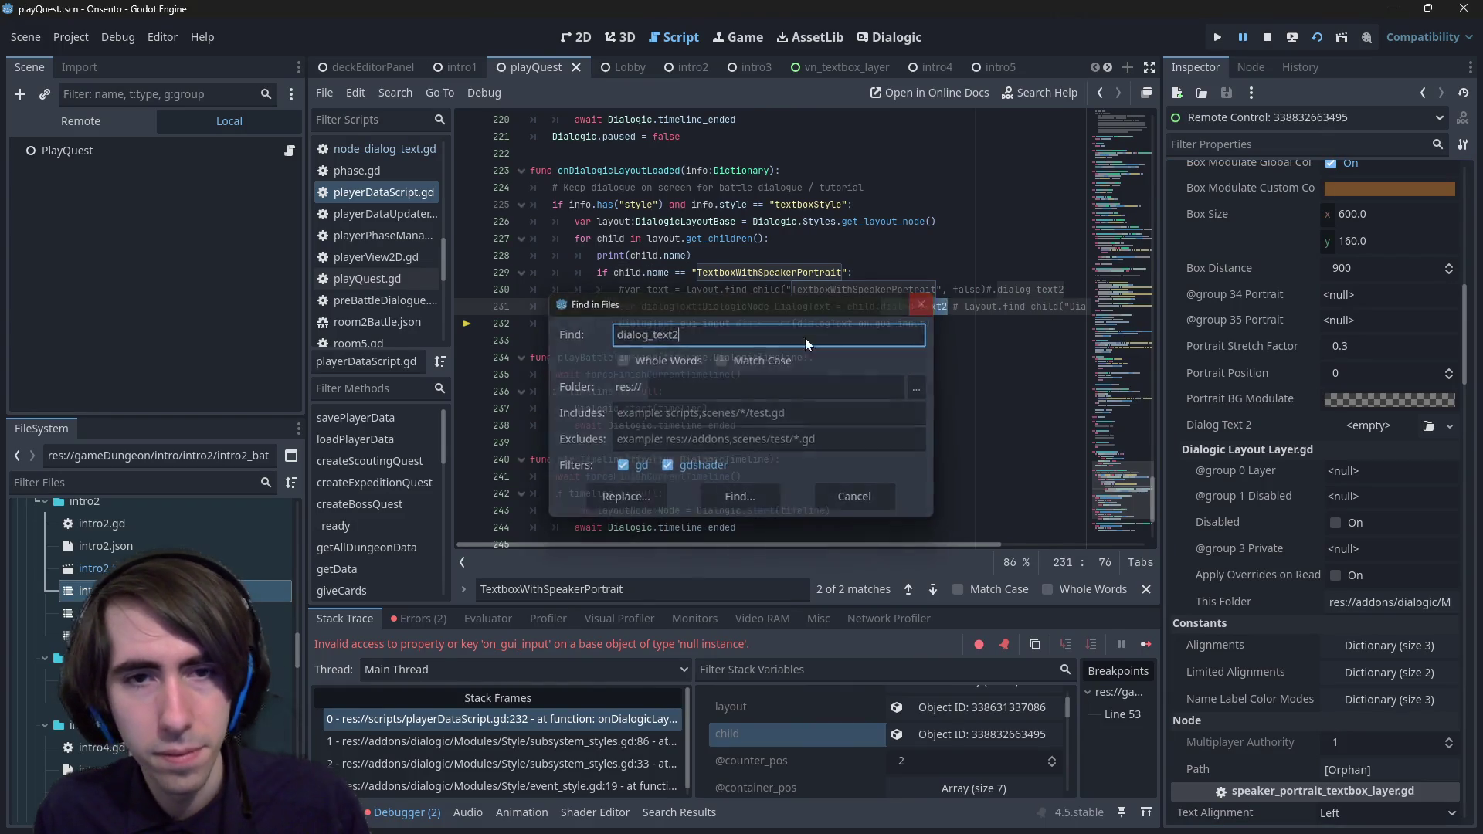
pyautogui.press('Return')
pyautogui.click(543, 694)
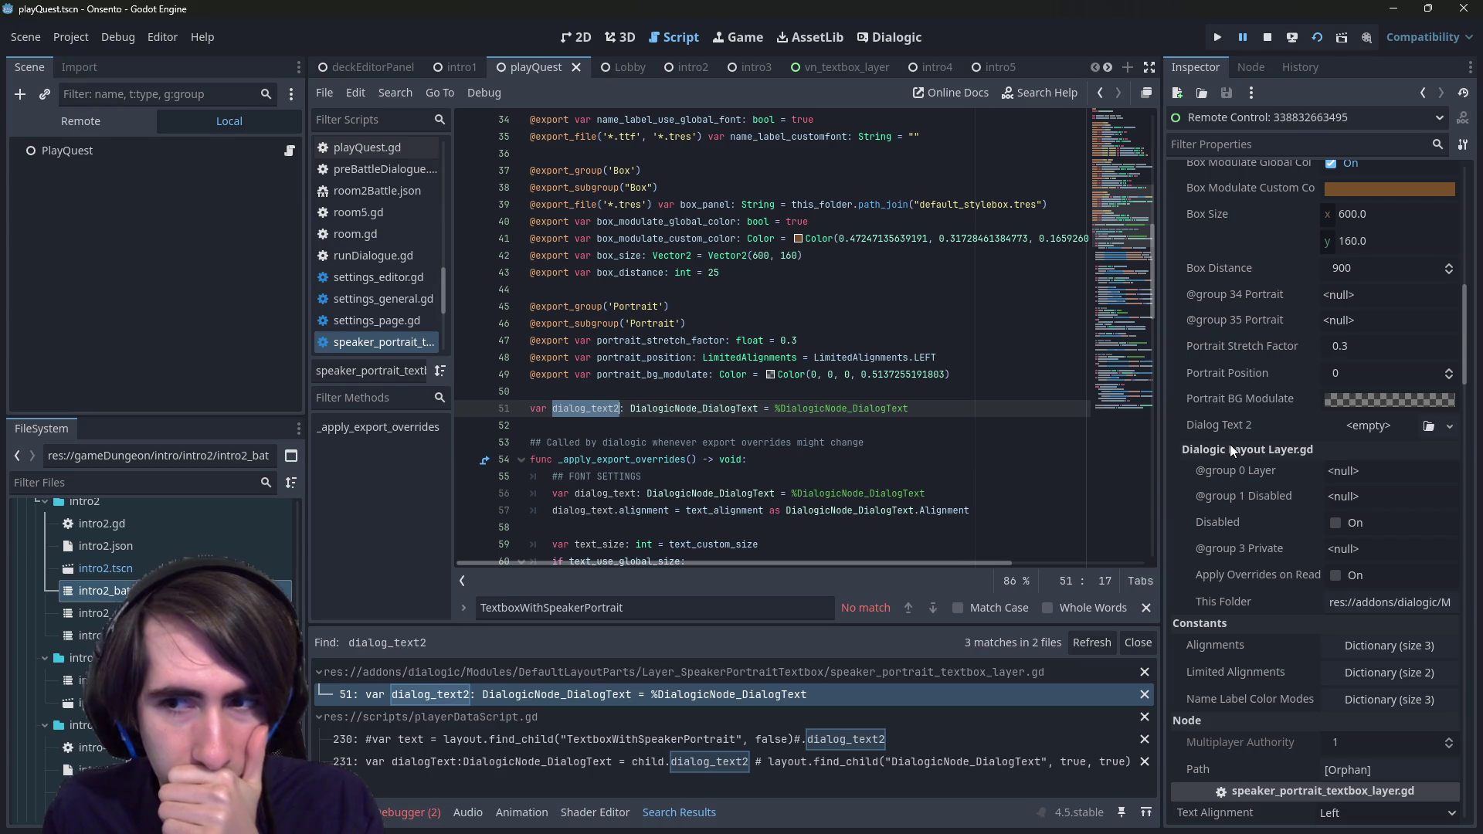
pyautogui.scroll(2, 1238, 452)
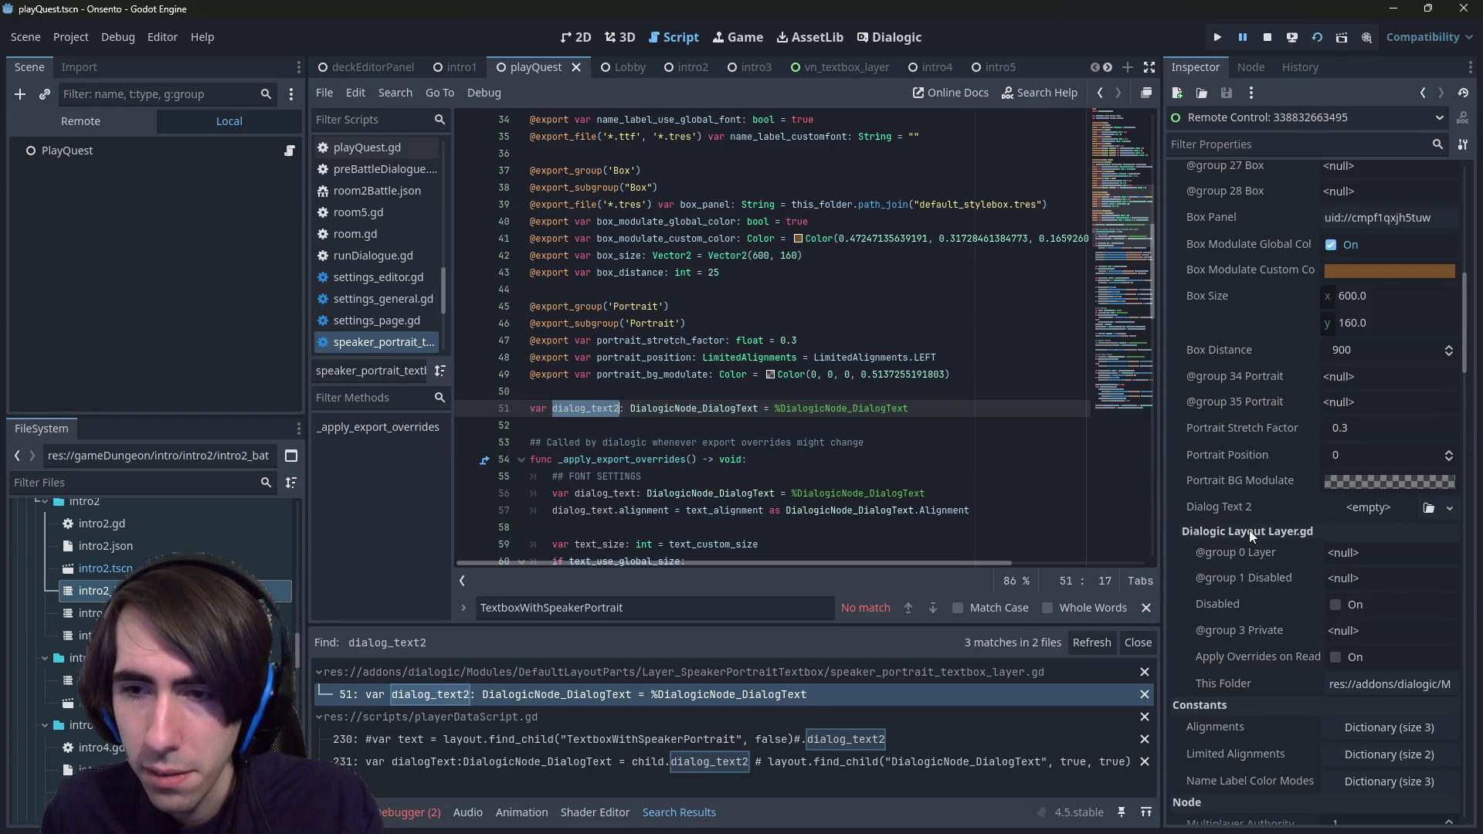
pyautogui.scroll(10, 1263, 545)
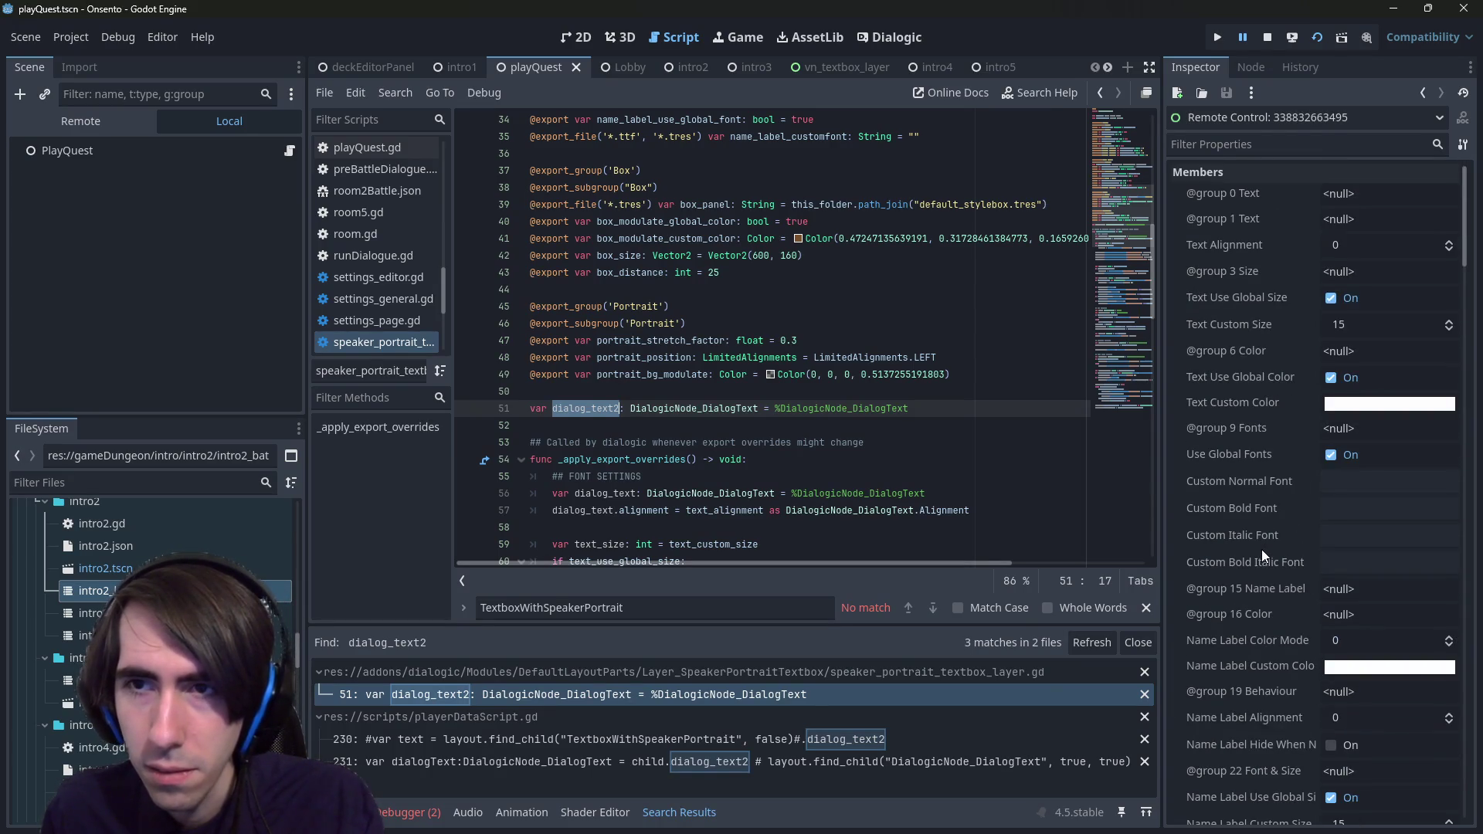
pyautogui.scroll(-12, 1262, 549)
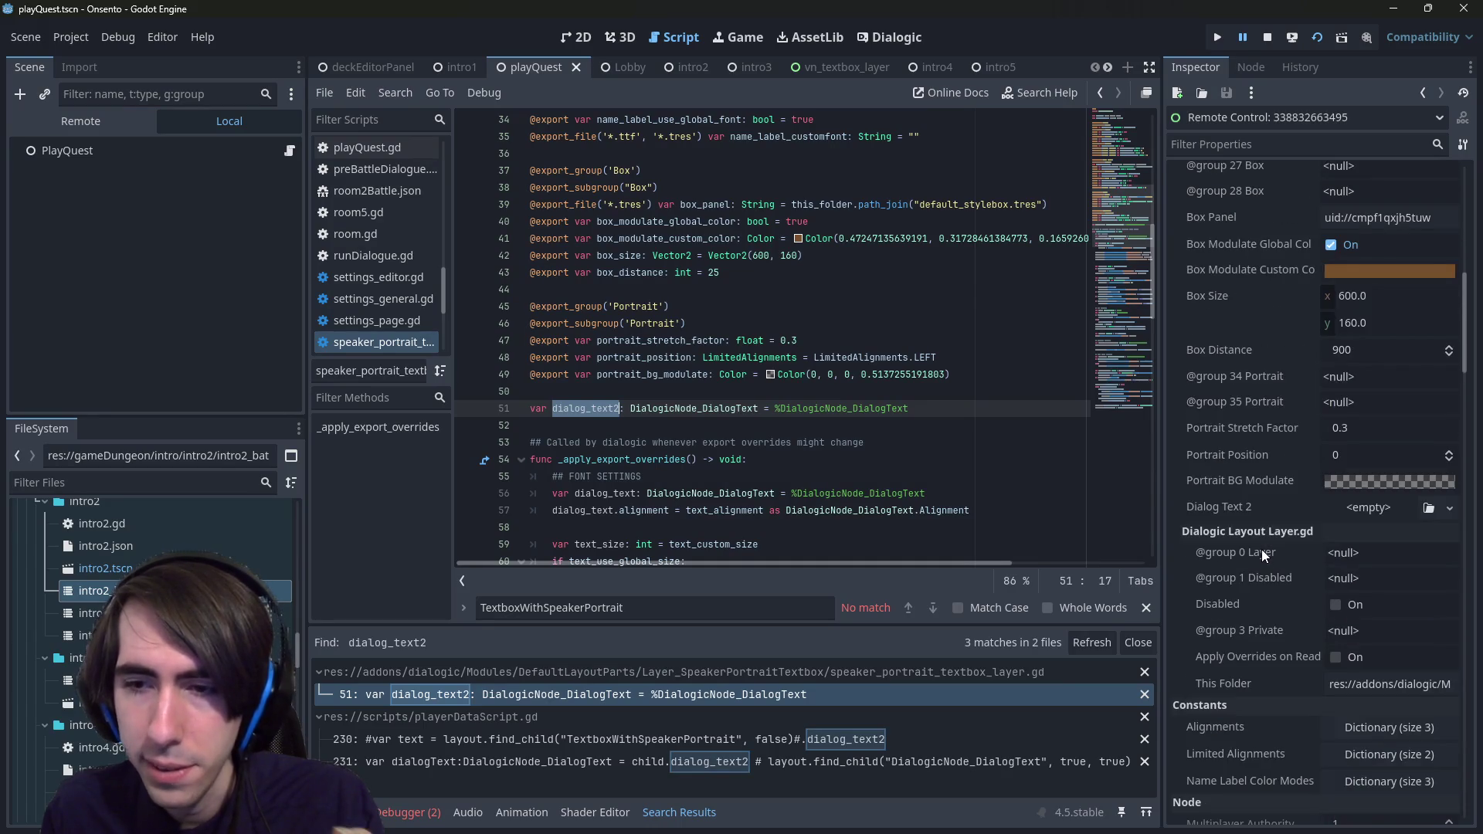
pyautogui.click(1246, 536)
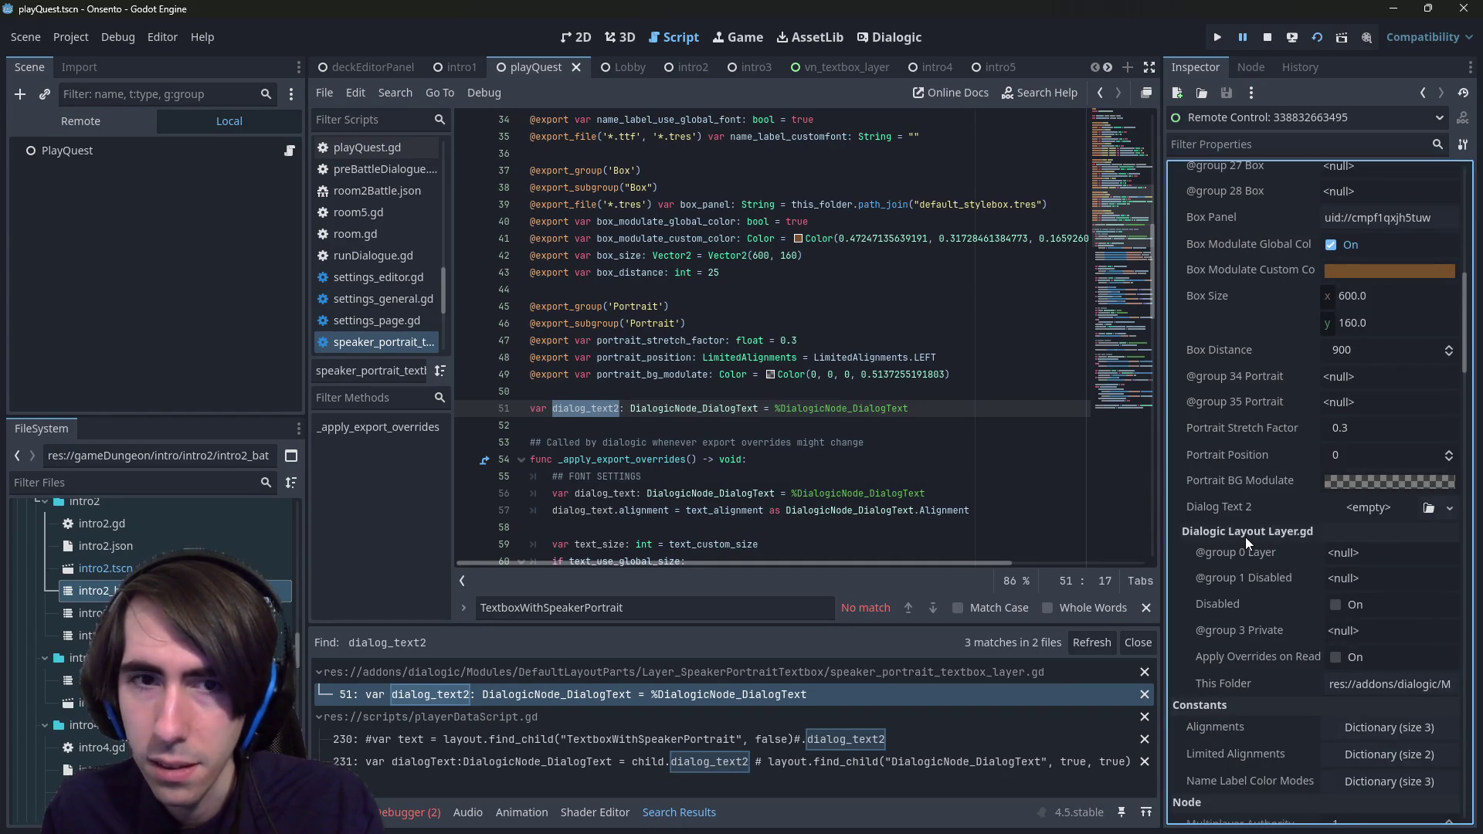
# Review the script around the line 51 dialog_text2 declaration, then jump to the DialogicLayoutLayer definition.
pyautogui.click(905, 396)
pyautogui.scroll(10, 920, 371)
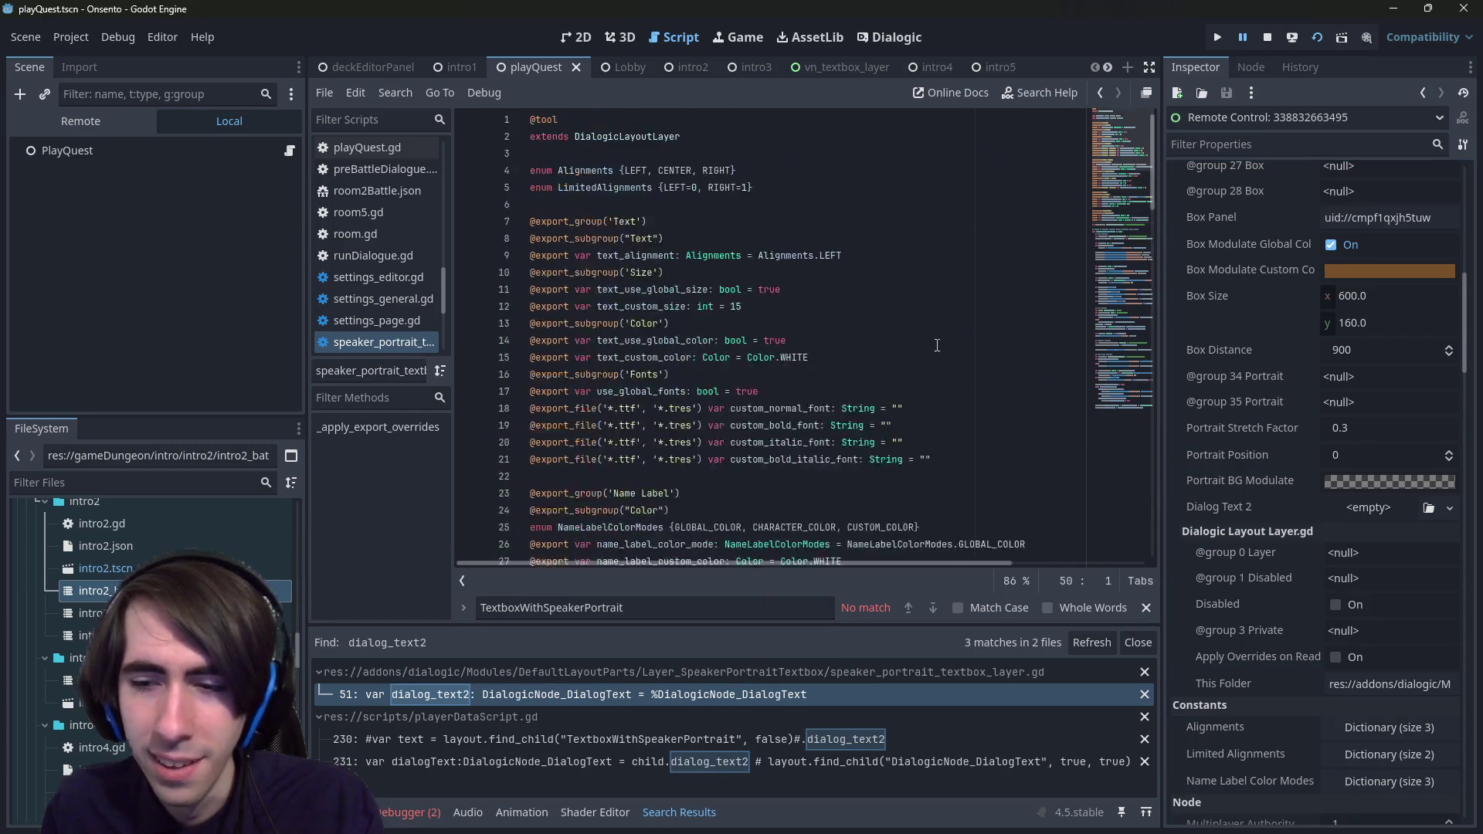
pyautogui.scroll(-1, 935, 350)
pyautogui.scroll(-5, 1350, 424)
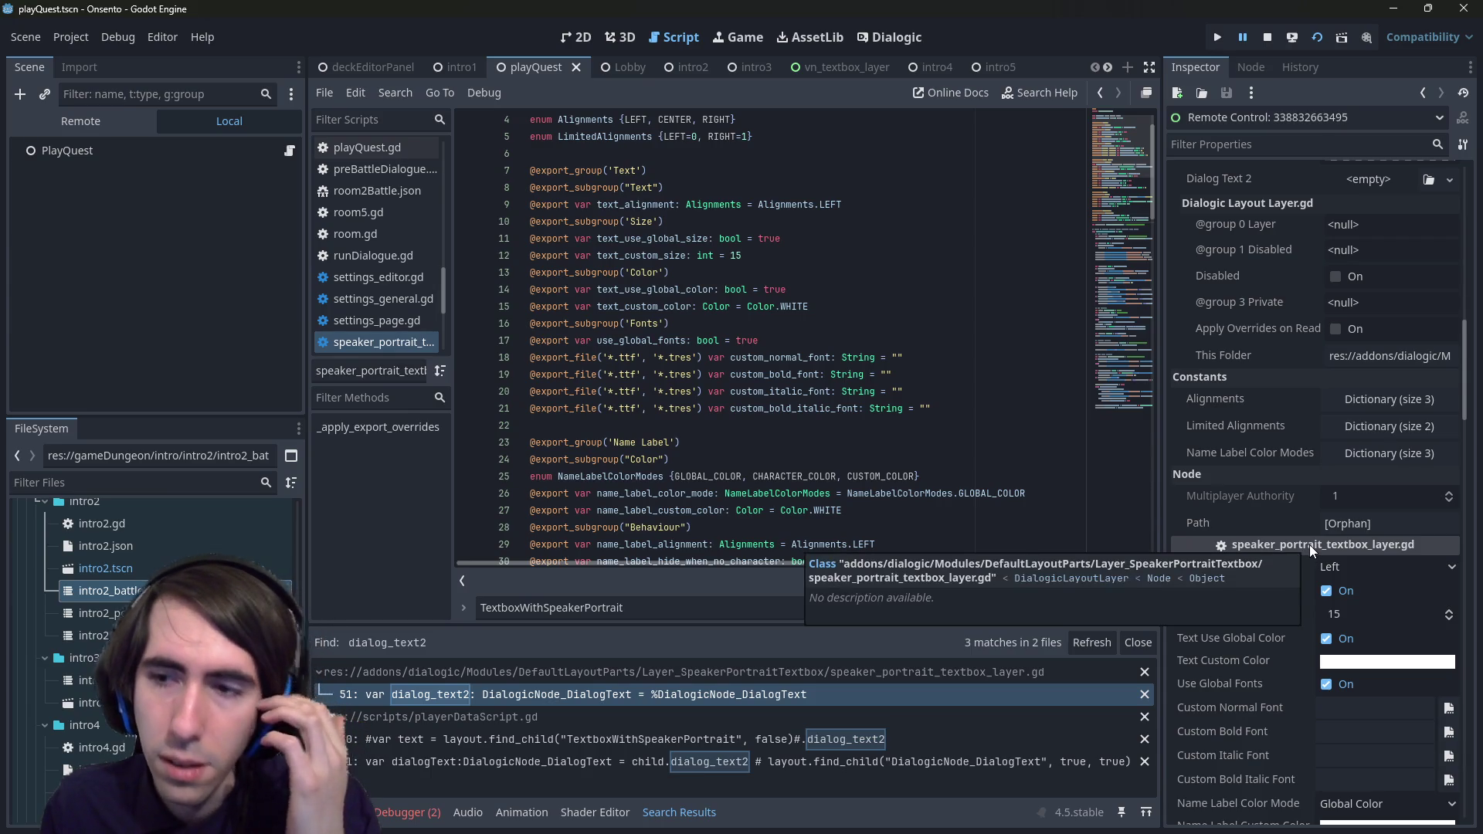
pyautogui.scroll(-3, 1309, 545)
pyautogui.scroll(-3, 1309, 545)
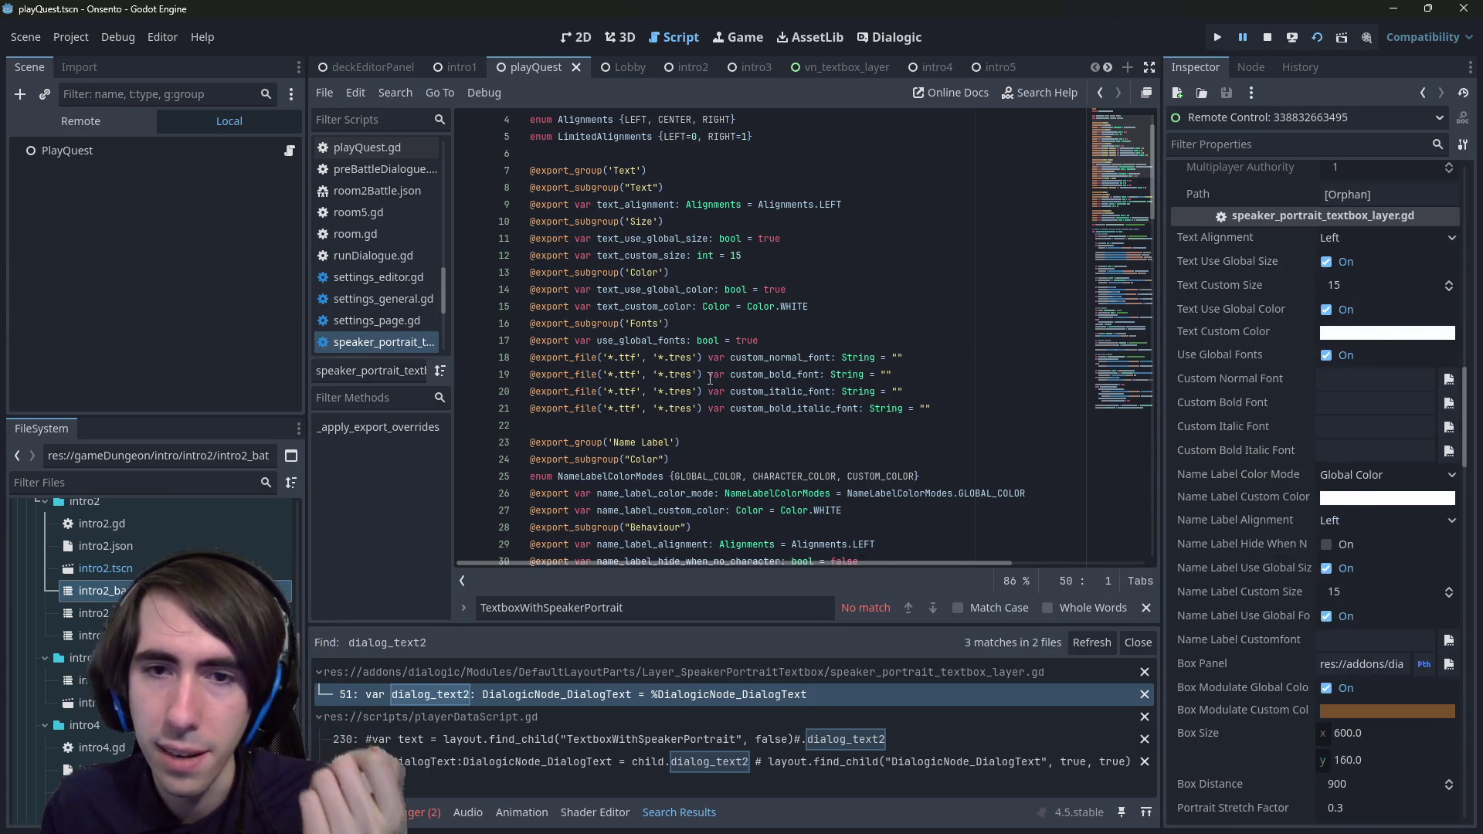
pyautogui.scroll(-11, 646, 373)
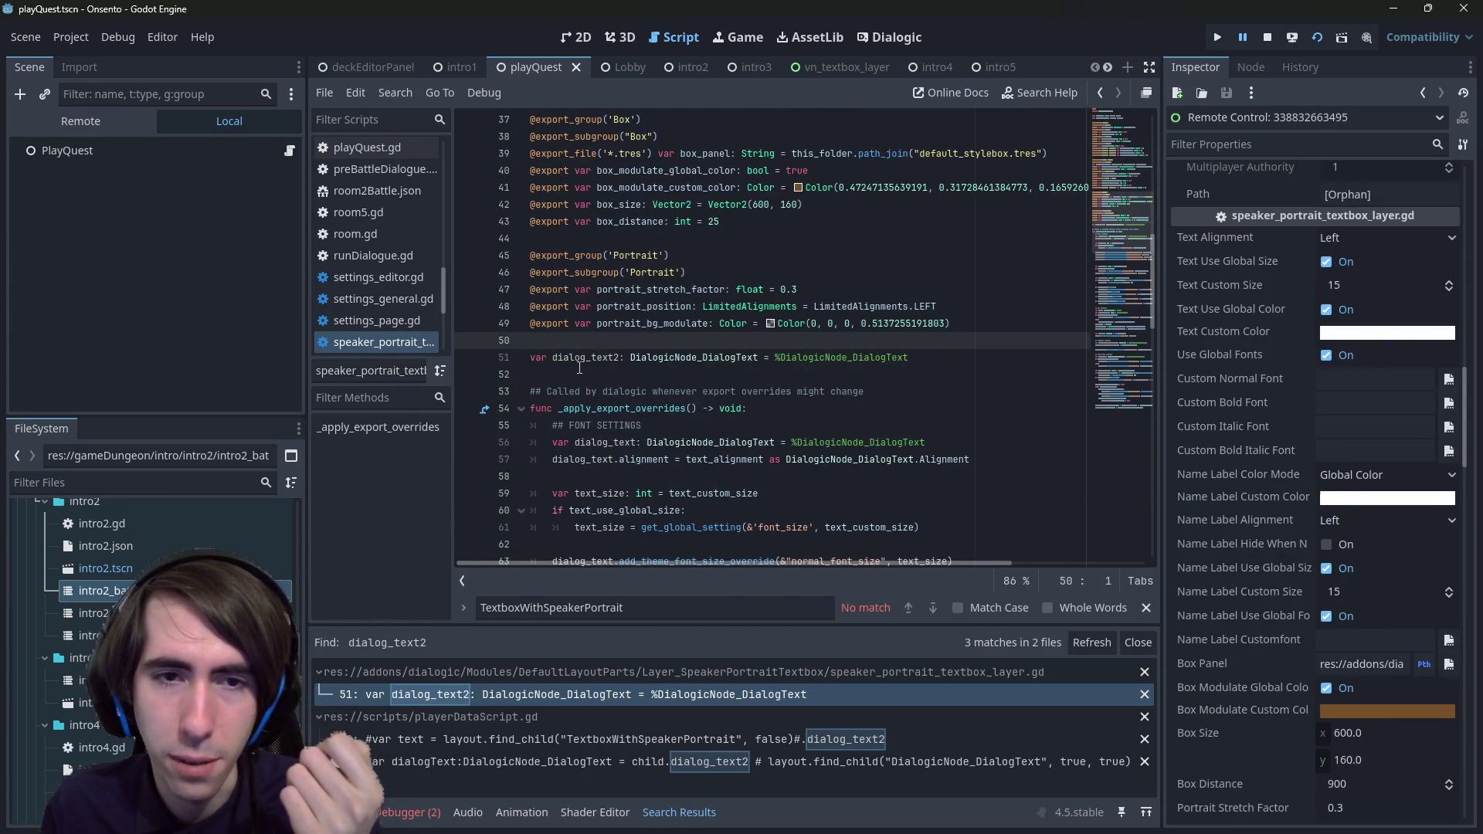
pyautogui.click(627, 357)
pyautogui.scroll(12, 695, 355)
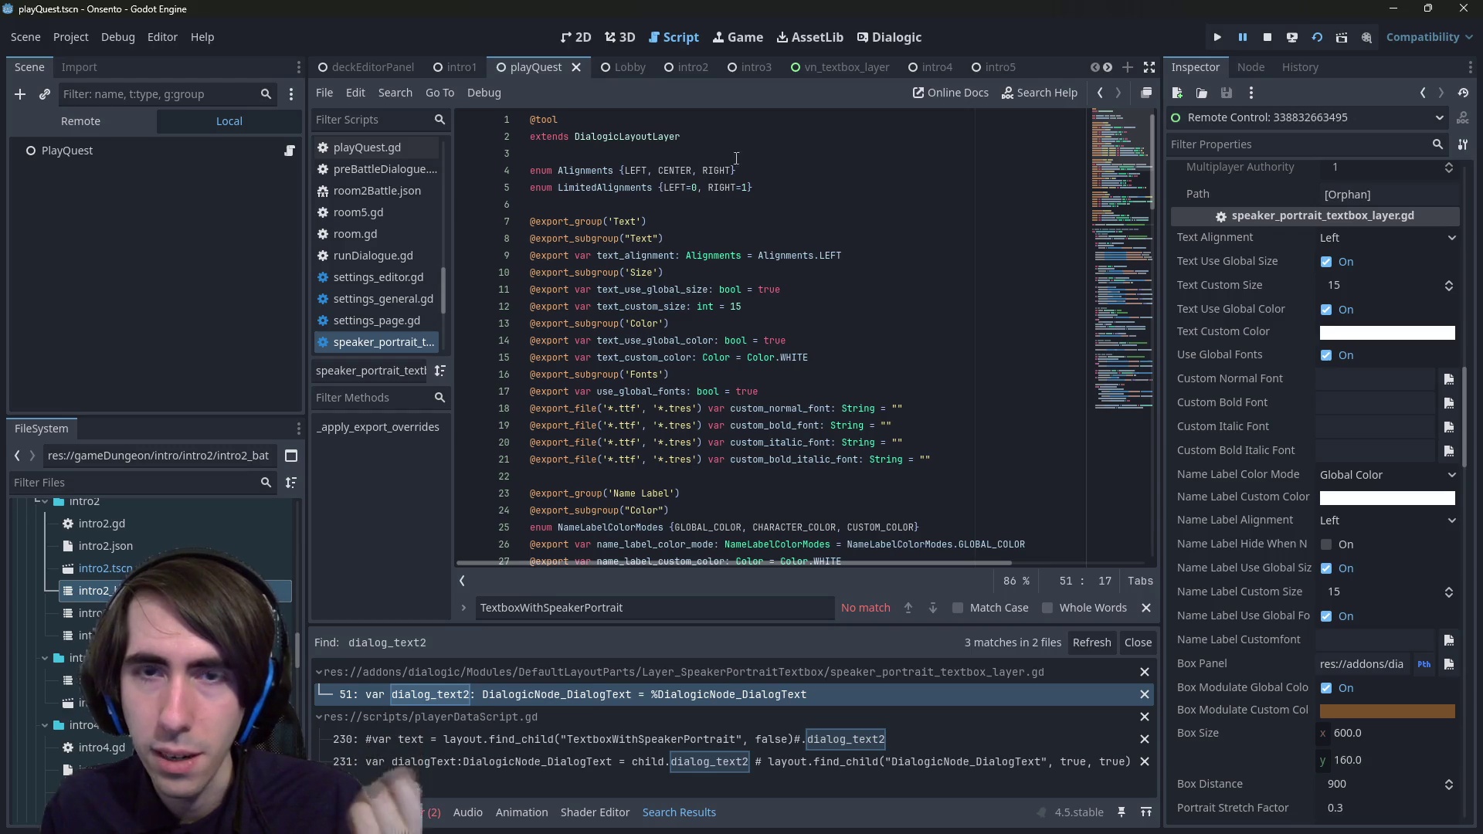
pyautogui.keyDown('ctrl'); pyautogui.click(658, 137); pyautogui.keyUp('ctrl')
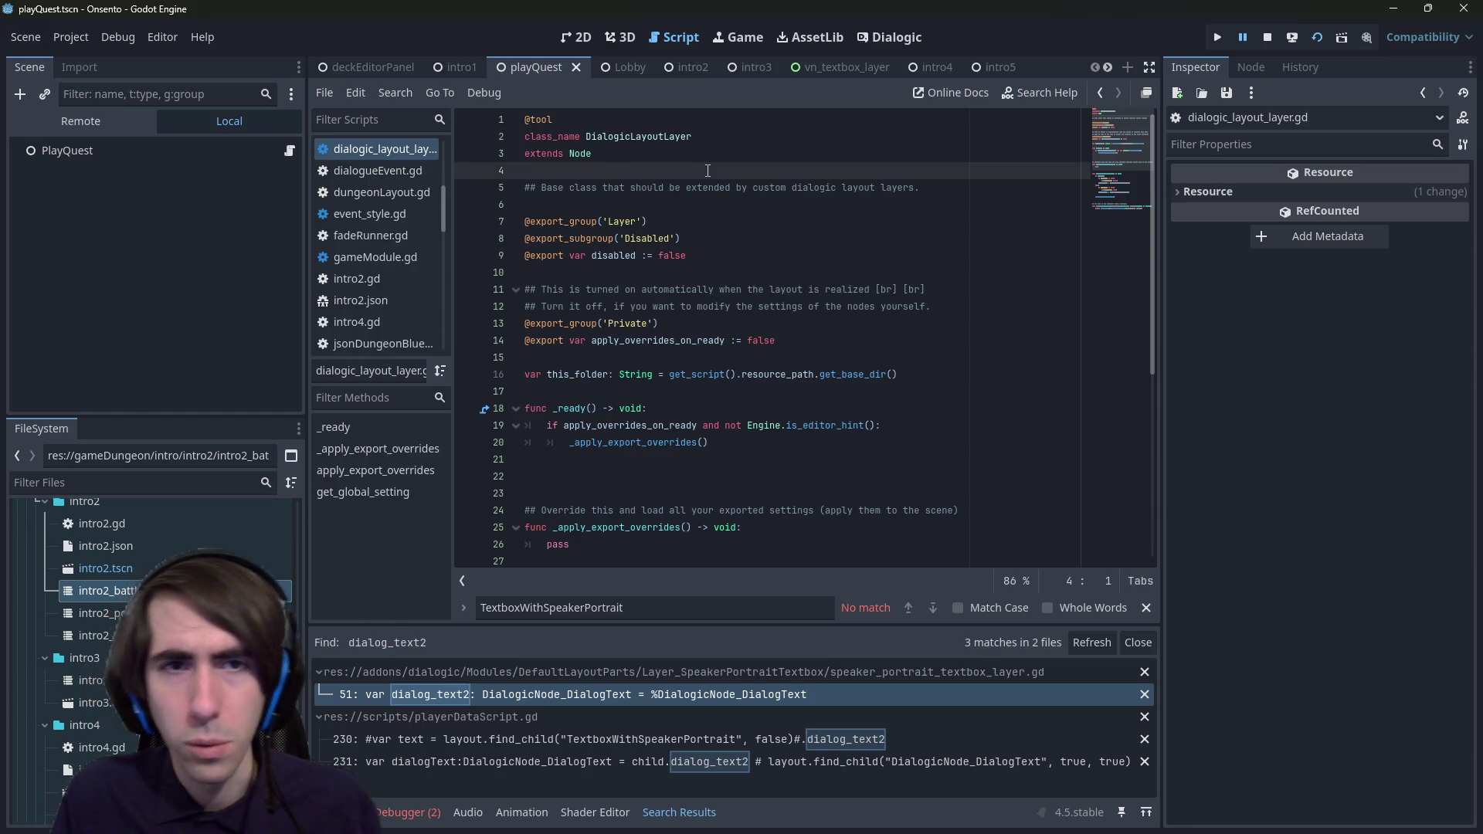
# Return to playerDataScript.gd line 231 and scroll through the paused child node's properties in the Inspector.
pyautogui.hotkey('alt', 'Left')
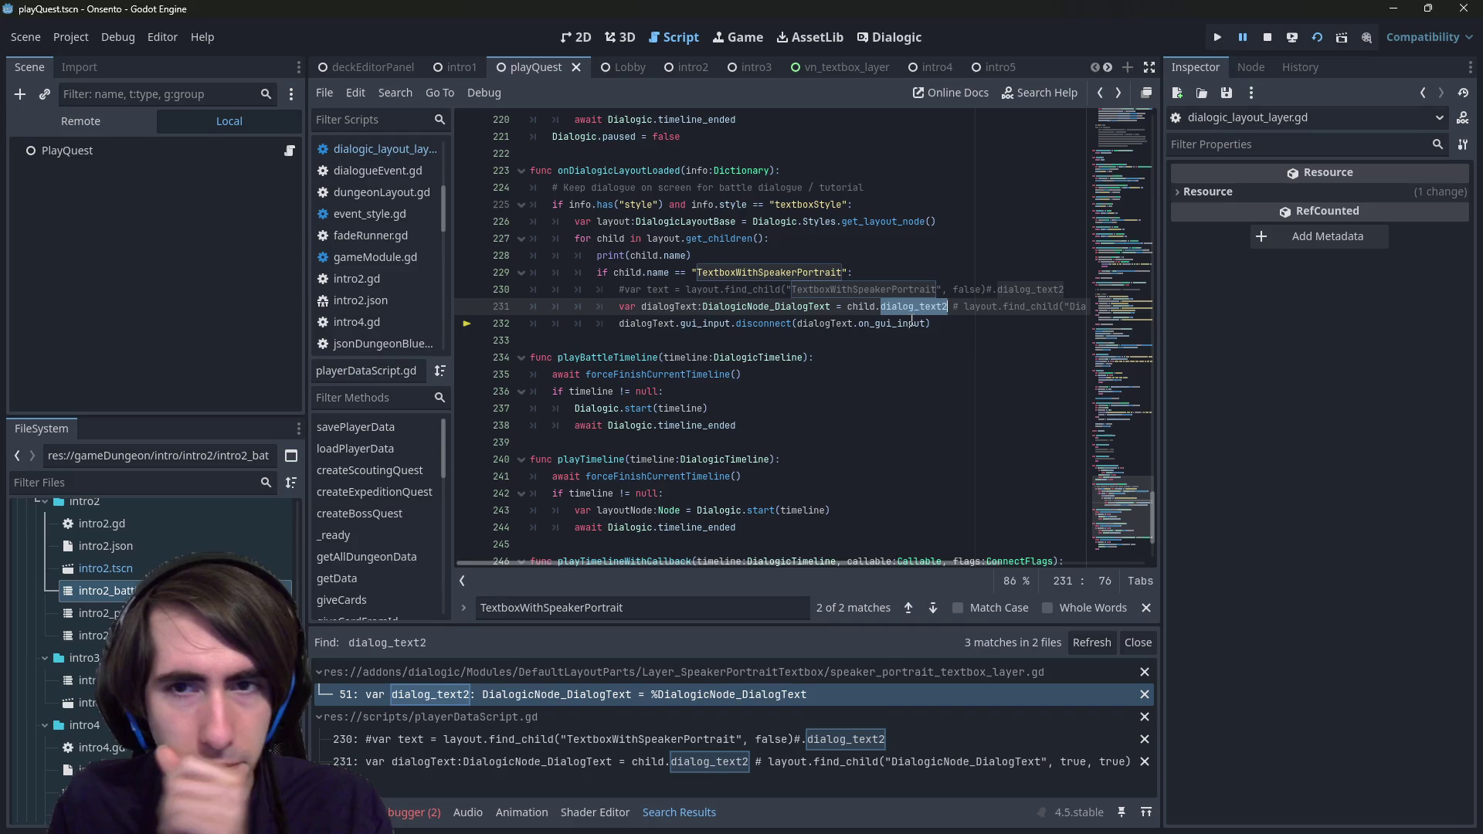
pyautogui.click(413, 812)
pyautogui.click(930, 728)
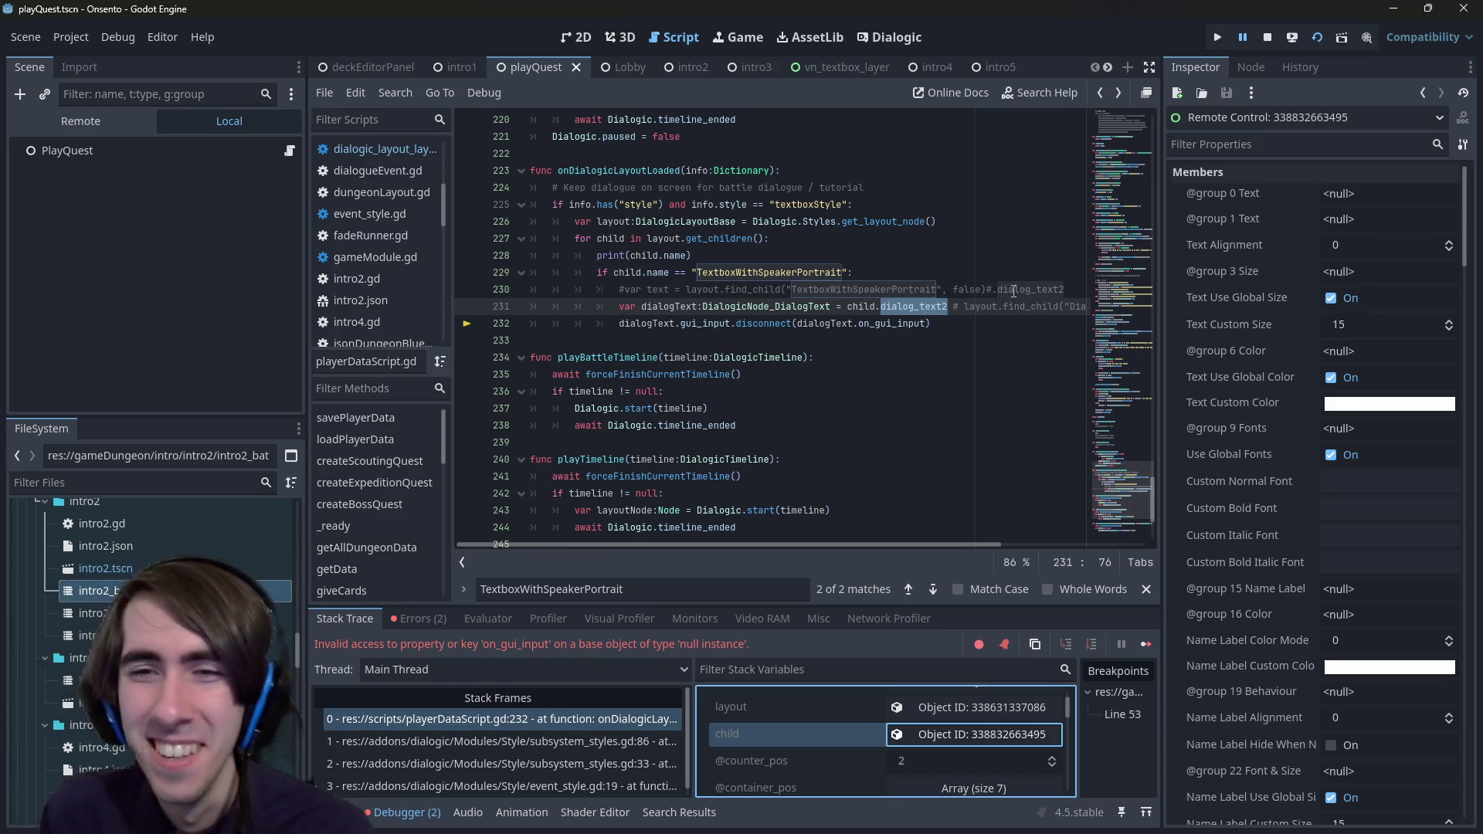
pyautogui.scroll(-10, 1202, 469)
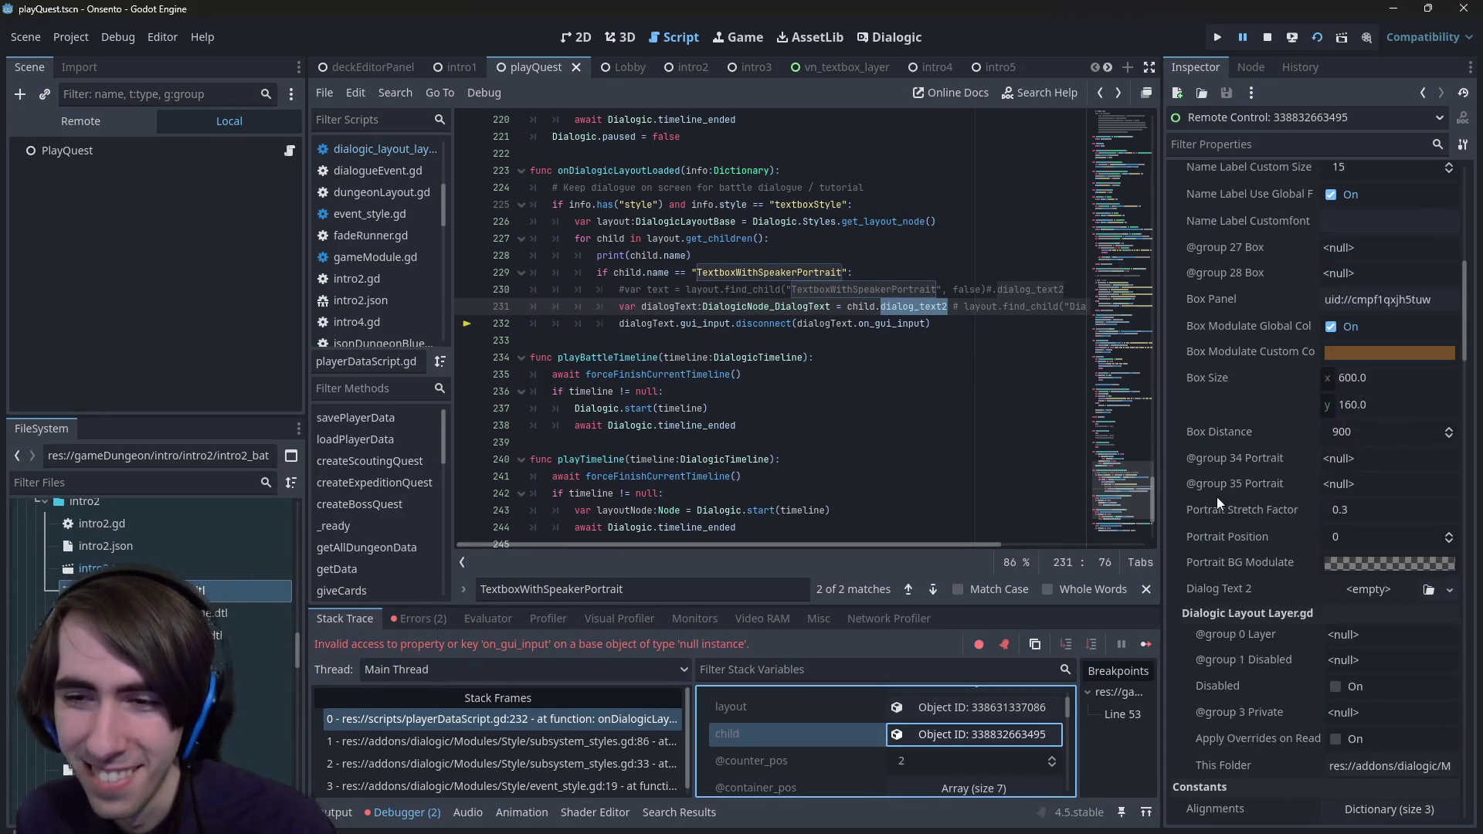
pyautogui.scroll(-6, 1221, 485)
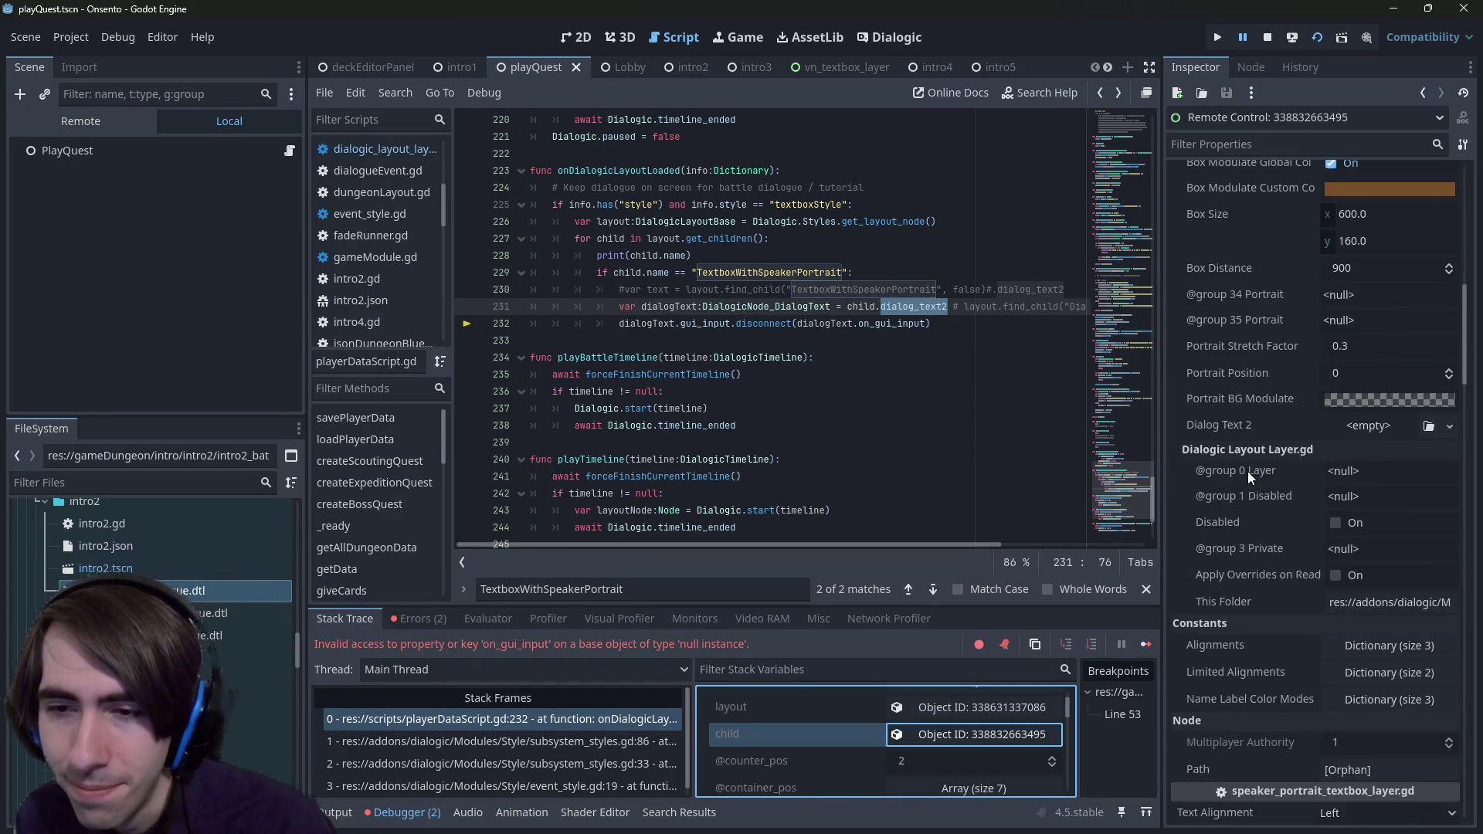
pyautogui.scroll(-5, 1248, 471)
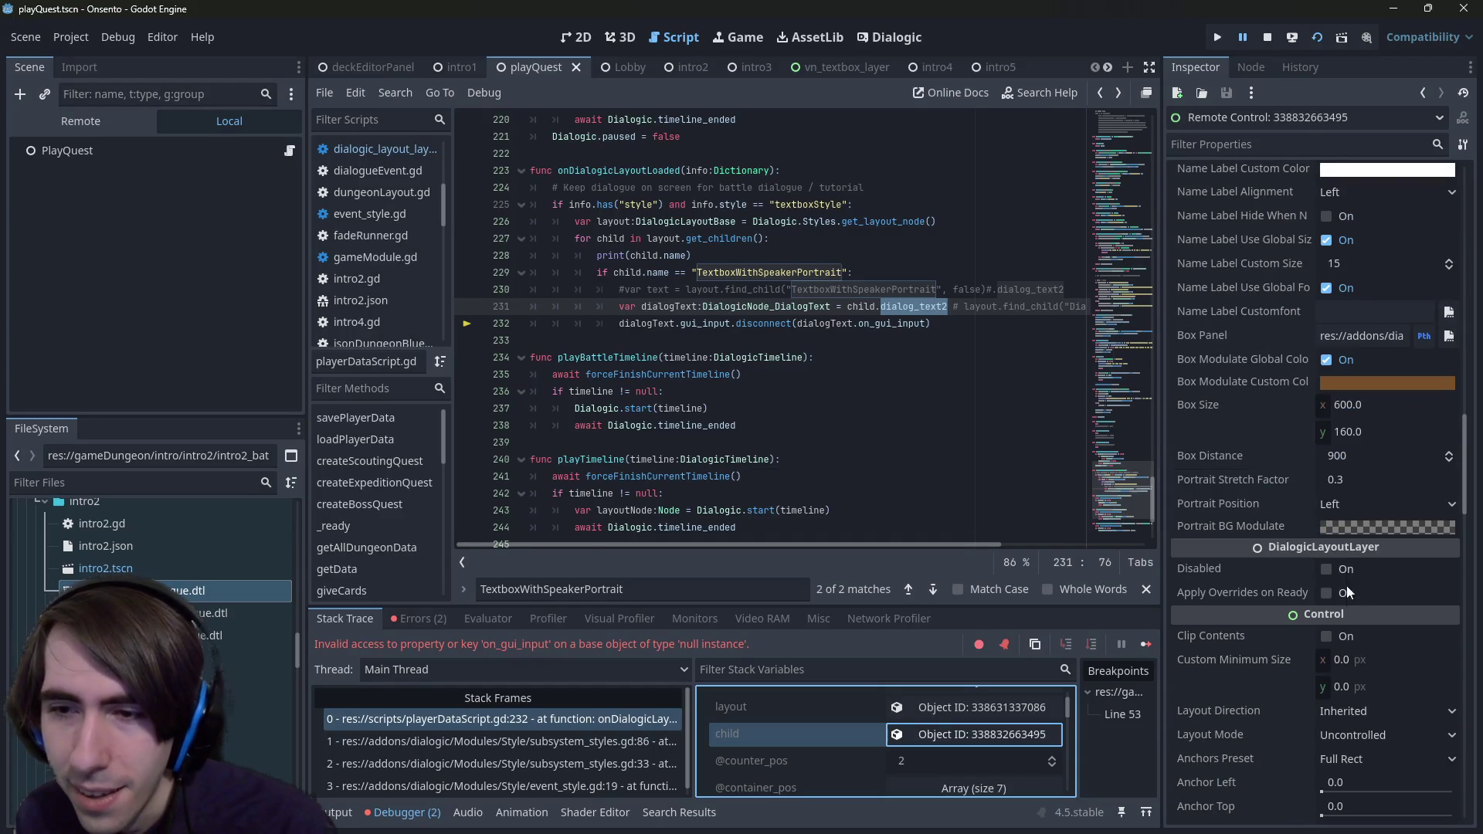
pyautogui.scroll(5, 1341, 552)
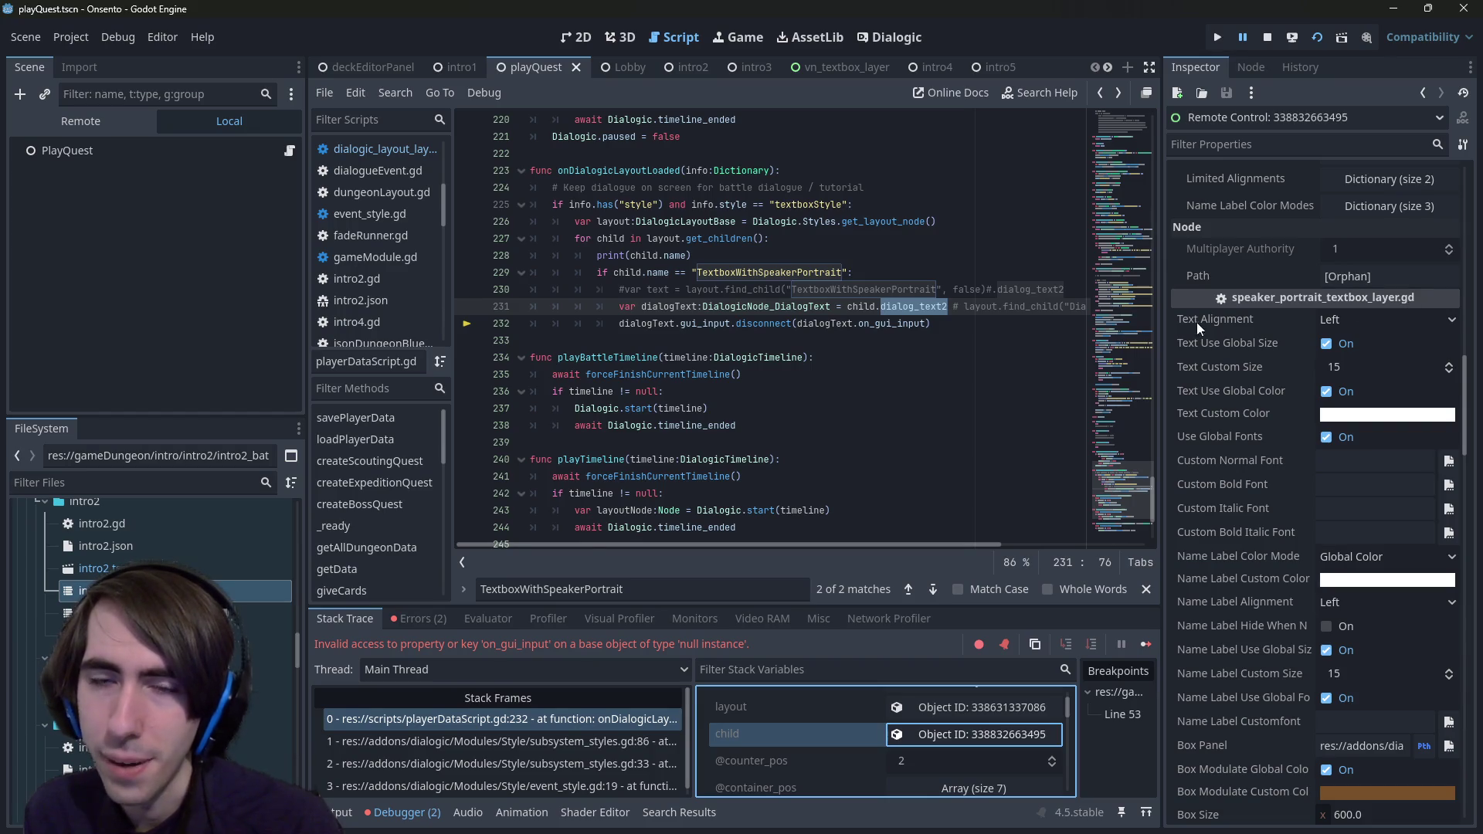
pyautogui.scroll(-1, 1324, 367)
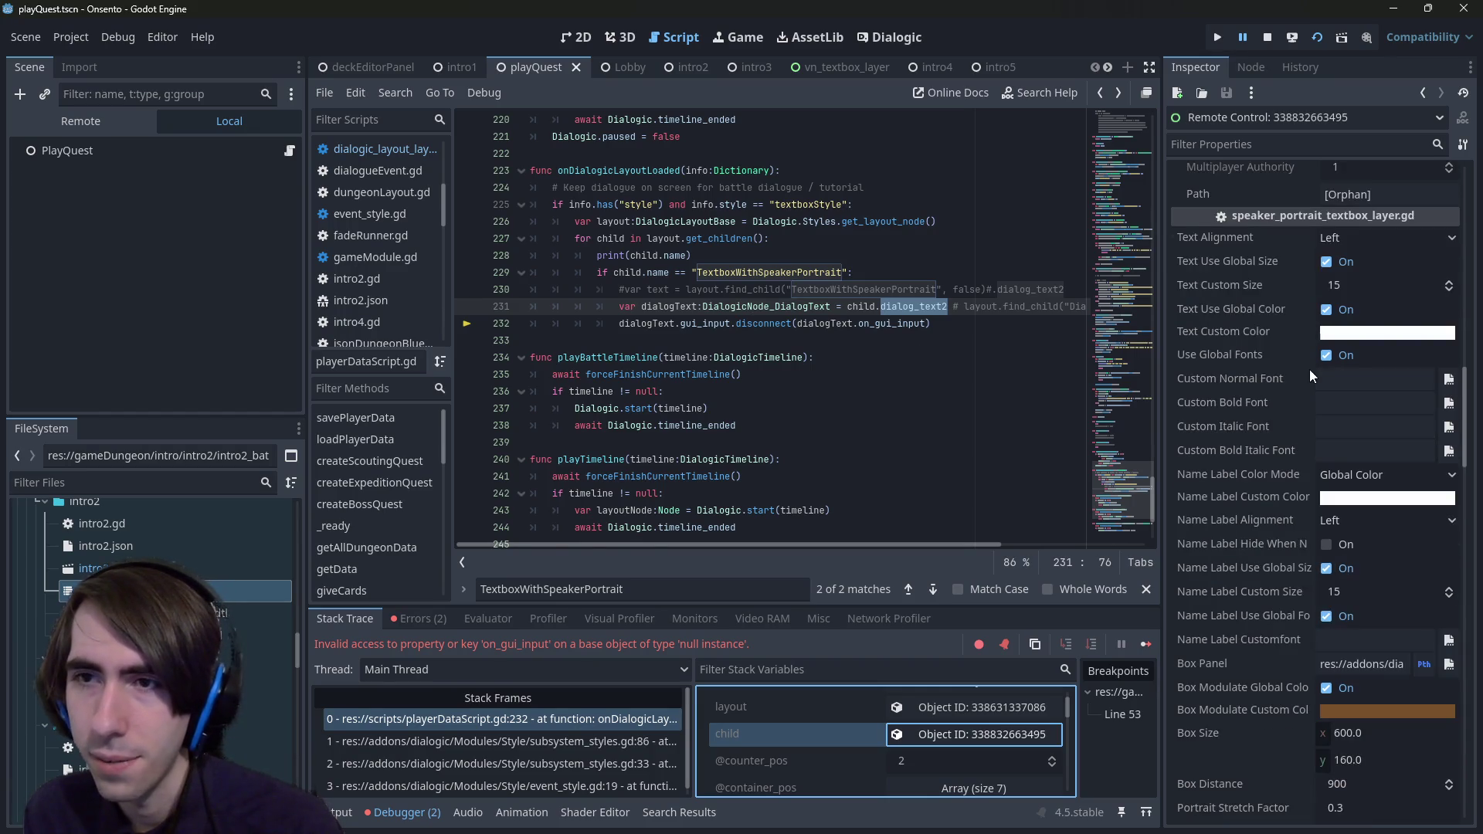
# Start a quick file search for 'speaker portrait'.
pyautogui.click(891, 341)
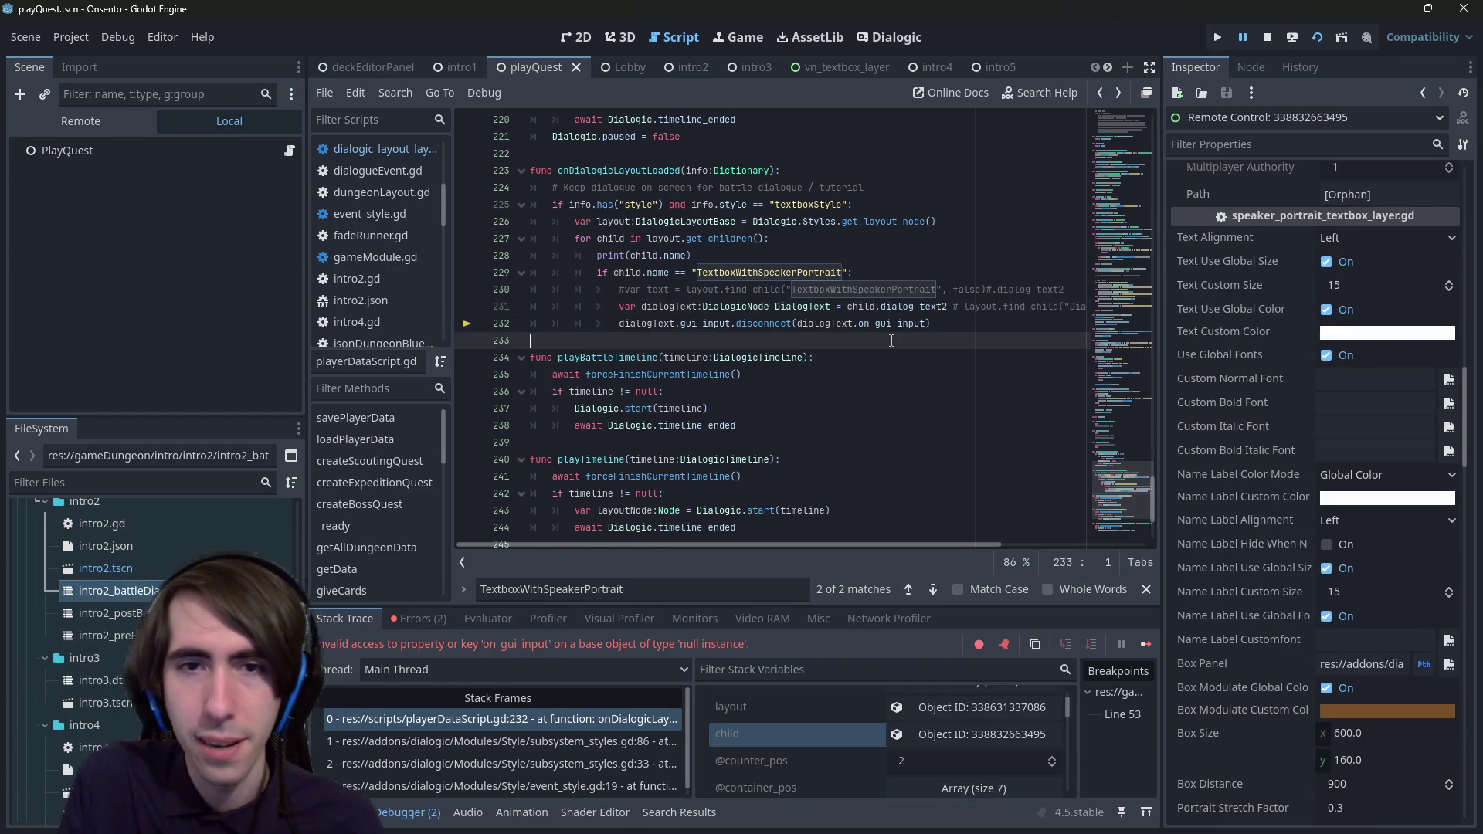
pyautogui.hotkey('shift', 'alt', 'o')
pyautogui.write('speaker portrait')
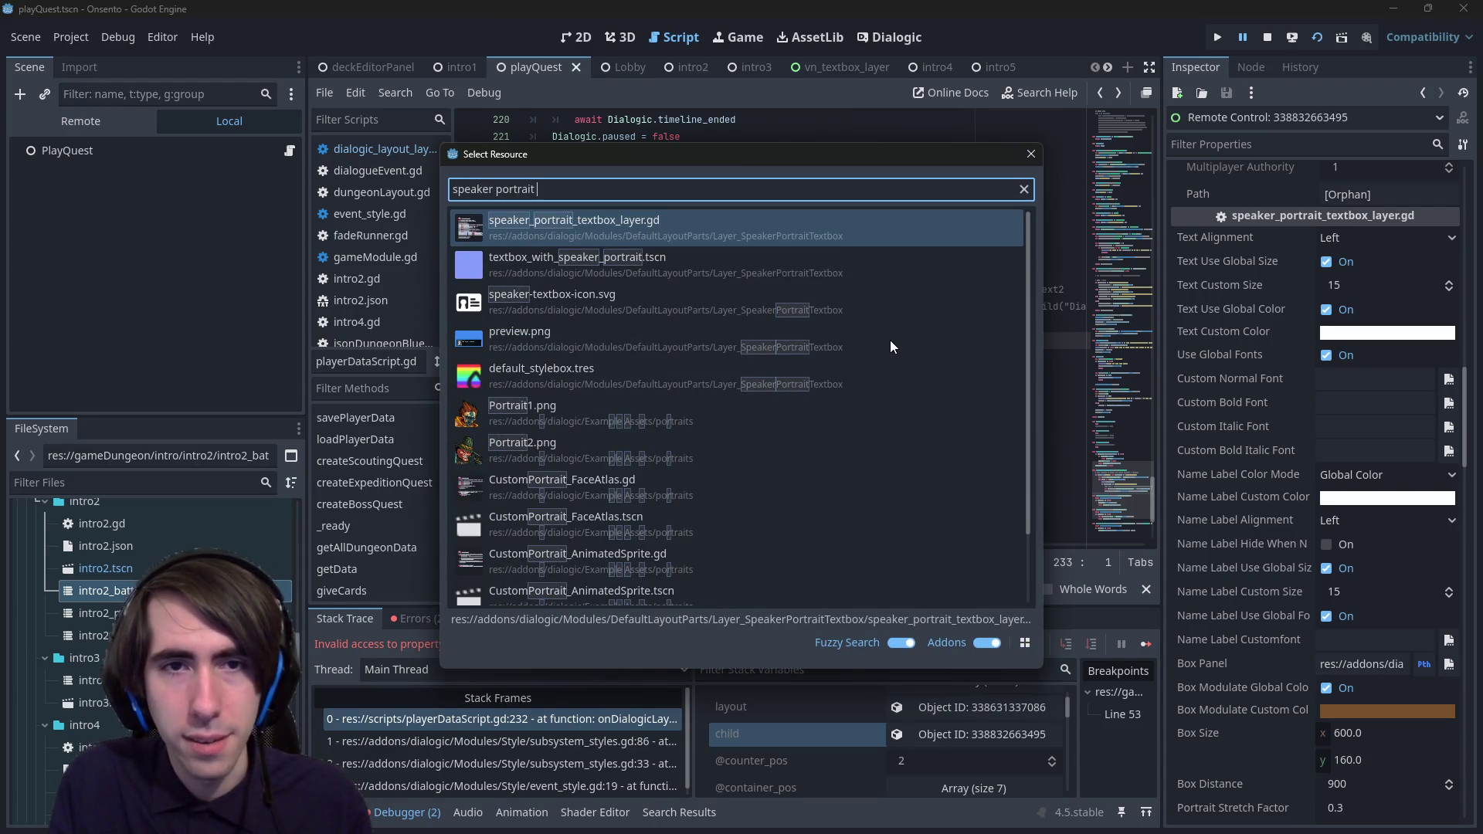
# Open speaker_portrait_textbox_layer.gd and place the cursor before %DialogicNode_DialogText on line 51.
pyautogui.press('Return')
pyautogui.scroll(-14, 892, 349)
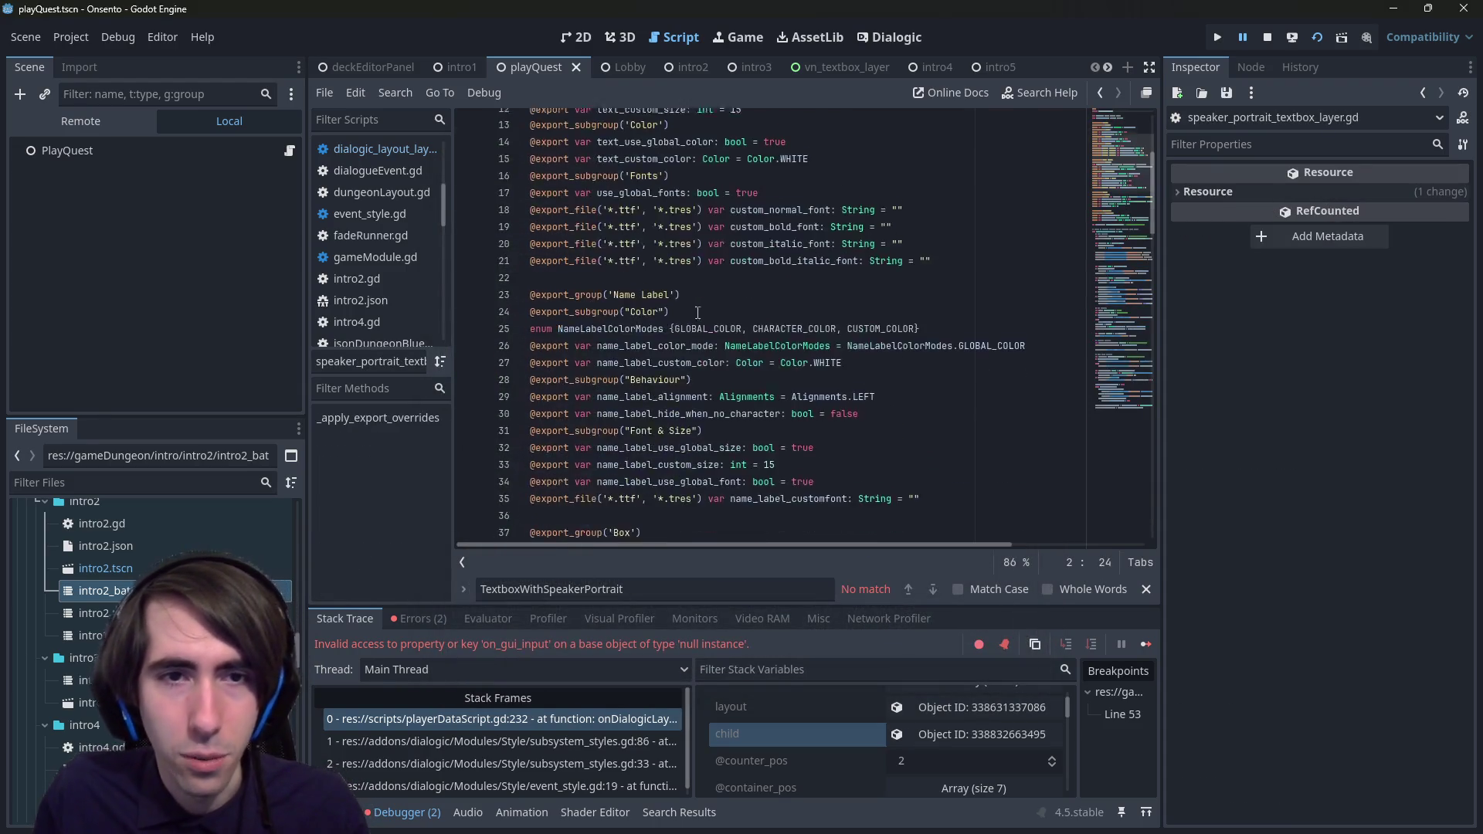
pyautogui.doubleClick(590, 259)
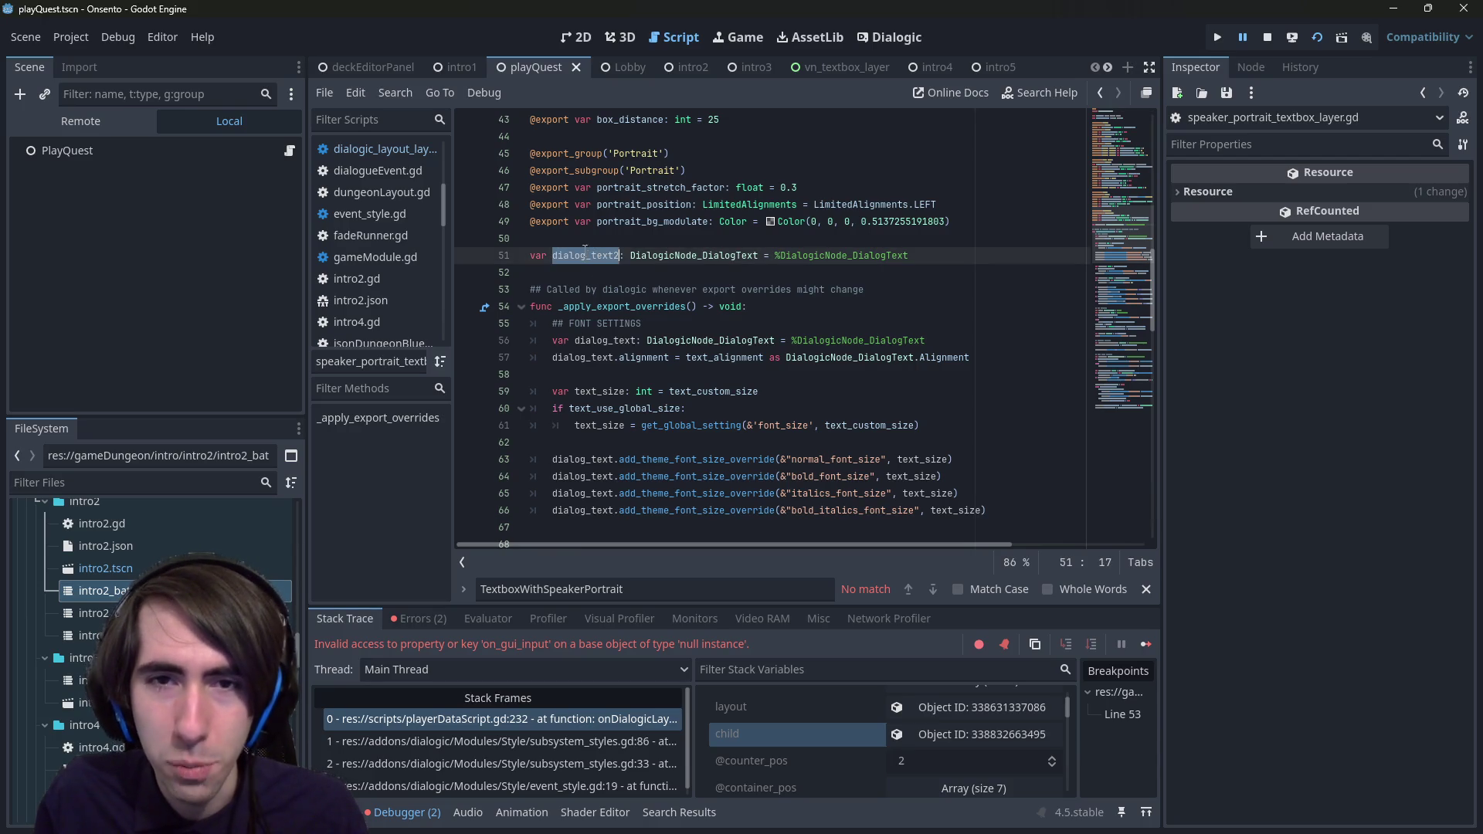
pyautogui.click(775, 256)
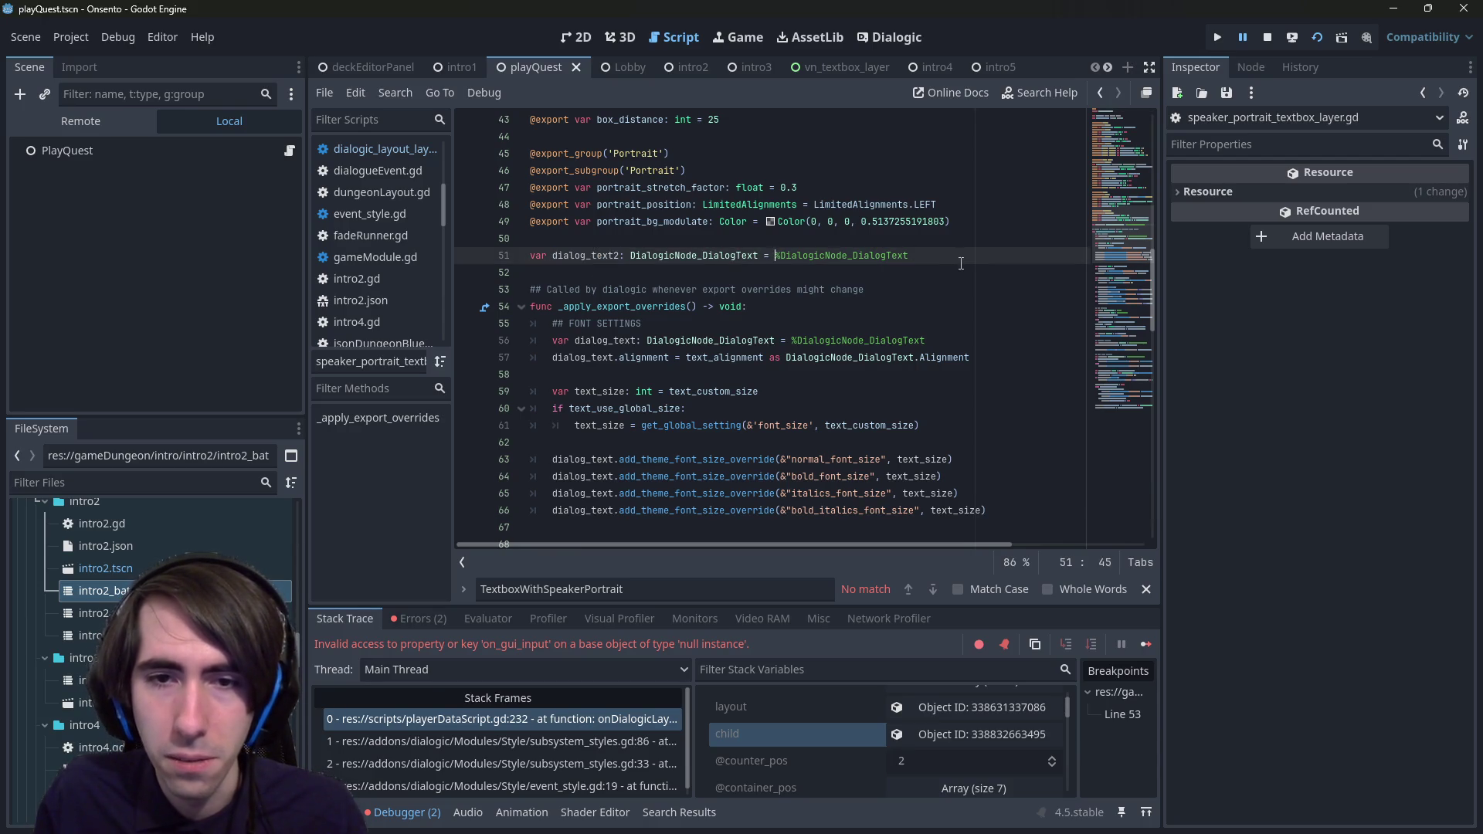
pyautogui.click(777, 256)
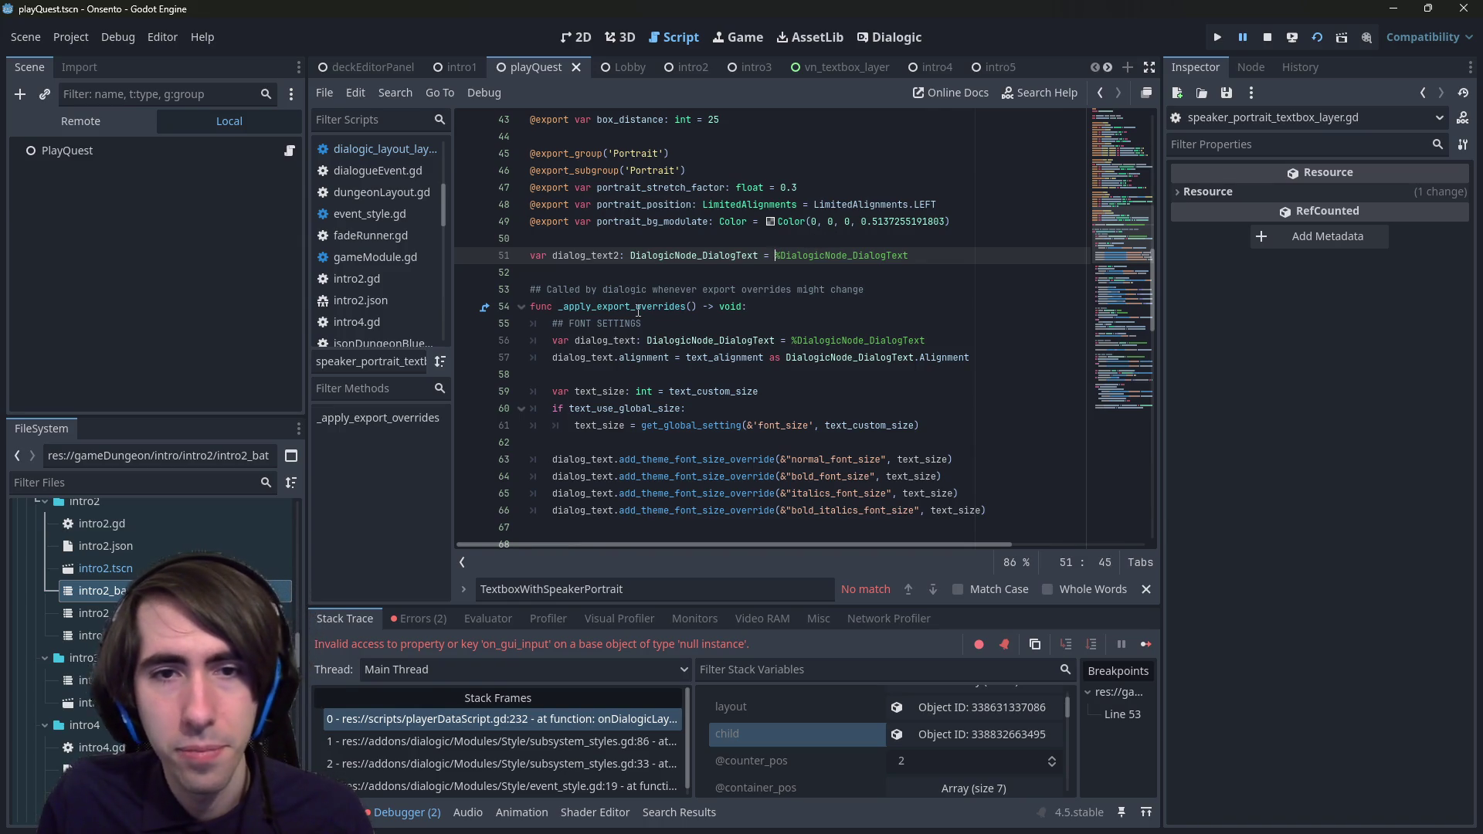
# Replace the %-prefixed value on line 51 with the start of a $ node path.
pyautogui.moveTo(638, 311)
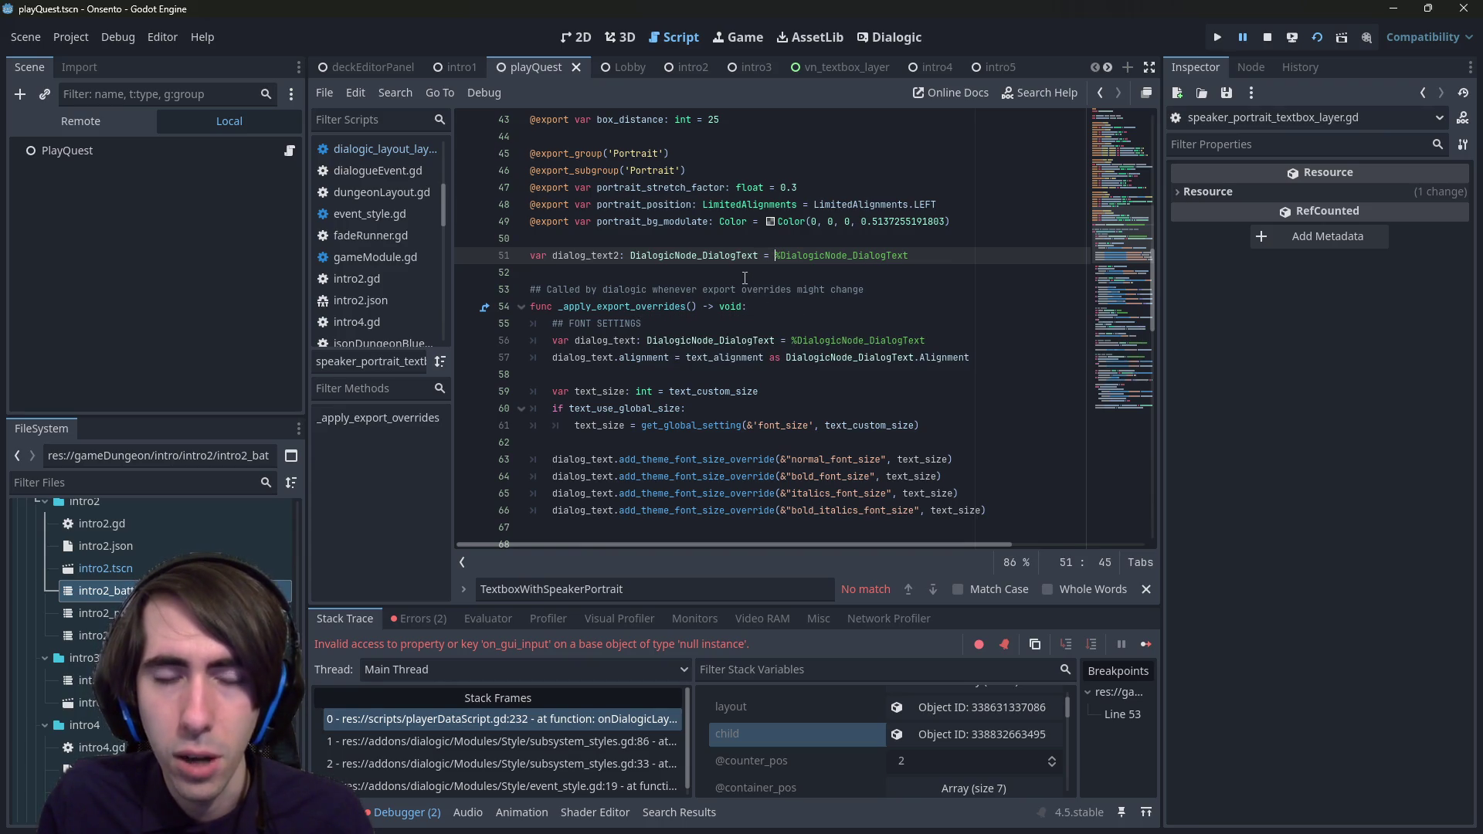
pyautogui.write('%')
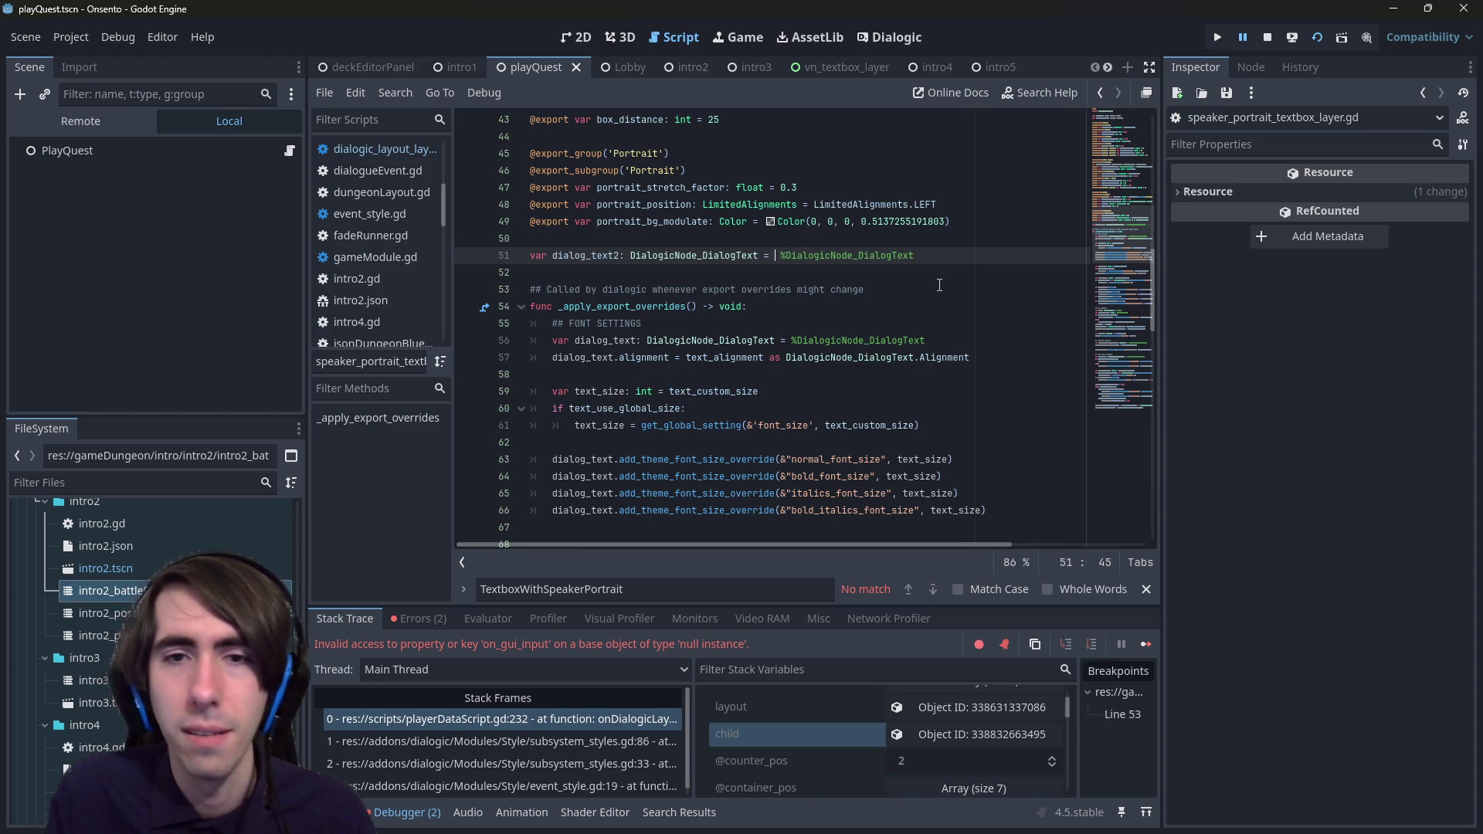
pyautogui.press('Escape')
pyautogui.press('BackSpace')
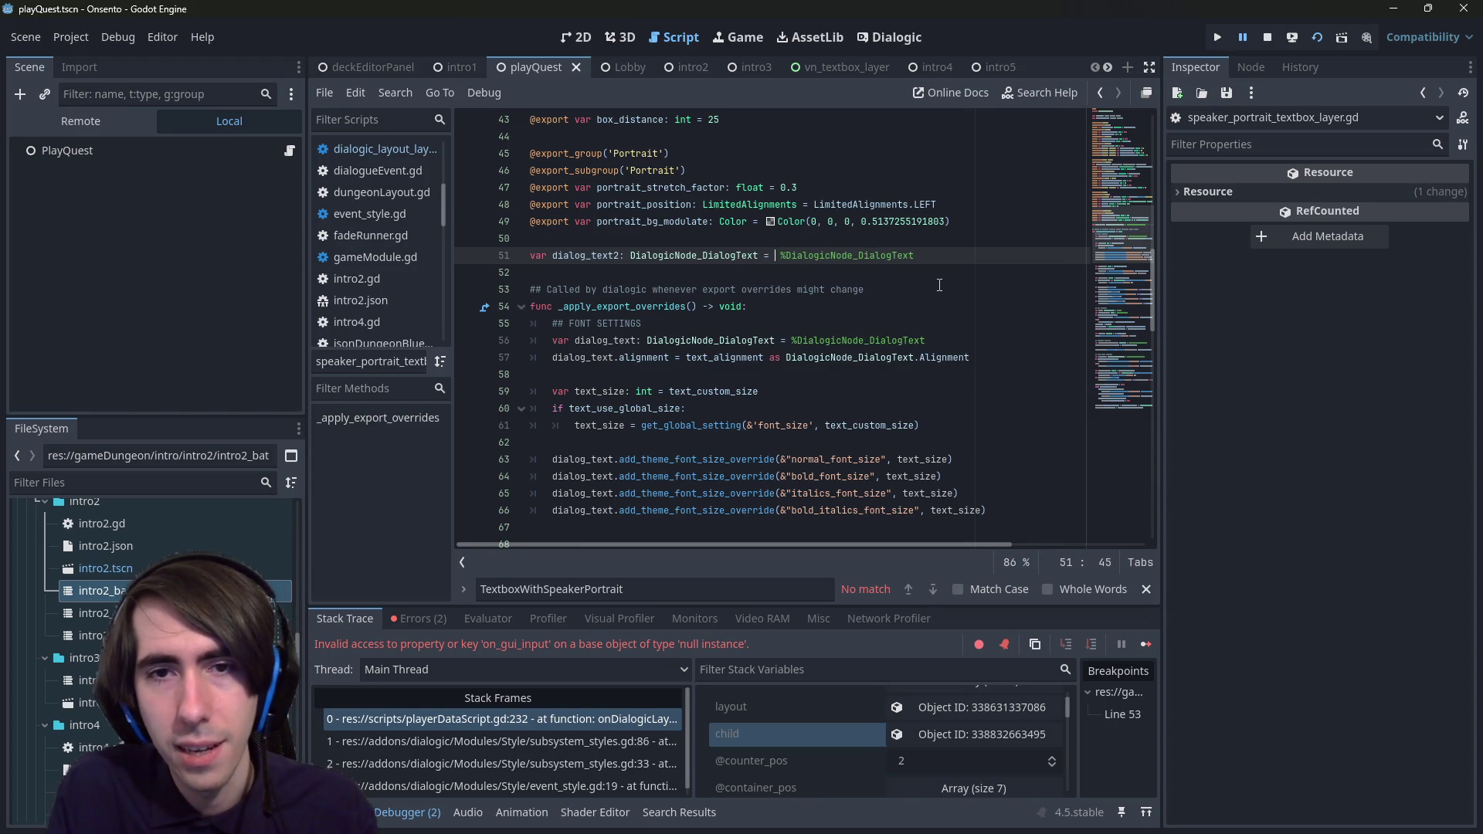
pyautogui.write('$""')
pyautogui.press('BackSpace')
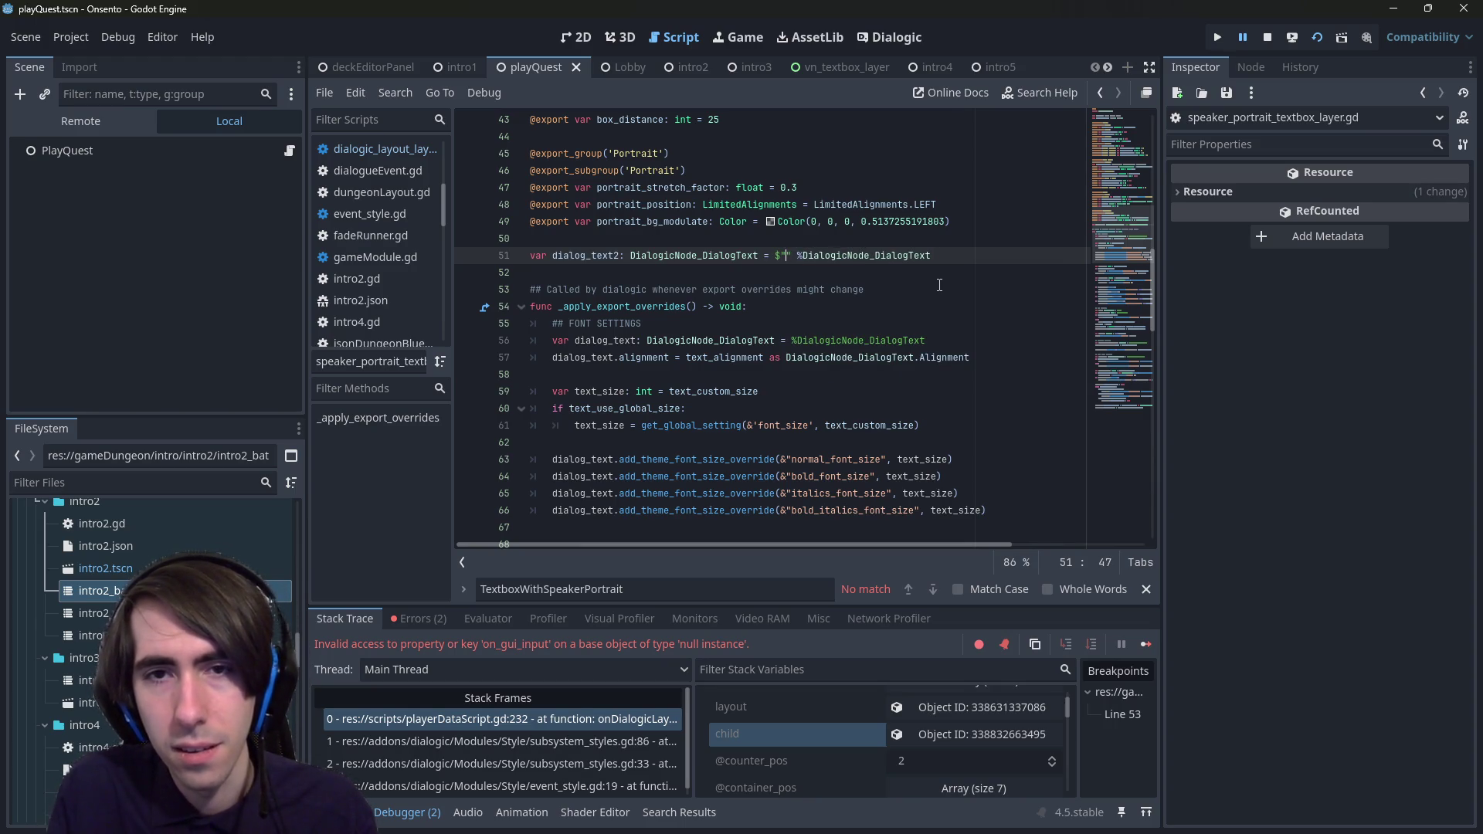
pyautogui.press('BackSpace')
pyautogui.press('BackSpace')
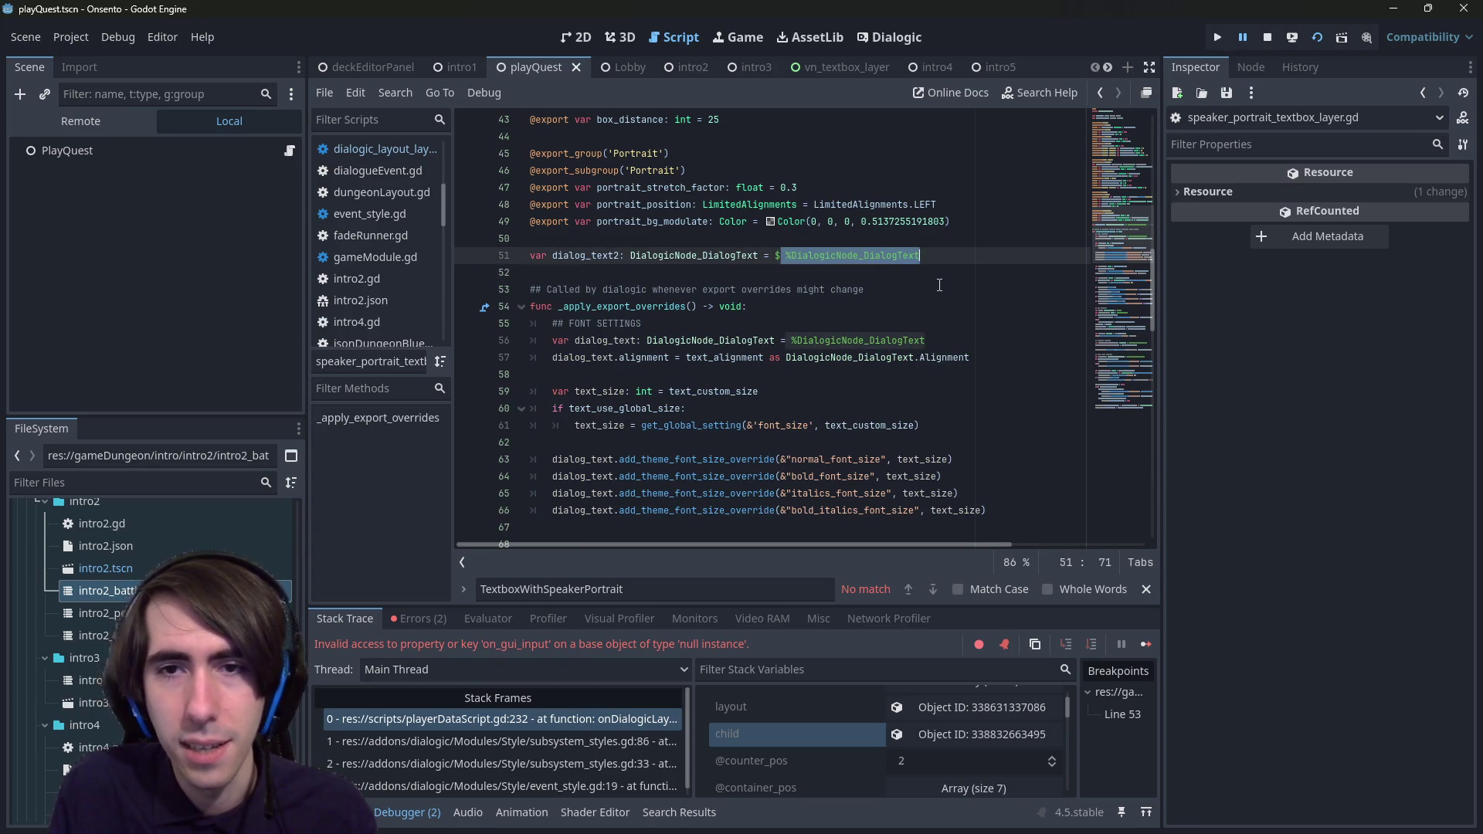
pyautogui.press('BackSpace')
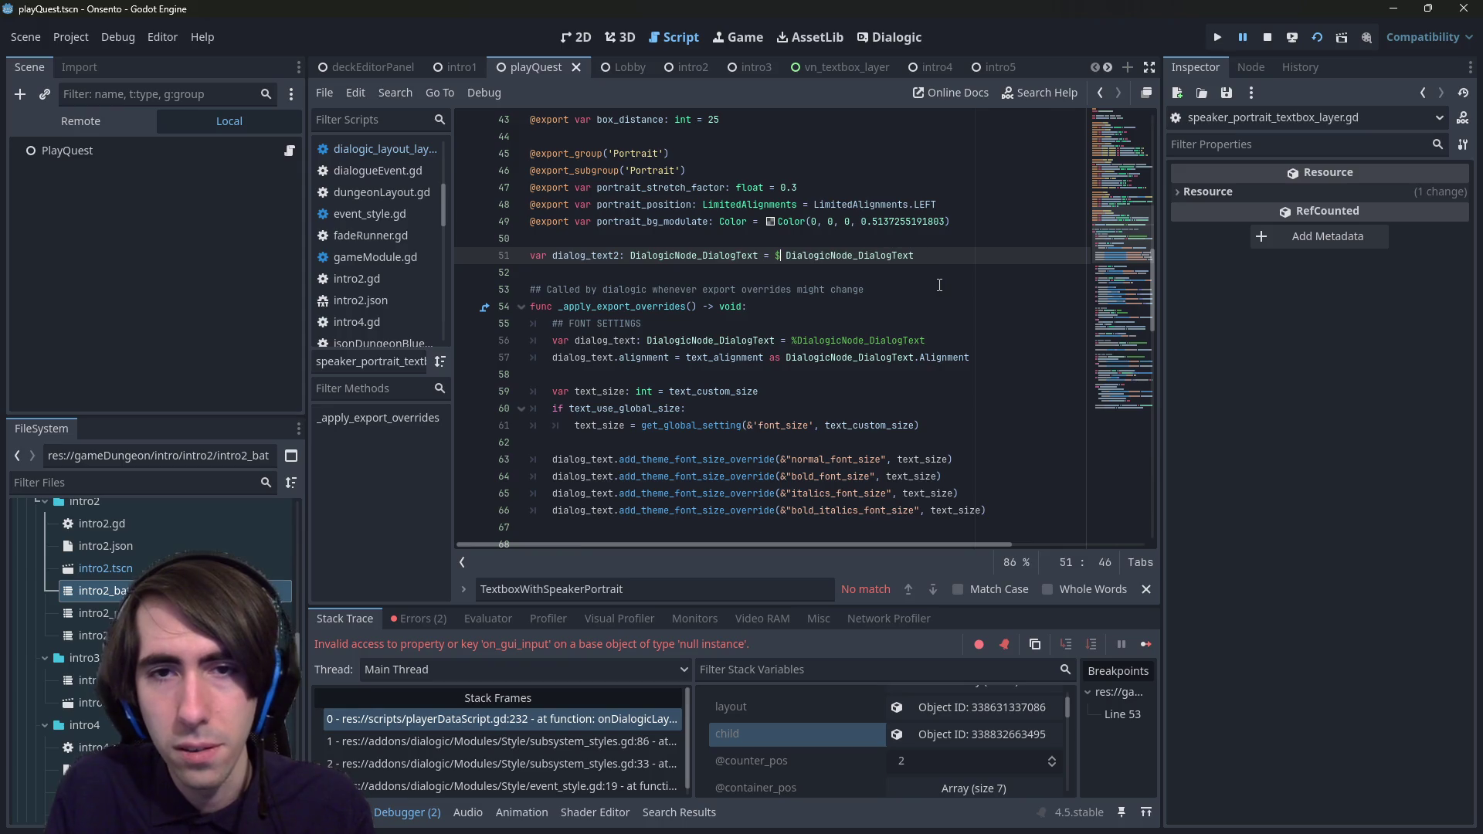
# Move the leftover DialogicNode_DialogText name onto its own line and comment it out.
pyautogui.press('BackSpace')
pyautogui.press('Return')
pyautogui.press('Return')
pyautogui.hotkey('ctrl', 'k')
pyautogui.press('Up')
pyautogui.press('Up')
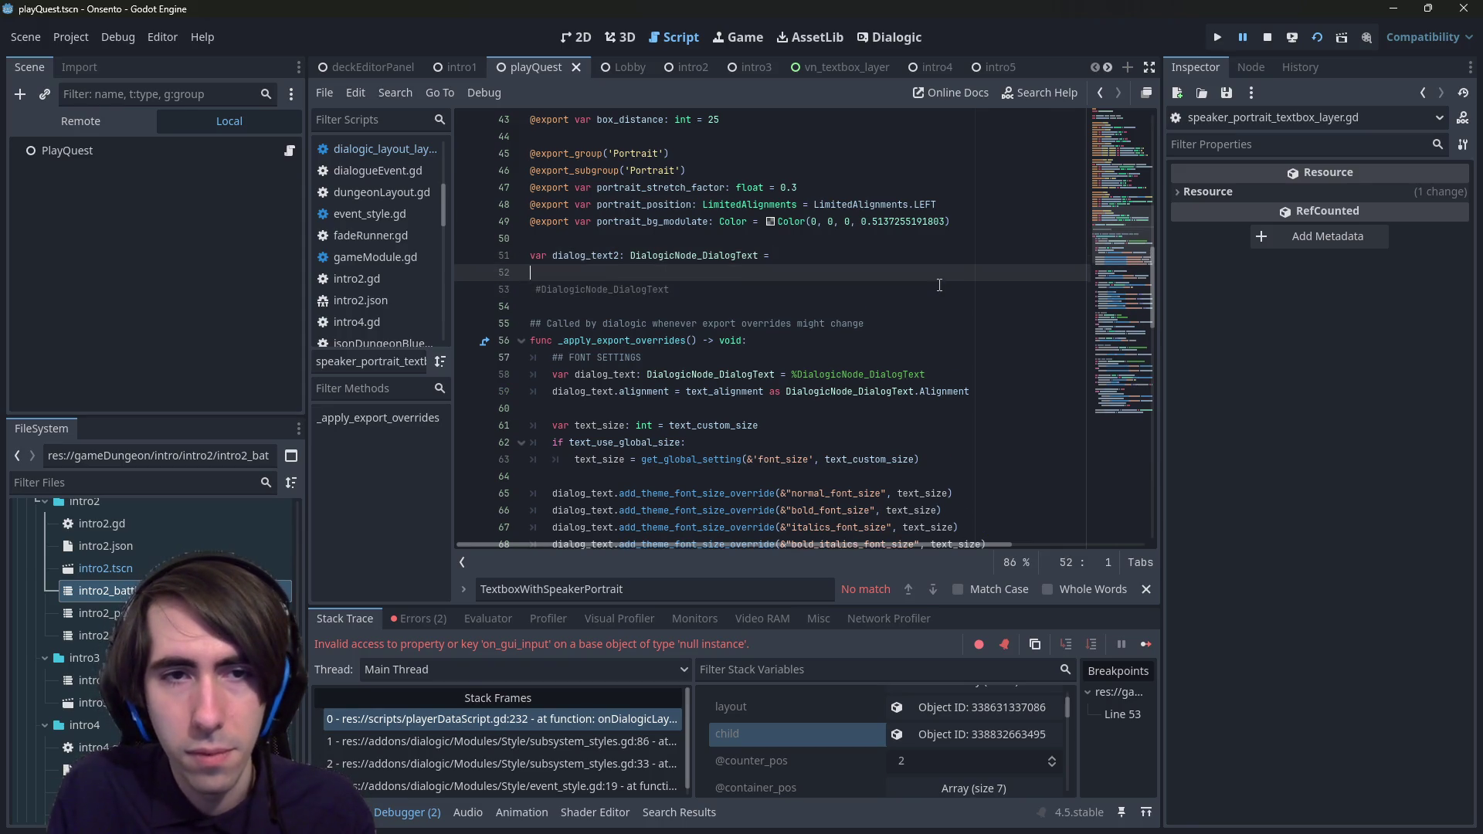
pyautogui.press('End')
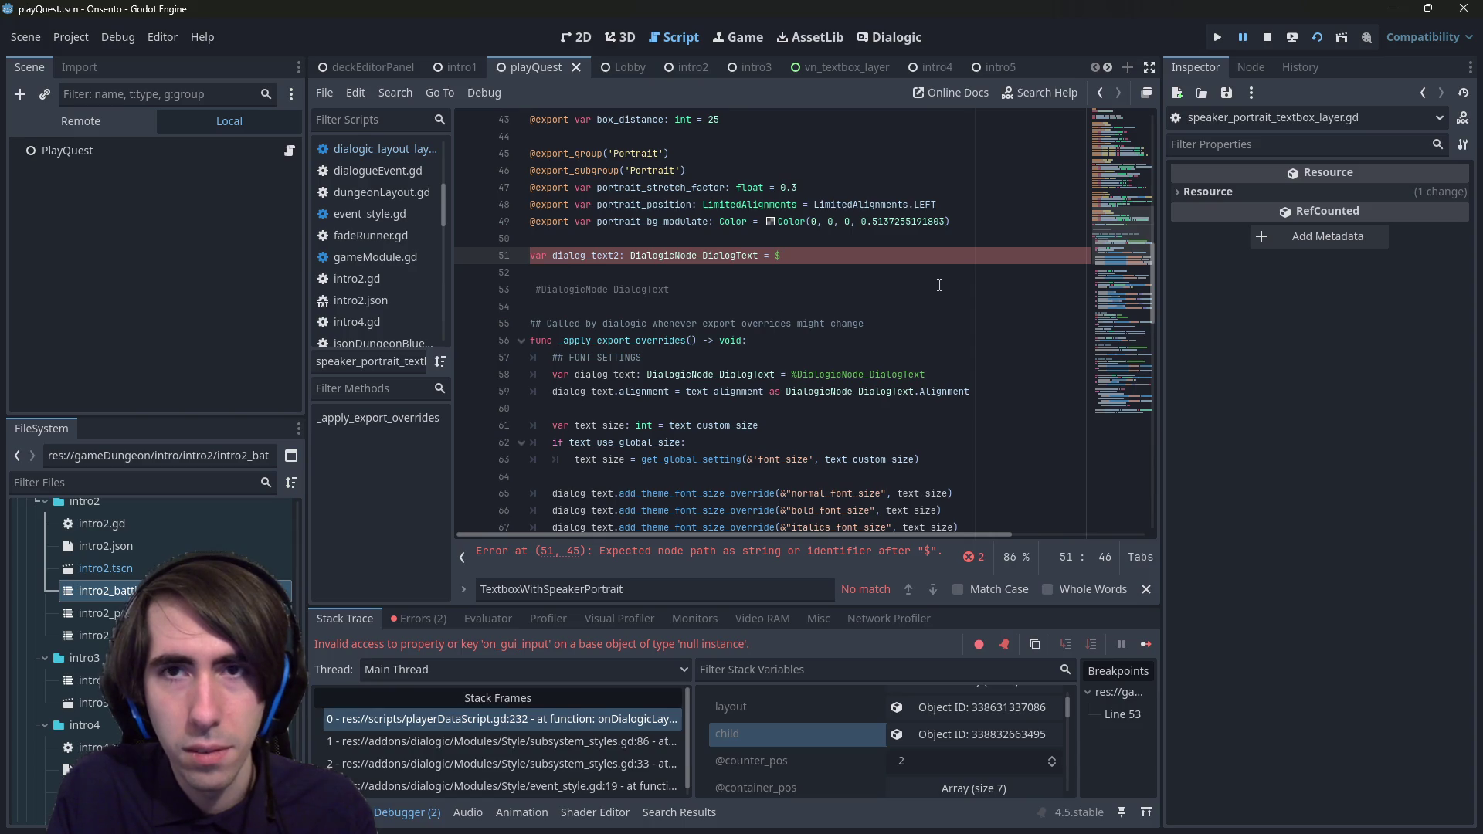
pyautogui.scroll(2, 805, 323)
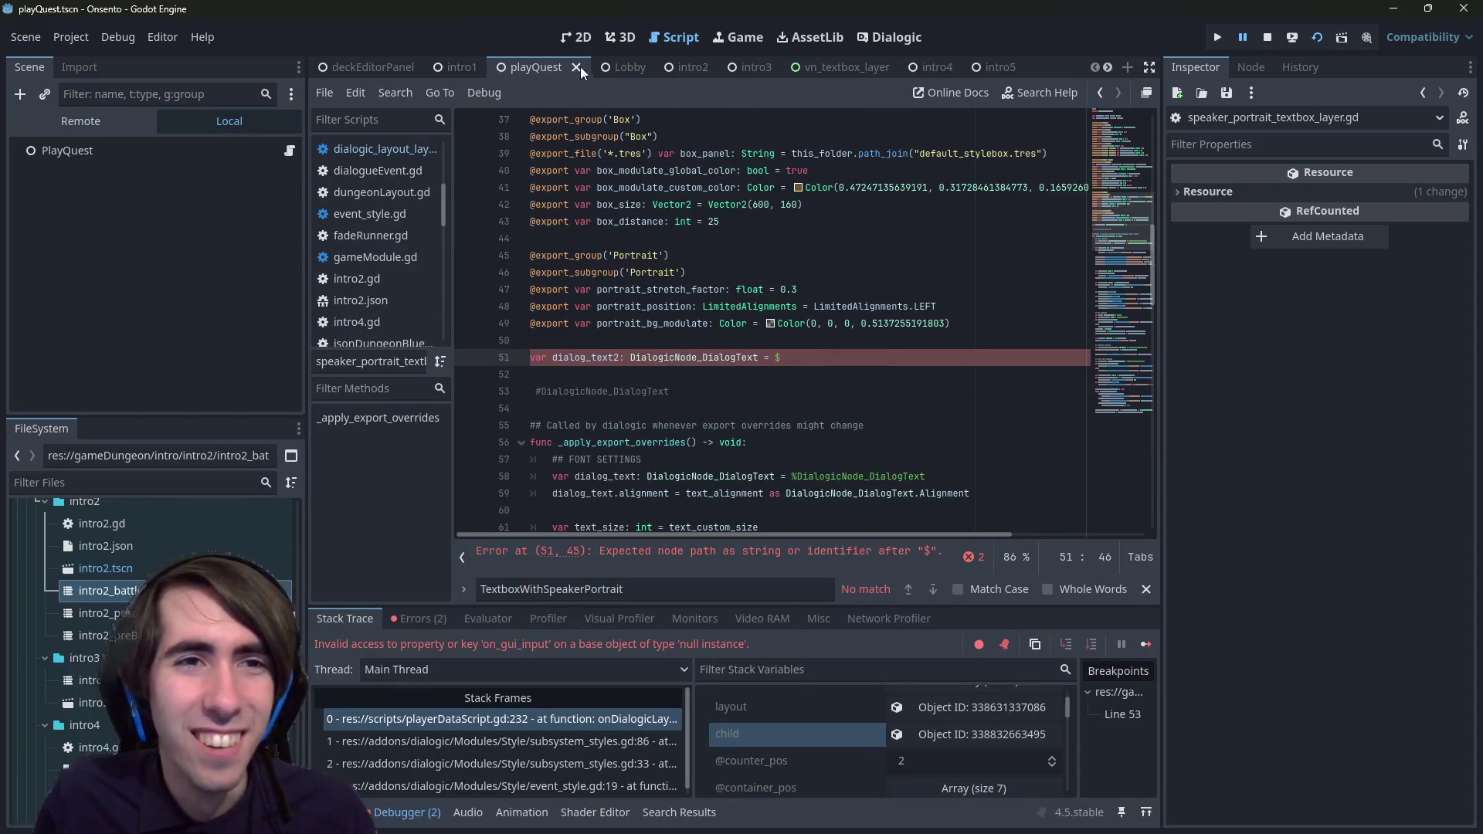
pyautogui.scroll(-8, 737, 67)
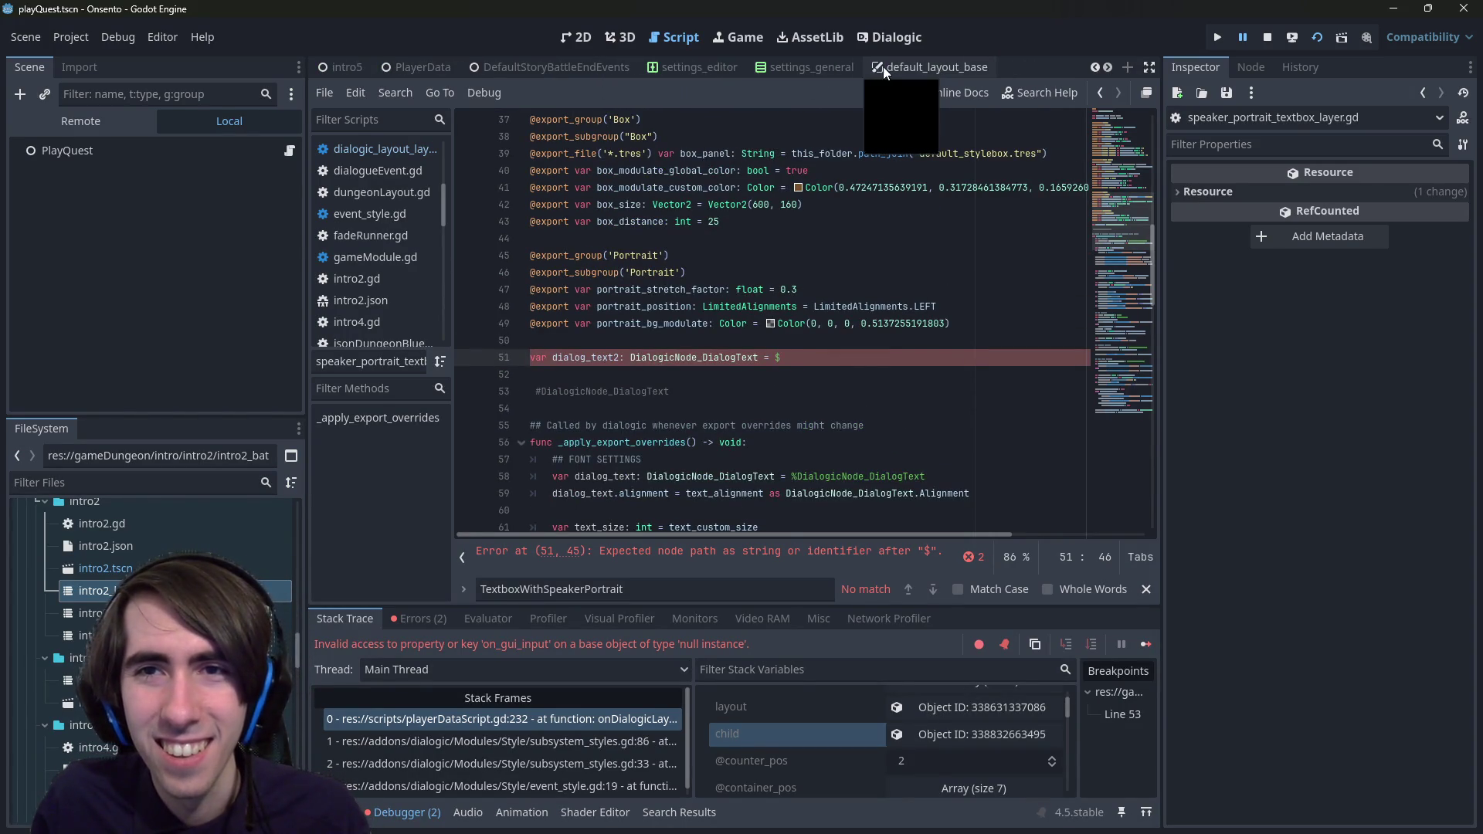
# In the textbox_with_speaker_portrait script, autocomplete %DialogicNode_DialogText after the $ on line 51.
pyautogui.scroll(-3, 883, 66)
pyautogui.click(814, 68)
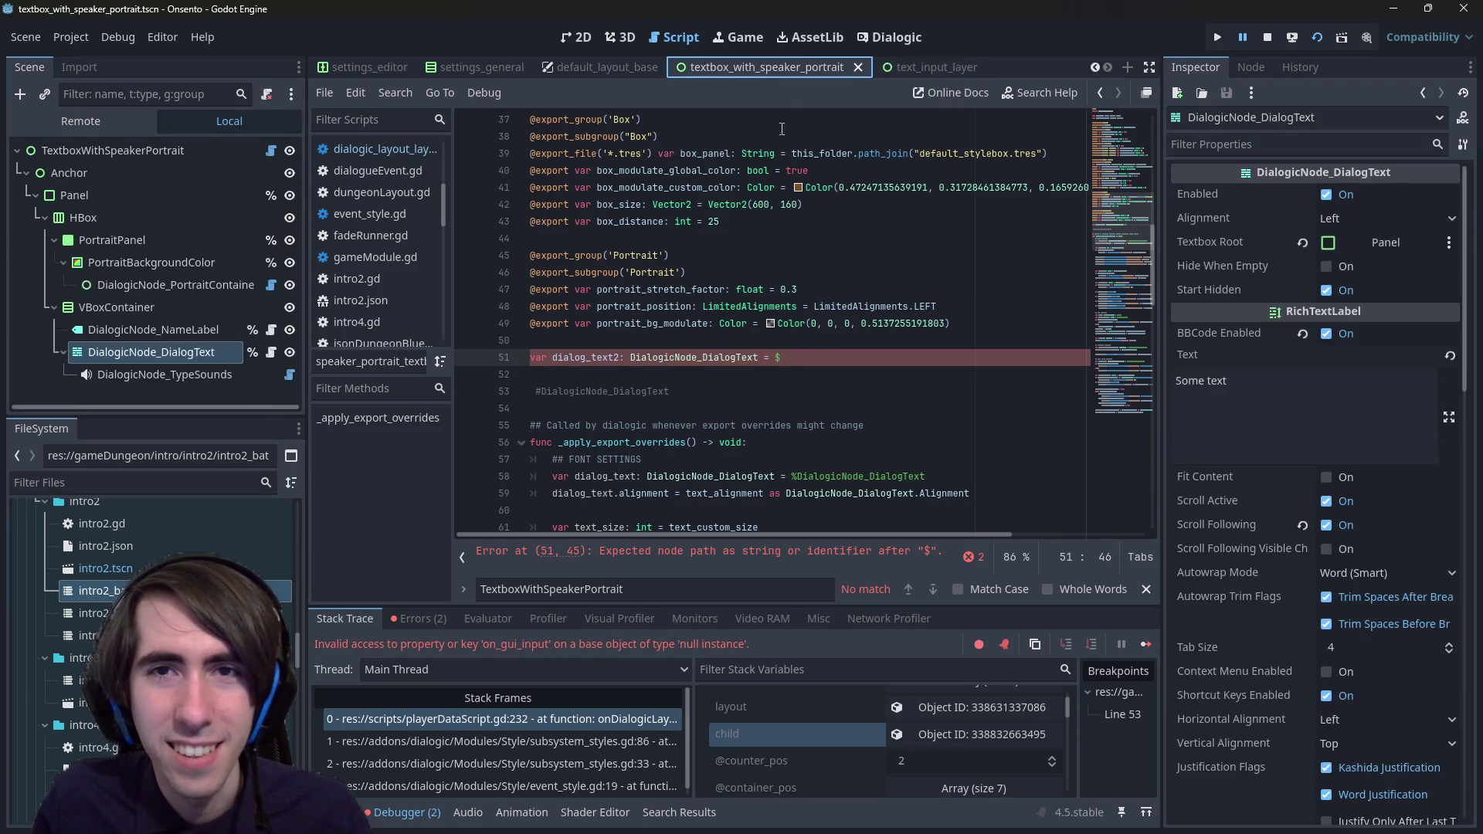
pyautogui.hotkey('ctrl', 'space')
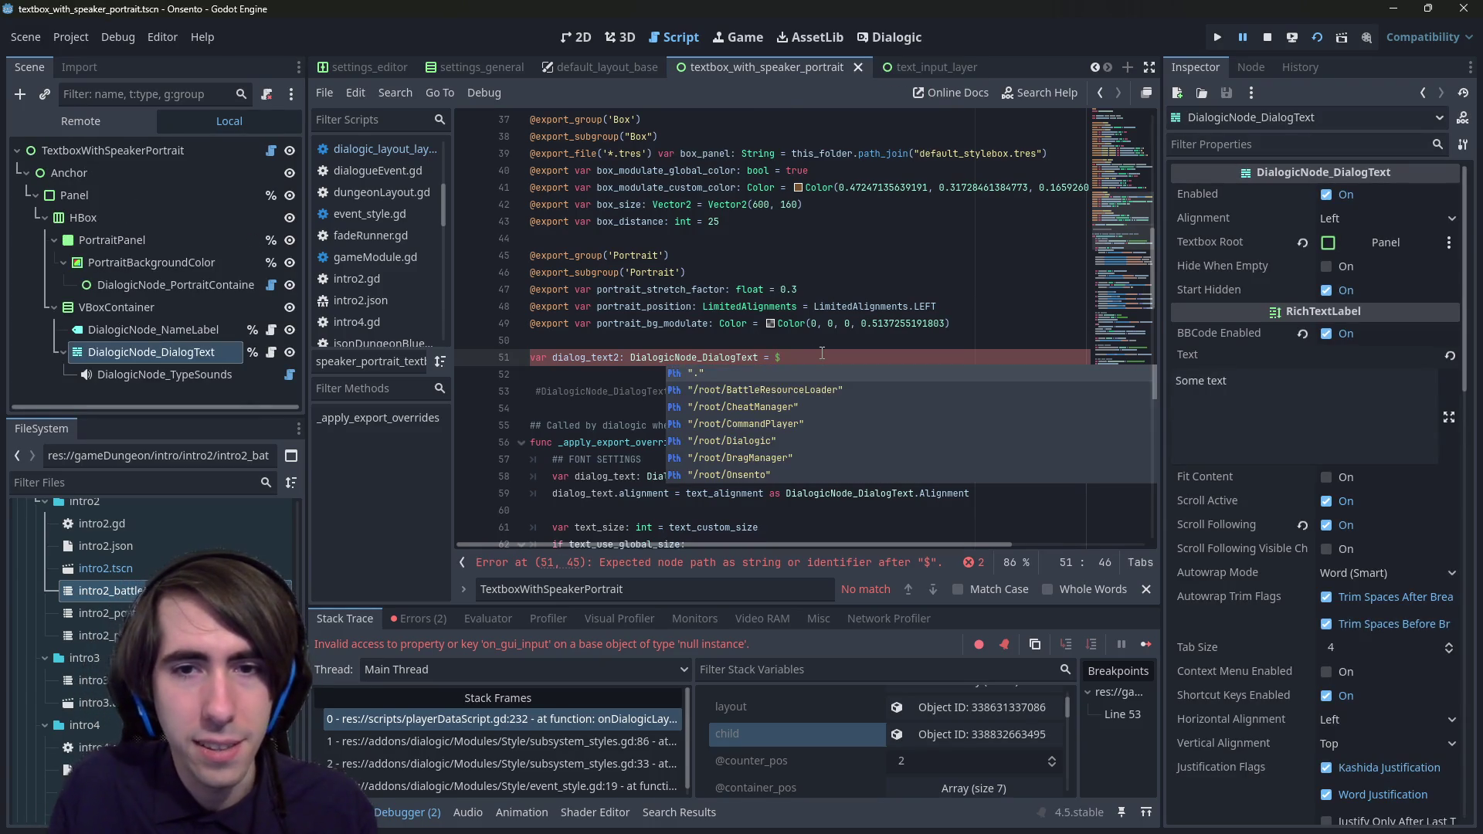
pyautogui.write('dialogicnode')
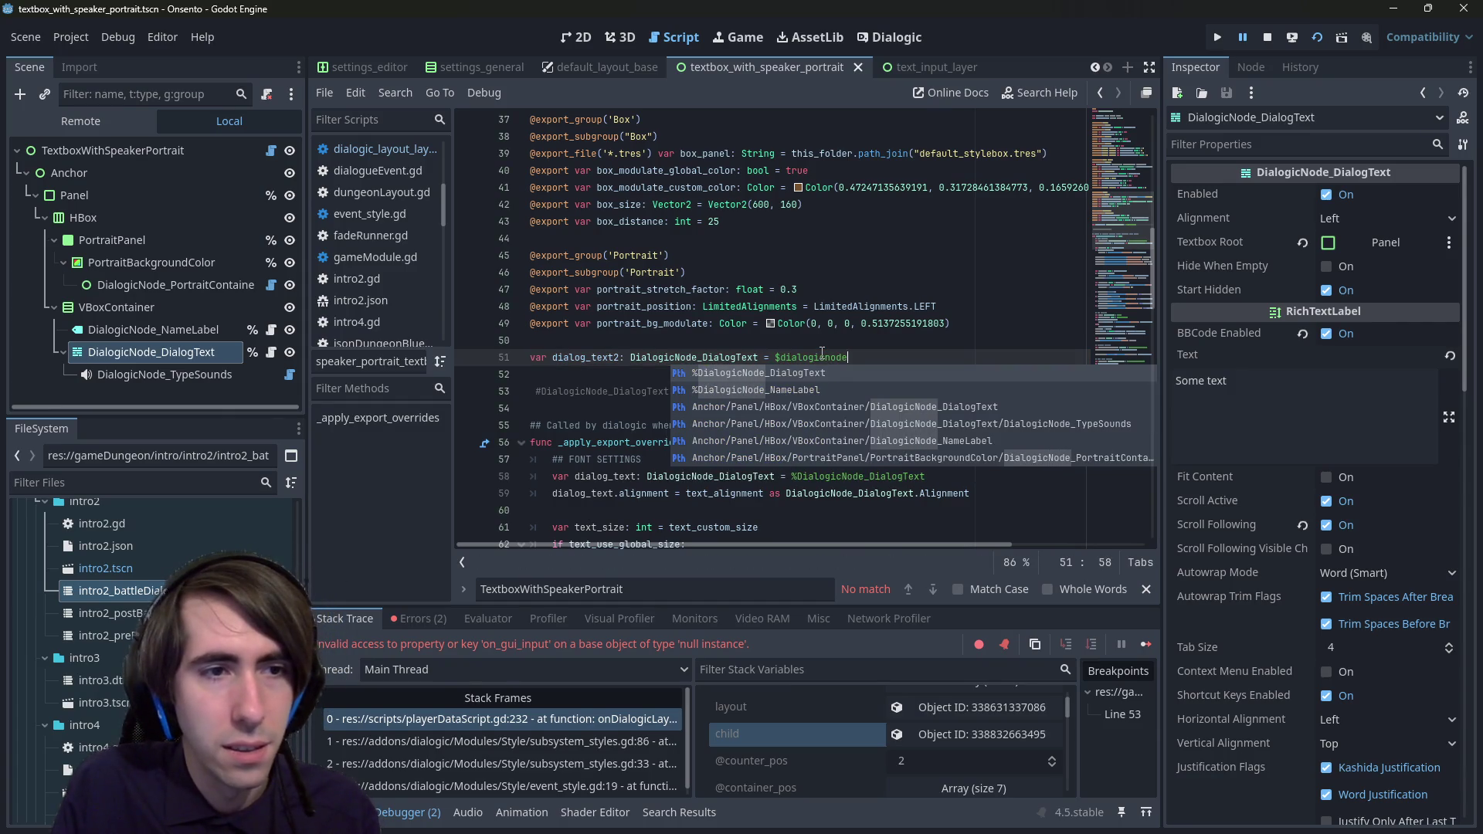
pyautogui.write('_dialog')
pyautogui.press('BackSpace')
pyautogui.press('BackSpace')
pyautogui.write('lo')
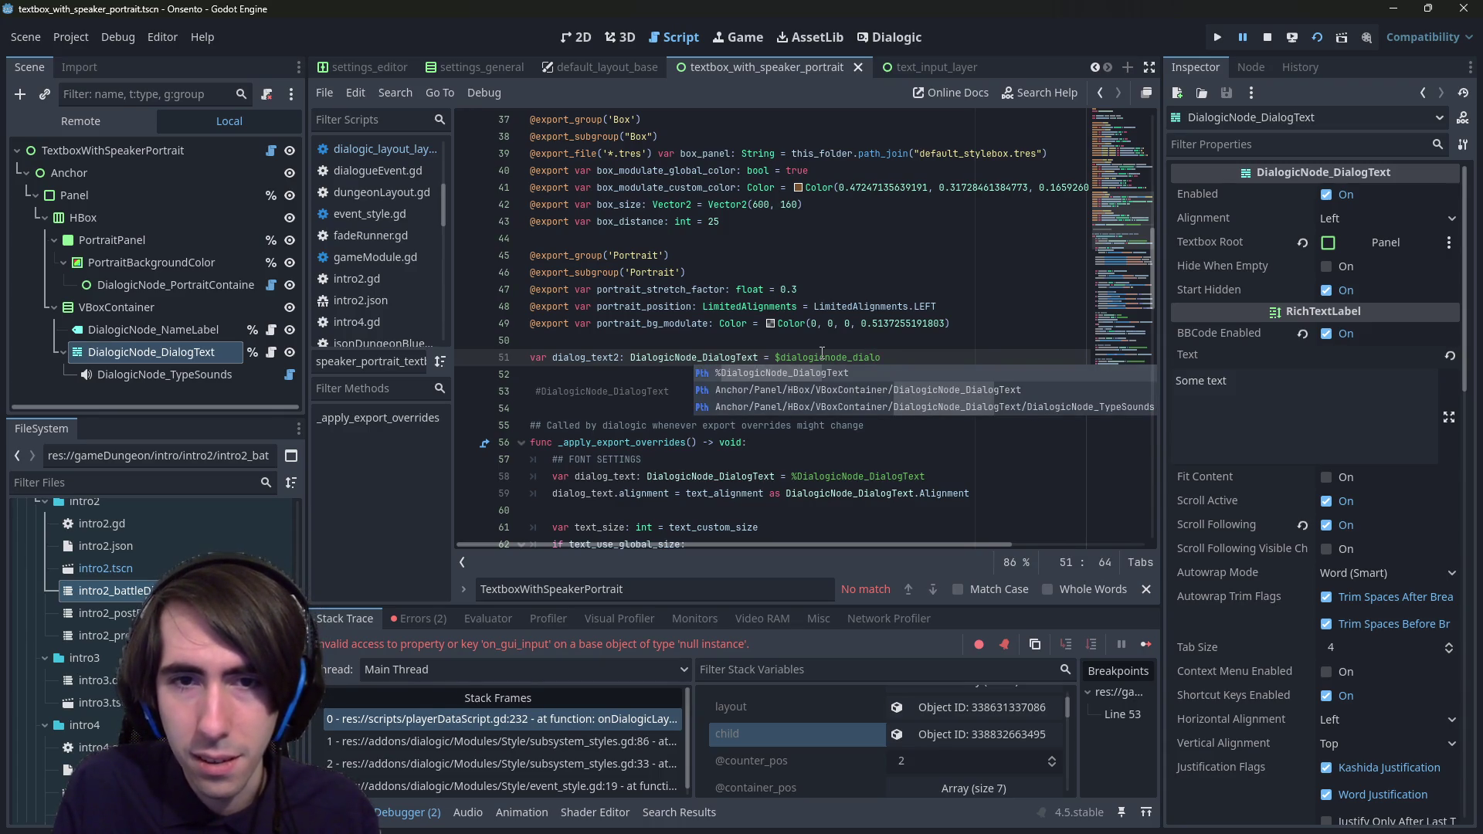
pyautogui.press('Return')
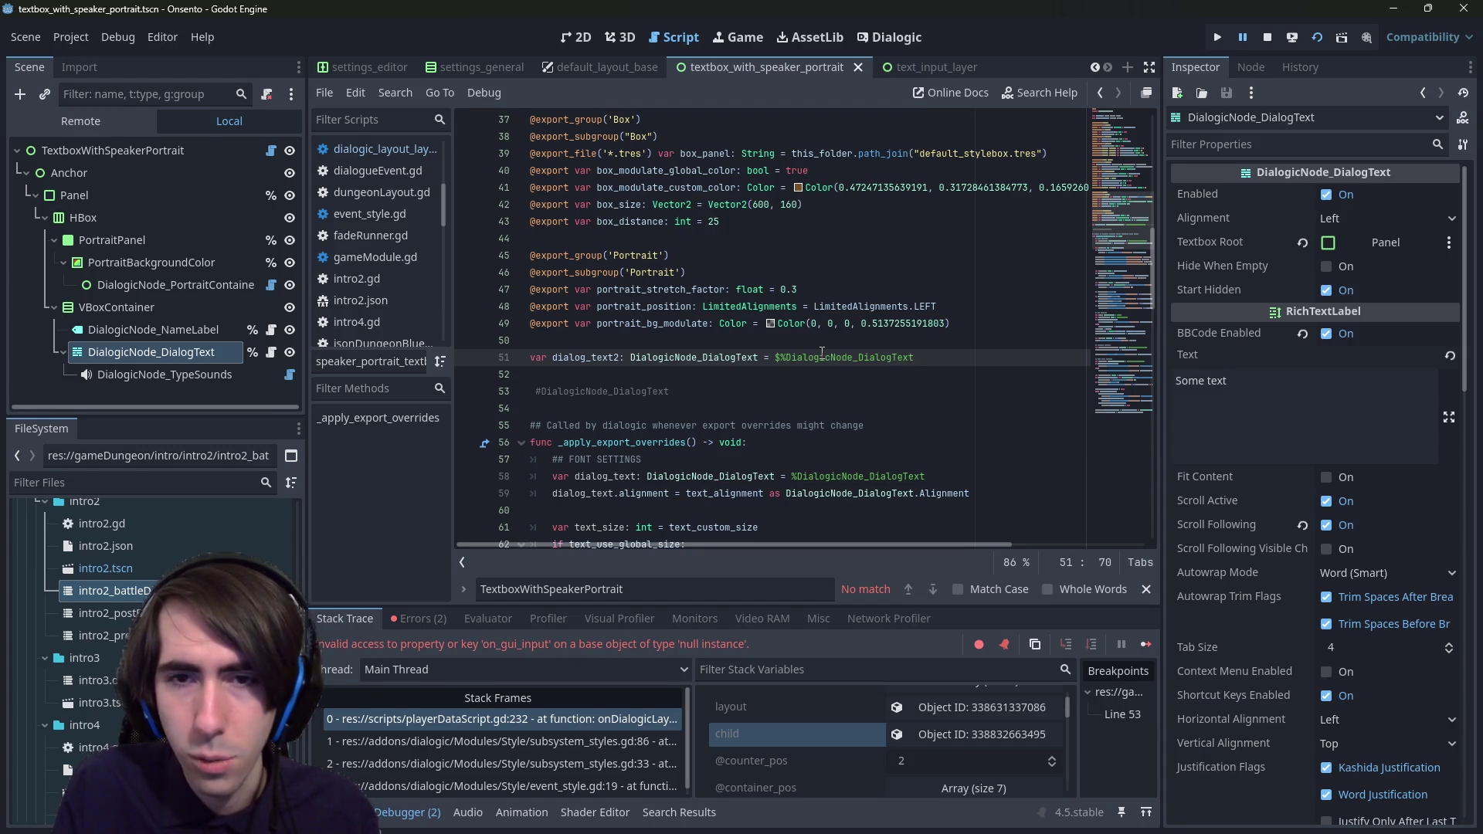
pyautogui.hotkey('ctrl', 'z')
pyautogui.hotkey('ctrl', 'y')
# Rework the value so line 51 assigns plain %DialogicNode_DialogText, without $ or quotes.
pyautogui.hotkey('ctrl', 'BackSpace')
pyautogui.hotkey('ctrl', 'BackSpace')
pyautogui.write('dialogic')
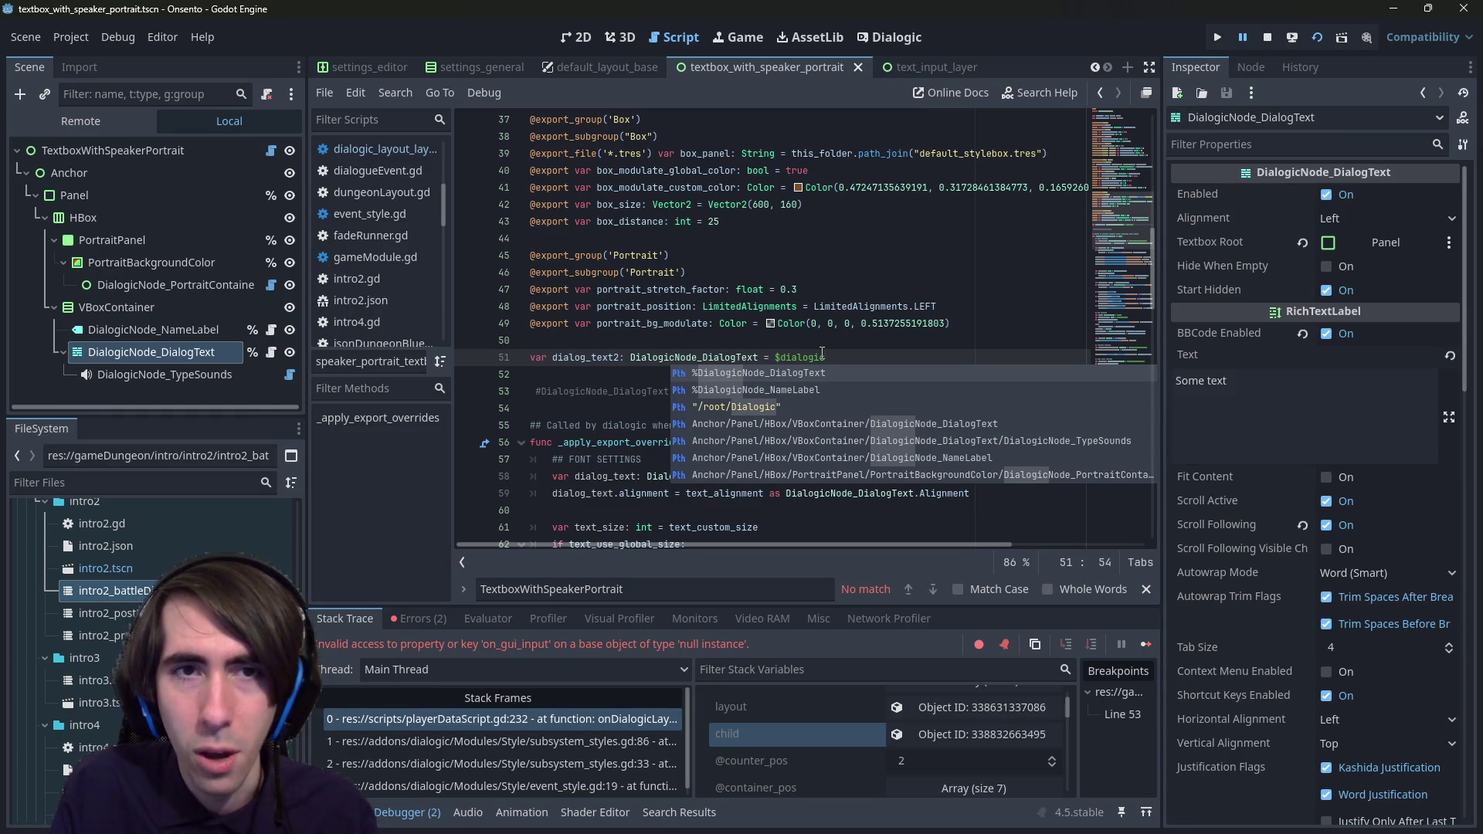
pyautogui.press('BackSpace')
pyautogui.press('BackSpace')
pyautogui.press('BackSpace')
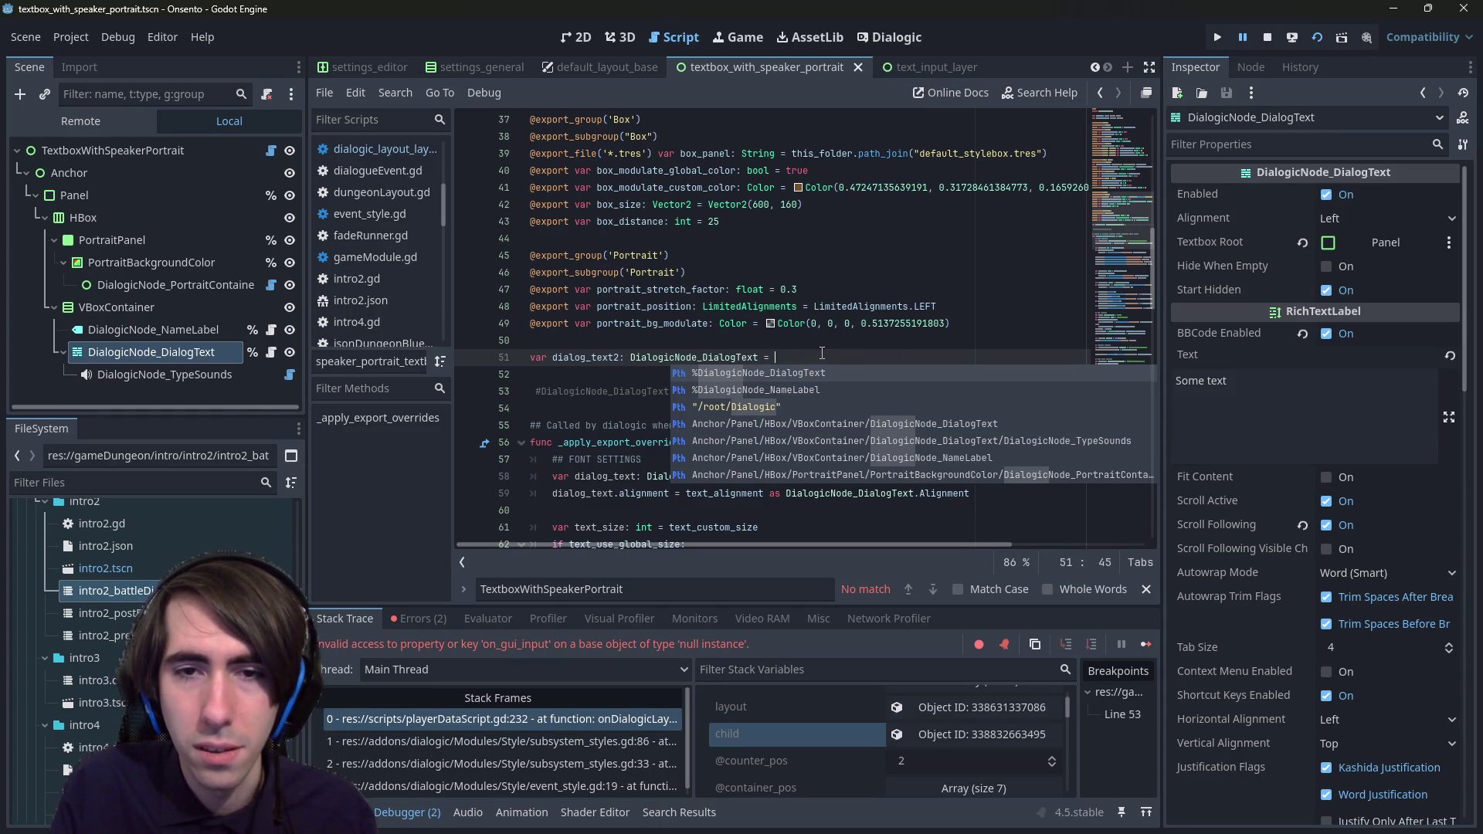
pyautogui.hotkey('ctrl', 'z')
pyautogui.hotkey('ctrl', 'z')
pyautogui.hotkey('ctrl', 'z')
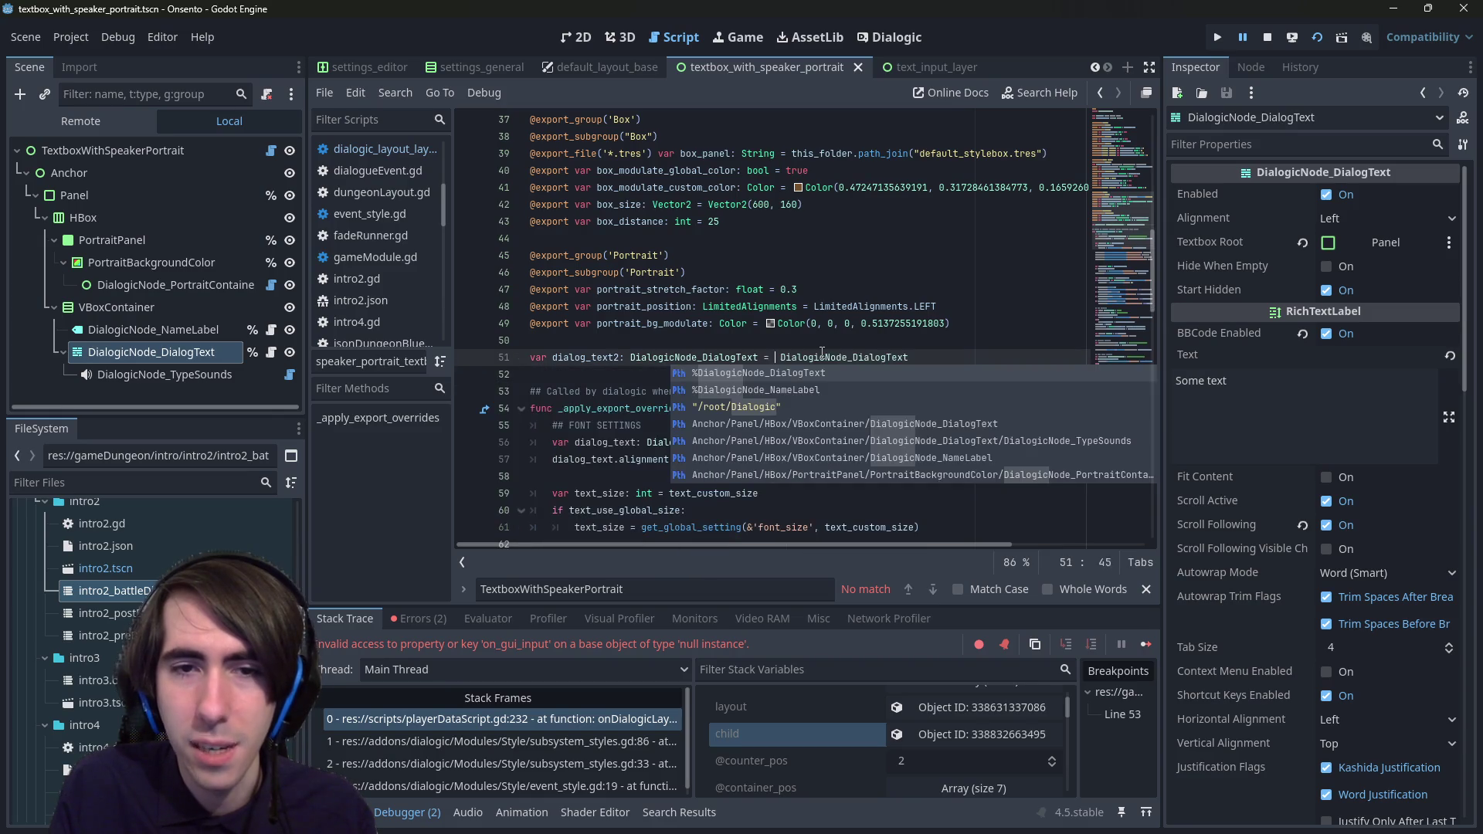
pyautogui.write('$ %')
pyautogui.press('Left')
pyautogui.press('Left')
pyautogui.press('BackSpace')
pyautogui.write('"')
pyautogui.press('BackSpace')
pyautogui.press('BackSpace')
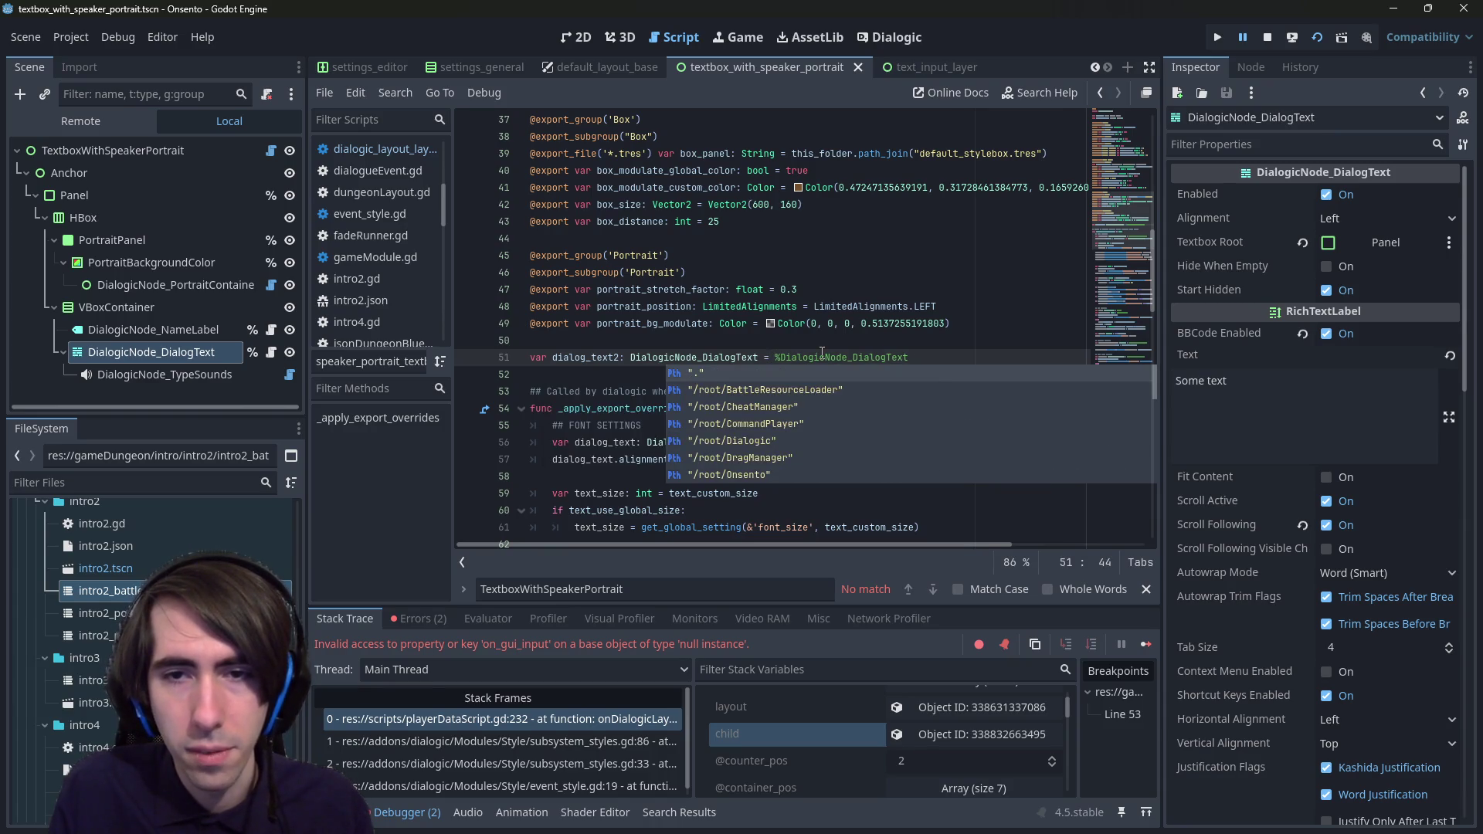
pyautogui.press('Escape')
pyautogui.press('Home')
pyautogui.write('@export')
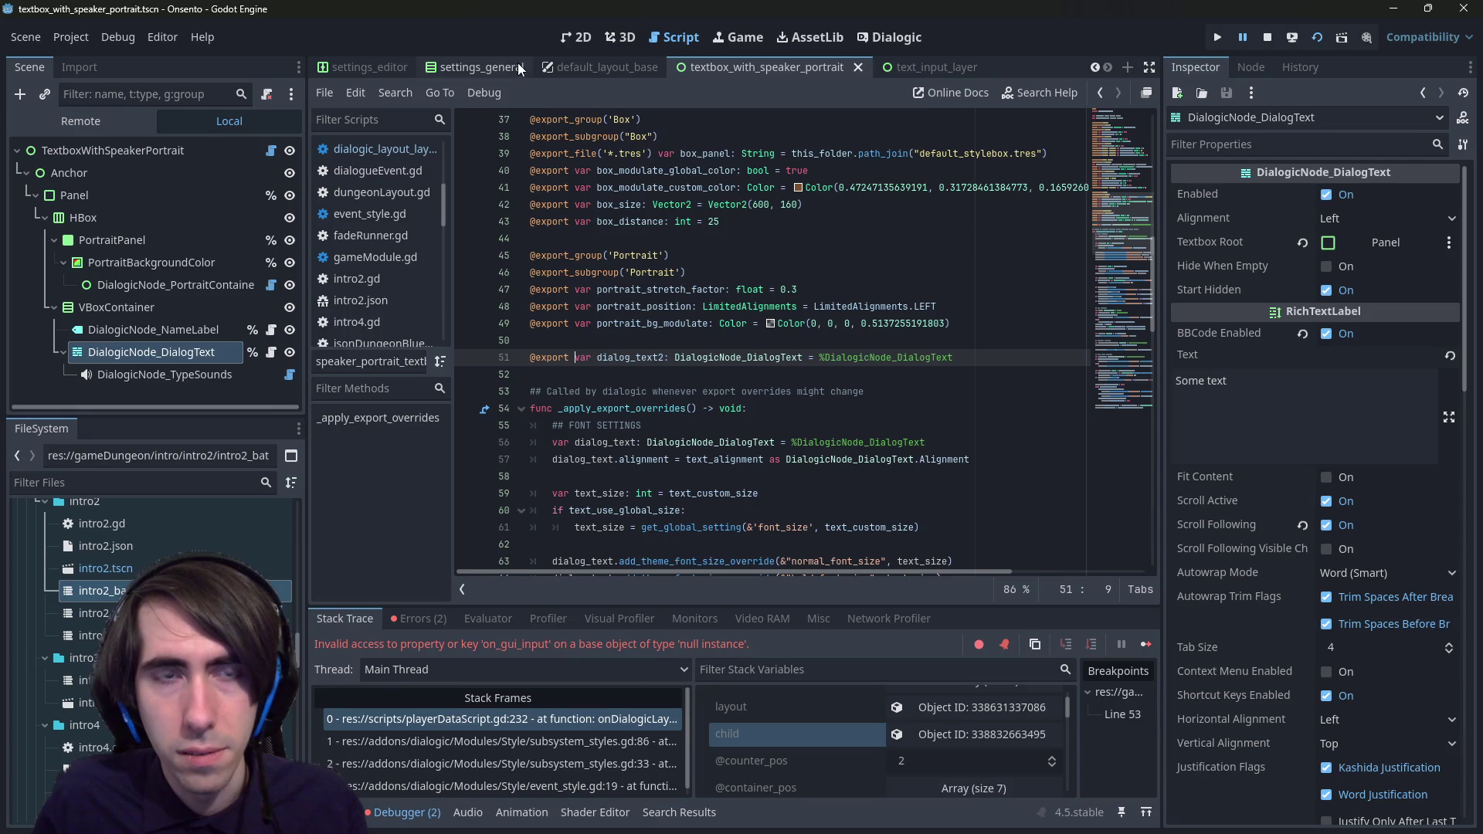
pyautogui.scroll(5, 494, 68)
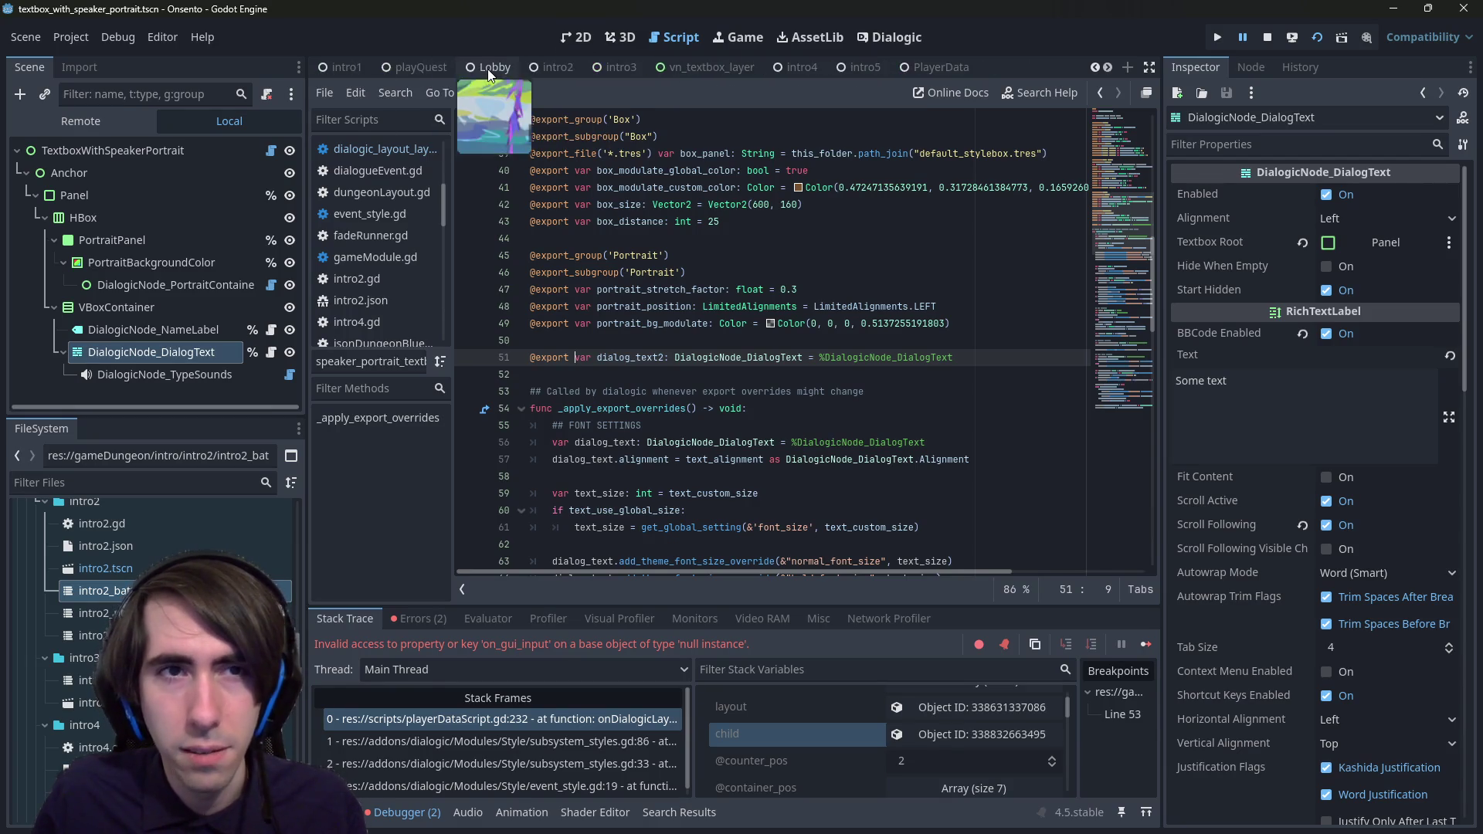
pyautogui.scroll(1, 489, 68)
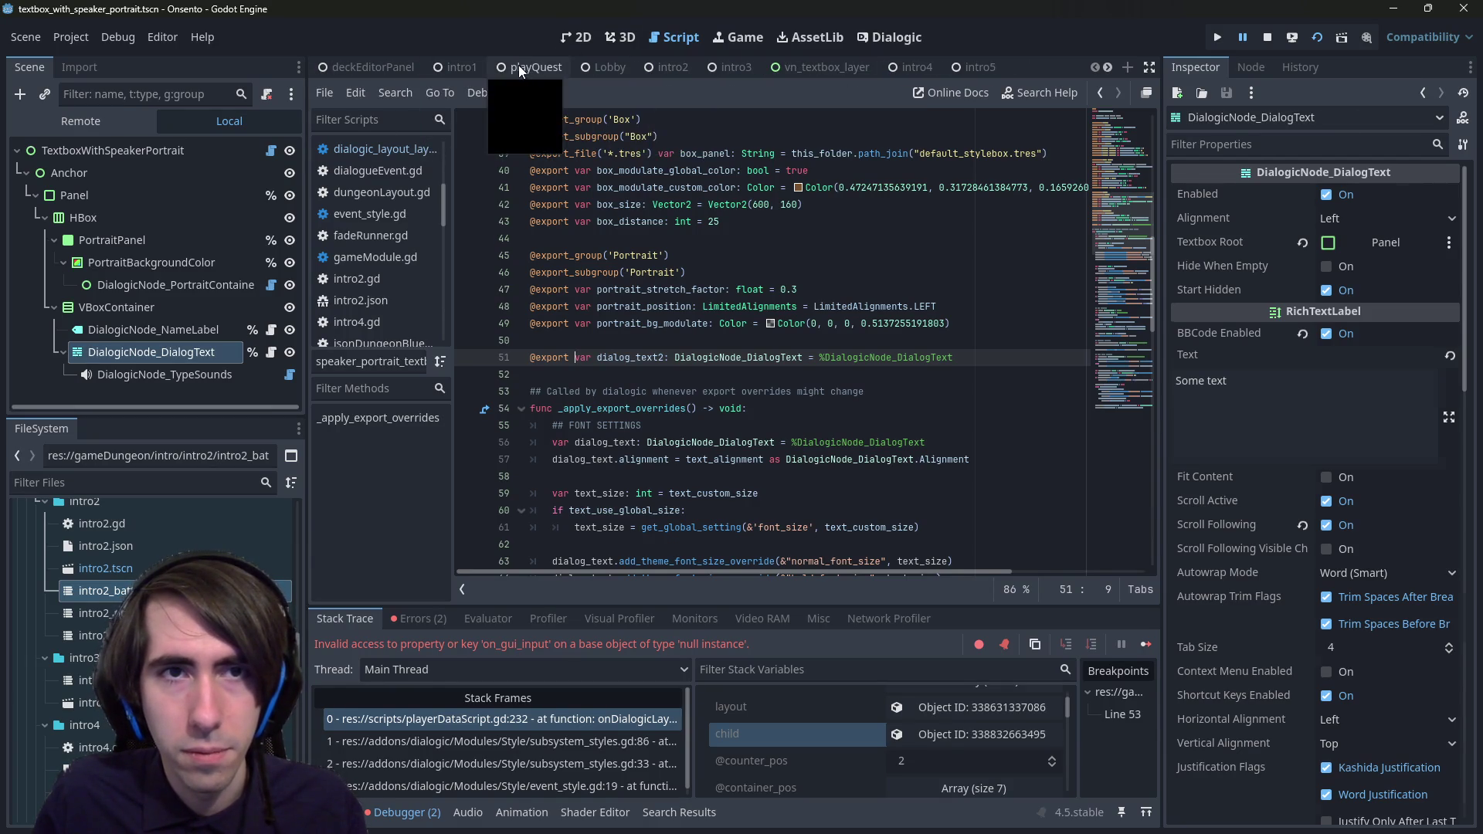
# Restart the game from playQuest with F5, click through the dialogue, and dismiss the files-modified notice.
pyautogui.click(519, 70)
pyautogui.click(1268, 38)
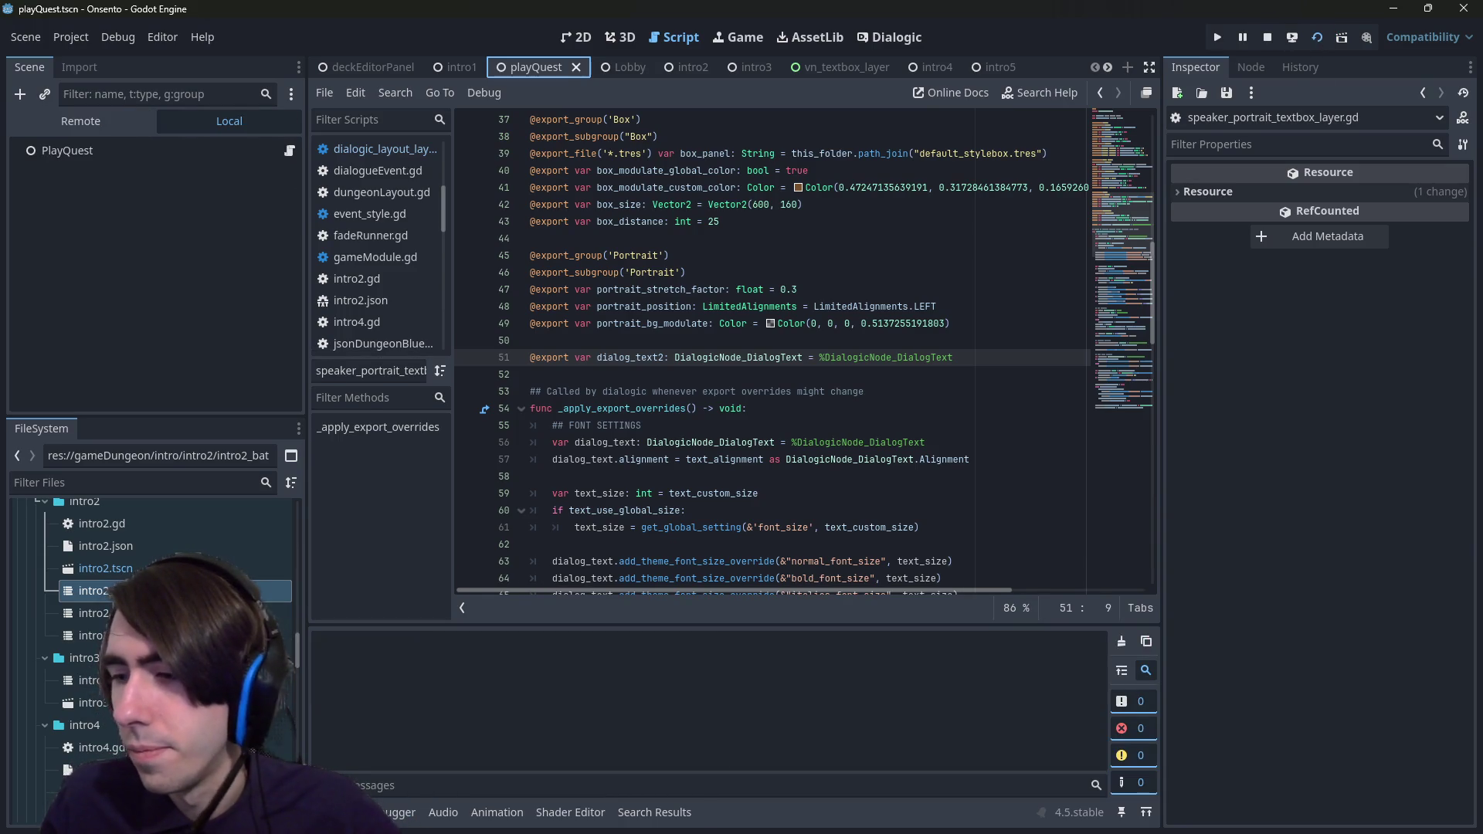
pyautogui.press('F5')
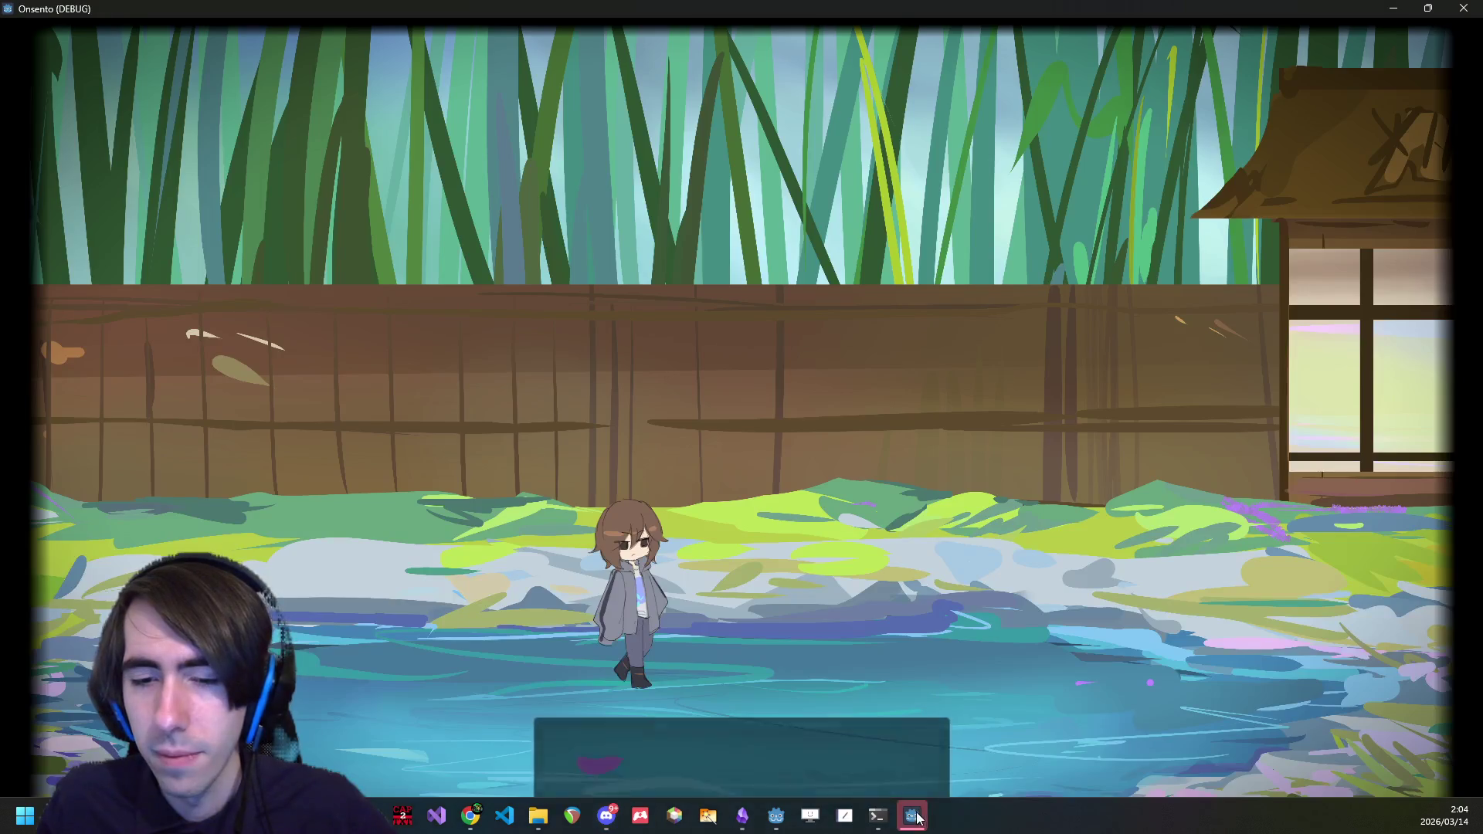
pyautogui.click(918, 817)
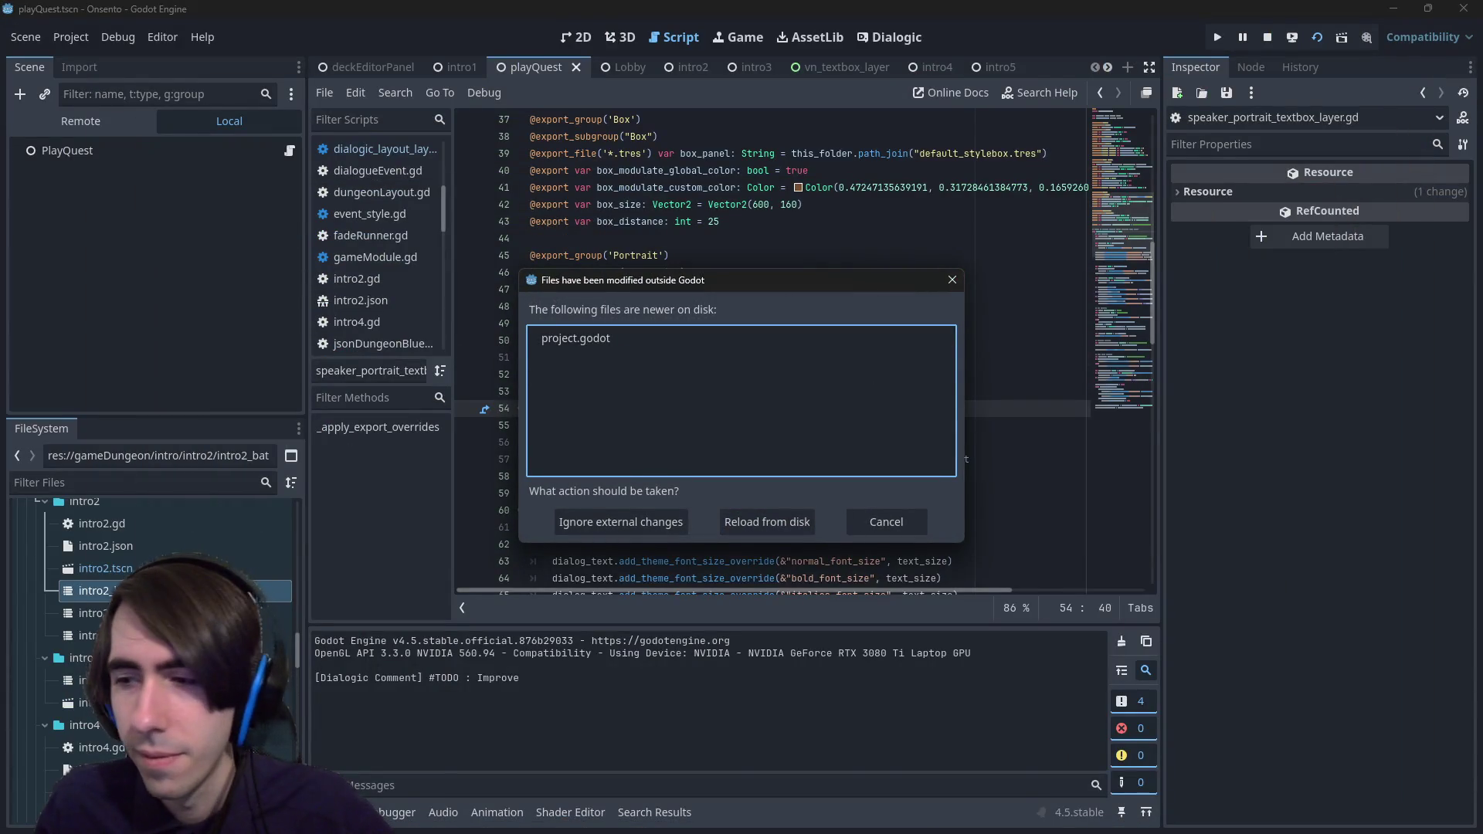
pyautogui.hotkey('alt', 'Tab')
pyautogui.click(846, 405)
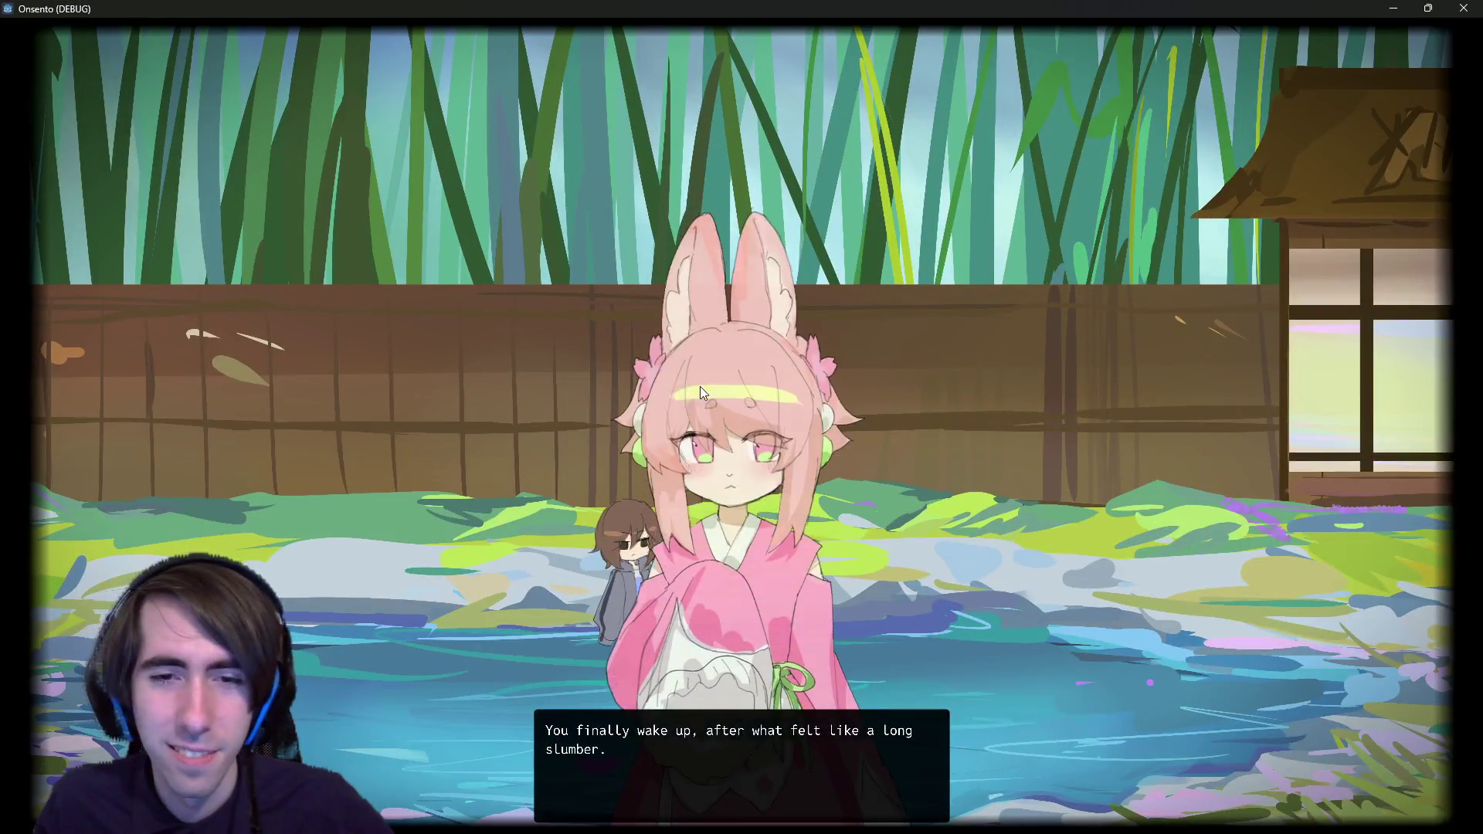
pyautogui.click(628, 379)
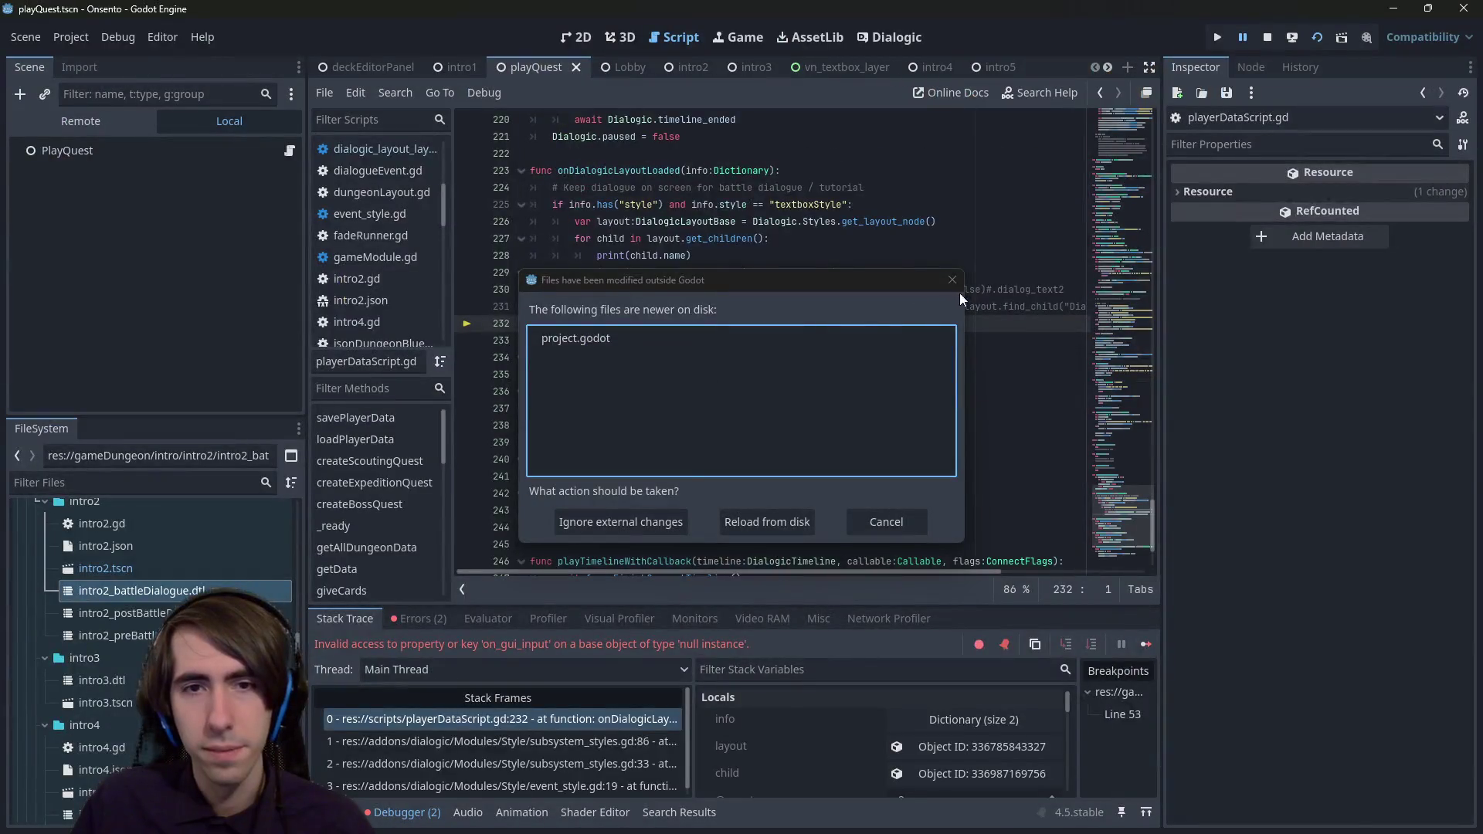
pyautogui.click(953, 279)
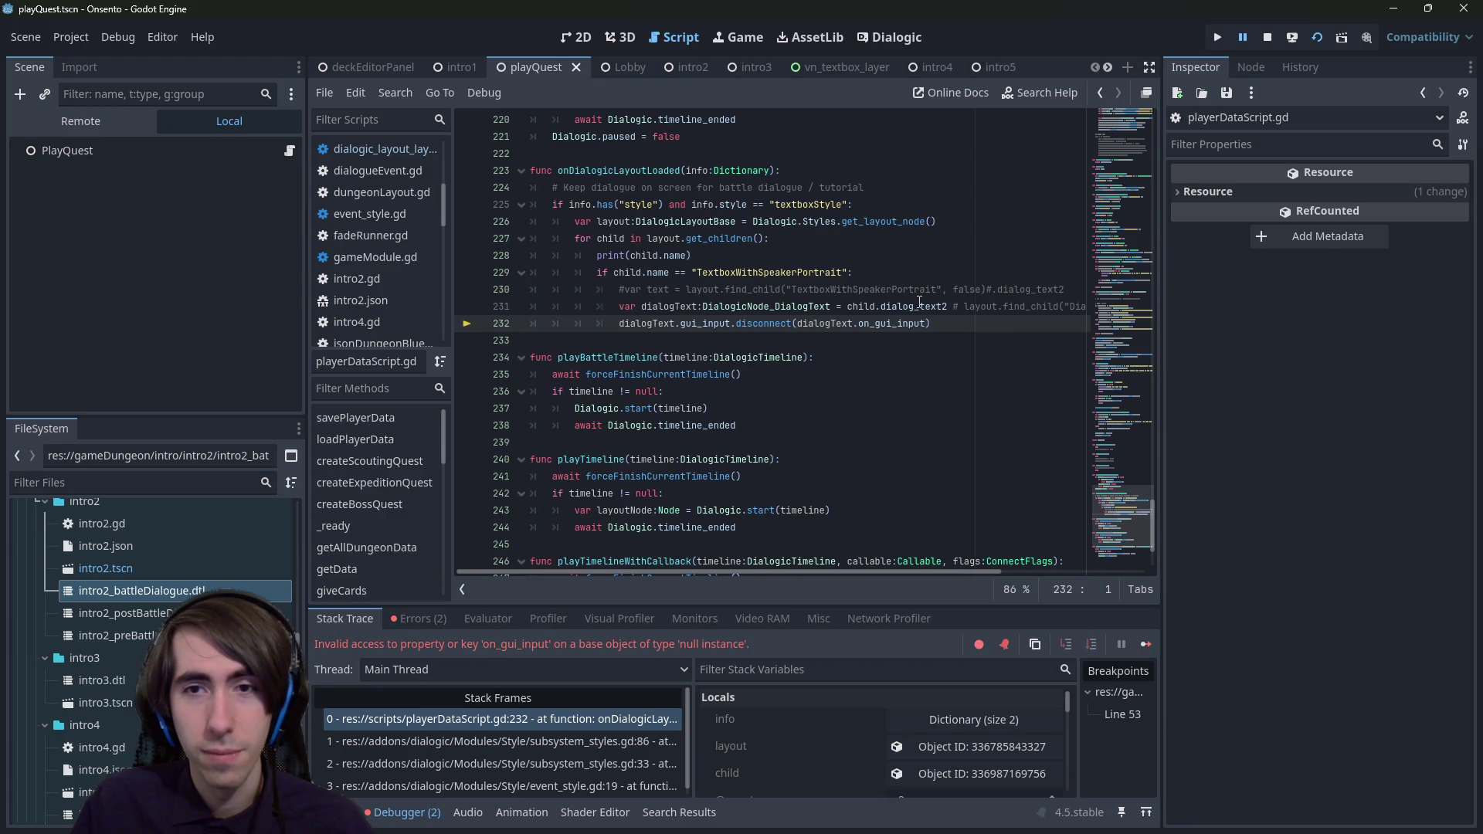
# Add a line above line 231 reading 'var k' followed by the pasted child.dialog_text2.
pyautogui.click(889, 307)
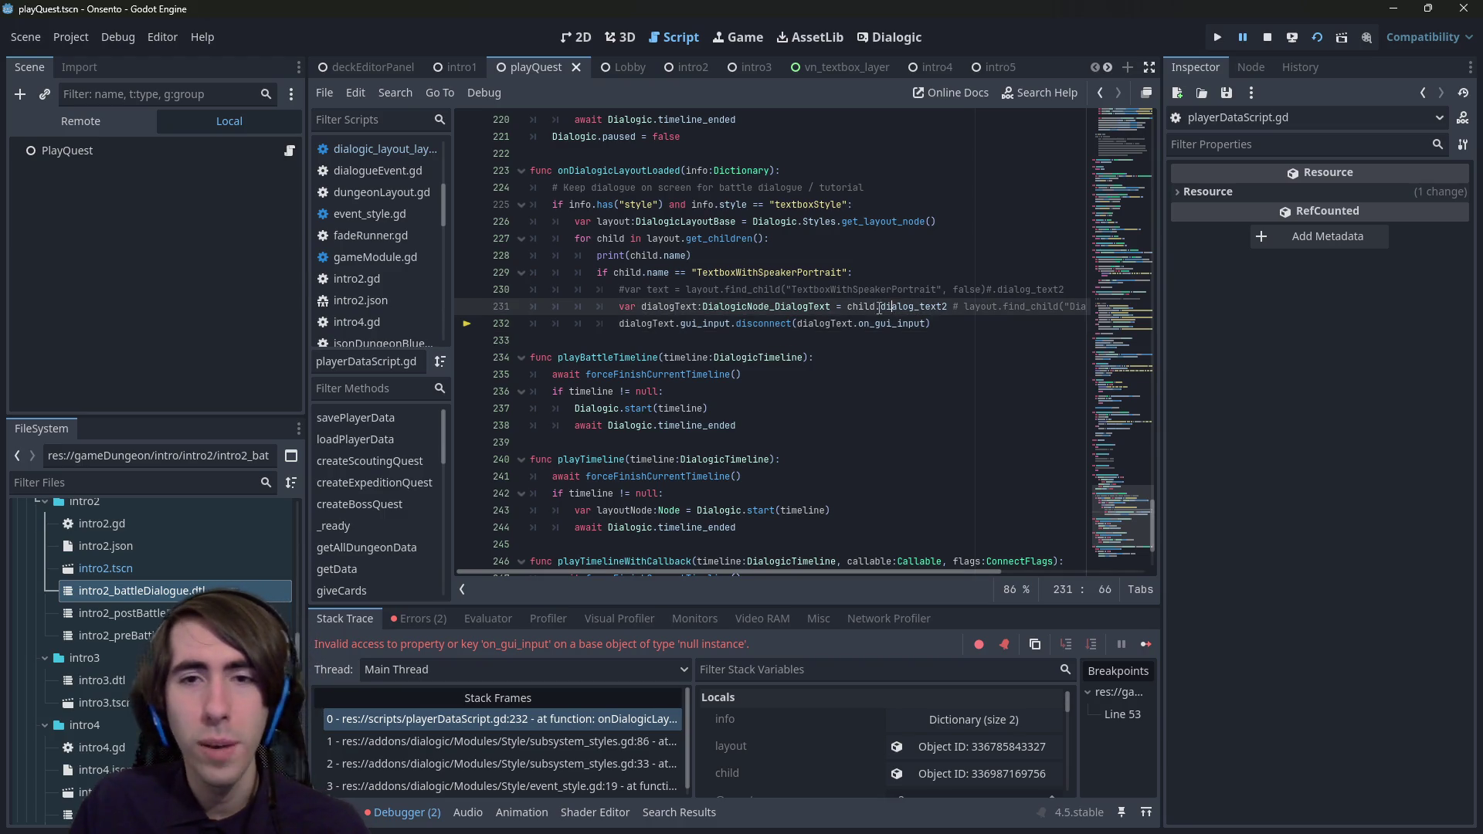
pyautogui.click(795, 307)
pyautogui.click(853, 306)
pyautogui.moveTo(847, 307); pyautogui.dragTo(947, 306)
pyautogui.hotkey('ctrl', 'c')
pyautogui.hotkey('ctrl', 'shift', 'Return')
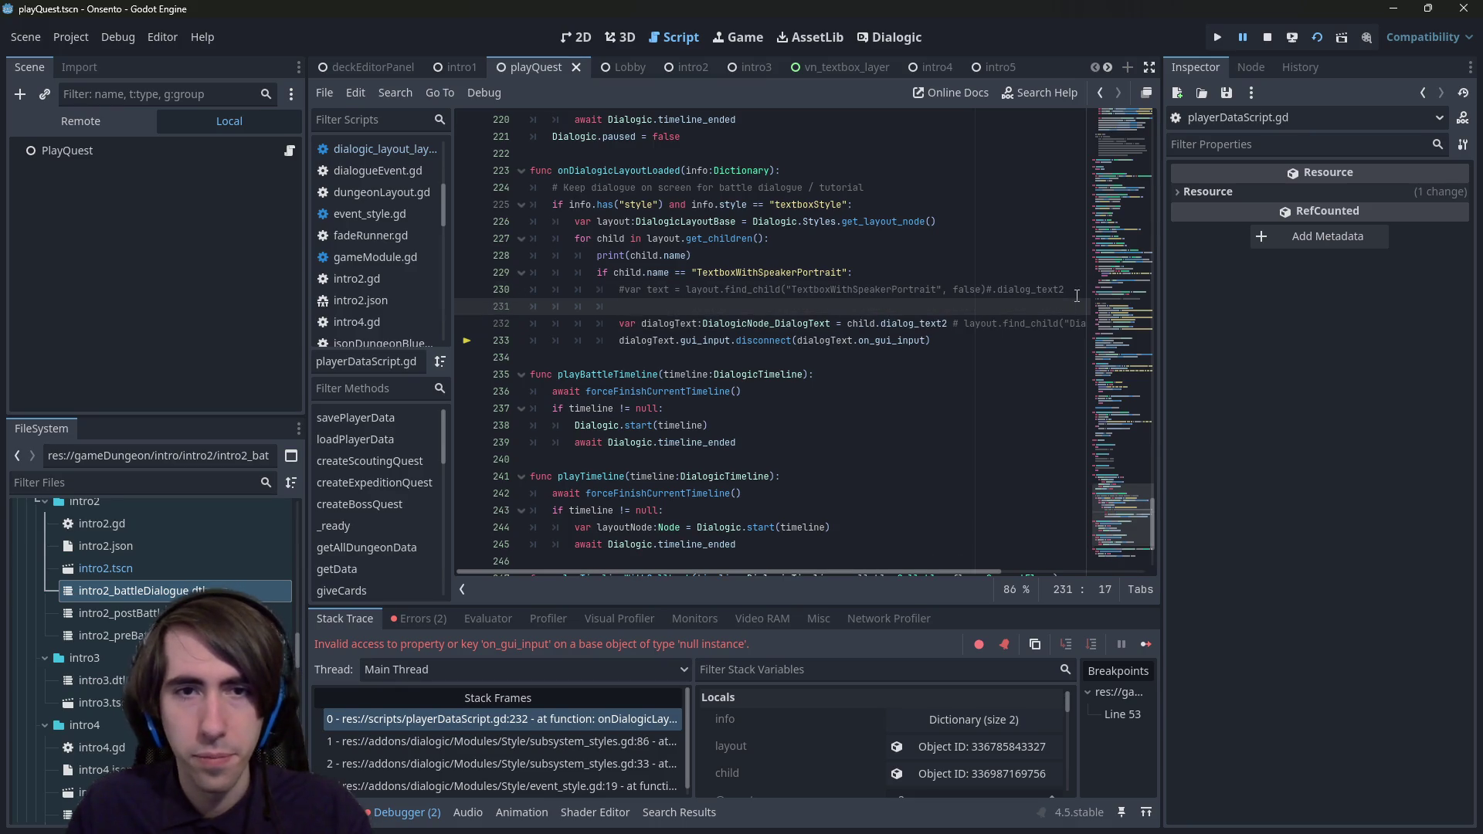
pyautogui.write('var k =')
pyautogui.hotkey('ctrl', 'v')
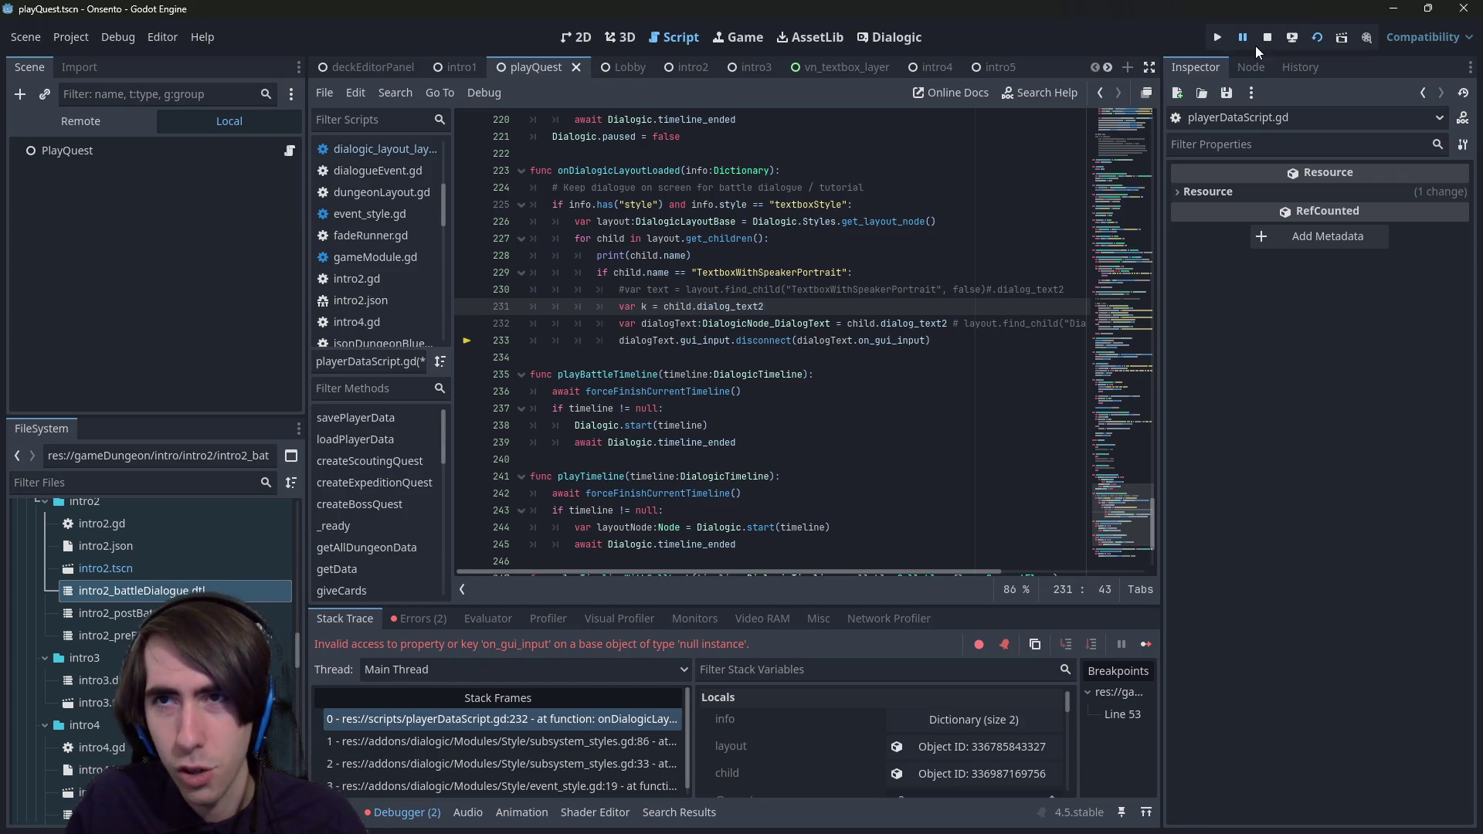
# Stop the debug session, run and stop the project again, then switch to intro2.
pyautogui.click(1266, 37)
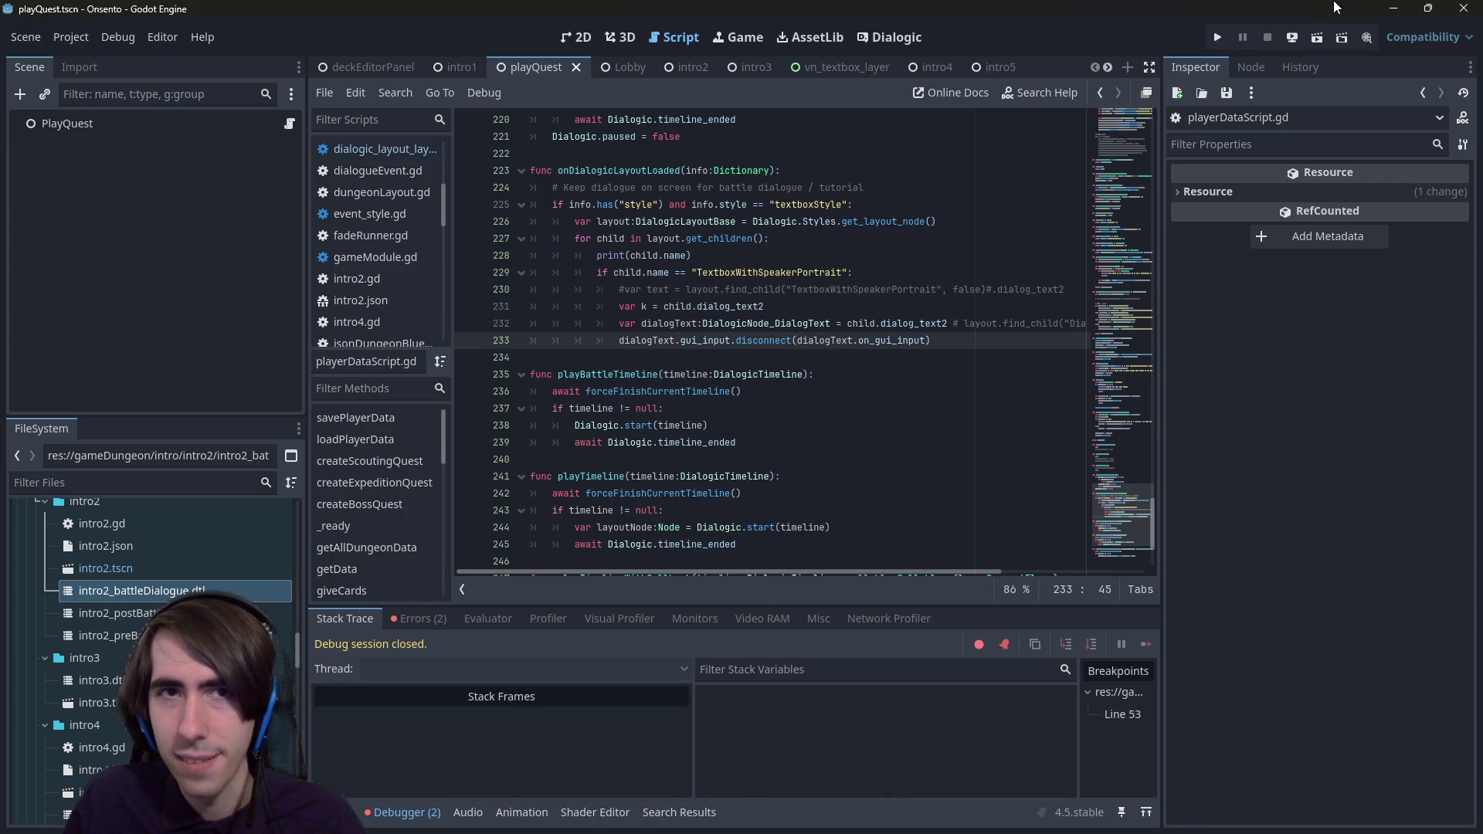
pyautogui.click(1308, 42)
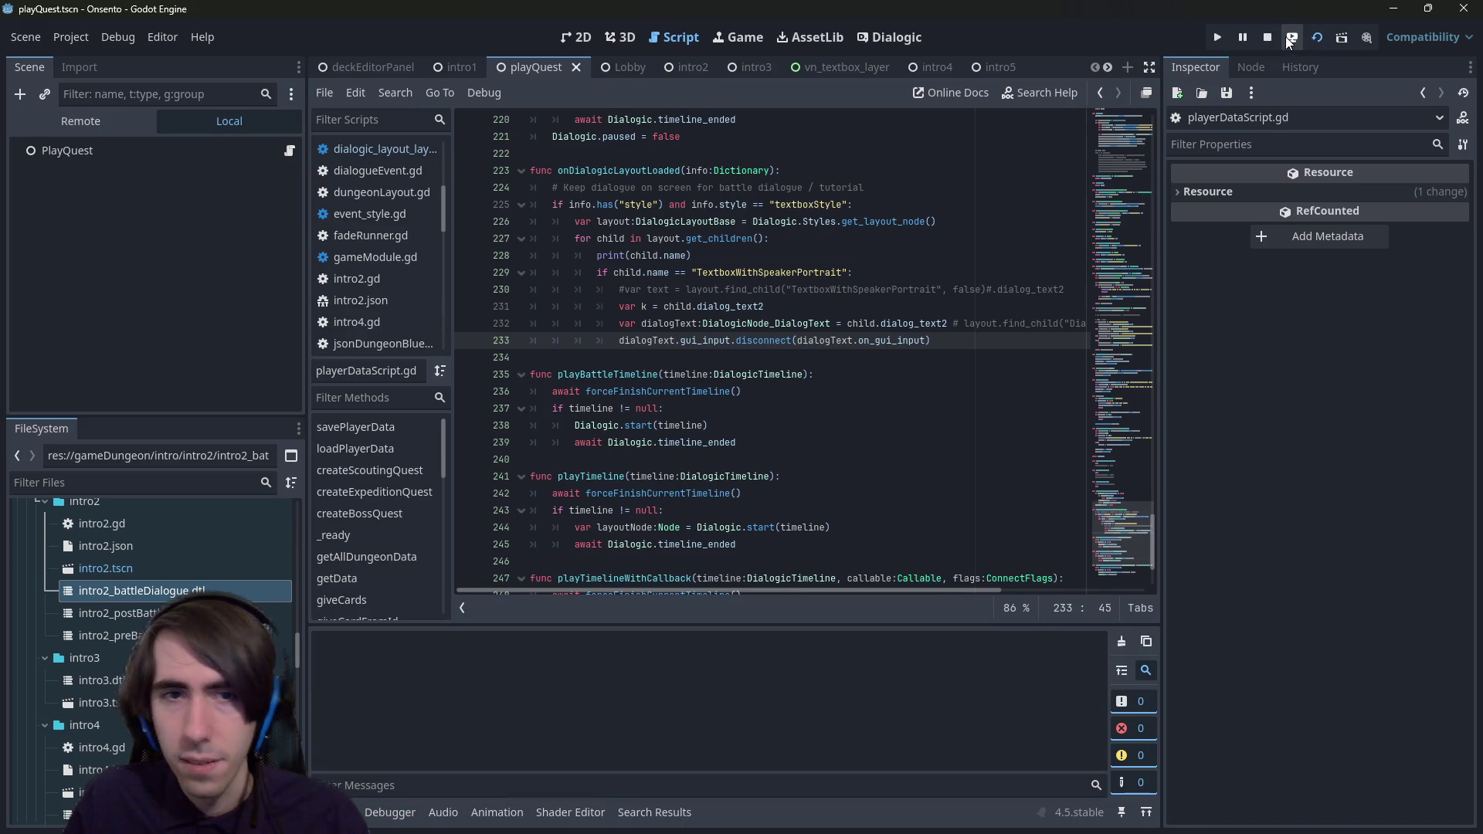
pyautogui.click(1267, 37)
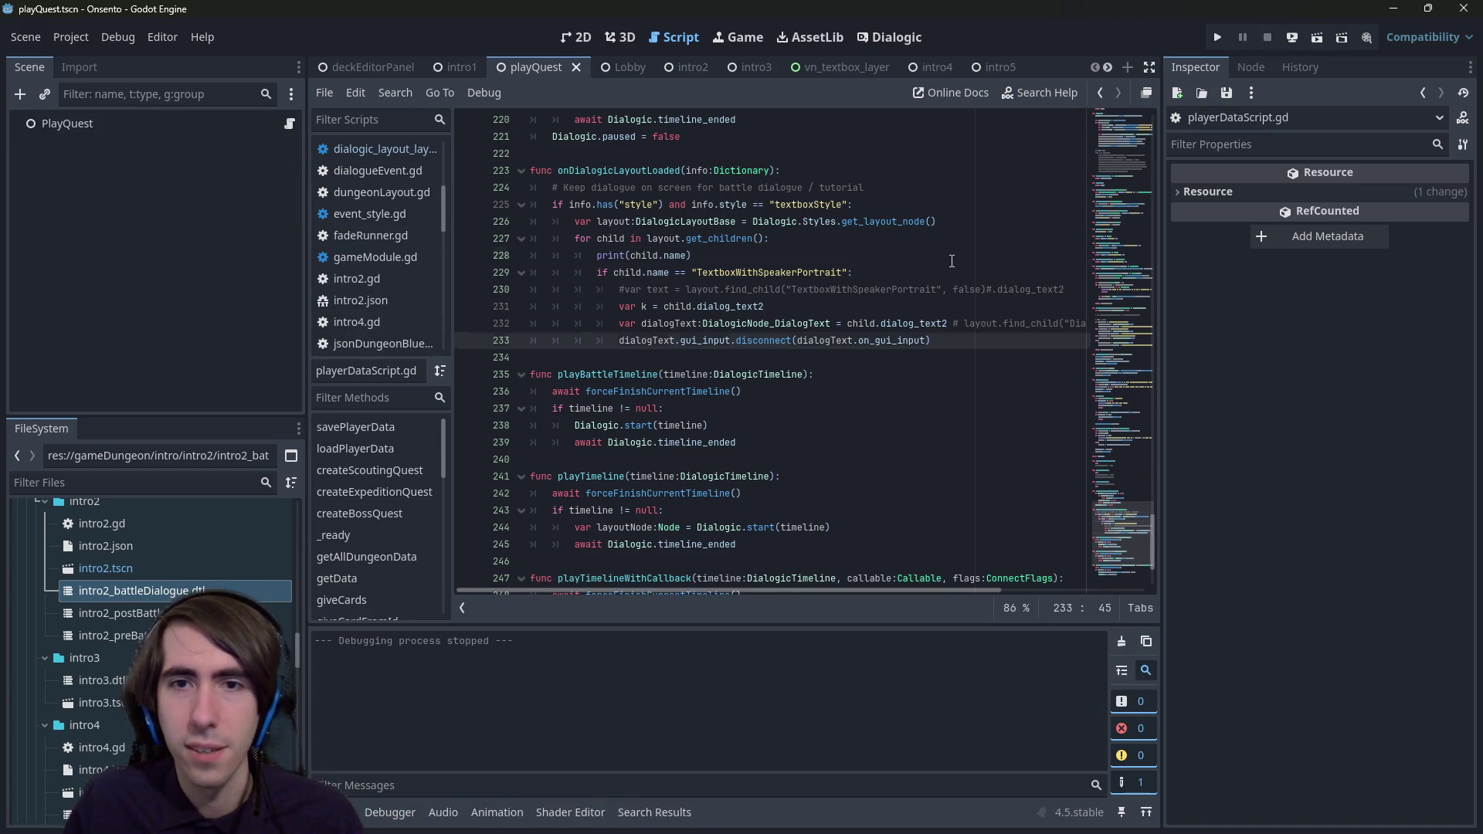
pyautogui.press('Up')
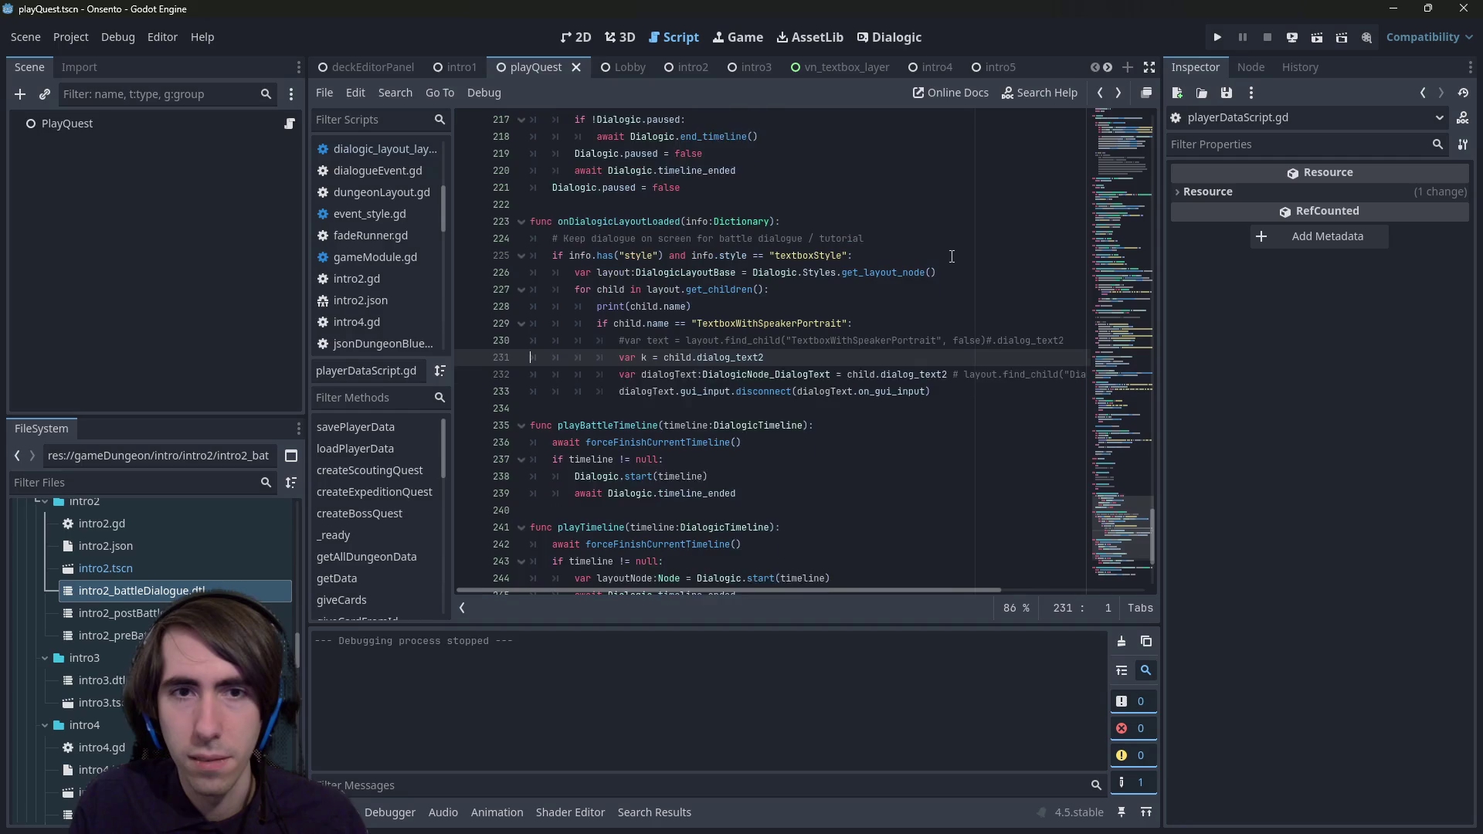
pyautogui.click(858, 323)
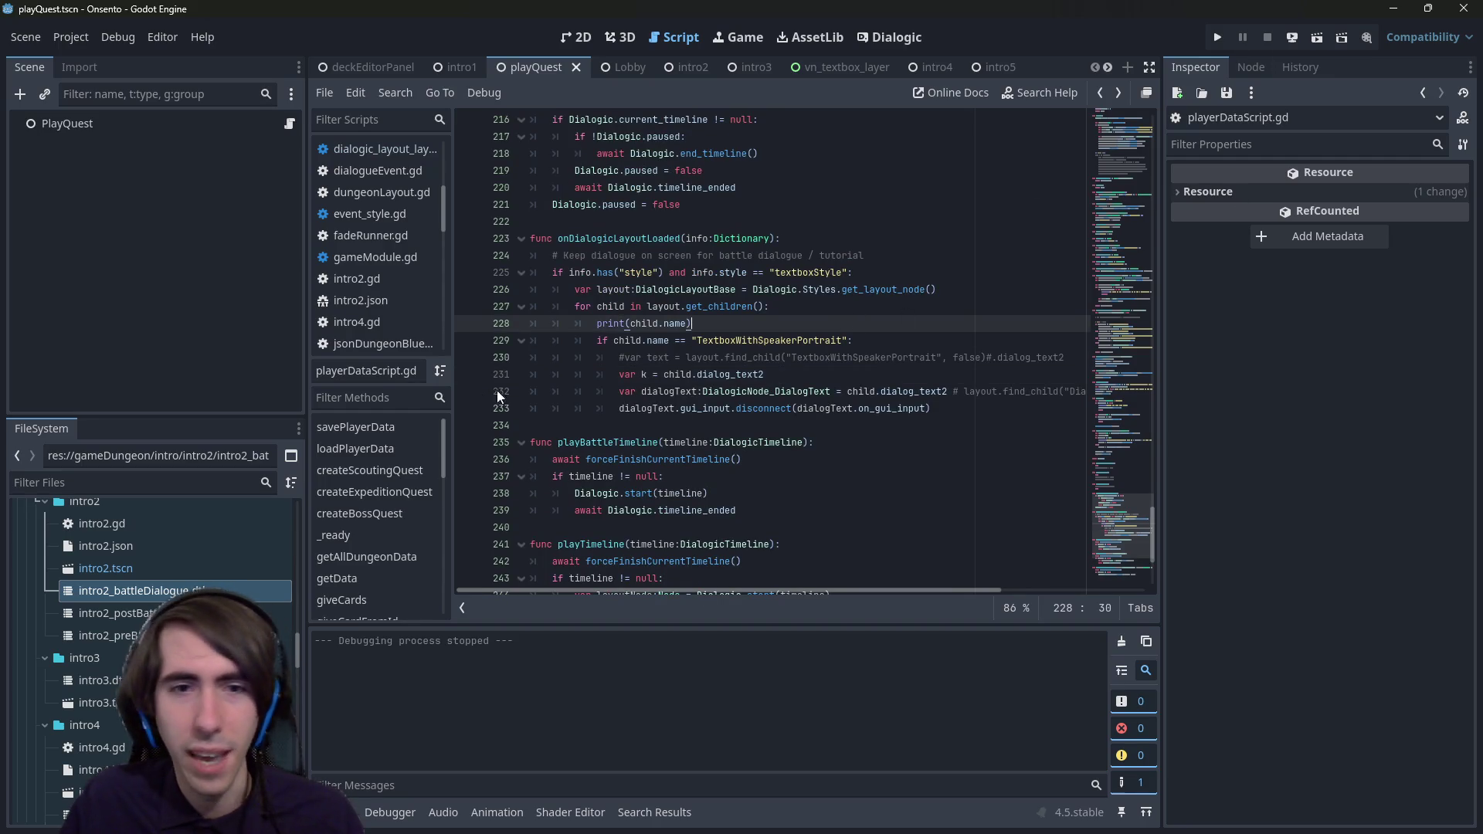
pyautogui.click(1322, 44)
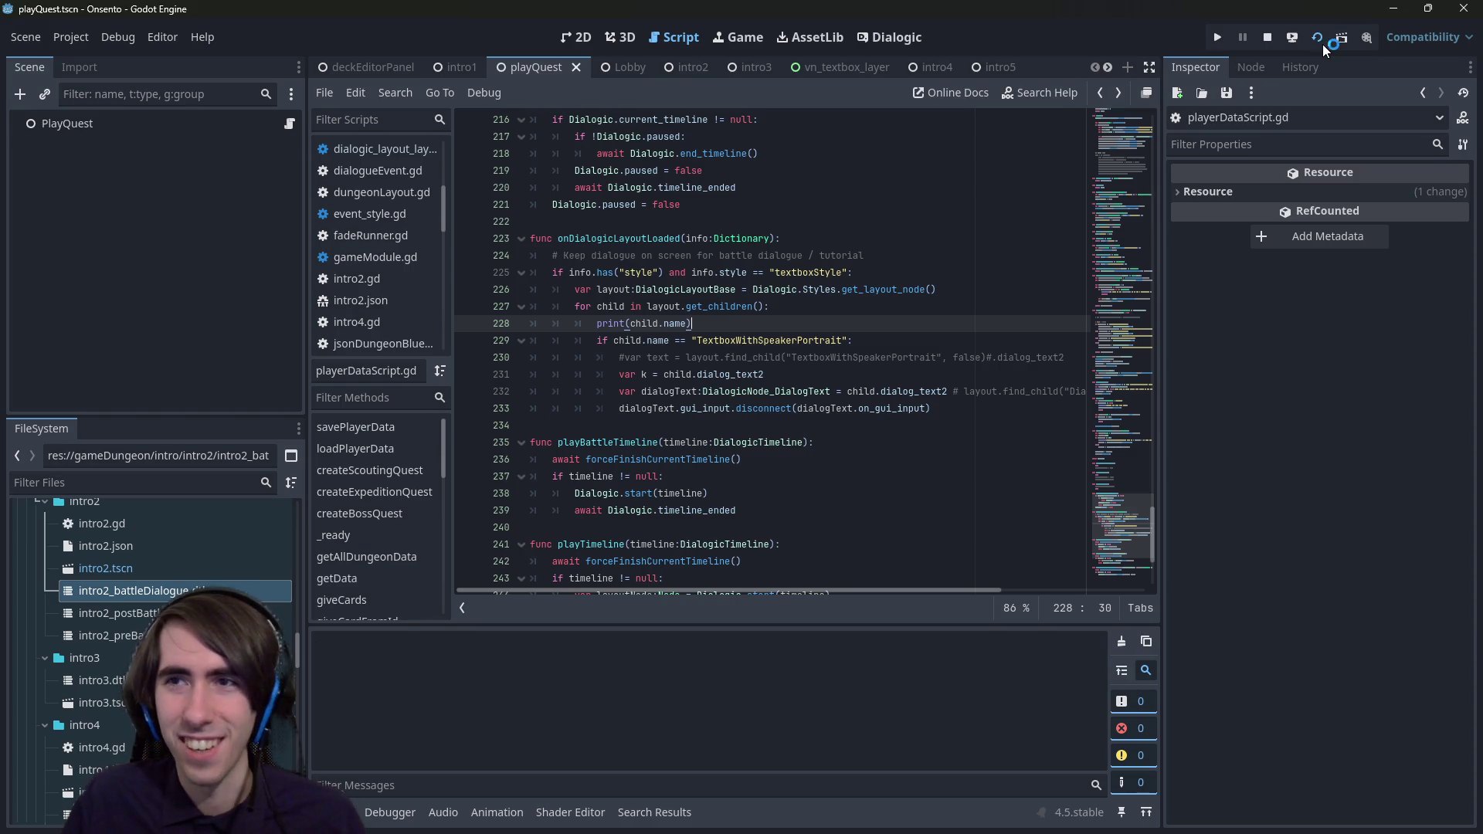
pyautogui.click(687, 66)
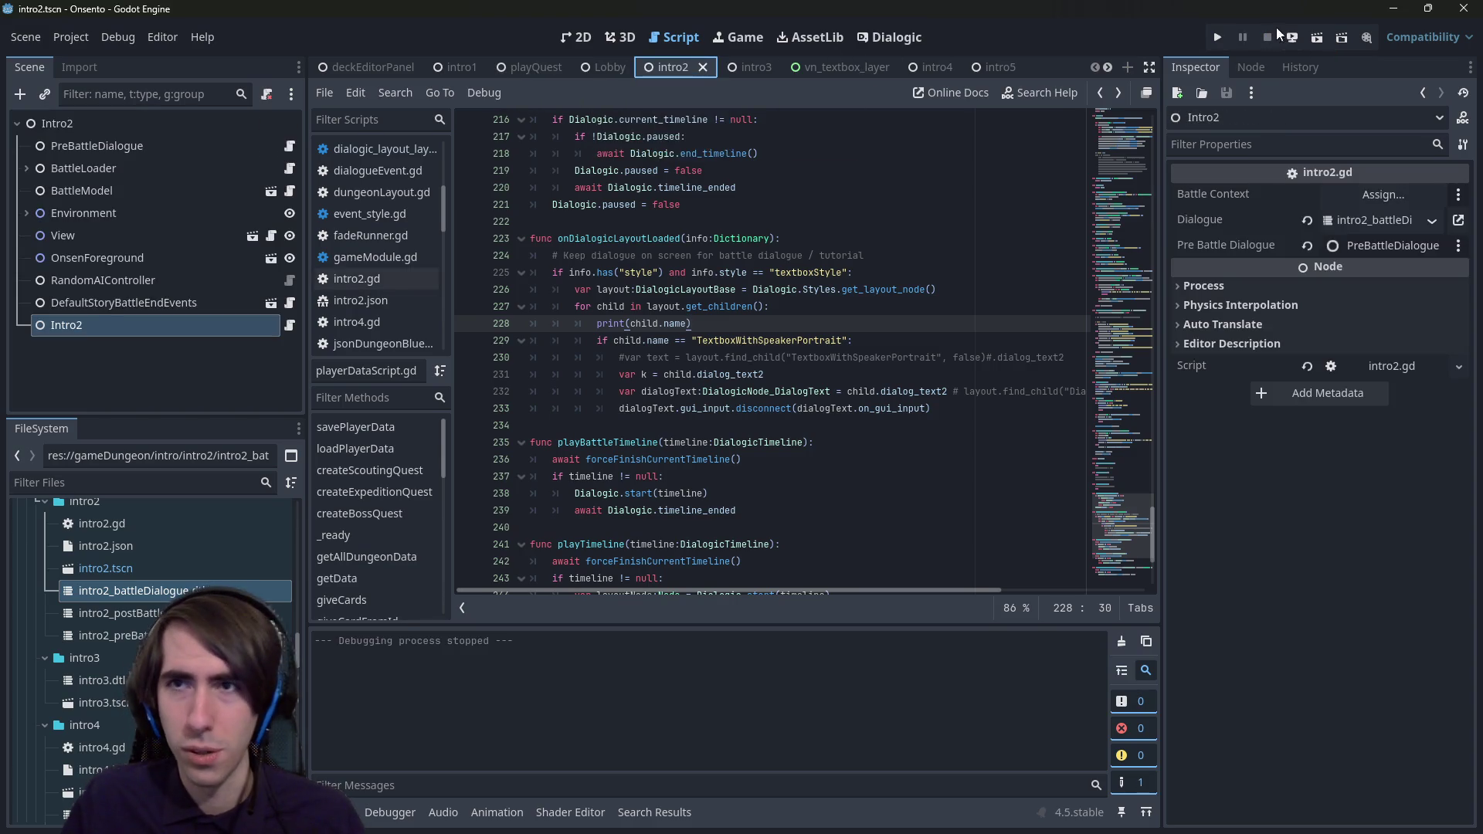
# Run intro2 to the error, dismiss the files-modified warning, and inspect the live child node.
pyautogui.click(1316, 35)
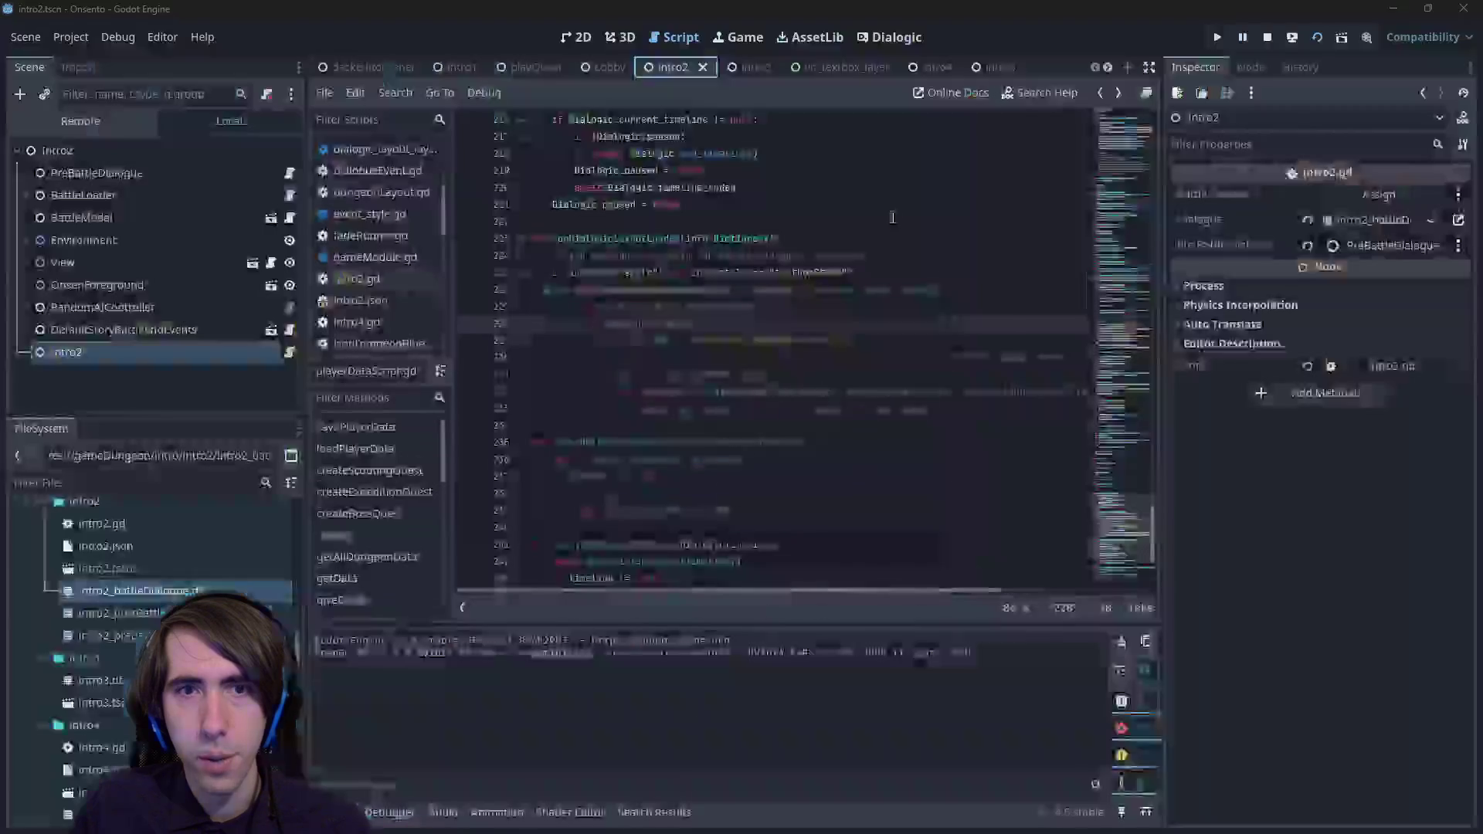
pyautogui.moveTo(870, 286)
pyautogui.mouseDown()
pyautogui.moveTo(840, 228)
pyautogui.moveTo(1022, 196)
pyautogui.moveTo(797, 232)
pyautogui.mouseUp()
pyautogui.click(871, 225)
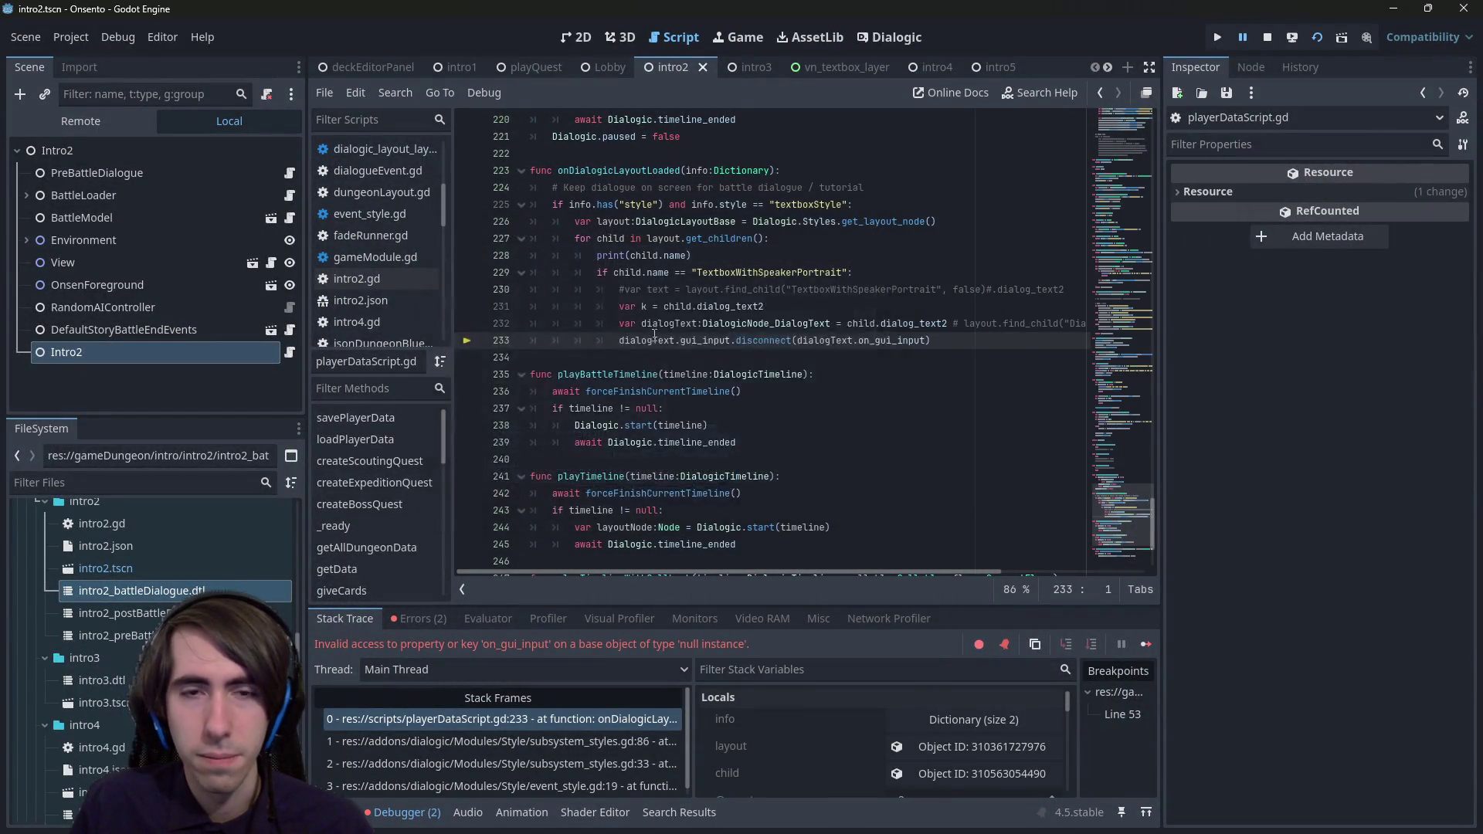
pyautogui.moveTo(642, 307)
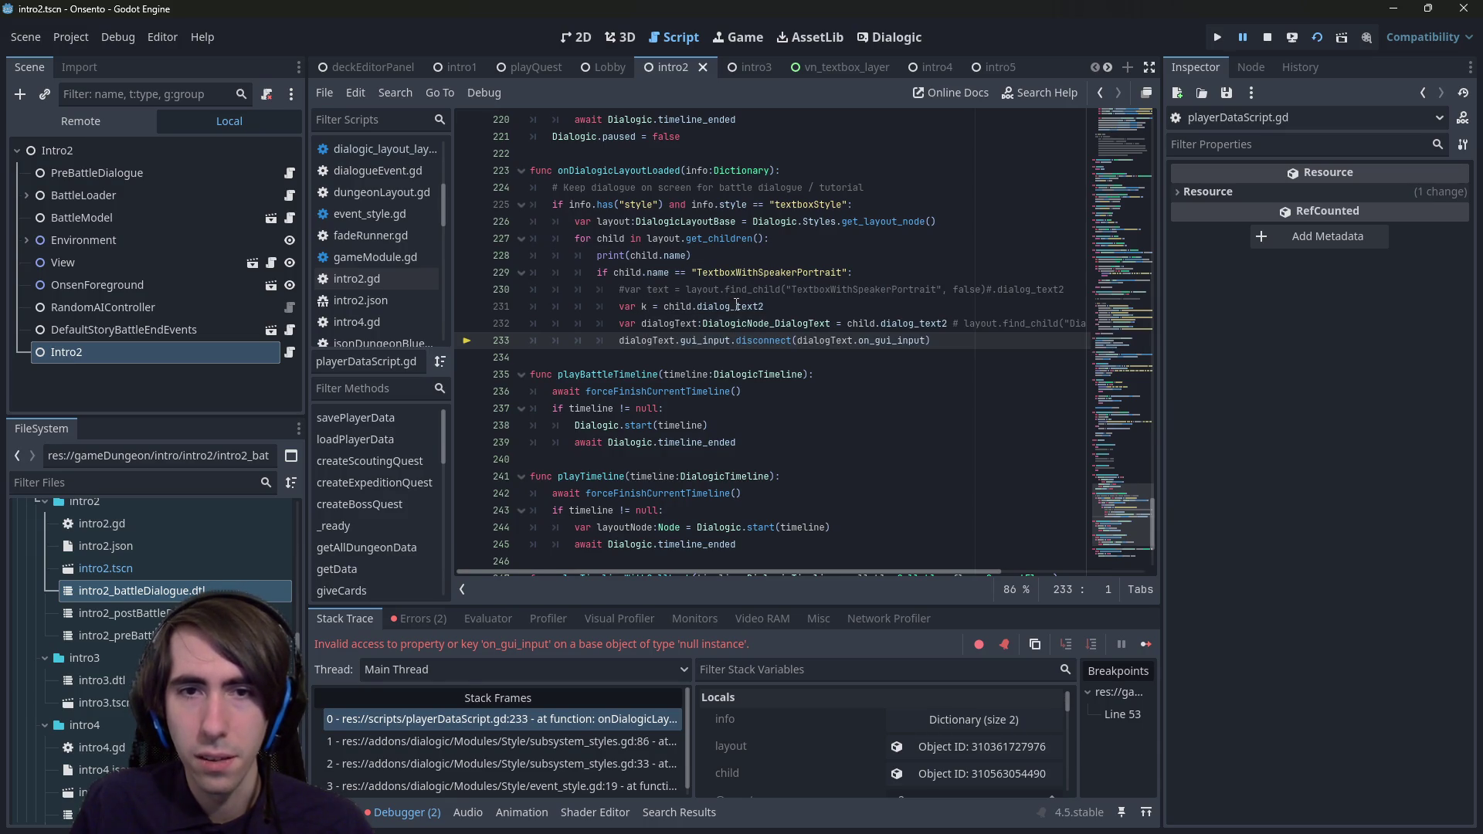
pyautogui.click(914, 771)
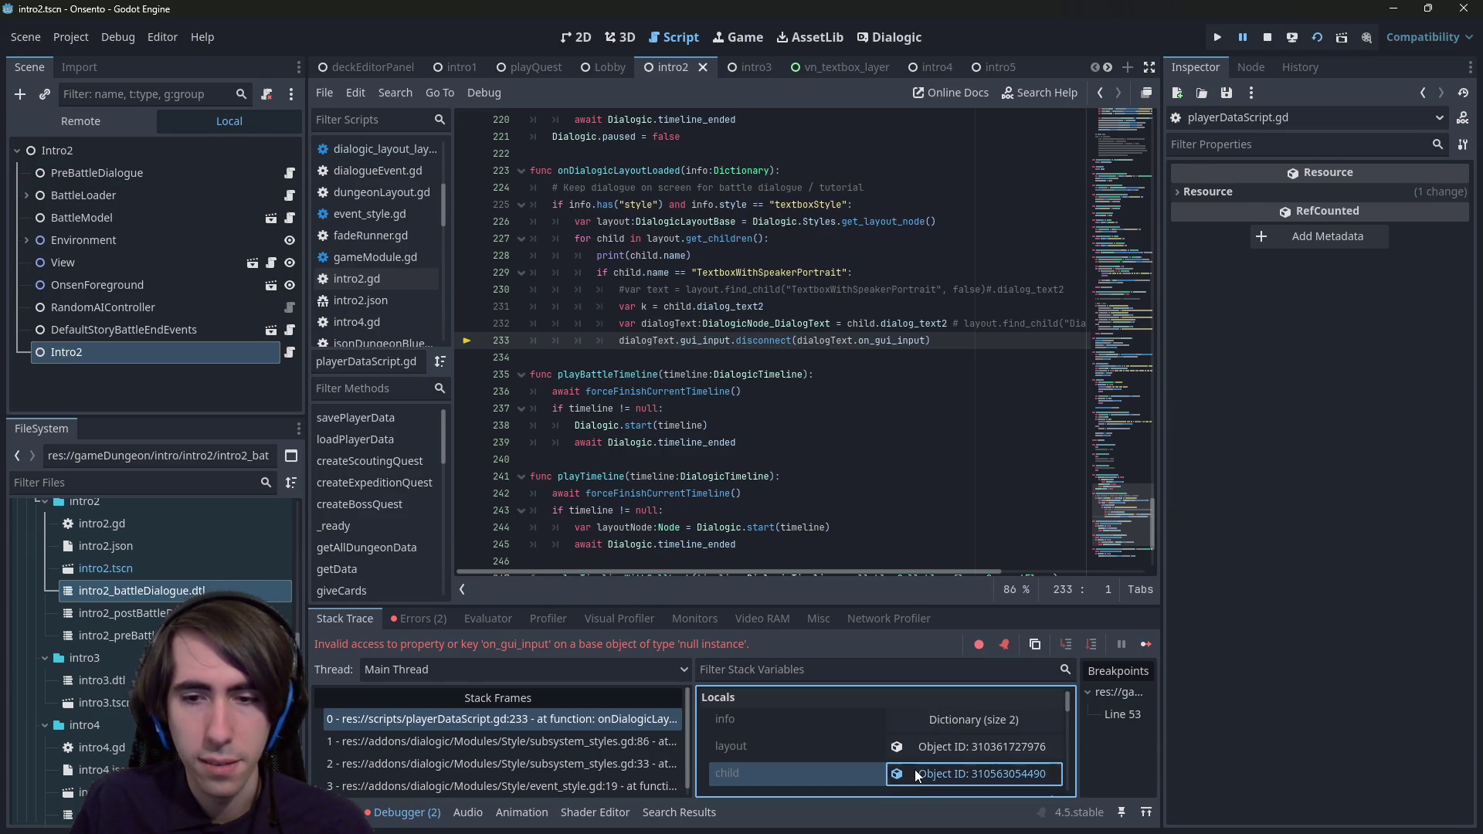
pyautogui.scroll(-5, 1230, 545)
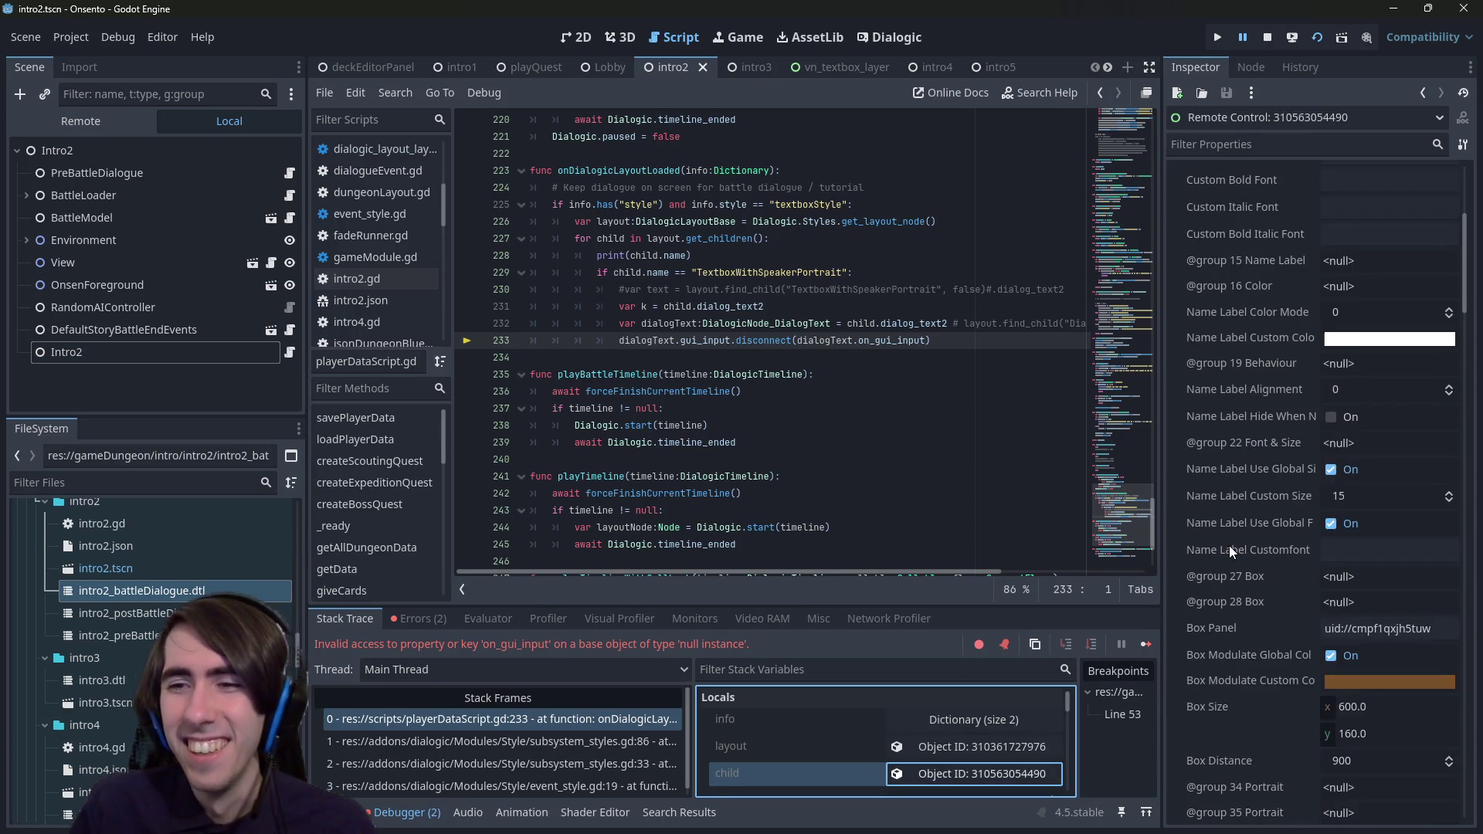
# Filter the child's Inspector for dialog_text2, revealing an empty Dialog Text 2 property.
pyautogui.doubleClick(914, 322)
pyautogui.hotkey('ctrl', 'c')
pyautogui.click(1256, 143)
pyautogui.hotkey('ctrl', 'v')
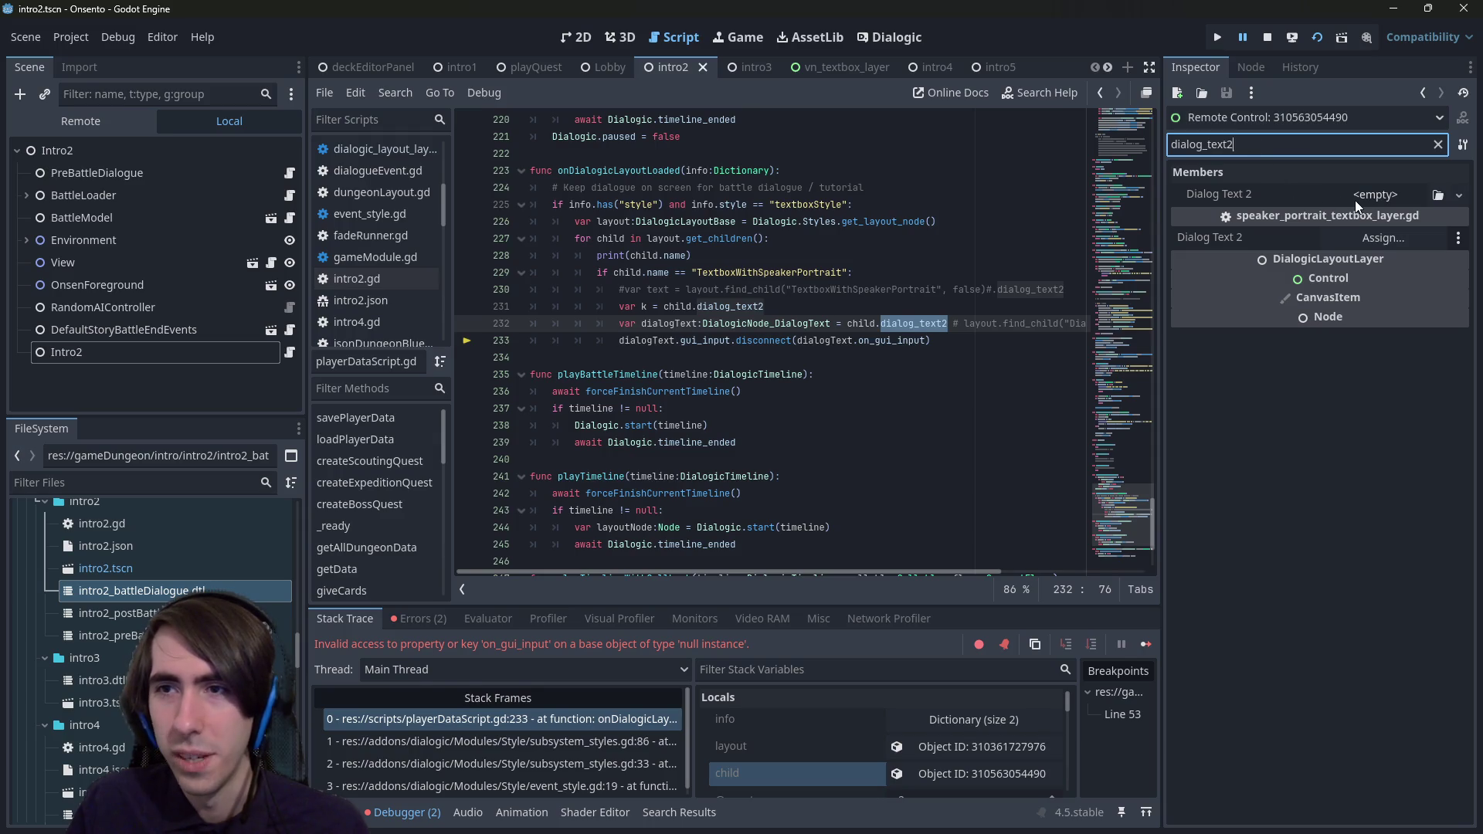
pyautogui.click(1355, 201)
pyautogui.click(1166, 210)
pyautogui.click(949, 322)
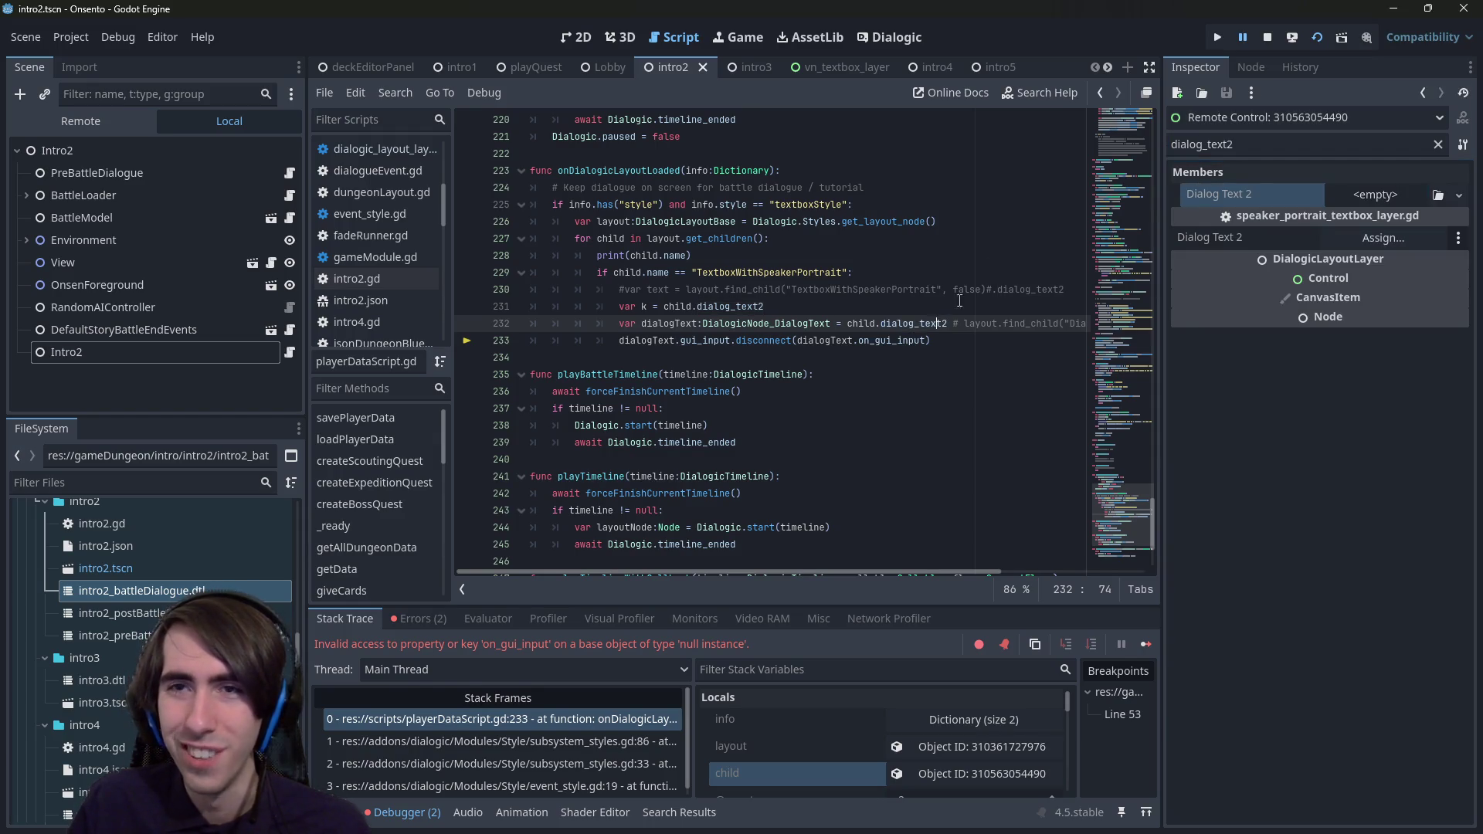
pyautogui.scroll(-3, 956, 71)
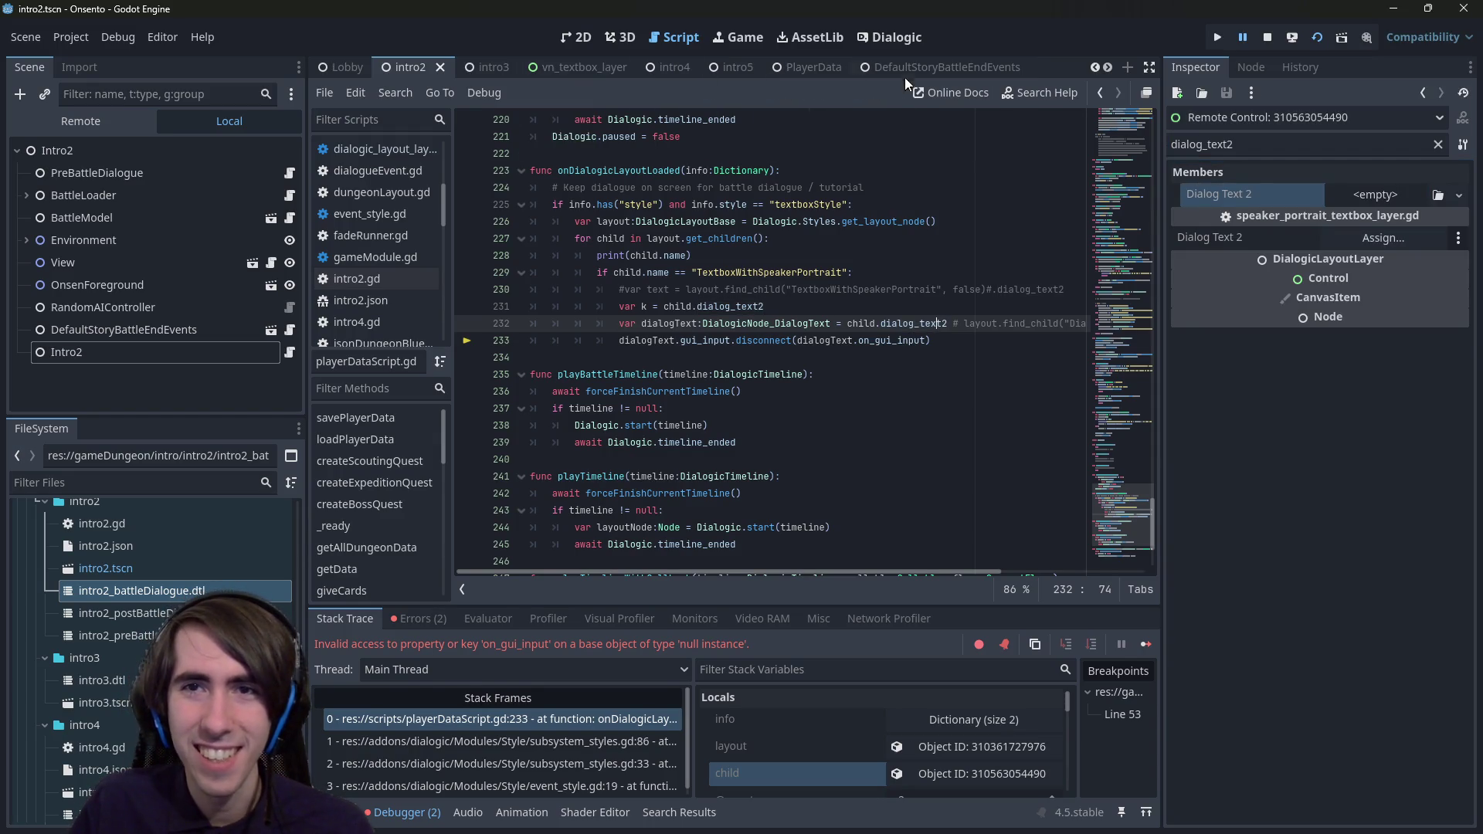
pyautogui.scroll(-5, 910, 65)
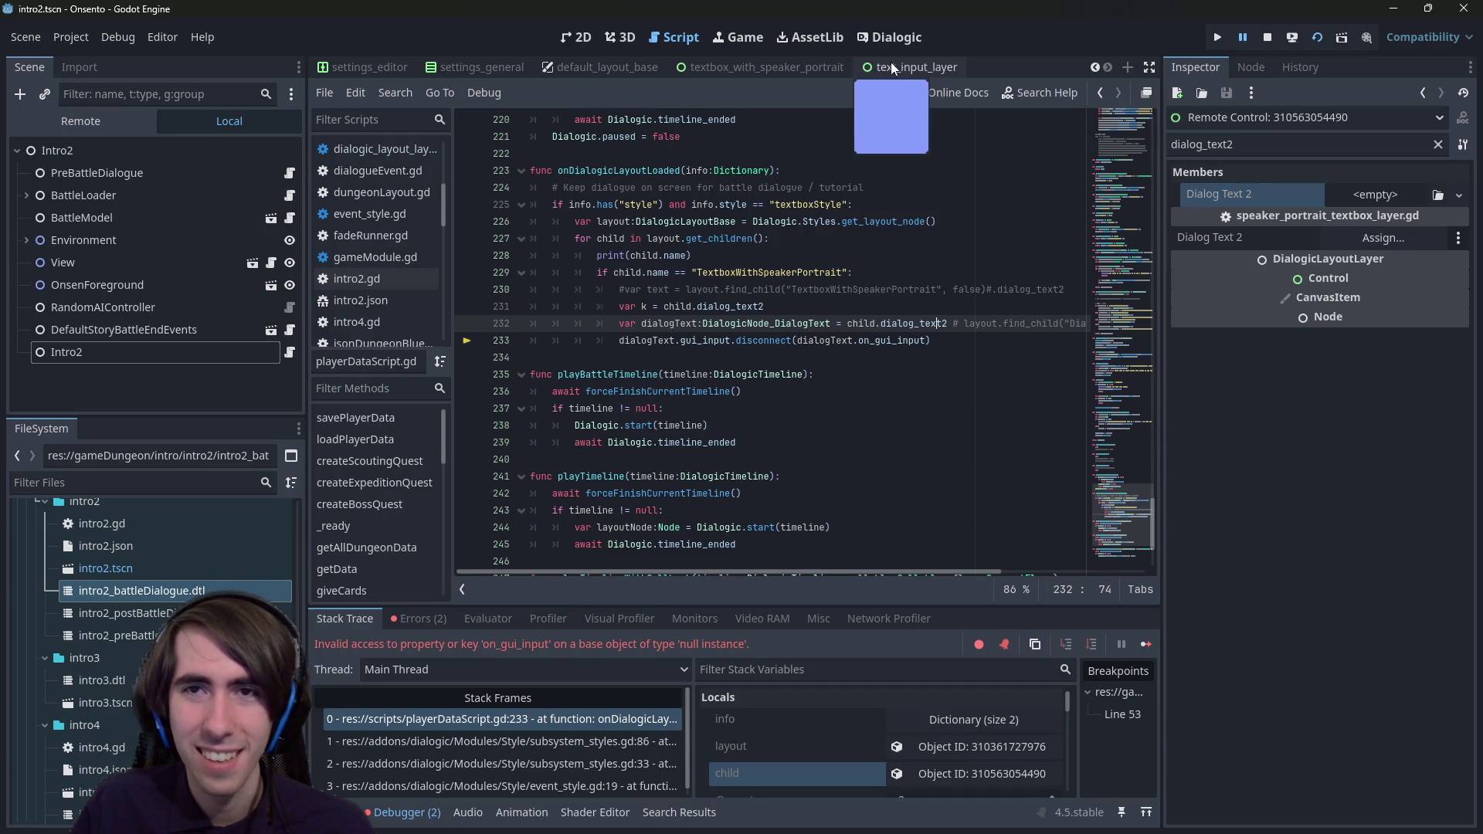
# Open the textbox_with_speaker_portrait script and restore line 51's value to %DialogicNode_DialogText.
pyautogui.click(896, 68)
pyautogui.click(765, 67)
pyautogui.click(272, 151)
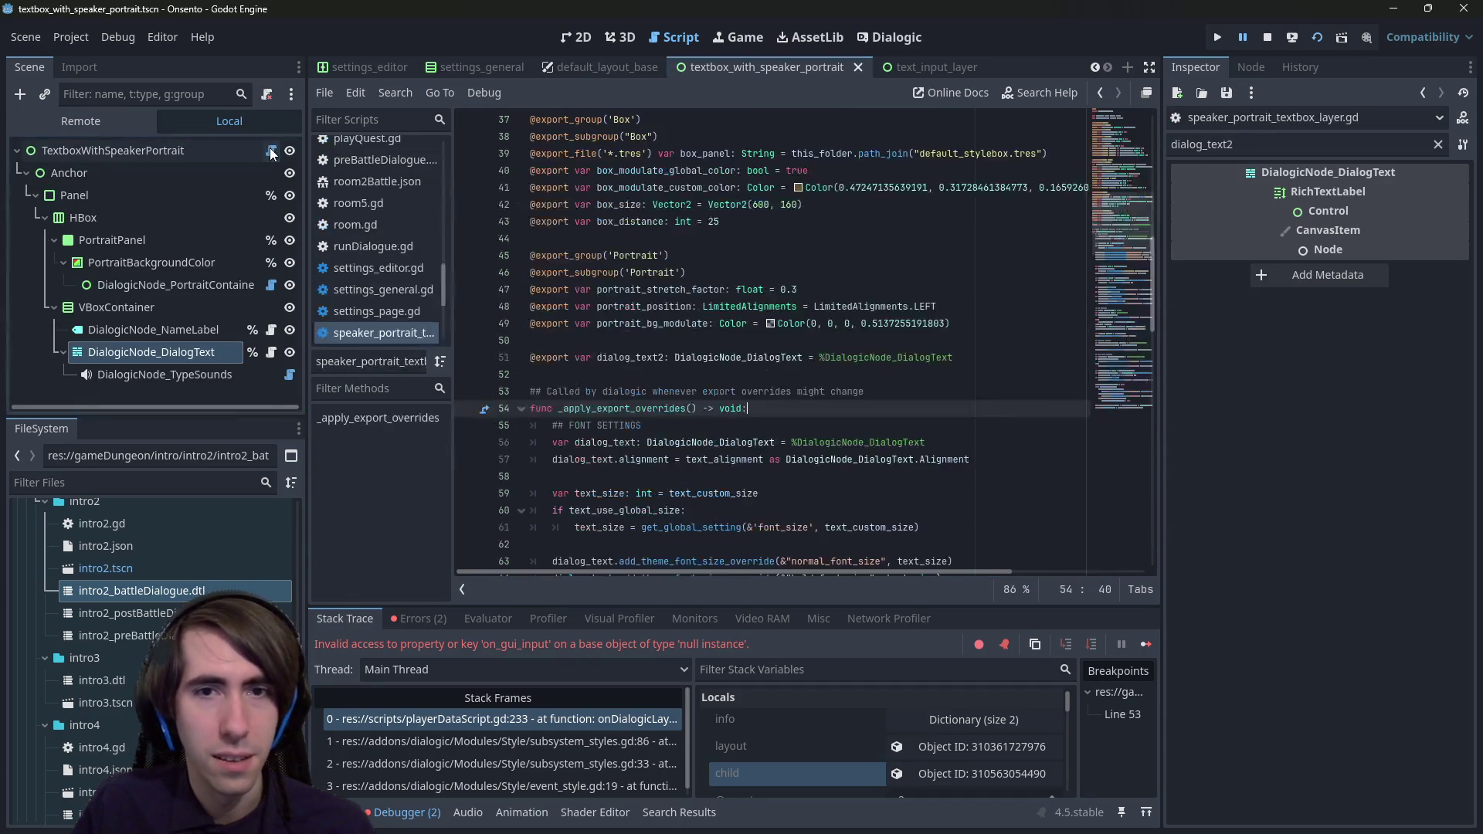
pyautogui.click(816, 361)
pyautogui.write('"')
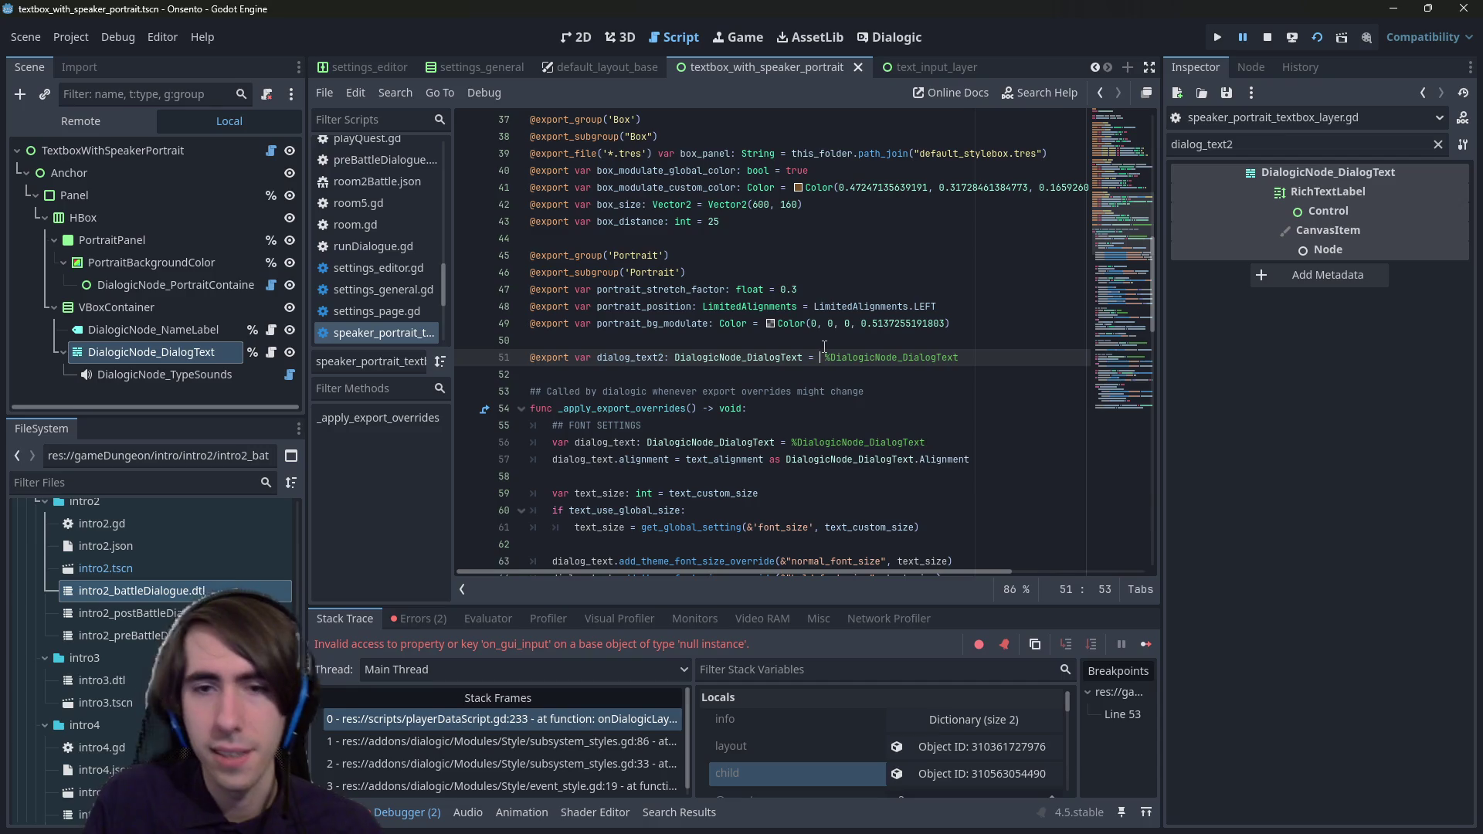
pyautogui.press('Escape')
pyautogui.press('BackSpace')
pyautogui.write('$dialog')
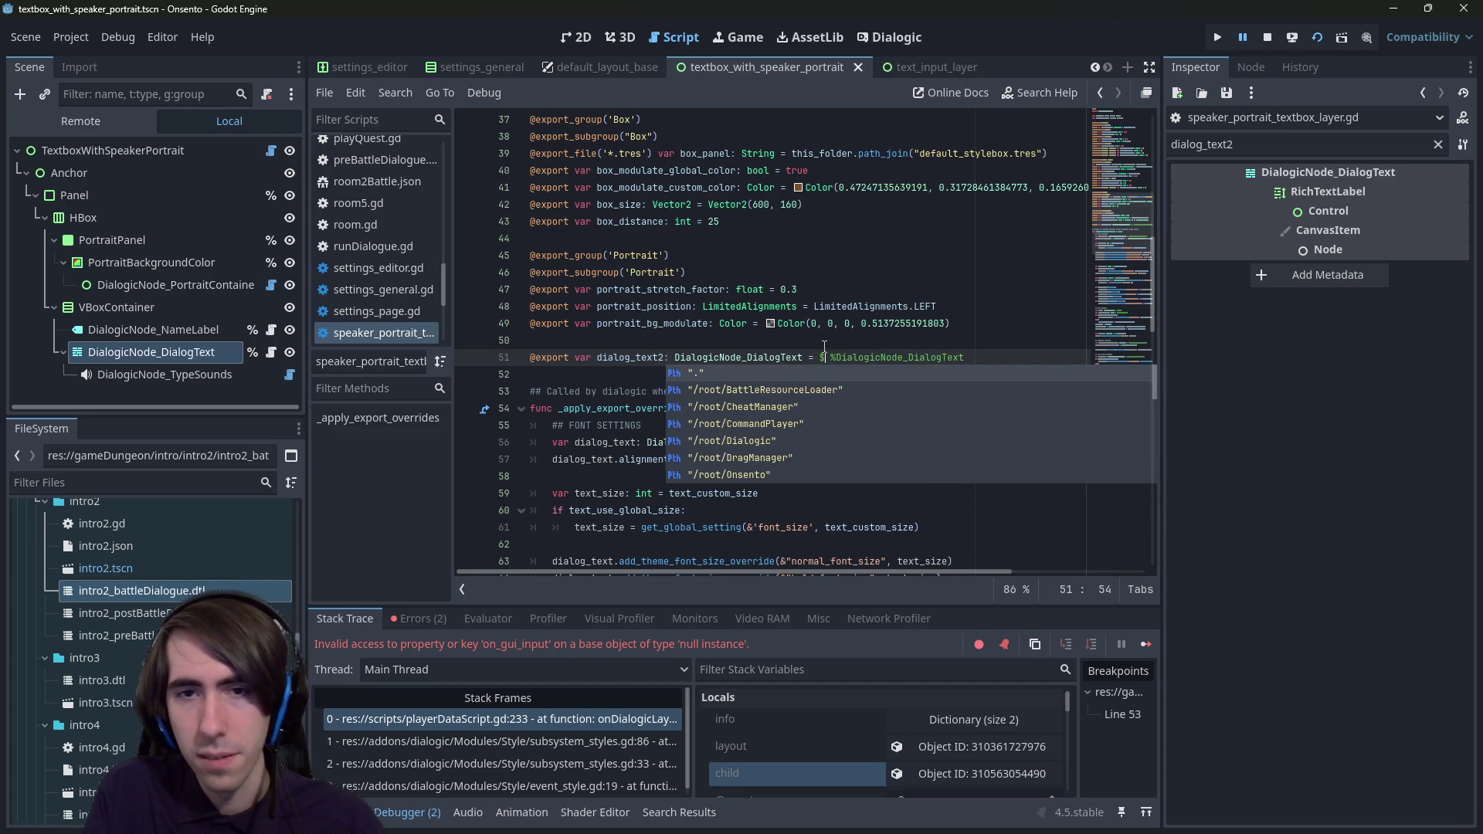
pyautogui.write('ic')
pyautogui.press('BackSpace')
pyautogui.press('BackSpace')
pyautogui.press('BackSpace')
pyautogui.click(825, 347)
pyautogui.press('Down')
pyautogui.hotkey('ctrl', 'Right')
pyautogui.press('BackSpace')
pyautogui.press('BackSpace')
pyautogui.press('BackSpace')
pyautogui.write('nready')
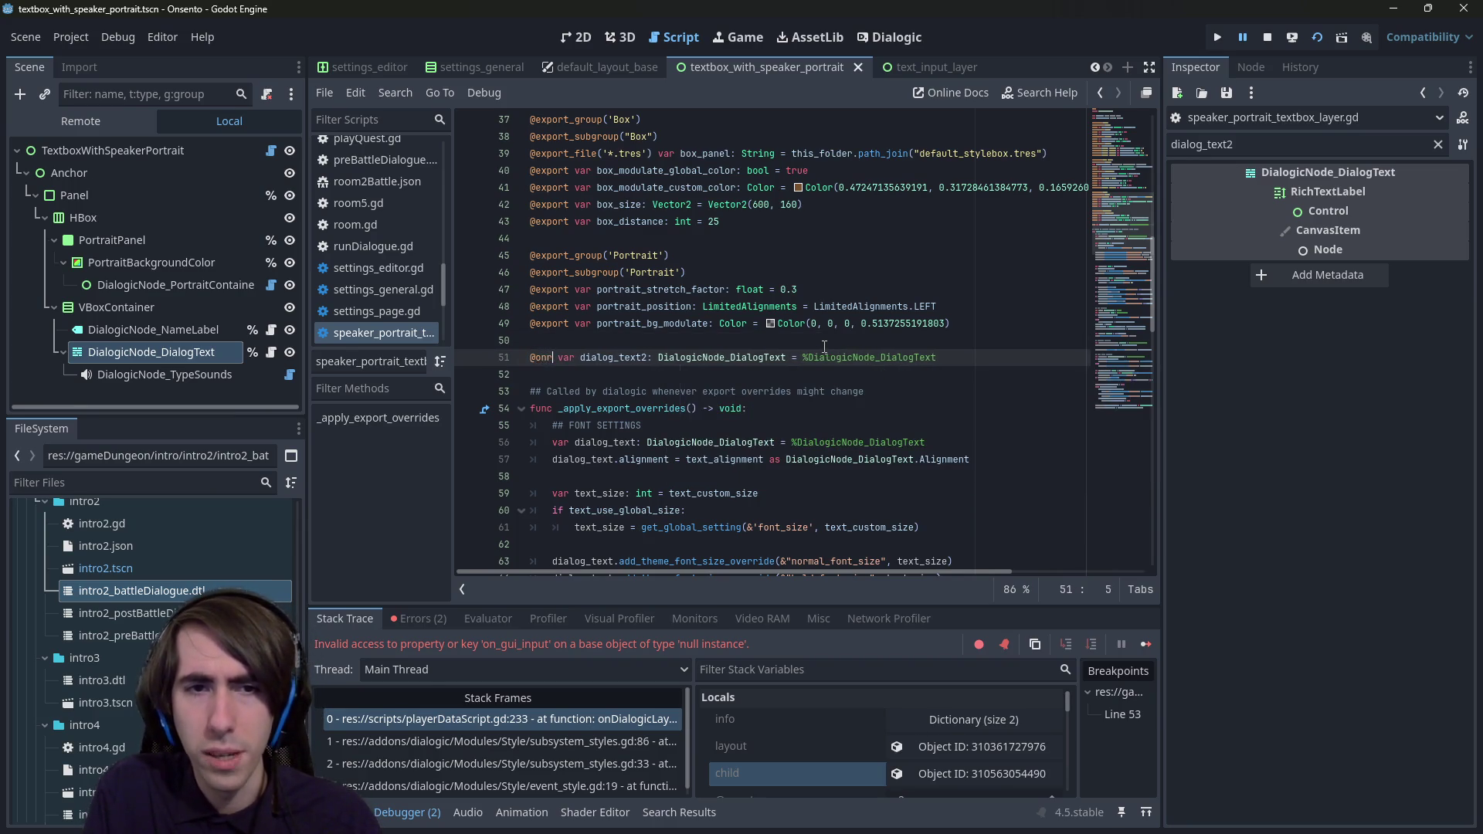
pyautogui.press('End')
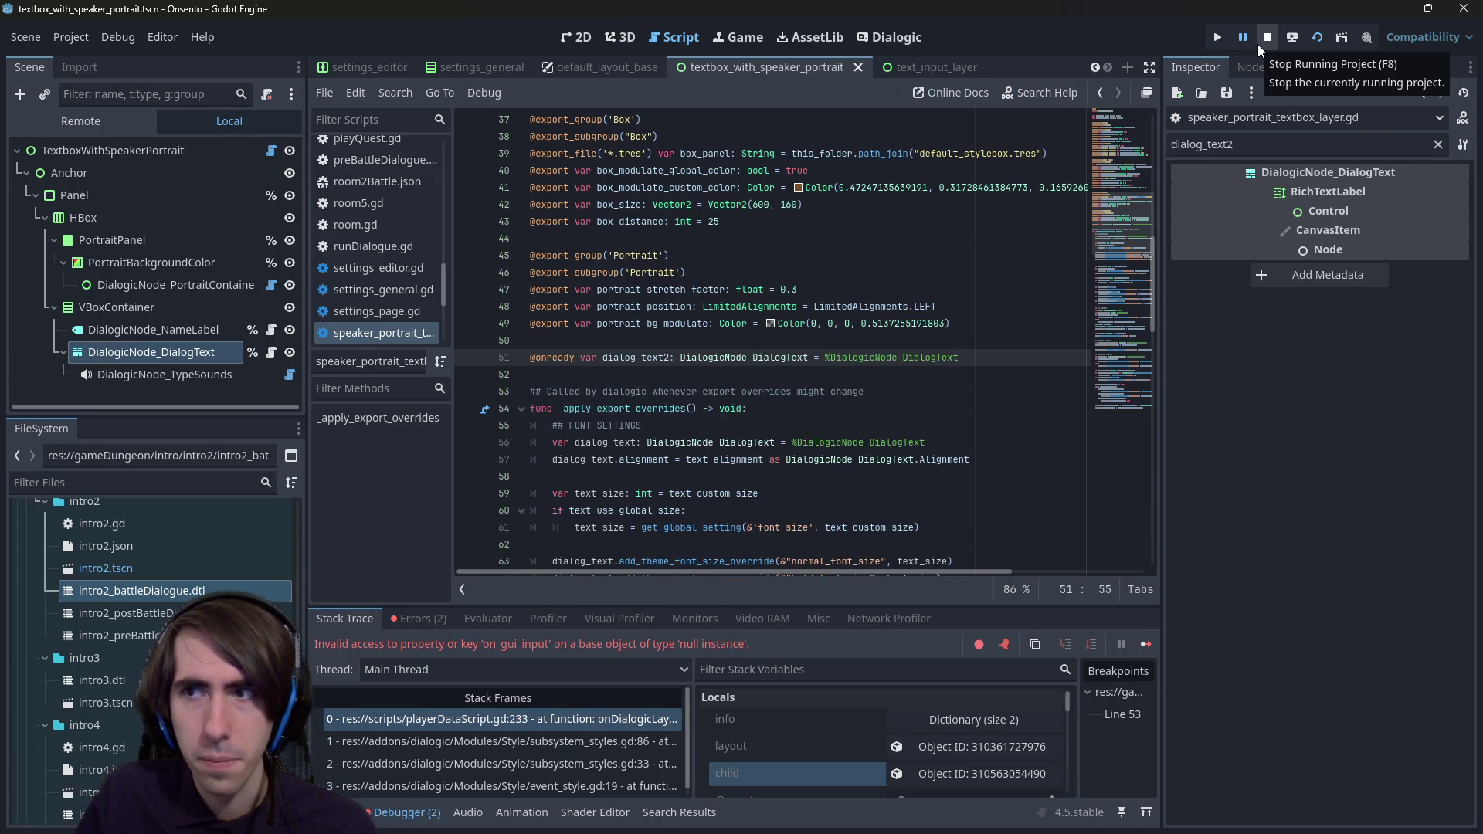
pyautogui.doubleClick(553, 356)
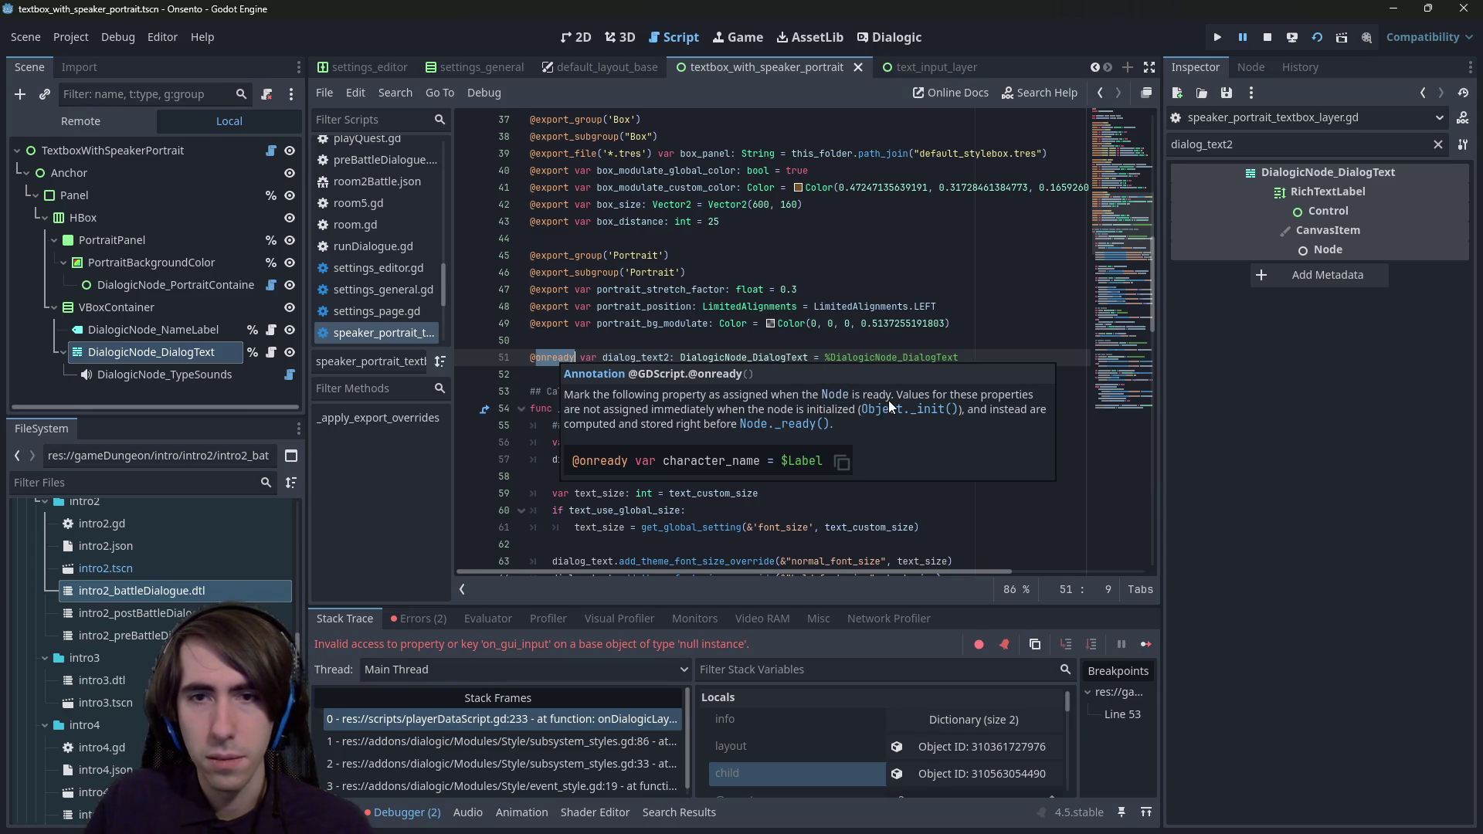
pyautogui.press('Up')
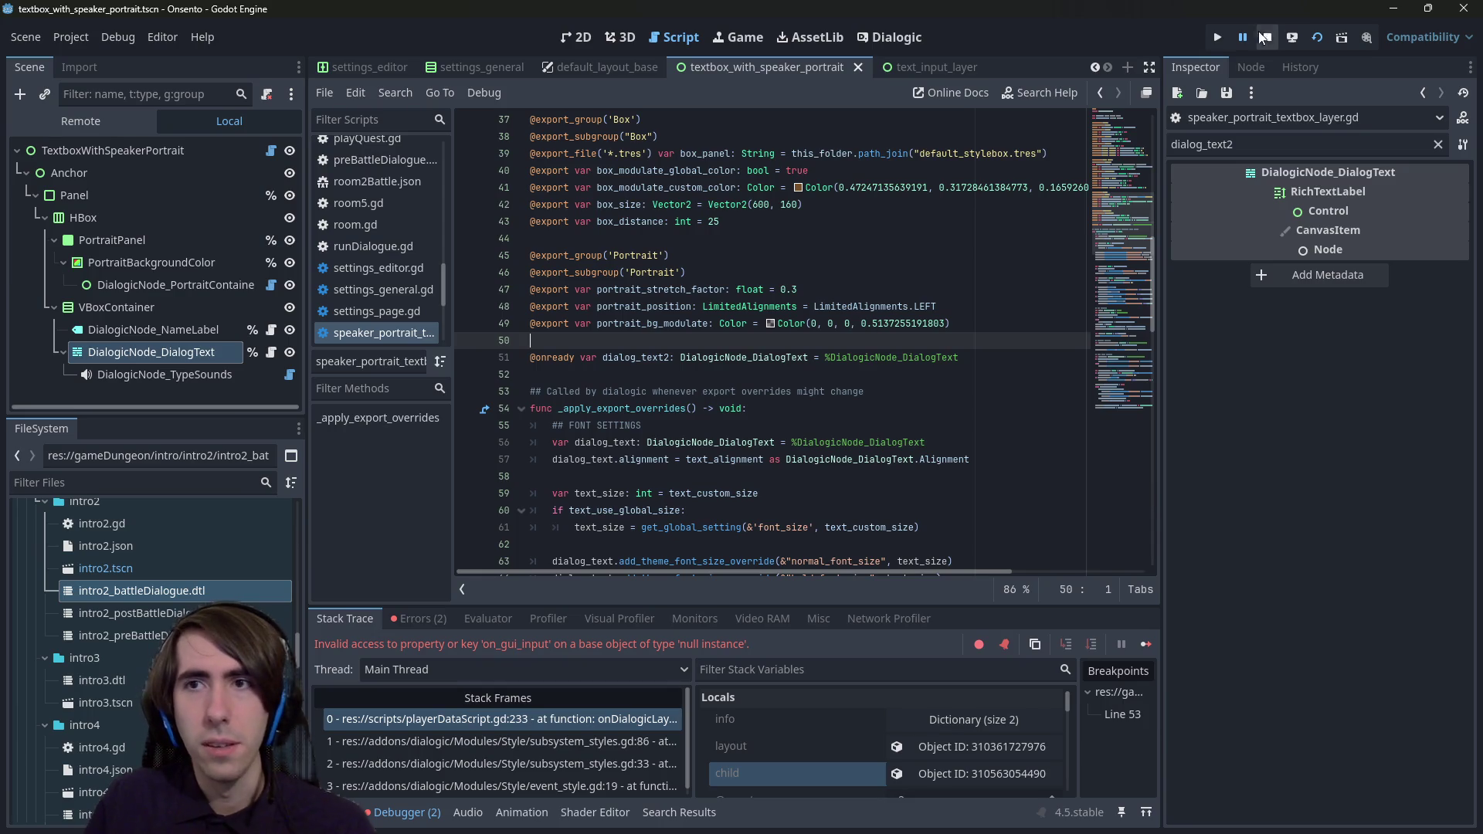
pyautogui.click(1266, 37)
pyautogui.scroll(3, 554, 62)
pyautogui.scroll(6, 541, 62)
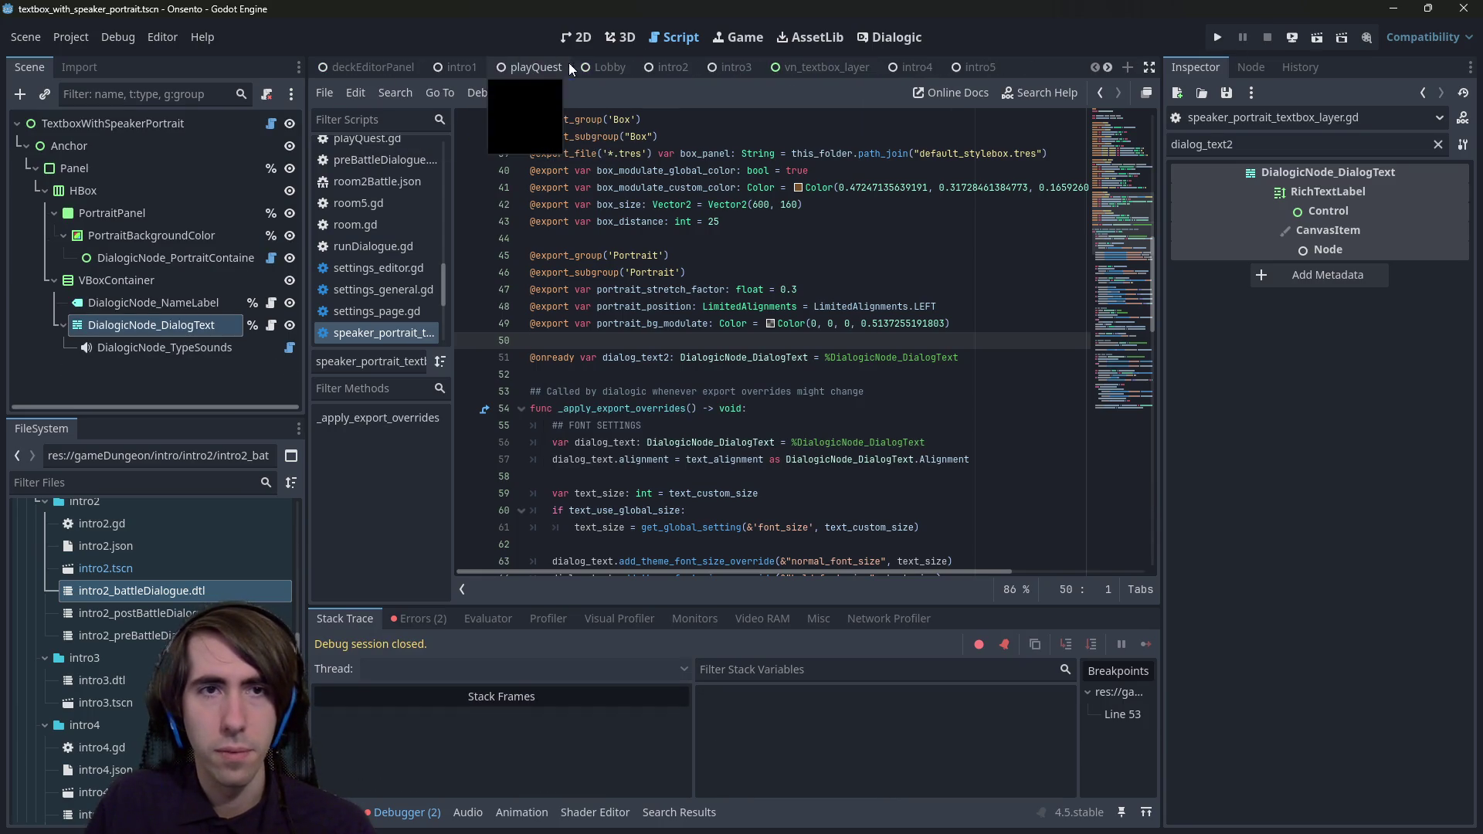
# Rerun intro2, dismiss the files-modified warning, and review lines 230-232 around the Nil on_gui_input error.
pyautogui.click(533, 68)
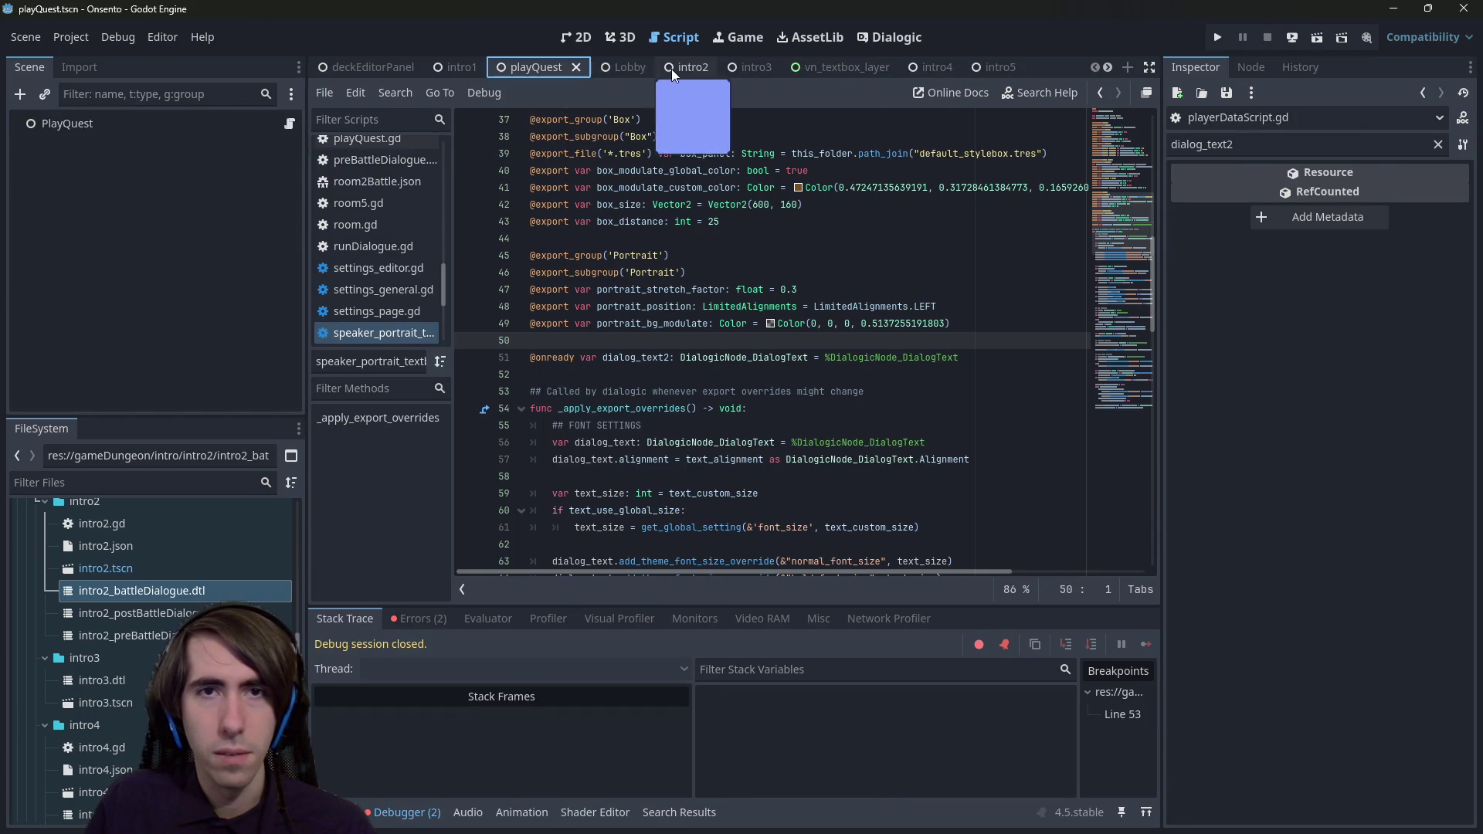
pyautogui.click(669, 68)
pyautogui.click(1317, 37)
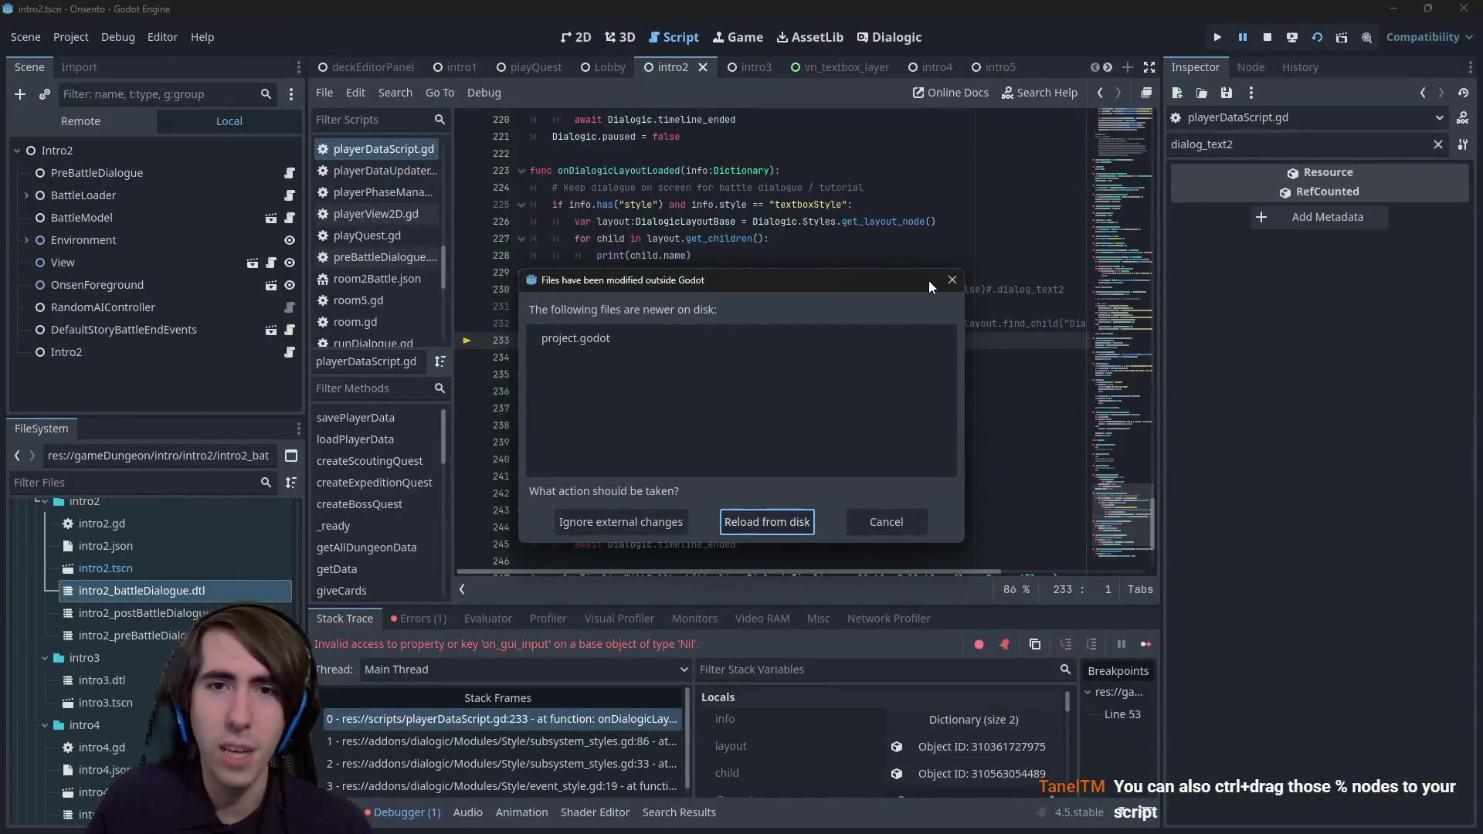
pyautogui.click(953, 280)
pyautogui.moveTo(878, 347)
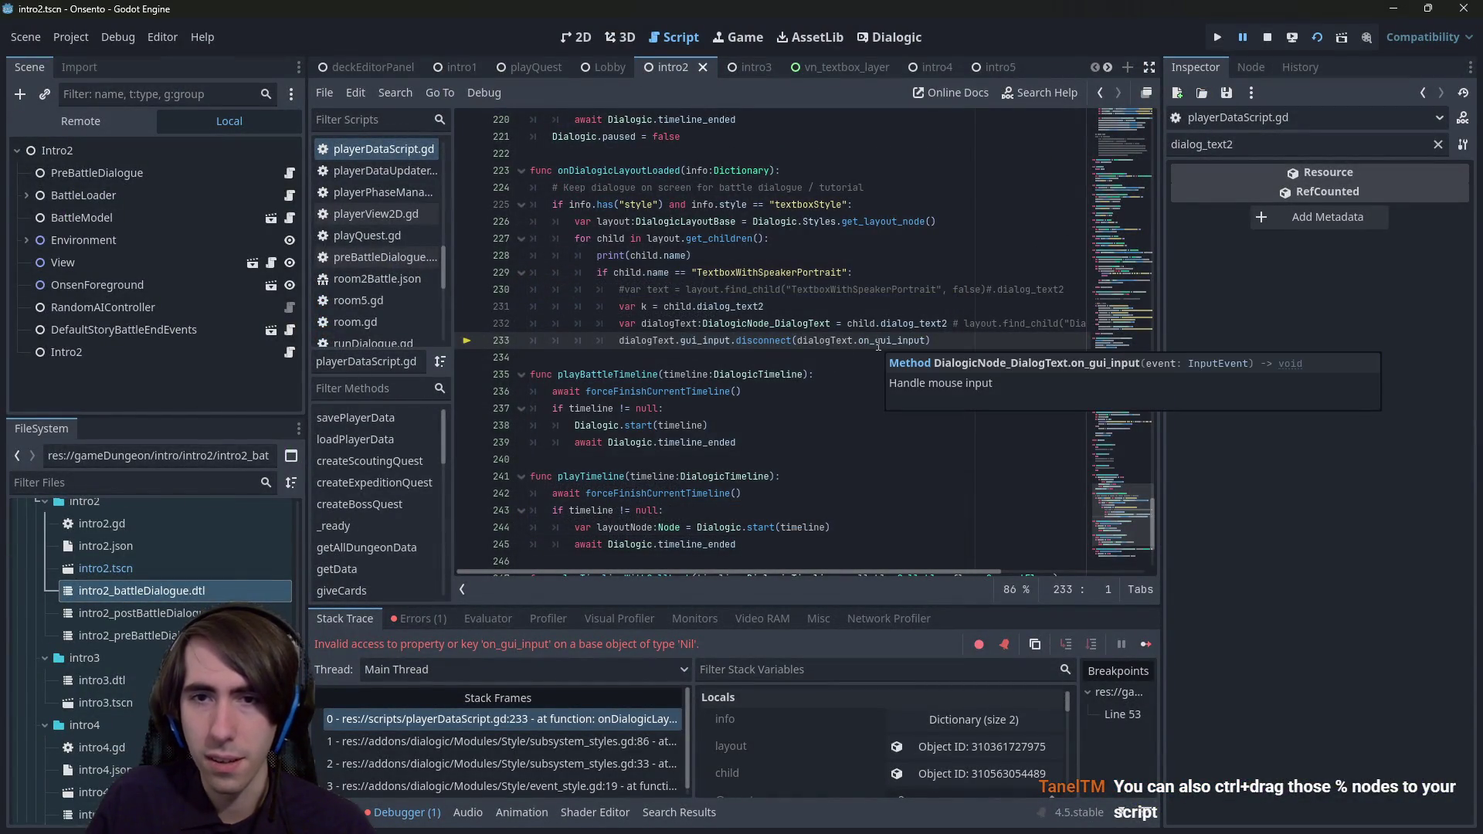
pyautogui.click(879, 303)
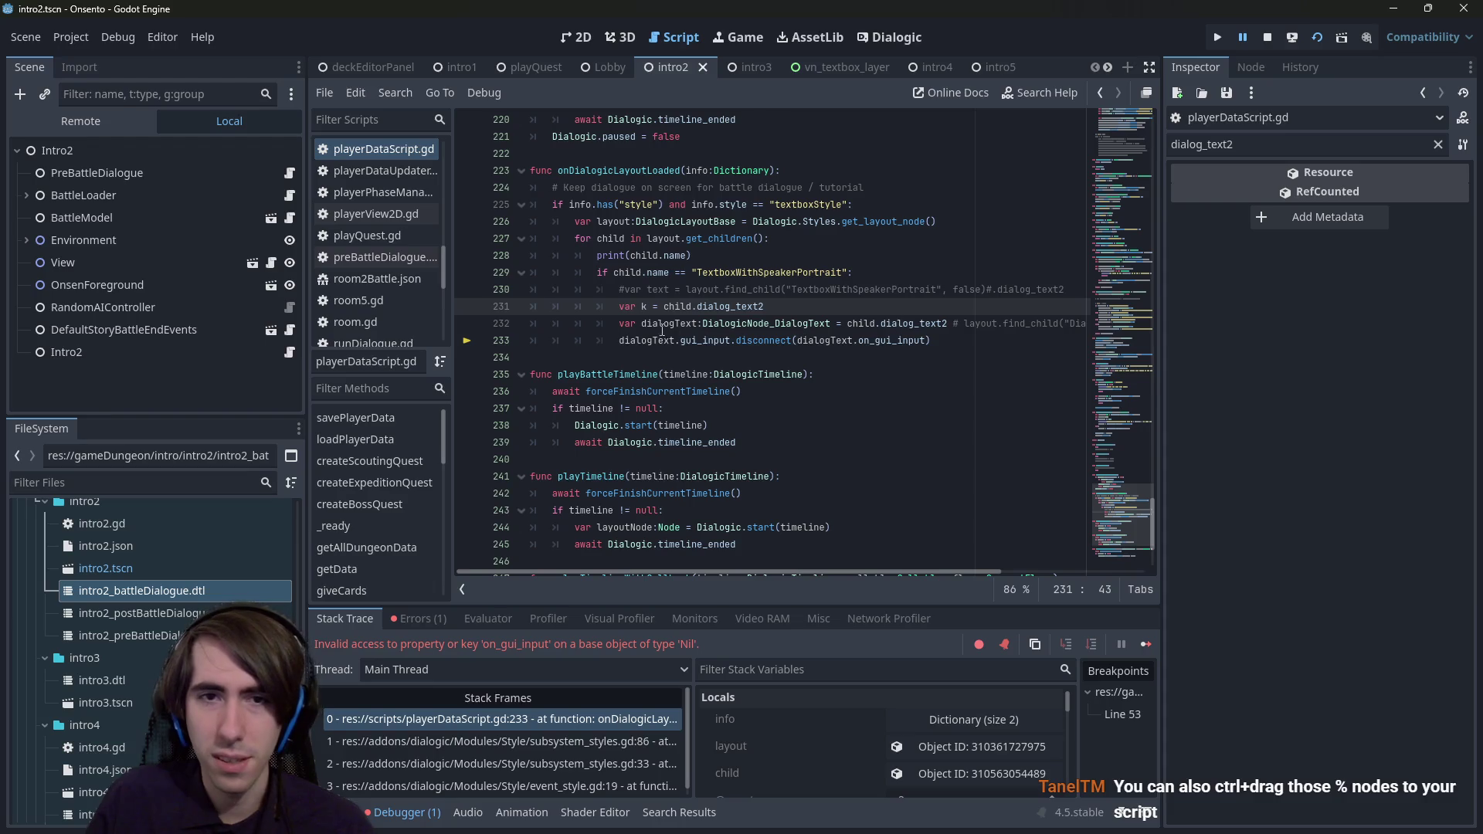
pyautogui.click(908, 324)
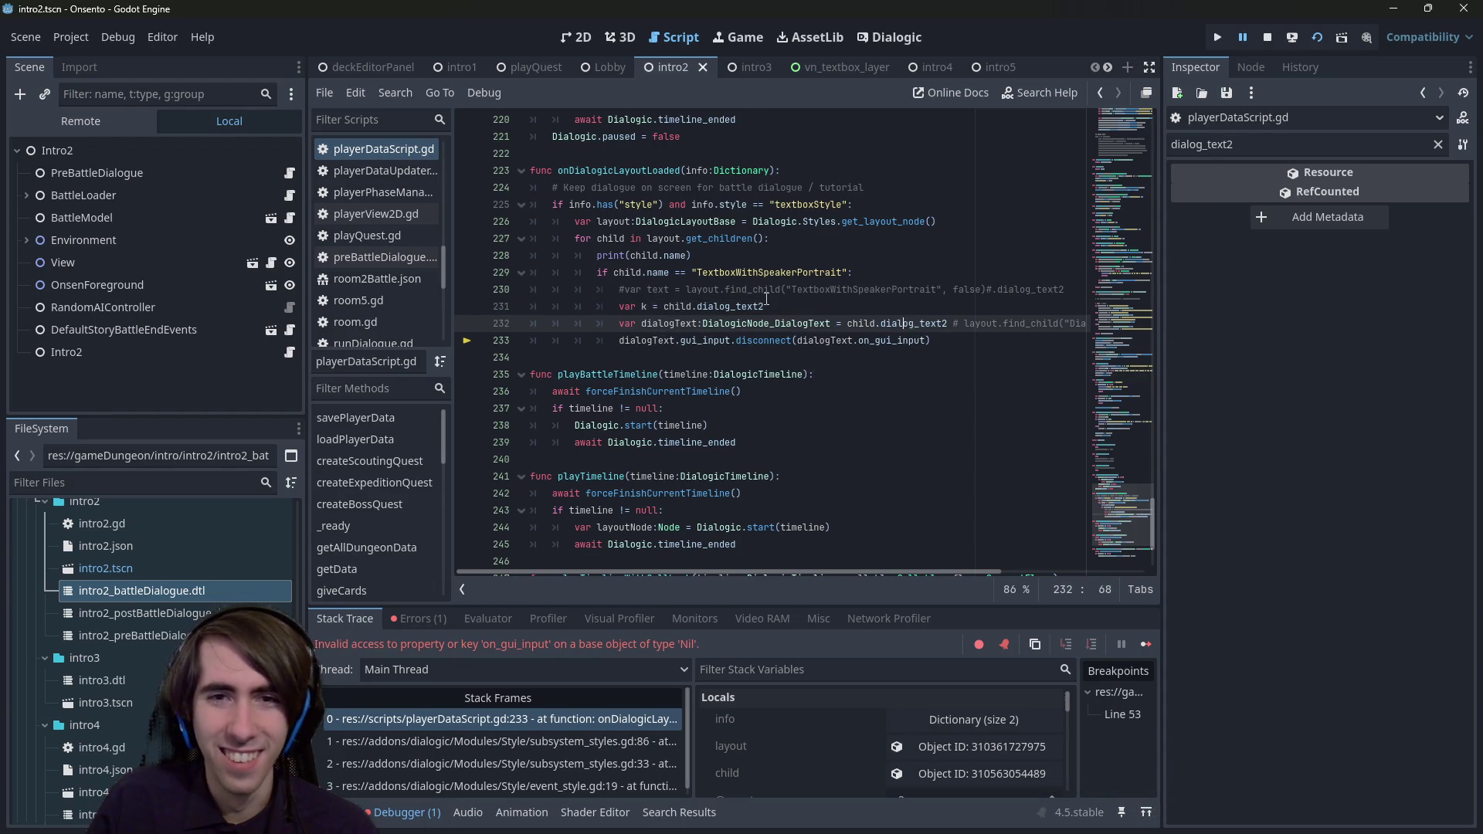
pyautogui.doubleClick(741, 307)
pyautogui.click(748, 289)
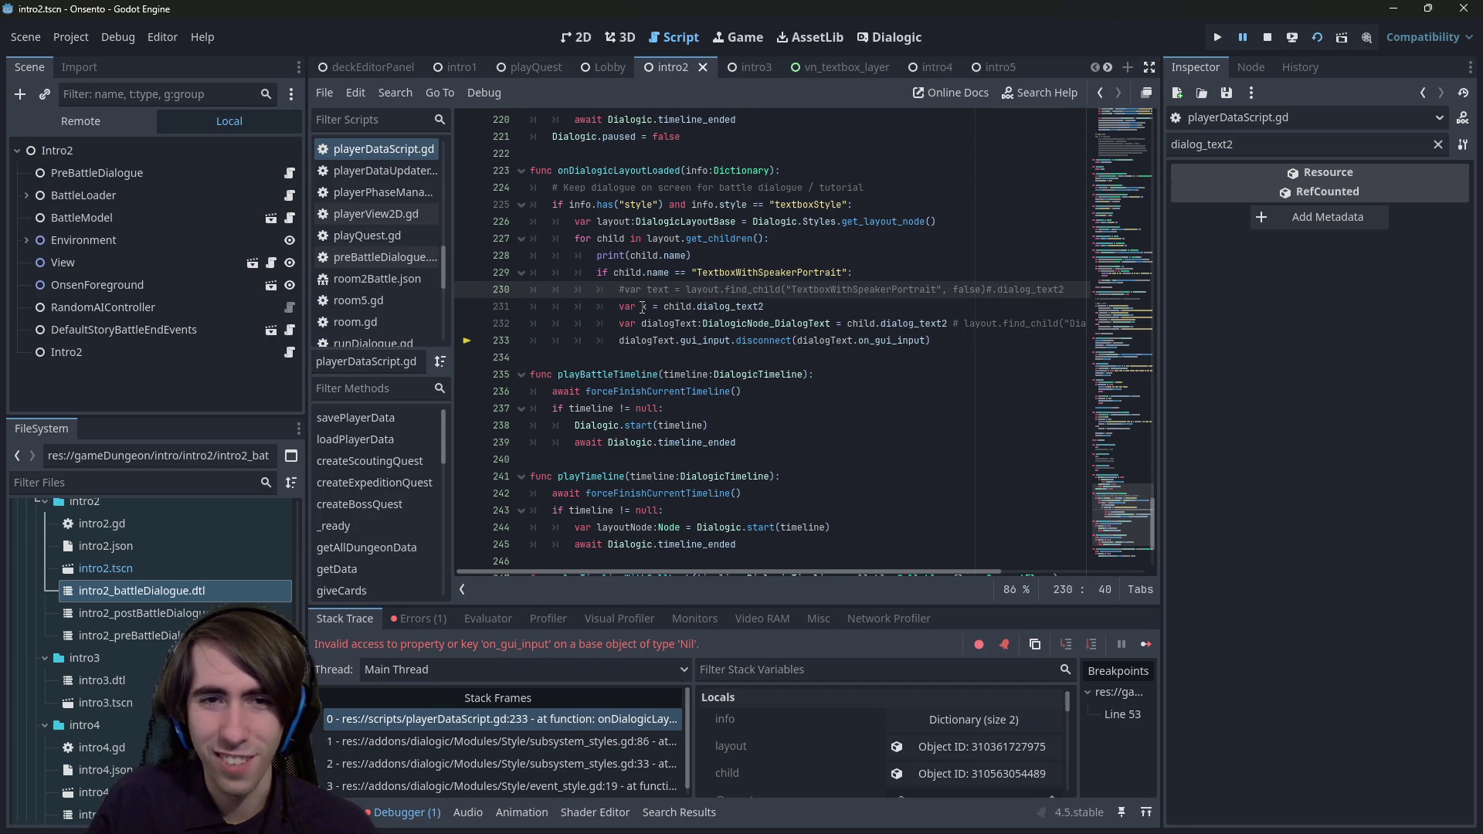
pyautogui.scroll(-5, 940, 70)
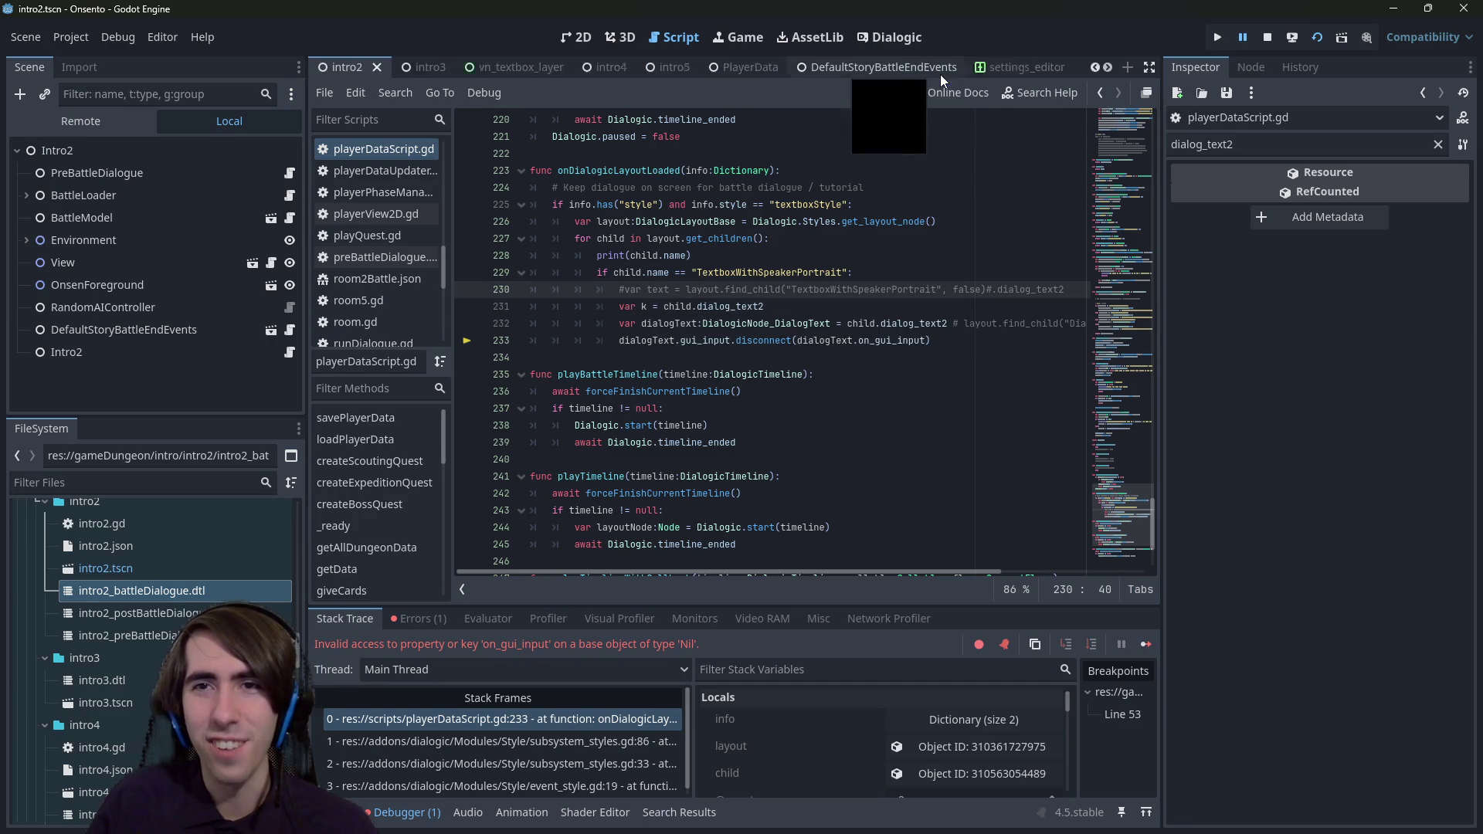
pyautogui.click(717, 66)
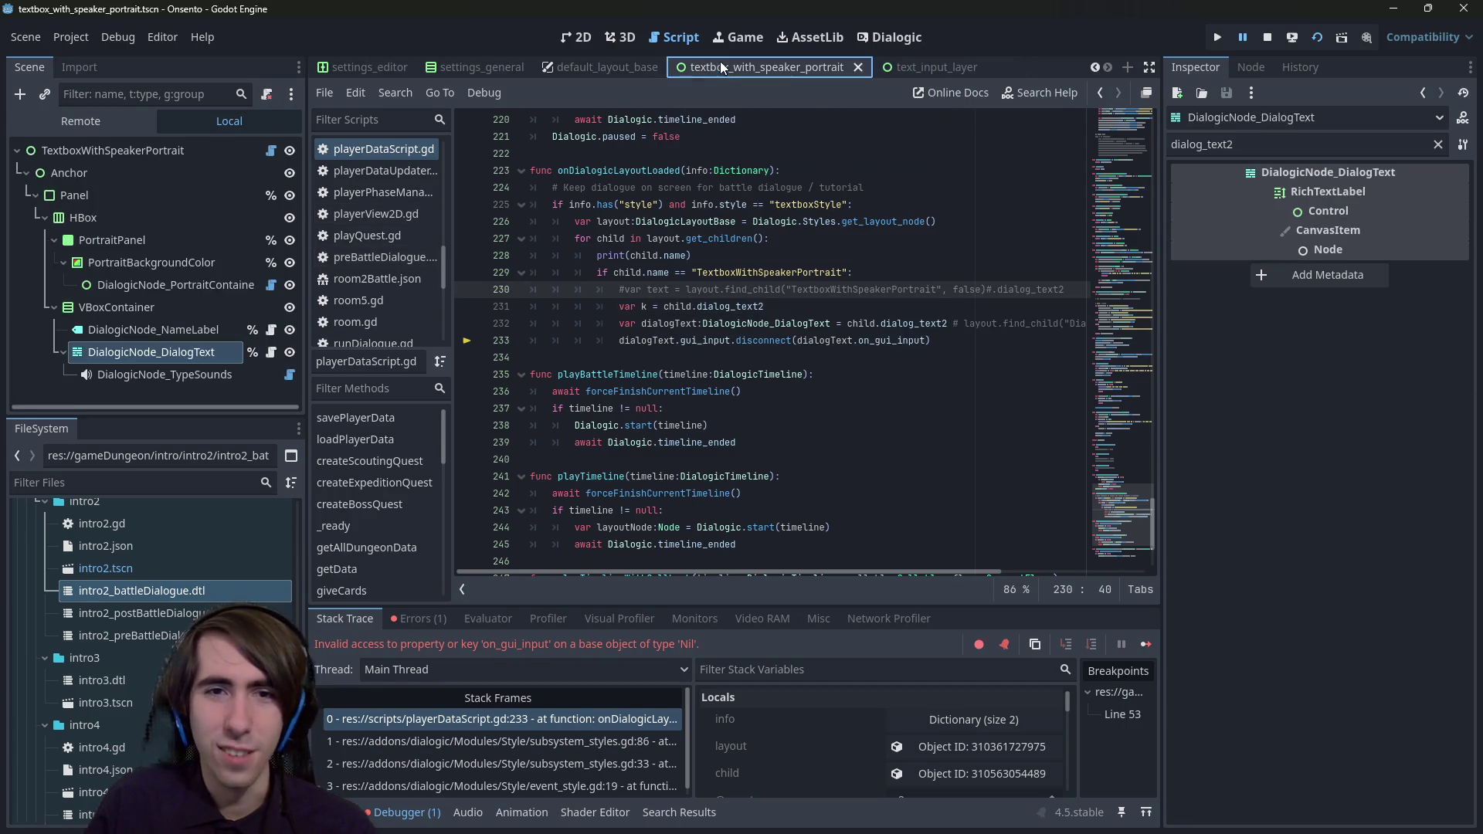
pyautogui.click(271, 151)
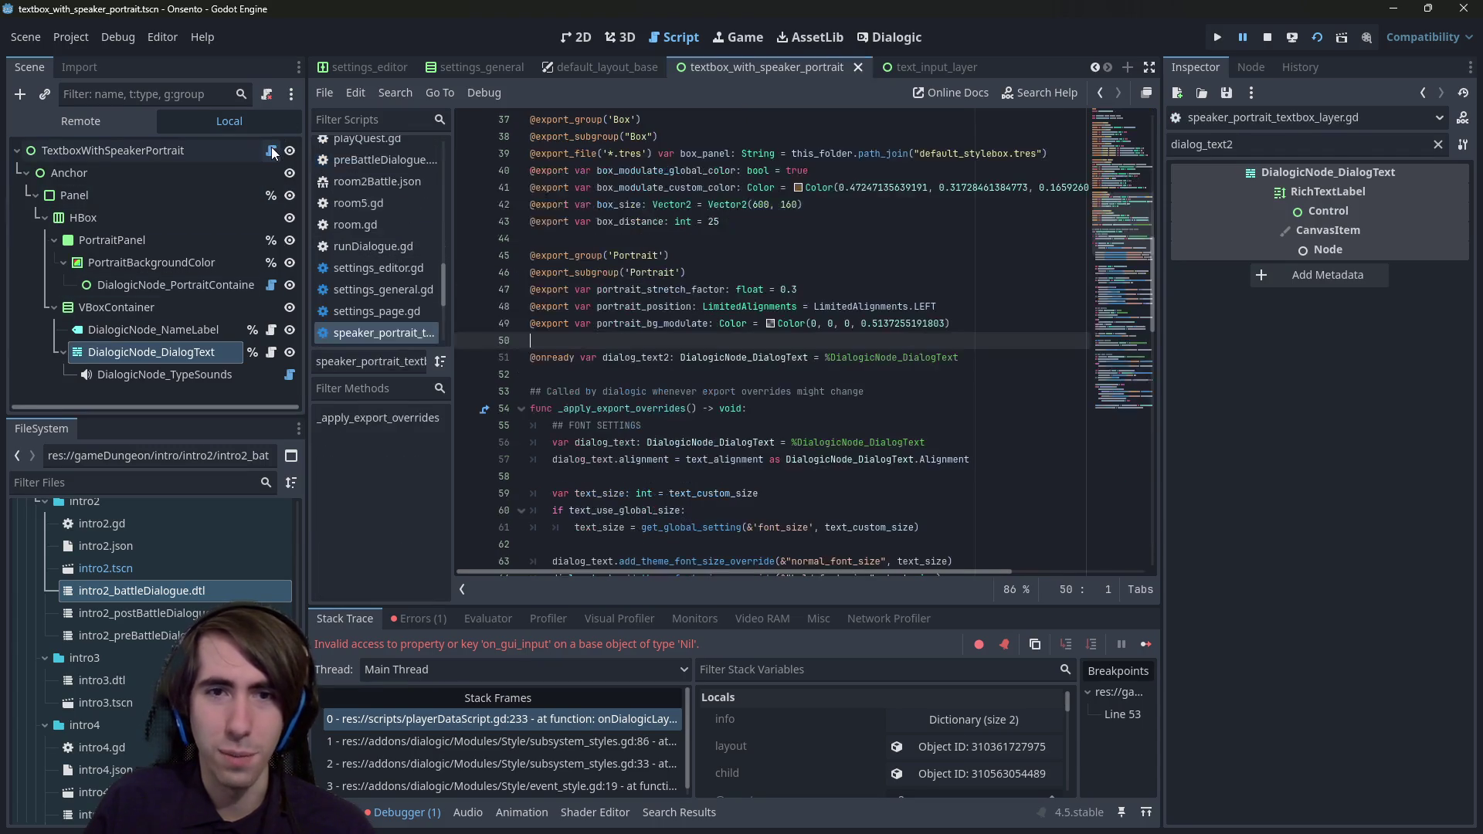
pyautogui.doubleClick(556, 357)
pyautogui.write('export')
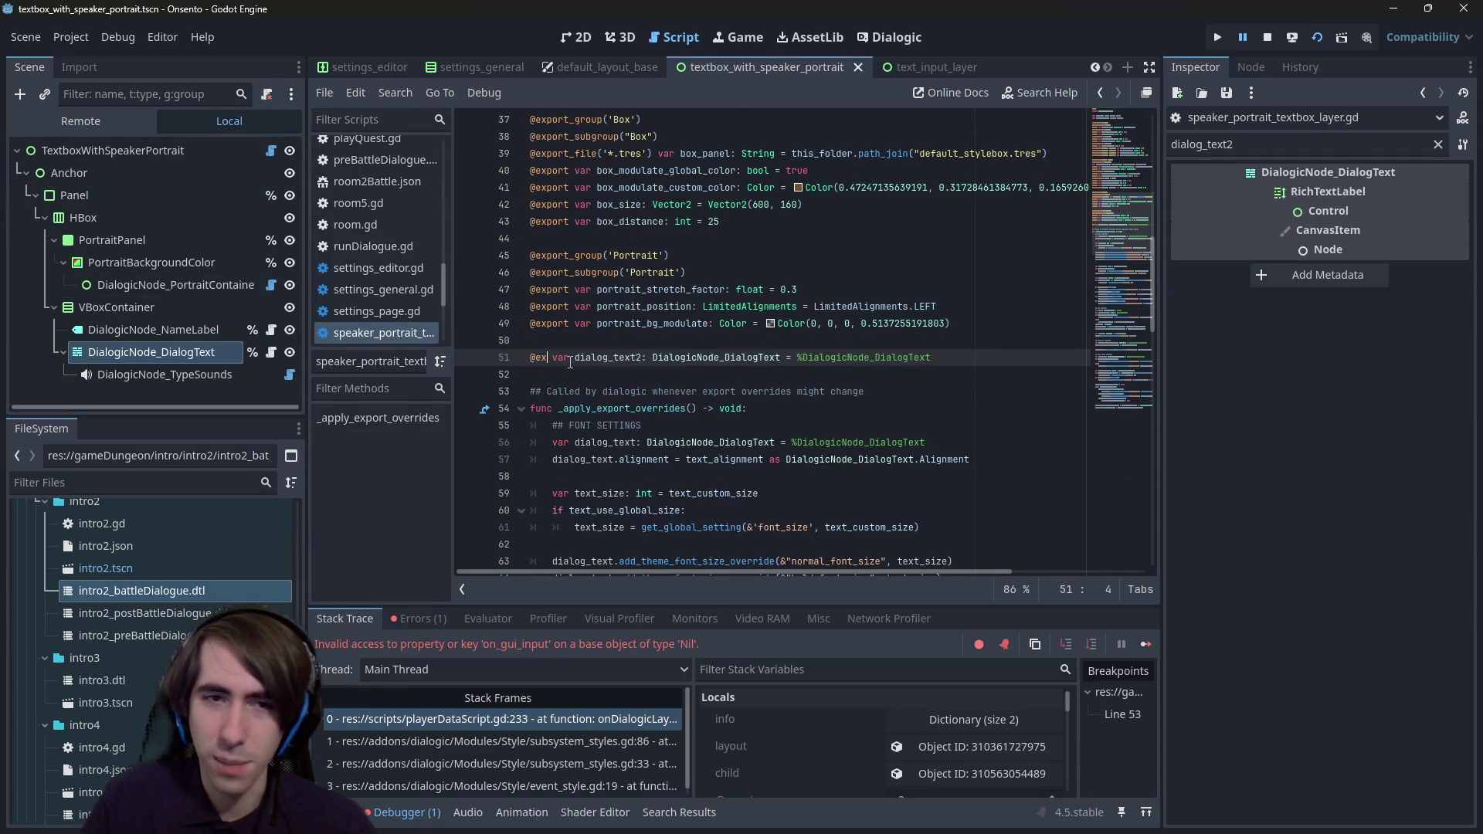
pyautogui.press('Escape')
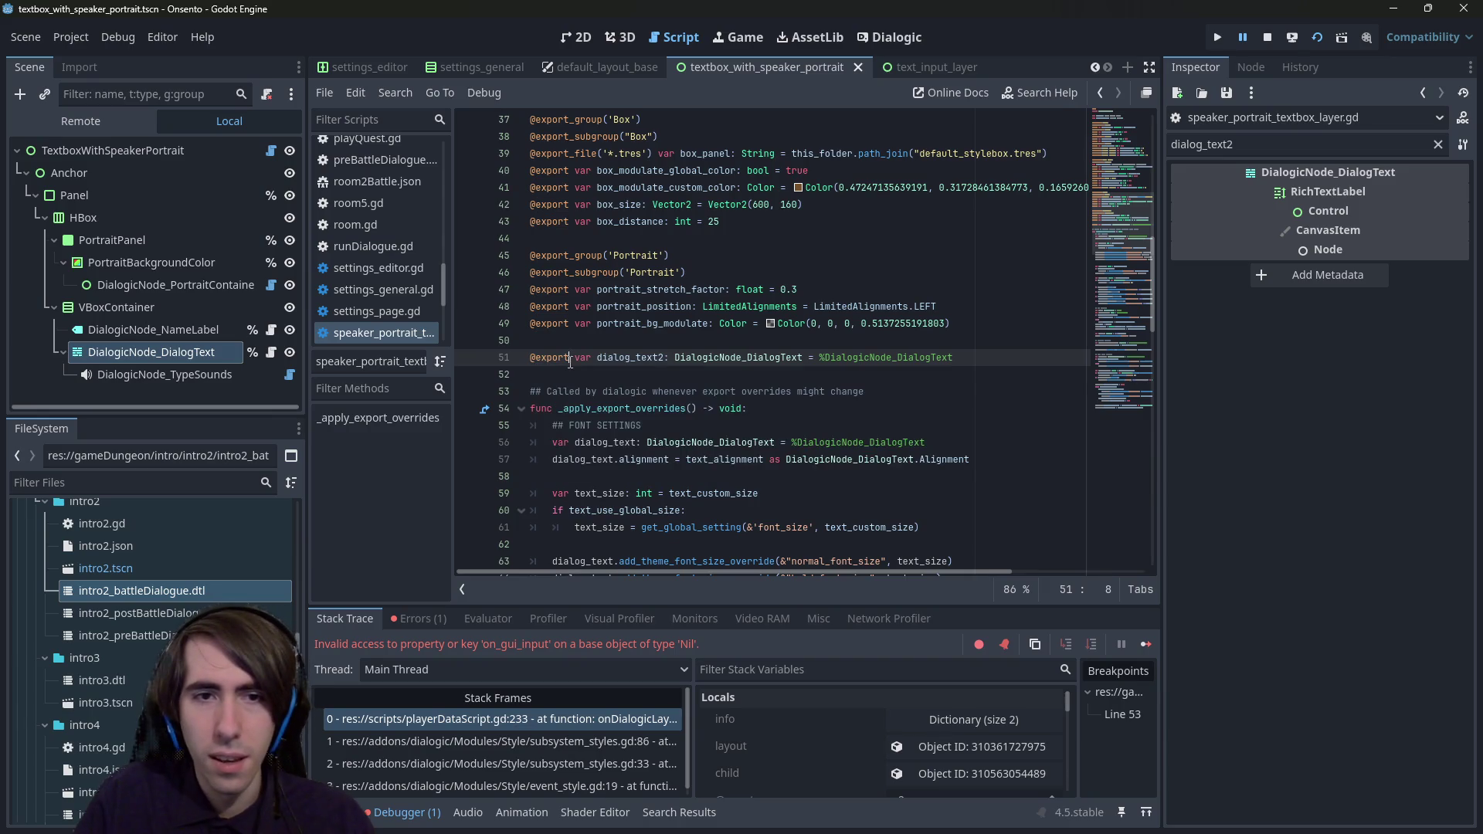
pyautogui.press('Delete')
pyautogui.press('End')
pyautogui.hotkey('ctrl', 'shift', 'Left')
pyautogui.press('BackSpace')
pyautogui.press('BackSpace')
pyautogui.press('BackSpace')
pyautogui.hotkey('ctrl', 's')
# Assign DialogicNode_DialogText to the root node's Dialog Text 2 property in the Inspector.
pyautogui.click(113, 151)
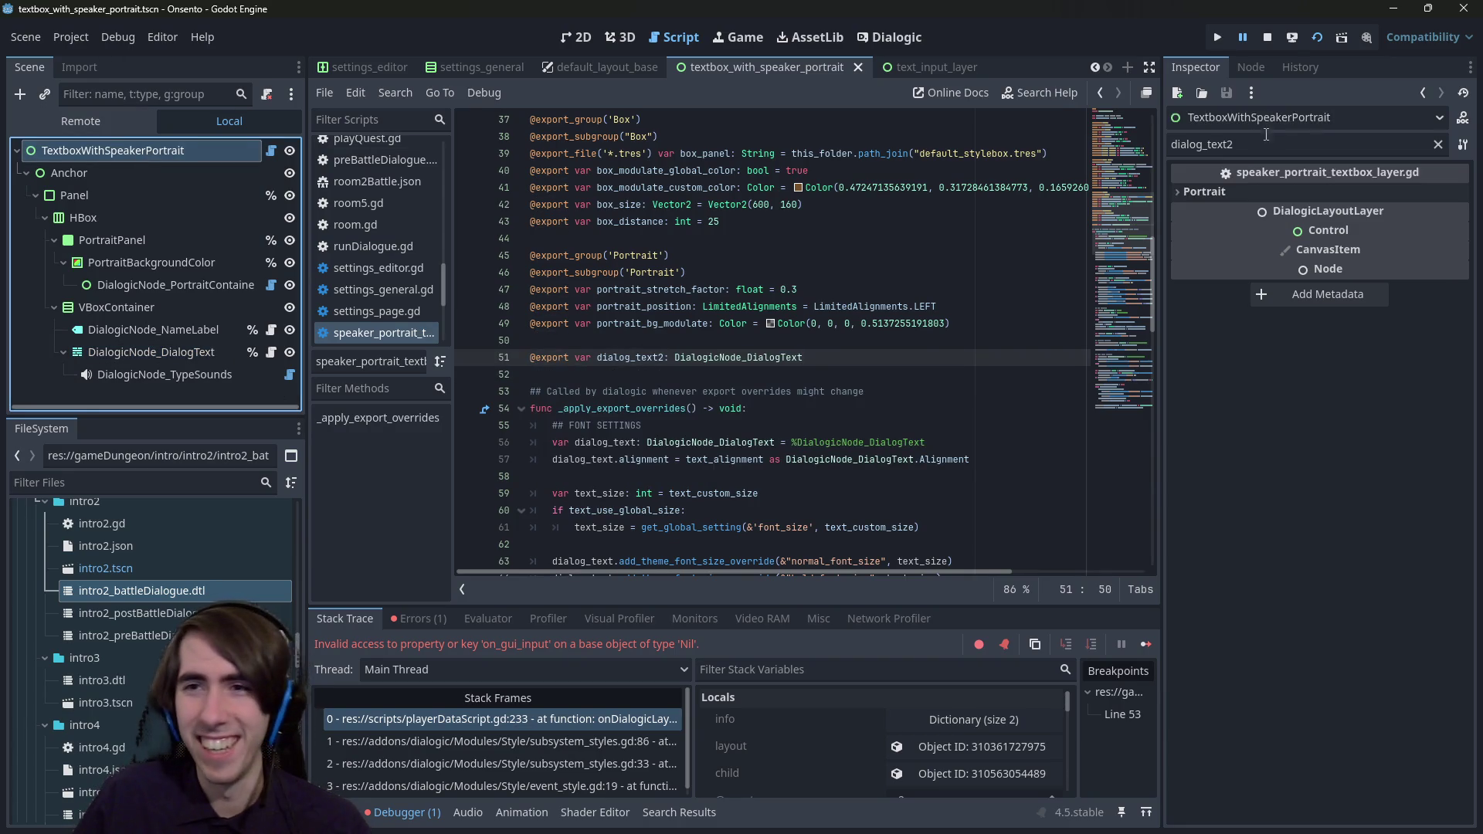
pyautogui.click(1437, 144)
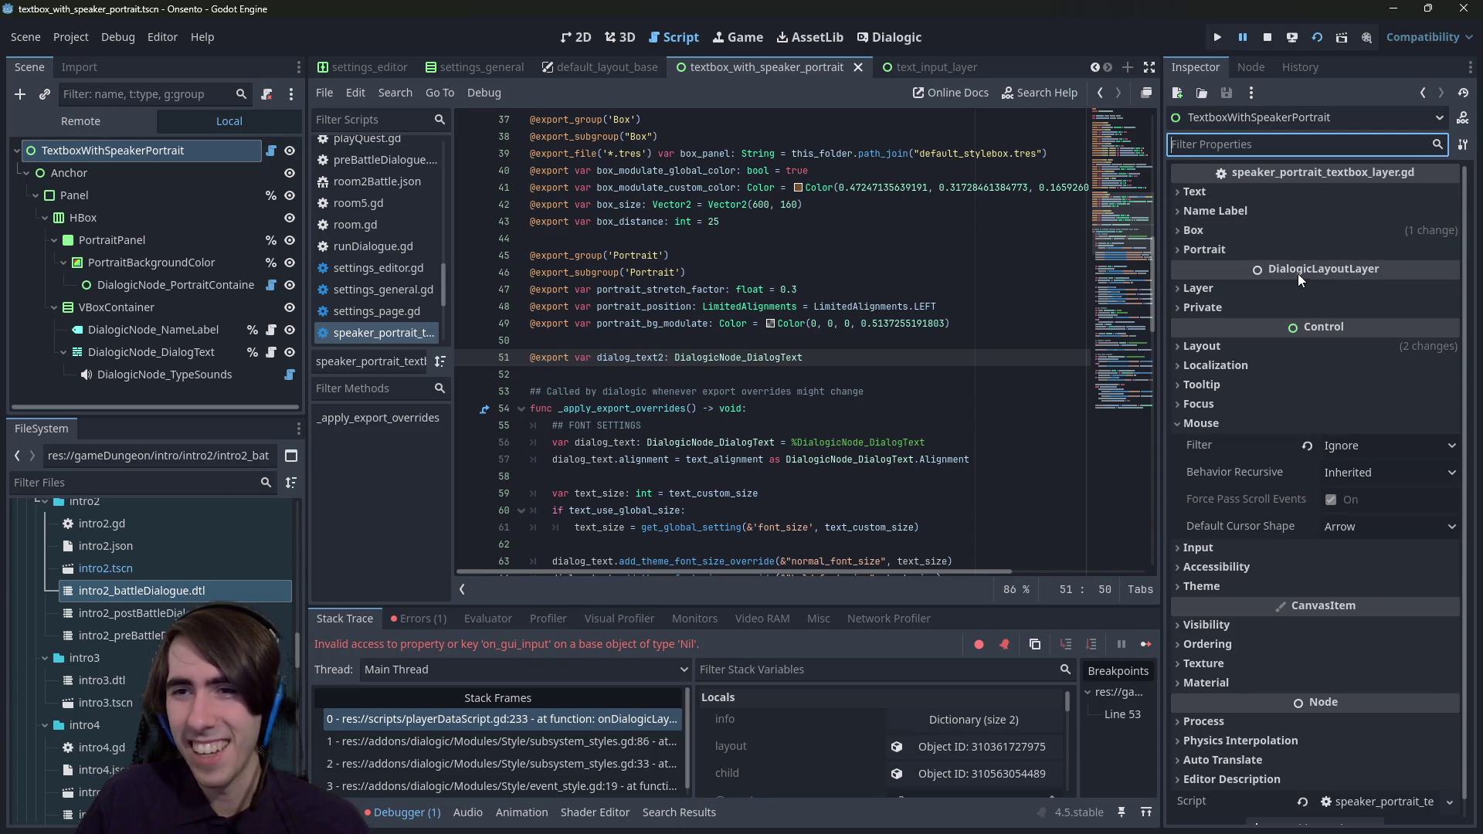
pyautogui.click(1298, 144)
pyautogui.hotkey('ctrl', 'v')
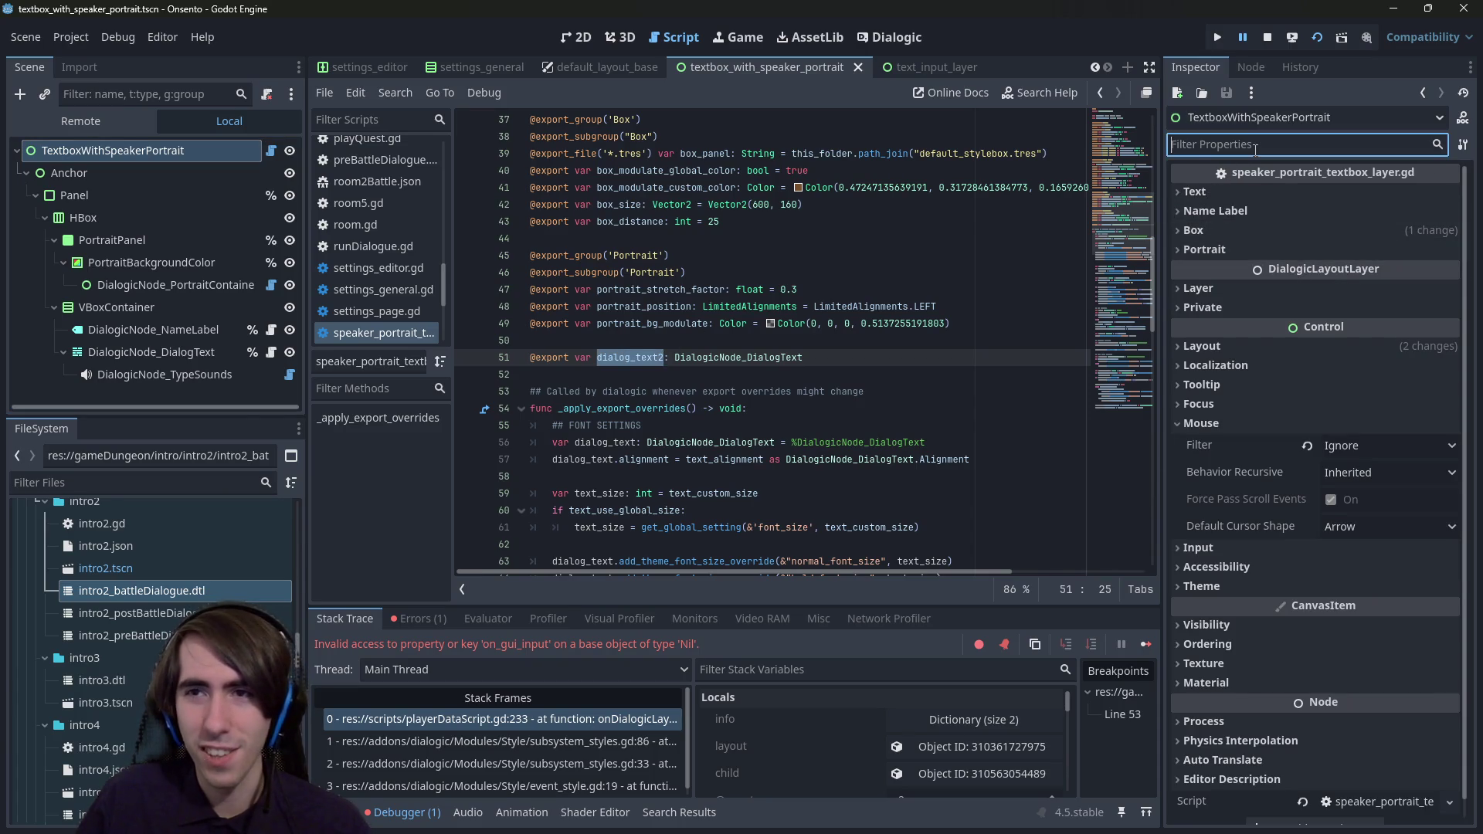
pyautogui.click(1274, 211)
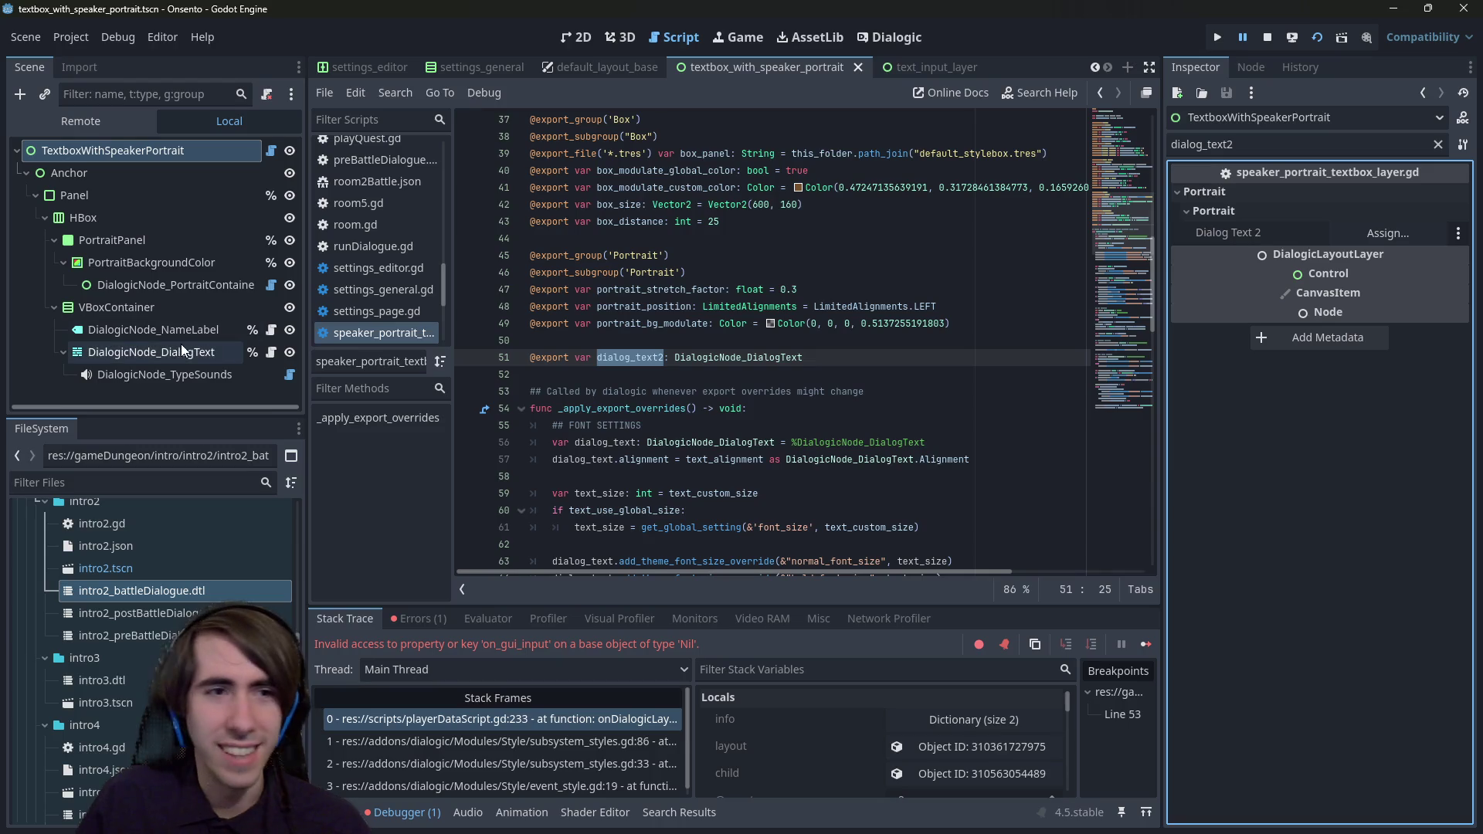
pyautogui.moveTo(211, 354)
pyautogui.mouseDown()
pyautogui.moveTo(1381, 266)
pyautogui.moveTo(1388, 232)
pyautogui.mouseUp()
pyautogui.click(827, 342)
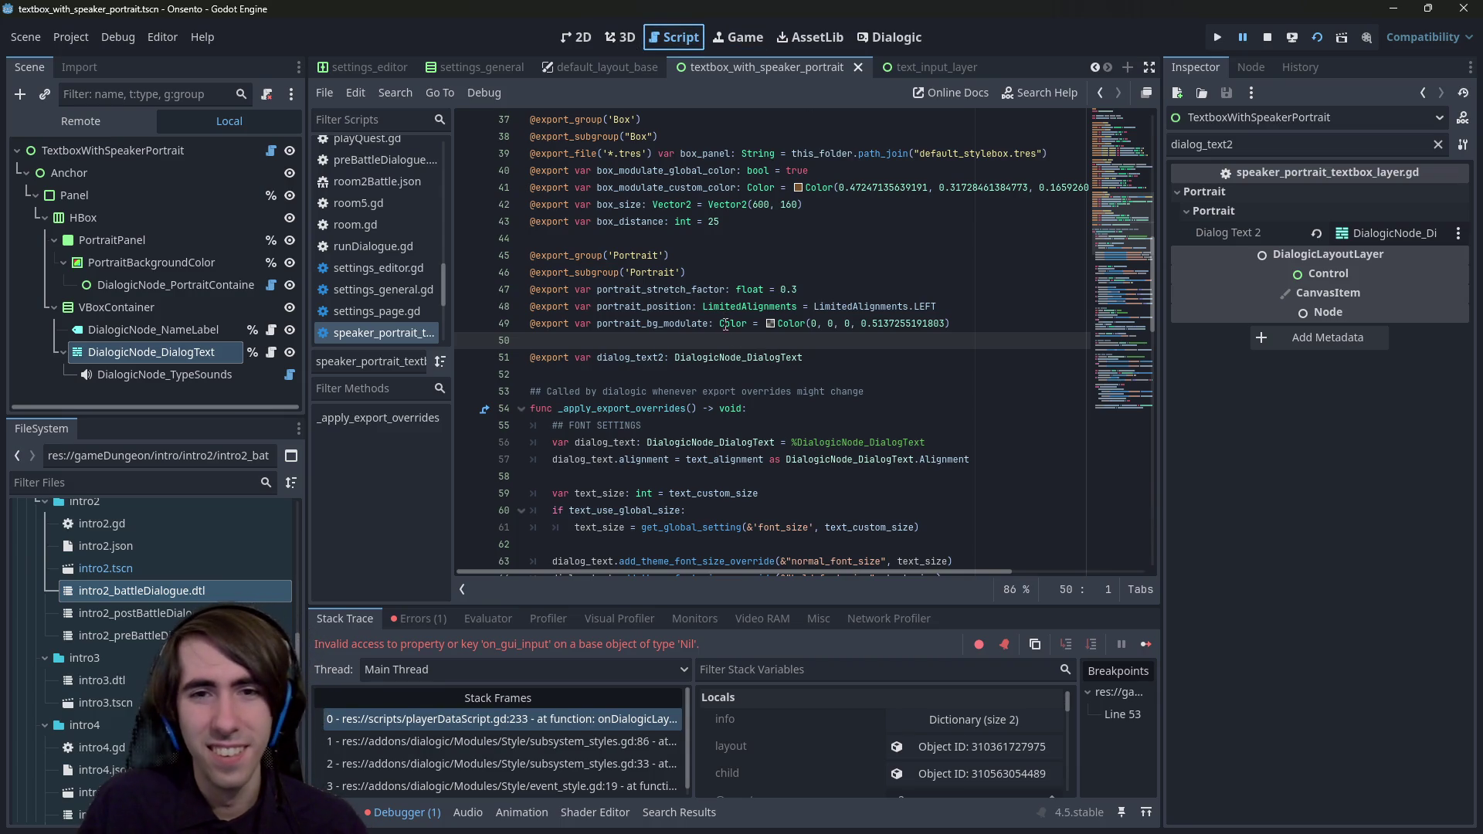
# Return to playerDataScript.gd line 233, stop the debug session, and run the playQuest scene.
pyautogui.hotkey('alt', 'Left')
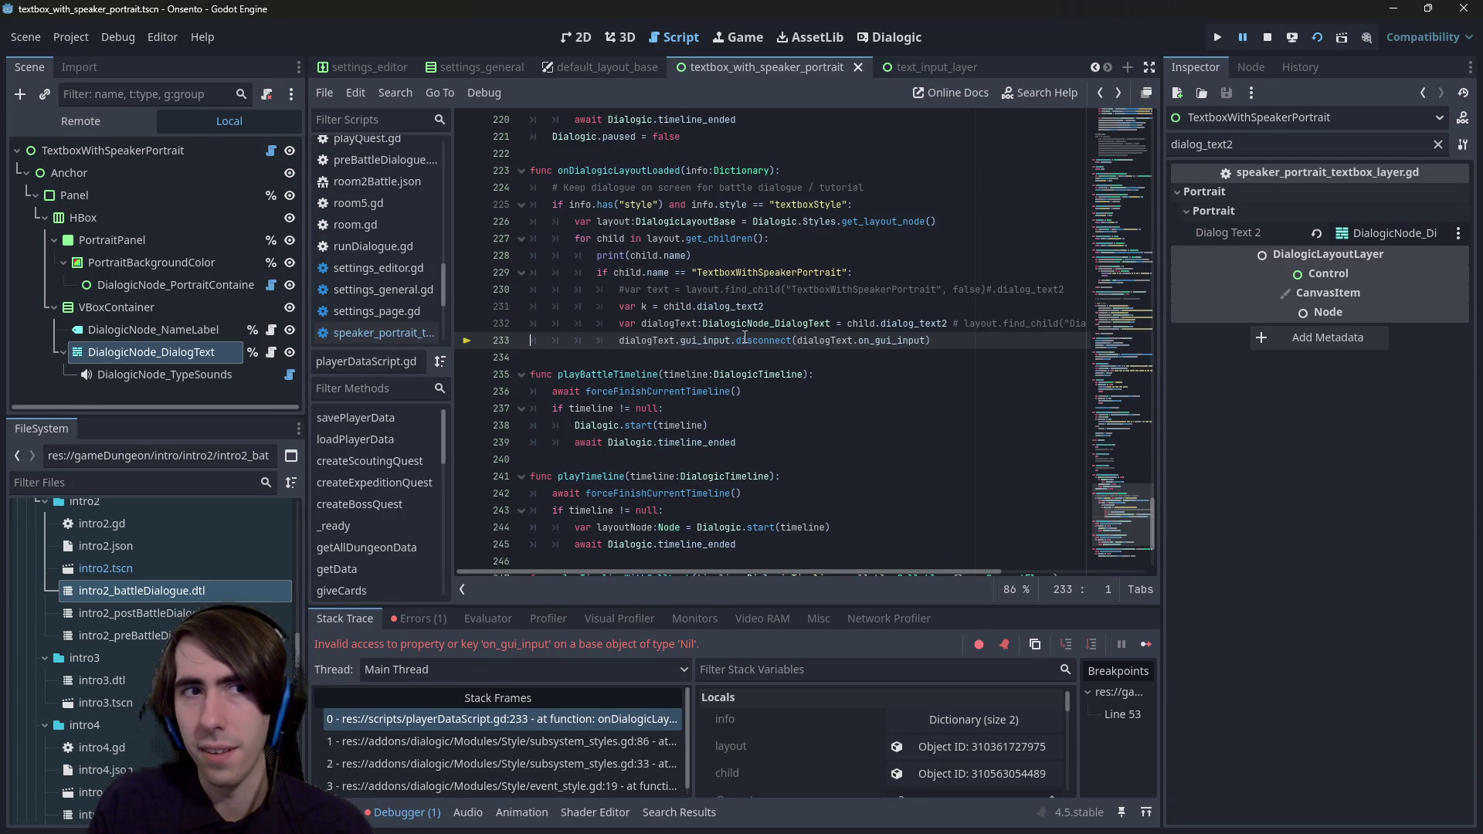
pyautogui.press('Down')
pyautogui.press('Down')
pyautogui.press('Down')
pyautogui.scroll(-1, 745, 338)
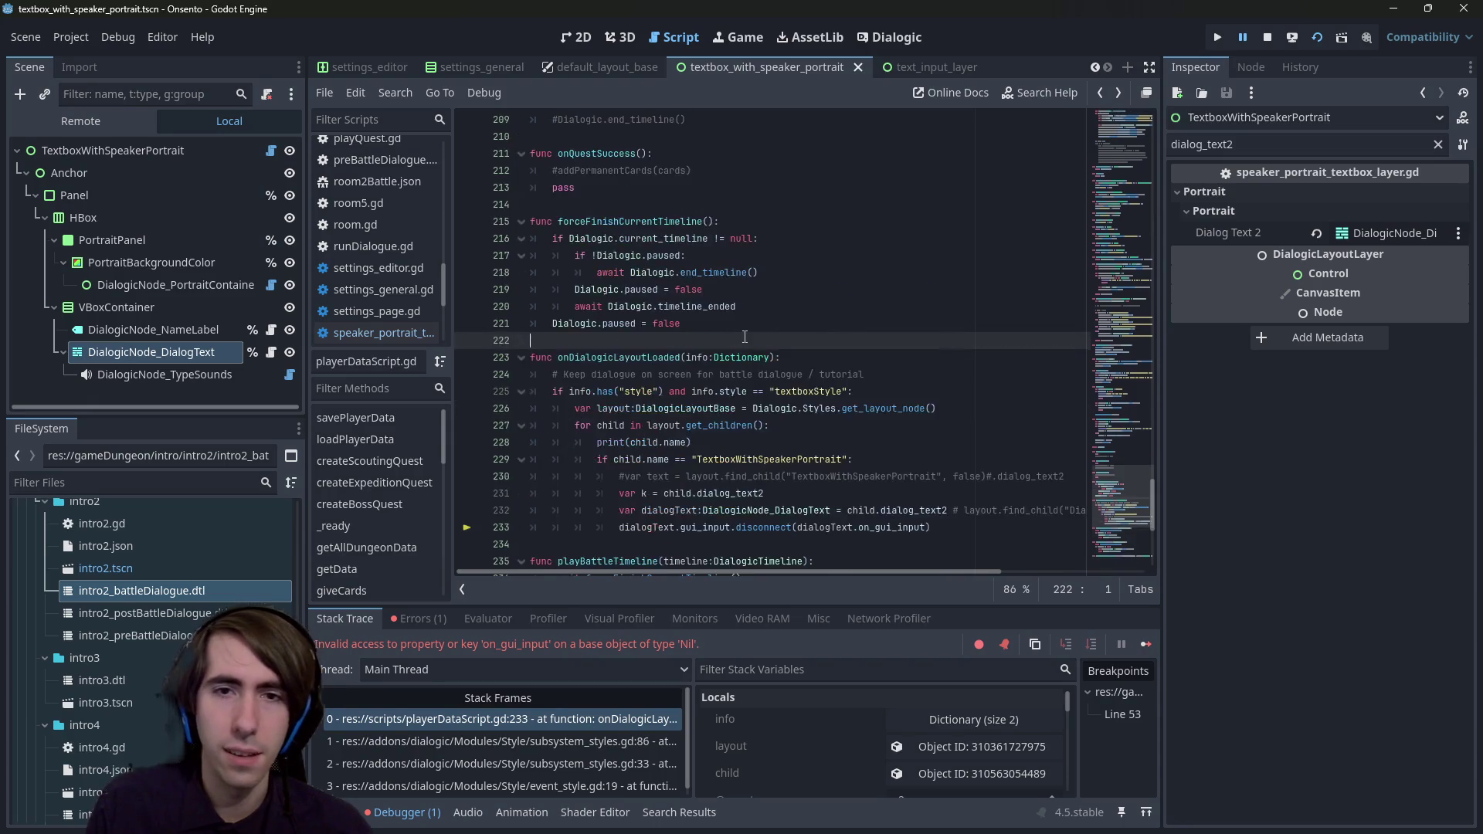
pyautogui.press('Up')
pyautogui.press('Up')
pyautogui.press('Up')
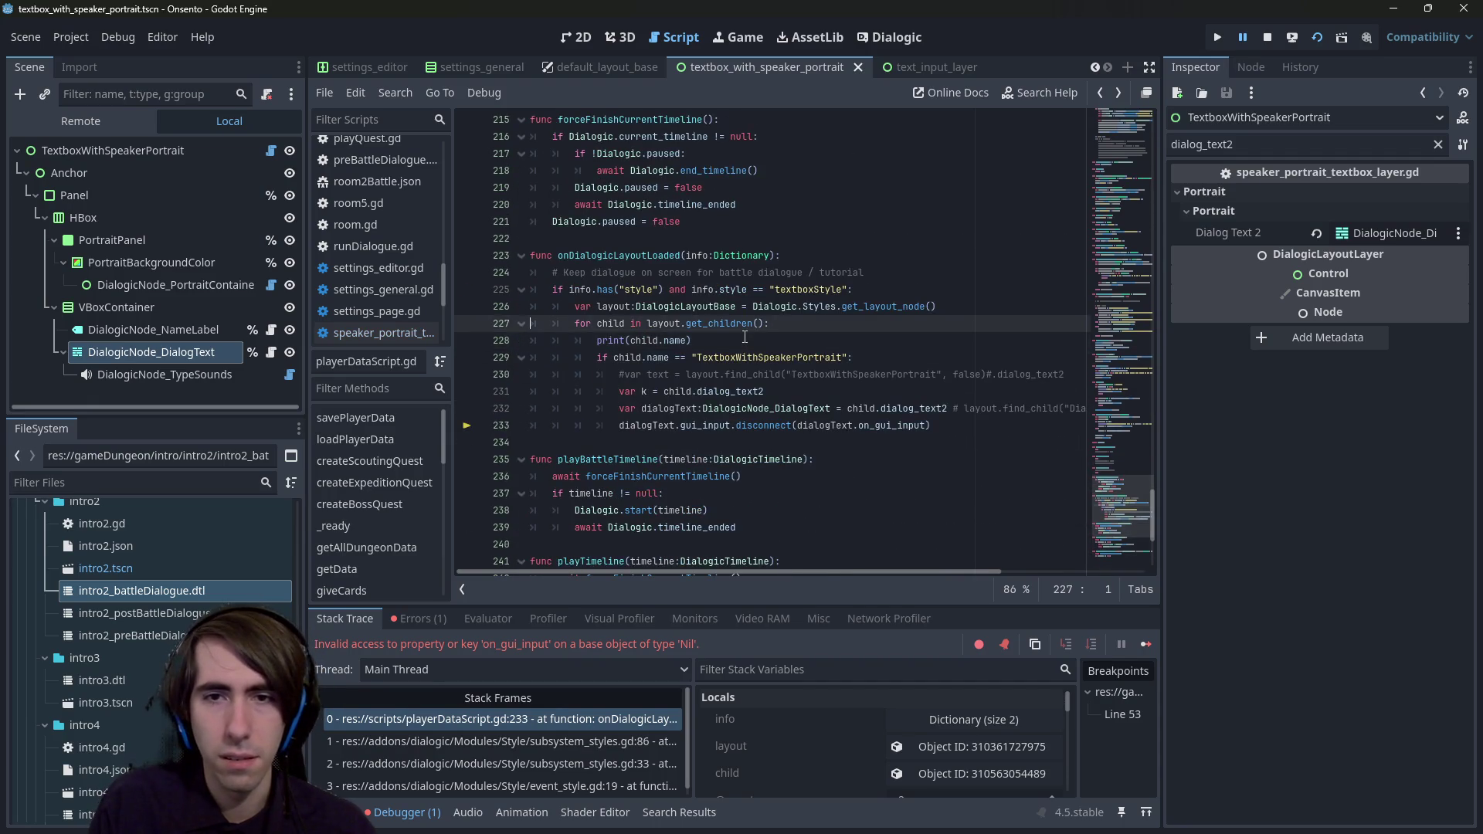
pyautogui.press('F8')
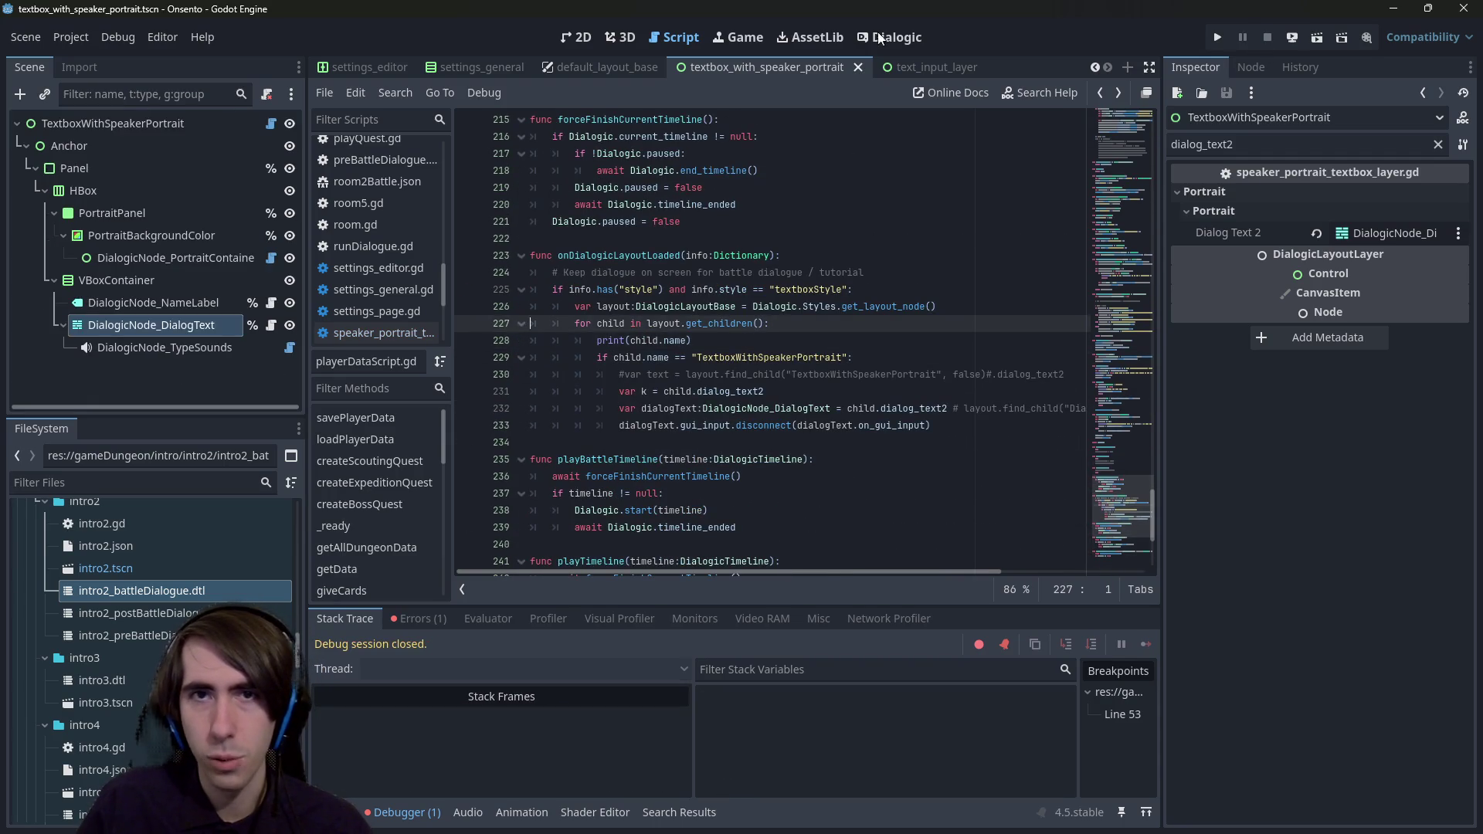
pyautogui.scroll(3, 415, 72)
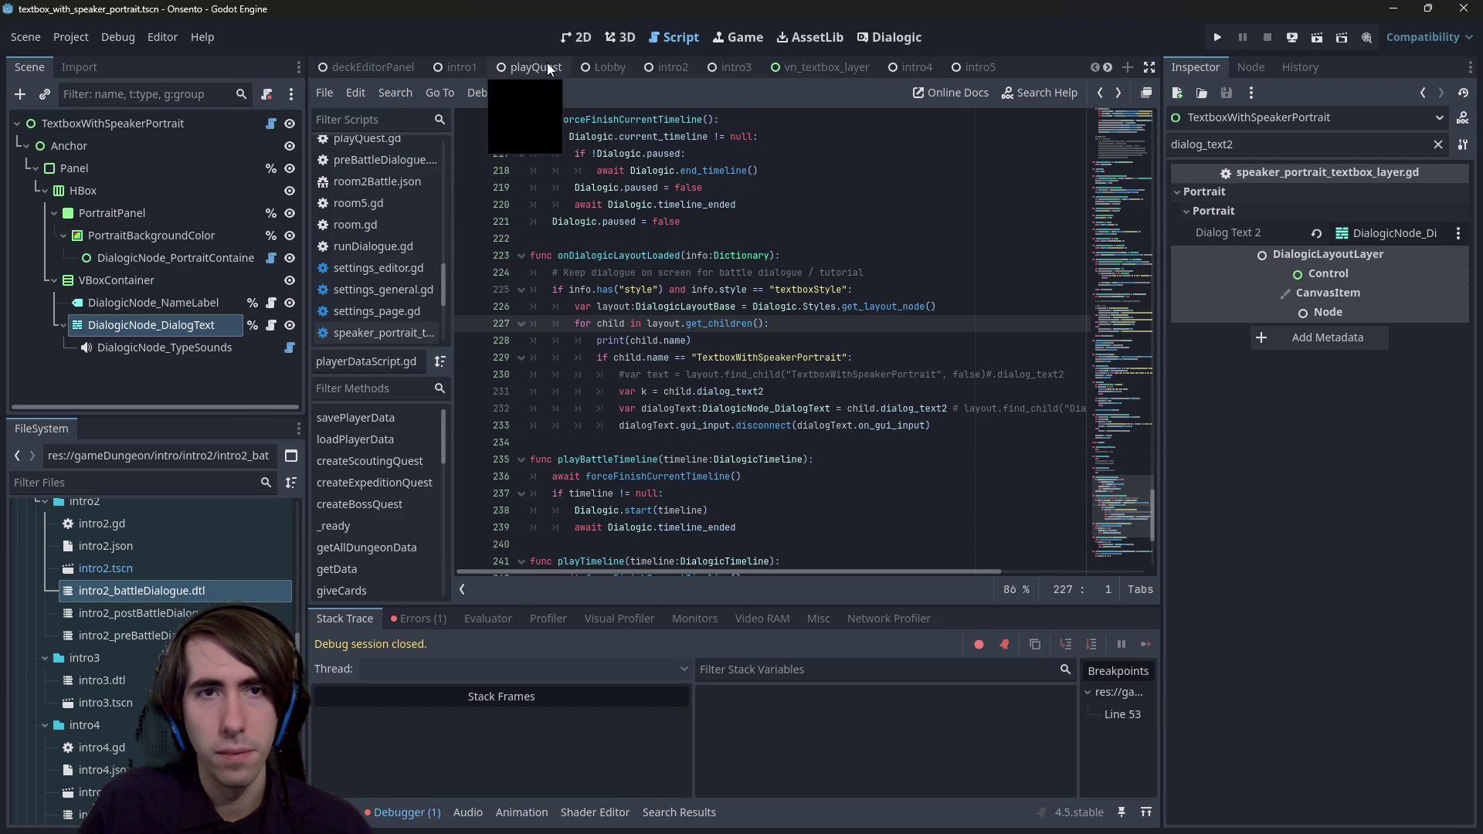
pyautogui.click(536, 68)
pyautogui.click(1318, 44)
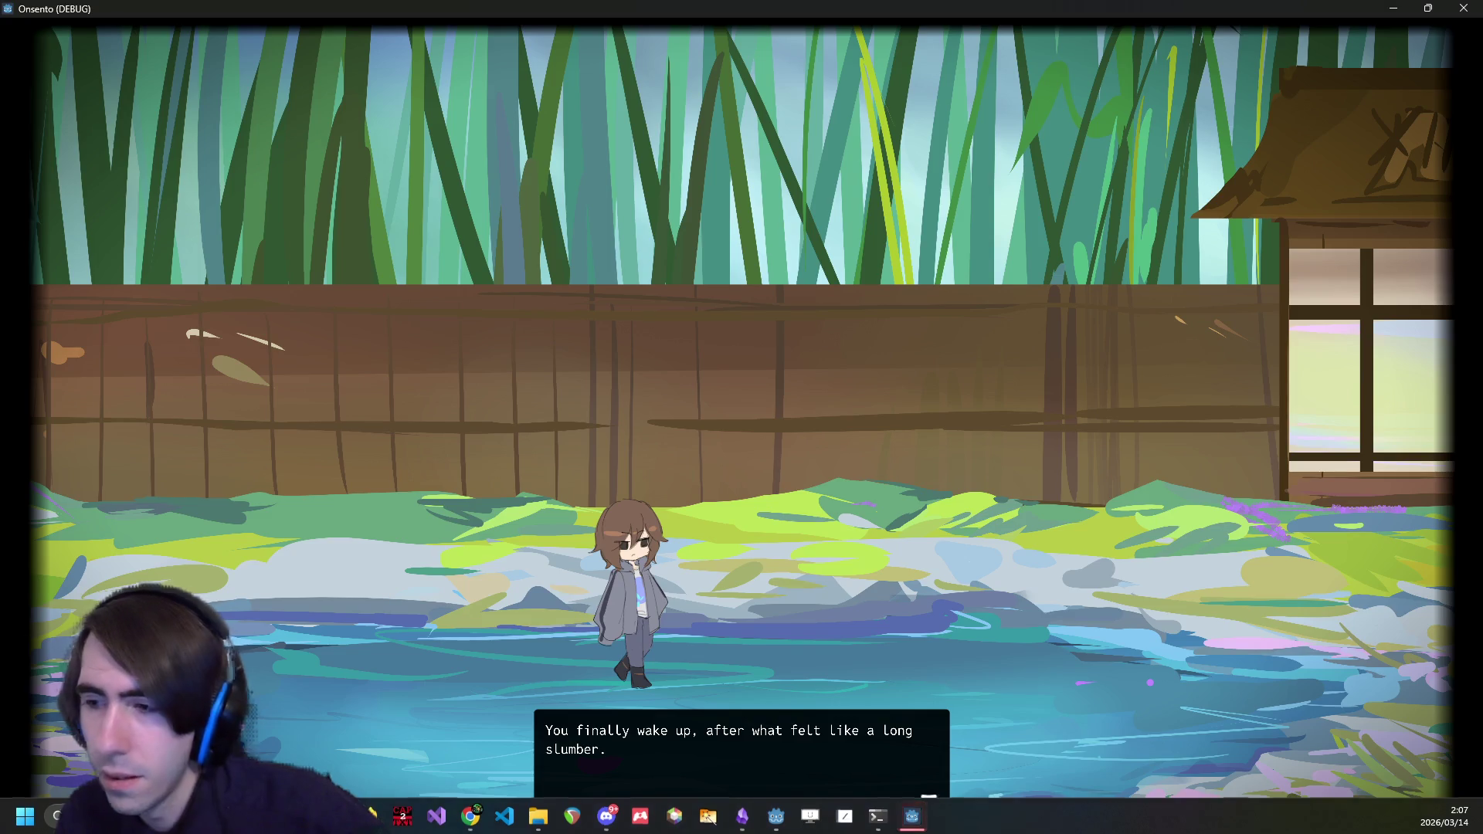
pyautogui.click(544, 353)
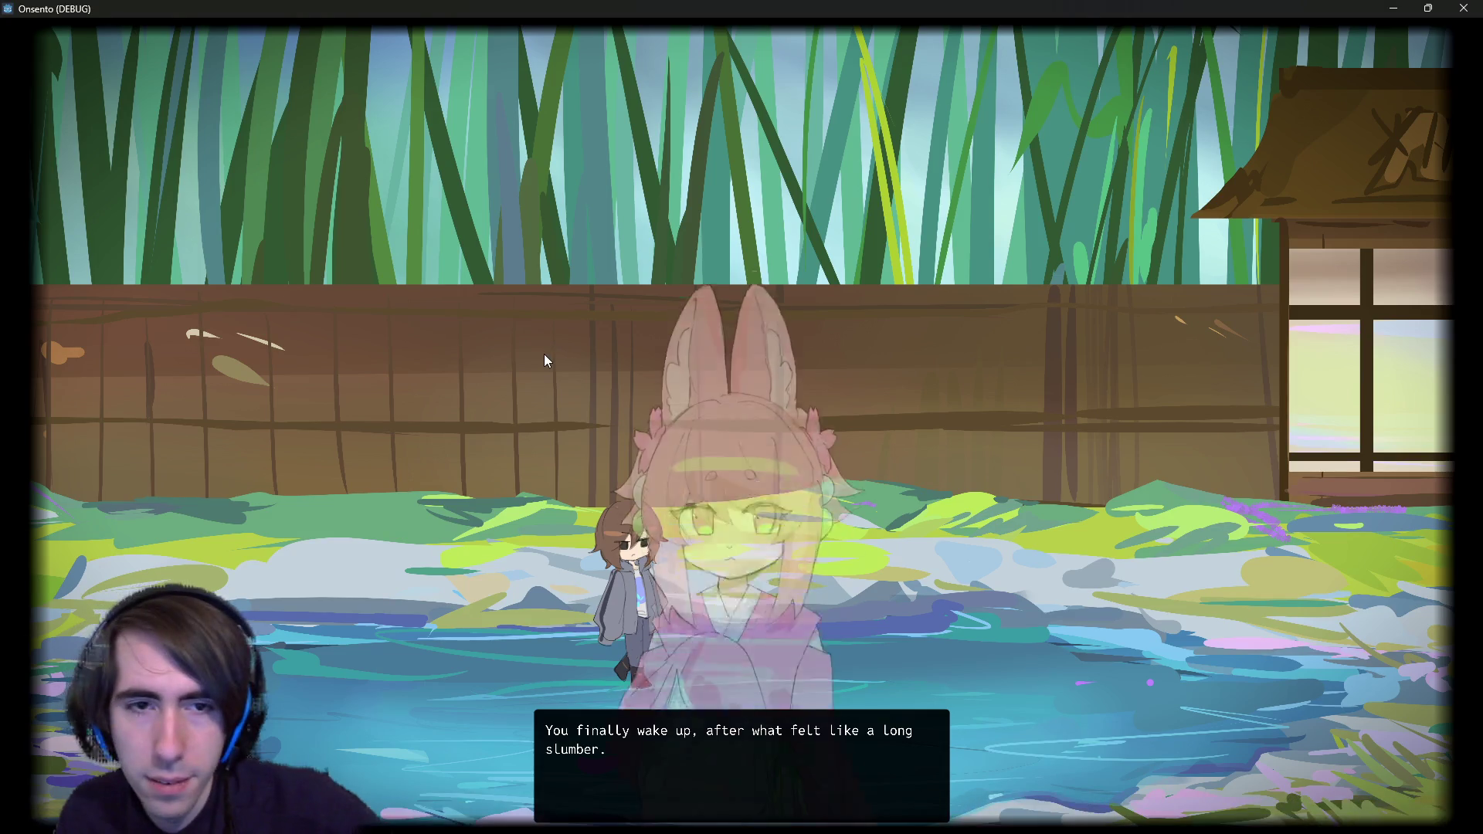
# Advance past the opening lines into the slime-and-cat battle tutorial, then close the game.
pyautogui.click(584, 366)
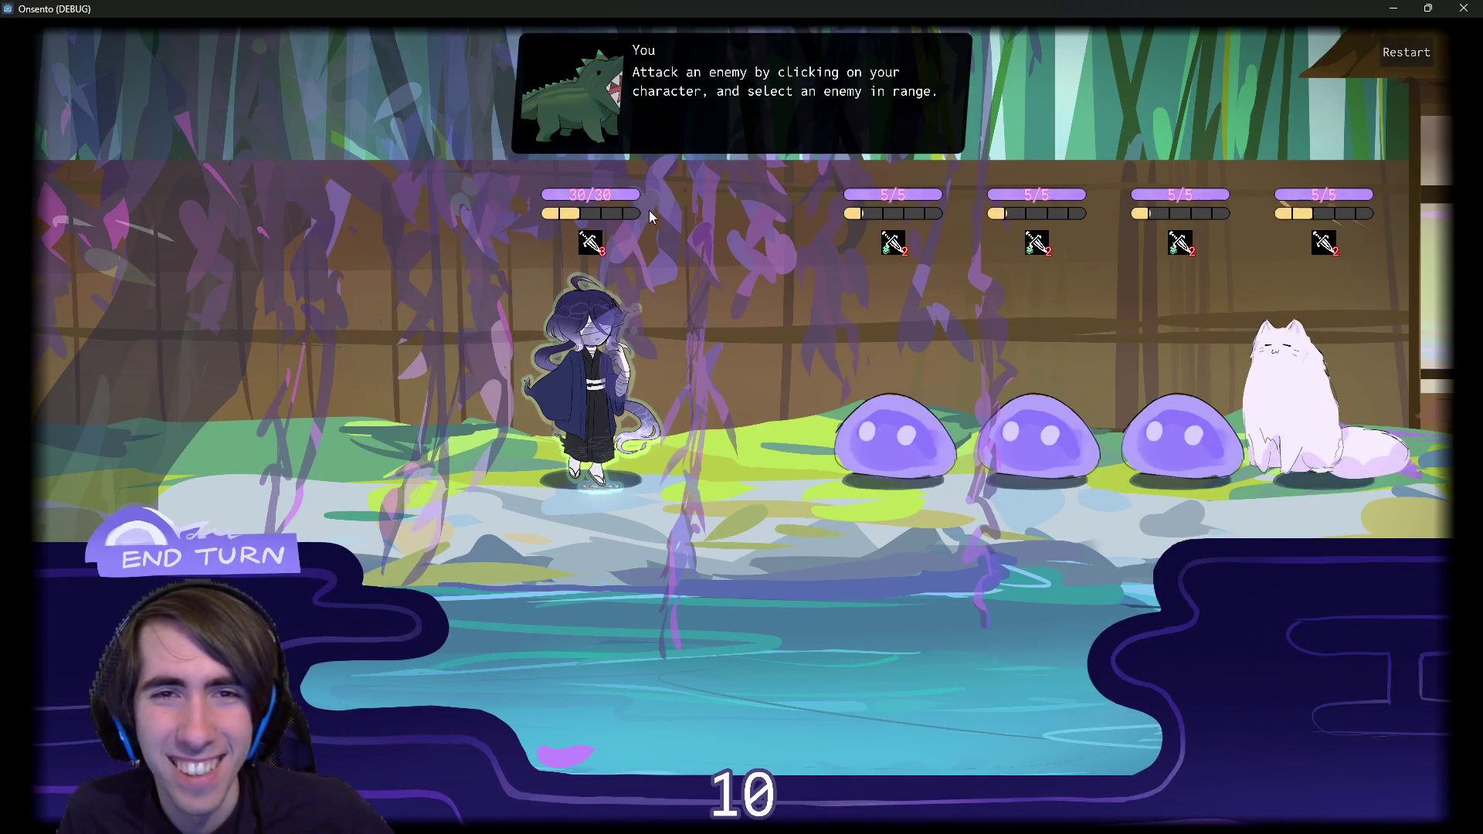
pyautogui.click(731, 178)
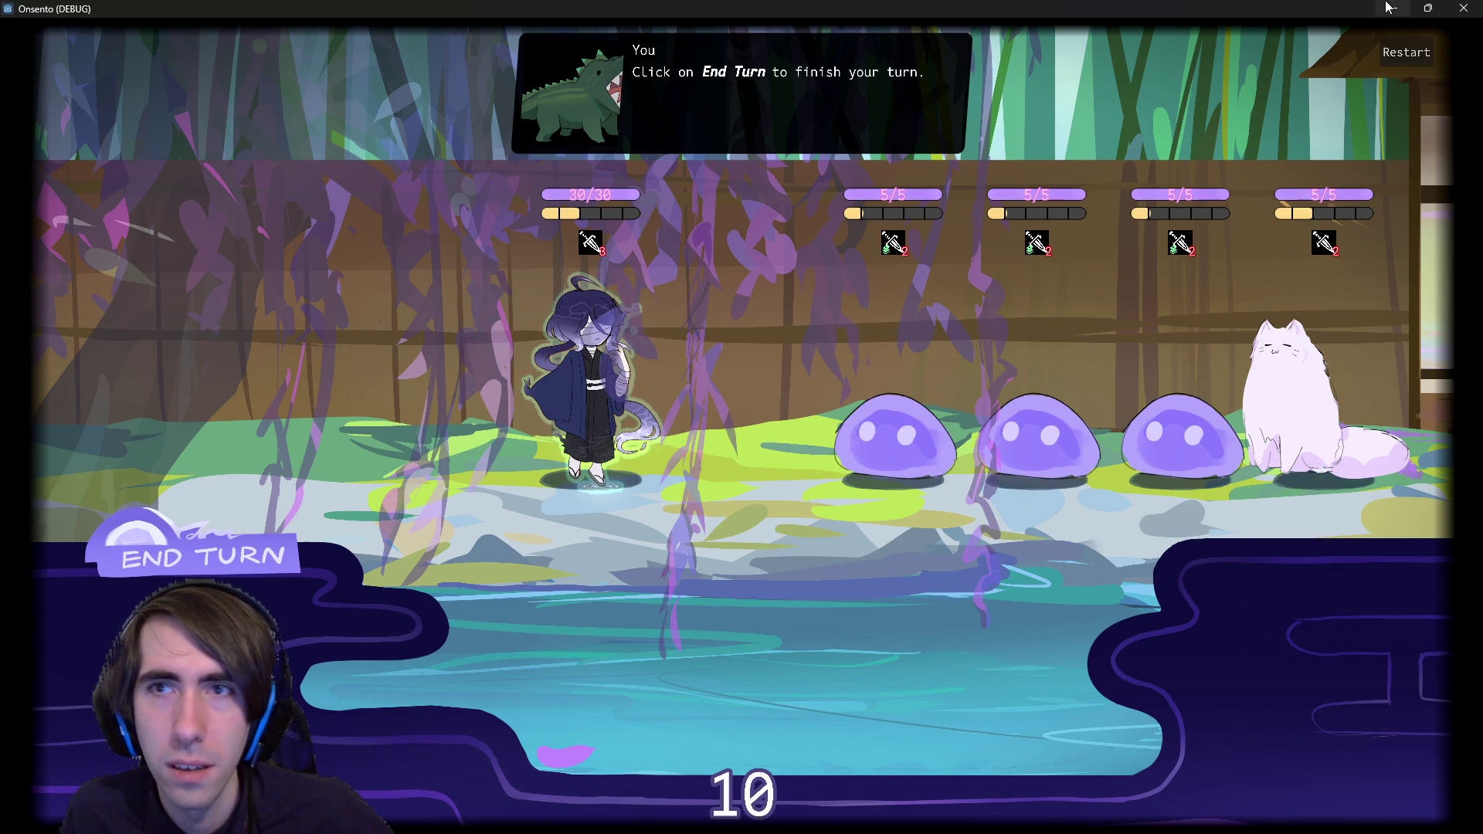
pyautogui.click(1393, 9)
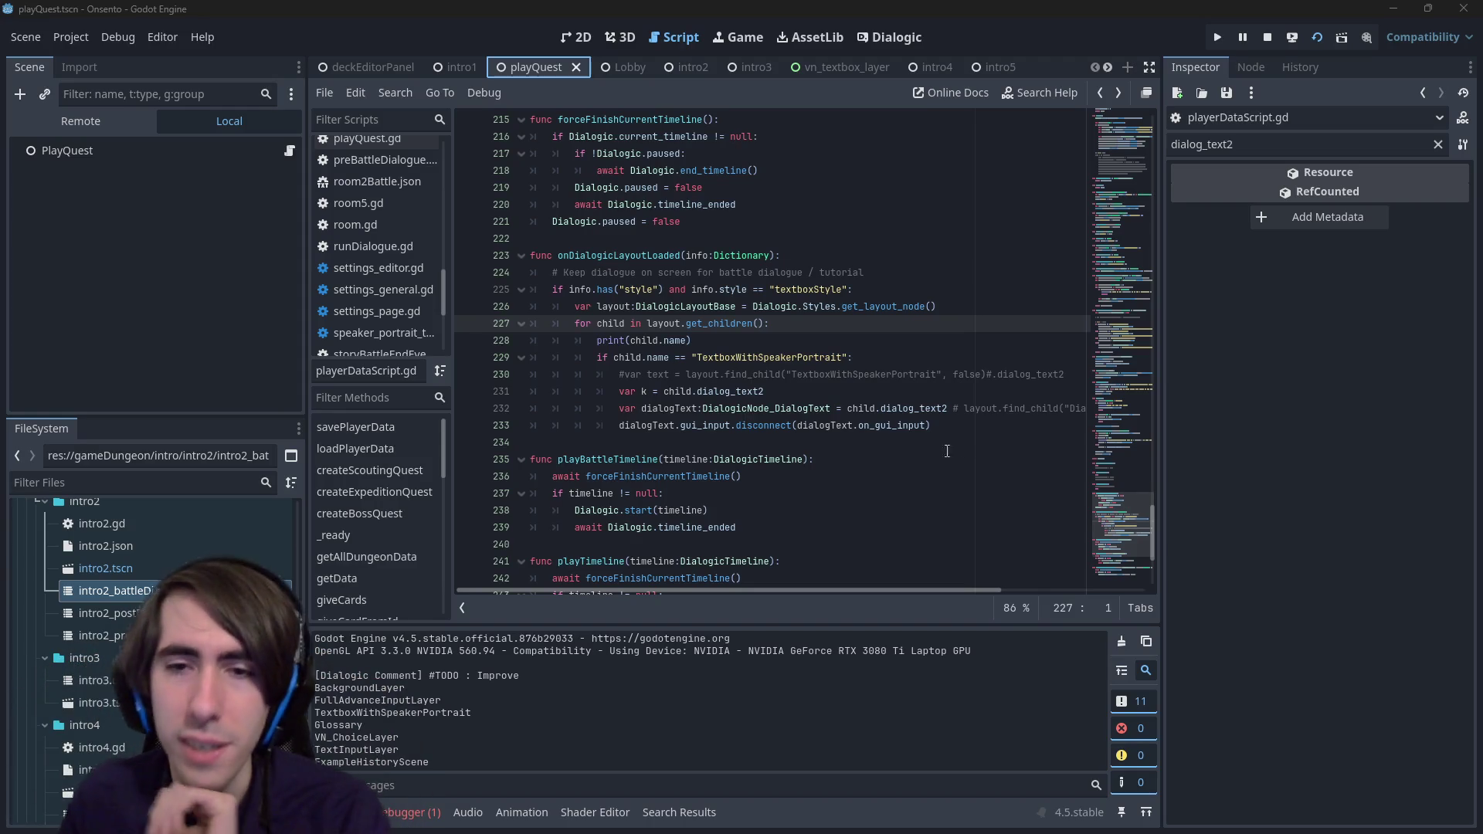
# Dismiss the files-modified prompt and set a breakpoint on line 233 of playerDataScript.gd.
pyautogui.click(989, 408)
pyautogui.press('Escape')
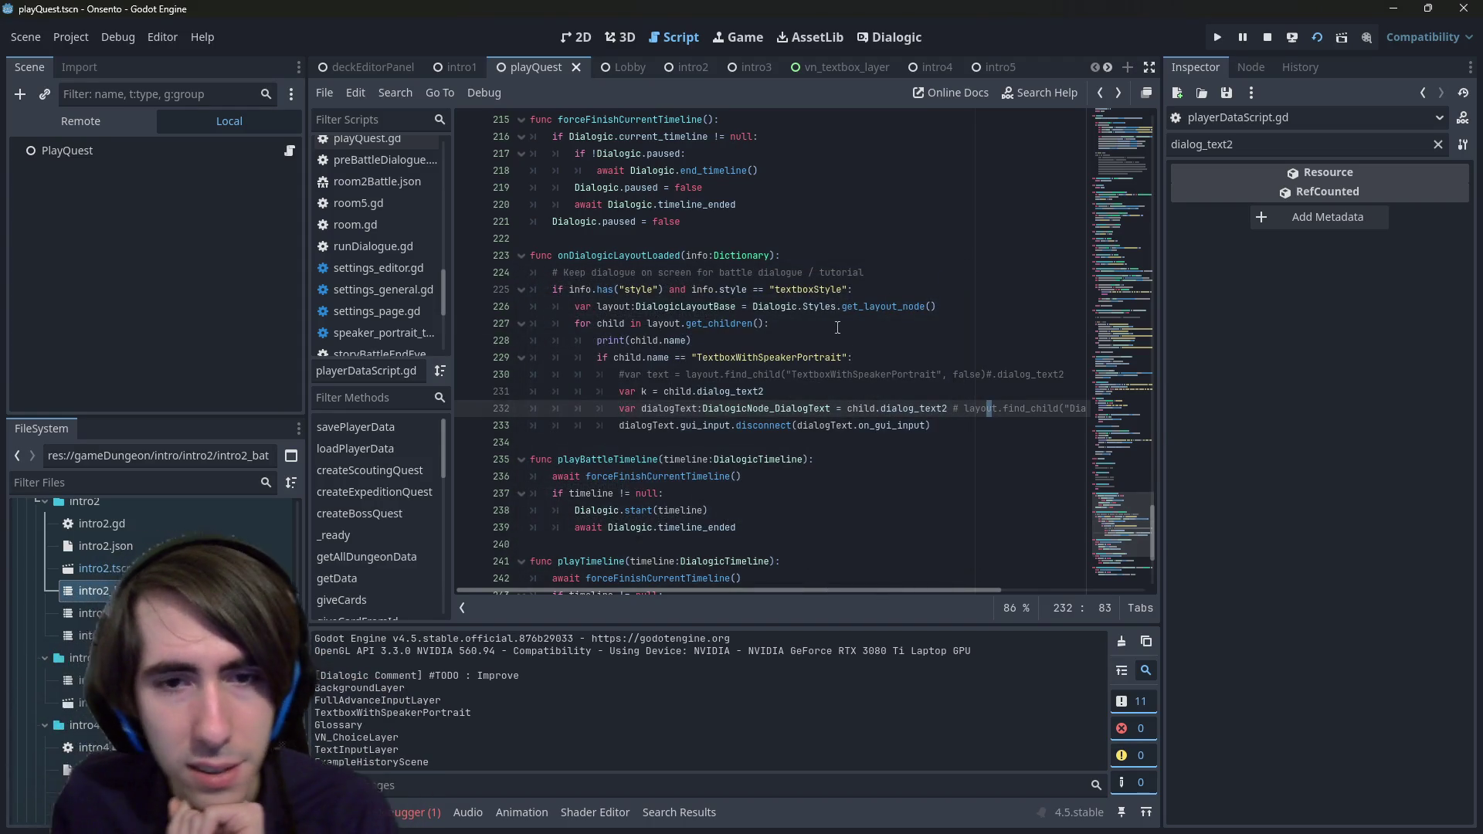
pyautogui.click(468, 427)
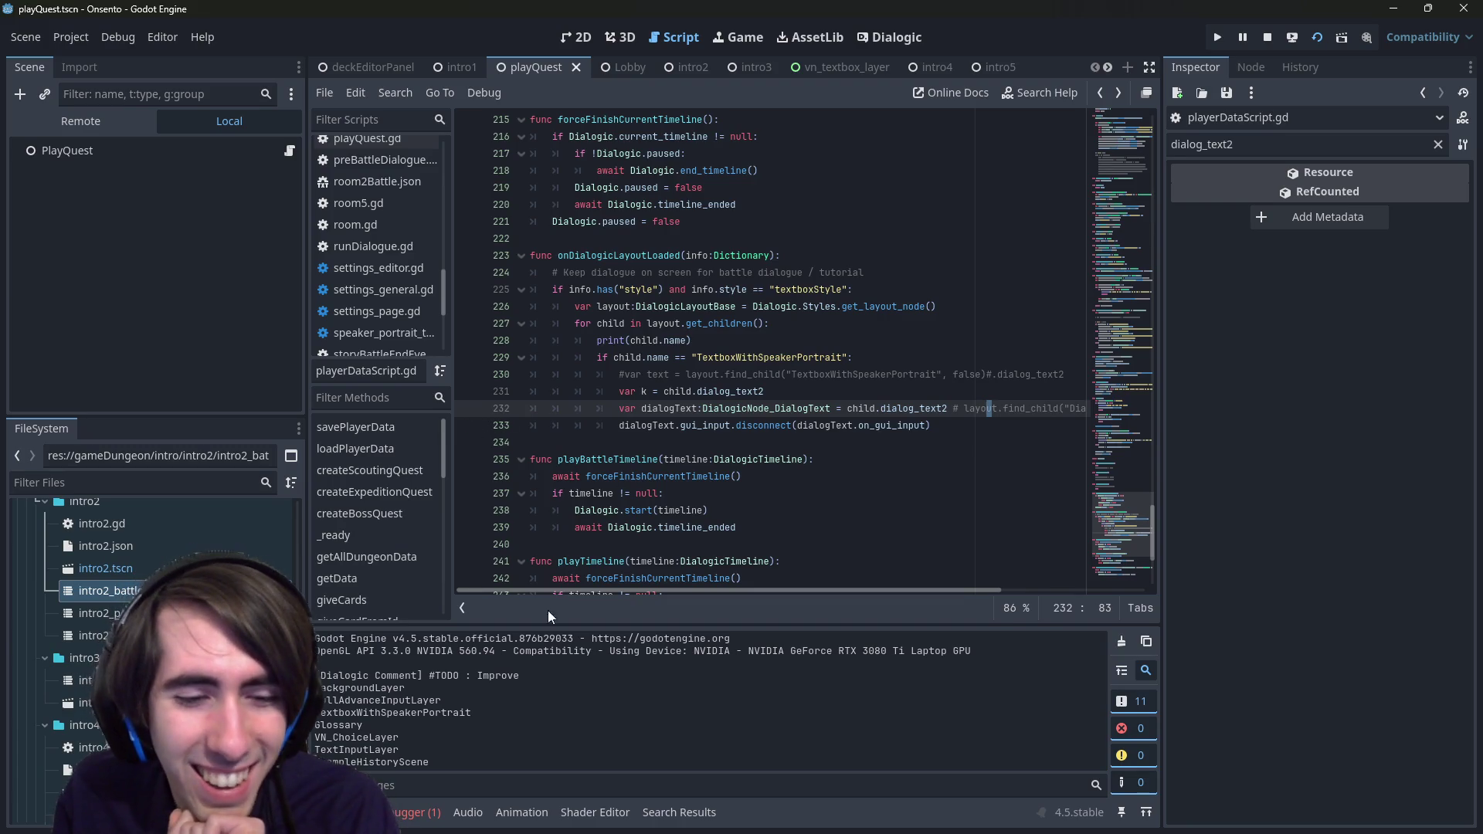
# Check the debugger's Errors list and jump to the reported error on line 233.
pyautogui.click(437, 811)
pyautogui.click(427, 620)
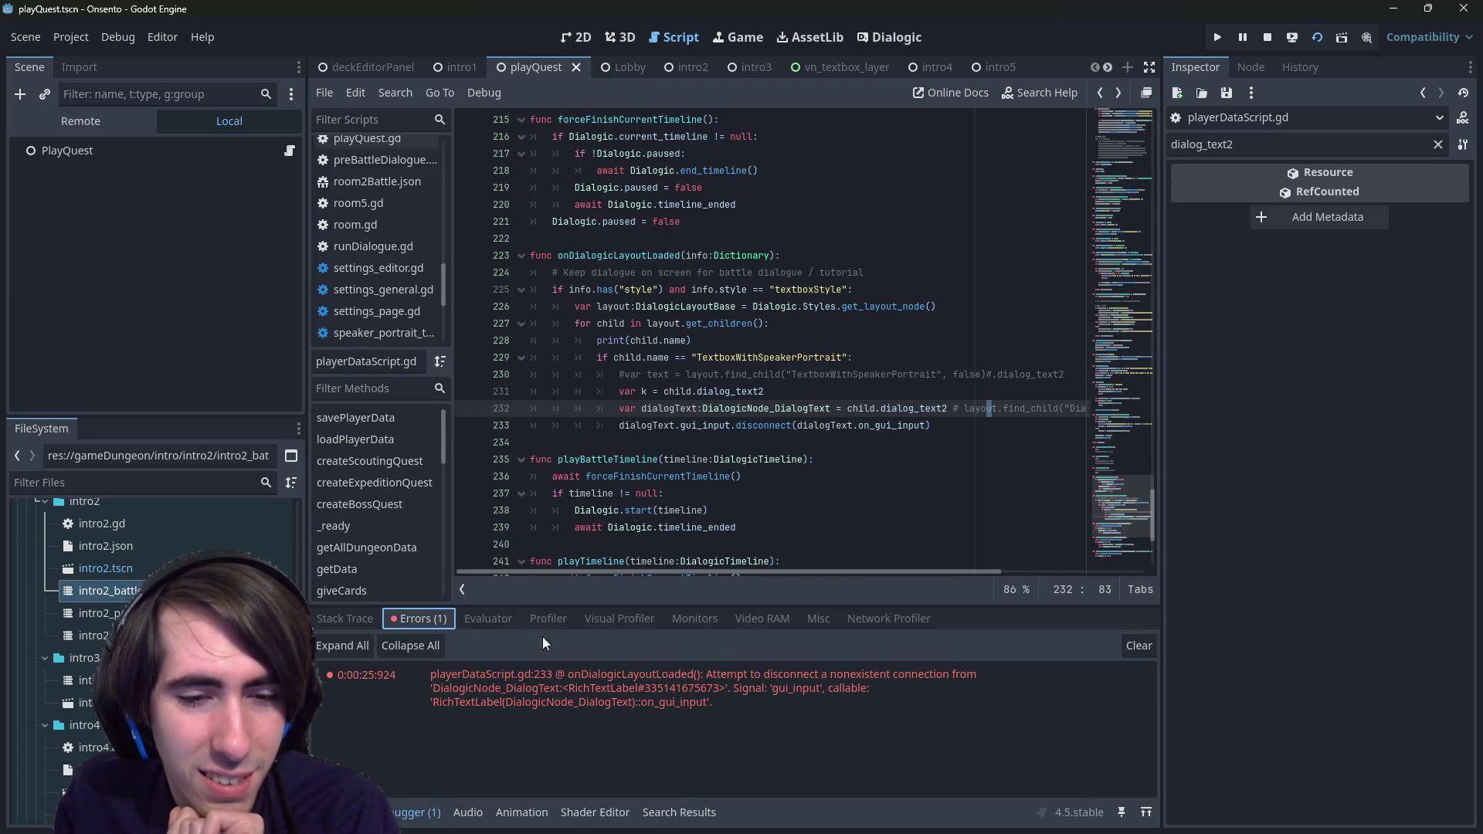
pyautogui.click(661, 687)
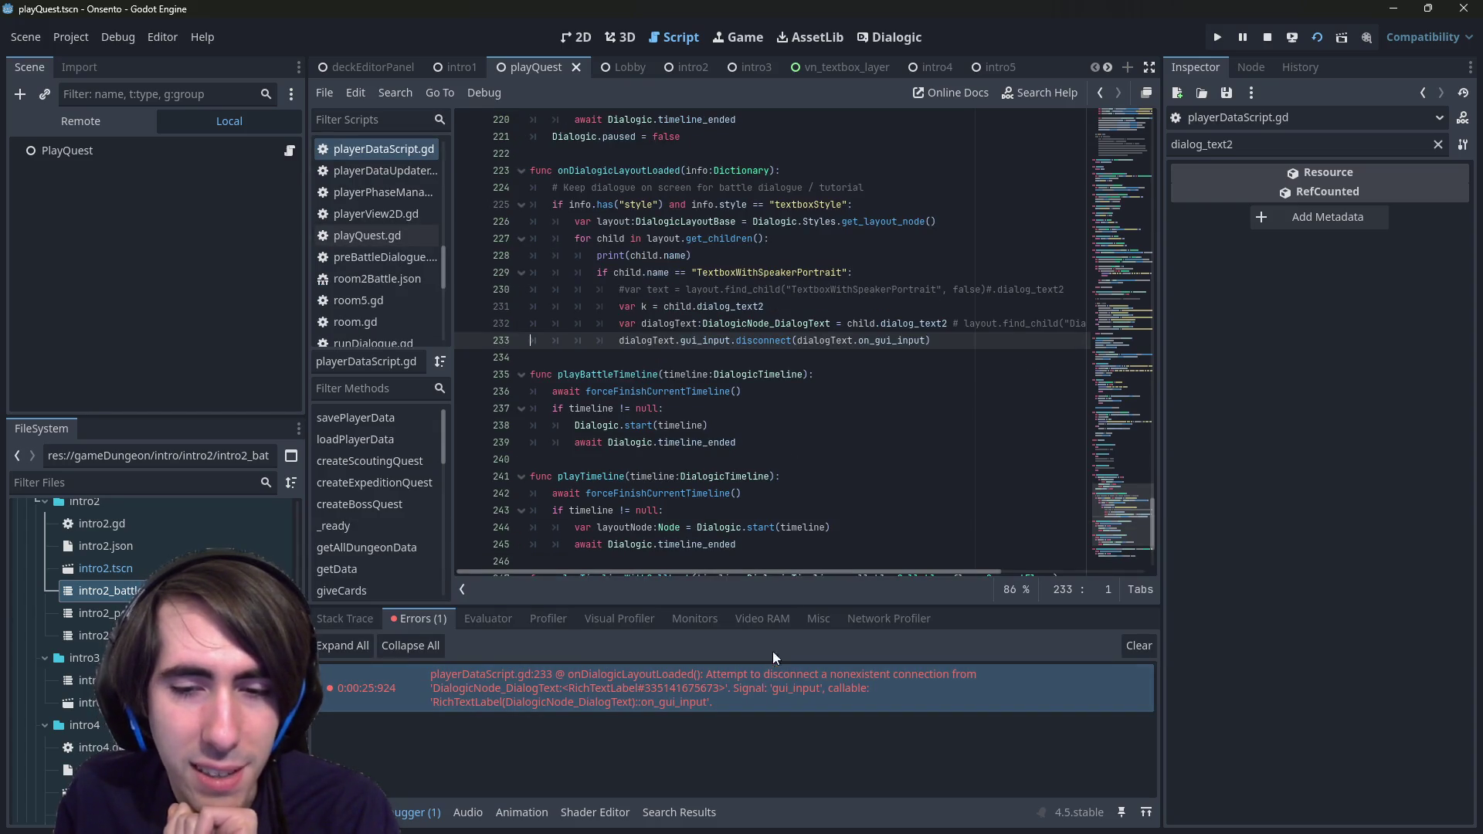
pyautogui.scroll(1, 774, 356)
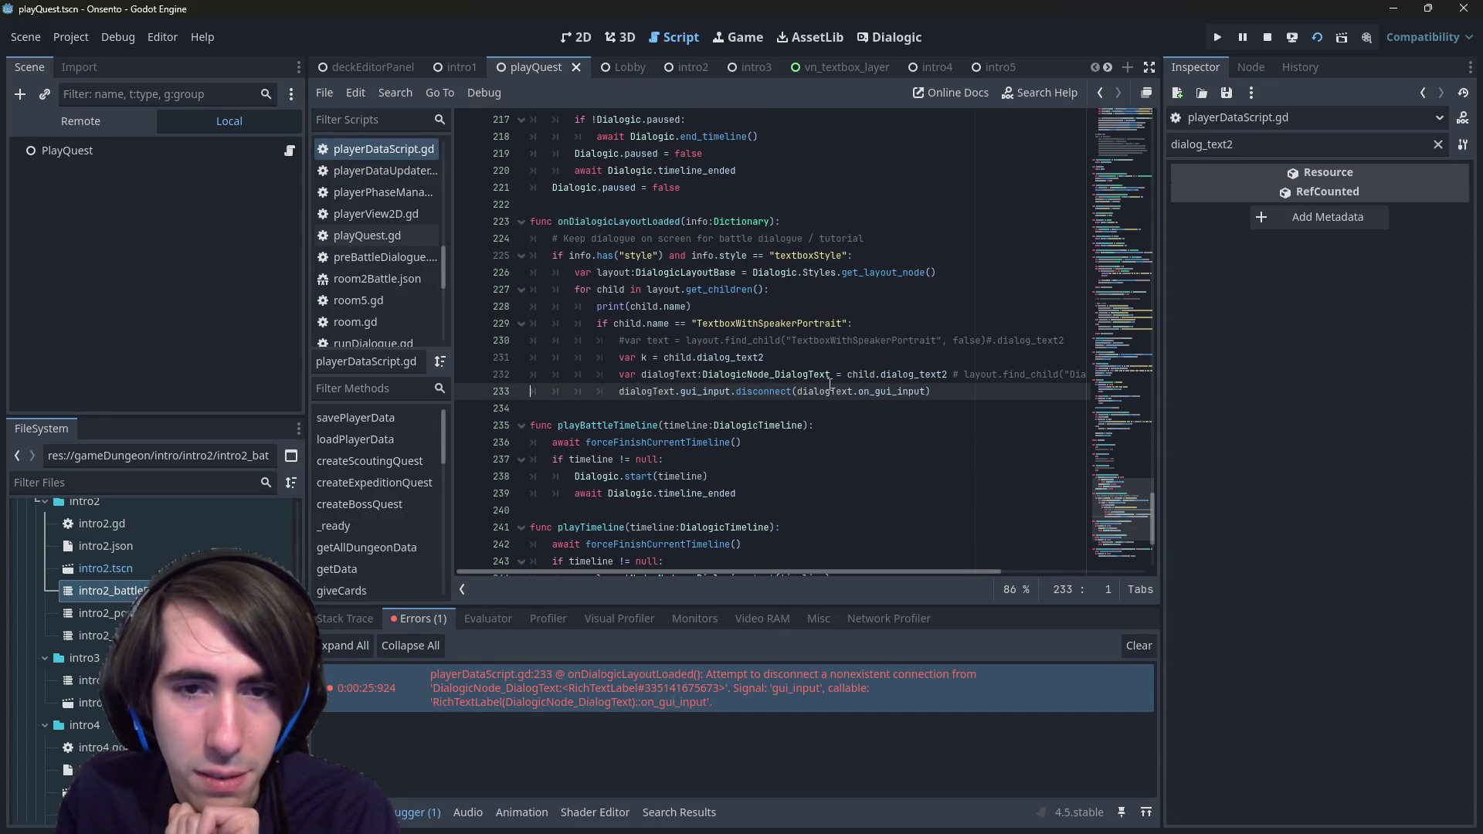
# Re-enter the disconnect call after gui_input from suggestions, then bring up the gui_input signal docs.
pyautogui.doubleClick(759, 391)
pyautogui.write('disc')
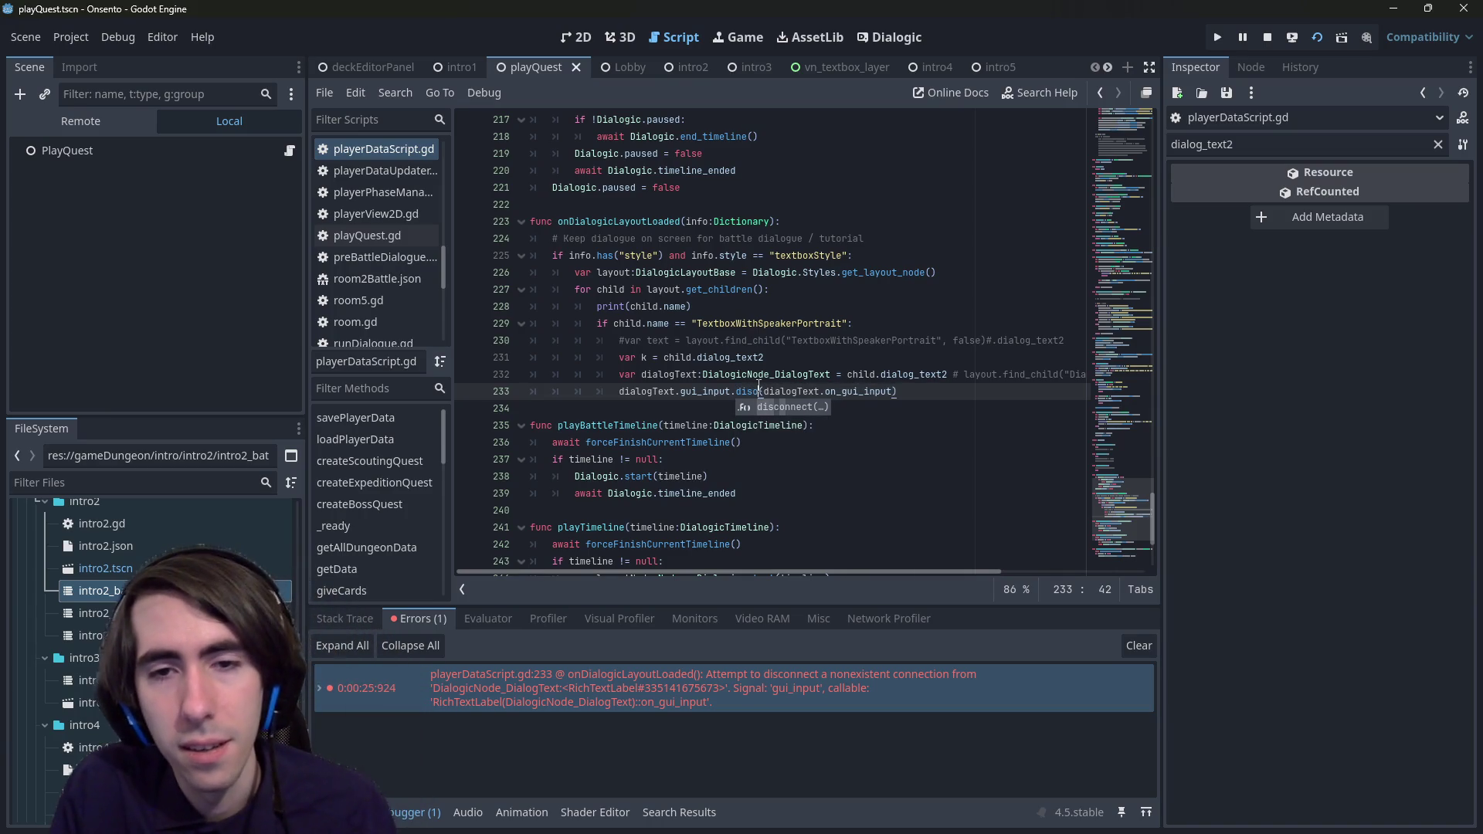
pyautogui.press('BackSpace')
pyautogui.press('BackSpace')
pyautogui.press('BackSpace')
pyautogui.press('Down')
pyautogui.press('Down')
pyautogui.press('Down')
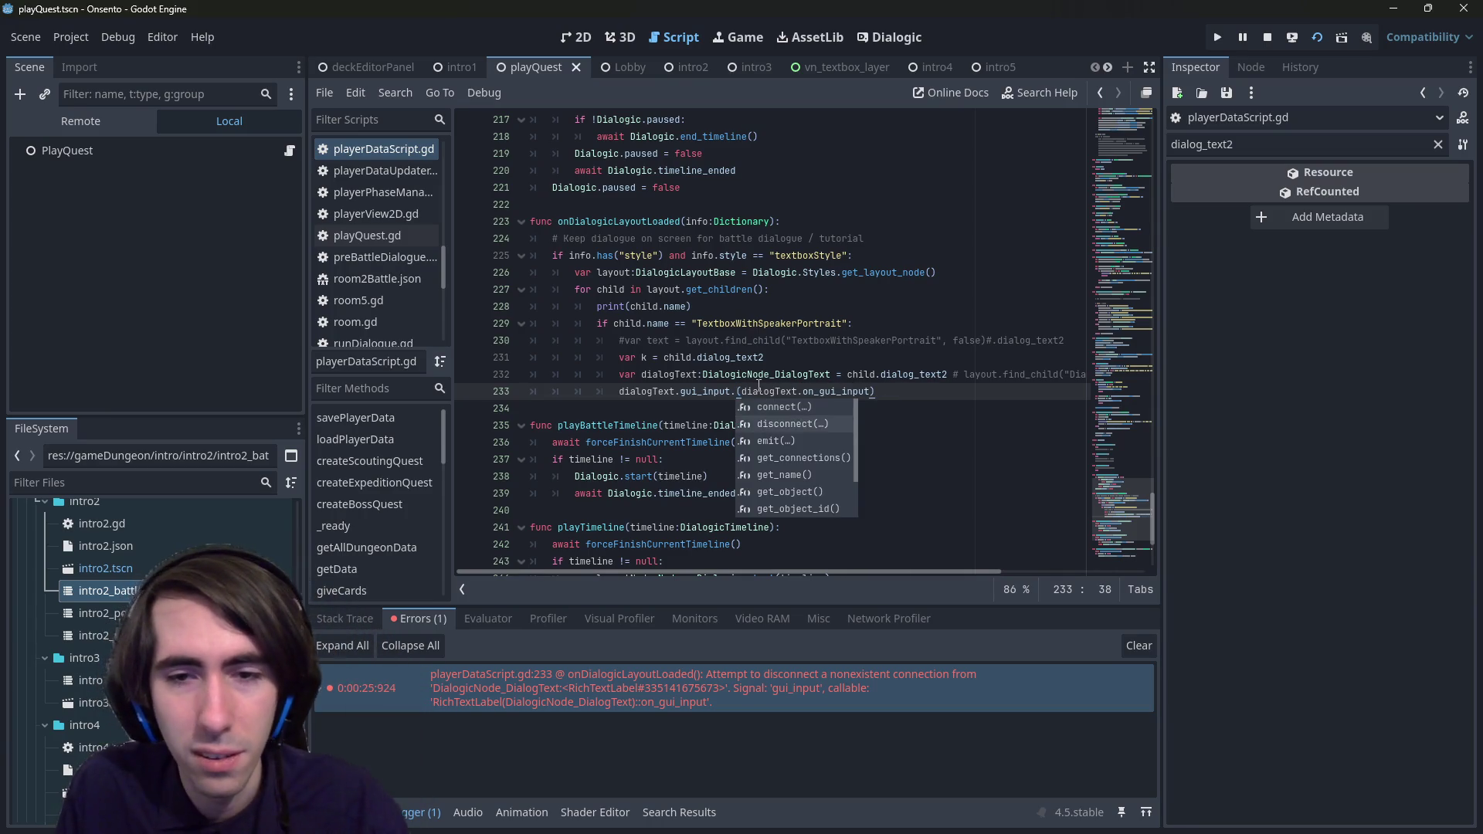
pyautogui.press('Down')
pyautogui.press('Down')
pyautogui.press('Down')
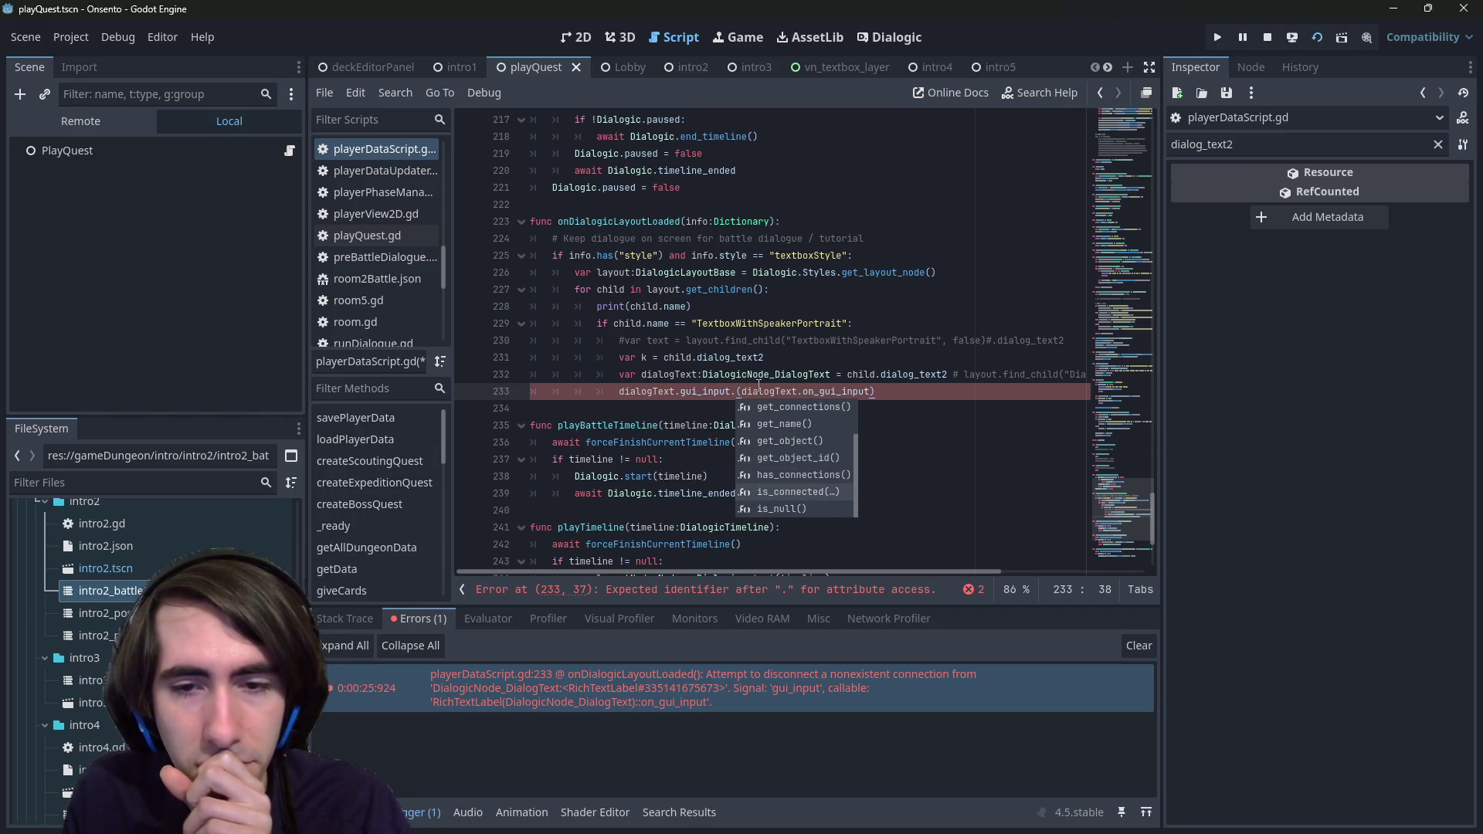
pyautogui.press('Up')
pyautogui.press('Up')
pyautogui.press('Up')
pyautogui.press('Up')
pyautogui.press('Down')
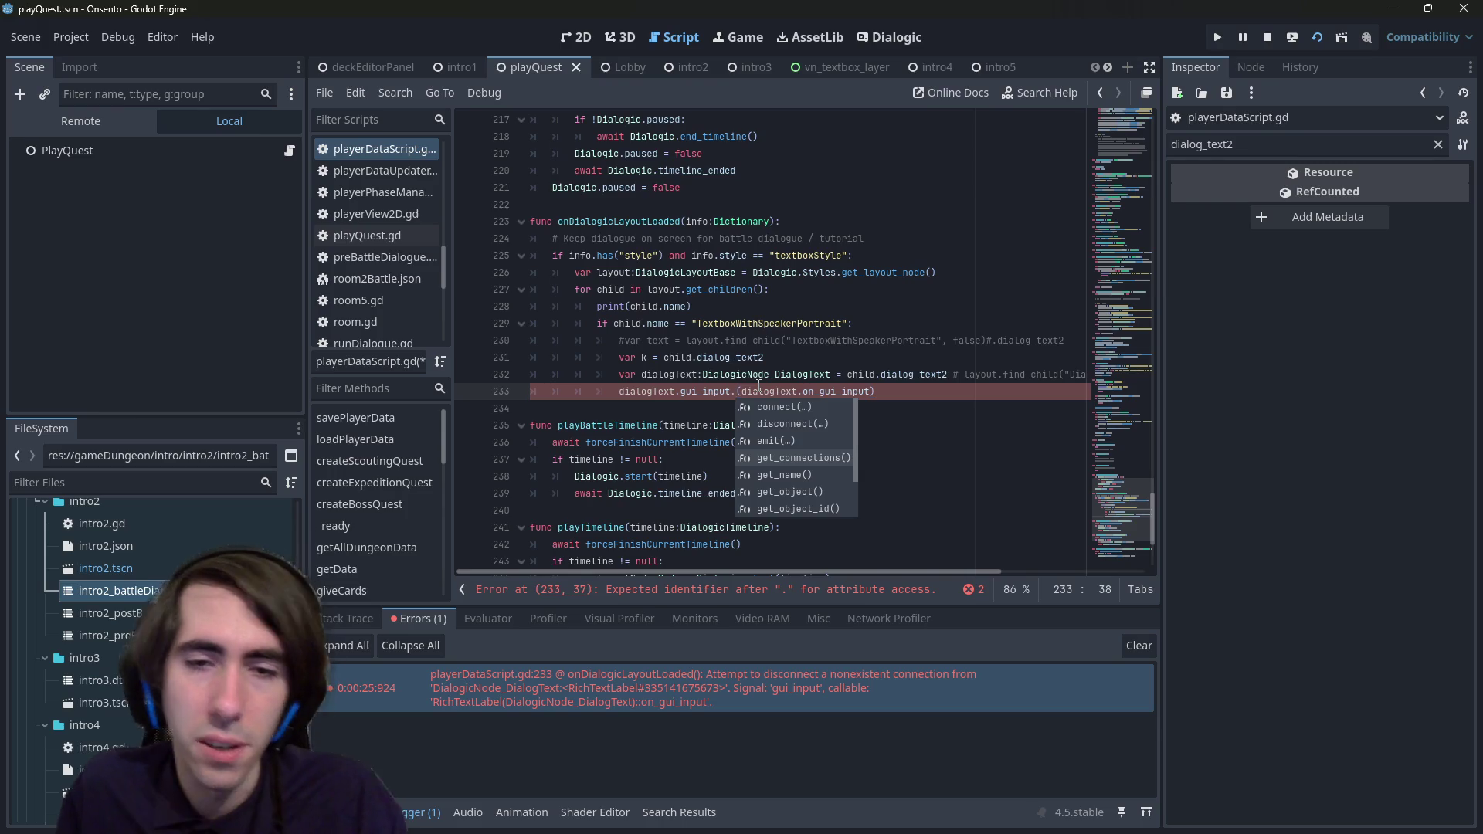
pyautogui.press('Up')
pyautogui.press('Up')
pyautogui.press('Return')
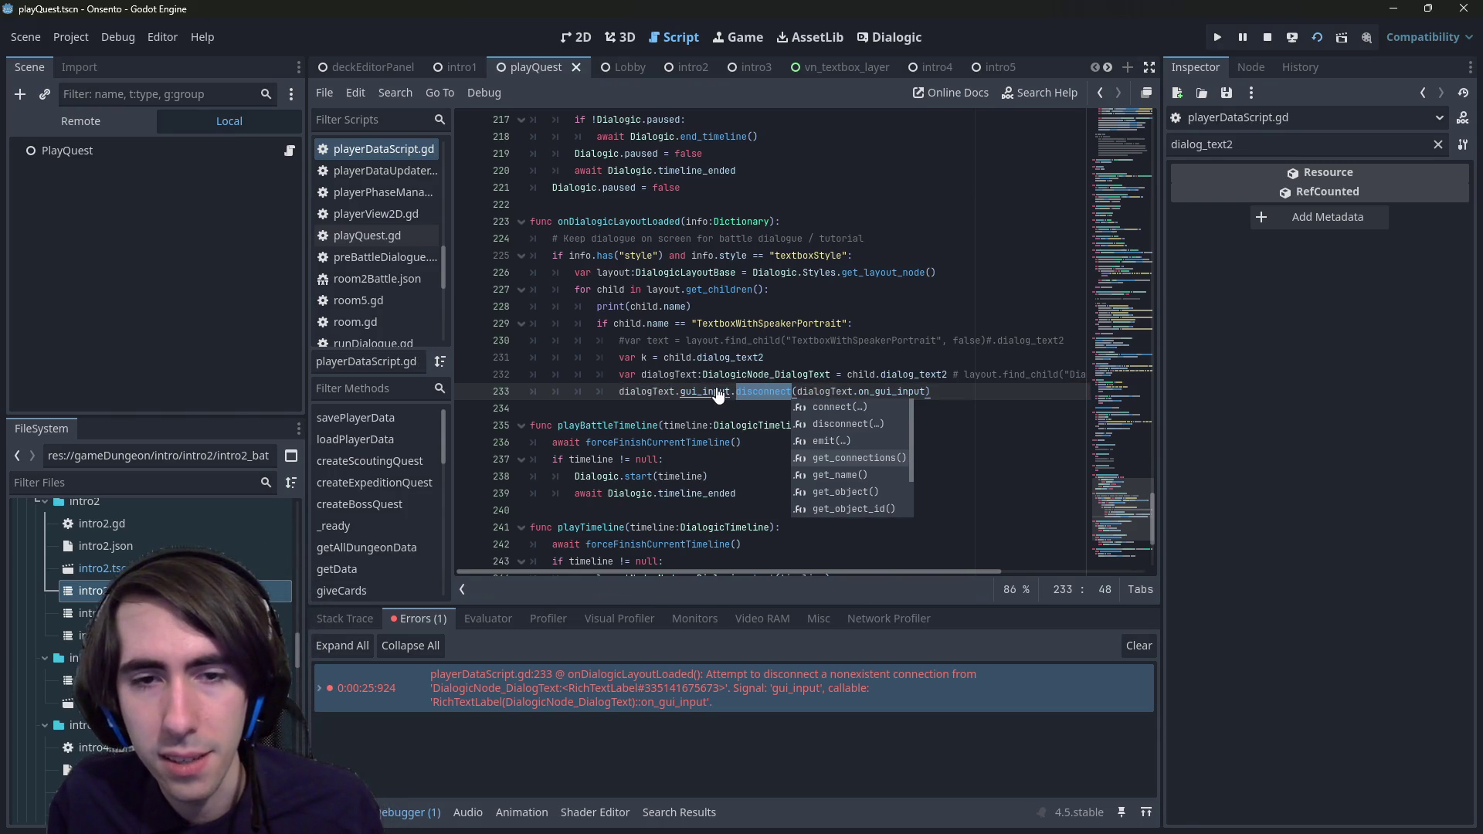
pyautogui.keyDown('ctrl'); pyautogui.click(717, 392); pyautogui.keyUp('ctrl')
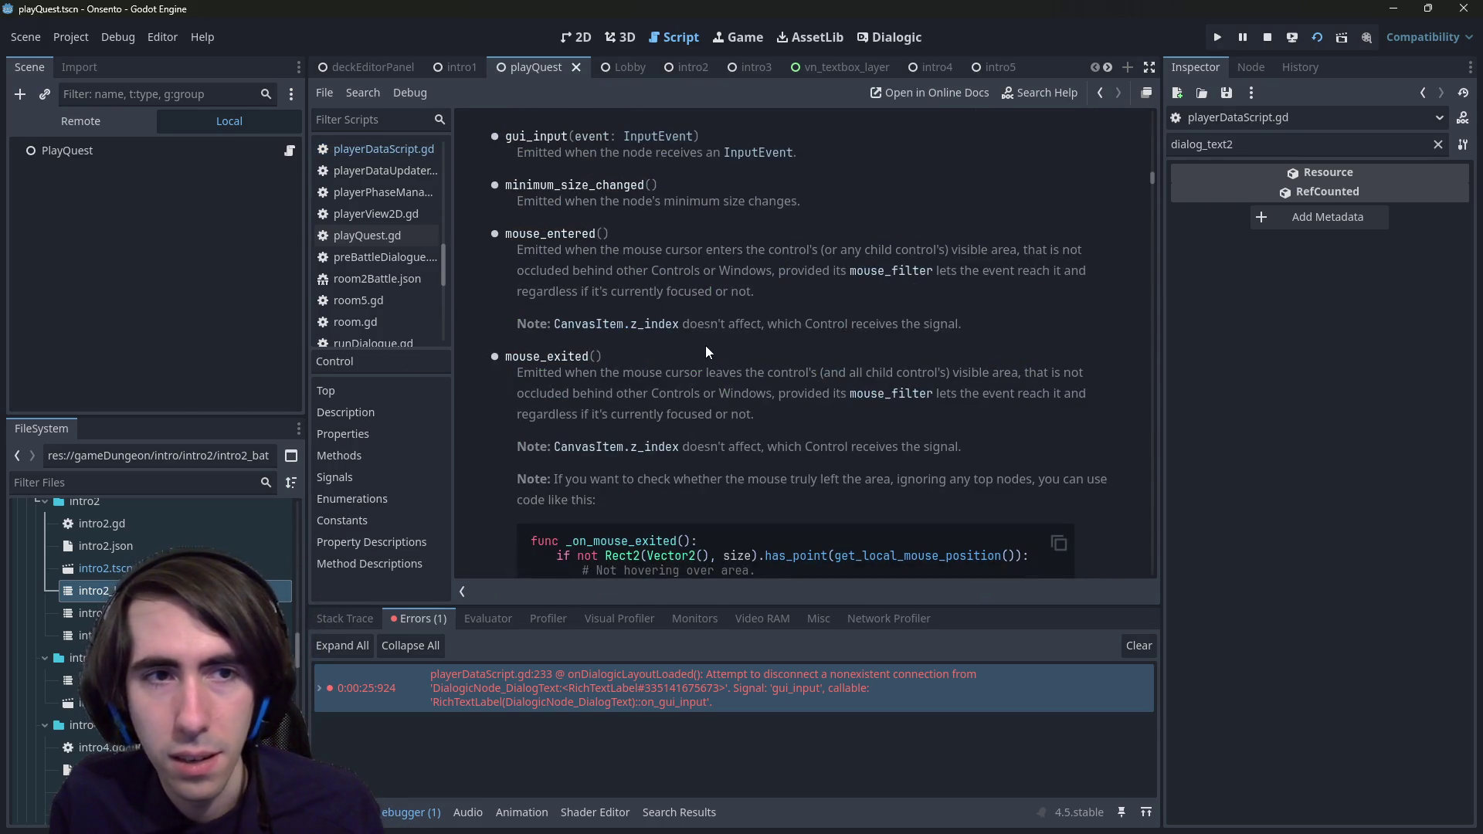
# Leave the help page and search the whole project for dialog_text2.
pyautogui.hotkey('alt', 'Left')
pyautogui.click(691, 398)
pyautogui.doubleClick(691, 395)
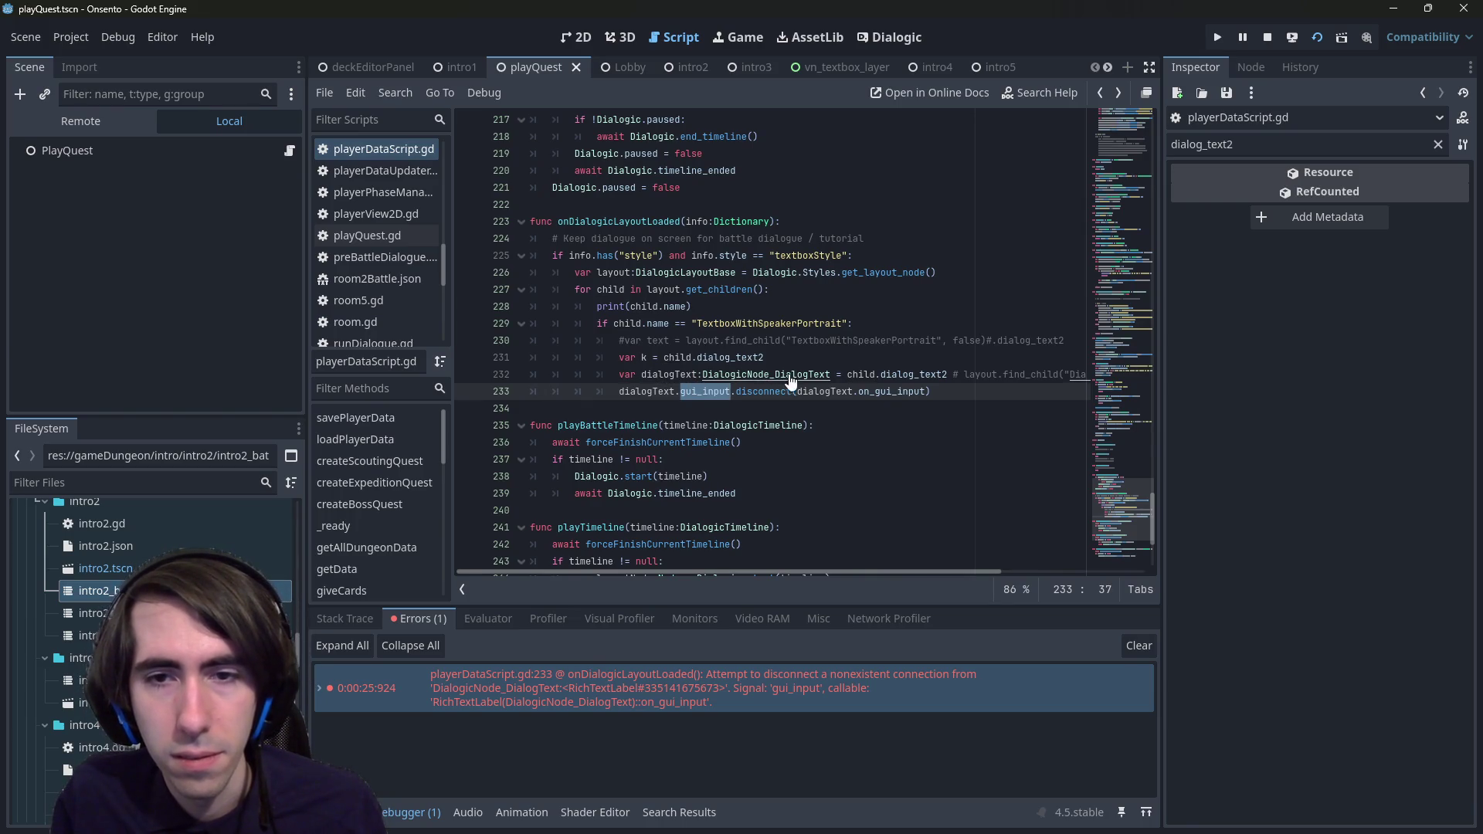
pyautogui.click(674, 374)
pyautogui.doubleClick(674, 374)
pyautogui.doubleClick(900, 374)
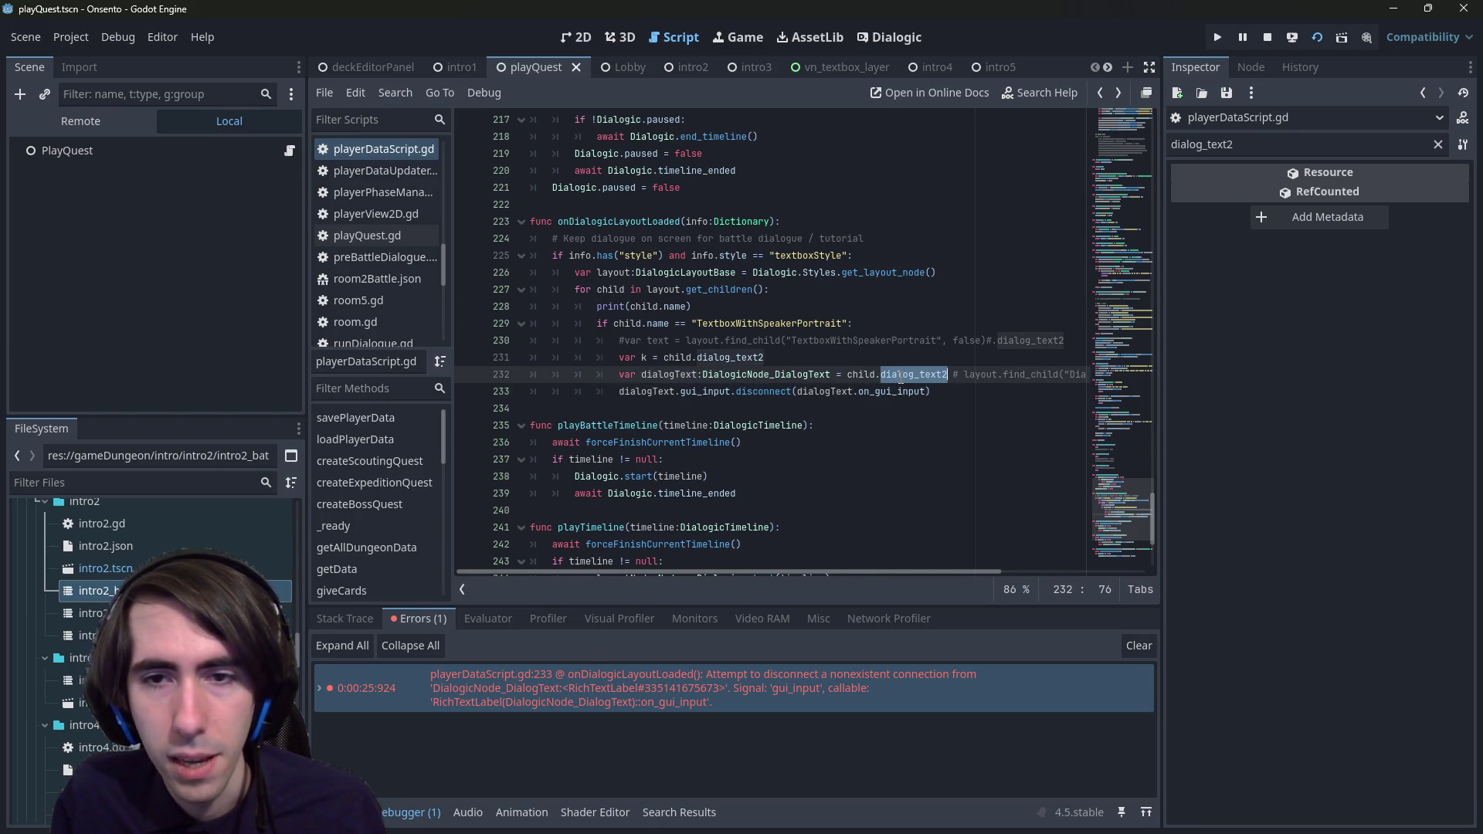
pyautogui.hotkey('ctrl', 'shift', 'f')
pyautogui.press('Return')
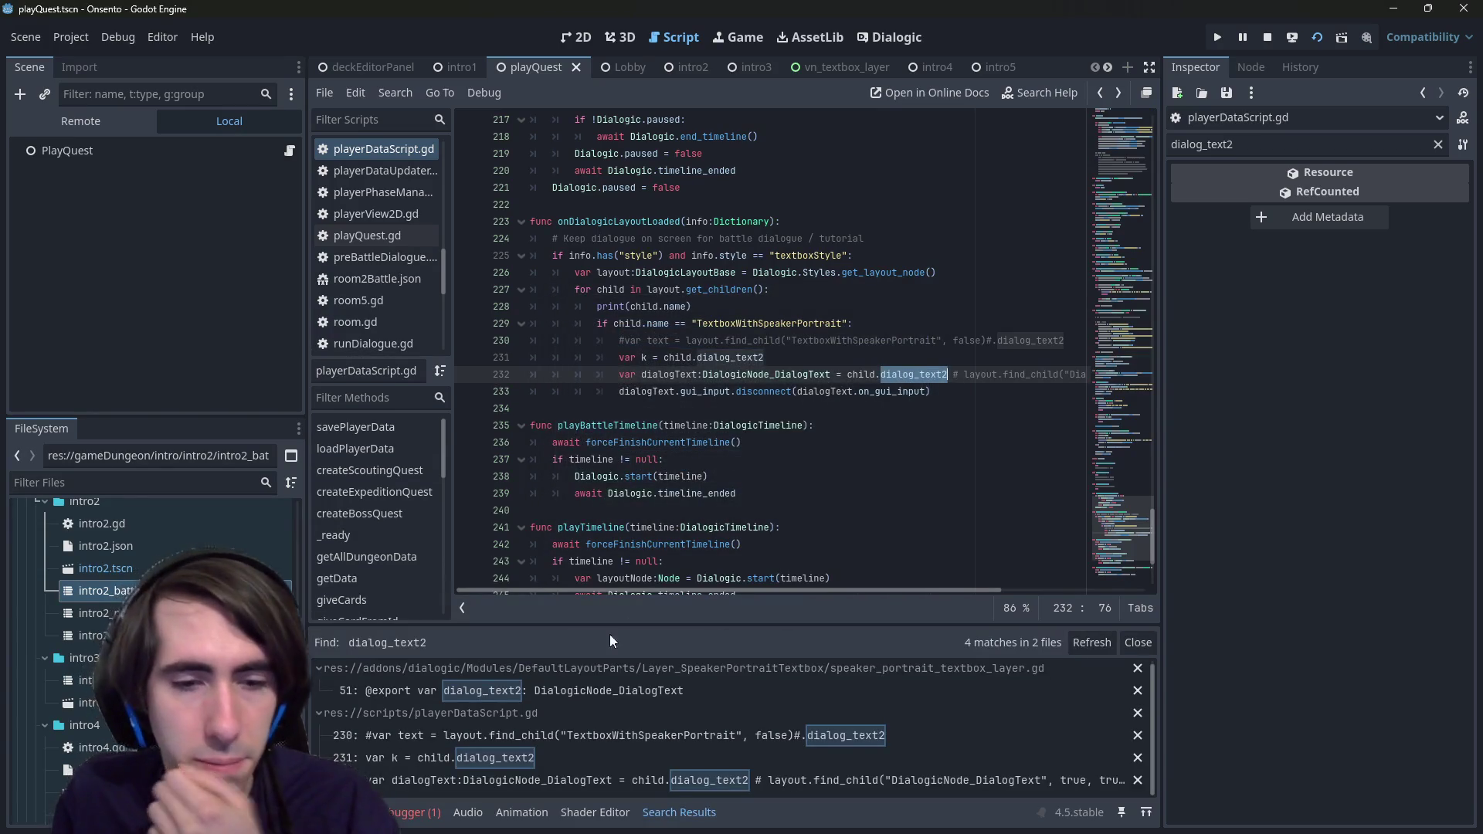
# Open the dialog_text2 result in speaker_portrait_textbox_layer.gd and search it for 'gui'.
pyautogui.click(595, 692)
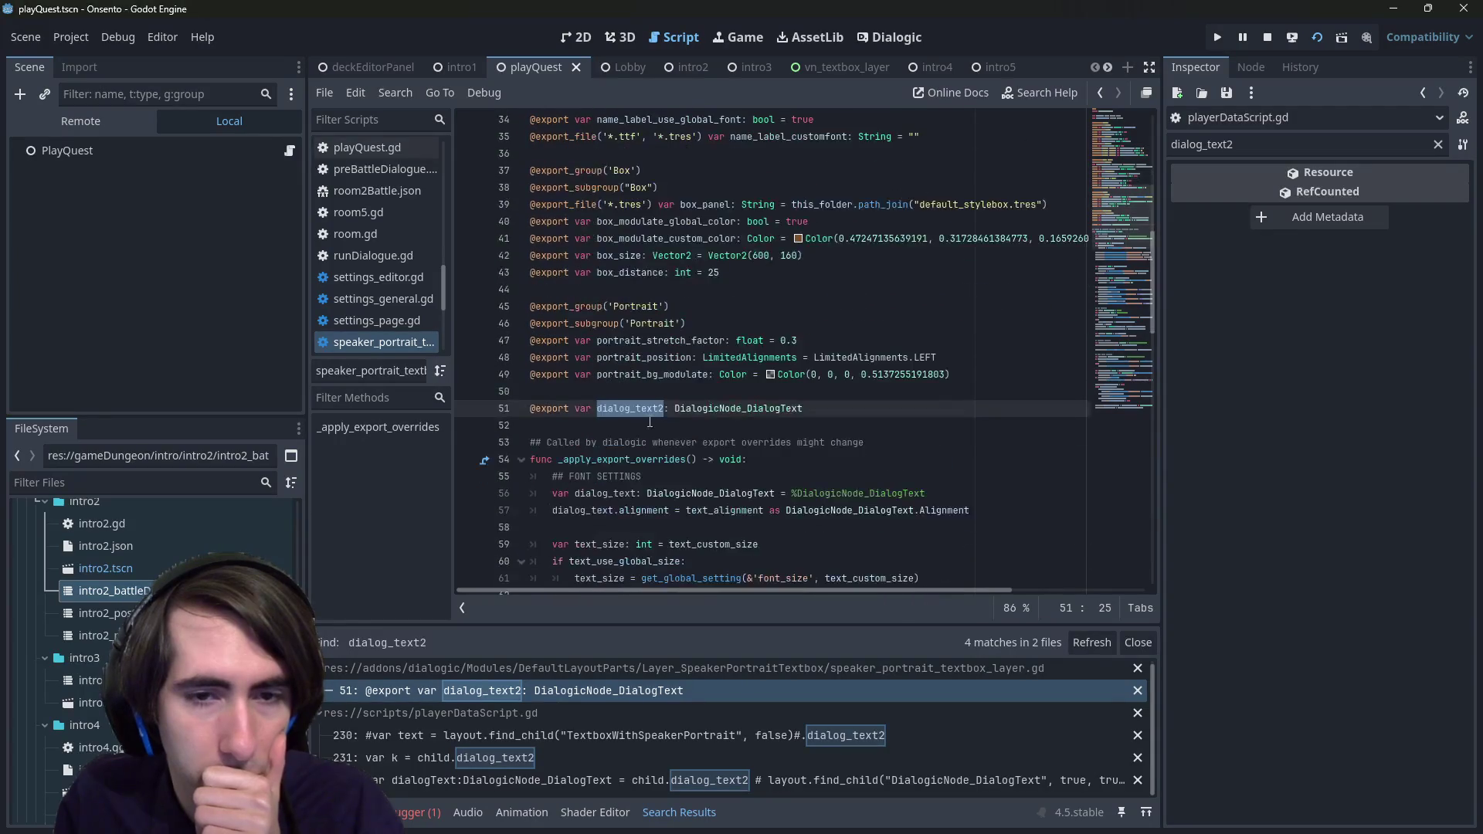
pyautogui.scroll(-6, 641, 409)
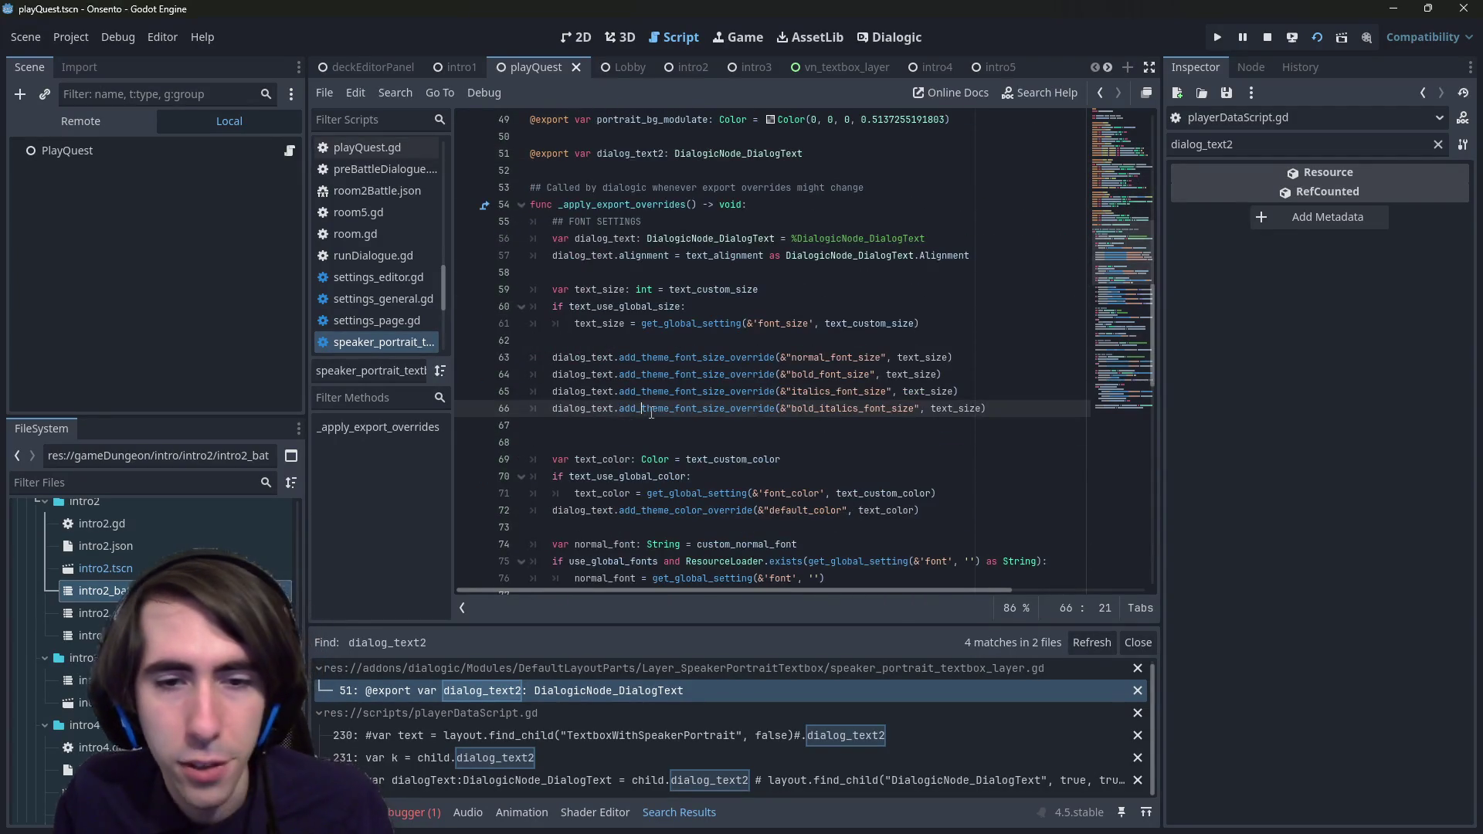
pyautogui.hotkey('ctrl', 'f')
pyautogui.write('on')
pyautogui.press('BackSpace')
pyautogui.press('BackSpace')
pyautogui.write('gui_')
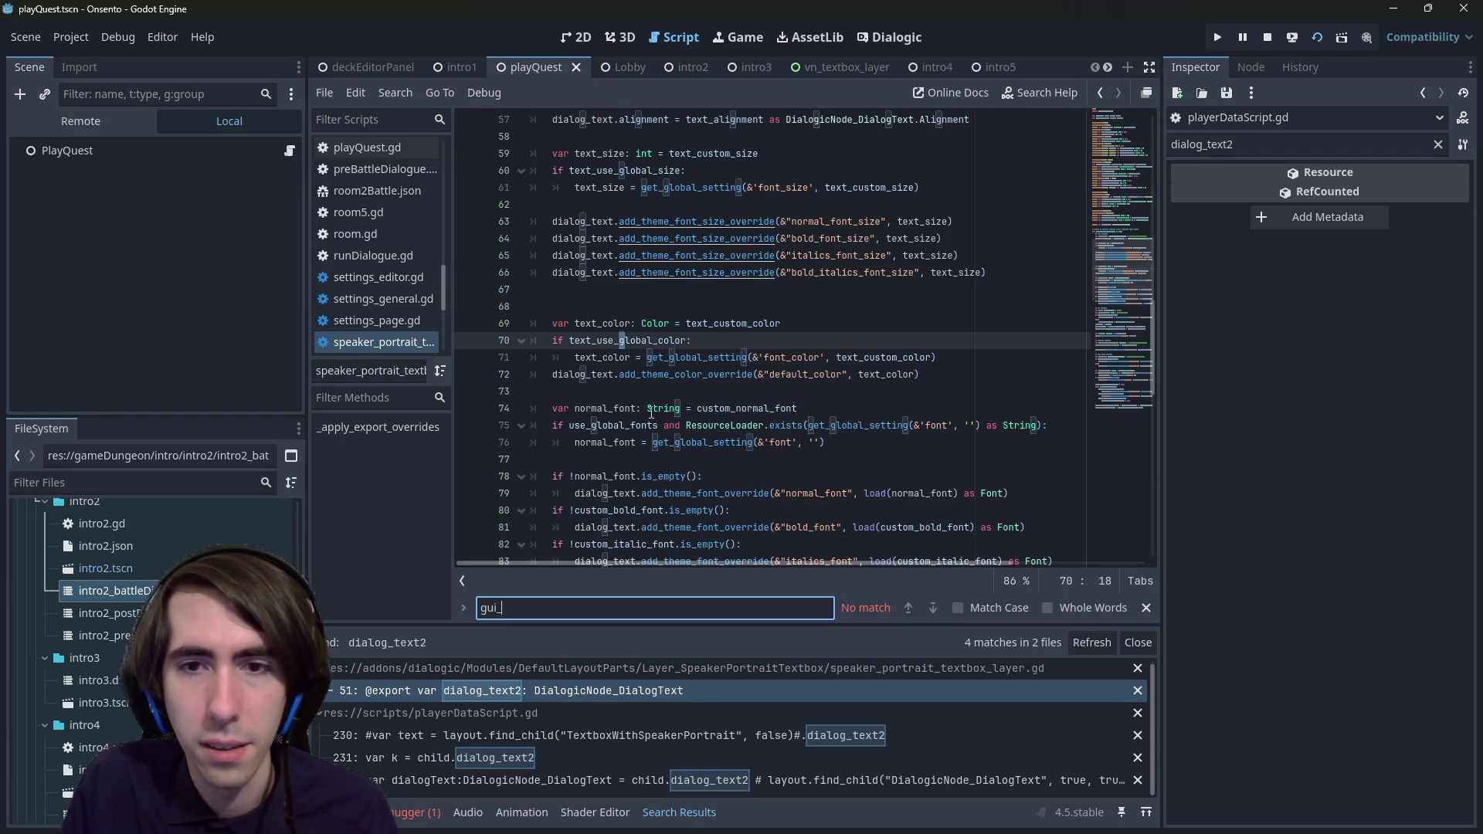
pyautogui.press('Escape')
pyautogui.scroll(9, 672, 386)
pyautogui.click(687, 356)
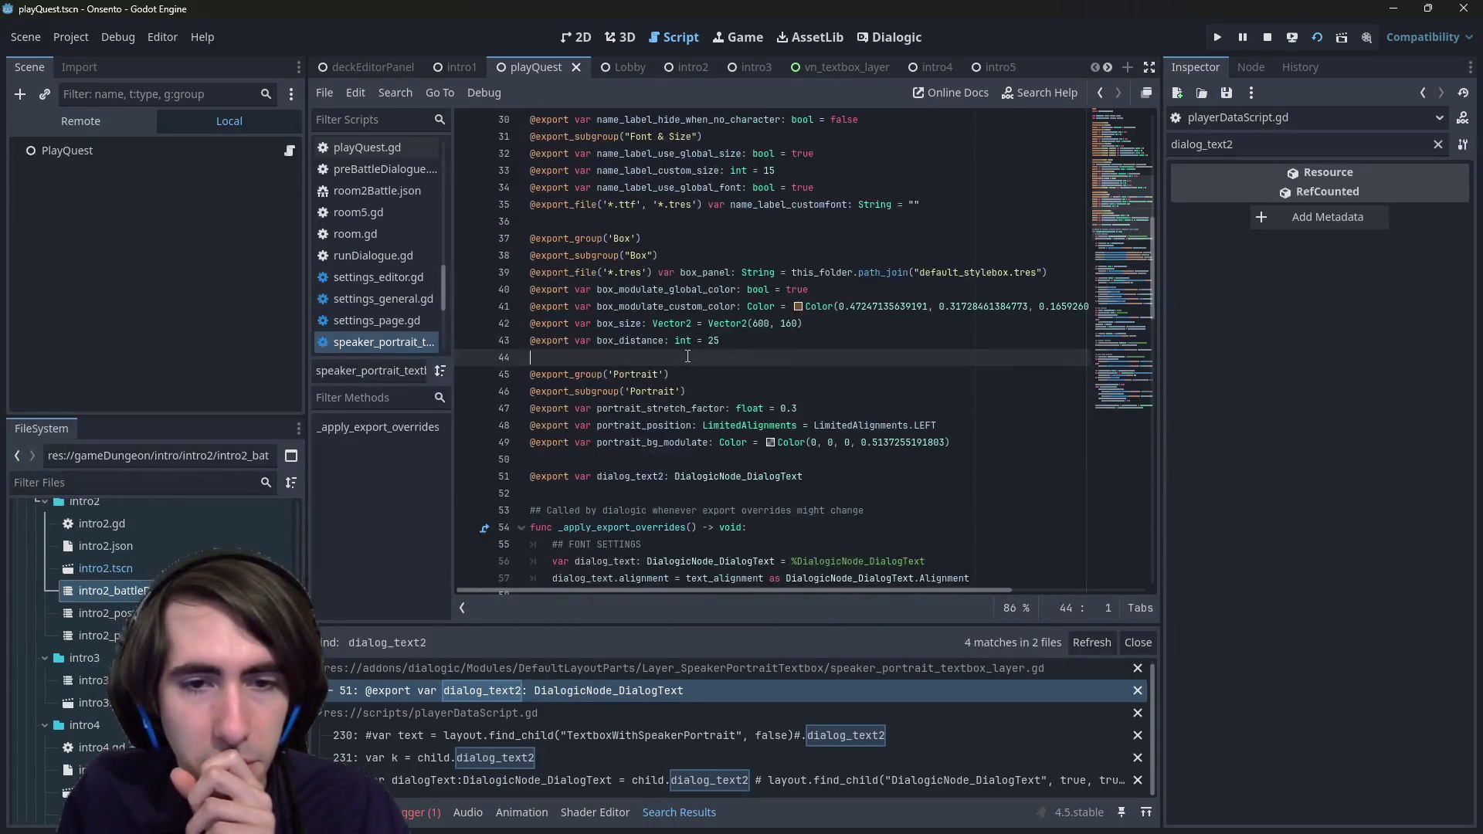
pyautogui.scroll(-1, 687, 356)
pyautogui.scroll(-20, 687, 356)
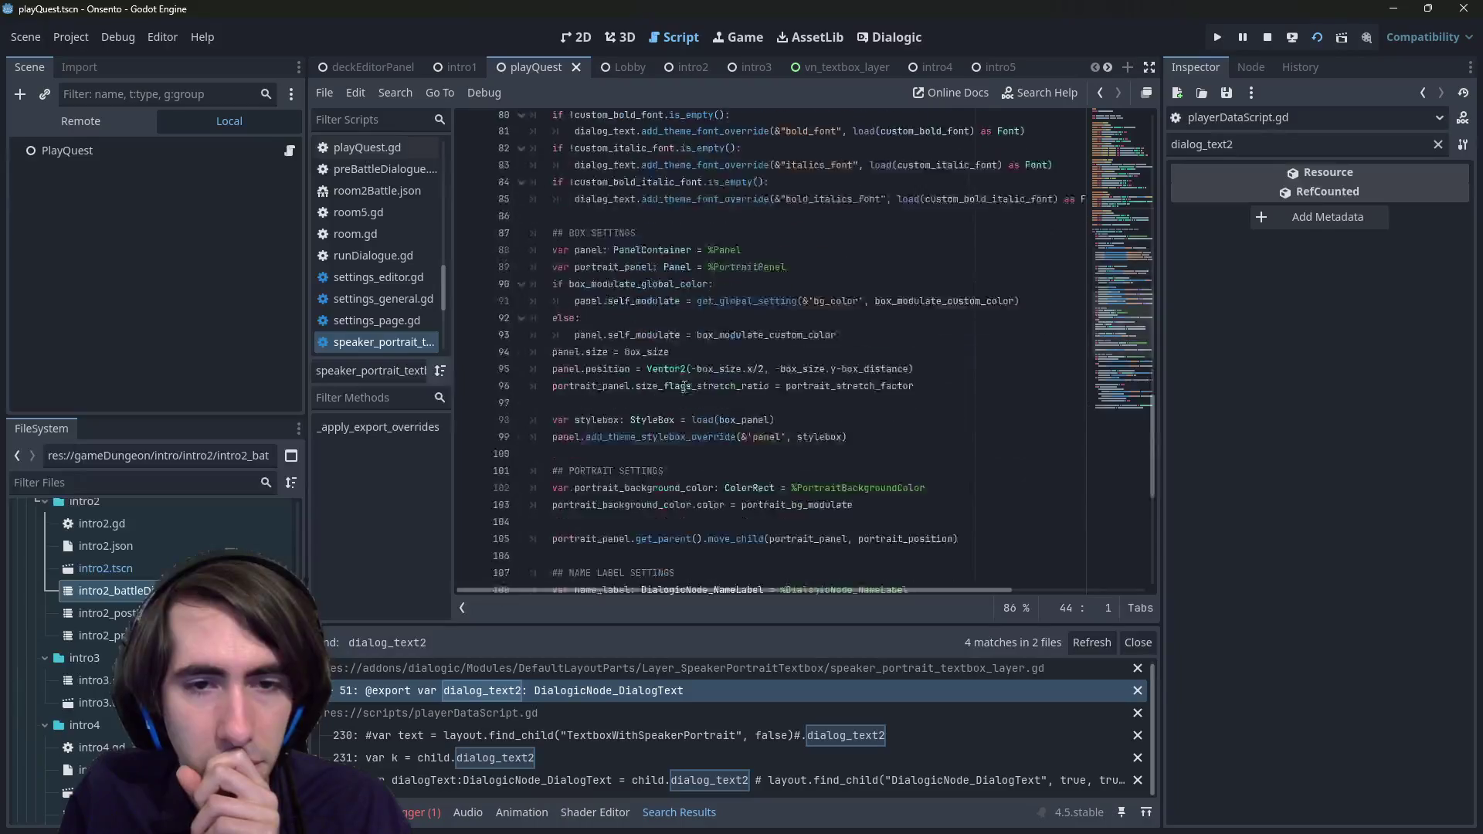
pyautogui.scroll(20, 703, 464)
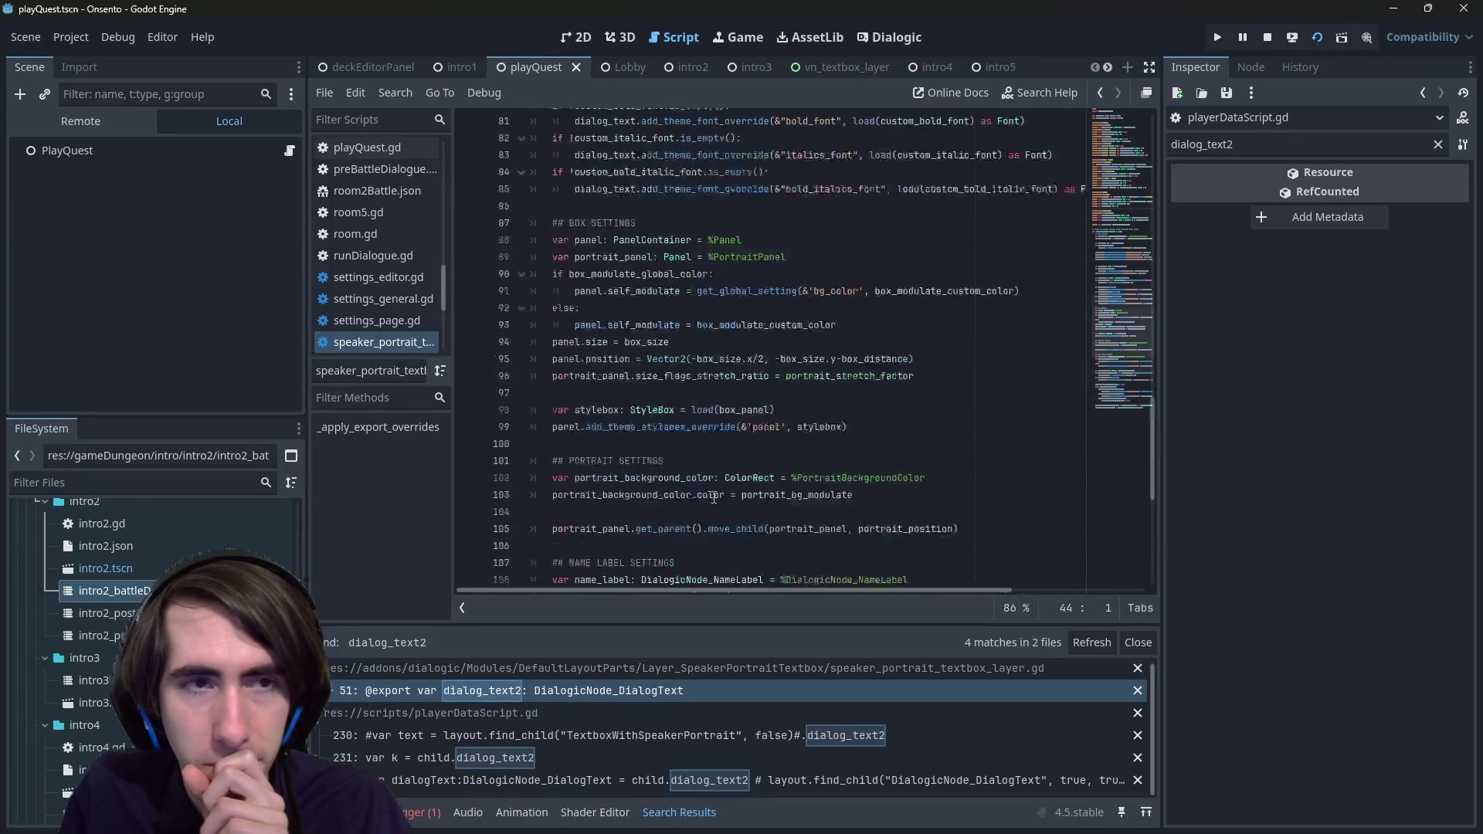
pyautogui.scroll(8, 706, 481)
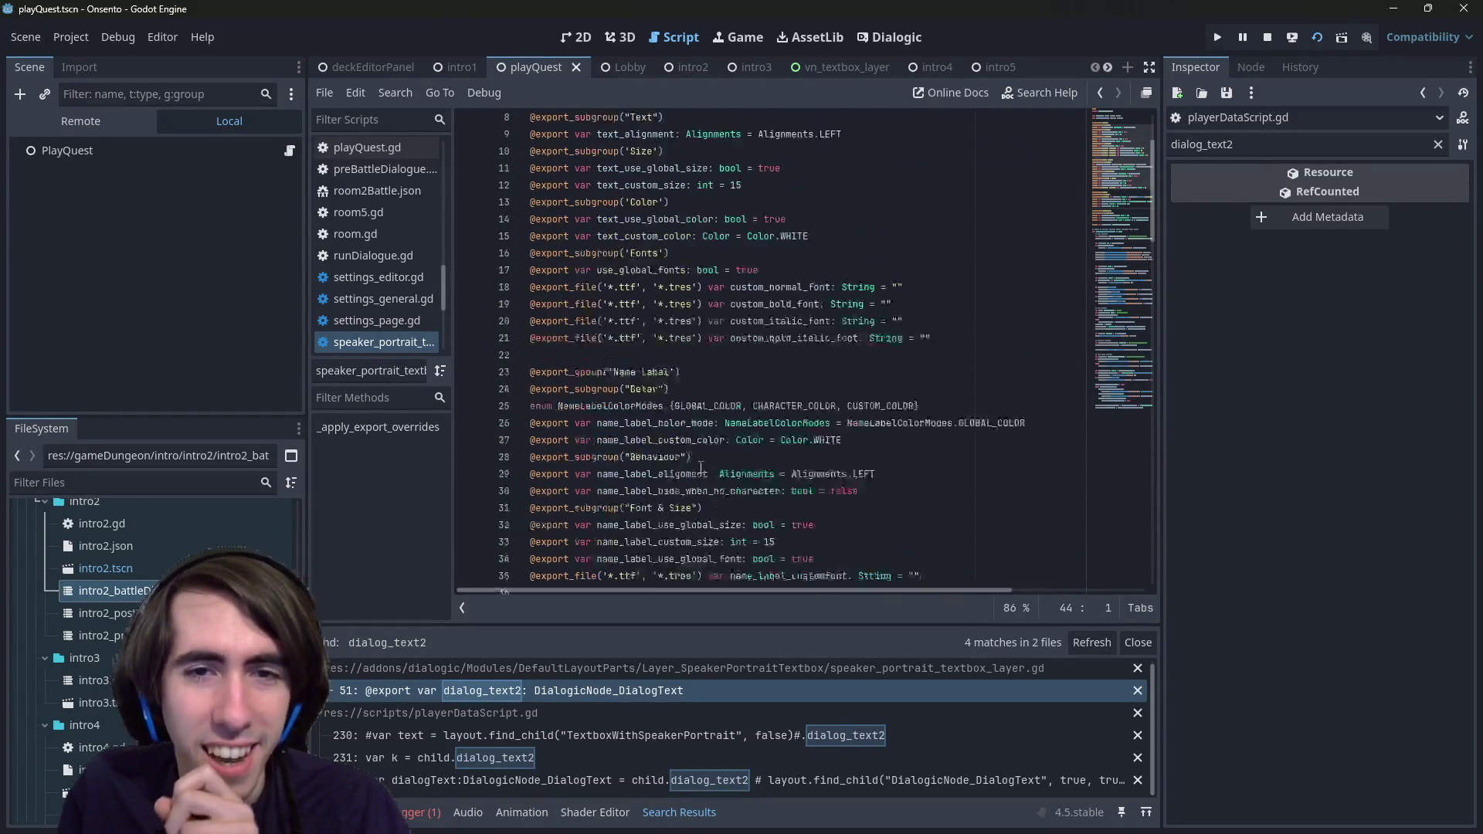
pyautogui.scroll(-12, 693, 411)
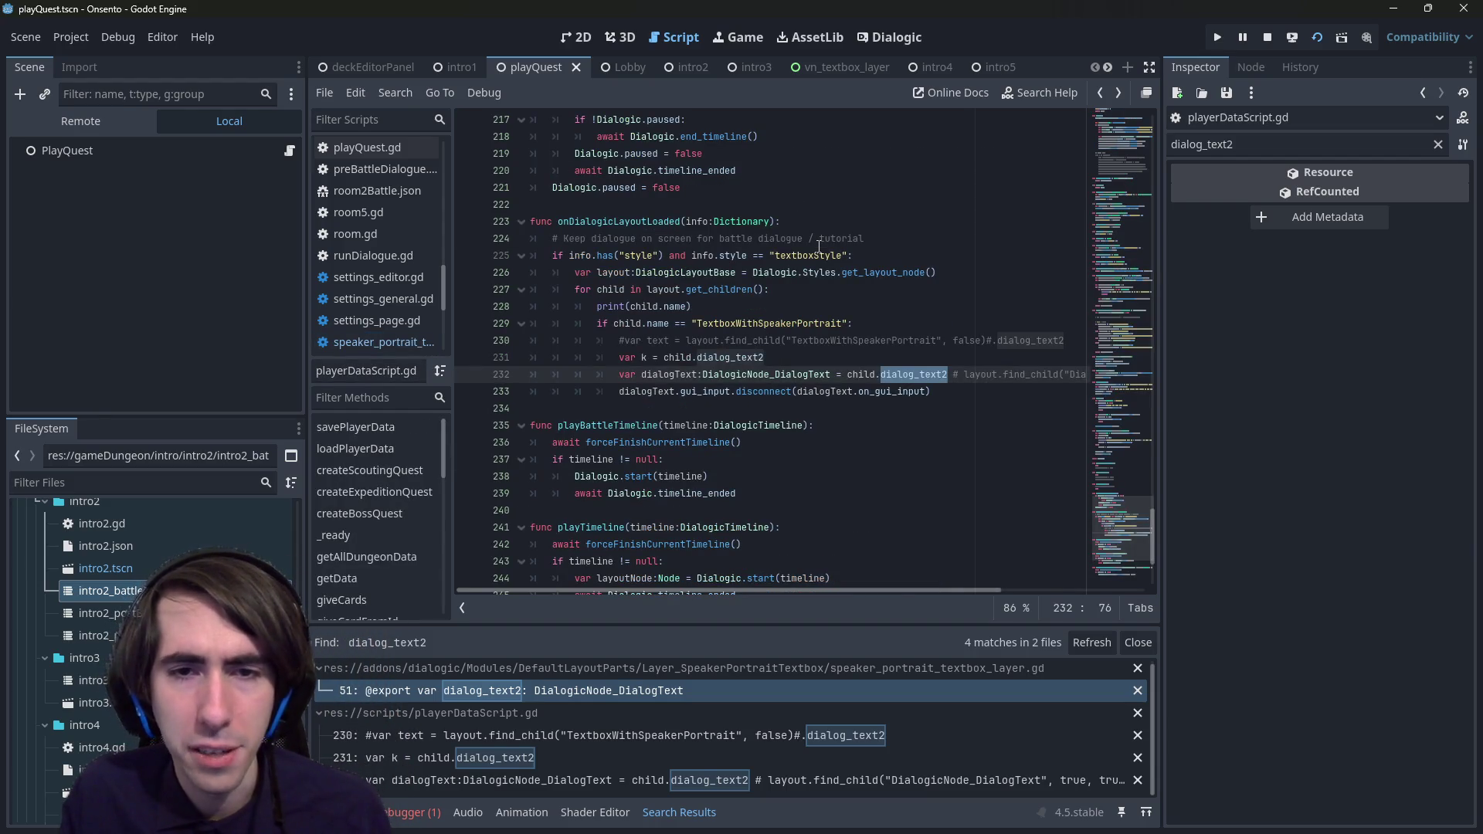
# Search the textbox layer script for 'gui' again, then go back to playerDataScript.gd.
pyautogui.hotkey('alt', 'Left')
pyautogui.hotkey('ctrl', 'f')
pyautogui.write('gui')
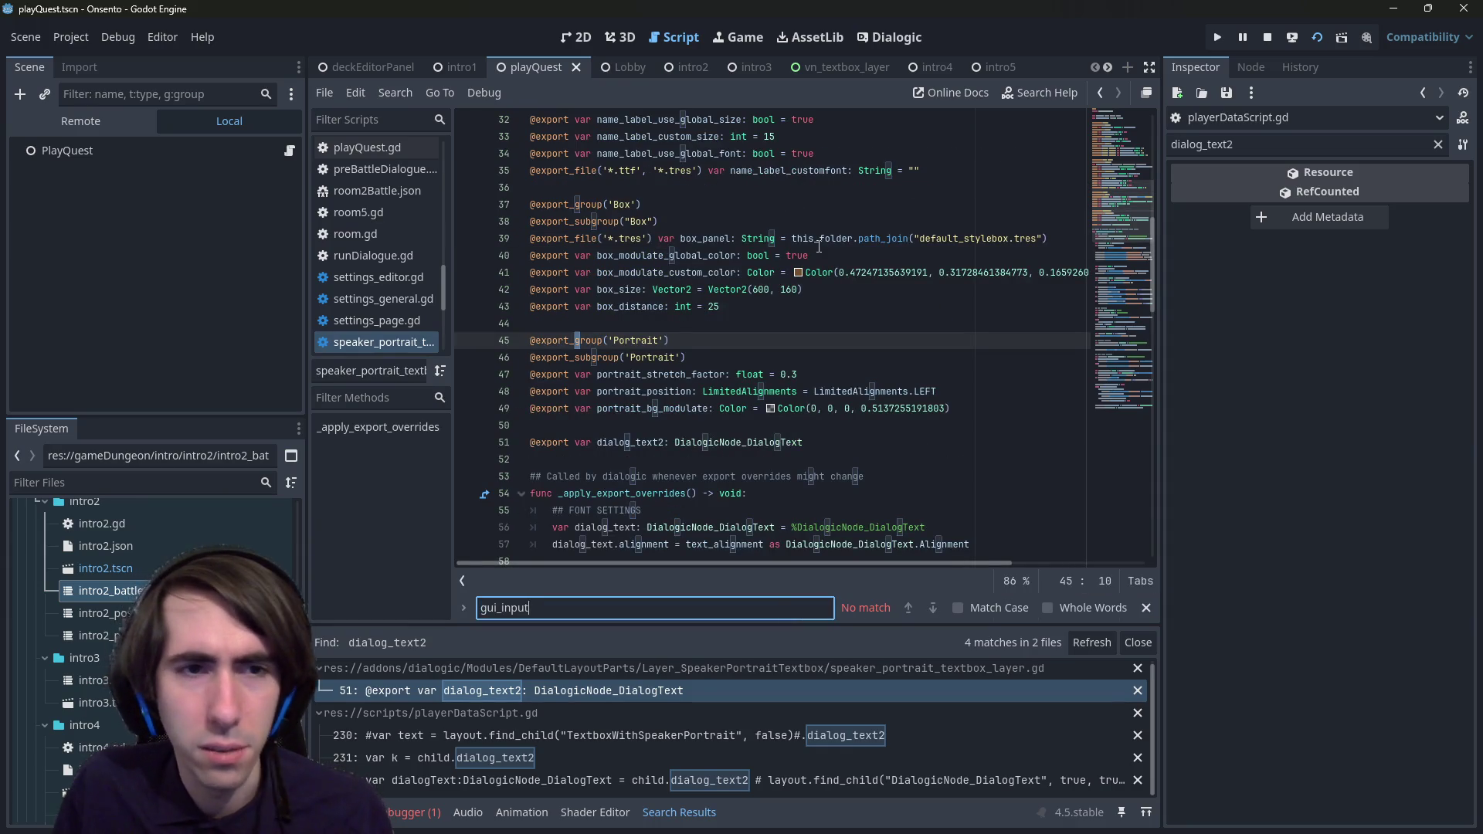
pyautogui.click(902, 238)
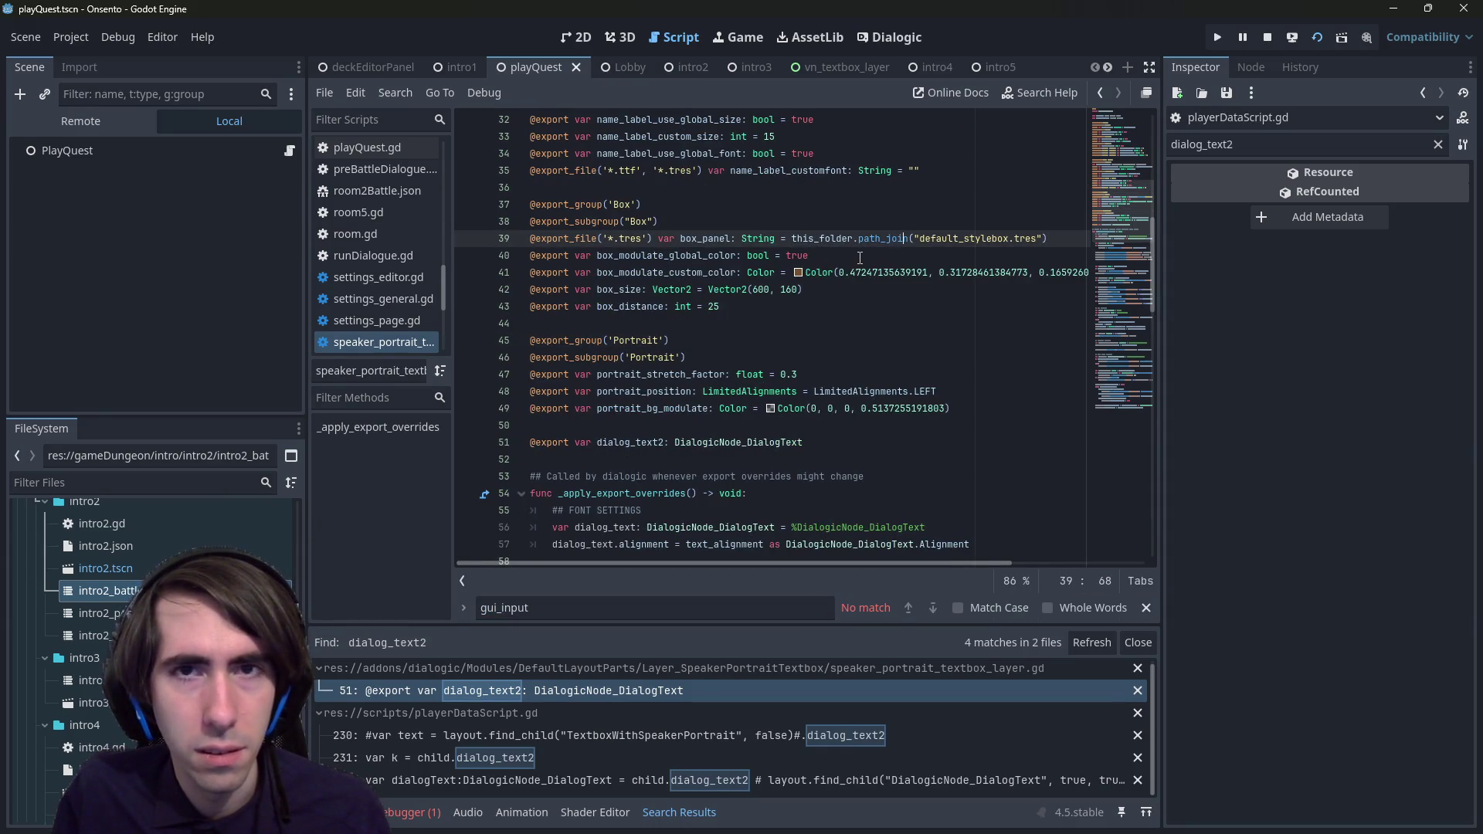
pyautogui.click(800, 207)
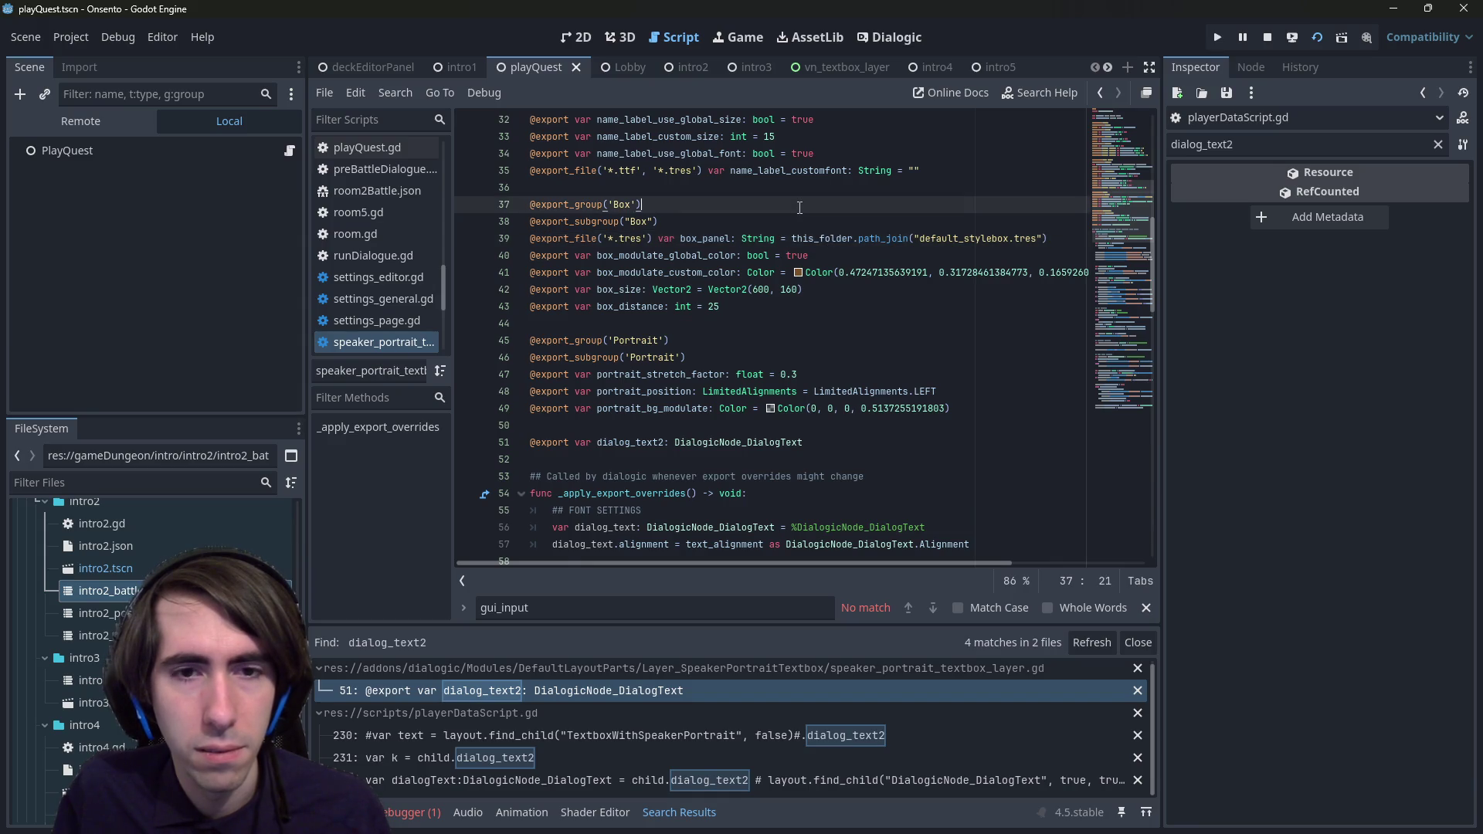
pyautogui.hotkey('alt', 'Left')
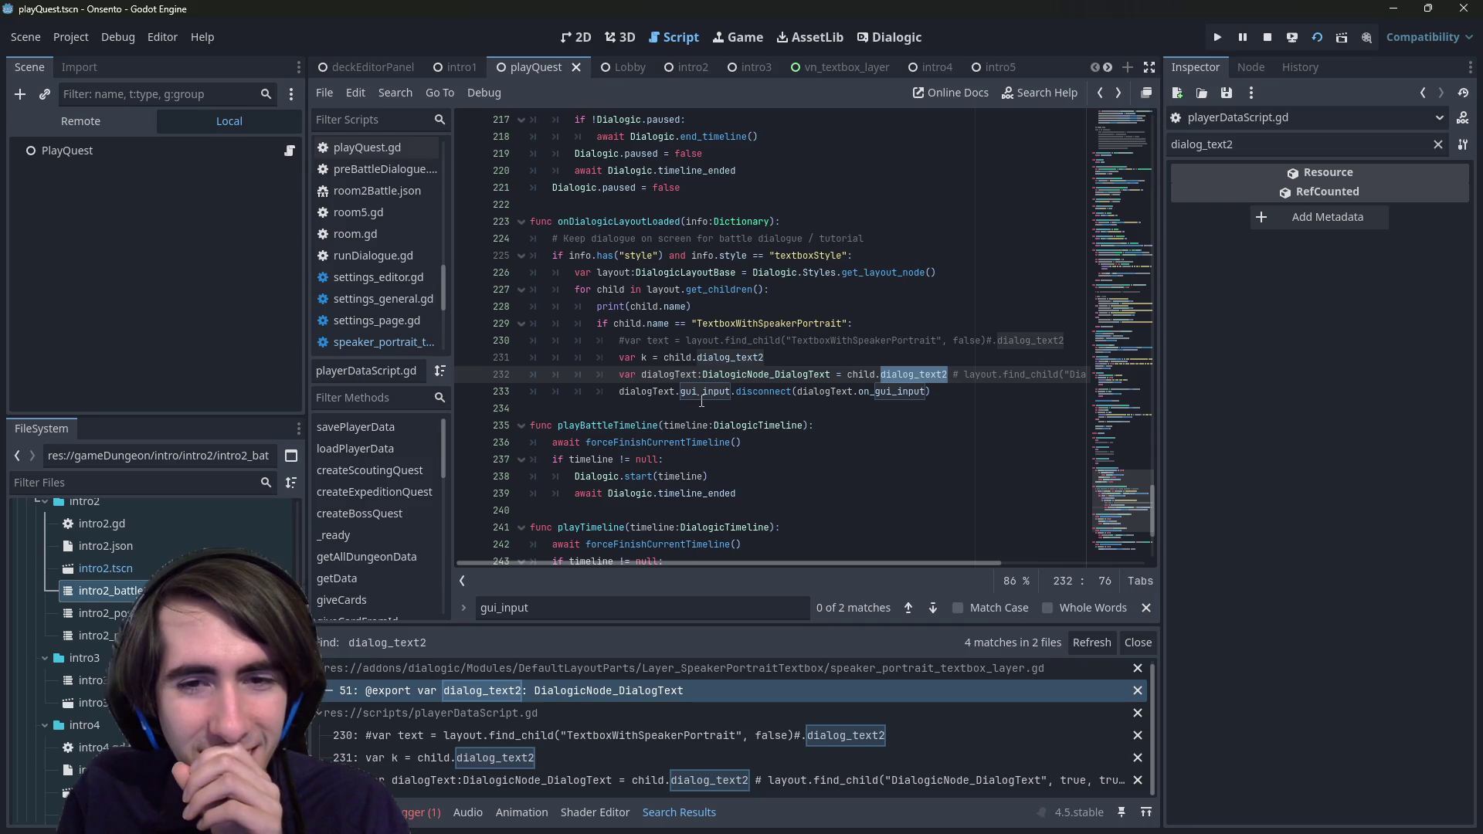
pyautogui.moveTo(697, 396)
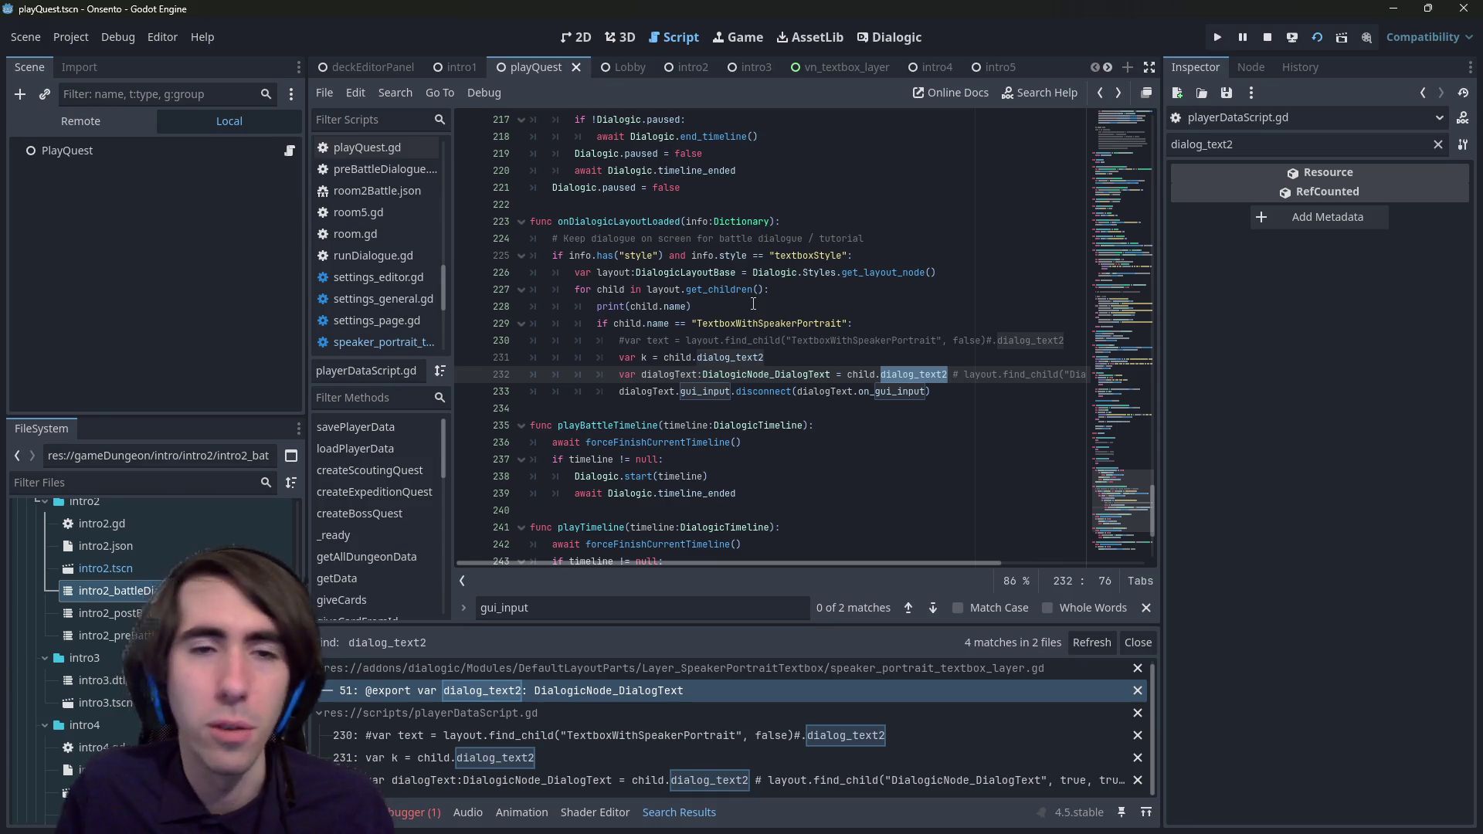
pyautogui.scroll(-5, 711, 65)
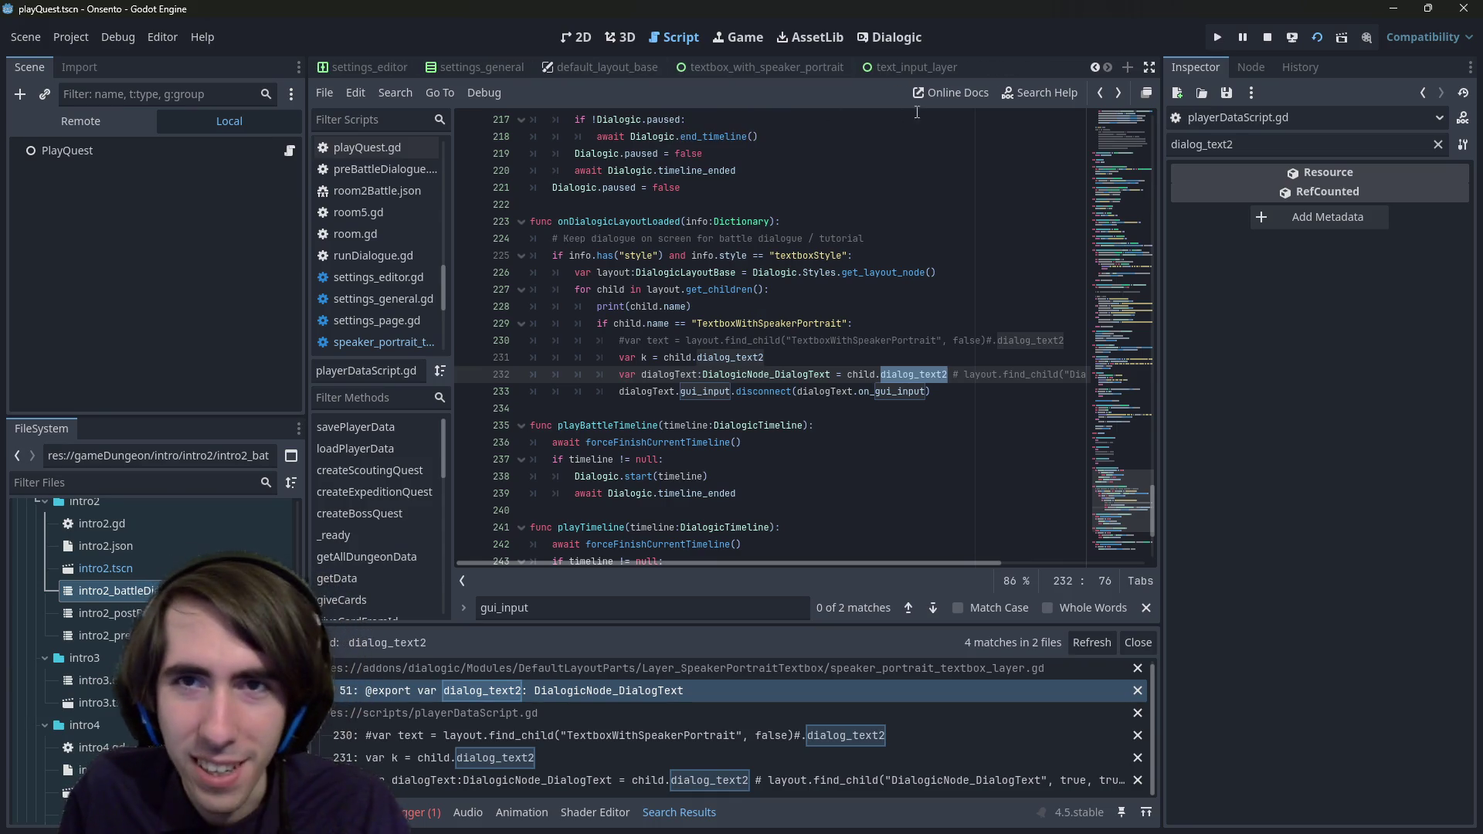
# Break on node_dialog_text.gd line 50's gui_input.connect, then return to playerDataScript.gd.
pyautogui.keyDown('ctrl'); pyautogui.click(761, 374); pyautogui.keyUp('ctrl')
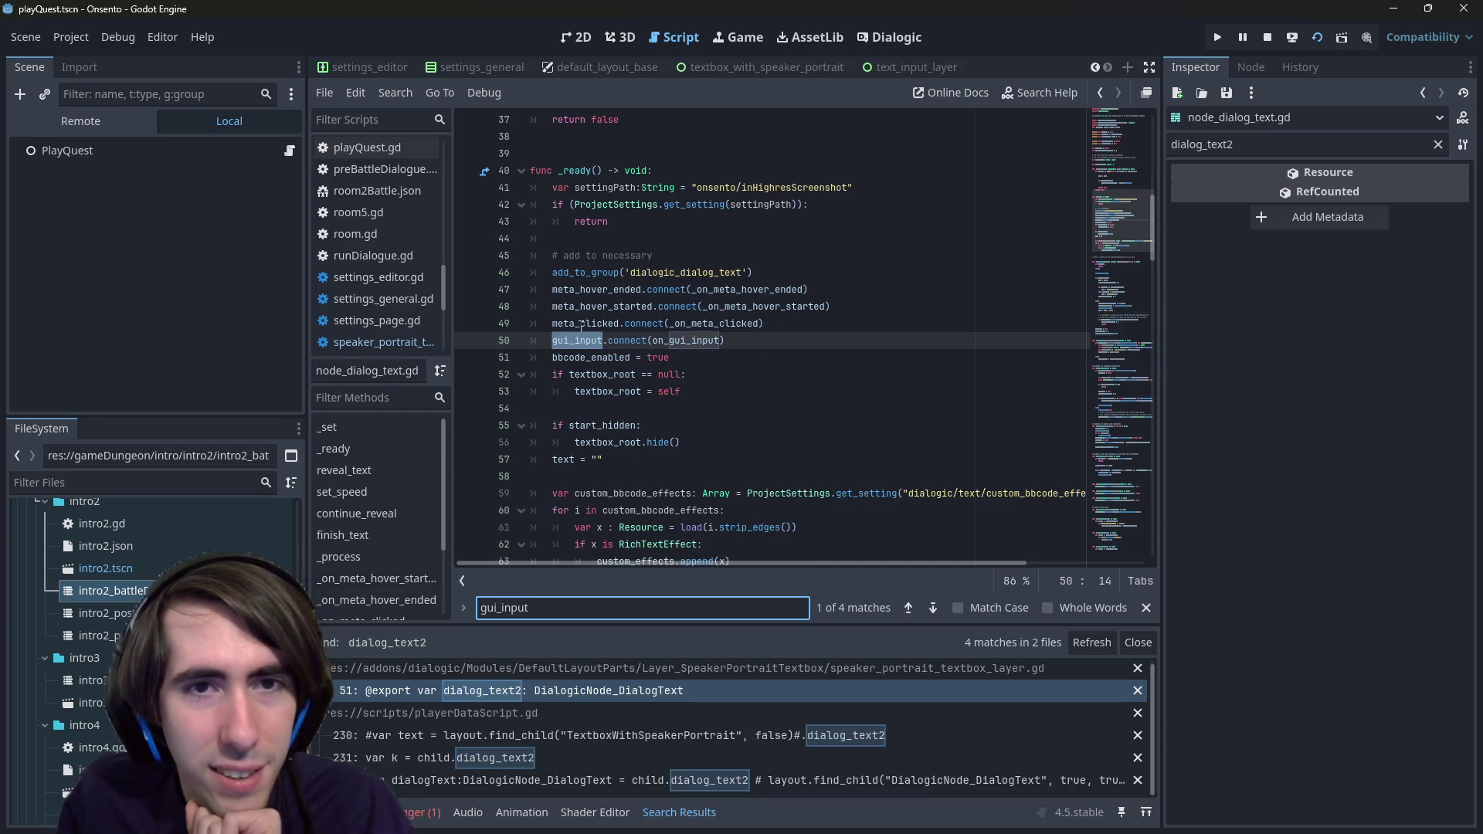
pyautogui.click(462, 340)
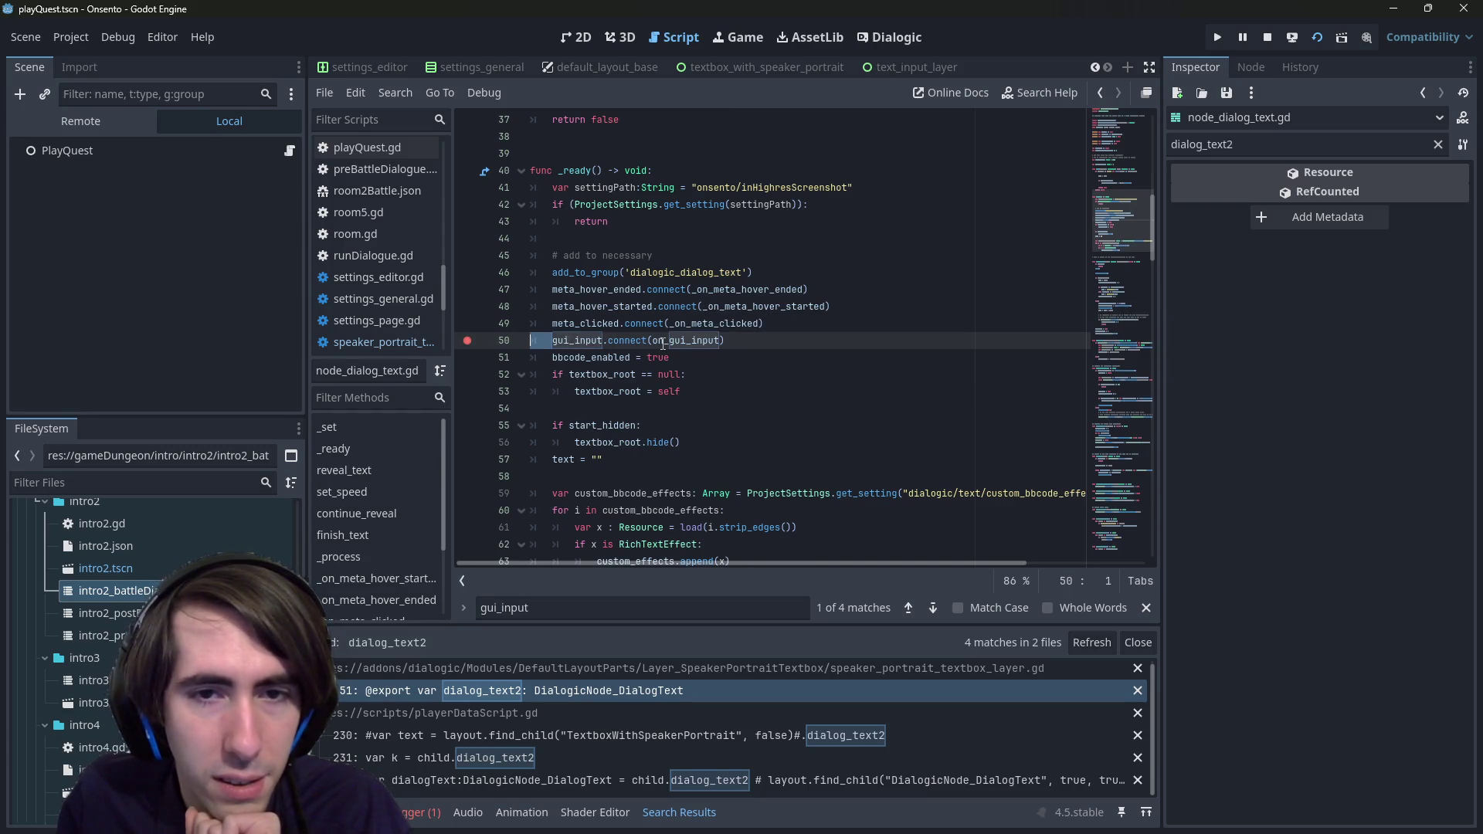
pyautogui.moveTo(663, 344)
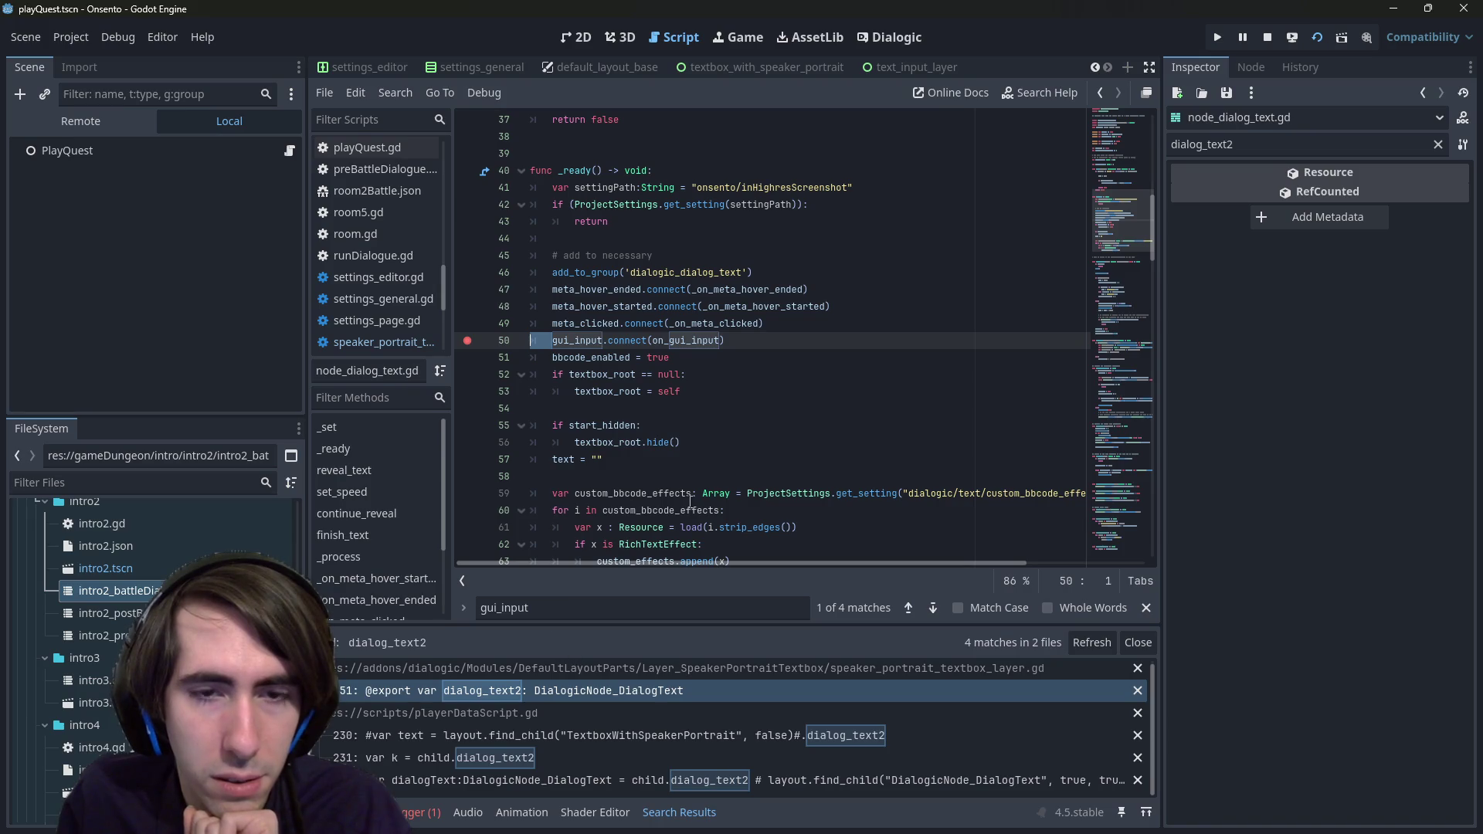
pyautogui.click(725, 460)
pyautogui.hotkey('alt', 'Left')
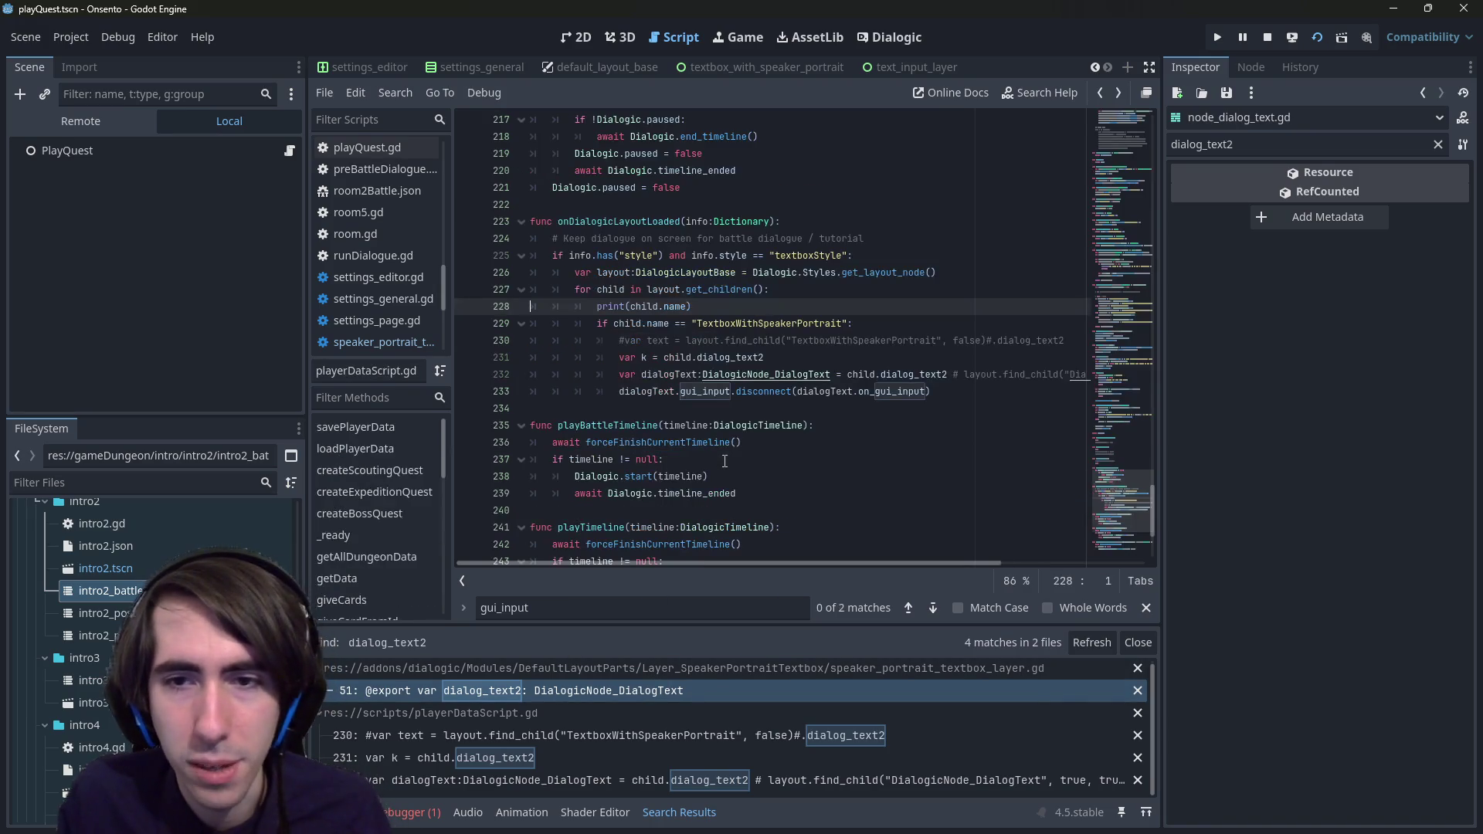
pyautogui.hotkey('alt', 'Right')
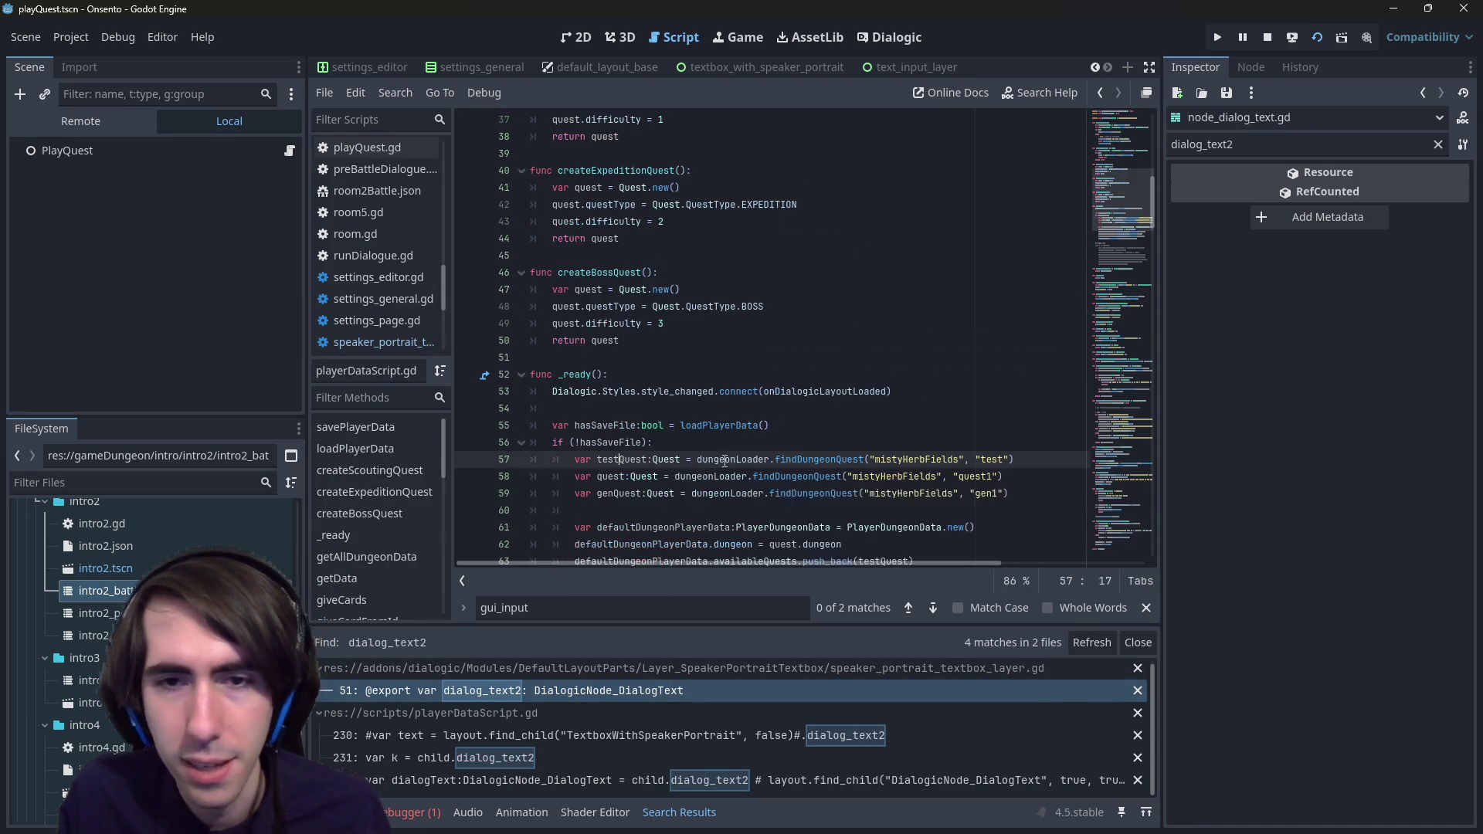
pyautogui.hotkey('ctrl', 'f')
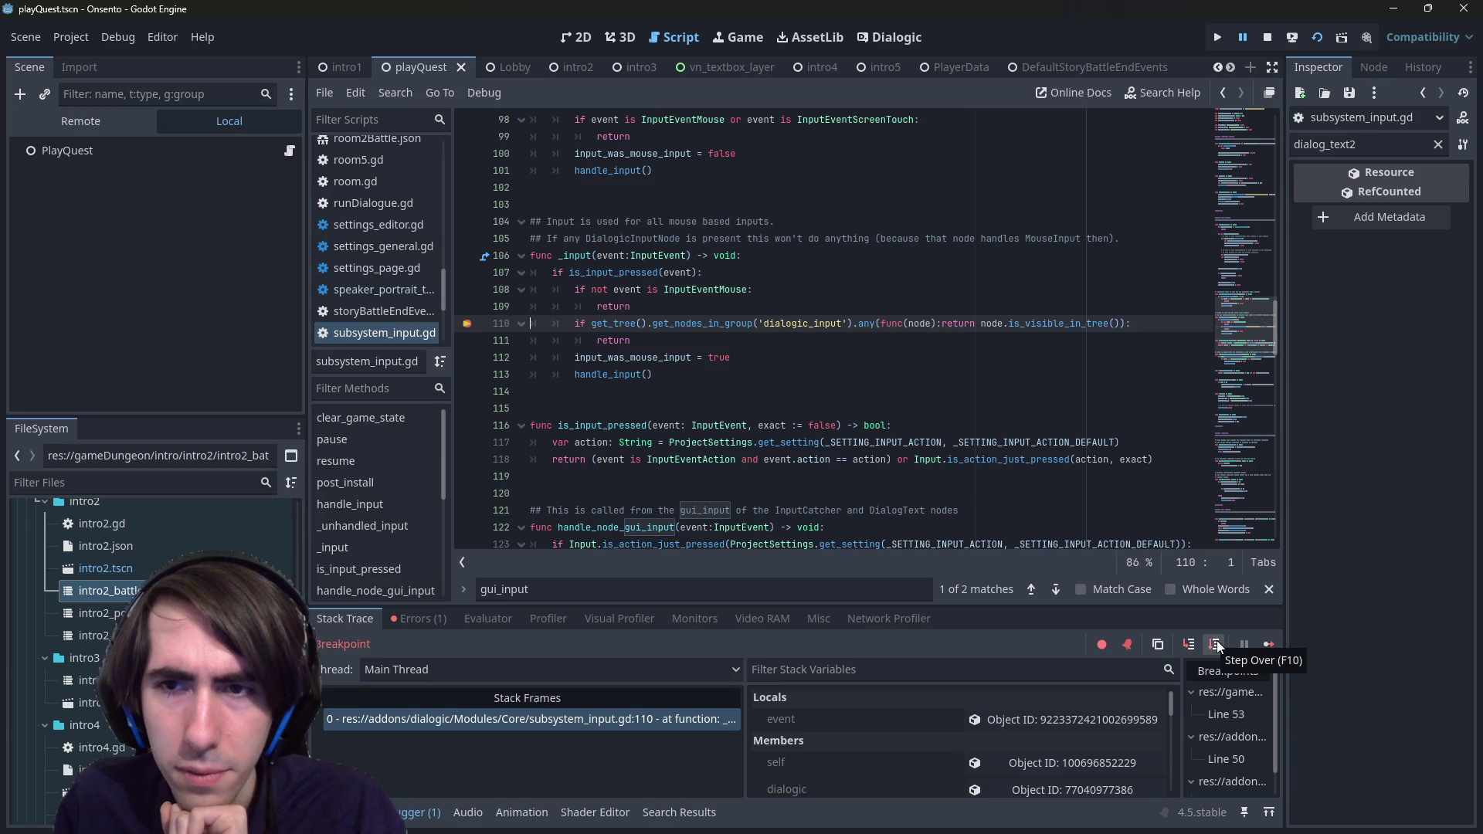
# Follow handle_input to its definition and set a breakpoint on line 67's is_input_blocked check.
pyautogui.doubleClick(1042, 325)
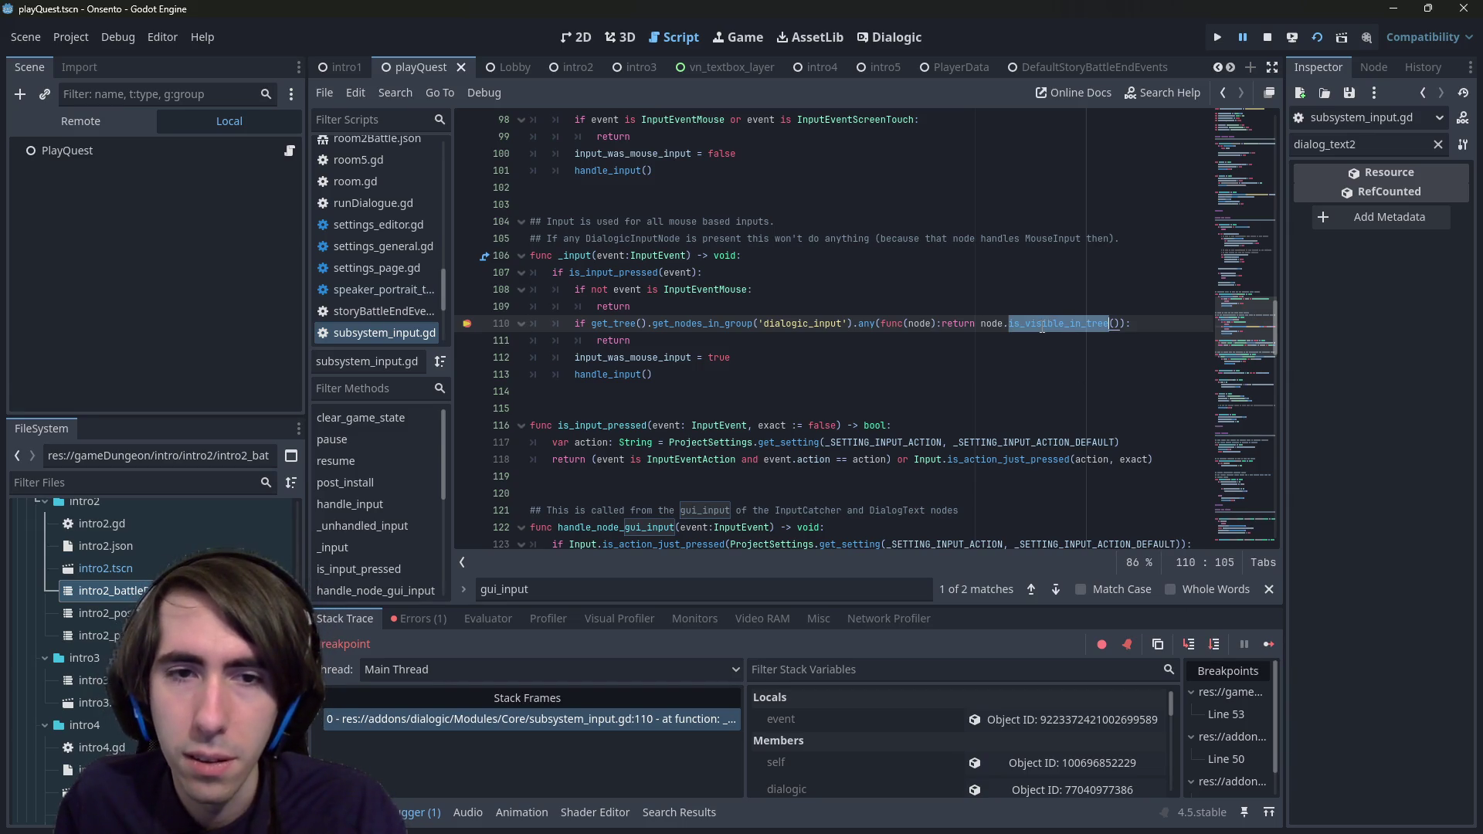
pyautogui.doubleClick(607, 375)
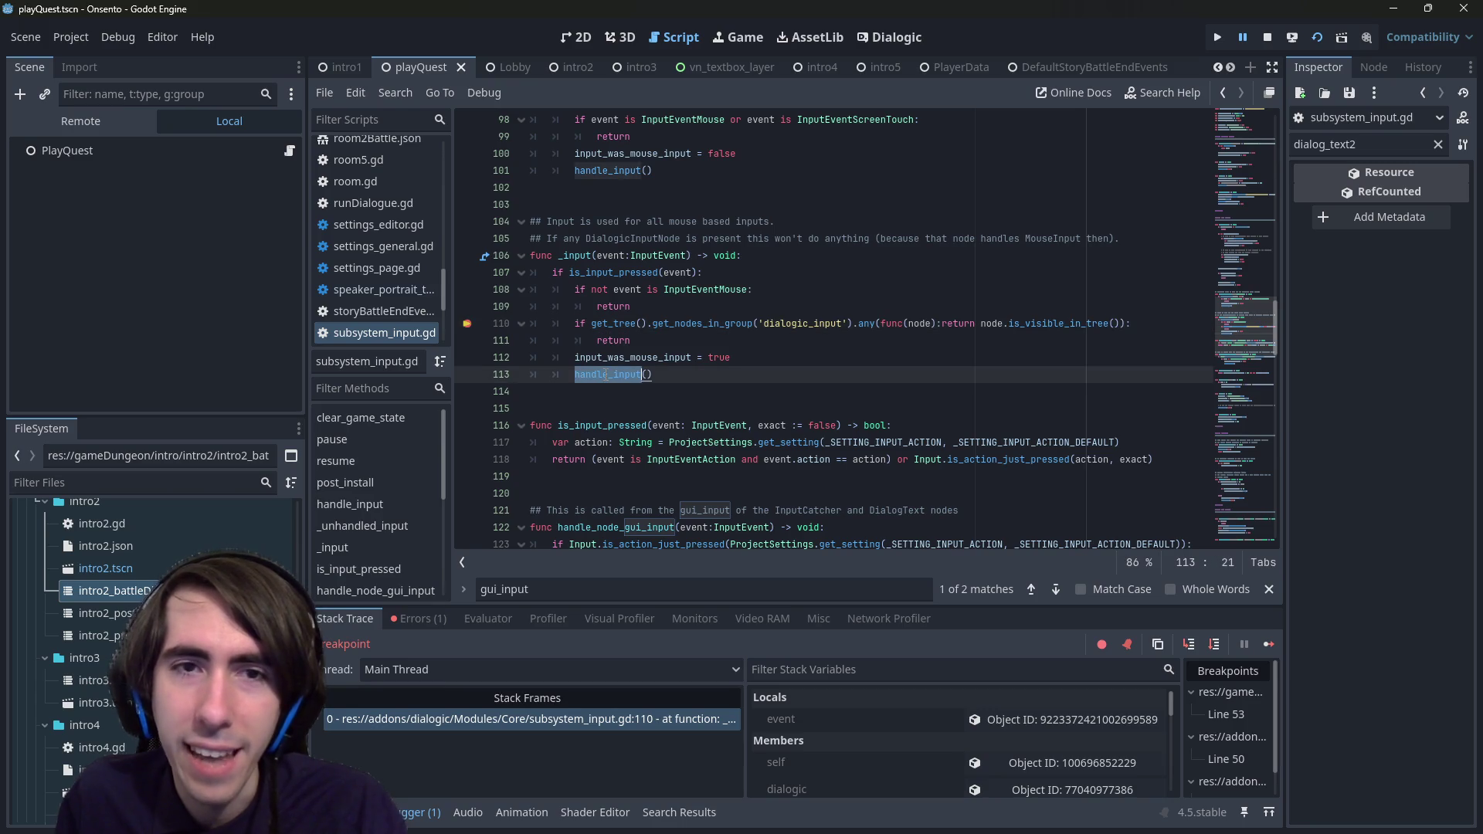
pyautogui.scroll(3, 607, 374)
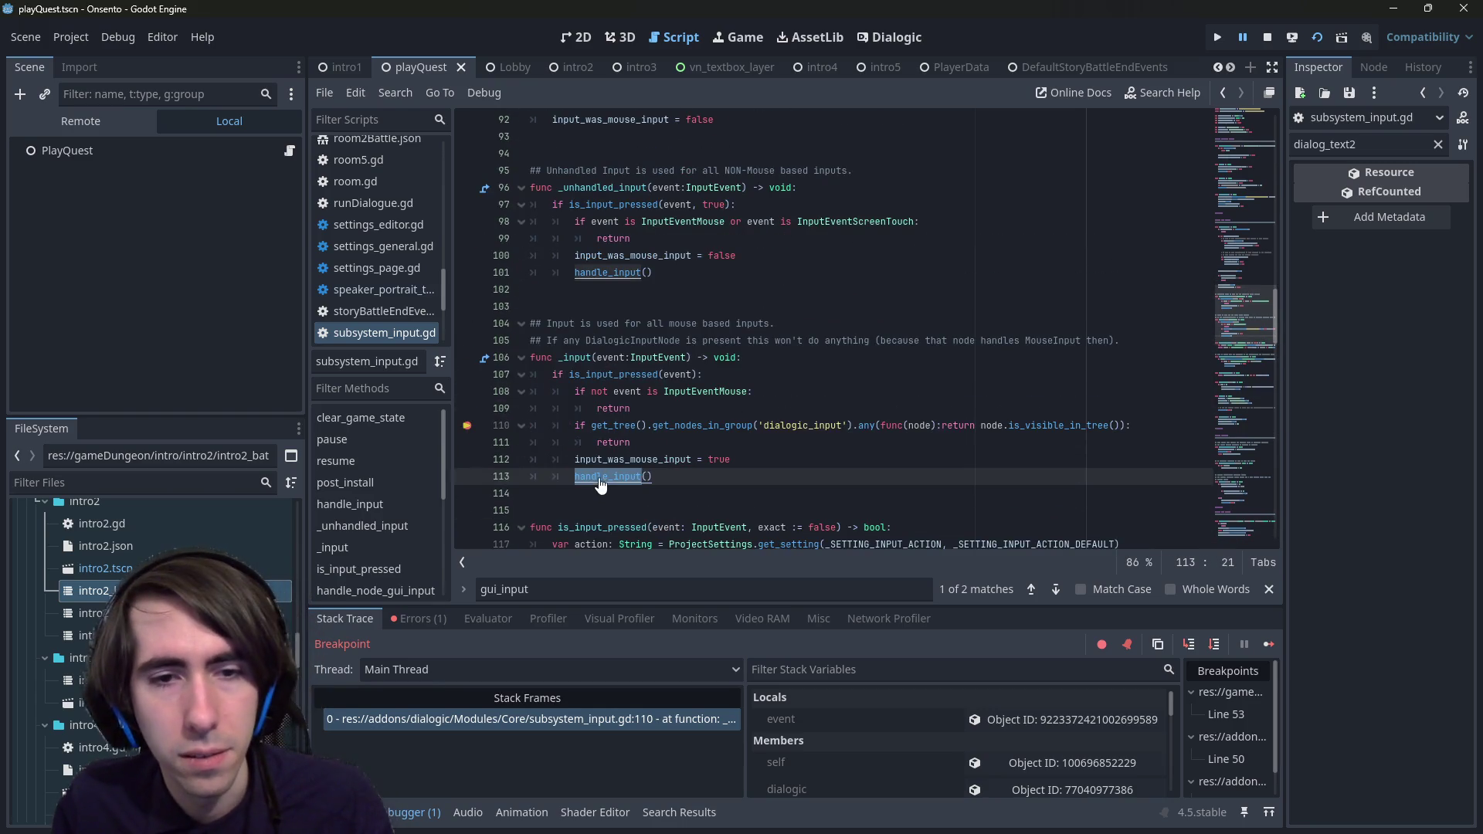
pyautogui.keyDown('ctrl'); pyautogui.click(607, 477); pyautogui.keyUp('ctrl')
pyautogui.click(469, 340)
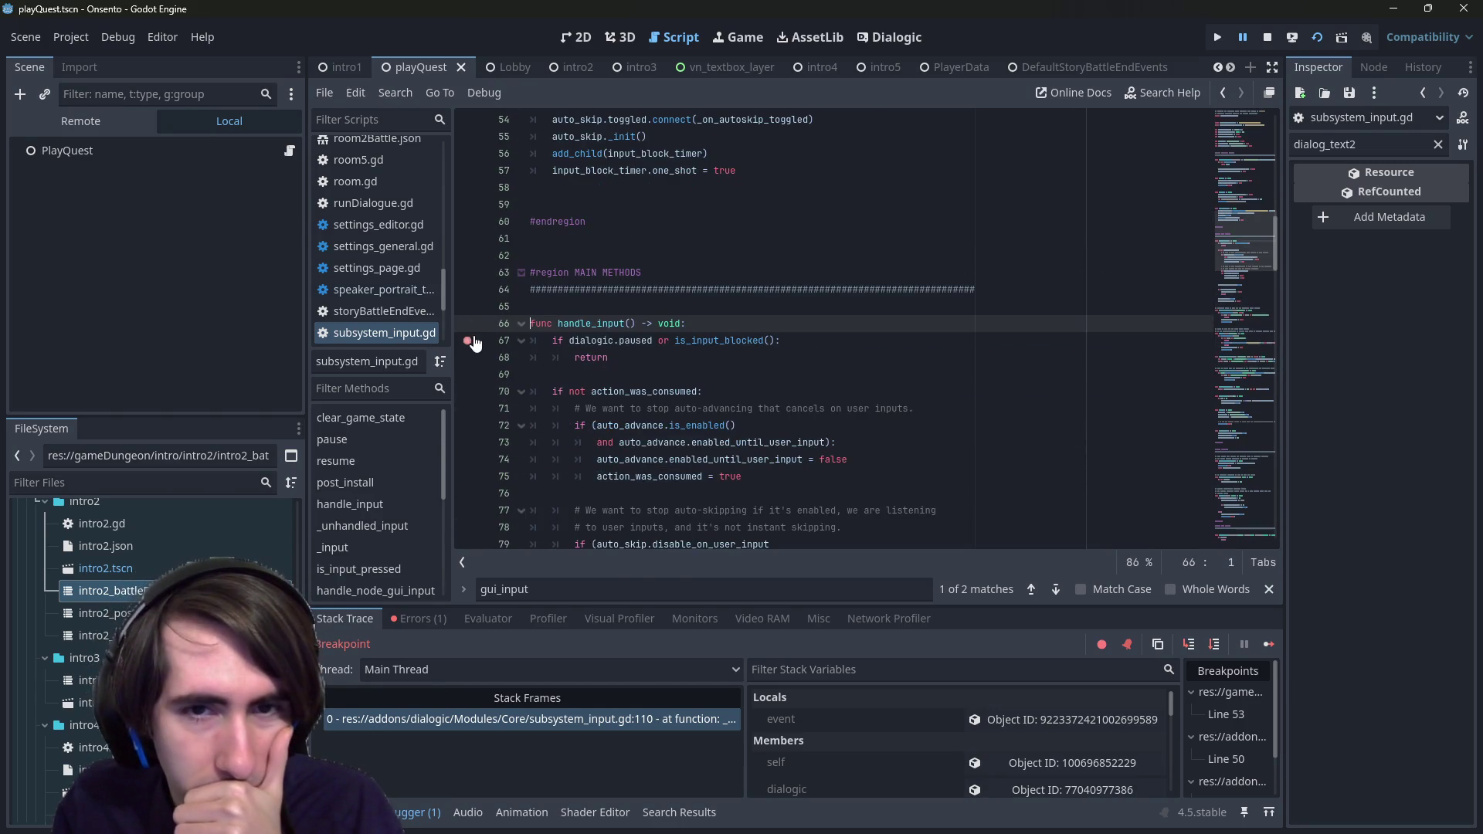
# Open is_input_blocked and inspect input_block_timer and the auto_skip value.
pyautogui.scroll(2, 826, 340)
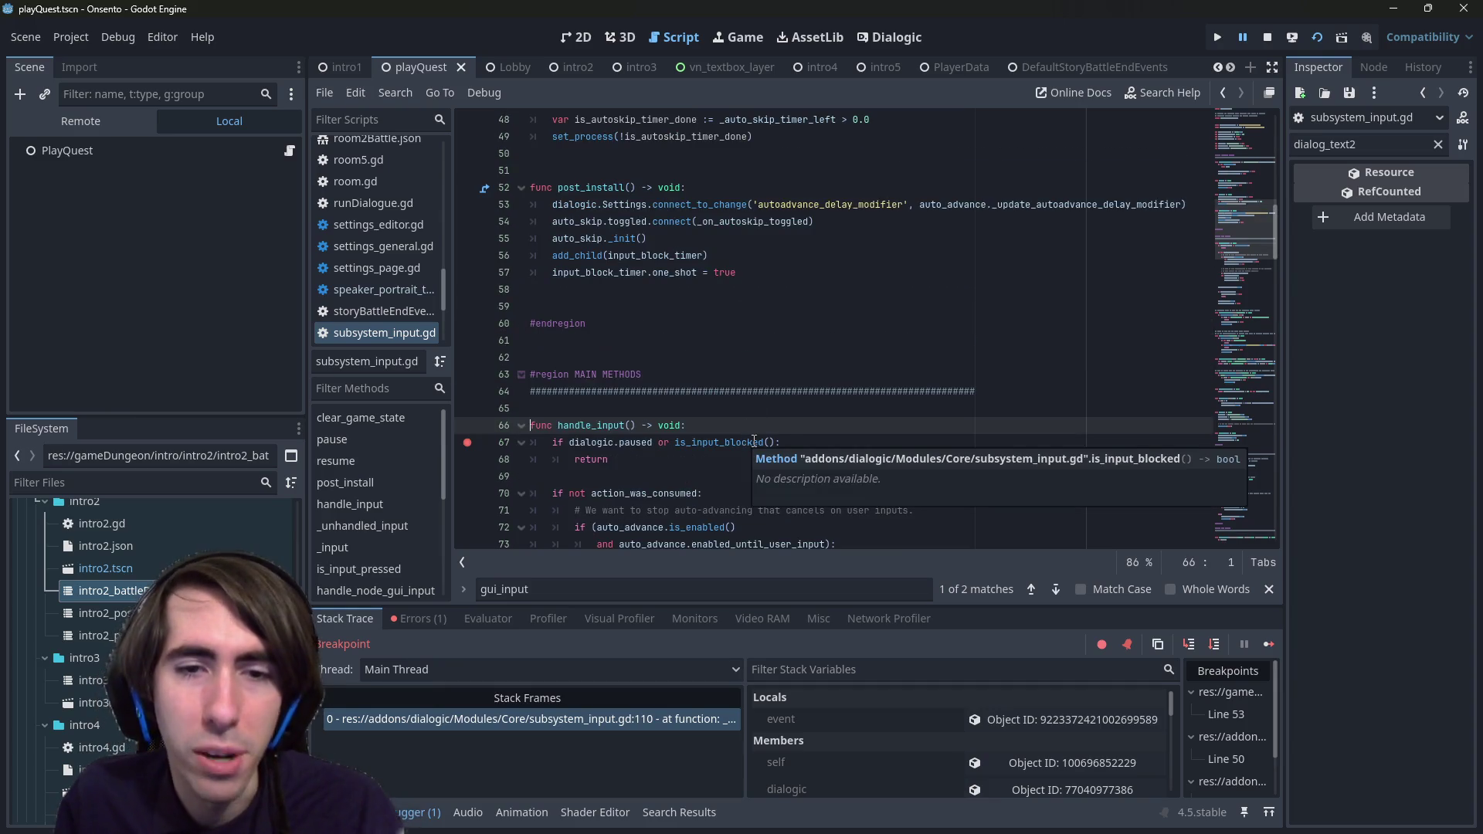
pyautogui.keyDown('ctrl'); pyautogui.click(739, 453); pyautogui.keyUp('ctrl')
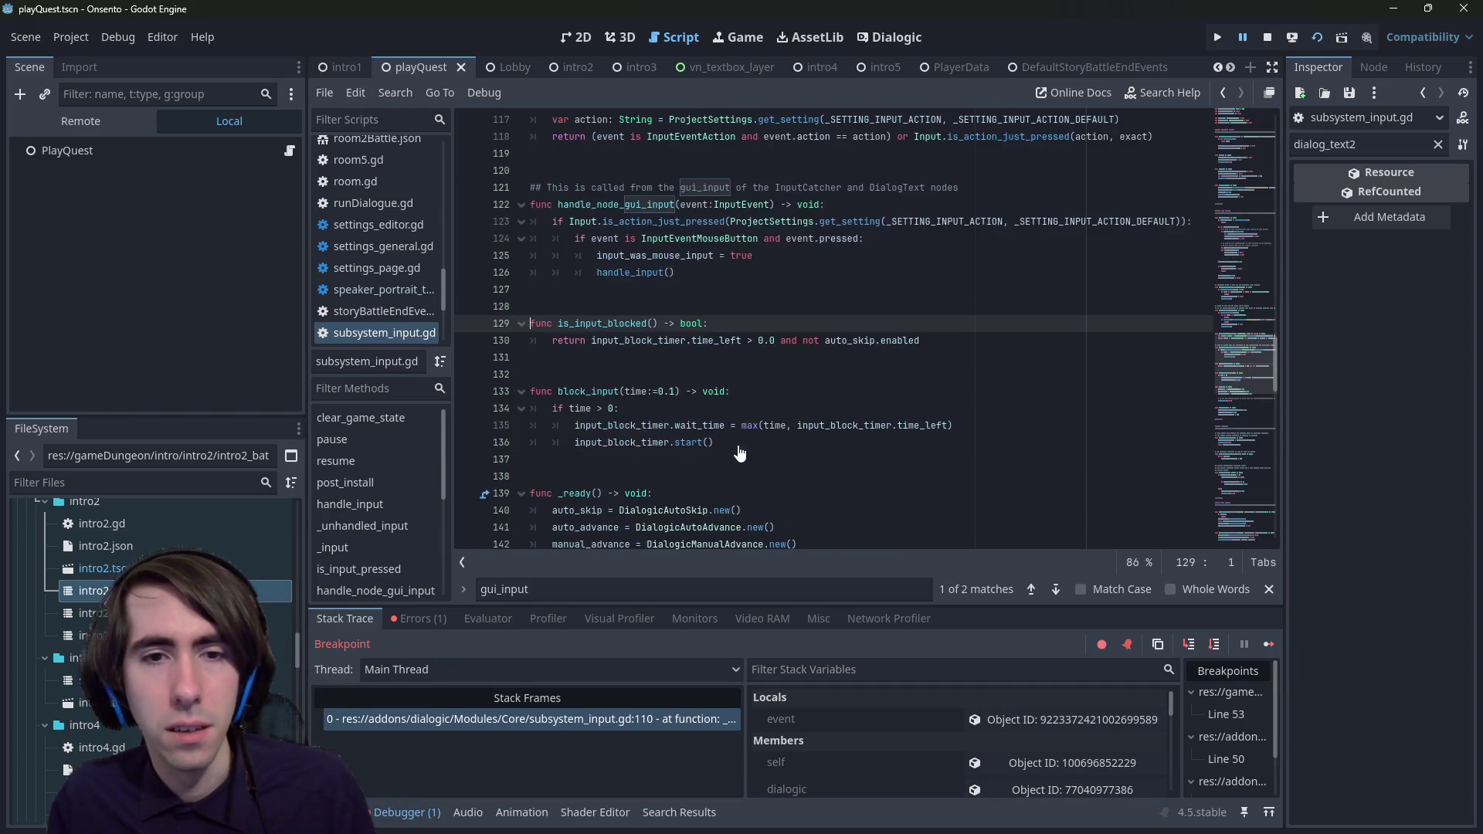
pyautogui.doubleClick(636, 340)
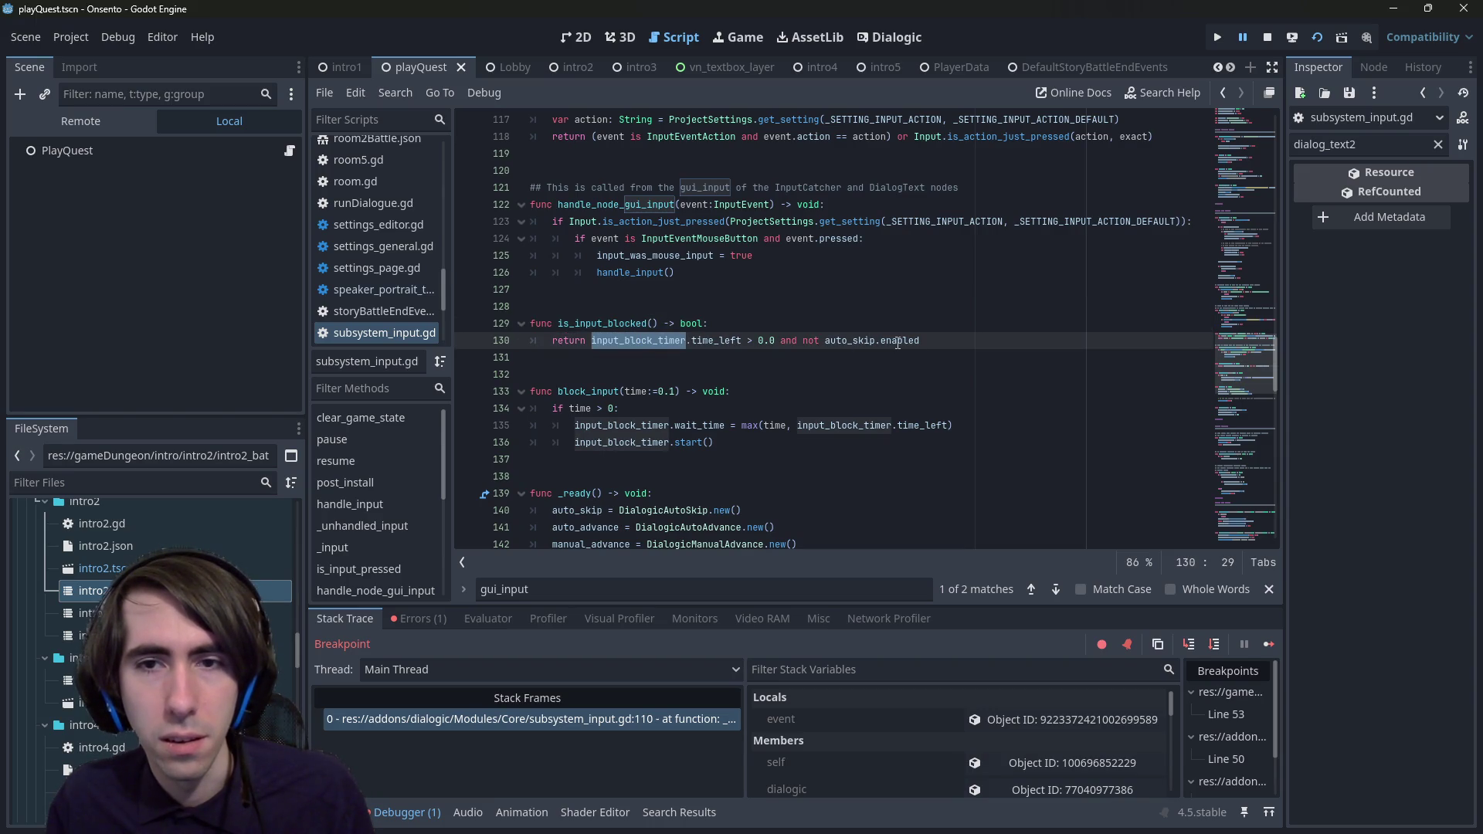
pyautogui.doubleClick(863, 341)
pyautogui.moveTo(867, 342)
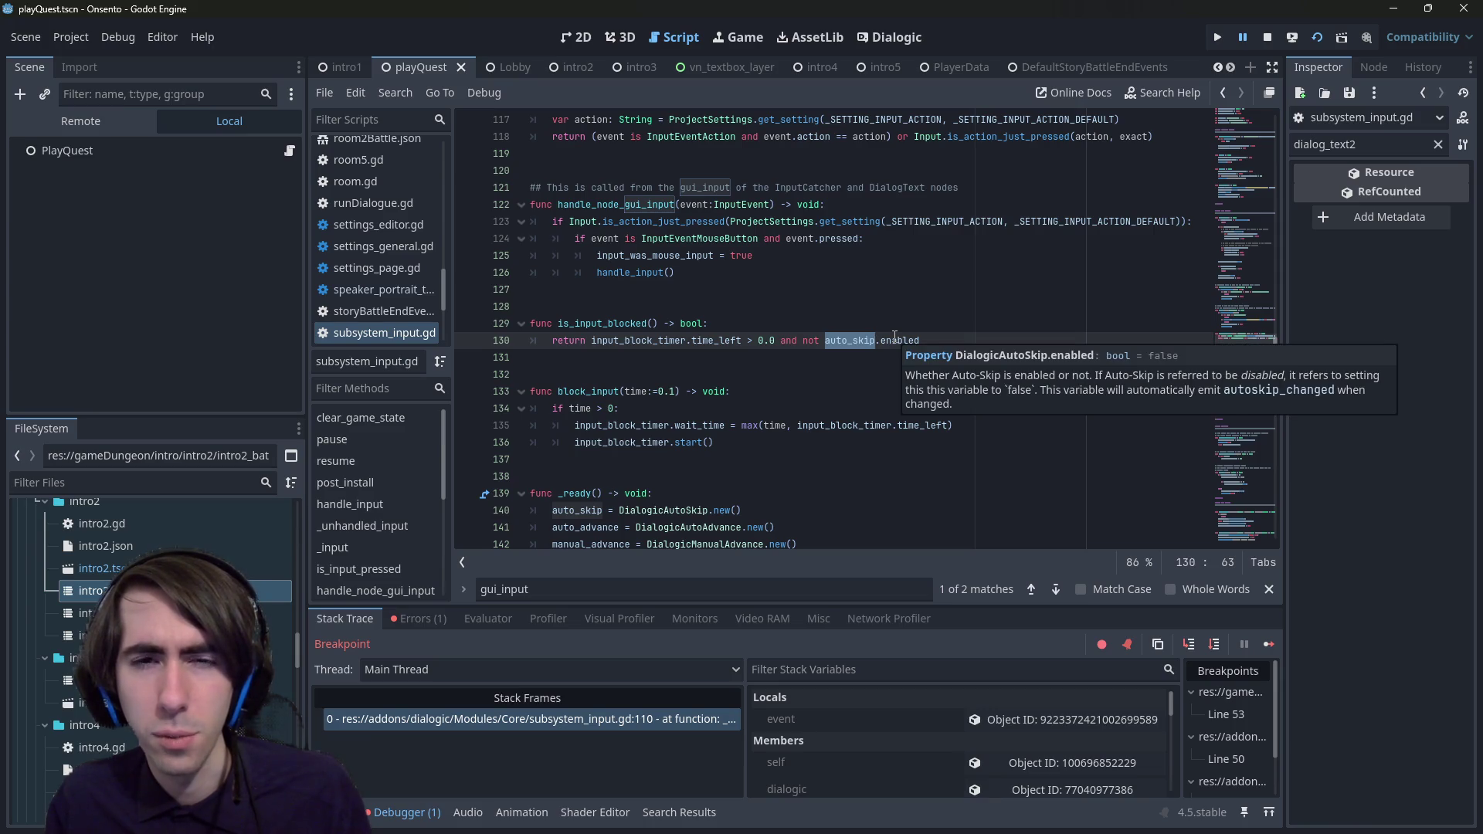
pyautogui.click(896, 320)
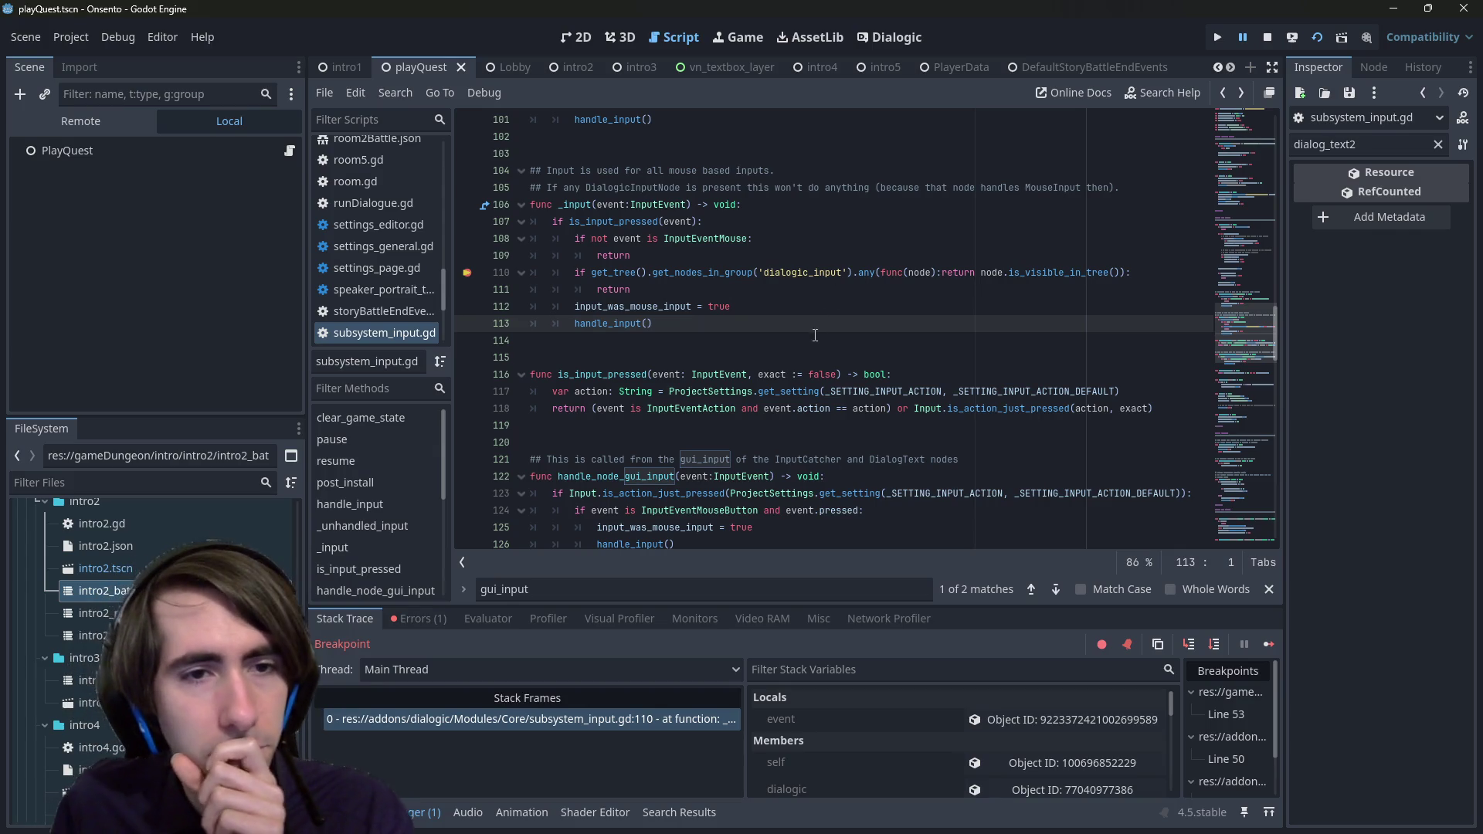
# Narrow the left docks to widen the code editor.
pyautogui.scroll(1, 495, 255)
pyautogui.moveTo(304, 244); pyautogui.dragTo(199, 244)
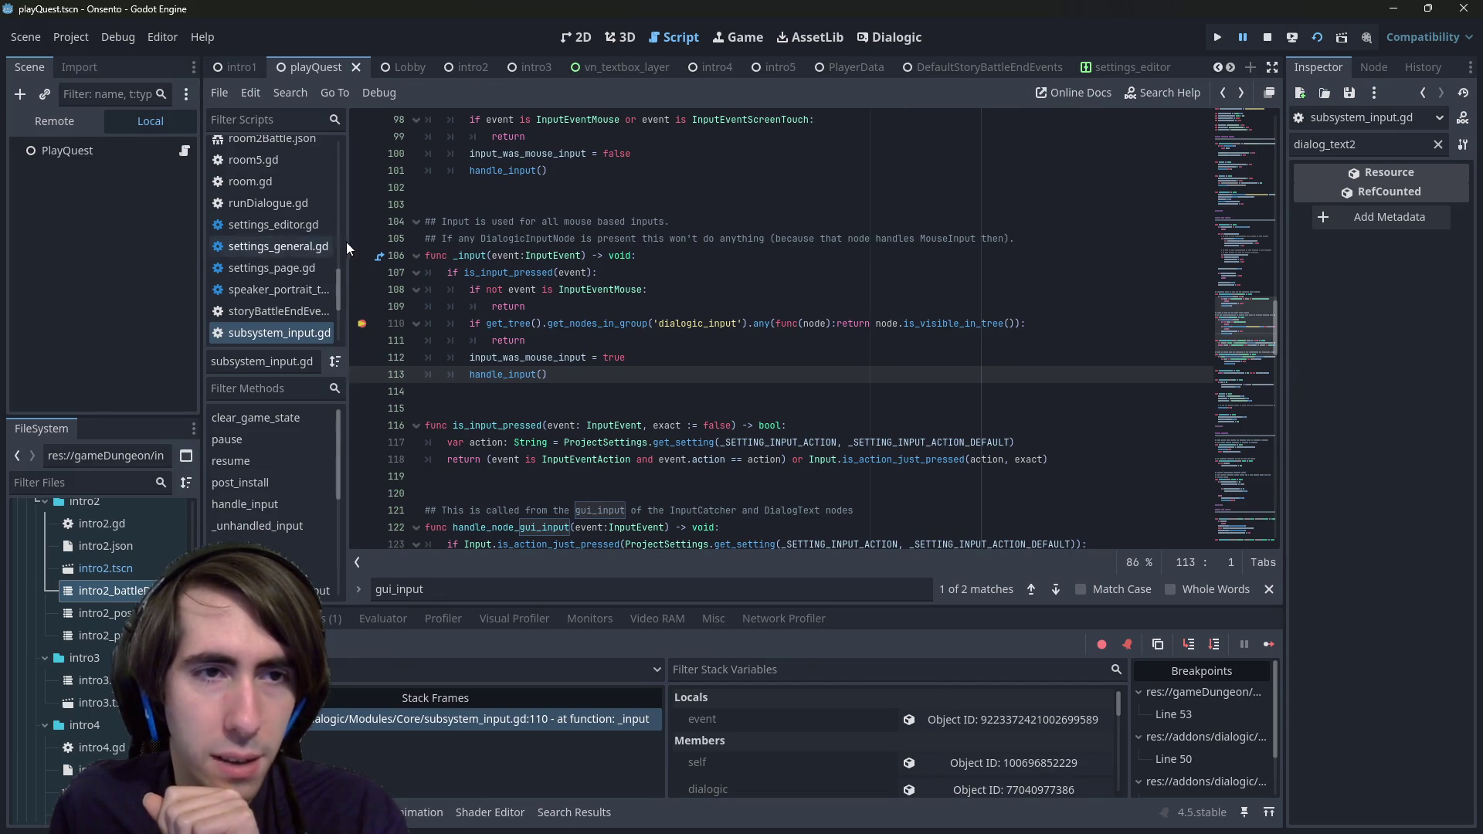
pyautogui.moveTo(345, 242); pyautogui.dragTo(411, 243)
pyautogui.scroll(2, 655, 476)
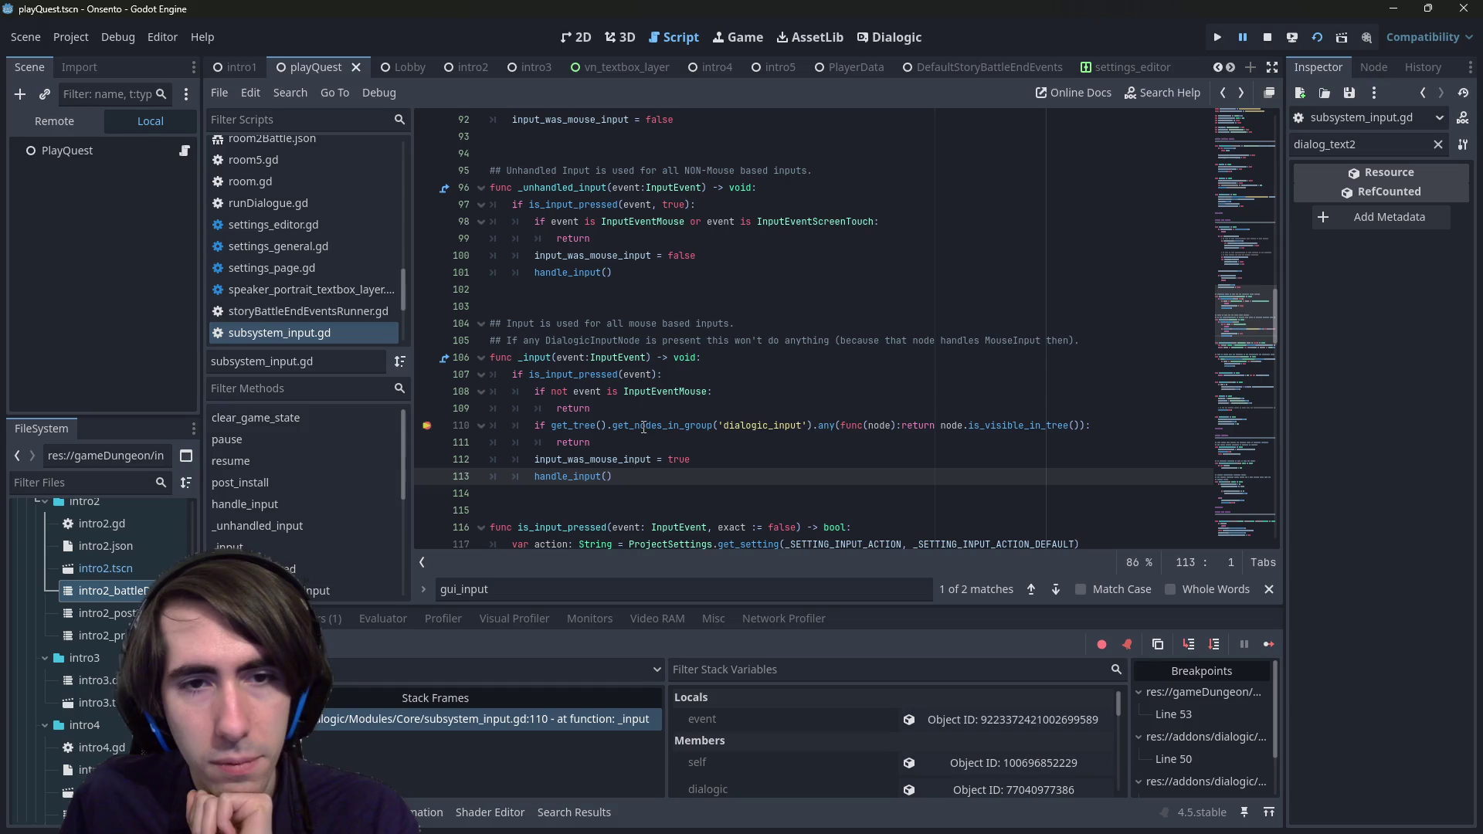
# Trace handle_input to its definition and highlight its is_input_blocked check.
pyautogui.doubleClick(617, 376)
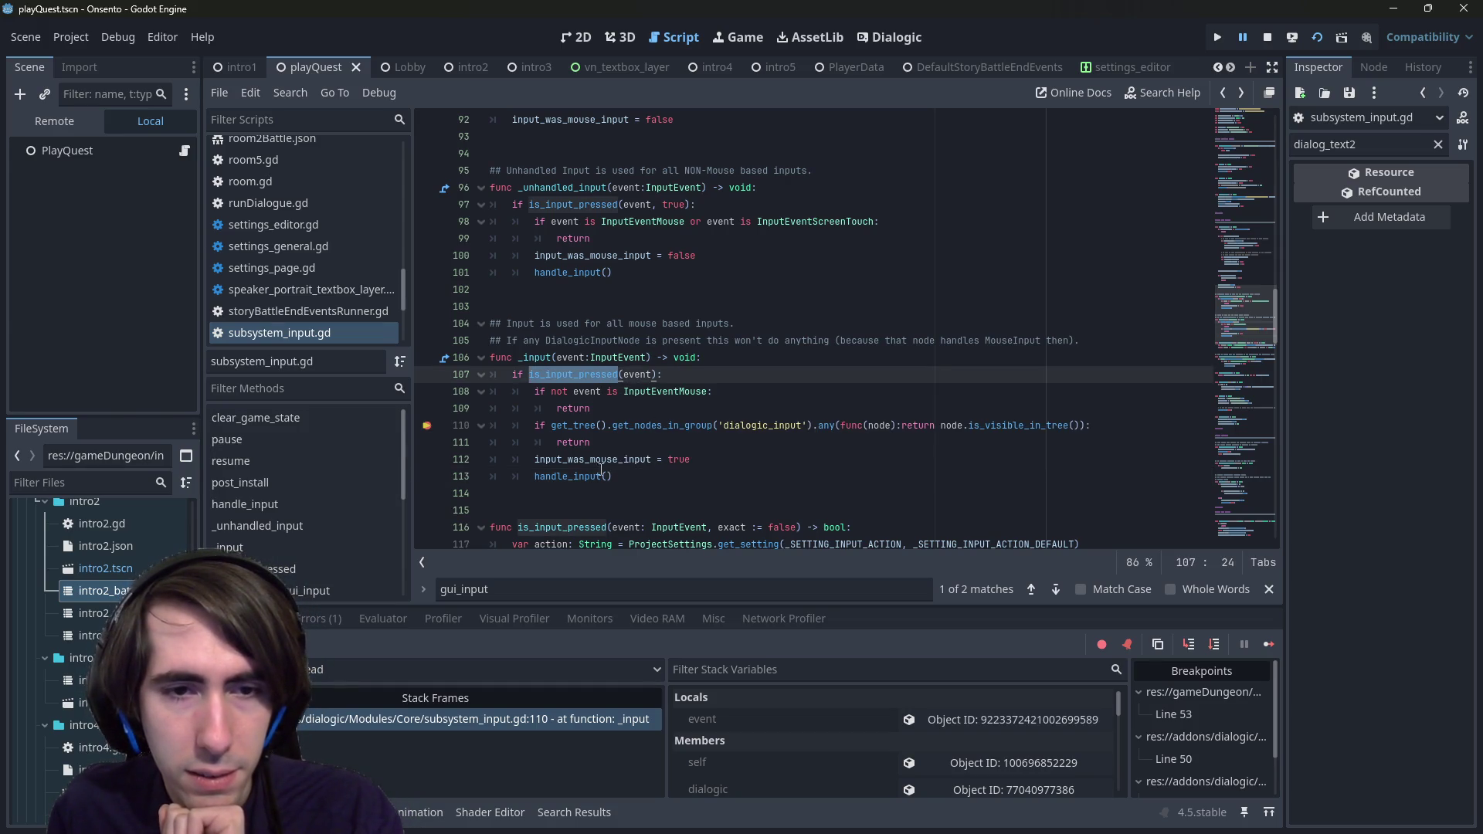
pyautogui.doubleClick(575, 476)
pyautogui.scroll(-7, 579, 476)
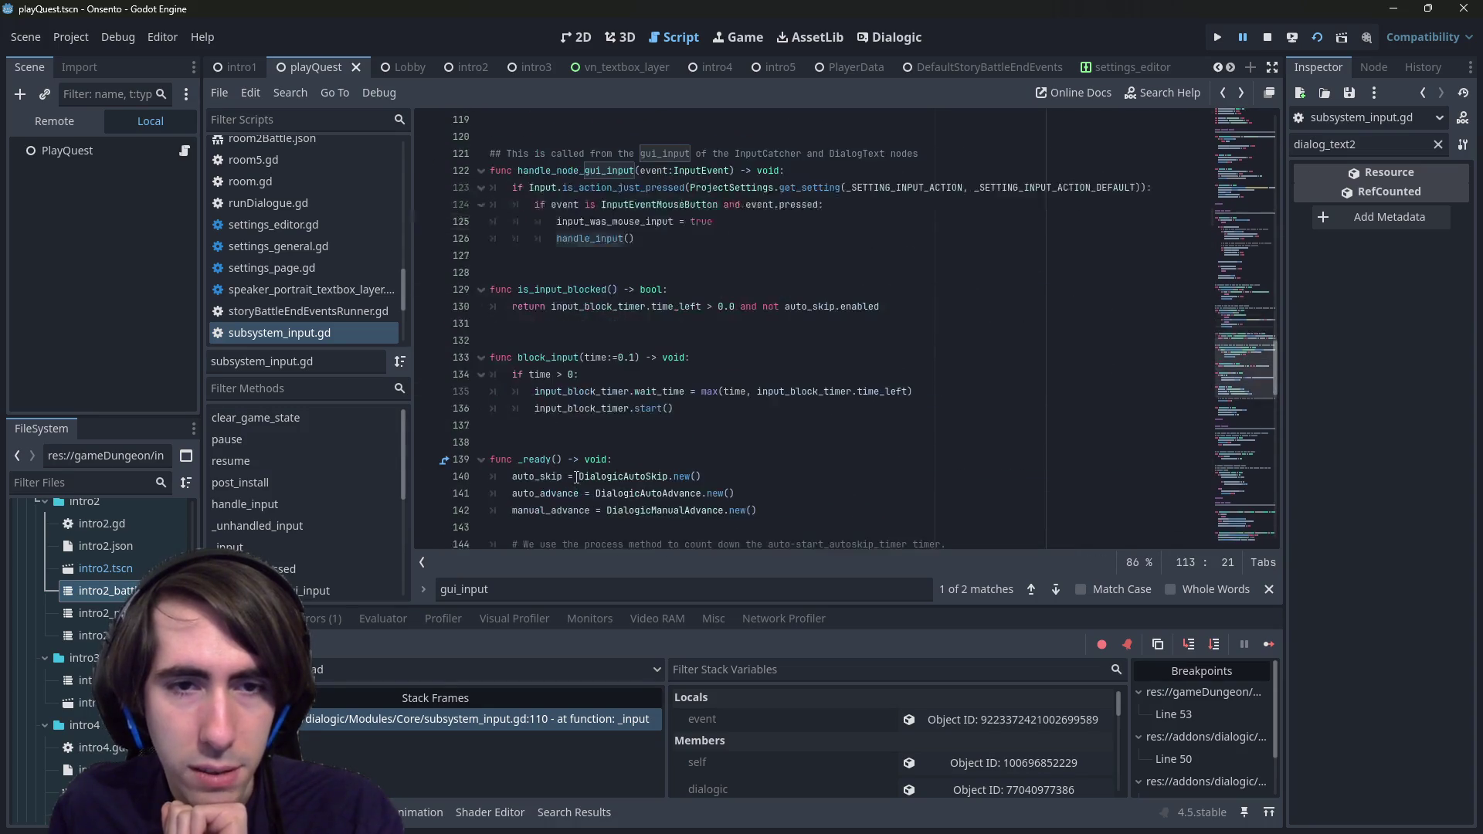
pyautogui.scroll(4, 585, 476)
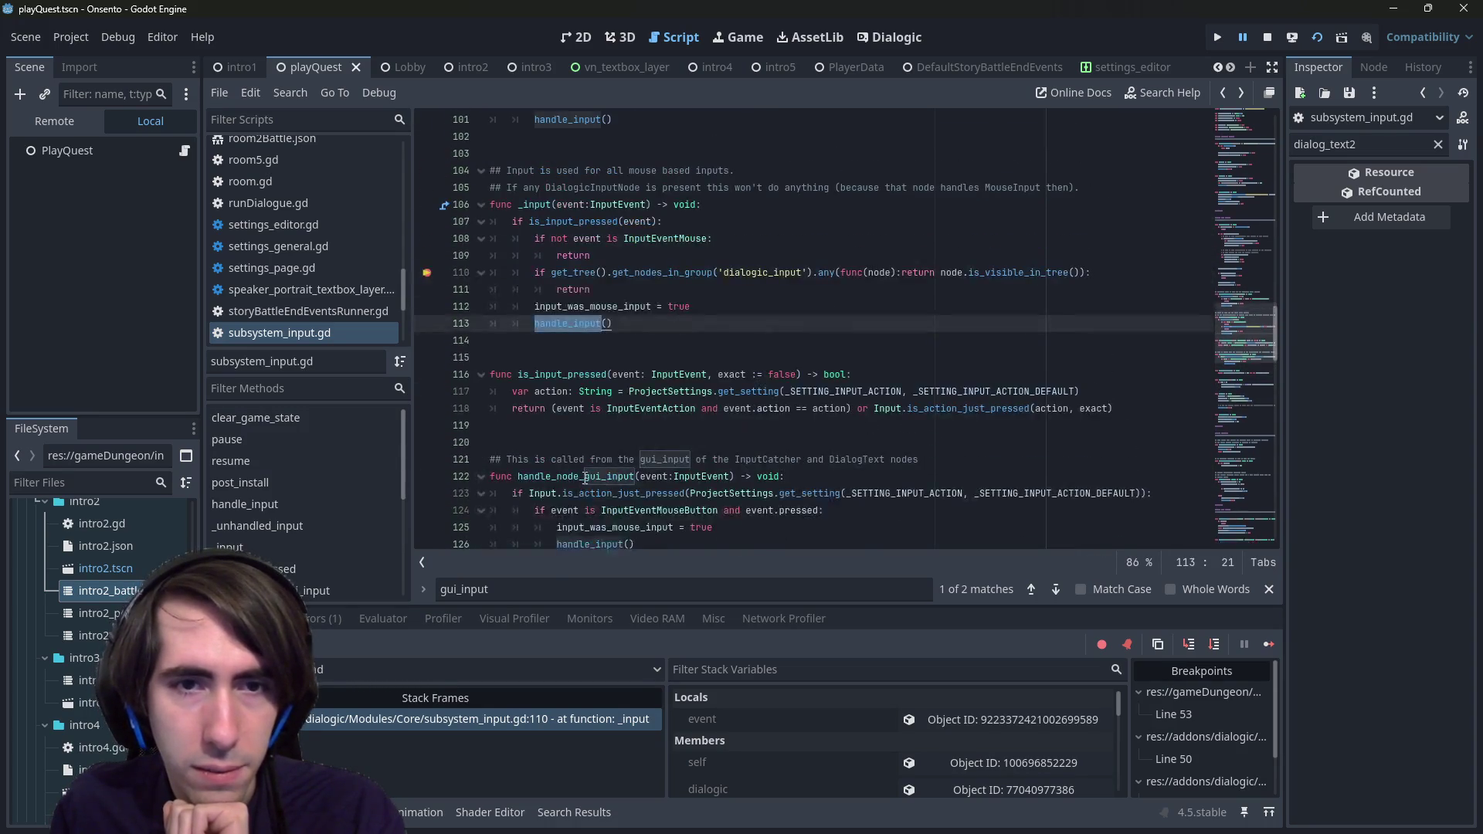
pyautogui.keyDown('ctrl'); pyautogui.click(587, 323); pyautogui.keyUp('ctrl')
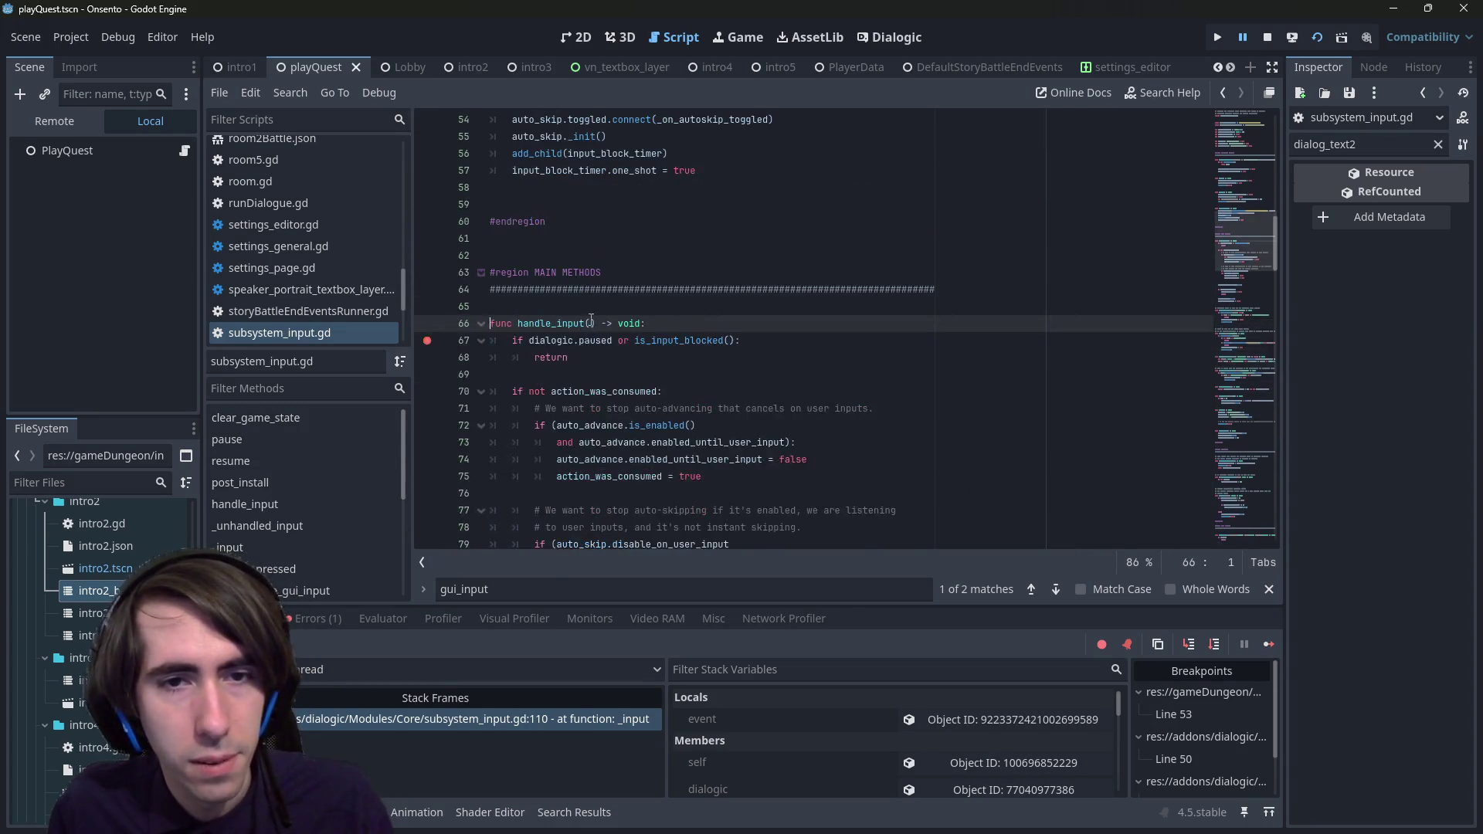
pyautogui.doubleClick(600, 290)
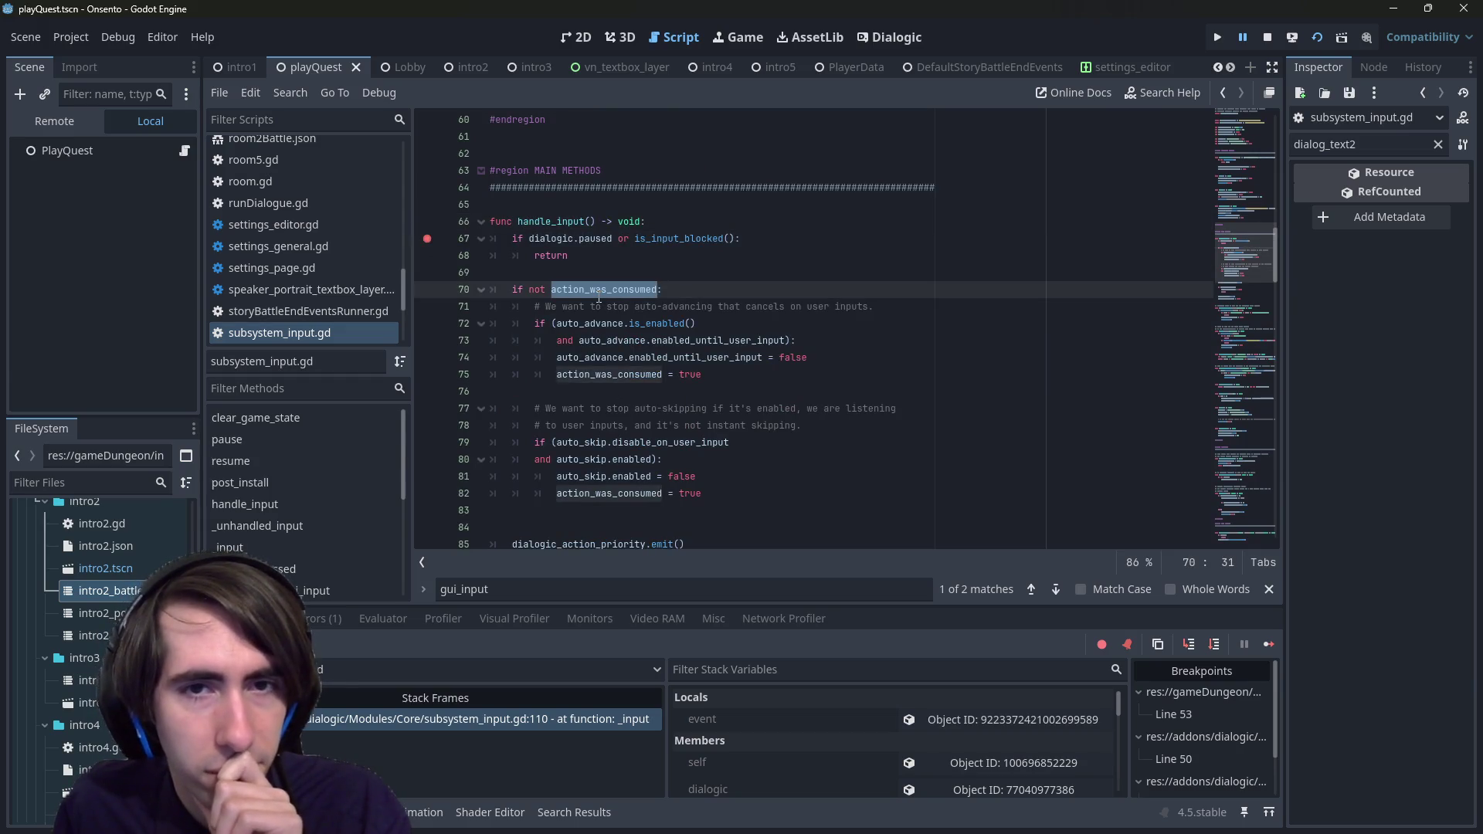
pyautogui.doubleClick(695, 239)
# Go to the is_input_blocked definition and look up auto_skip.enabled's documentation.
pyautogui.scroll(2, 721, 356)
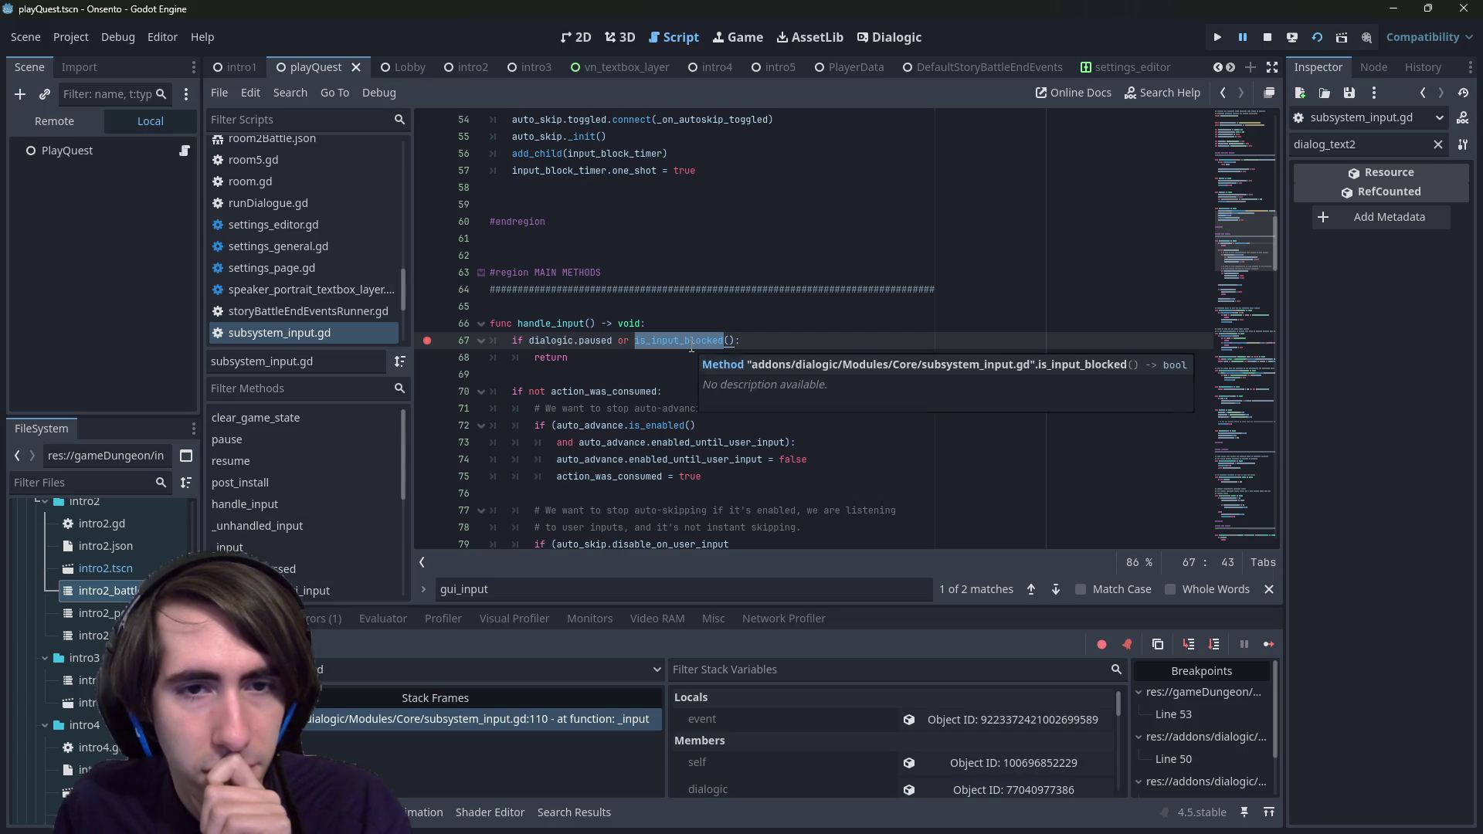
pyautogui.click(691, 344)
pyautogui.keyDown('ctrl'); pyautogui.click(678, 344); pyautogui.keyUp('ctrl')
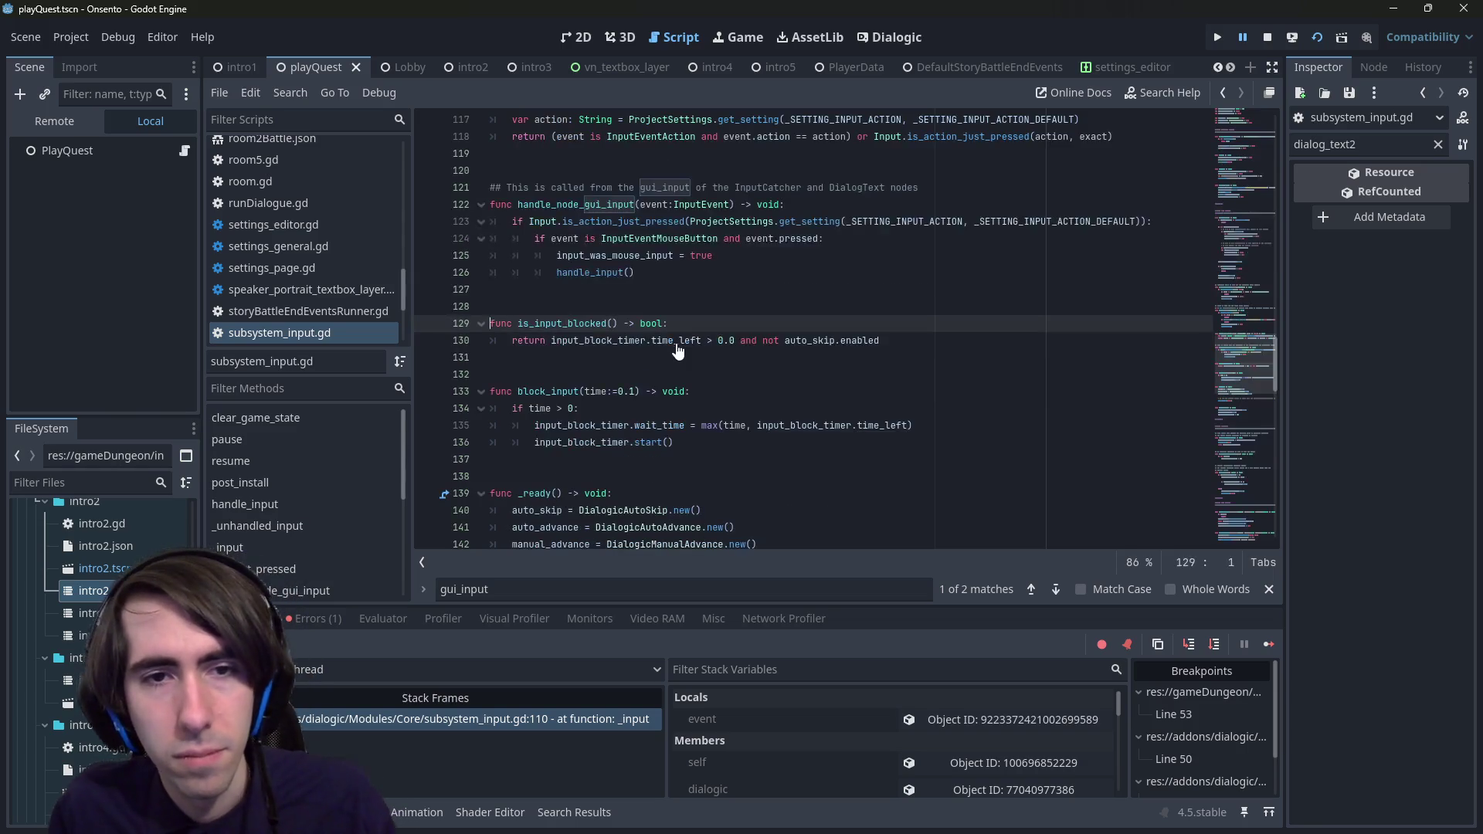
pyautogui.click(934, 340)
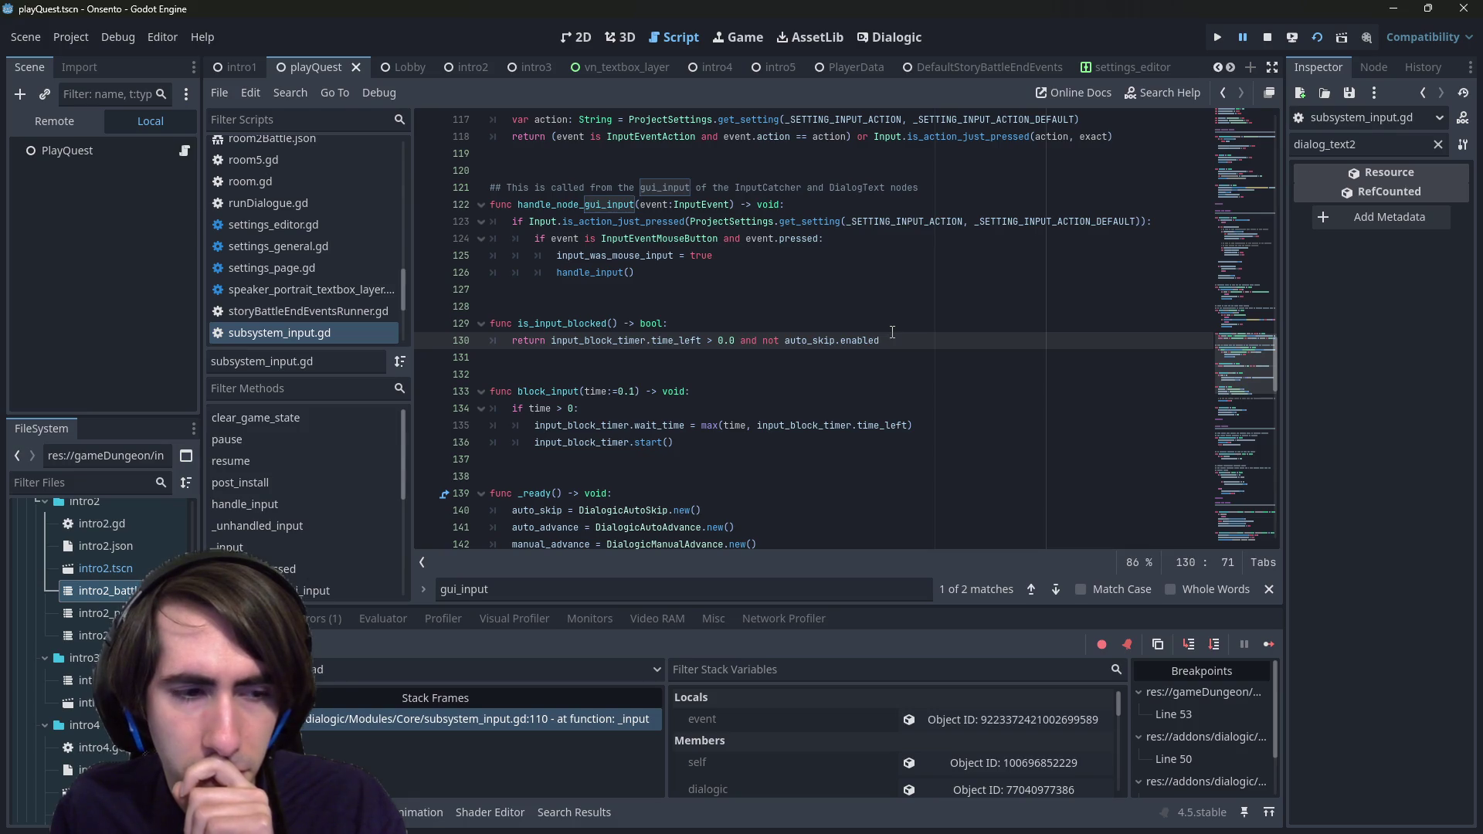
pyautogui.doubleClick(860, 342)
pyautogui.click(893, 342)
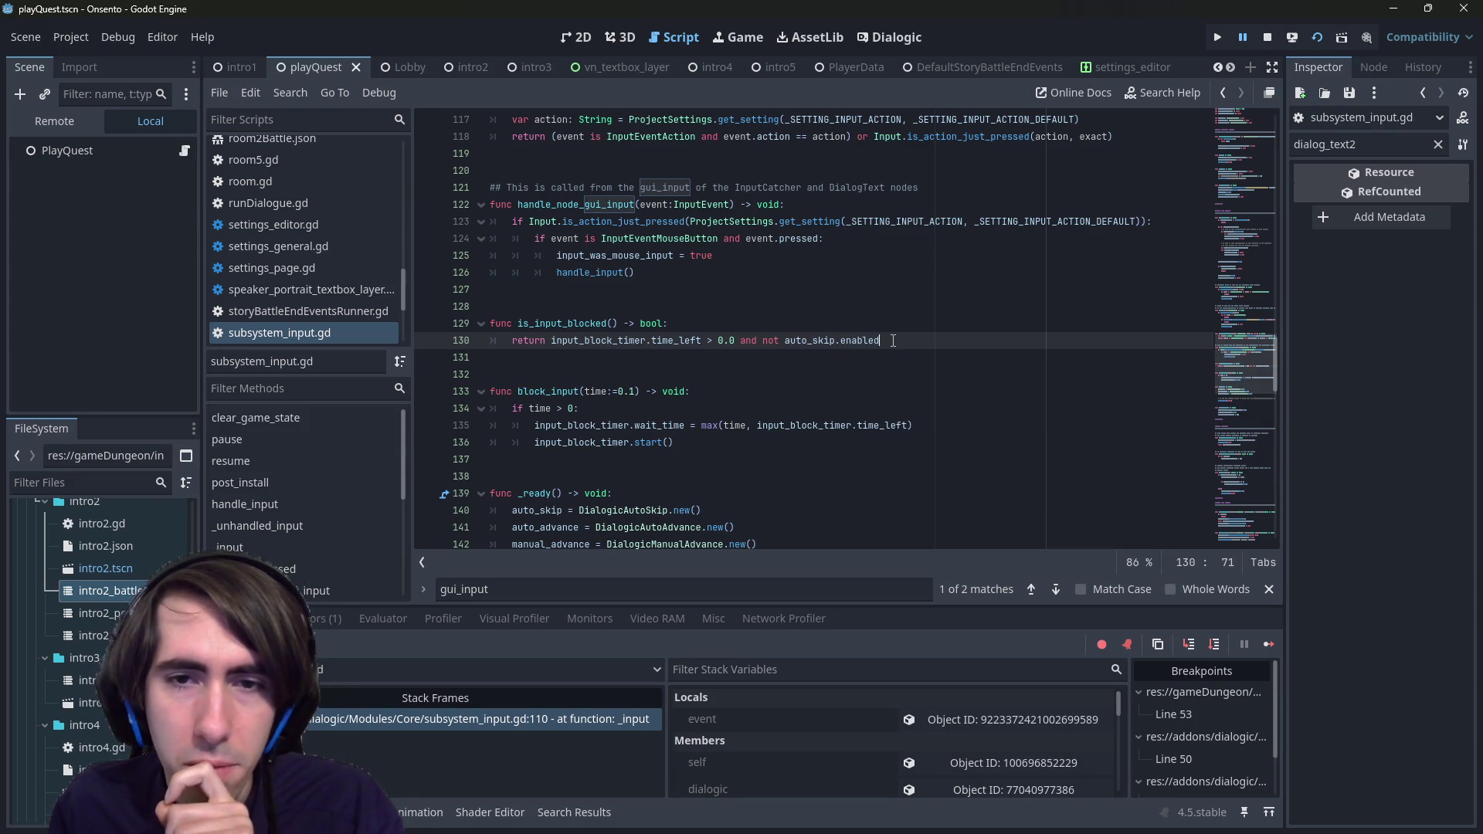
# Parenthesise line 130's timer and auto-skip condition and append 'or blockInputs'.
pyautogui.write(')')
pyautogui.hotkey('ctrl', 'Left')
pyautogui.hotkey('ctrl', 'Left')
pyautogui.hotkey('ctrl', 'Left')
pyautogui.hotkey('ctrl', 'Left')
pyautogui.hotkey('ctrl', 'Left')
pyautogui.write('(')
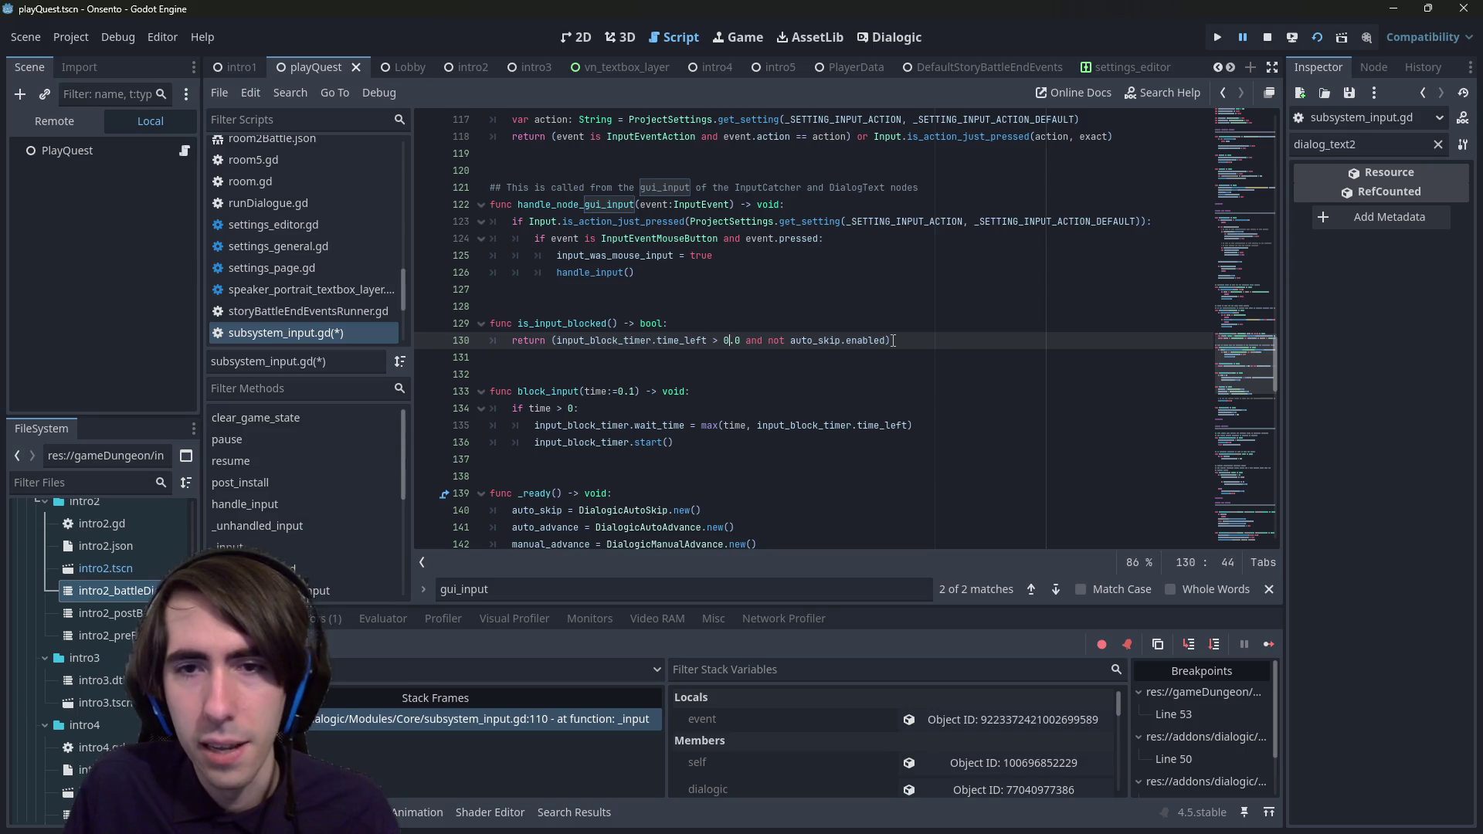
pyautogui.write('r ')
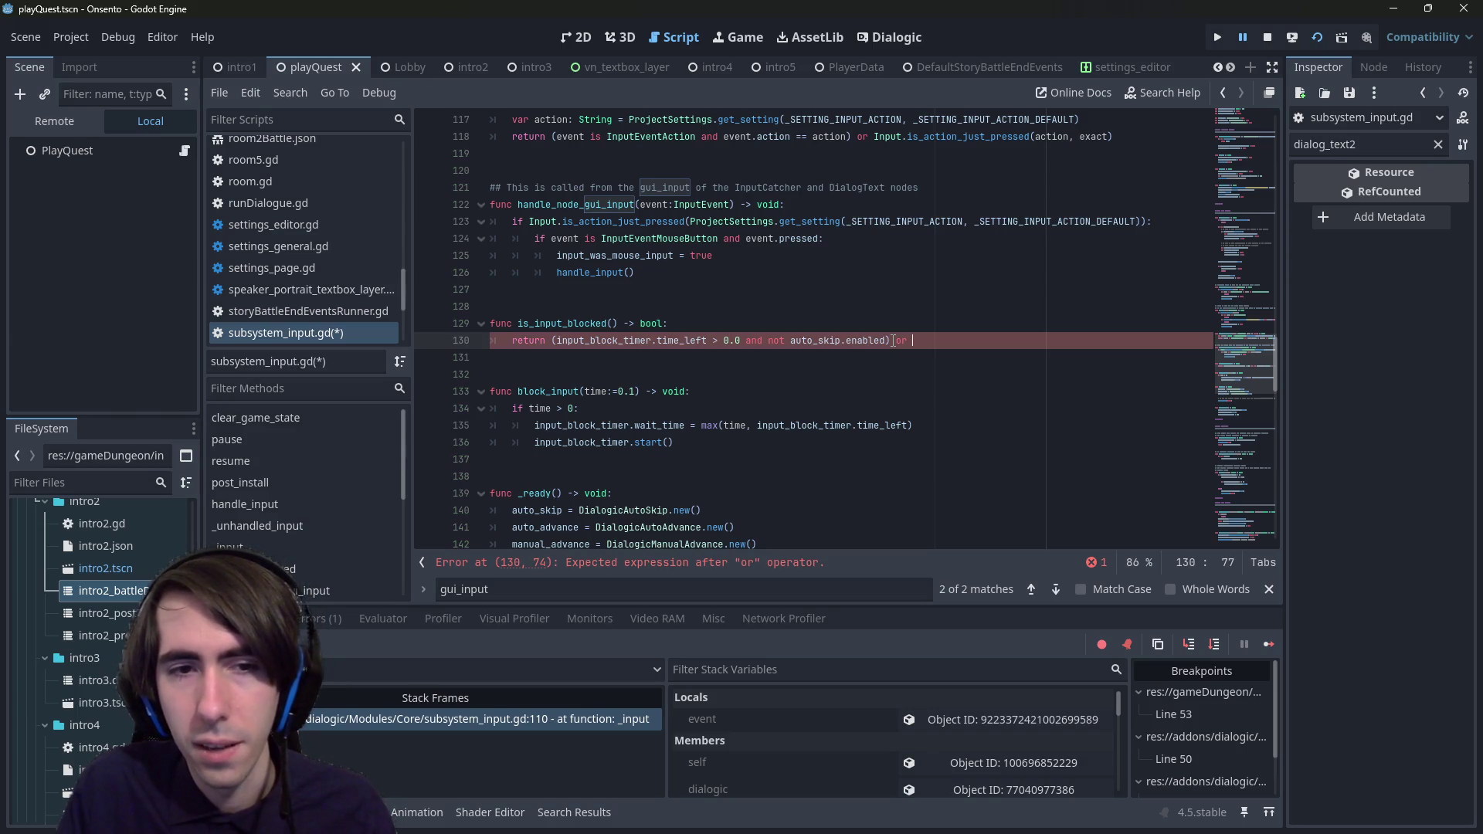
pyautogui.write('putBlocked')
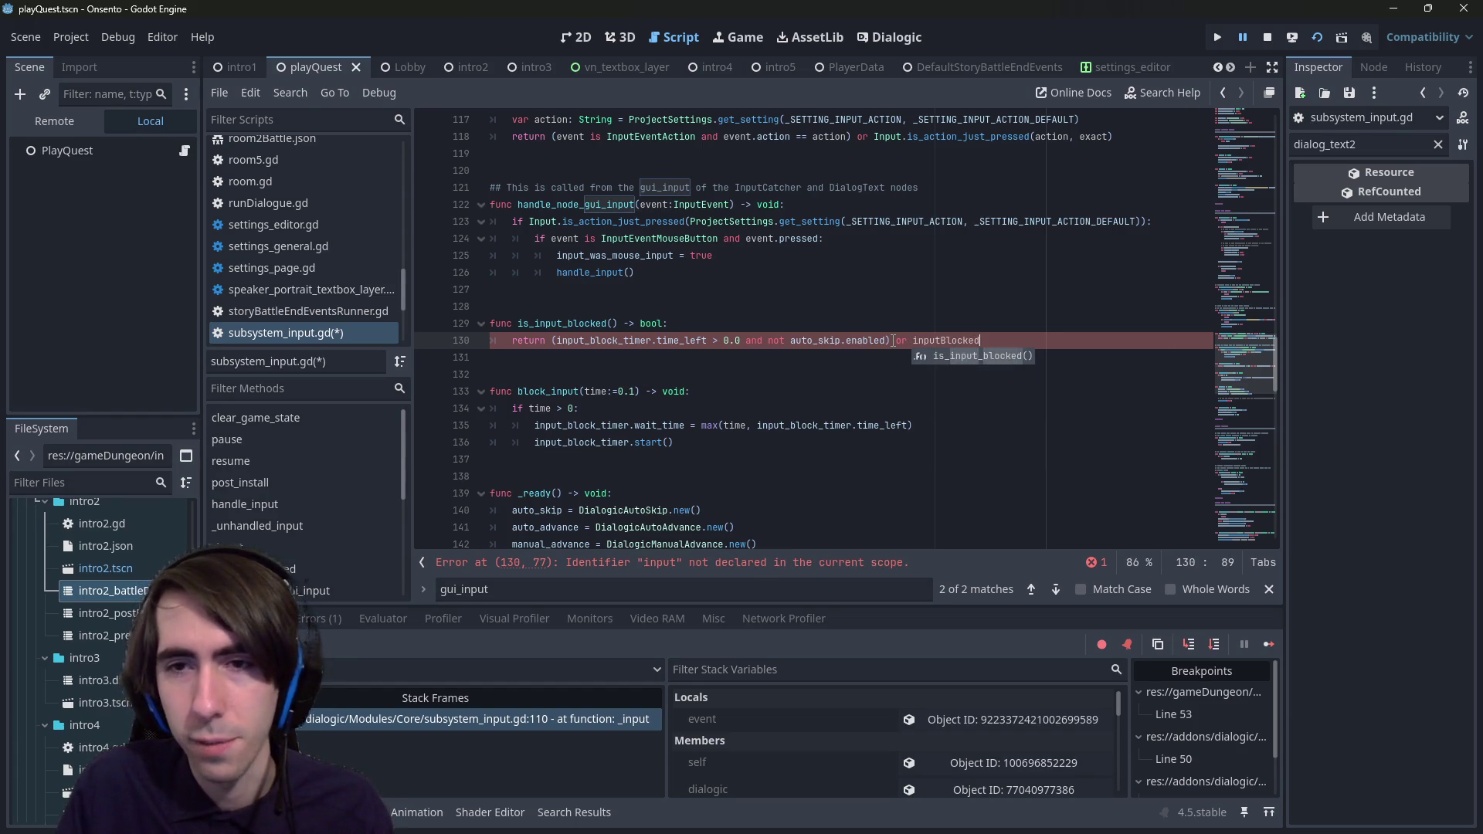
pyautogui.hotkey('ctrl', 'shift', 'Left')
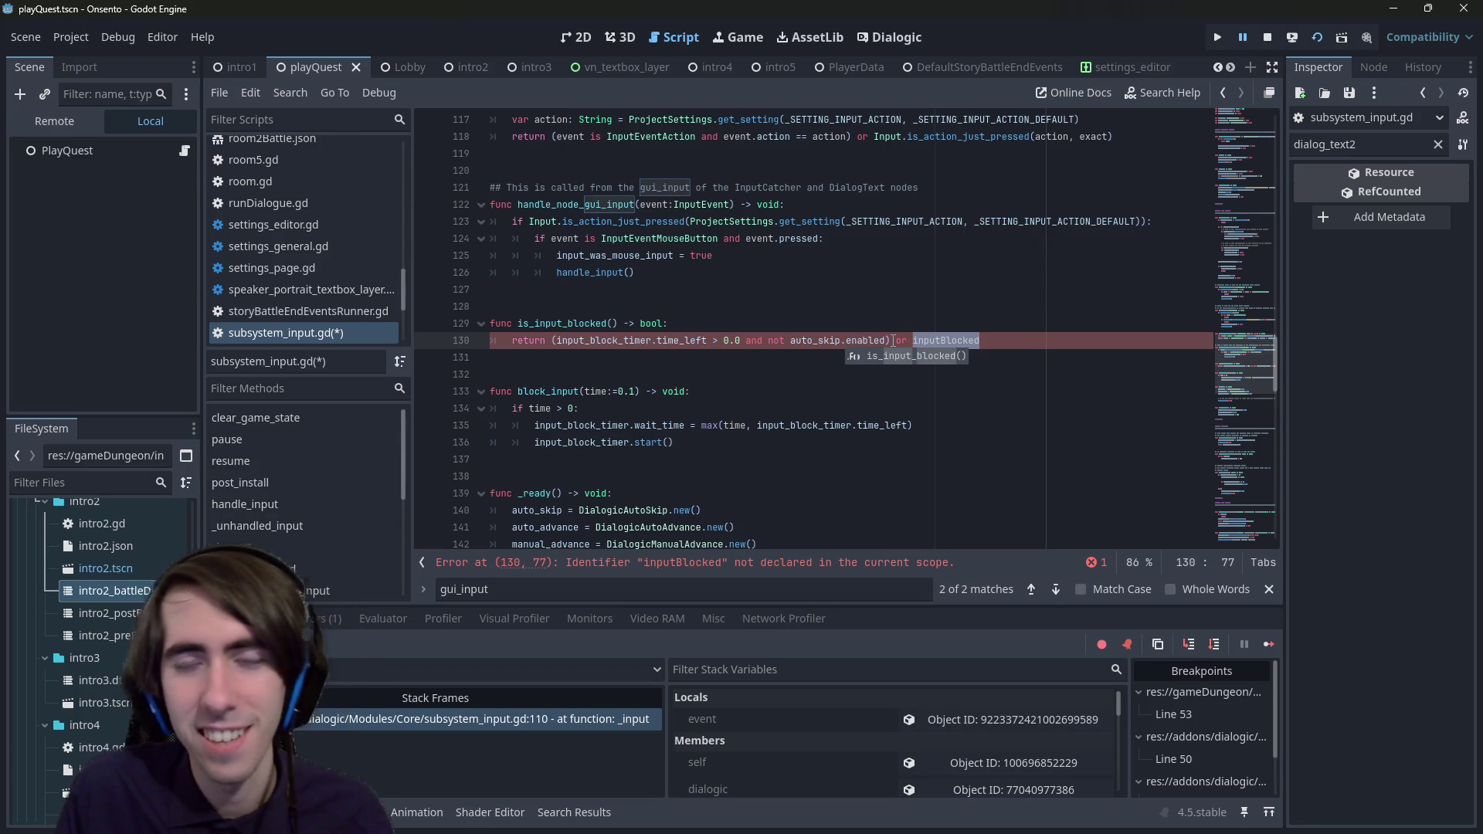
pyautogui.write('blockInputs')
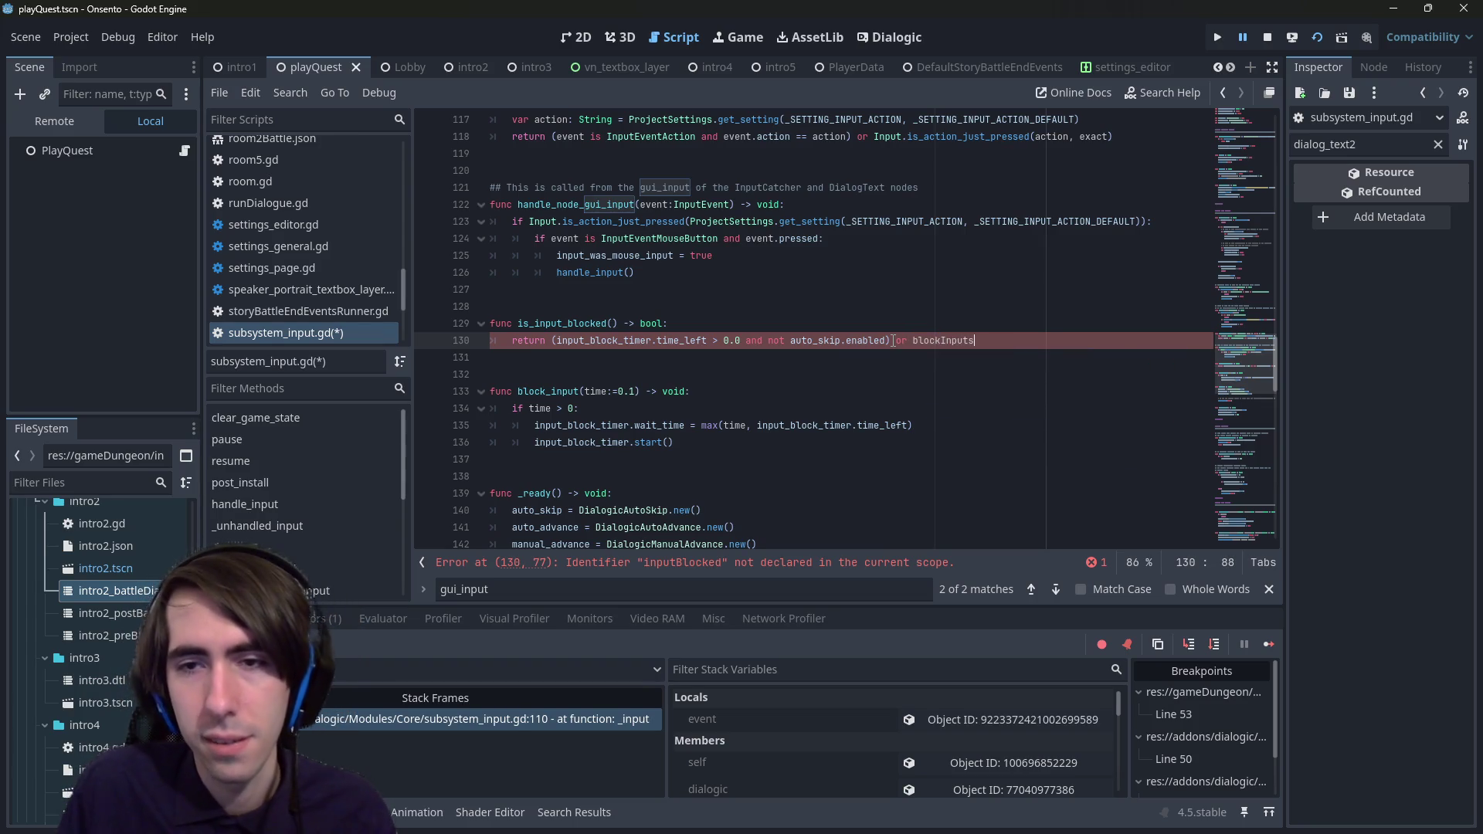
pyautogui.hotkey('ctrl', 'shift', 'Left')
pyautogui.hotkey('ctrl', 'c')
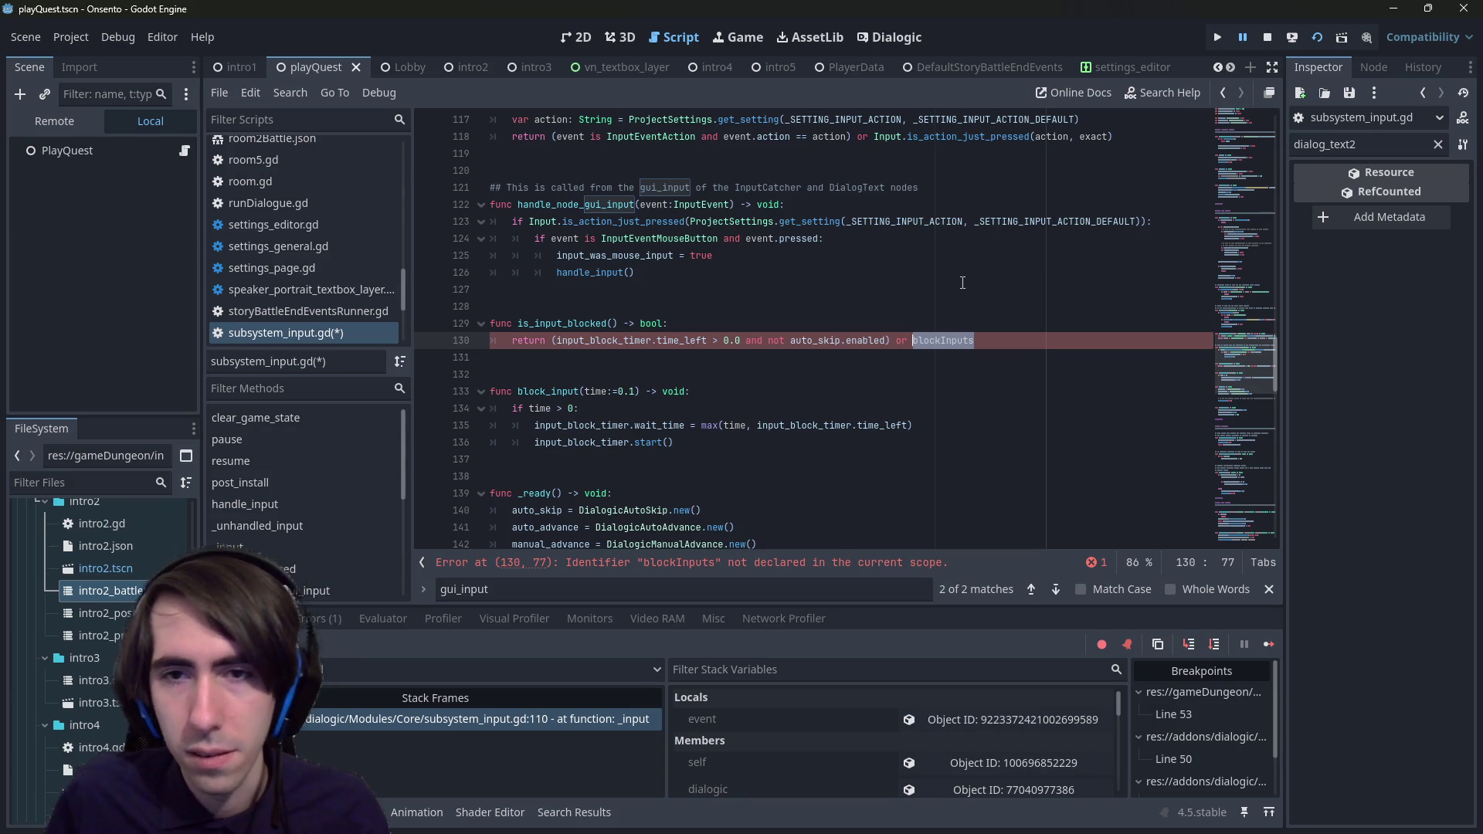
pyautogui.moveTo(1243, 363); pyautogui.dragTo(1243, 130)
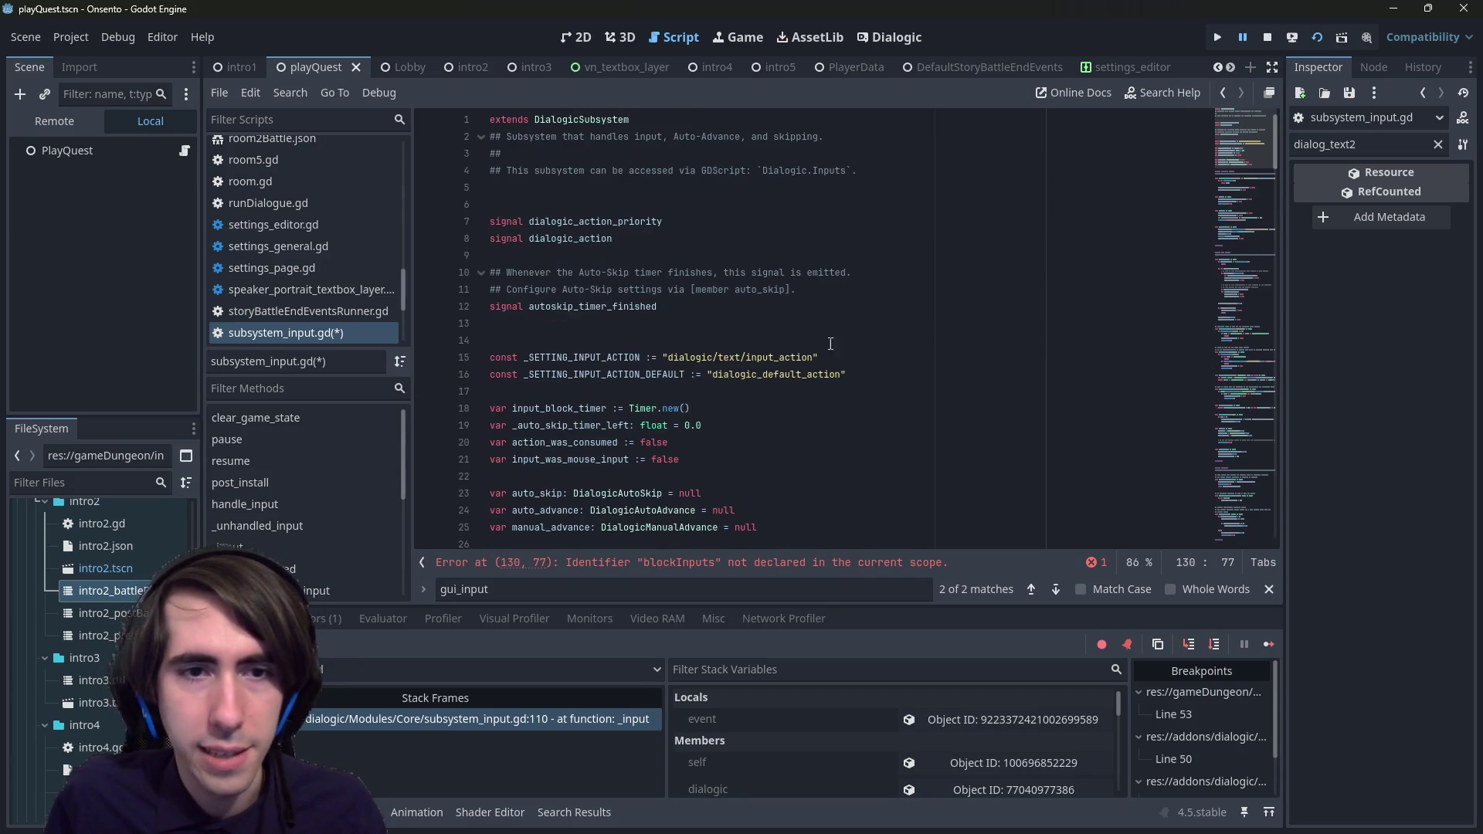
# Start a blockInputs variable declaration on a new line after input_was_mouse_input.
pyautogui.scroll(-3, 831, 341)
pyautogui.click(805, 318)
pyautogui.press('Return')
pyautogui.press('Up')
pyautogui.write('v')
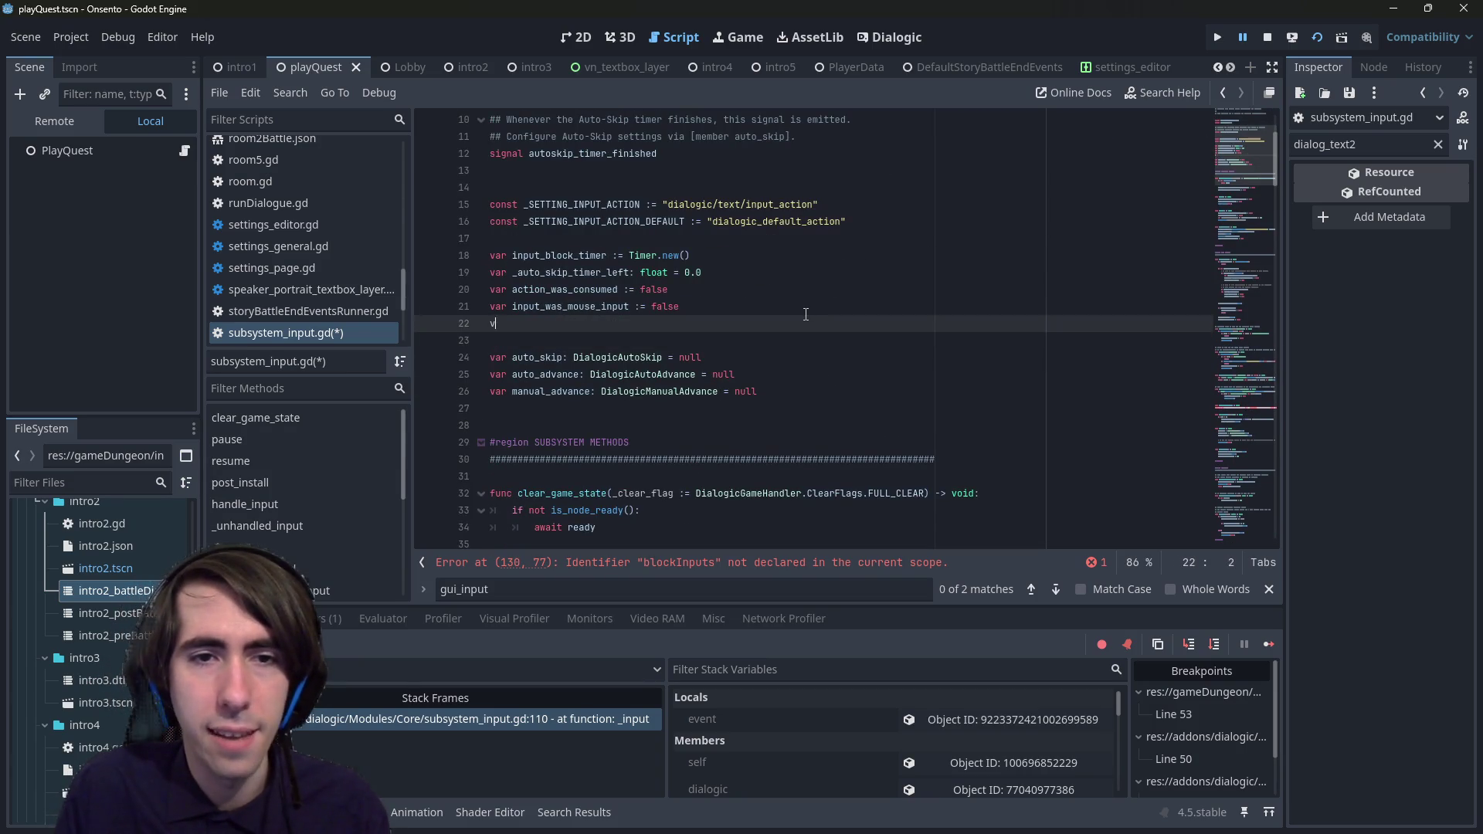
pyautogui.hotkey('ctrl', 'v')
pyautogui.write(':')
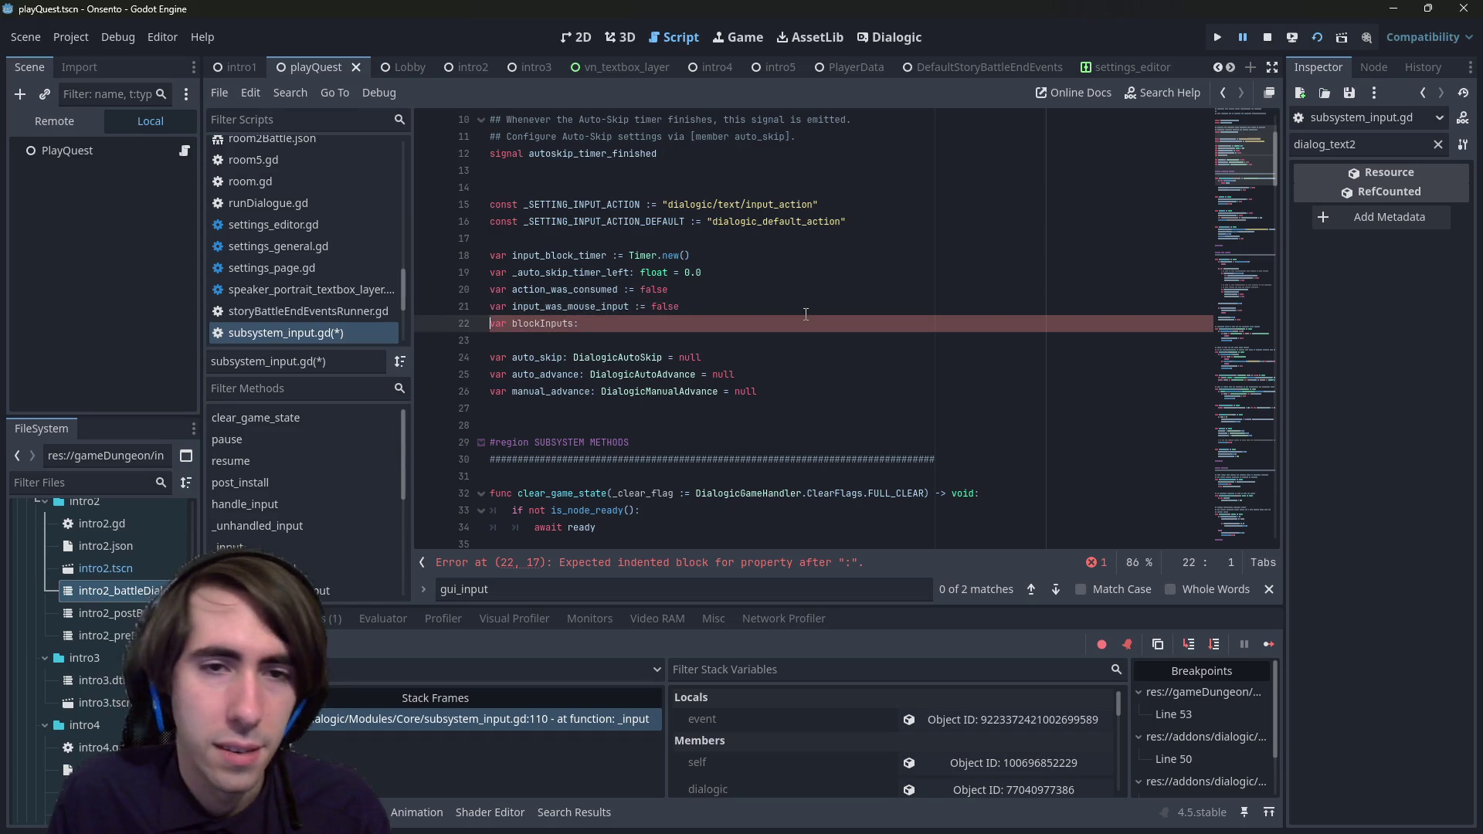
pyautogui.press('Return')
pyautogui.press('Up')
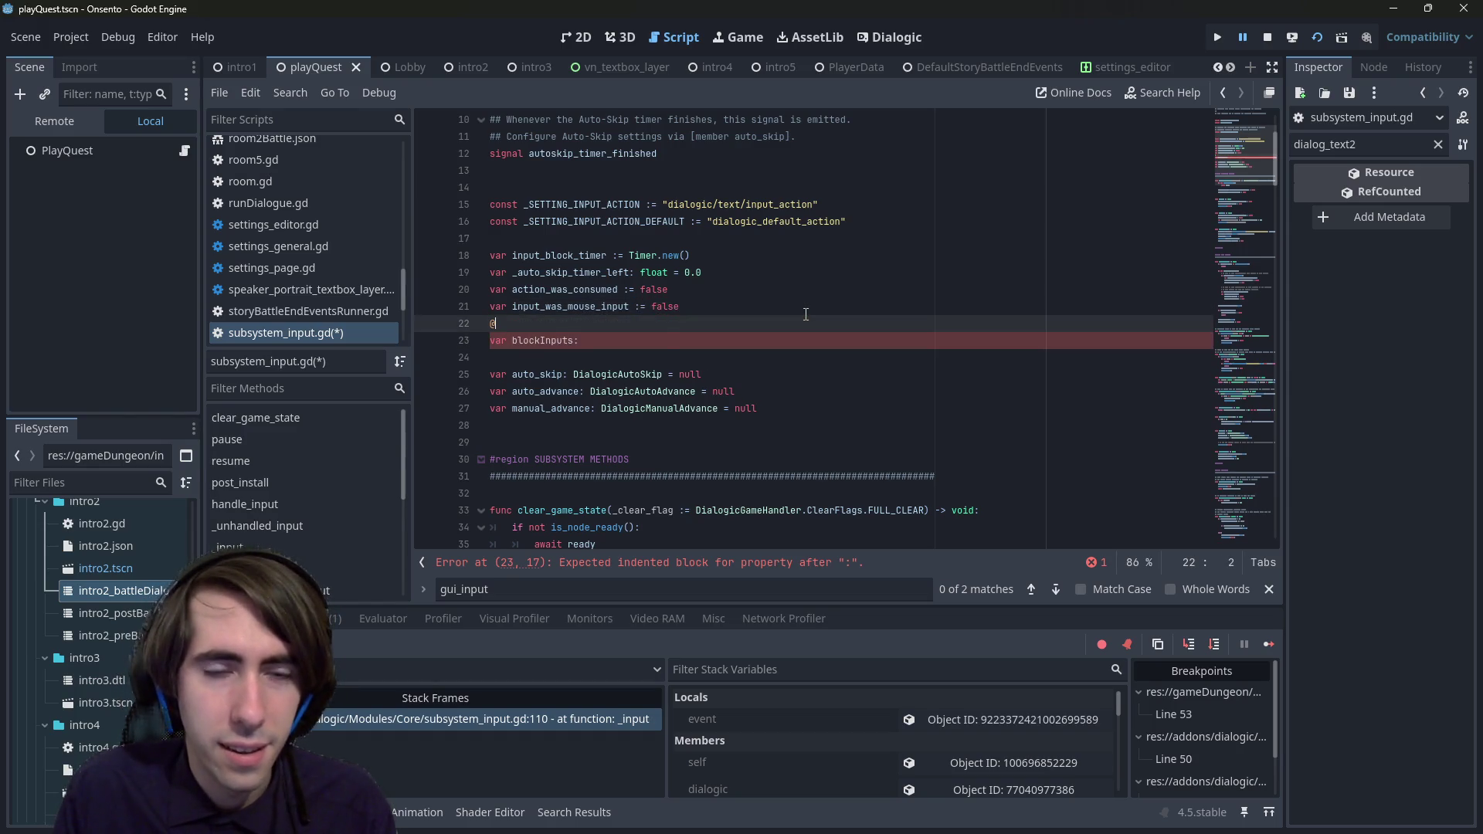
pyautogui.press('BackSpace')
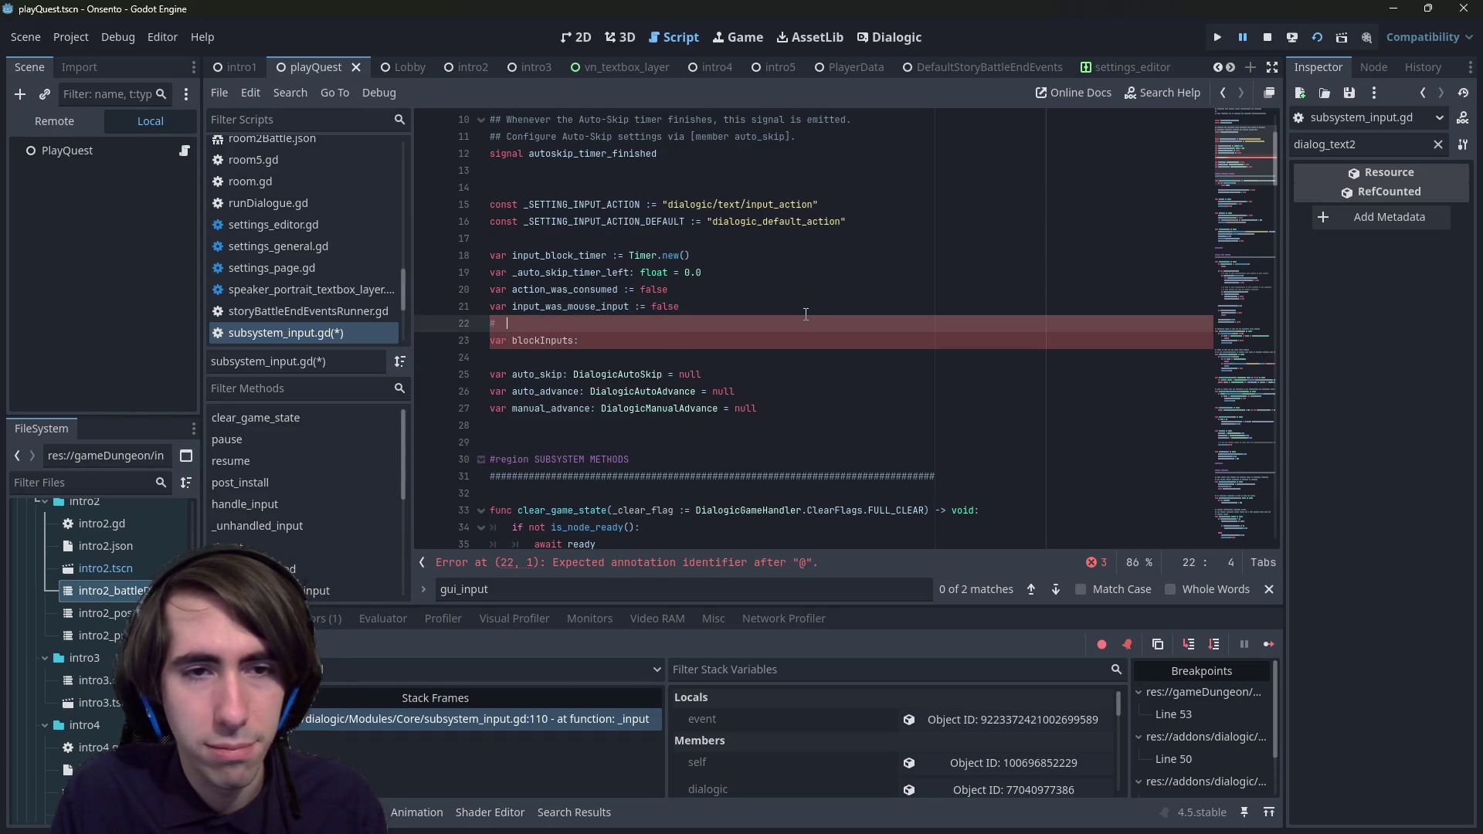
pyautogui.write('cense')
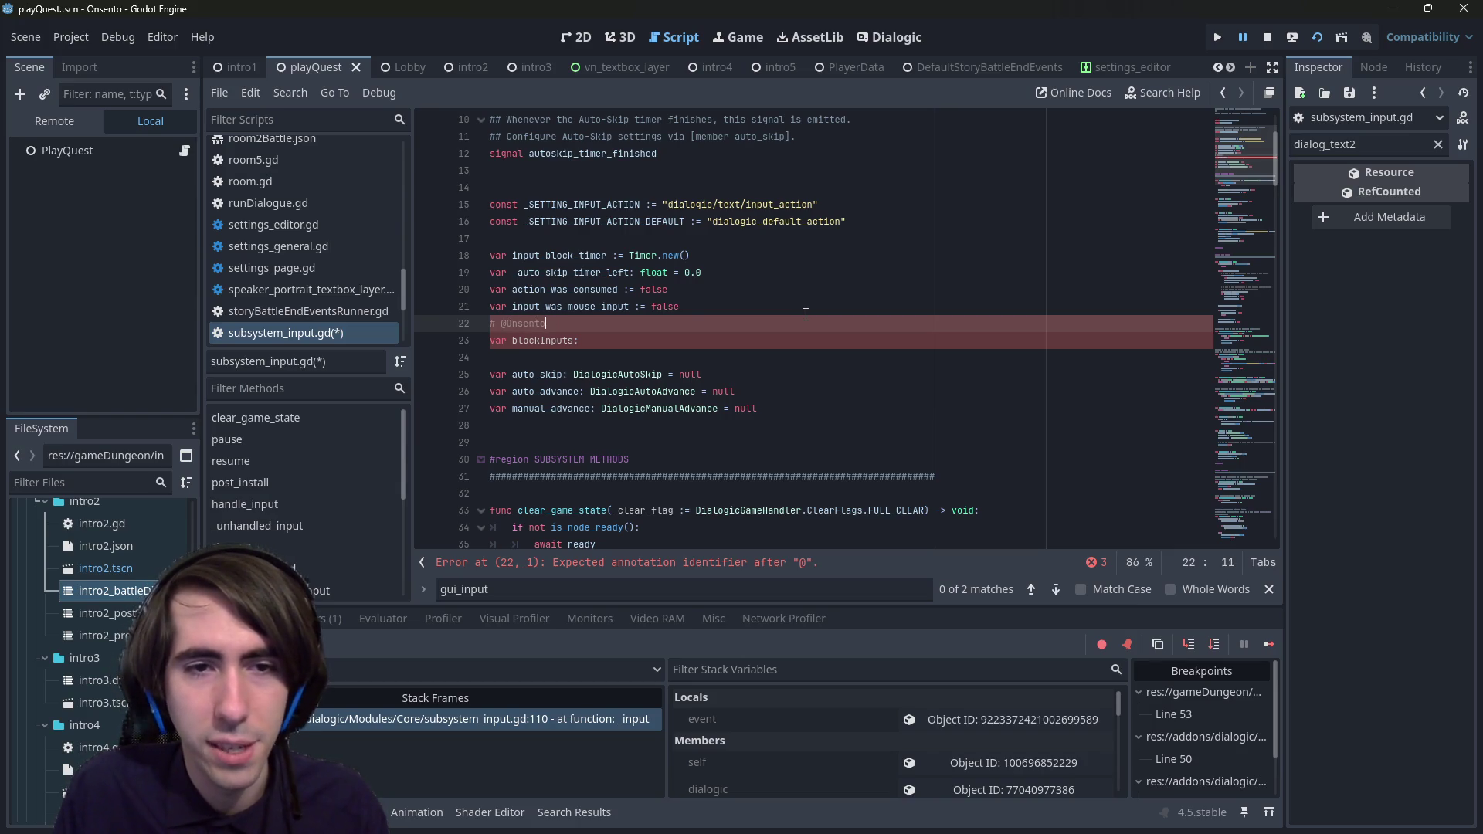
pyautogui.press('Down')
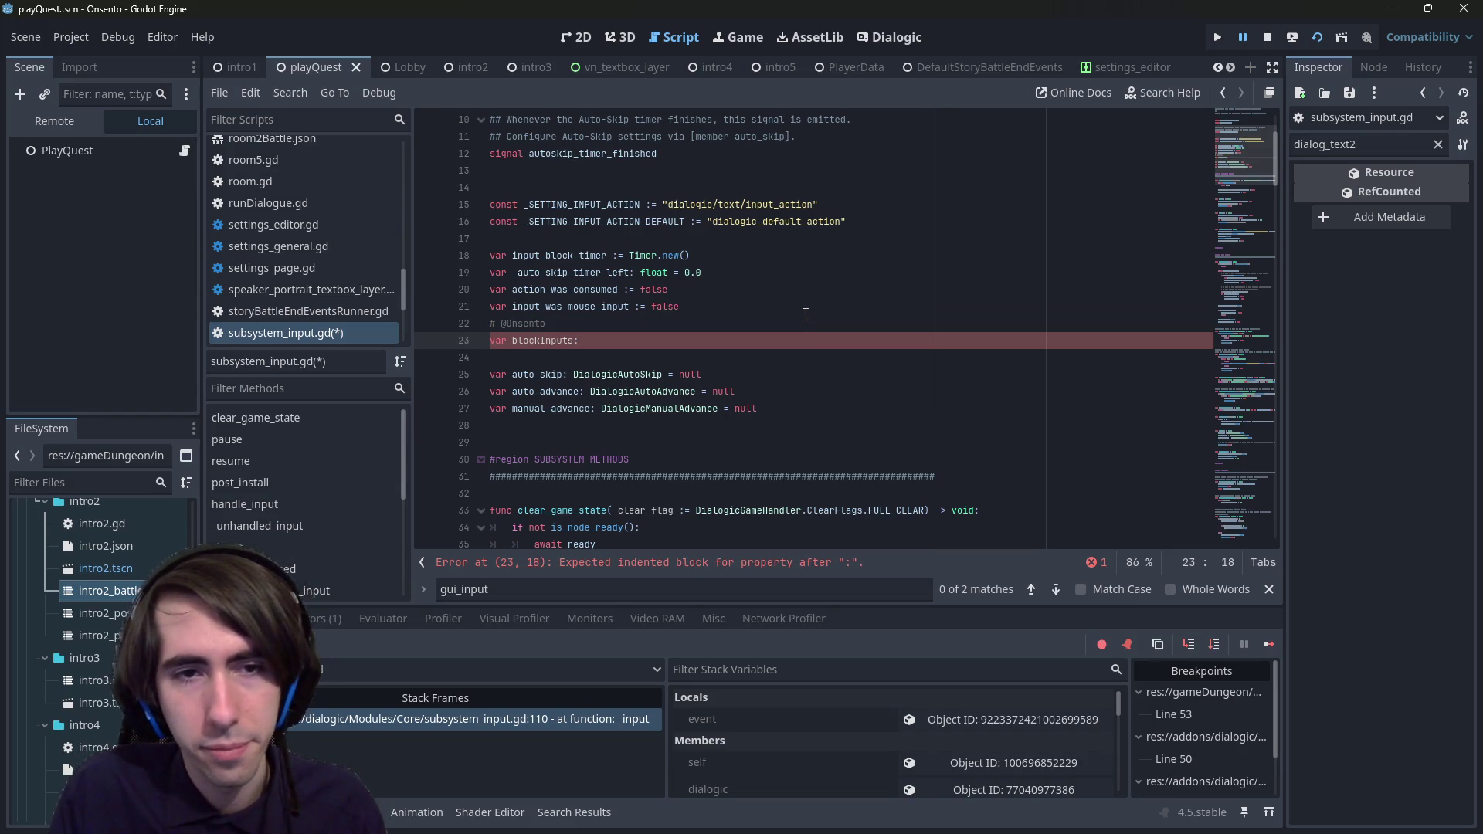
pyautogui.press('Up')
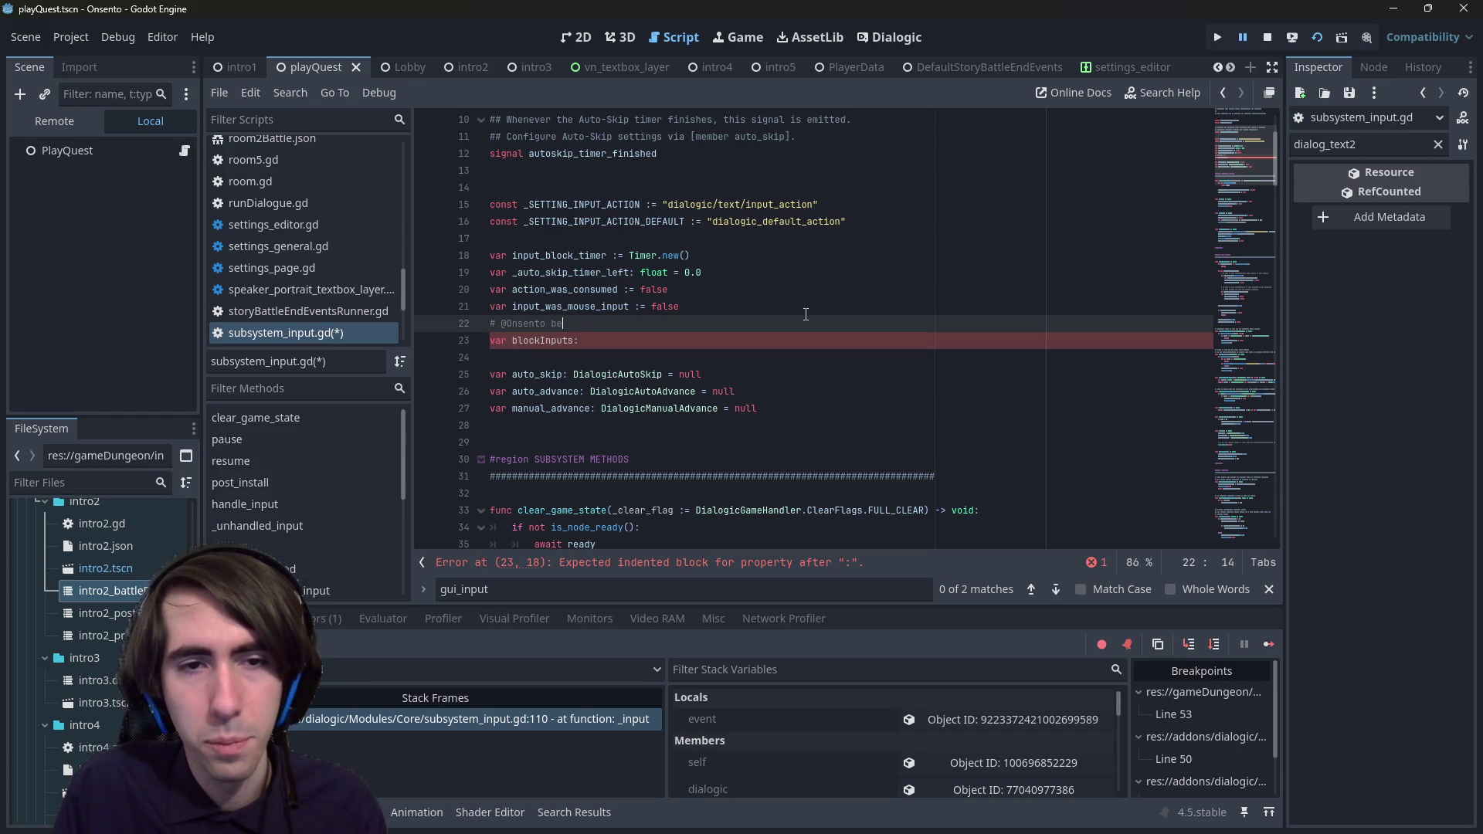
pyautogui.write('gin')
pyautogui.press('Down')
pyautogui.press('Return')
pyautogui.write('#')
pyautogui.press('Tab')
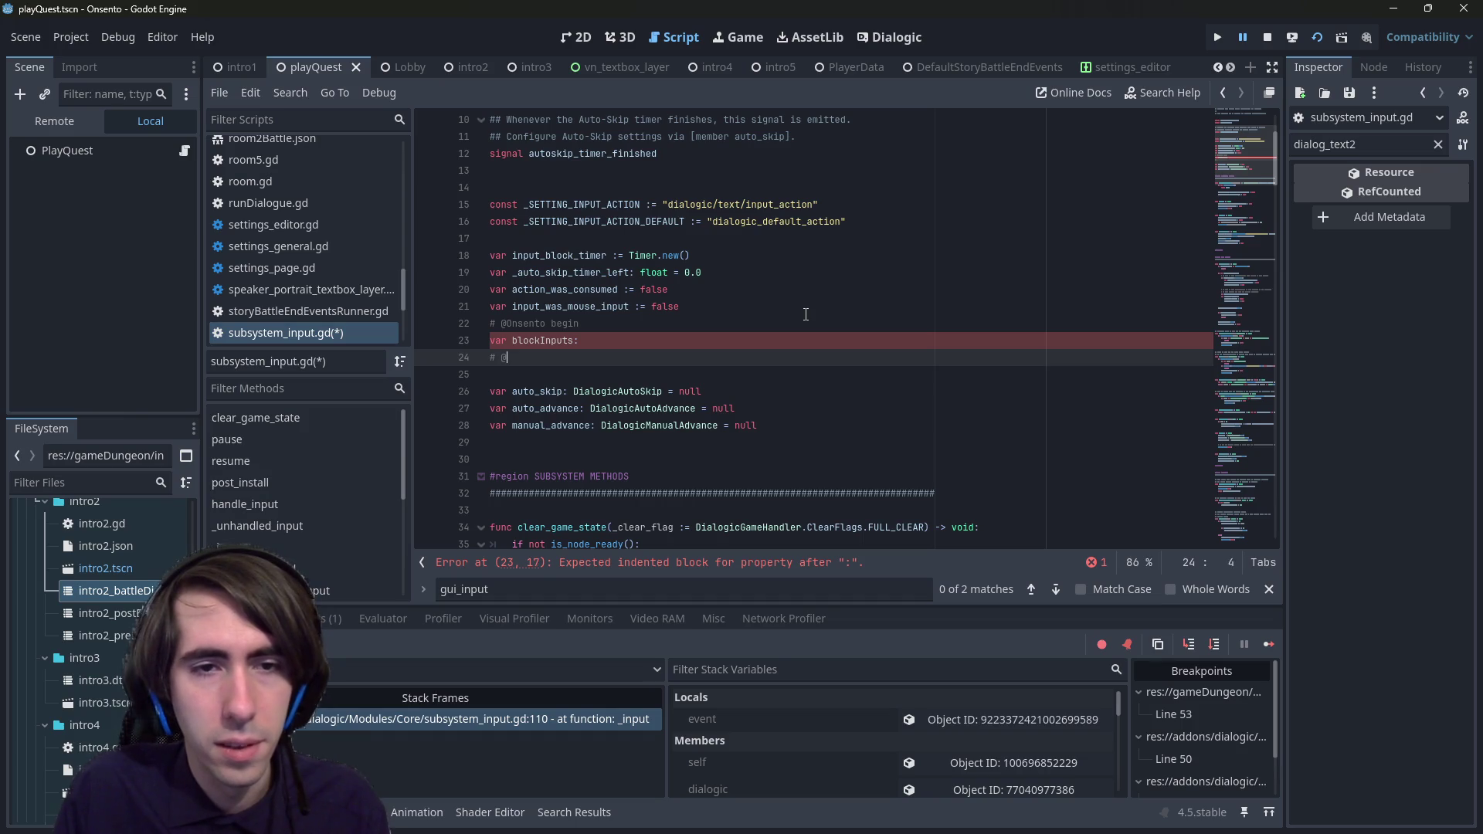
pyautogui.write('sento end')
# Complete the declaration as 'var blockInputs:bool = false' and save the script.
pyautogui.press('Up')
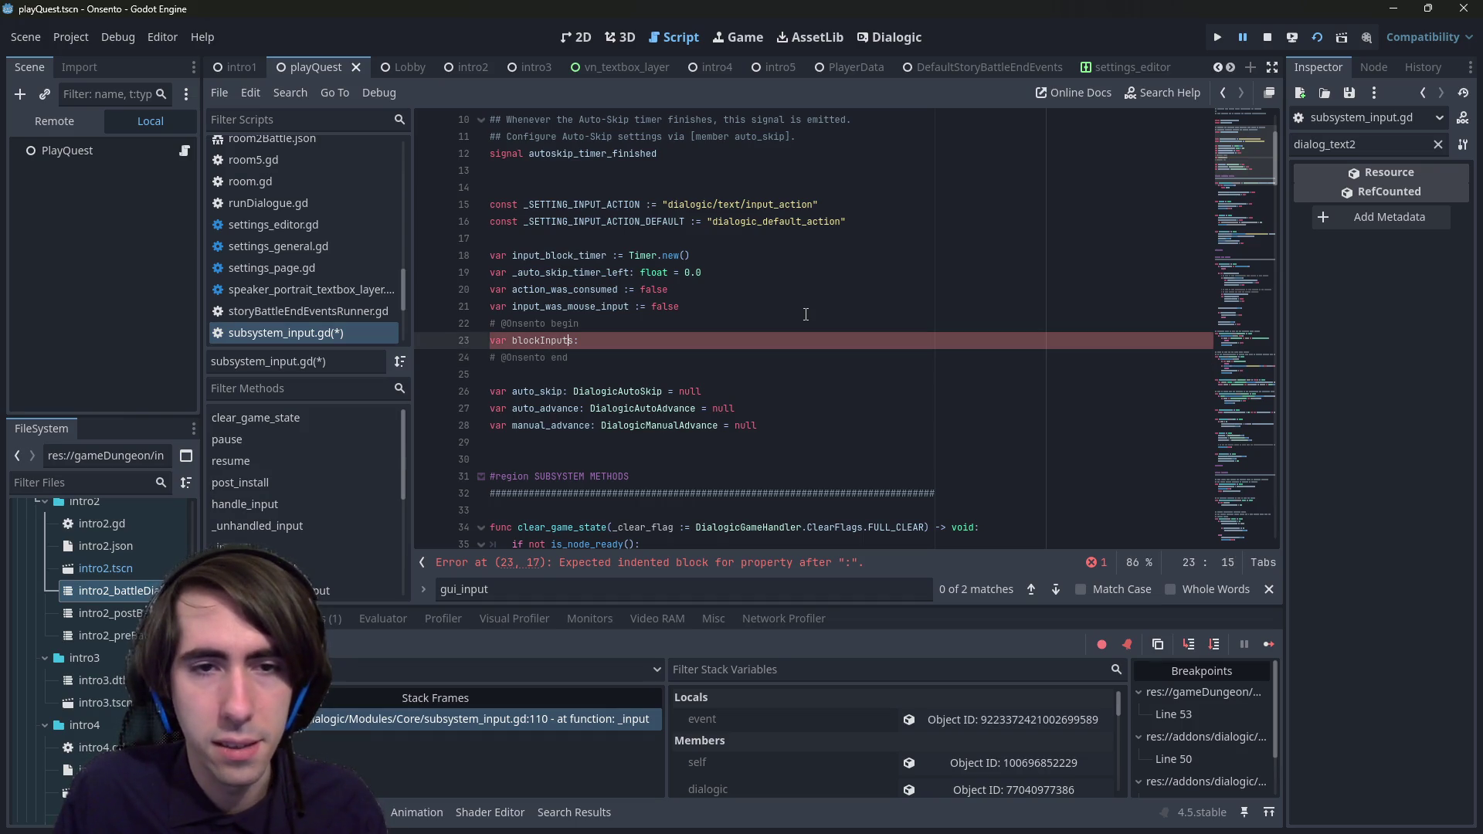
pyautogui.press('BackSpace')
pyautogui.press('Escape')
pyautogui.write(':bool = ')
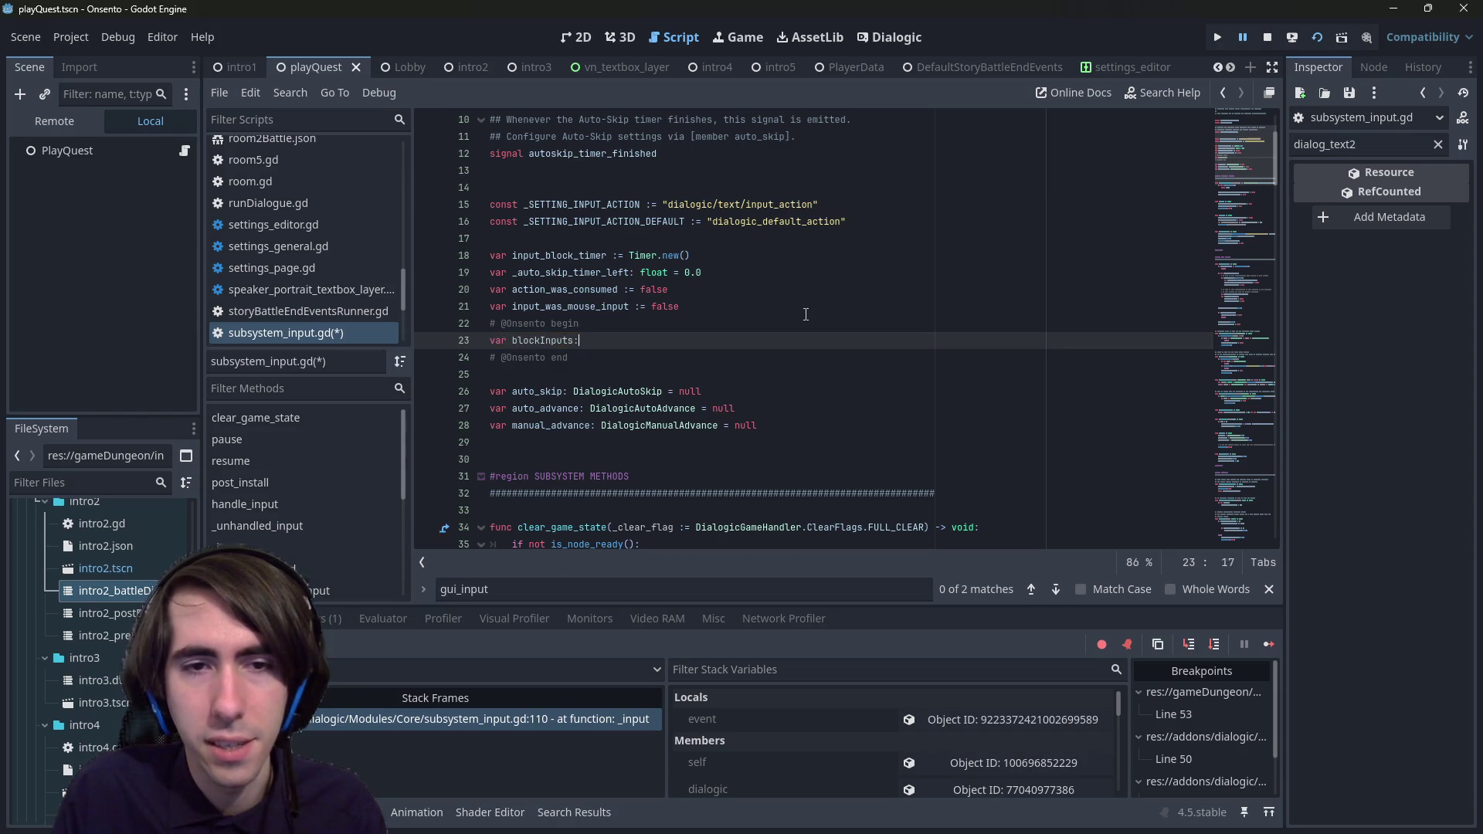
pyautogui.write('false')
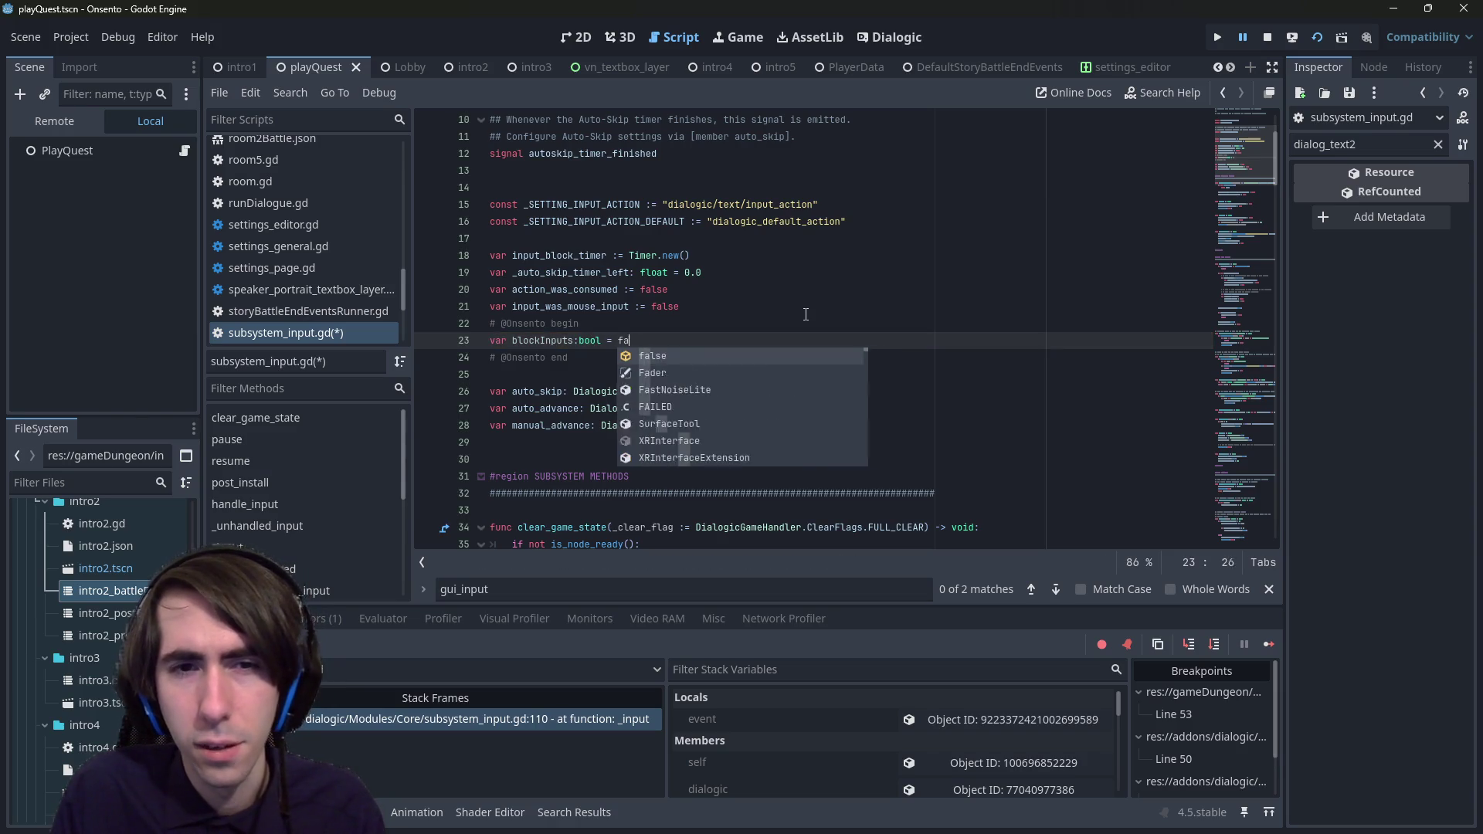
pyautogui.hotkey('ctrl', 's')
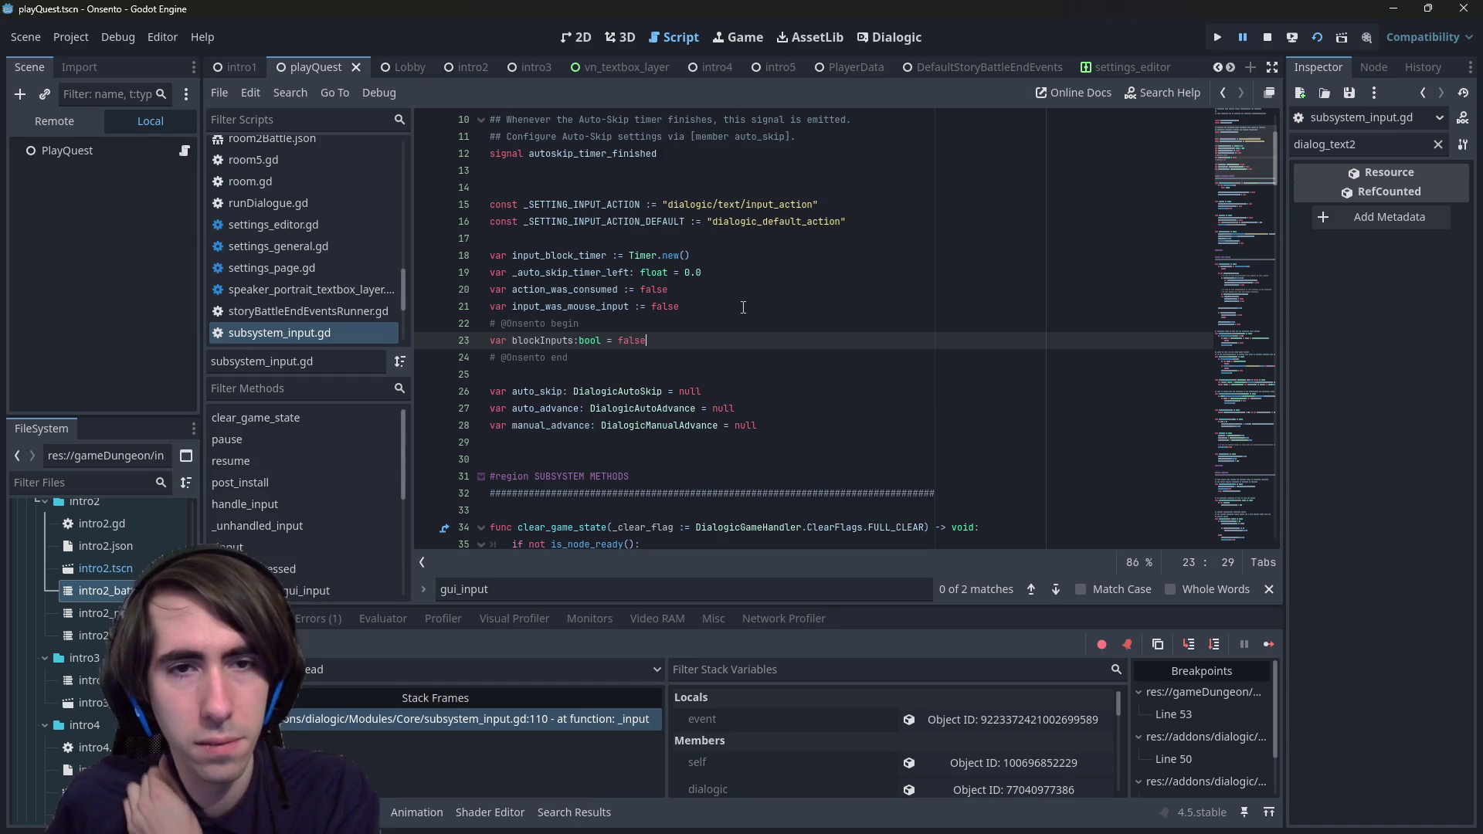
pyautogui.doubleClick(598, 309)
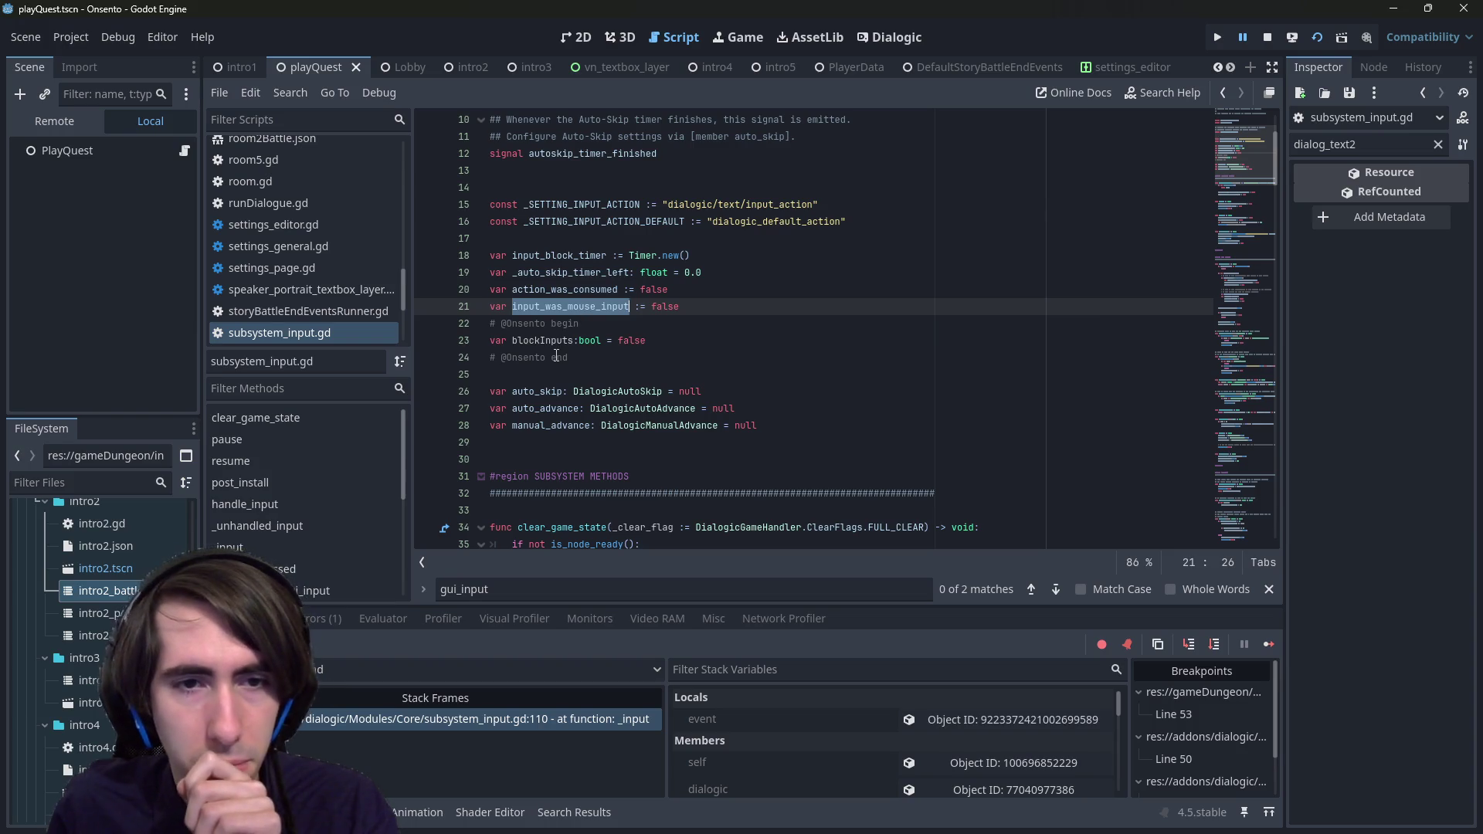
pyautogui.doubleClick(571, 340)
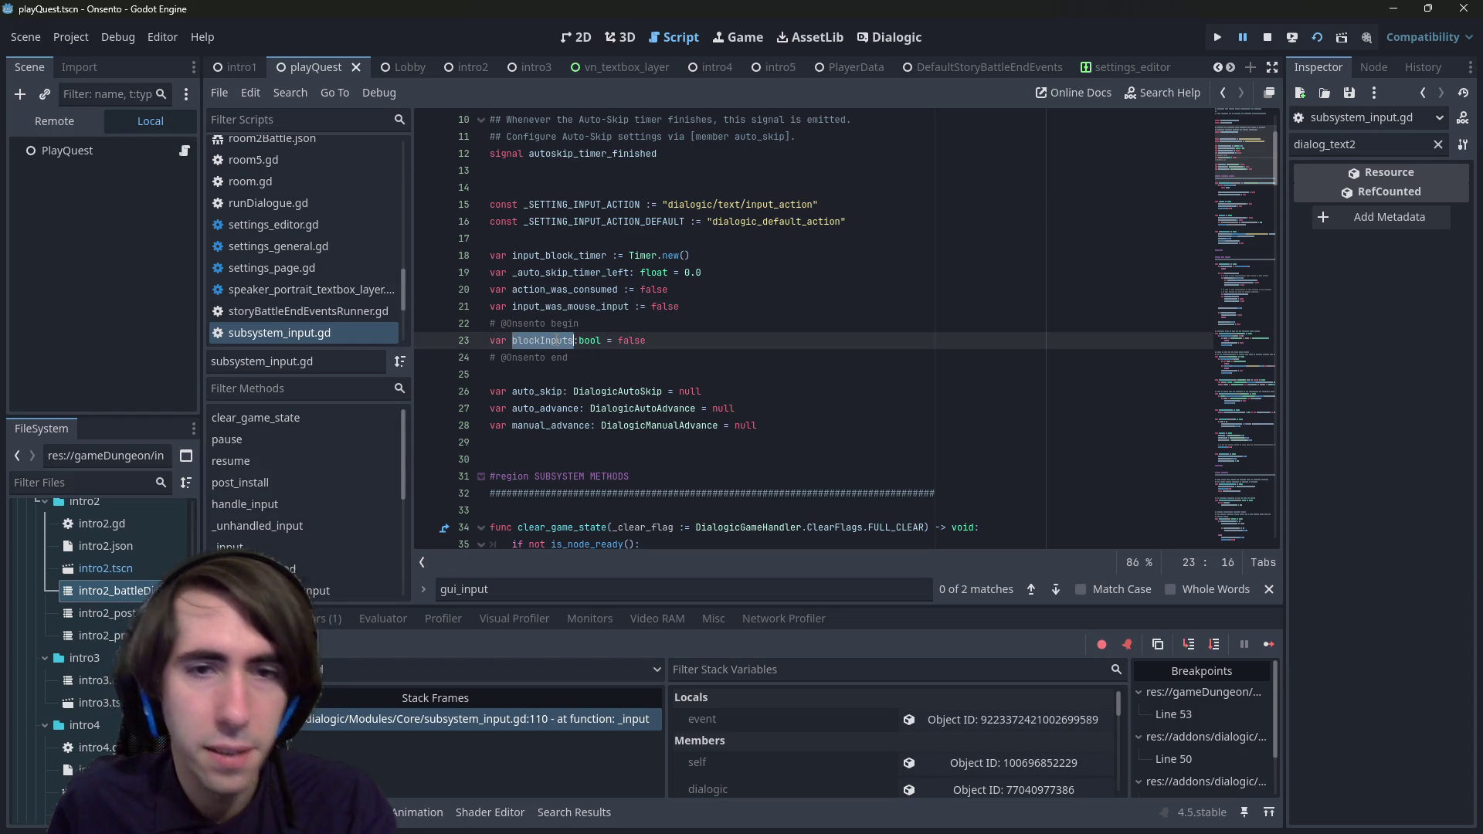
pyautogui.hotkey('ctrl', 'f')
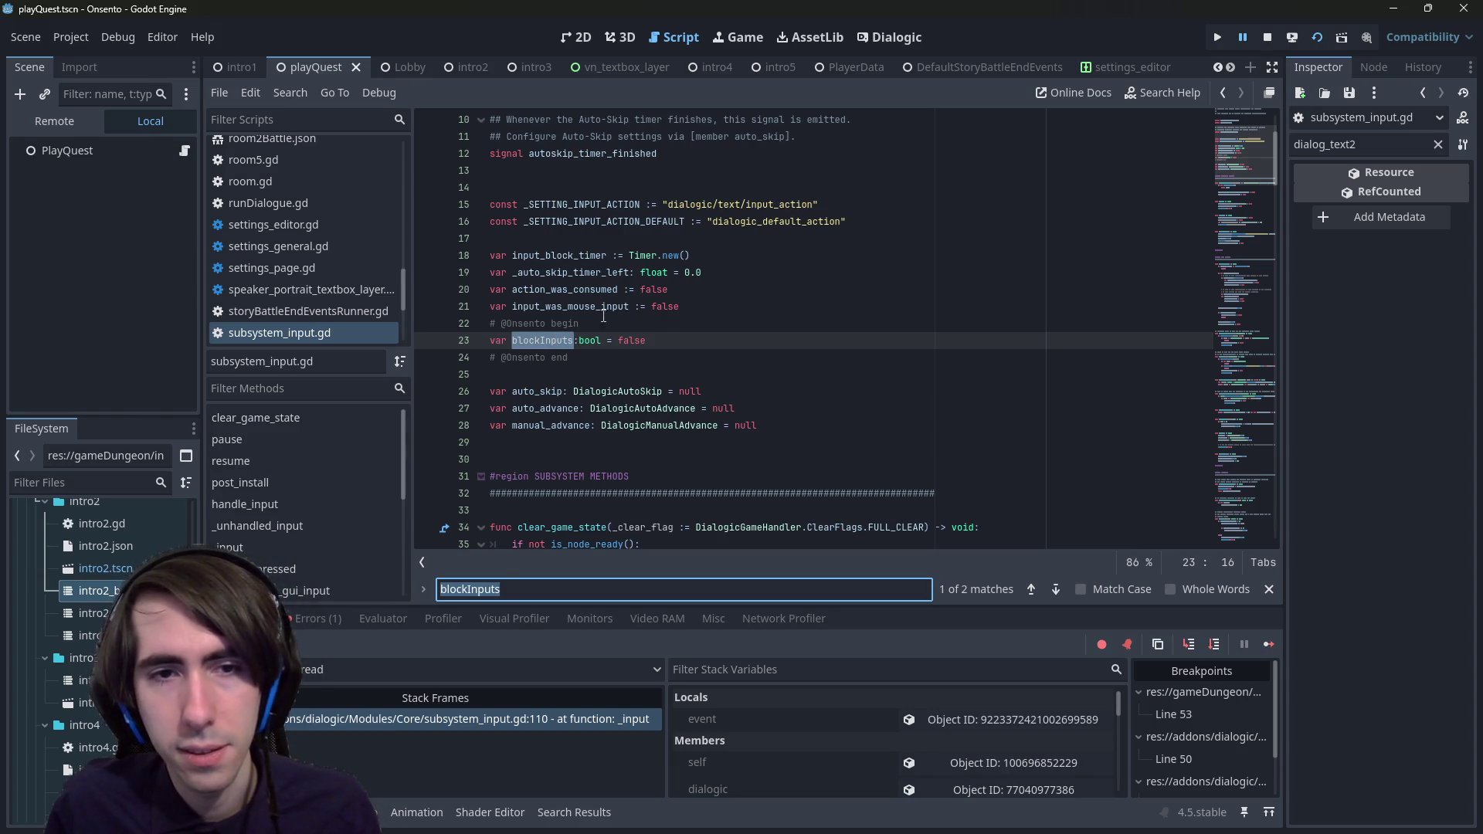
pyautogui.moveTo(598, 323); pyautogui.dragTo(489, 323)
pyautogui.hotkey('ctrl', 'c')
pyautogui.hotkey('ctrl', 'f')
pyautogui.press('Return')
pyautogui.press('Return')
pyautogui.click(865, 306)
pyautogui.press('Return')
pyautogui.hotkey('ctrl', 'v')
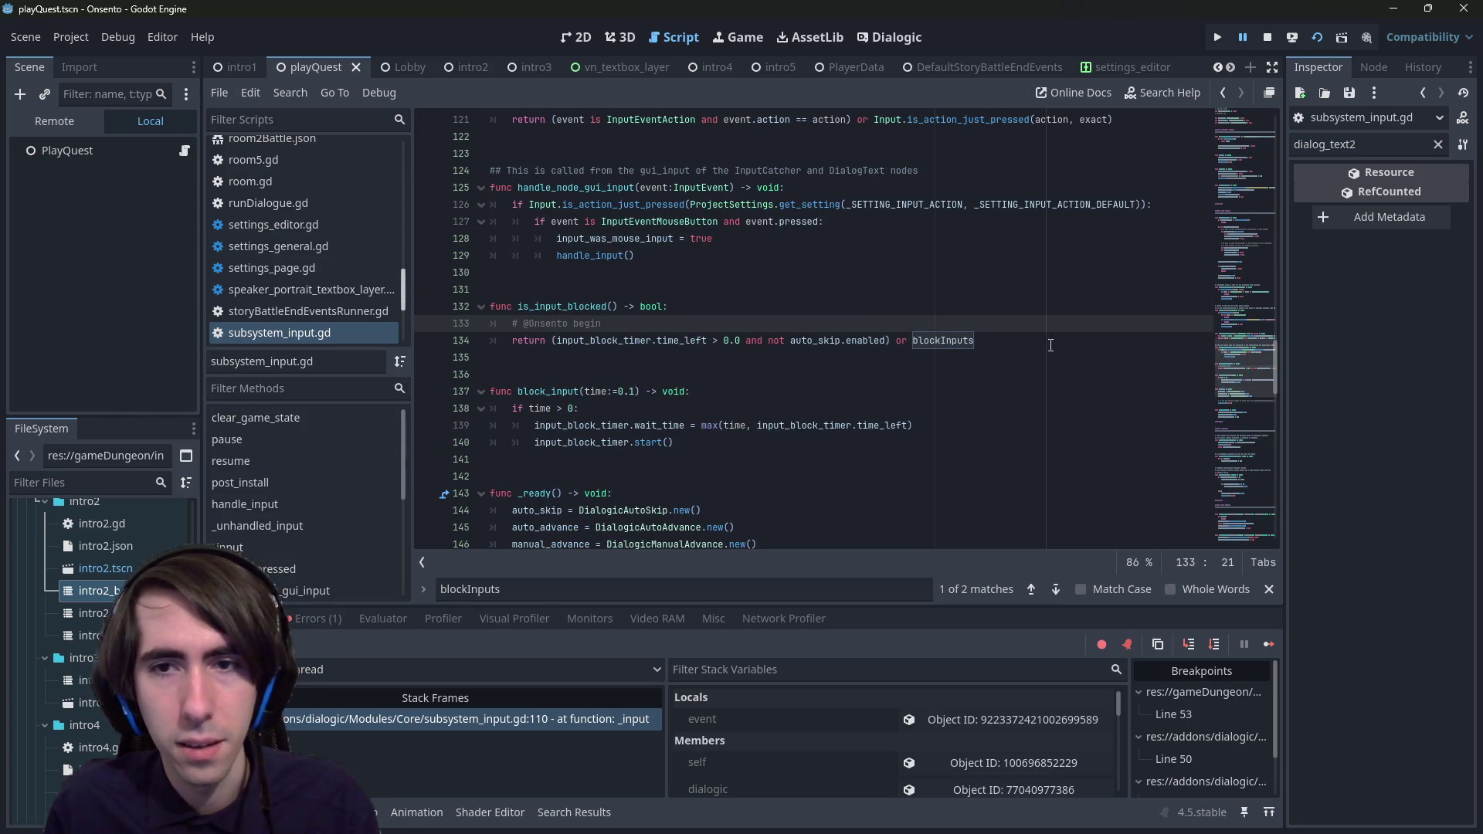
pyautogui.click(1050, 344)
pyautogui.press('Return')
pyautogui.write('@')
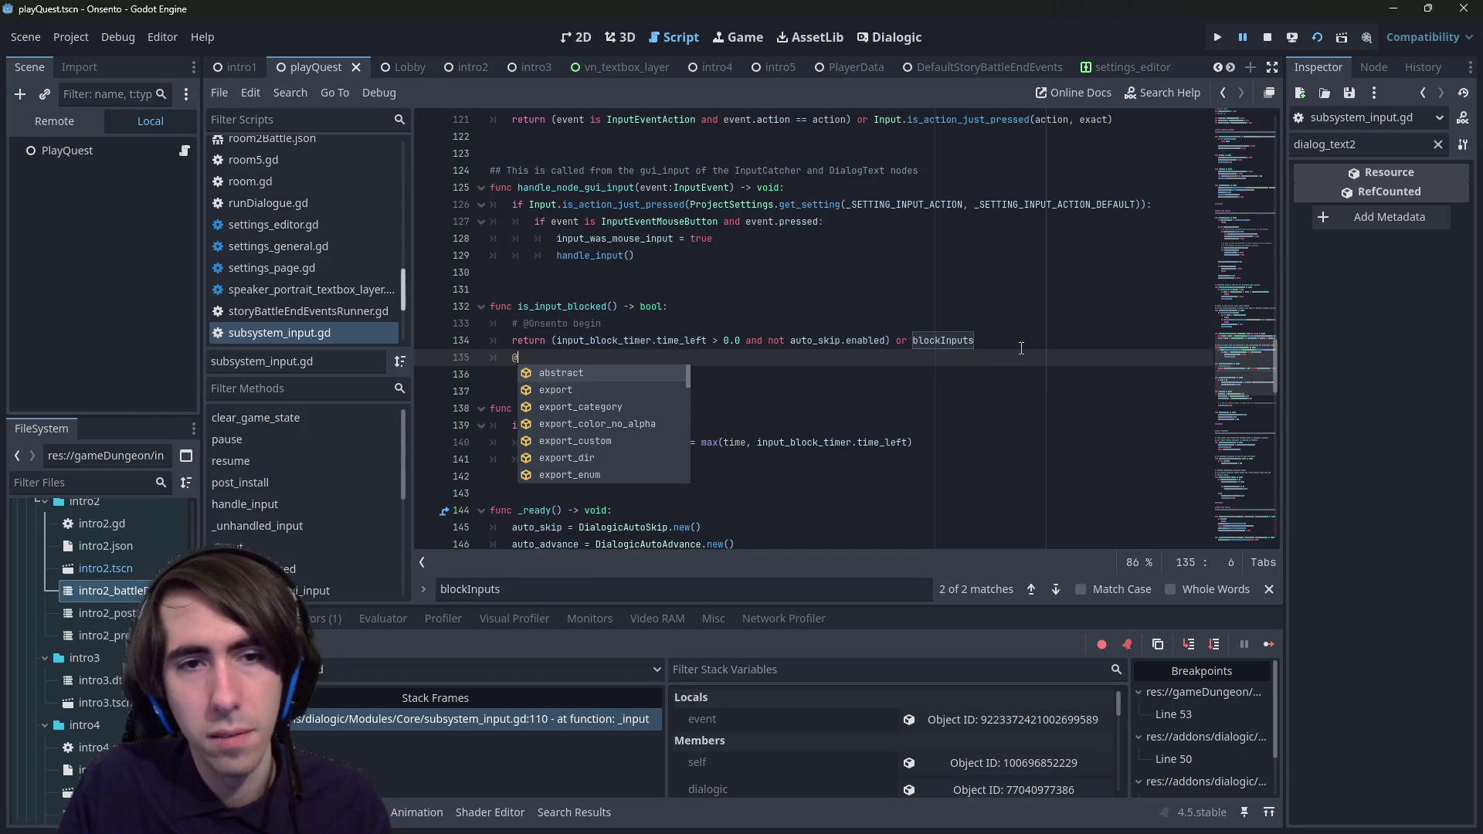
pyautogui.press('BackSpace')
pyautogui.hotkey('ctrl', 'v')
pyautogui.press('BackSpace')
pyautogui.press('BackSpace')
pyautogui.press('BackSpace')
pyautogui.write('end')
pyautogui.hotkey('ctrl', 's')
# Above it, add a commented copy of the original return line with 'or blockInputs' removed.
pyautogui.moveTo(1021, 341)
pyautogui.mouseDown()
pyautogui.moveTo(587, 359)
pyautogui.moveTo(424, 344)
pyautogui.mouseUp()
pyautogui.hotkey('ctrl', 'c')
pyautogui.press('Up')
pyautogui.press('End')
pyautogui.press('Return')
pyautogui.hotkey('ctrl', 'v')
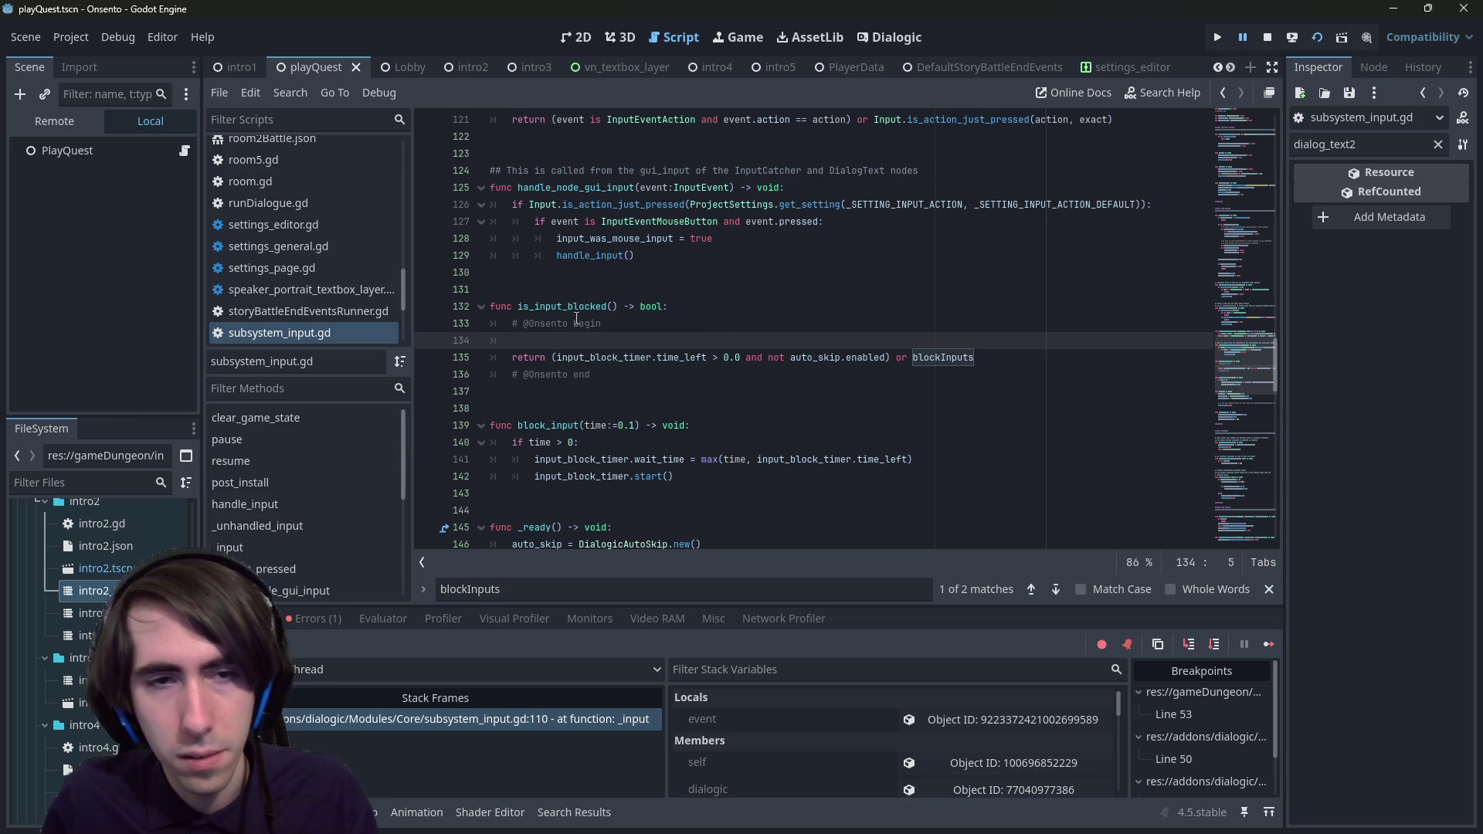
pyautogui.hotkey('ctrl', 'BackSpace')
pyautogui.press('Home')
pyautogui.press('BackSpace')
pyautogui.write('#')
pyautogui.press('End')
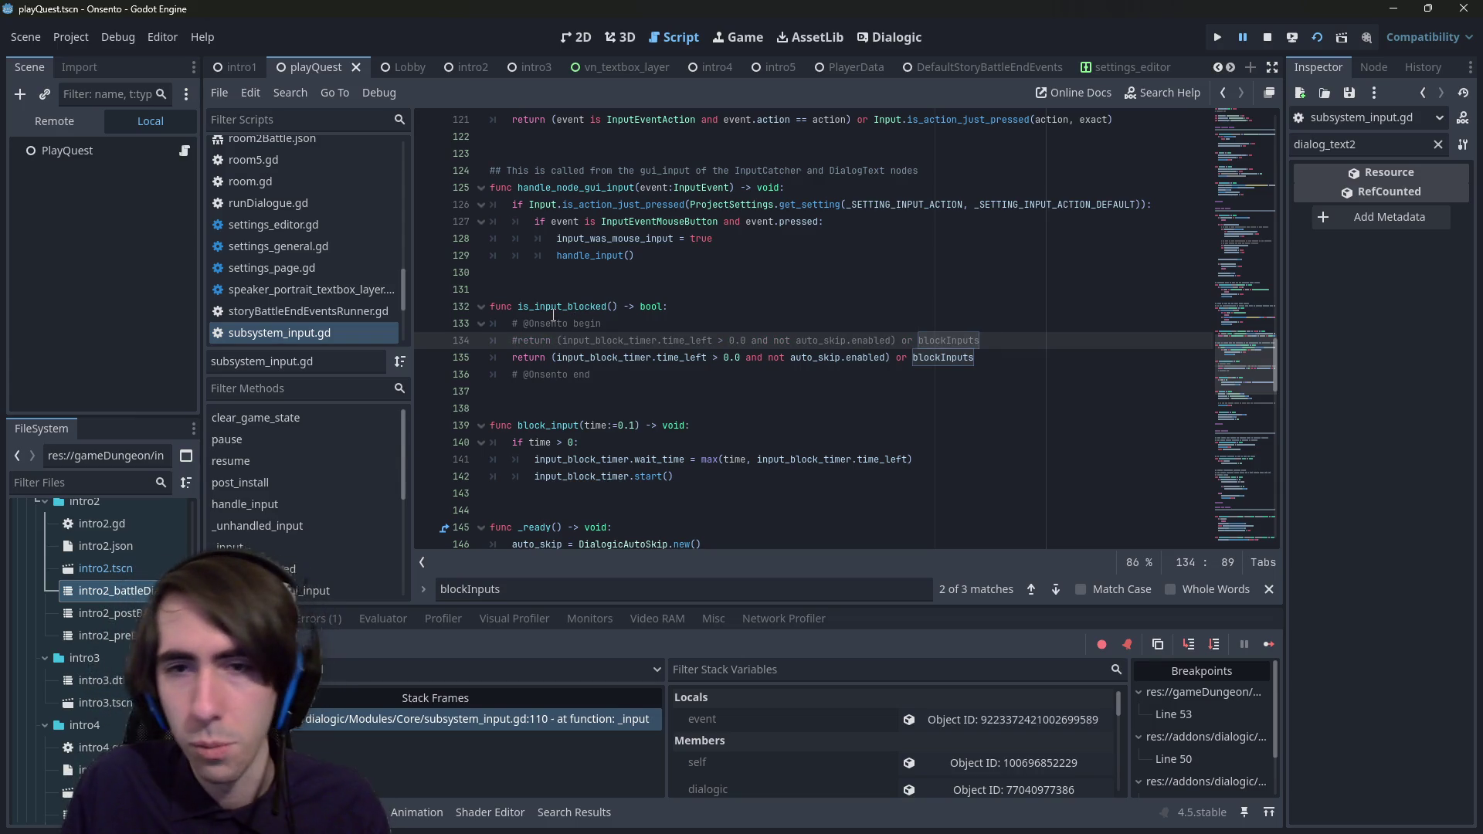
pyautogui.press('BackSpace')
pyautogui.press('BackSpace')
pyautogui.press('BackSpace')
pyautogui.click(561, 340)
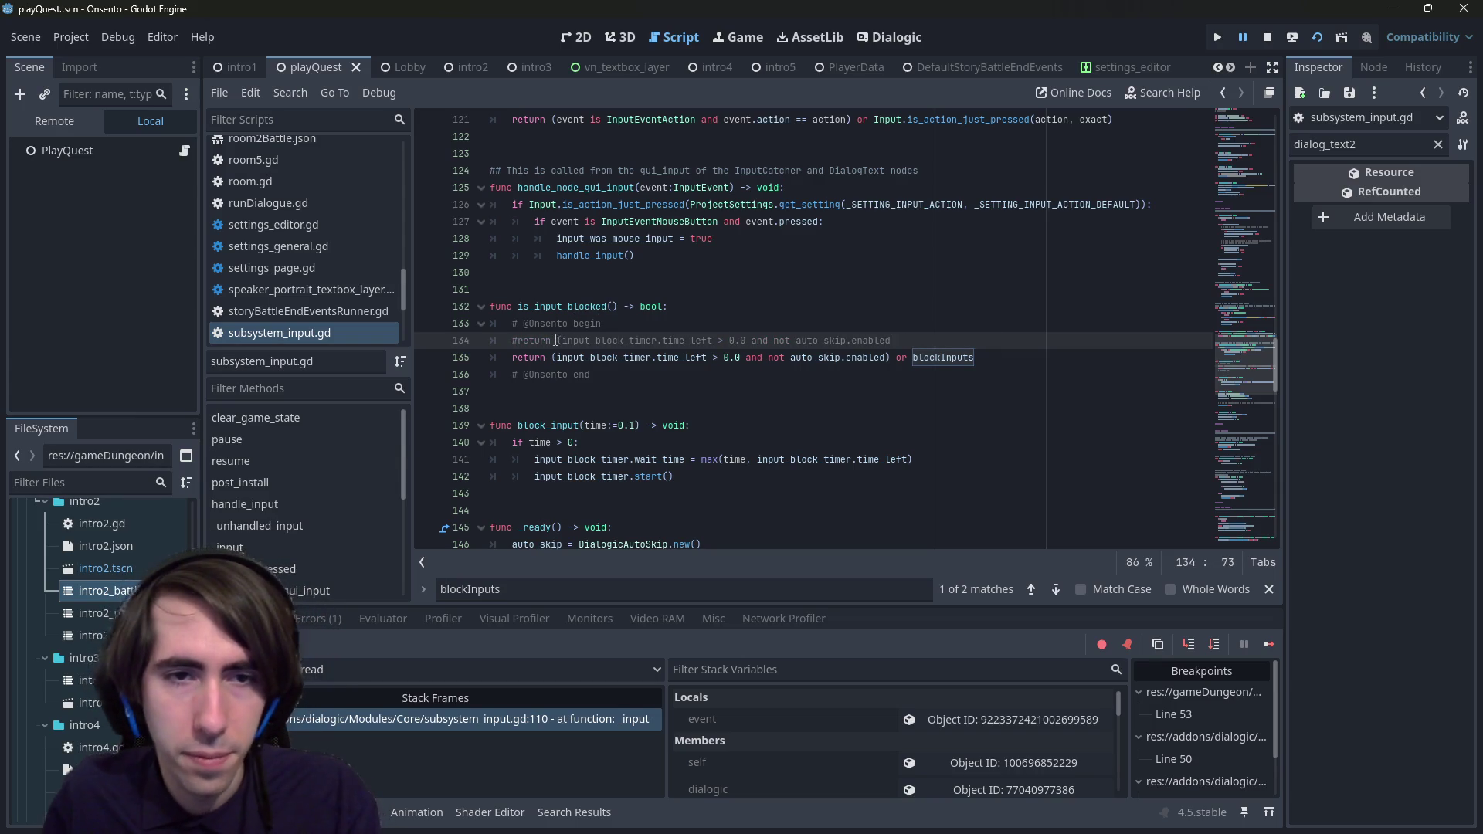
pyautogui.press('BackSpace')
pyautogui.press('End')
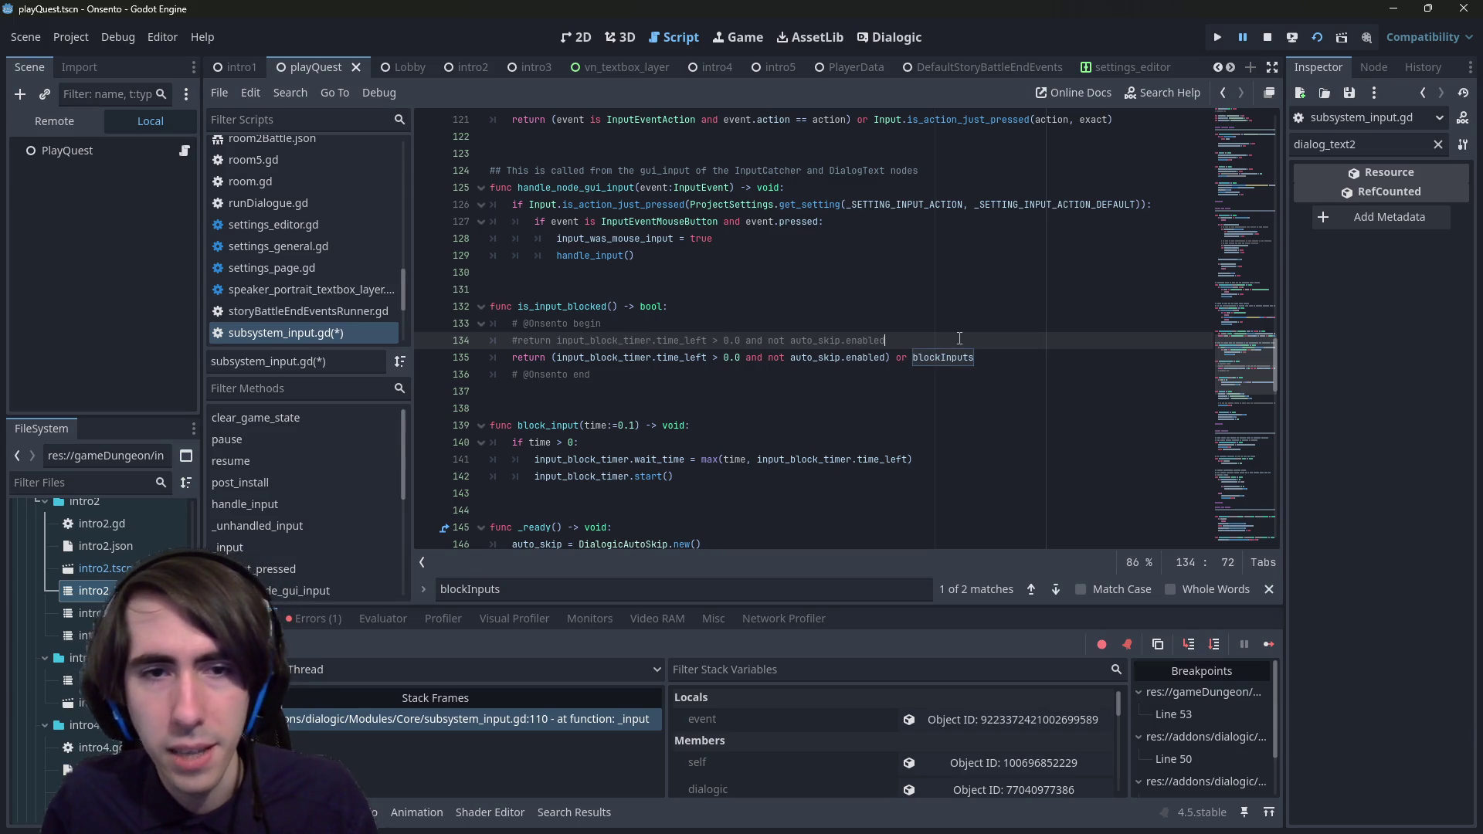
# Stop the running game and check the next blockInputs match in the script.
pyautogui.click(1264, 41)
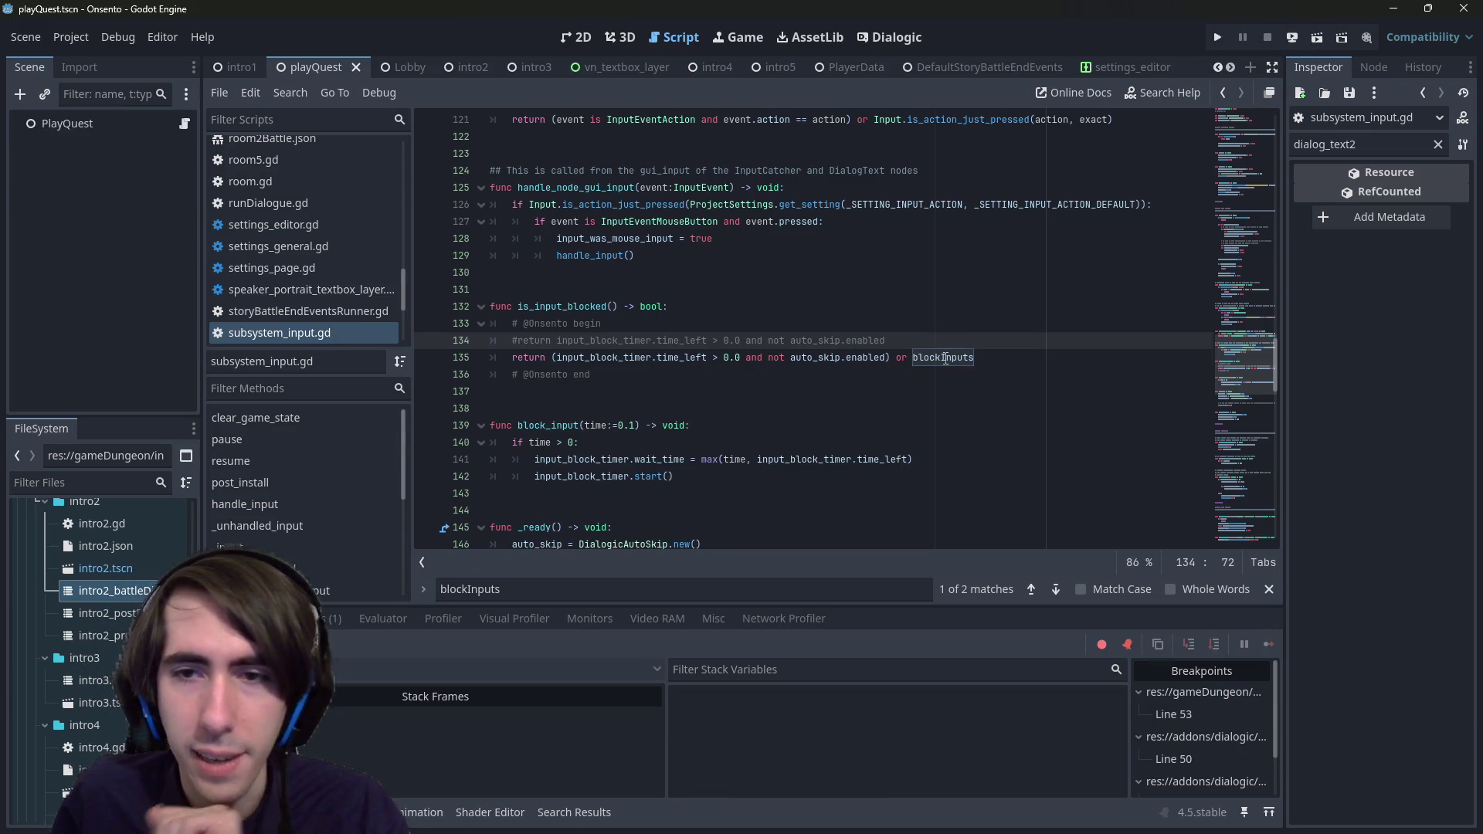
pyautogui.press('F3')
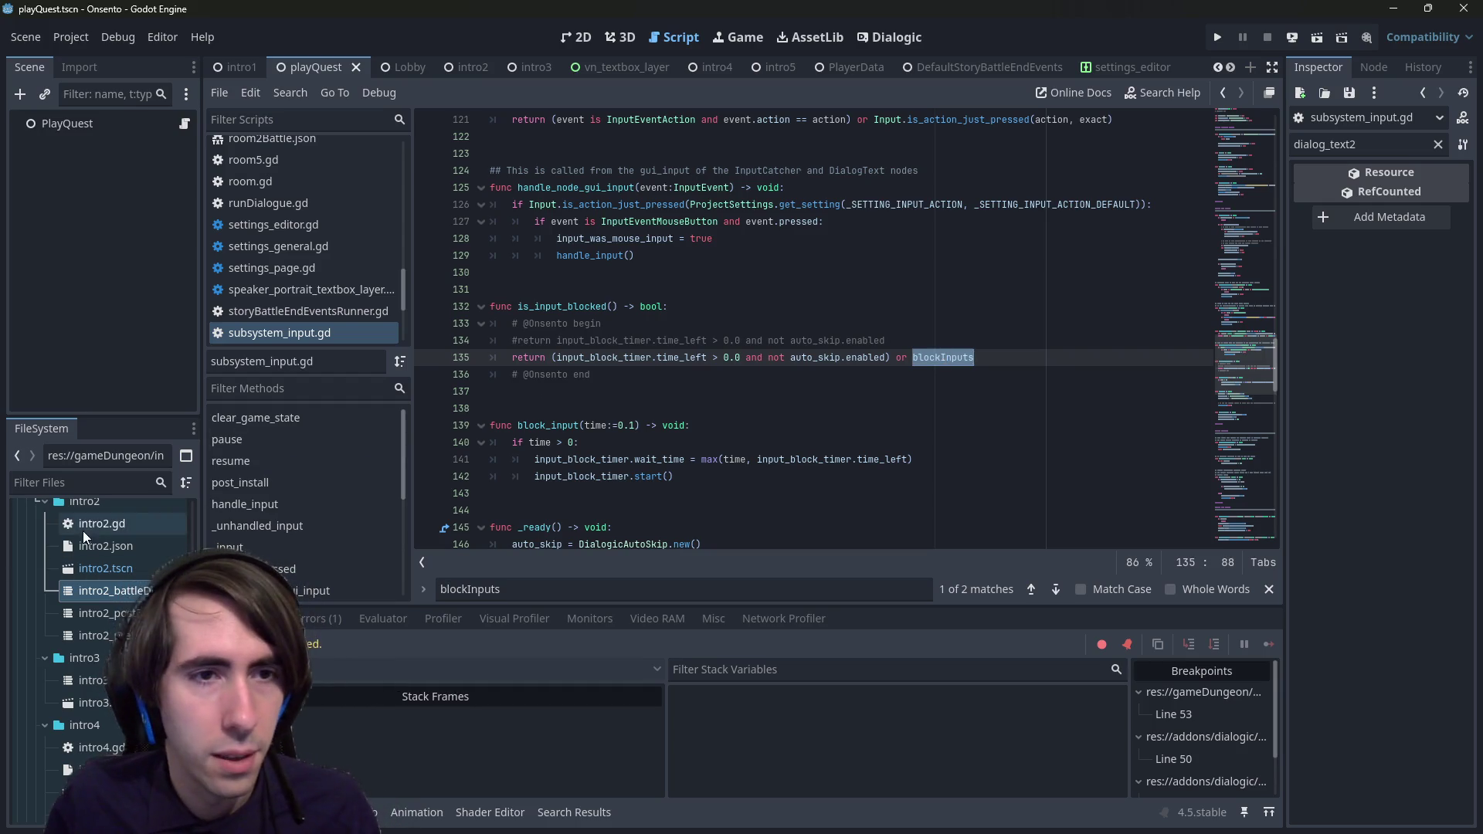
pyautogui.scroll(3, 332, 289)
pyautogui.scroll(-2, 332, 296)
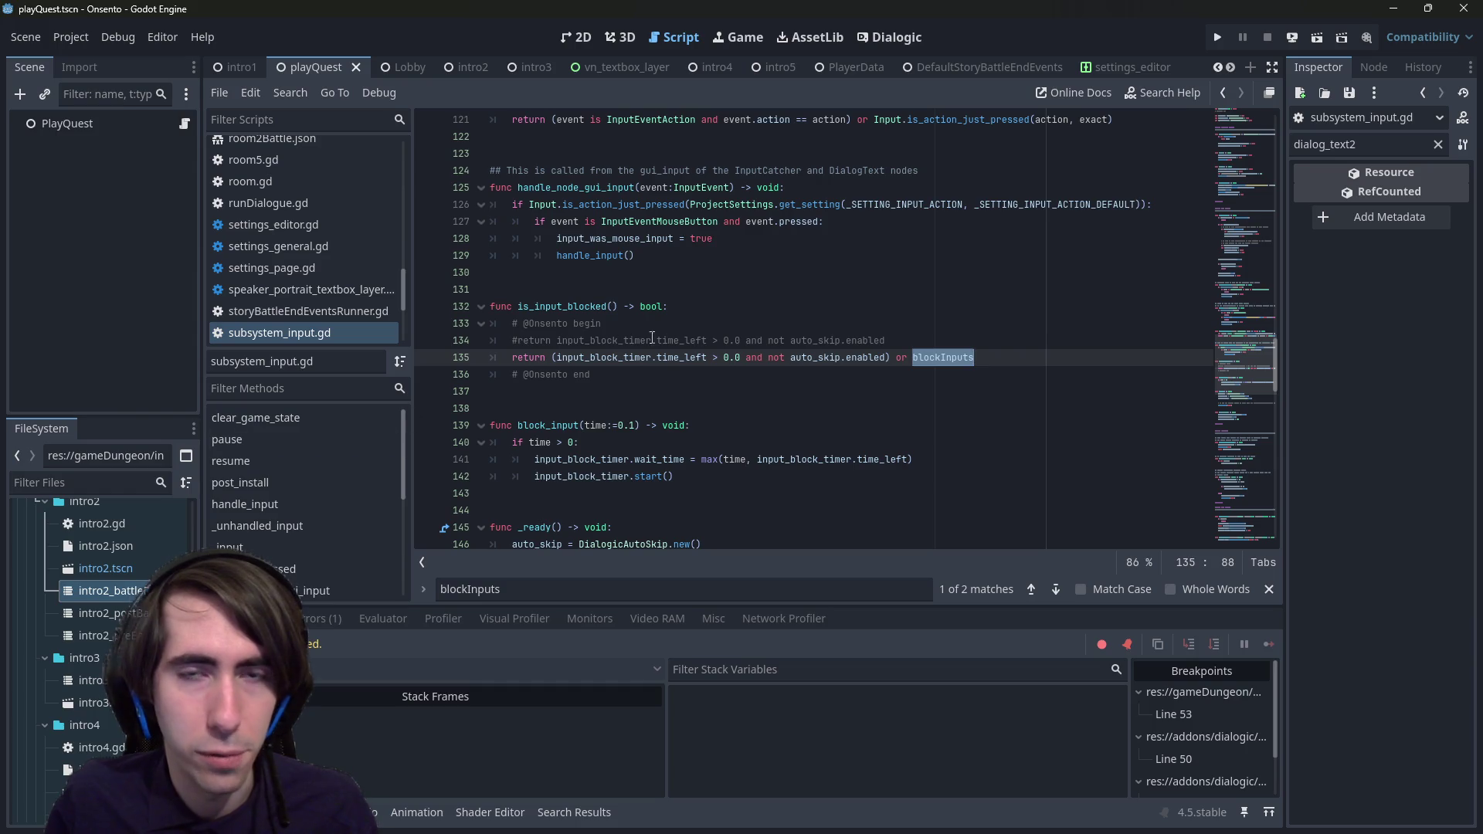
pyautogui.click(845, 340)
pyautogui.hotkey('shift', 'alt', 'o')
# In playerDataScript.gd, set Dialogic.Inputs.blockInputs = true under the textboxStyle check and comment out the old loop.
pyautogui.write('playerdata')
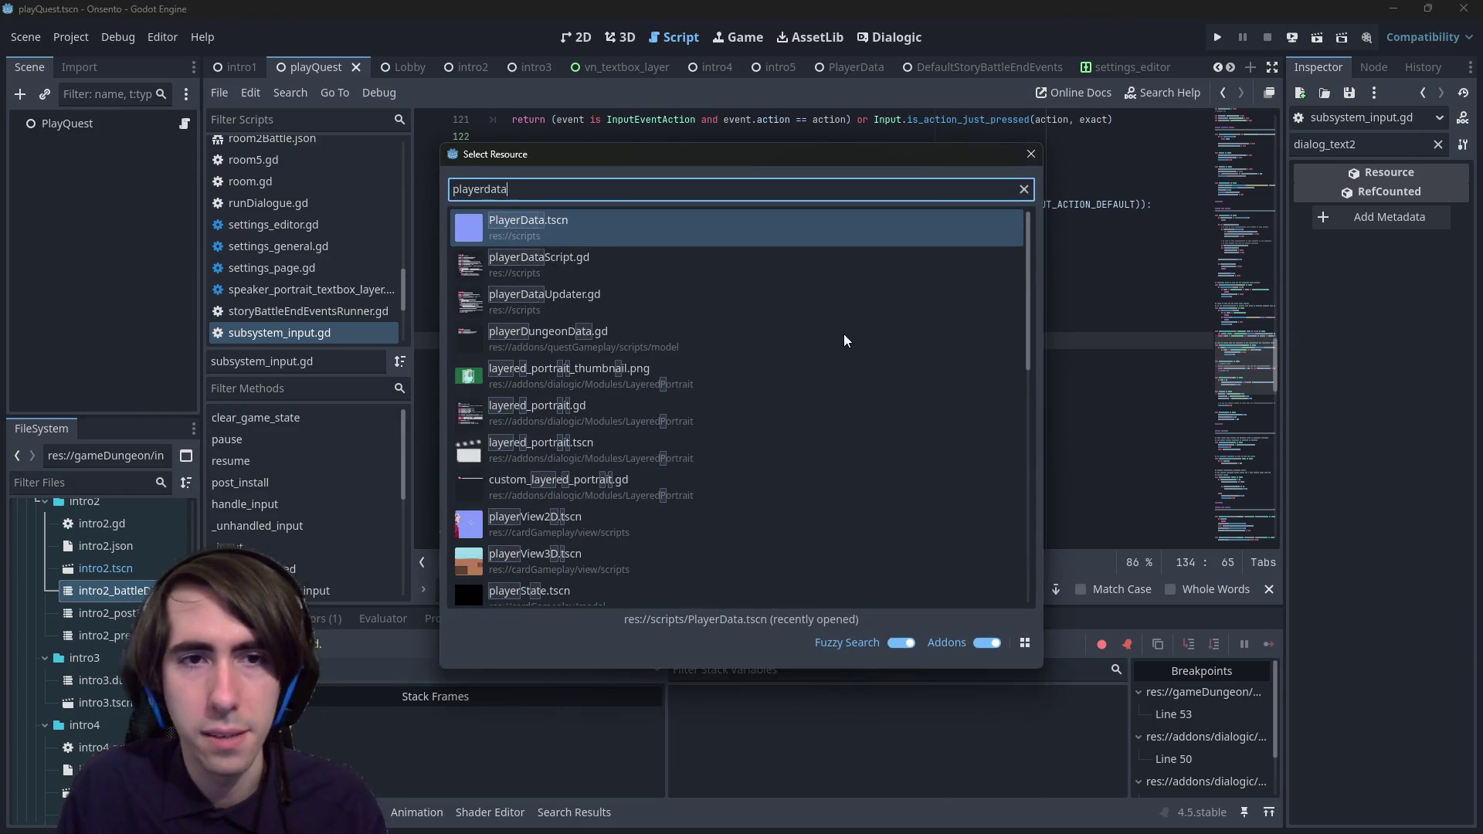
pyautogui.press('Return')
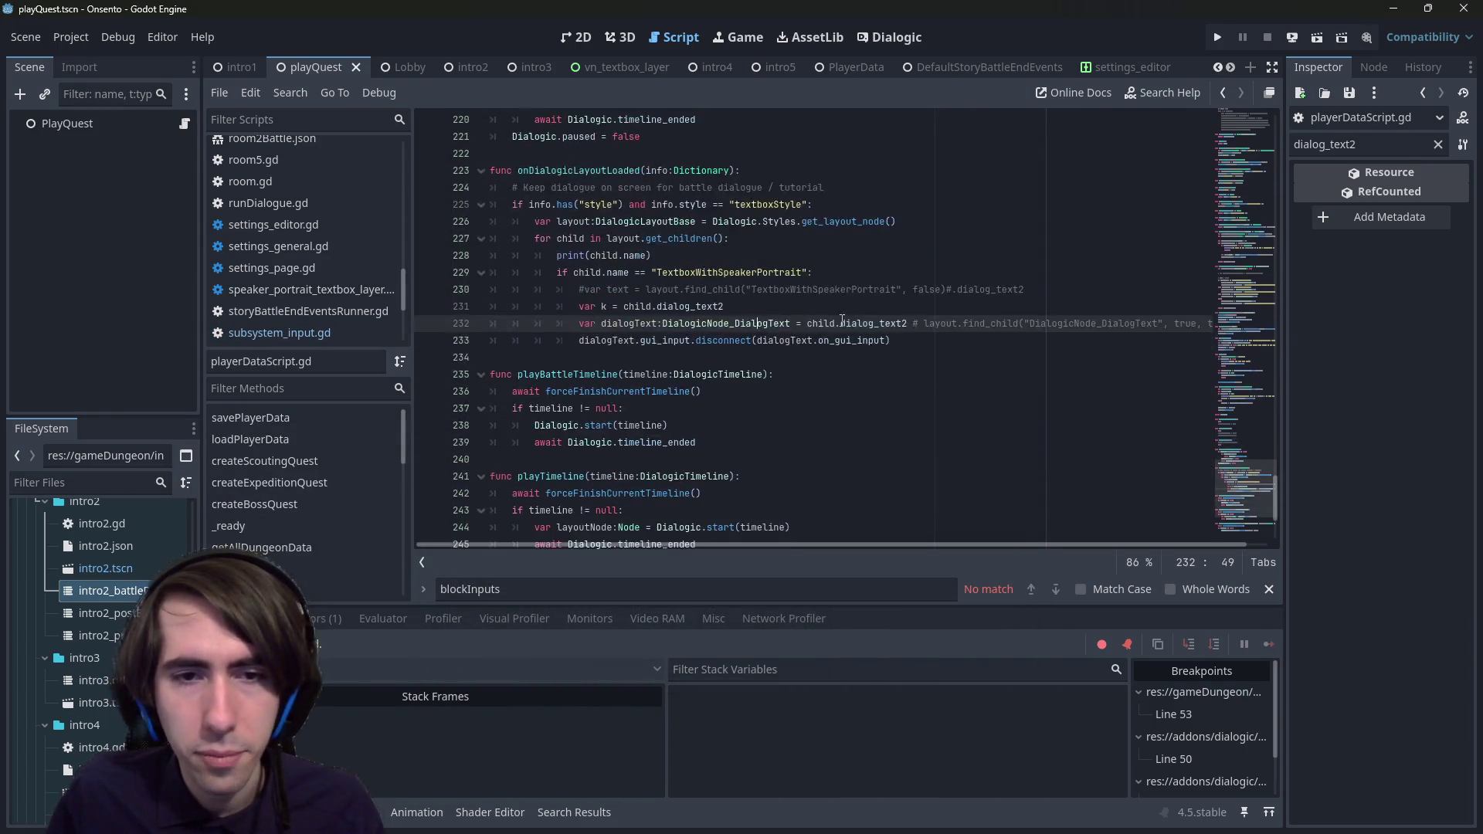
pyautogui.scroll(3, 842, 320)
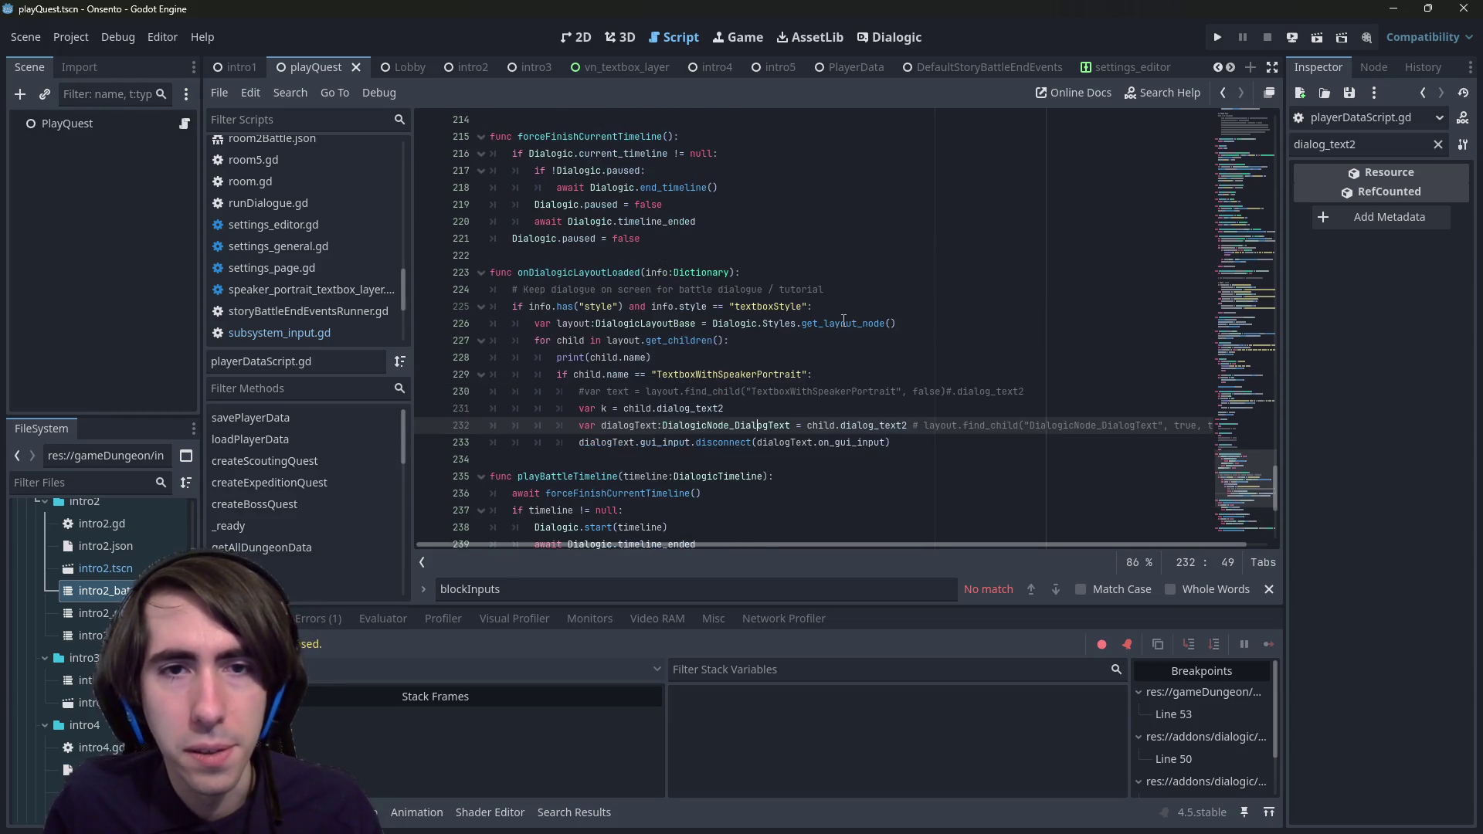
pyautogui.click(848, 376)
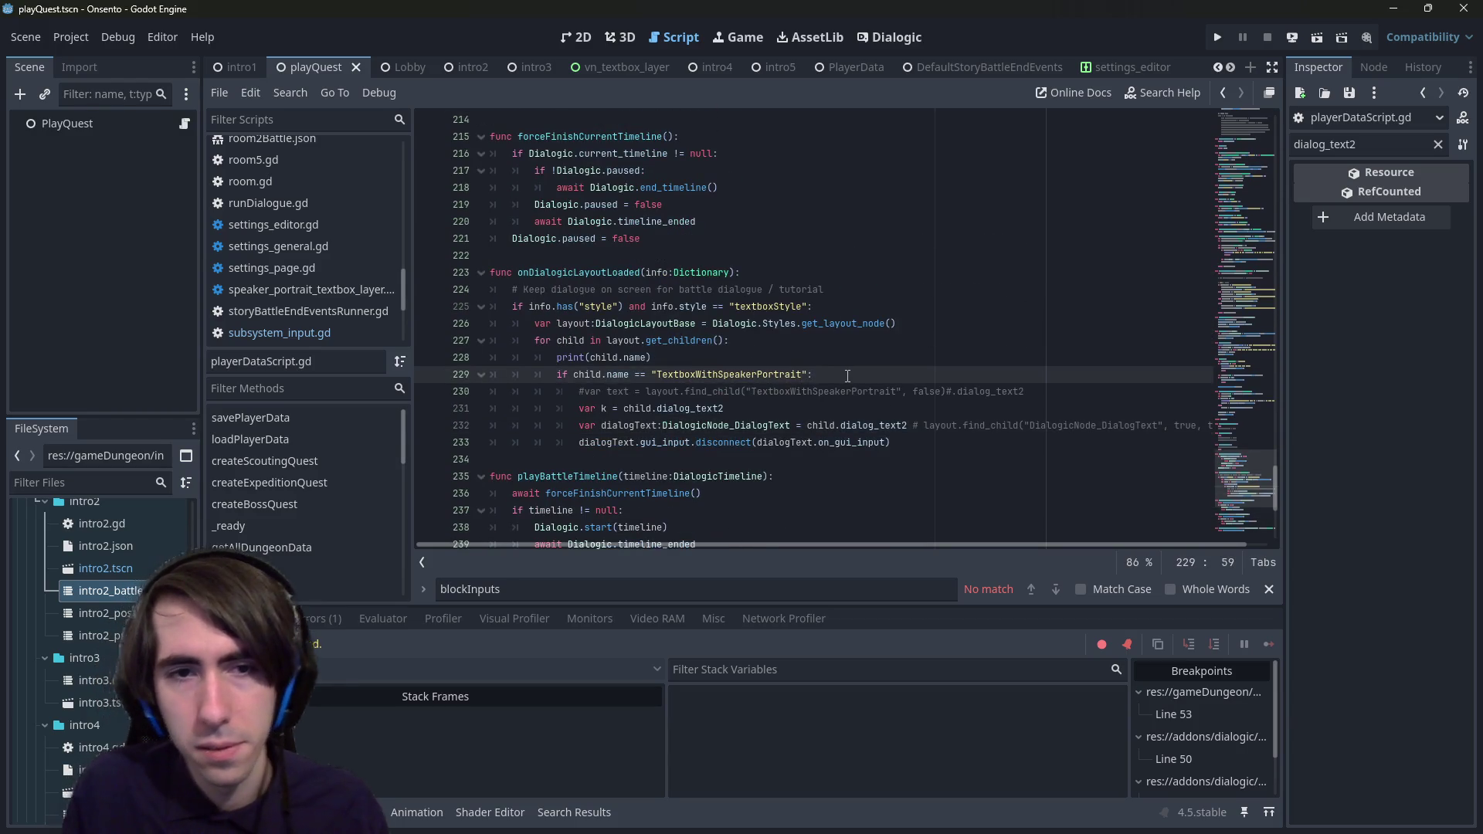
pyautogui.press('Return')
pyautogui.write('Dialogic')
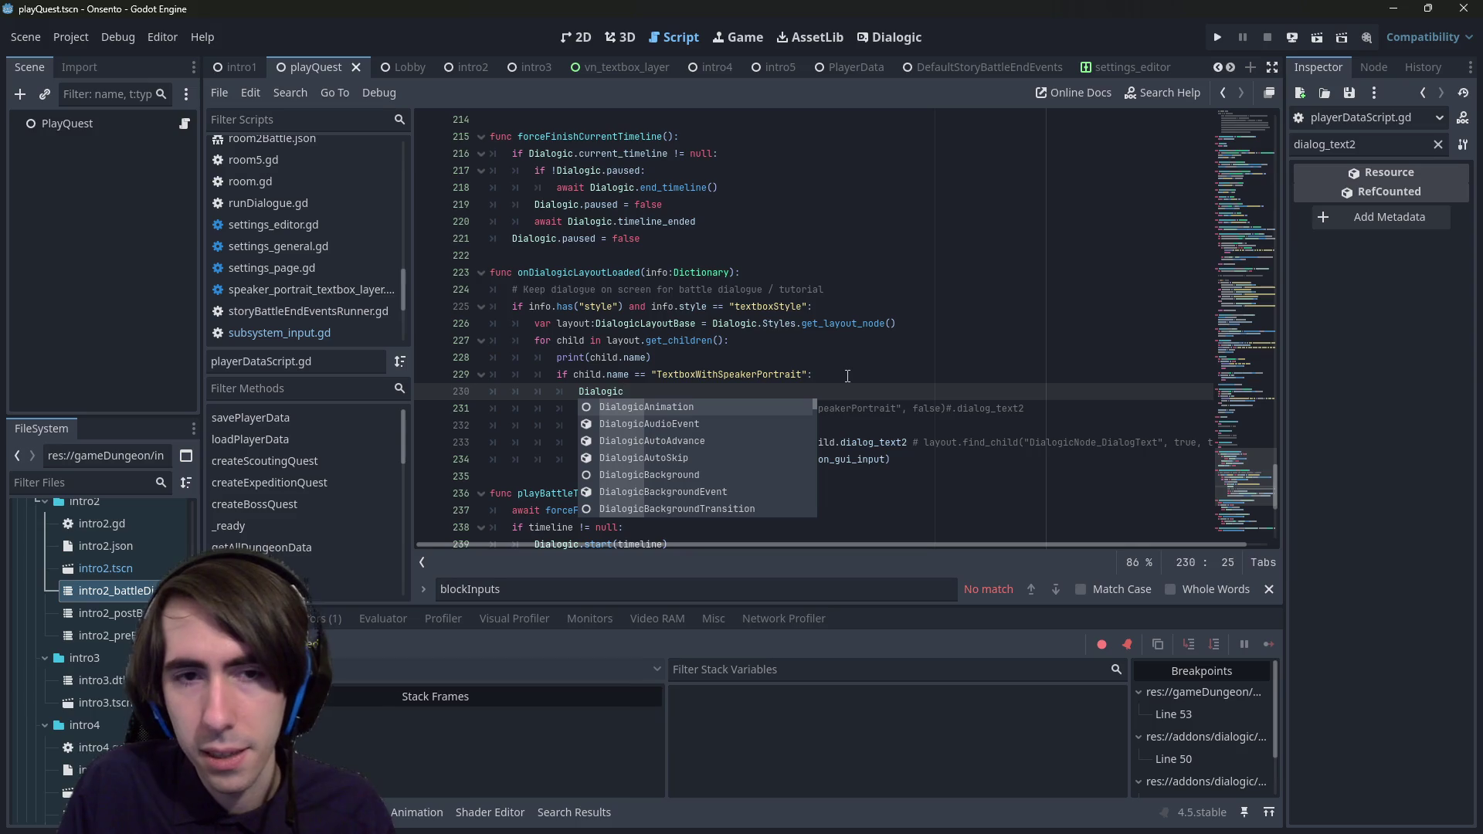
pyautogui.write('Timeline')
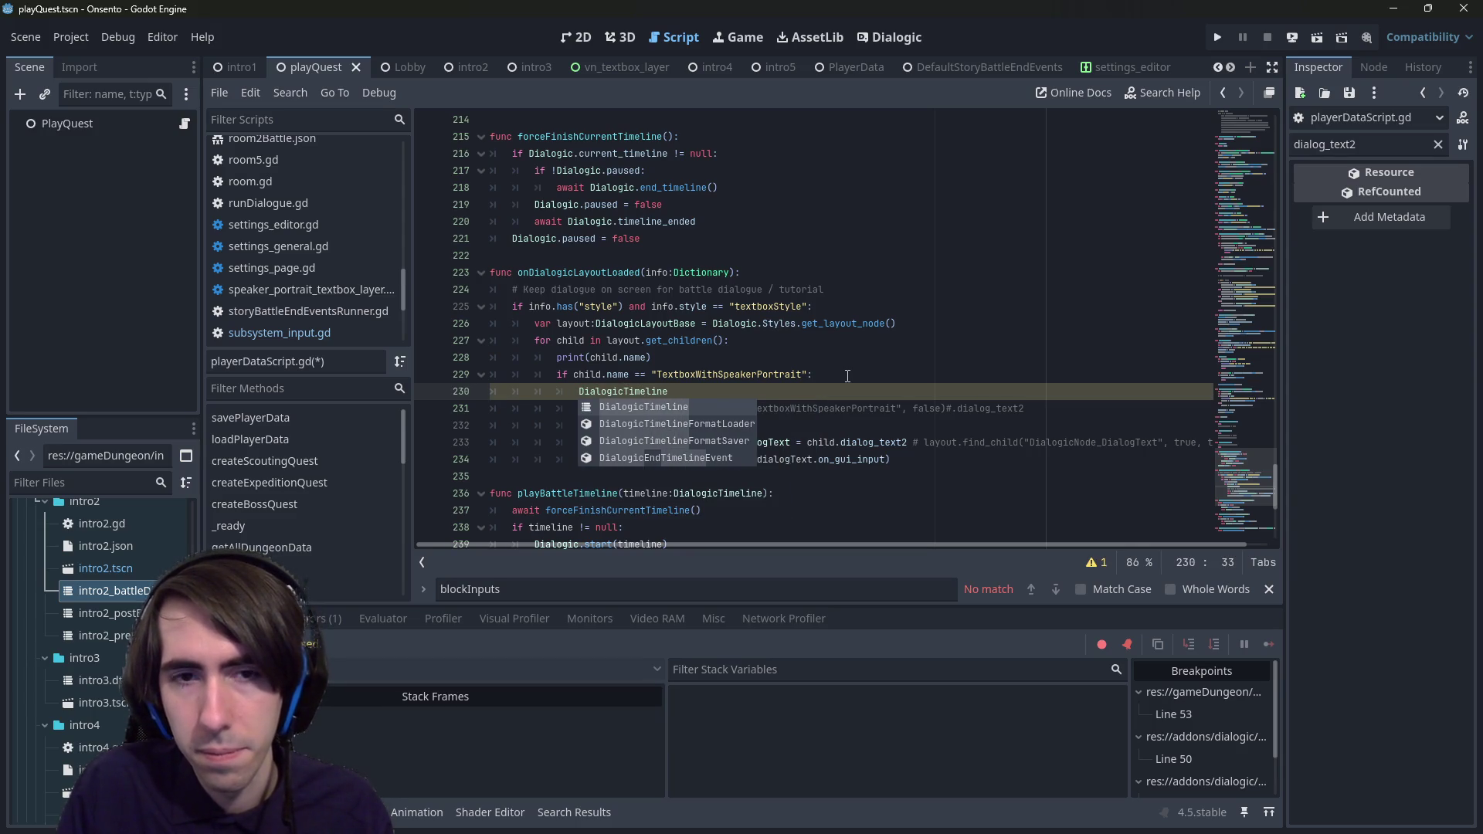
pyautogui.hotkey('ctrl', 'BackSpace')
pyautogui.write('Dialogic.')
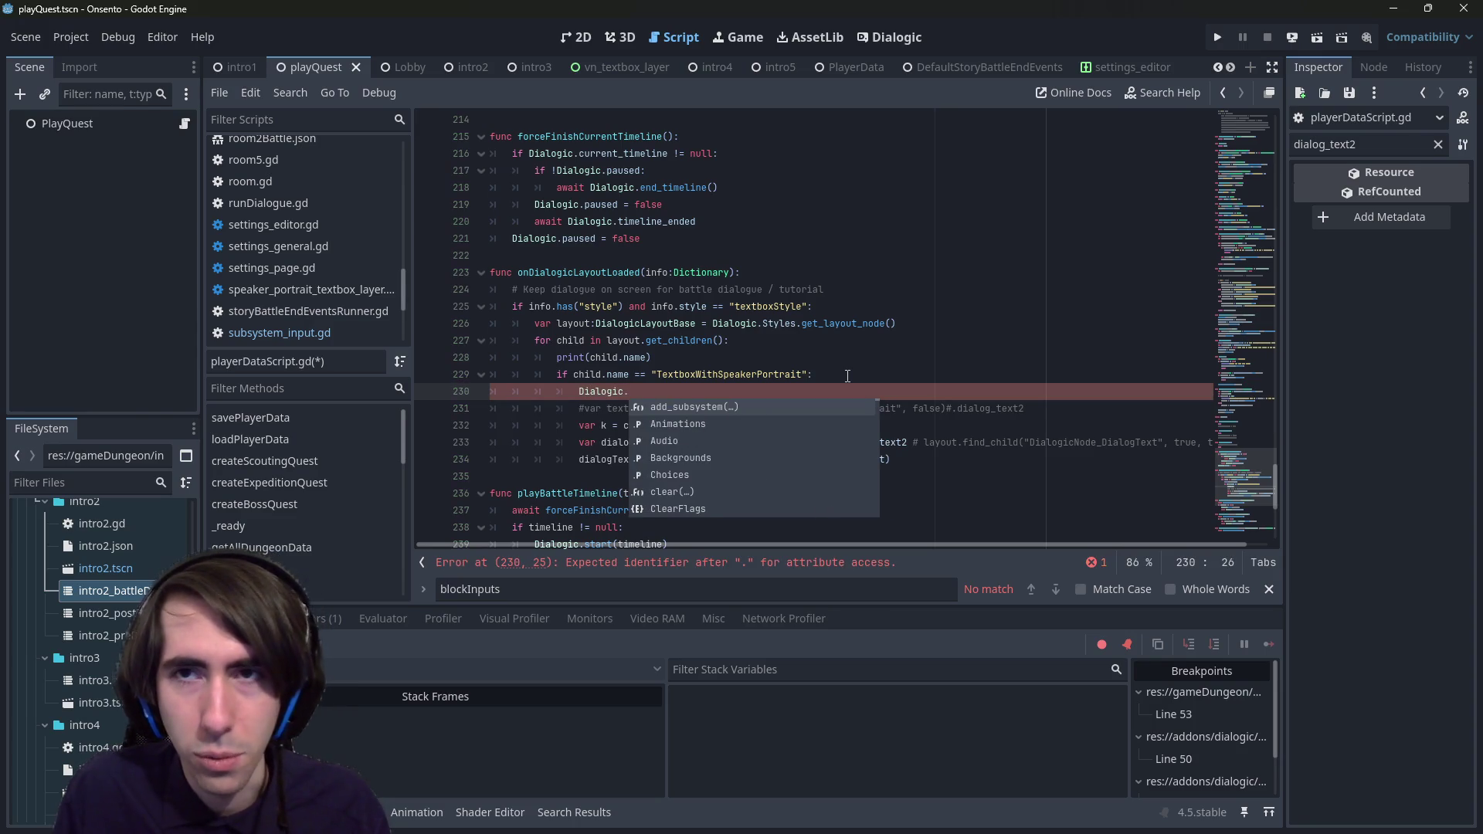
pyautogui.write('Inputs.')
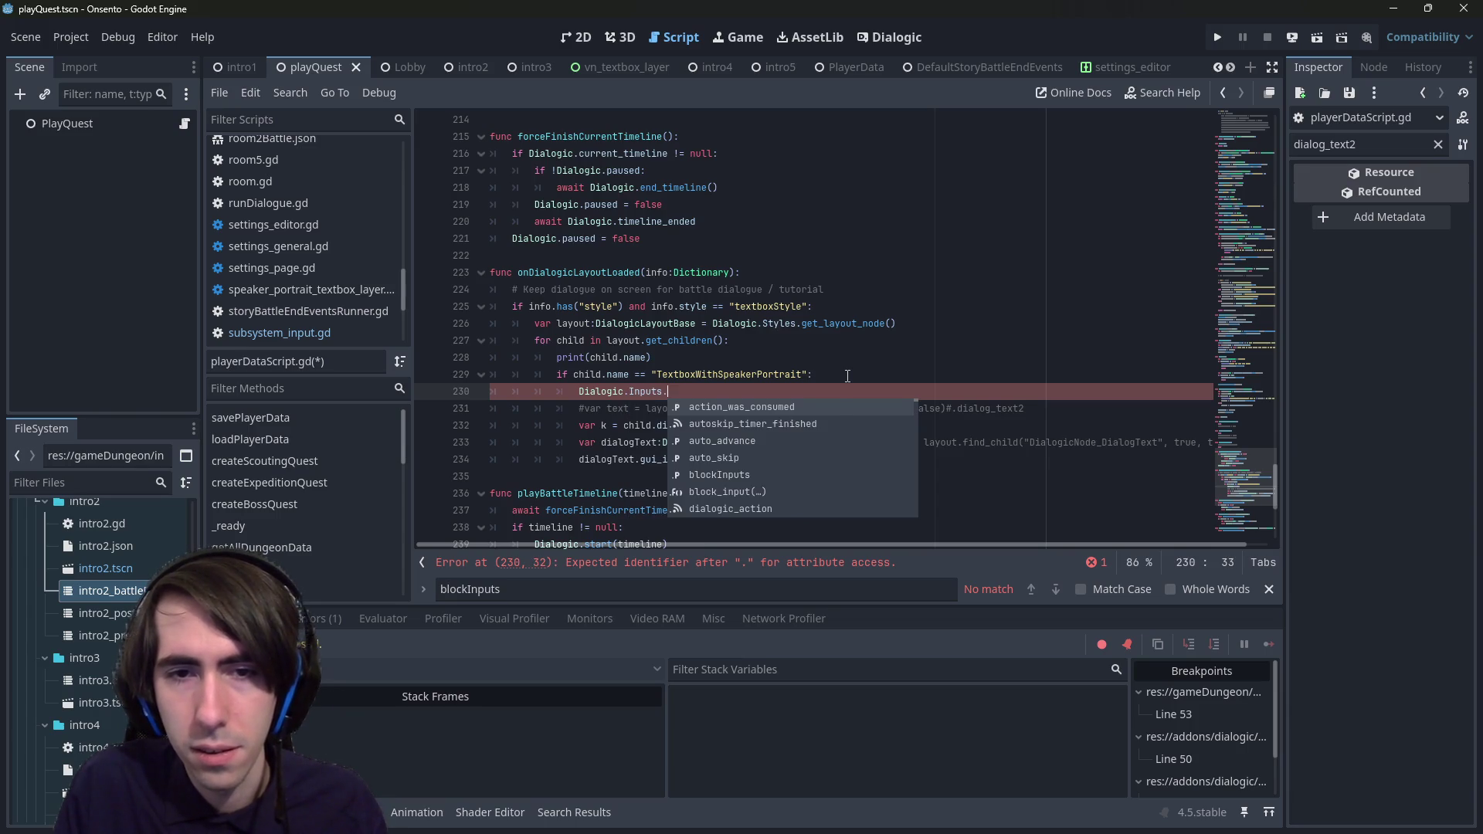
pyautogui.write('blockInpu')
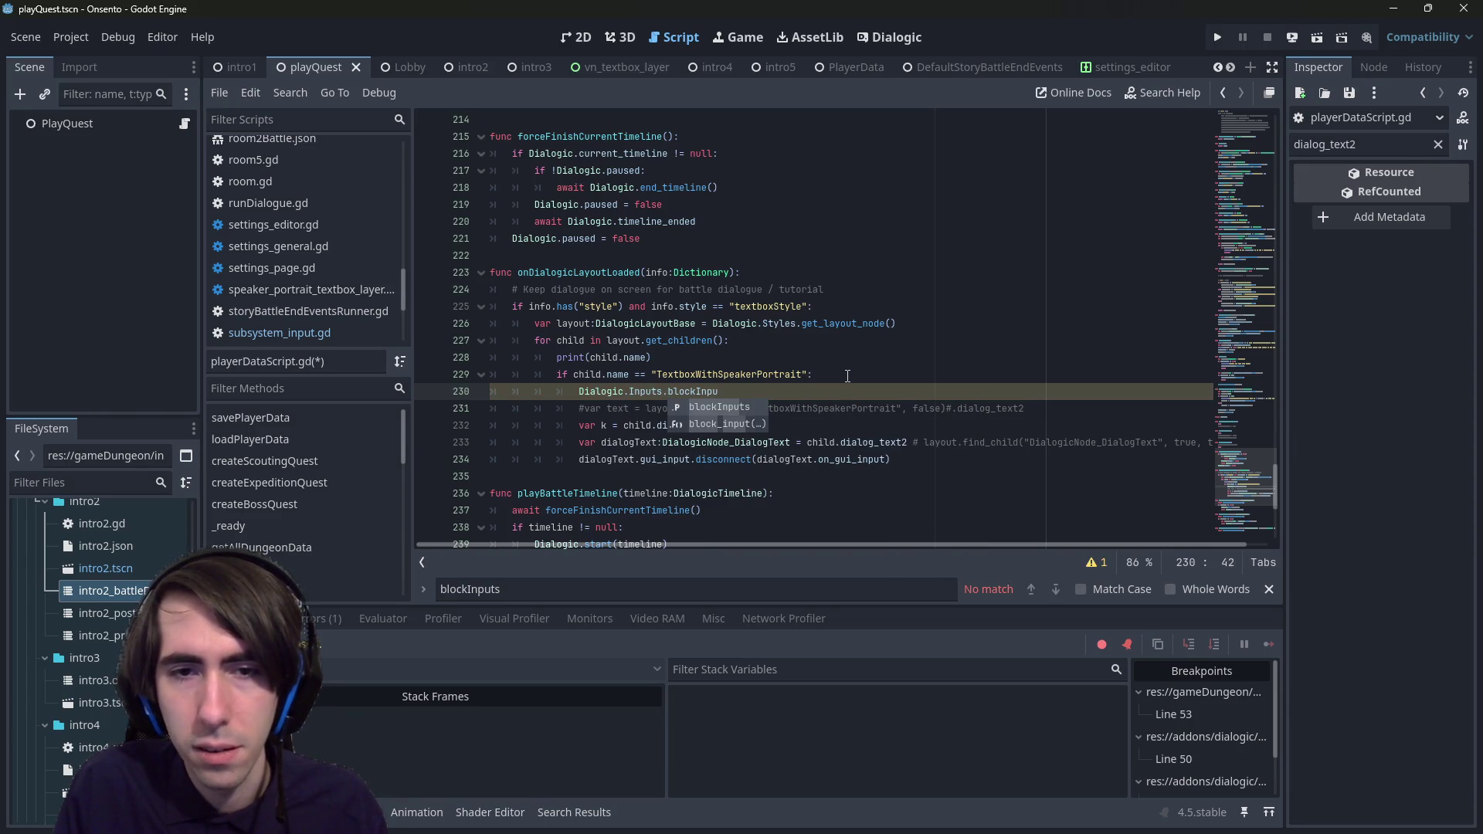
pyautogui.press('Return')
pyautogui.write('= true')
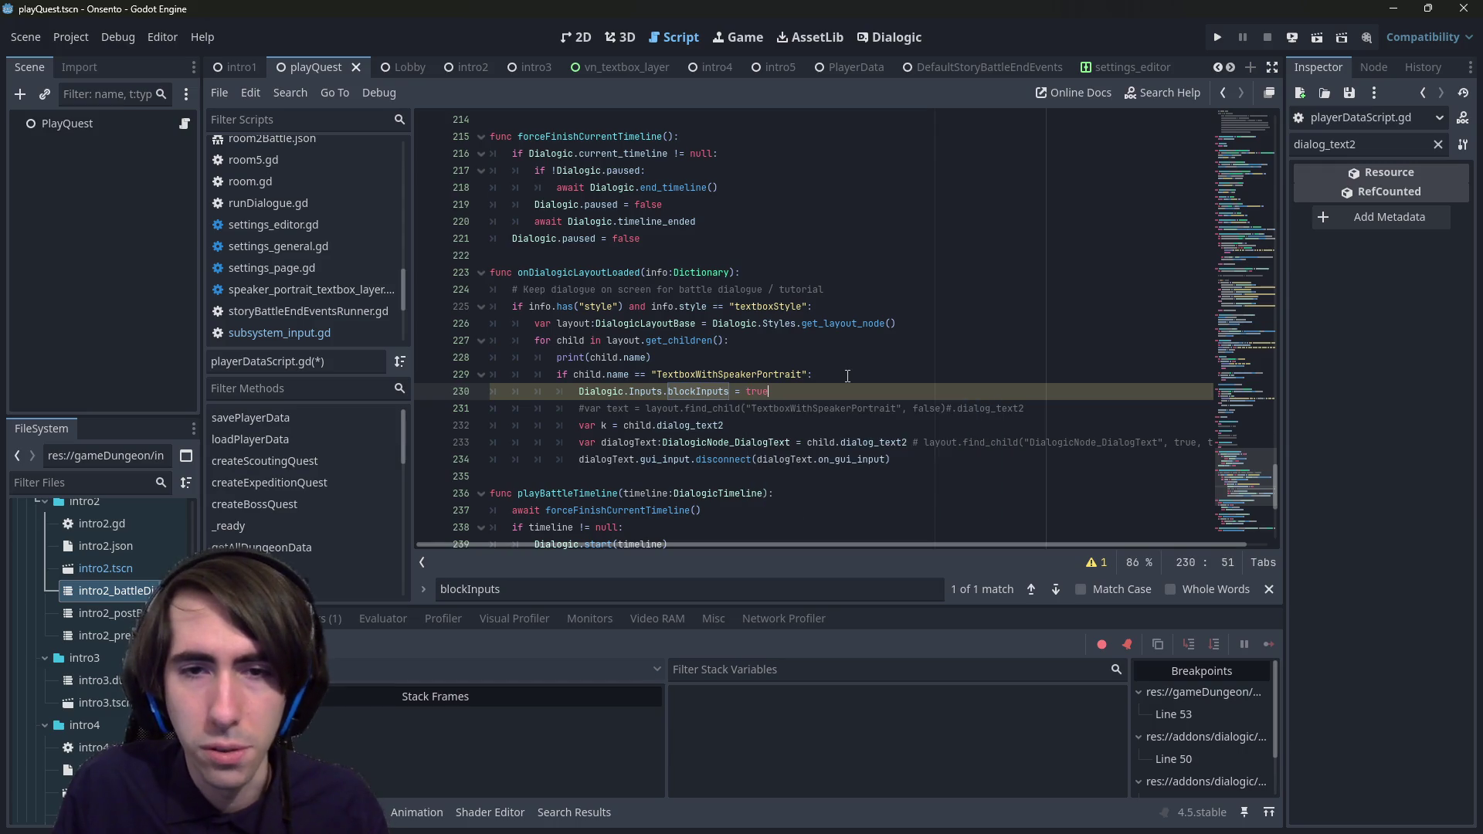
pyautogui.hotkey('ctrl', 's')
pyautogui.hotkey('alt', 'Up')
pyautogui.hotkey('alt', 'Up')
pyautogui.hotkey('alt', 'Up')
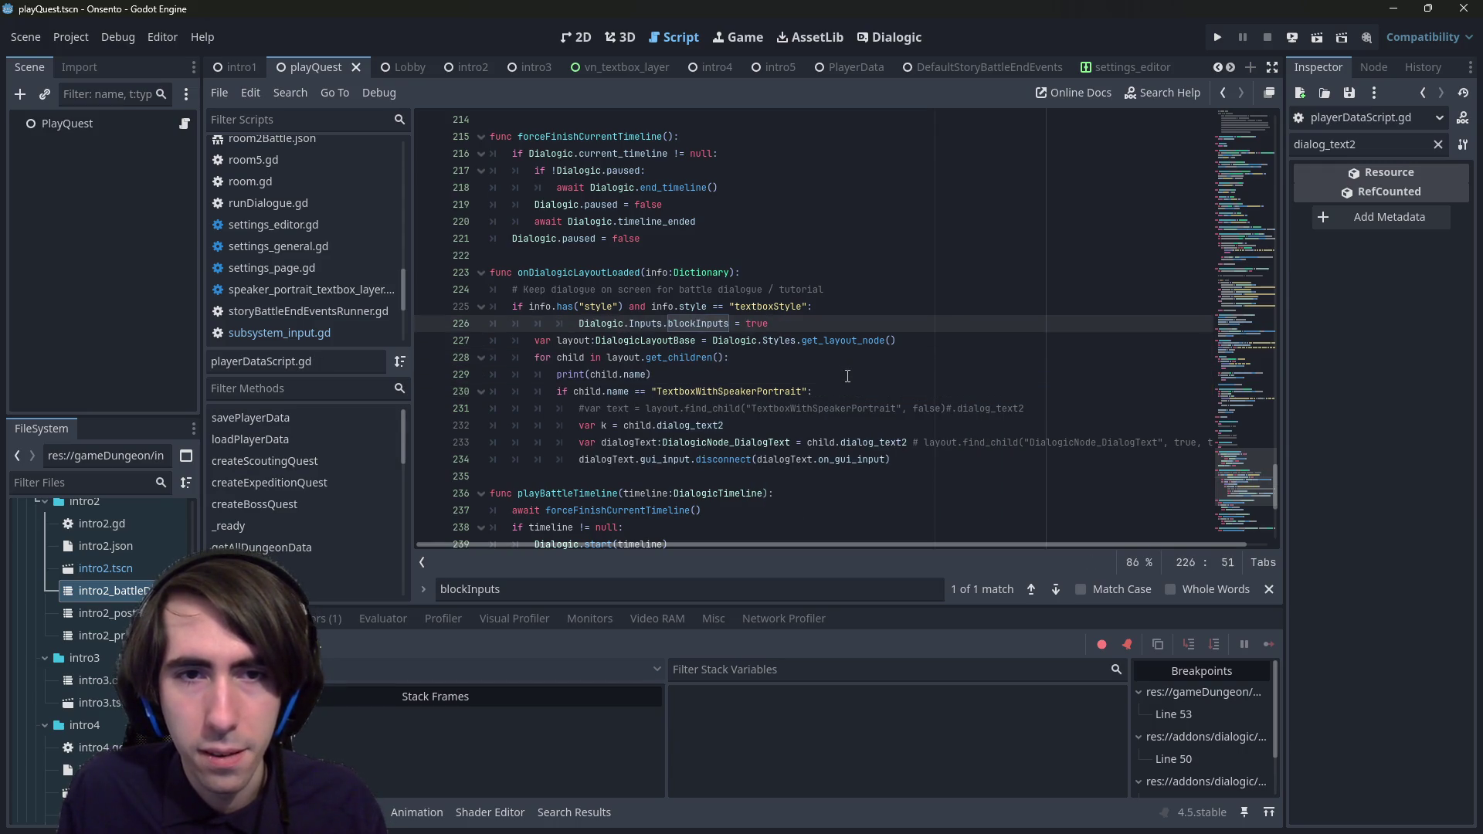
pyautogui.hotkey('shift', 'Tab')
pyautogui.hotkey('shift', 'Tab')
pyautogui.moveTo(892, 459)
pyautogui.mouseDown()
pyautogui.moveTo(468, 373)
pyautogui.moveTo(415, 340)
pyautogui.mouseUp()
pyautogui.hotkey('ctrl', 'k')
pyautogui.hotkey('ctrl', 's')
# Add an else branch setting Dialogic.Inputs.blockInputs = false and save the script.
pyautogui.click(770, 318)
pyautogui.press('Return')
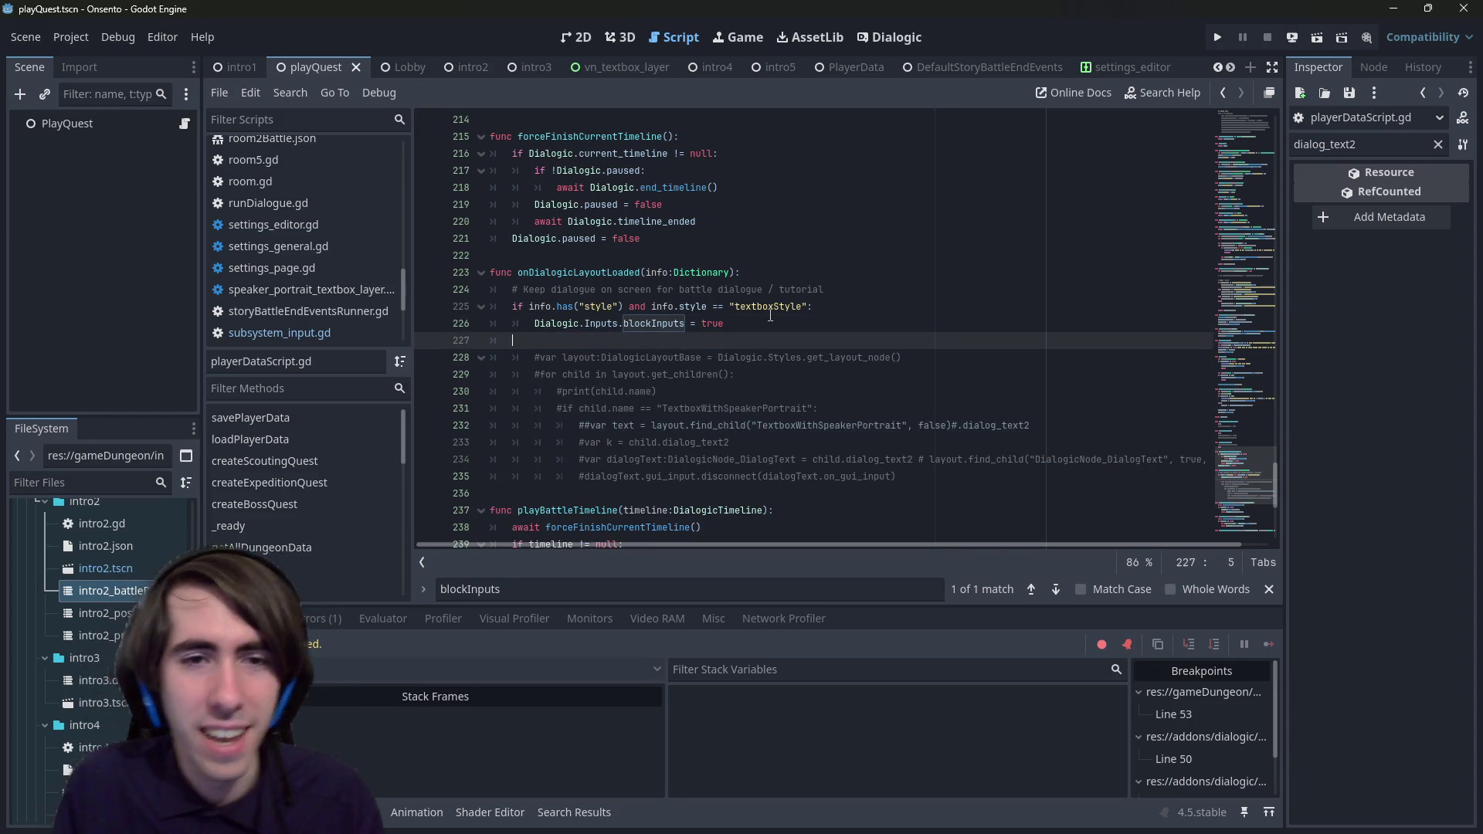
pyautogui.write('else')
pyautogui.click(770, 314)
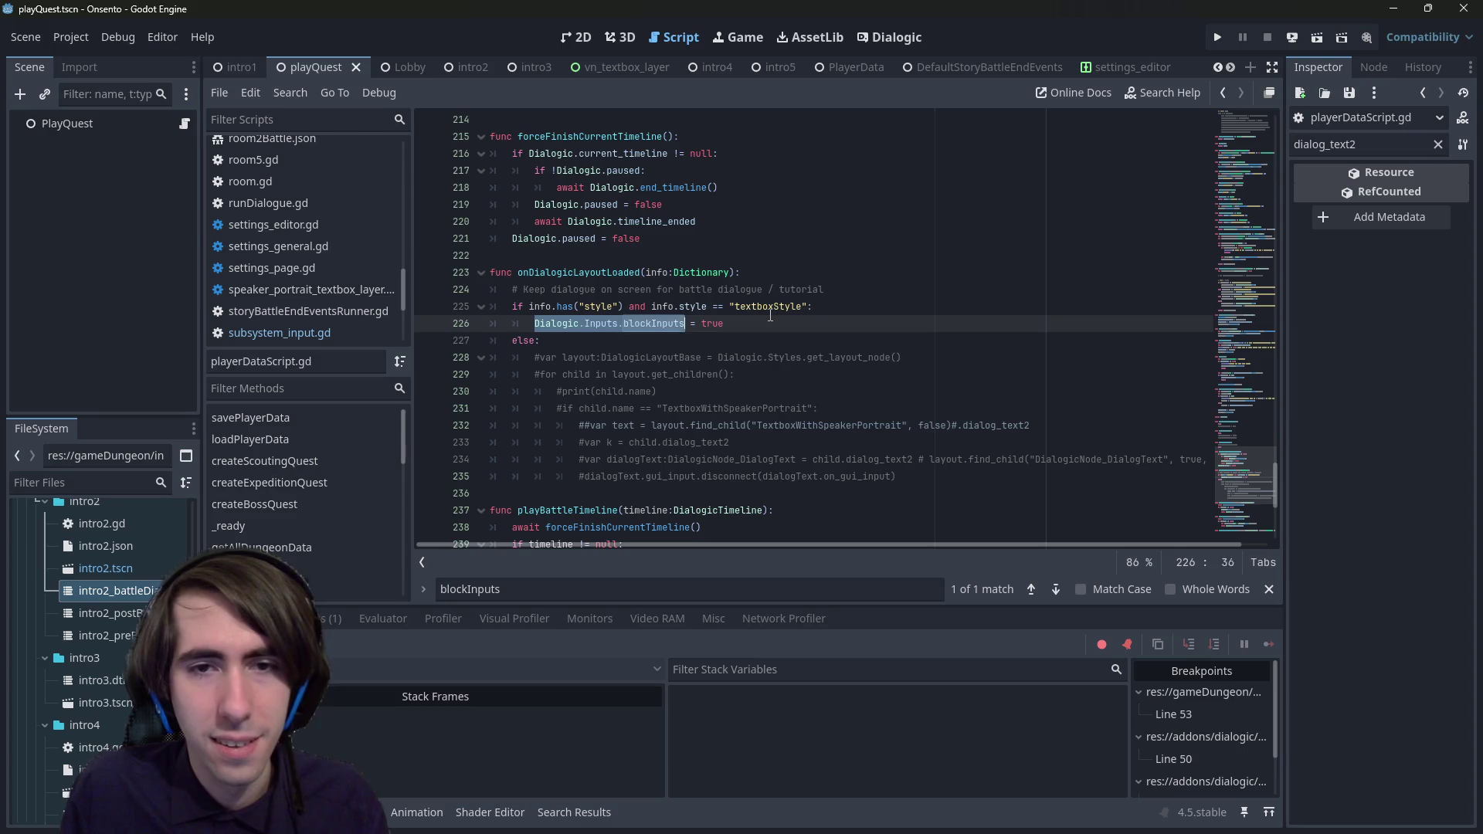
pyautogui.hotkey('shift', 'Home')
pyautogui.hotkey('ctrl', 'c')
pyautogui.press('Down')
pyautogui.press('End')
pyautogui.press('Return')
pyautogui.hotkey('ctrl', 'v')
pyautogui.press('BackSpace')
pyautogui.press('BackSpace')
pyautogui.press('BackSpace')
pyautogui.write('fas')
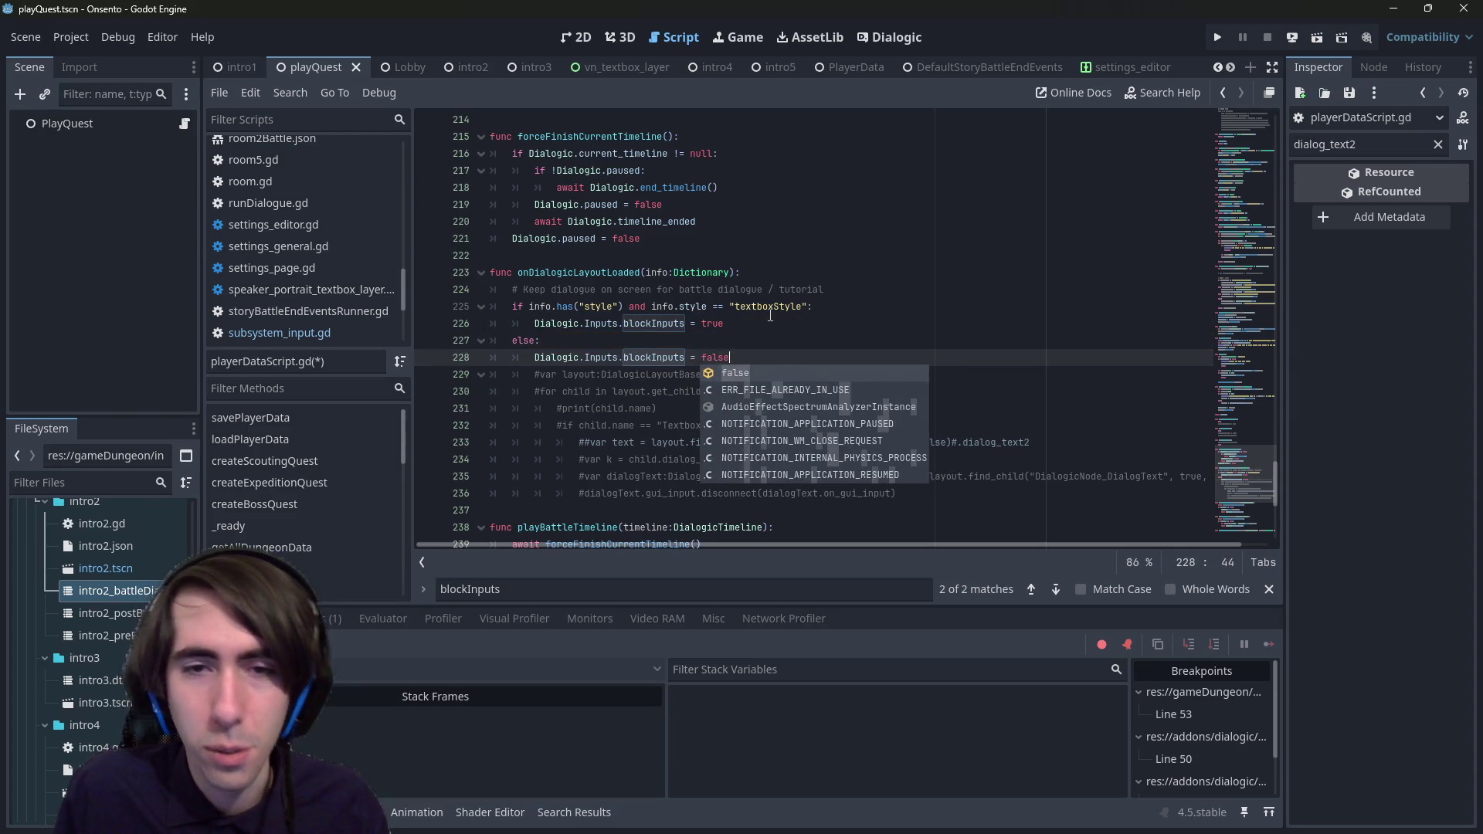
pyautogui.press('Return')
pyautogui.hotkey('ctrl', 's')
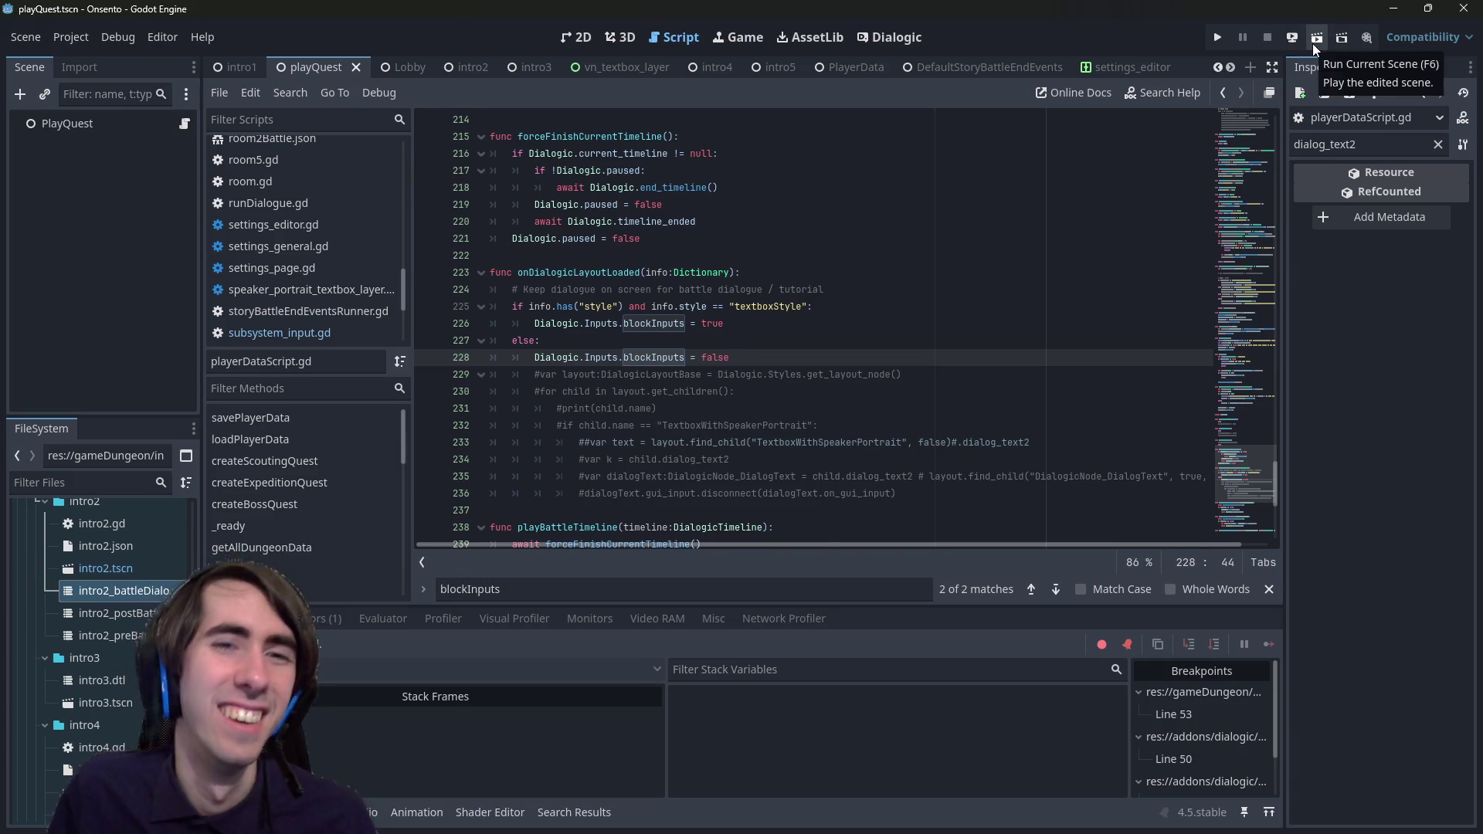
# Run the game in debug, reload project.godot from disk, and clear node_dialog_text.gd's line 50 breakpoint.
pyautogui.click(1313, 43)
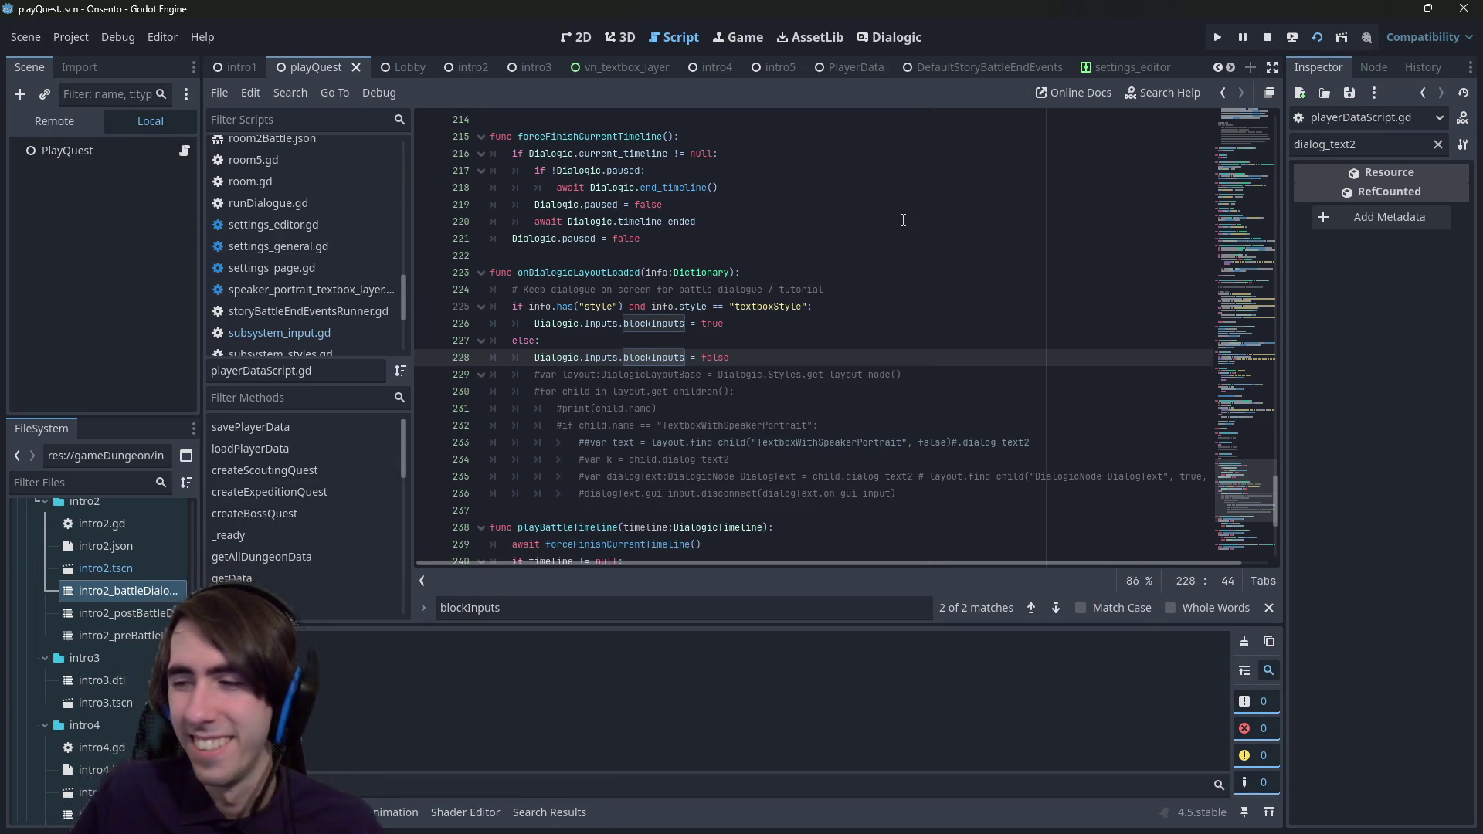
pyautogui.press('F5')
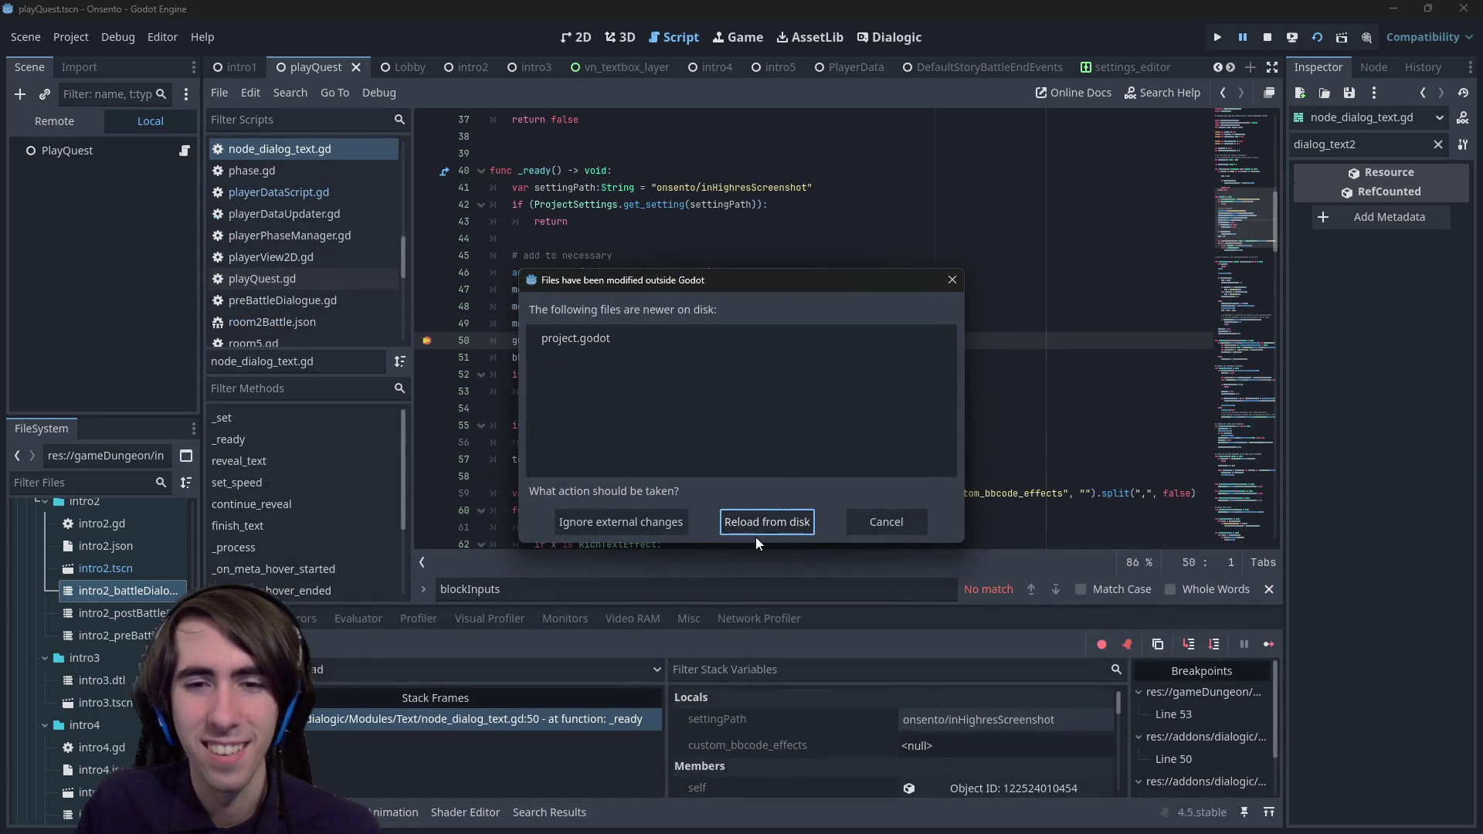
pyautogui.click(754, 524)
pyautogui.click(868, 302)
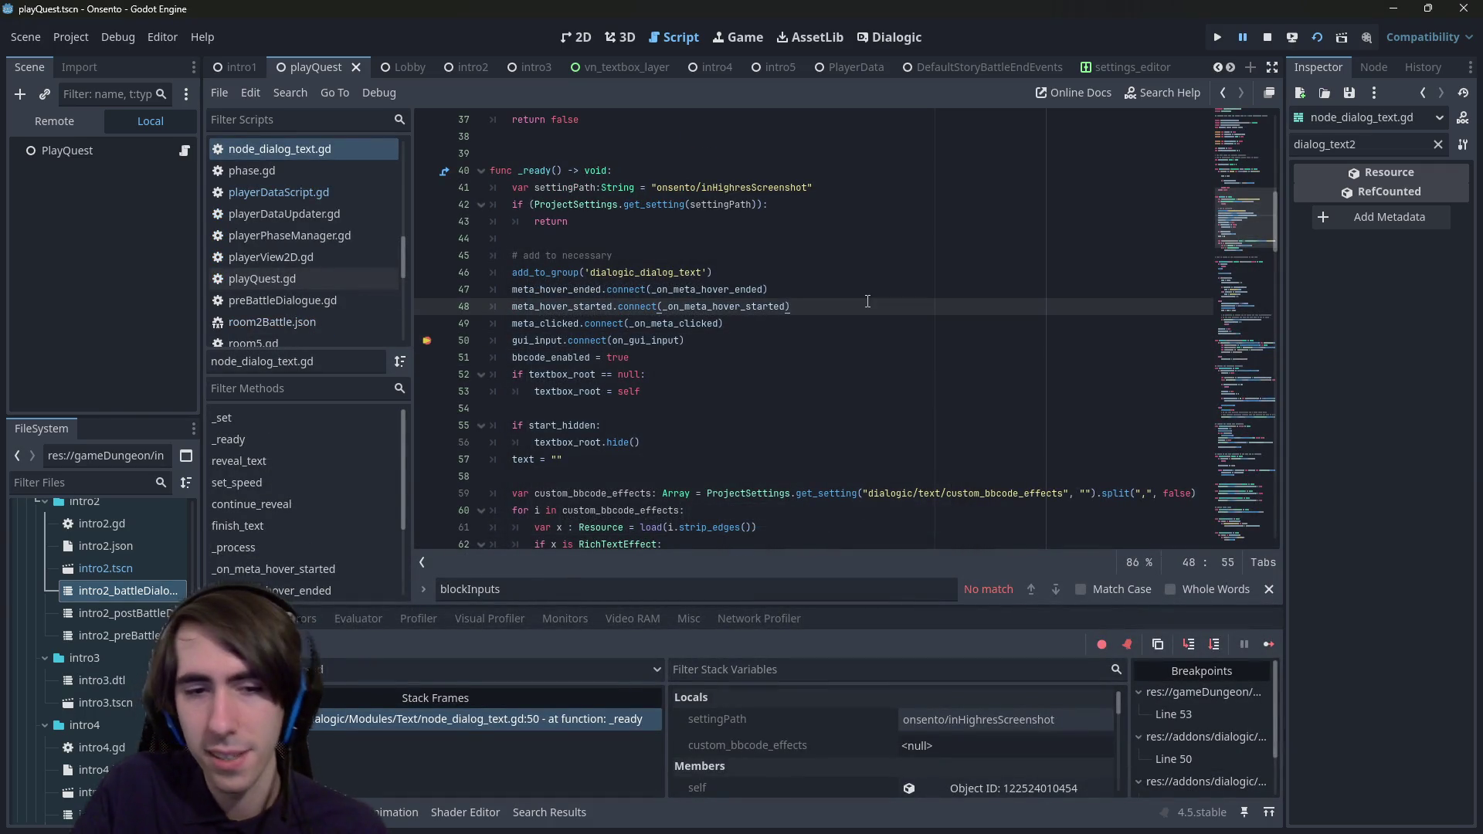
pyautogui.click(429, 342)
pyautogui.click(754, 322)
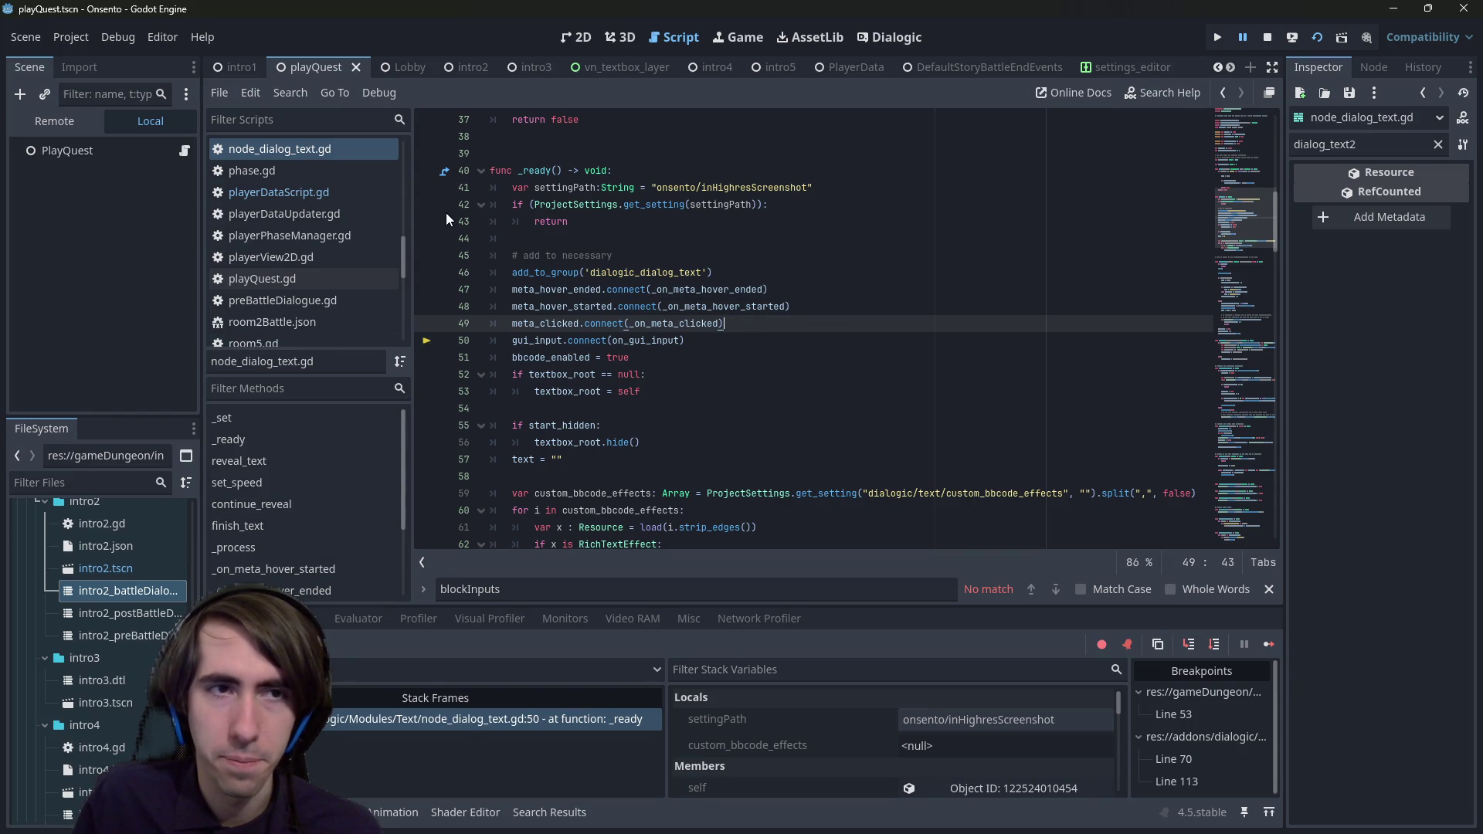